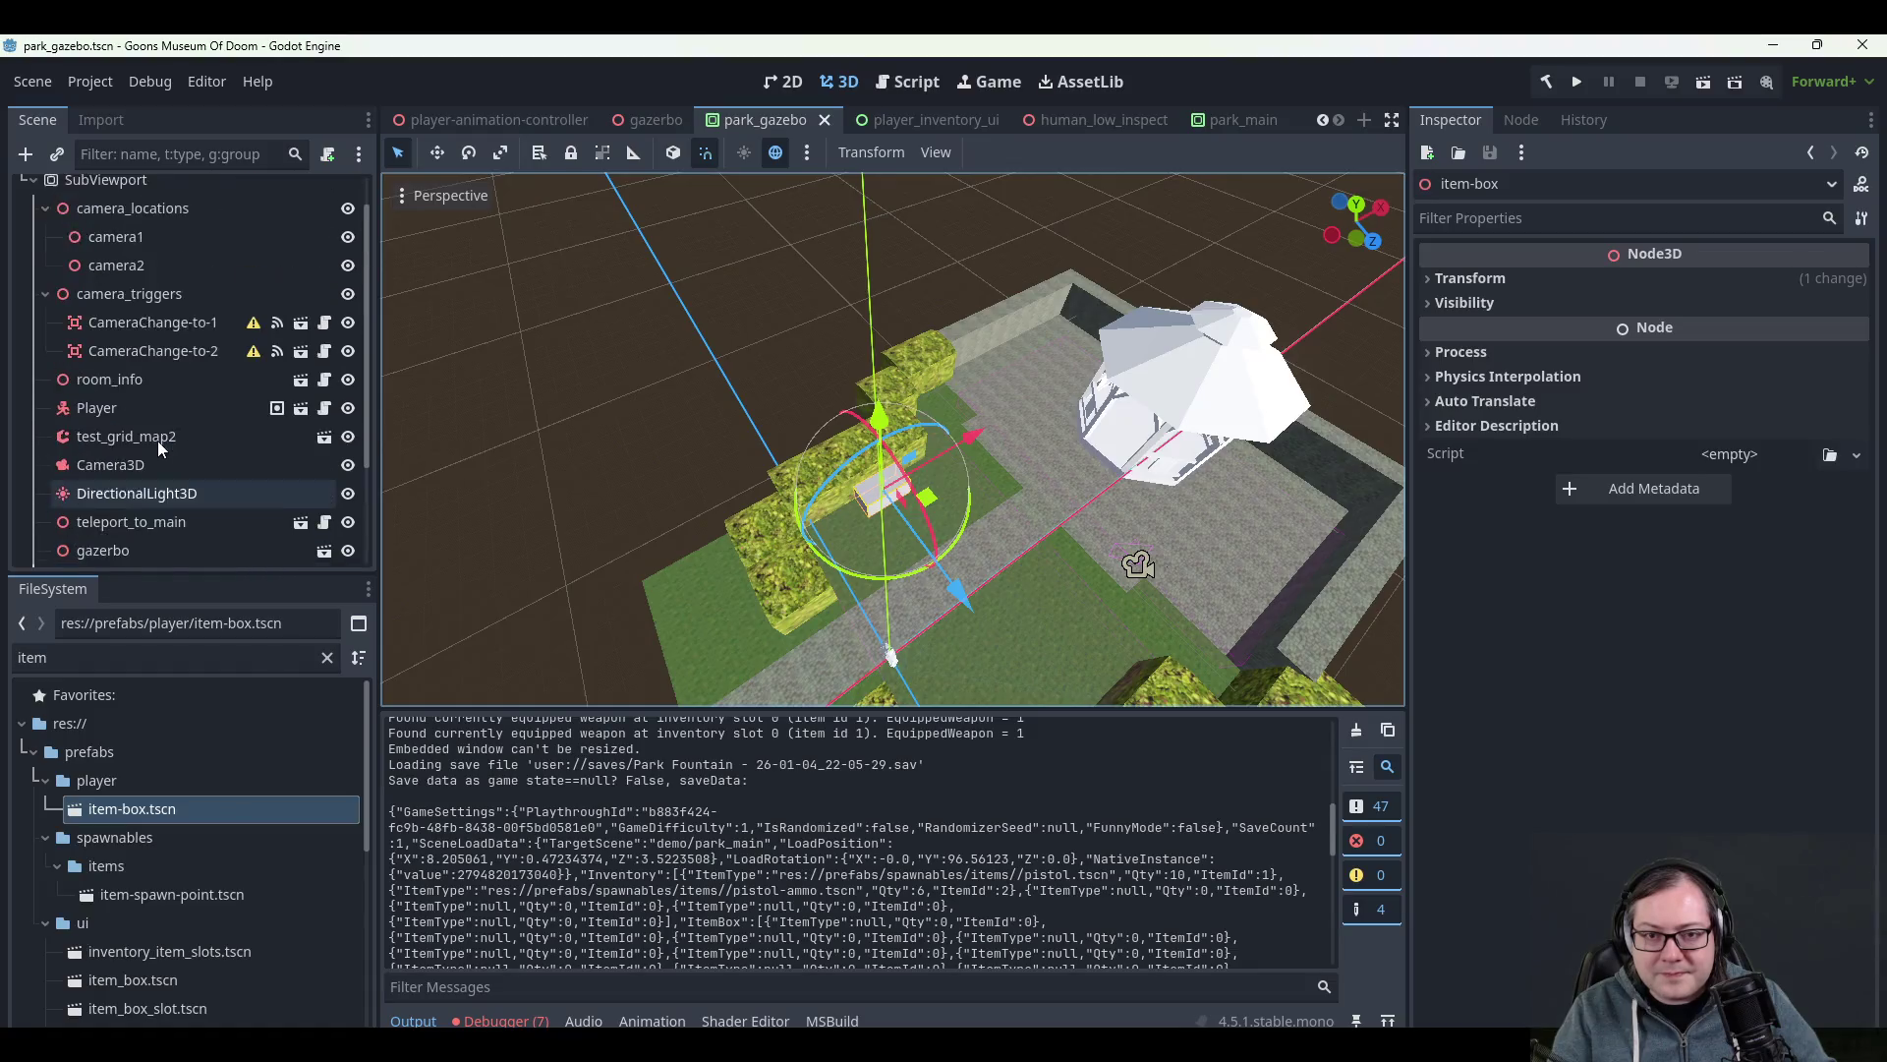
{"action": "scroll", "coordinate": [194, 822], "scroll_direction": "down", "scroll_amount": 5}
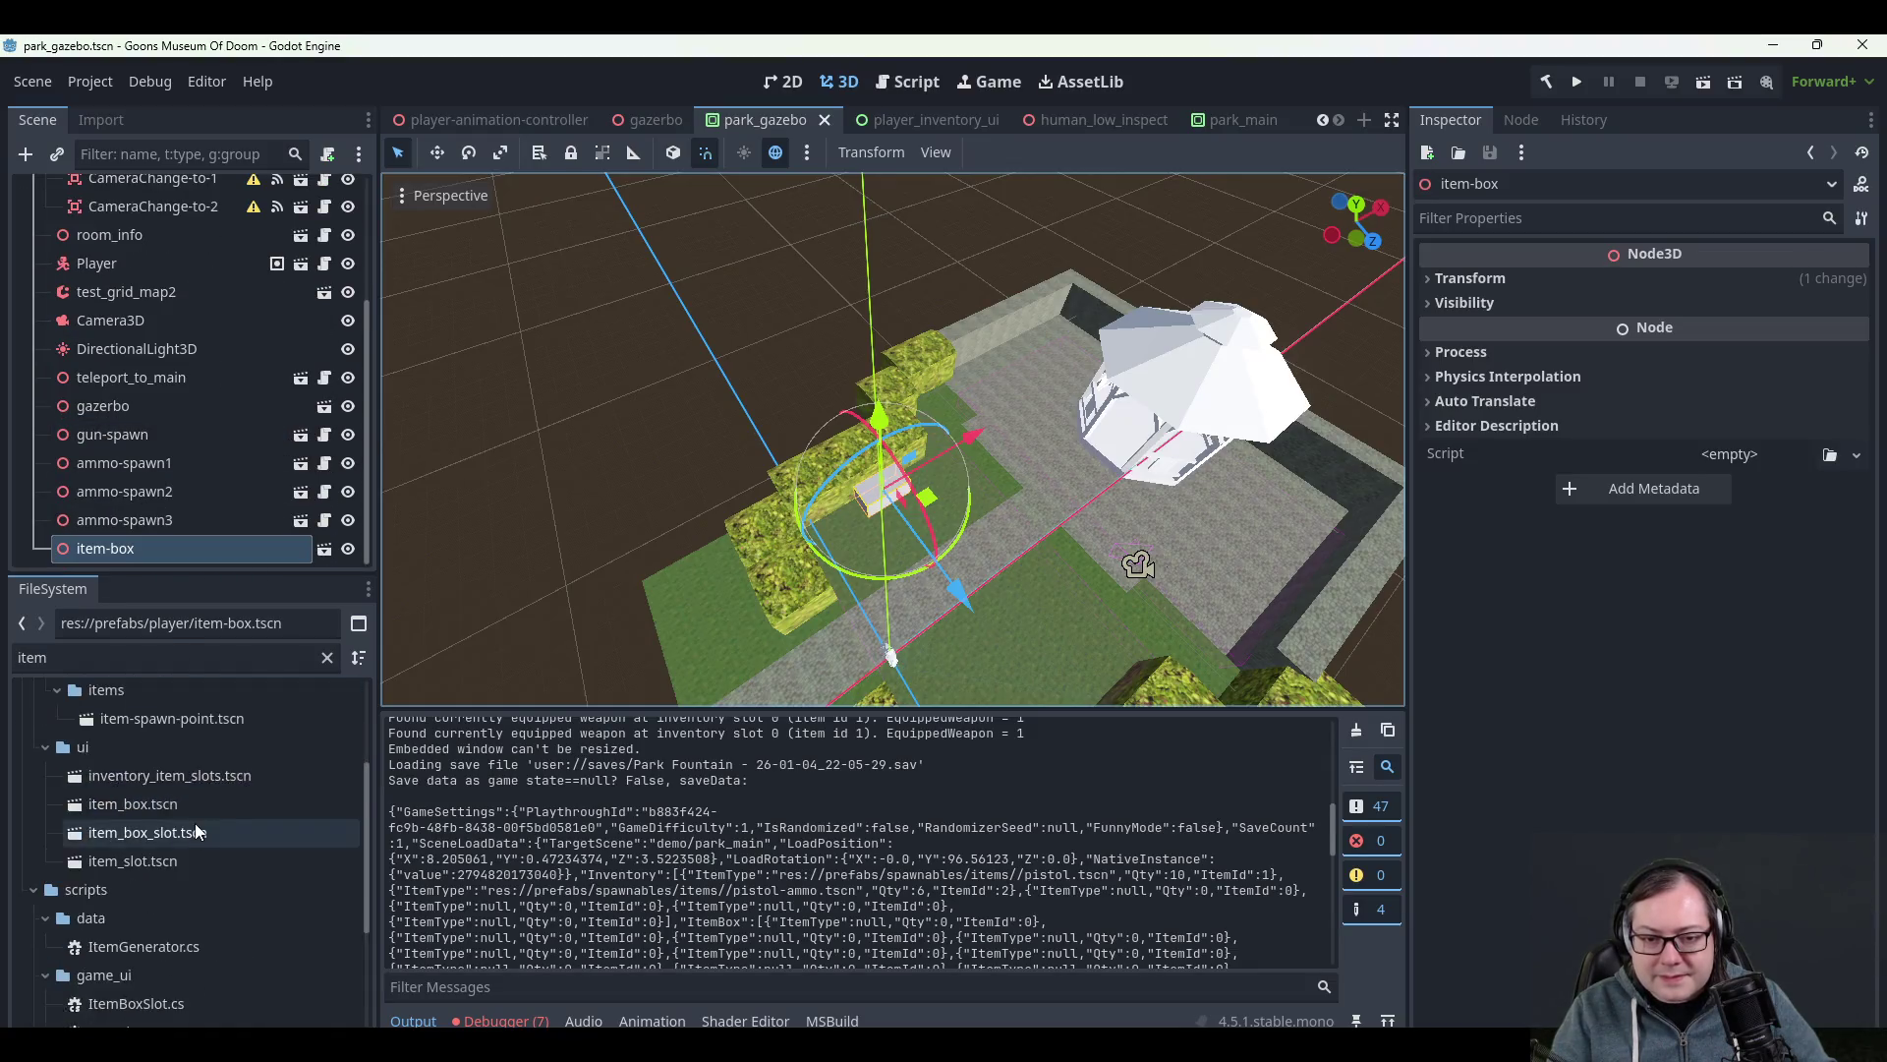
- Filter the FileSystem for 'park_', open park_start.tscn, then filter for 'item'
{"action": "left_click", "coordinate": [94, 656]}
{"action": "key", "text": "BackSpace"}
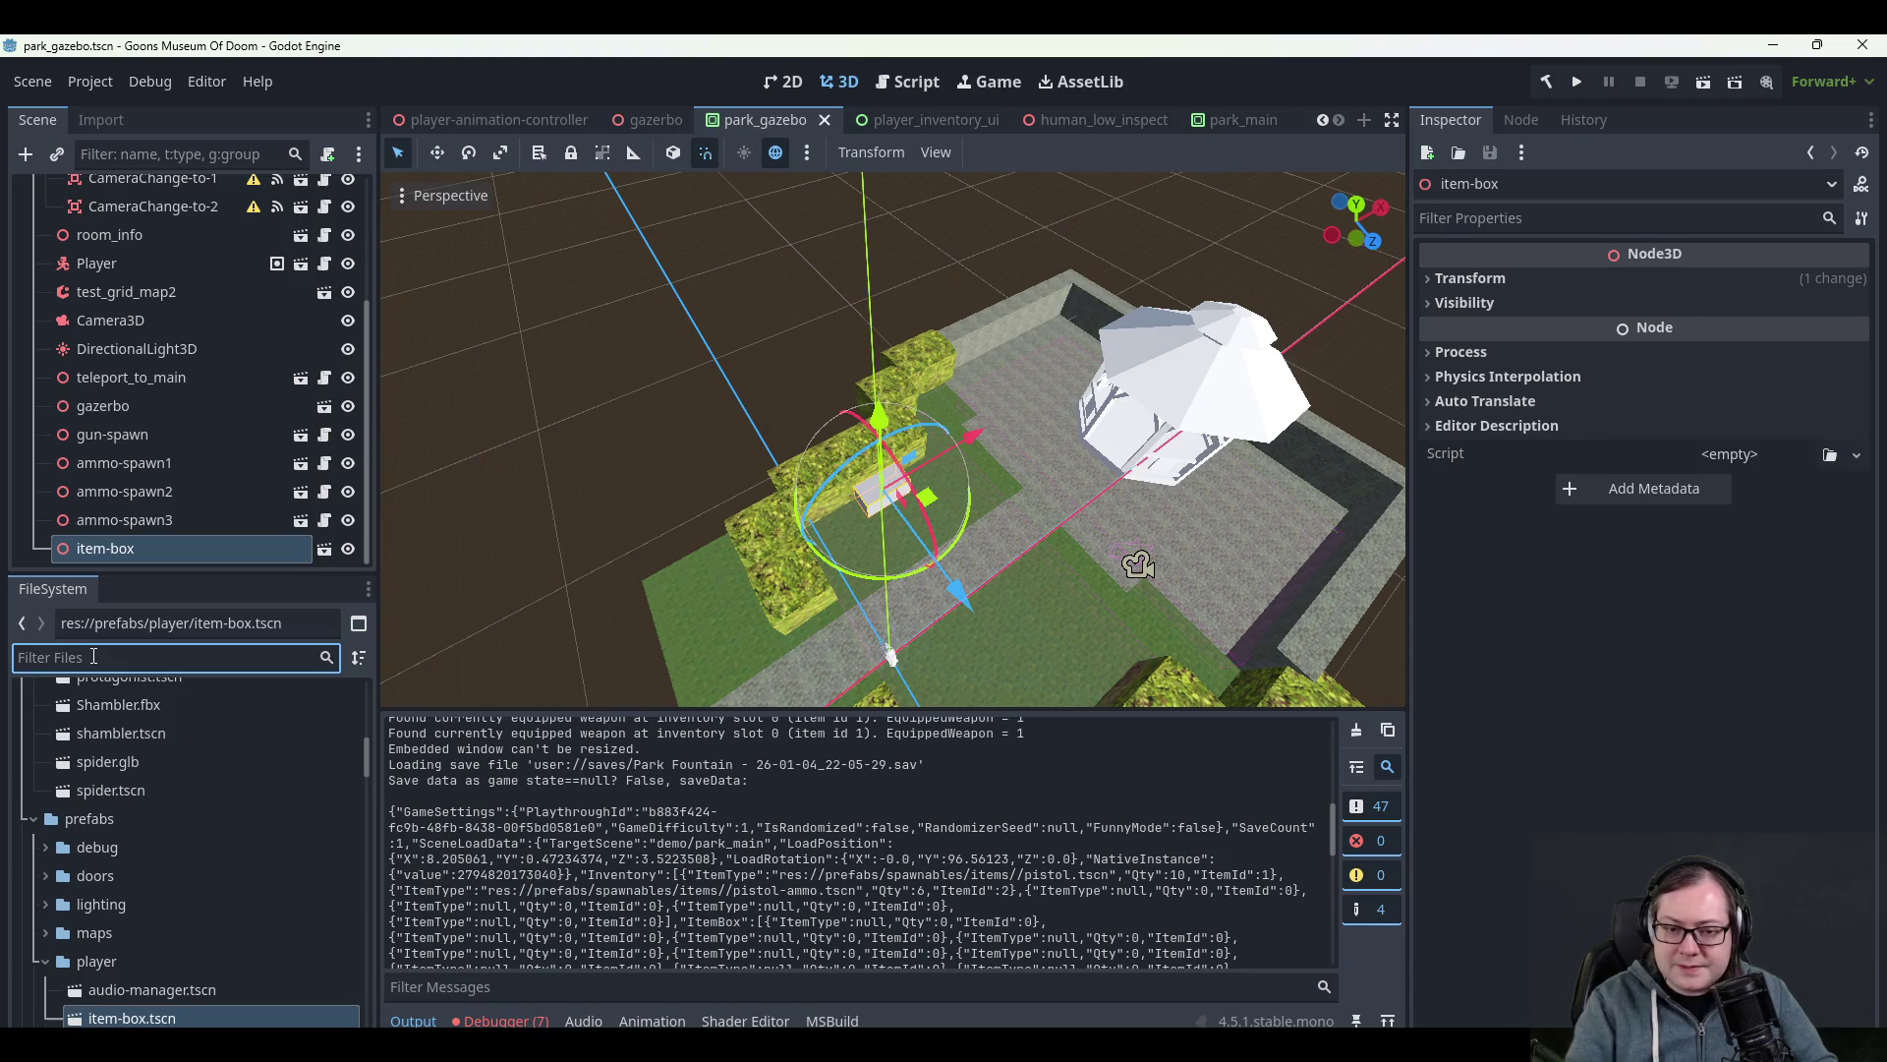
{"action": "type", "text": "park"}
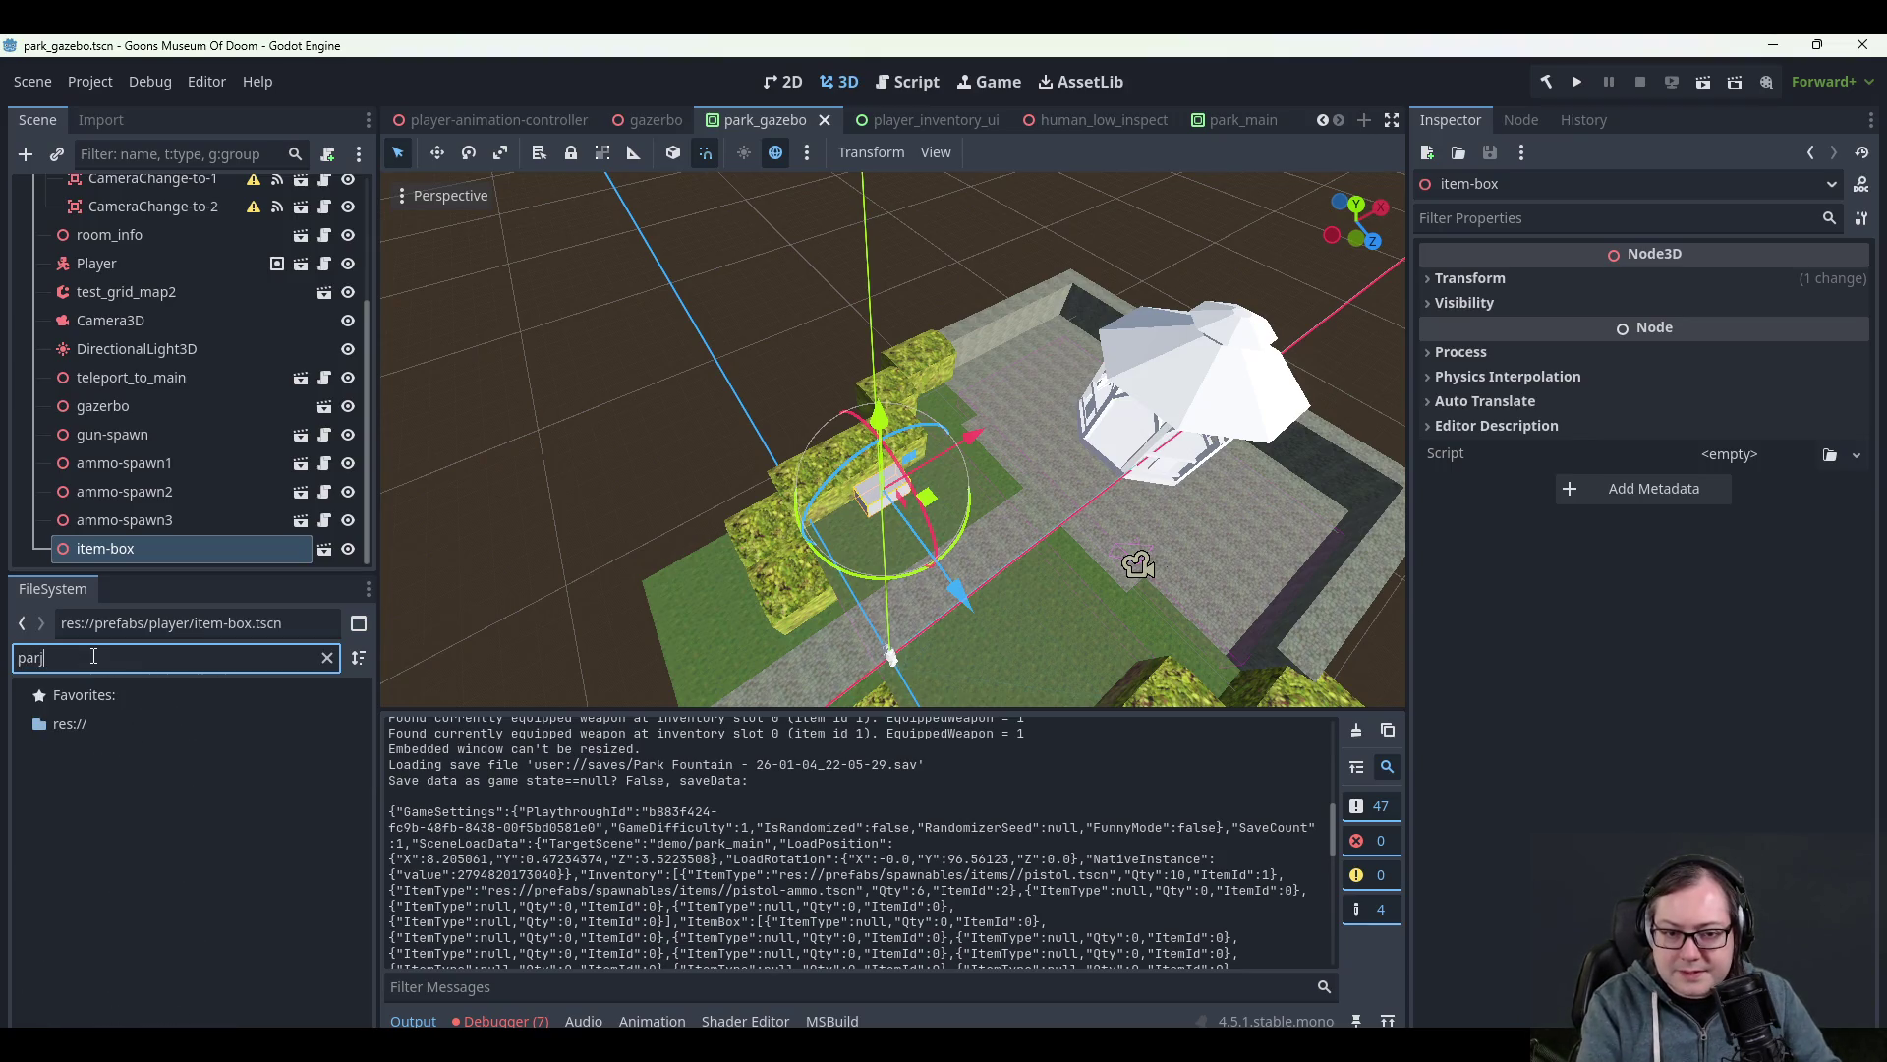
{"action": "type", "text": "_en"}
{"action": "key", "text": "BackSpace"}
{"action": "key", "text": "BackSpace"}
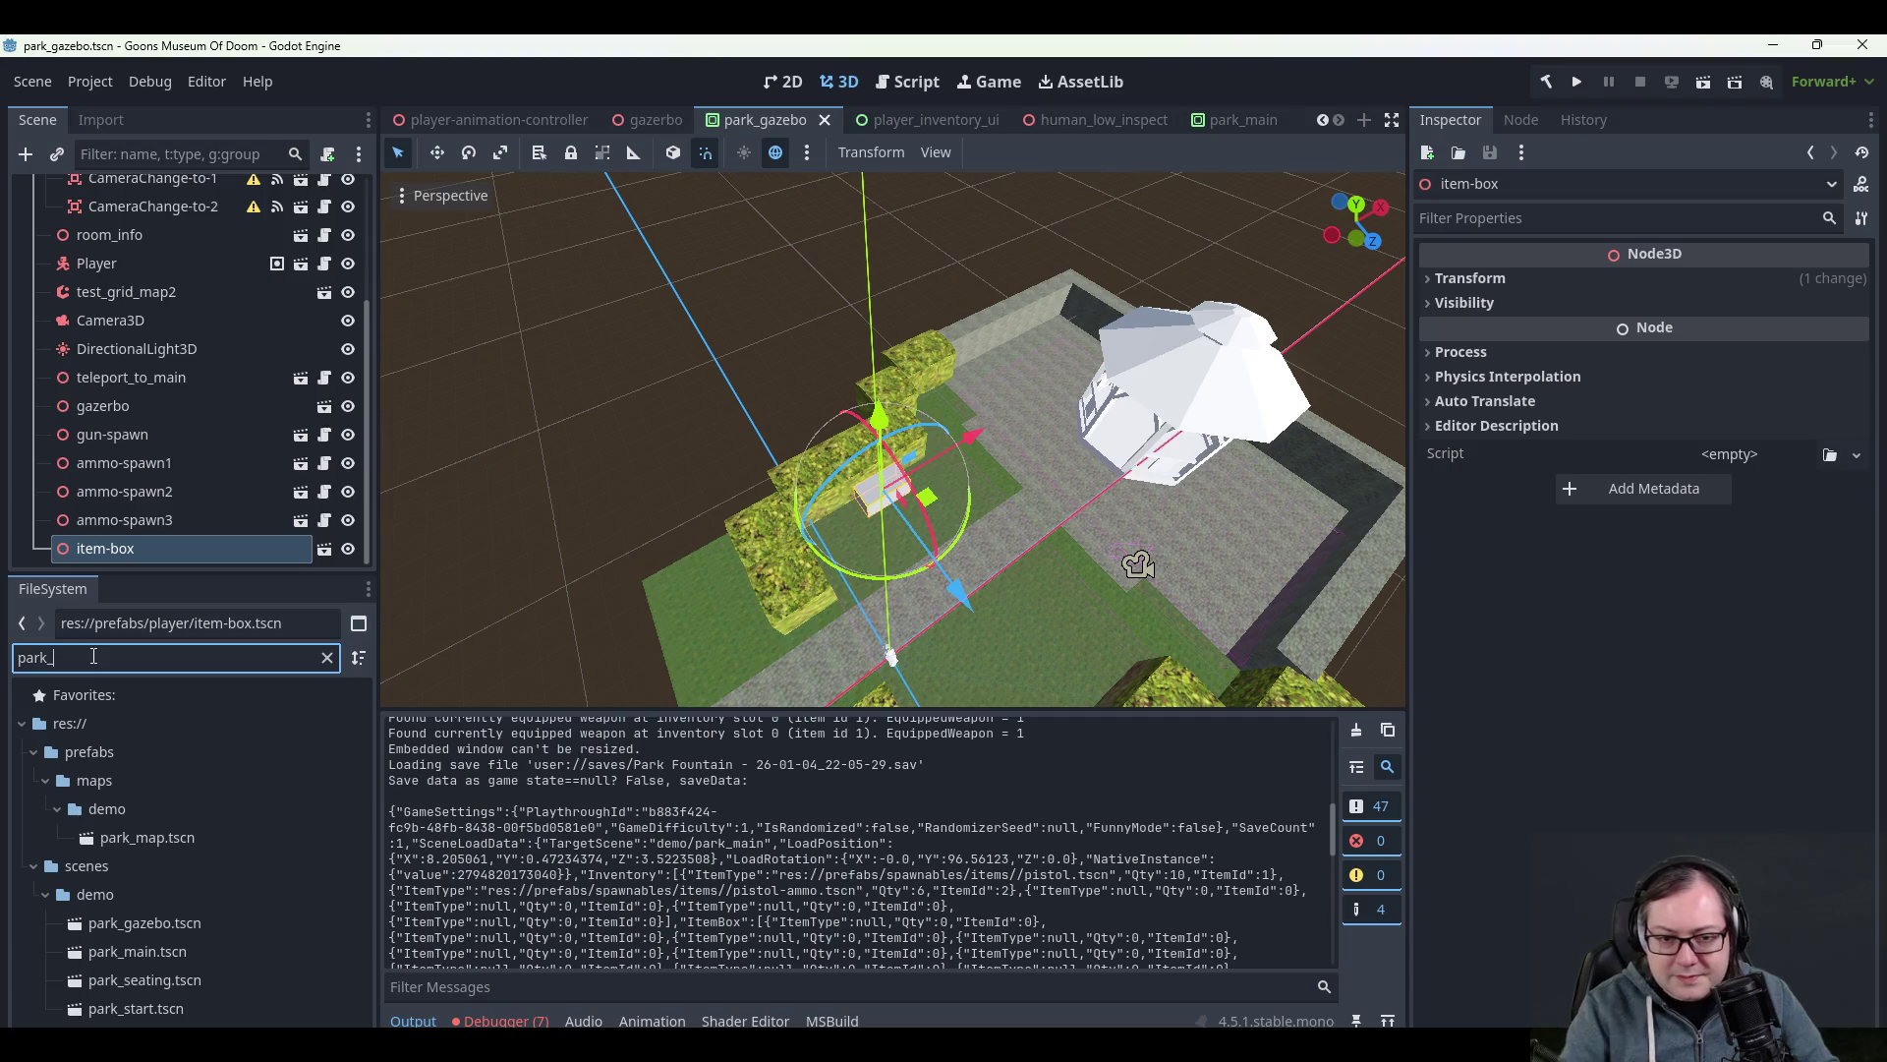
{"action": "left_click", "coordinate": [148, 1009]}
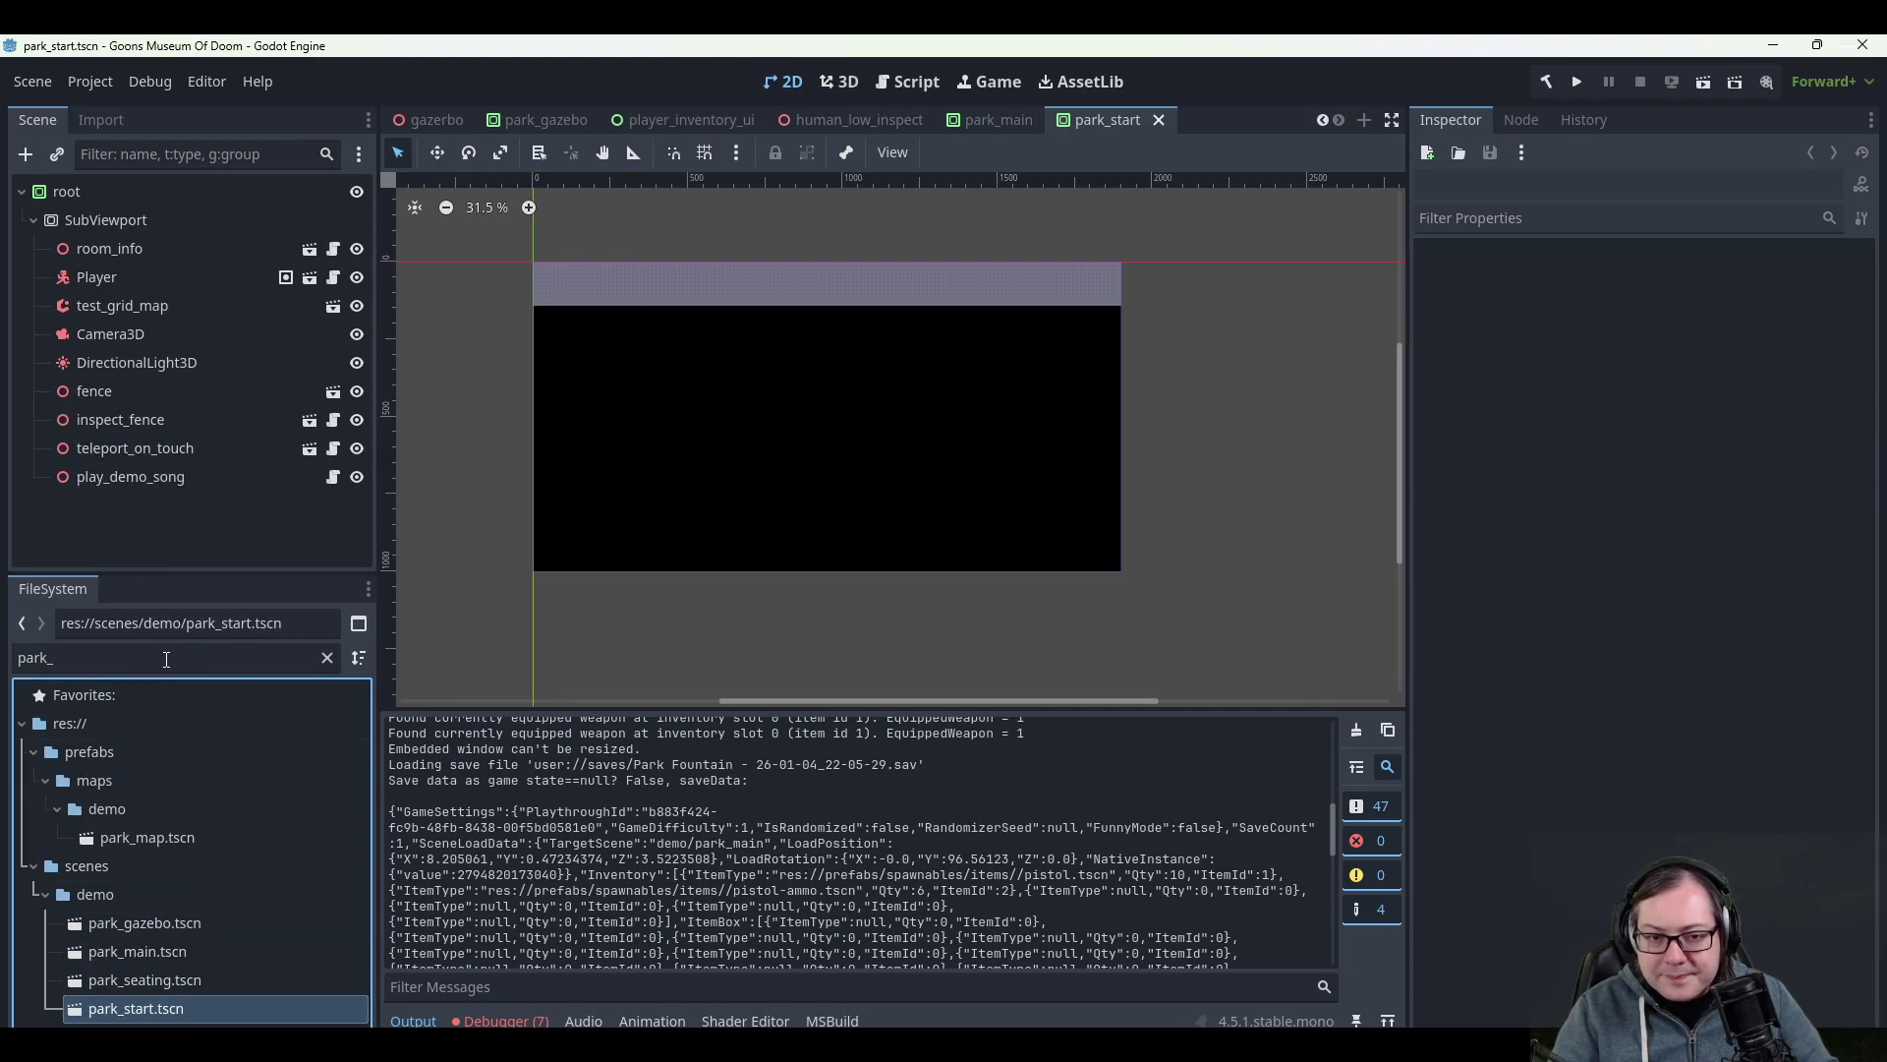
{"action": "double_click", "coordinate": [166, 659]}
{"action": "type", "text": "item"}
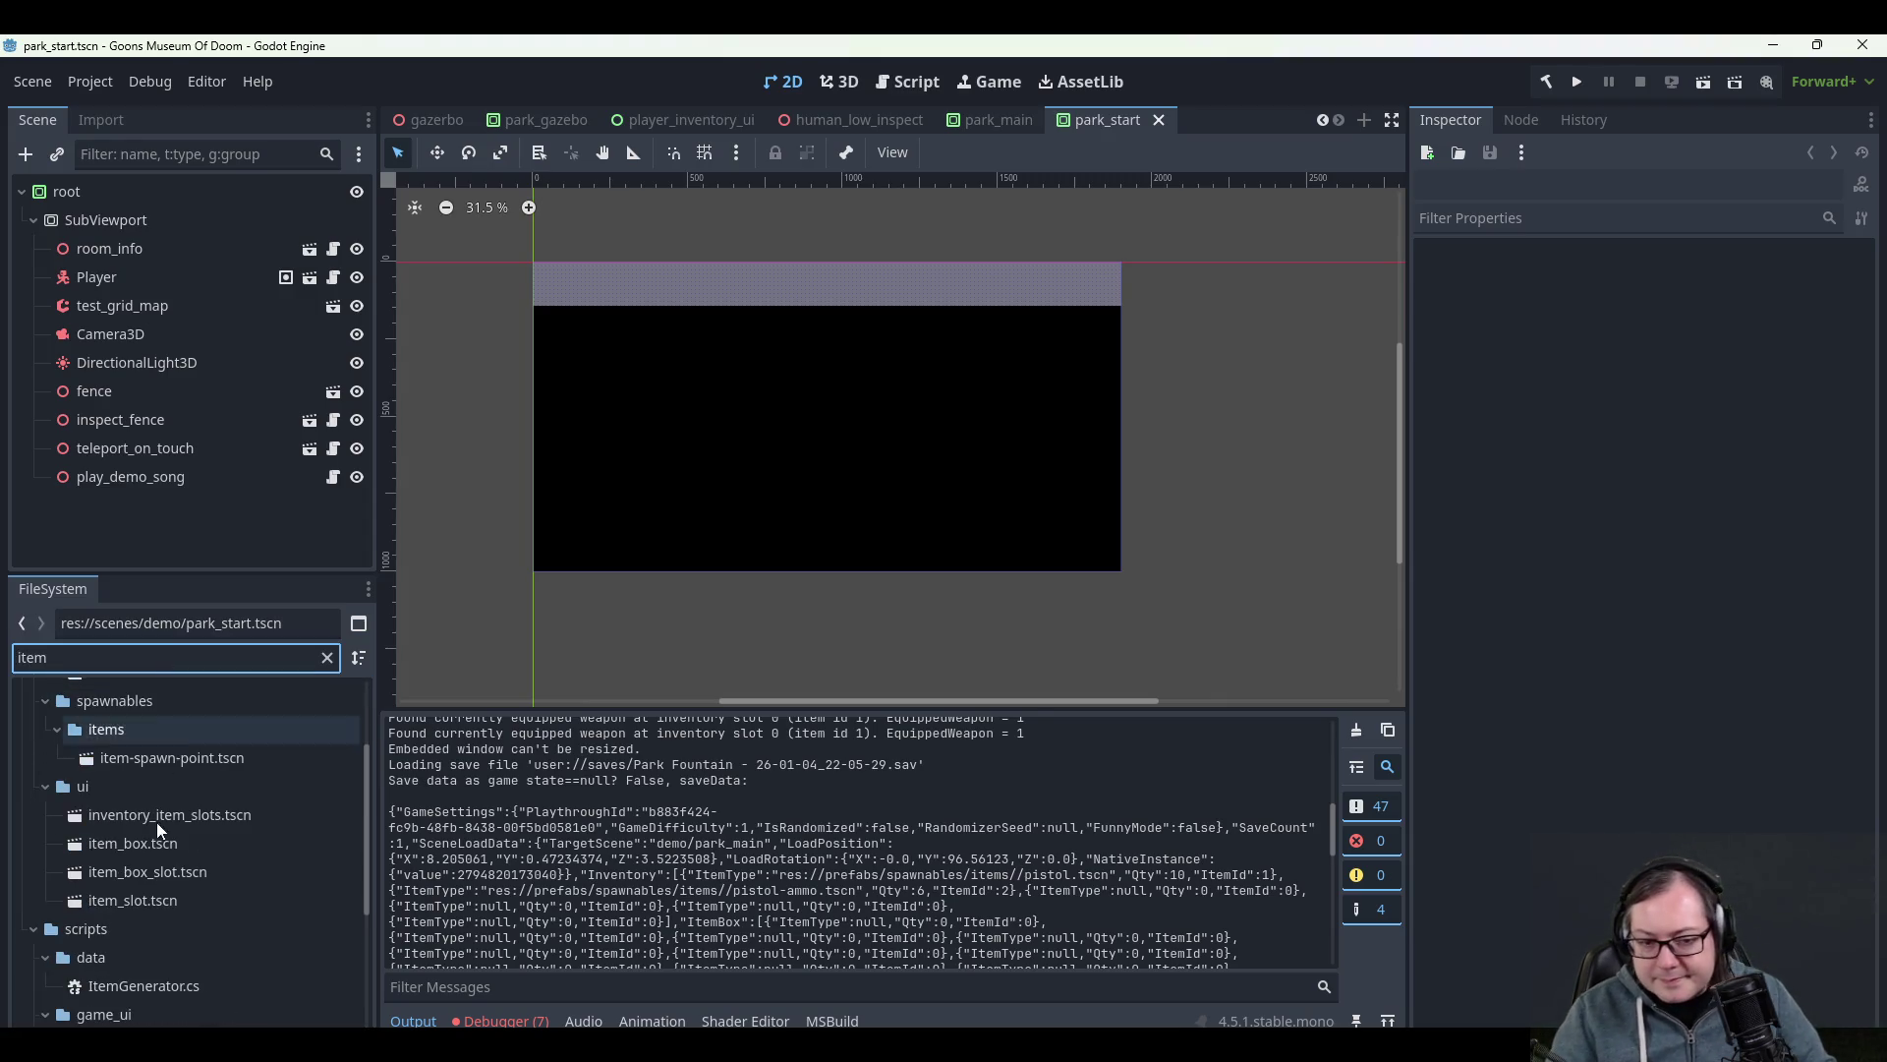
- Drag an item-box.tscn instance into the park_start 3D viewport
{"action": "mouse_move", "coordinate": [148, 812]}
{"action": "left_mouse_down"}
{"action": "mouse_move", "coordinate": [737, 629]}
{"action": "mouse_move", "coordinate": [242, 812]}
{"action": "mouse_move", "coordinate": [135, 814]}
{"action": "left_mouse_up"}
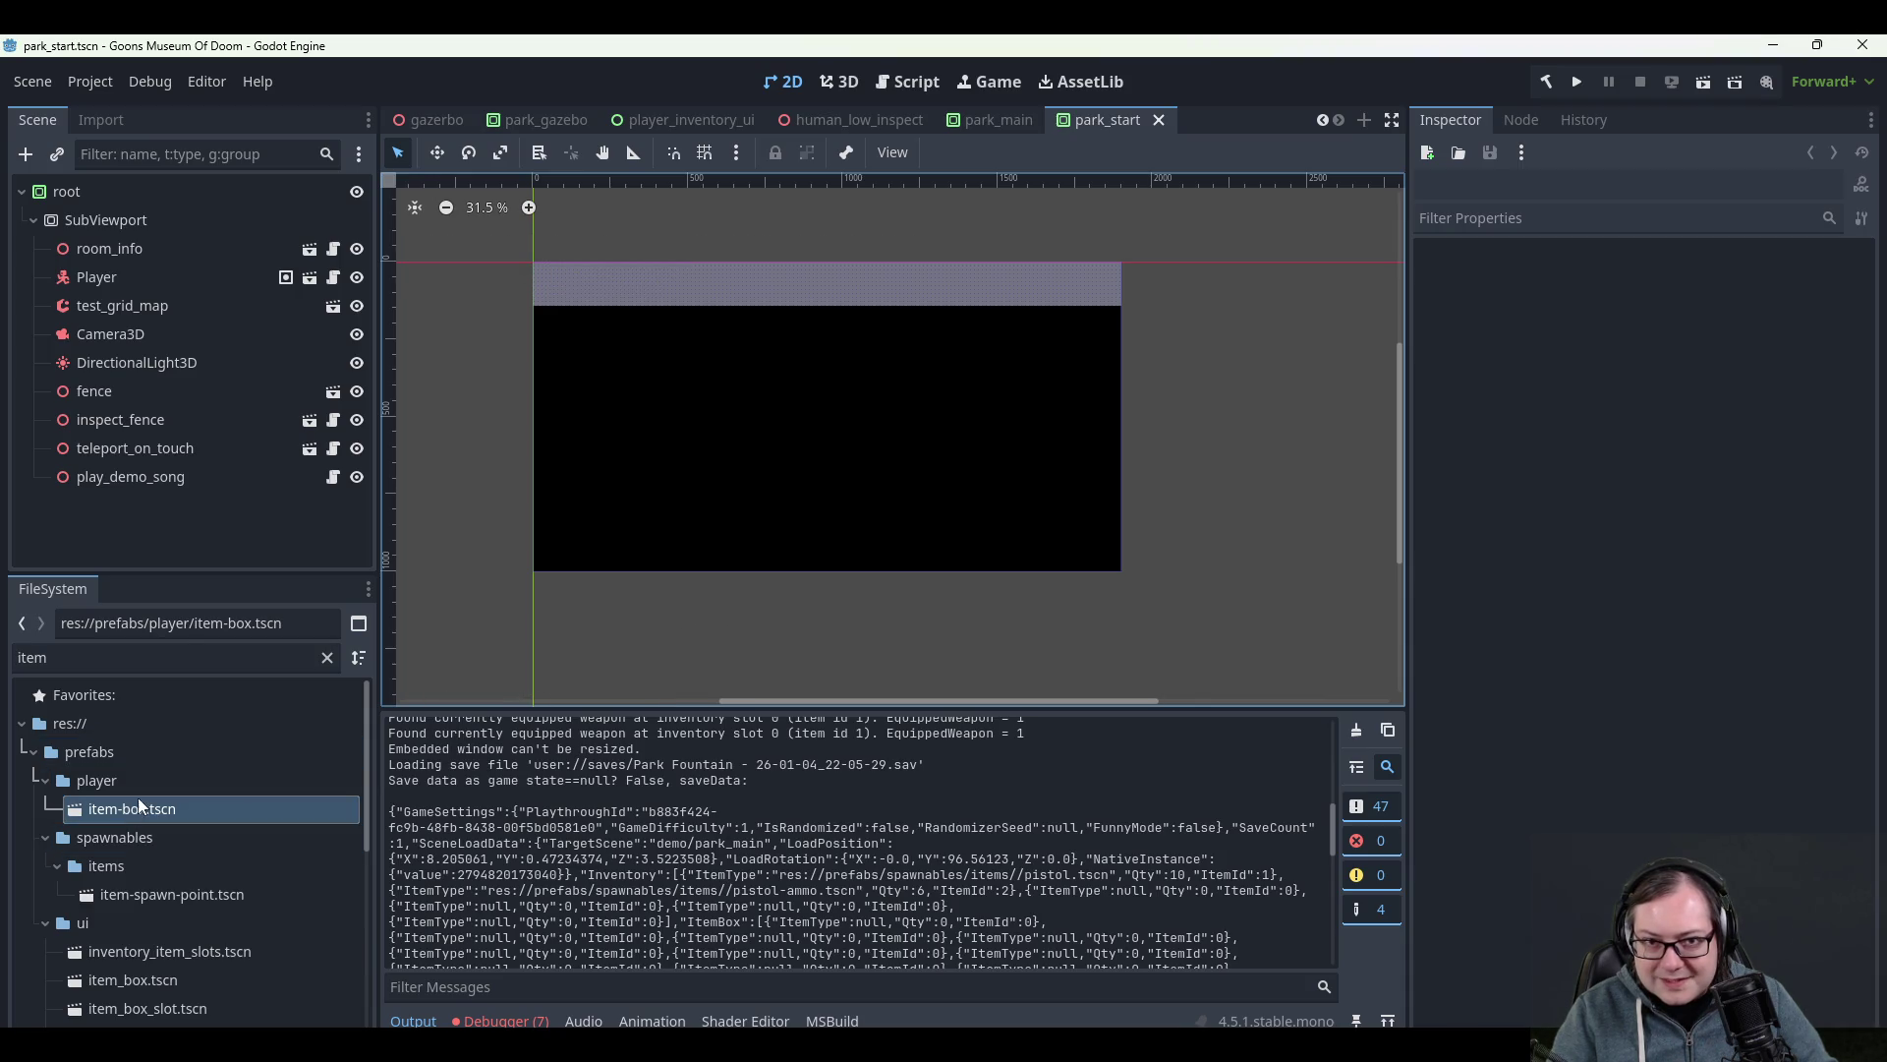
{"action": "left_click", "coordinate": [103, 245]}
{"action": "scroll", "coordinate": [946, 493], "scroll_direction": "up", "scroll_amount": 2}
{"action": "mouse_move", "coordinate": [136, 810]}
{"action": "left_mouse_down"}
{"action": "mouse_move", "coordinate": [788, 377]}
{"action": "mouse_move", "coordinate": [837, 267]}
{"action": "mouse_move", "coordinate": [869, 261]}
{"action": "left_mouse_up"}
{"action": "scroll", "coordinate": [881, 268], "scroll_direction": "up", "scroll_amount": 5}
{"action": "mouse_move", "coordinate": [1076, 369]}
{"action": "left_mouse_down"}
{"action": "mouse_move", "coordinate": [1081, 403]}
{"action": "mouse_move", "coordinate": [1175, 322]}
{"action": "mouse_move", "coordinate": [883, 574]}
{"action": "mouse_move", "coordinate": [950, 476]}
{"action": "mouse_move", "coordinate": [962, 517]}
{"action": "mouse_move", "coordinate": [926, 511]}
{"action": "left_mouse_up"}
- Lower the item box slightly along Y, save park_start, and launch the project
{"action": "mouse_move", "coordinate": [745, 448]}
{"action": "left_mouse_down"}
{"action": "mouse_move", "coordinate": [751, 486]}
{"action": "mouse_move", "coordinate": [764, 459]}
{"action": "left_mouse_up"}
{"action": "key", "text": "ctrl+s"}
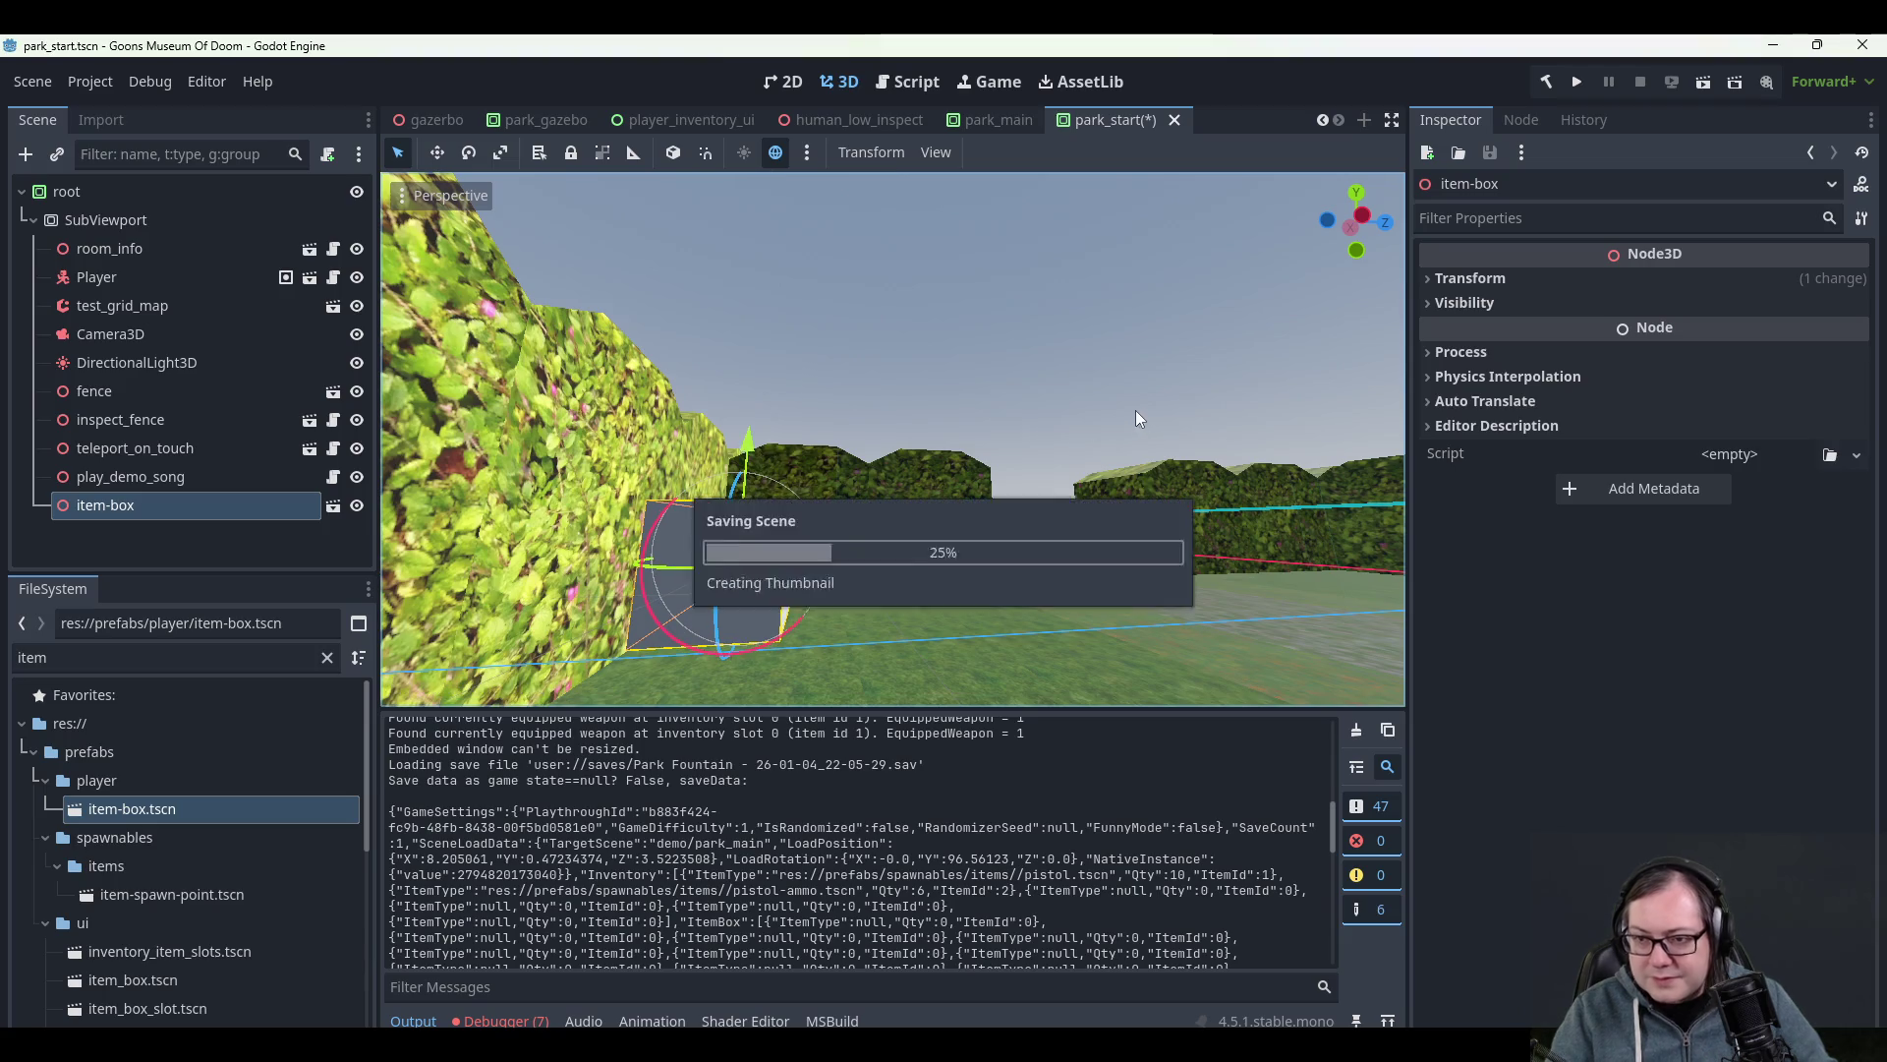
{"action": "scroll", "coordinate": [1157, 373], "scroll_direction": "down", "scroll_amount": 5}
{"action": "scroll", "coordinate": [942, 445], "scroll_direction": "up", "scroll_amount": 3}
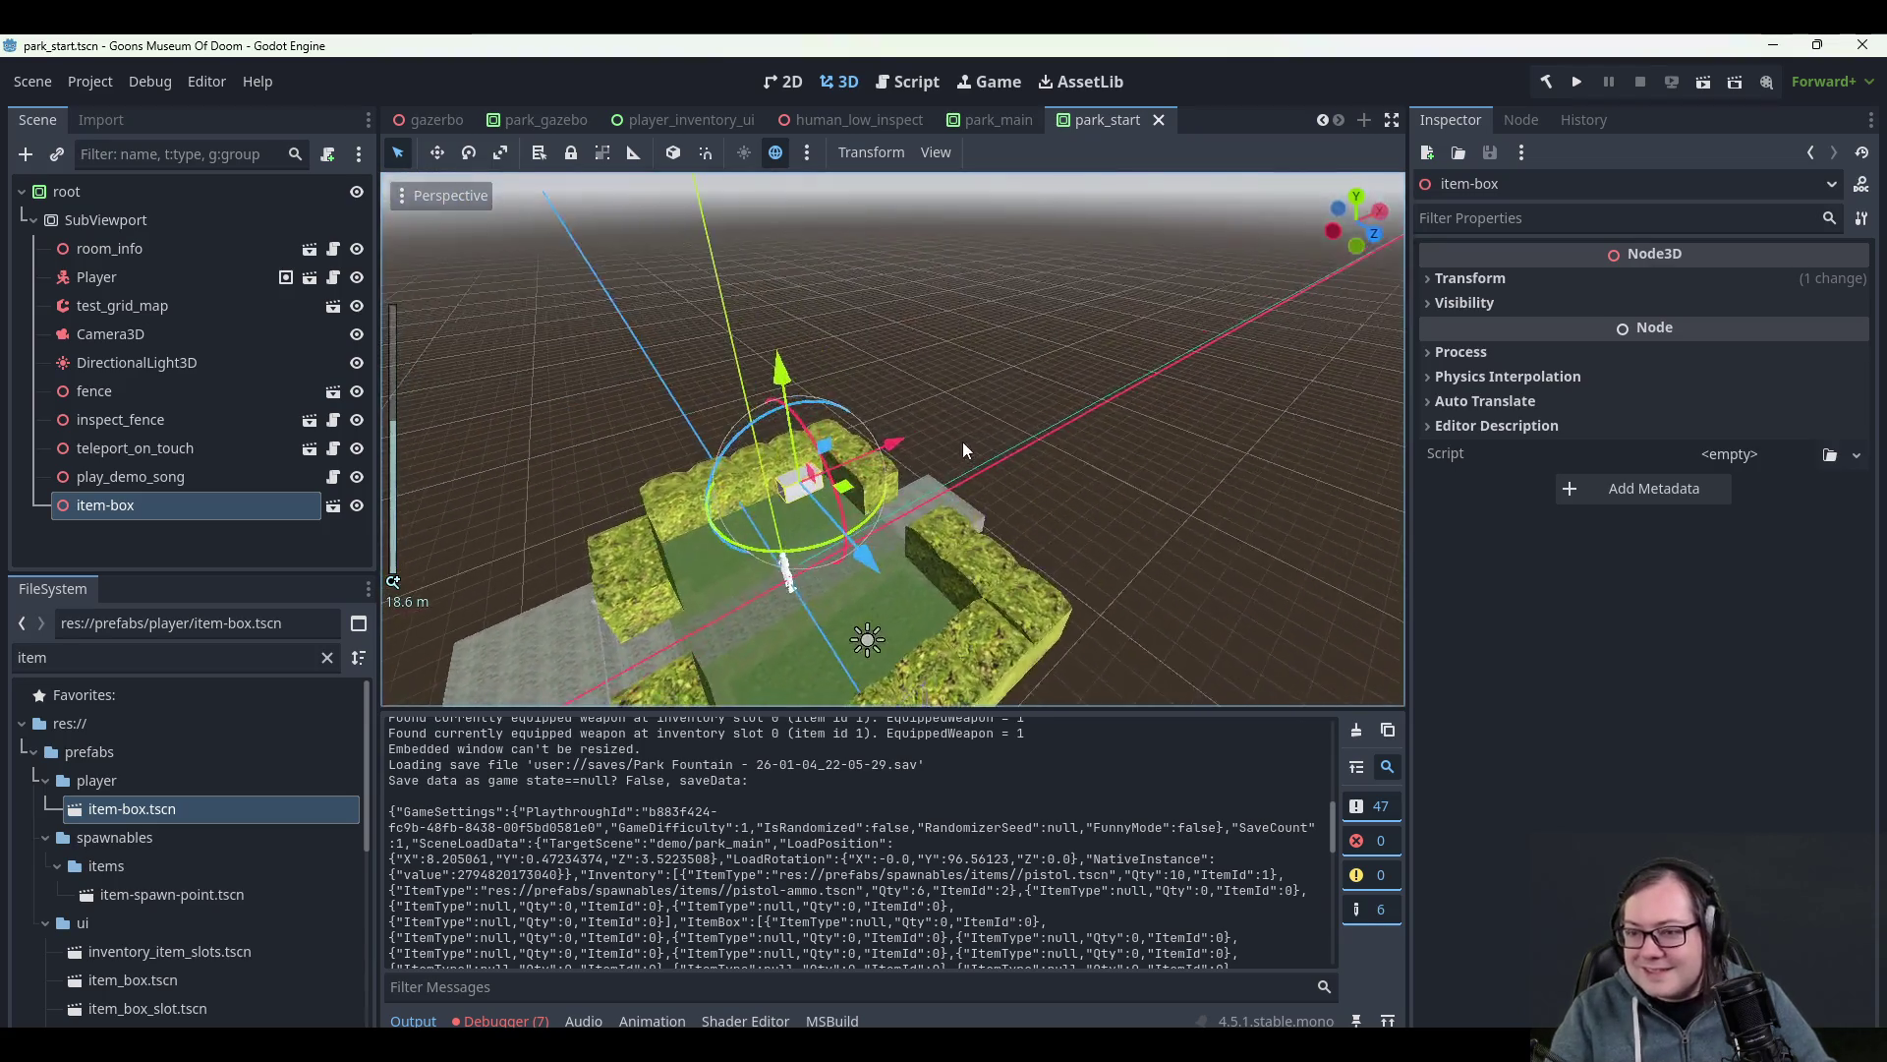
{"action": "scroll", "coordinate": [995, 390], "scroll_direction": "up", "scroll_amount": 2}
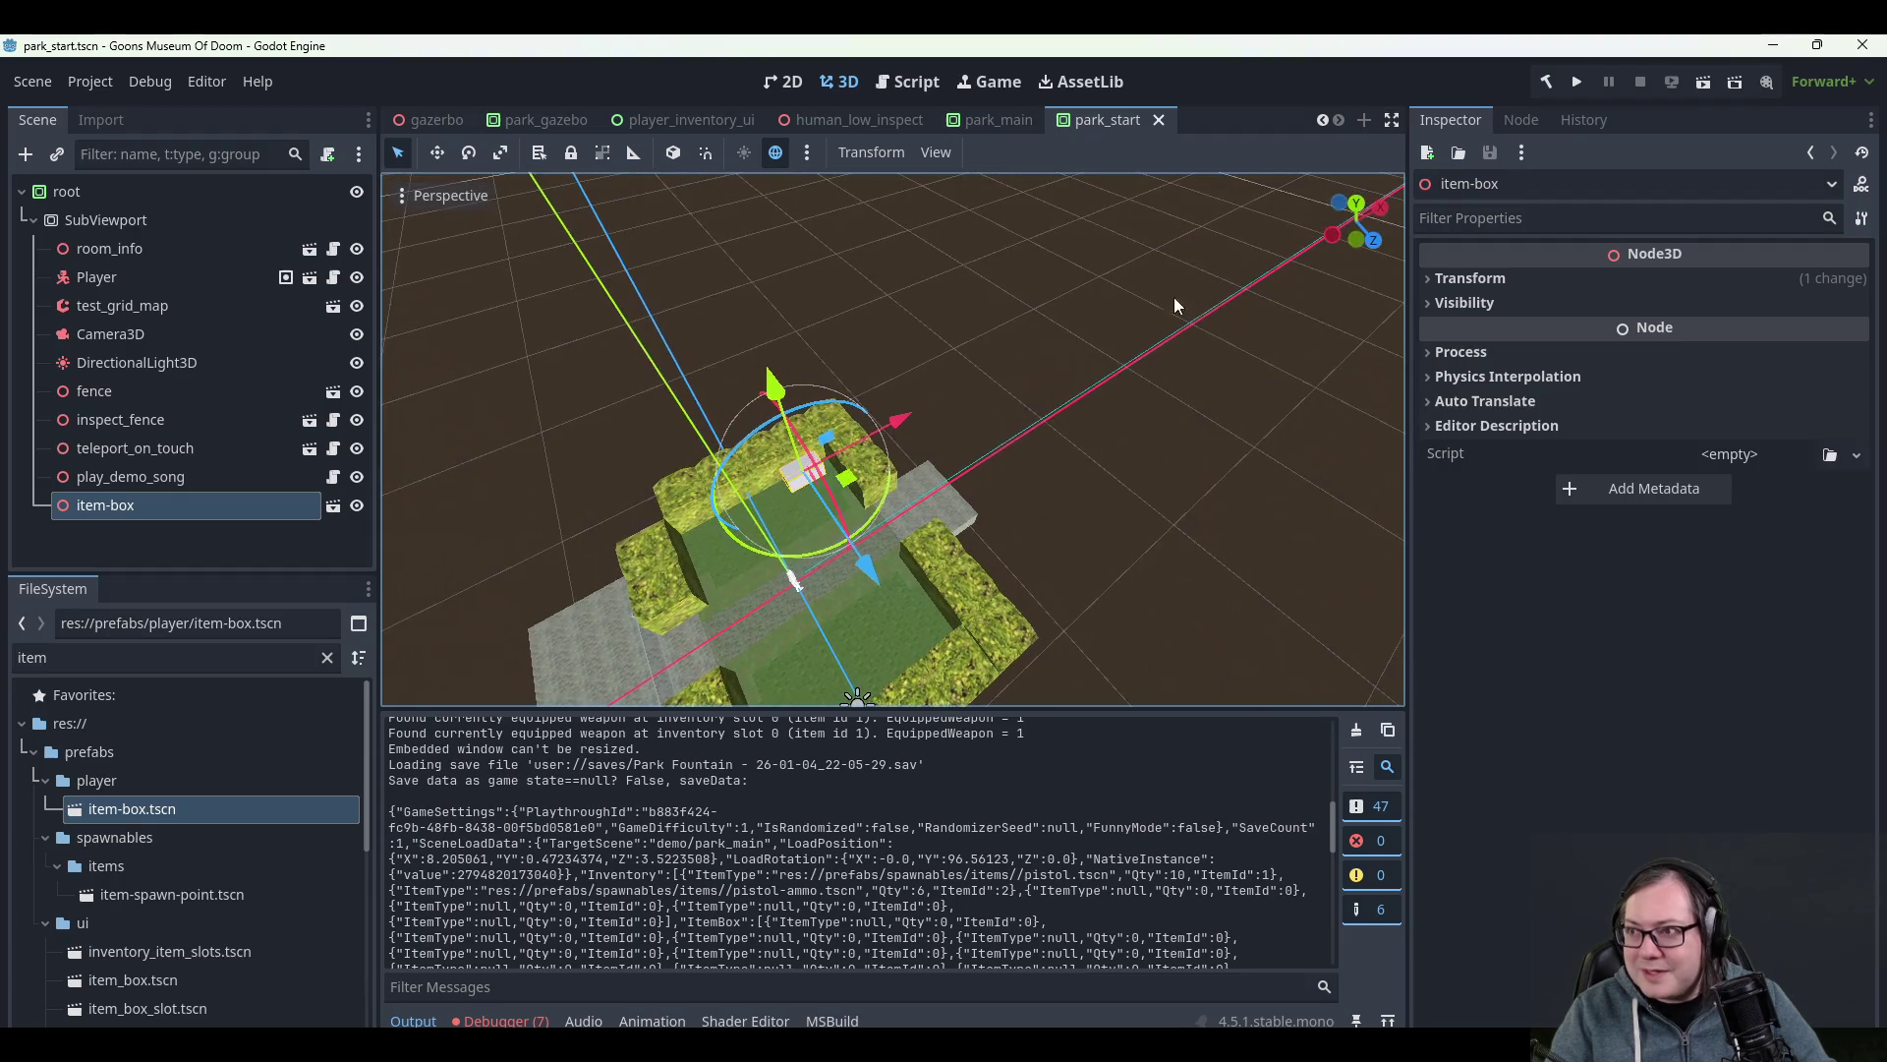
{"action": "left_click", "coordinate": [1575, 85]}
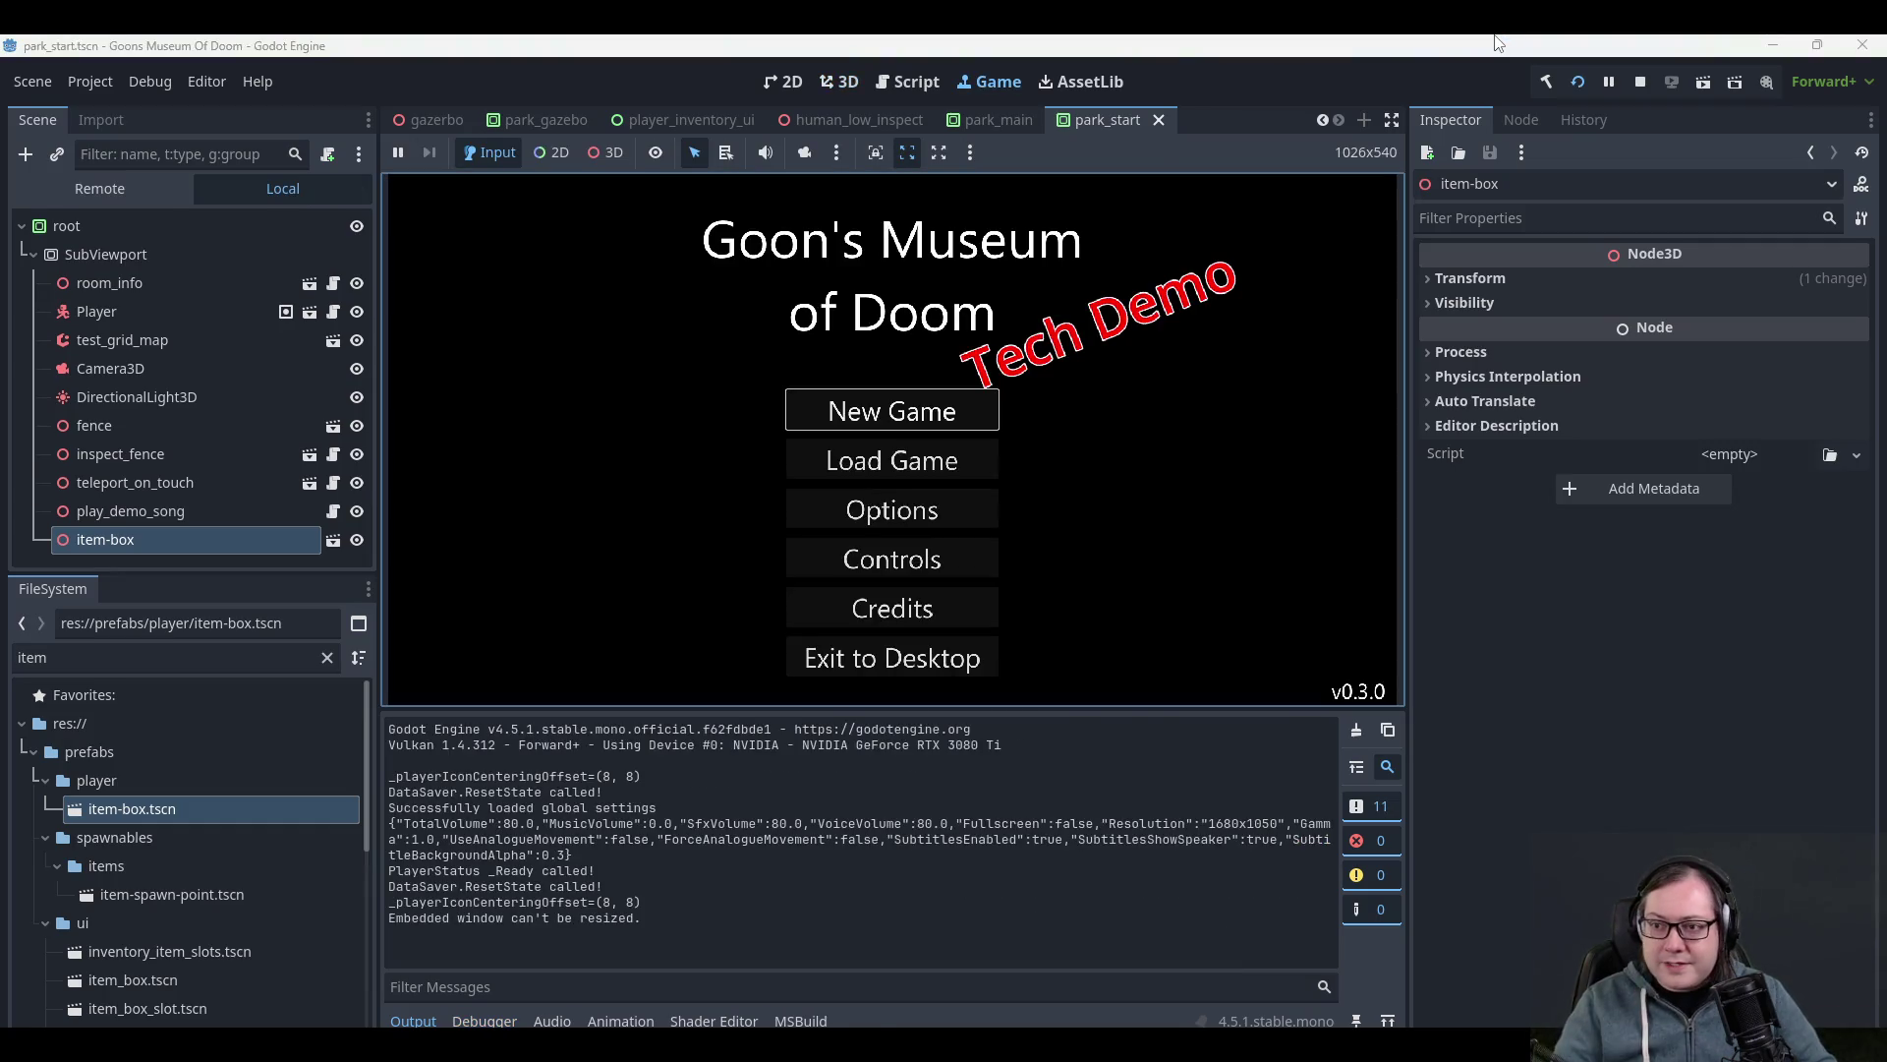
- Start a new game on Easy difficulty
{"action": "left_click", "coordinate": [826, 410]}
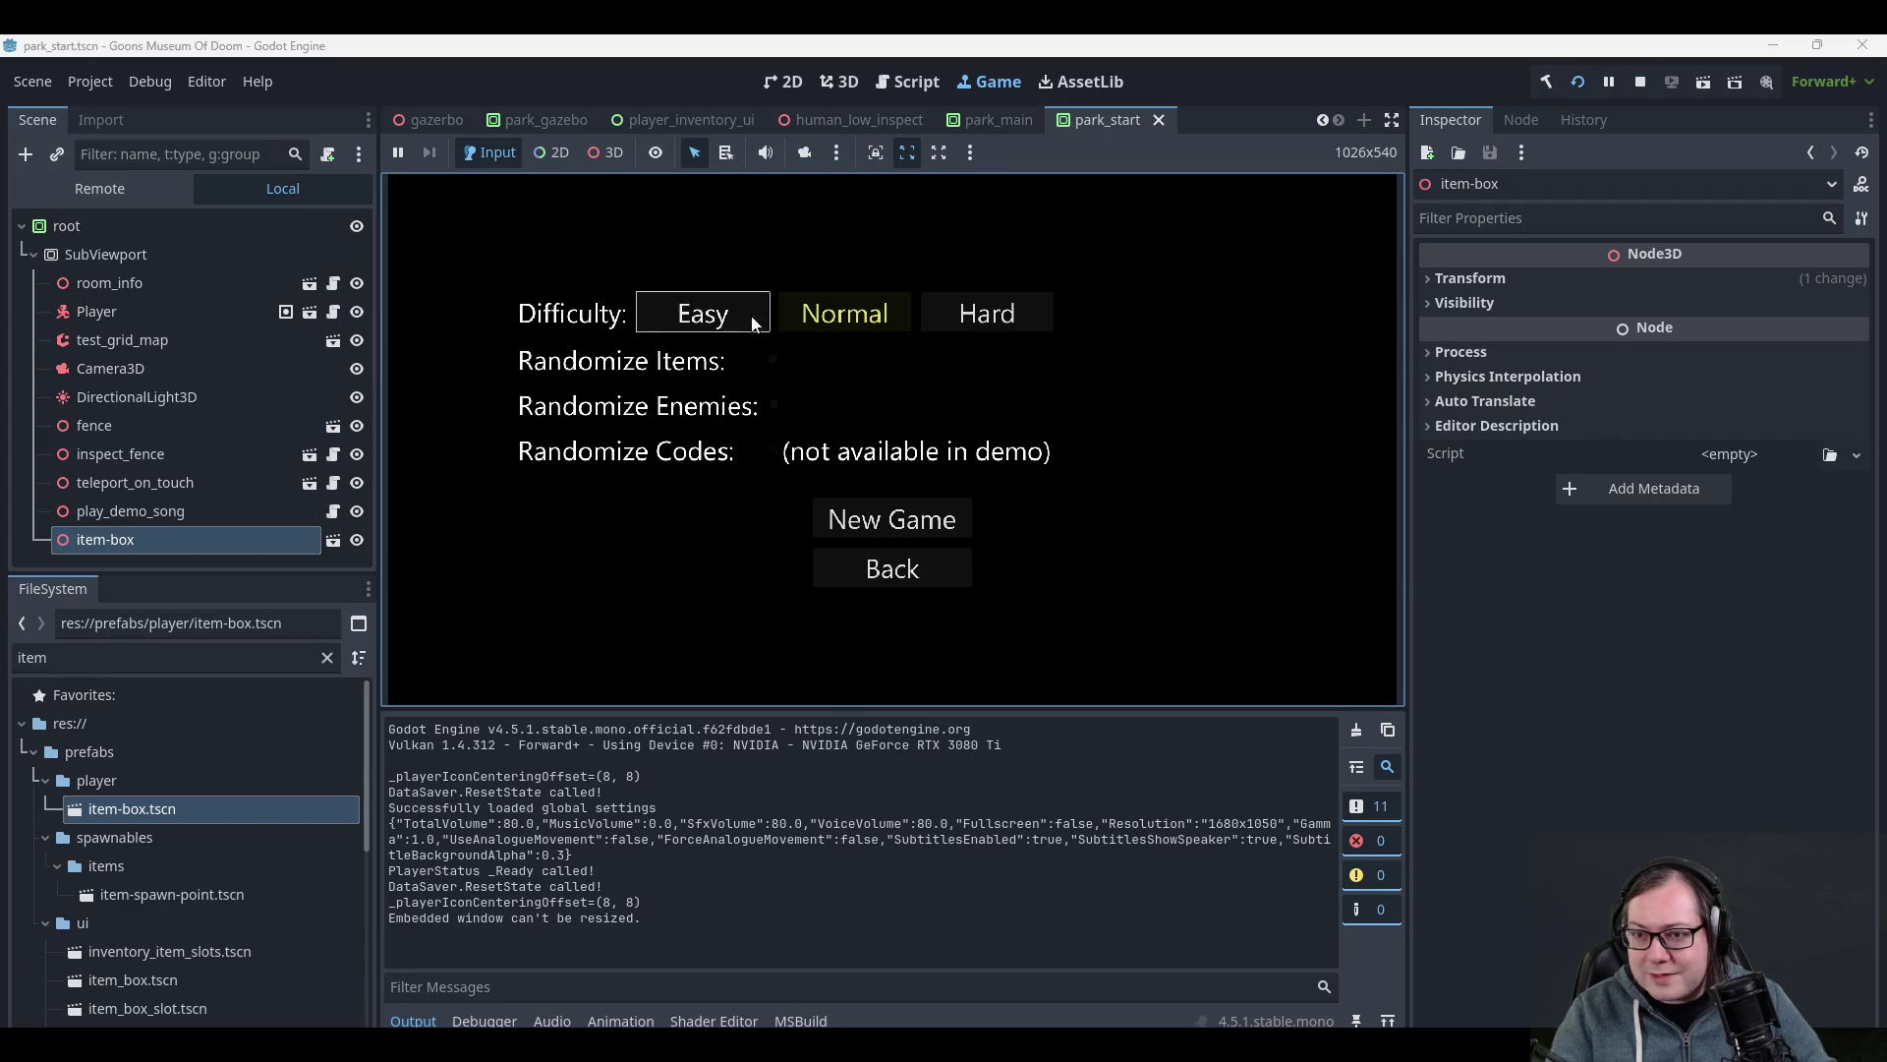
{"action": "left_click", "coordinate": [664, 295]}
{"action": "left_click", "coordinate": [892, 519]}
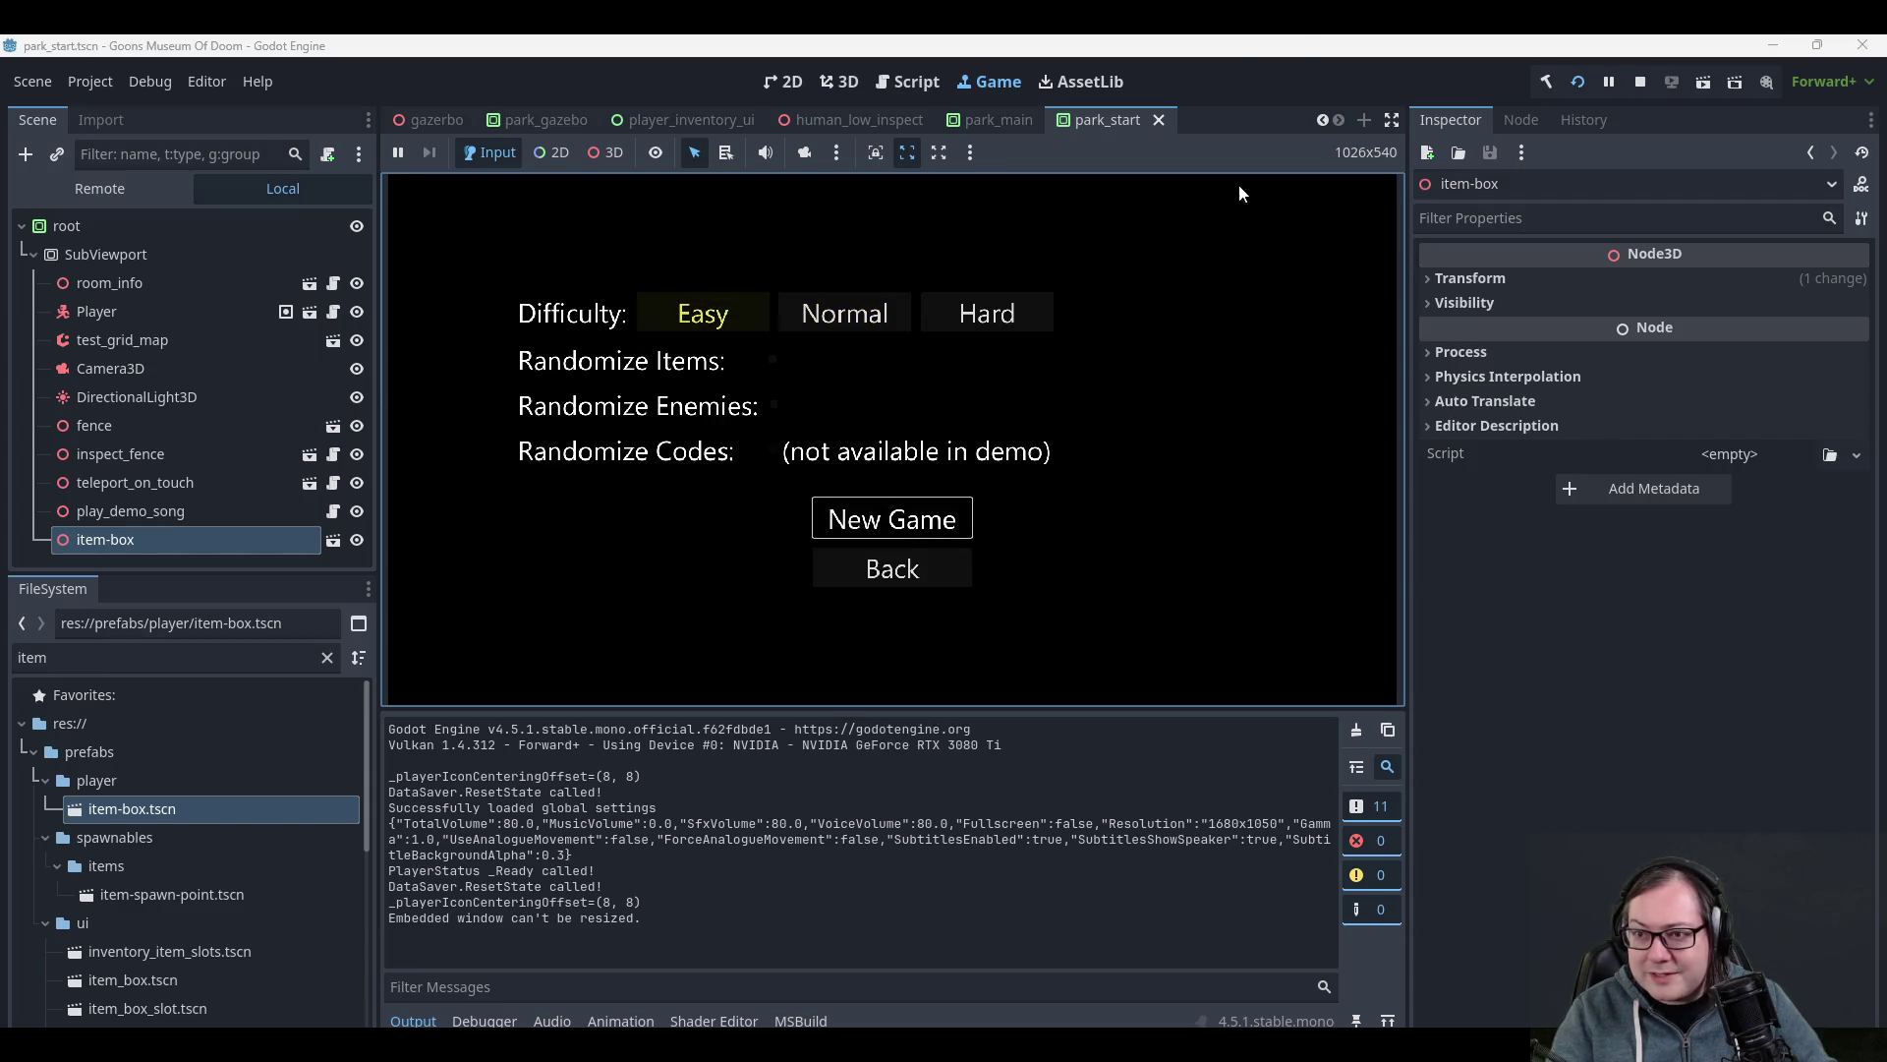
{"action": "key", "text": "Return"}
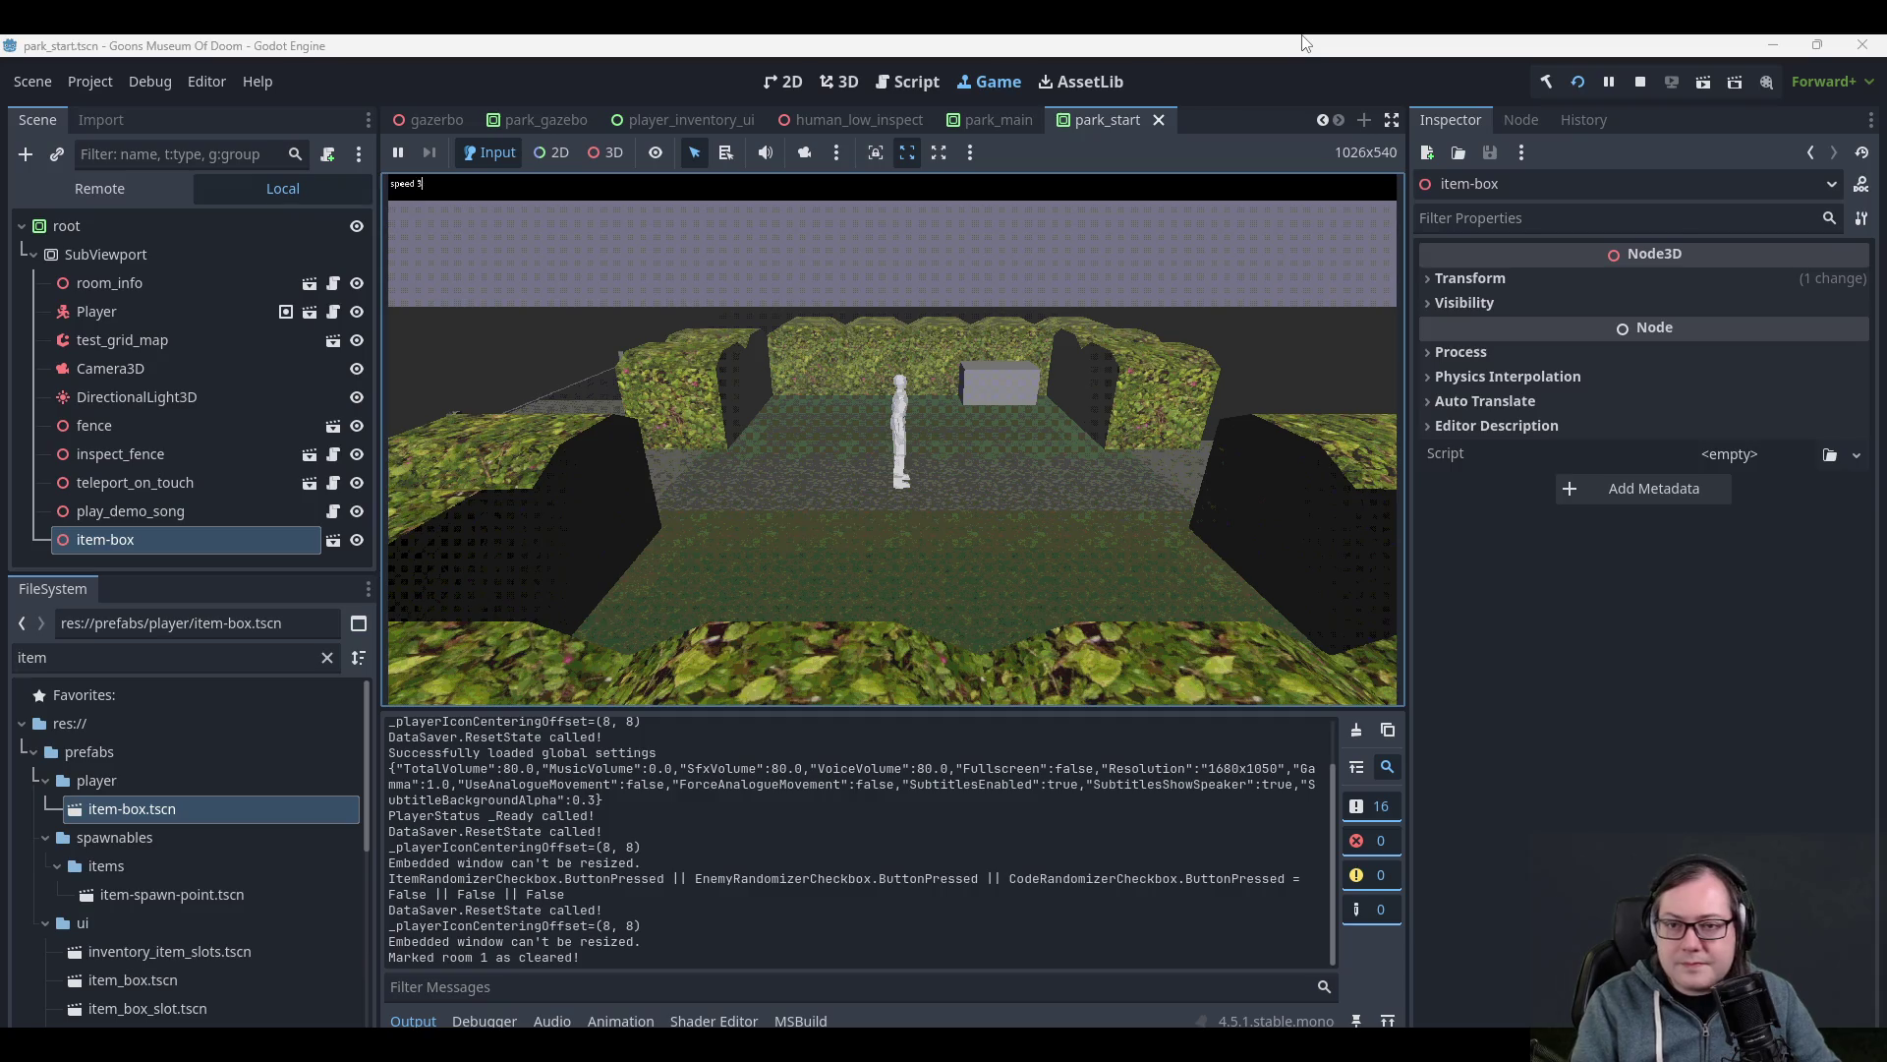
- Walk to the grey item box, open and close it, then skip the next area's cutscene
{"action": "key", "text": "w"}
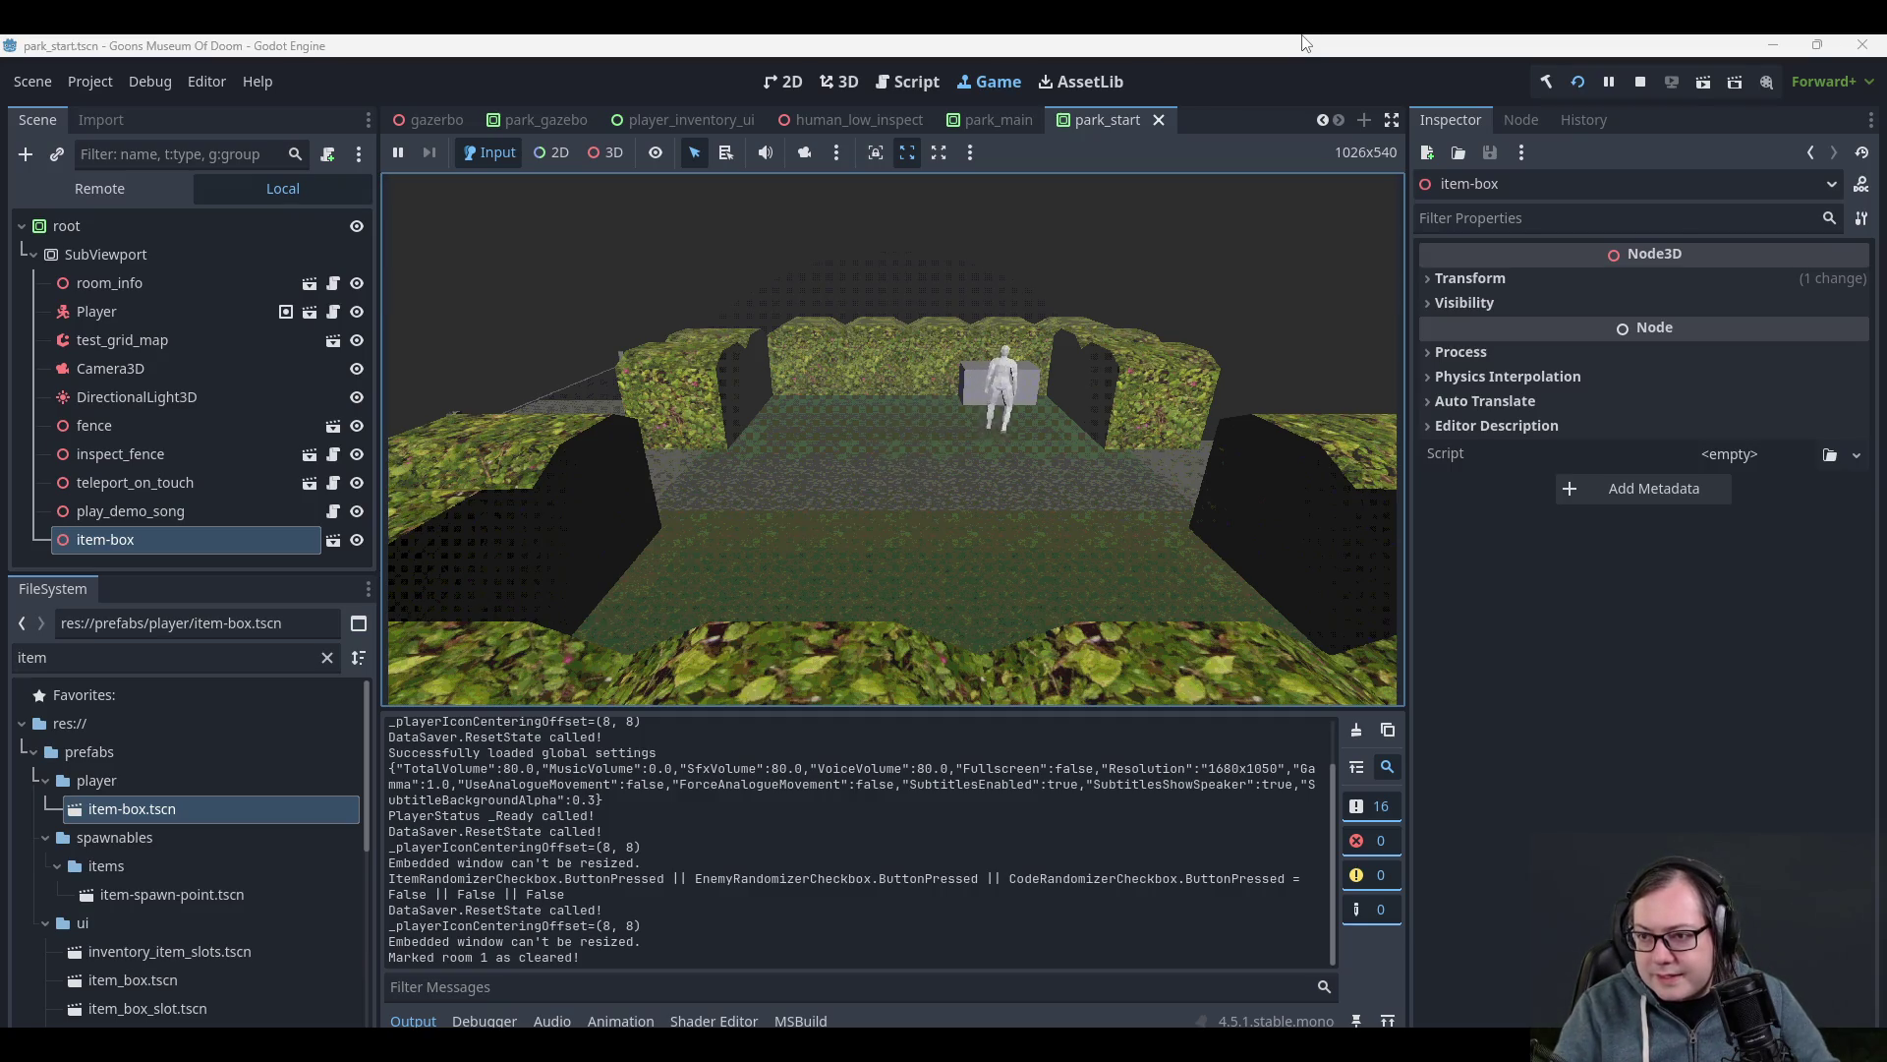
{"action": "key", "text": "e"}
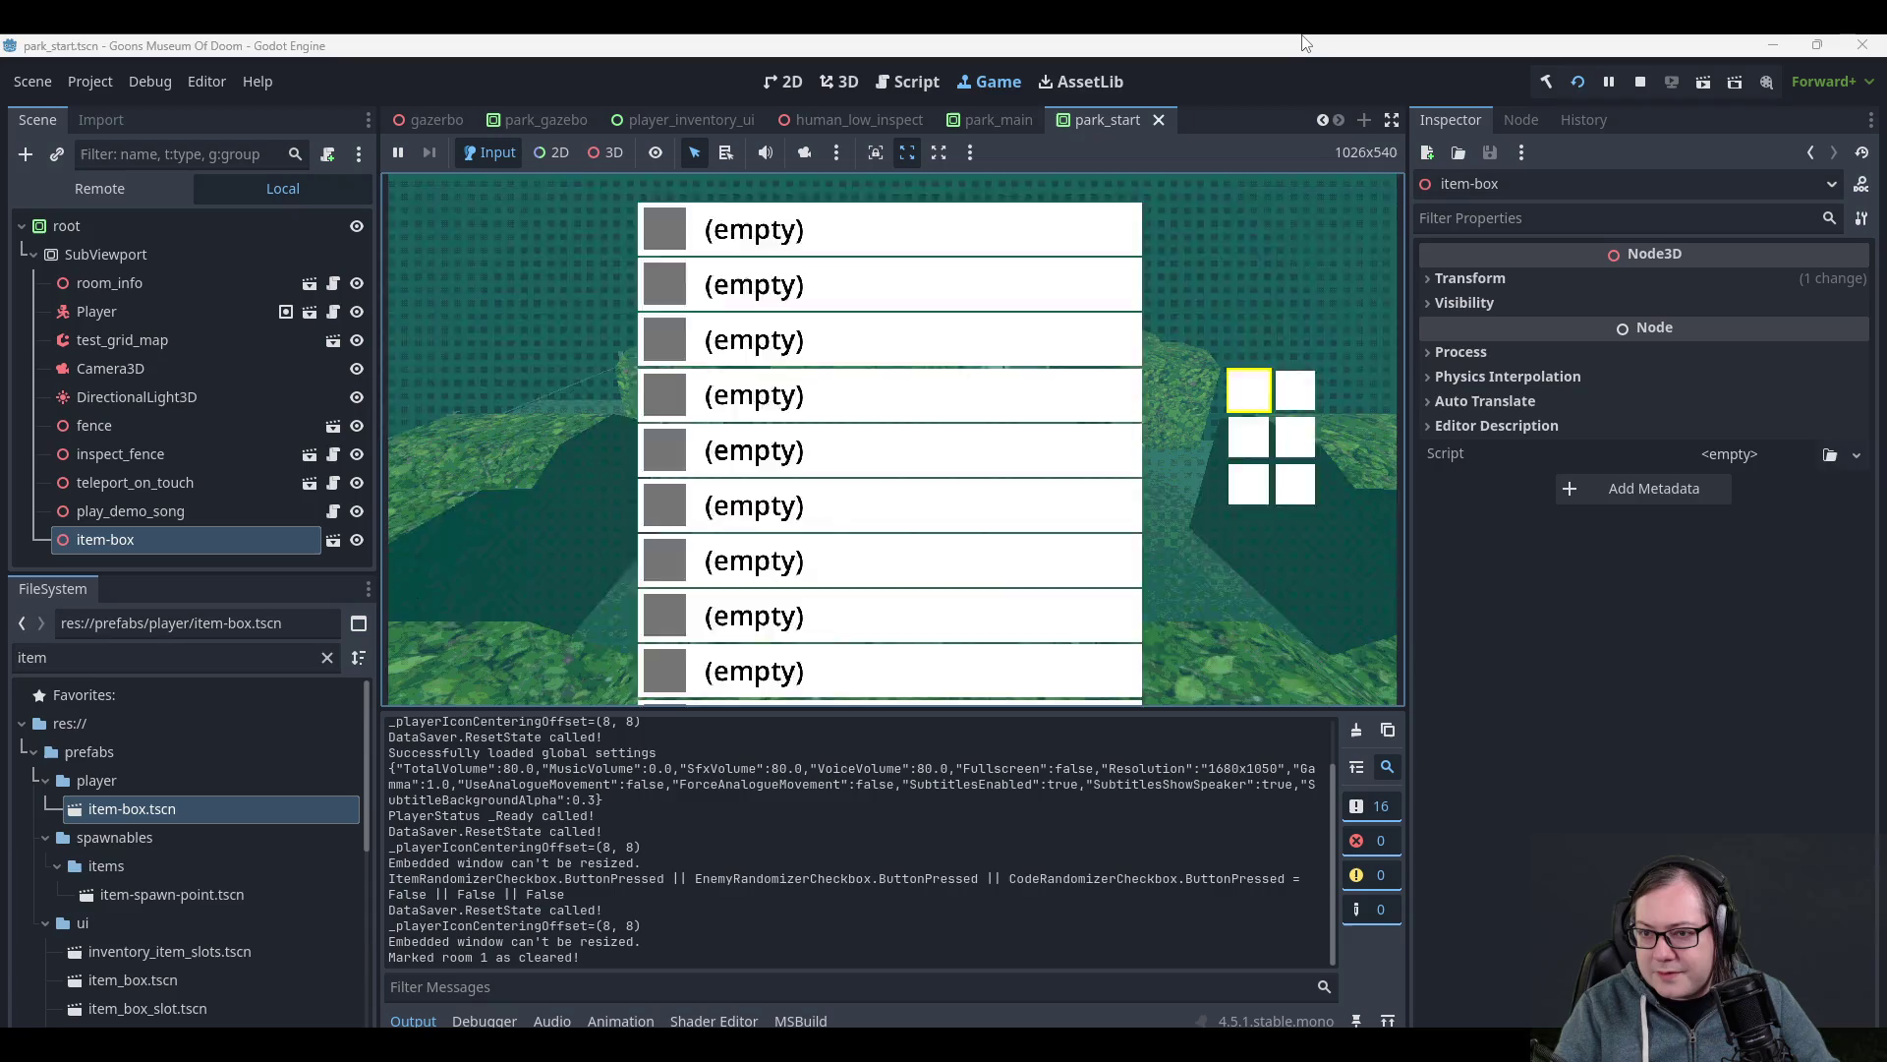
{"action": "key", "text": "e"}
{"action": "key", "text": "d"}
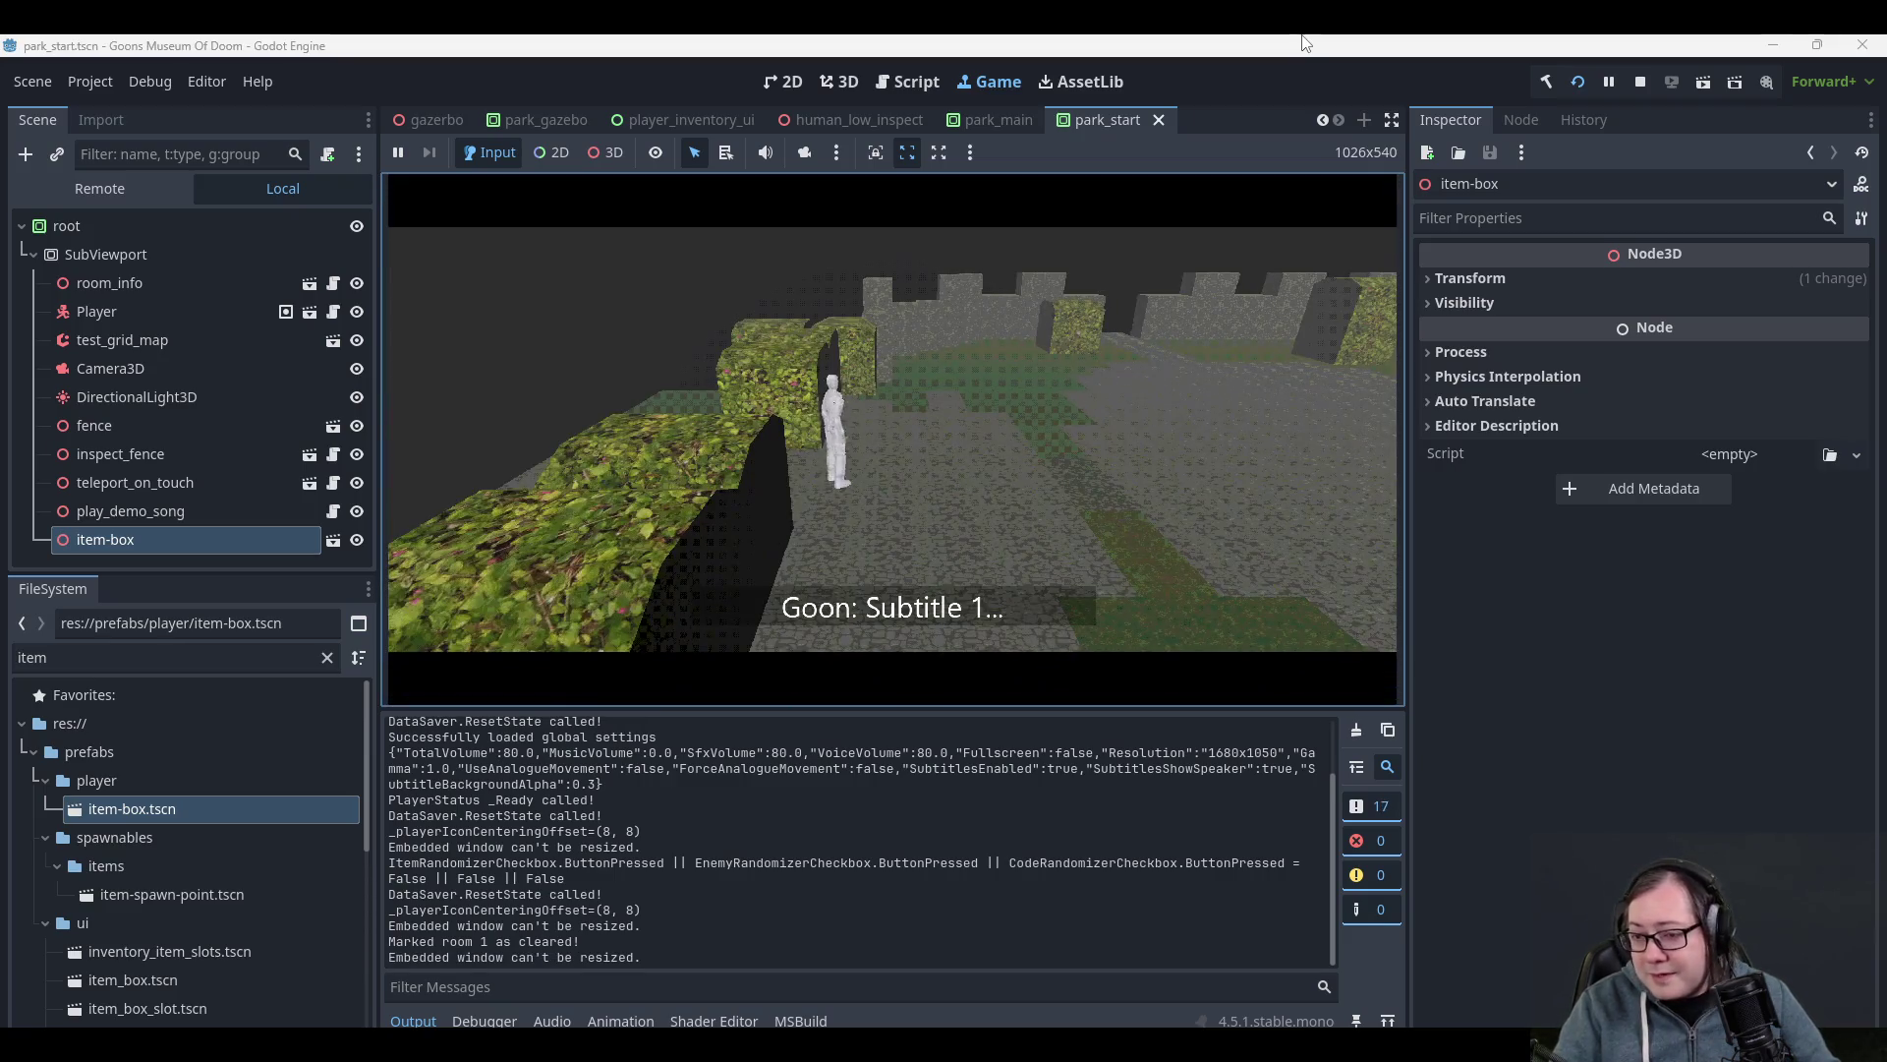
{"action": "key", "text": "Escape"}
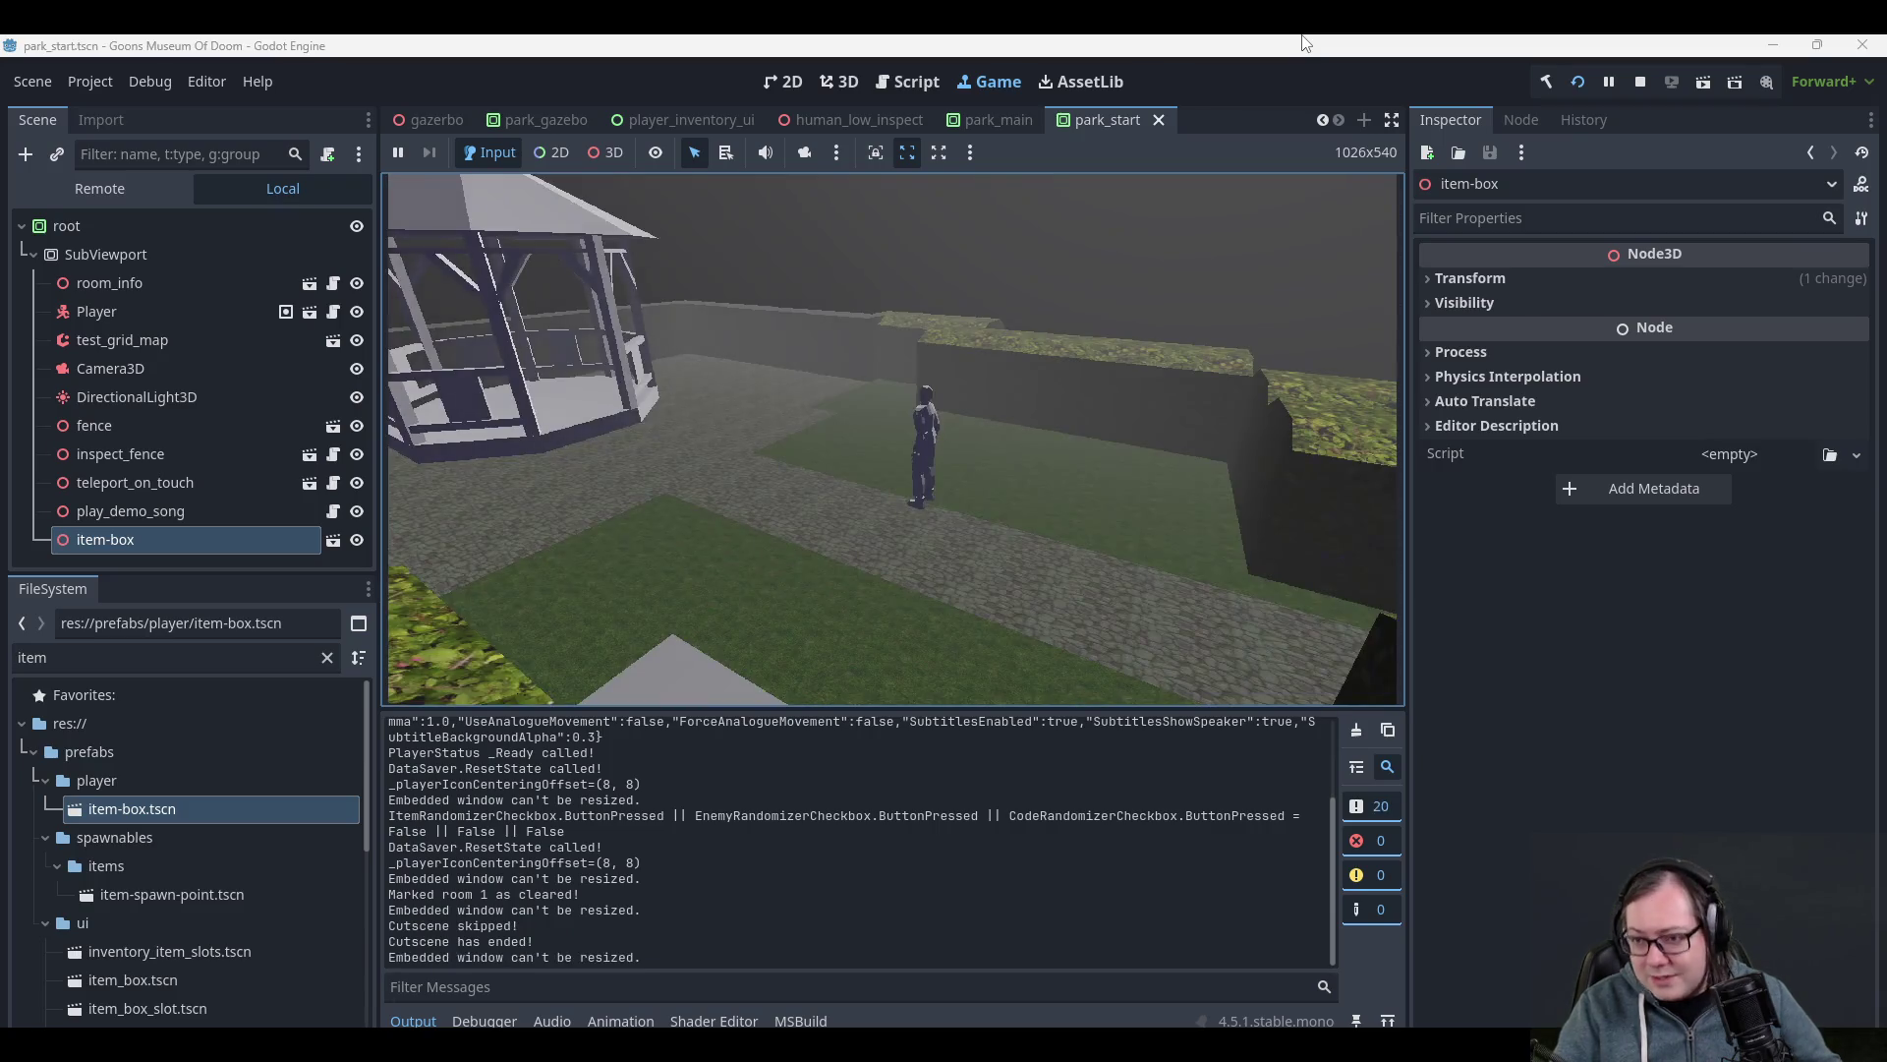
{"action": "key", "text": "a"}
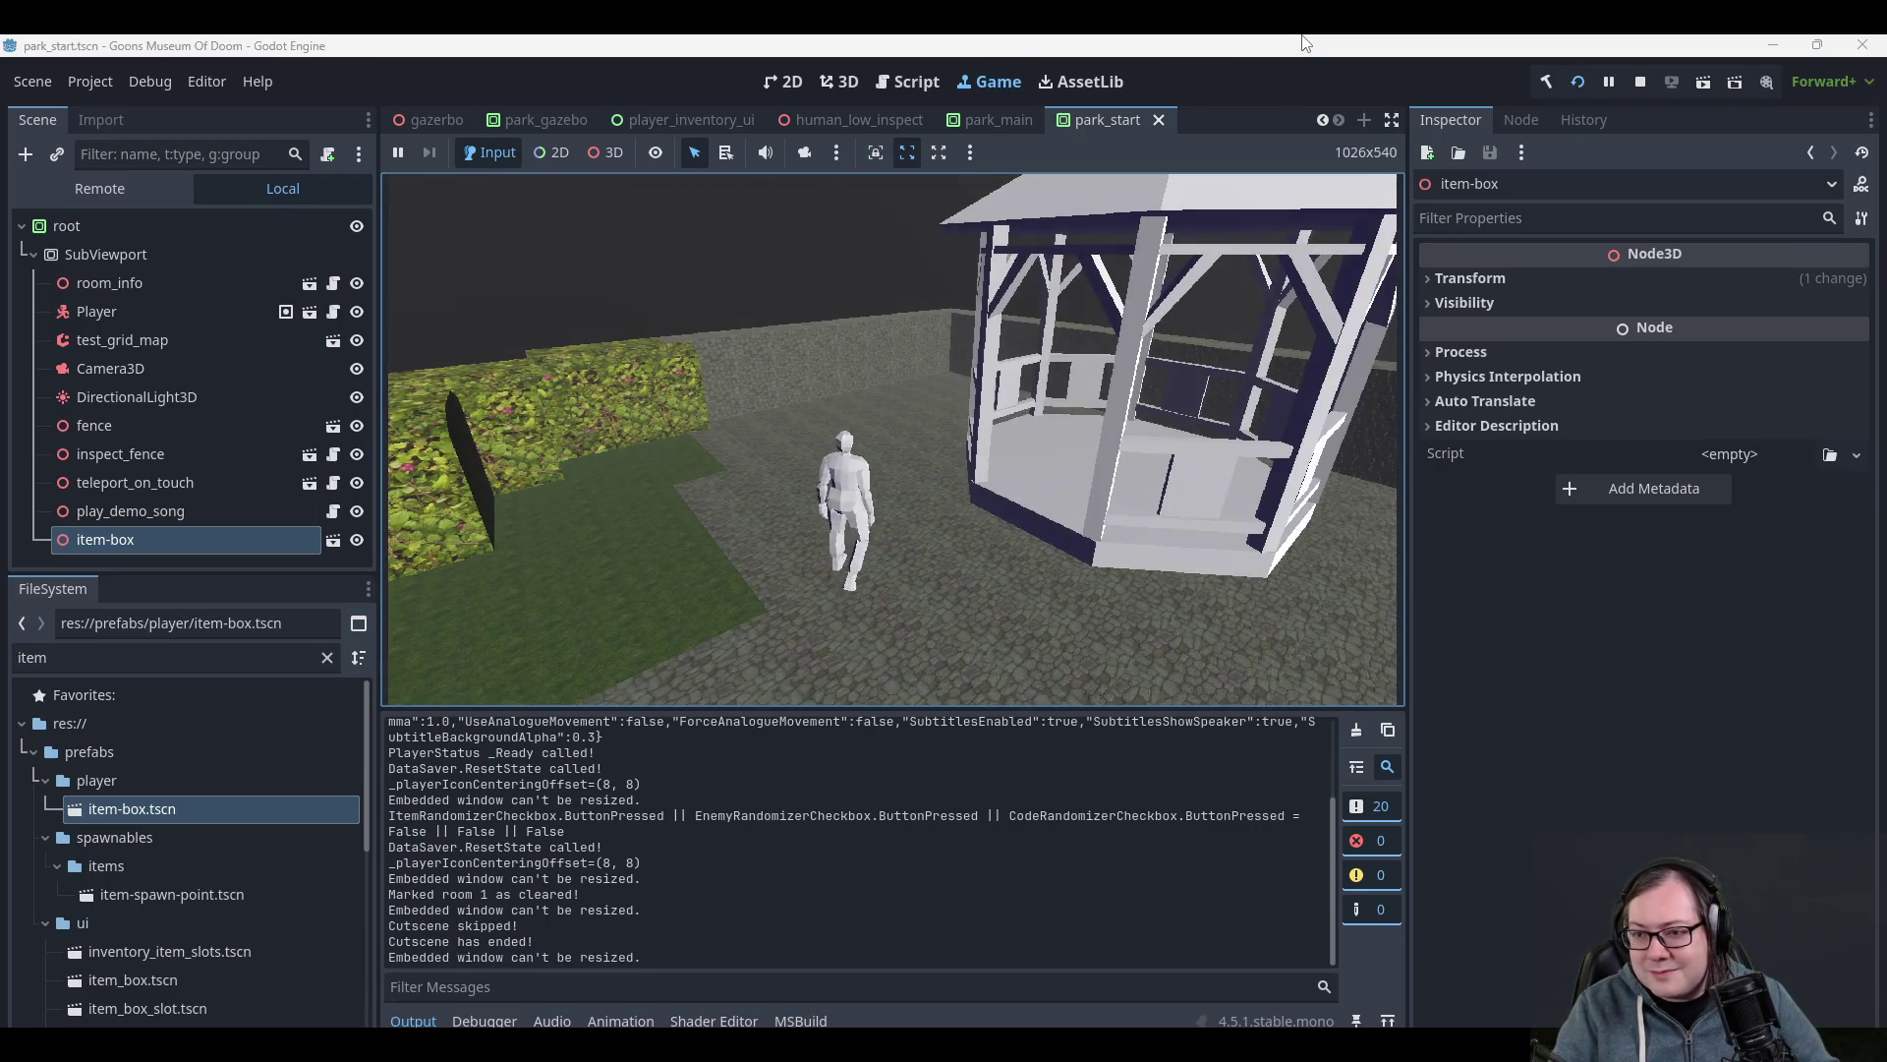
{"action": "key", "text": "w"}
{"action": "key", "text": "d"}
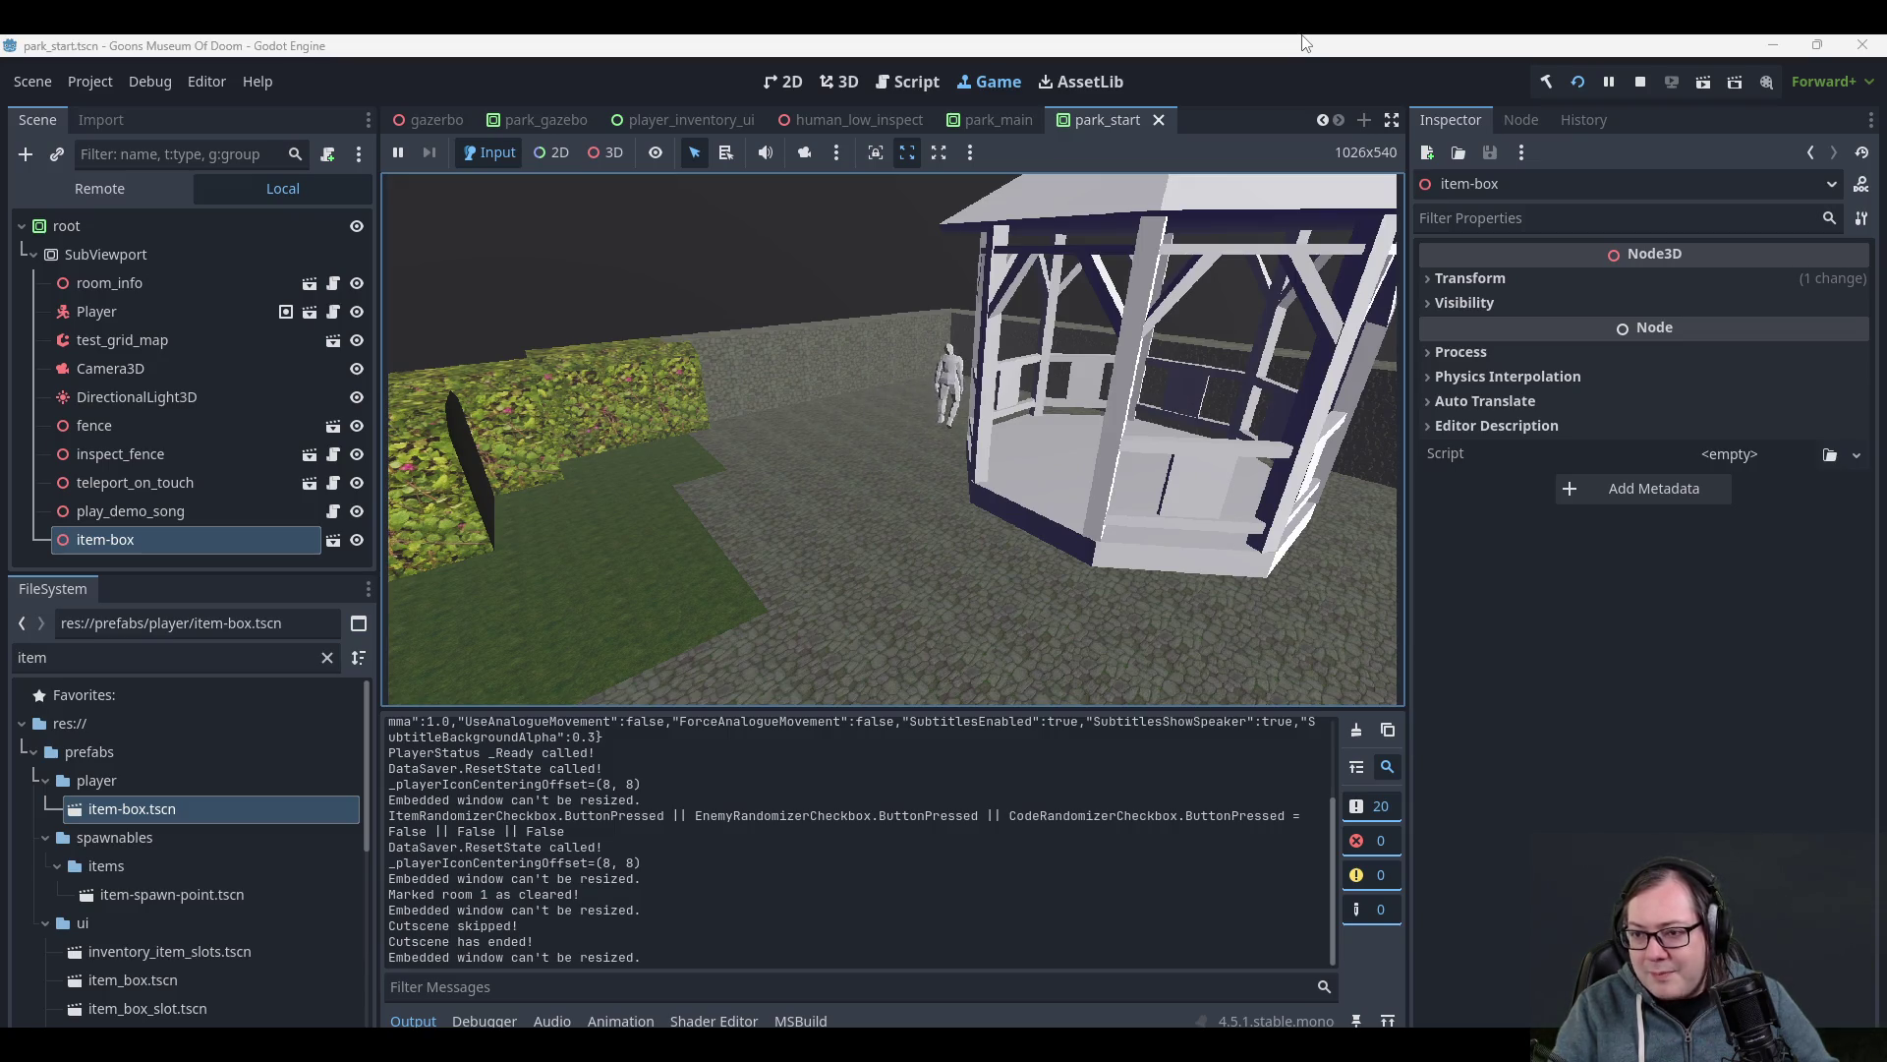
{"action": "key", "text": "a"}
{"action": "key", "text": "d"}
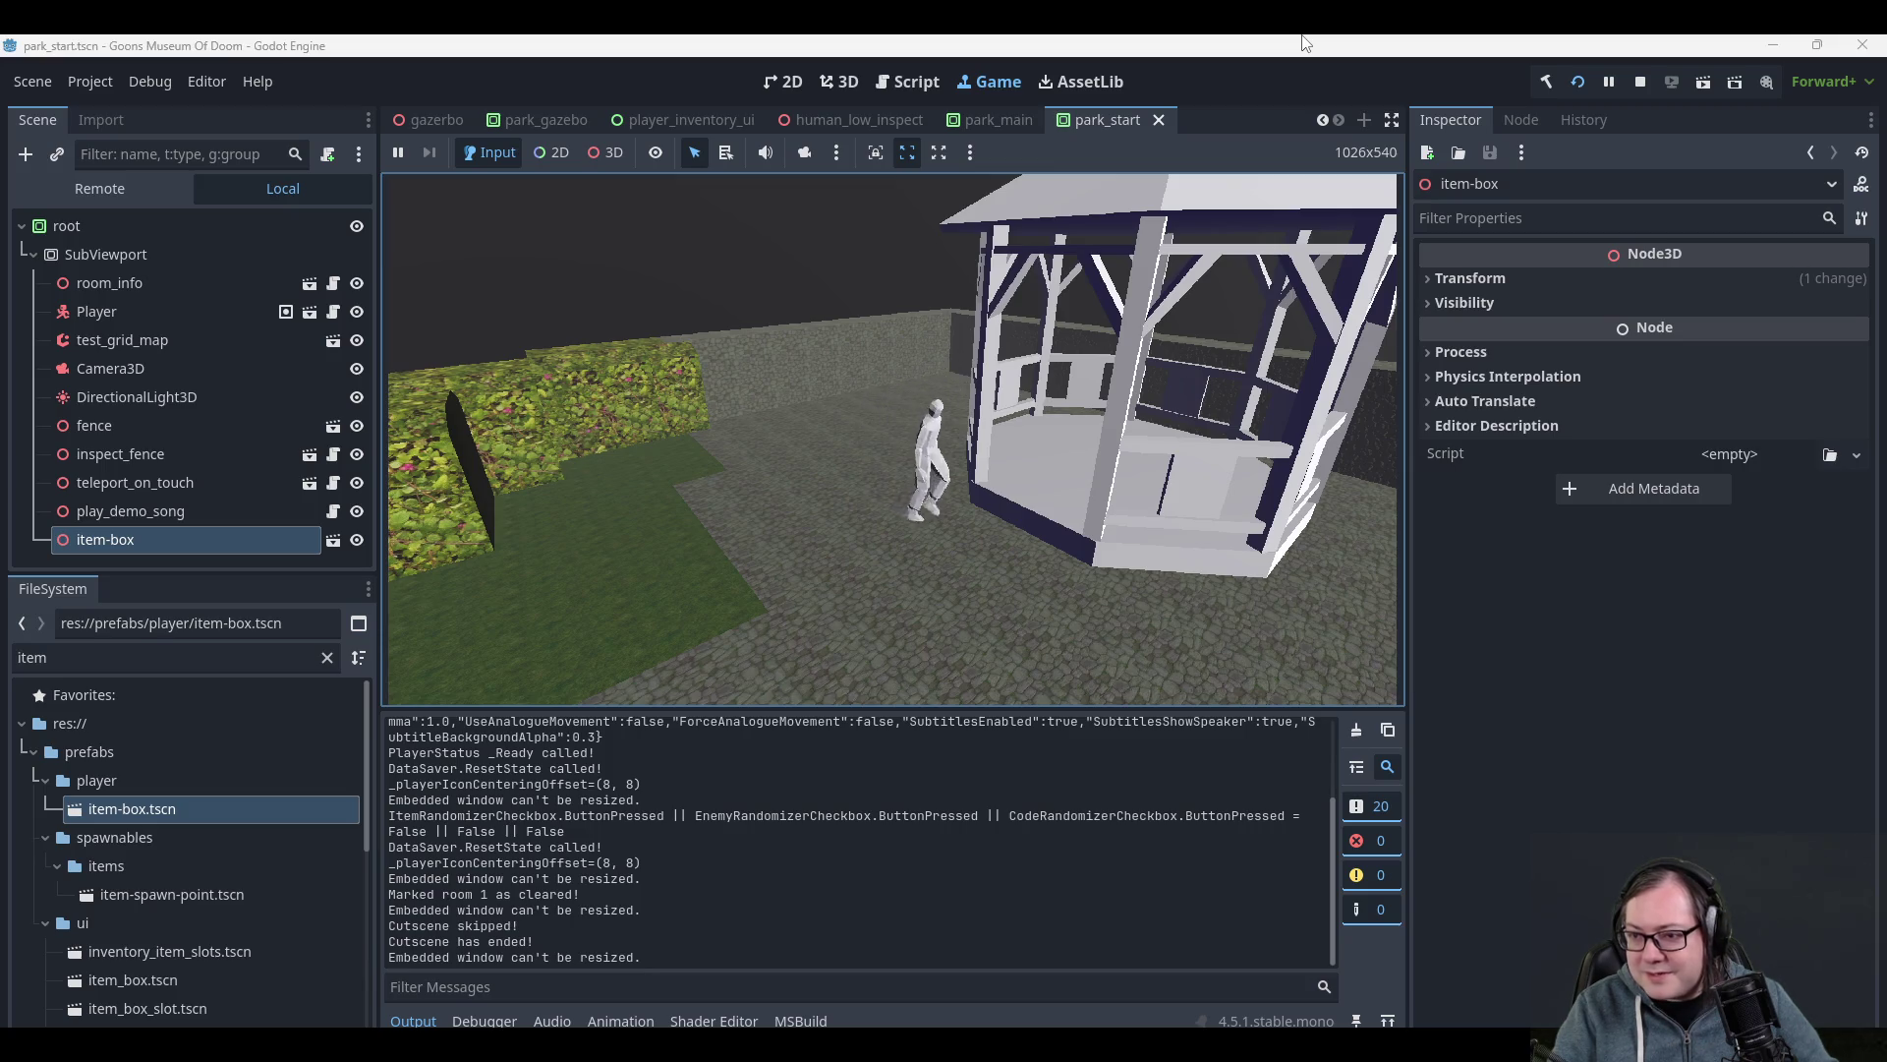
{"action": "key", "text": "w"}
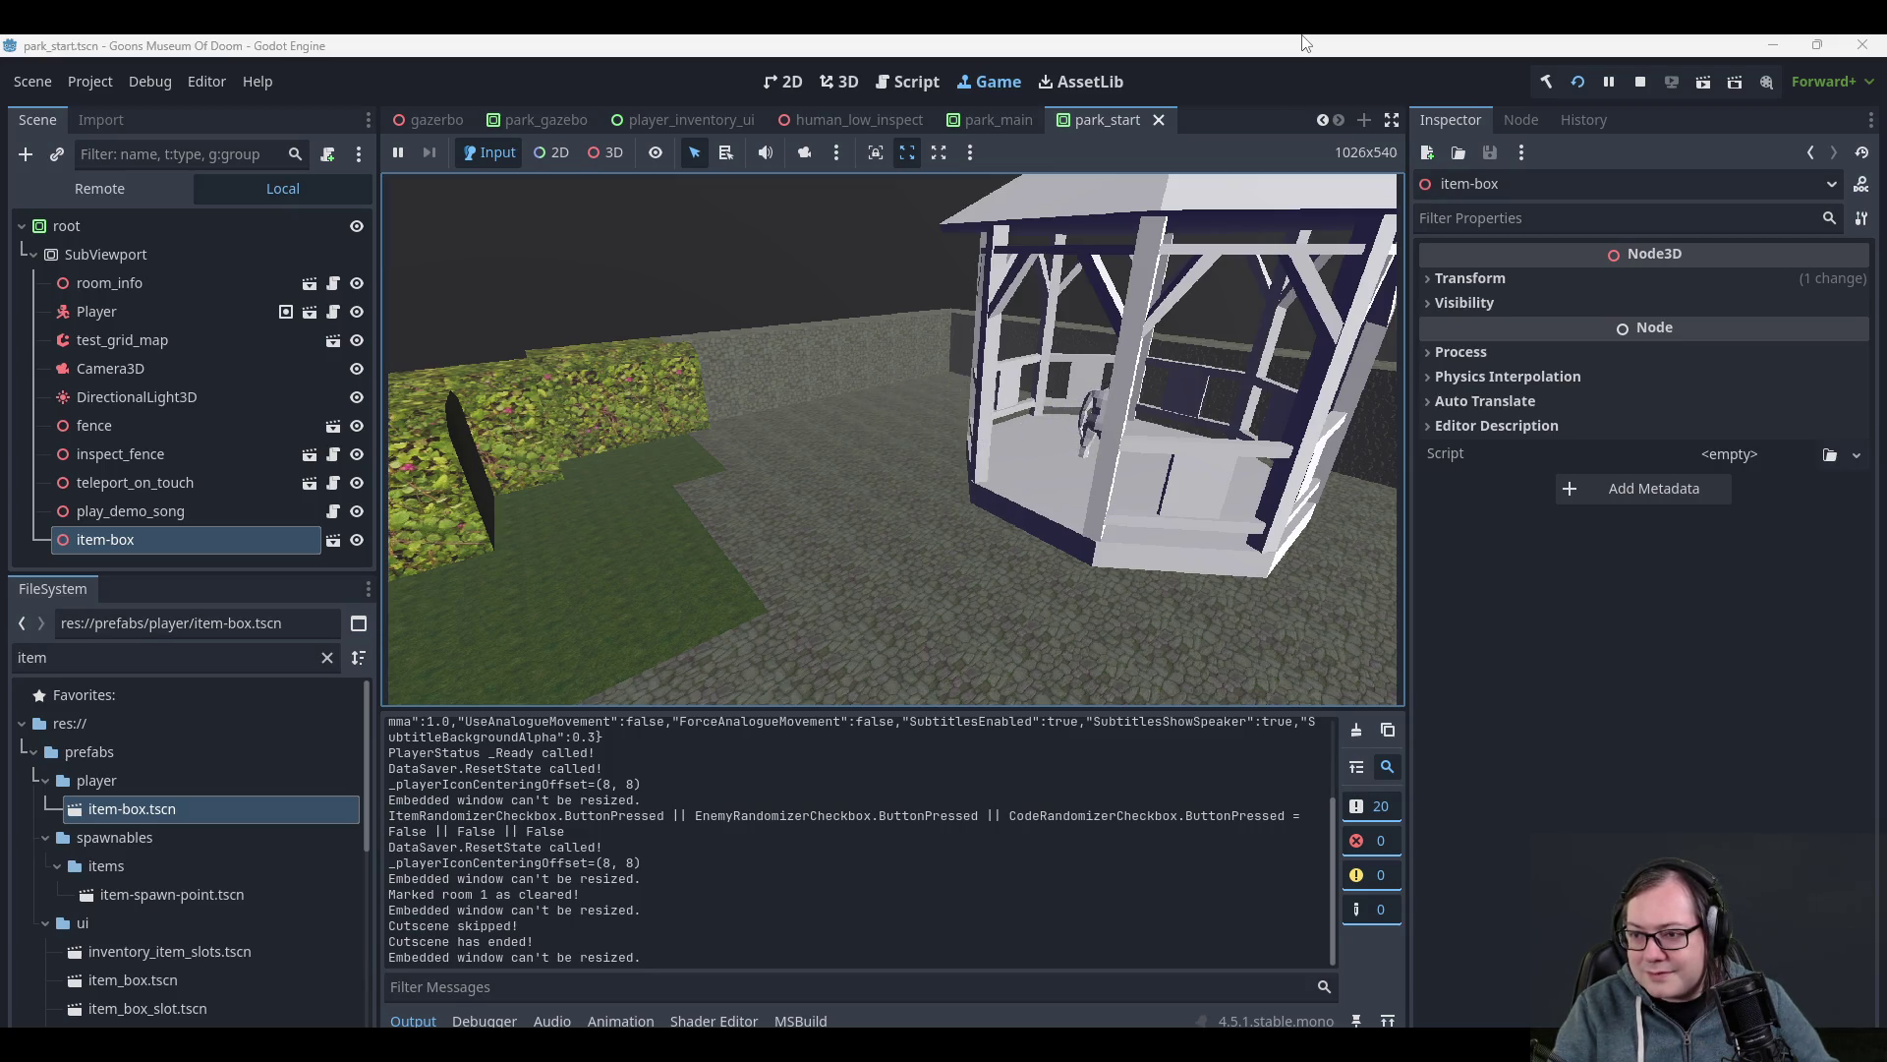
{"action": "key", "text": "s"}
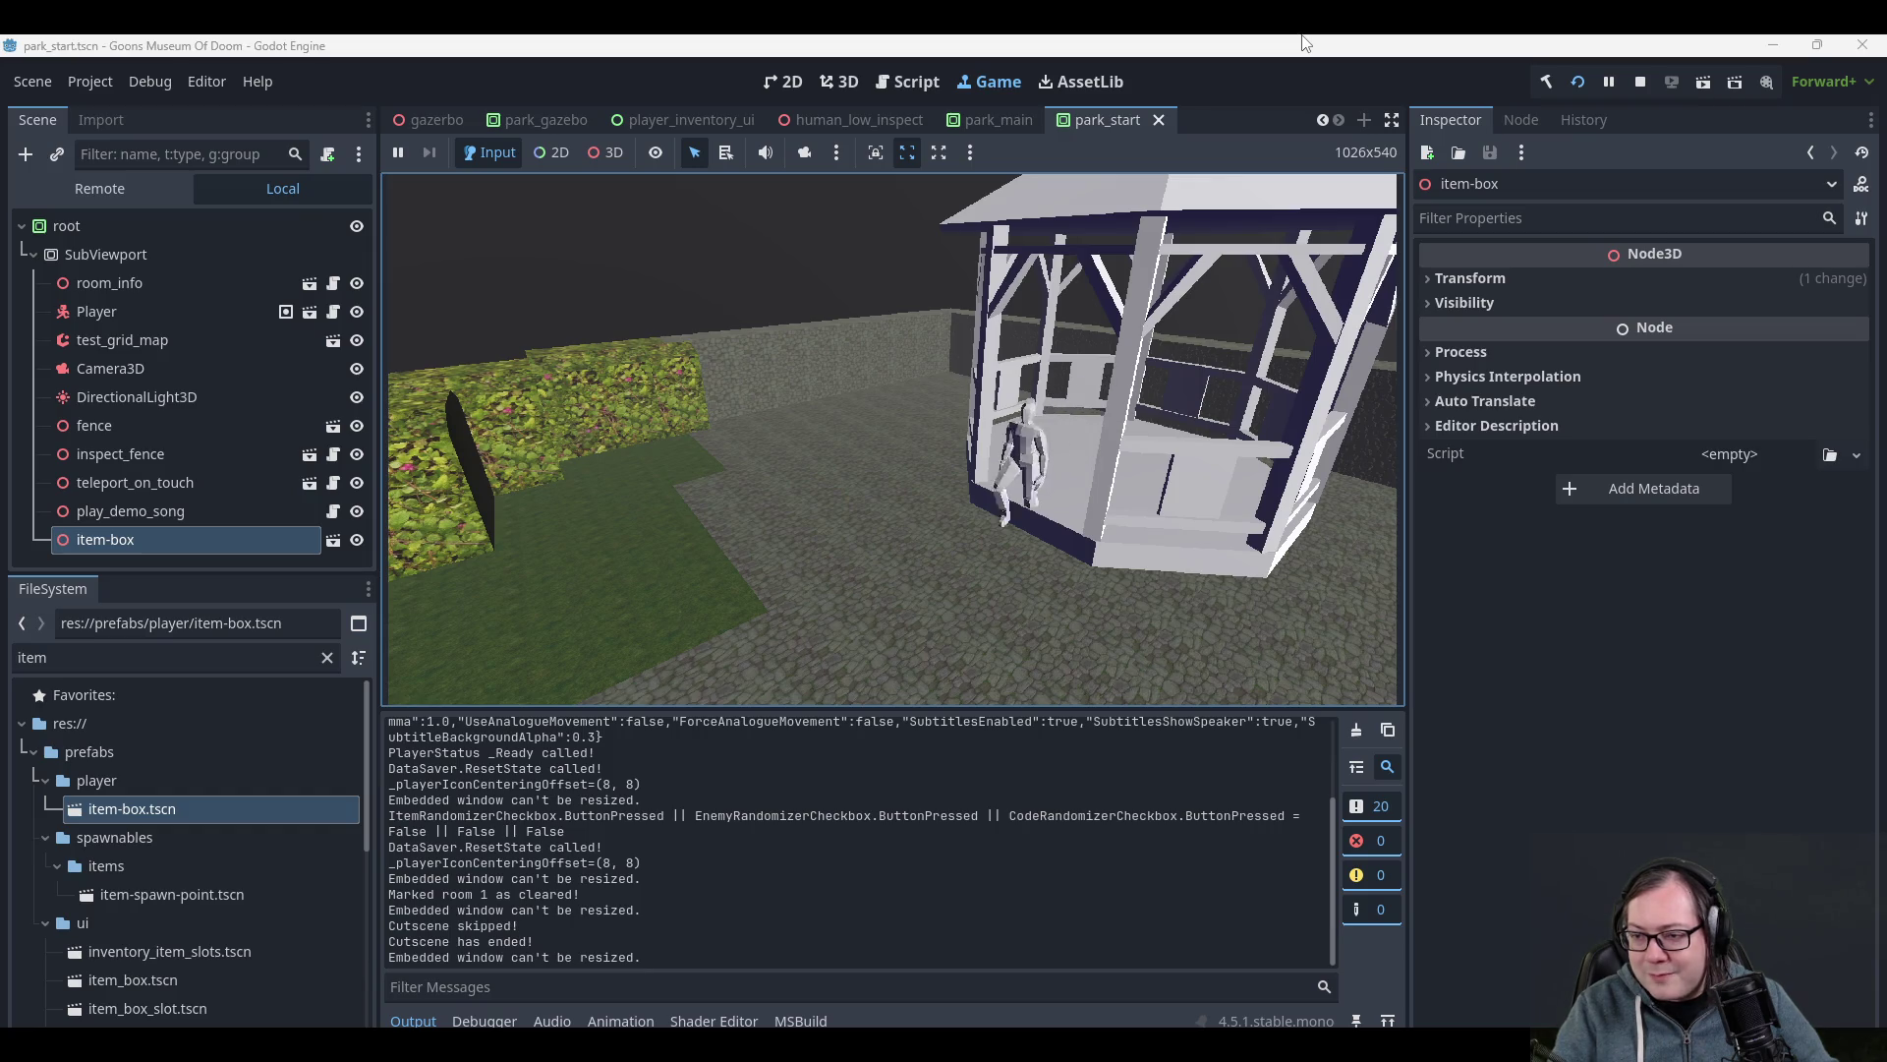
{"action": "key", "text": "d"}
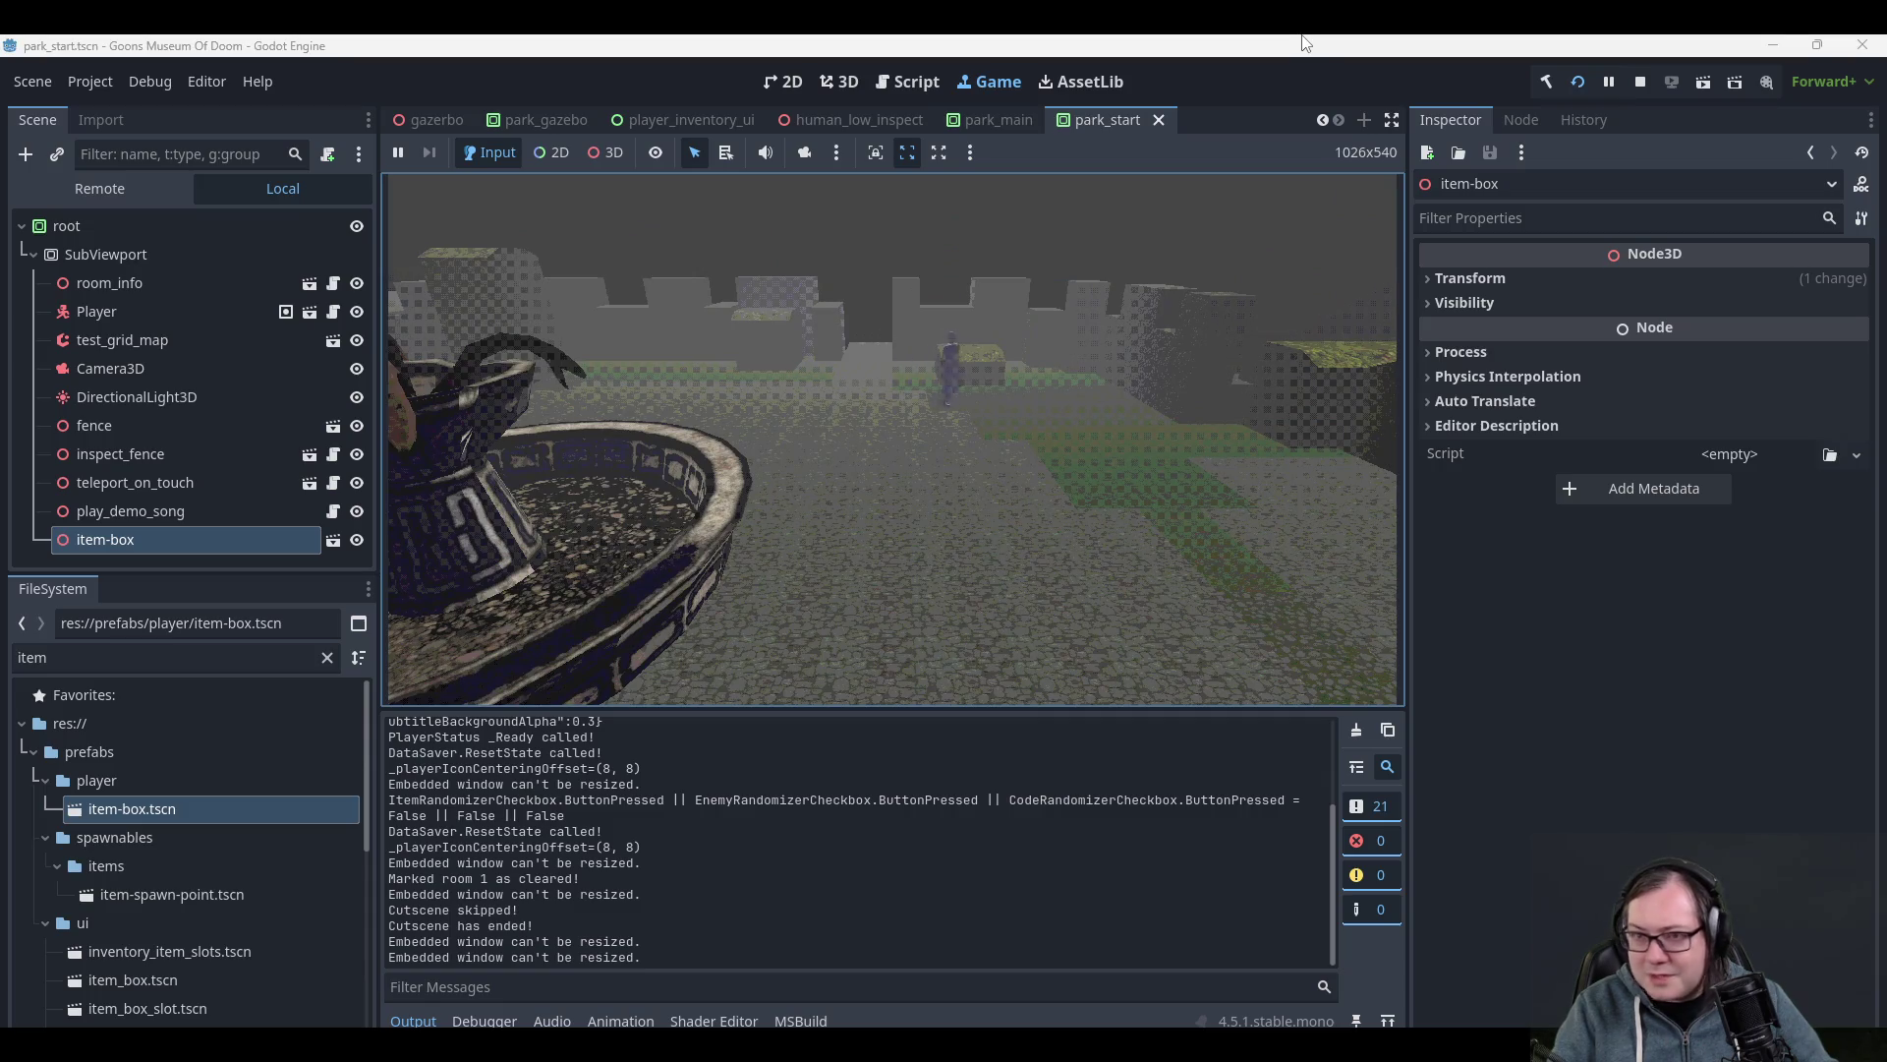
{"action": "key", "text": "w"}
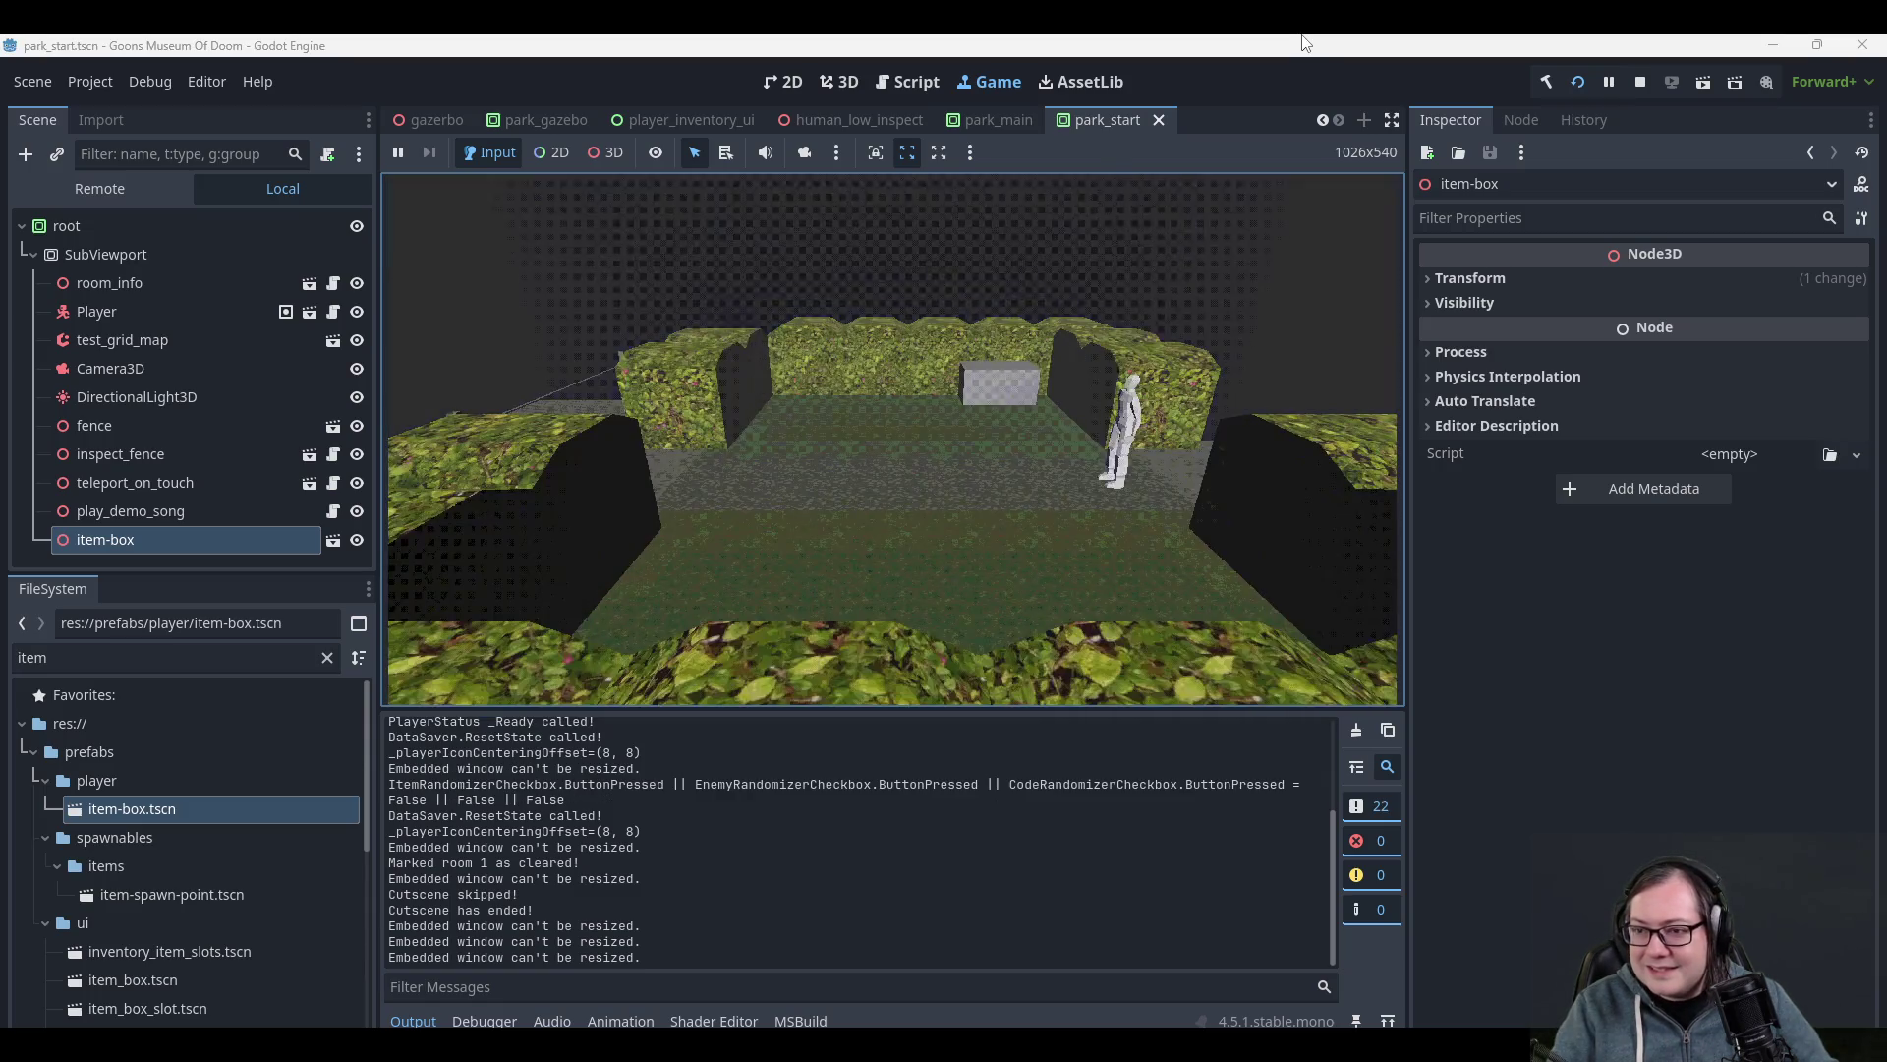
{"action": "key", "text": "a"}
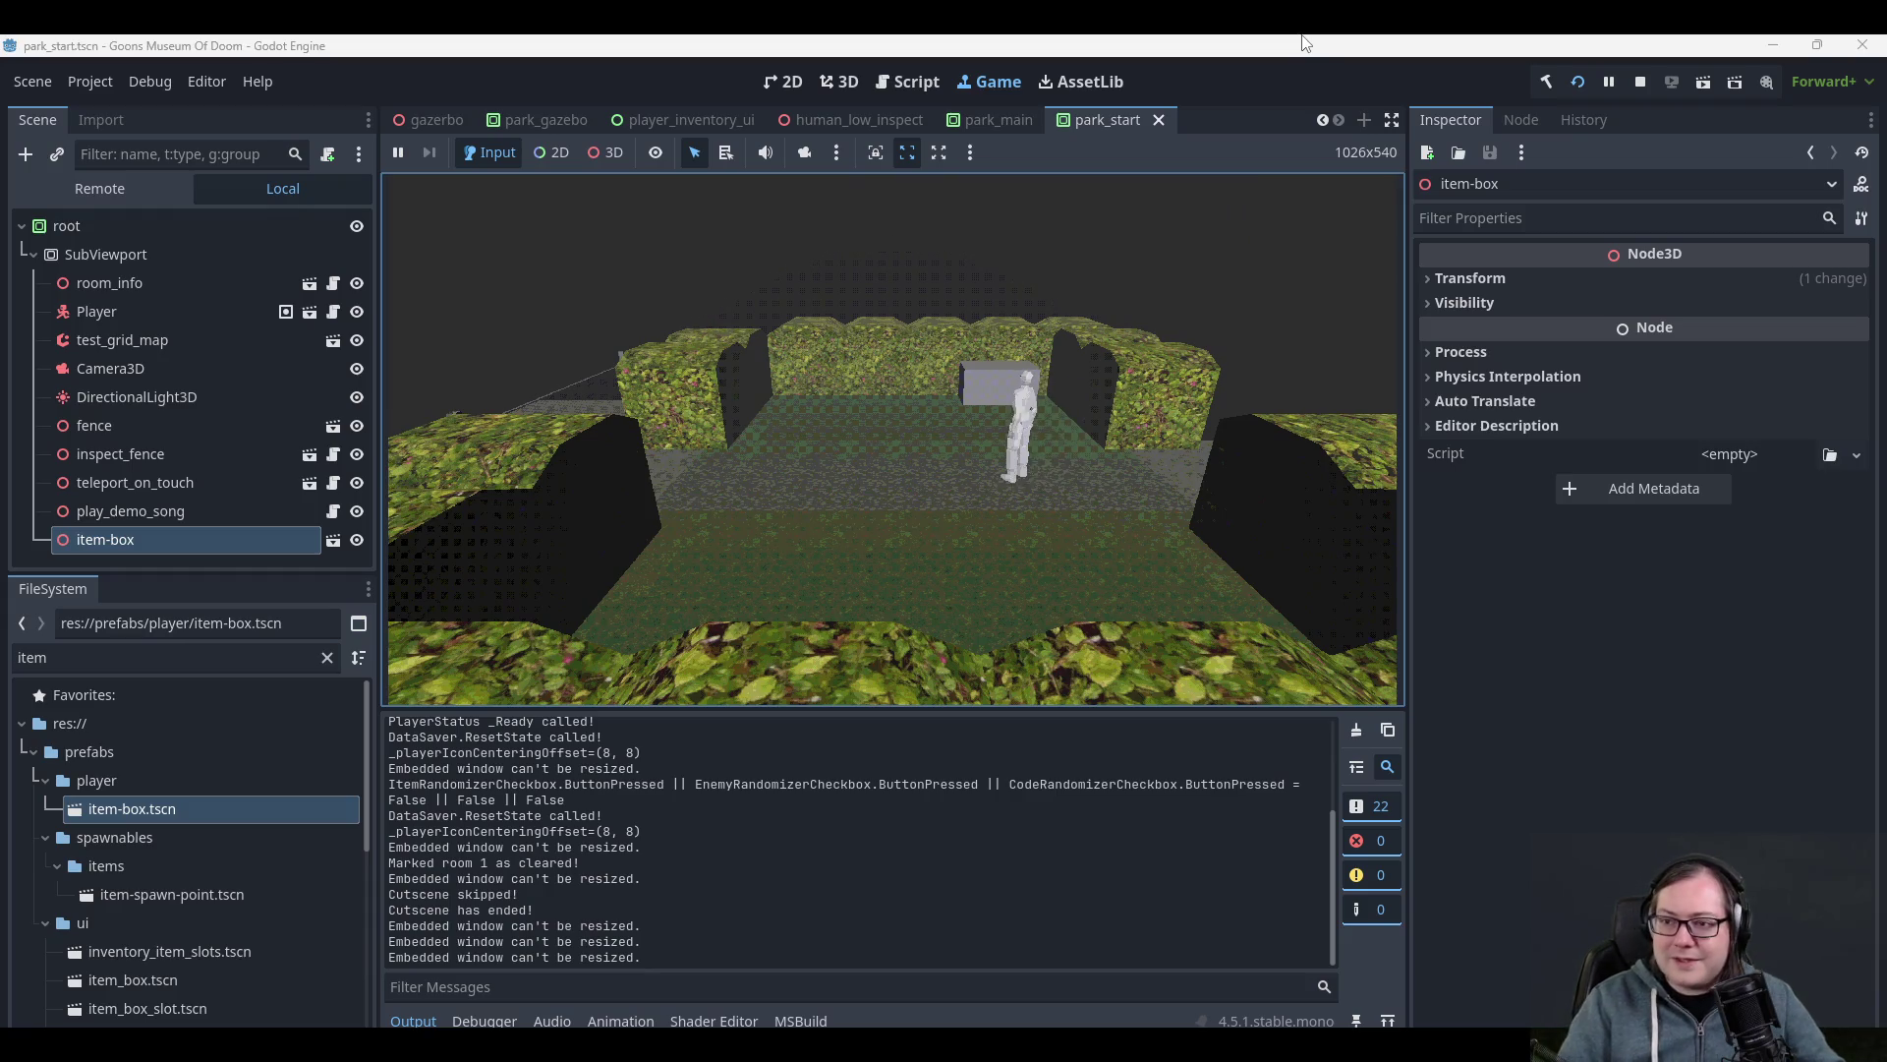
{"action": "key", "text": "i"}
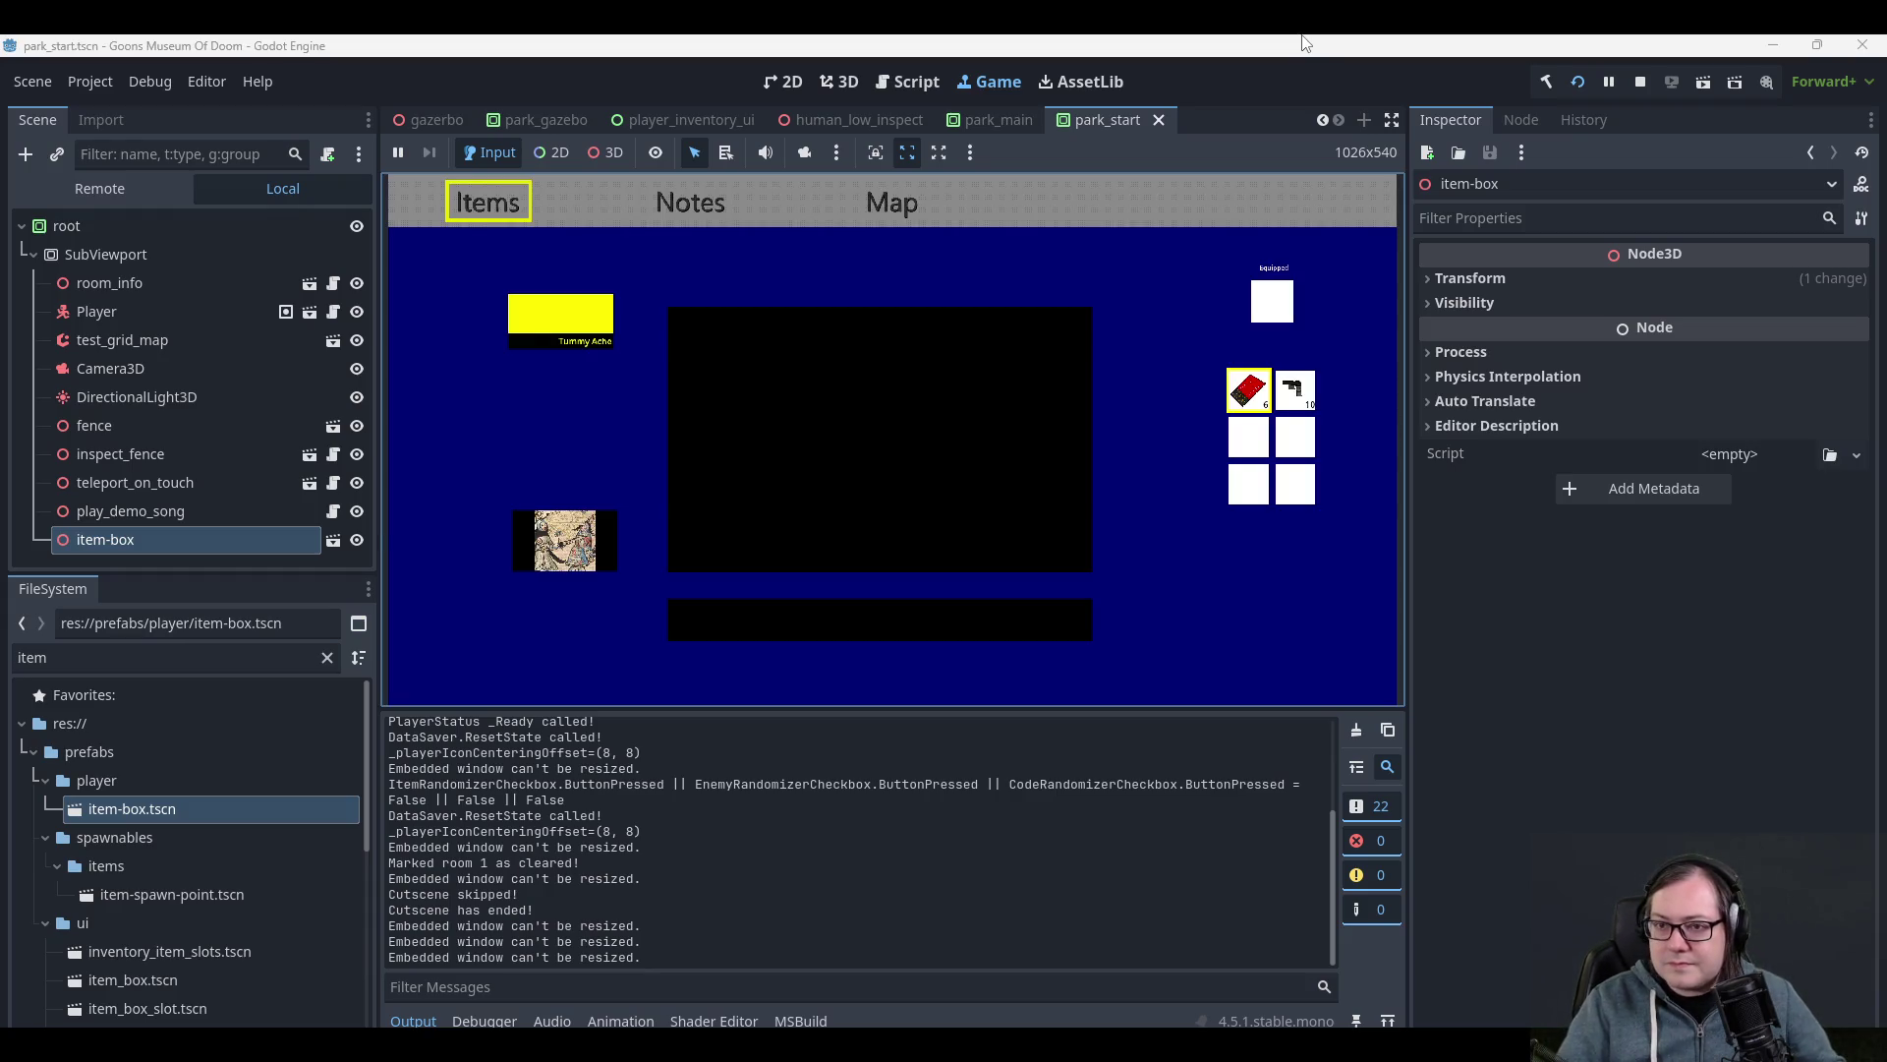
- Leave the save list, open the item box and store the Pistol Ammo
{"action": "key", "text": "i"}
{"action": "key", "text": "Escape"}
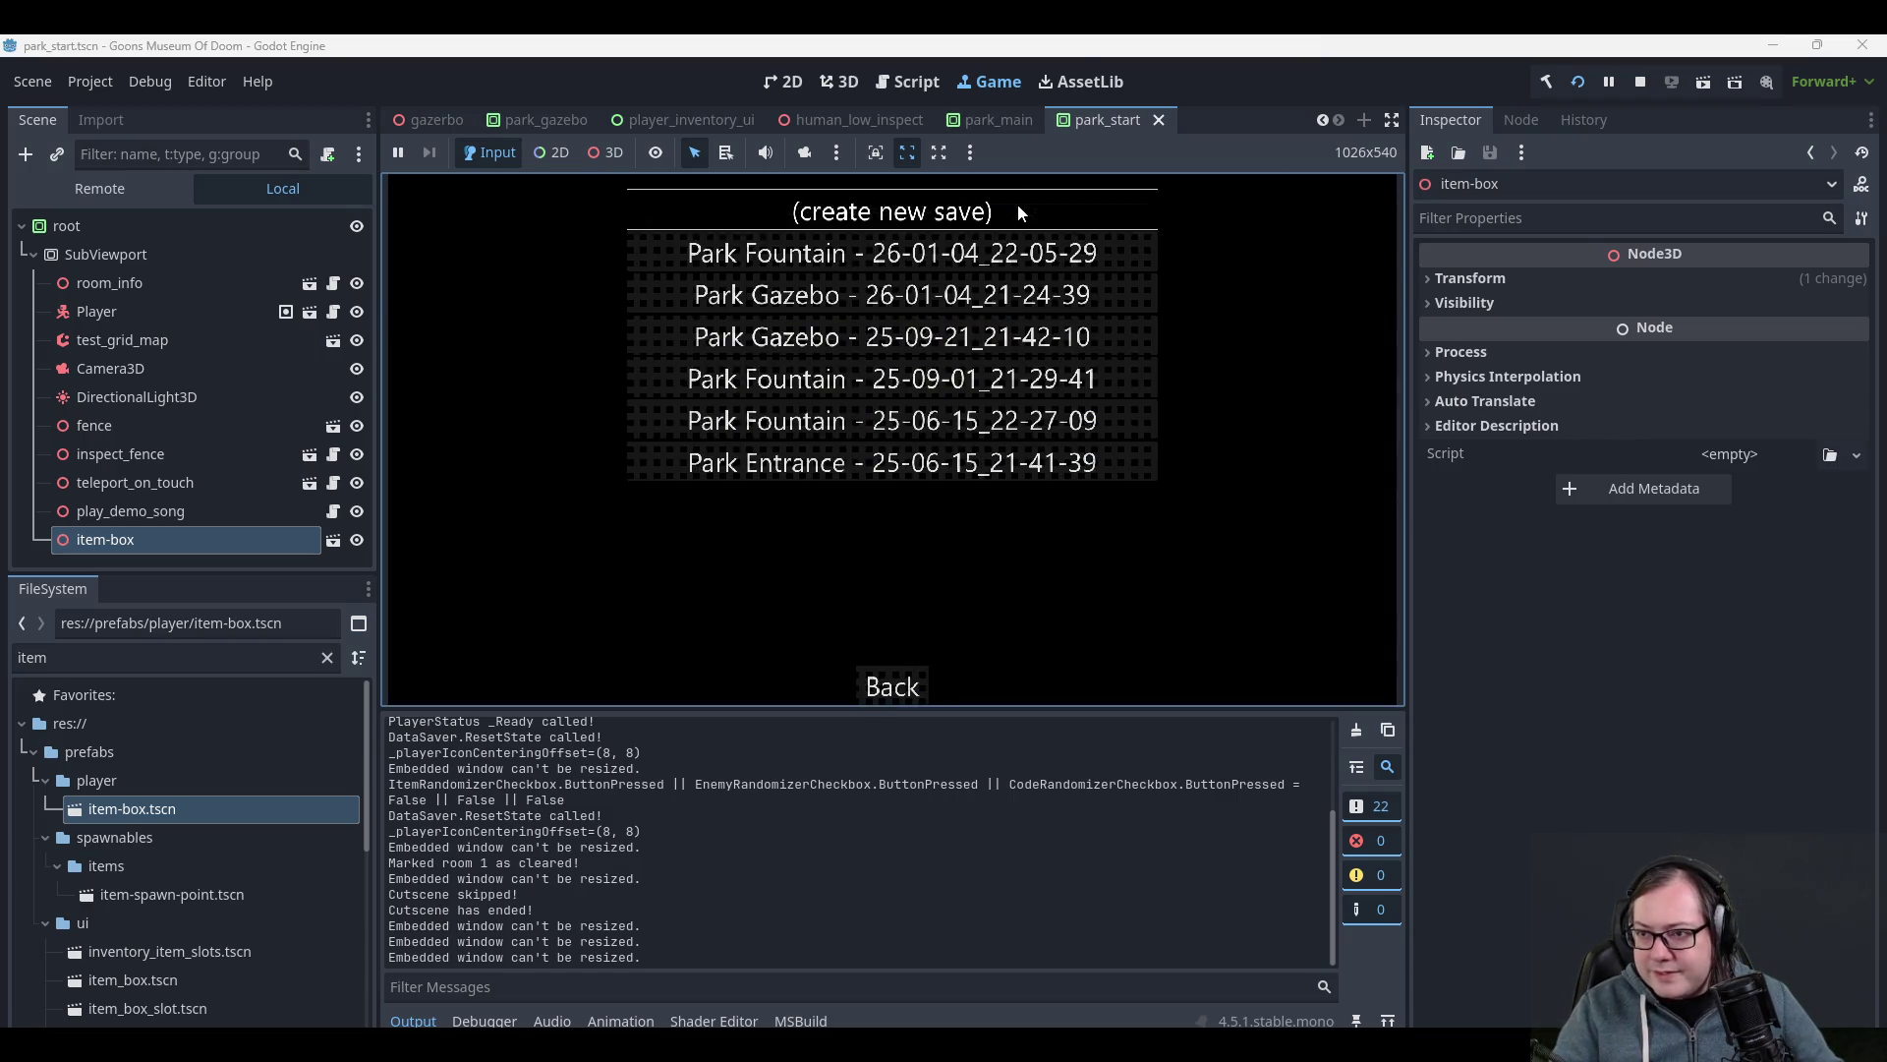
{"action": "left_click", "coordinate": [1017, 205]}
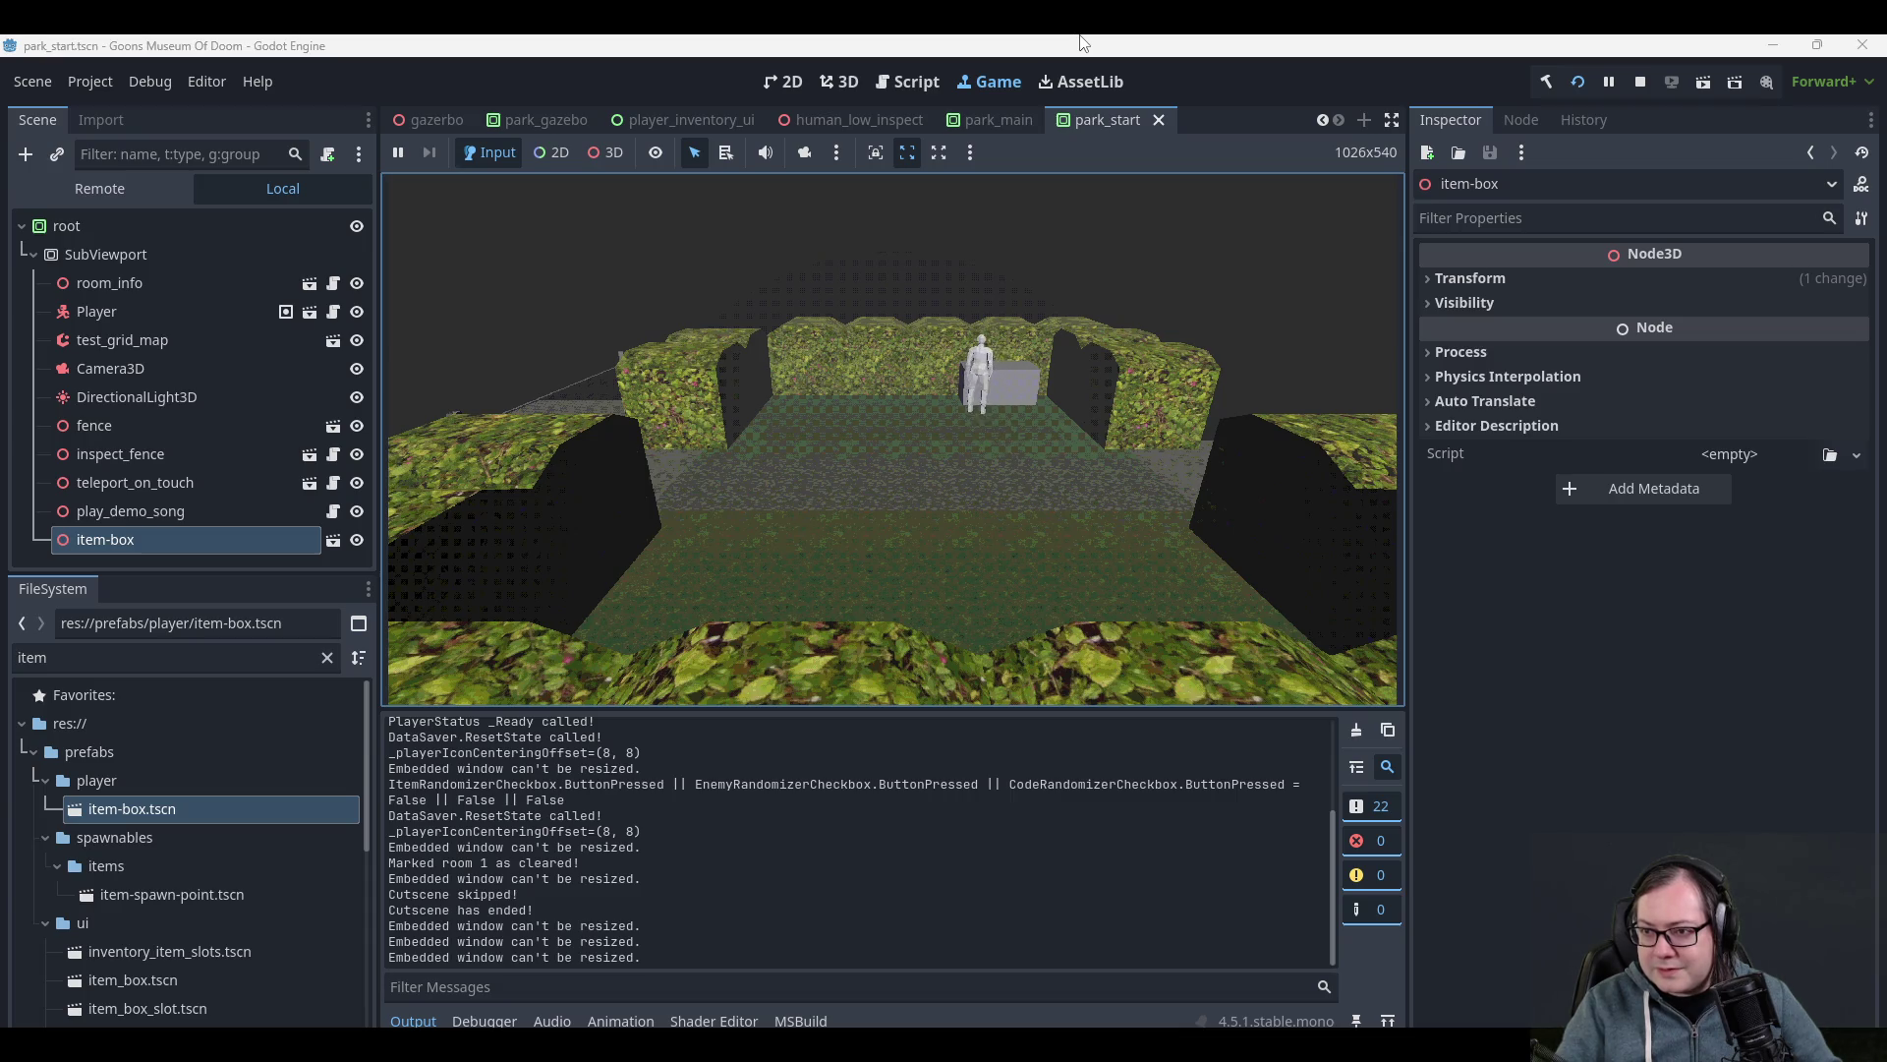
{"action": "key", "text": "i"}
{"action": "key", "text": "Return"}
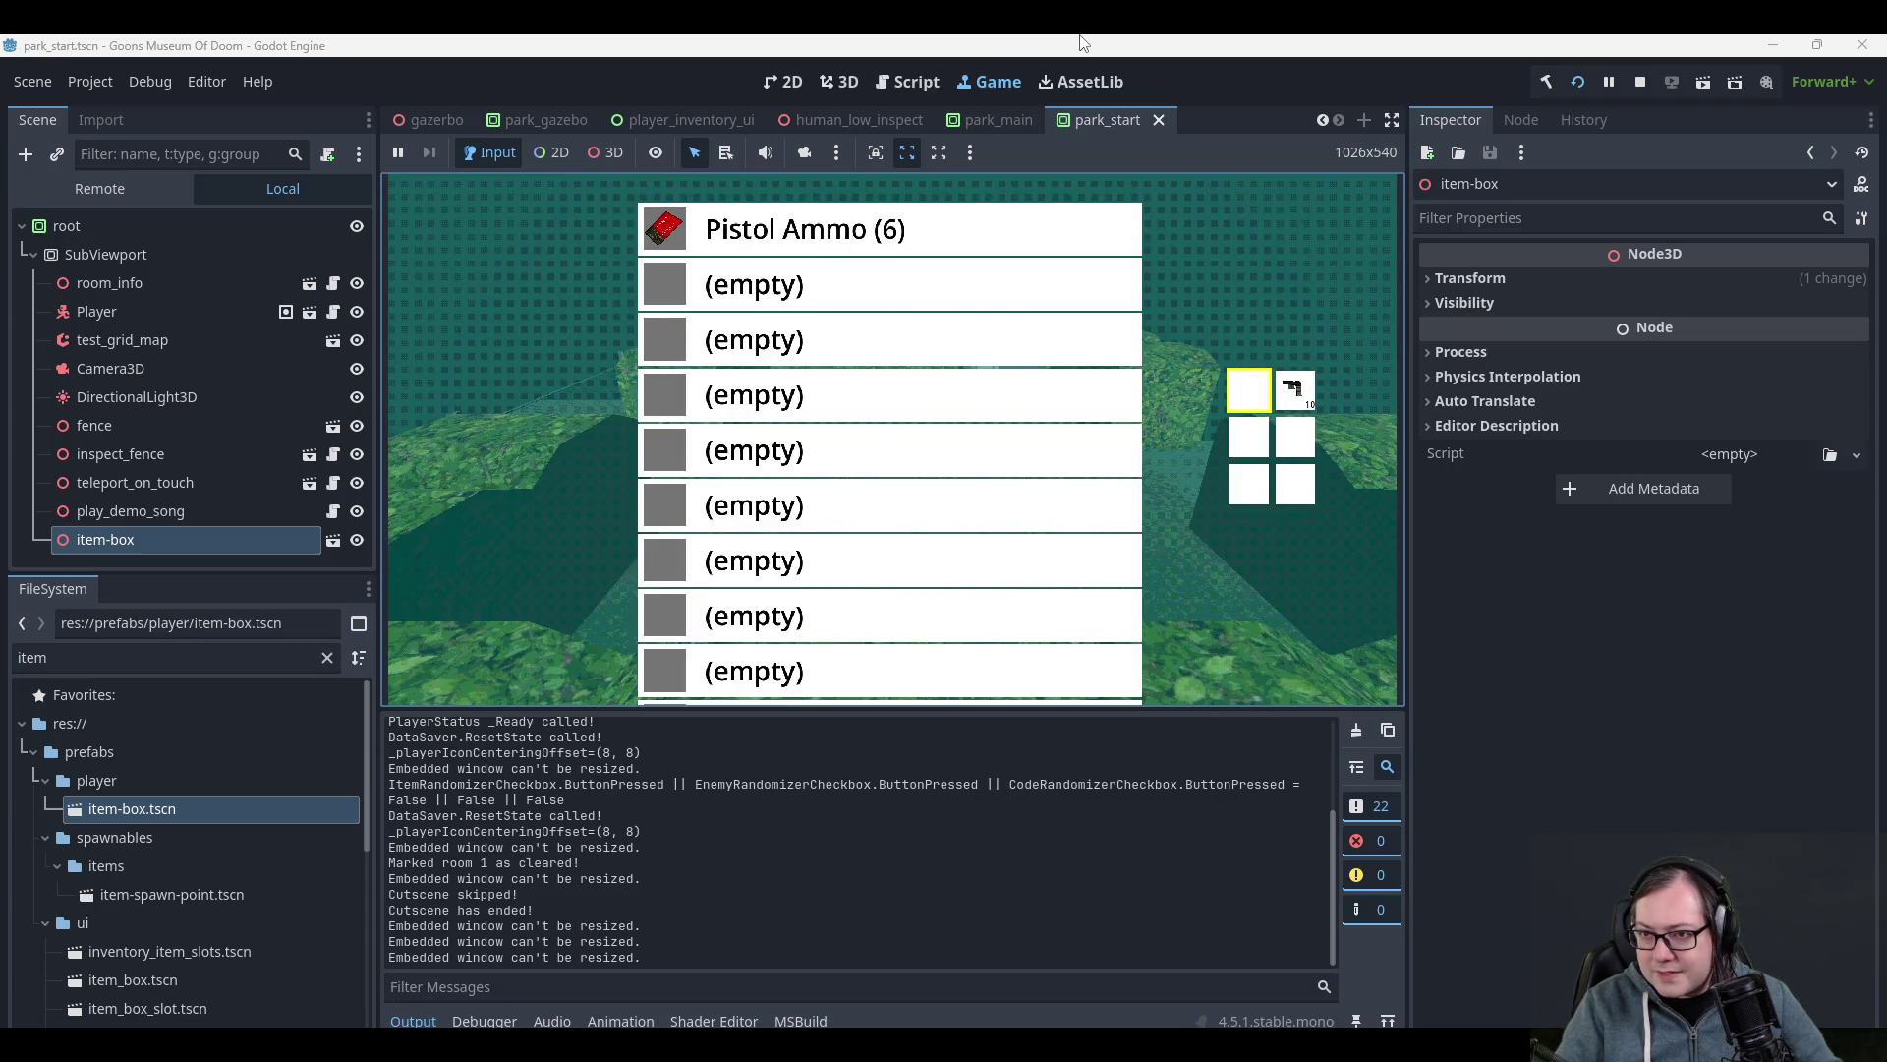
{"action": "key", "text": "i"}
- Walk through the fountain area and courtyard to the gazebo's item box
{"action": "key", "text": "d"}
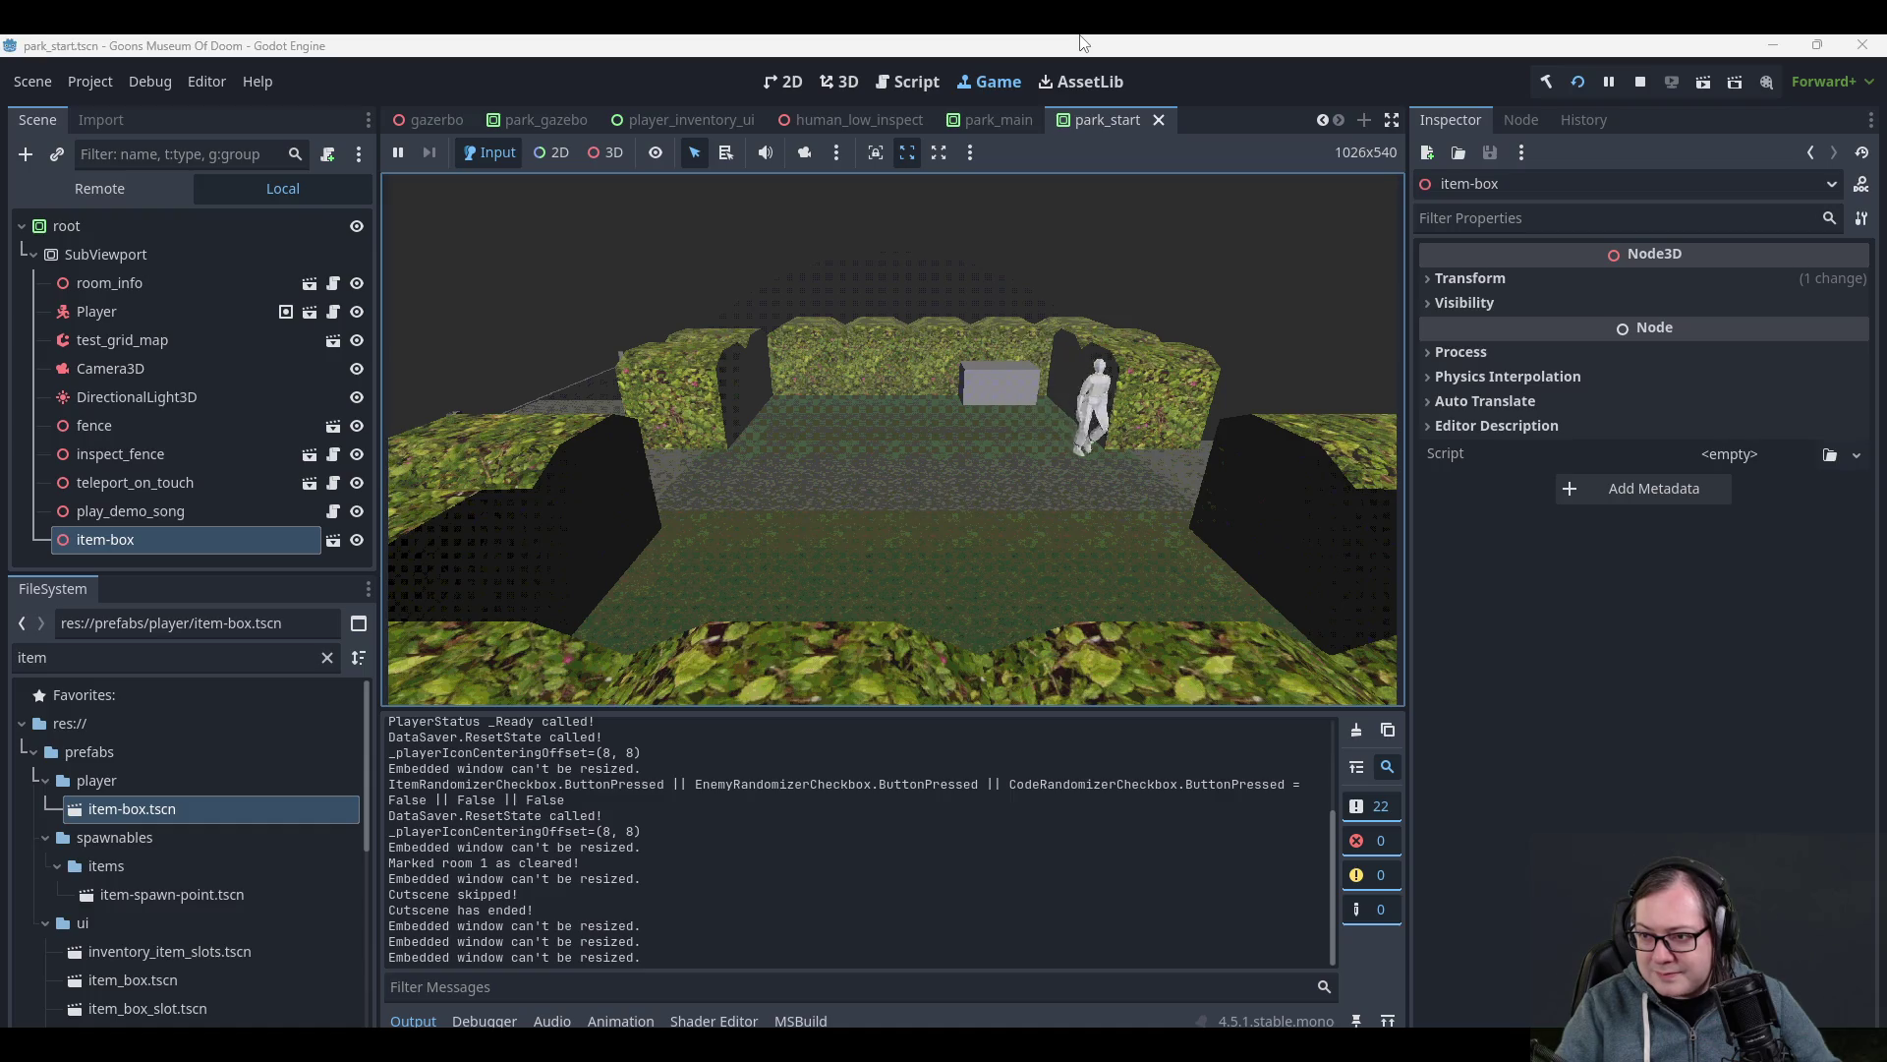
{"action": "key", "text": "d"}
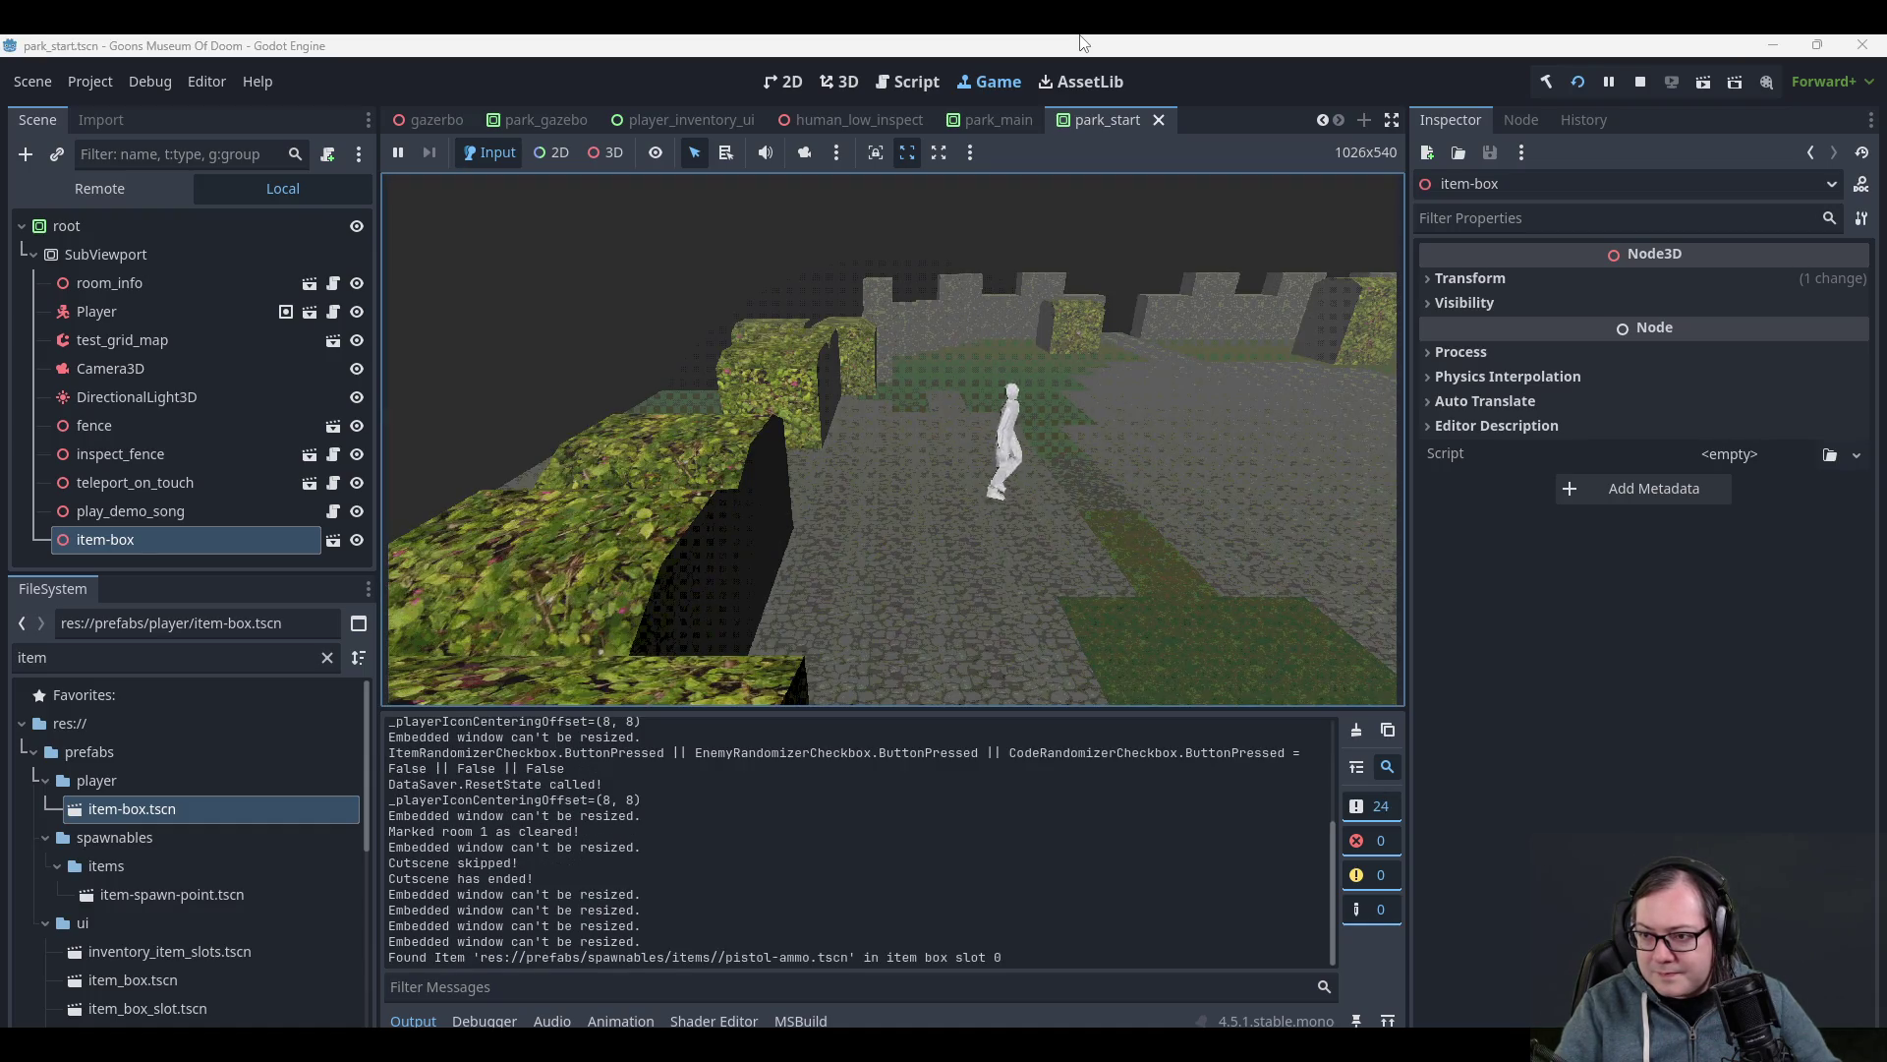
{"action": "key", "text": "a"}
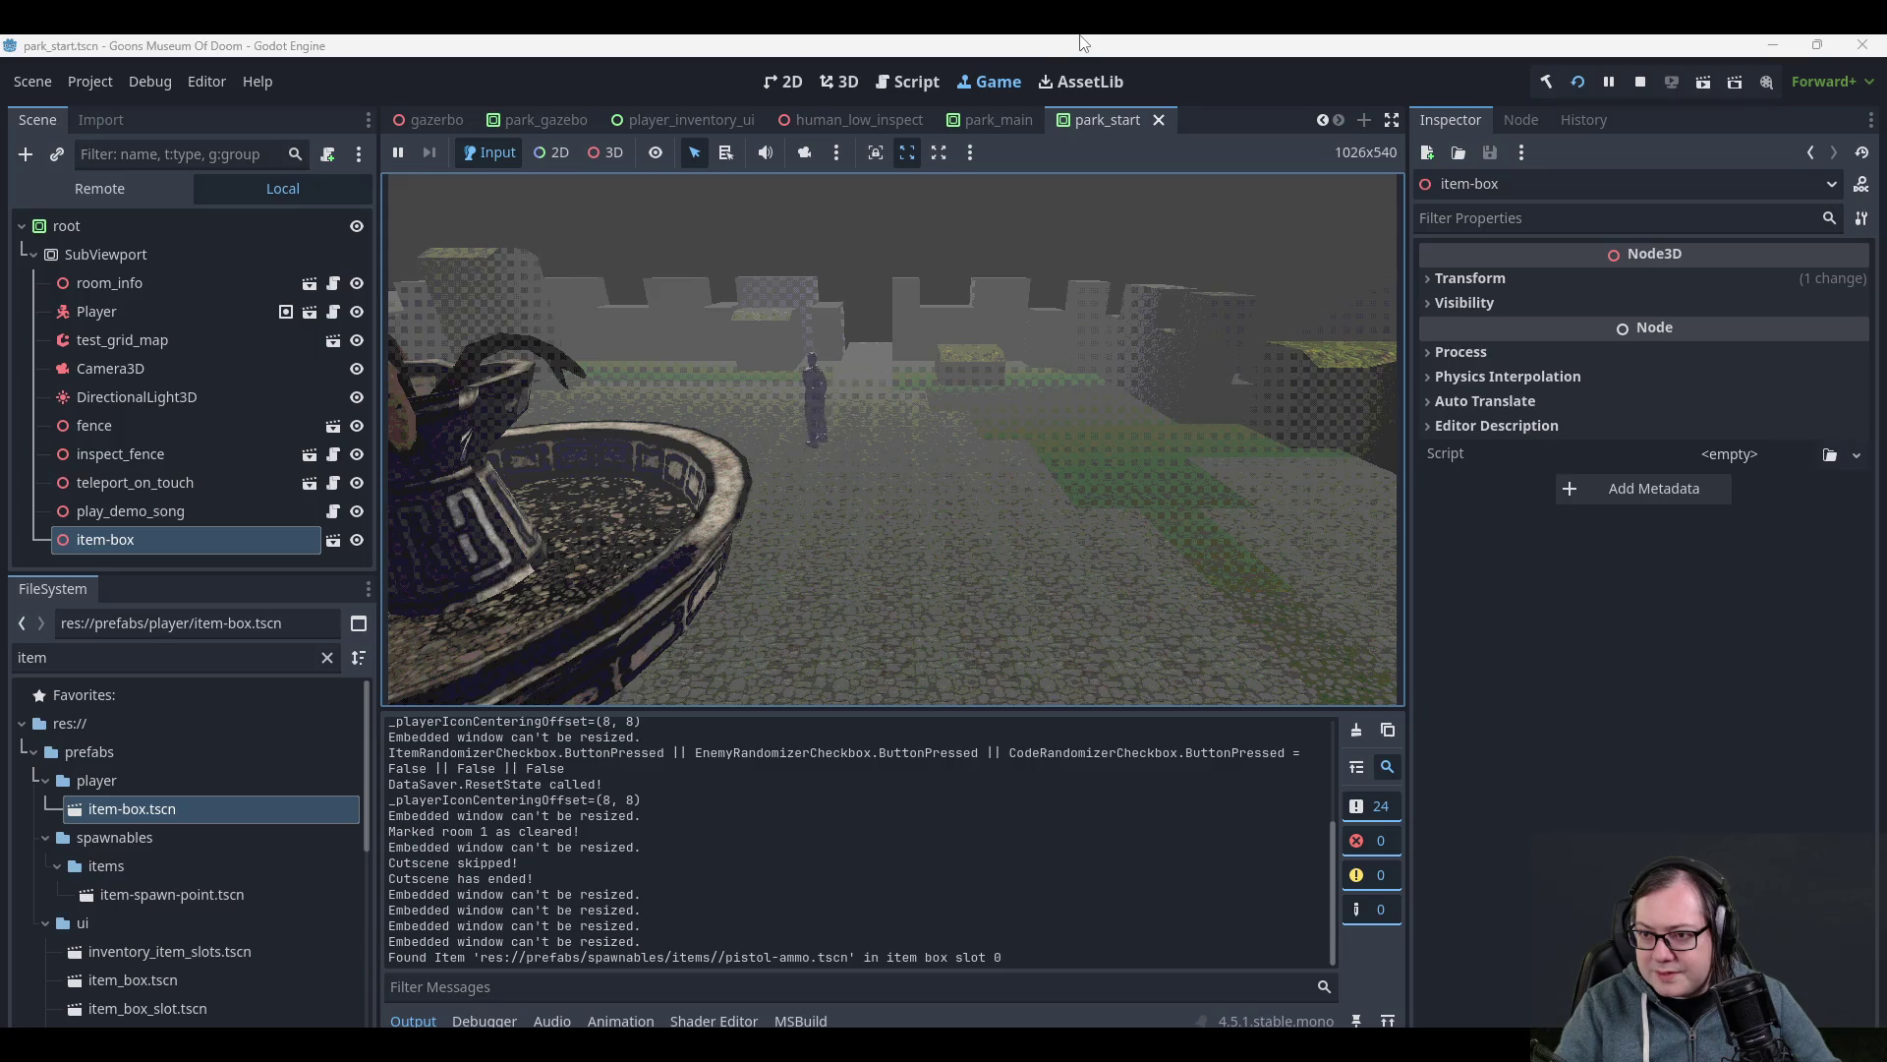
{"action": "key", "text": "w"}
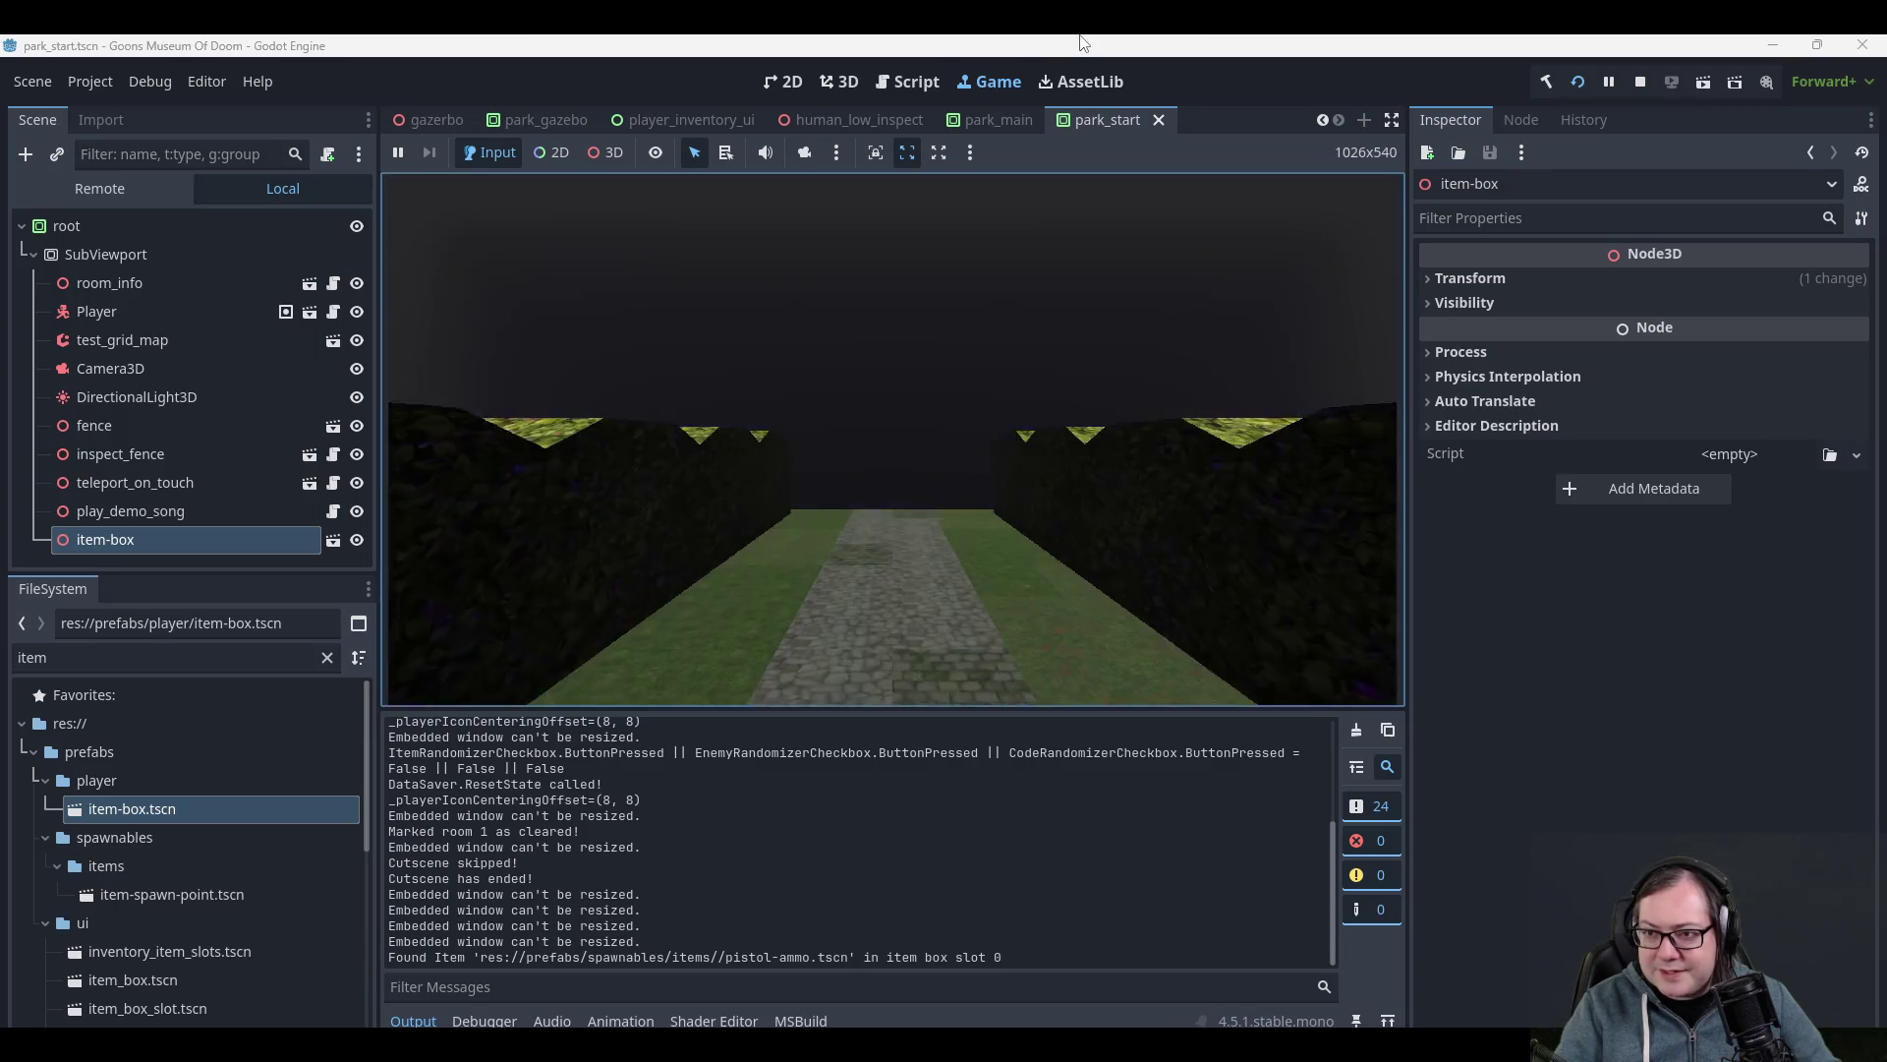
{"action": "key", "text": "a"}
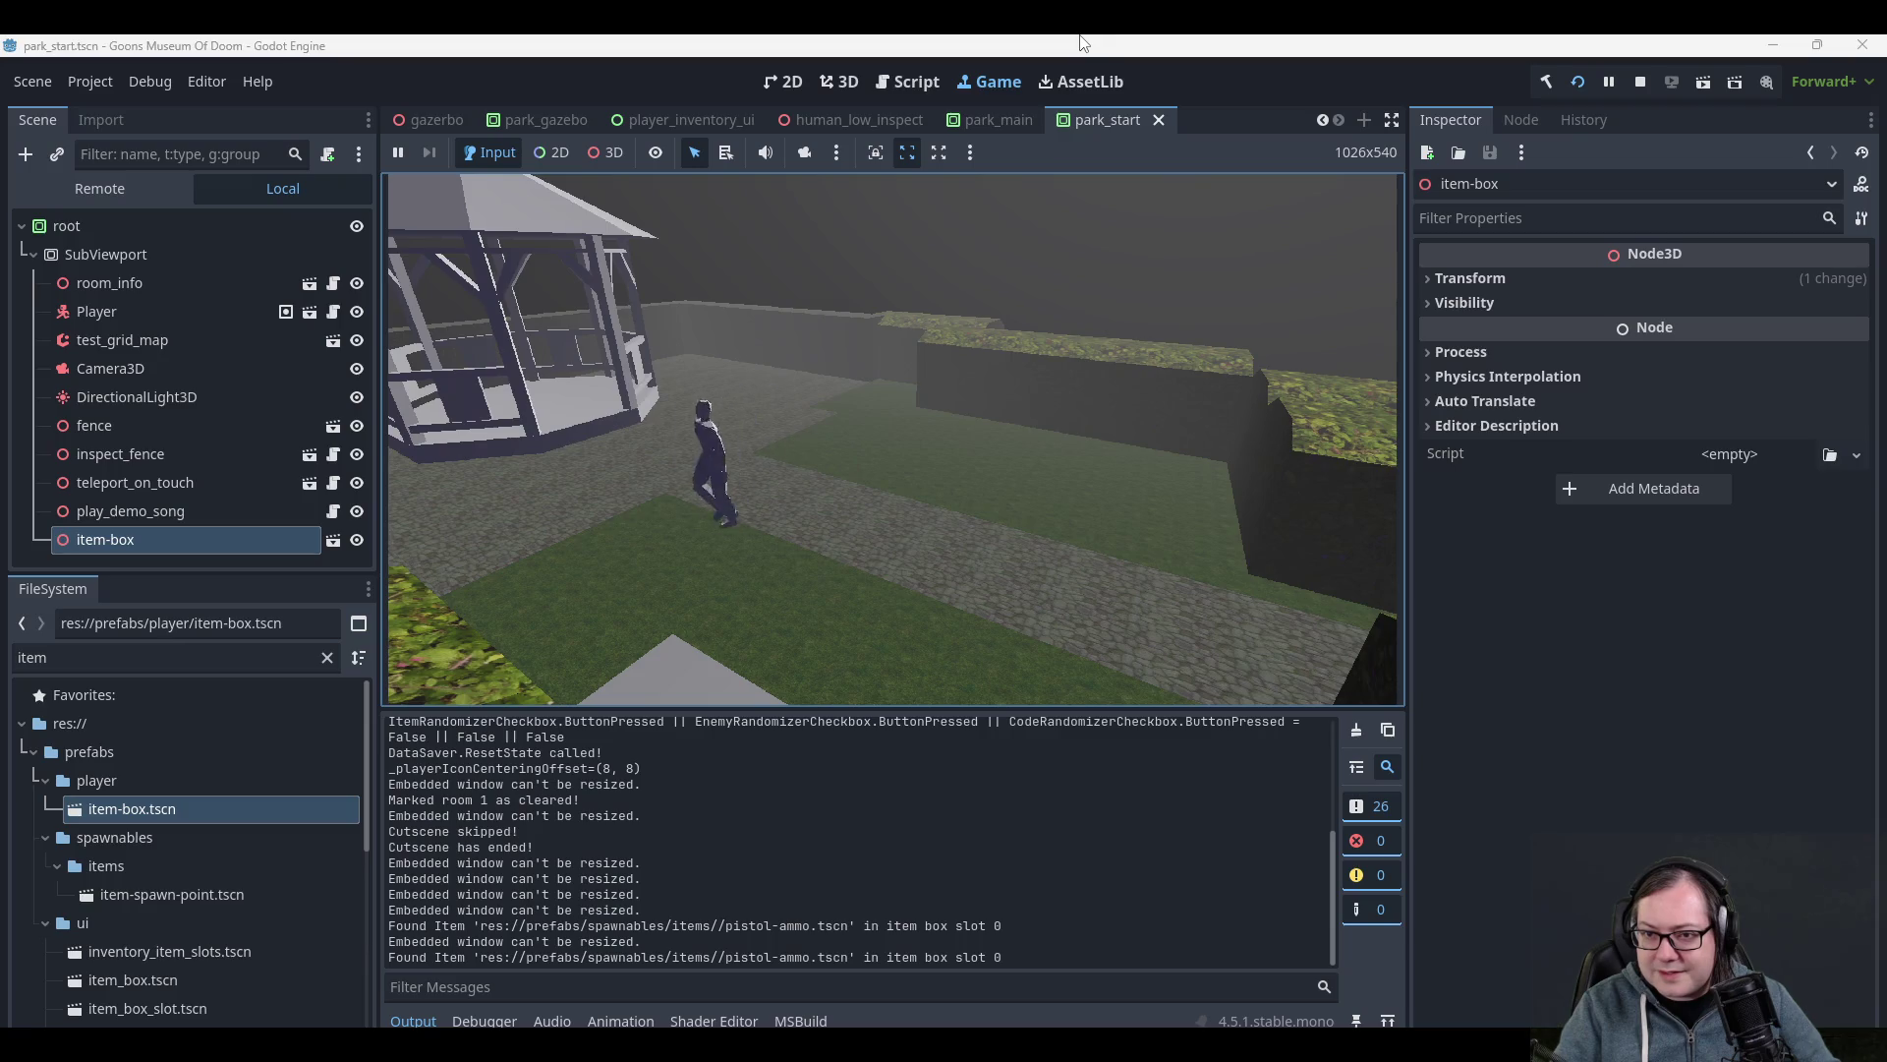
{"action": "key", "text": "d"}
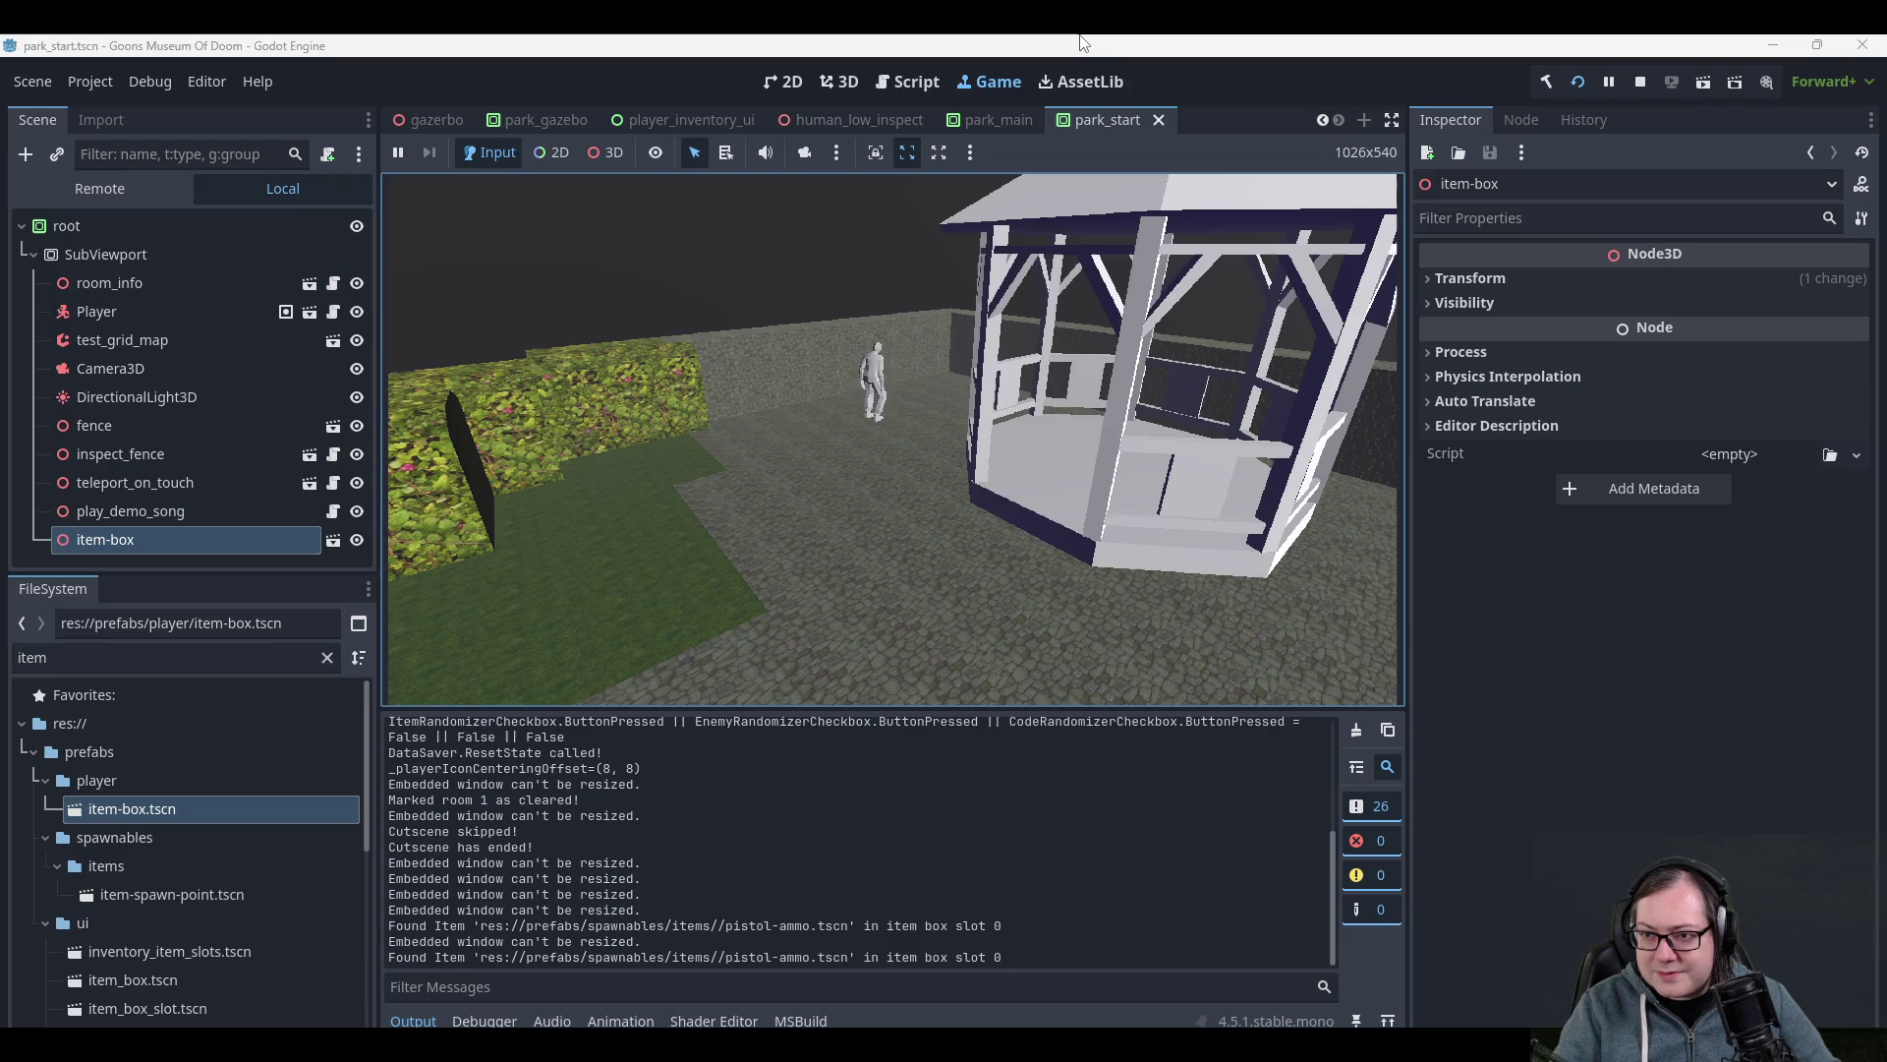
{"action": "key", "text": "s"}
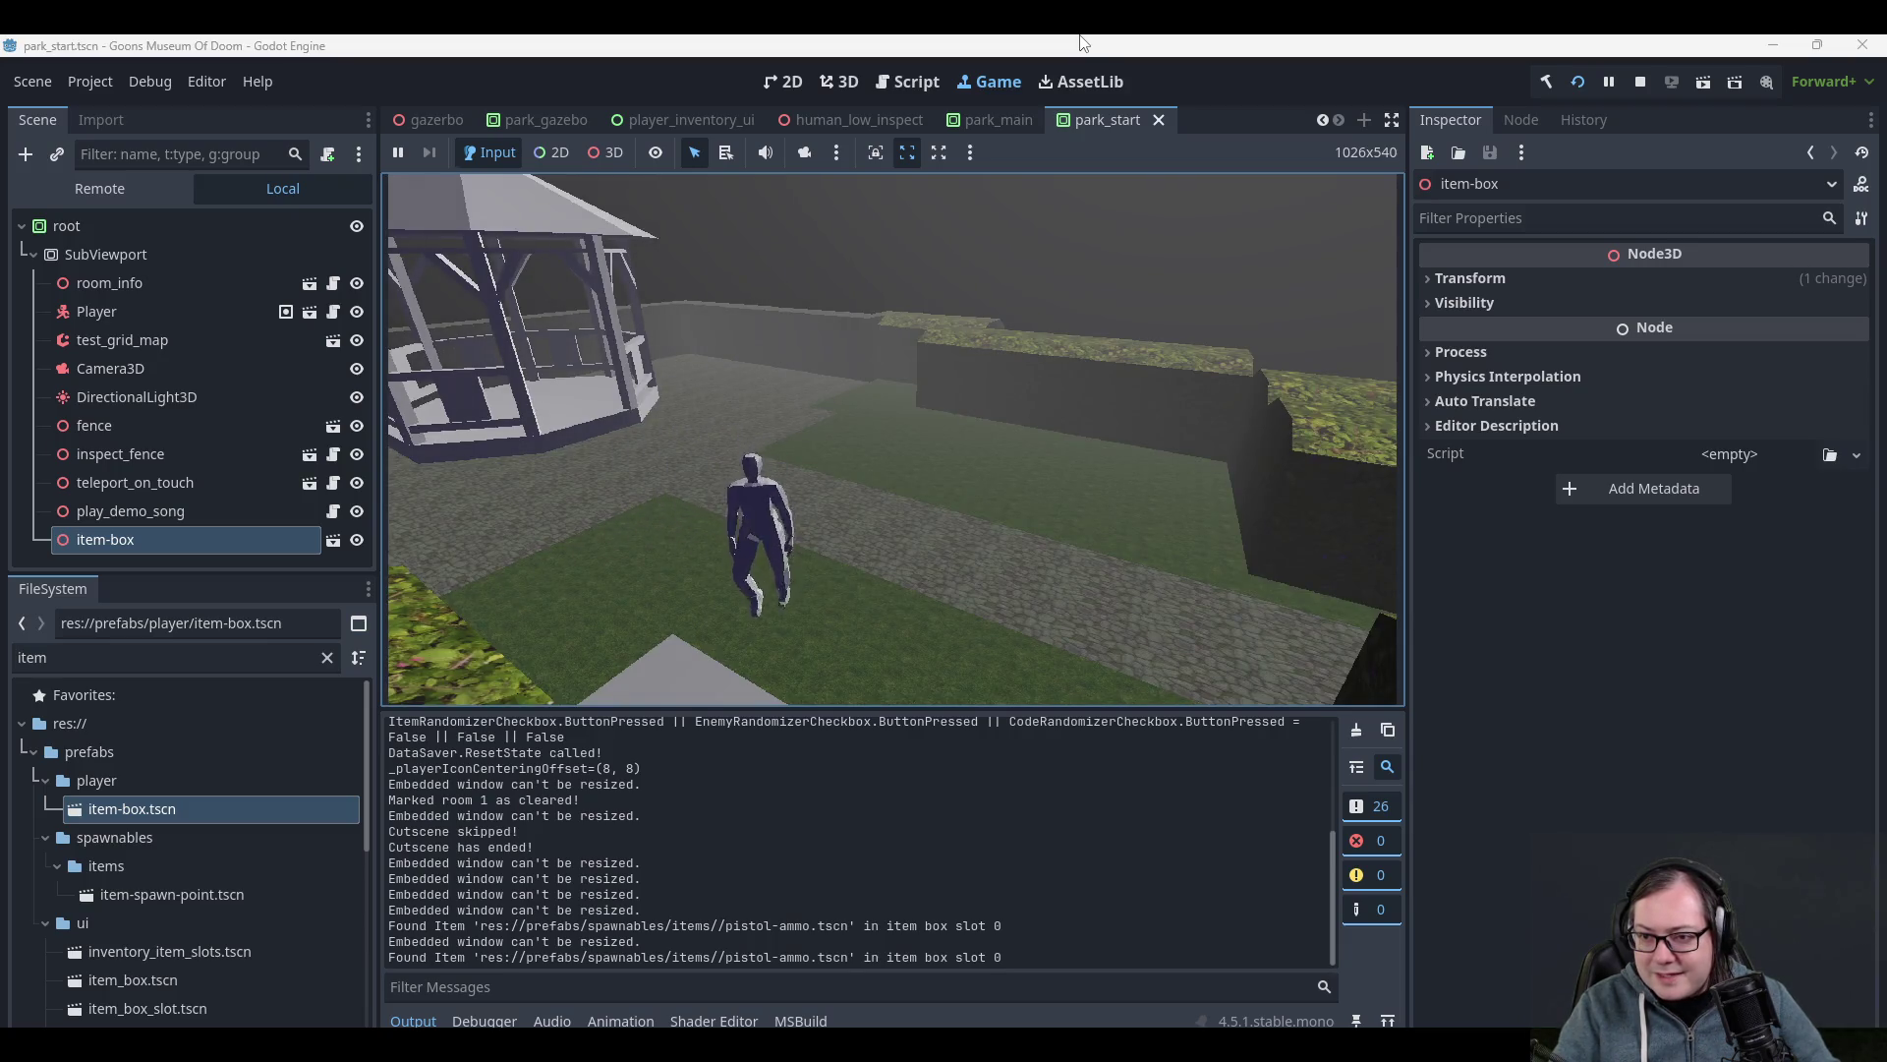
- Withdraw the Pistol Ammo from the gazebo item box and walk along the path
{"action": "key", "text": "e"}
{"action": "key", "text": "a"}
{"action": "key", "text": "space"}
{"action": "key", "text": "e"}
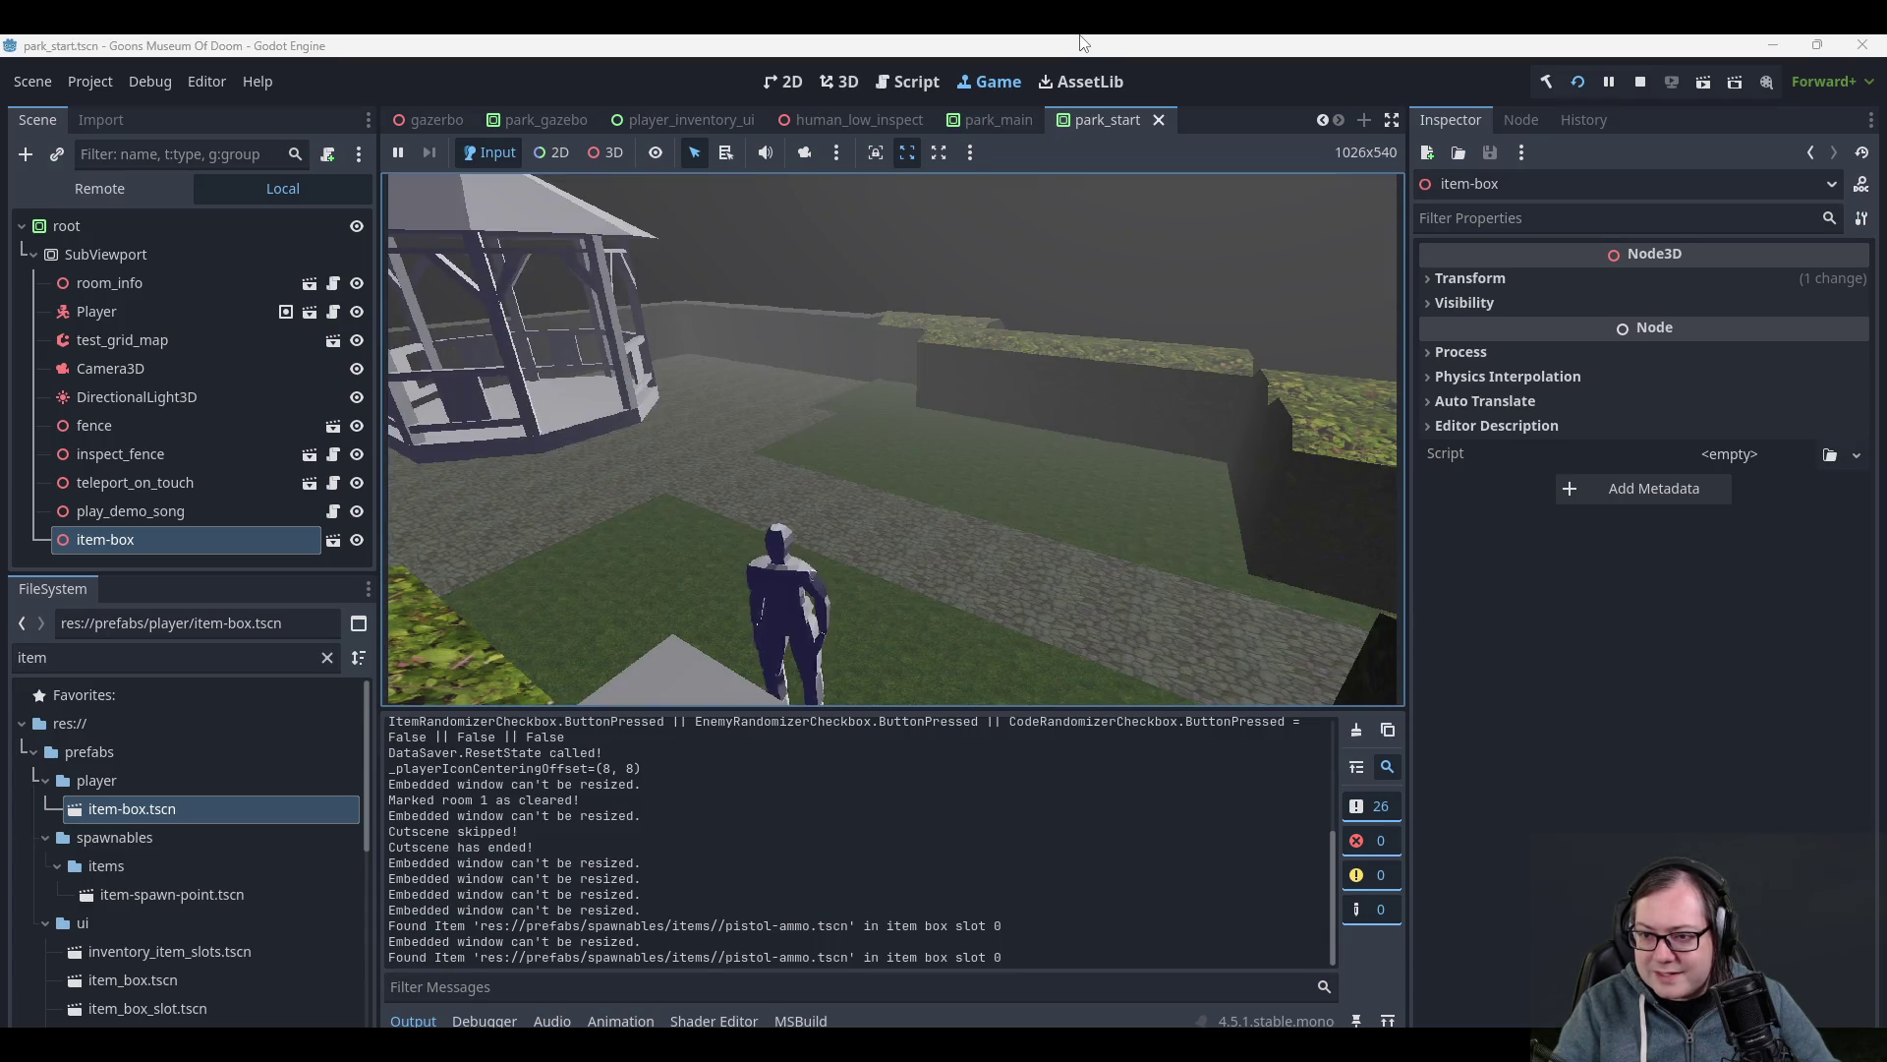
{"action": "key", "text": "w"}
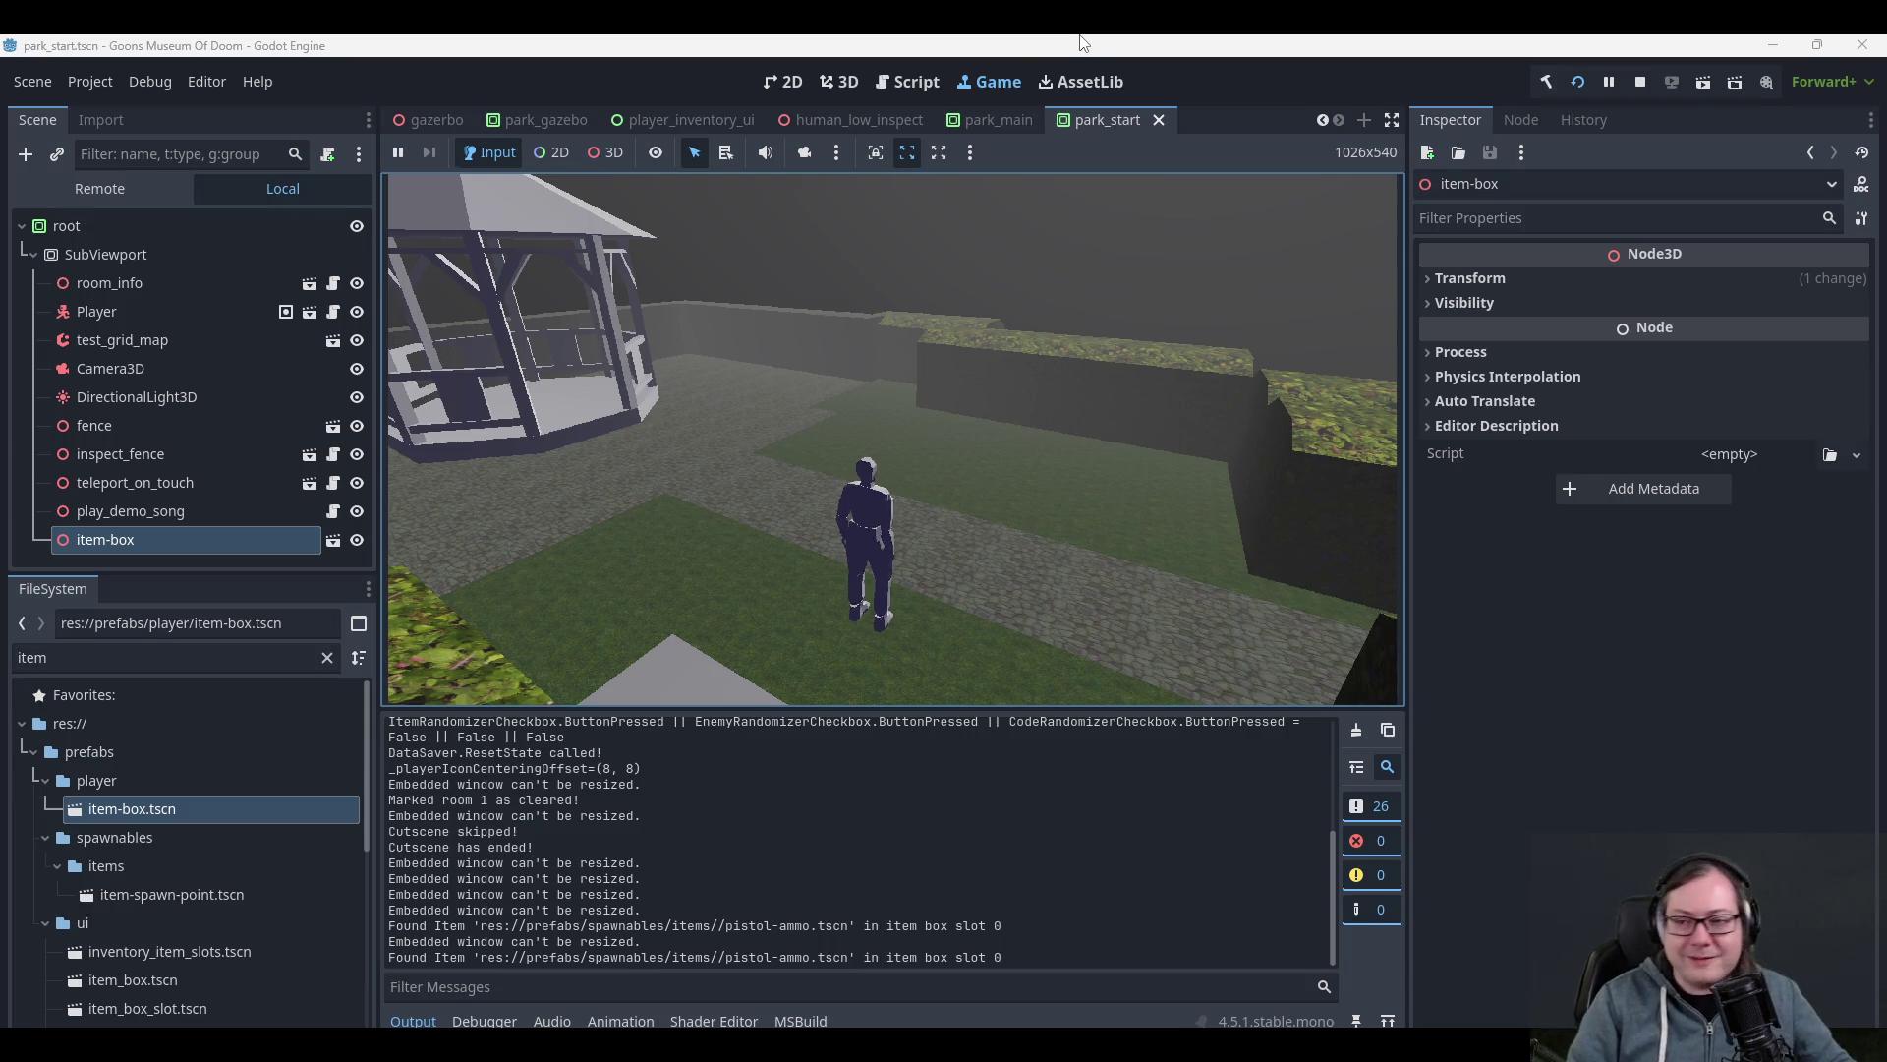
{"action": "key", "text": "d"}
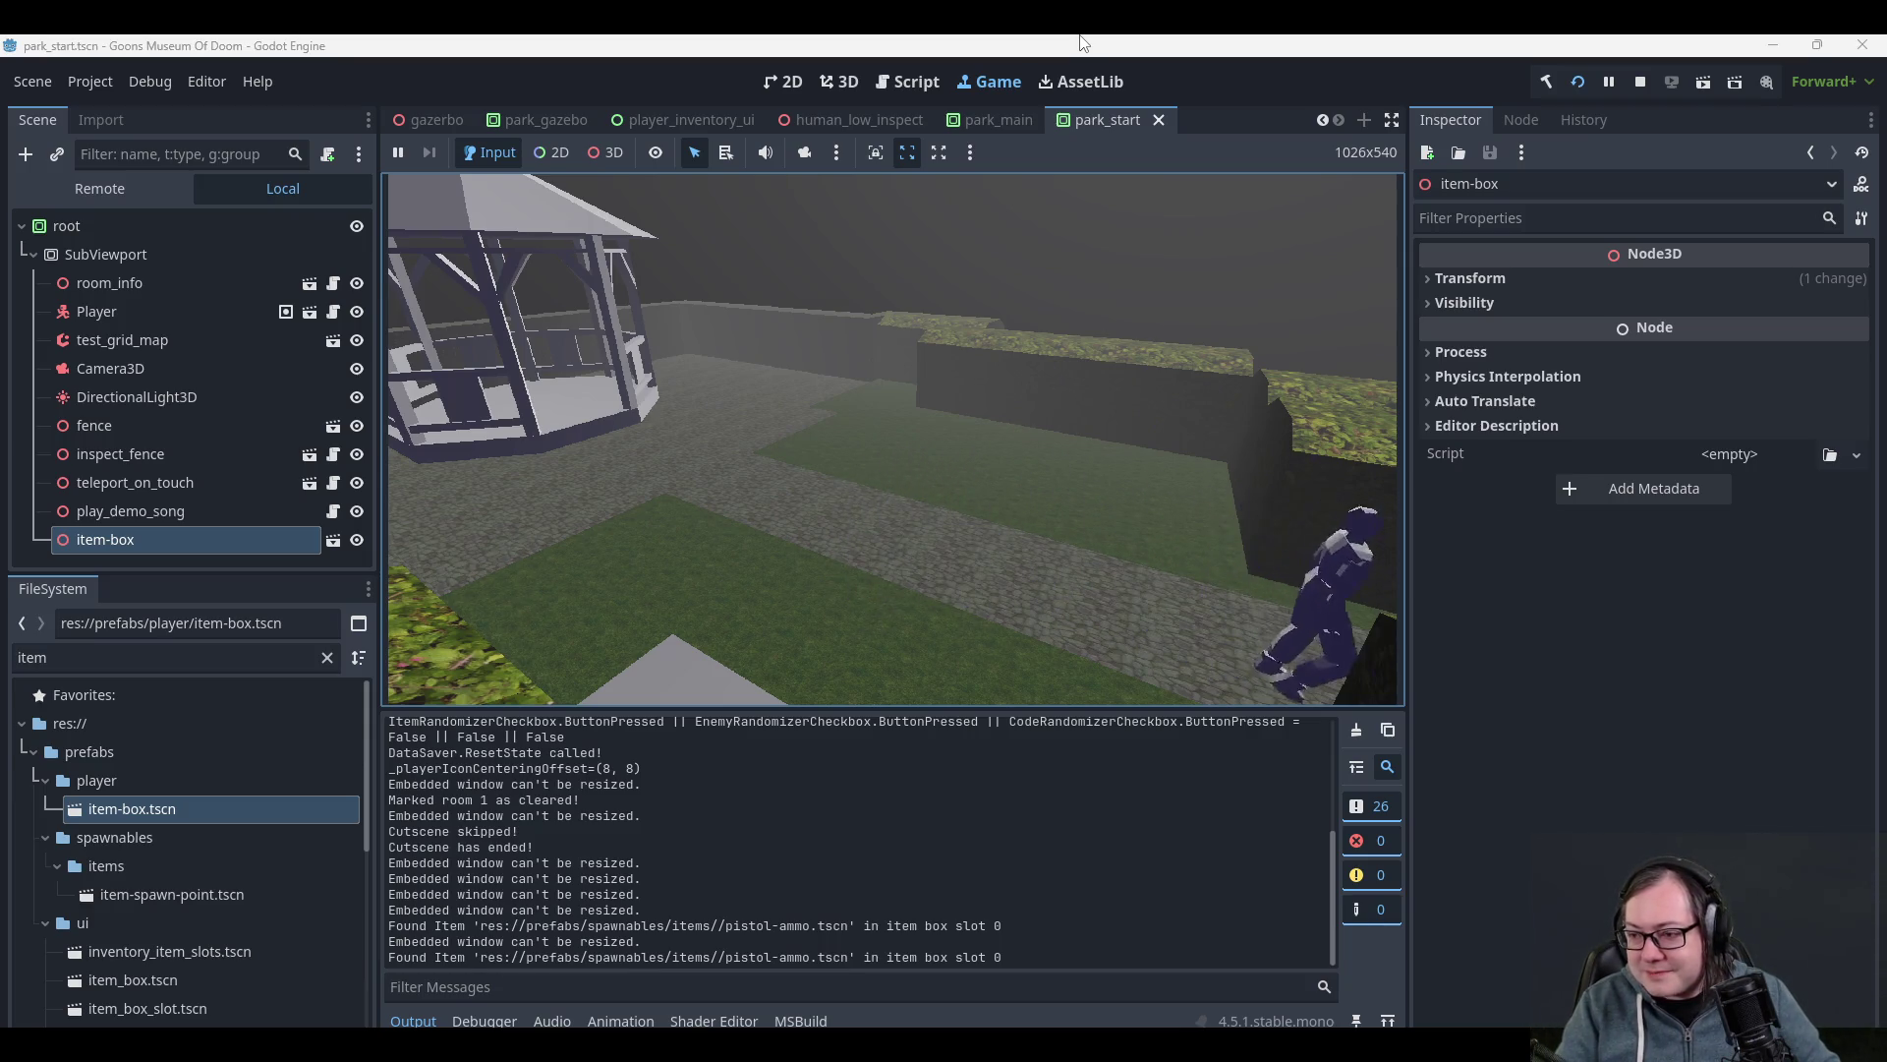
- Check the inventory and item box, then combine both ammo stacks into 12
{"action": "key", "text": "Tab"}
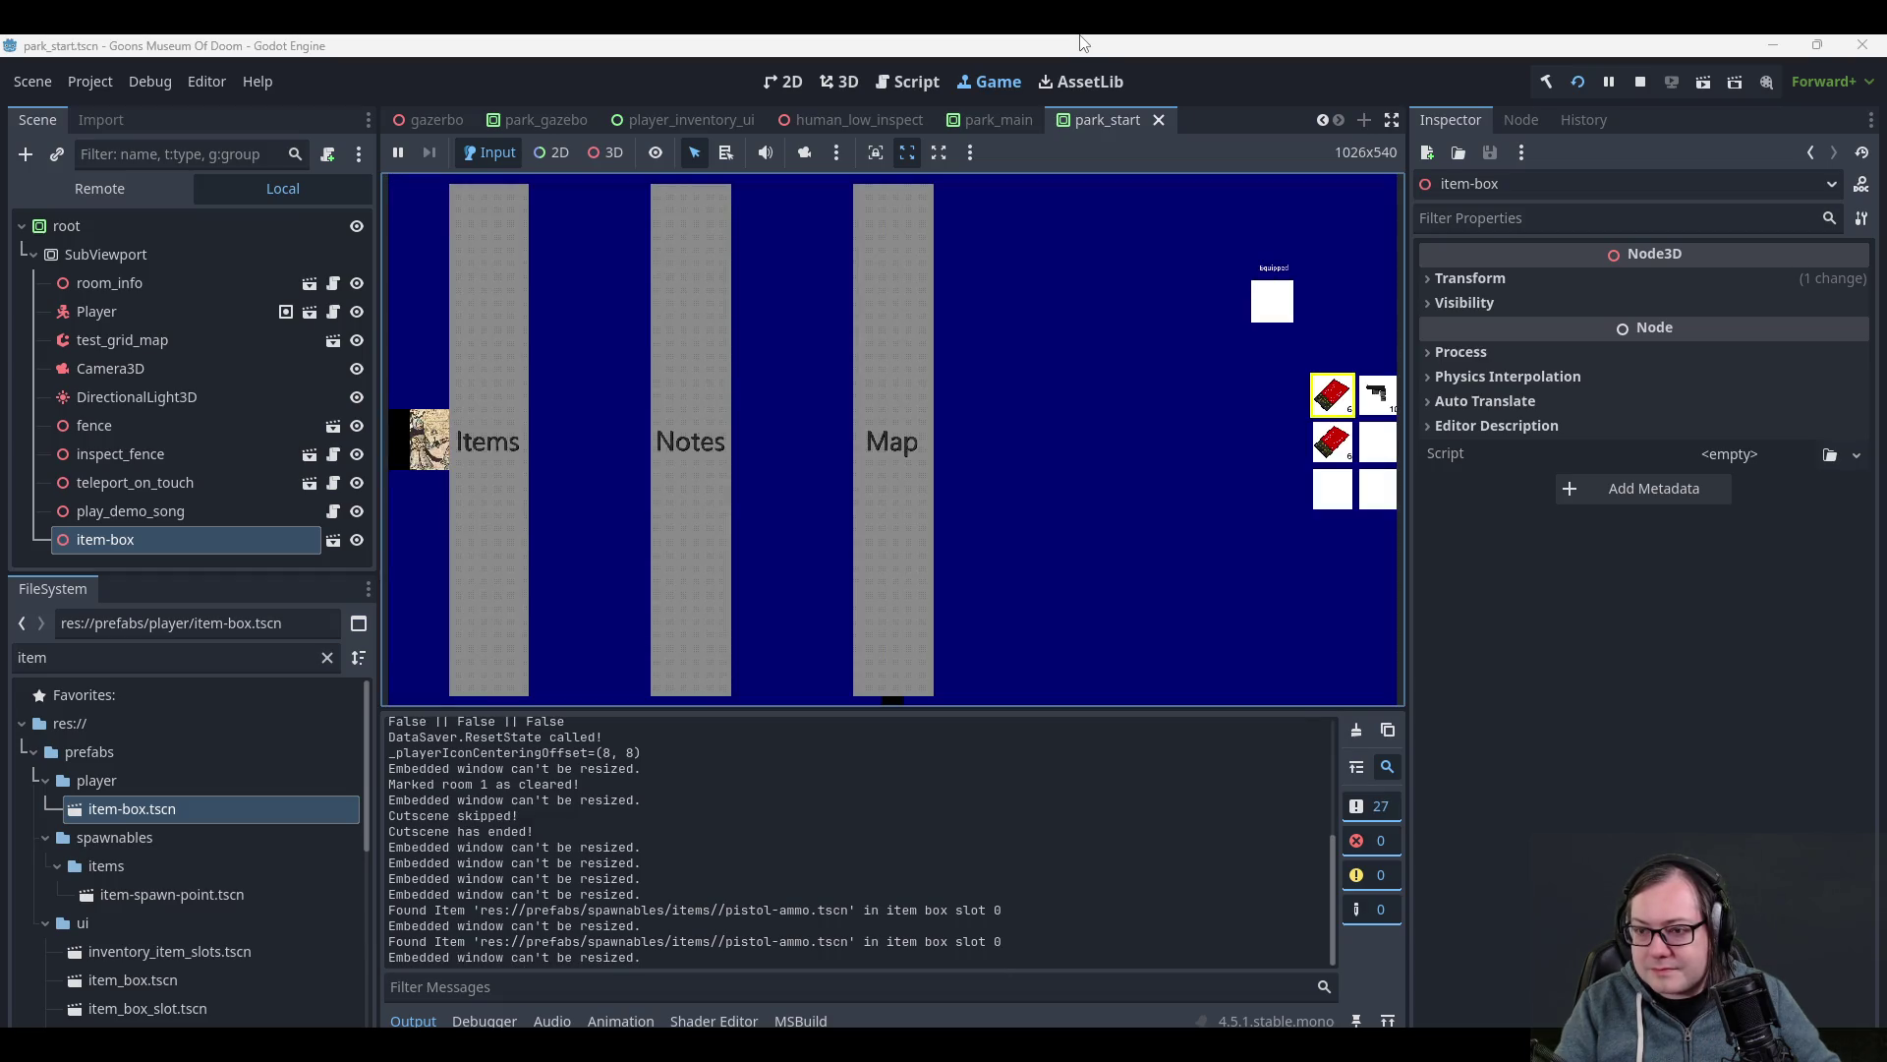
{"action": "key", "text": "Tab"}
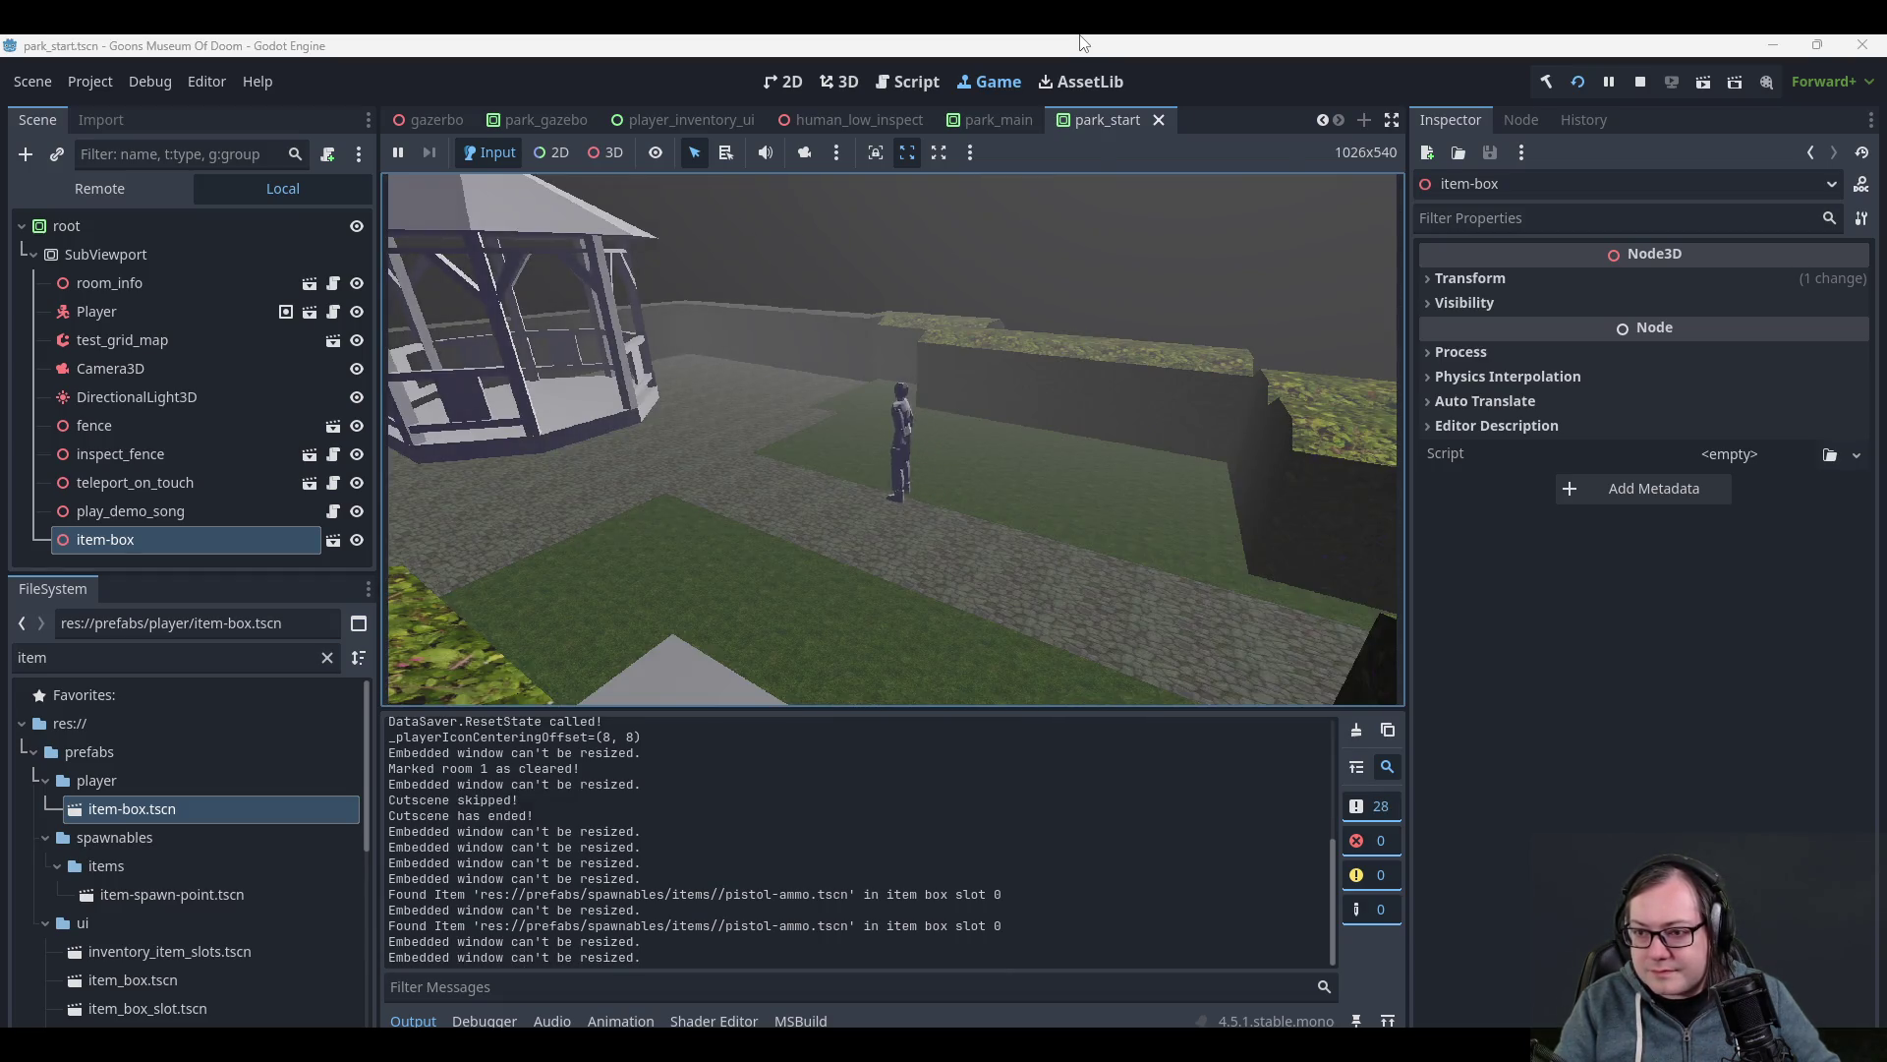
{"action": "key", "text": "Tab"}
{"action": "key", "text": "Tab"}
{"action": "key", "text": "s"}
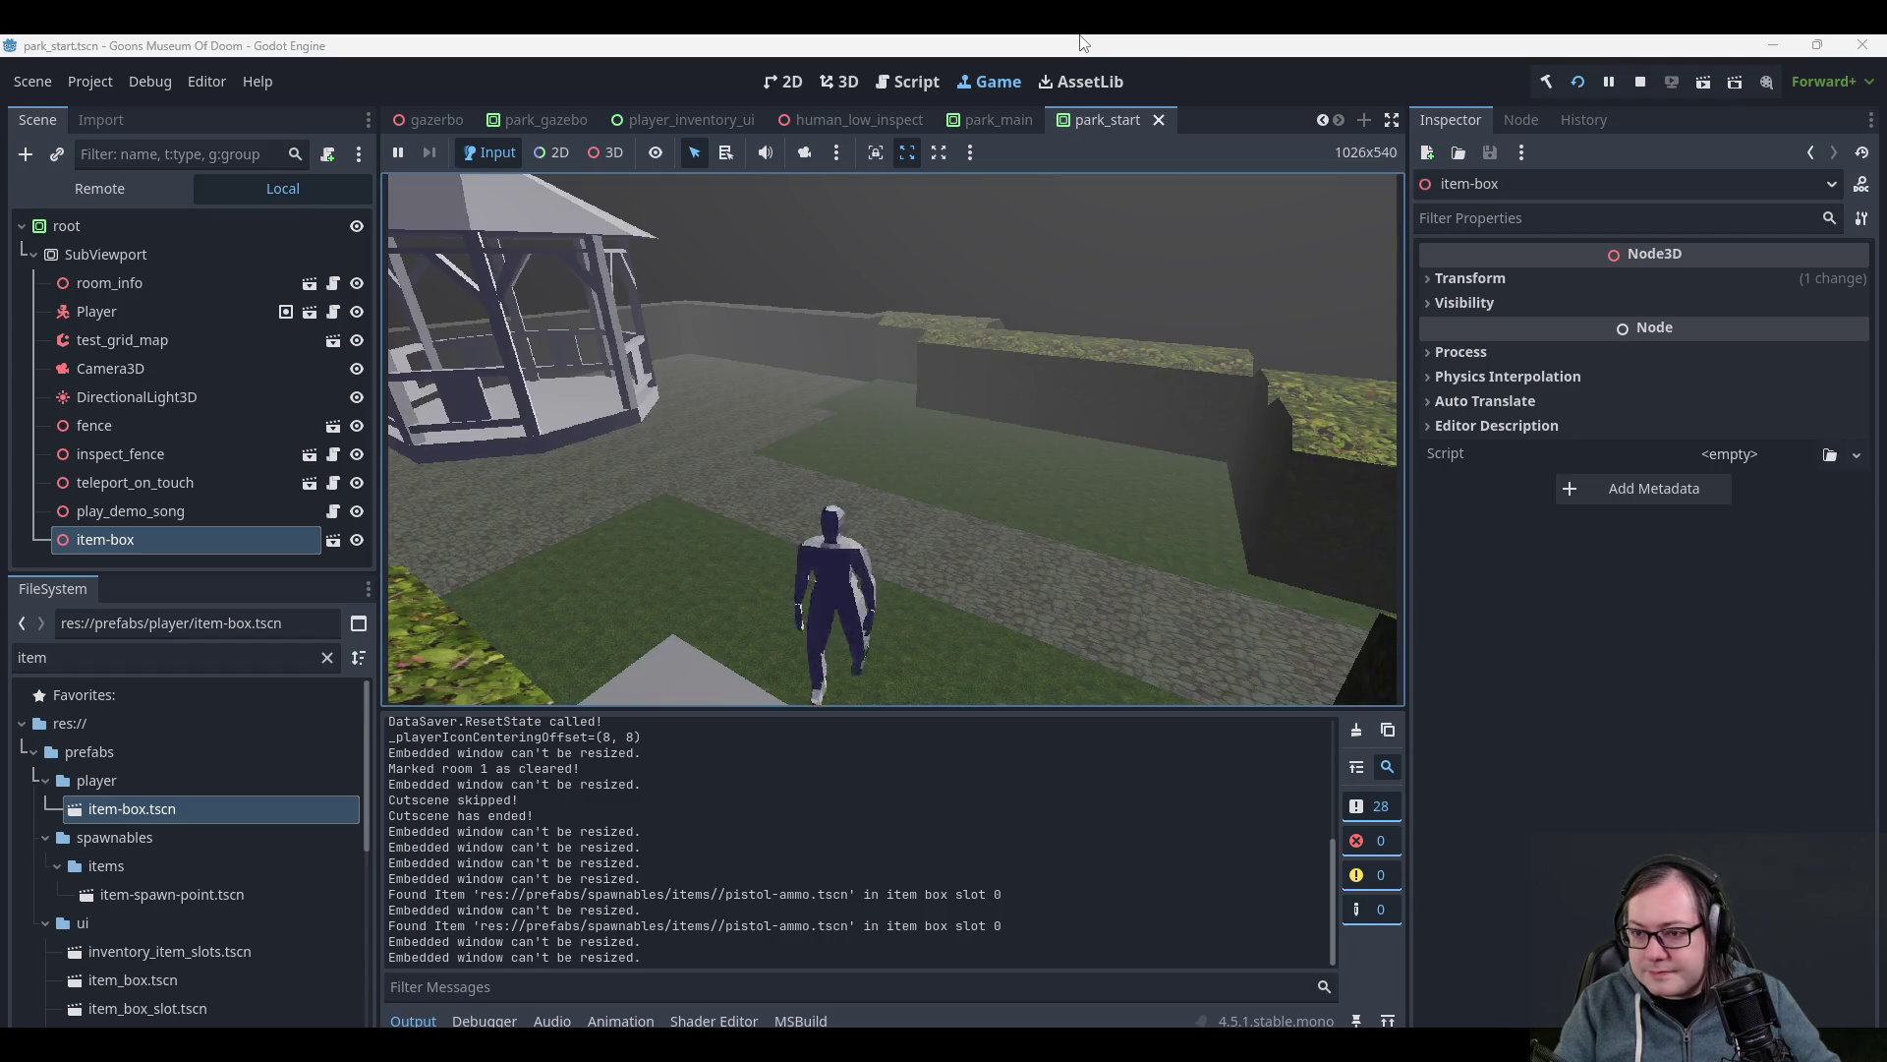
{"action": "key", "text": "e"}
{"action": "key", "text": "e"}
{"action": "key", "text": "s"}
{"action": "key", "text": "w"}
{"action": "key", "text": "Tab"}
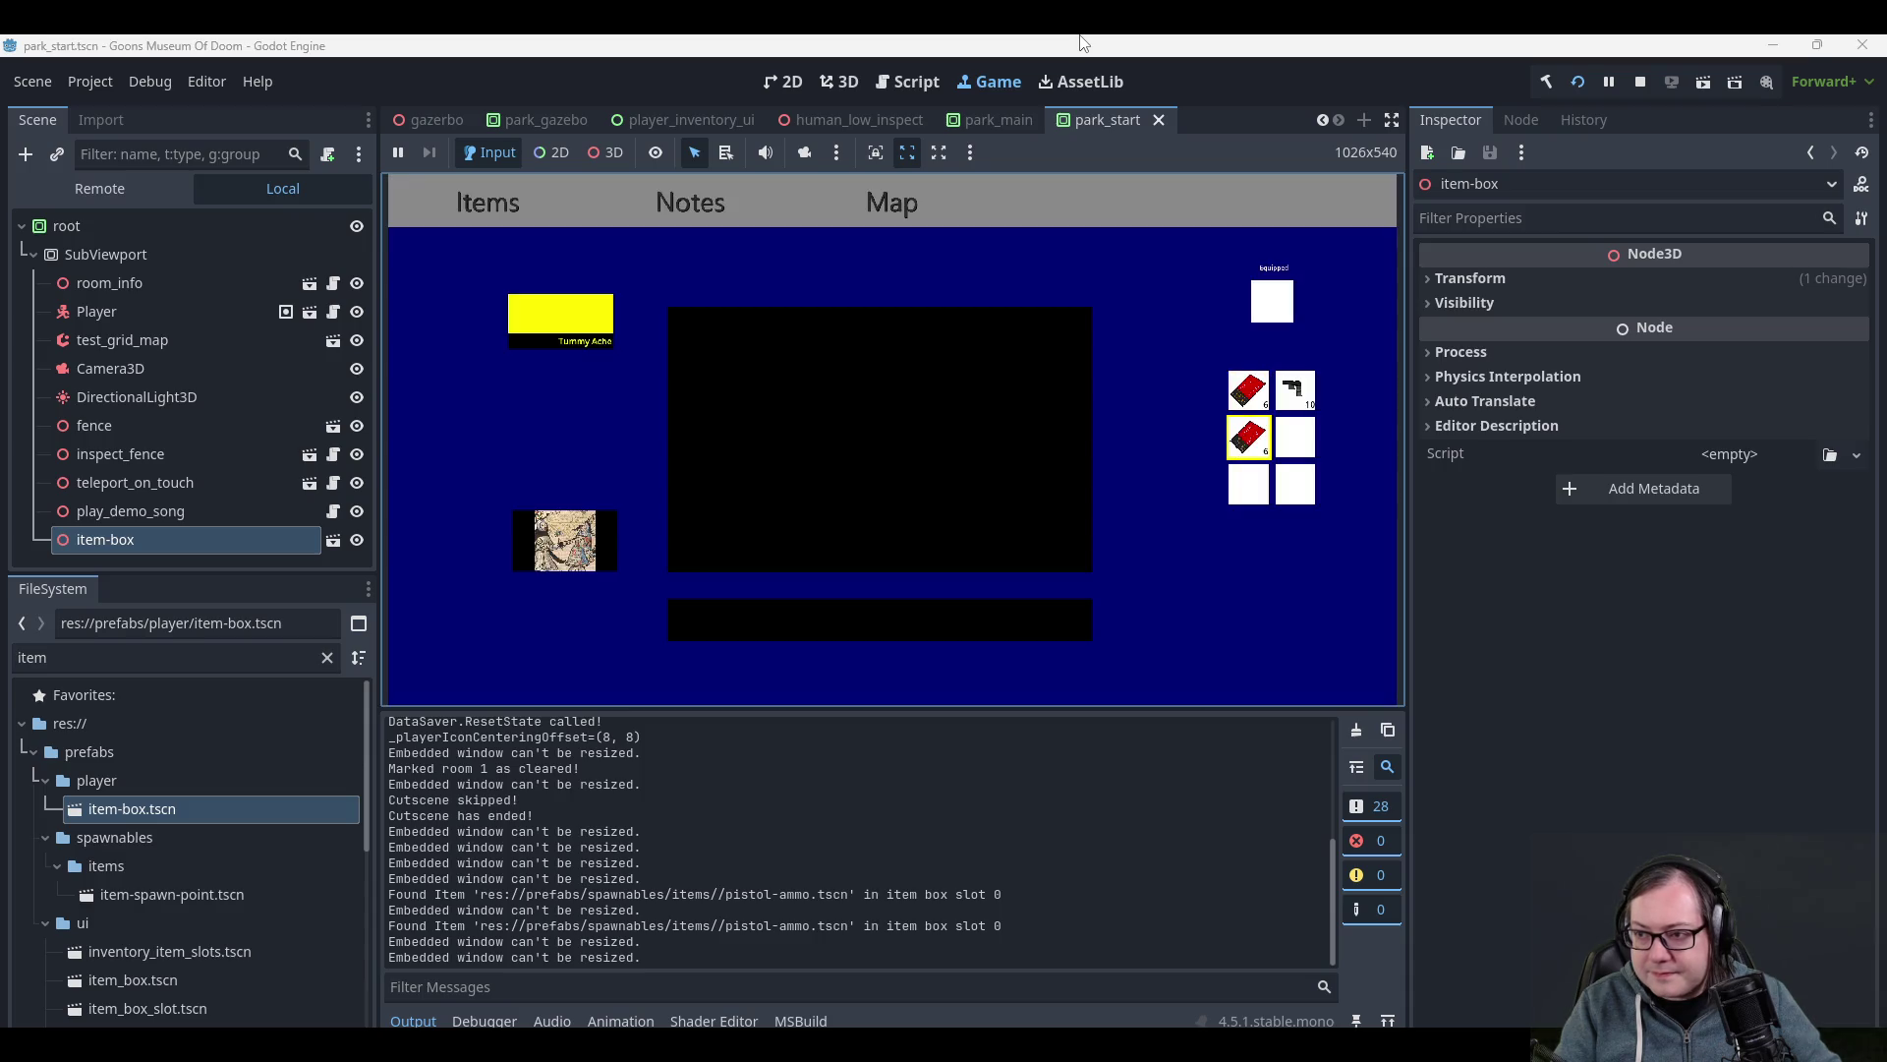
{"action": "key", "text": "e"}
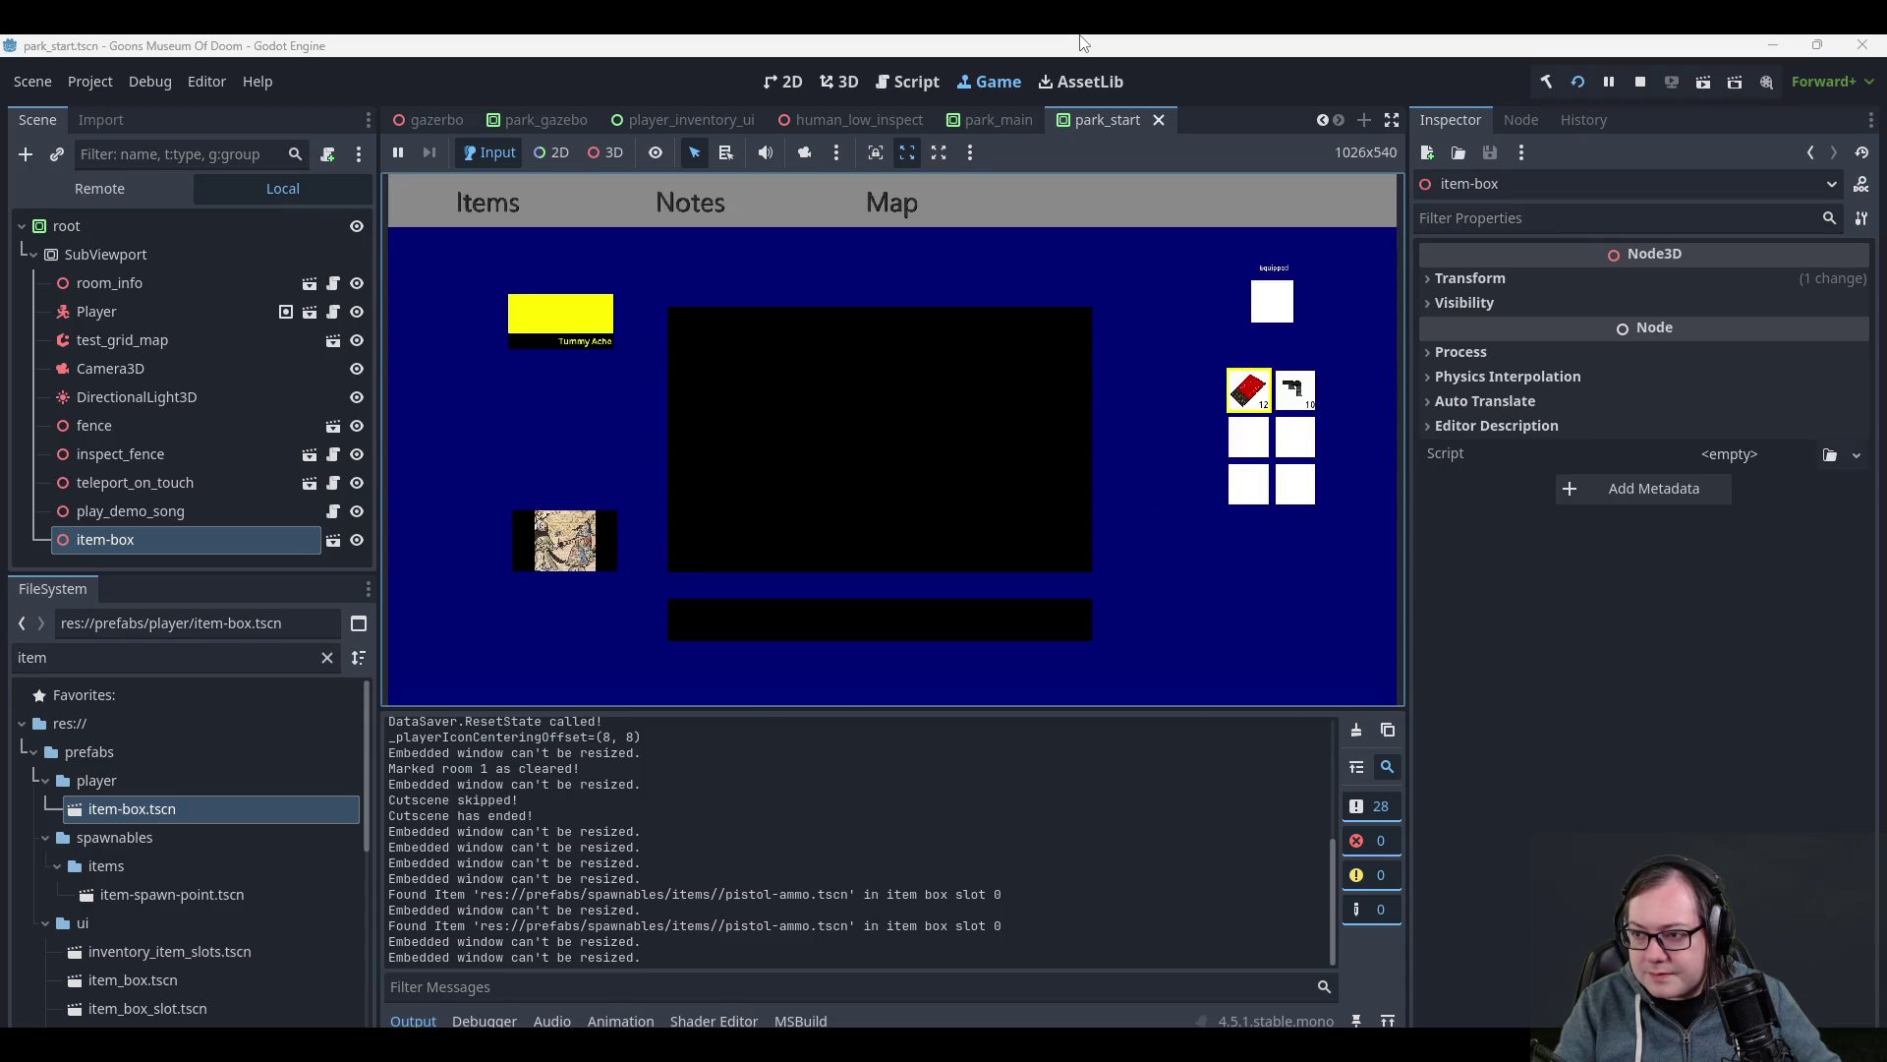
{"action": "key", "text": "Tab"}
- Walk around the park back to the item box and open its storage
{"action": "key", "text": "a"}
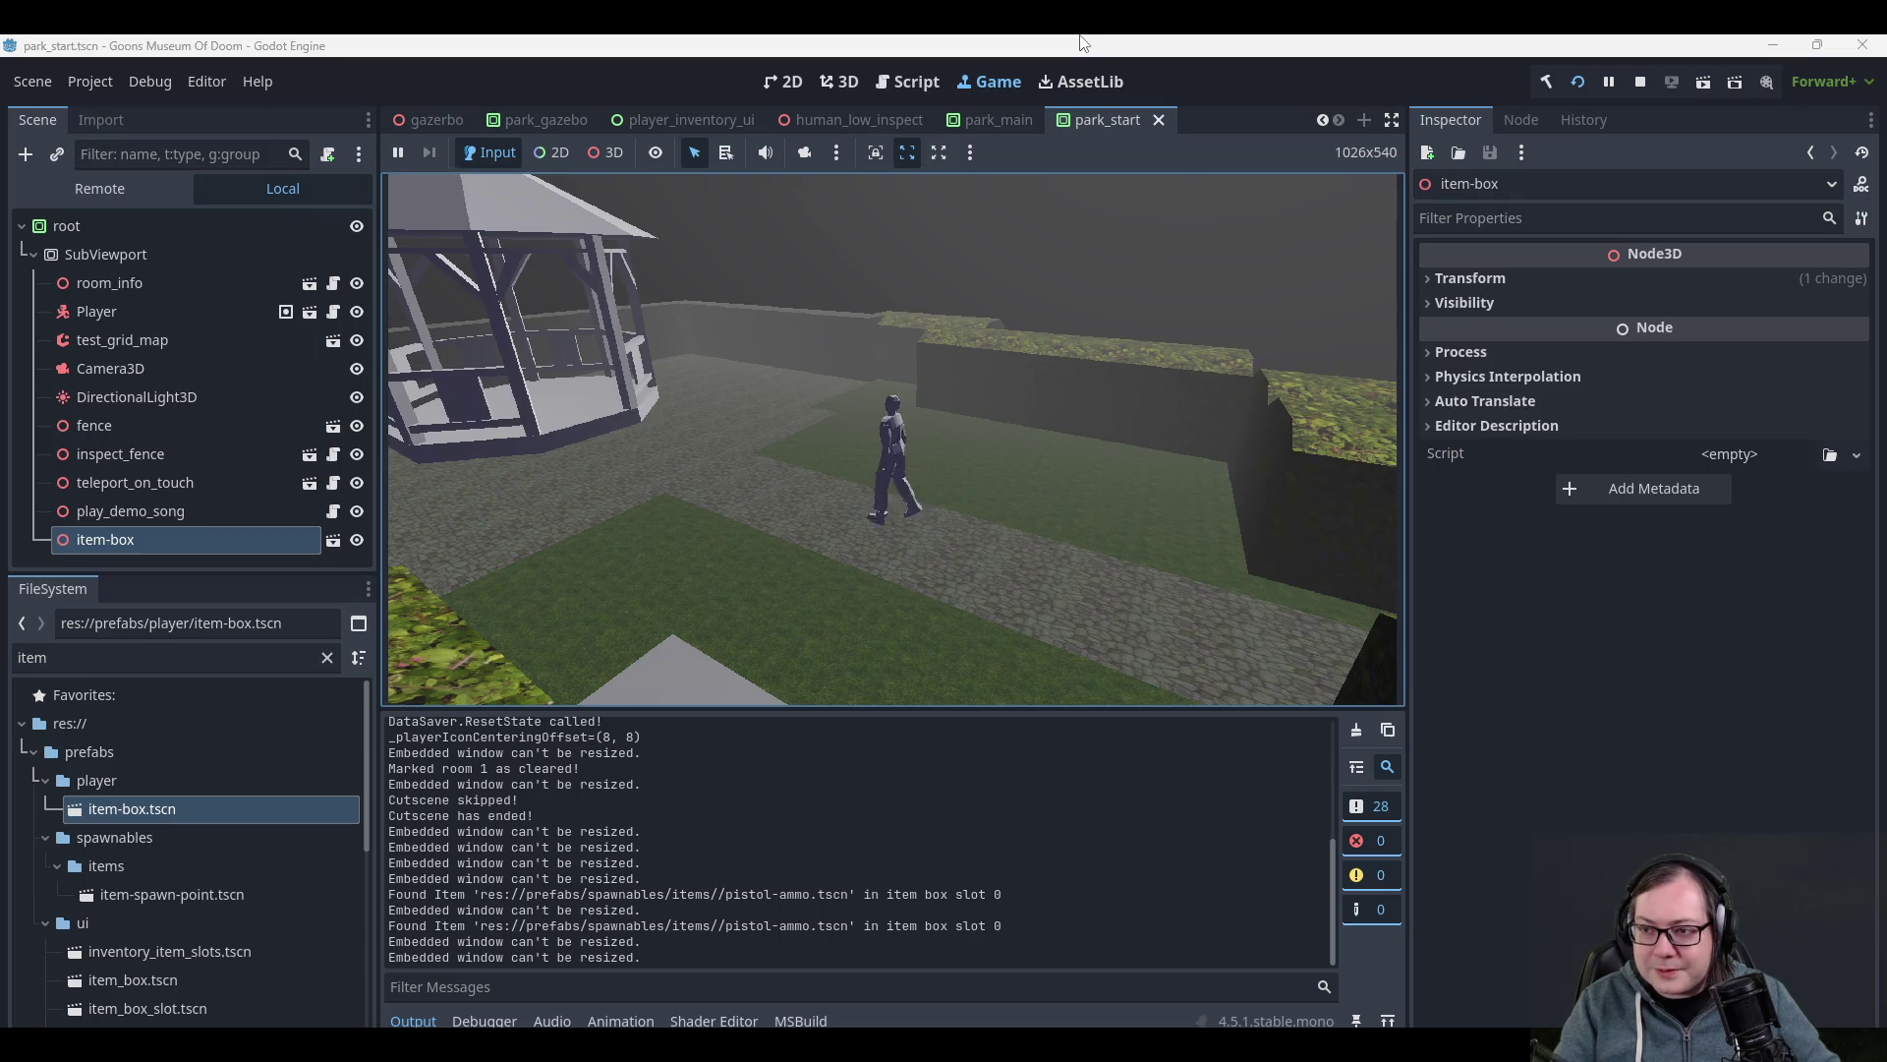
{"action": "key", "text": "w"}
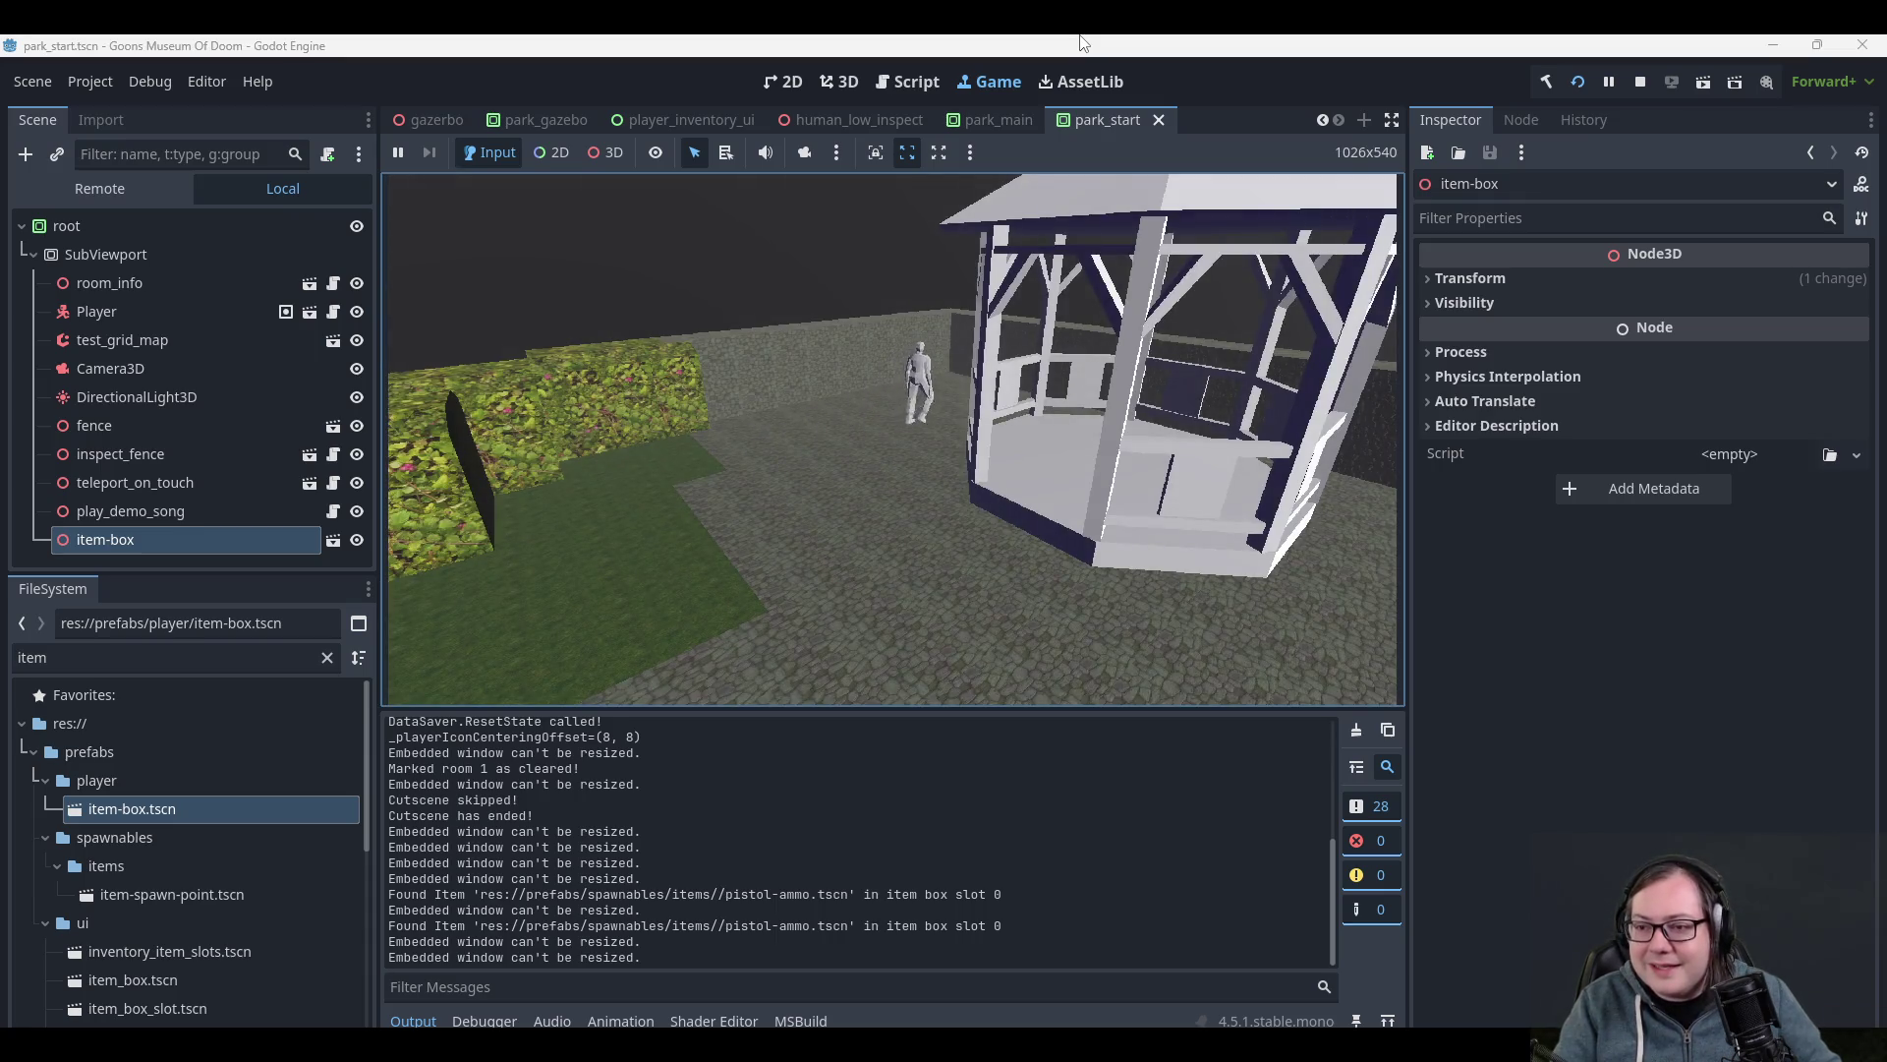
{"action": "key", "text": "s"}
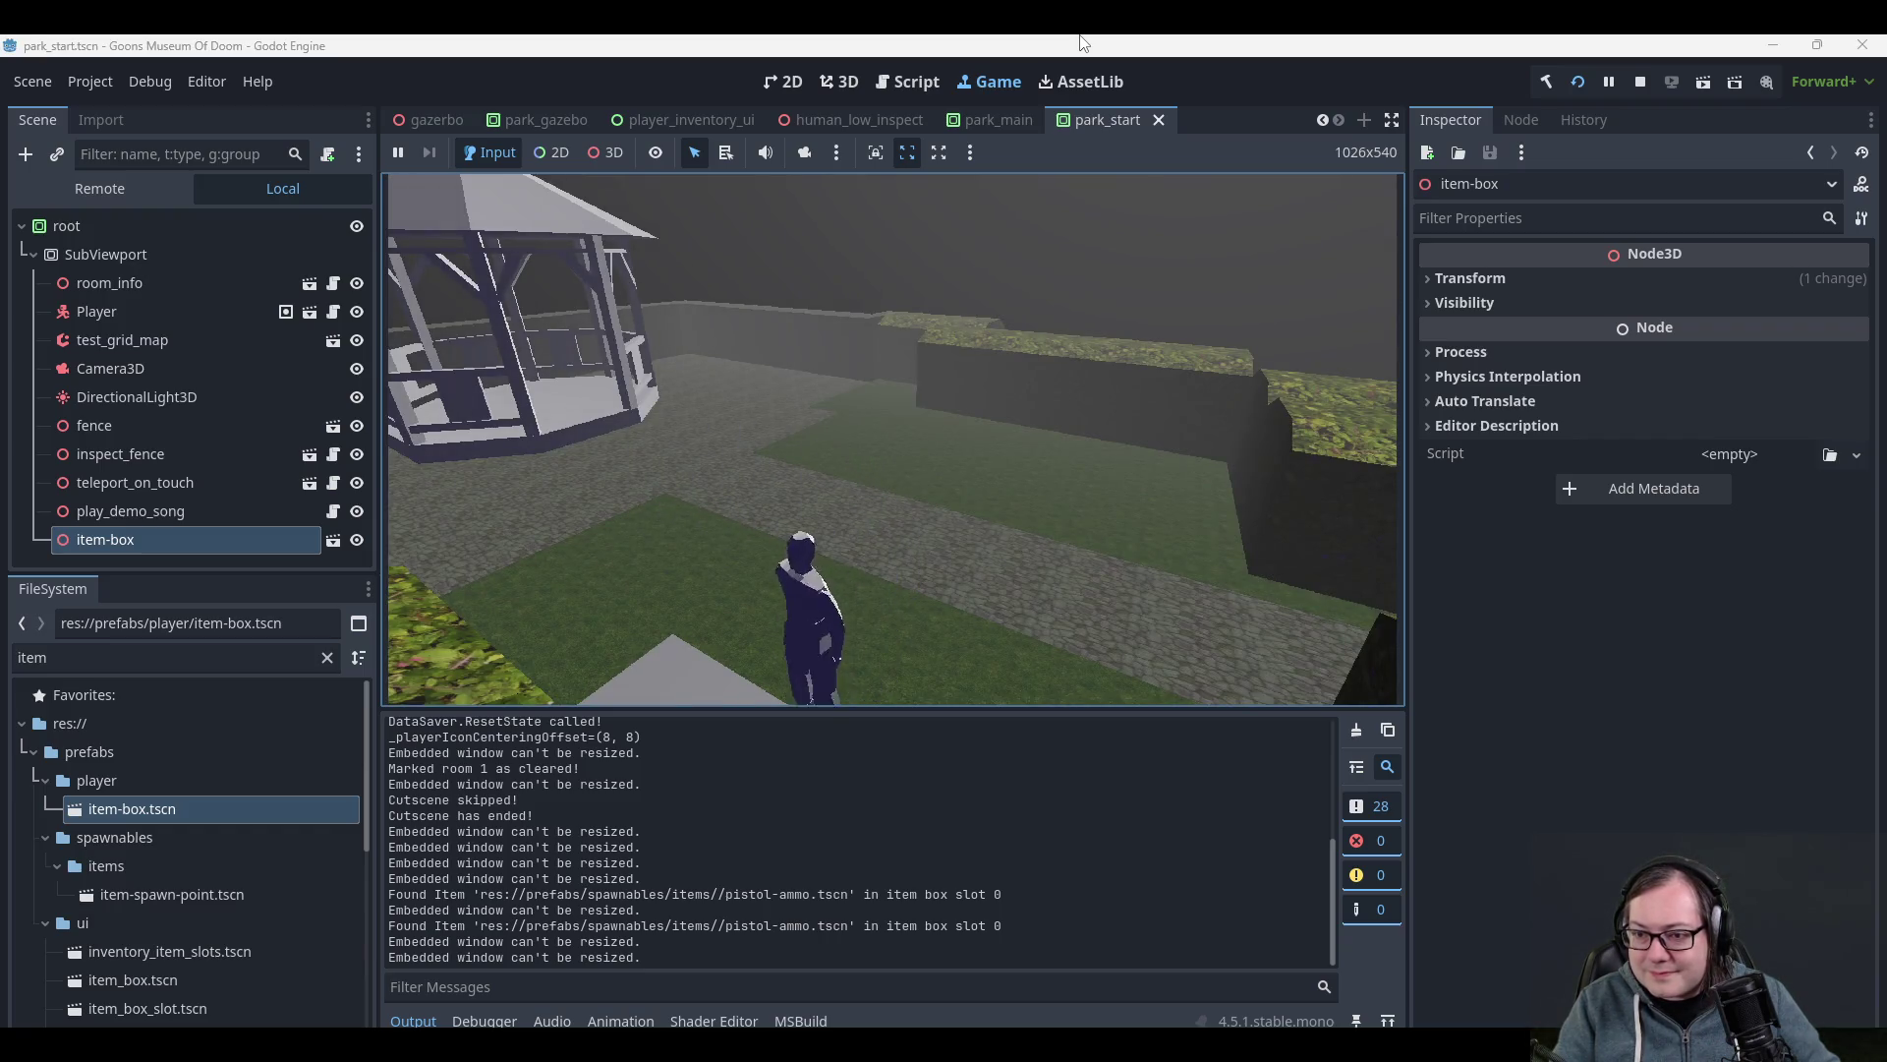
{"action": "key", "text": "Tab"}
- Store the Pistol Ammo (12) in the item box and walk into another area
{"action": "key", "text": "space"}
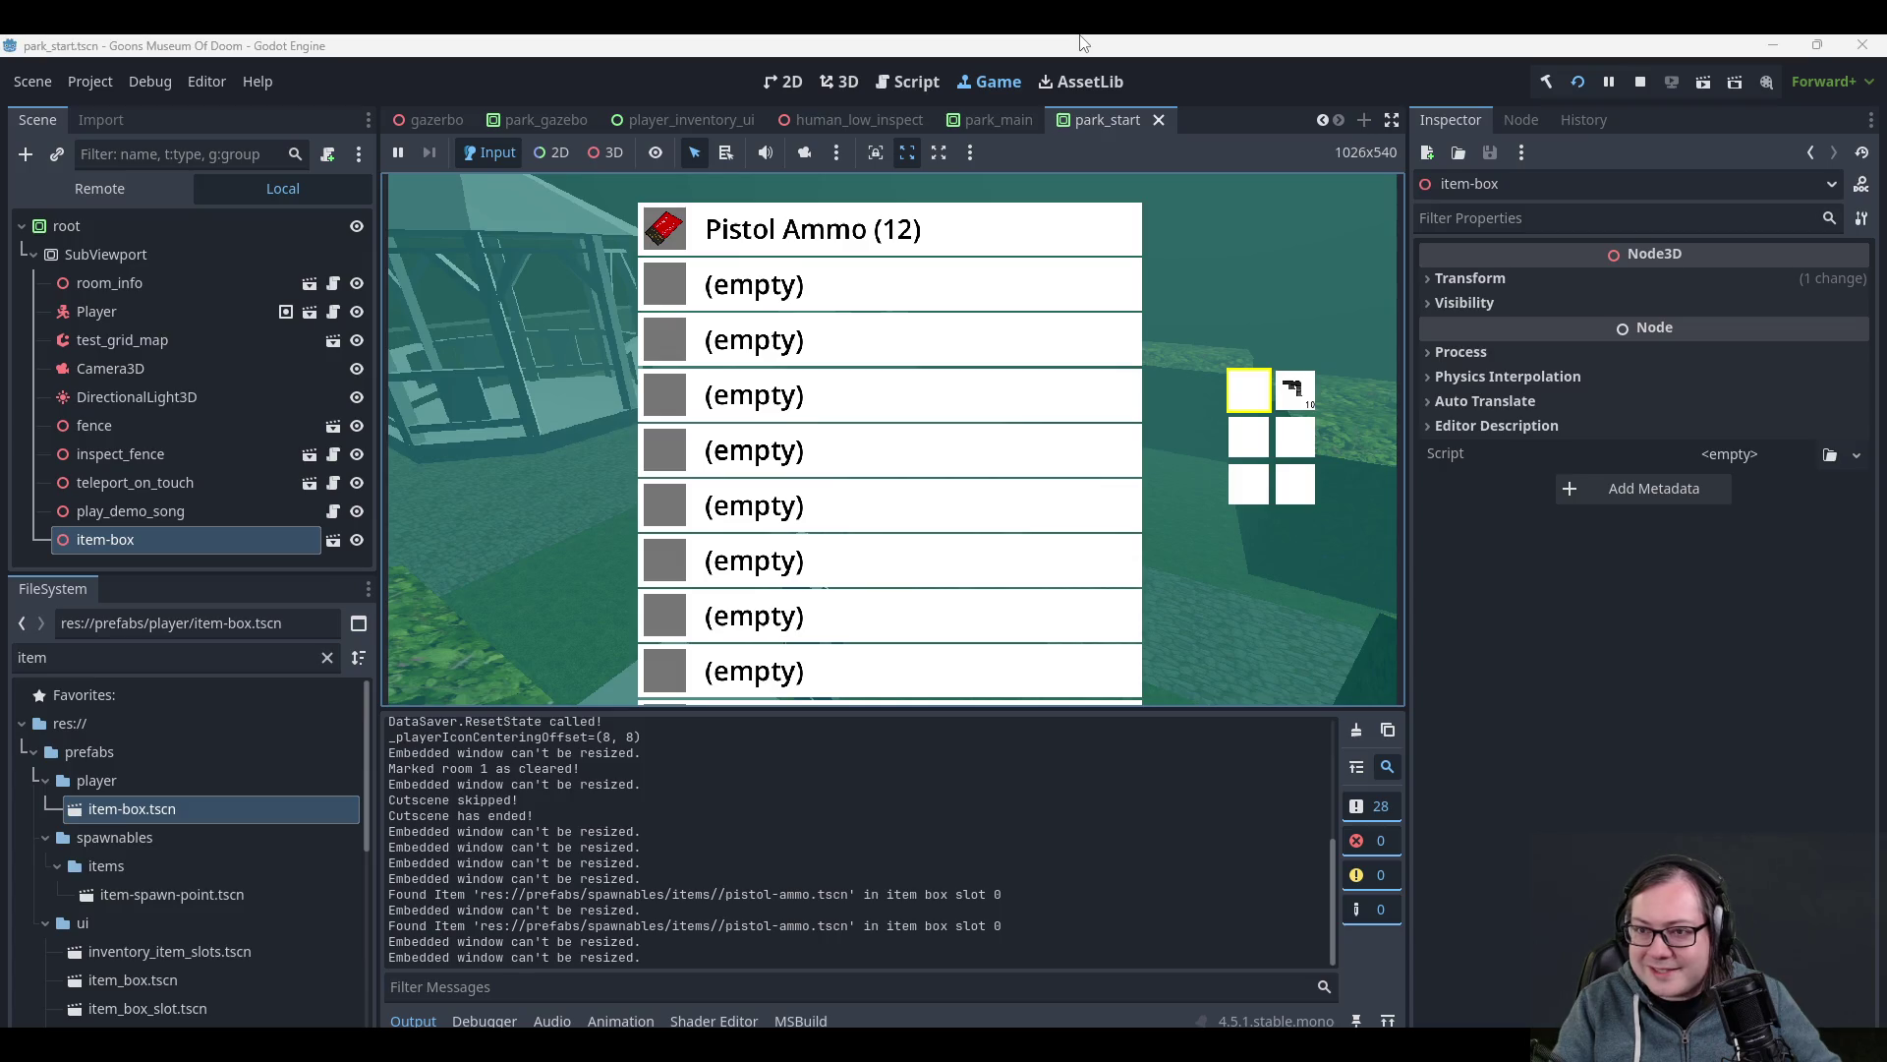
{"action": "key", "text": "Tab"}
{"action": "key", "text": "a"}
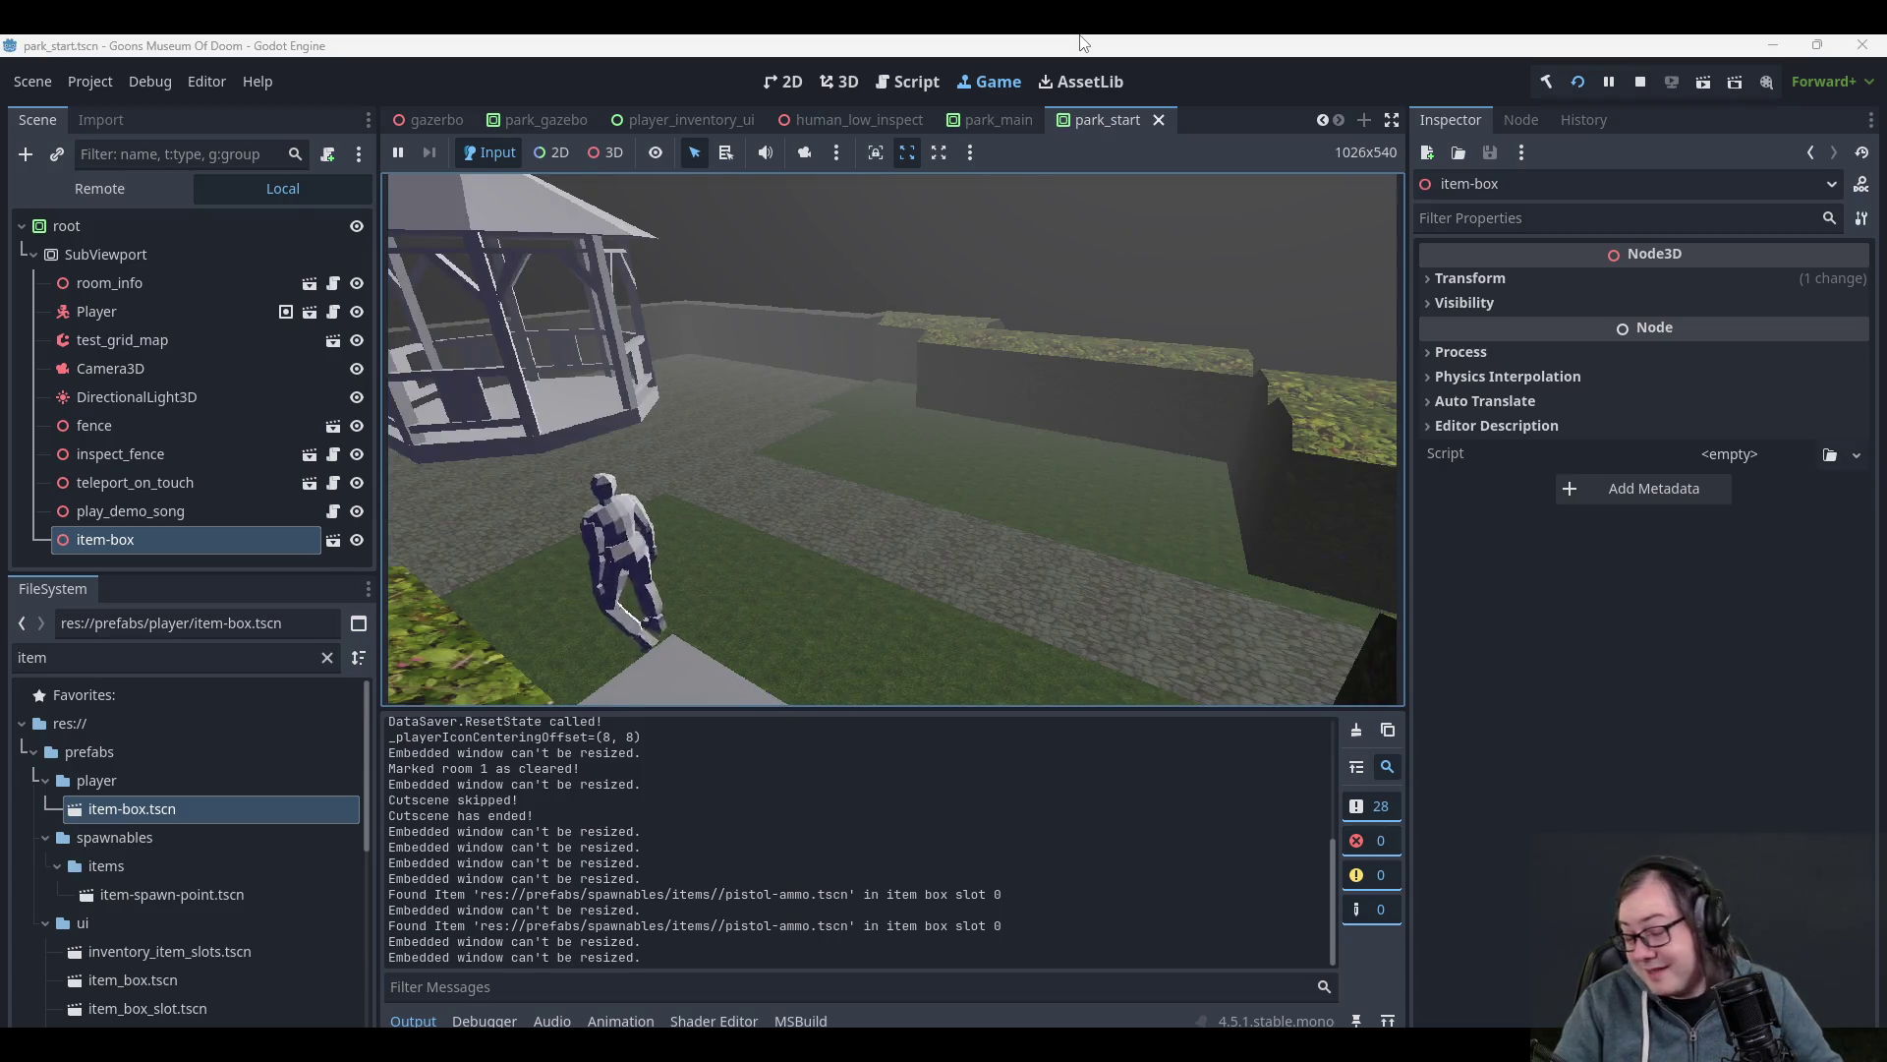
{"action": "key", "text": "d"}
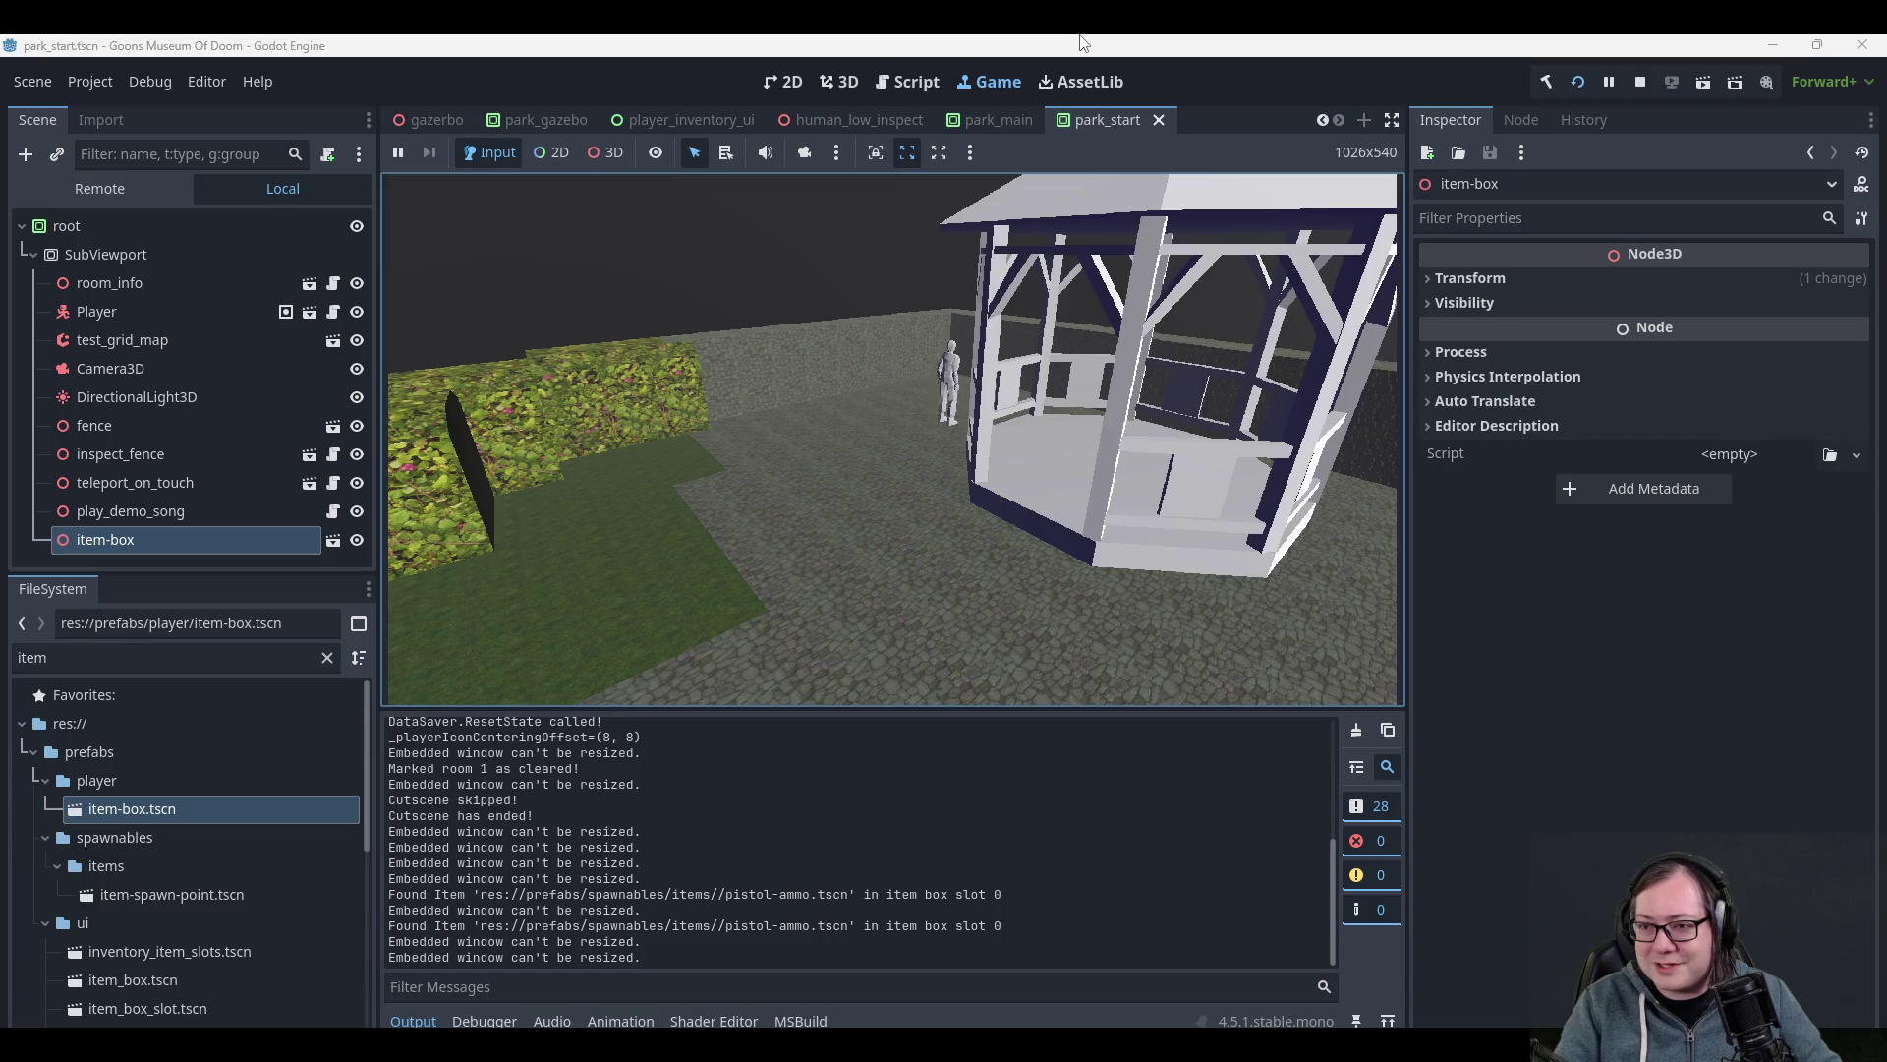
{"action": "key", "text": "w"}
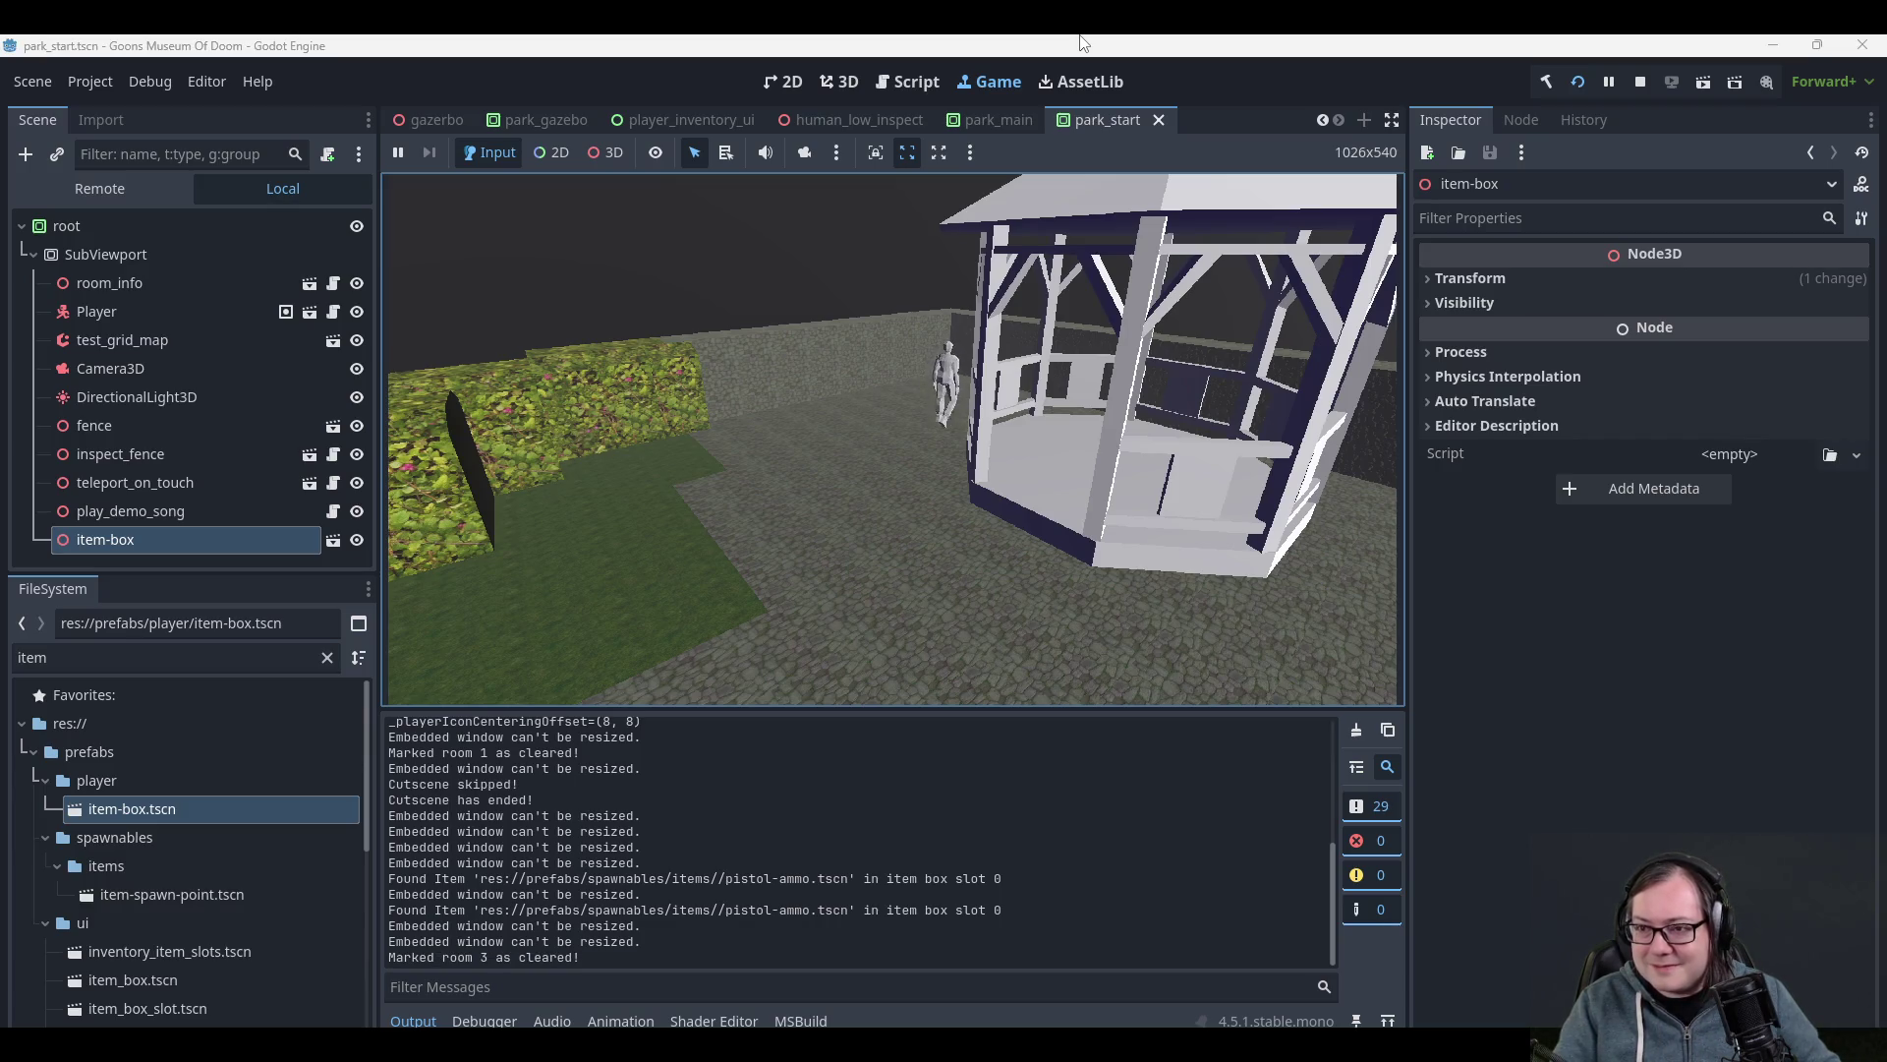
{"action": "key", "text": "s"}
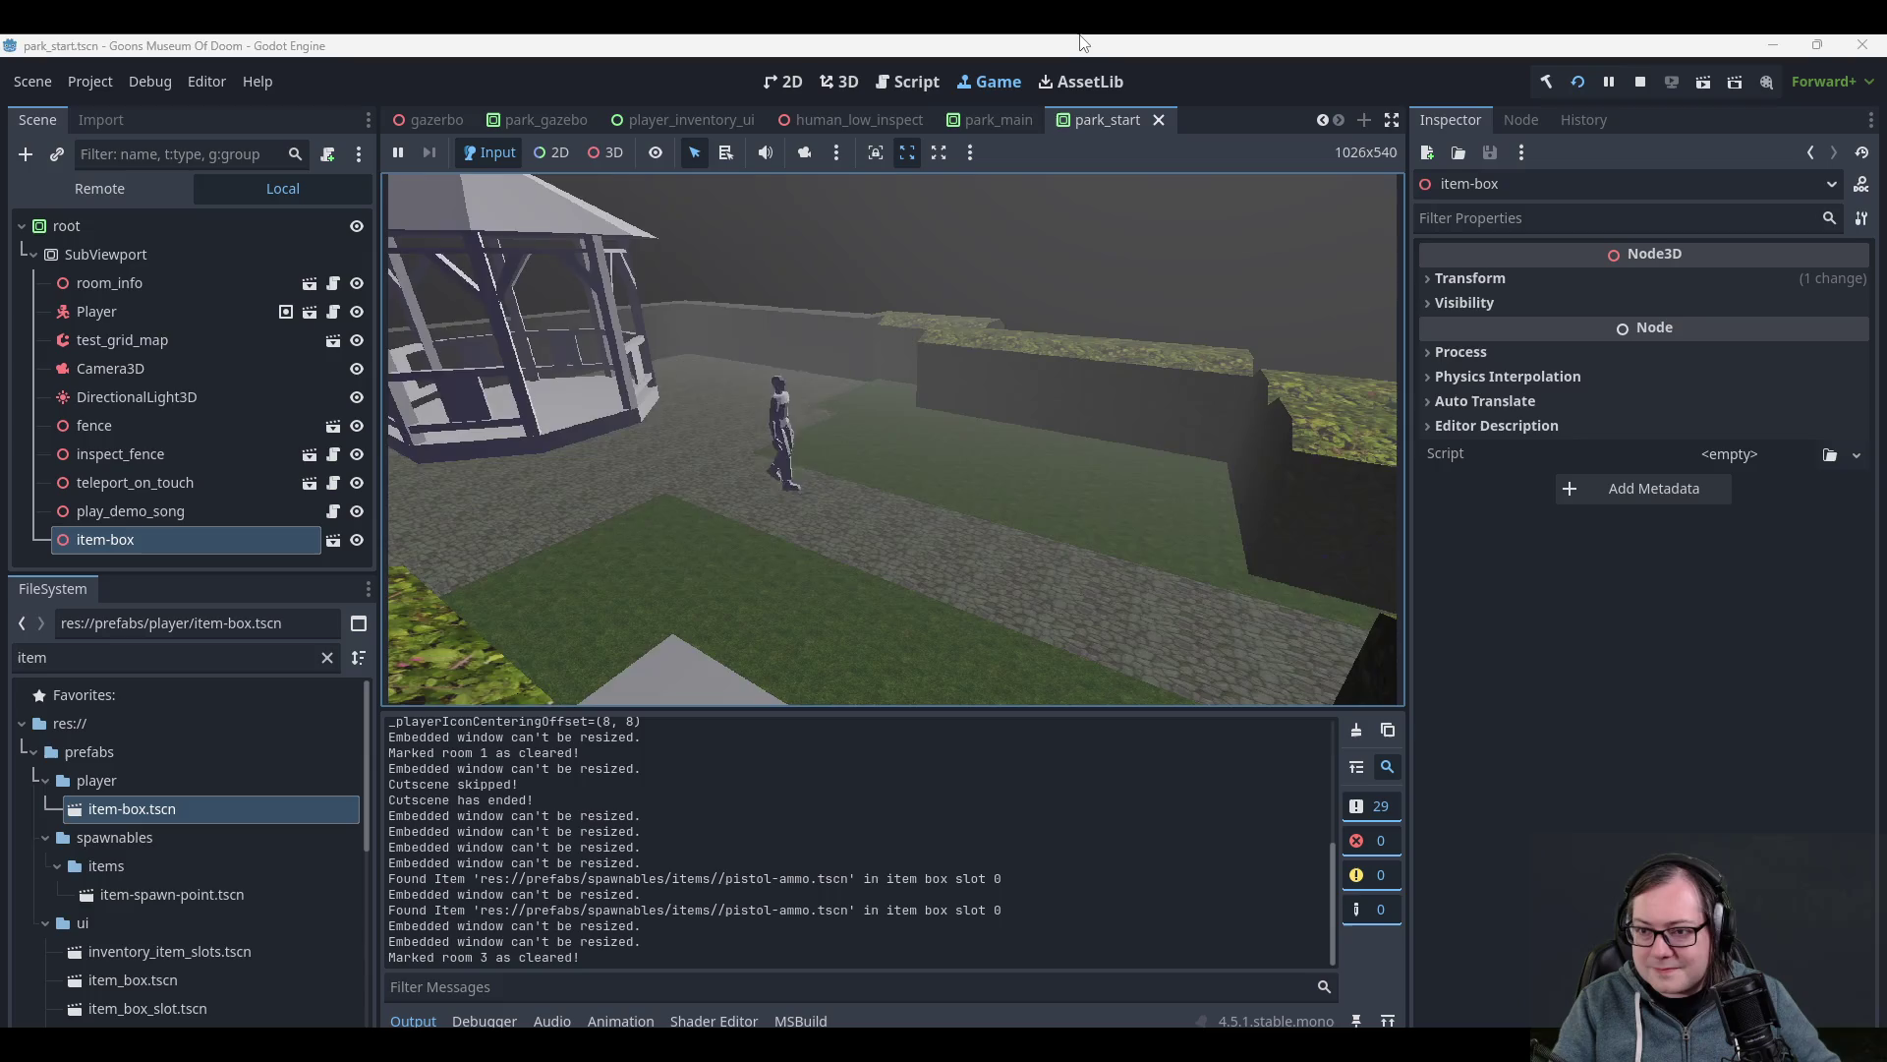
- Move the Pistol Ammo from the item box into an inventory slot, confirming the box is empty
{"action": "key", "text": "e"}
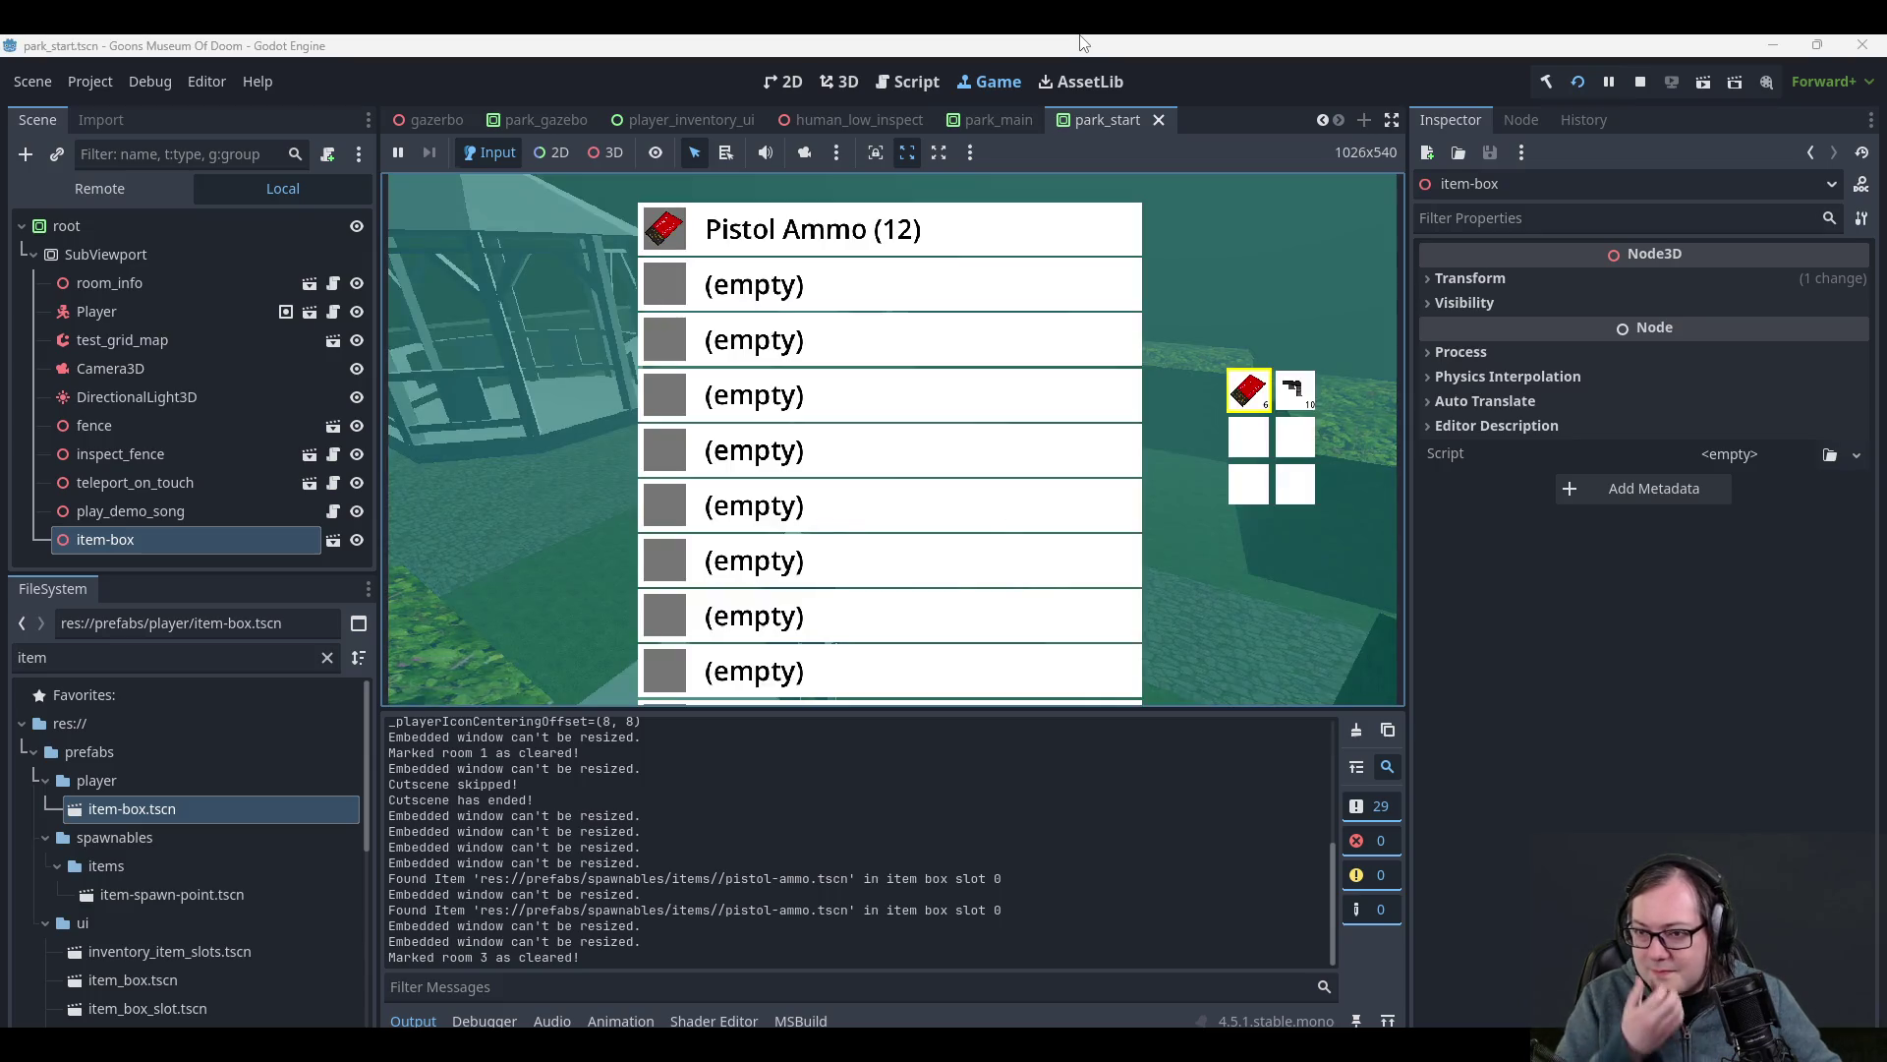
{"action": "key", "text": "e"}
{"action": "key", "text": "e"}
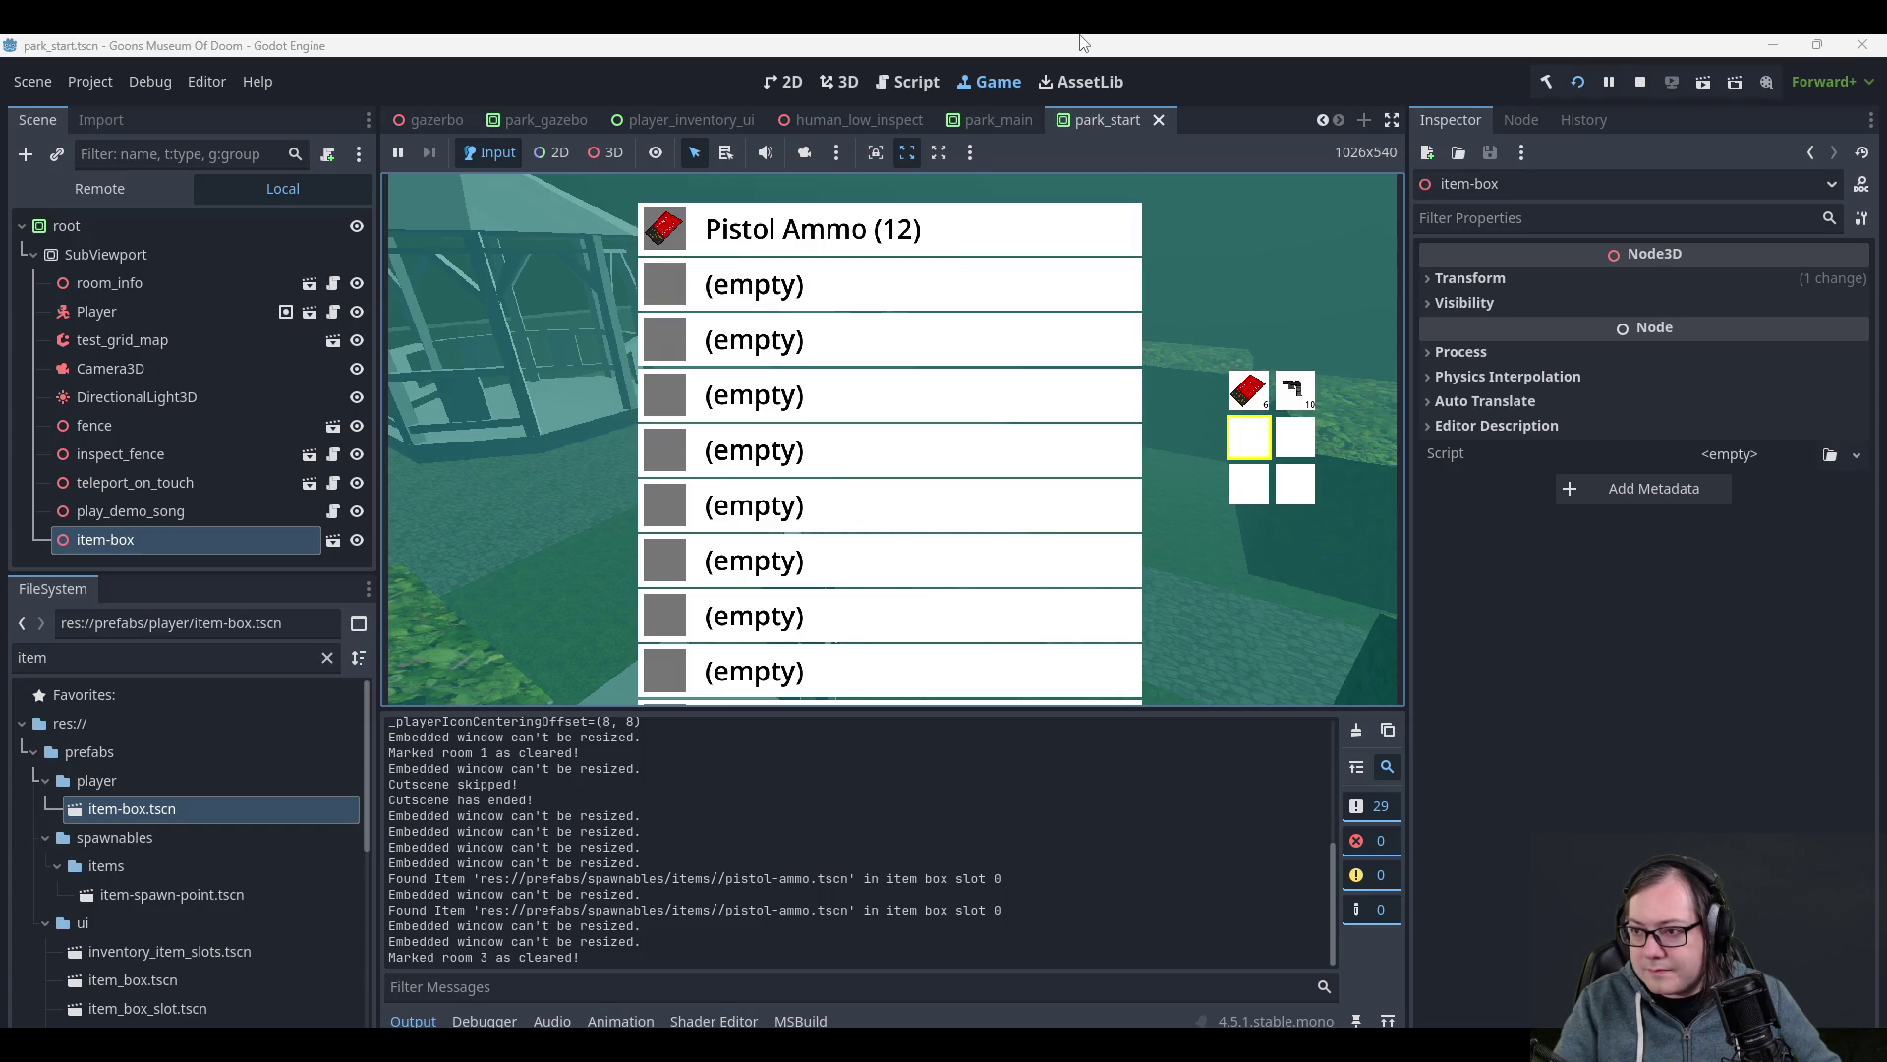
{"action": "key", "text": "e"}
{"action": "key", "text": "Escape"}
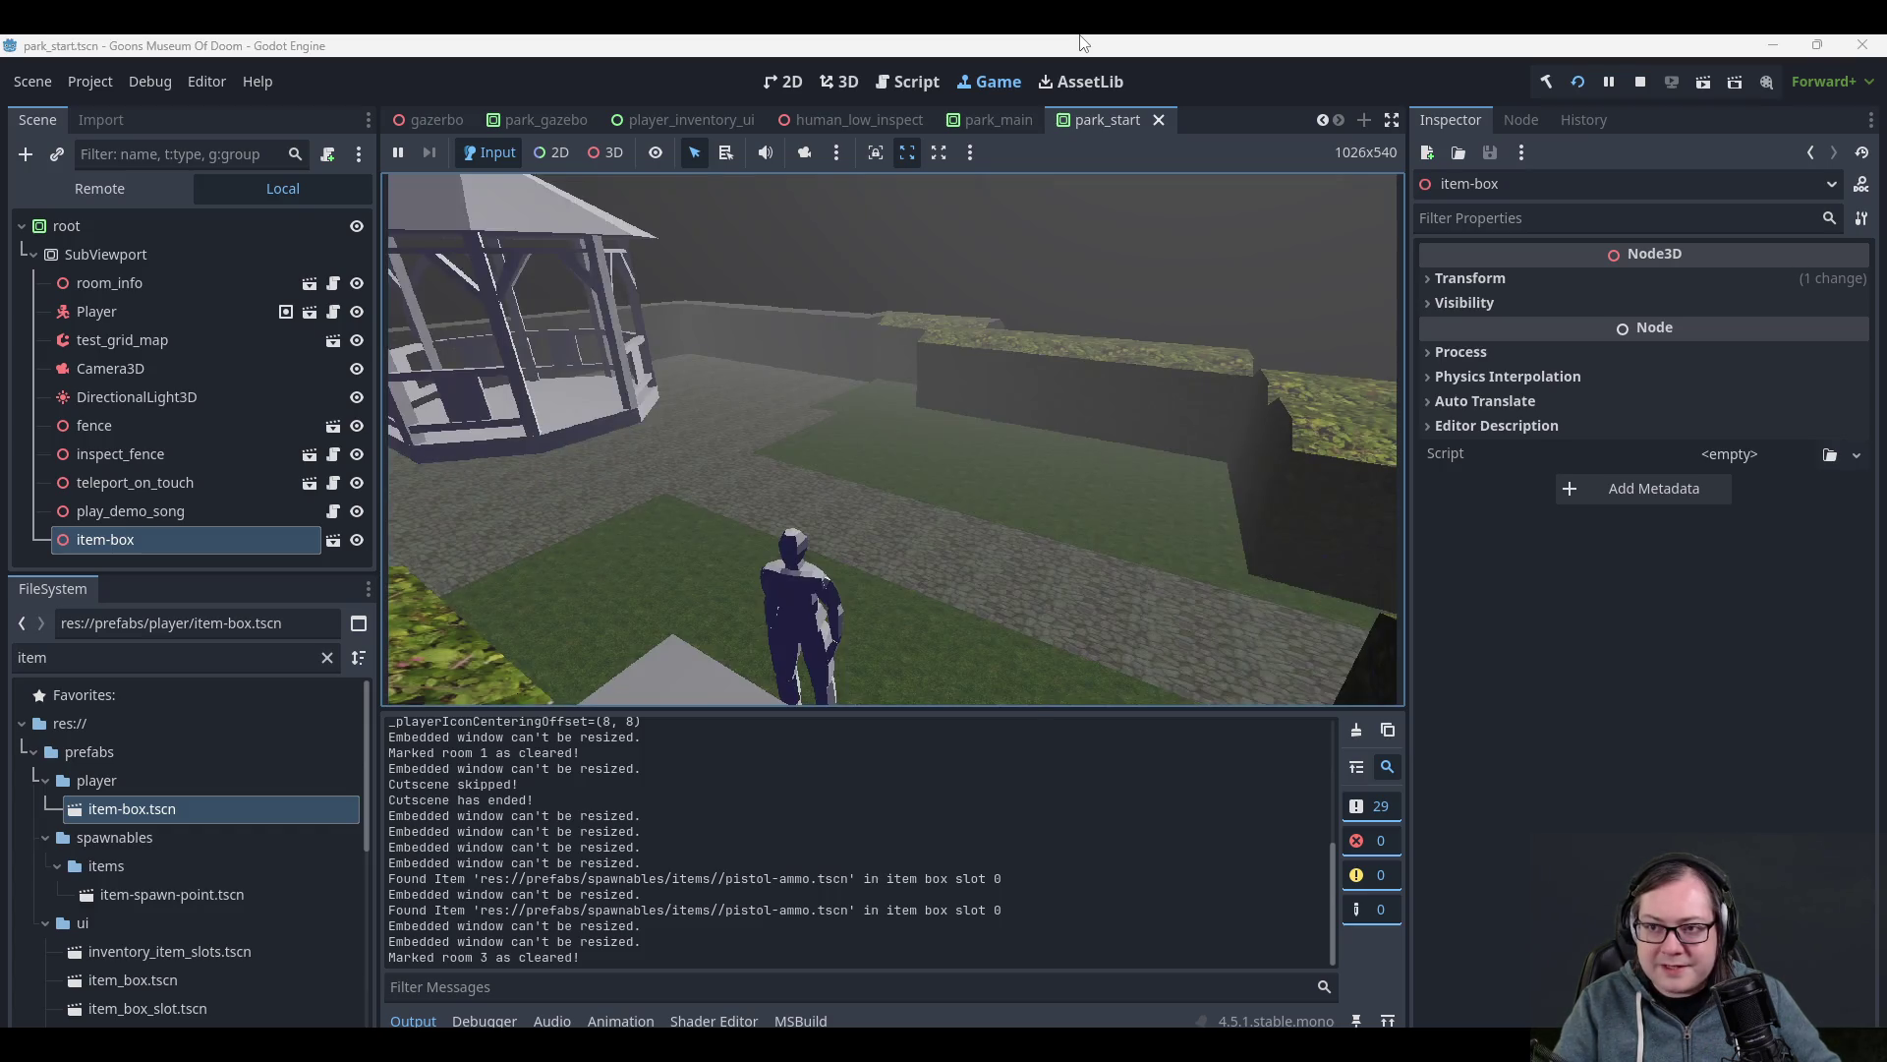
{"action": "key", "text": "Tab"}
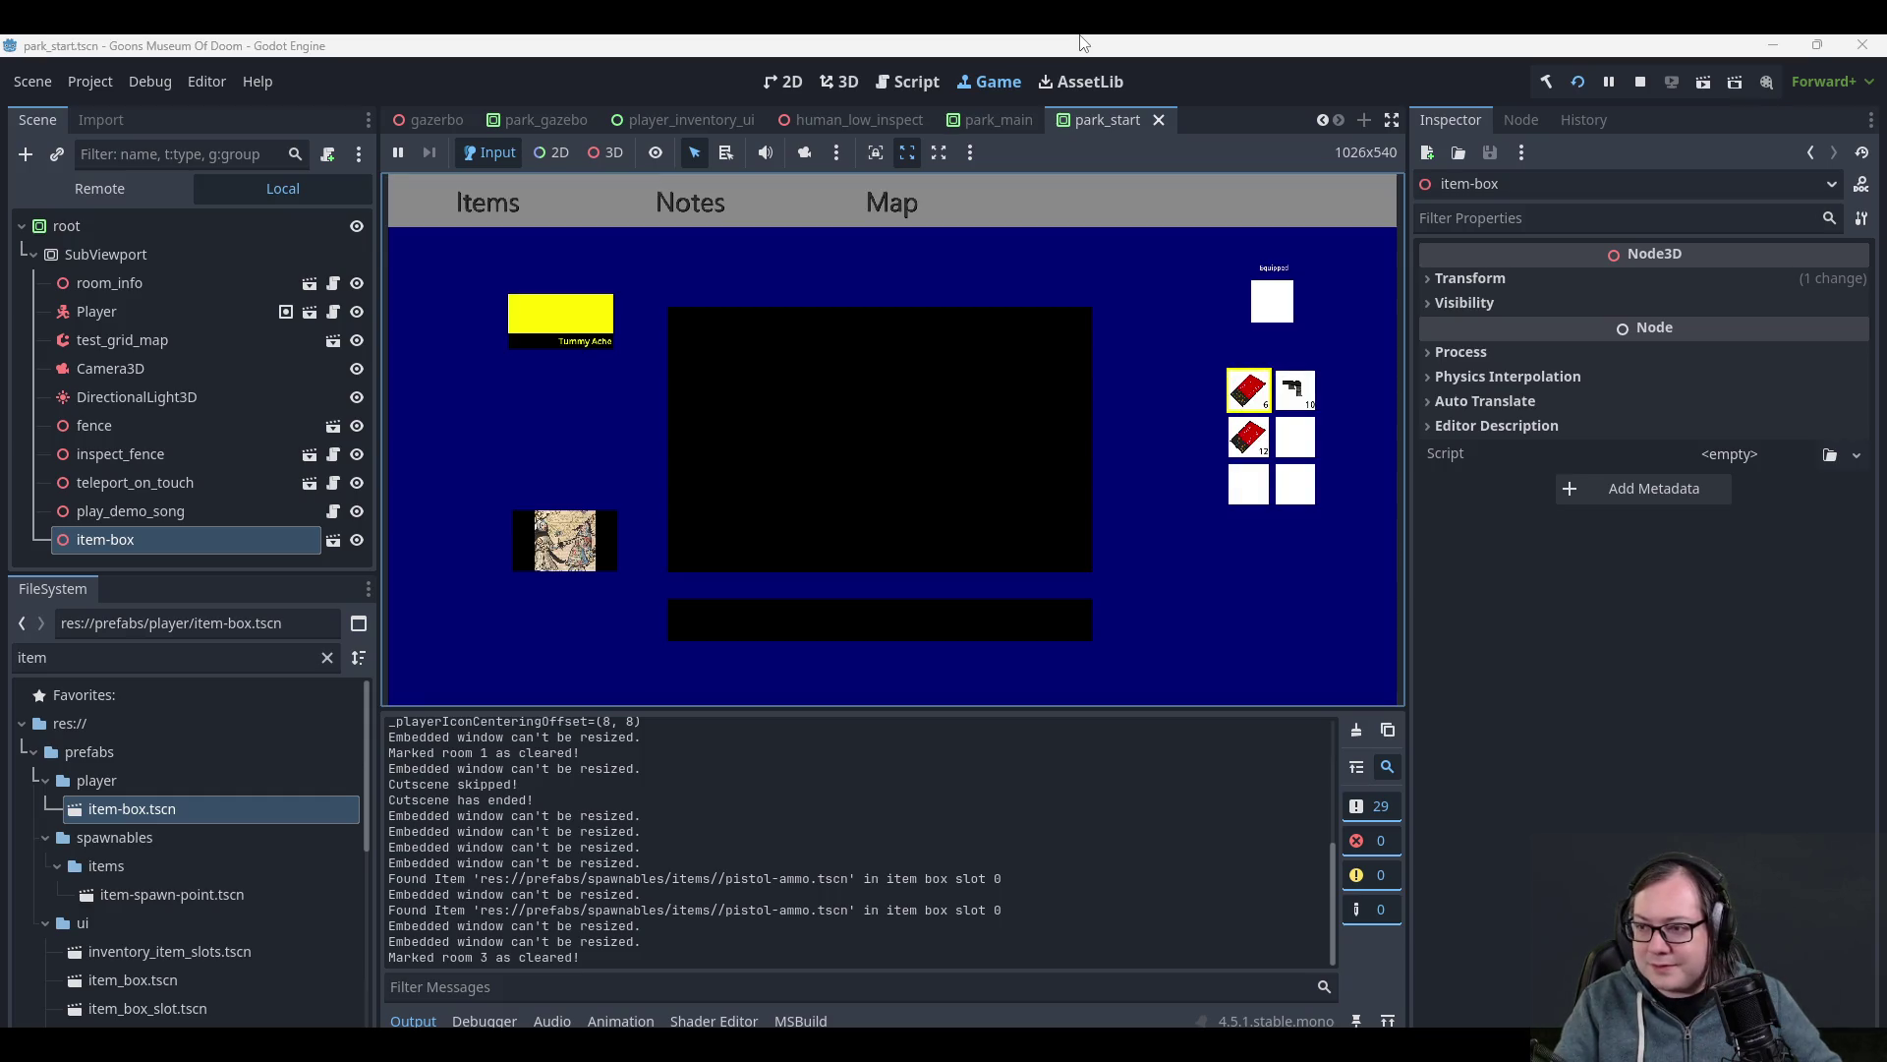
{"action": "key", "text": "e"}
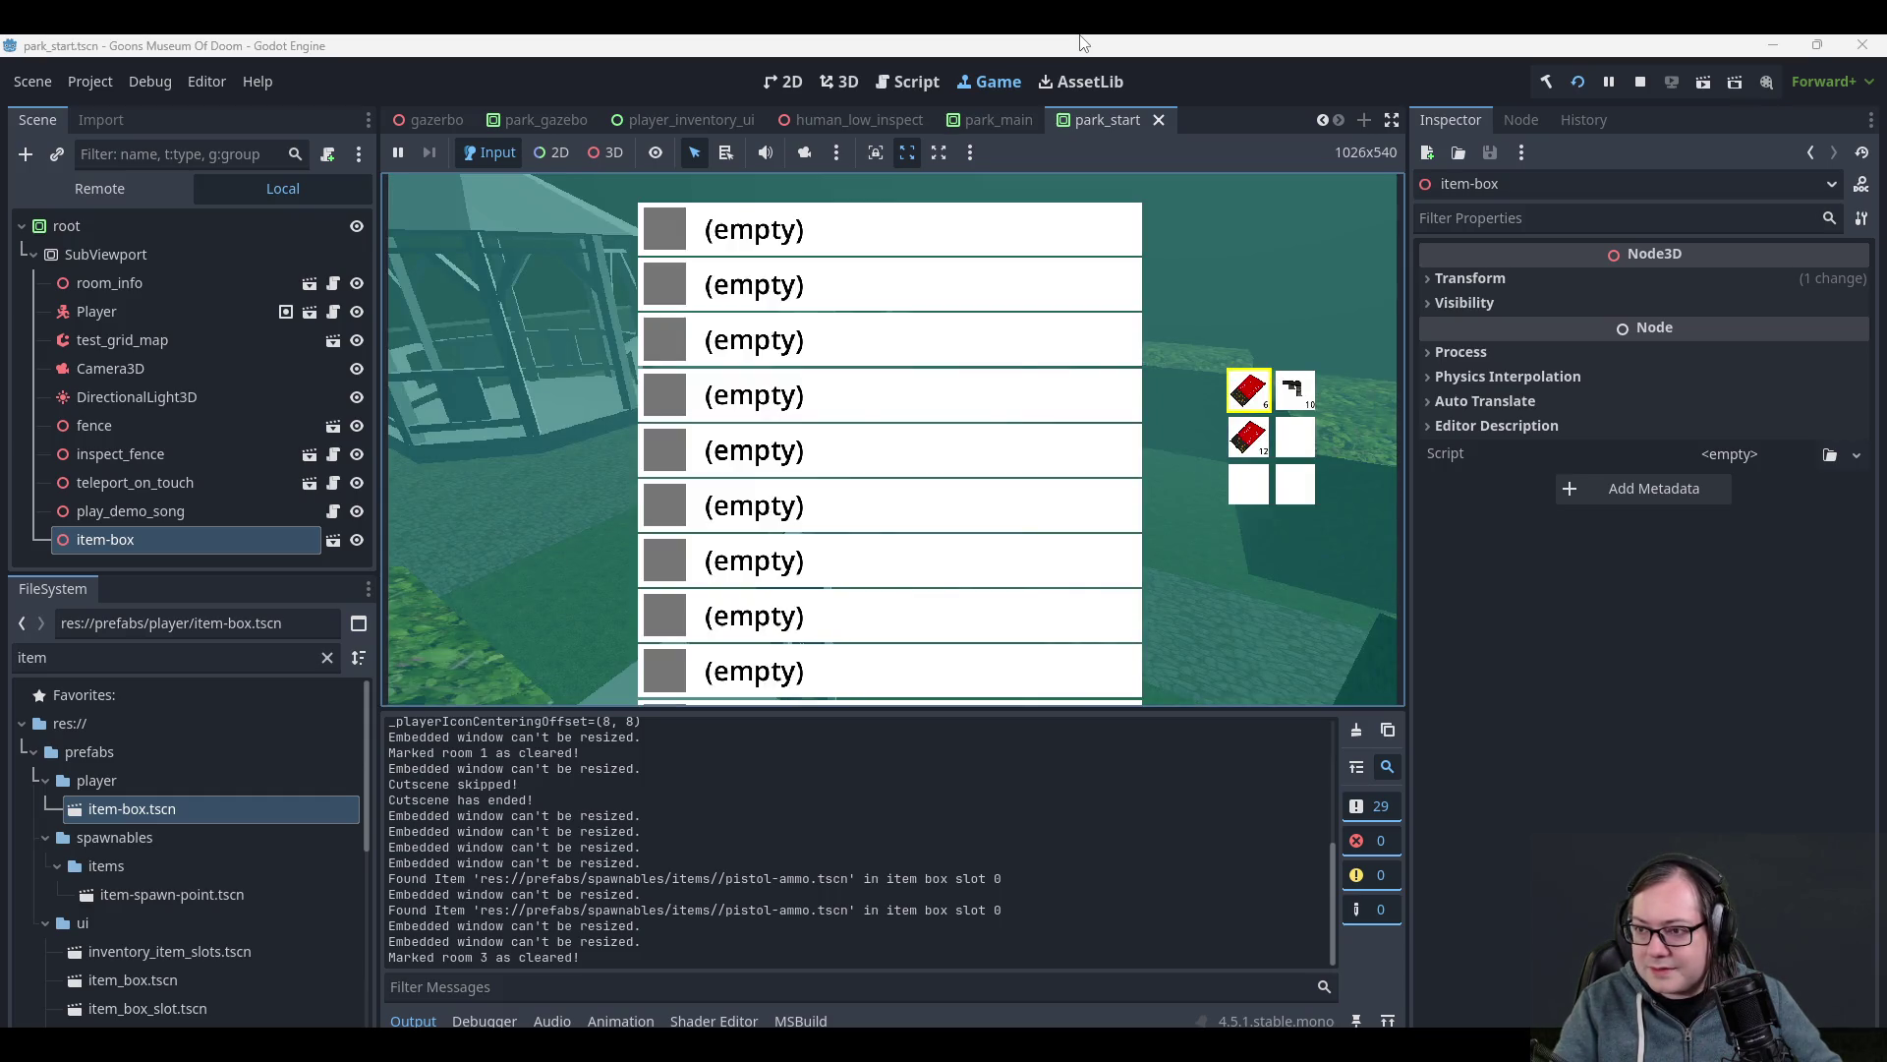
{"action": "key", "text": "Escape"}
- Walk the player away from the box and left along the path
{"action": "key", "text": "d"}
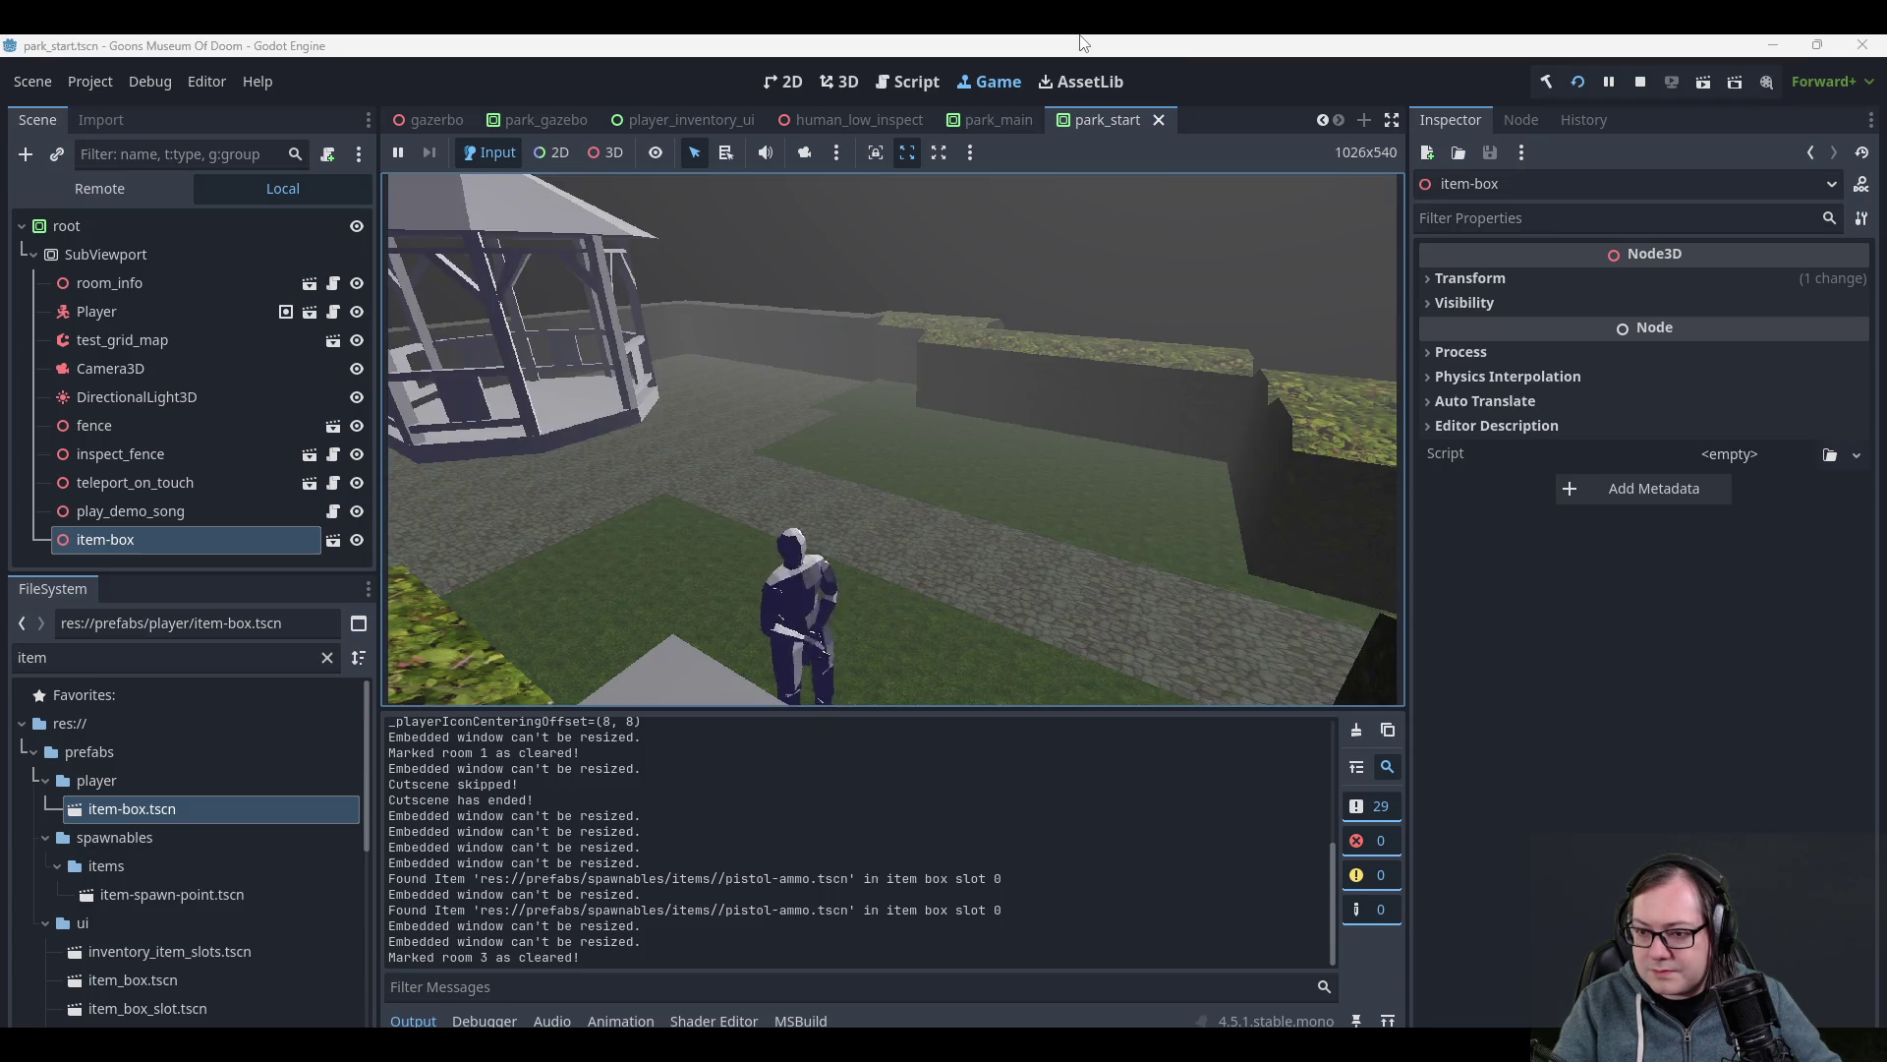
{"action": "key", "text": "w"}
{"action": "key", "text": "Tab"}
{"action": "key", "text": "Tab"}
{"action": "key", "text": "a"}
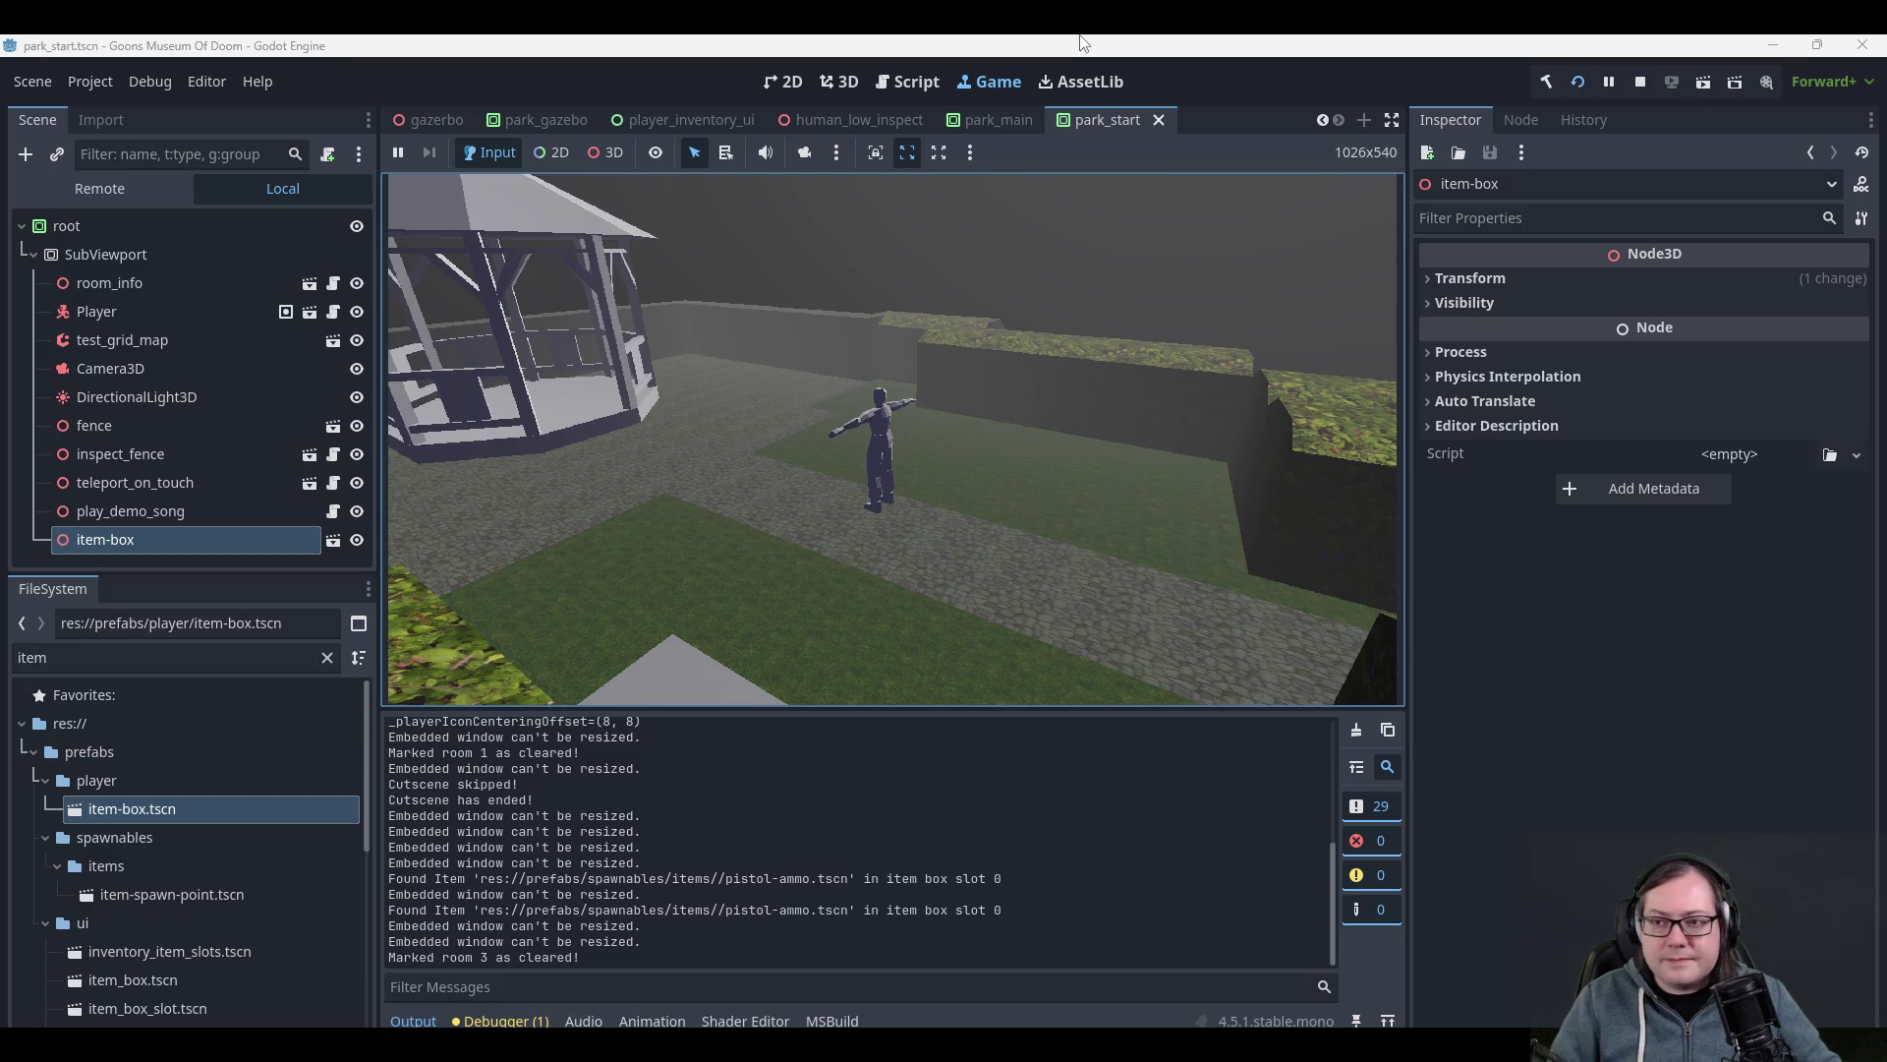
- Check the inventory menu, selecting the ammo
{"action": "key", "text": "Tab"}
{"action": "key", "text": "Tab"}
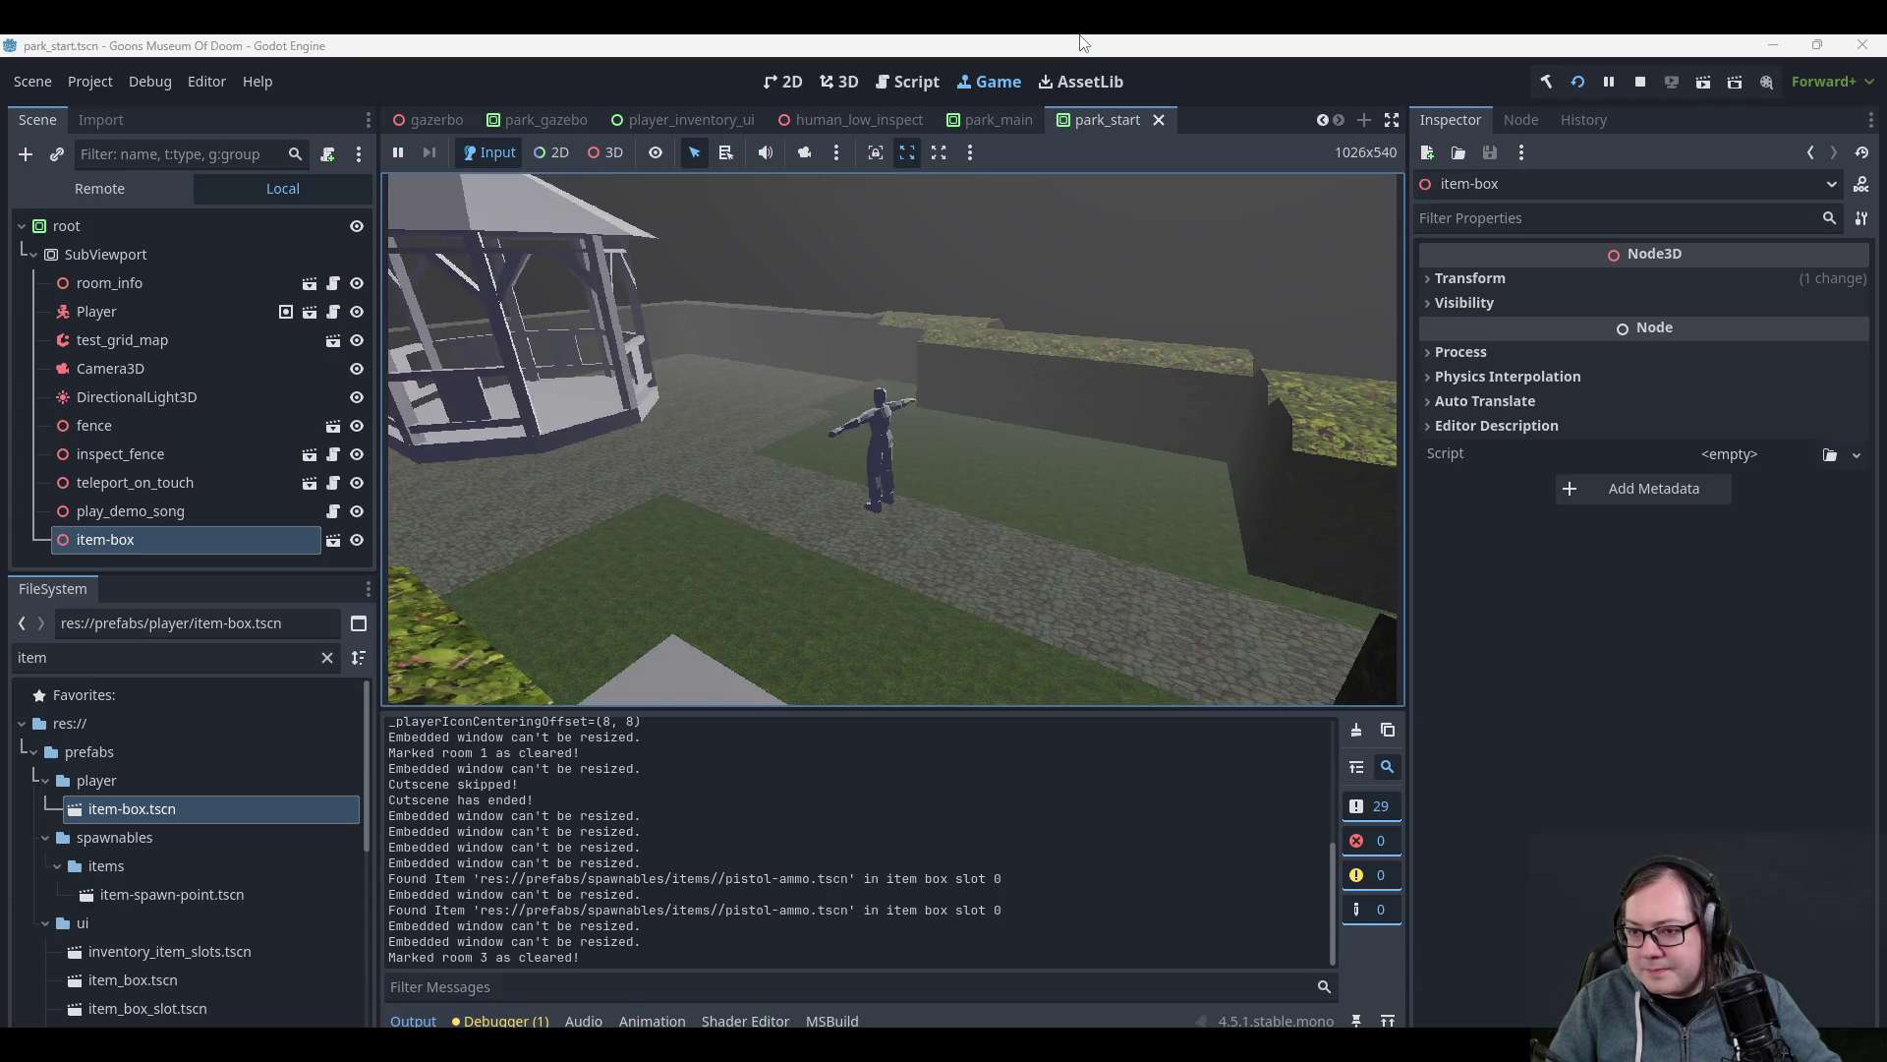
{"action": "key", "text": "Tab"}
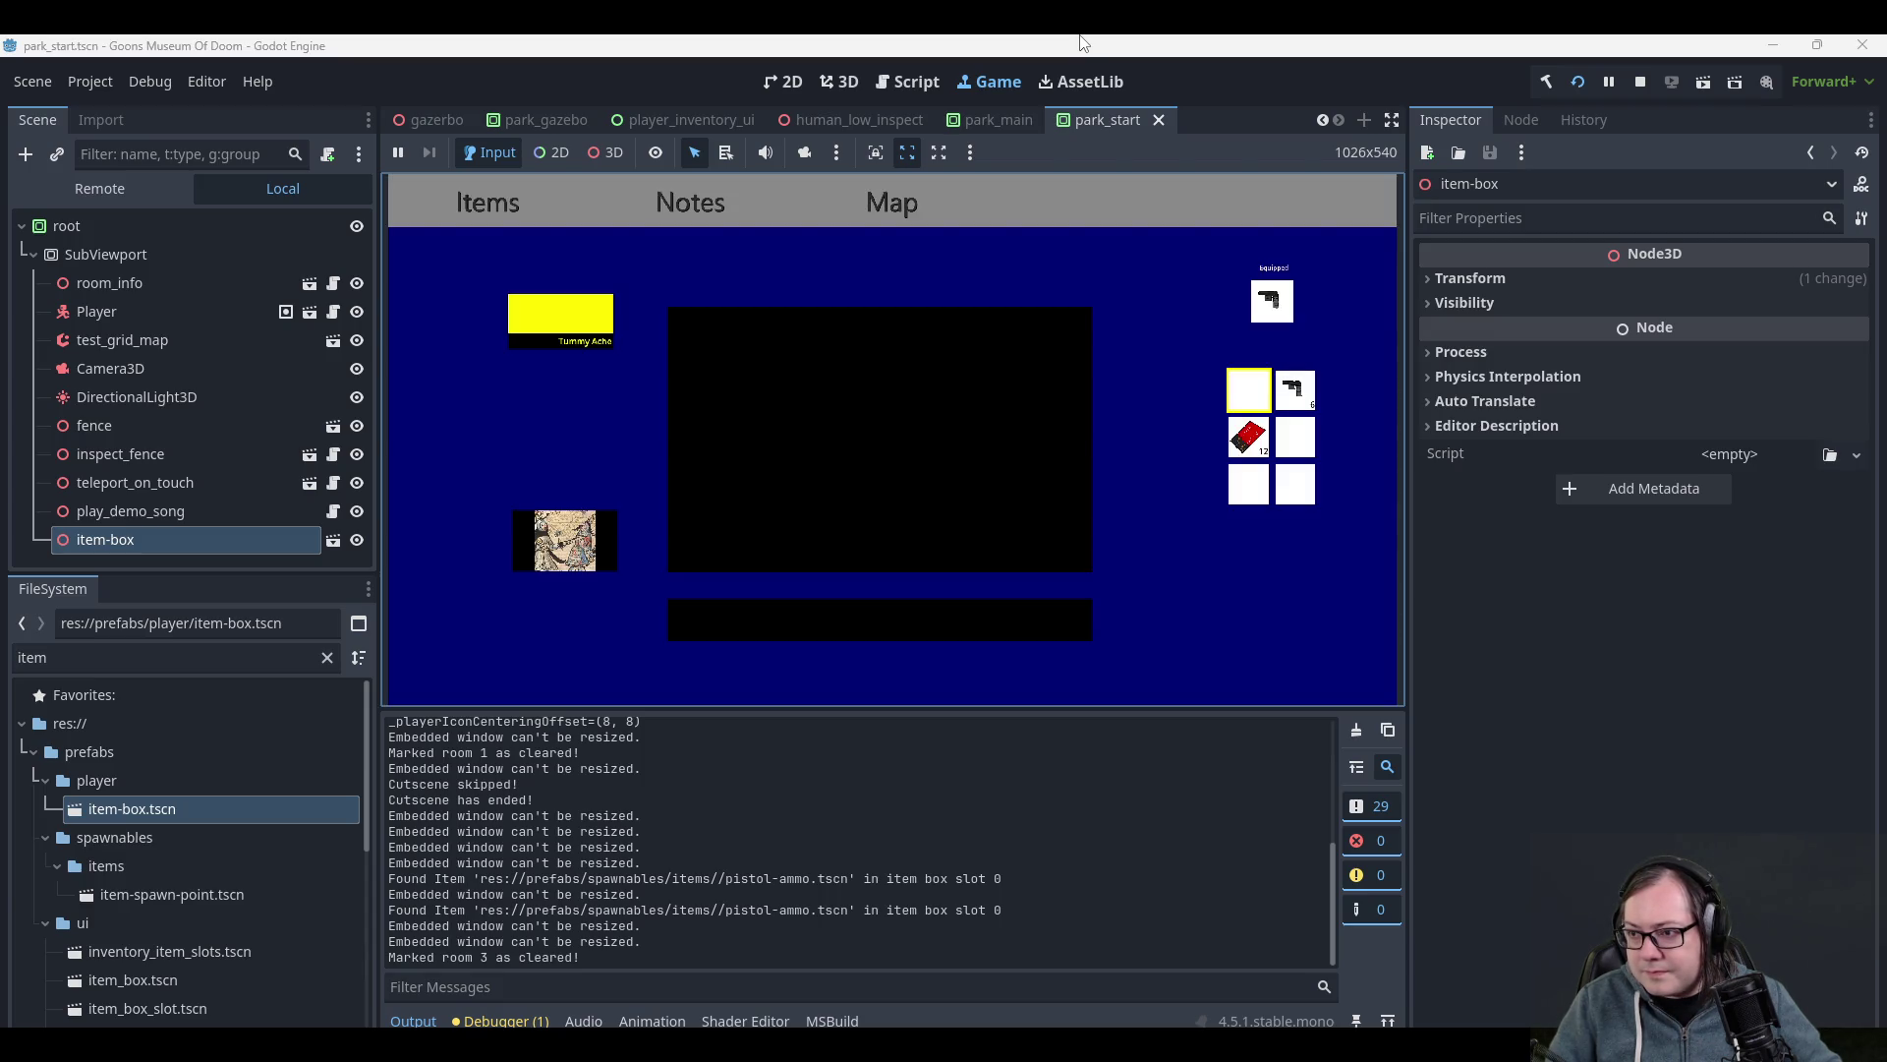
{"action": "key", "text": "Down"}
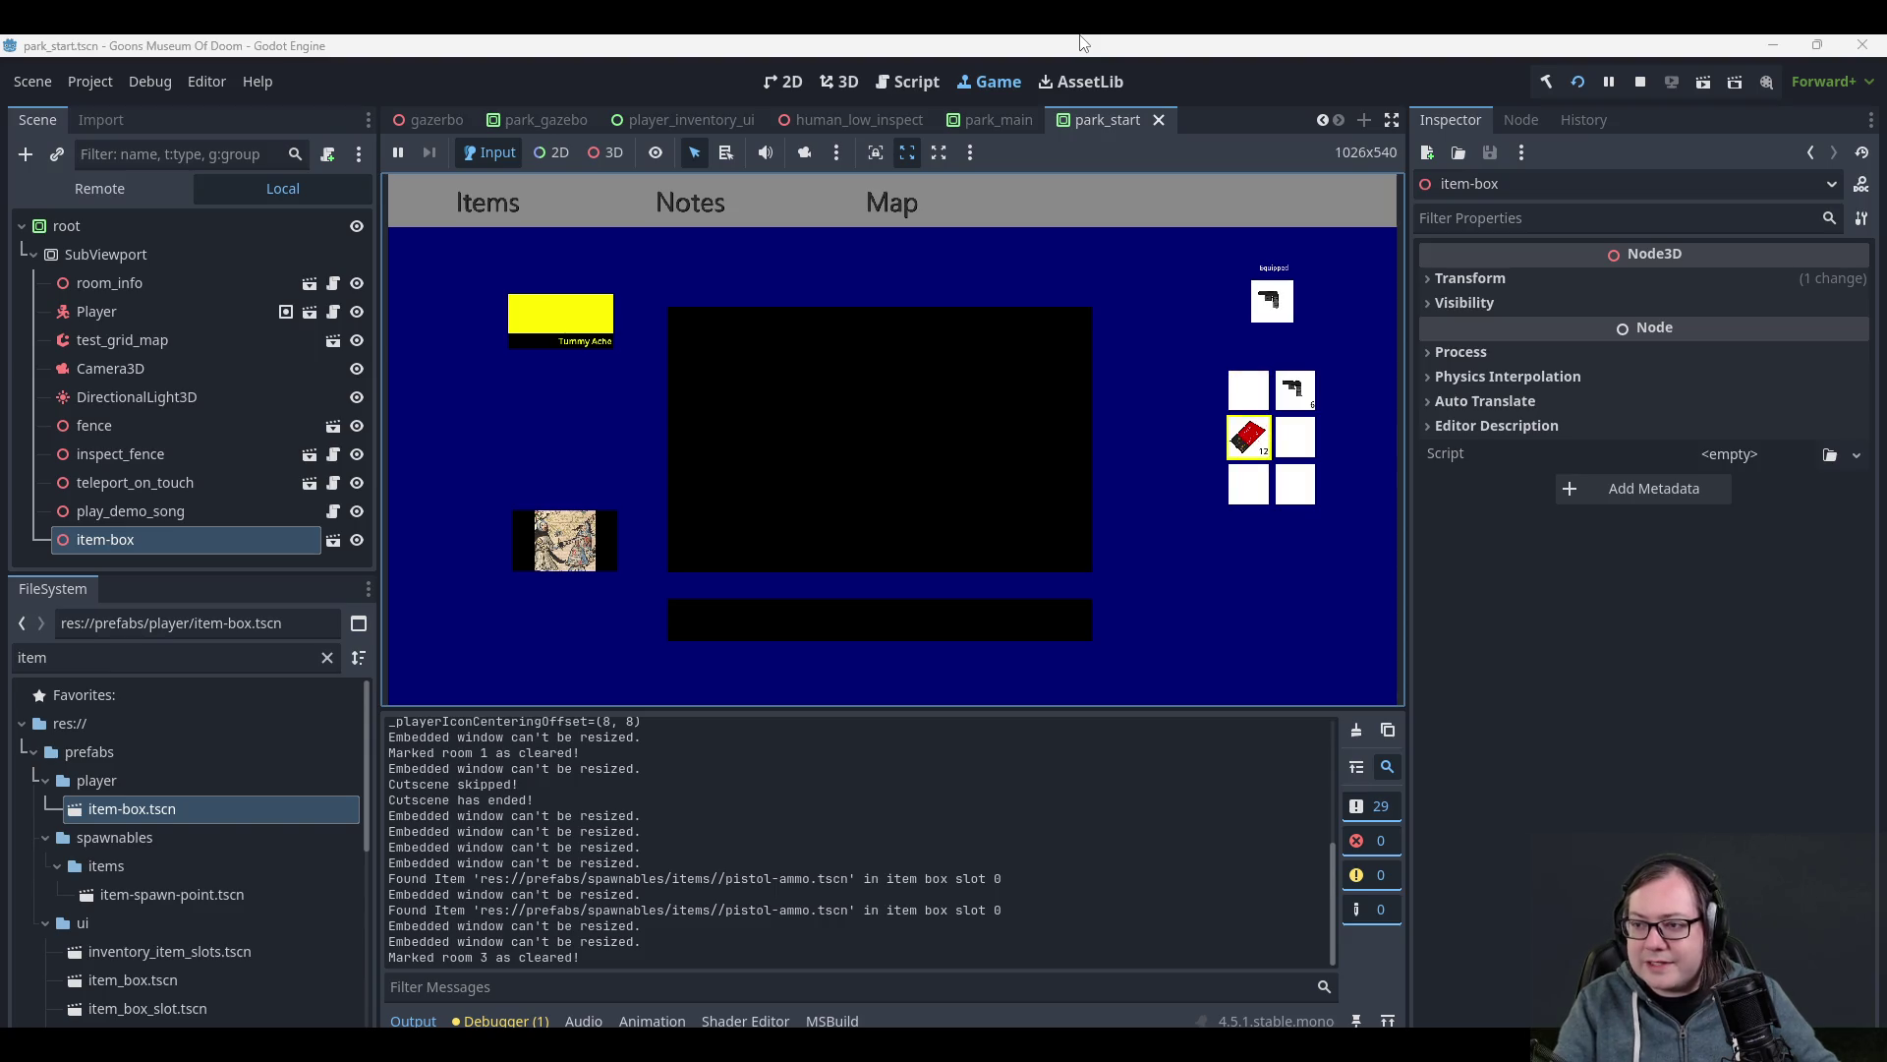
{"action": "key", "text": "Tab"}
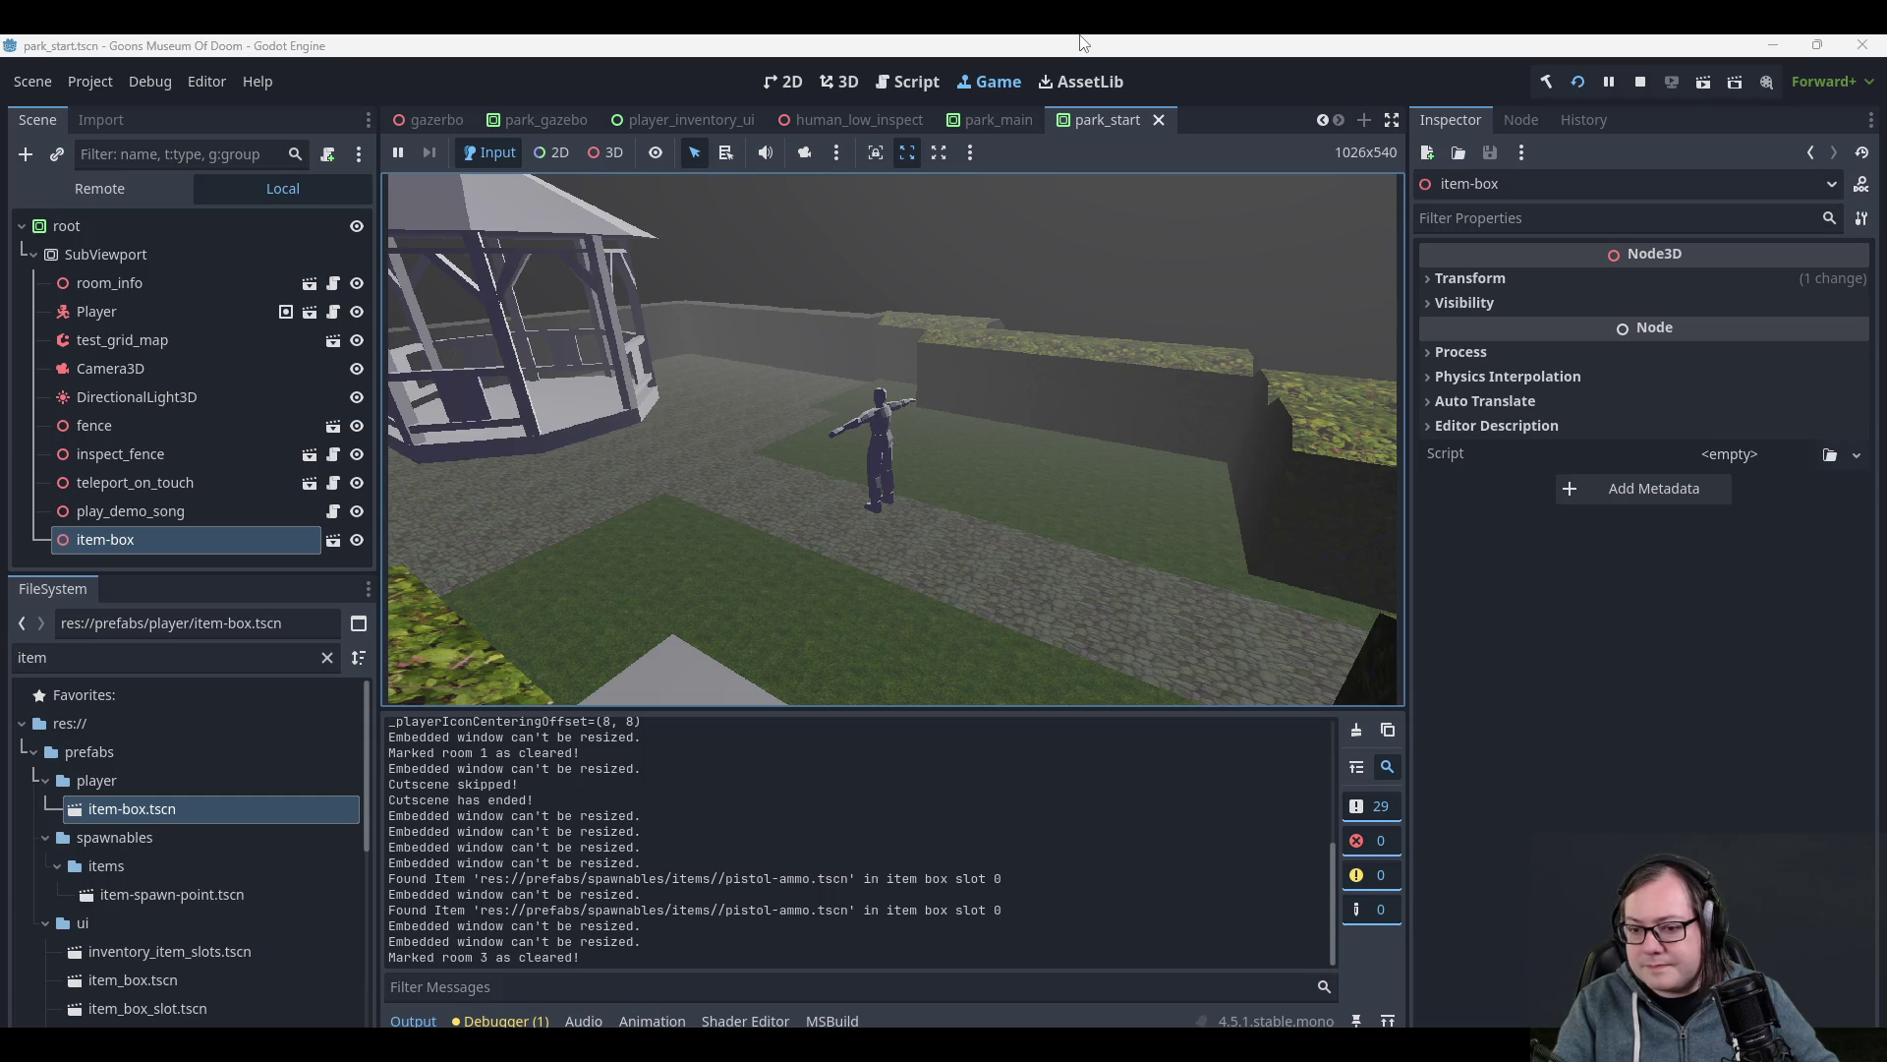
{"action": "key", "text": "Tab"}
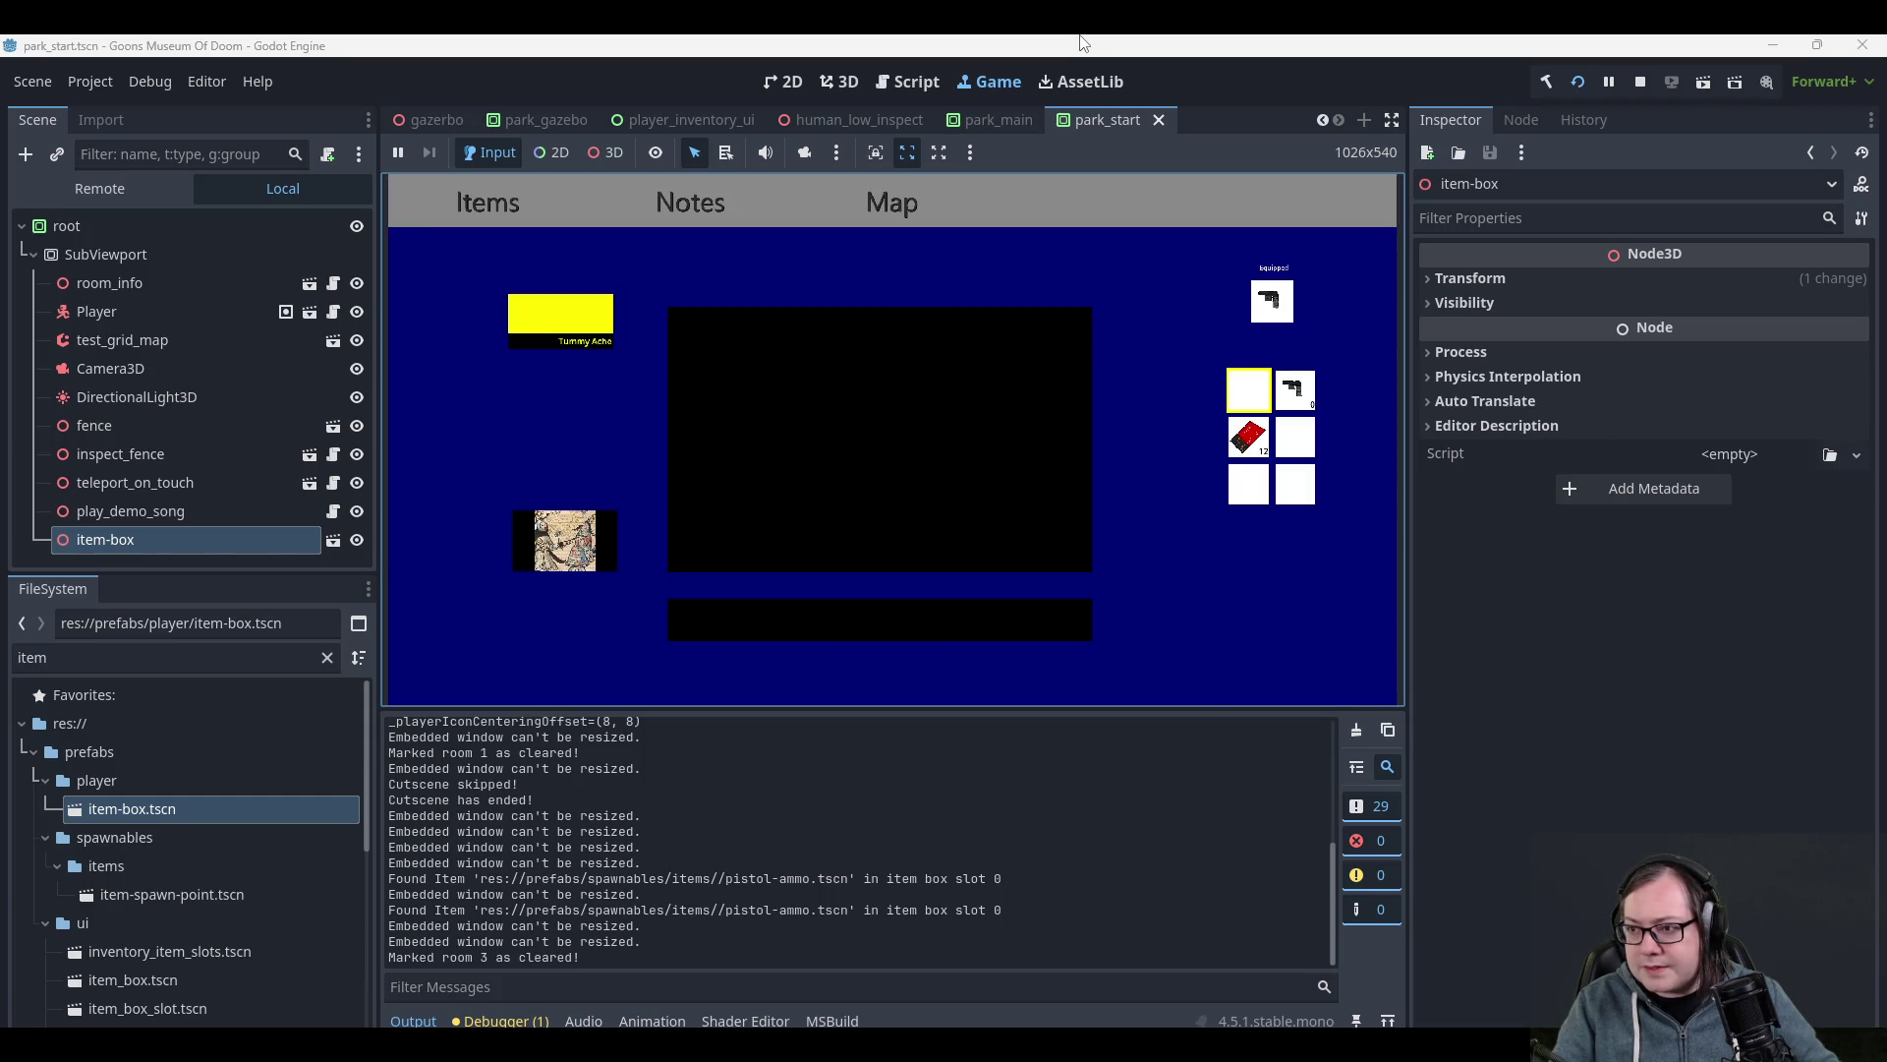
{"action": "key", "text": "Tab"}
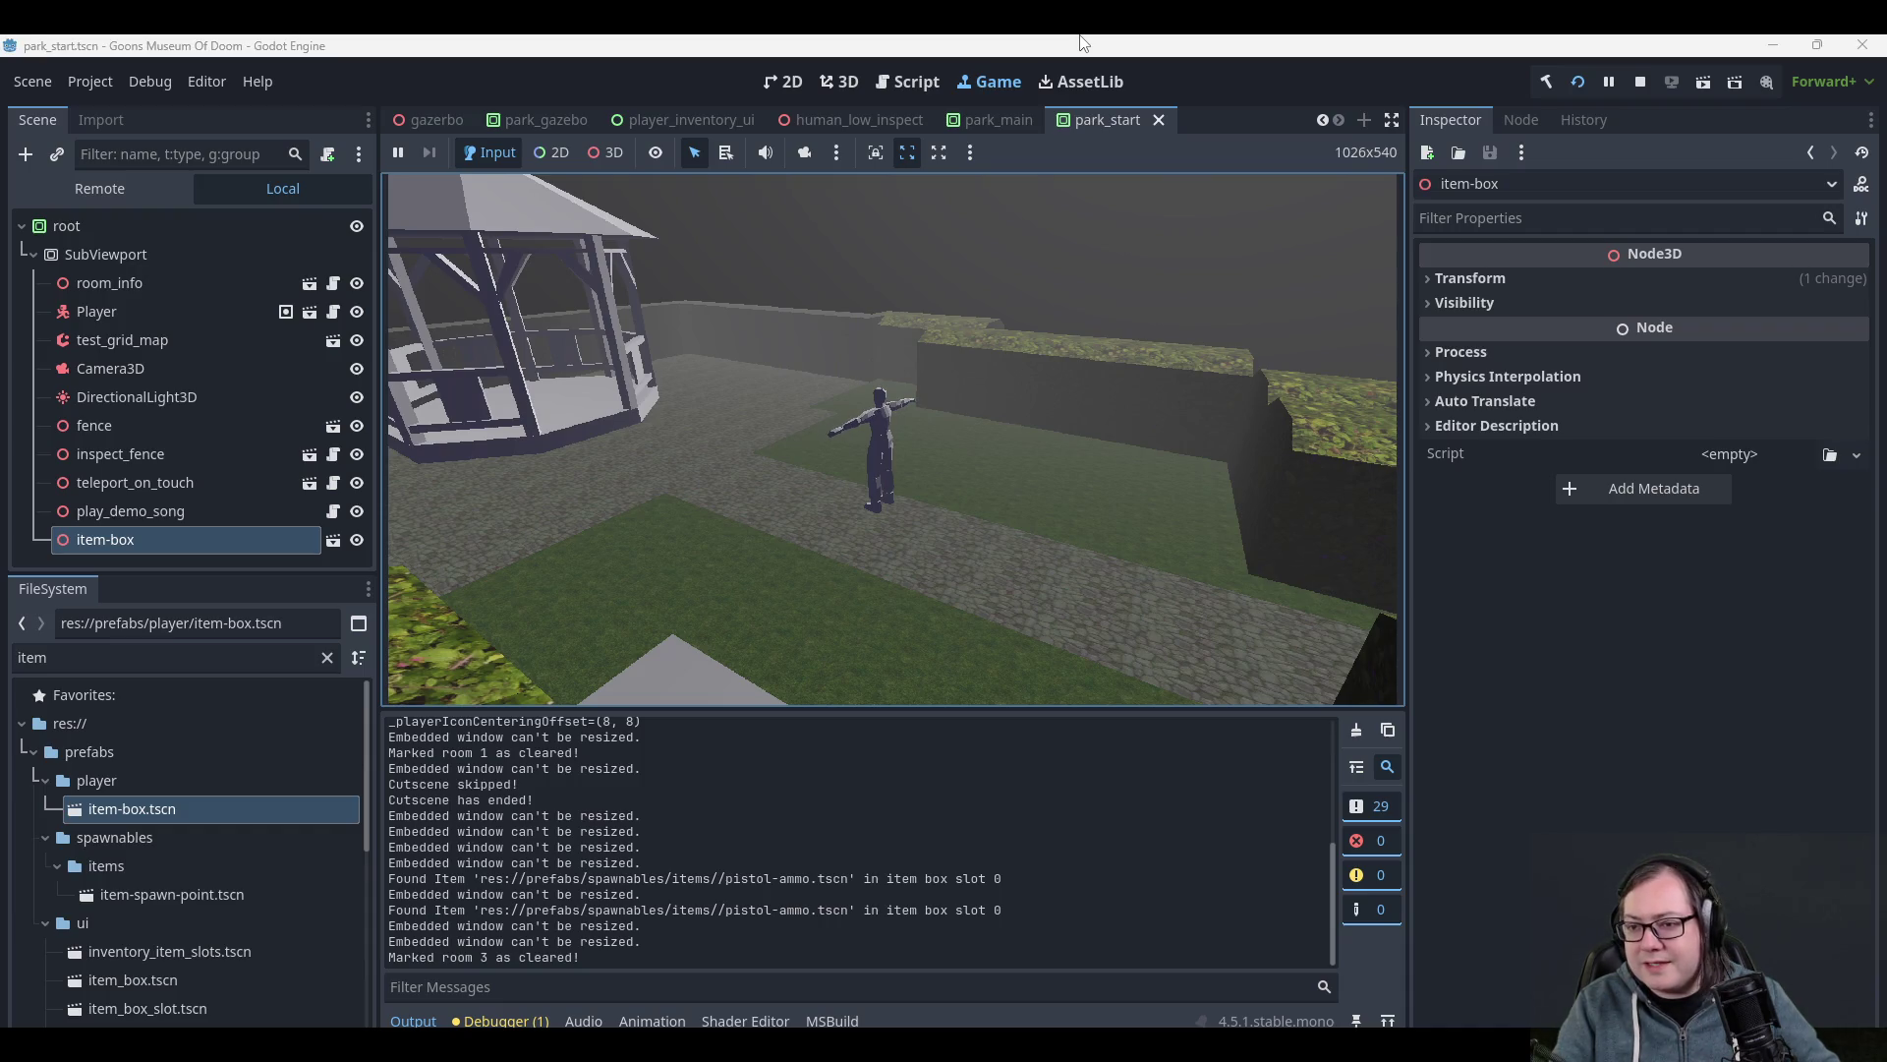
{"action": "key", "text": "Tab"}
{"action": "key", "text": "Tab"}
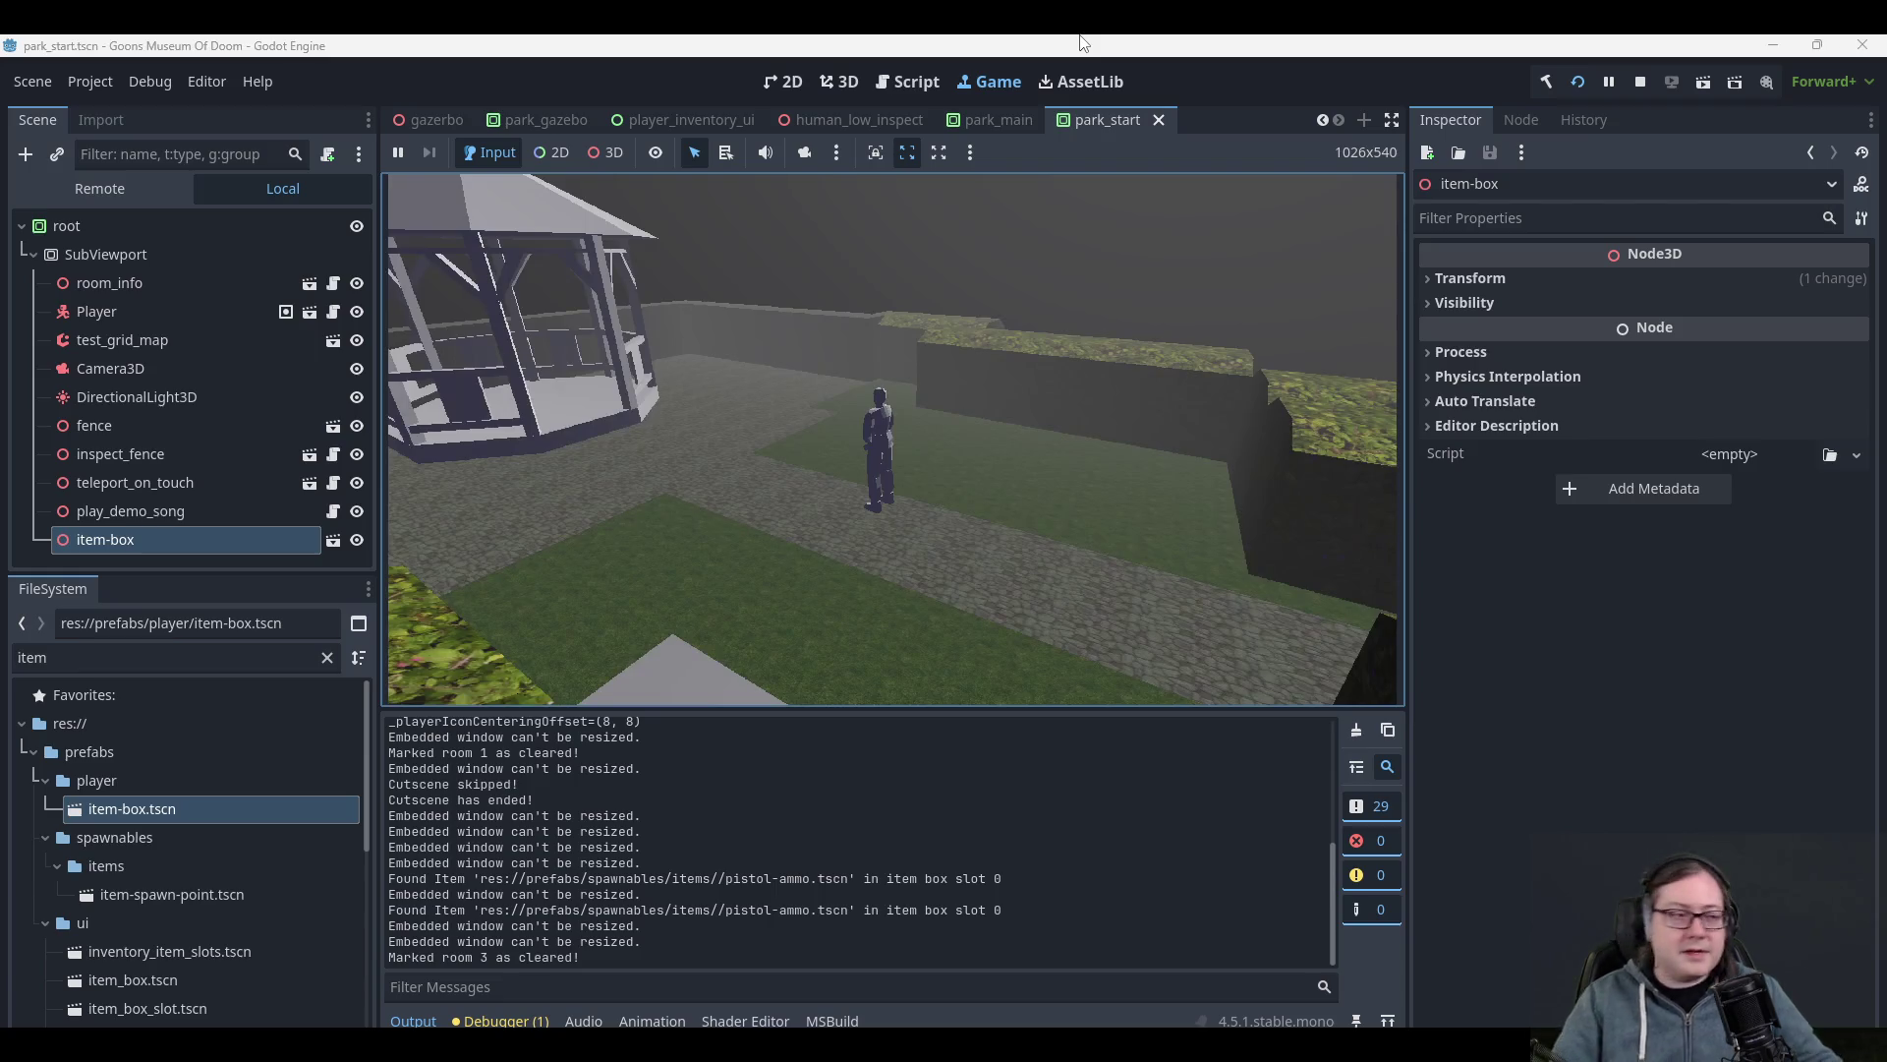
- Run the console save command and create a new save slot
{"action": "key", "text": "grave"}
{"action": "type", "text": "save"}
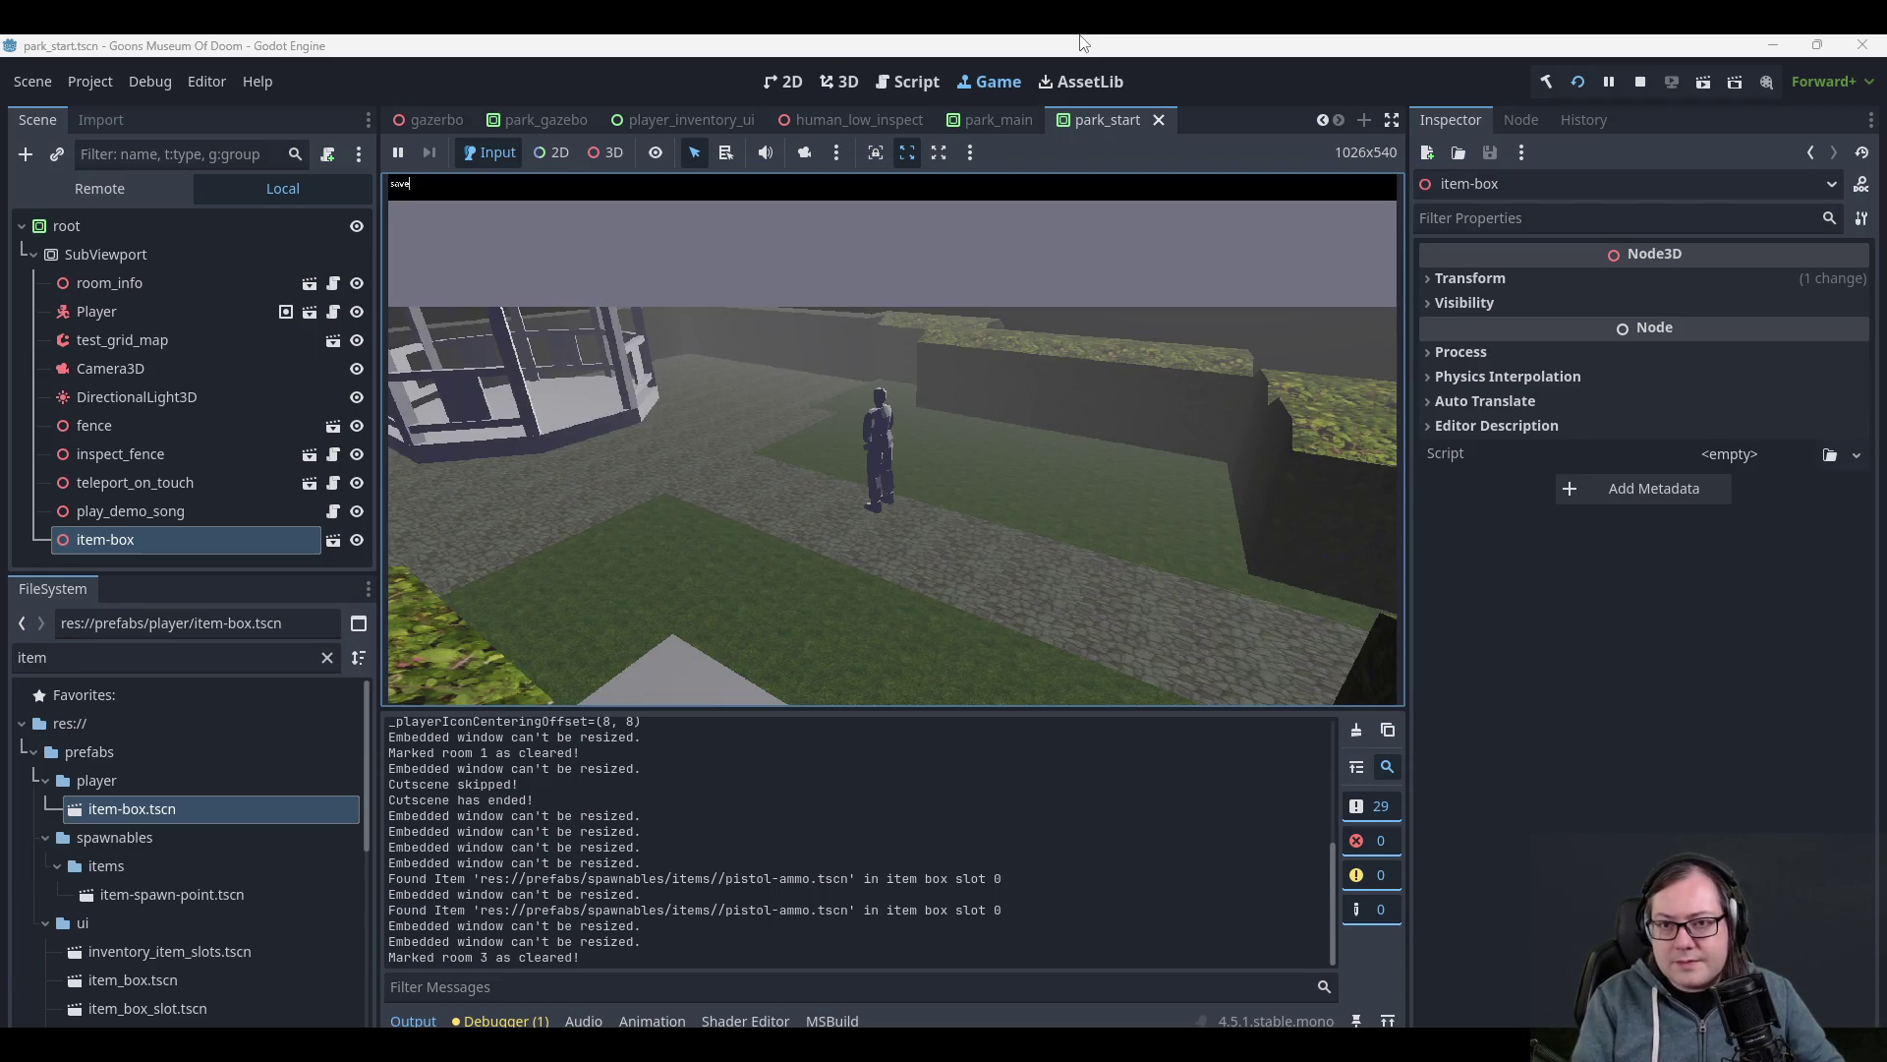
{"action": "key", "text": "Return"}
{"action": "key", "text": "grave"}
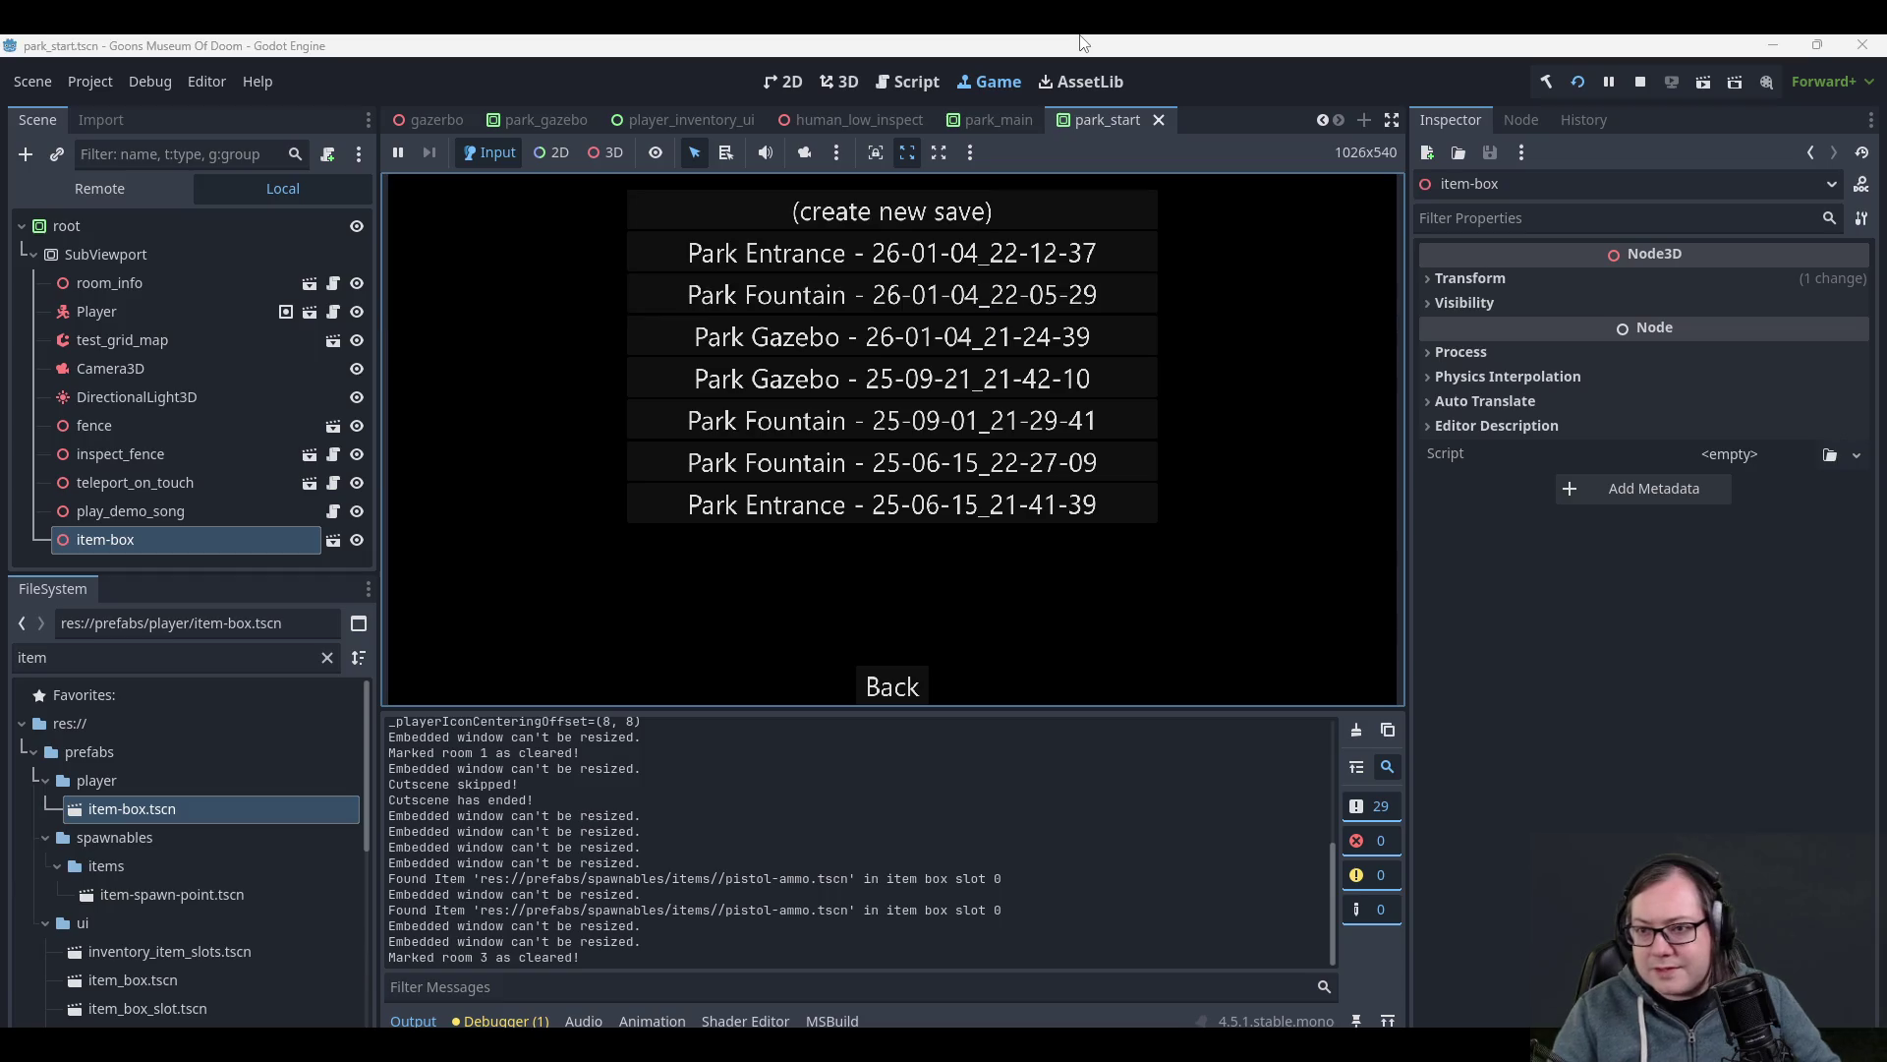
{"action": "left_click", "coordinate": [892, 209]}
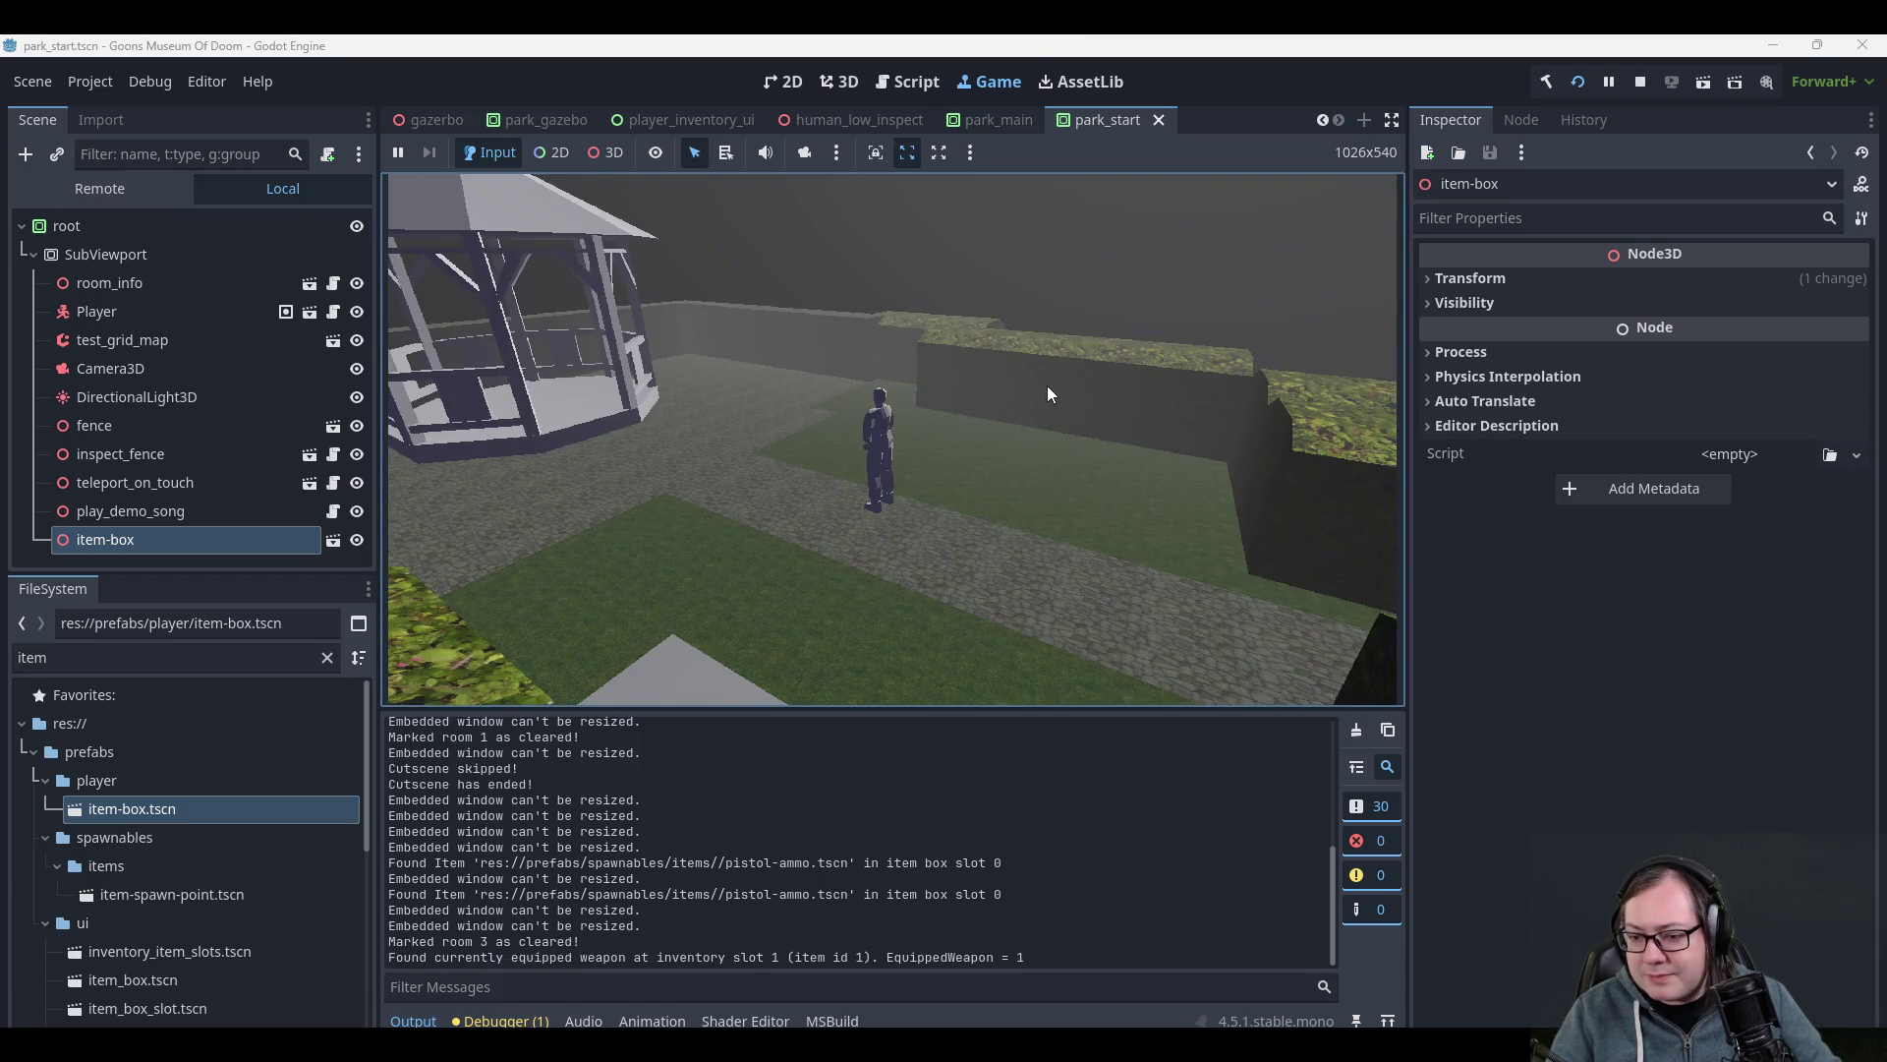
- Run the console load command and load the newest Park Gazebo save
{"action": "key", "text": "grave"}
{"action": "type", "text": "load"}
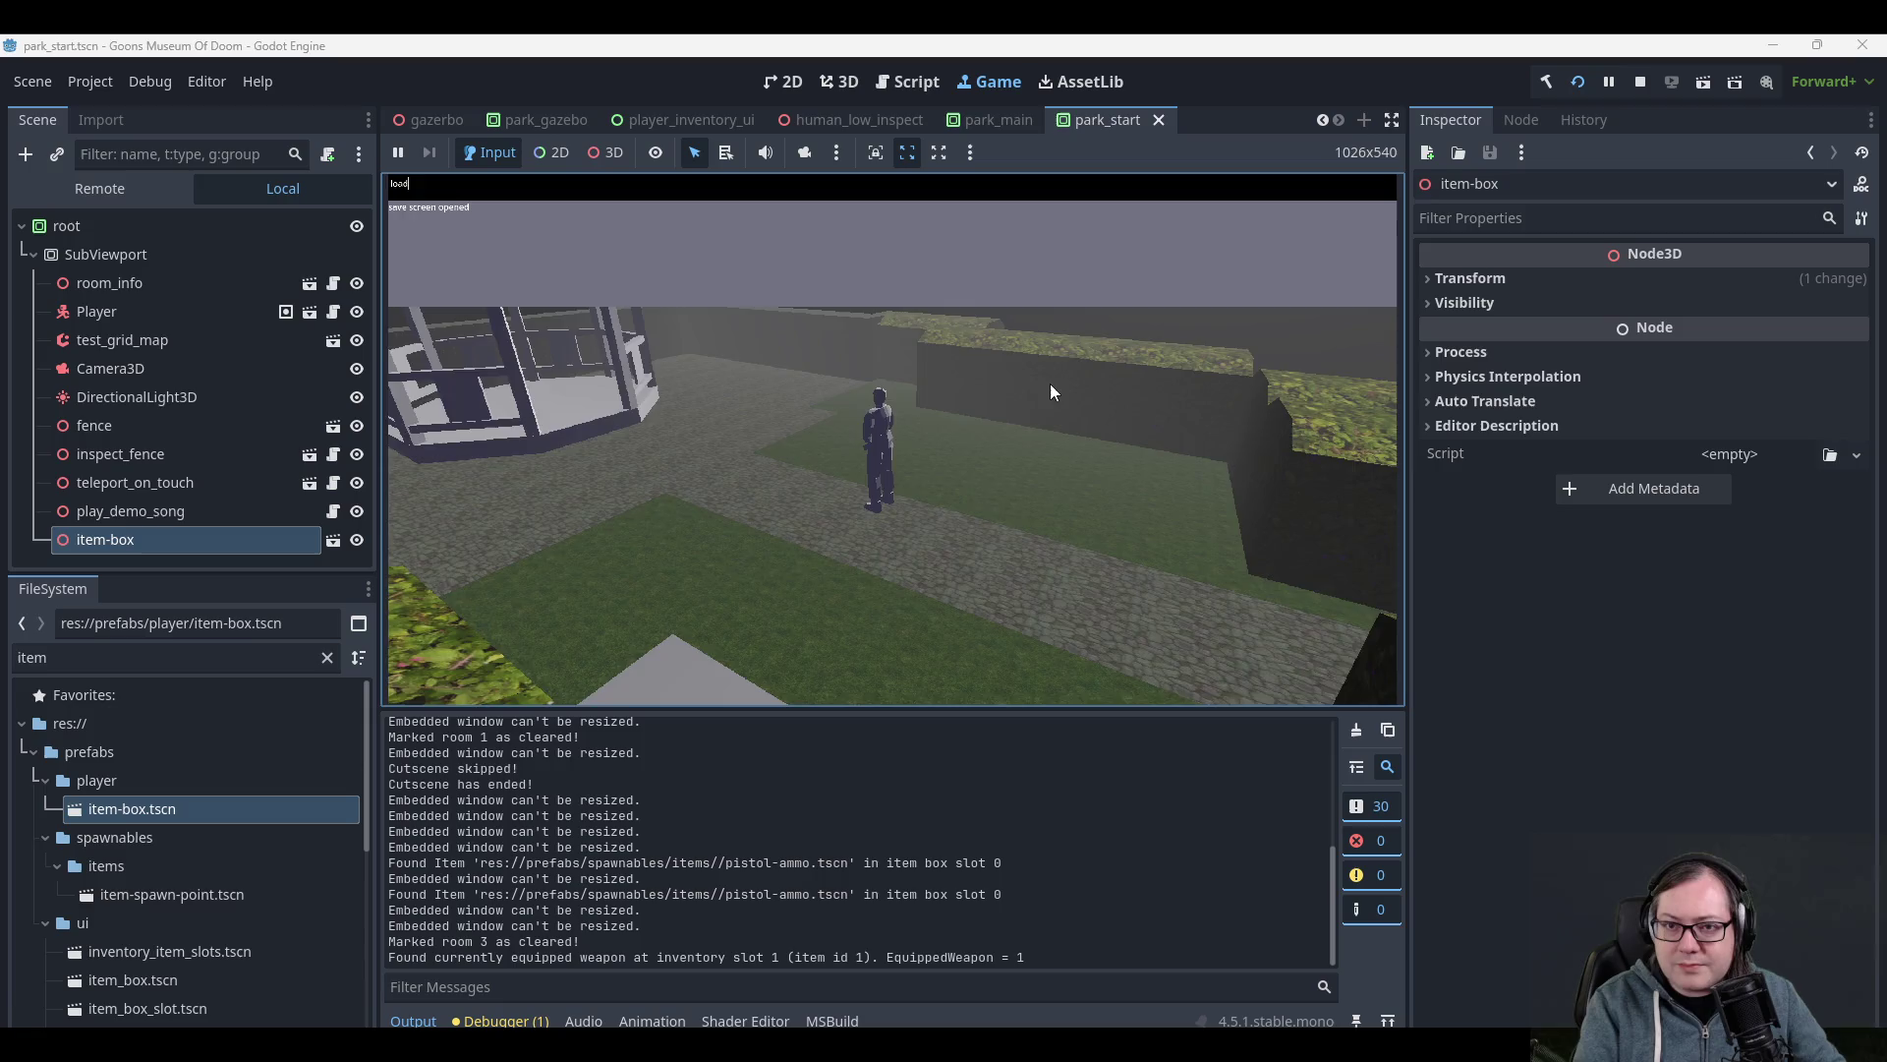
{"action": "key", "text": "Return"}
{"action": "key", "text": "grave"}
{"action": "left_click", "coordinate": [803, 209]}
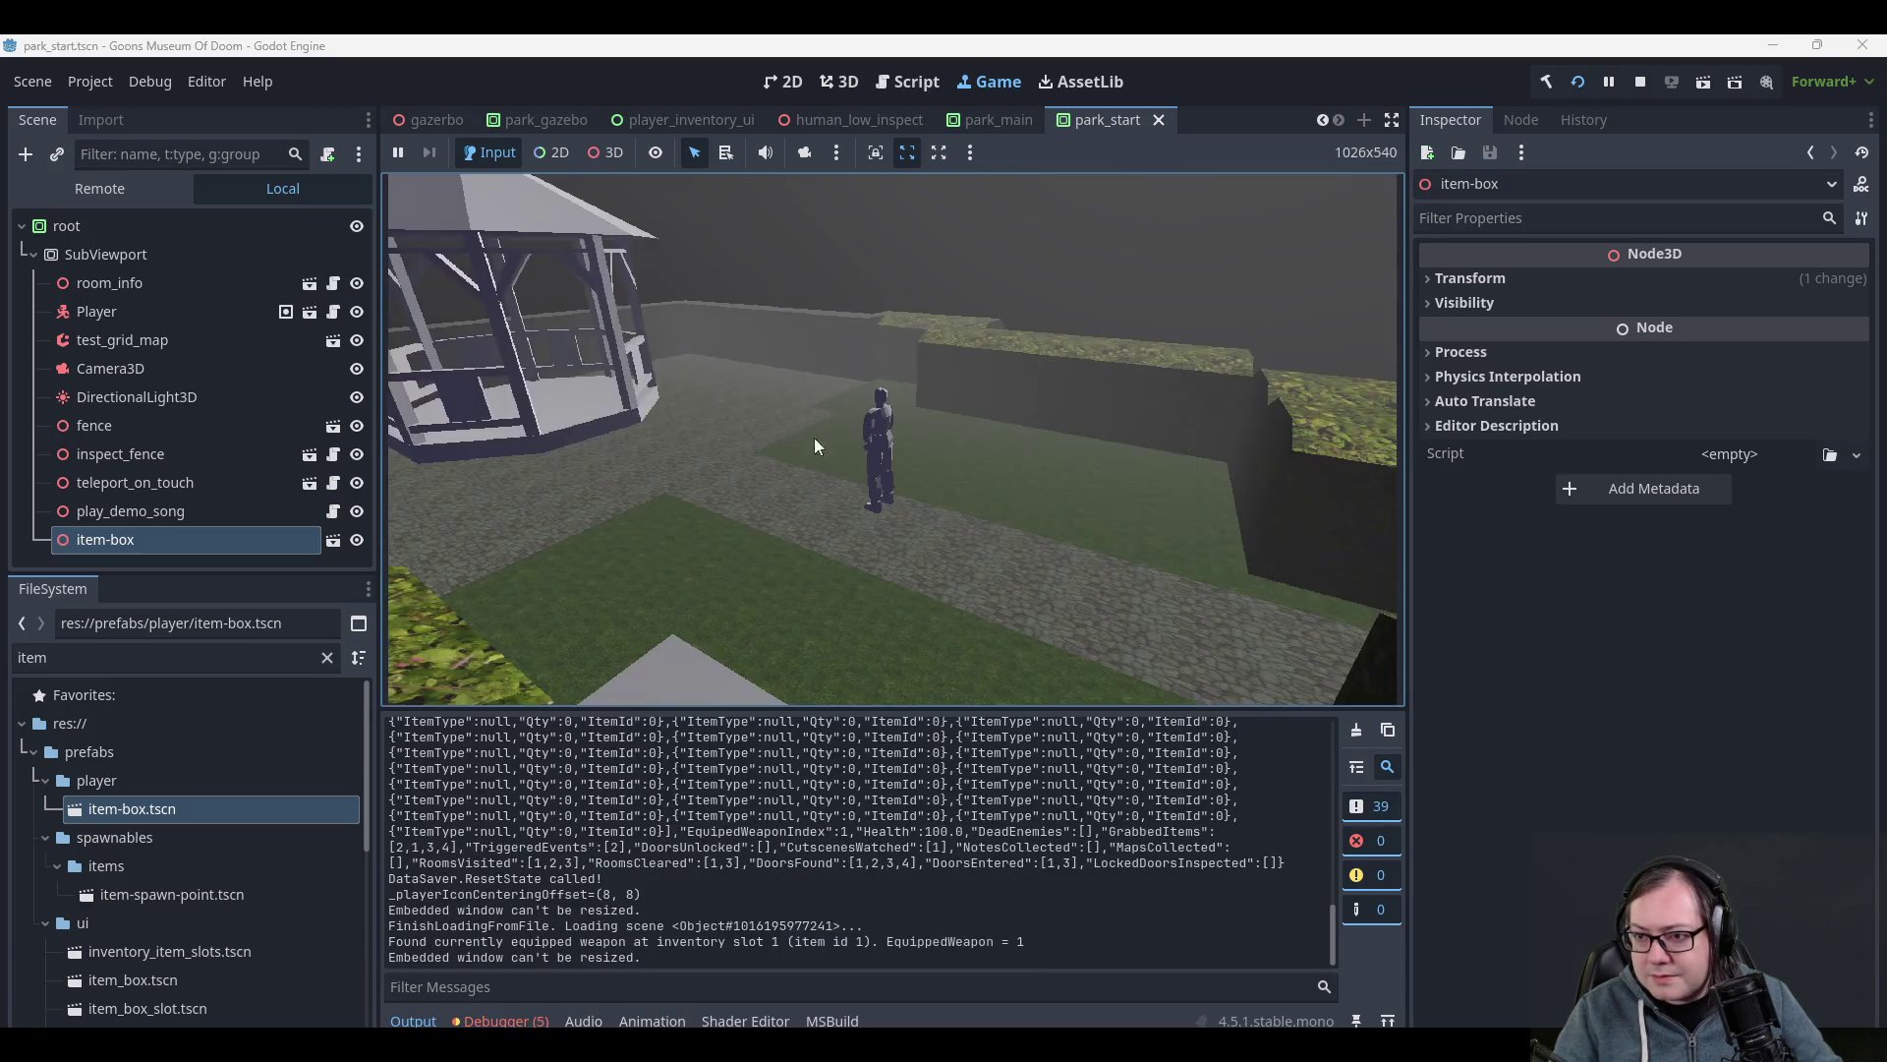
- Step through the inventory slots to confirm the pistol ammo is still there
{"action": "key", "text": "Tab"}
{"action": "key", "text": "Right"}
{"action": "key", "text": "Left"}
{"action": "key", "text": "Down"}
{"action": "key", "text": "Up"}
{"action": "key", "text": "Up"}
{"action": "key", "text": "Tab"}
- Open the item box, visit the neighbouring area, then return and reopen it
{"action": "key", "text": "Down"}
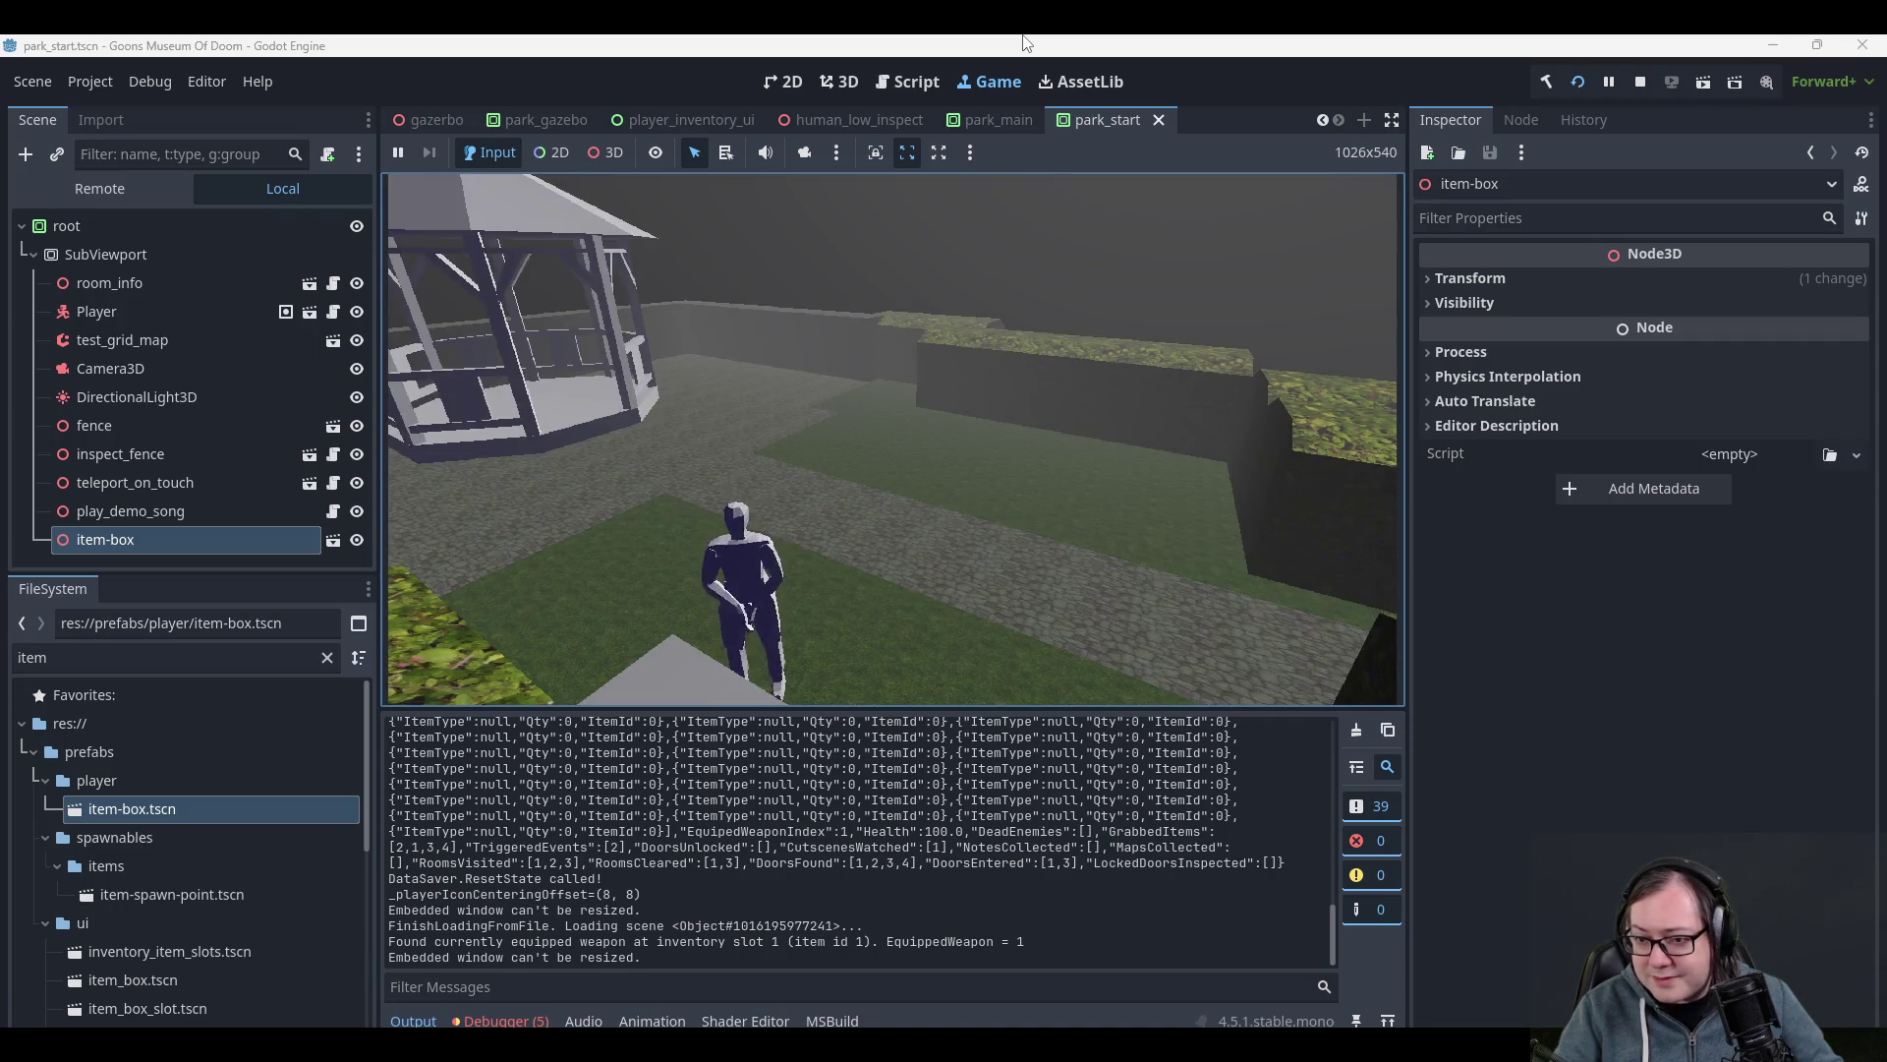
{"action": "key", "text": "e"}
{"action": "key", "text": "Escape"}
{"action": "key", "text": "Tab"}
{"action": "key", "text": "Tab"}
{"action": "key", "text": "Right"}
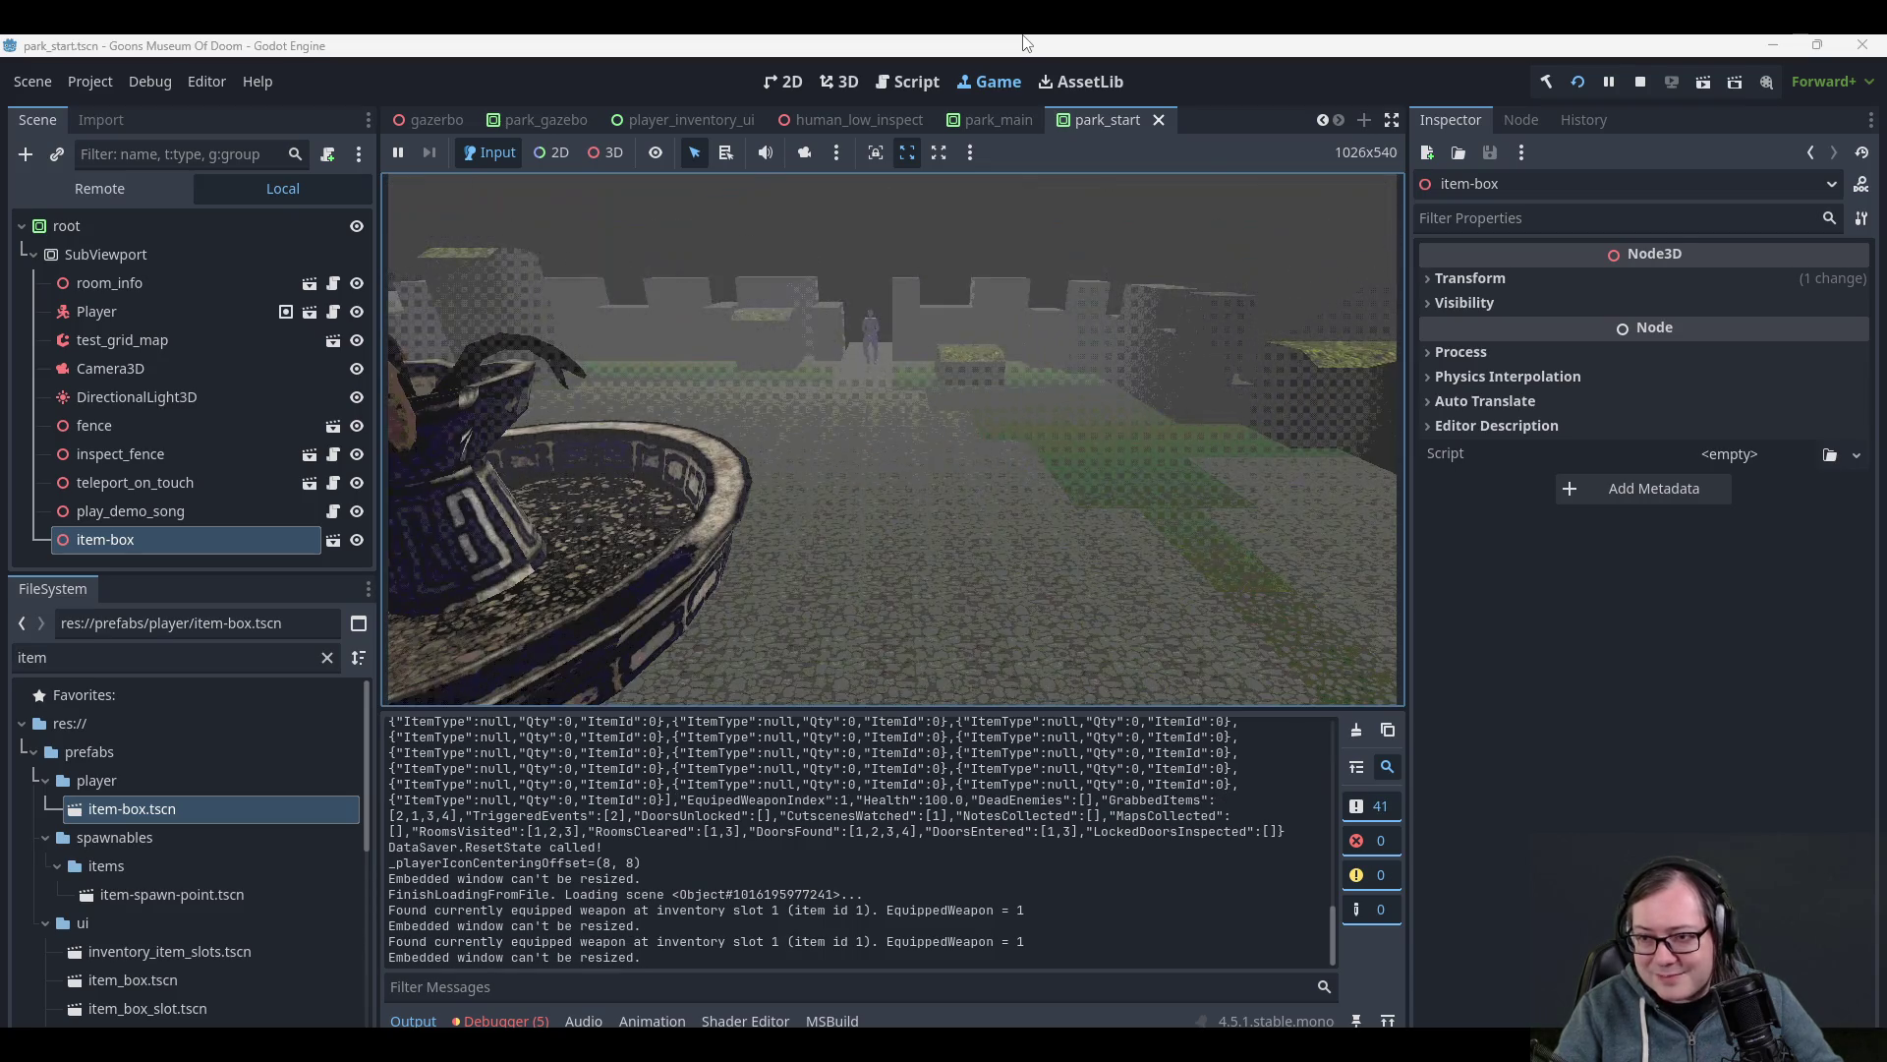
{"action": "key", "text": "Down"}
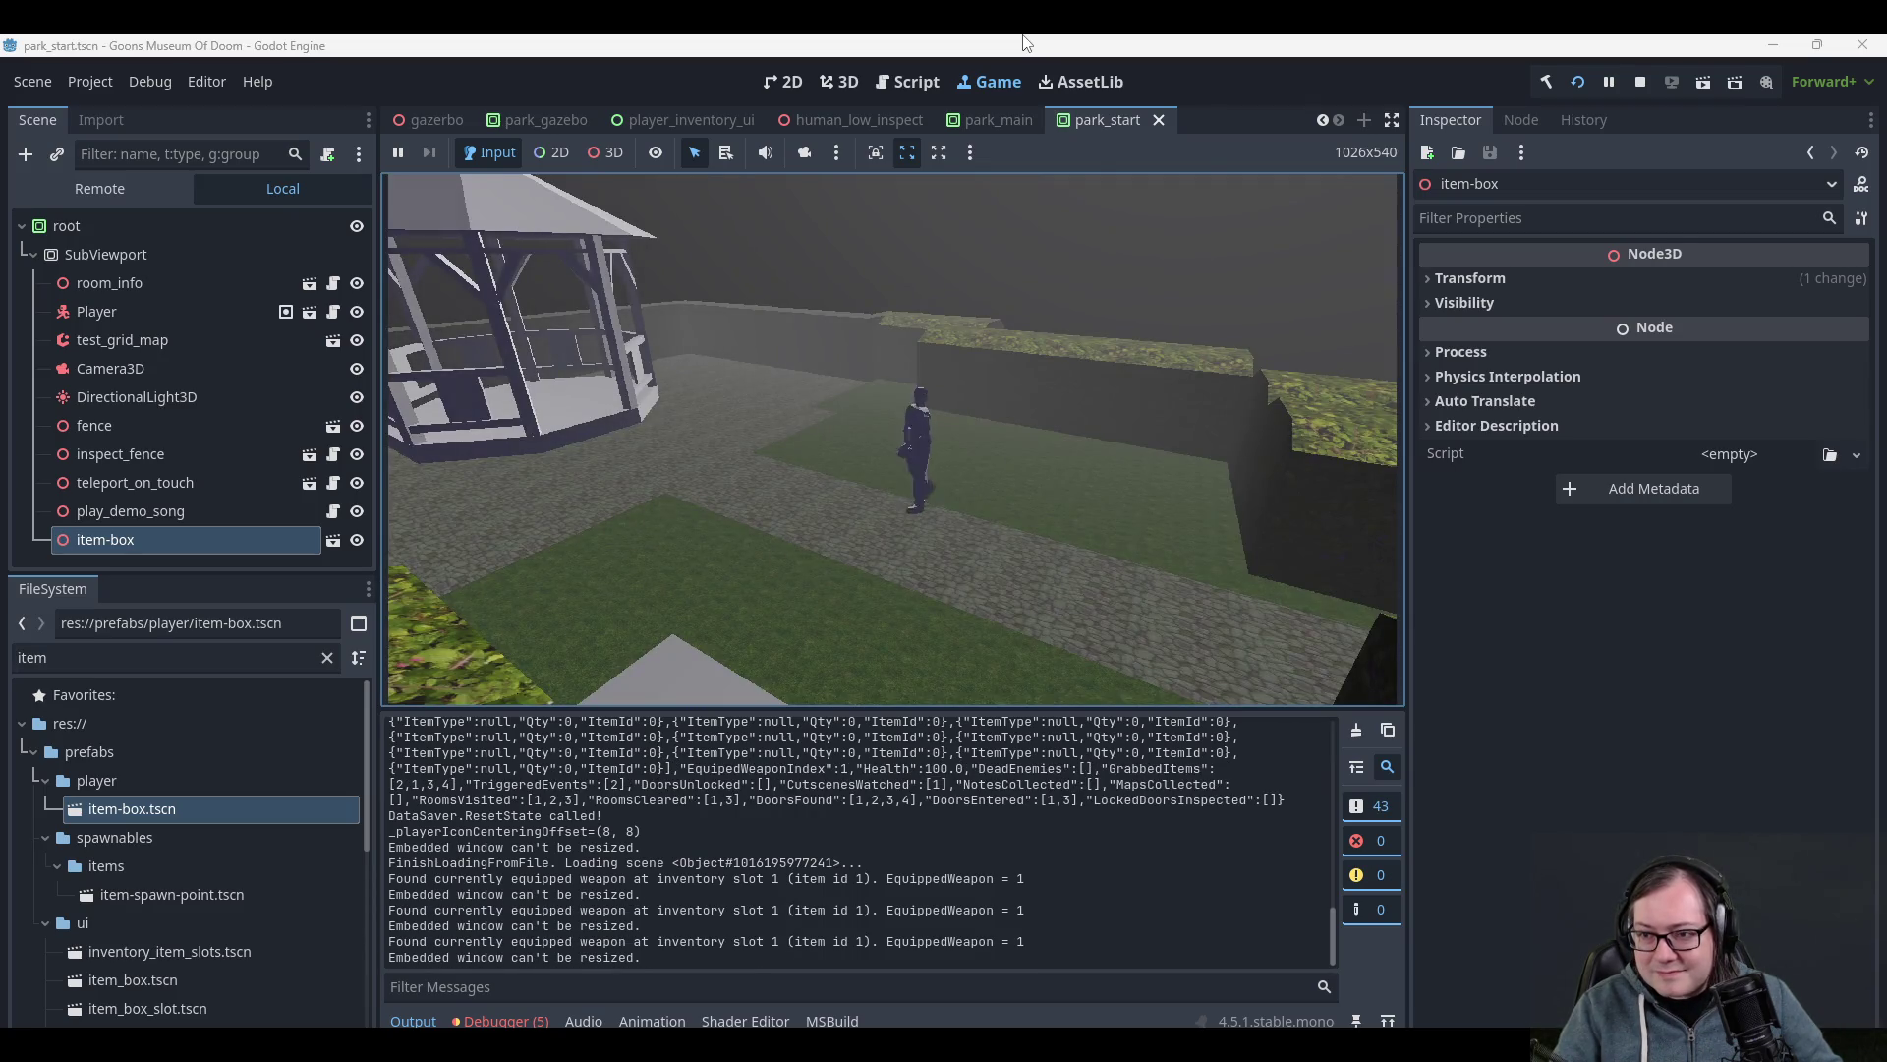
{"action": "key", "text": "Return"}
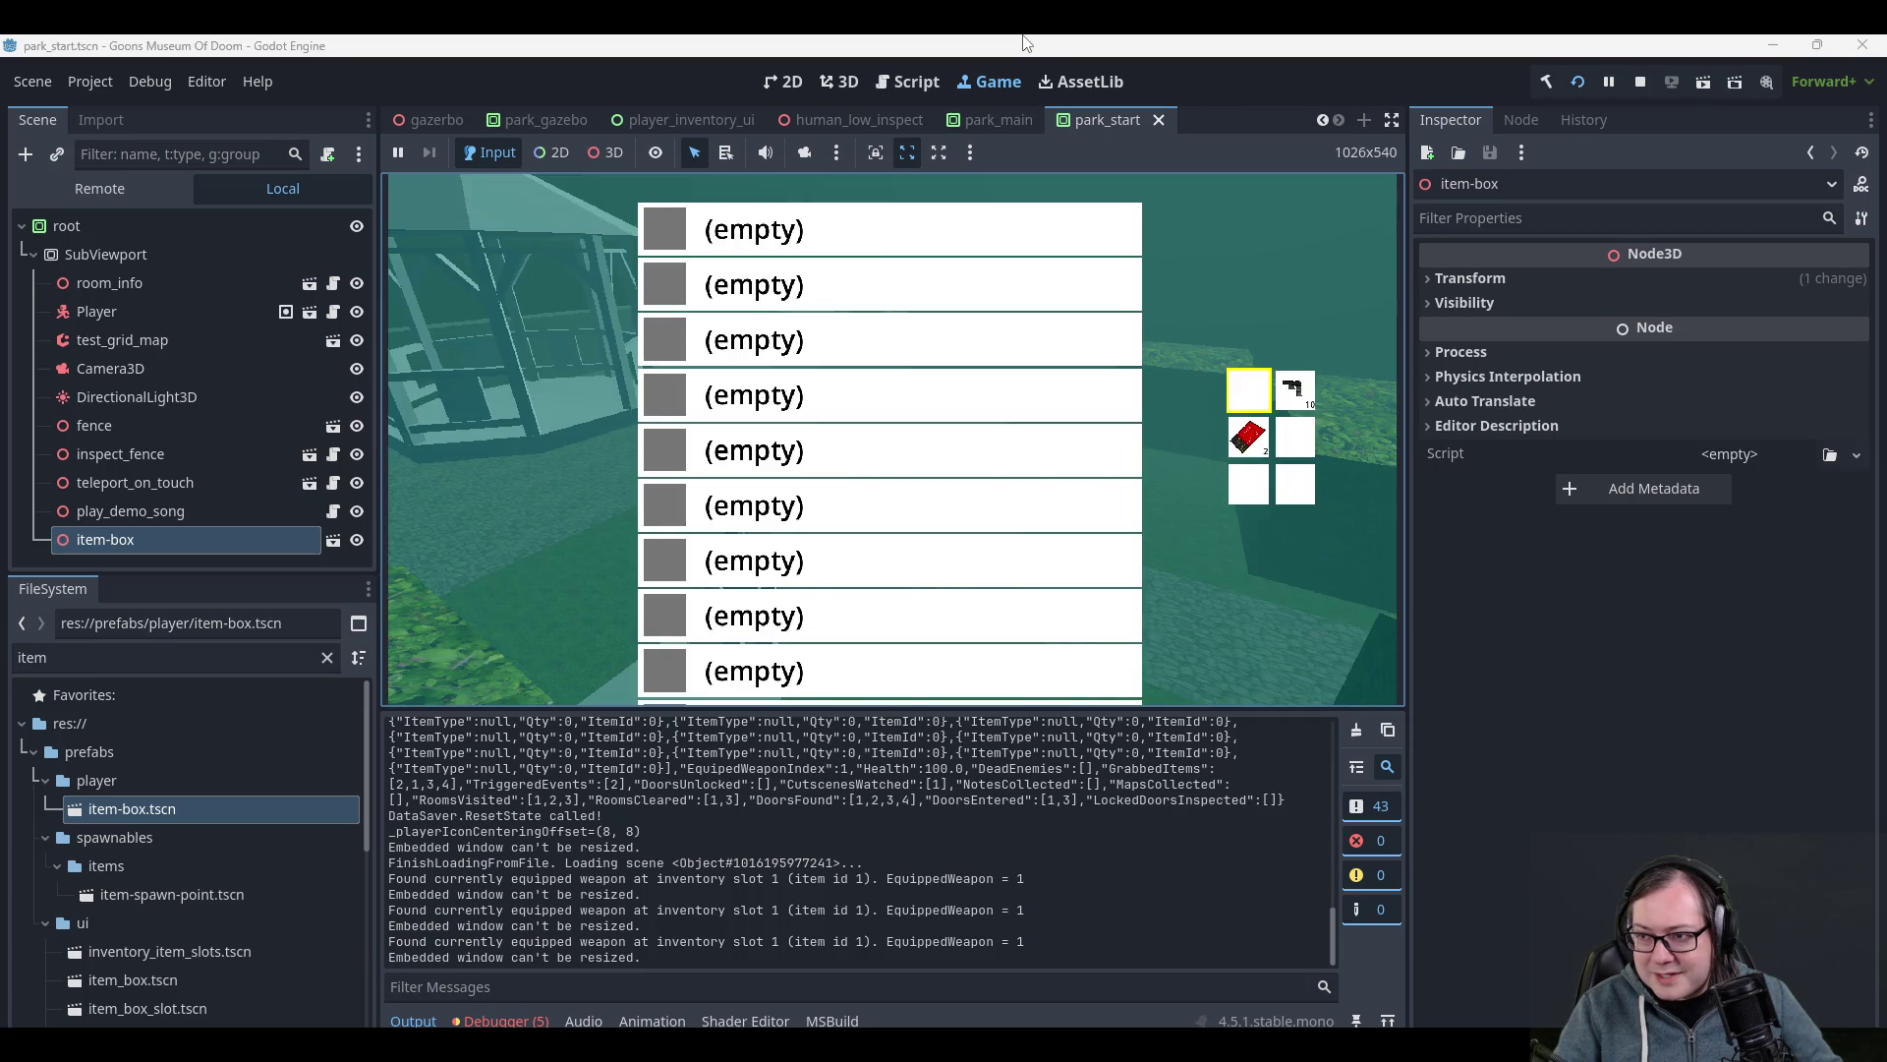
{"action": "key", "text": "Escape"}
- Walk up the path and back, reopening the item box twice to confirm it is empty
{"action": "key", "text": "Up"}
{"action": "key", "text": "Return"}
{"action": "key", "text": "Escape"}
{"action": "key", "text": "Up"}
{"action": "key", "text": "Down"}
{"action": "key", "text": "Return"}
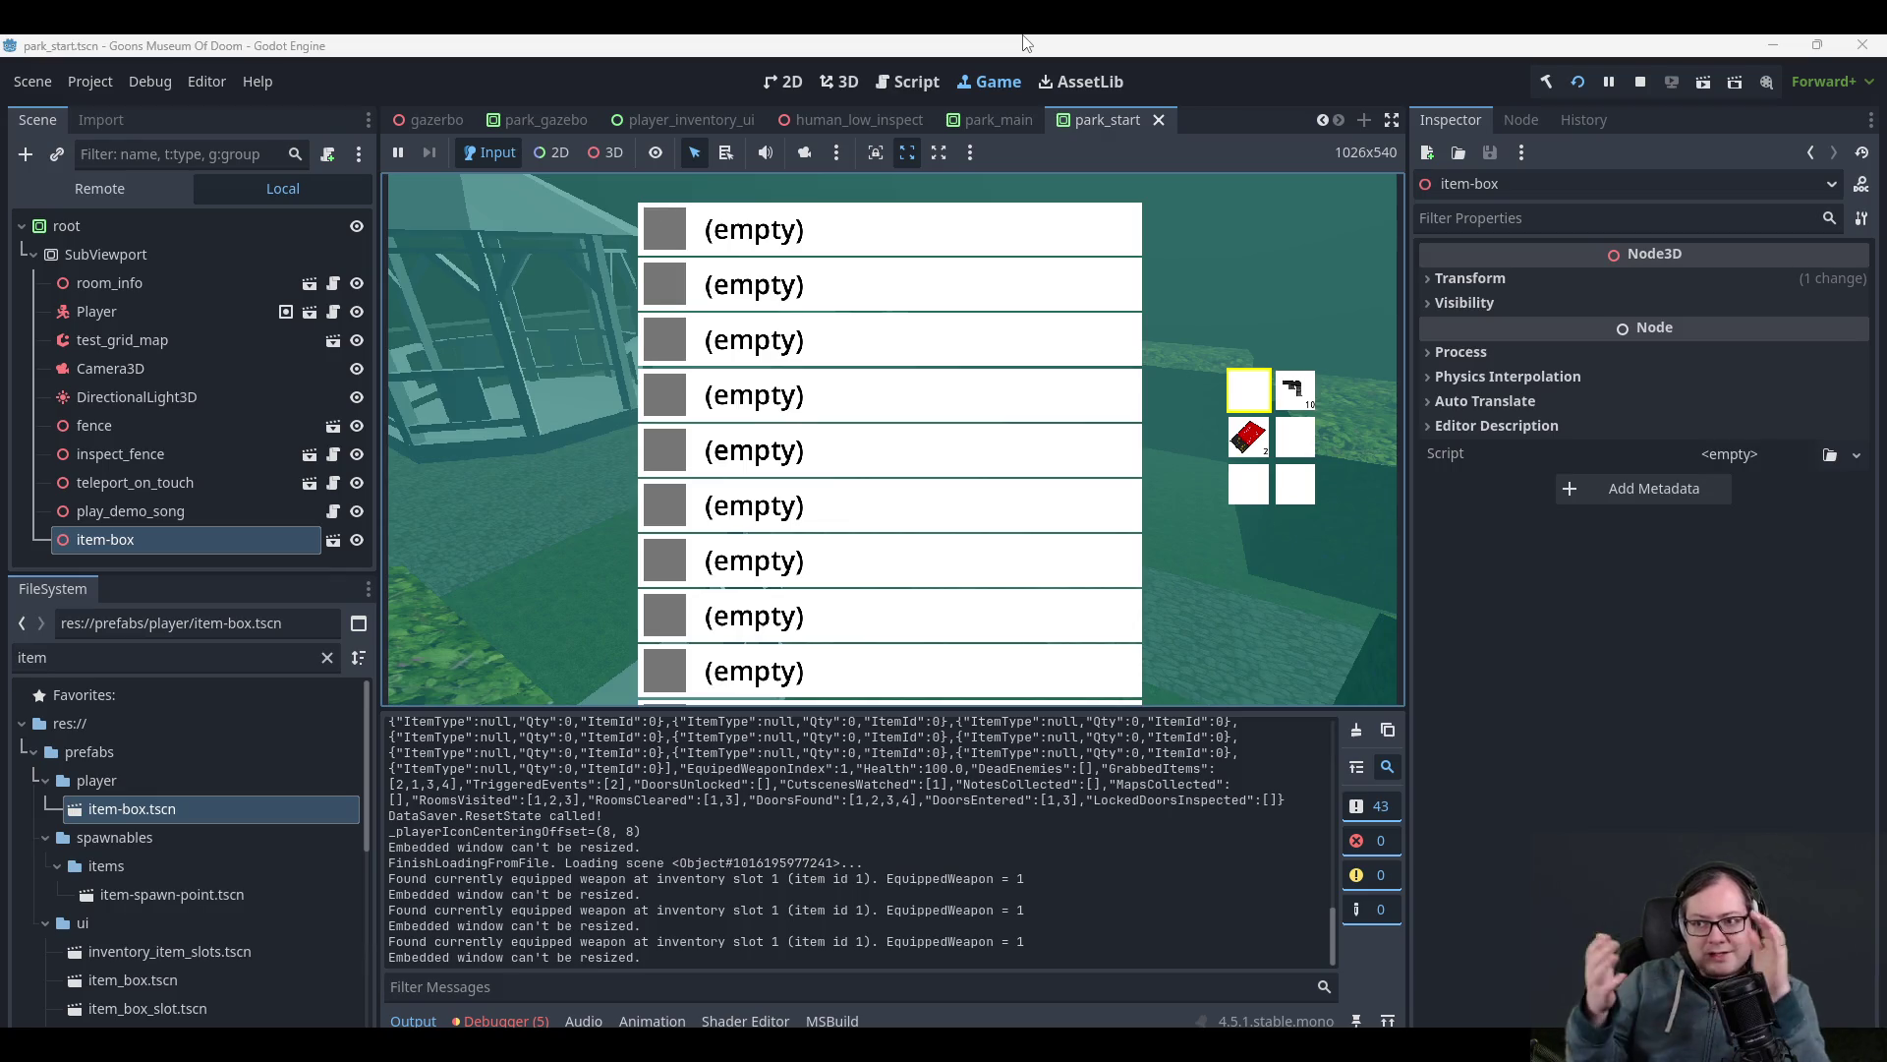
{"action": "key", "text": "Escape"}
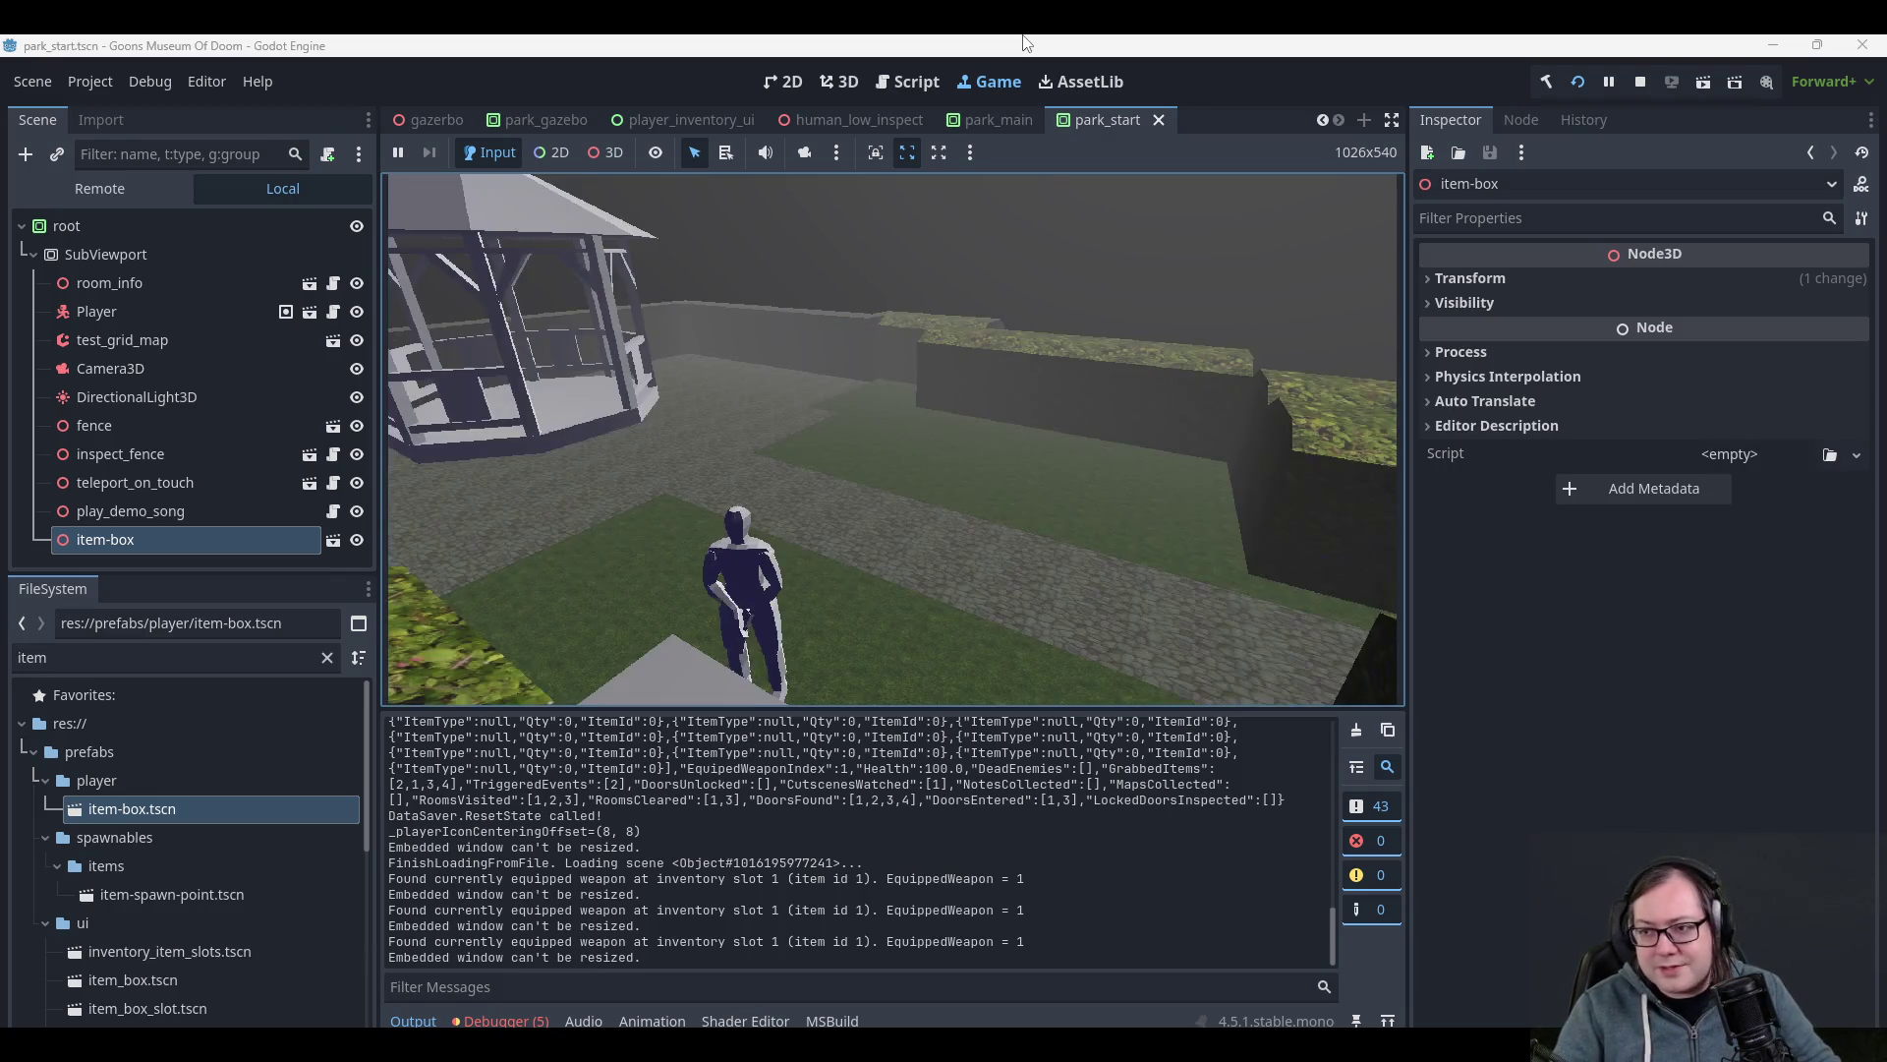
- Walk the player toward the gazebo and back down the path toward the camera
{"action": "key", "text": "w"}
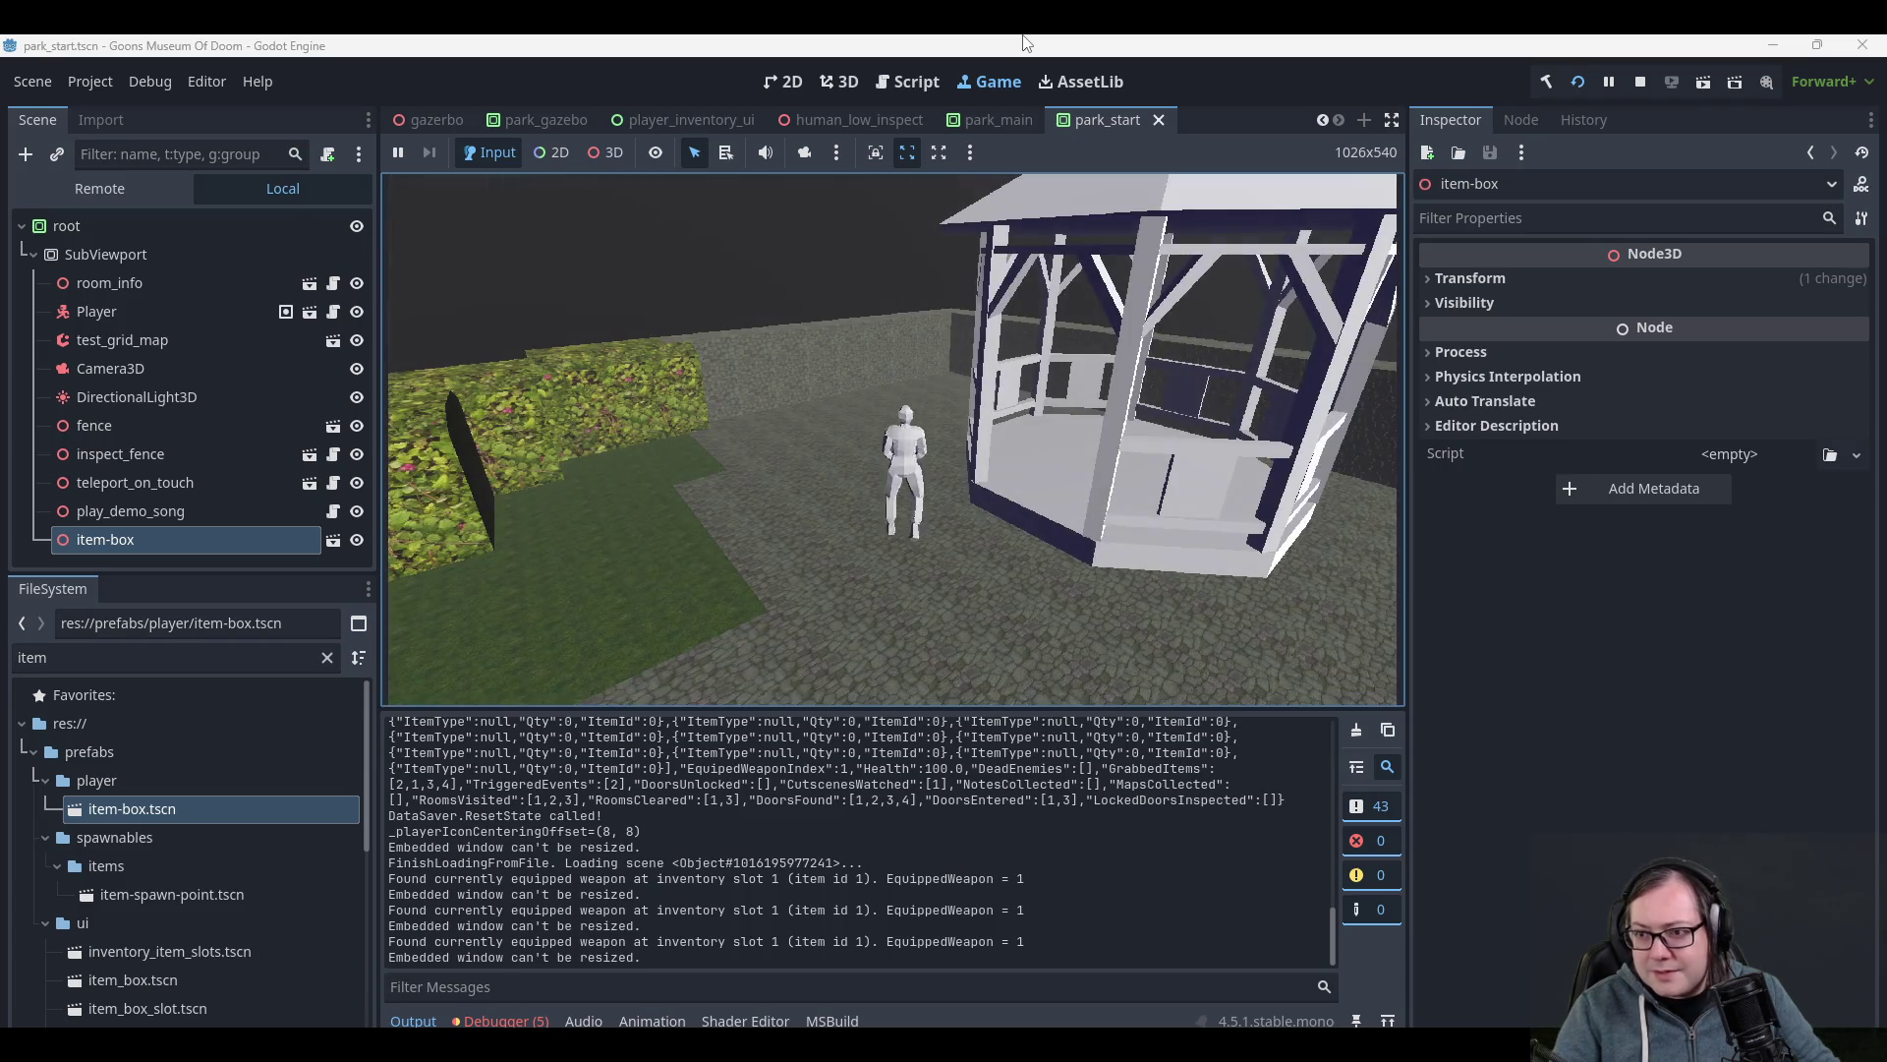
{"action": "key", "text": "s"}
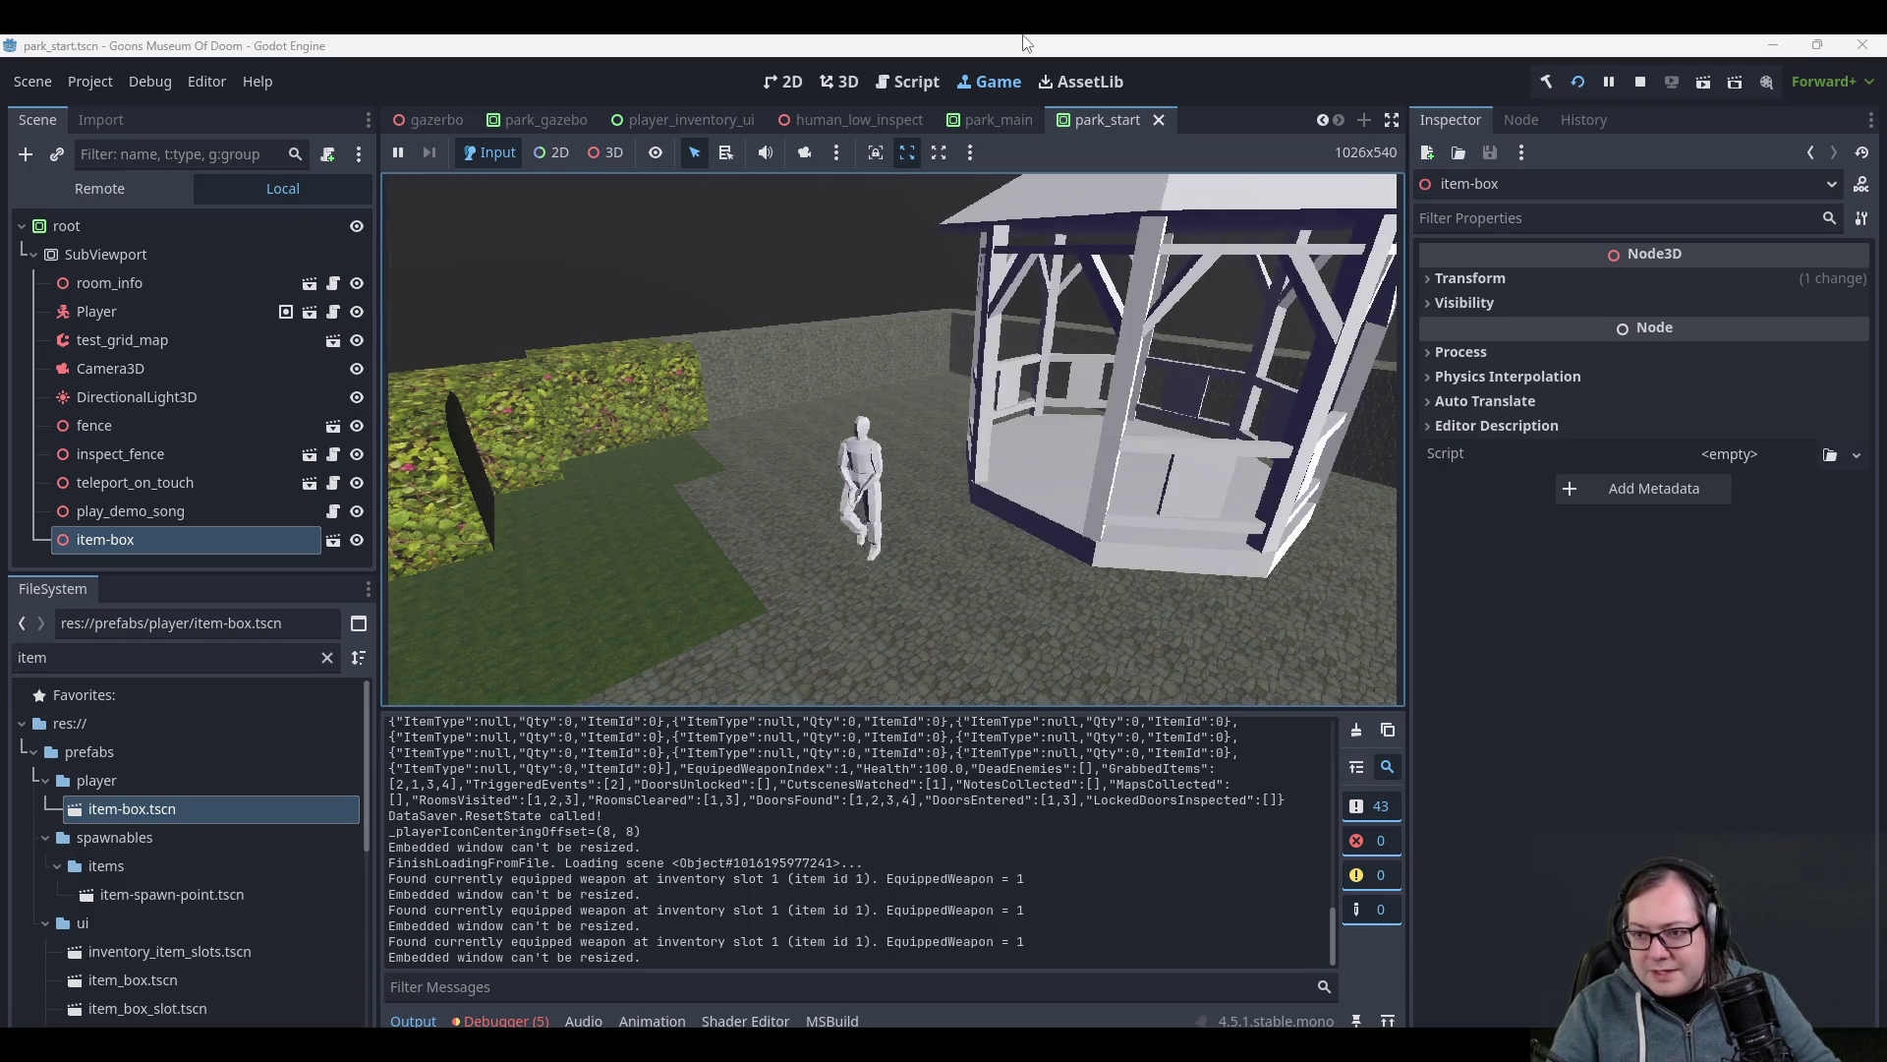
{"action": "key", "text": "s"}
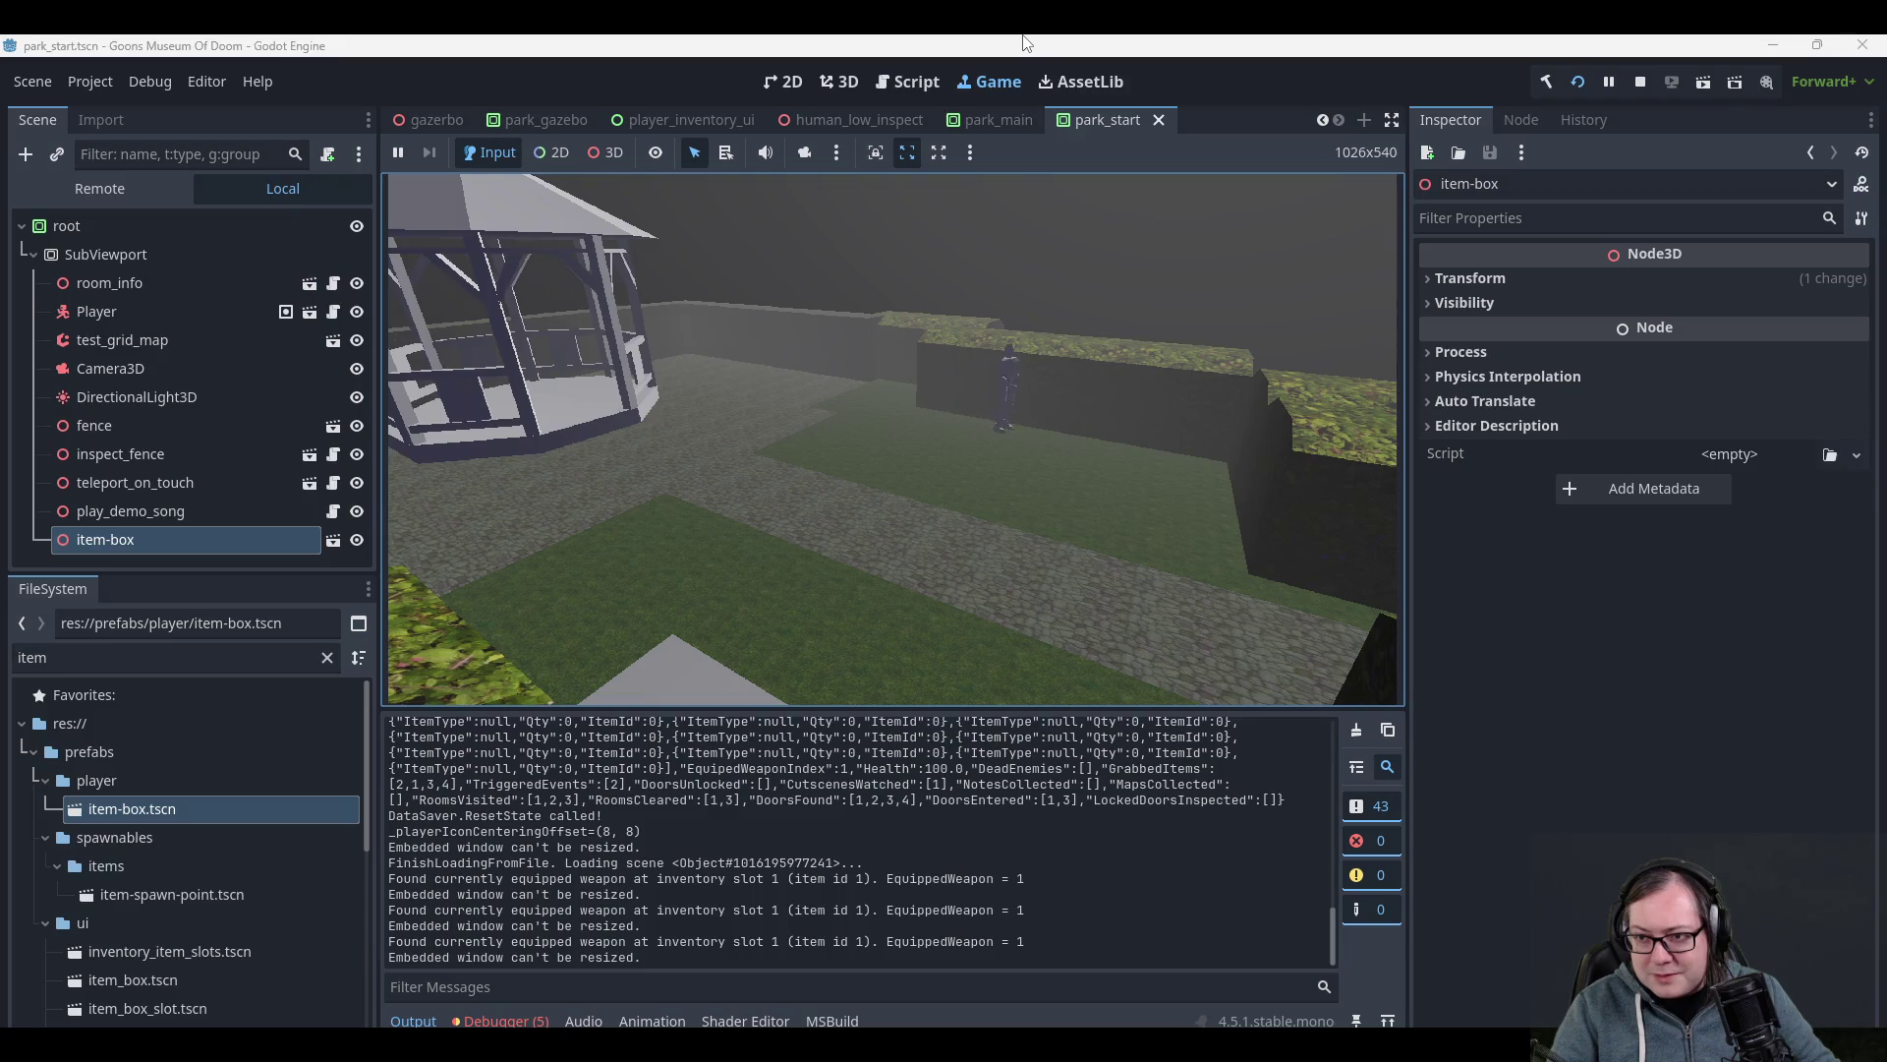
{"action": "key", "text": "s"}
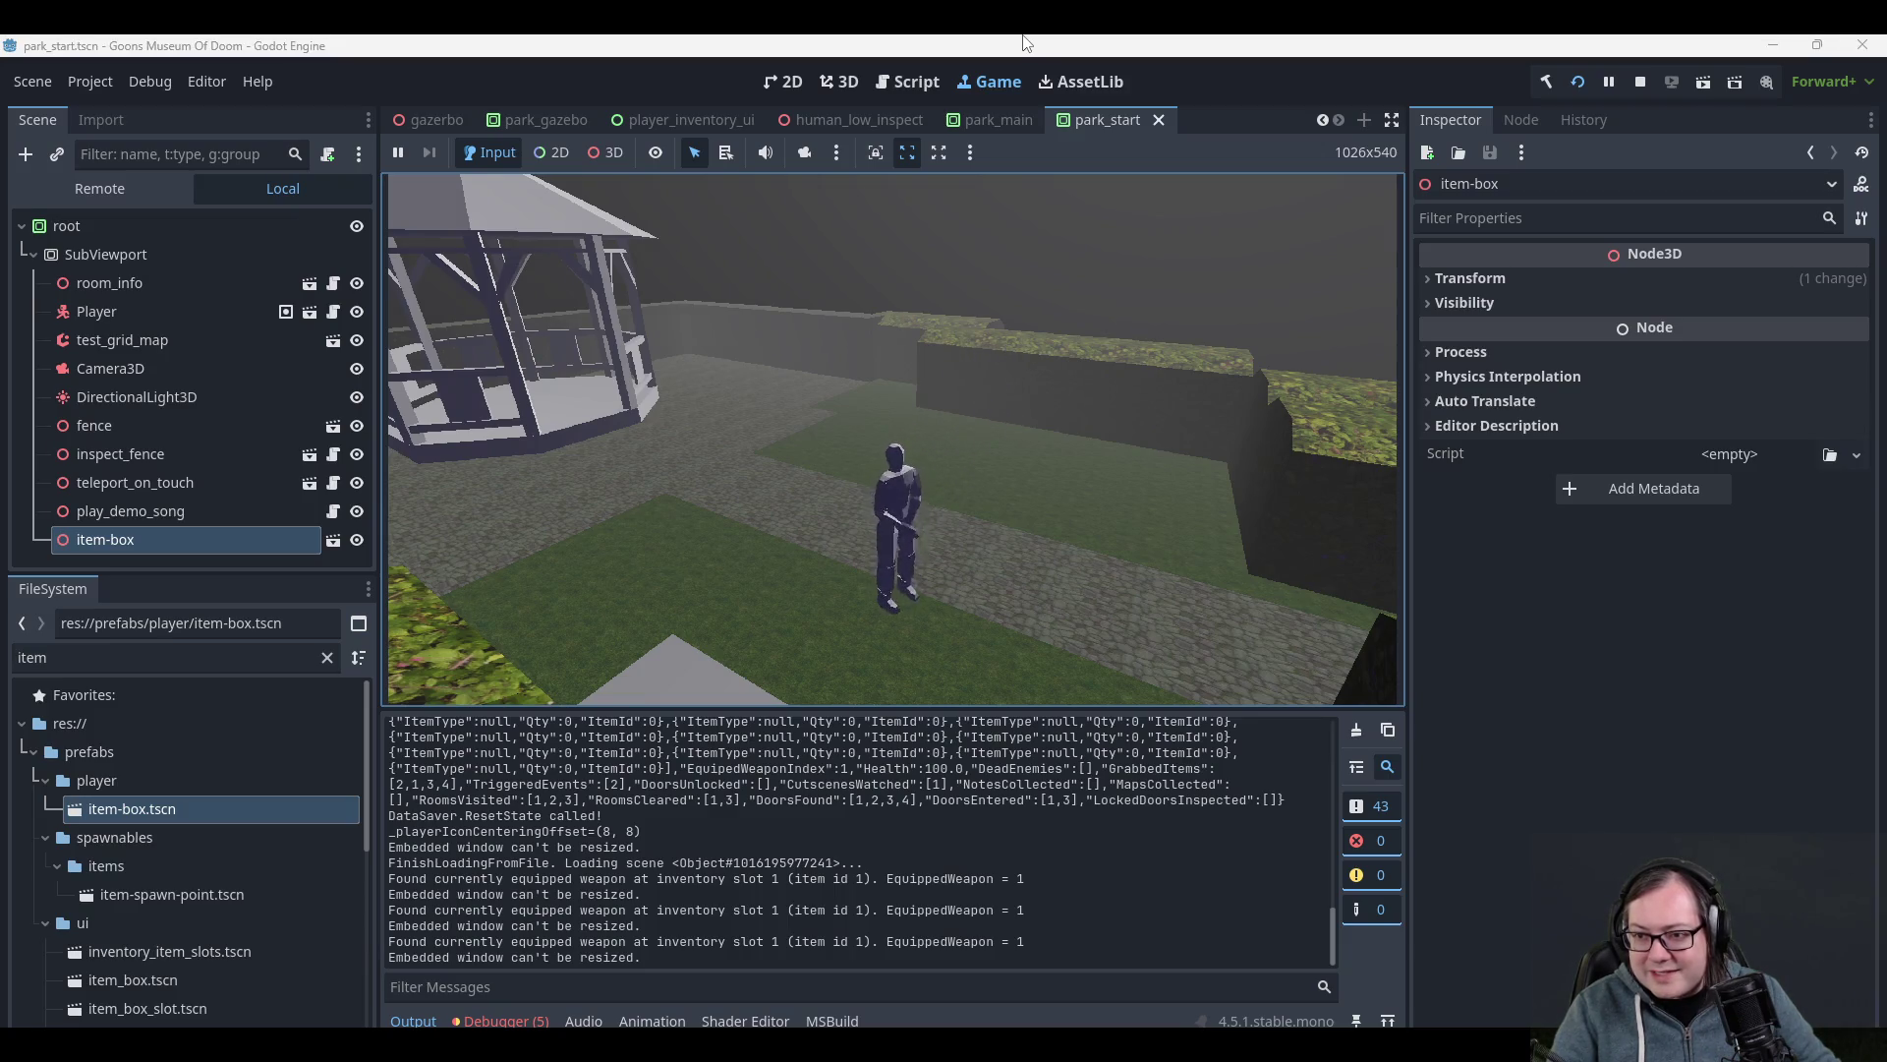
- Set game speed to 1000x in the console, race across the park, then reset to 1x
{"action": "key", "text": "grave"}
{"action": "type", "text": "speed 1000"}
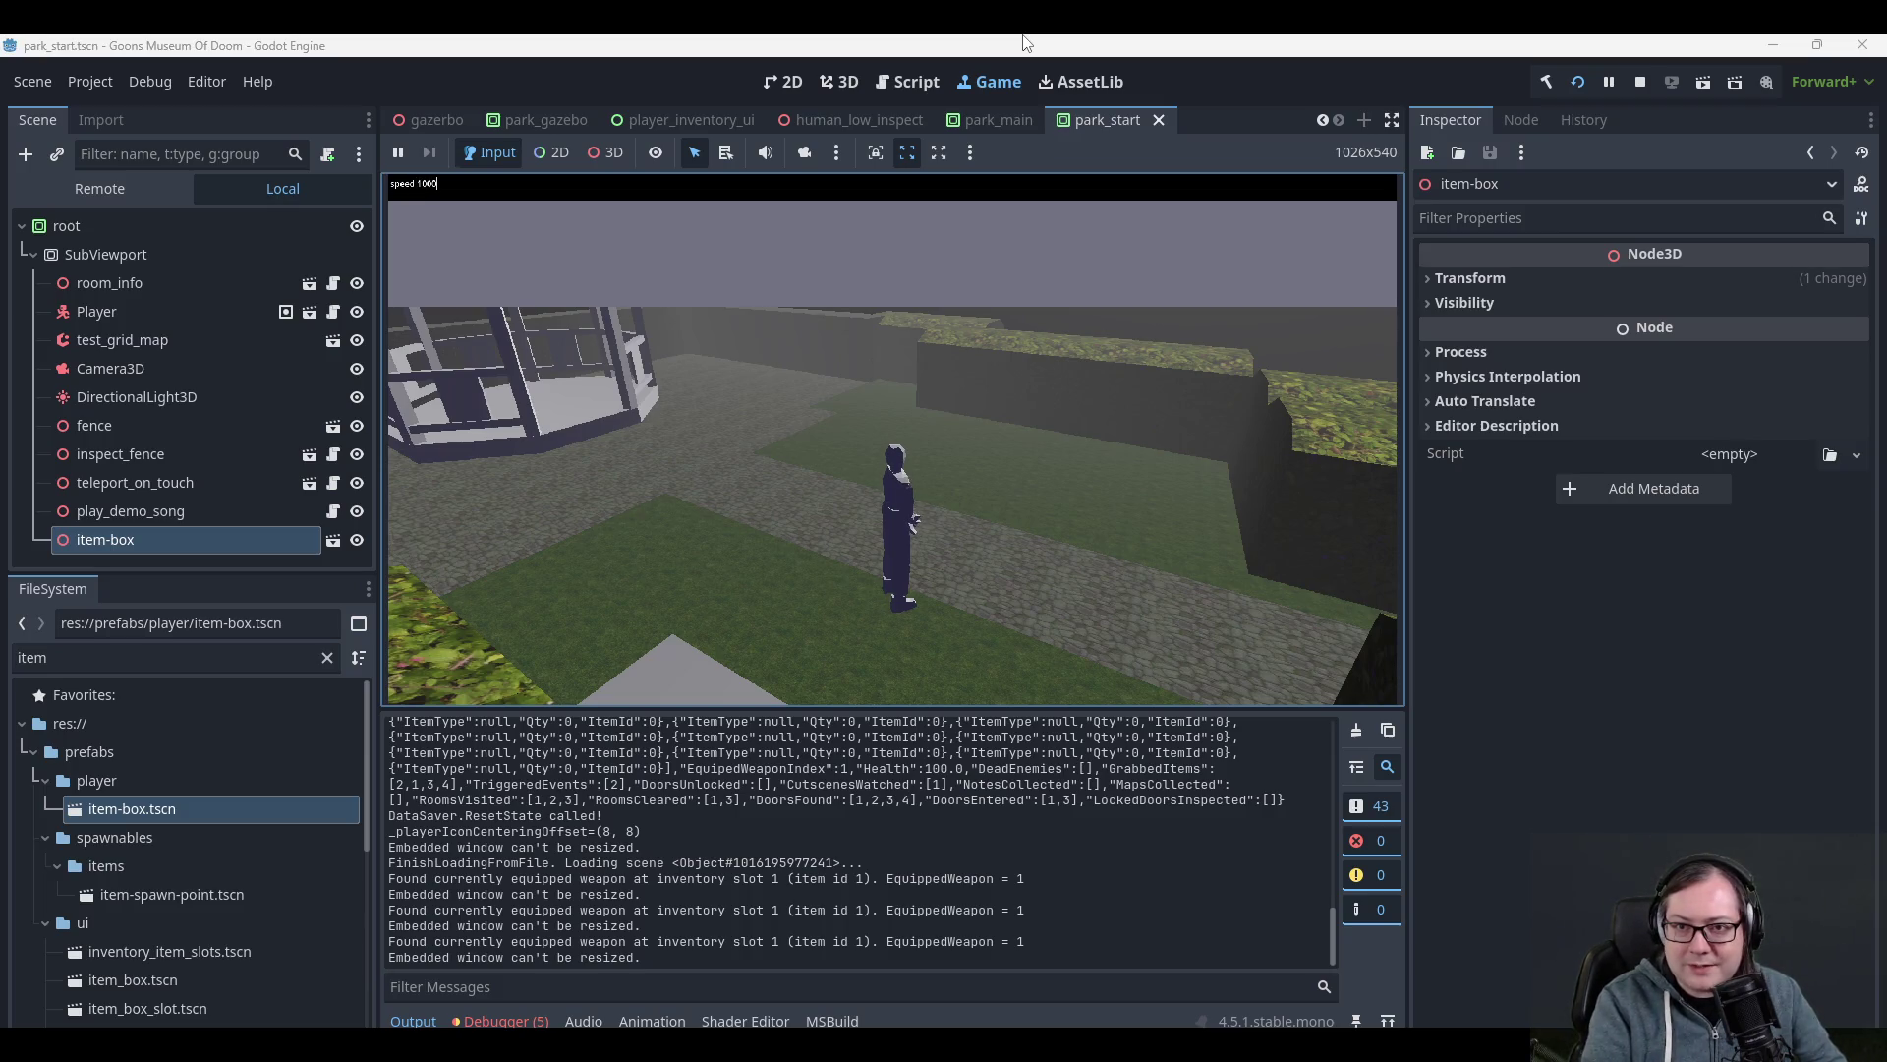
{"action": "key", "text": "Return"}
{"action": "key", "text": "w"}
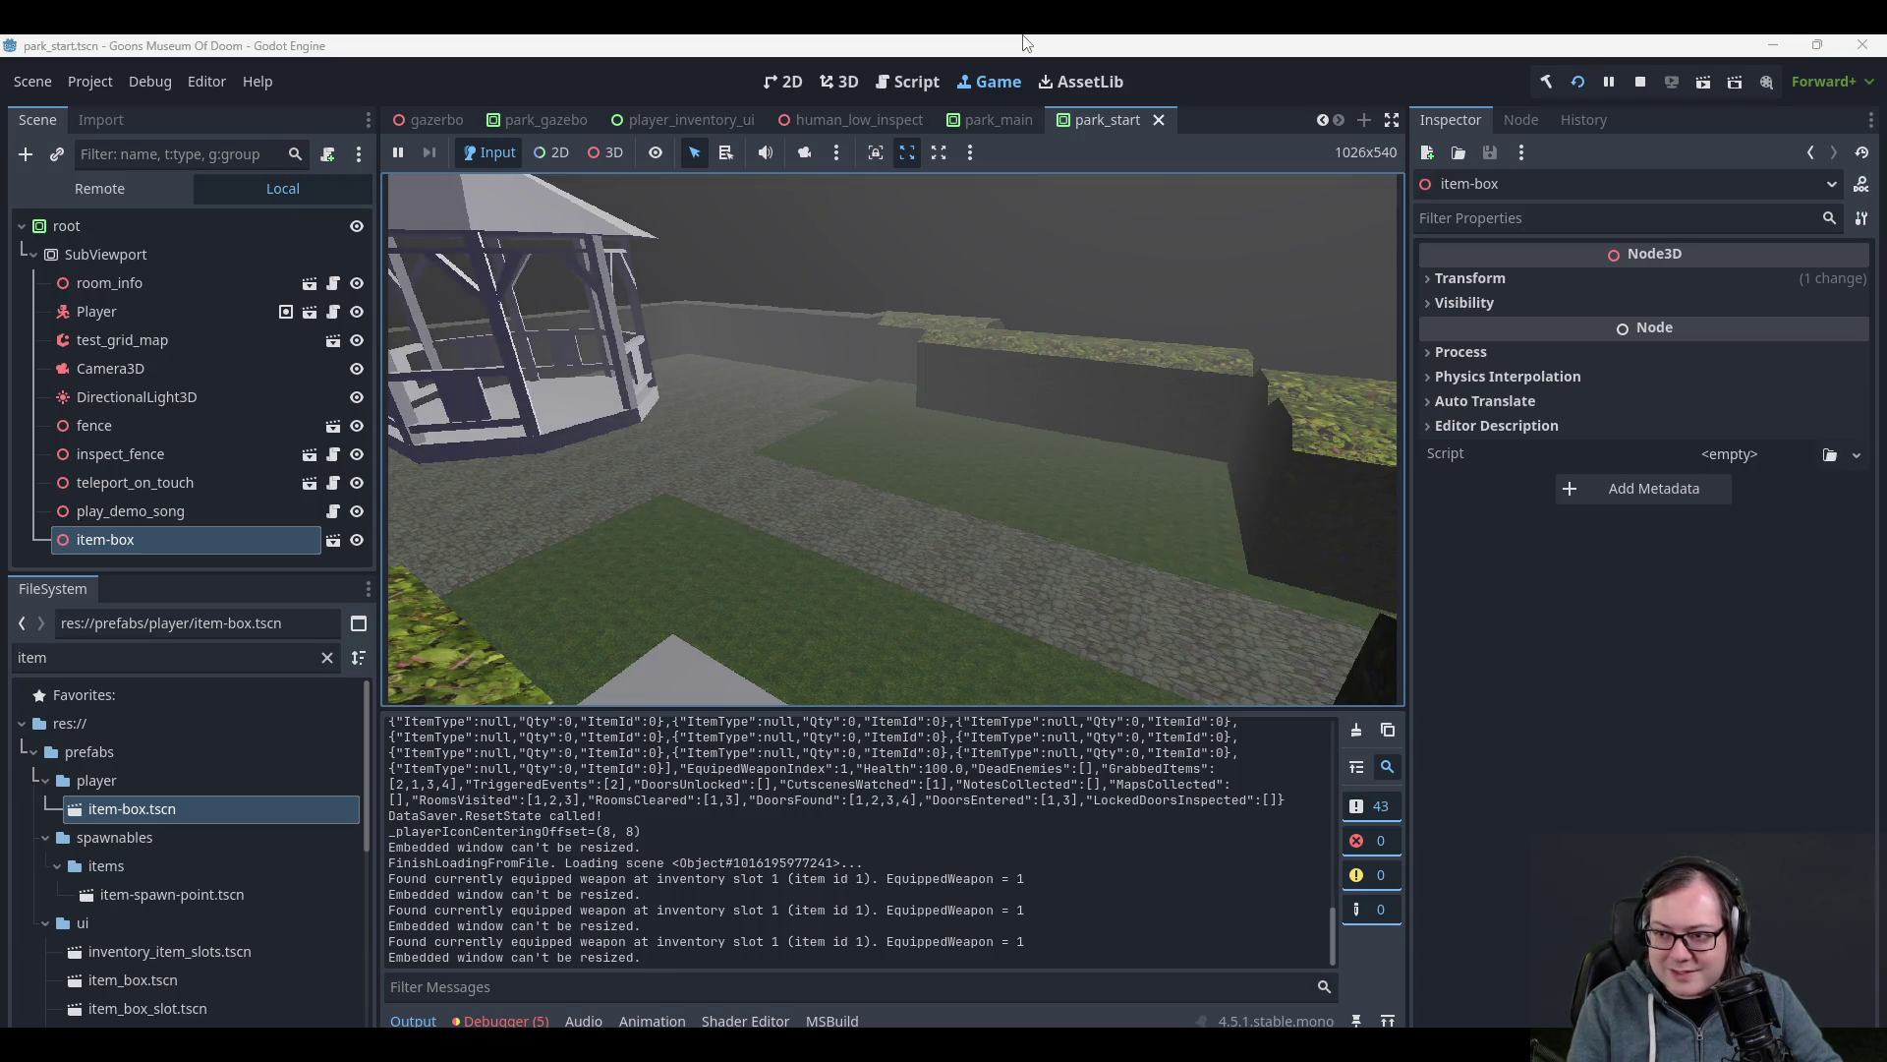
{"action": "key", "text": "grave"}
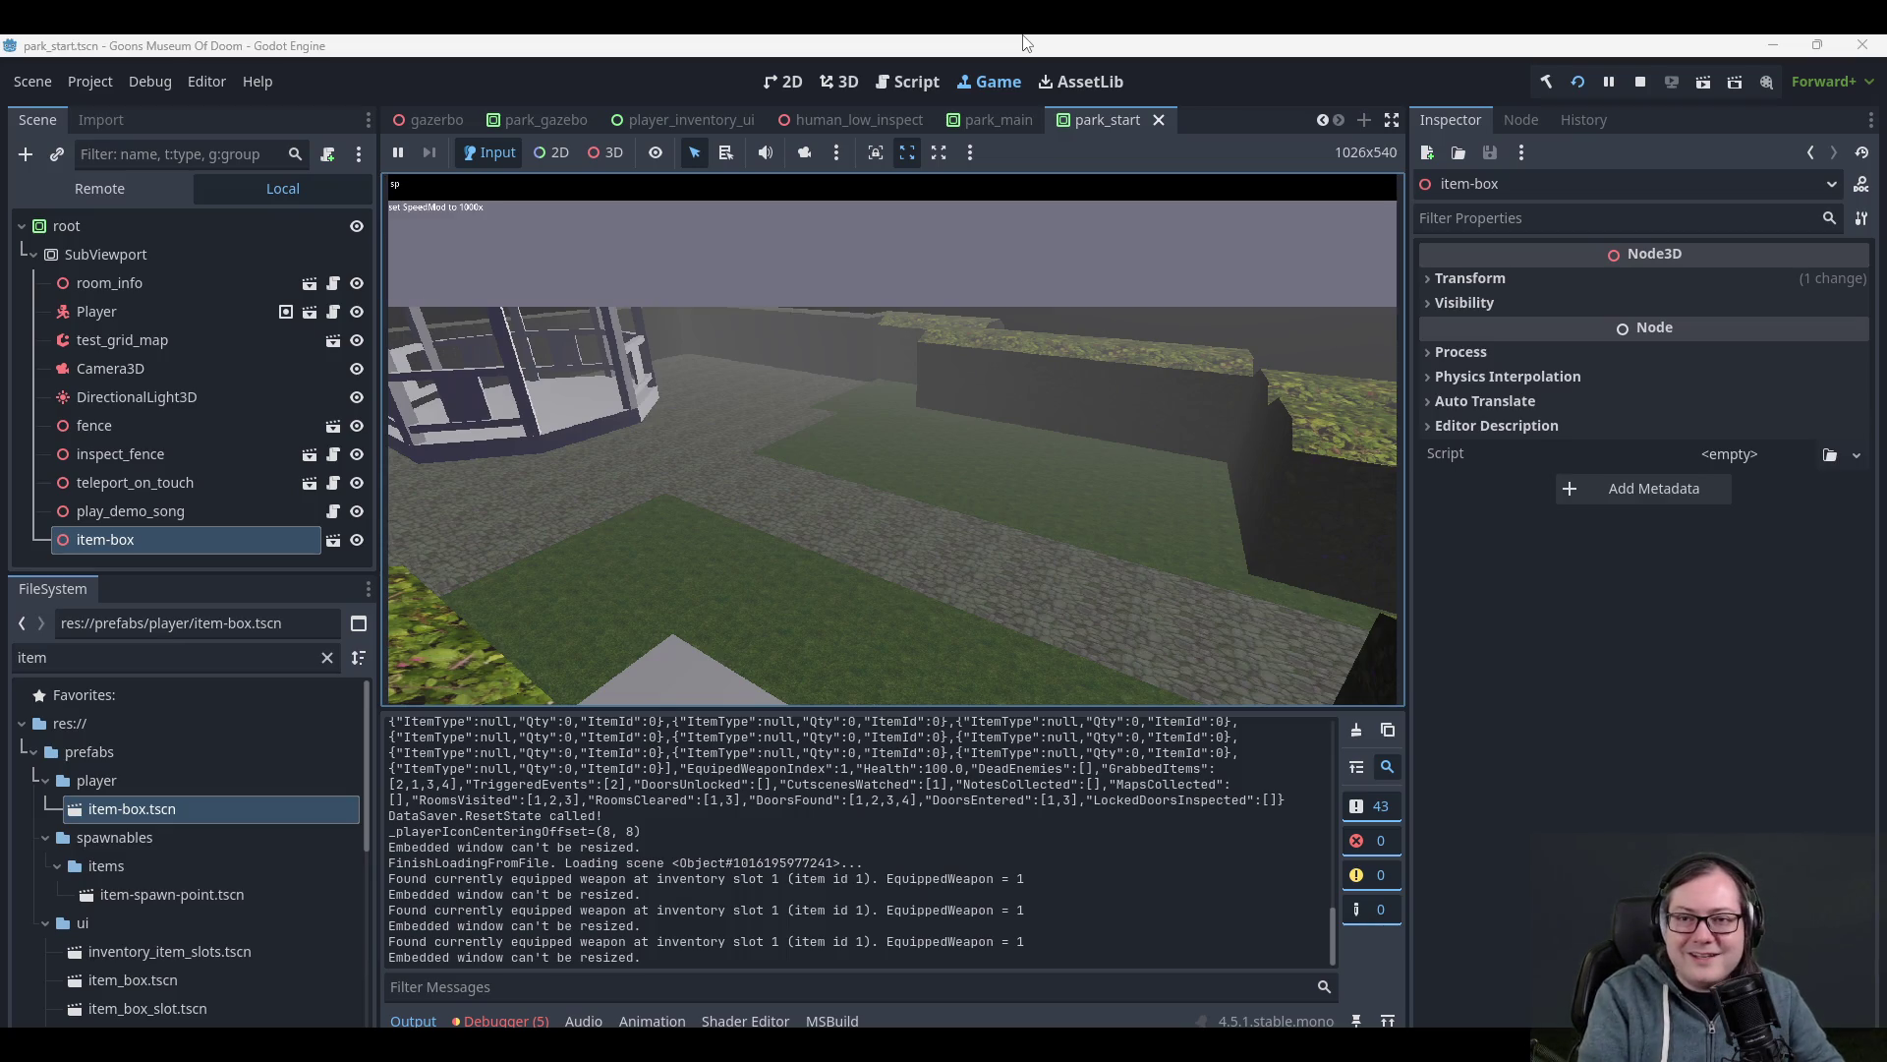
{"action": "key", "text": "grave"}
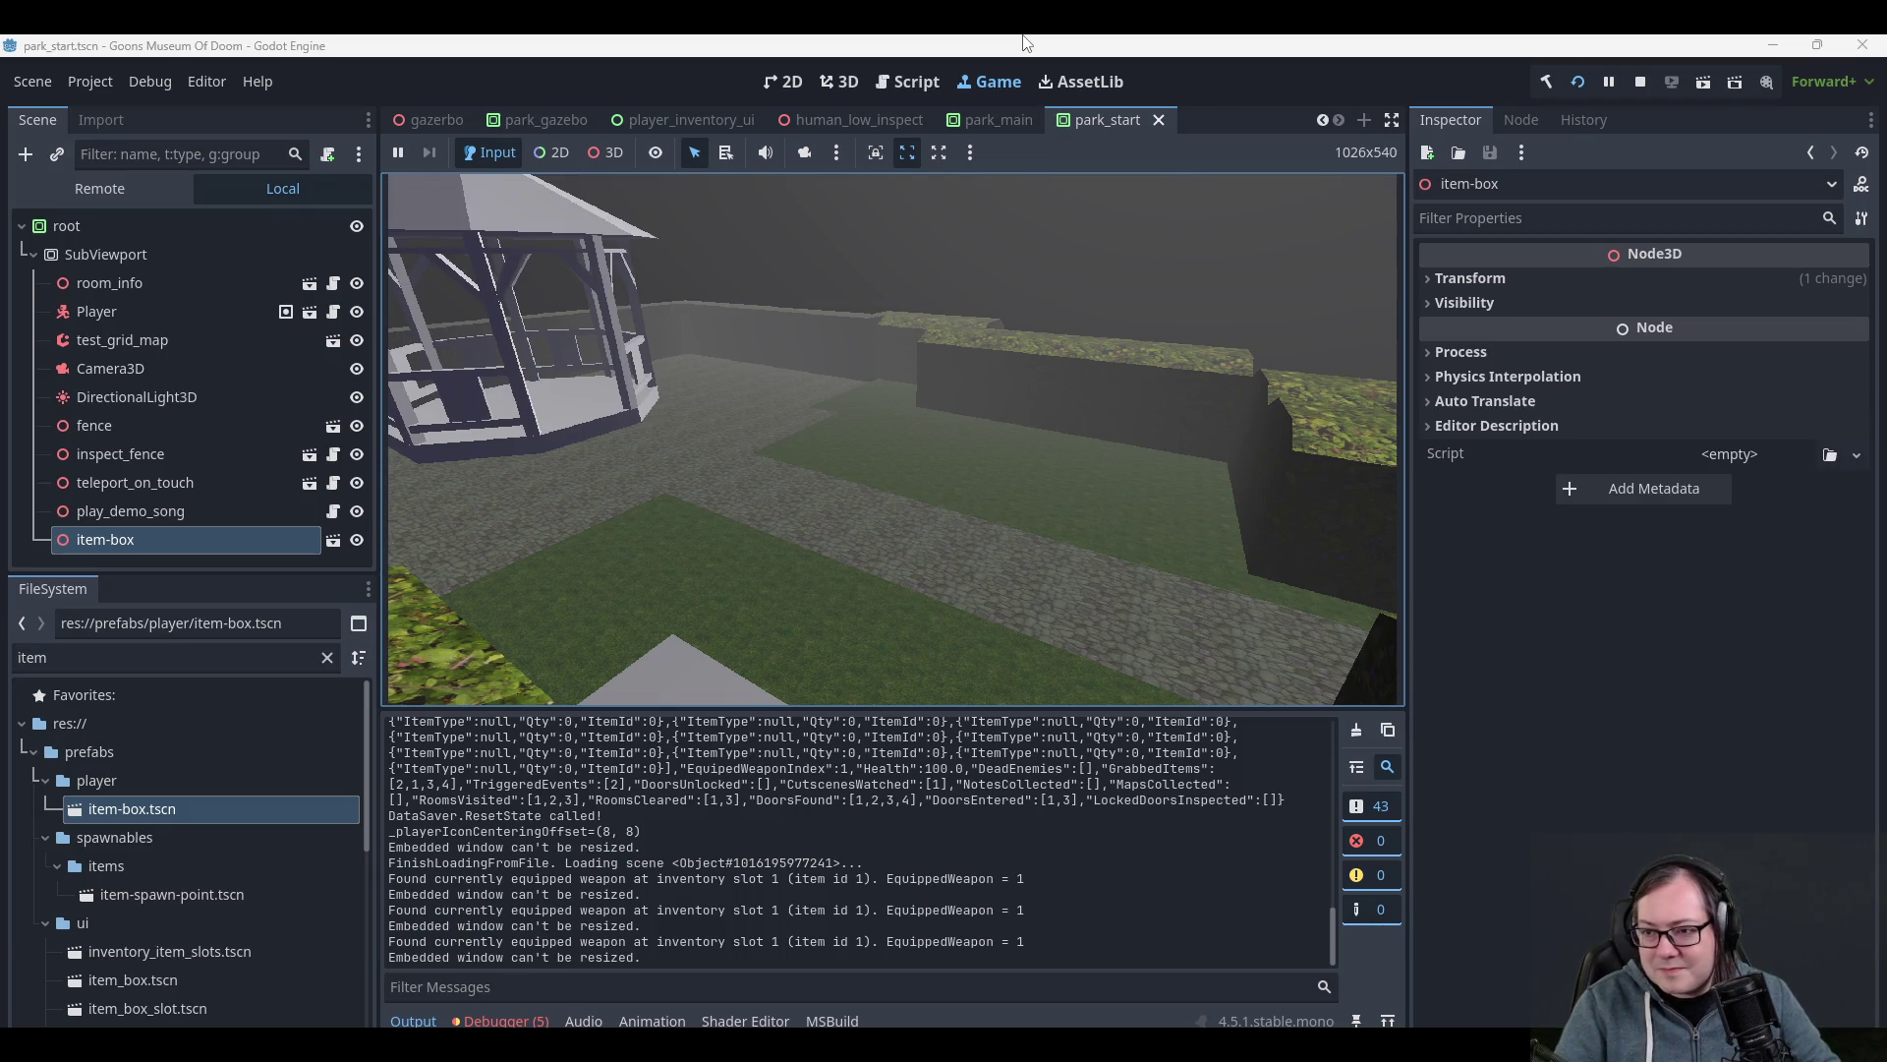
- Stop the game, deselect item-box, view the park from above, and rebuild and run
{"action": "left_click", "coordinate": [1632, 85]}
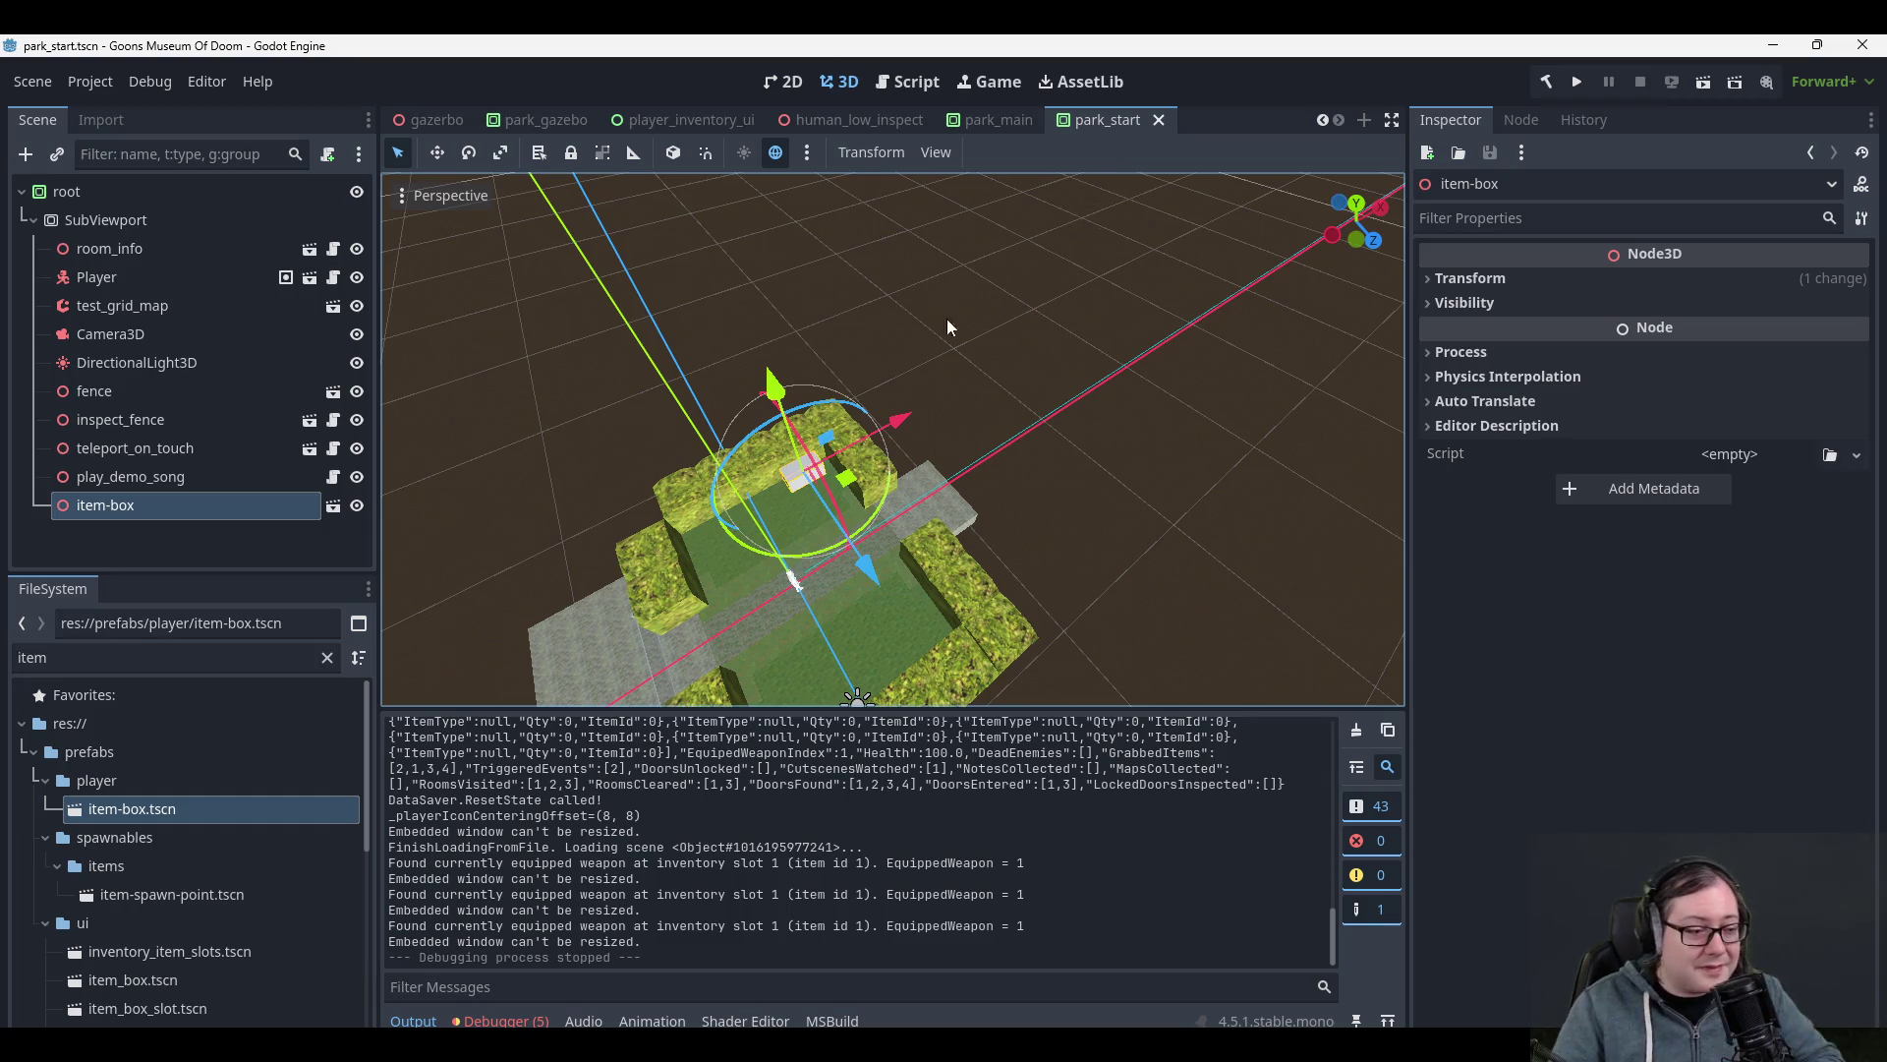
{"action": "left_click", "coordinate": [1008, 362]}
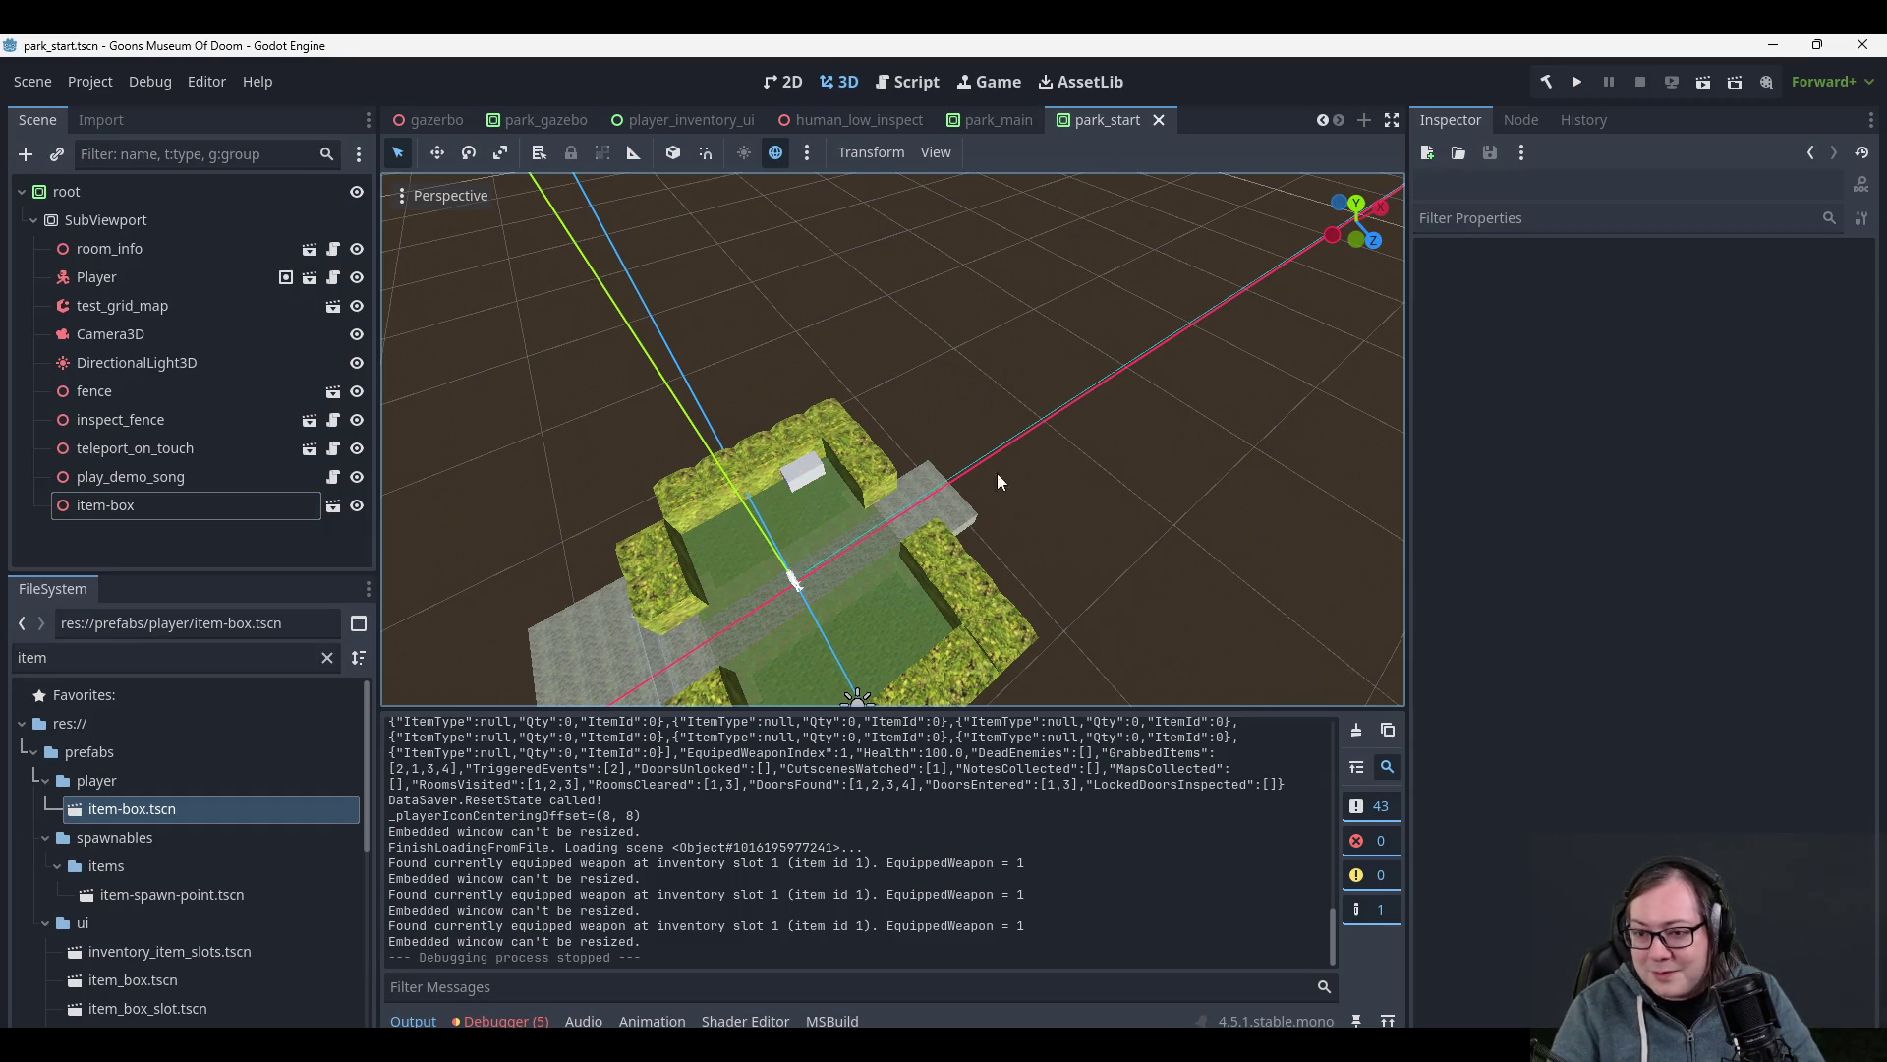
{"action": "mouse_move", "coordinate": [1170, 385]}
{"action": "left_mouse_down"}
{"action": "mouse_move", "coordinate": [1118, 385]}
{"action": "mouse_move", "coordinate": [1122, 348]}
{"action": "mouse_move", "coordinate": [1146, 337]}
{"action": "left_mouse_up"}
{"action": "left_click", "coordinate": [1577, 82]}
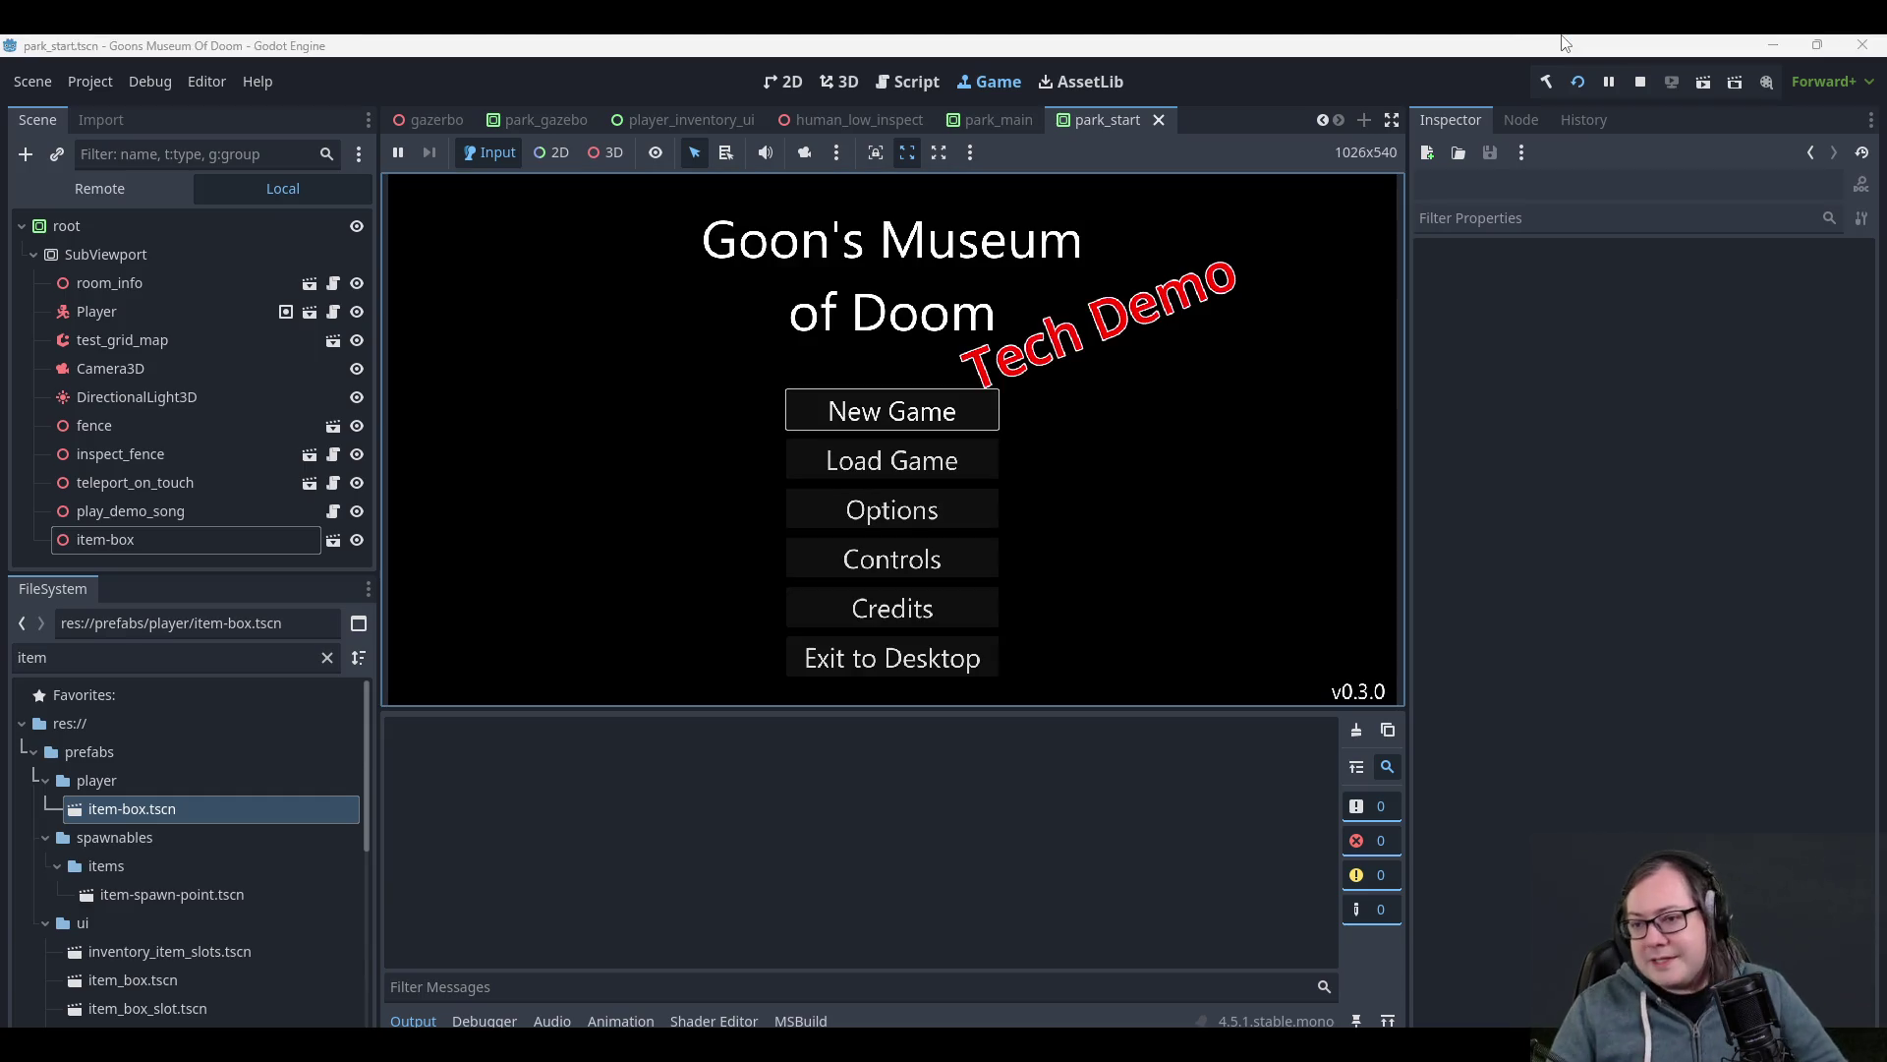
- Load the Park Gazebo 26-01-04_22-14-32 save and toggle the inventory open and closed
{"action": "left_click", "coordinate": [952, 463]}
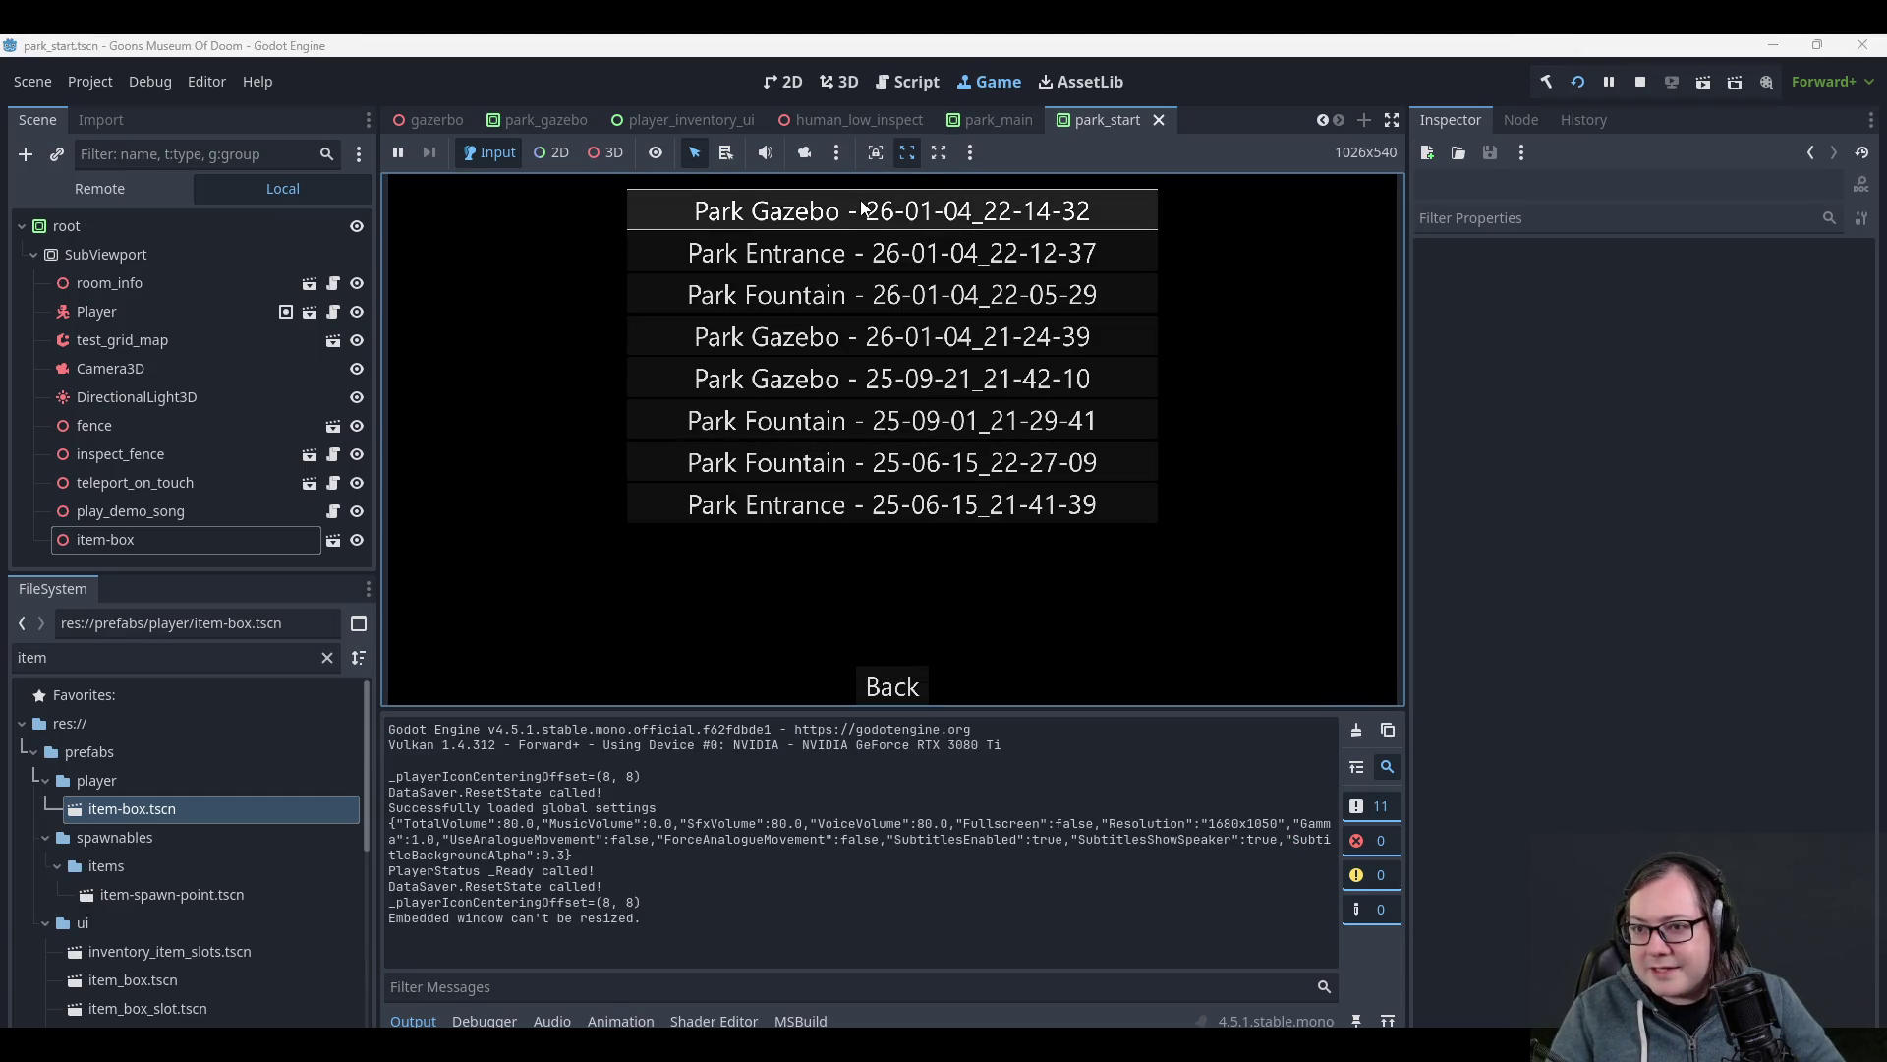
{"action": "left_click", "coordinate": [997, 292]}
{"action": "key", "text": "Tab"}
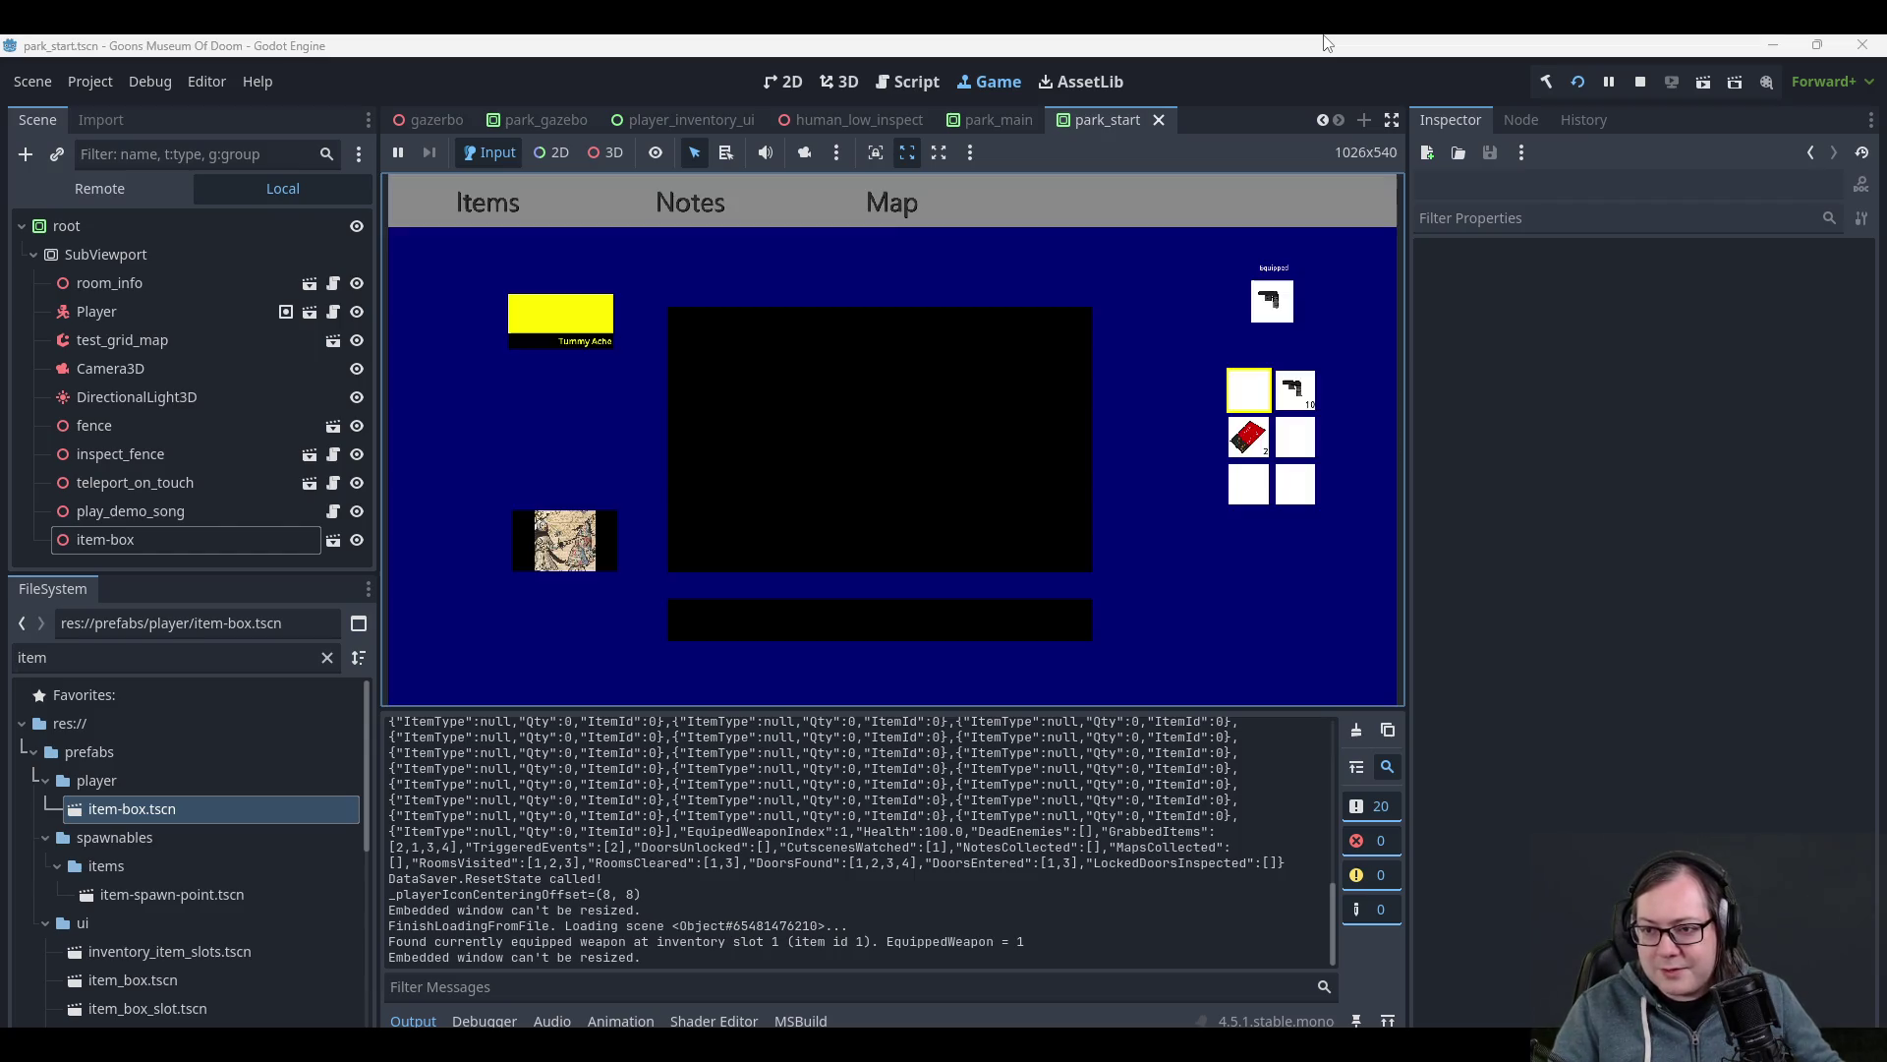
{"action": "key", "text": "Tab"}
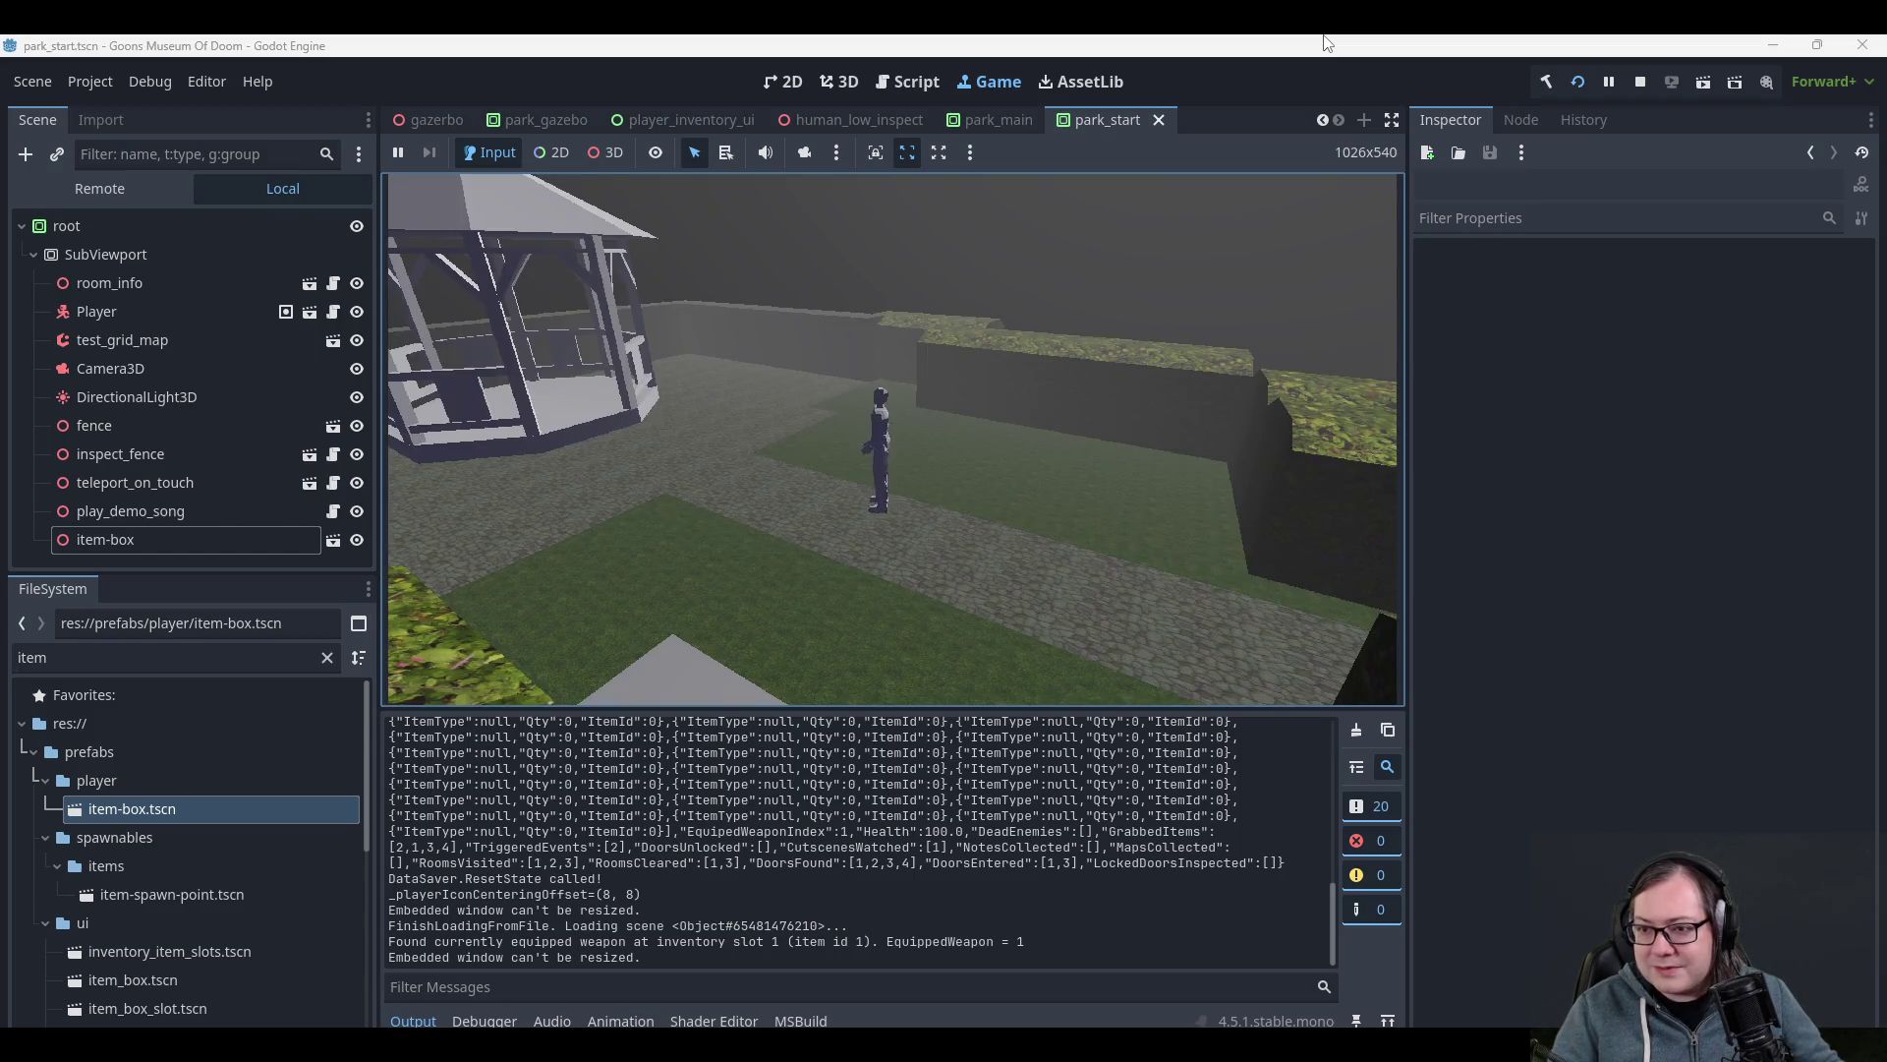
- Walk to the item box, confirm it opens empty, then walk through the gazebo
{"action": "key", "text": "s"}
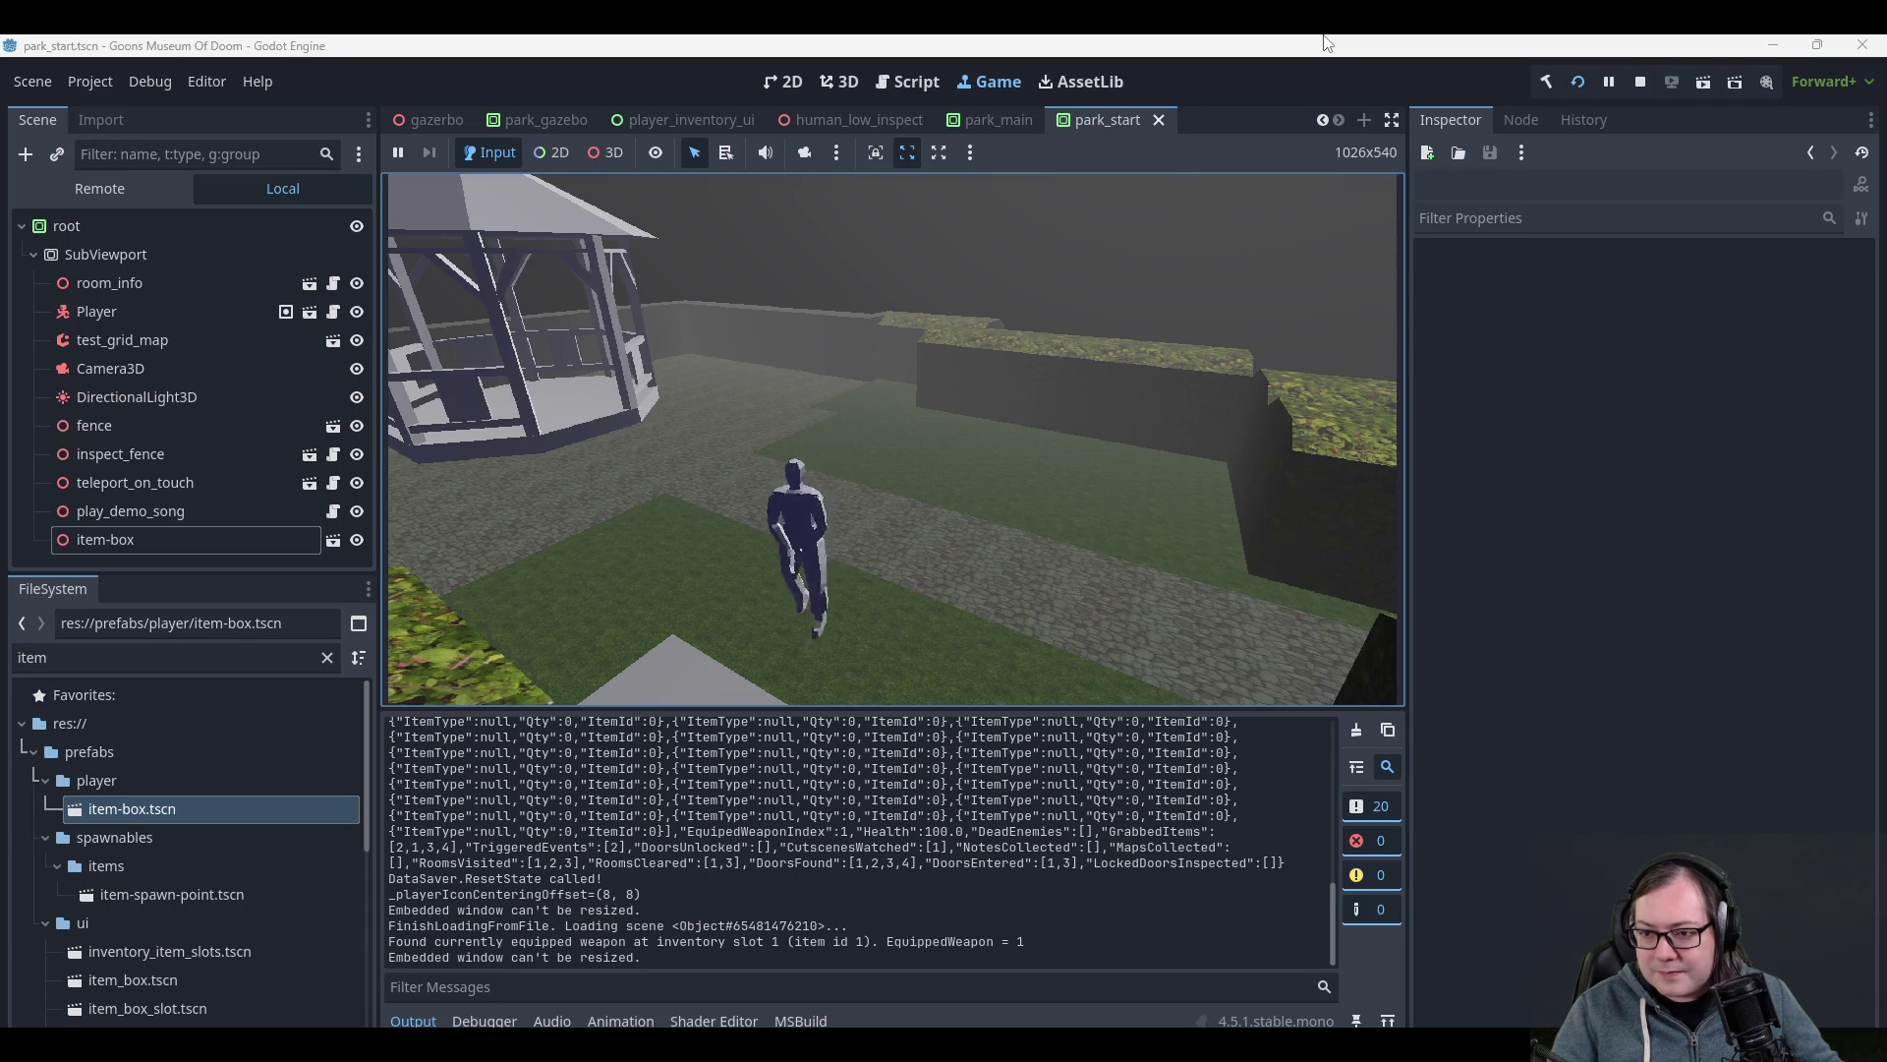
{"action": "key", "text": "e"}
{"action": "key", "text": "e"}
{"action": "key", "text": "w"}
{"action": "key", "text": "w"}
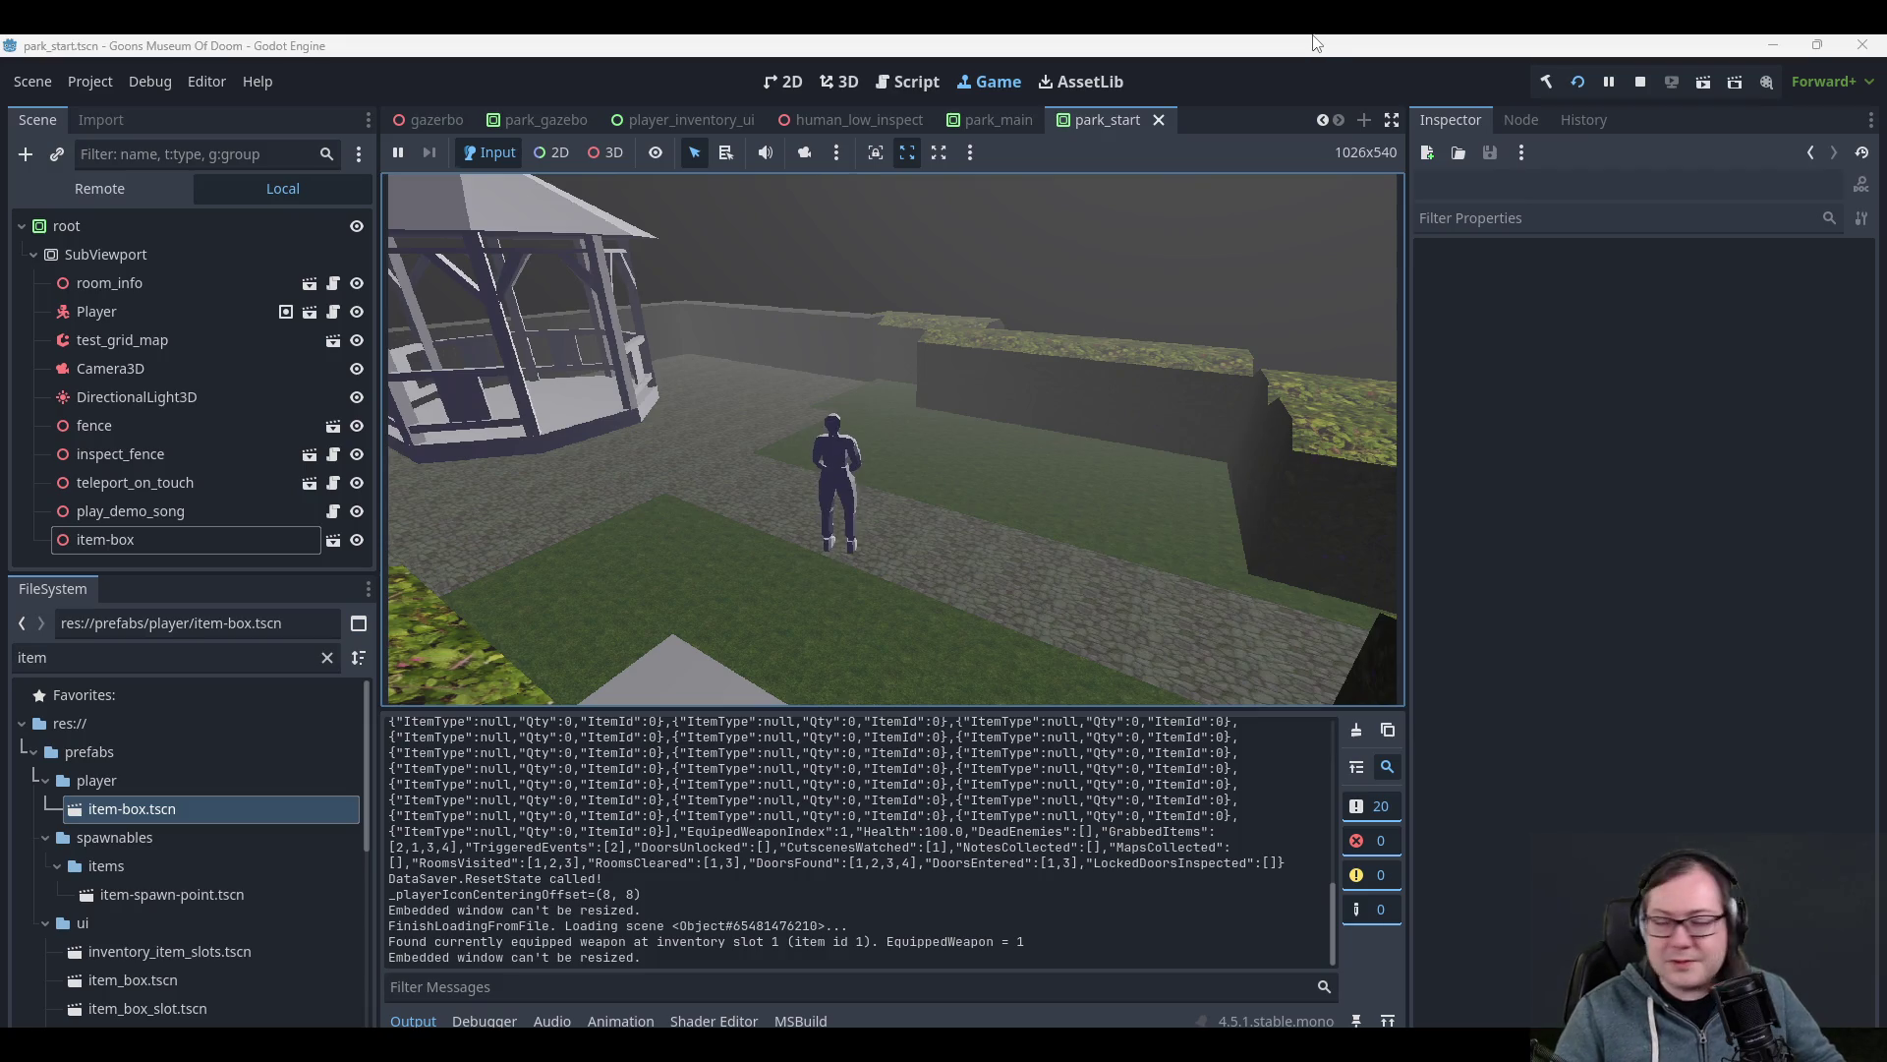
{"action": "key", "text": "a"}
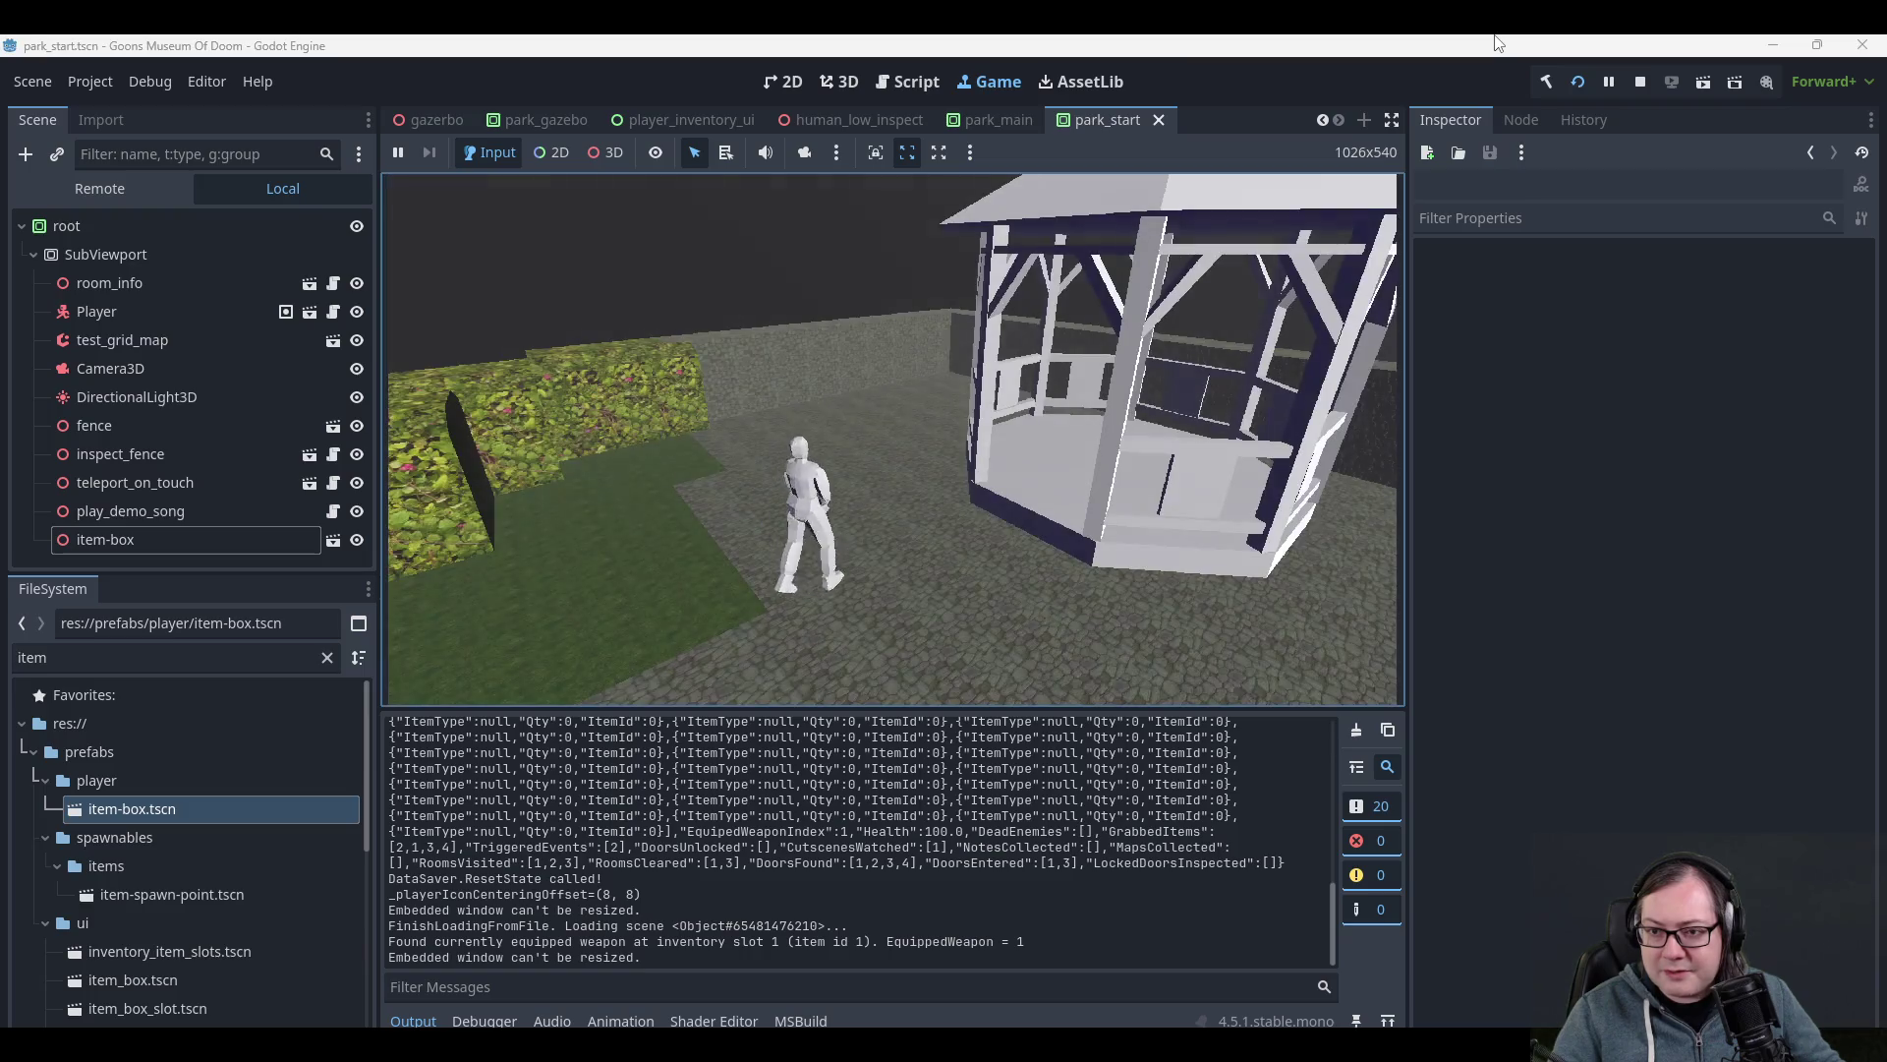
{"action": "key", "text": "w"}
{"action": "key", "text": "w"}
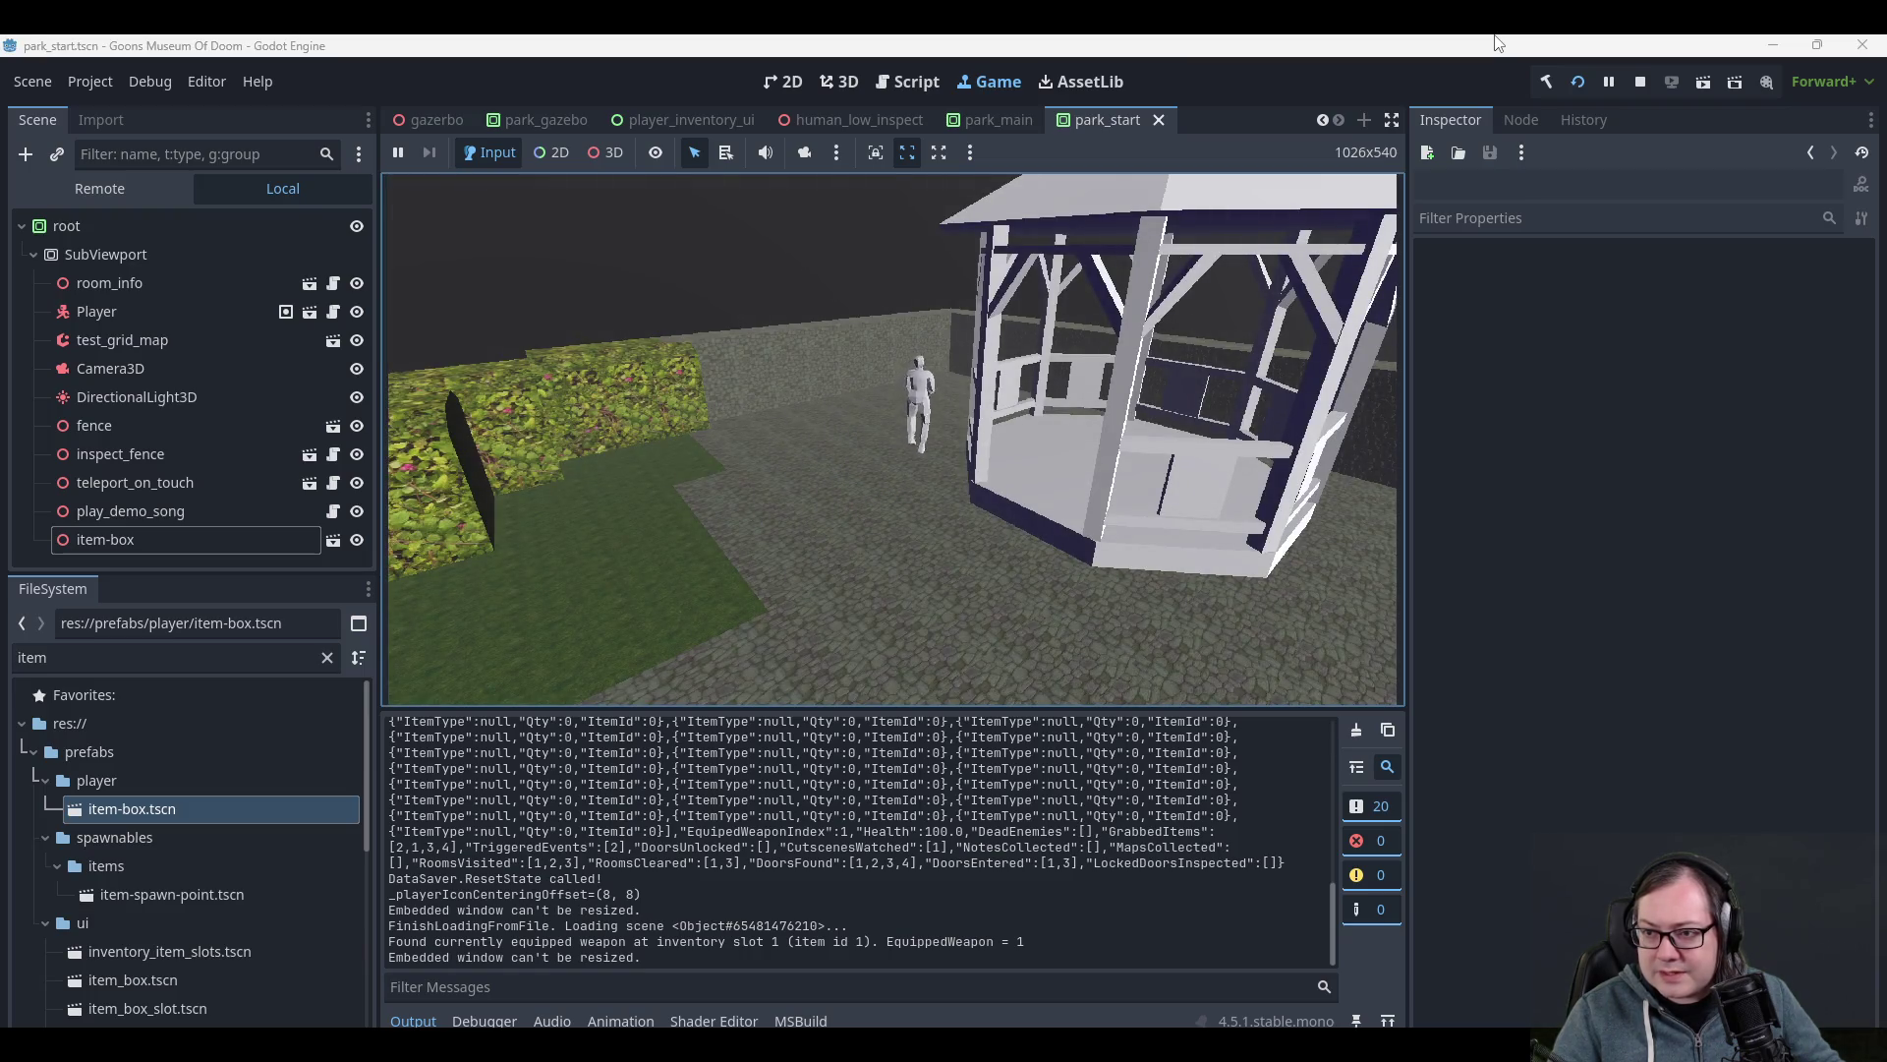
{"action": "key", "text": "s"}
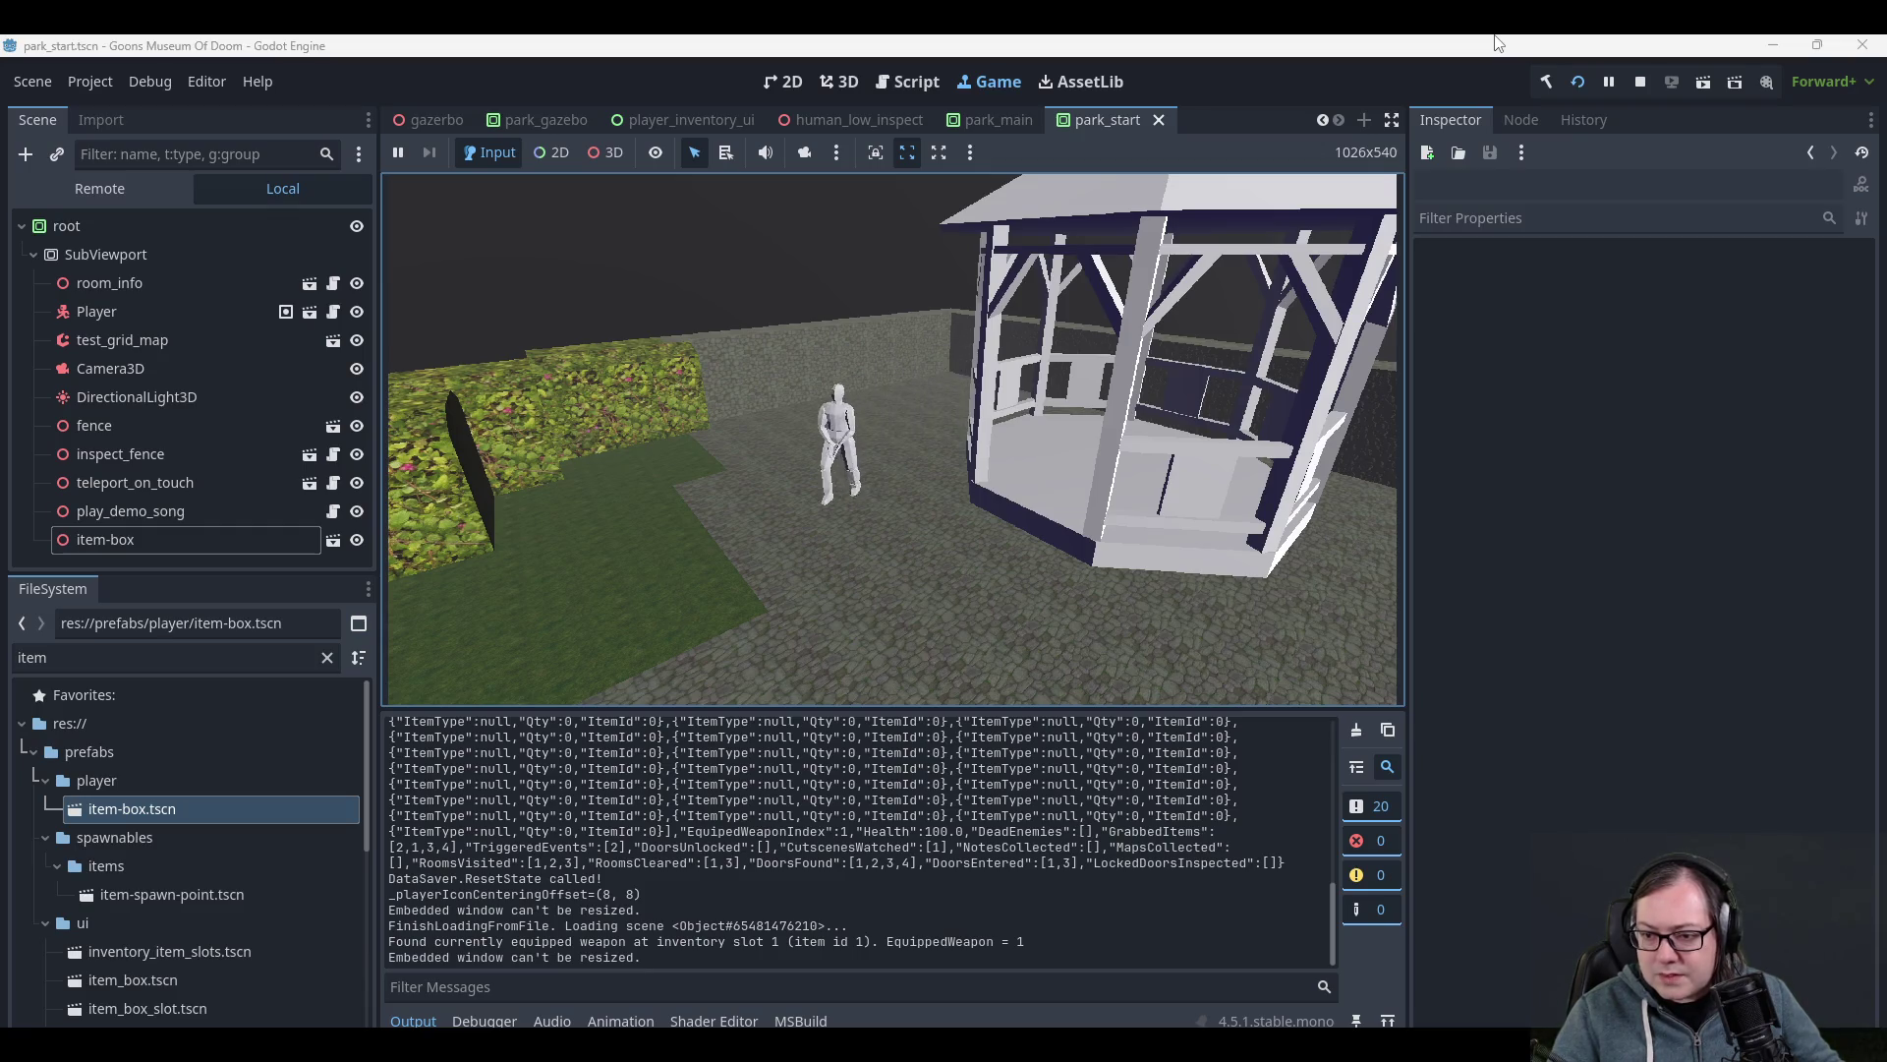
{"action": "scroll", "coordinate": [1051, 850], "scroll_direction": "up", "scroll_amount": 5}
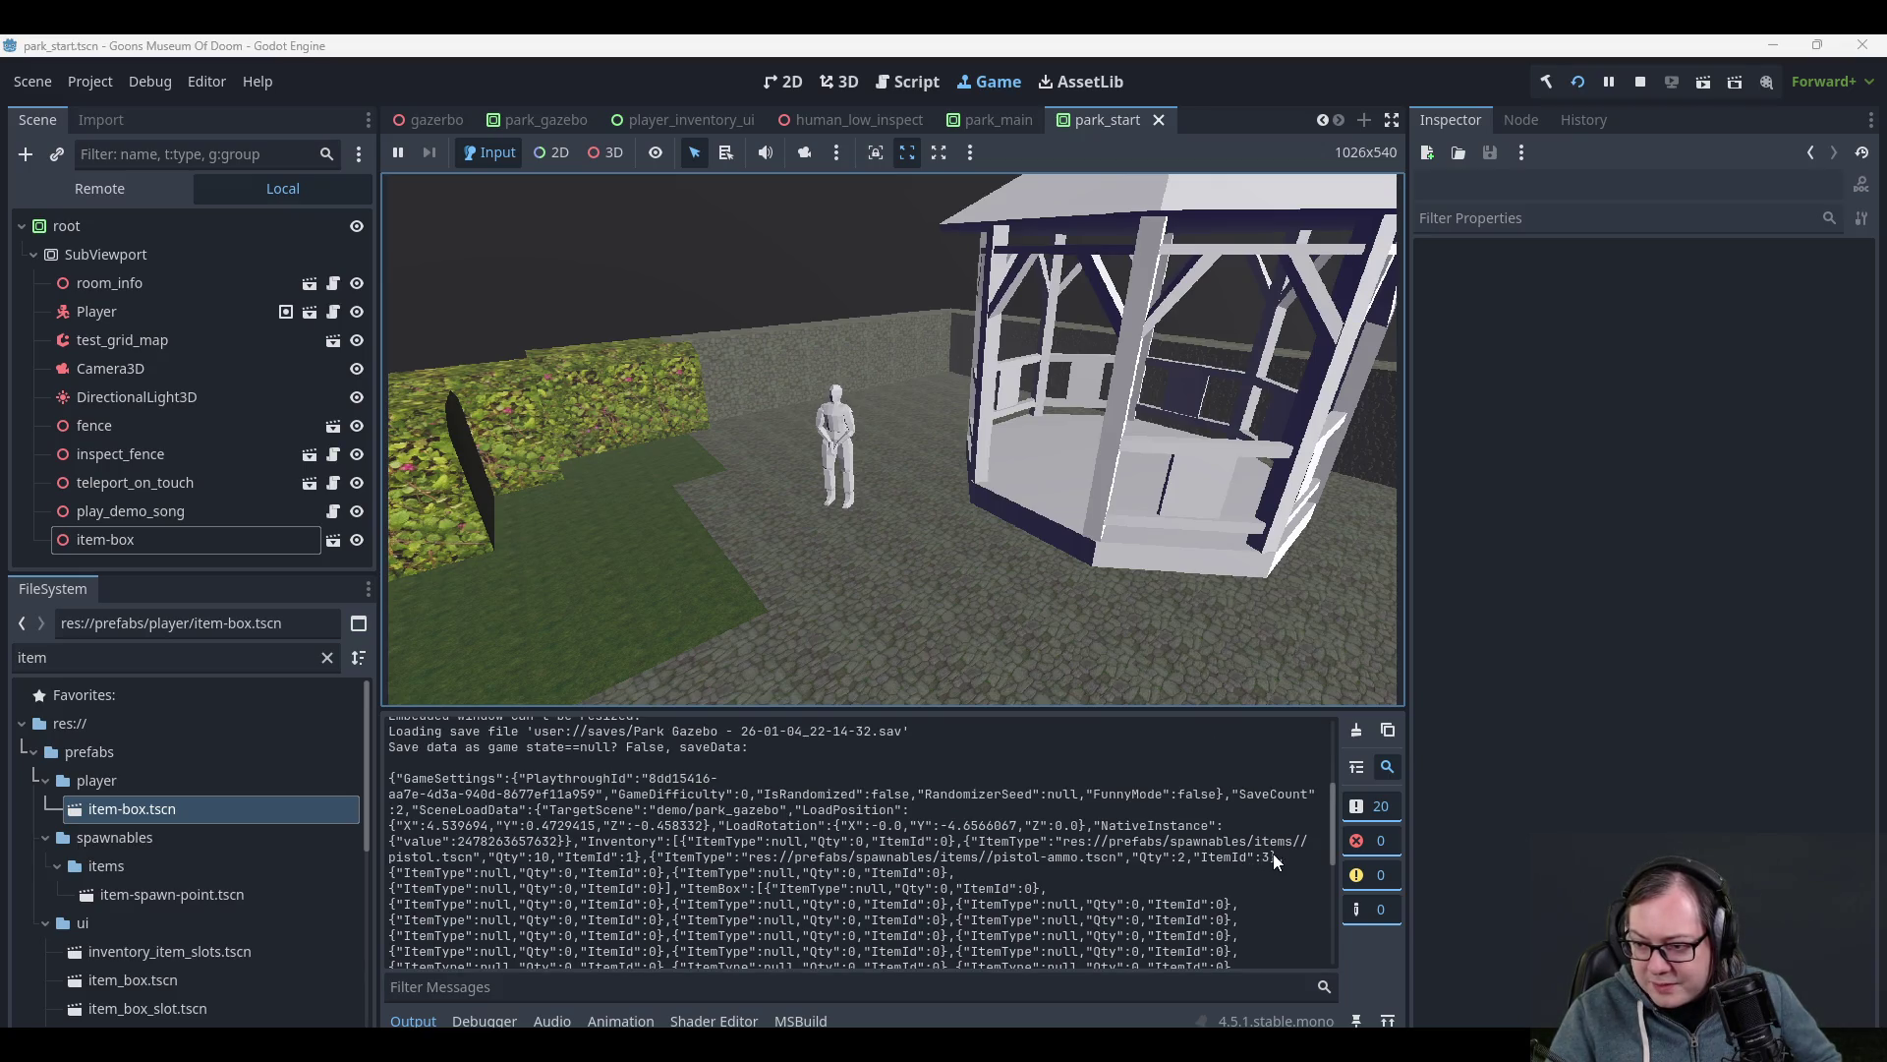
- Select the pistol and pistol-ammo inventory entries in the Output log, then resume walking the park
{"action": "left_click_drag", "start_coordinate": [1278, 856], "coordinate": [1221, 872]}
{"action": "mouse_move", "coordinate": [1071, 872]}
{"action": "left_mouse_down"}
{"action": "mouse_move", "coordinate": [486, 856]}
{"action": "mouse_move", "coordinate": [754, 854]}
{"action": "mouse_move", "coordinate": [681, 839]}
{"action": "left_mouse_up"}
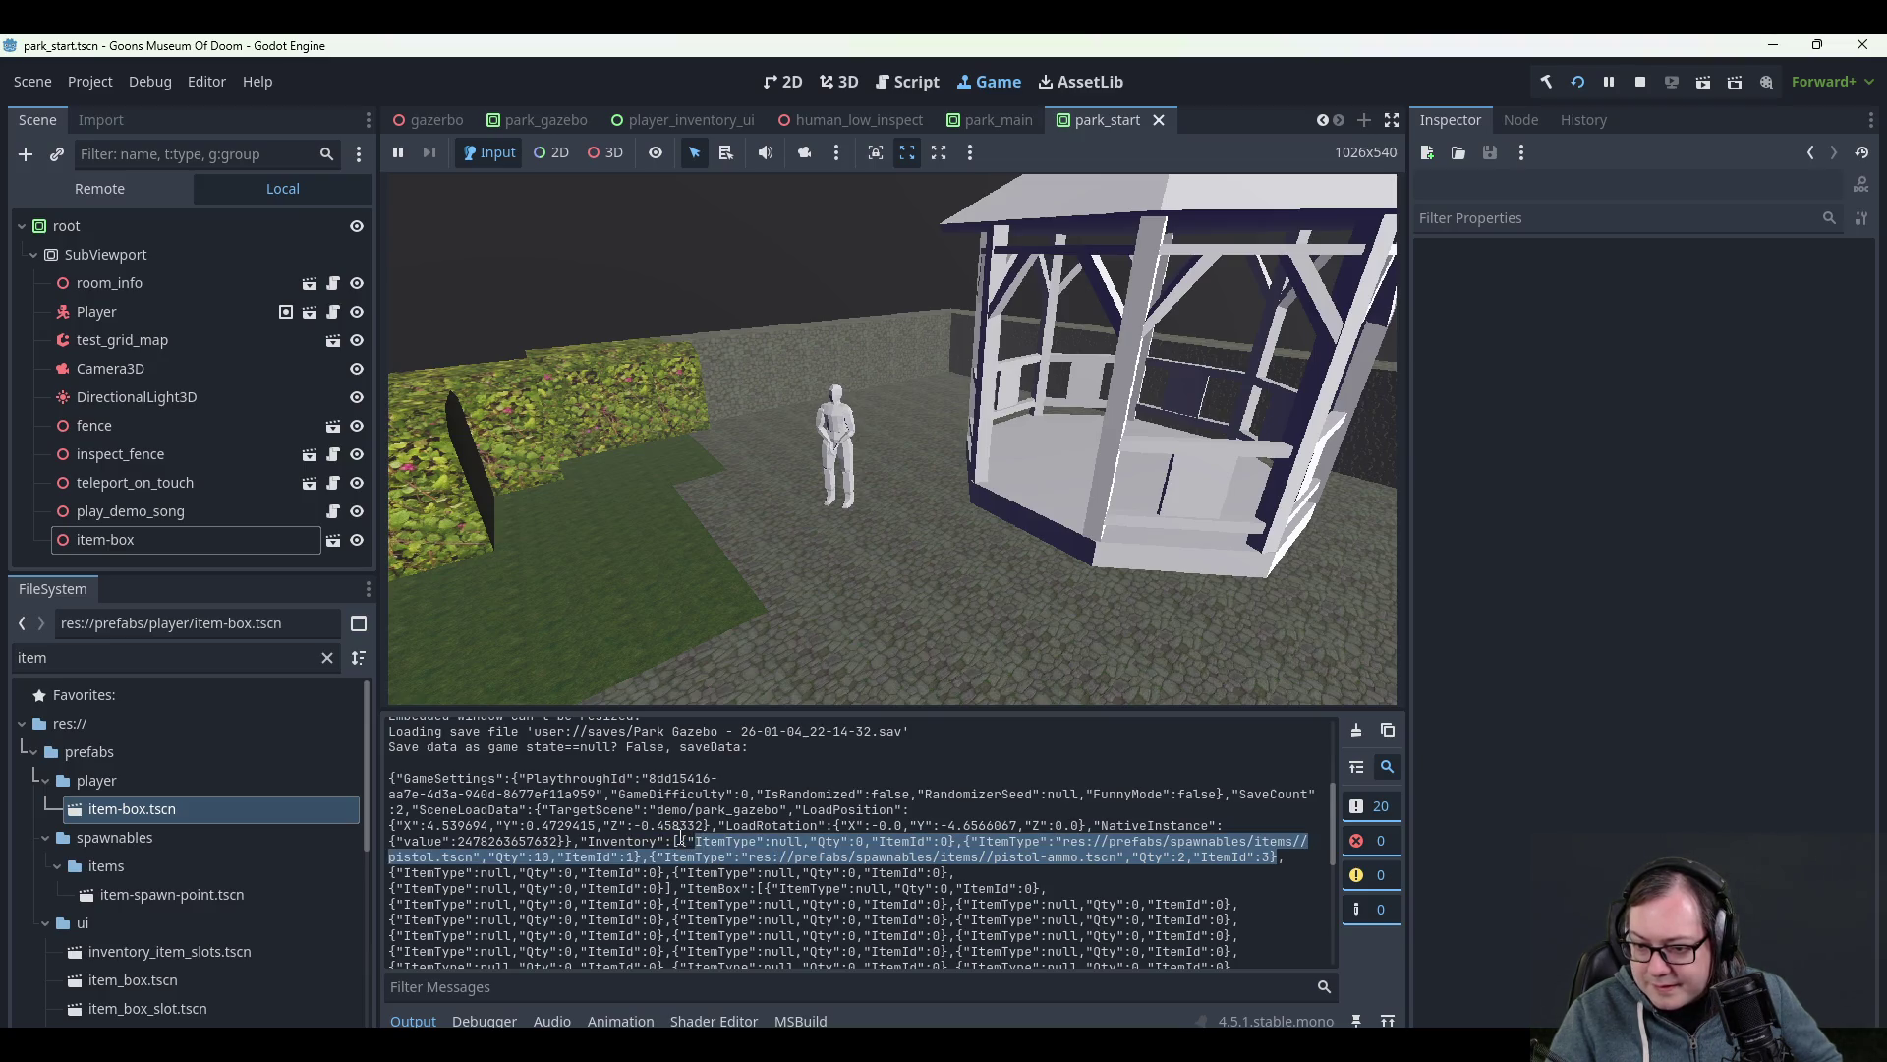
{"action": "left_click", "coordinate": [811, 582]}
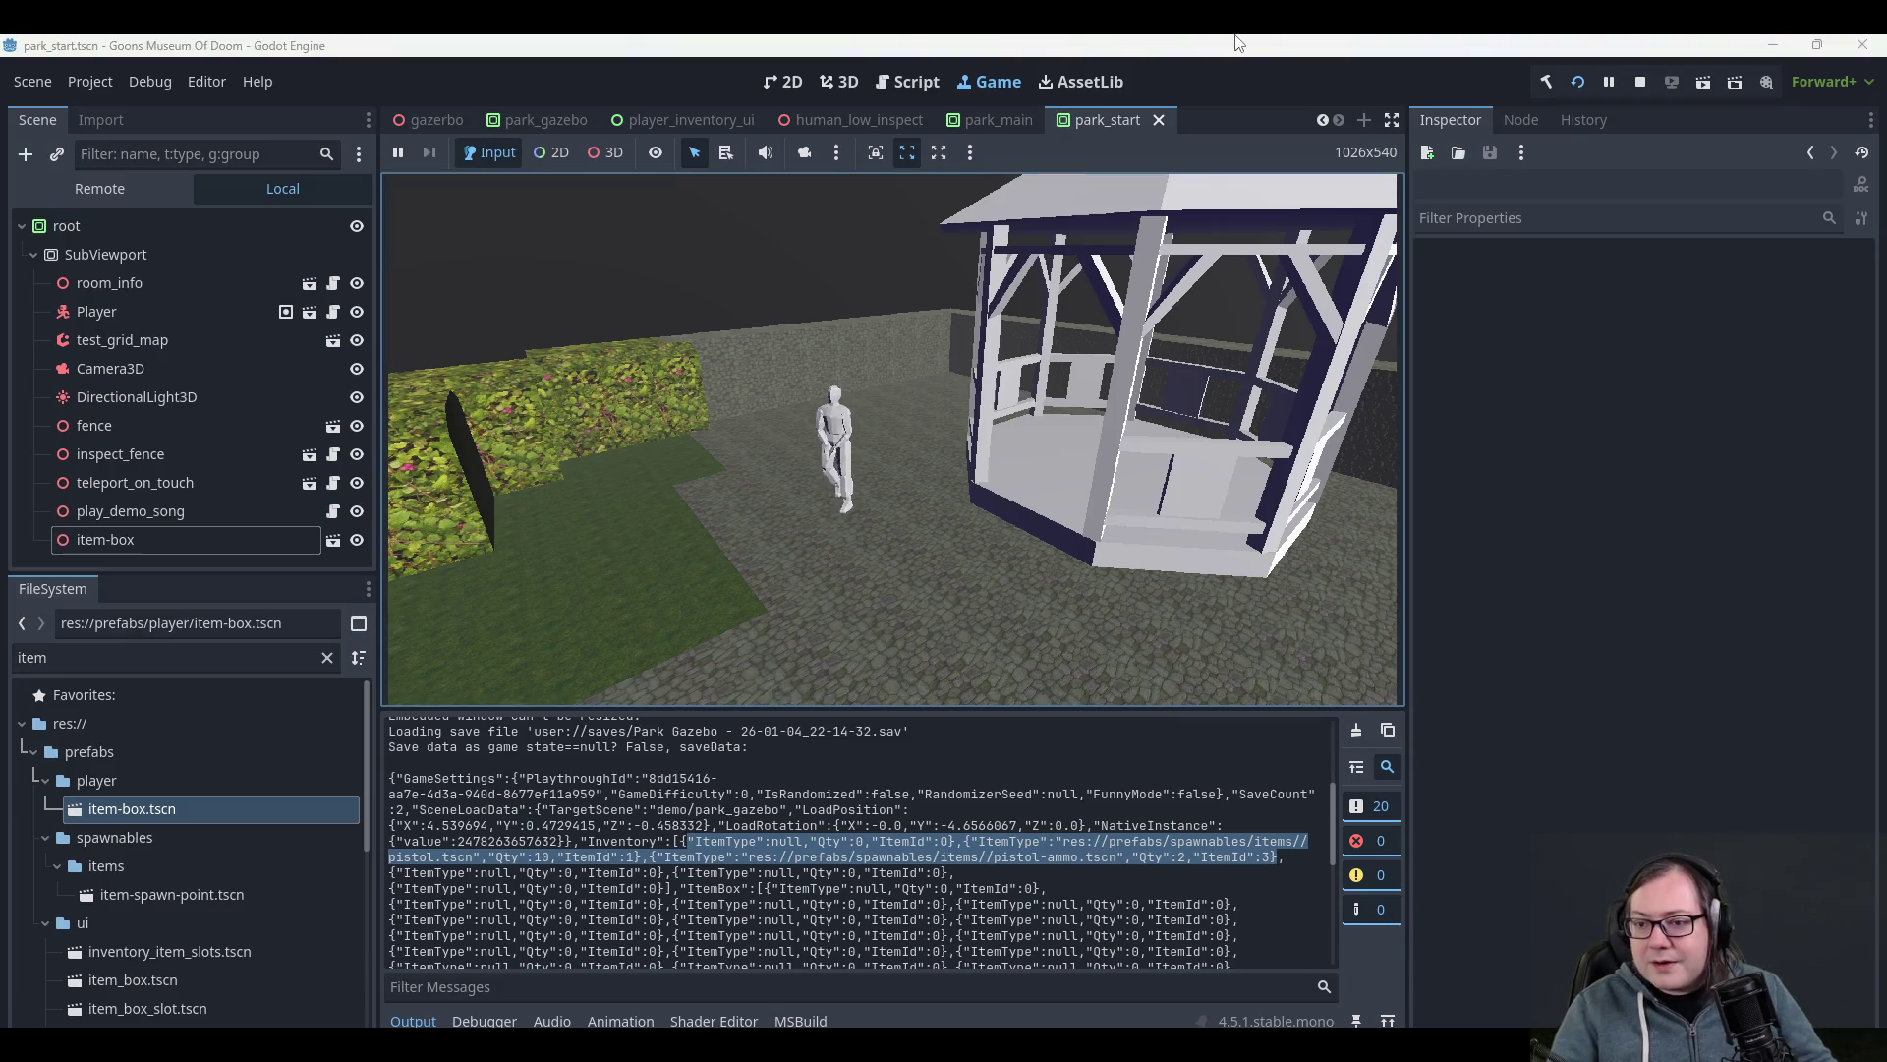
{"action": "key", "text": "Tab"}
{"action": "key", "text": "Tab"}
{"action": "key", "text": "s"}
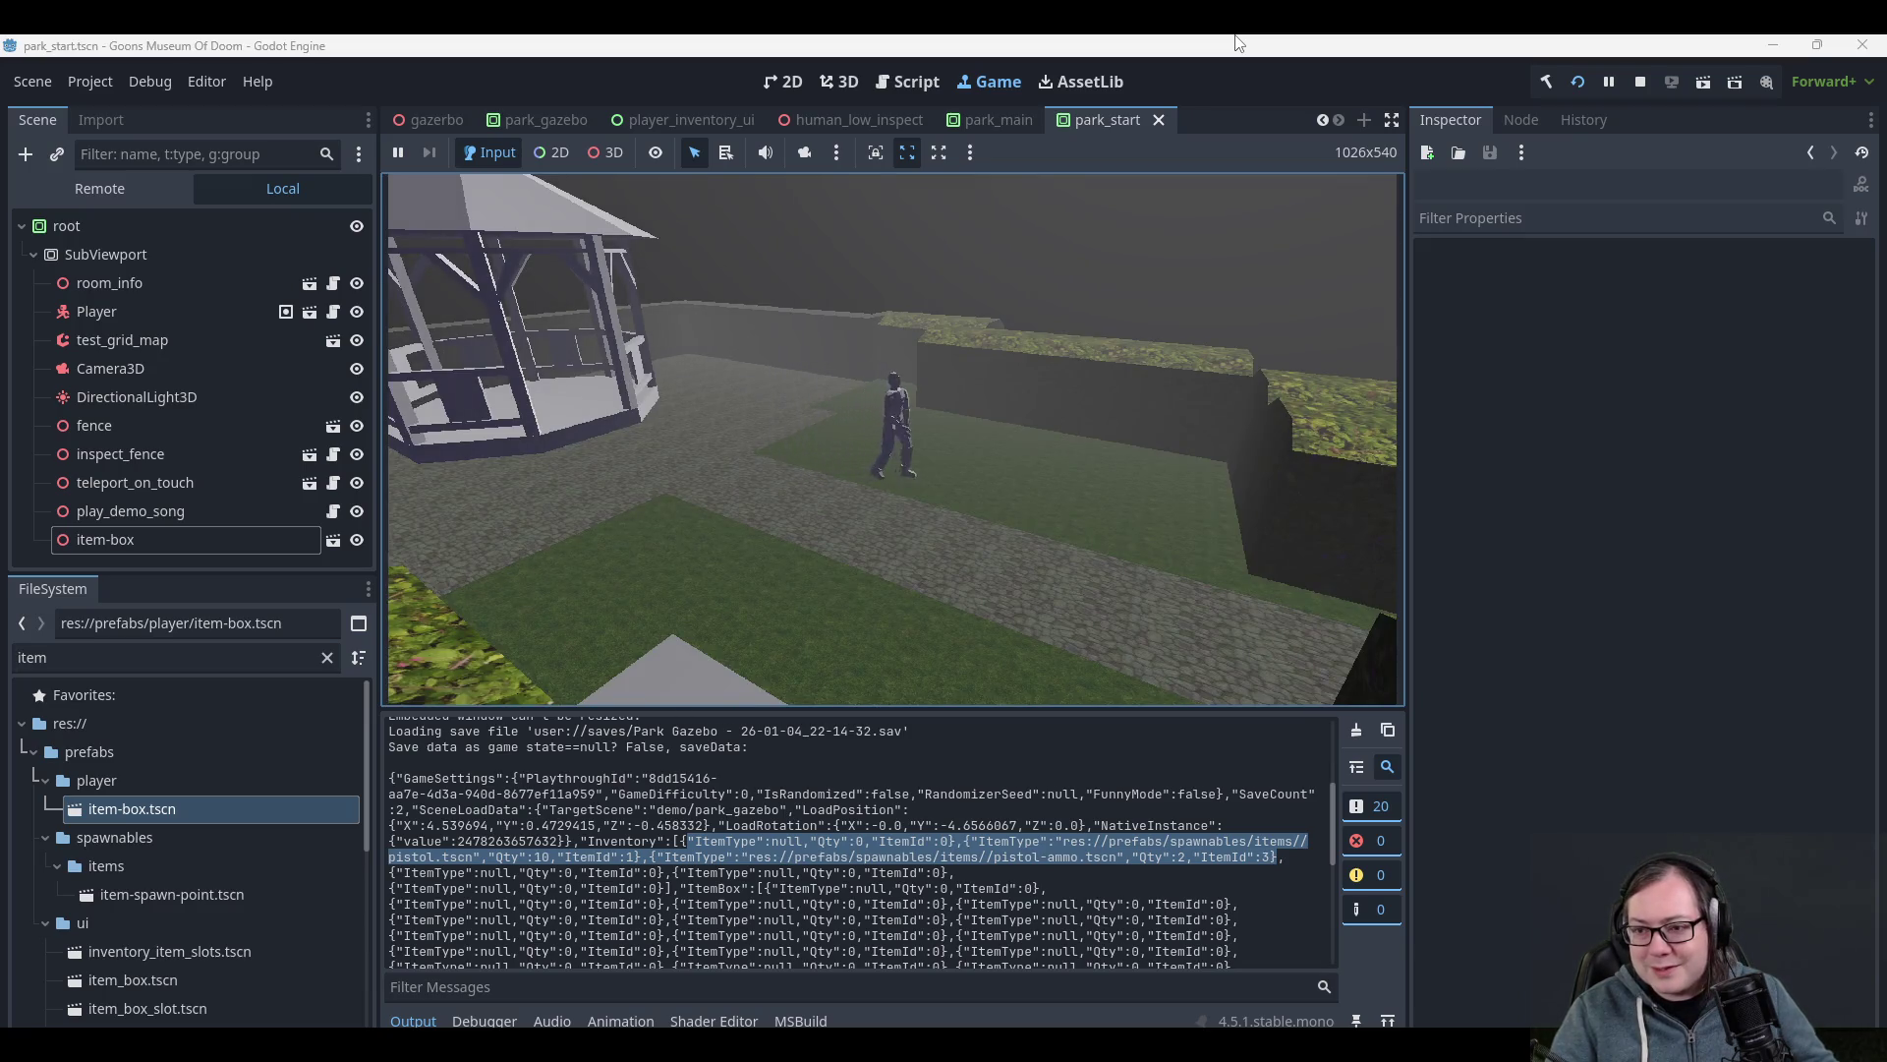
{"action": "key", "text": "d"}
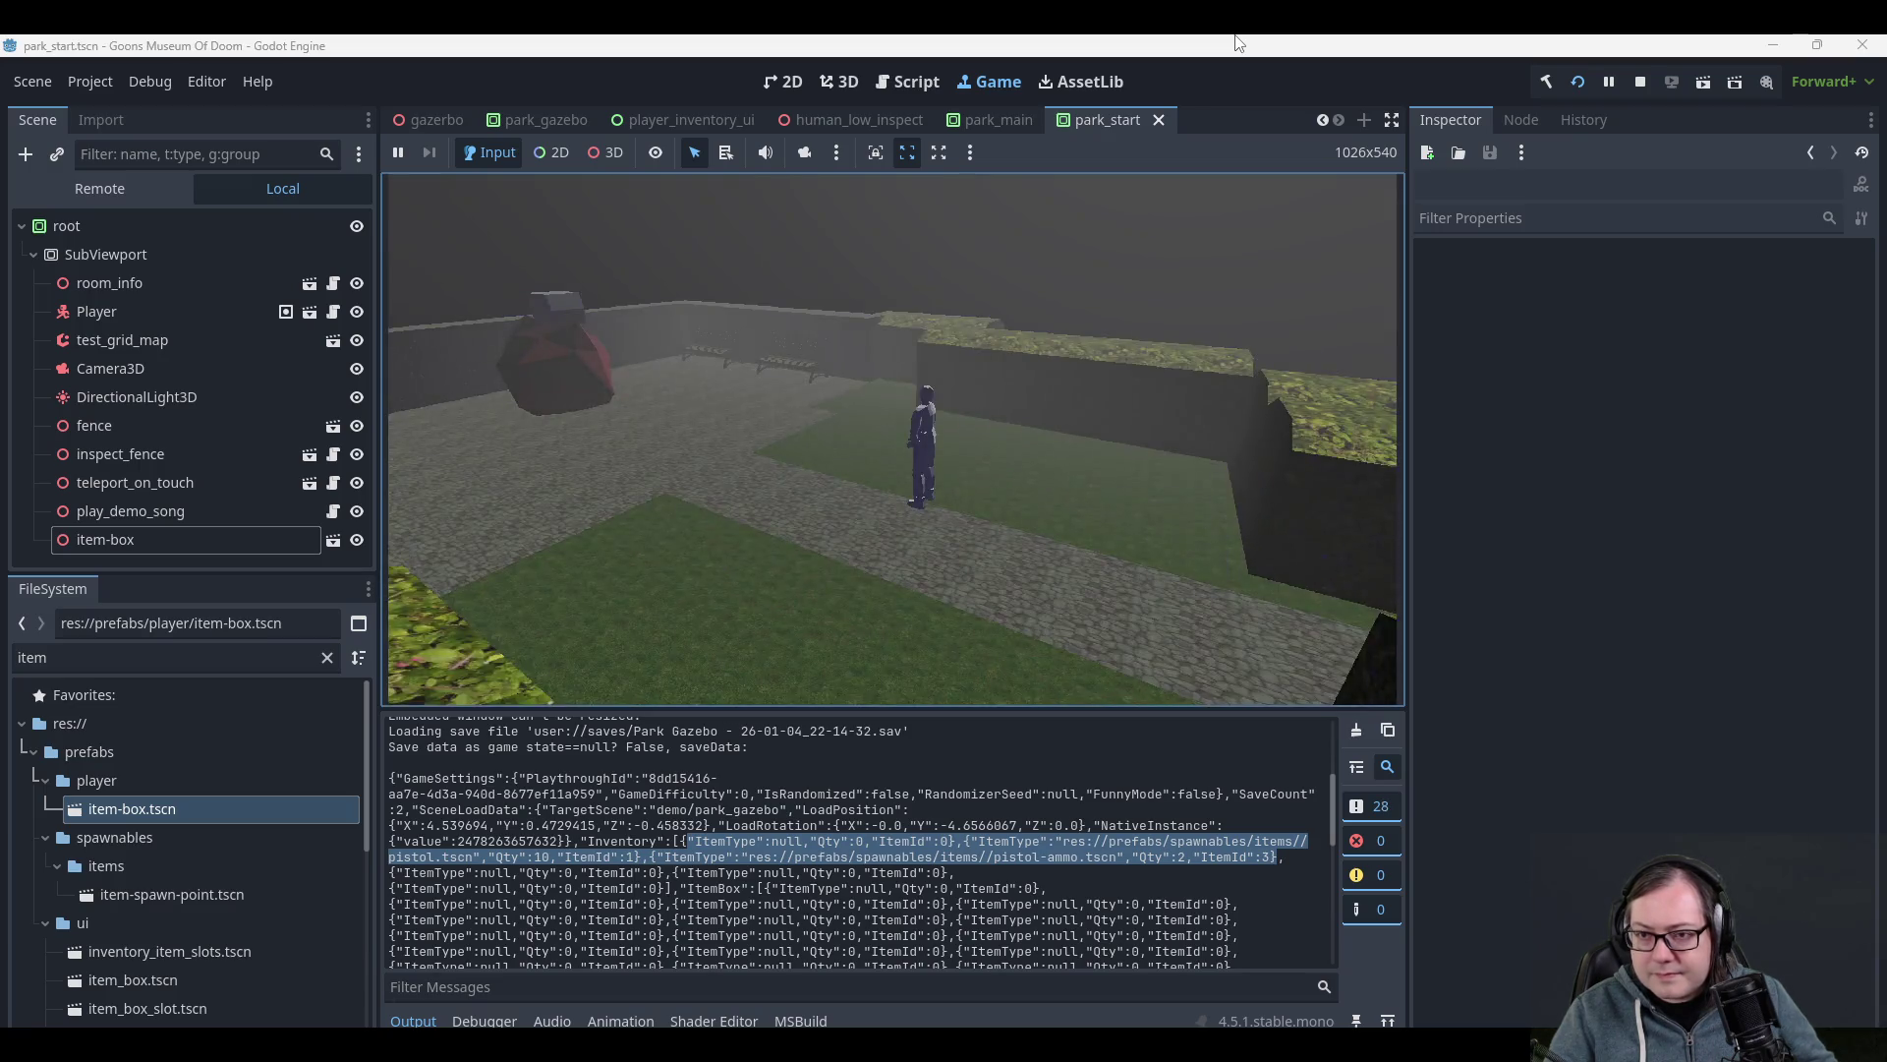
- Combine the pistol ammo into the pistol for 10 rounds, then stop the game
{"action": "key", "text": "i"}
{"action": "key", "text": "i"}
{"action": "key", "text": "i"}
{"action": "key", "text": "i"}
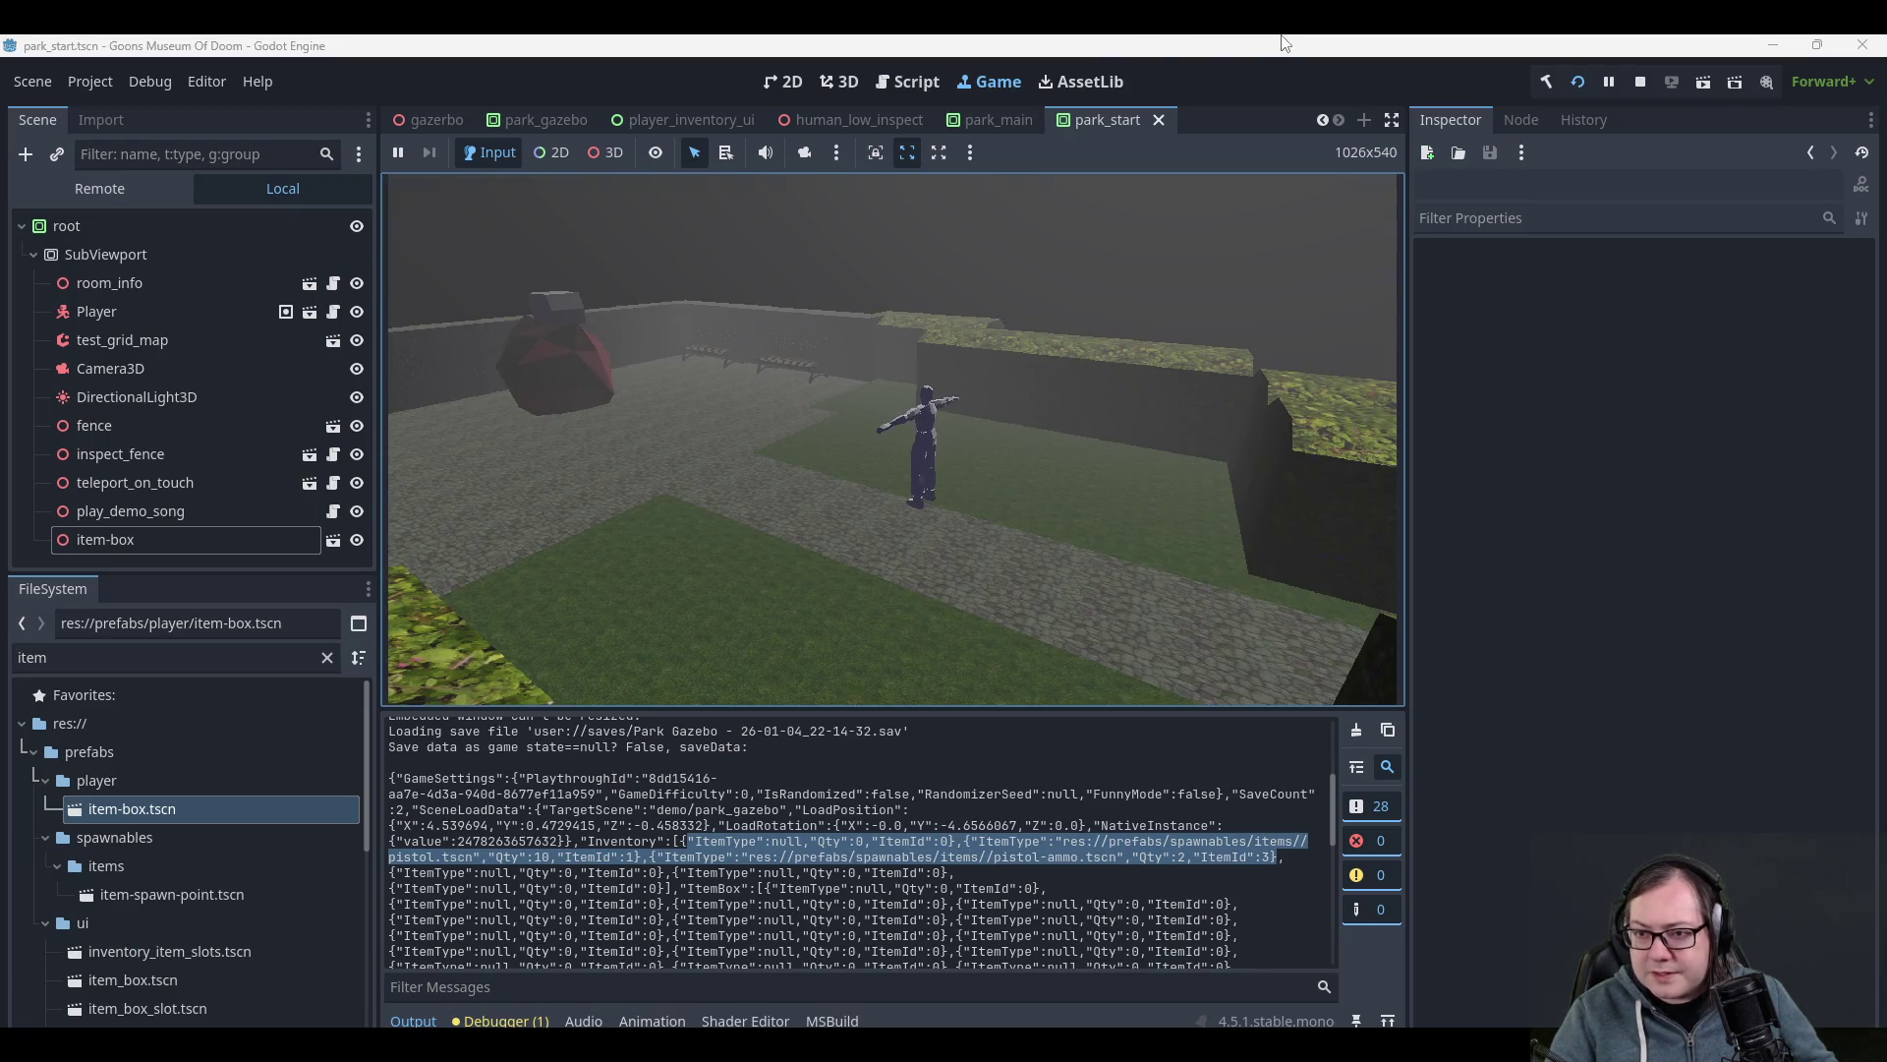
{"action": "key", "text": "i"}
{"action": "key", "text": "Right"}
{"action": "key", "text": "Return"}
{"action": "key", "text": "Down"}
{"action": "key", "text": "Return"}
{"action": "key", "text": "Down"}
{"action": "key", "text": "Left"}
{"action": "key", "text": "Return"}
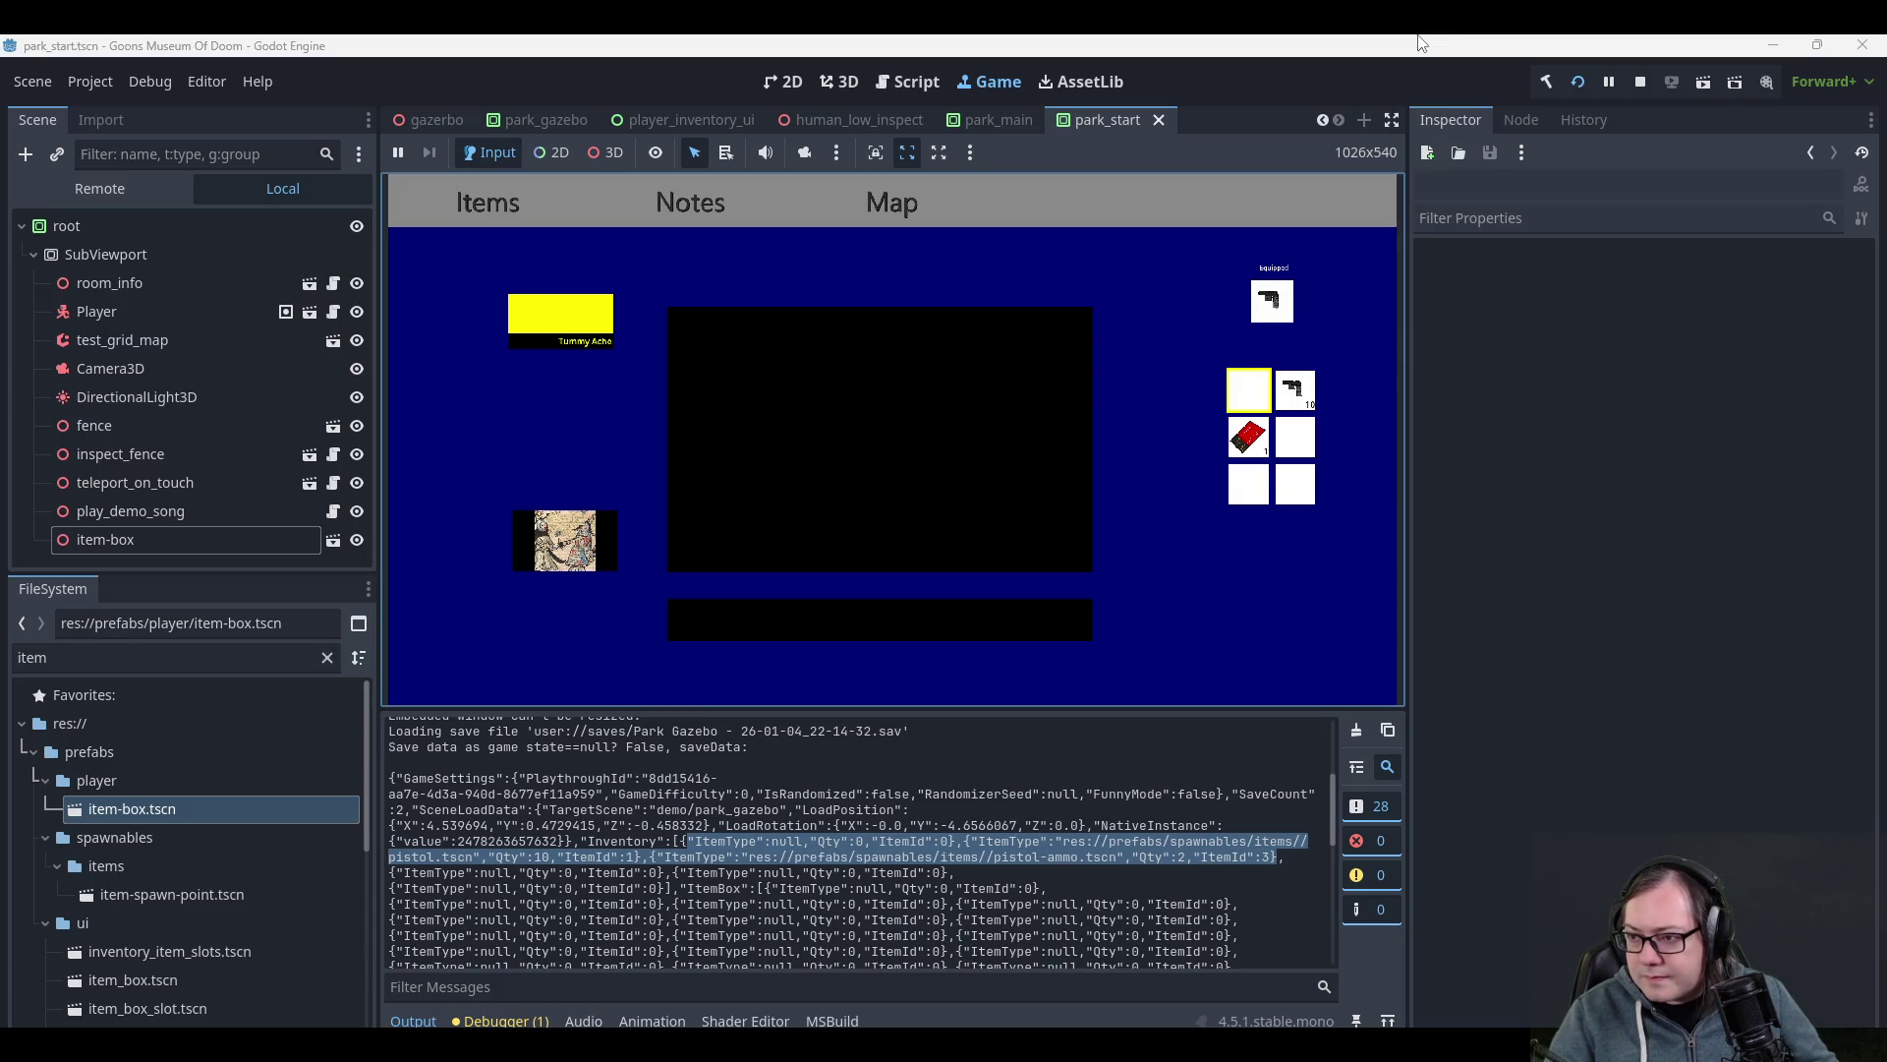
{"action": "left_click", "coordinate": [1640, 82]}
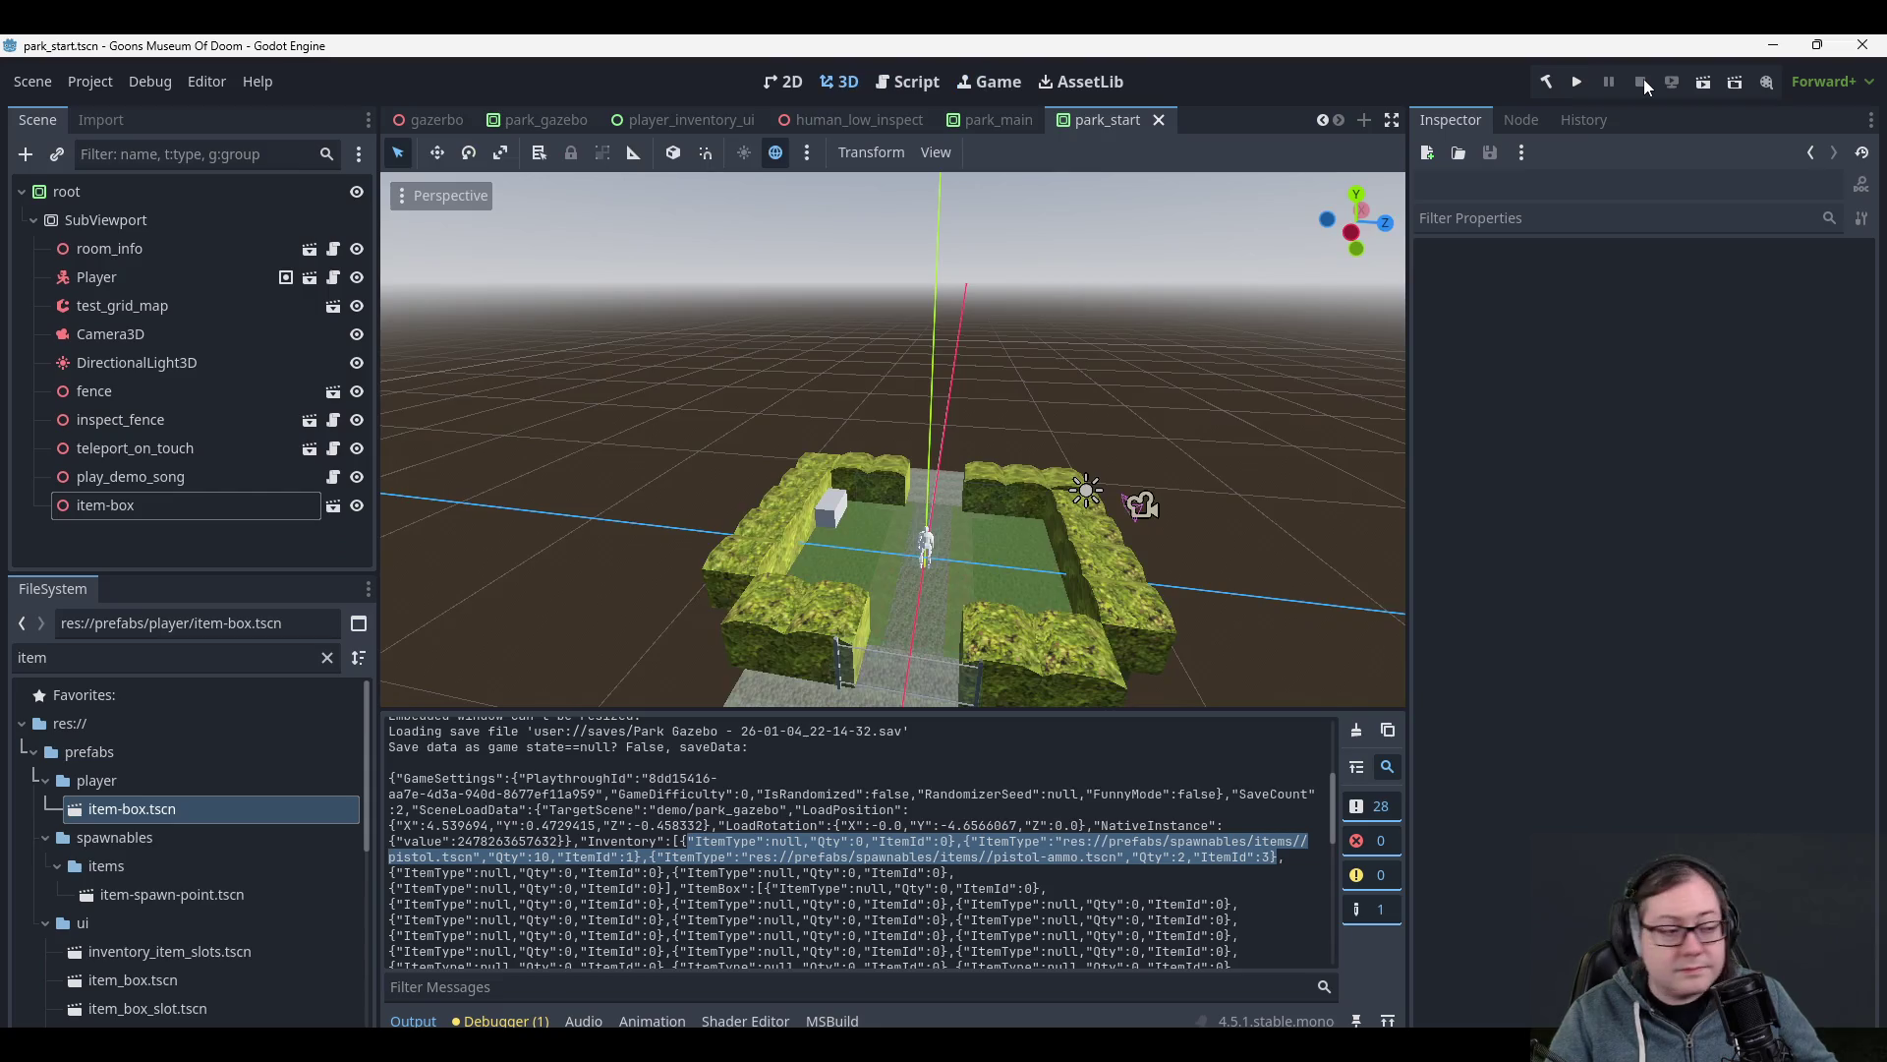
- Orbit and zoom the park_start 3D view around the garden and gazebo
{"action": "left_click_drag", "start_coordinate": [1128, 366], "coordinate": [970, 393]}
{"action": "scroll", "coordinate": [940, 344], "scroll_direction": "up", "scroll_amount": 3}
{"action": "scroll", "coordinate": [1052, 446], "scroll_direction": "up", "scroll_amount": 2}
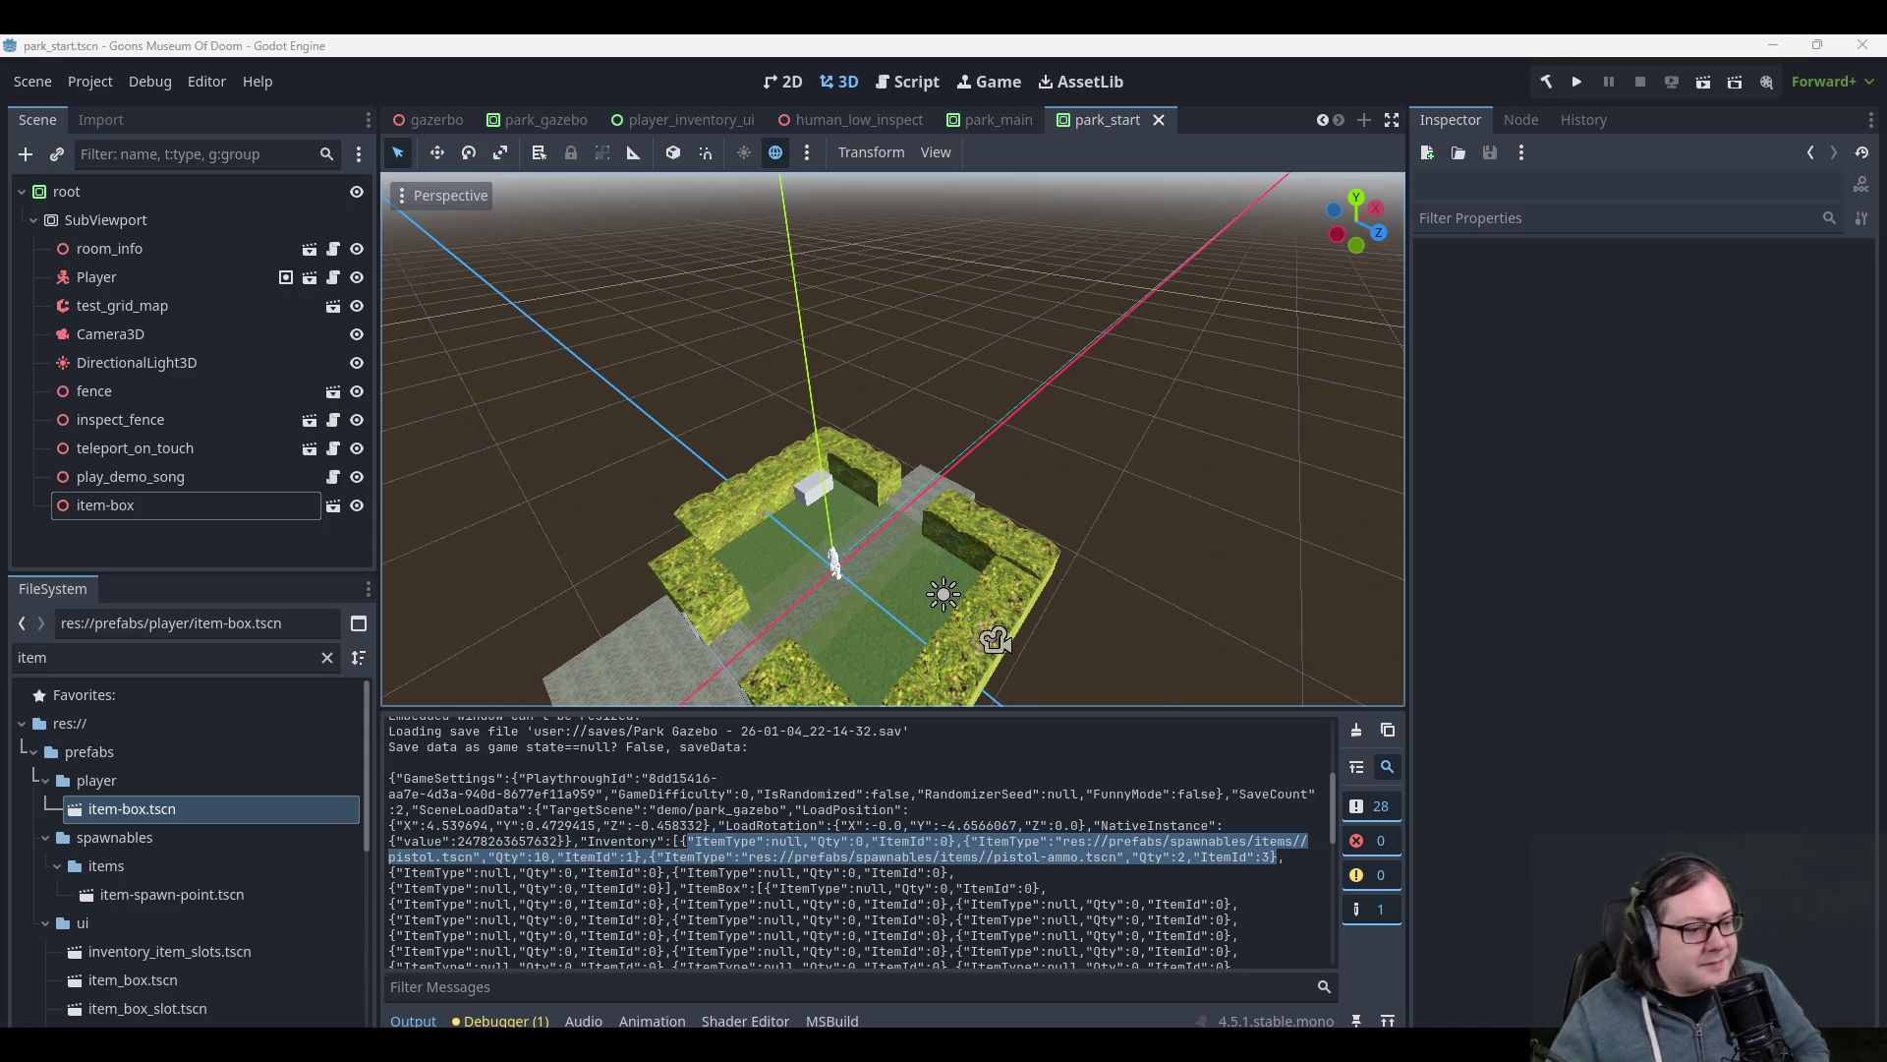
{"action": "scroll", "coordinate": [974, 369], "scroll_direction": "up", "scroll_amount": 4}
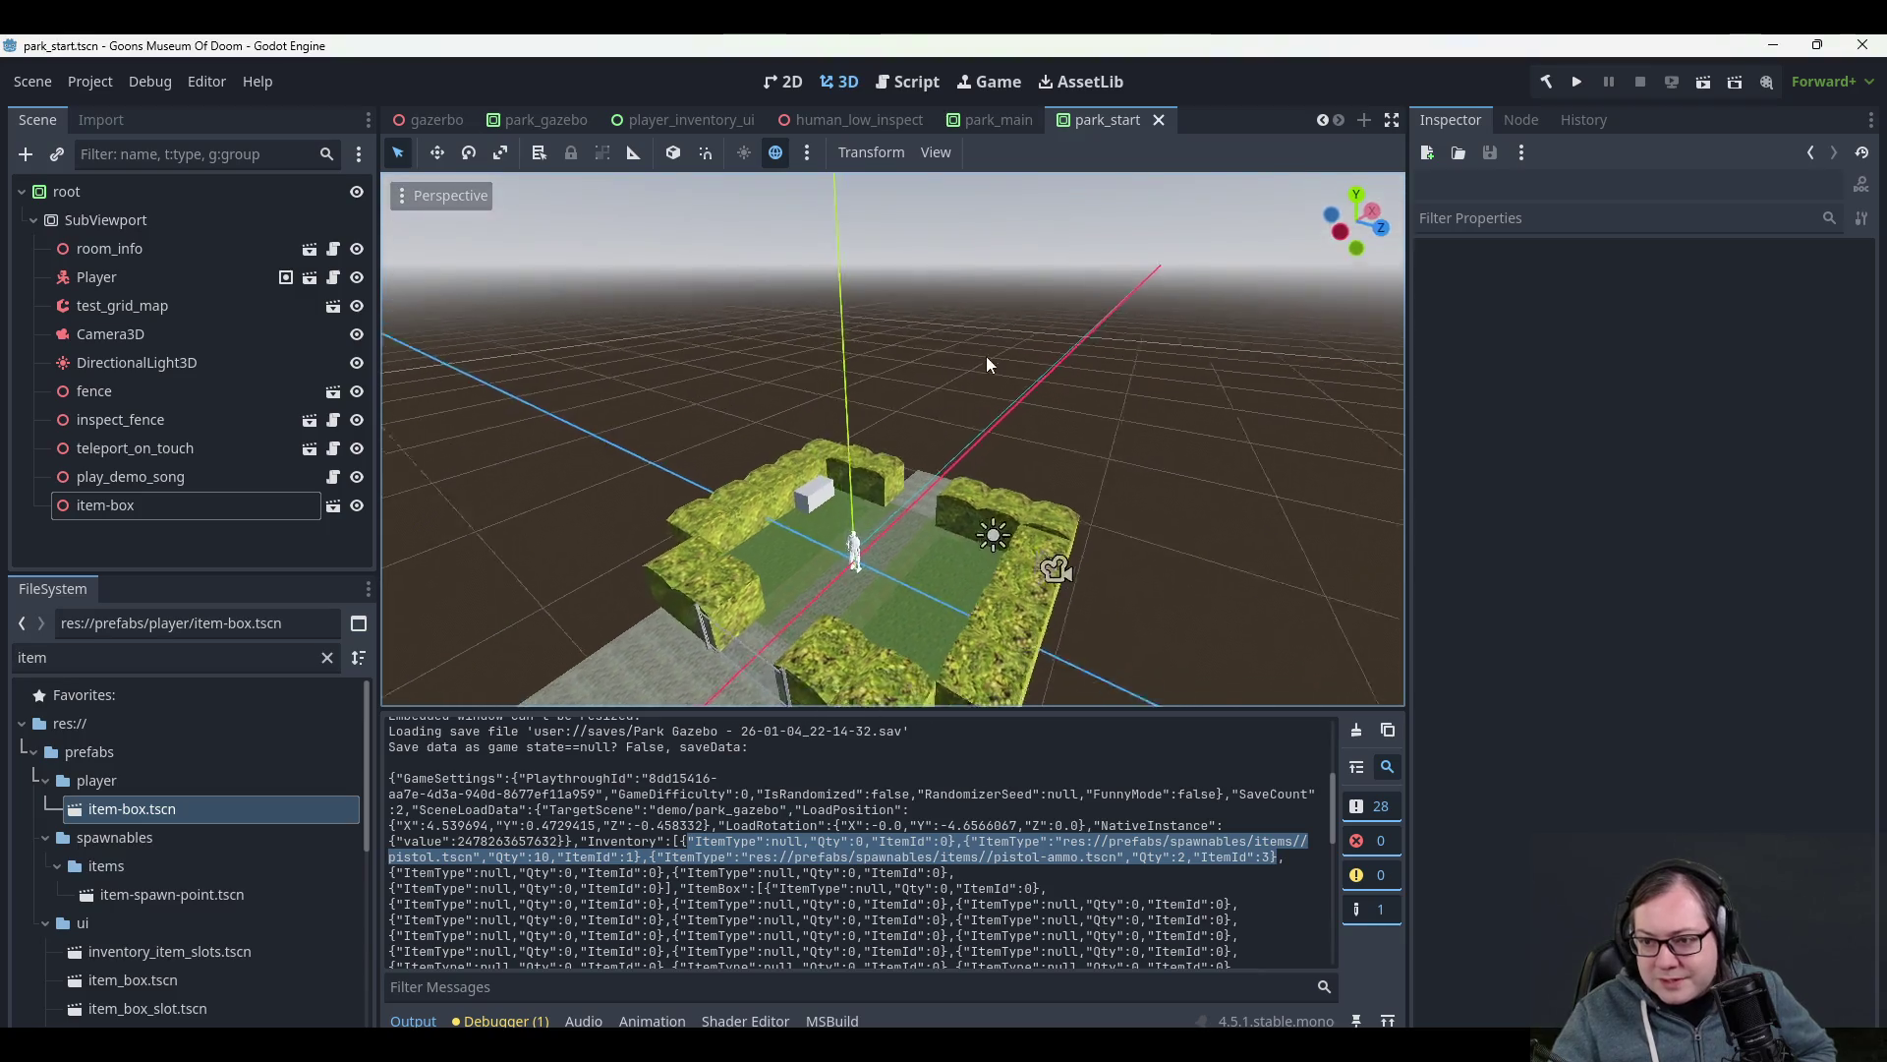
{"action": "mouse_move", "coordinate": [930, 476]}
{"action": "left_mouse_down"}
{"action": "mouse_move", "coordinate": [910, 529]}
{"action": "mouse_move", "coordinate": [1035, 380]}
{"action": "mouse_move", "coordinate": [1000, 445]}
{"action": "mouse_move", "coordinate": [781, 476]}
{"action": "left_mouse_up"}
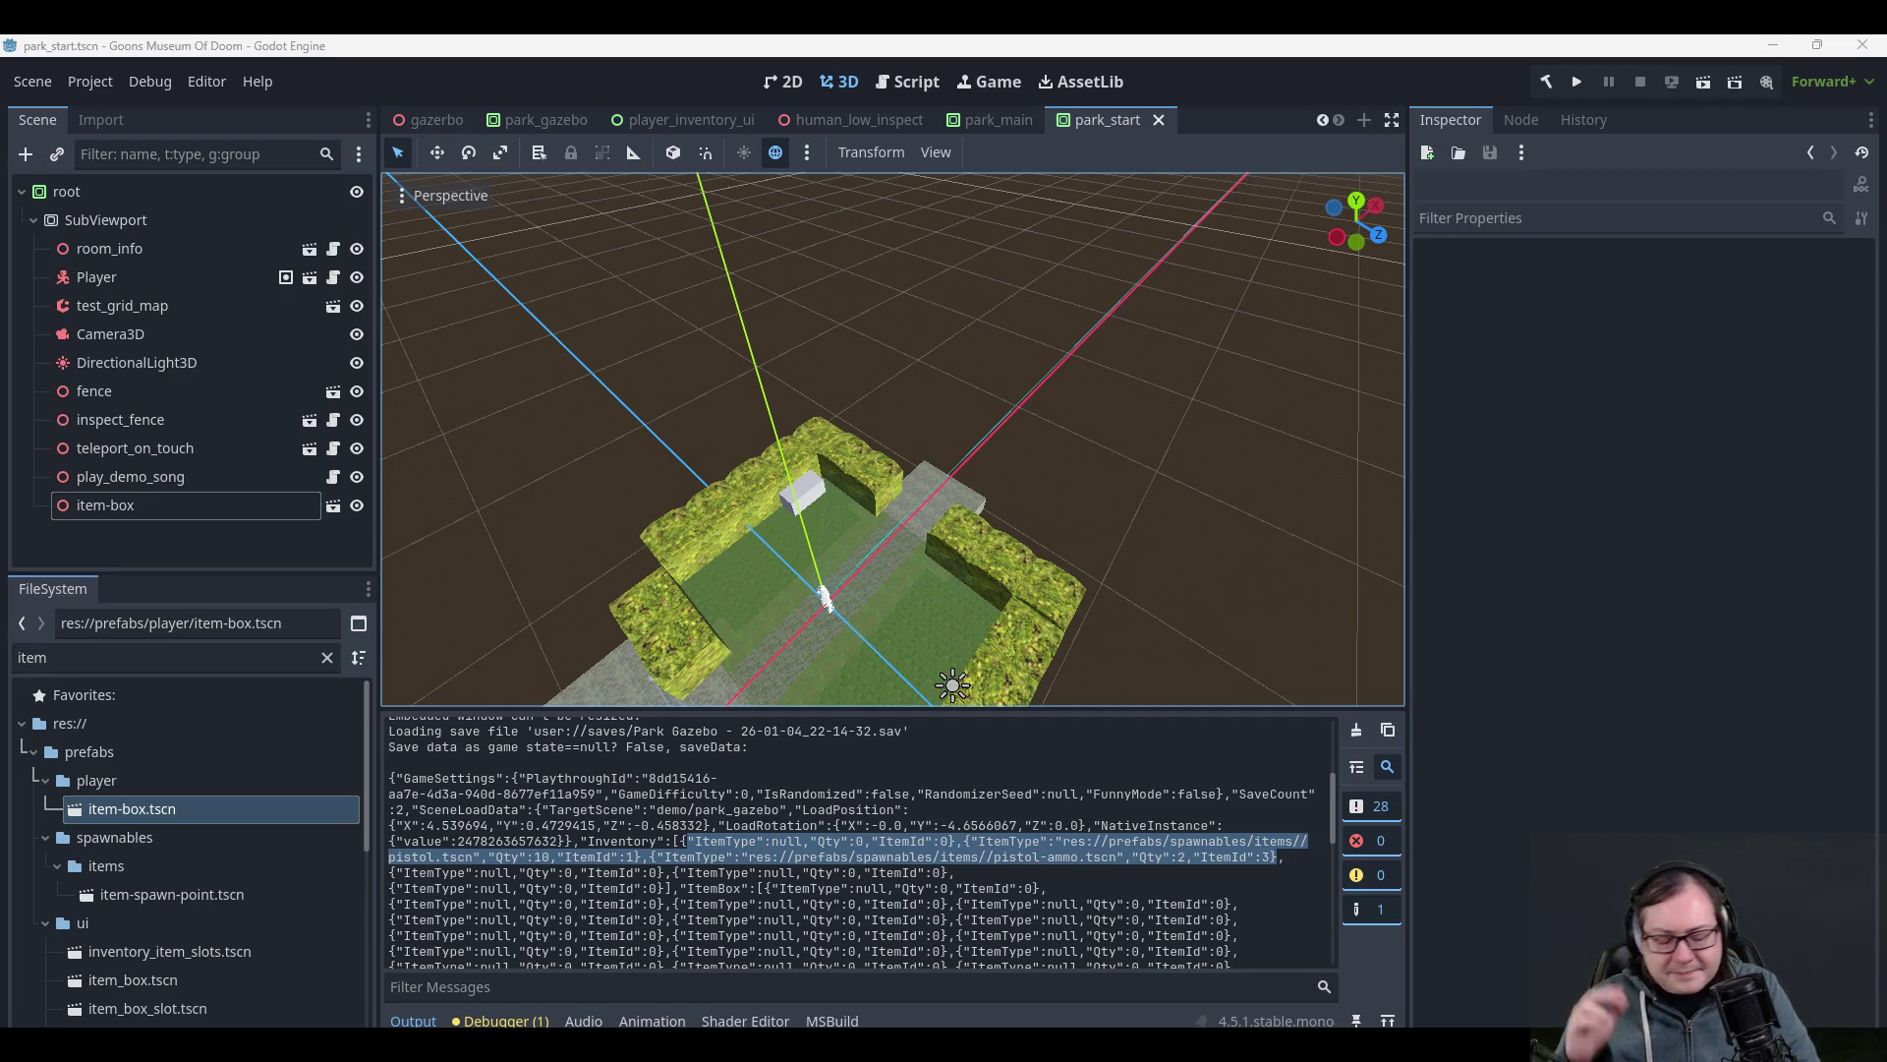
- Run the project, start a new game in the park, pause it and open Options
{"action": "left_click", "coordinate": [1576, 81]}
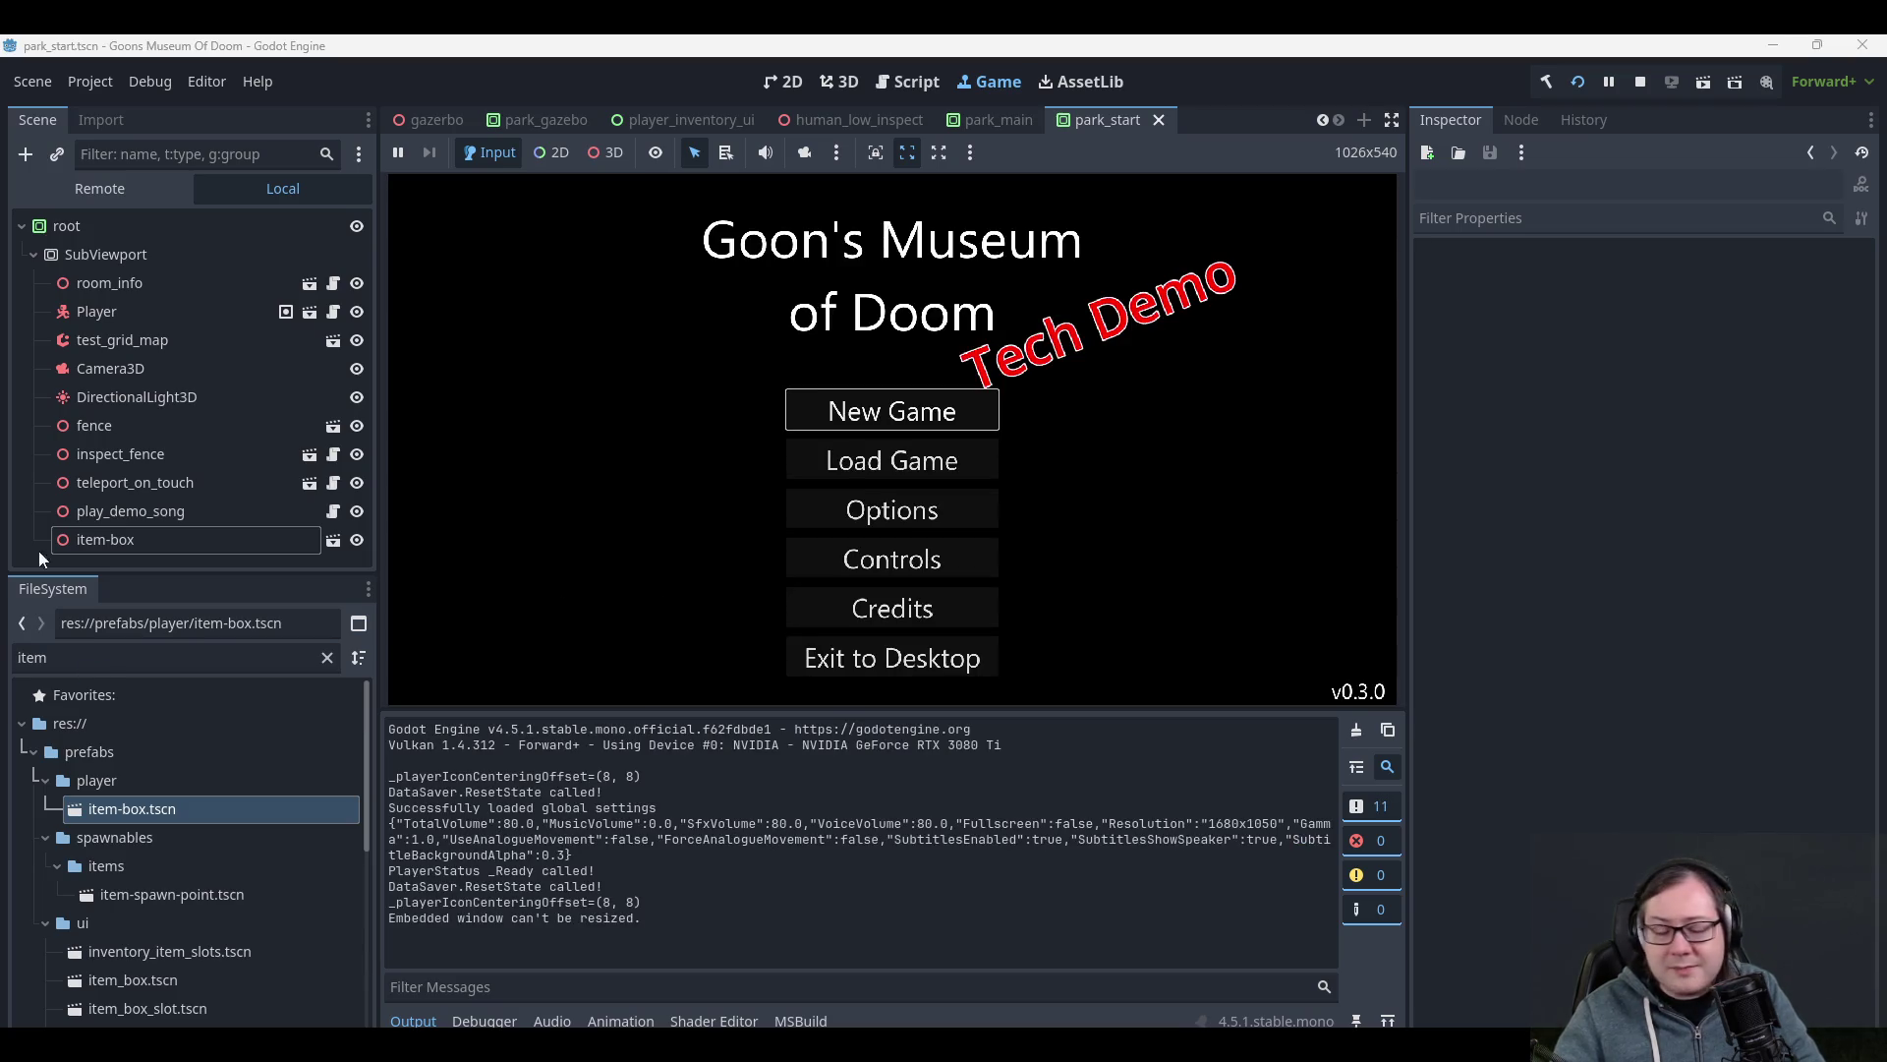
{"action": "left_click", "coordinate": [876, 403]}
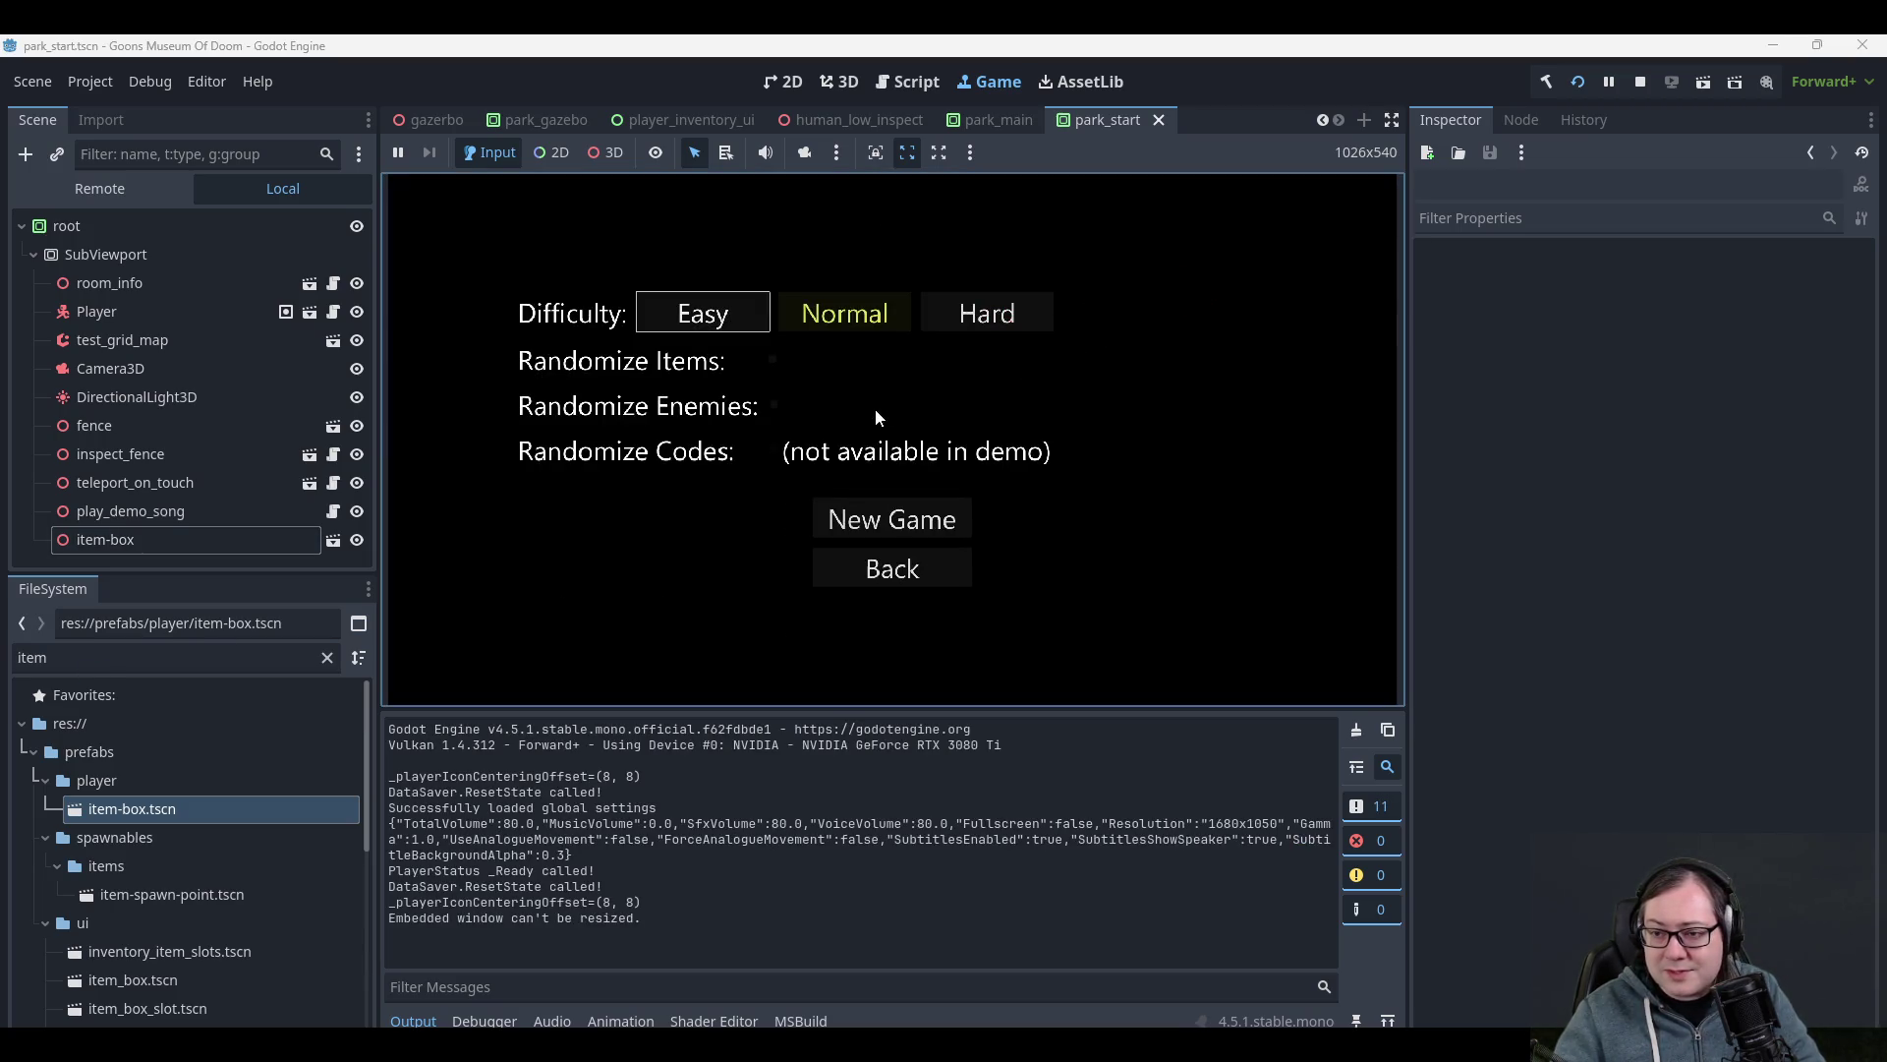
{"action": "left_click", "coordinate": [860, 527]}
{"action": "key", "text": "Escape"}
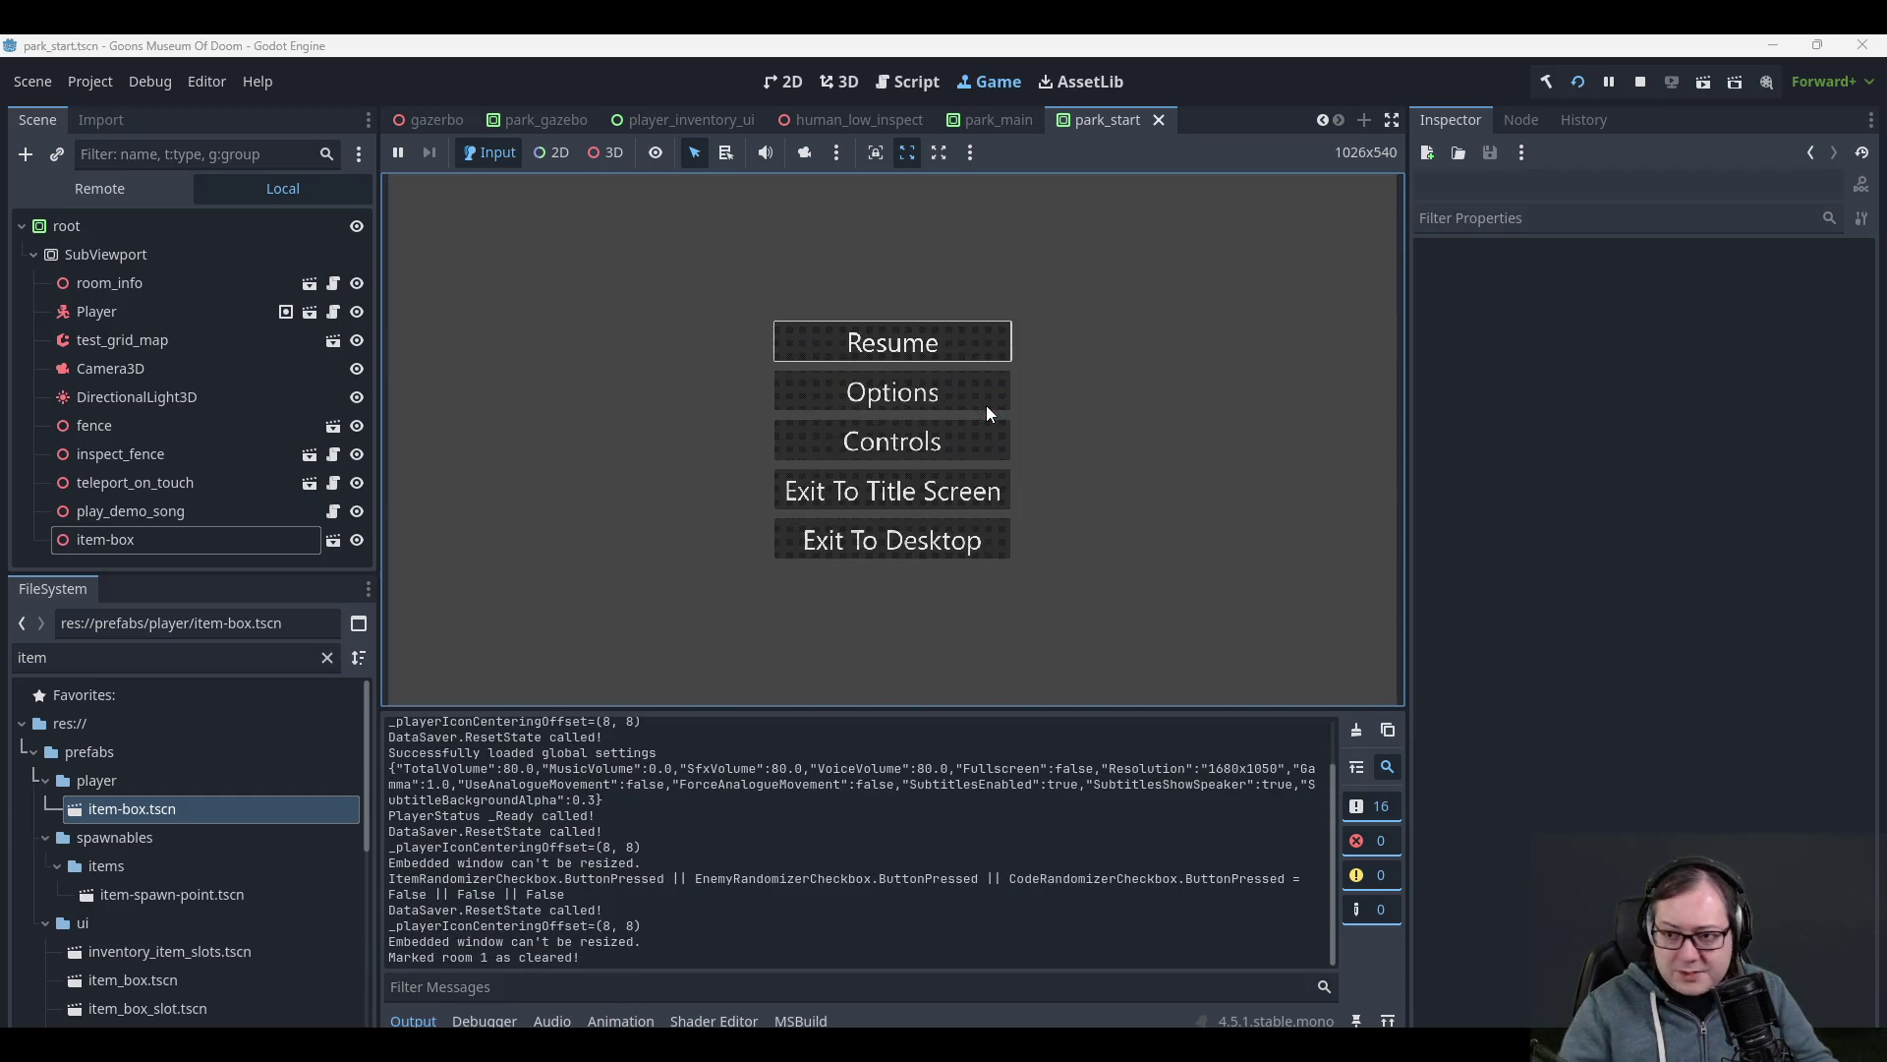
{"action": "left_click", "coordinate": [978, 403]}
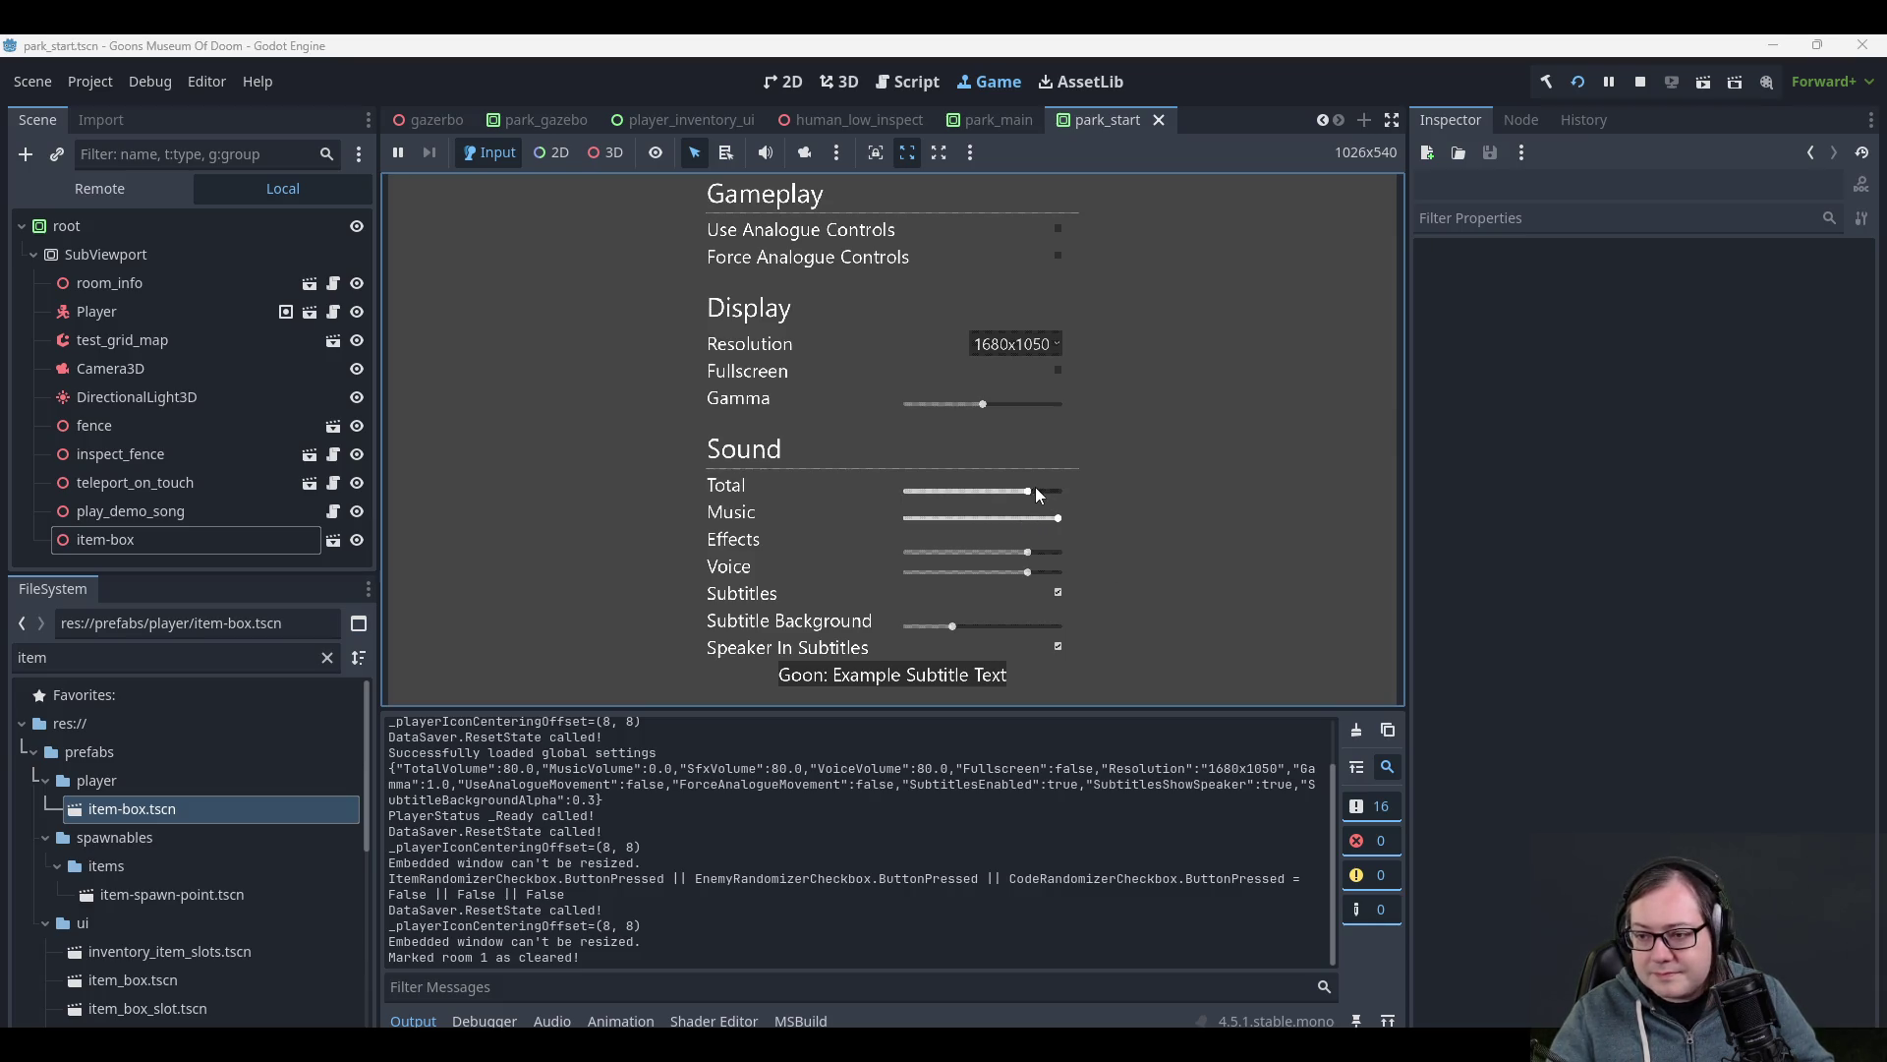
- Raise Total volume to full and adjust Music volume, then cancel the changes and resume
{"action": "mouse_move", "coordinate": [1030, 491]}
{"action": "left_mouse_down"}
{"action": "mouse_move", "coordinate": [1109, 491]}
{"action": "mouse_move", "coordinate": [1016, 502]}
{"action": "left_mouse_up"}
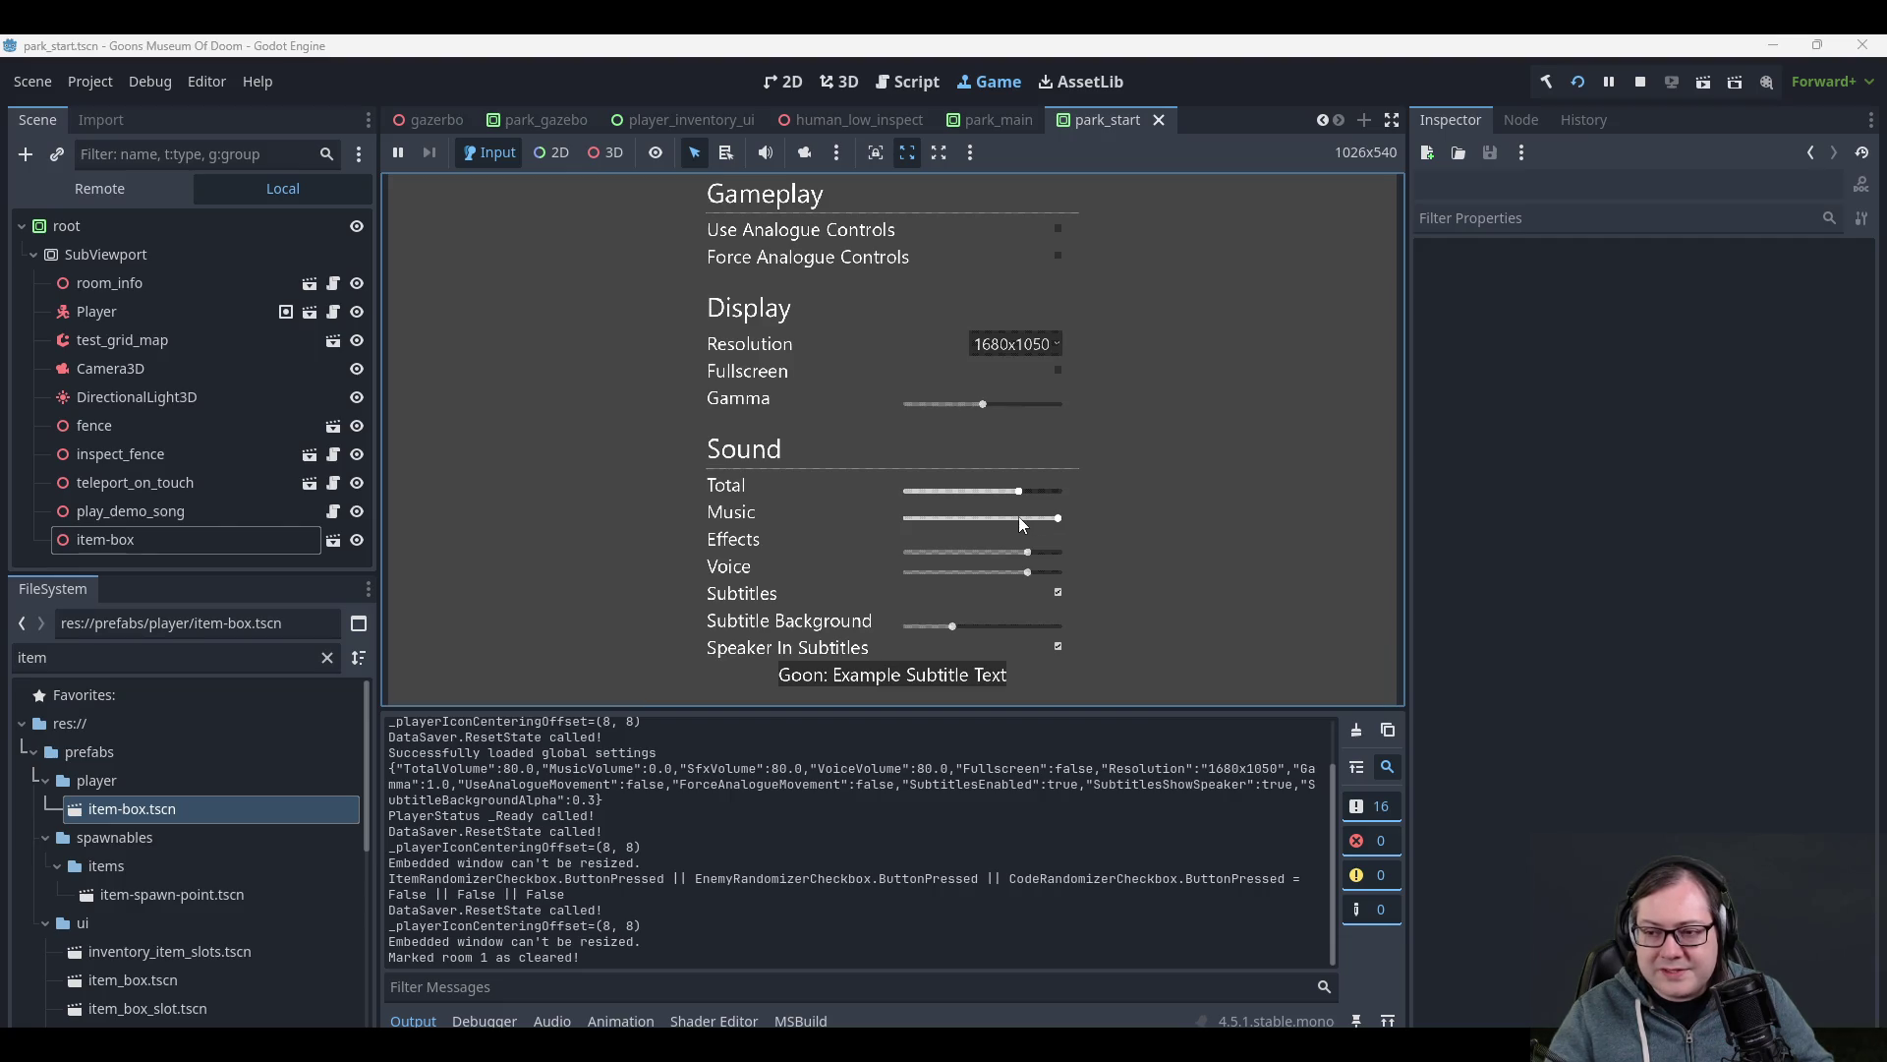
{"action": "mouse_move", "coordinate": [1018, 516]}
{"action": "left_mouse_down"}
{"action": "mouse_move", "coordinate": [990, 518]}
{"action": "mouse_move", "coordinate": [1071, 521]}
{"action": "mouse_move", "coordinate": [898, 530]}
{"action": "left_mouse_up"}
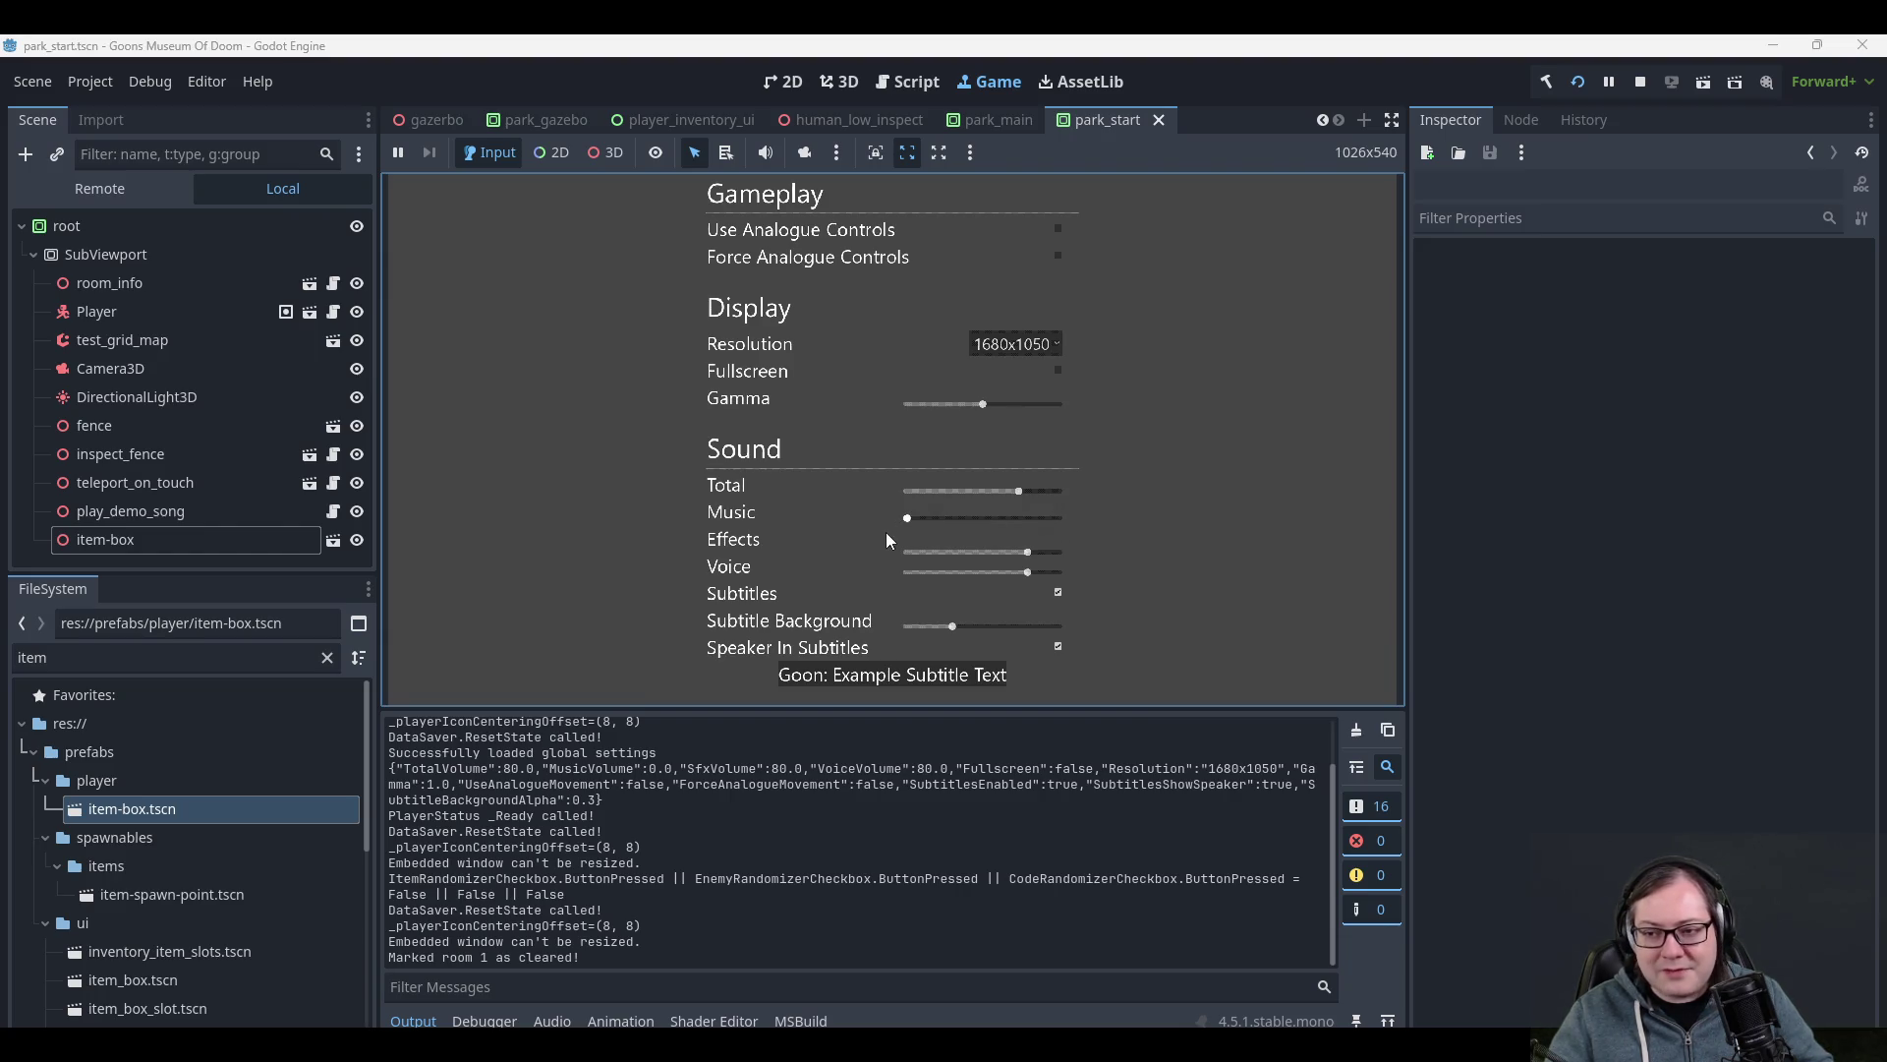
{"action": "scroll", "coordinate": [943, 550], "scroll_direction": "down", "scroll_amount": 1}
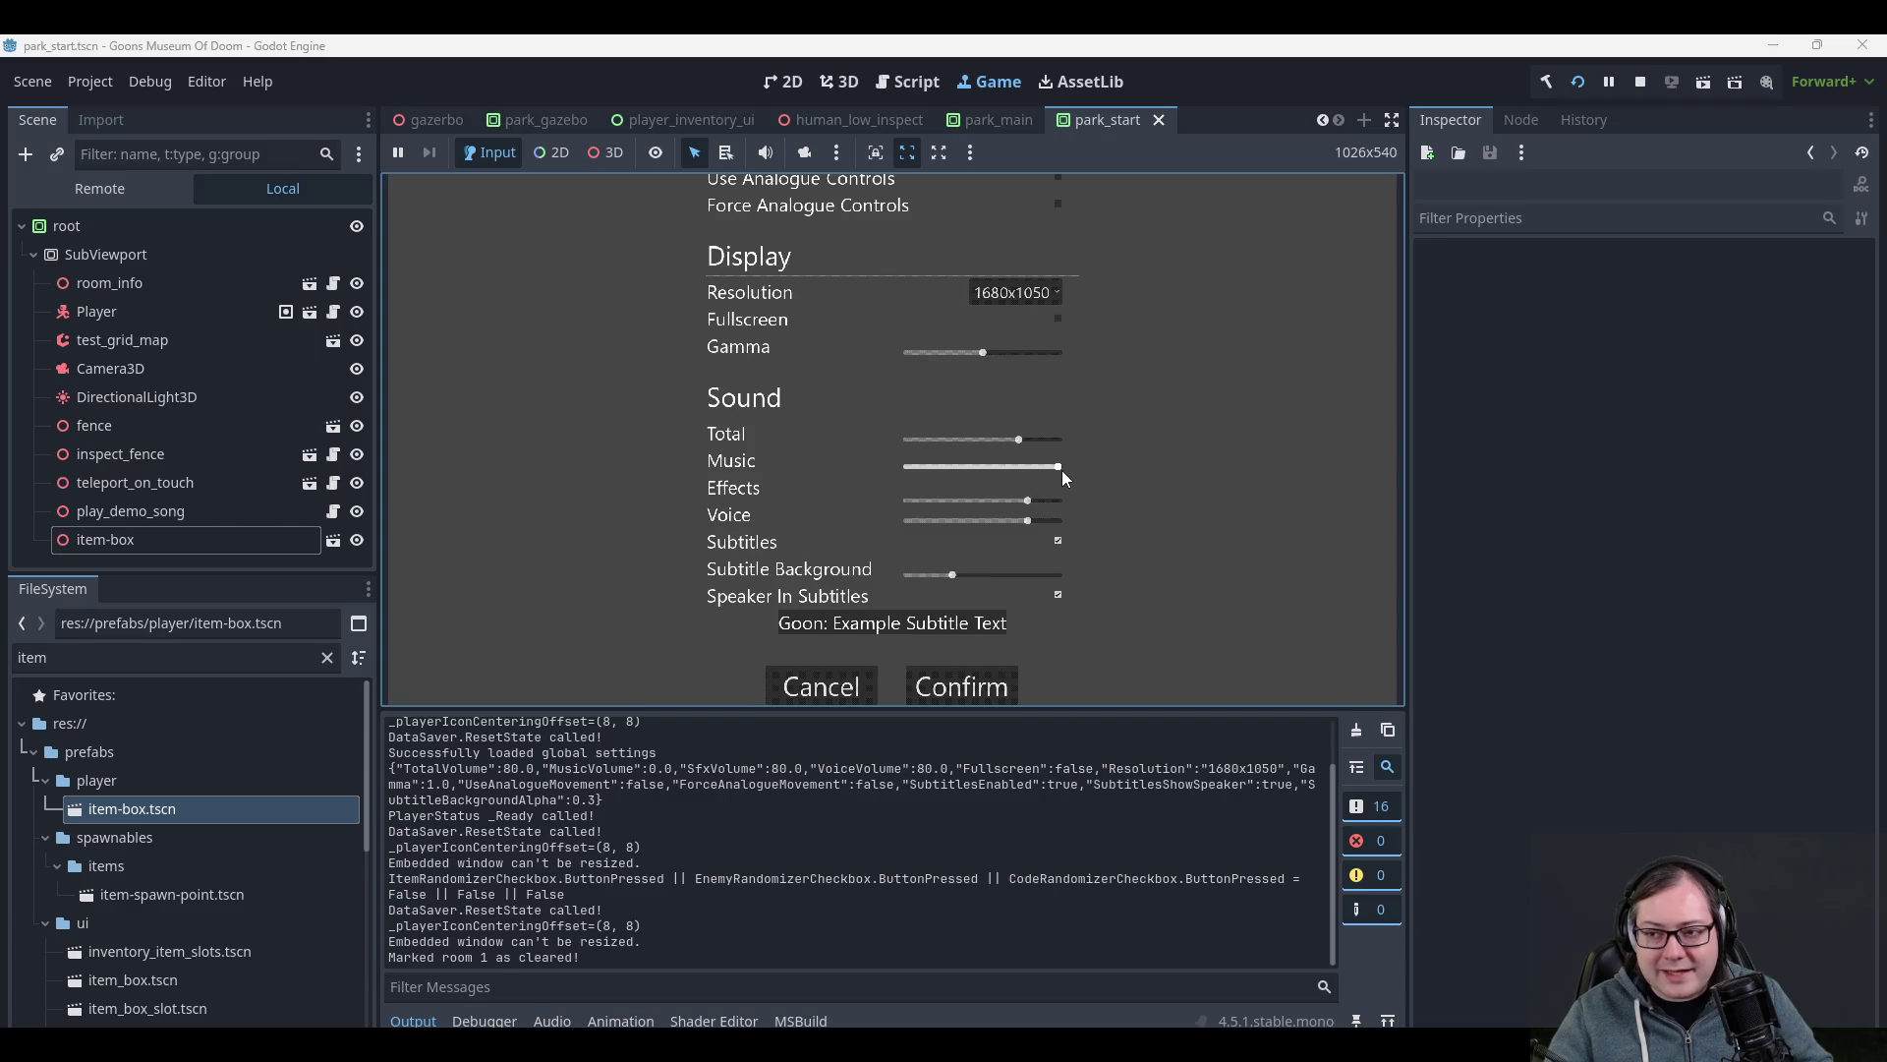
{"action": "left_click_drag", "start_coordinate": [1025, 475], "coordinate": [1007, 476]}
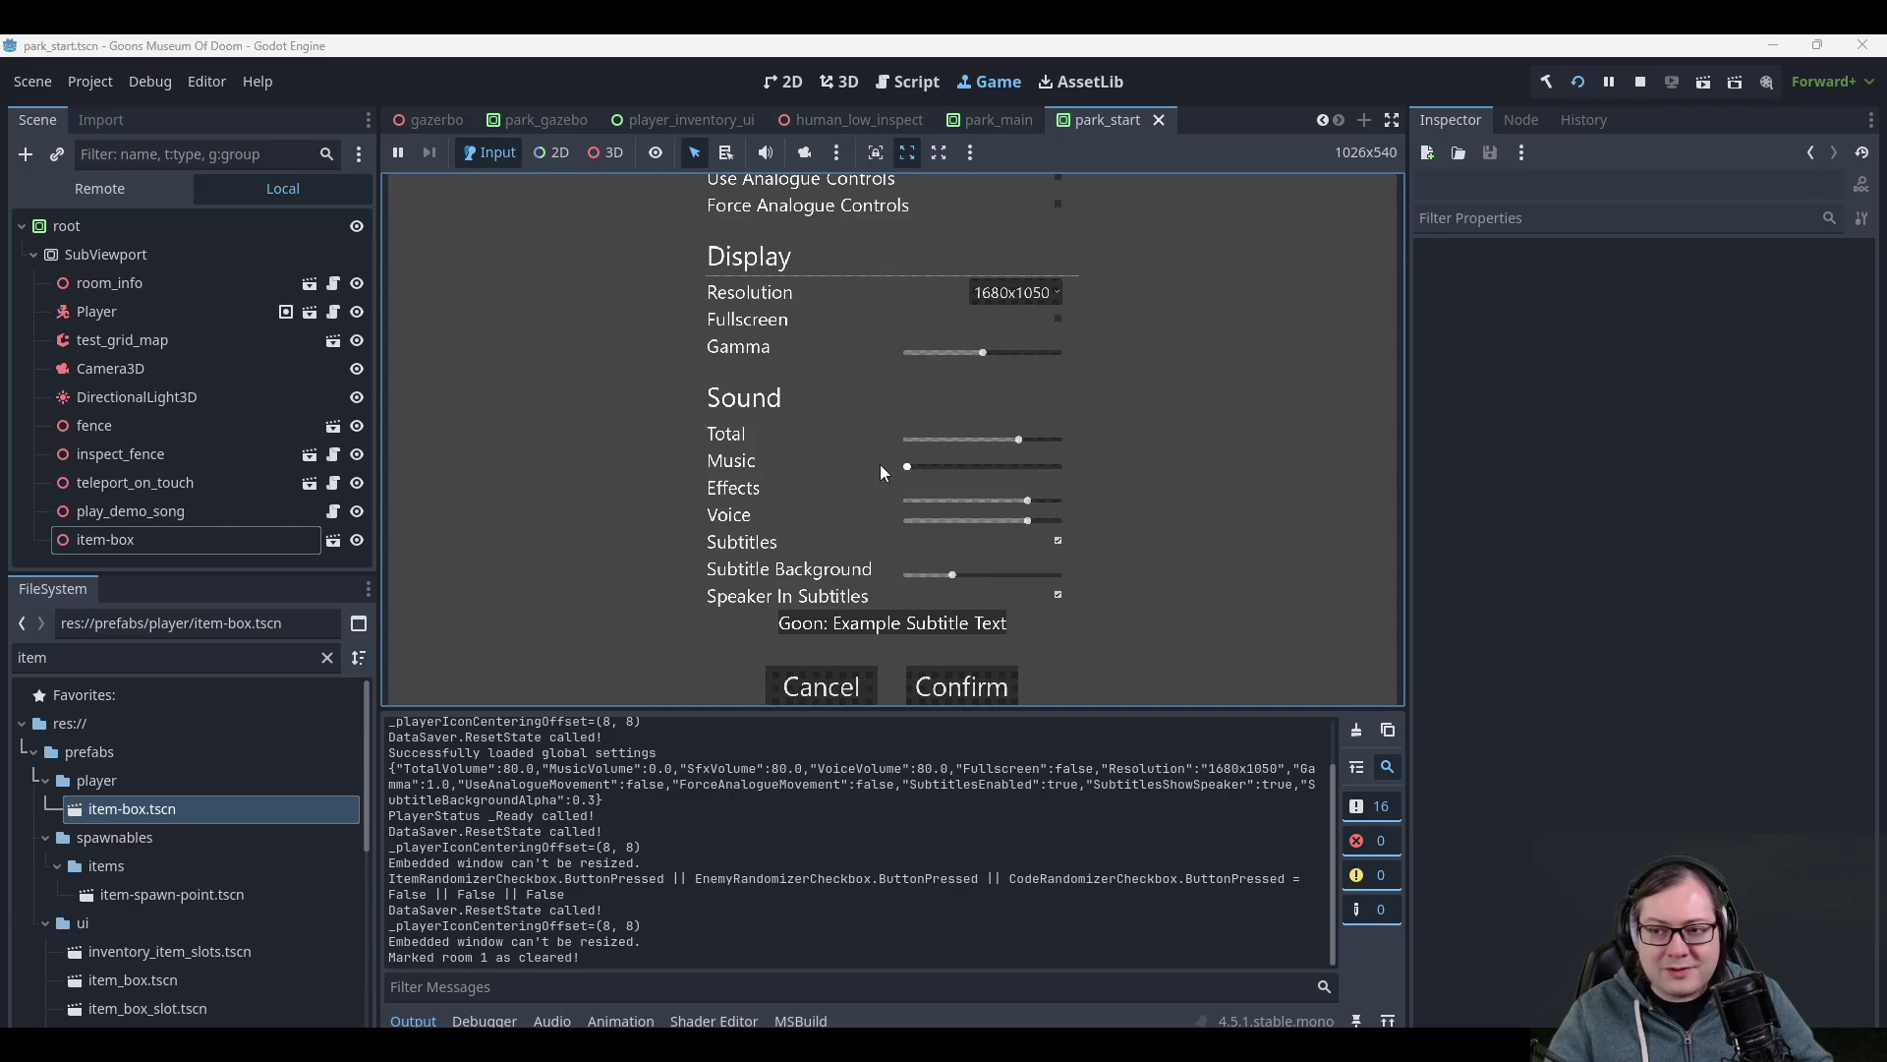
{"action": "left_click", "coordinate": [827, 688]}
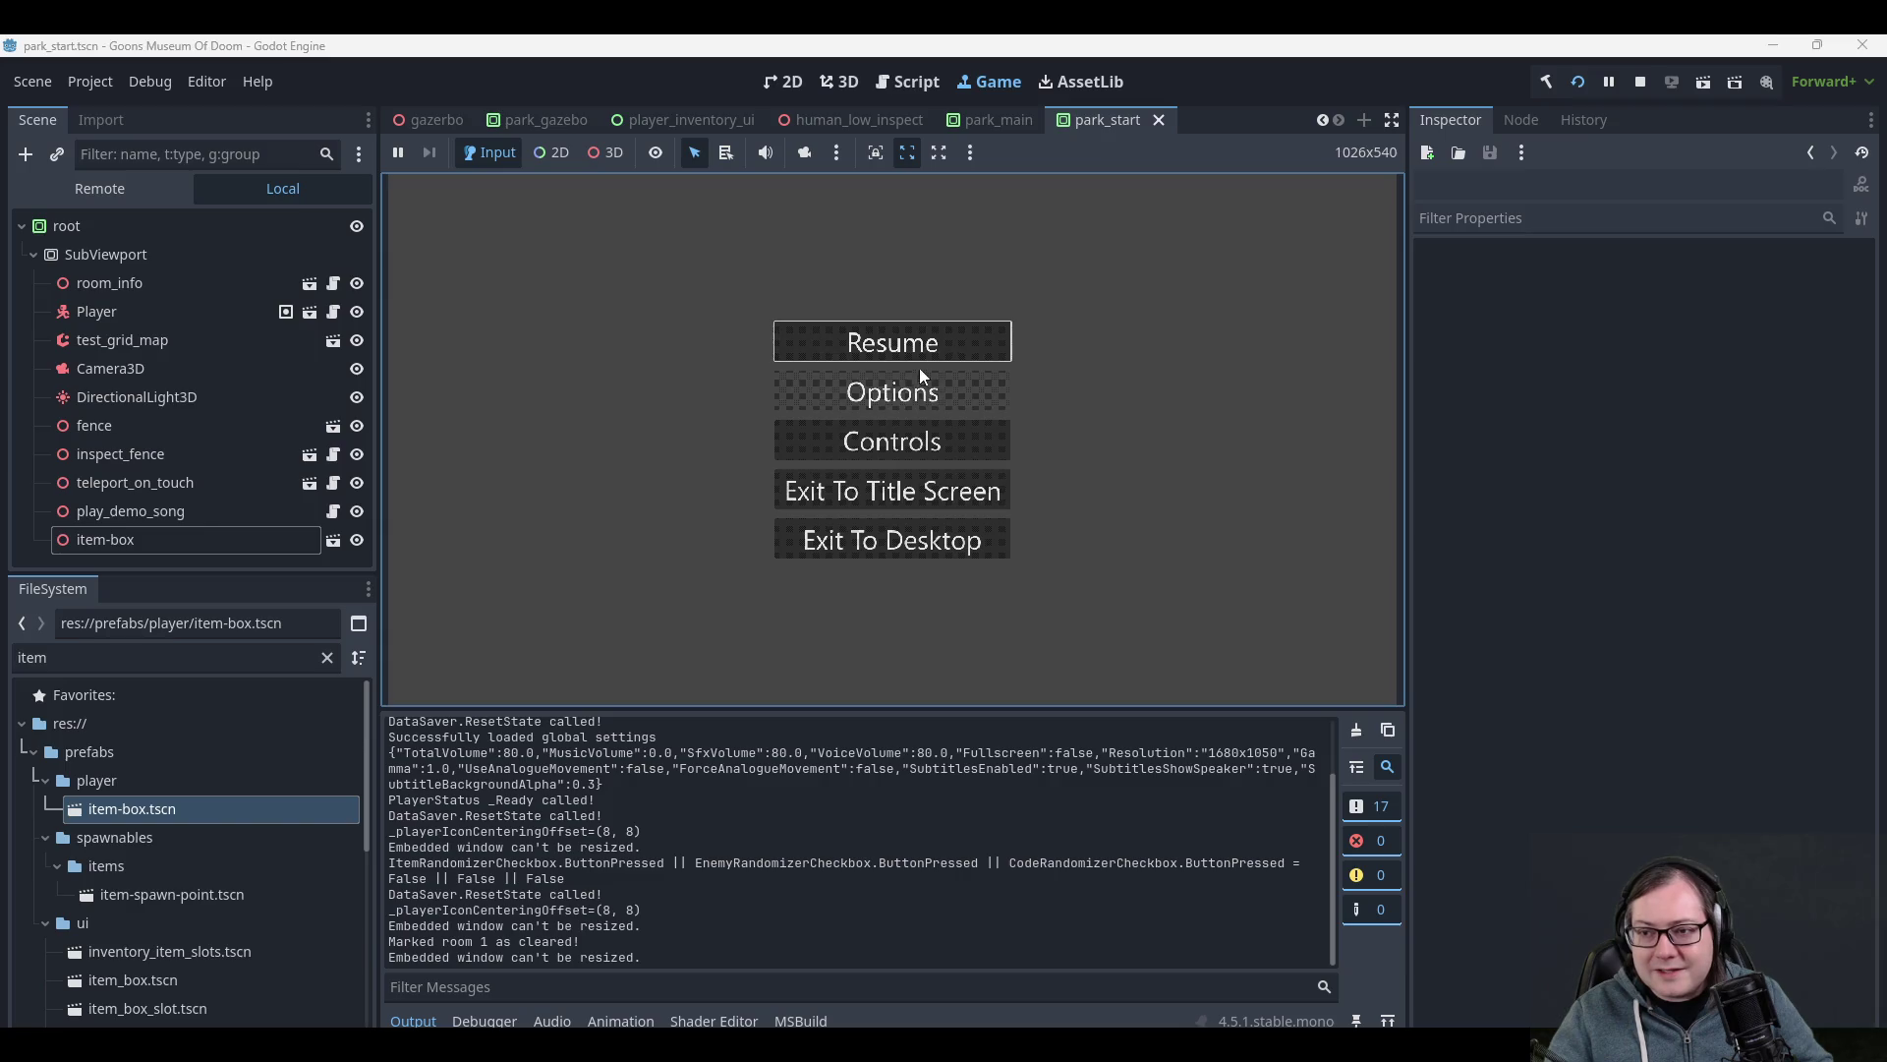
{"action": "left_click", "coordinate": [905, 339]}
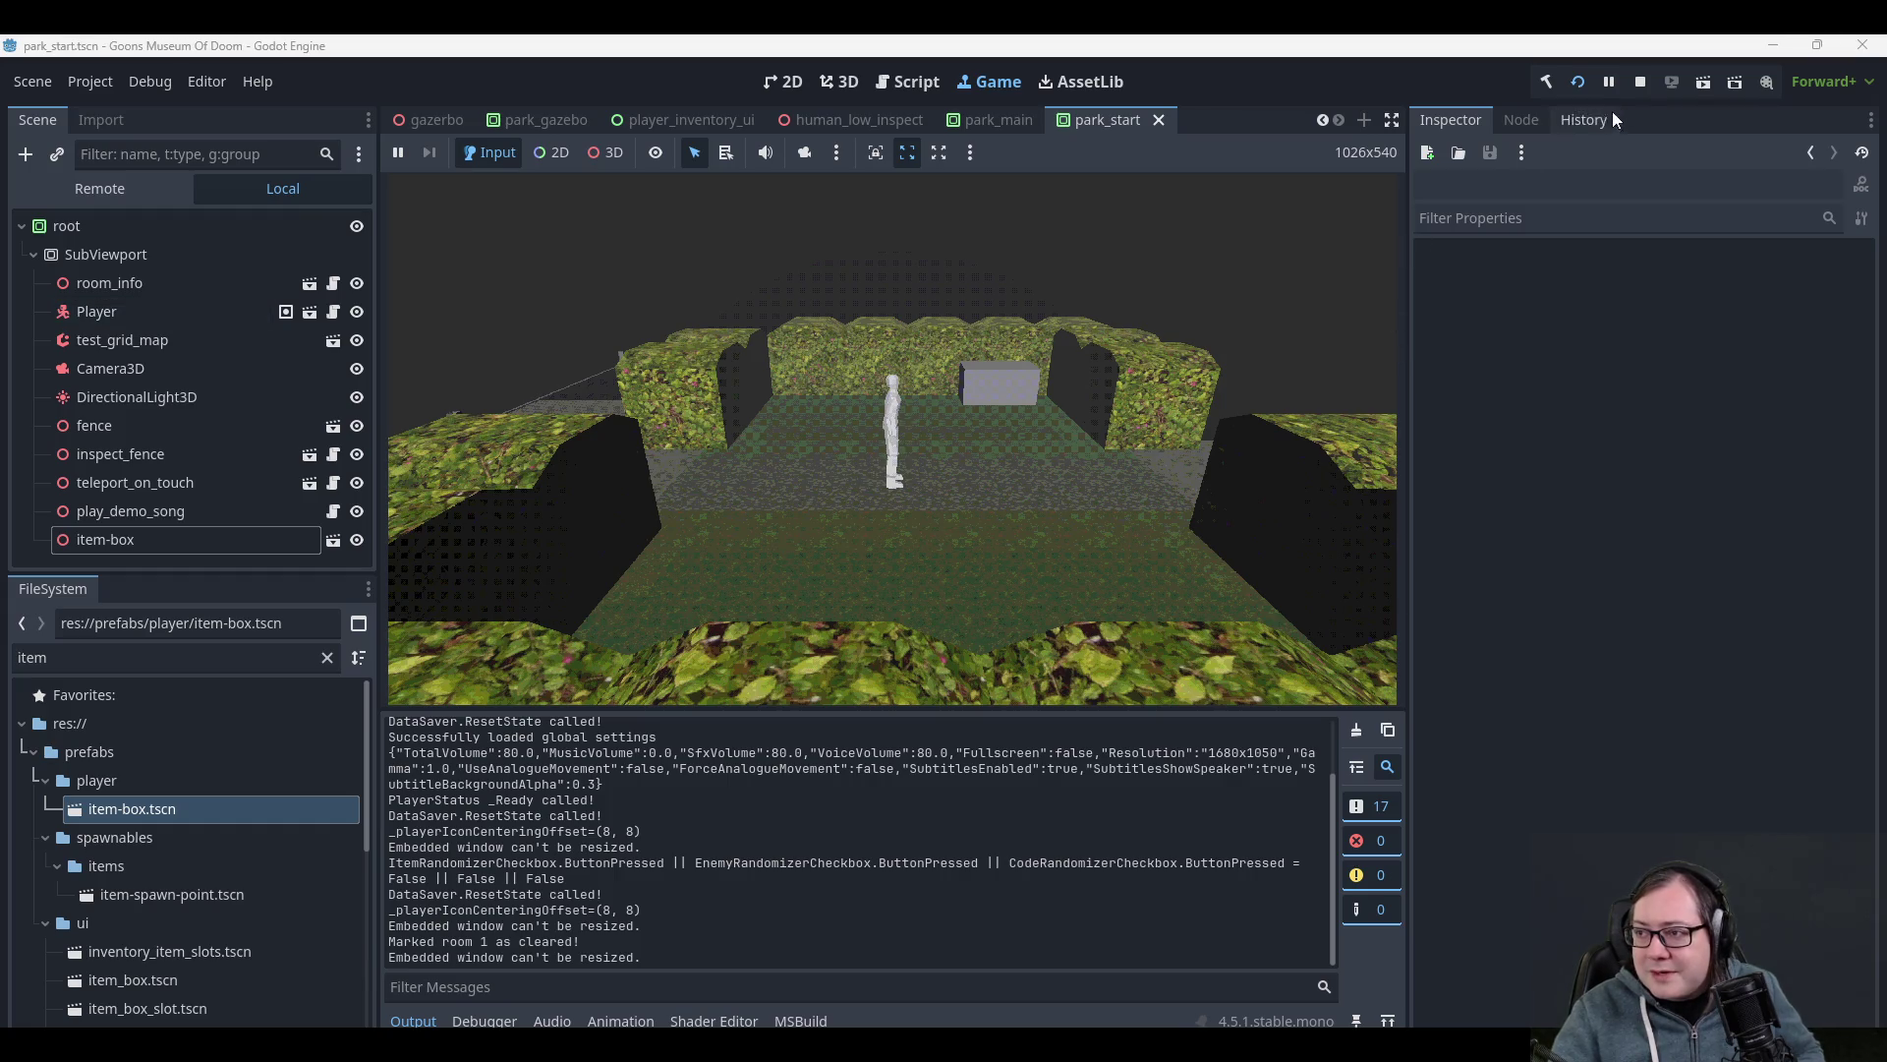
- Stop the running playtest to return to the park_start scene editor
{"action": "left_click", "coordinate": [1639, 82]}
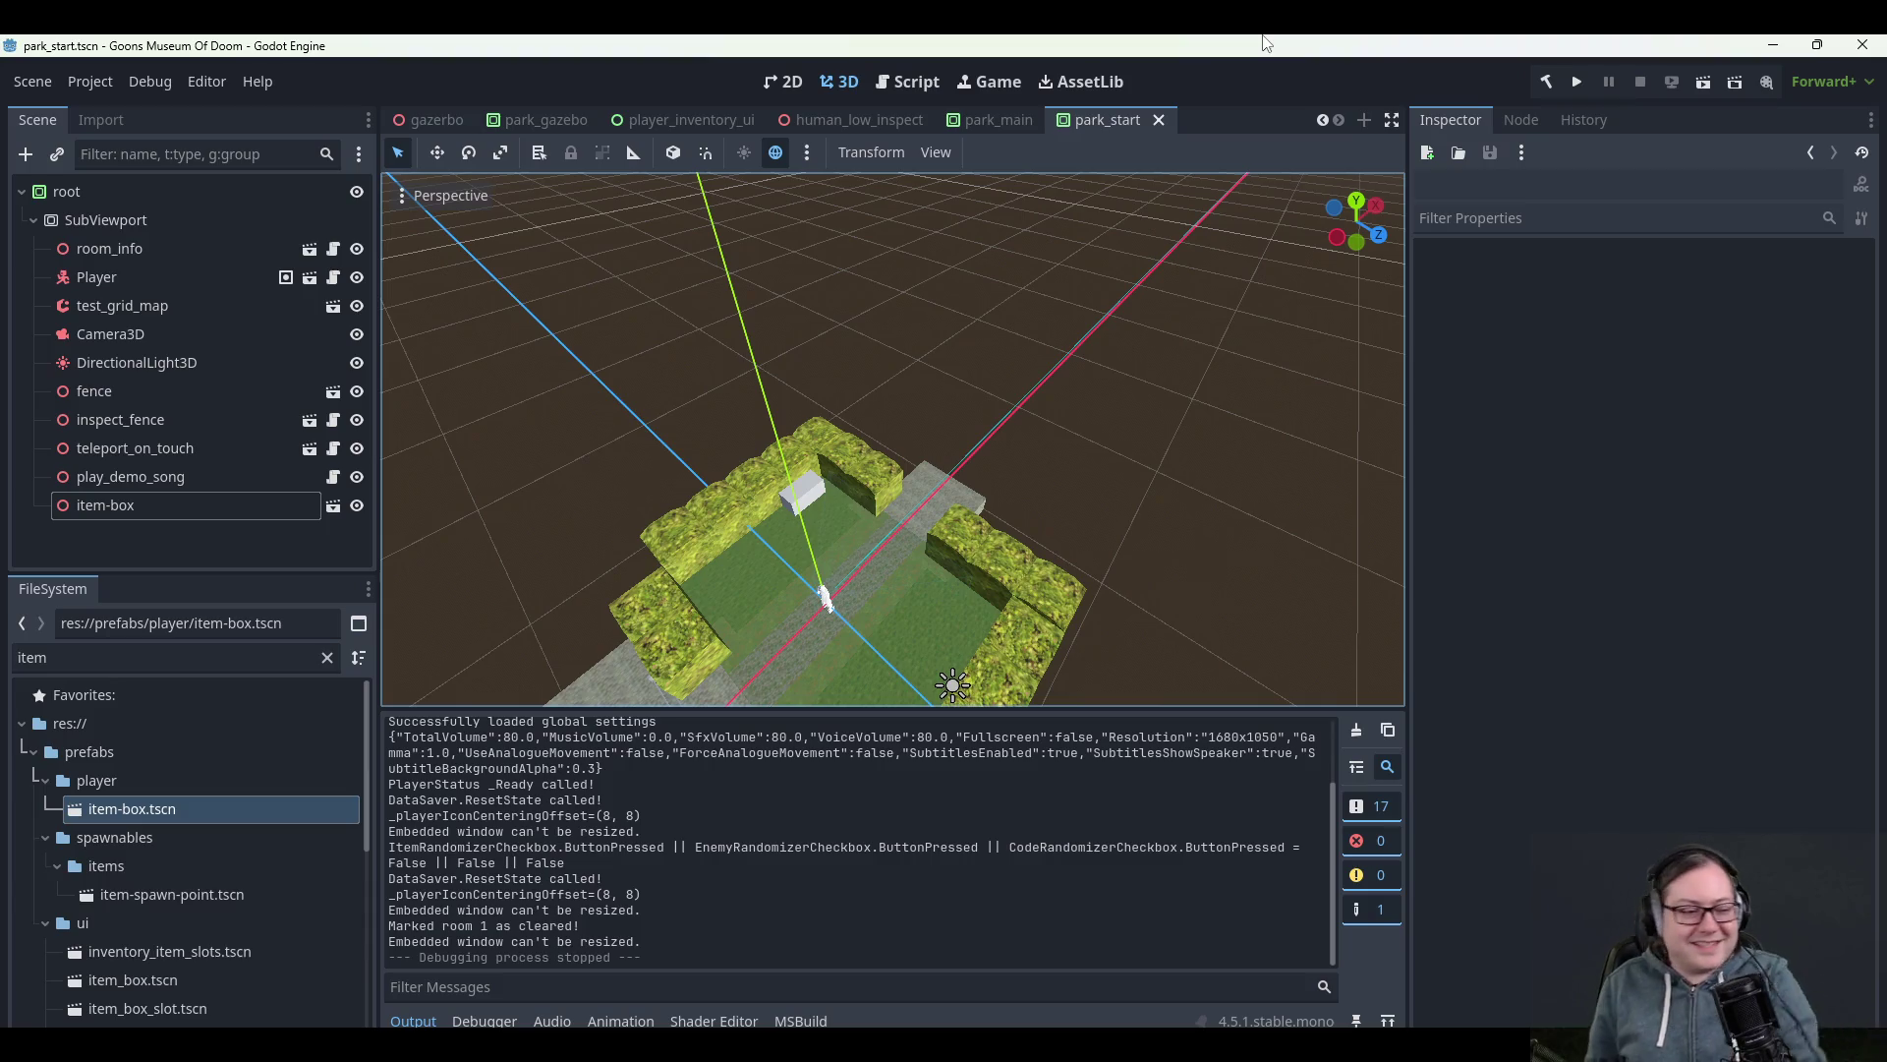
{"action": "mouse_move", "coordinate": [1182, 405]}
{"action": "left_mouse_down"}
{"action": "mouse_move", "coordinate": [1209, 393]}
{"action": "mouse_move", "coordinate": [1187, 386]}
{"action": "mouse_move", "coordinate": [1208, 348]}
{"action": "left_mouse_up"}
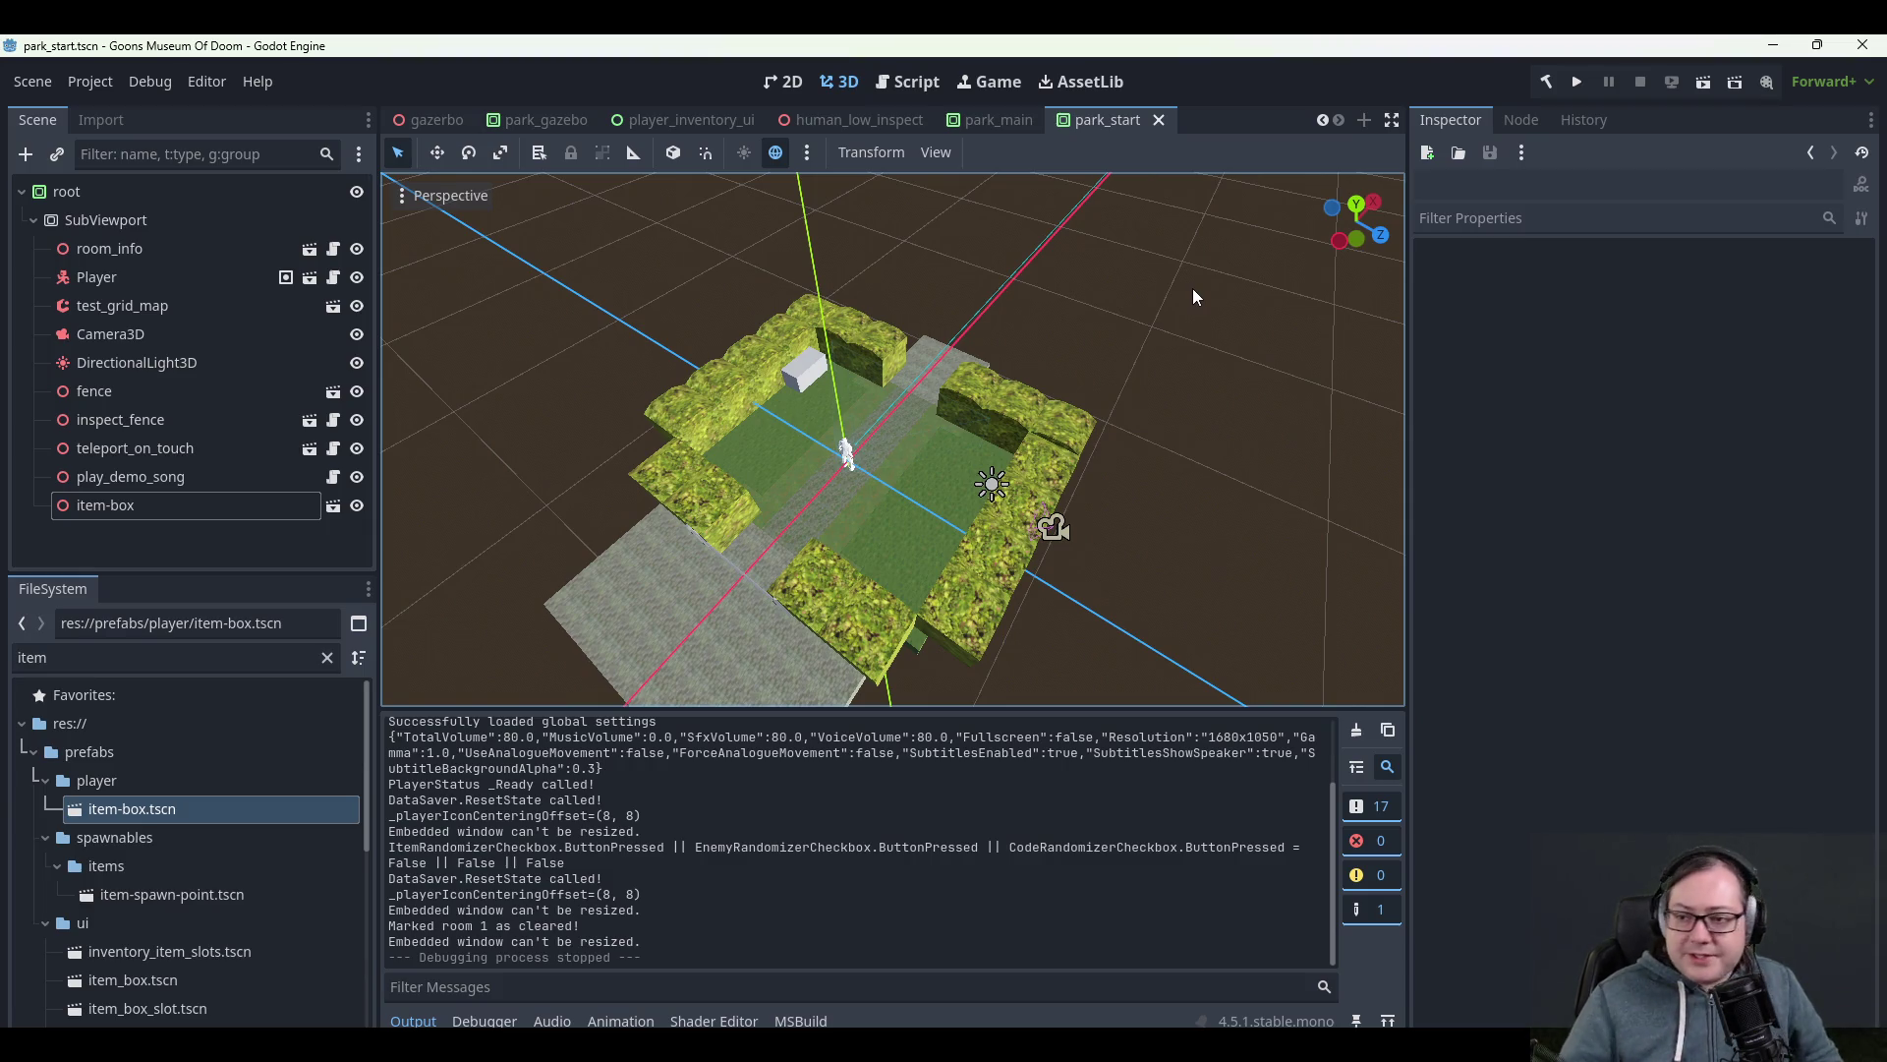
{"action": "left_click_drag", "start_coordinate": [1178, 344], "coordinate": [1040, 408]}
{"action": "scroll", "coordinate": [1024, 403], "scroll_direction": "down", "scroll_amount": 2}
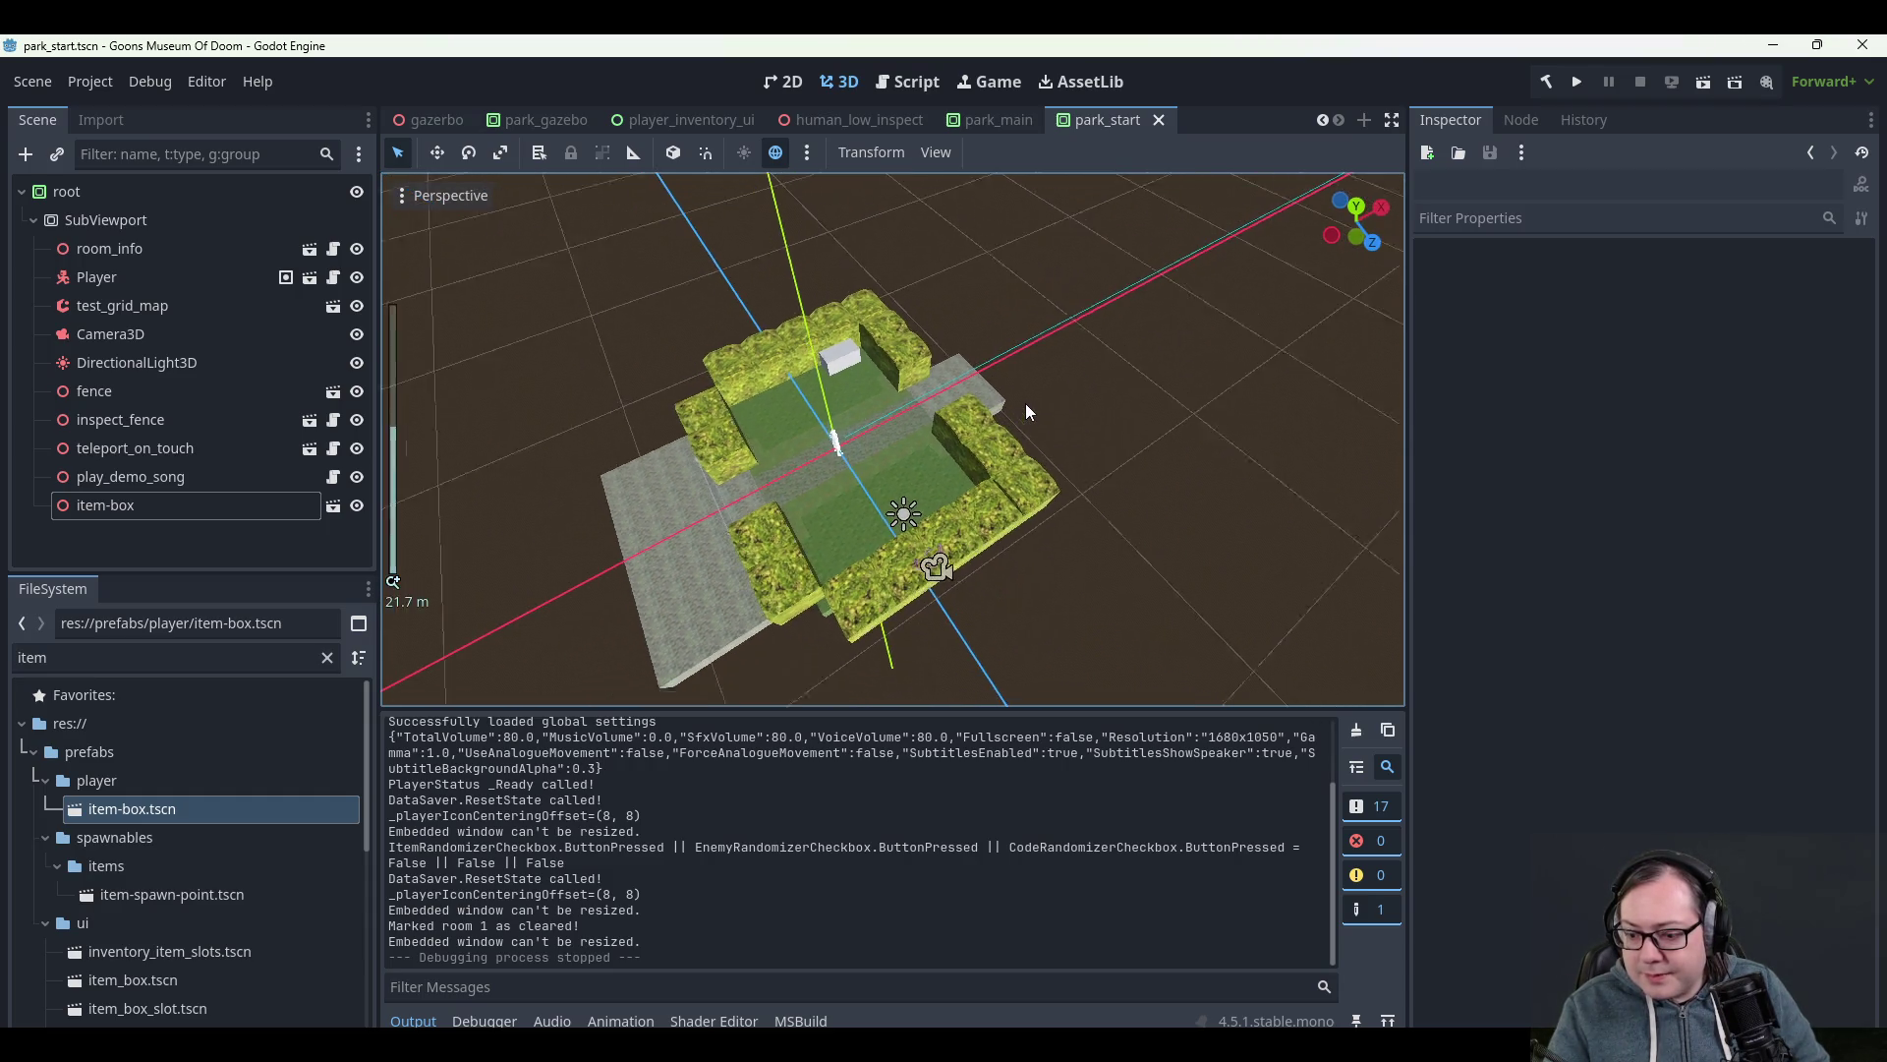
{"action": "scroll", "coordinate": [1025, 403], "scroll_direction": "up", "scroll_amount": 2}
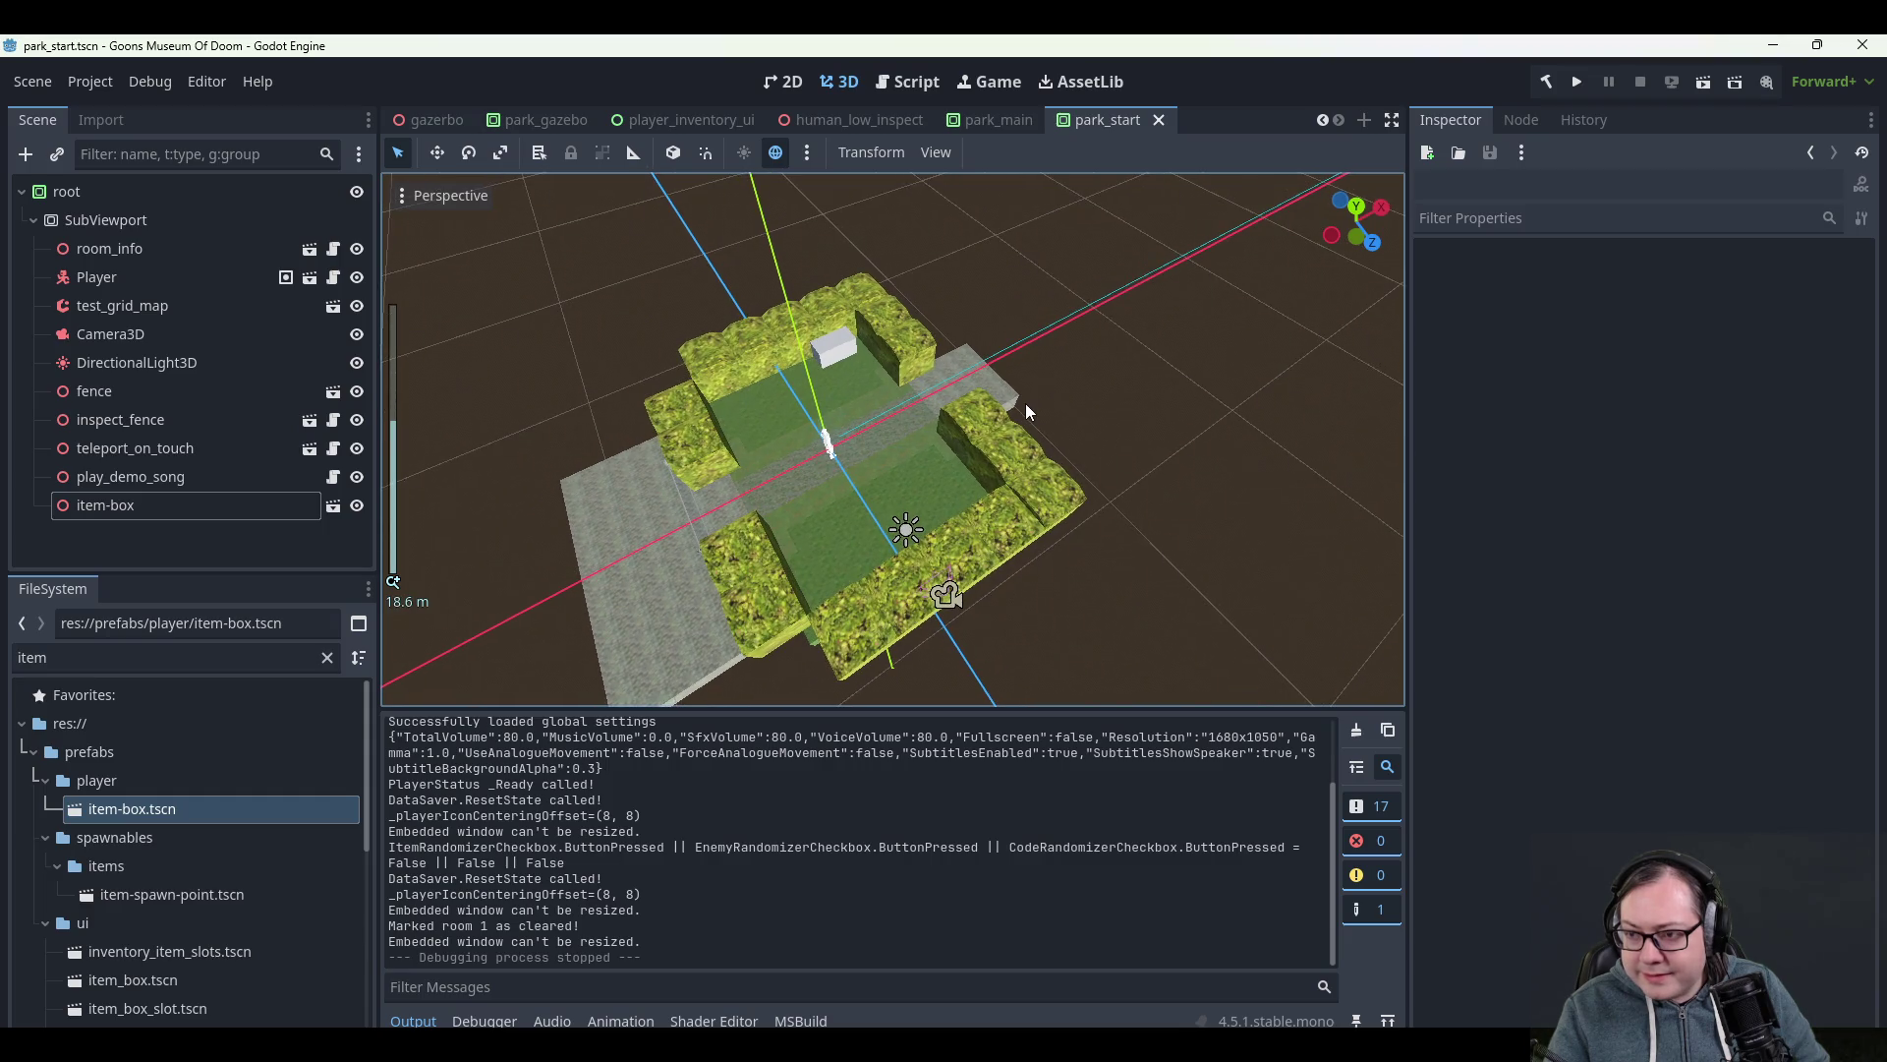
{"action": "left_click", "coordinate": [1581, 84]}
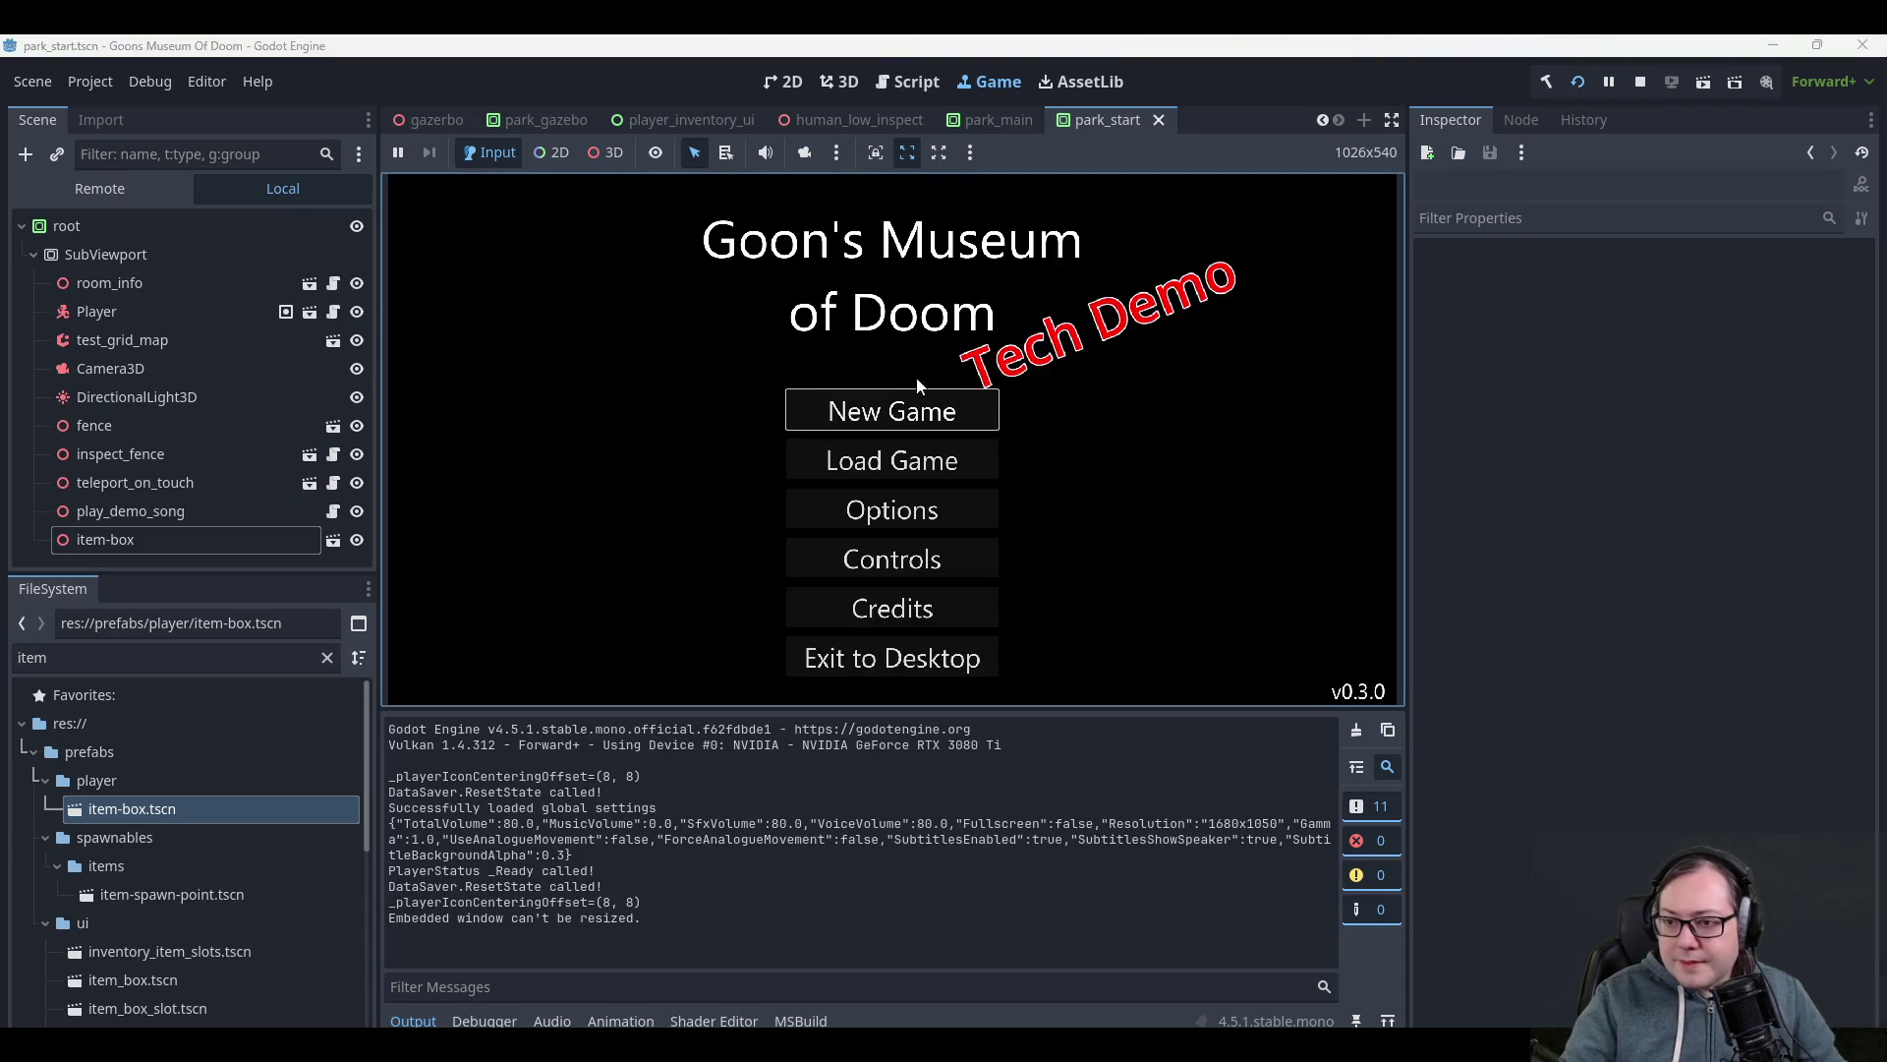
- Start a new game in the park and skip the opening cutscene
{"action": "left_click", "coordinate": [912, 405]}
{"action": "left_click", "coordinate": [921, 506]}
{"action": "key", "text": "d"}
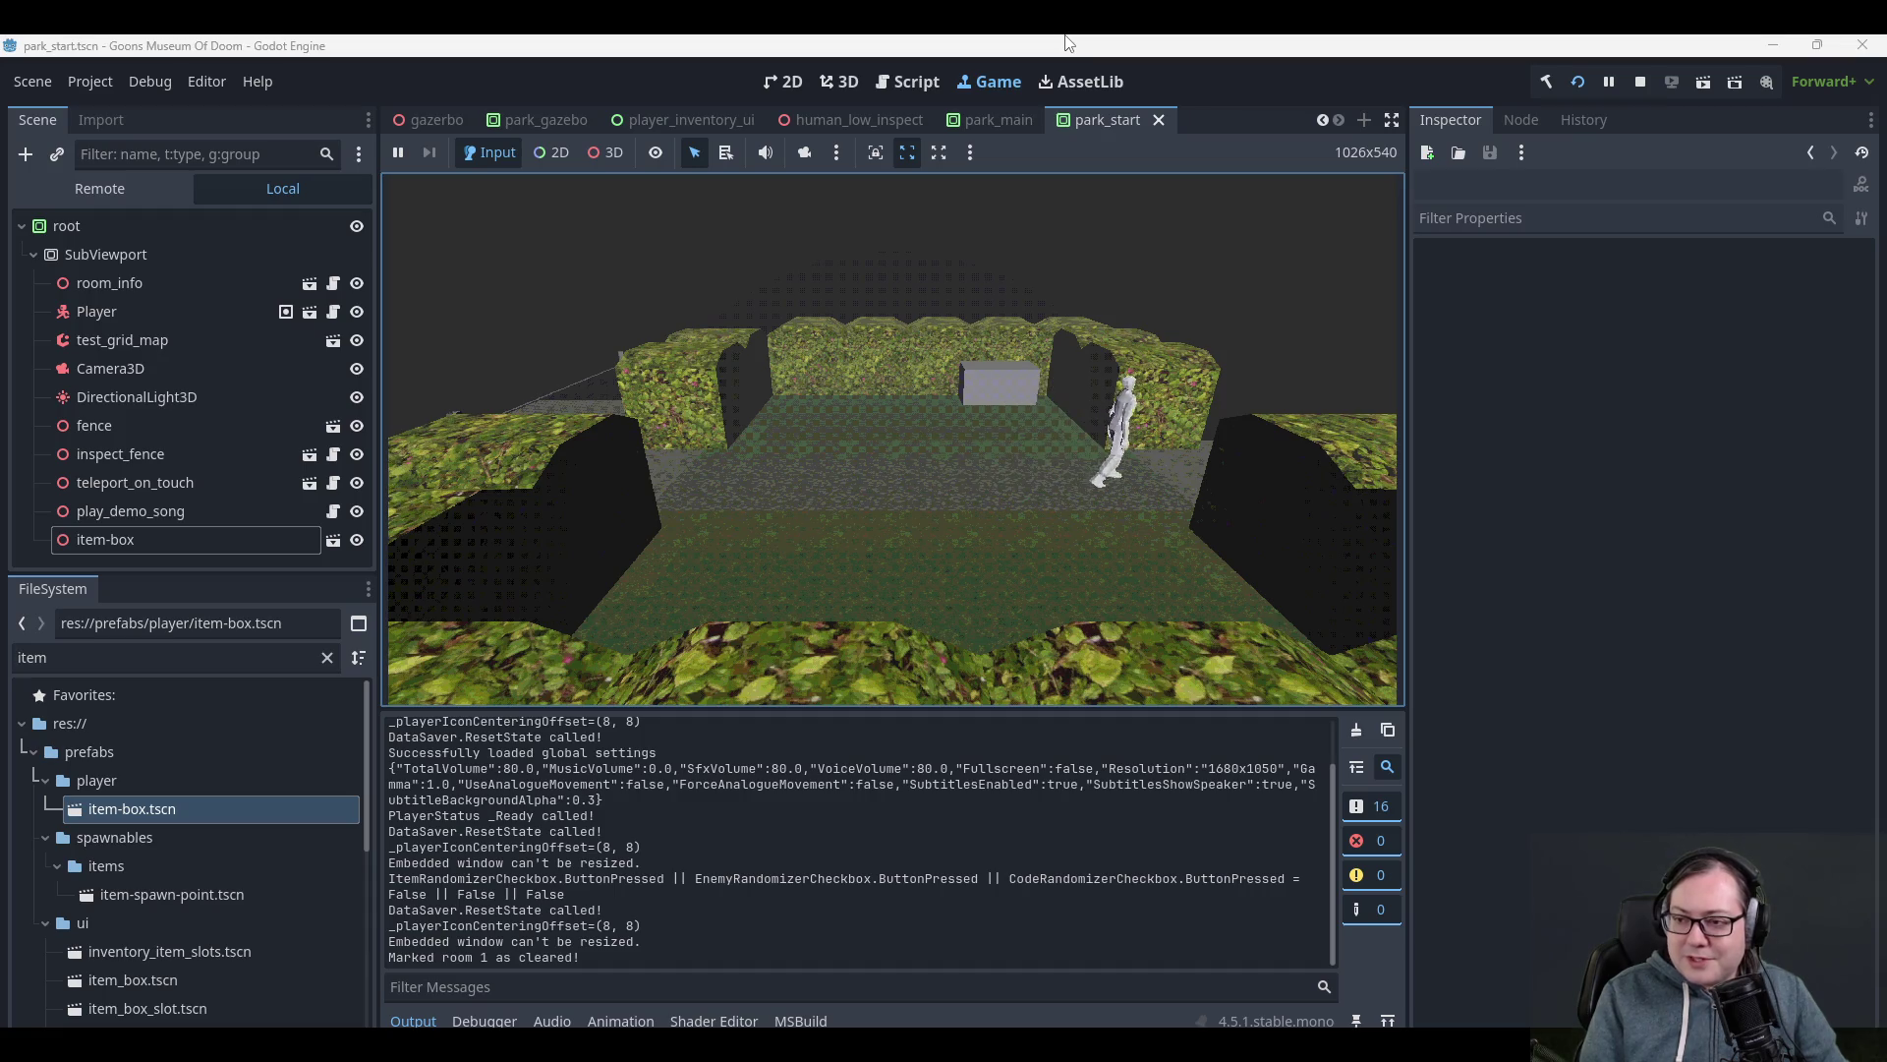
{"action": "key", "text": "Escape"}
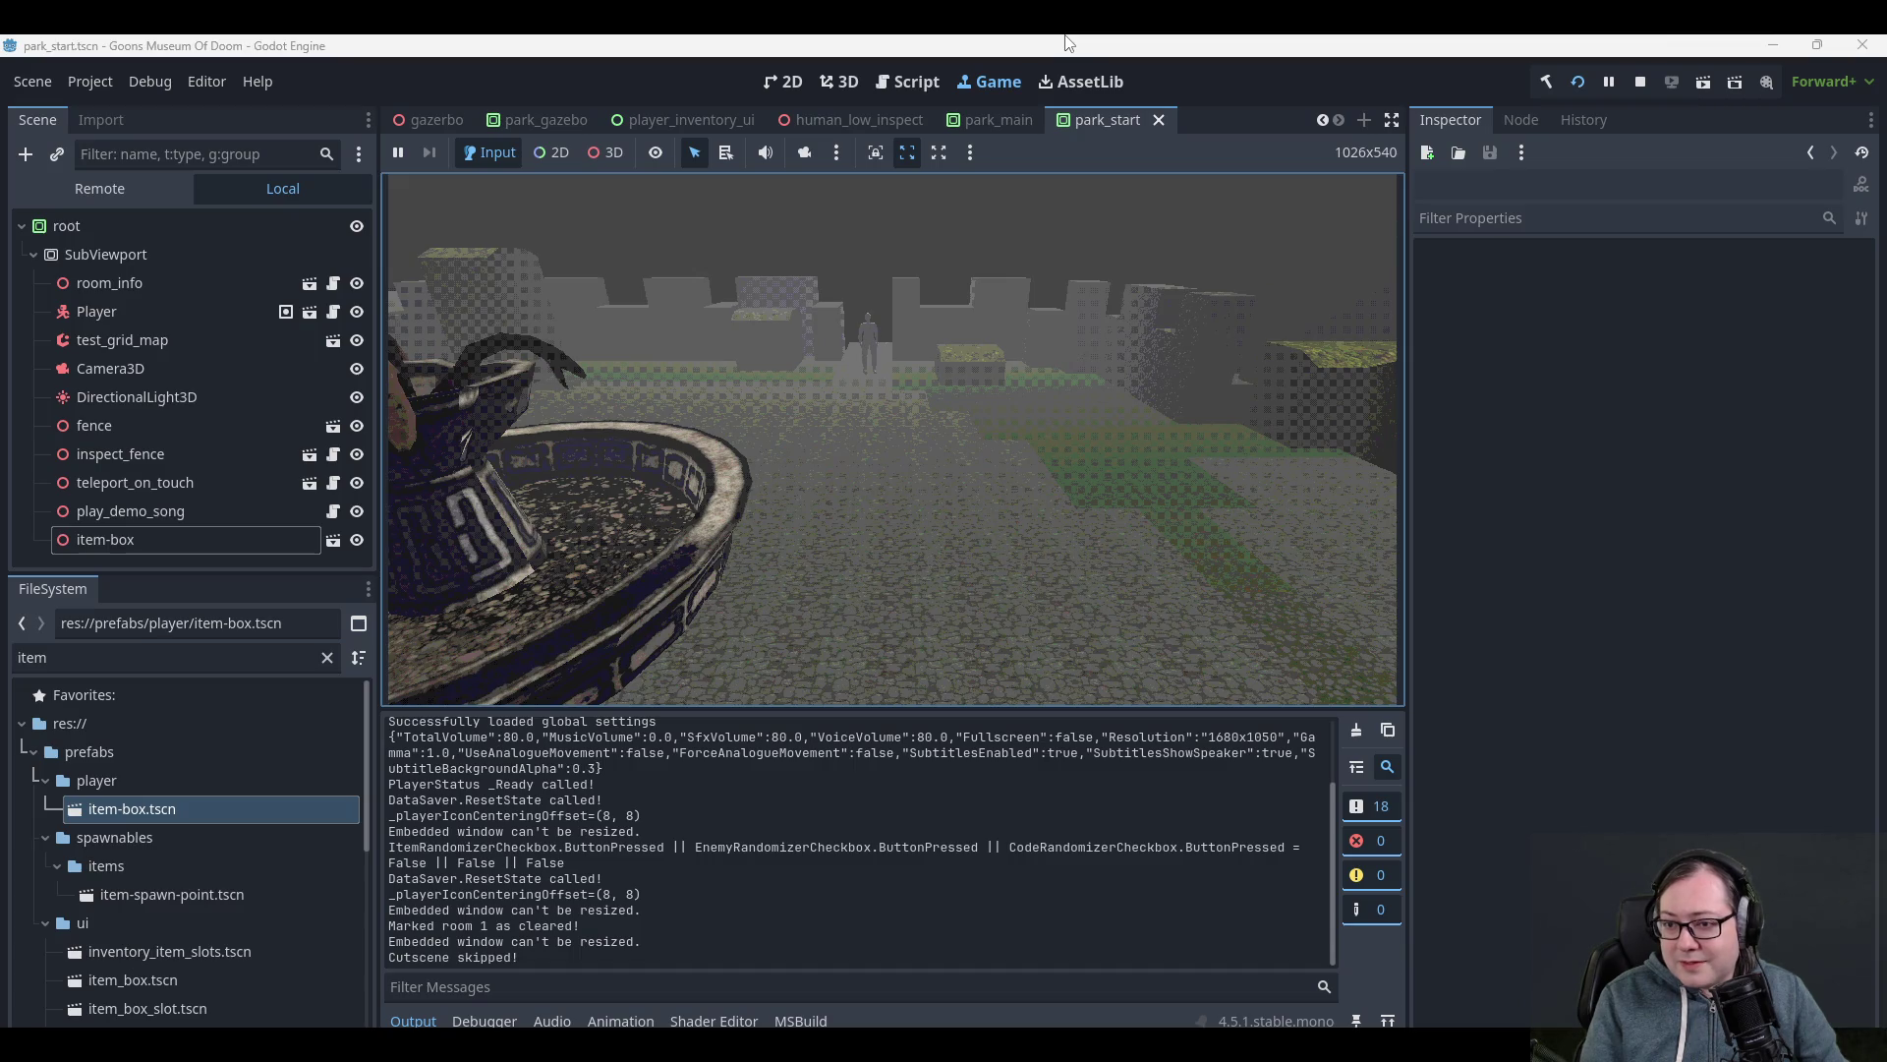
- Pause, exit to the title screen, and begin another new game
{"action": "key", "text": "Escape"}
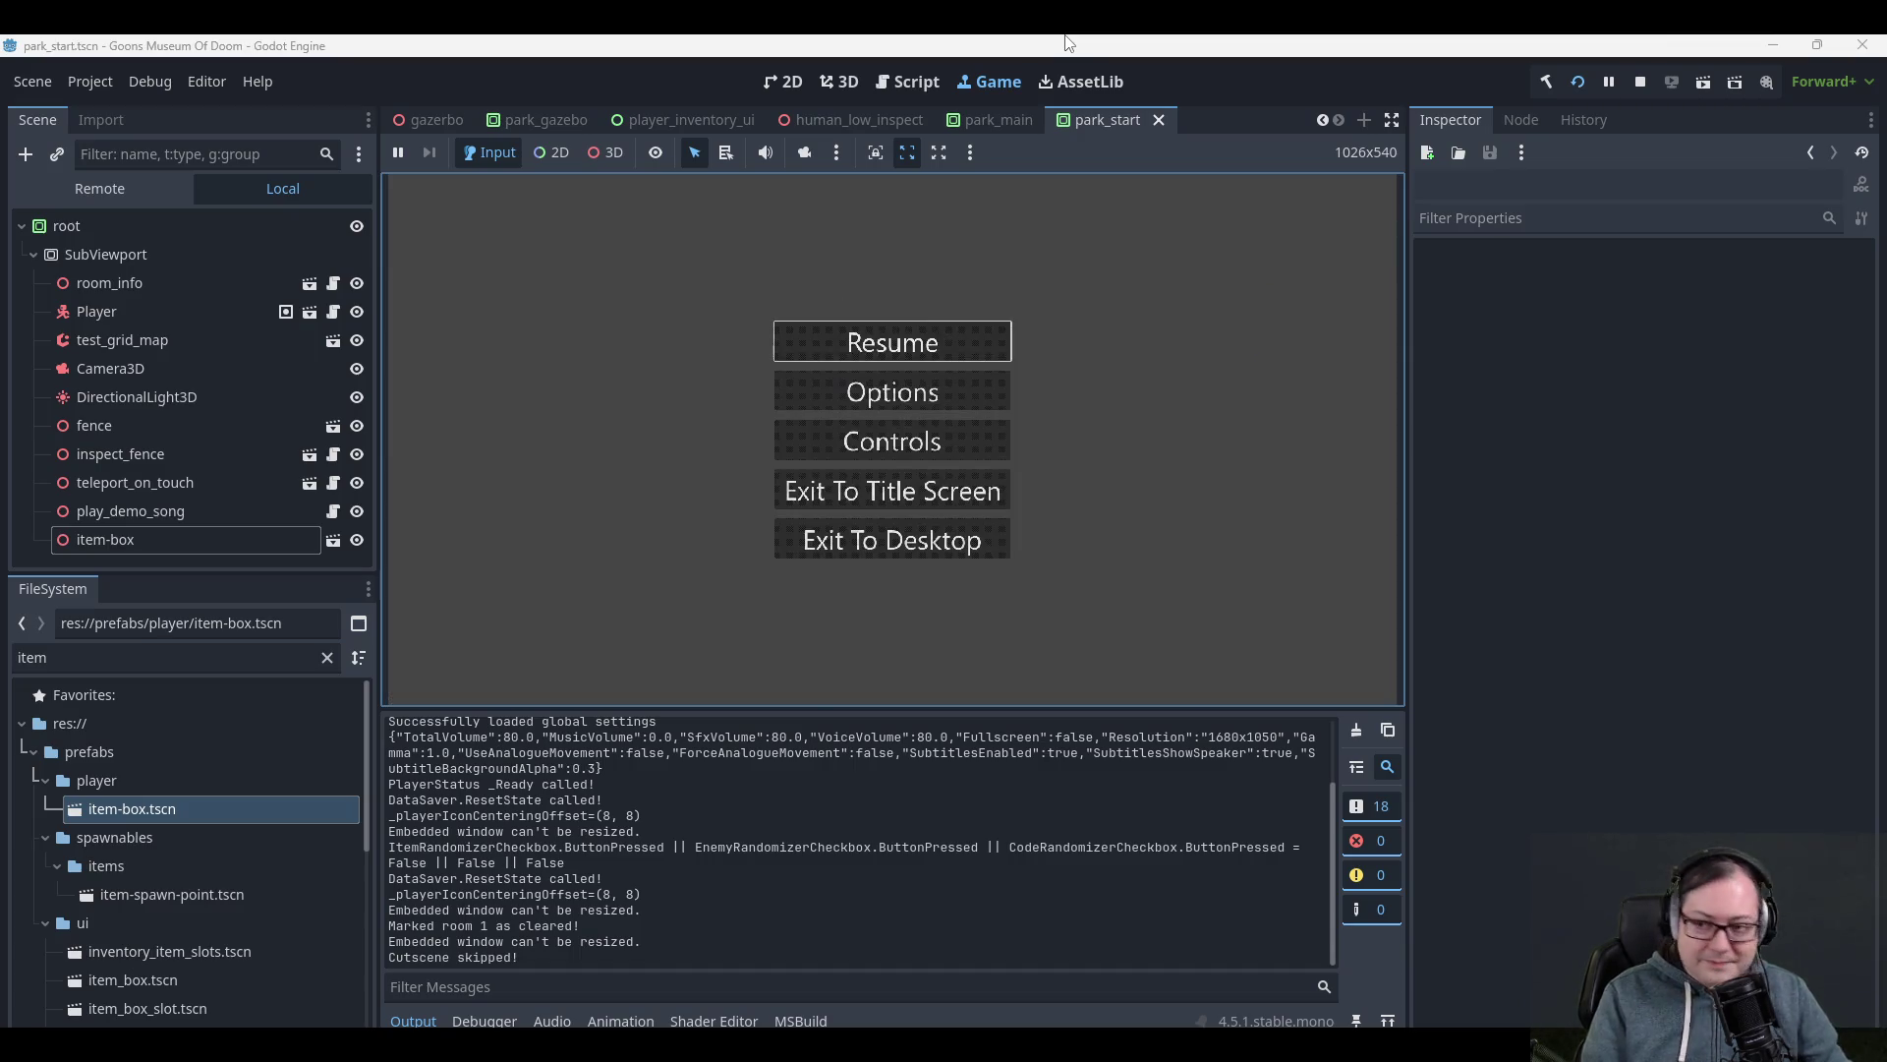
{"action": "key", "text": "Down"}
{"action": "key", "text": "Down"}
{"action": "key", "text": "Down"}
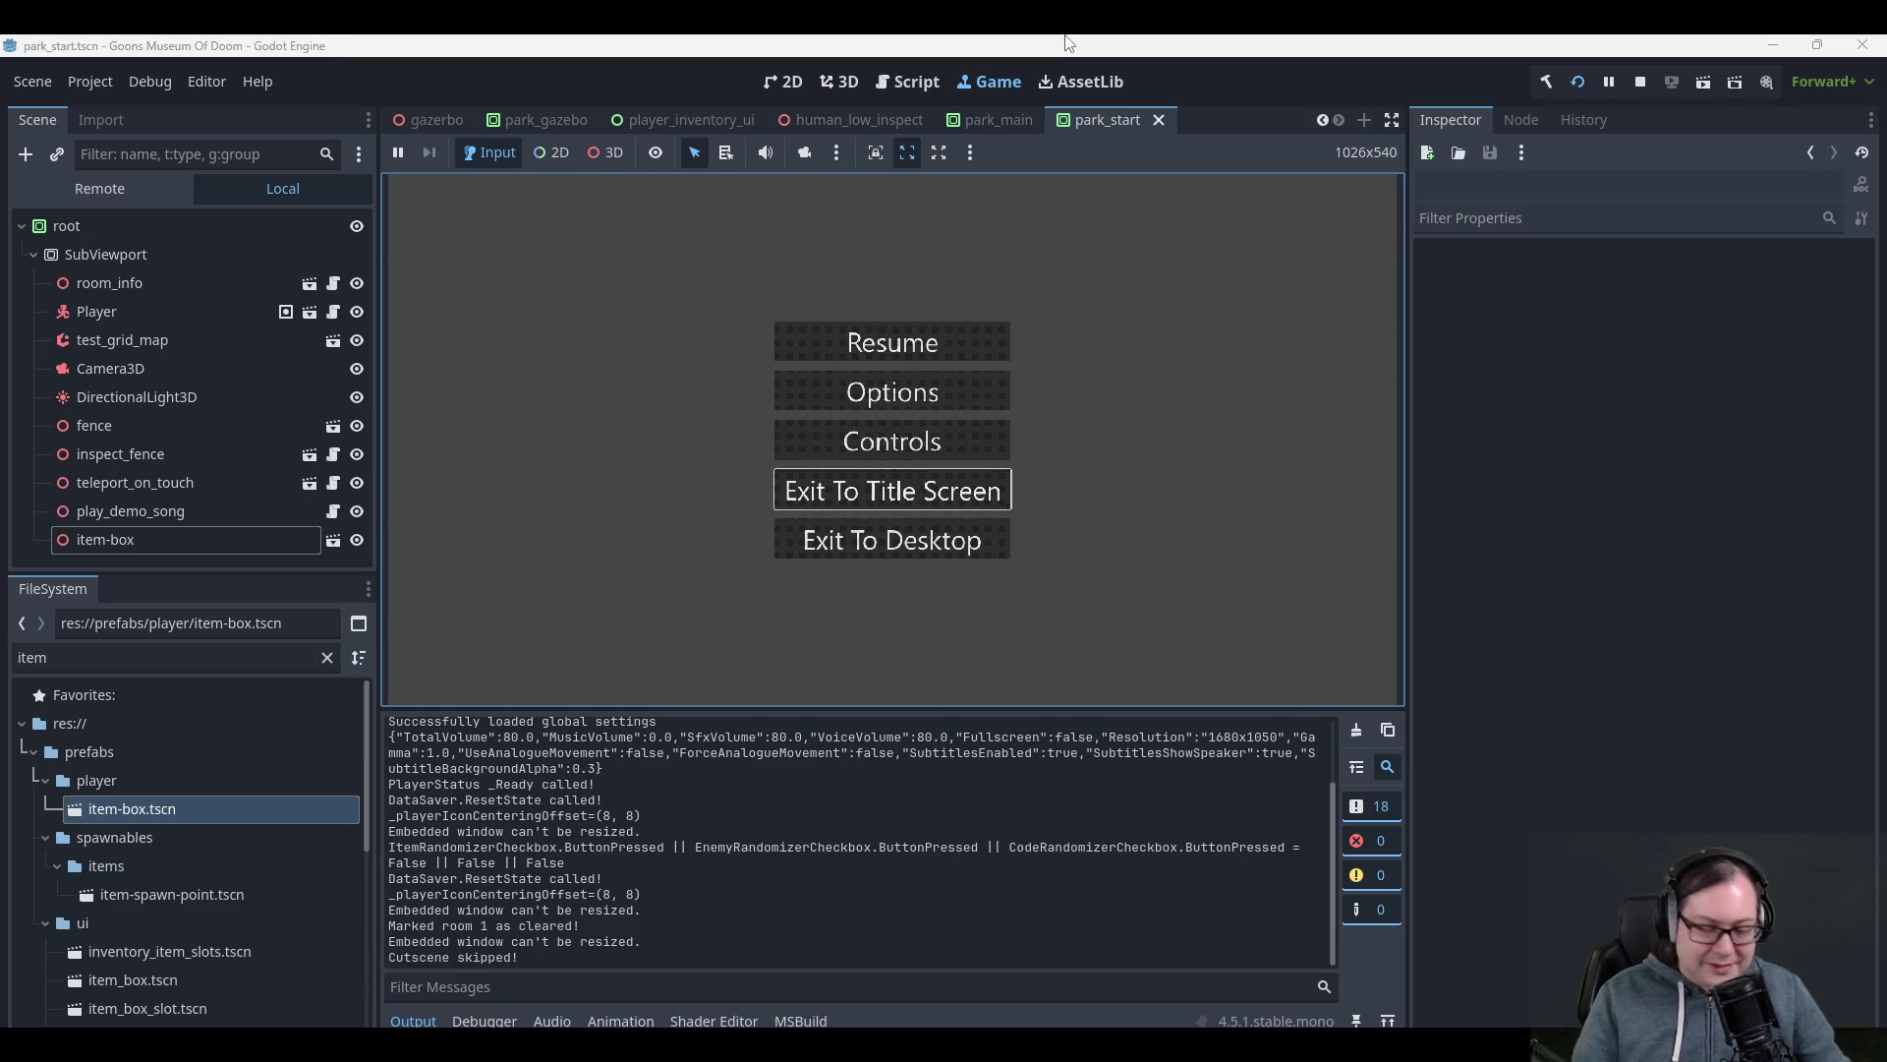
{"action": "key", "text": "Return"}
{"action": "key", "text": "Return"}
{"action": "left_click", "coordinate": [861, 519]}
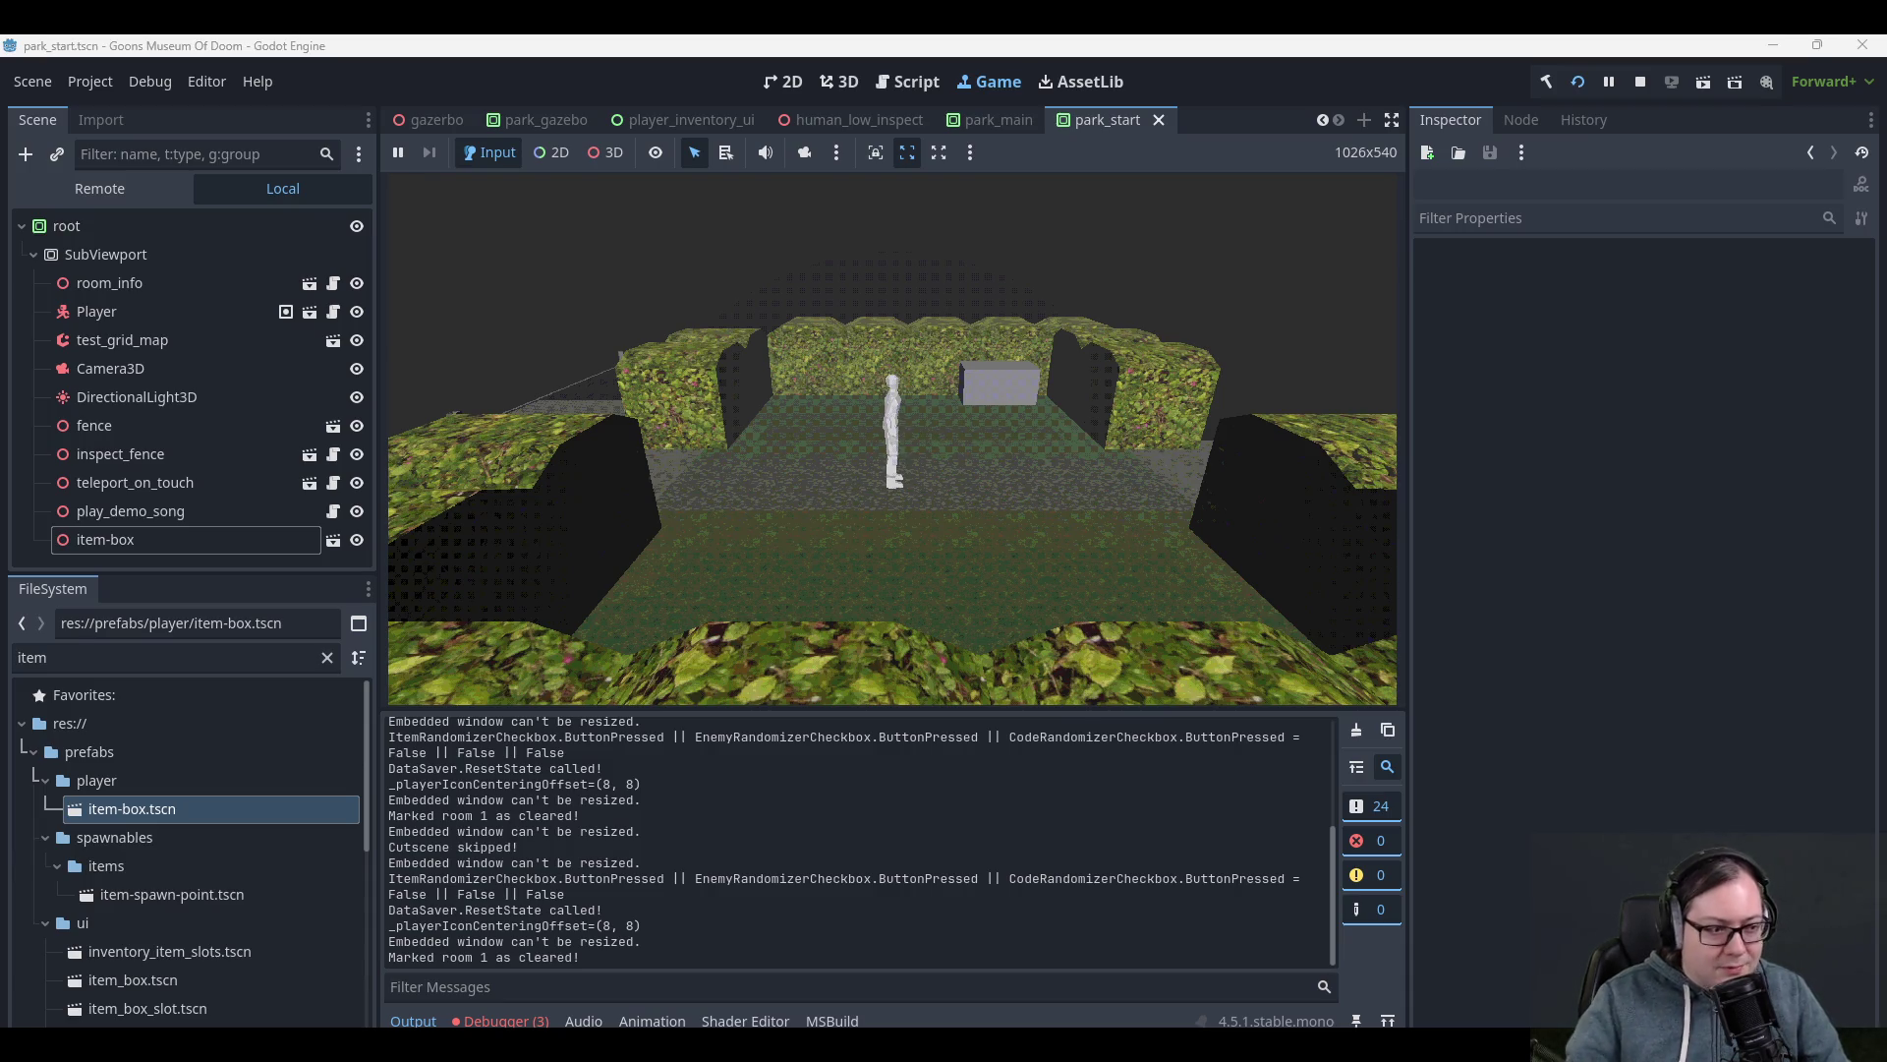
- Show the three debugger errors, walk the player right, and open the inventory
{"action": "left_click", "coordinate": [503, 1020]}
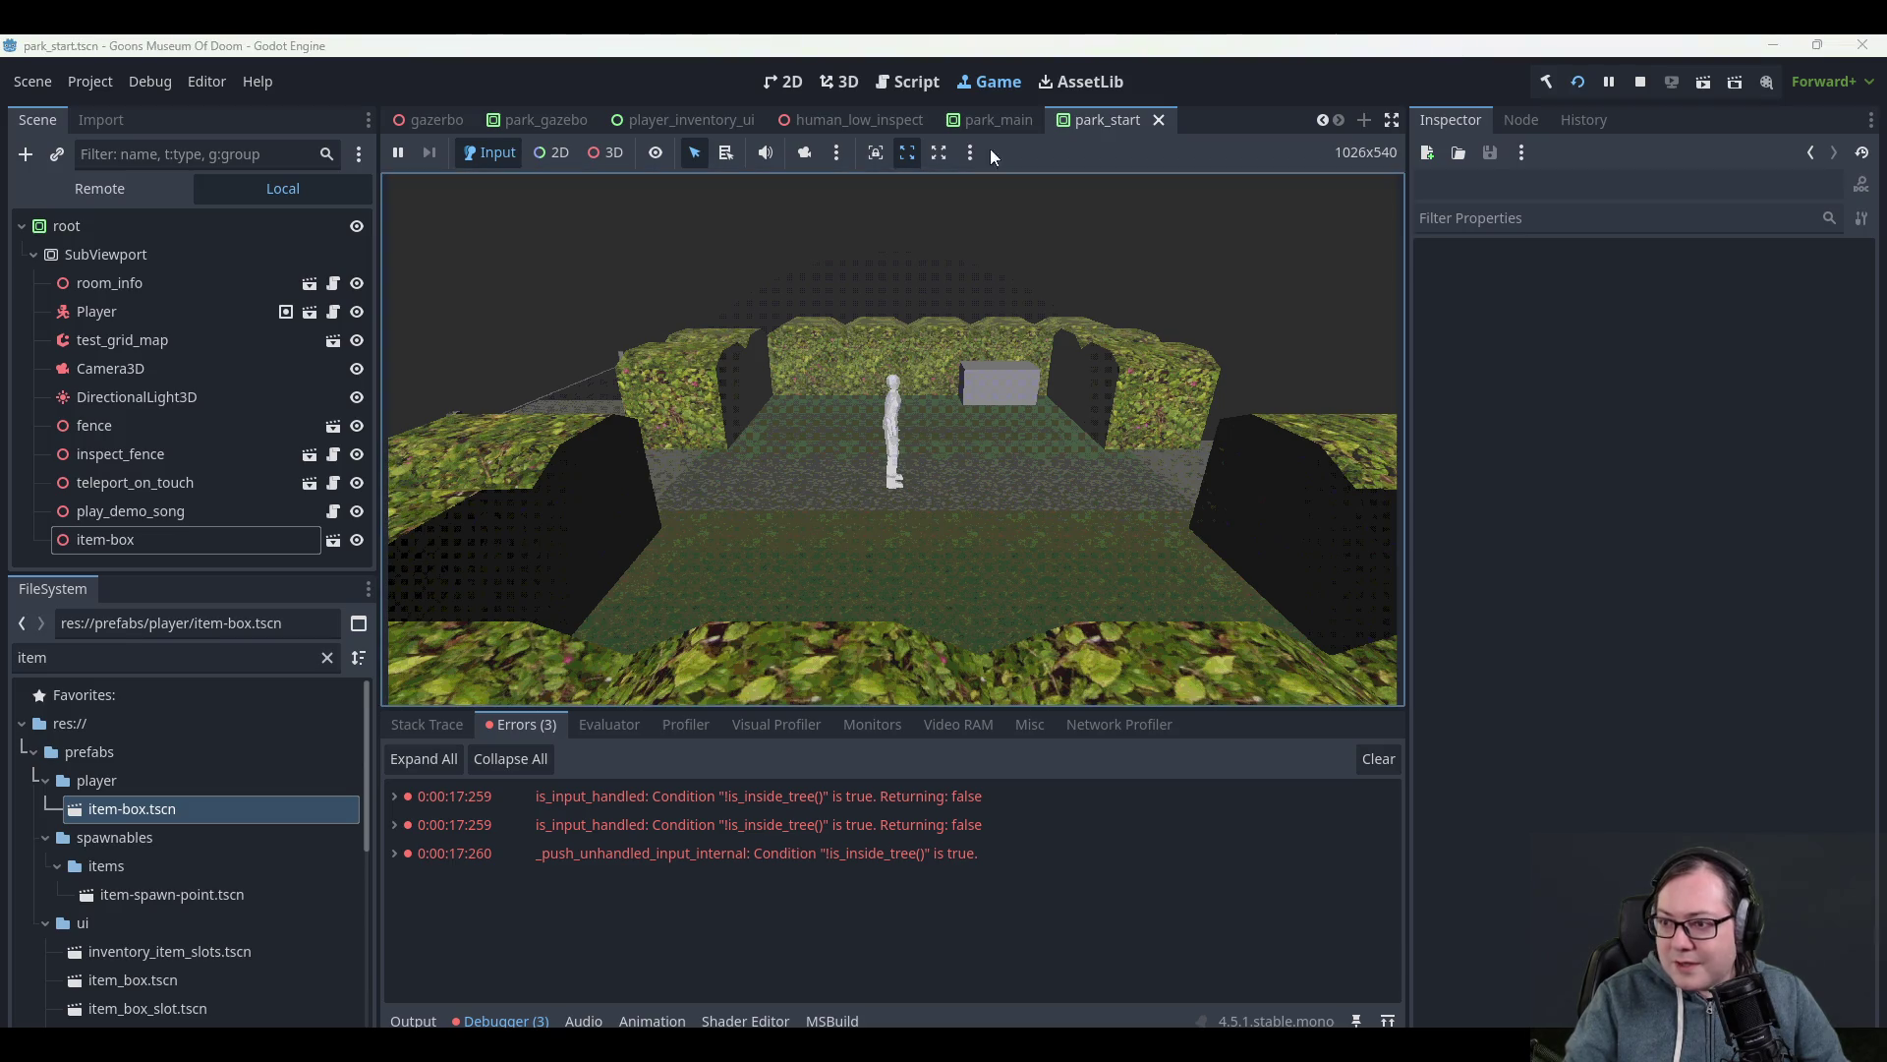
{"action": "key", "text": "d"}
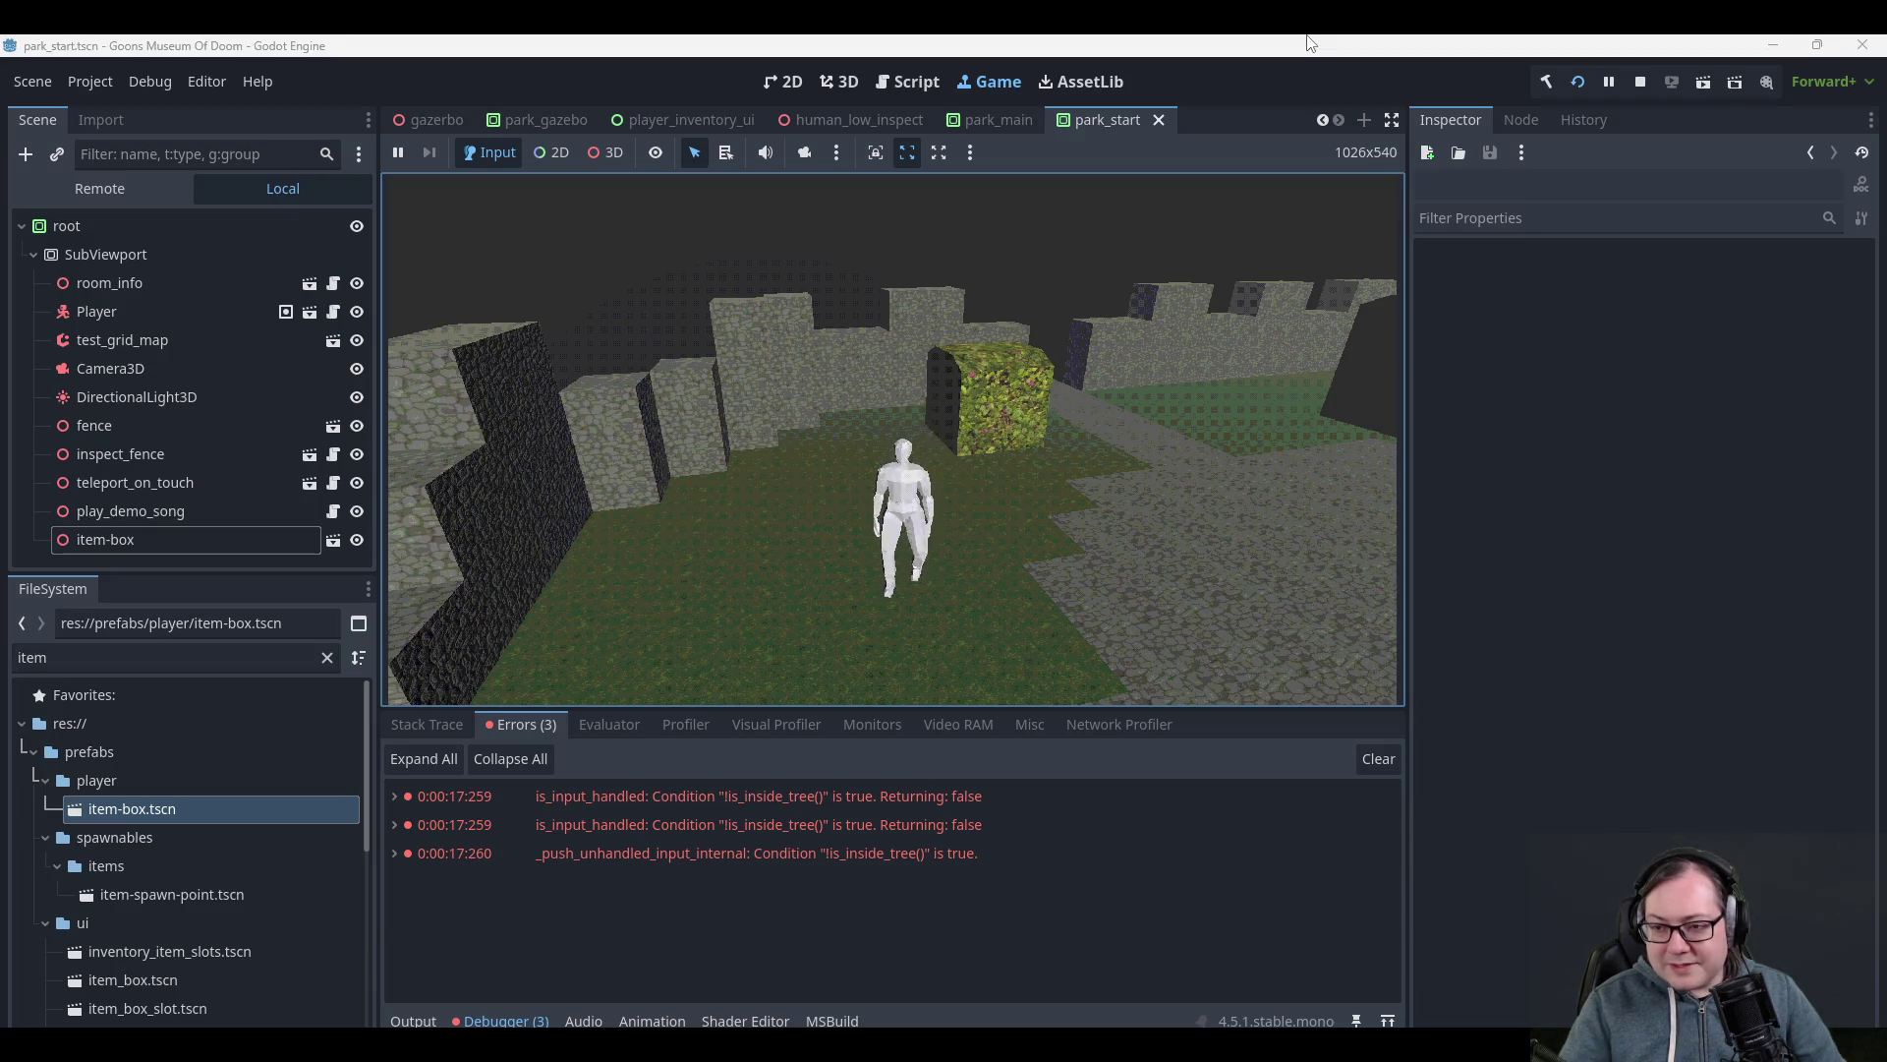
{"action": "key", "text": "Tab"}
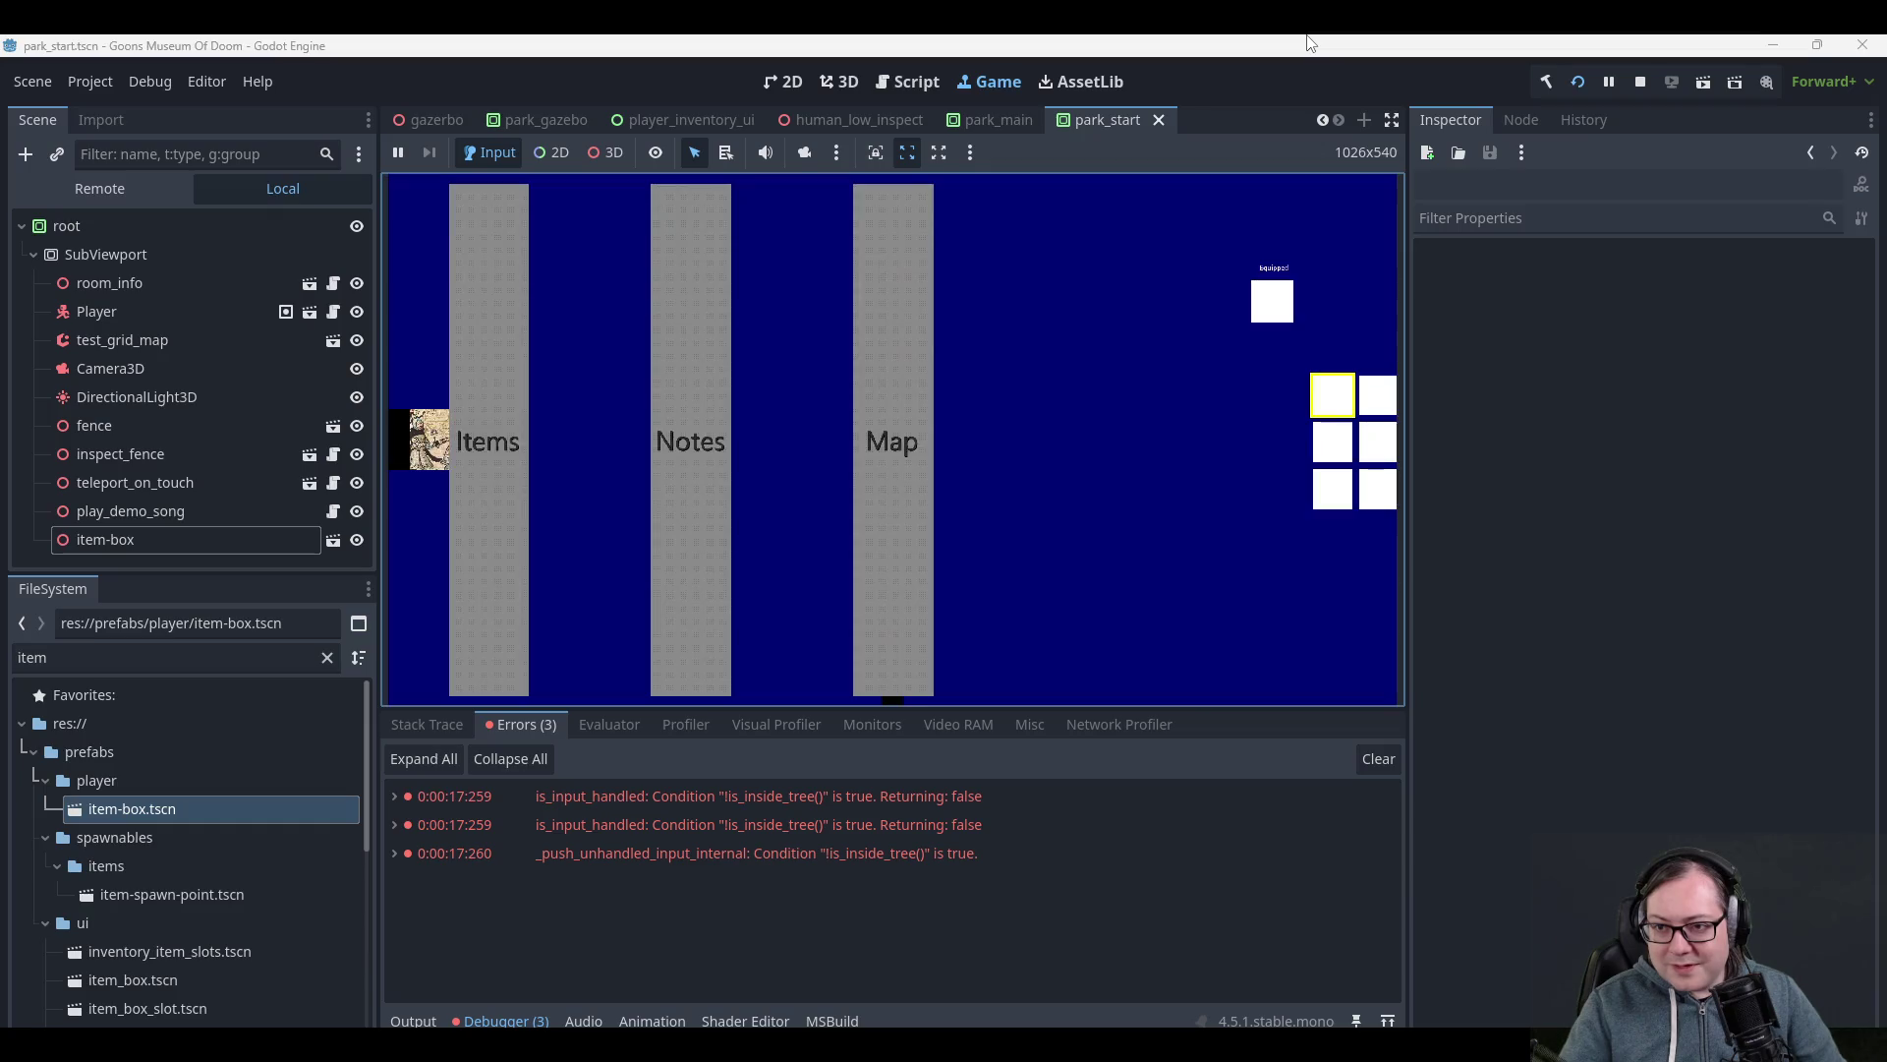
{"action": "key", "text": "Tab"}
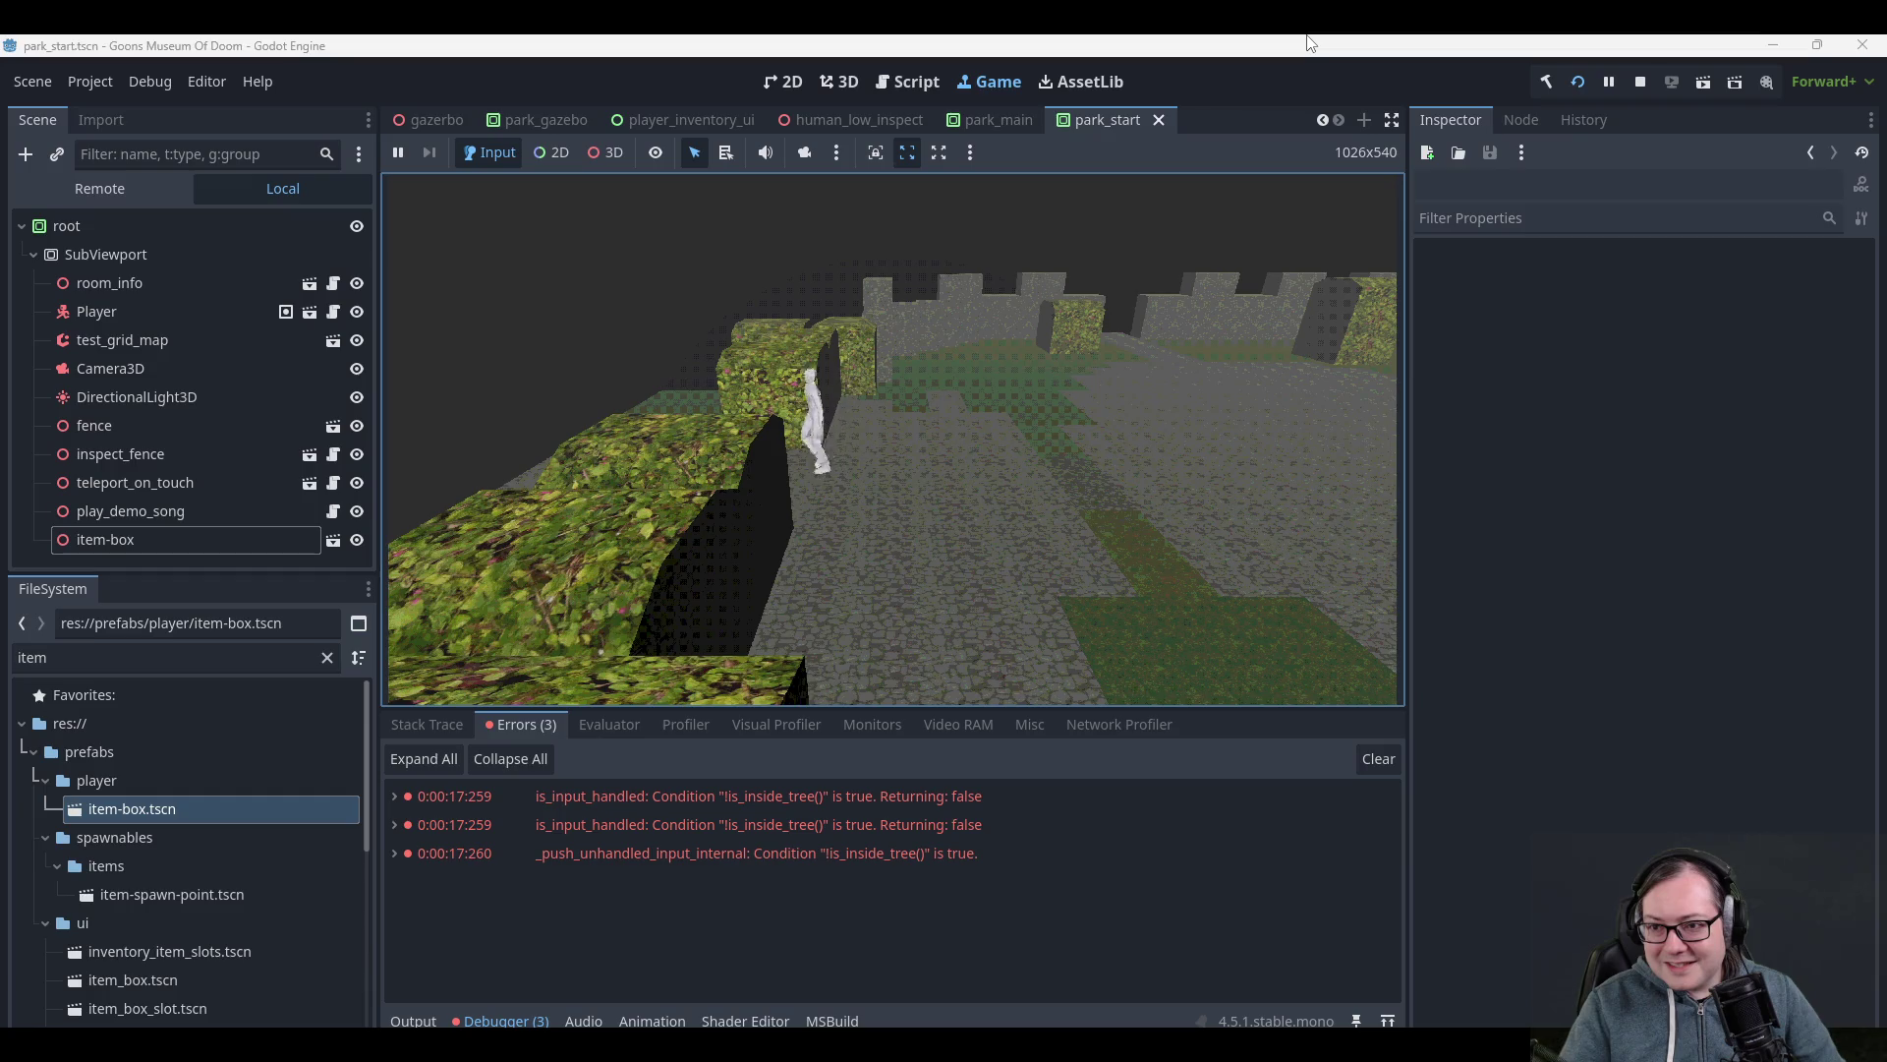
{"action": "key", "text": "Tab"}
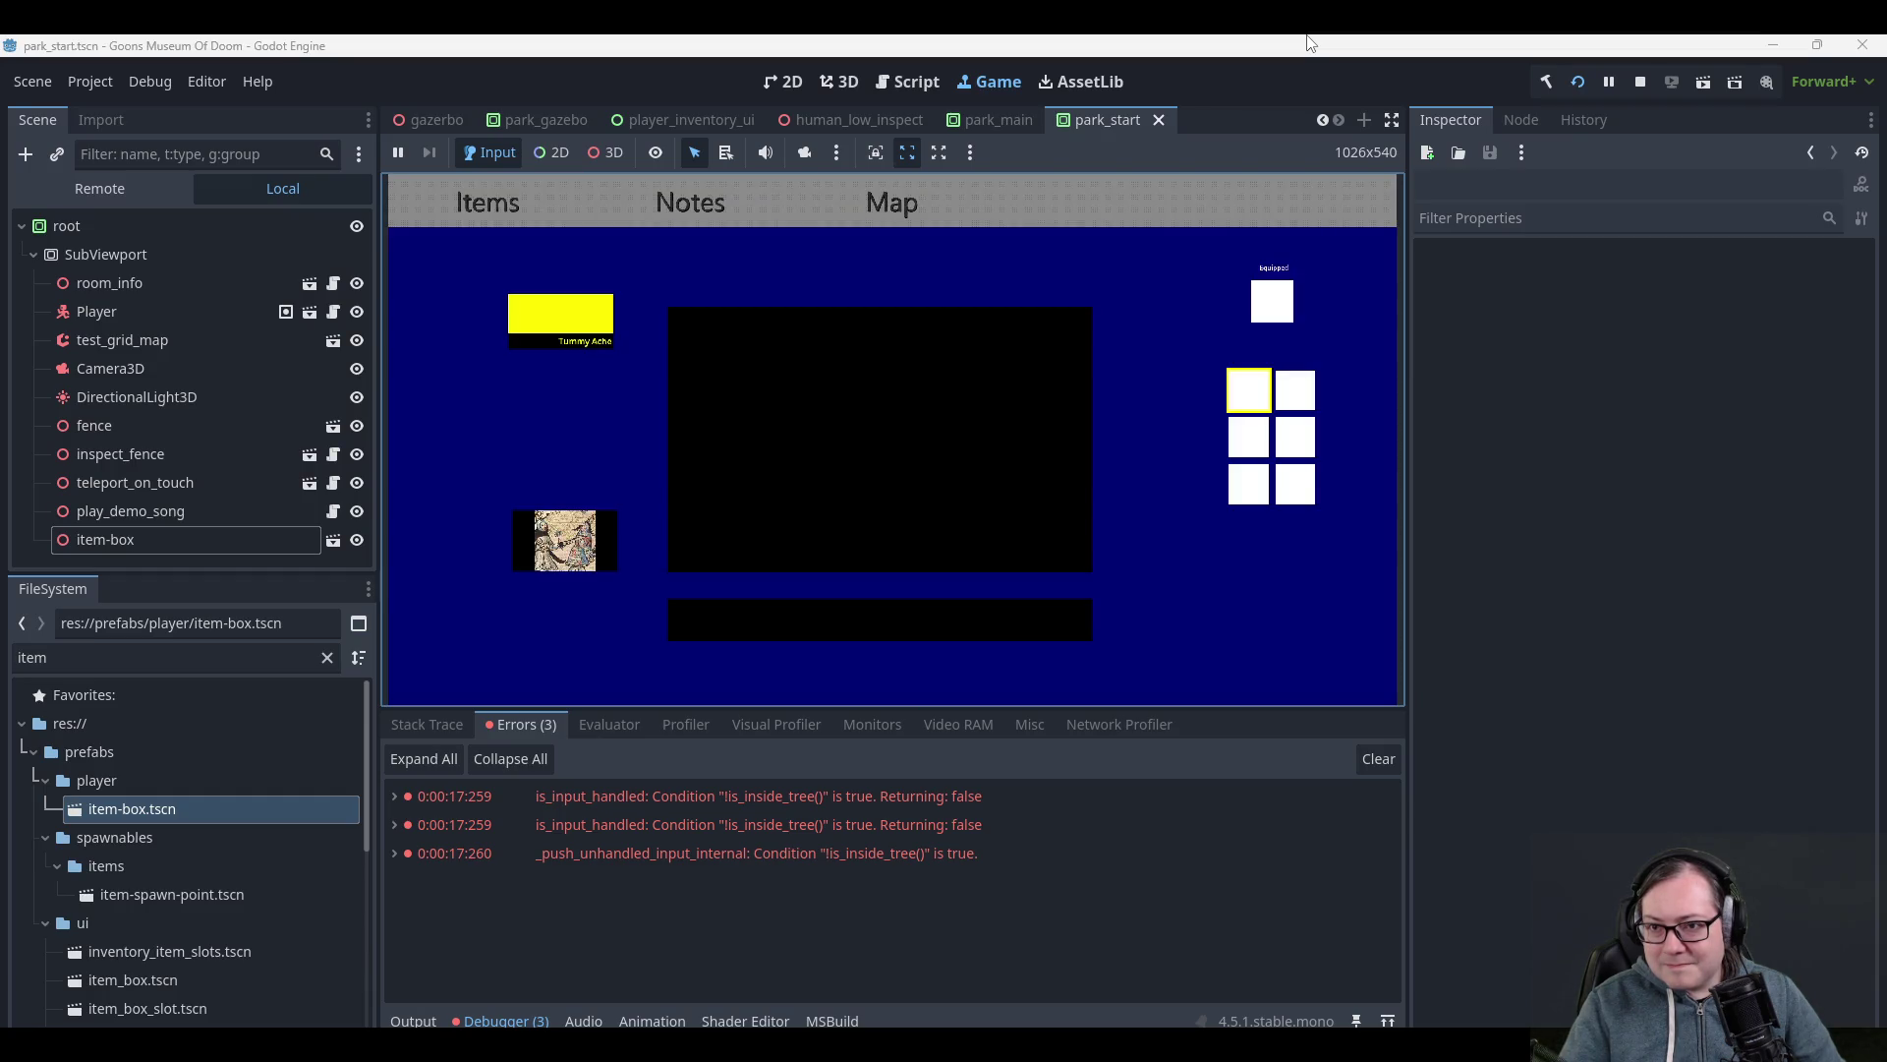
{"action": "key", "text": "Right"}
{"action": "key", "text": "Up"}
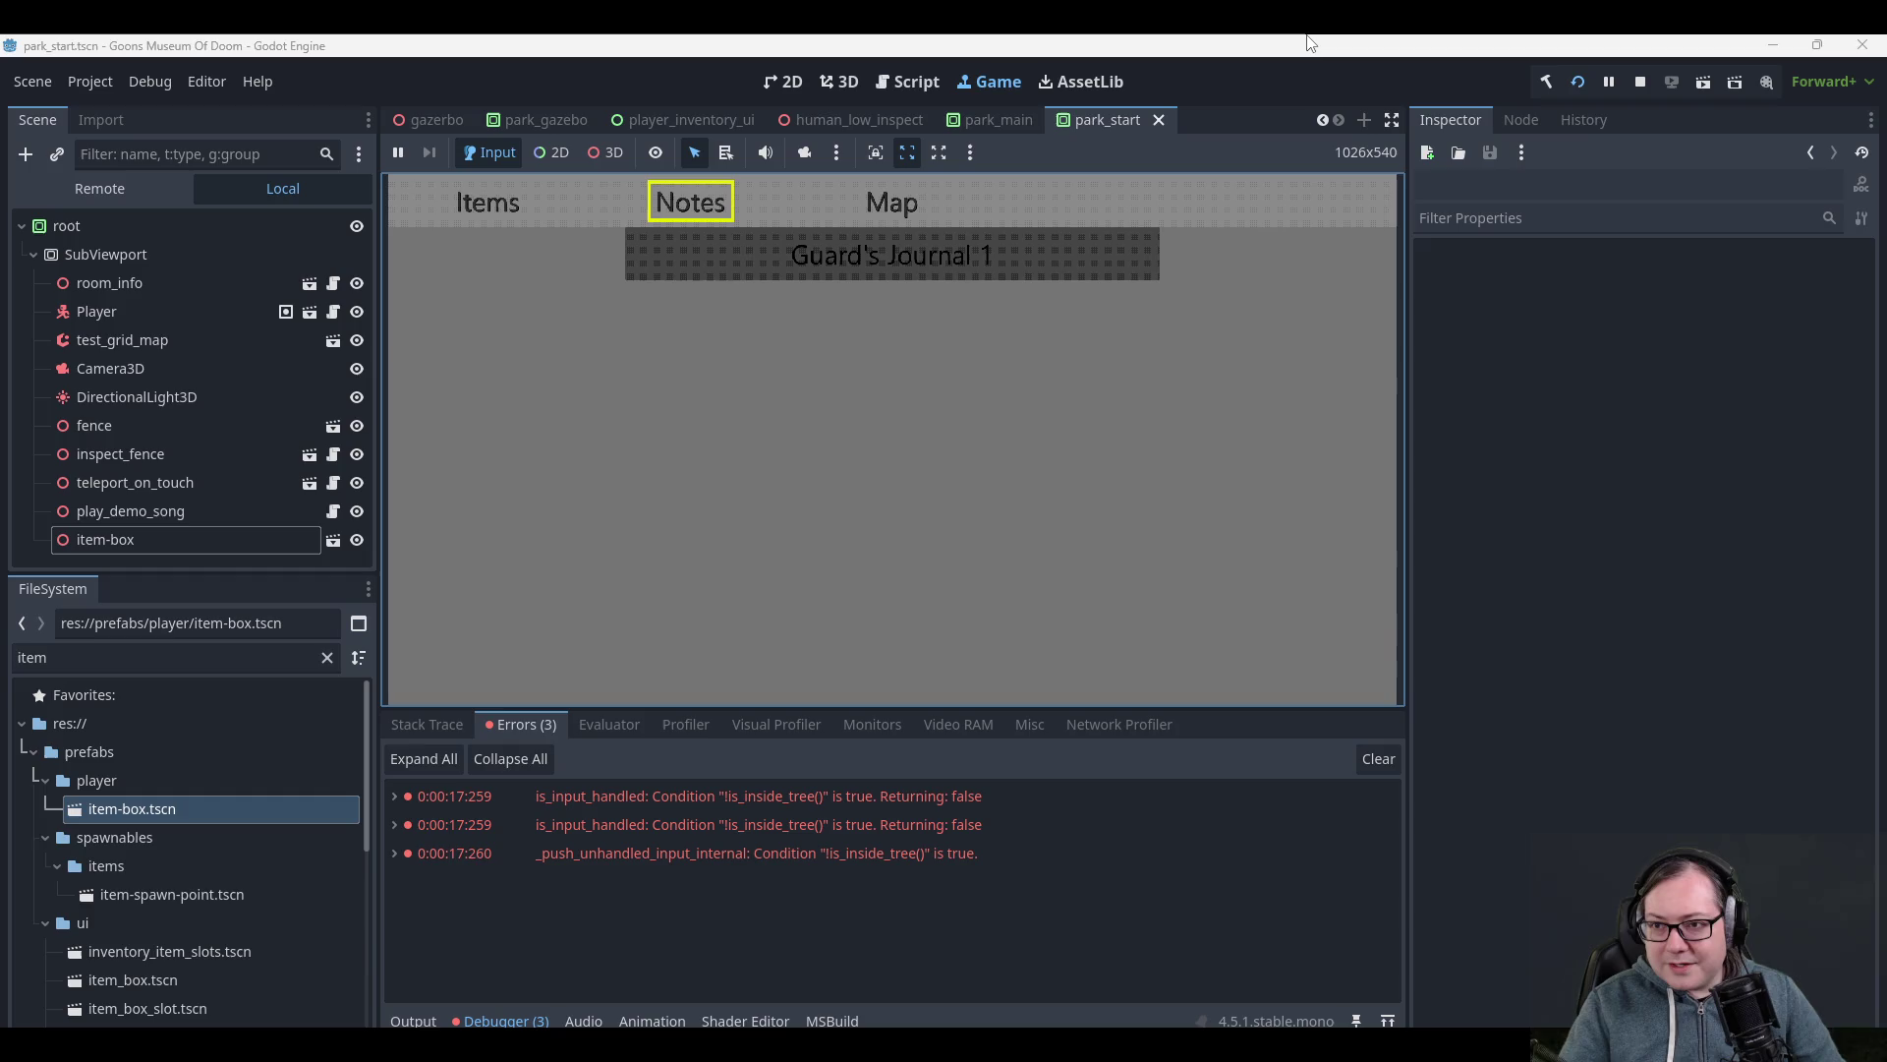
{"action": "key", "text": "Down"}
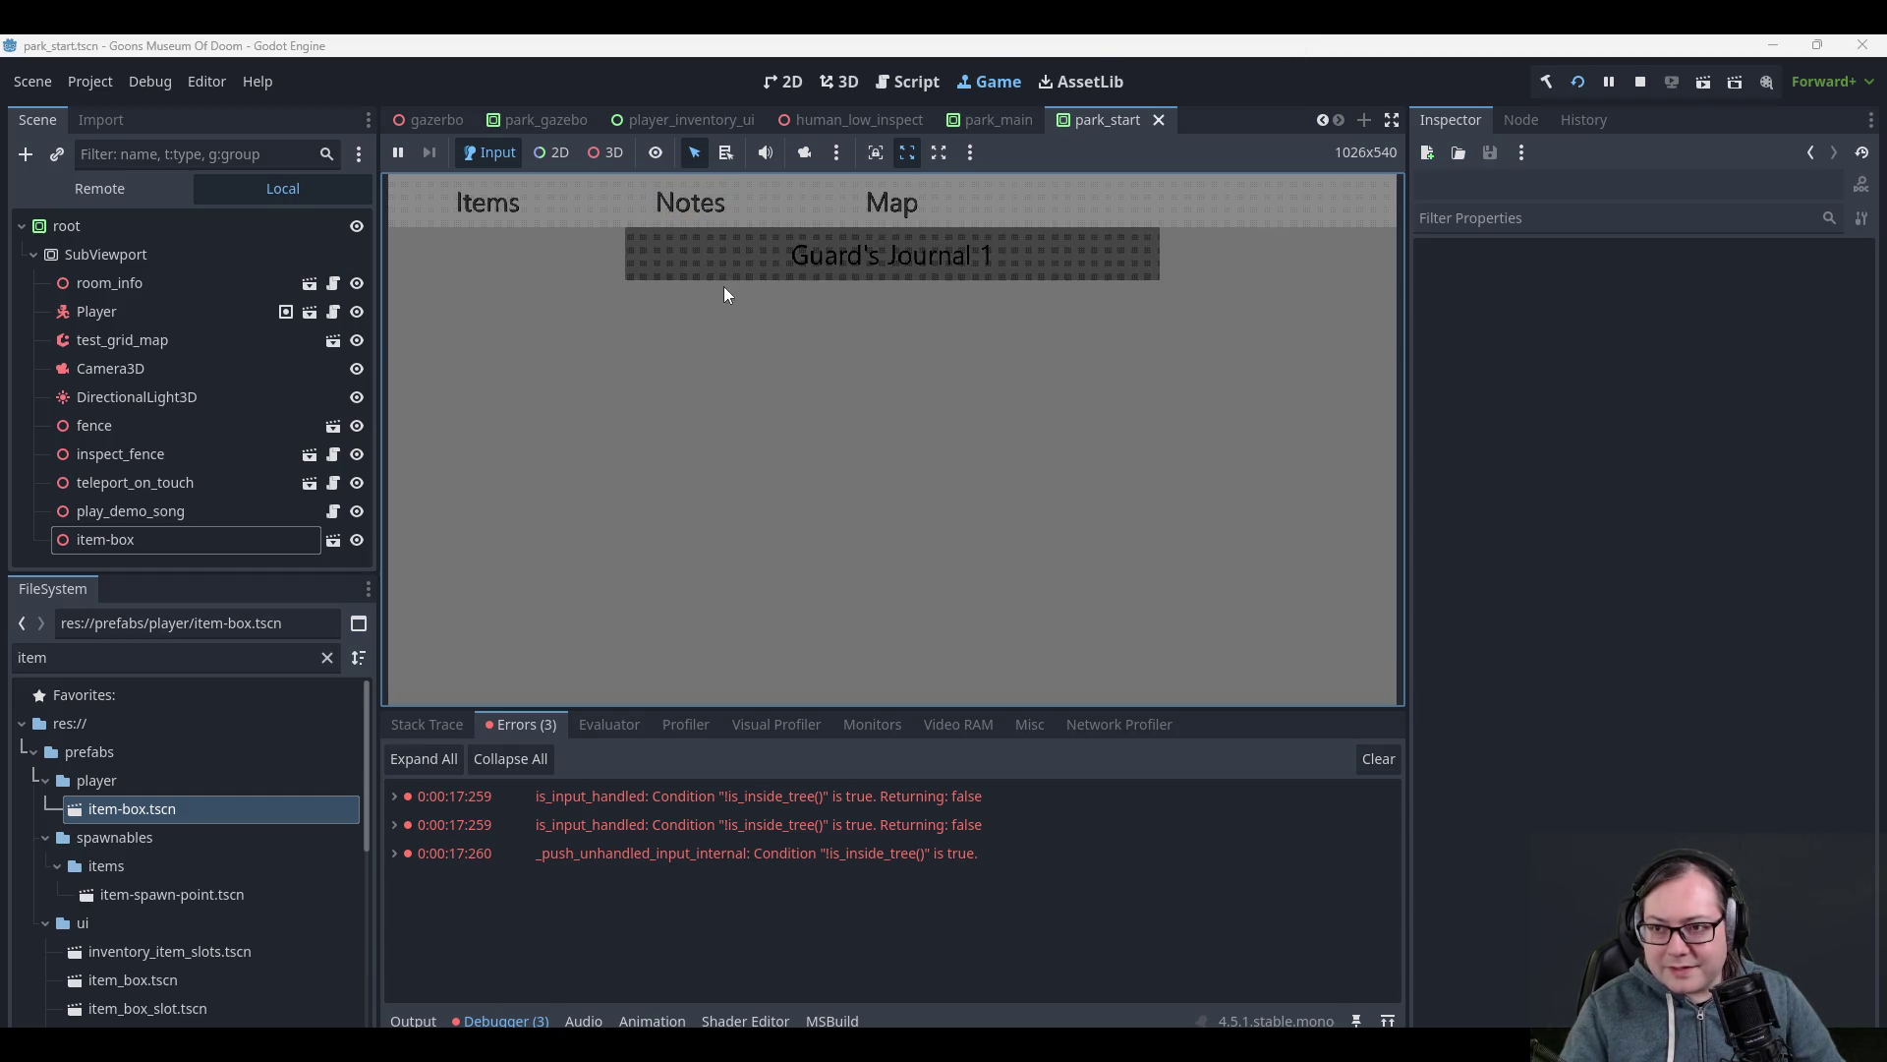
{"action": "left_click", "coordinate": [735, 256]}
{"action": "left_click", "coordinate": [1001, 397]}
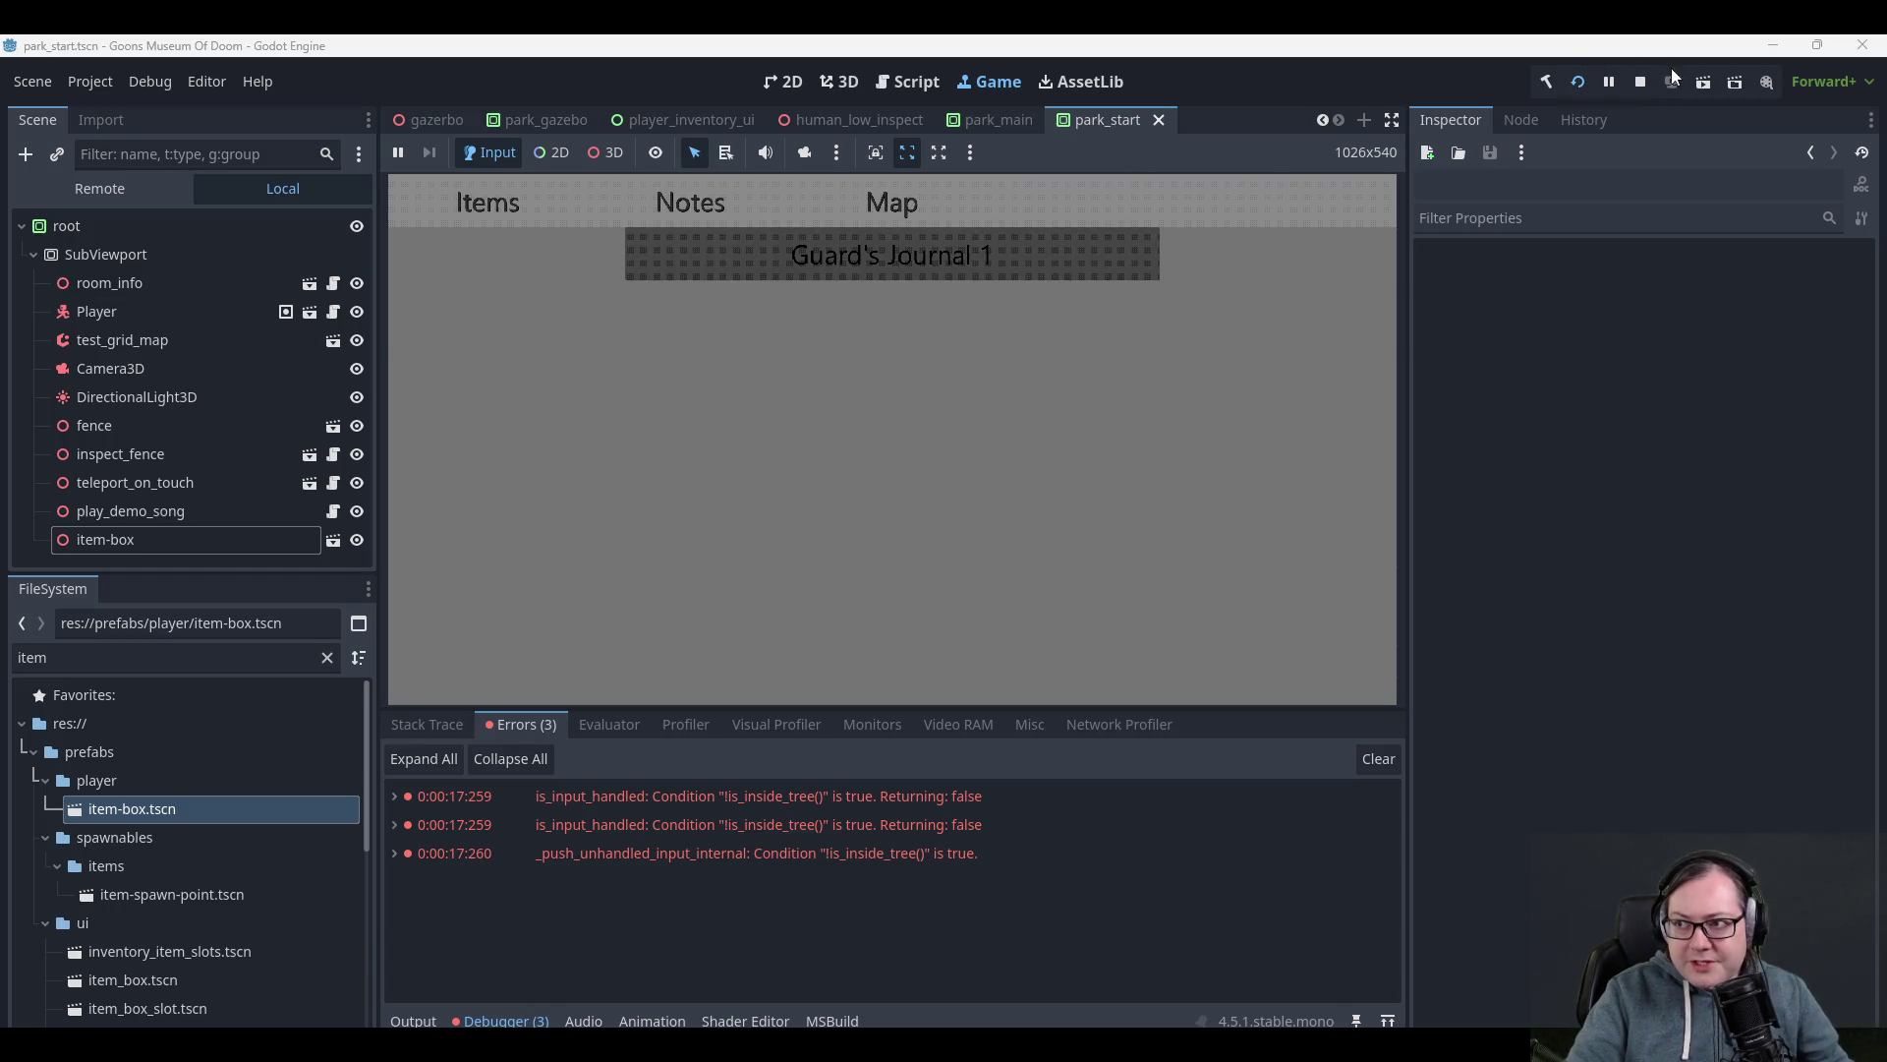
{"action": "left_click", "coordinate": [80, 258]}
- Compare SubViewport and root container properties in the Inspector, then stop the running game
{"action": "left_click", "coordinate": [80, 228]}
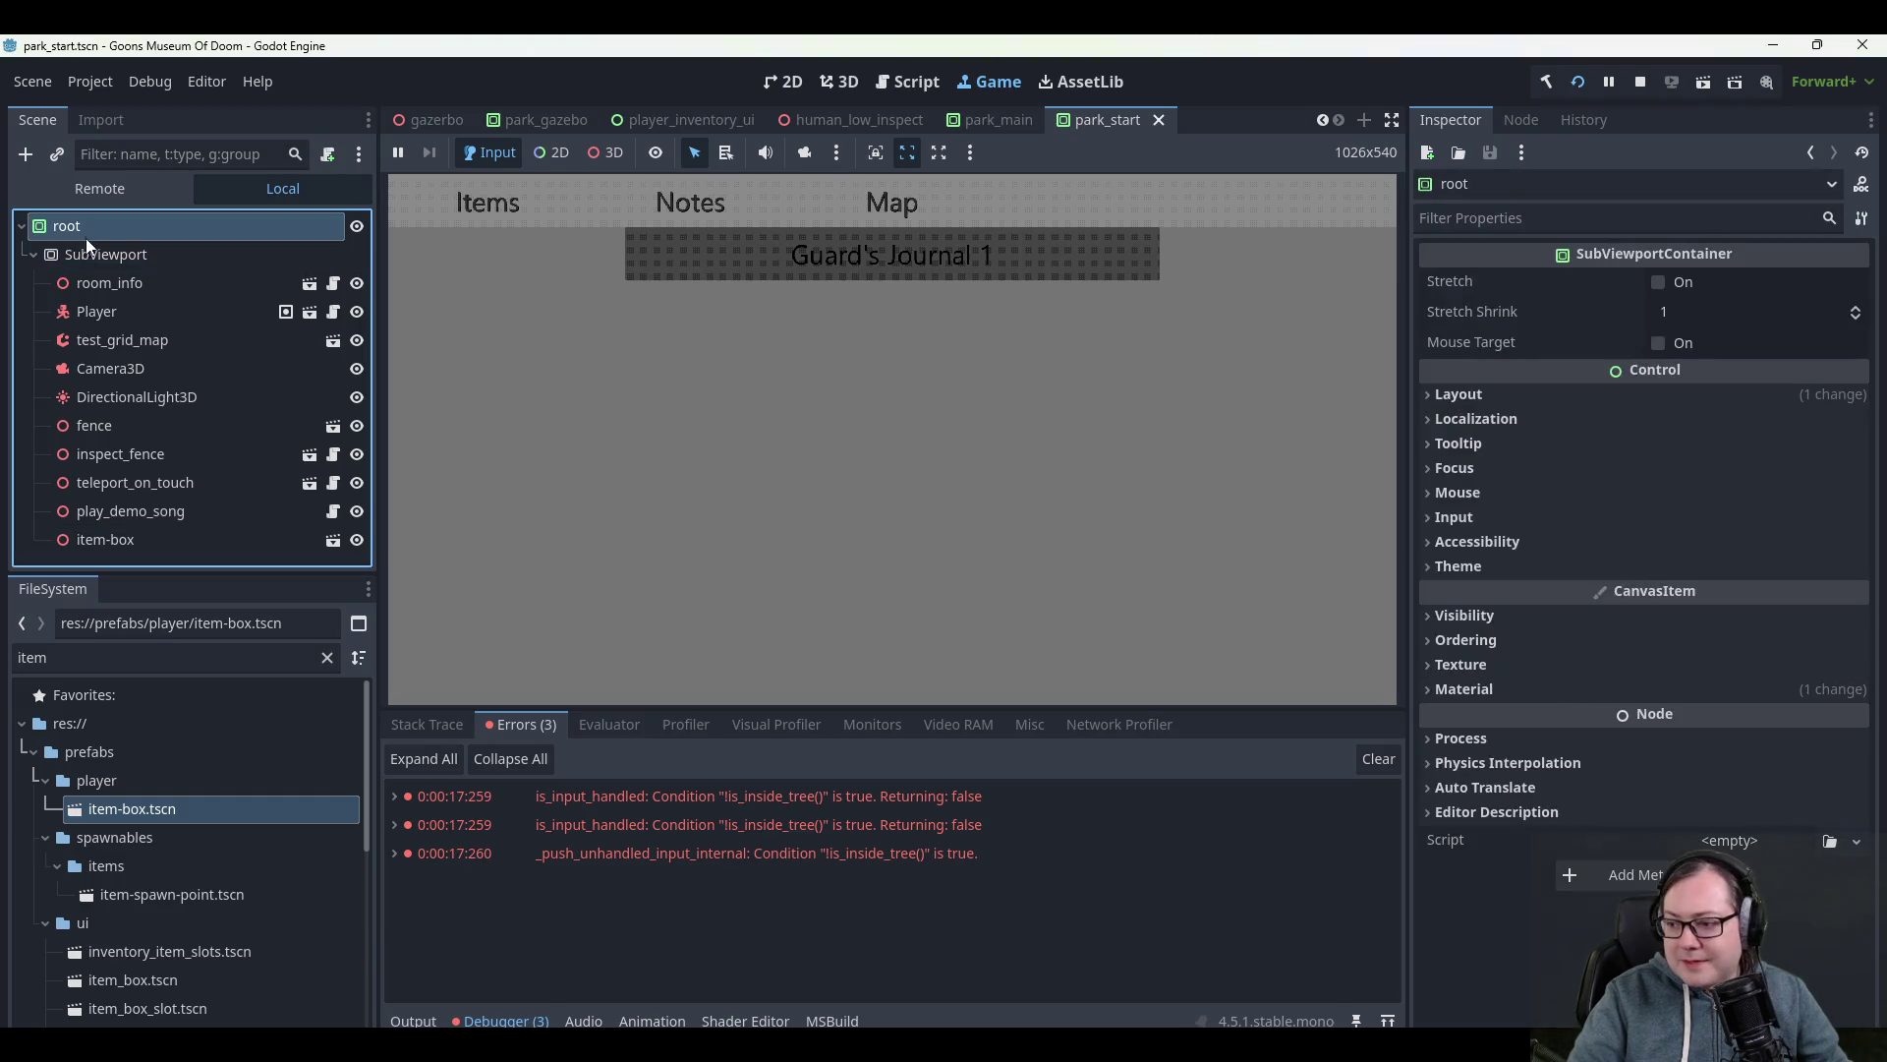
{"action": "left_click", "coordinate": [91, 245]}
{"action": "scroll", "coordinate": [1431, 757], "scroll_direction": "down", "scroll_amount": 5}
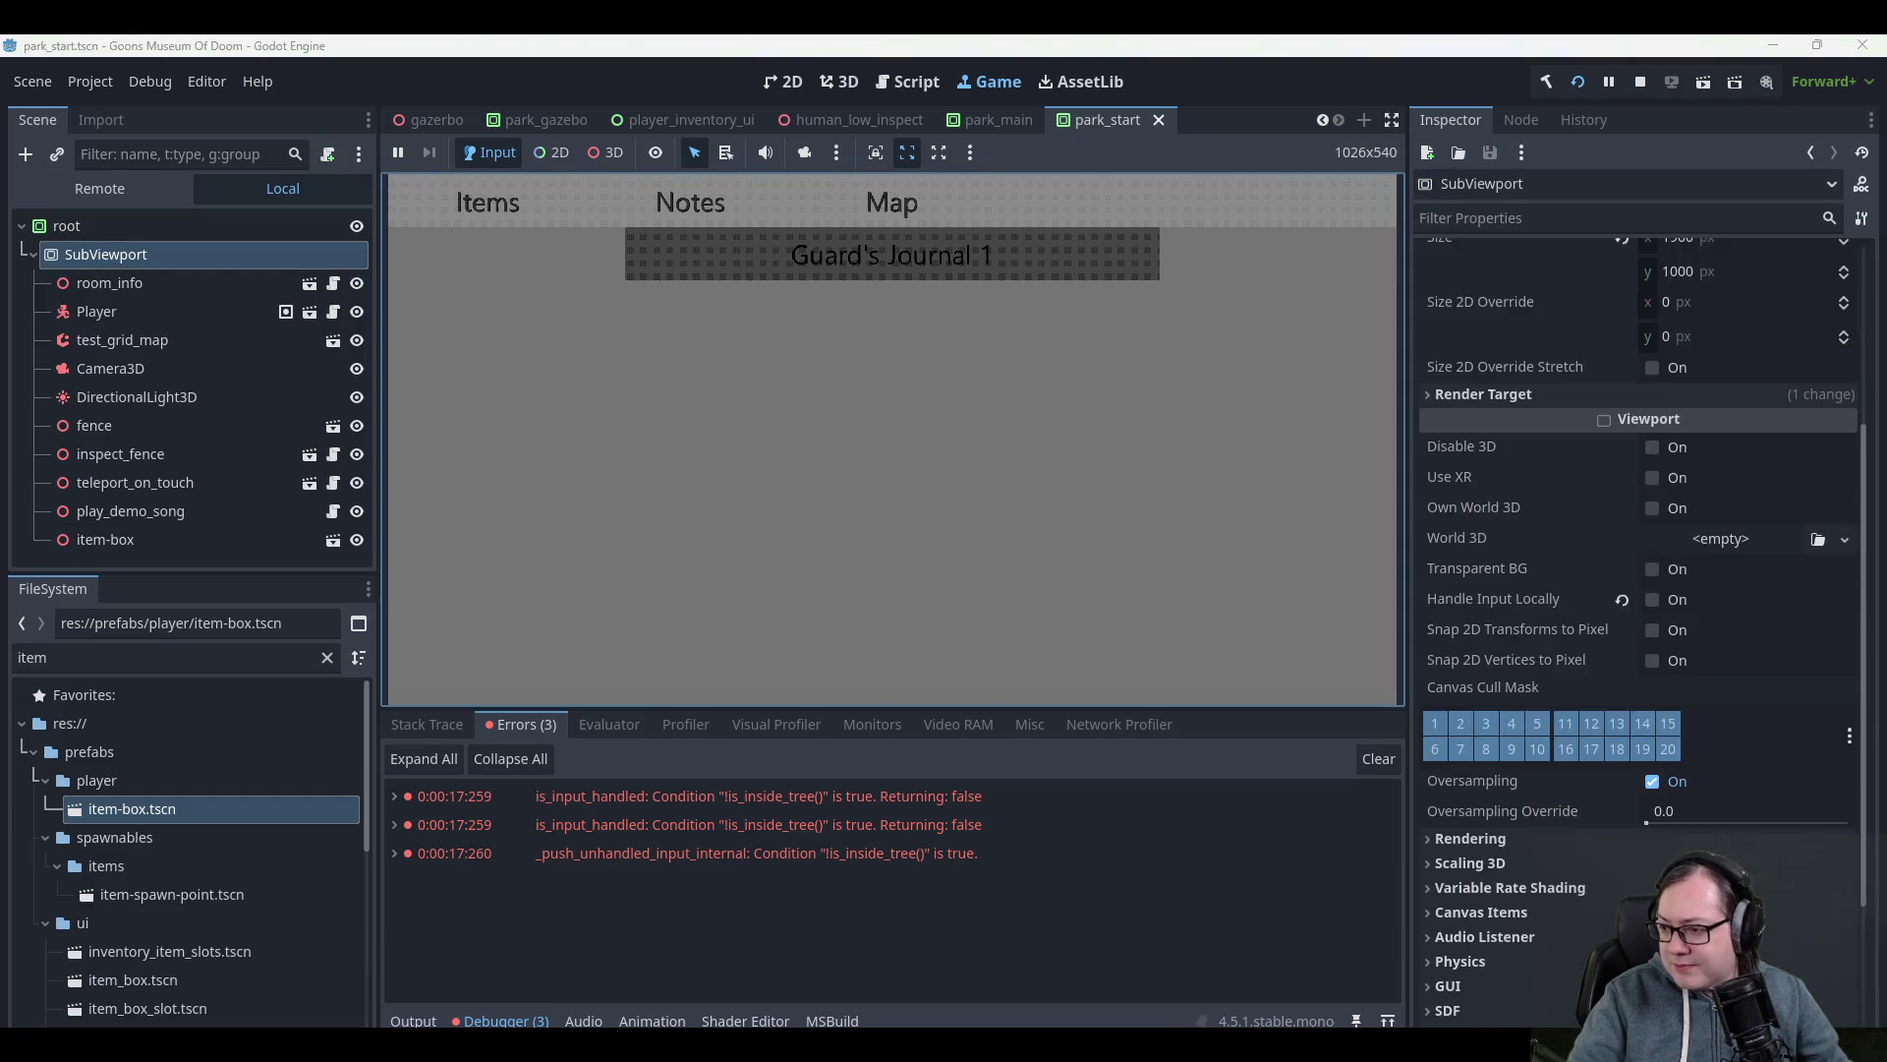
{"action": "left_click", "coordinate": [138, 224]}
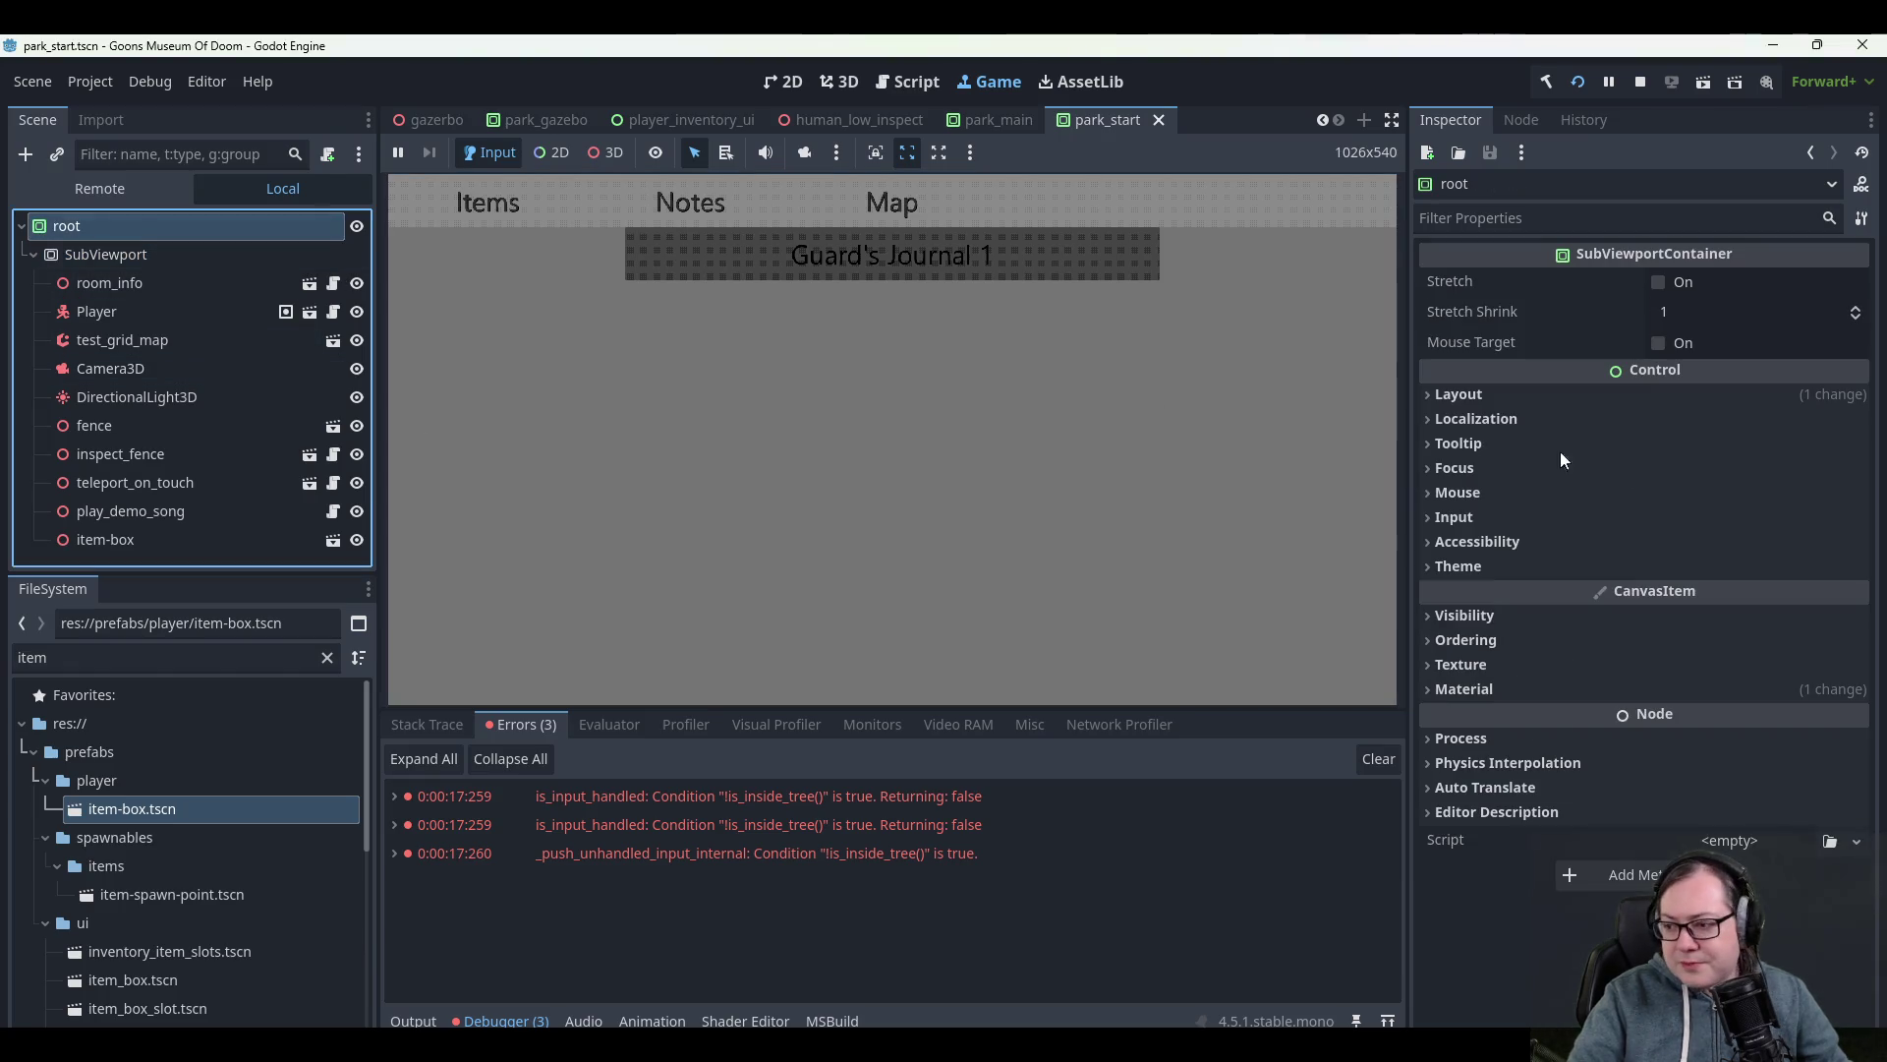
{"action": "left_click", "coordinate": [1639, 82]}
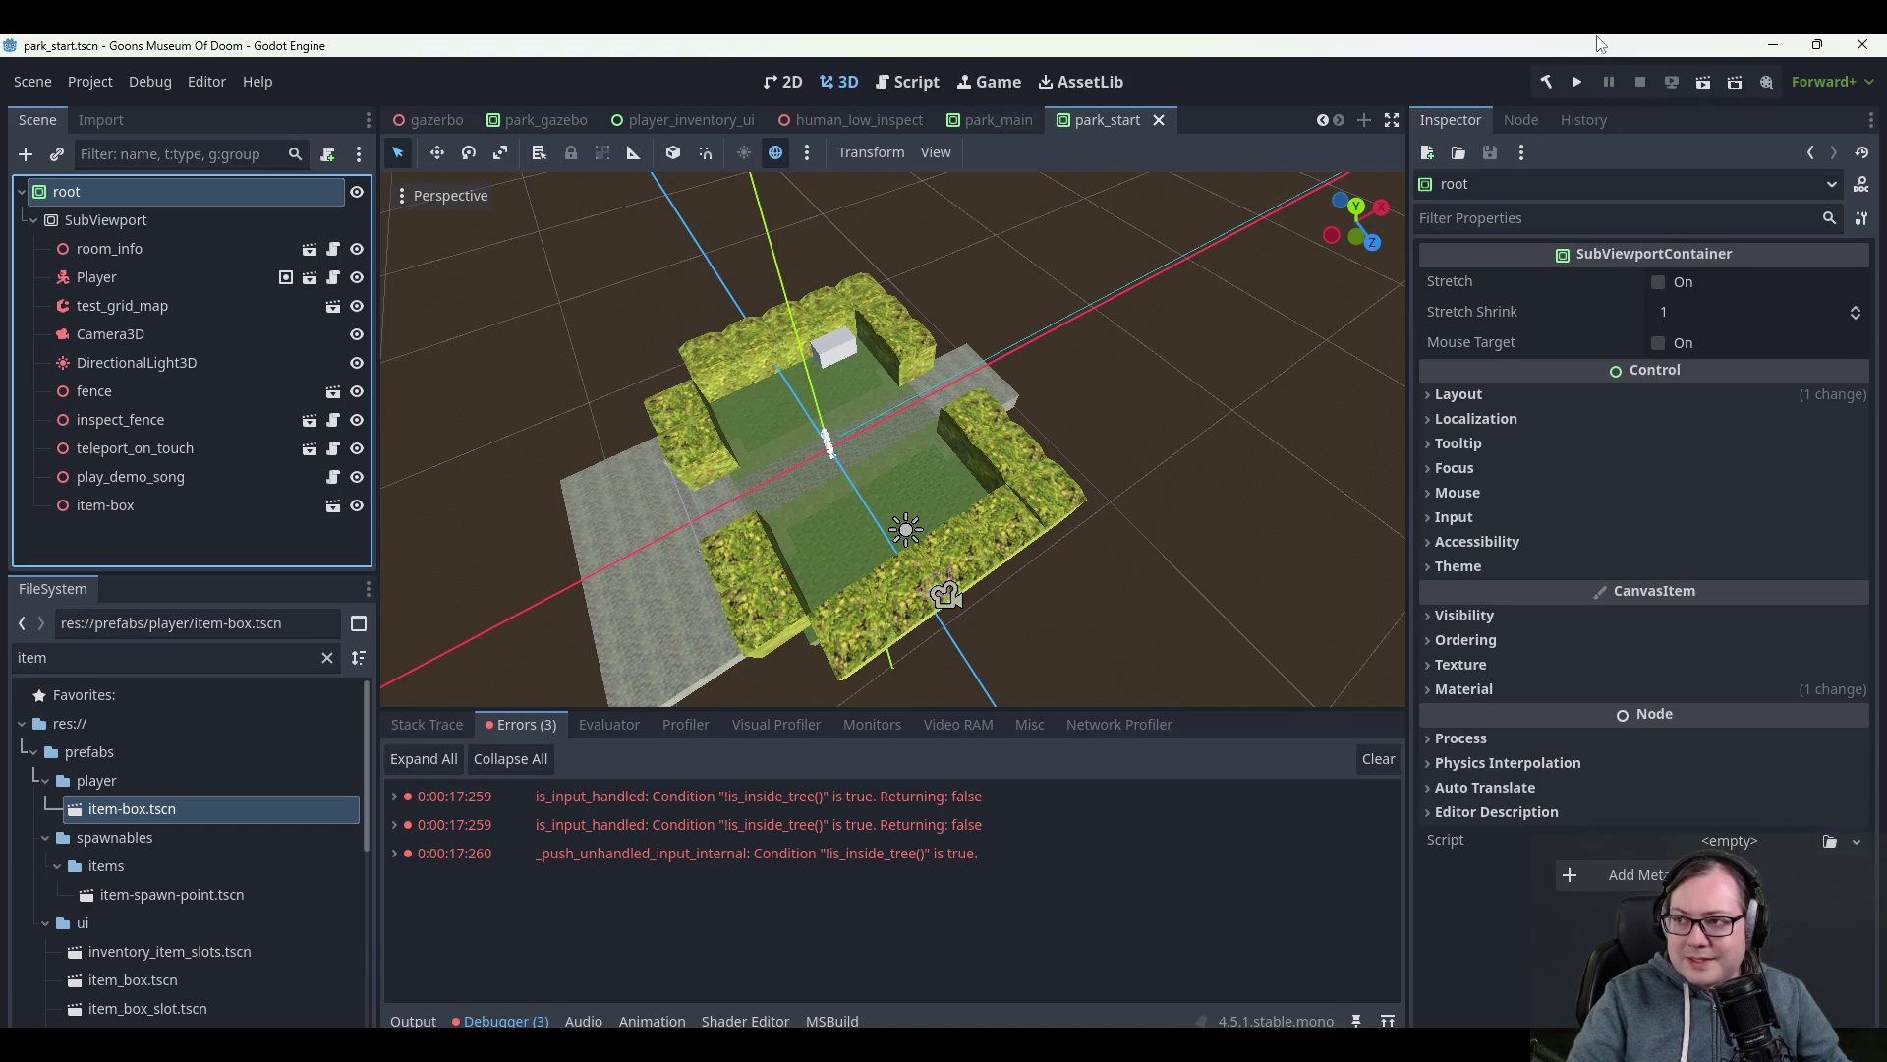
- Relaunch the project and choose New Game on the title and difficulty screens to load the park
{"action": "left_click", "coordinate": [1582, 80]}
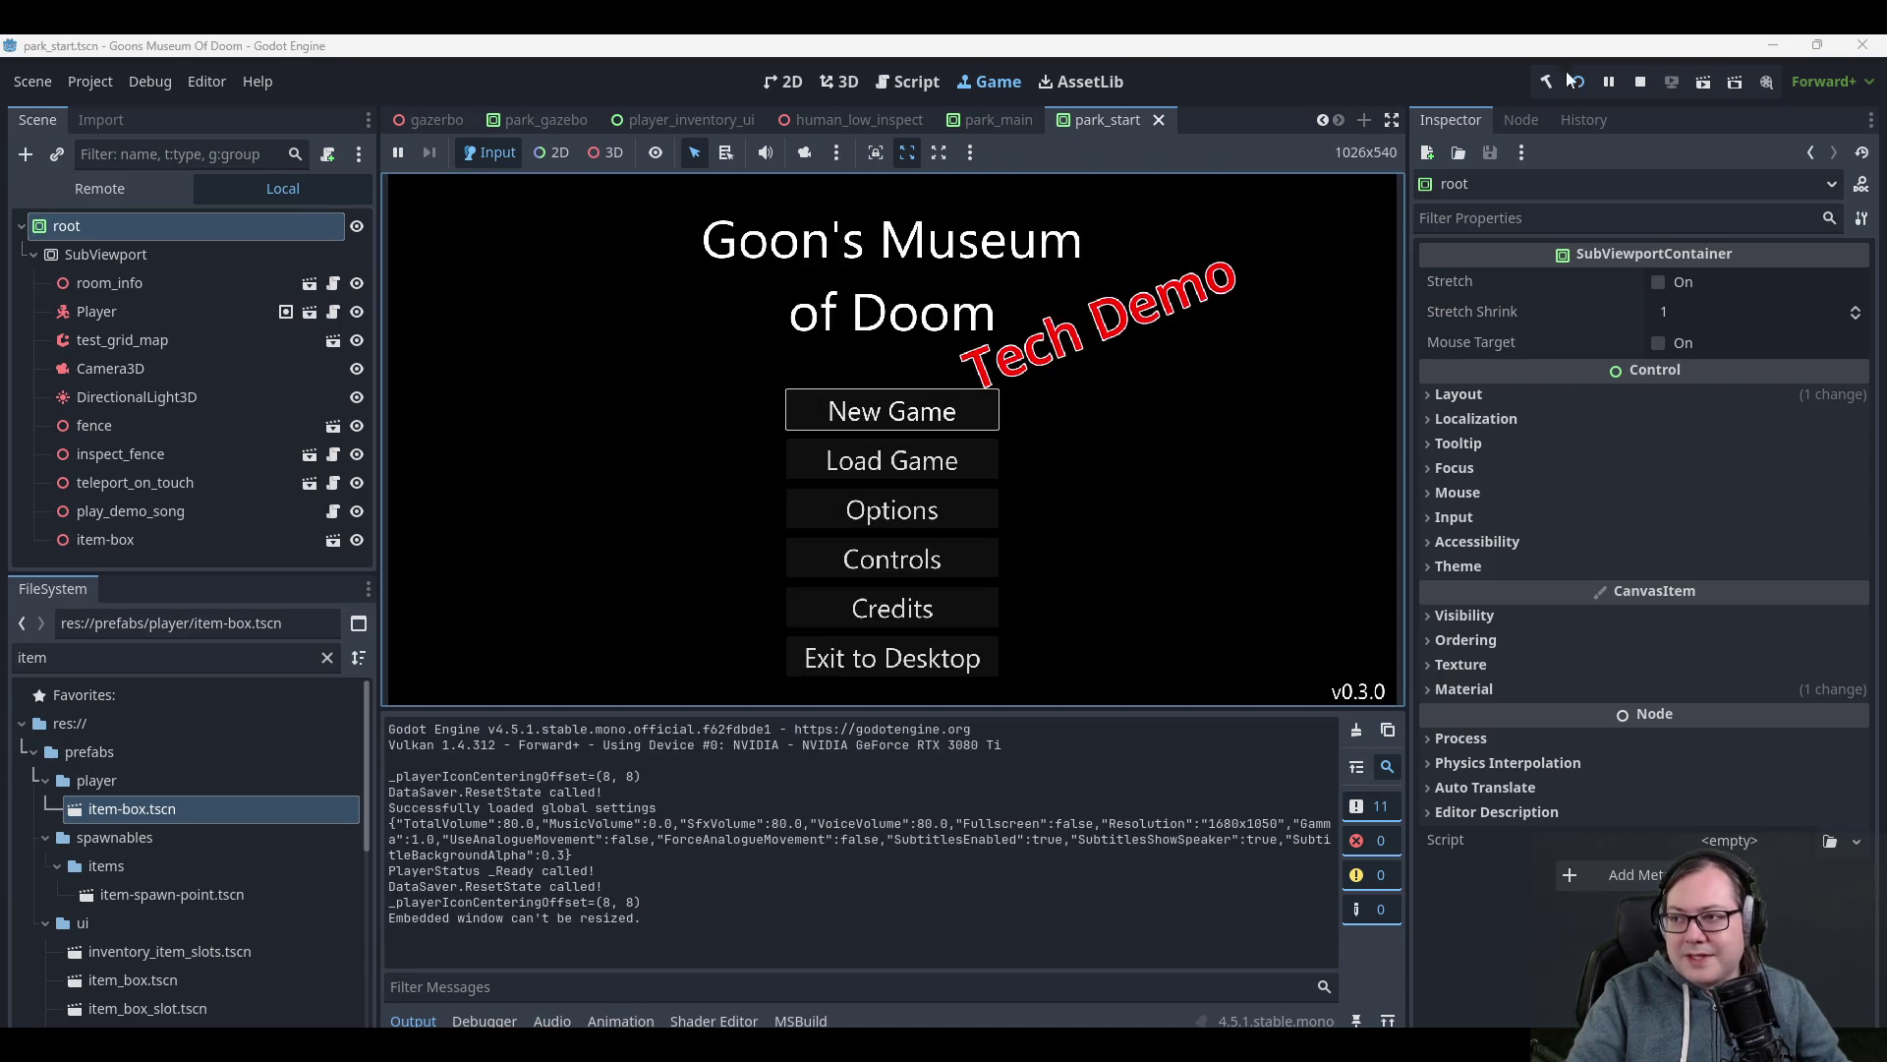
{"action": "left_click", "coordinate": [1638, 84]}
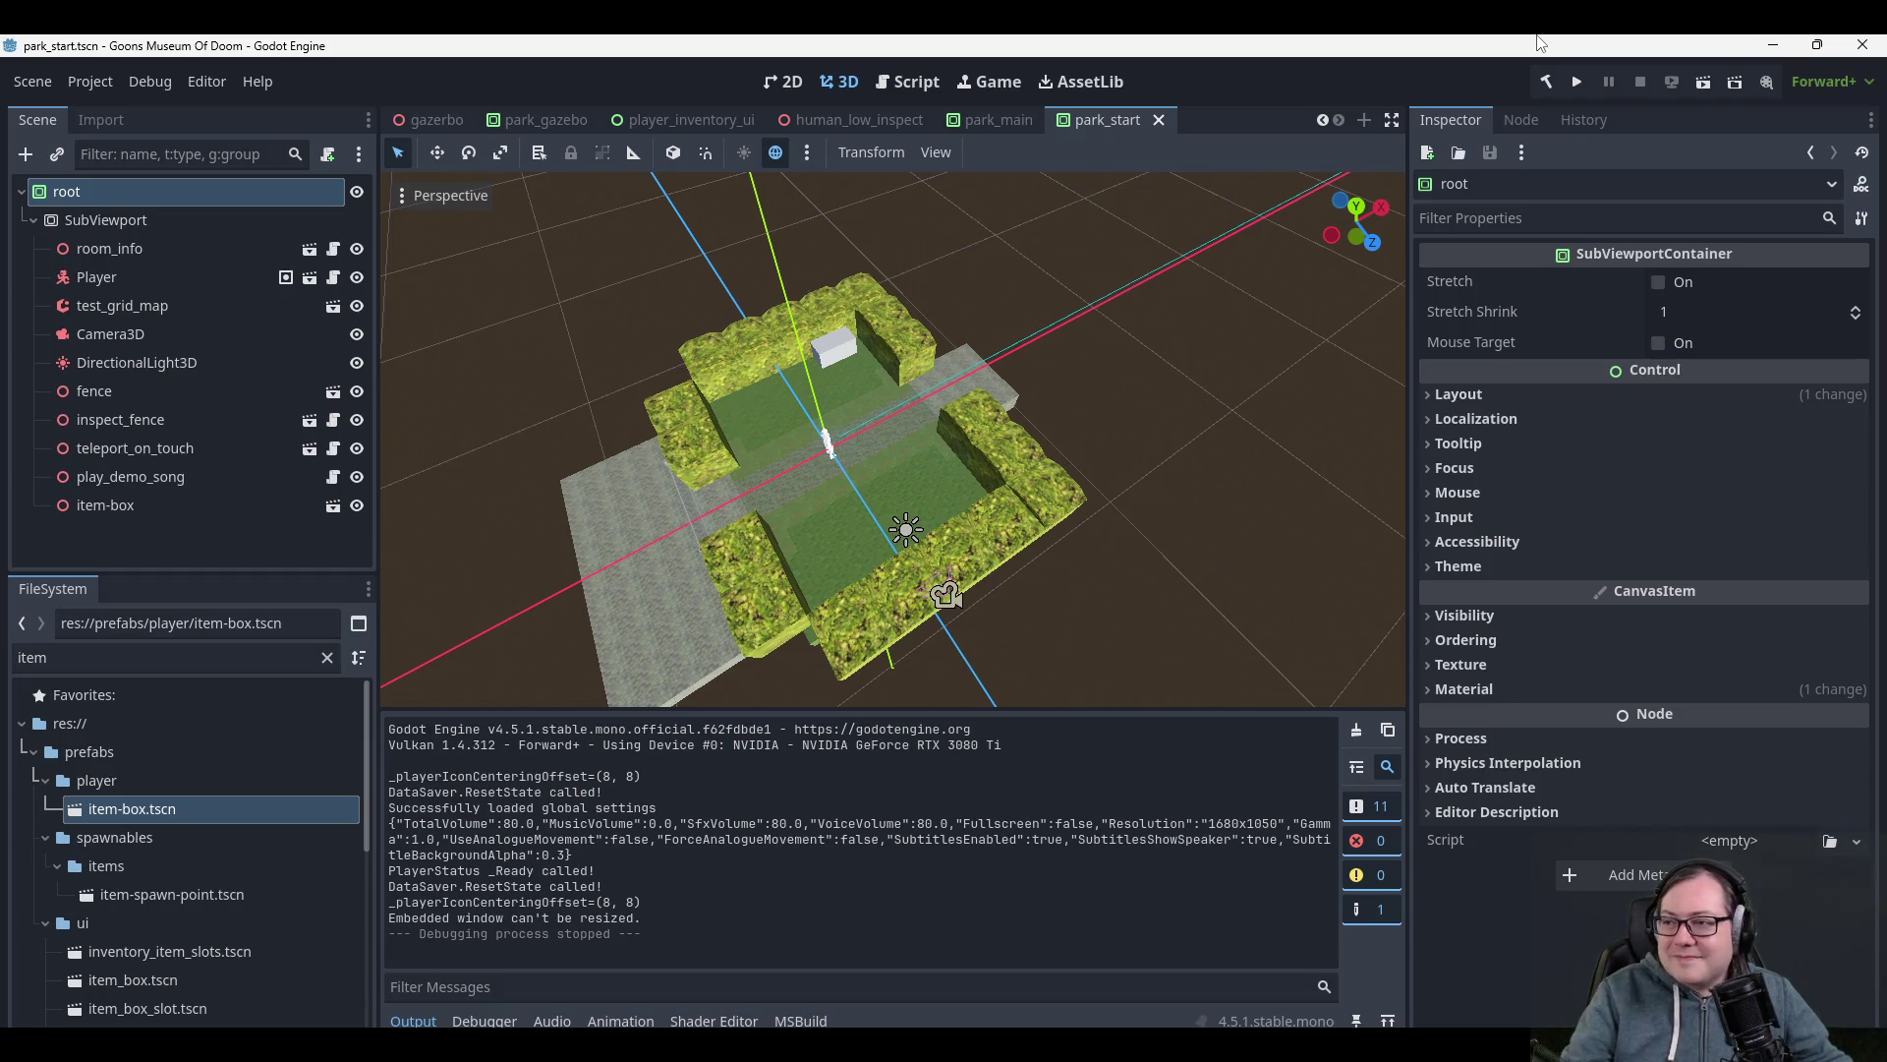
{"action": "left_click", "coordinate": [1578, 85]}
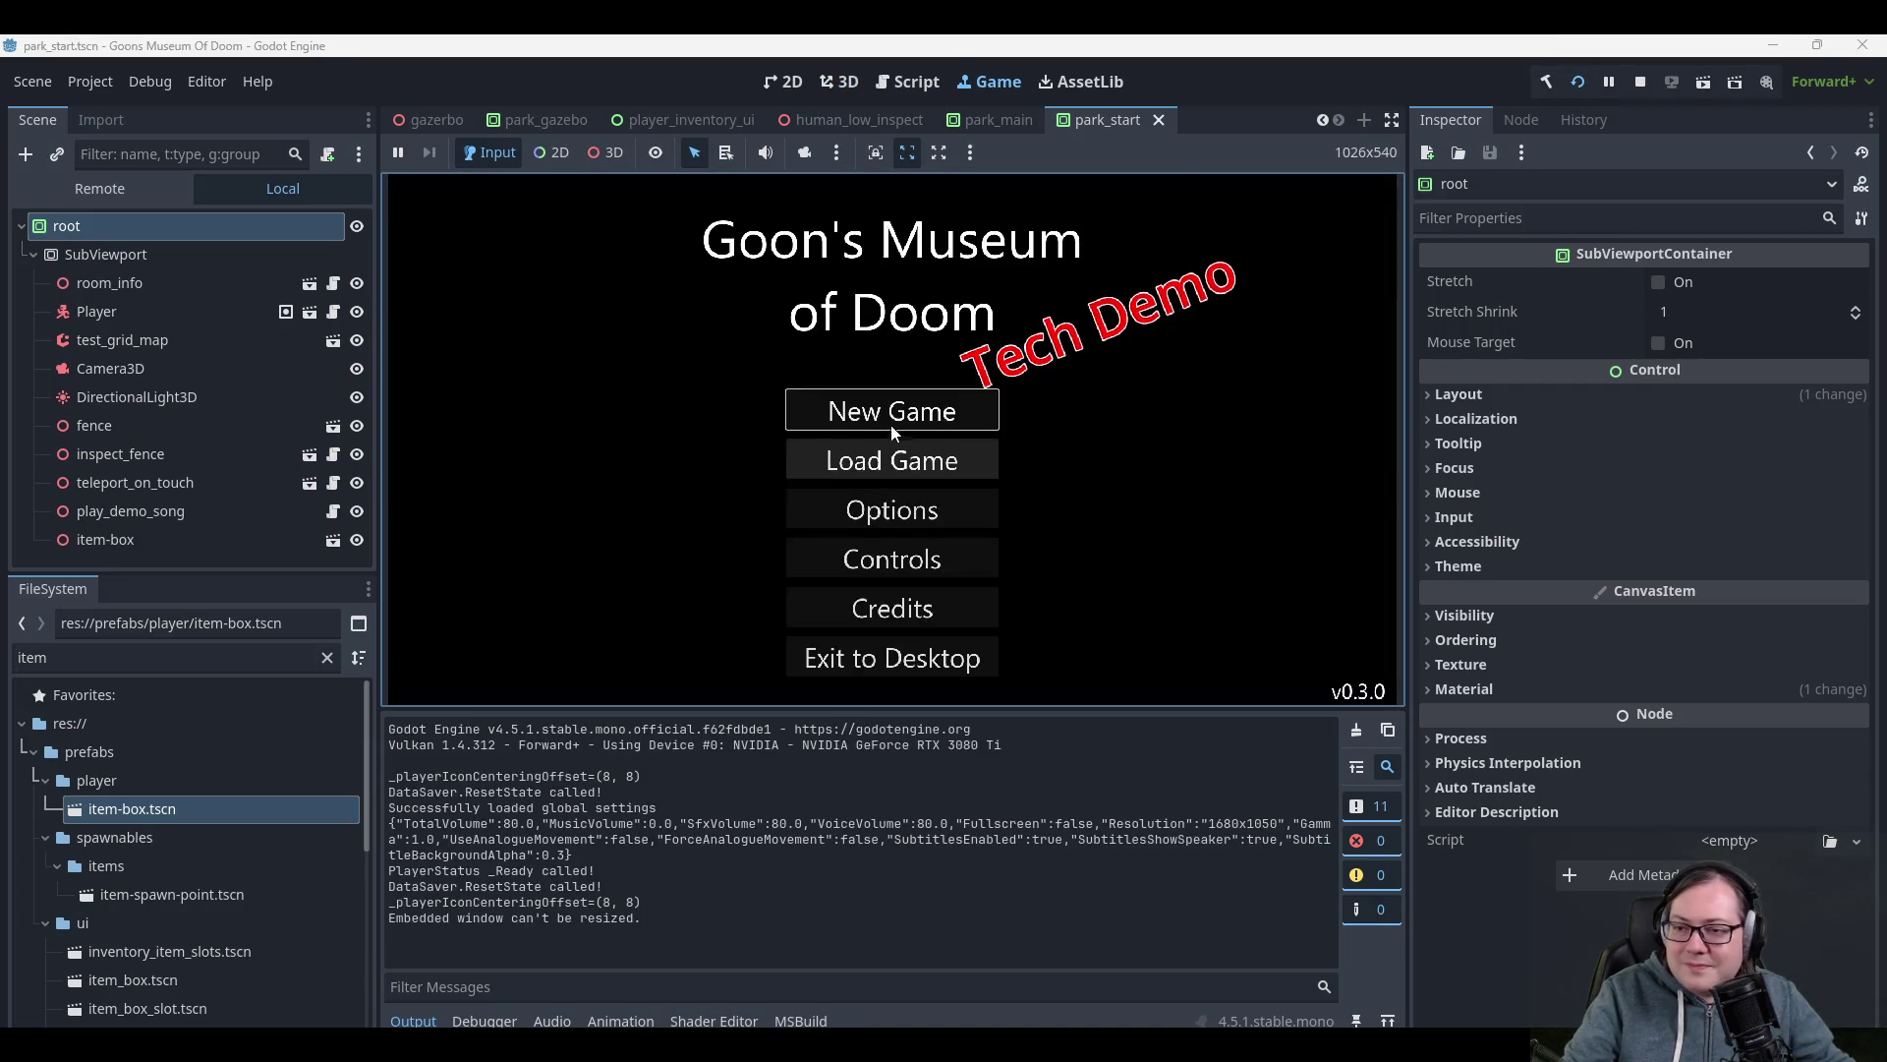
{"action": "left_click", "coordinate": [893, 423]}
{"action": "left_click", "coordinate": [853, 516]}
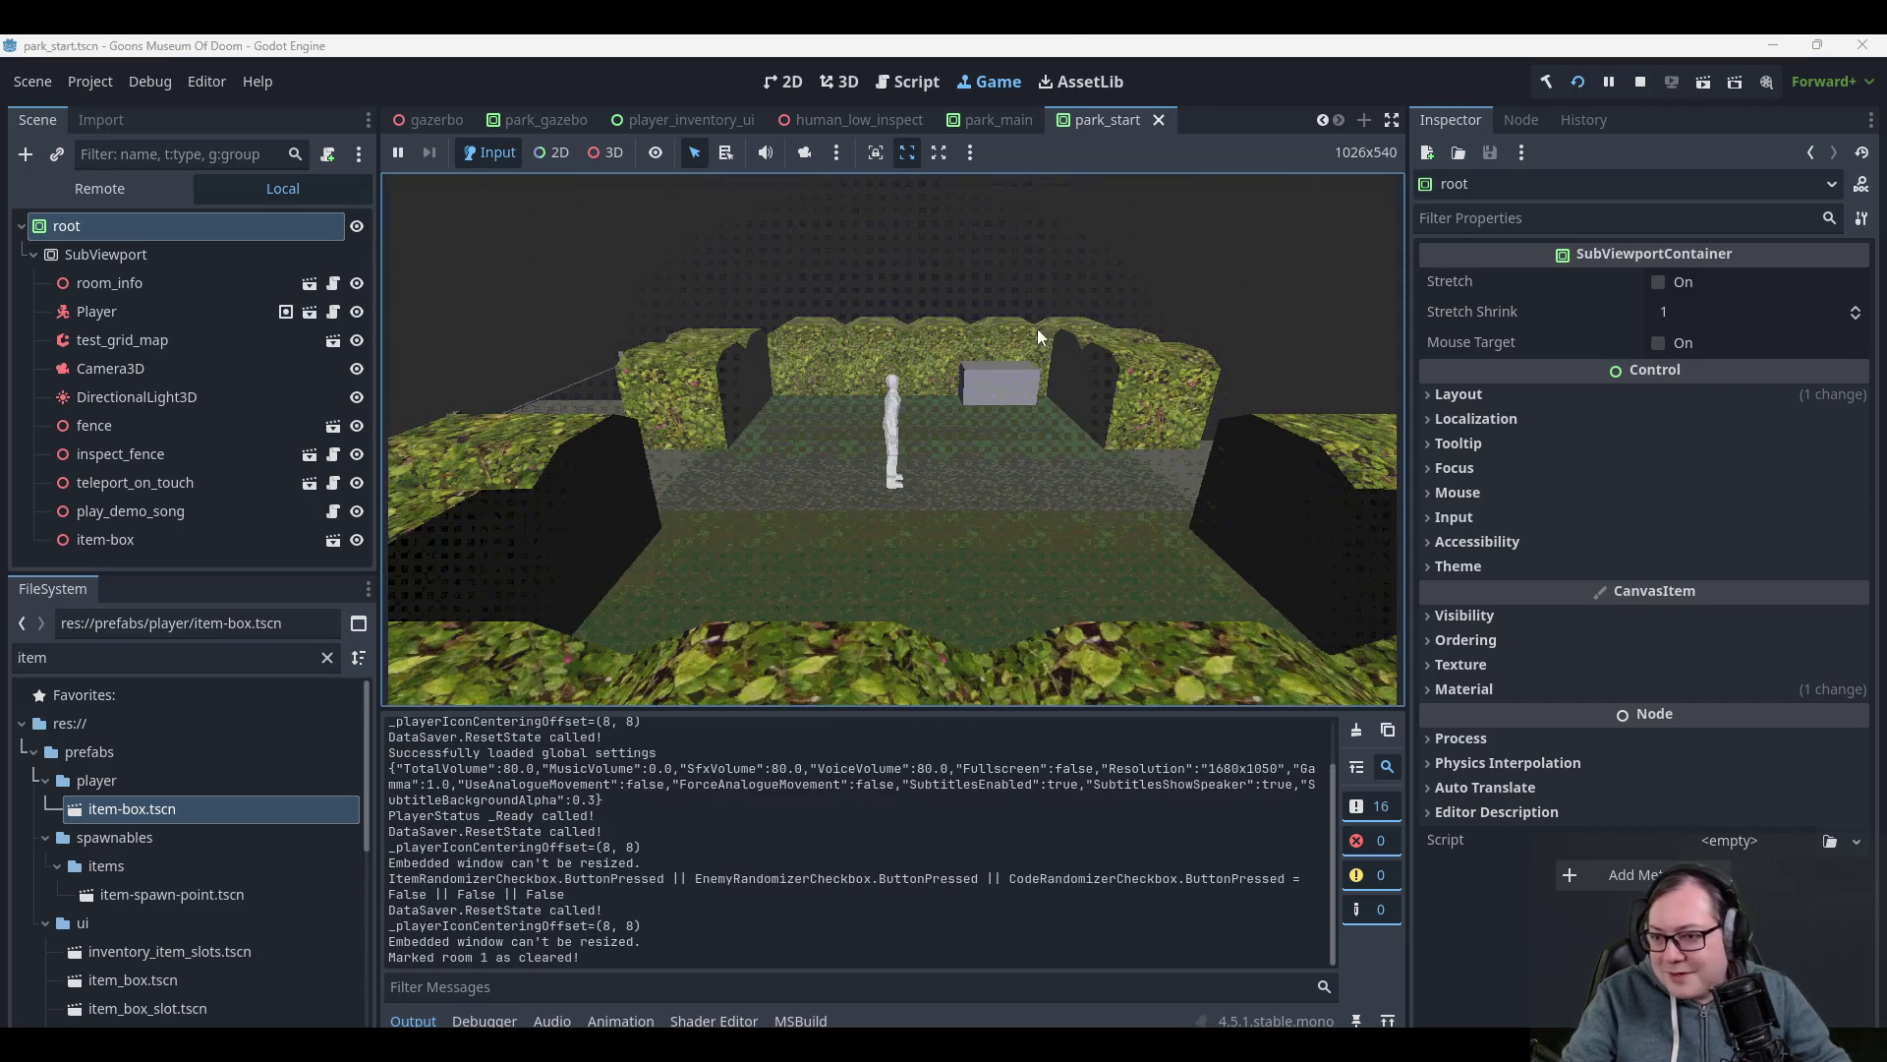
- Walk the player to the grey item box, toggle the inventory, and skip the cutscene
{"action": "key", "text": "w"}
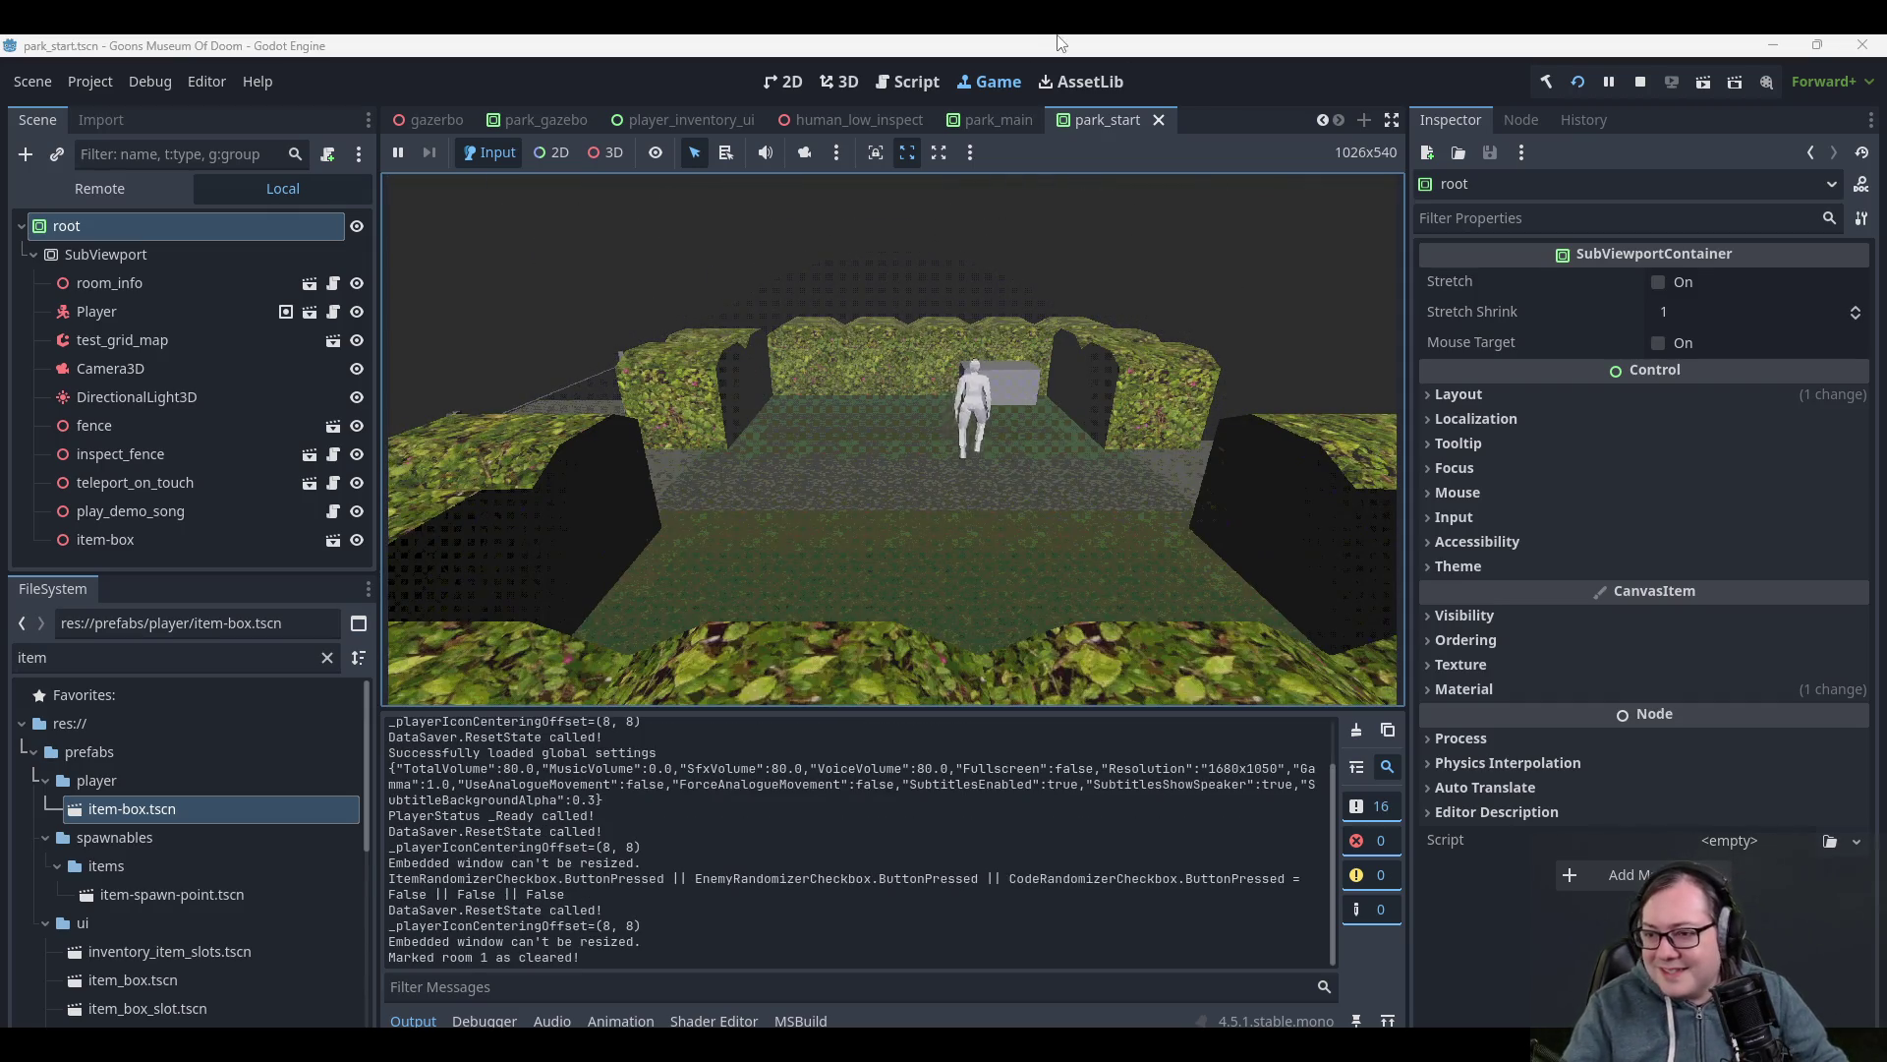
{"action": "key", "text": "i"}
{"action": "key", "text": "i"}
{"action": "key", "text": "d"}
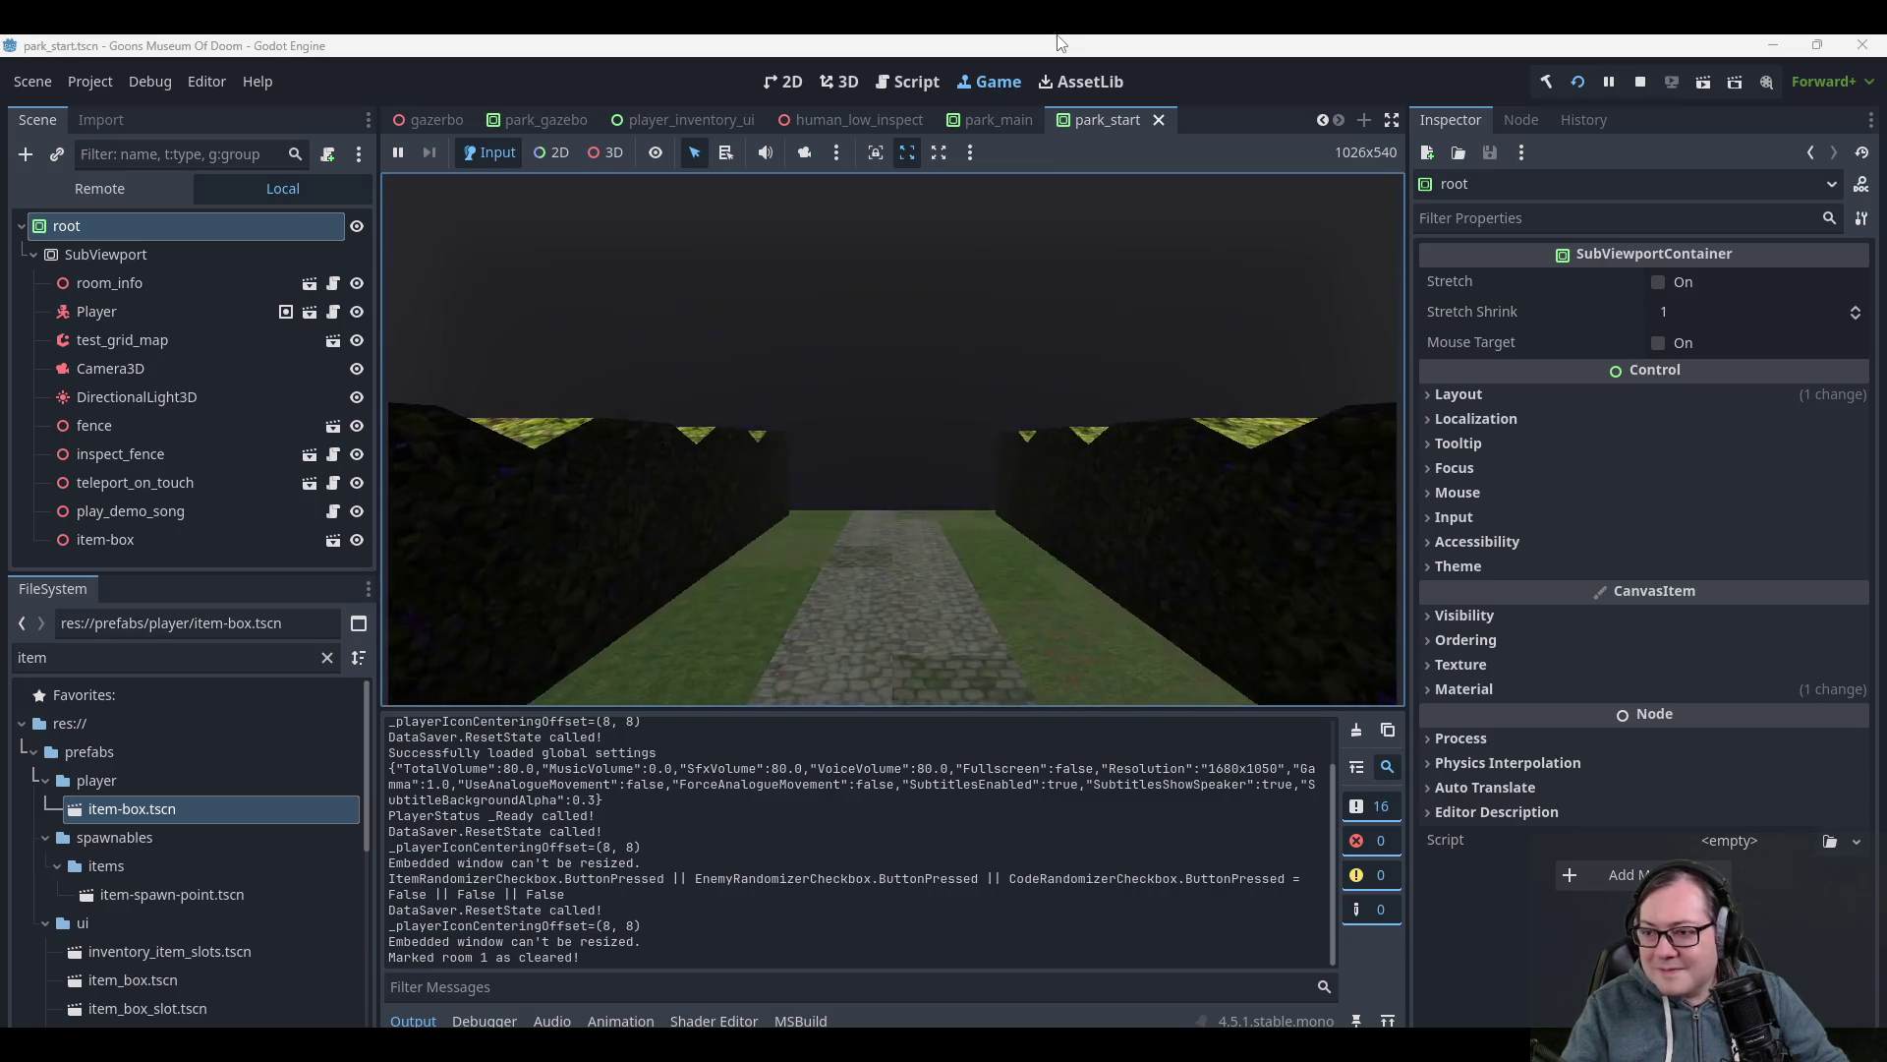
{"action": "key", "text": "Escape"}
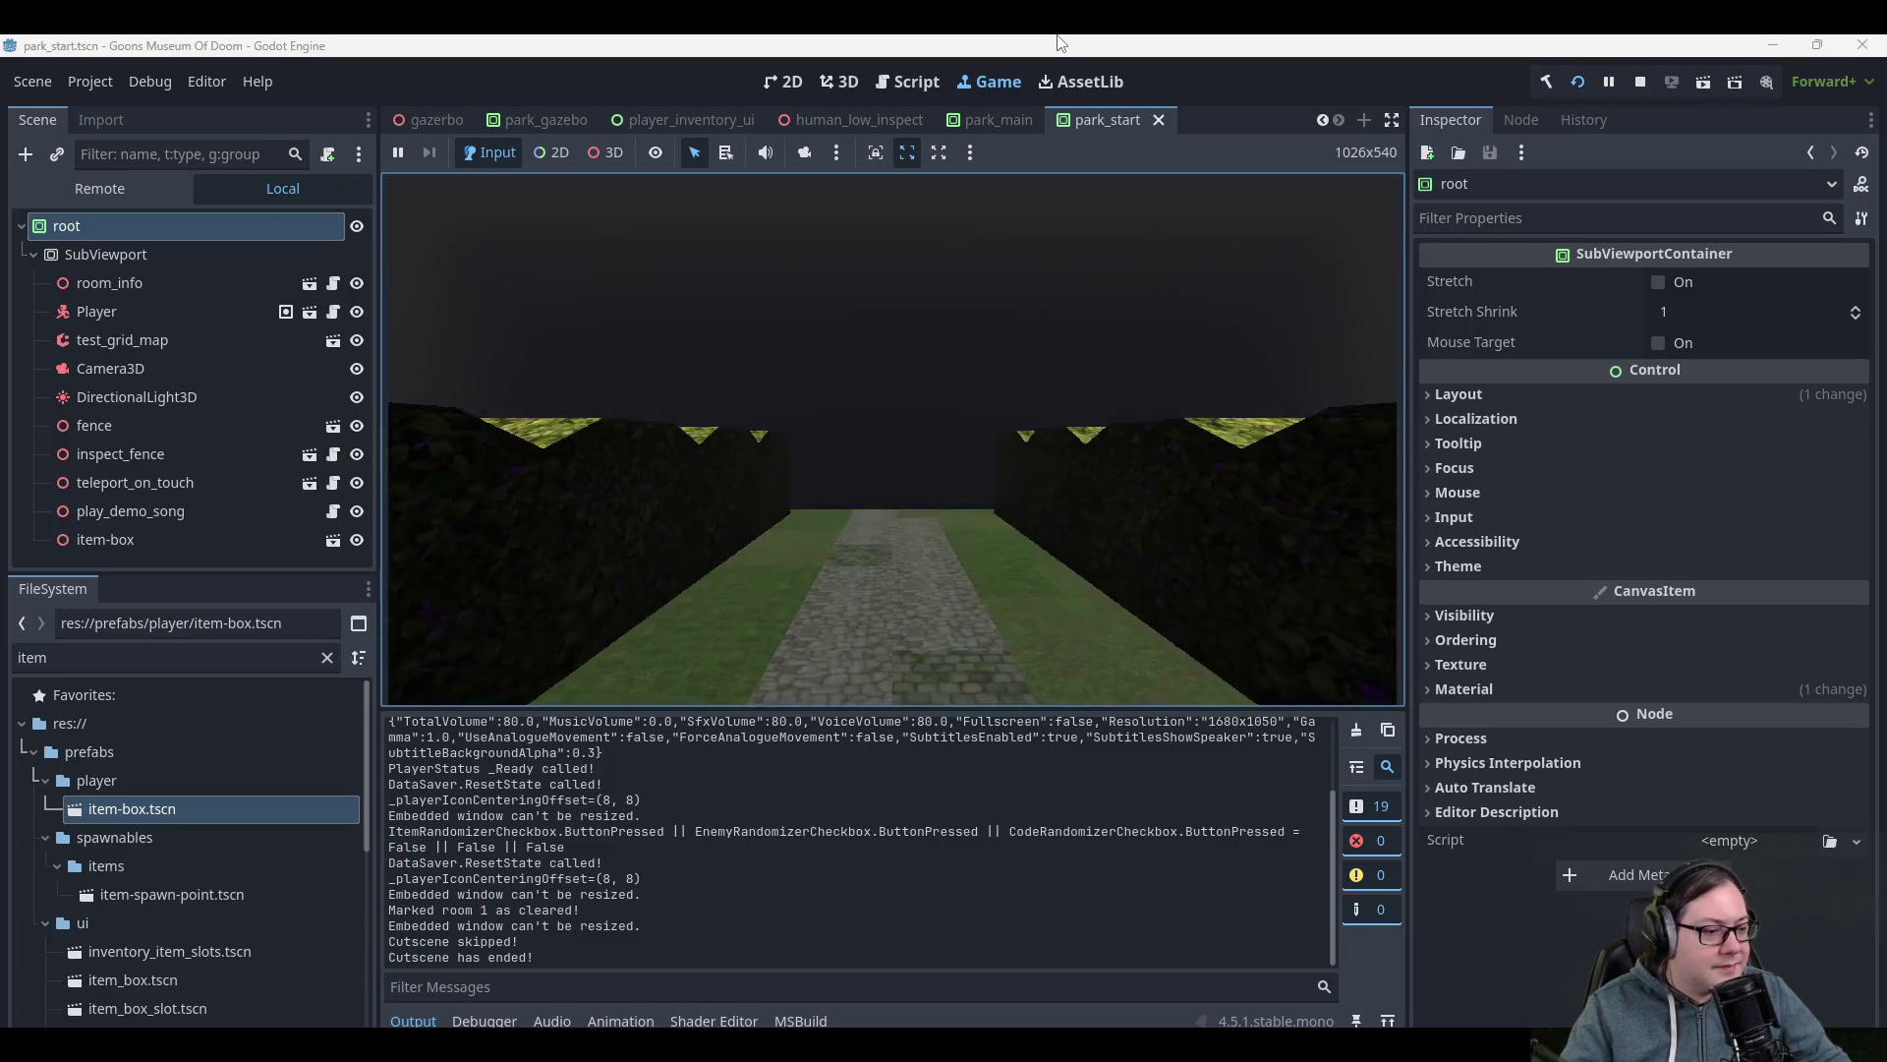
- Walk the player down, left, then right along the path into the fountain area, and stop the game
{"action": "key", "text": "s"}
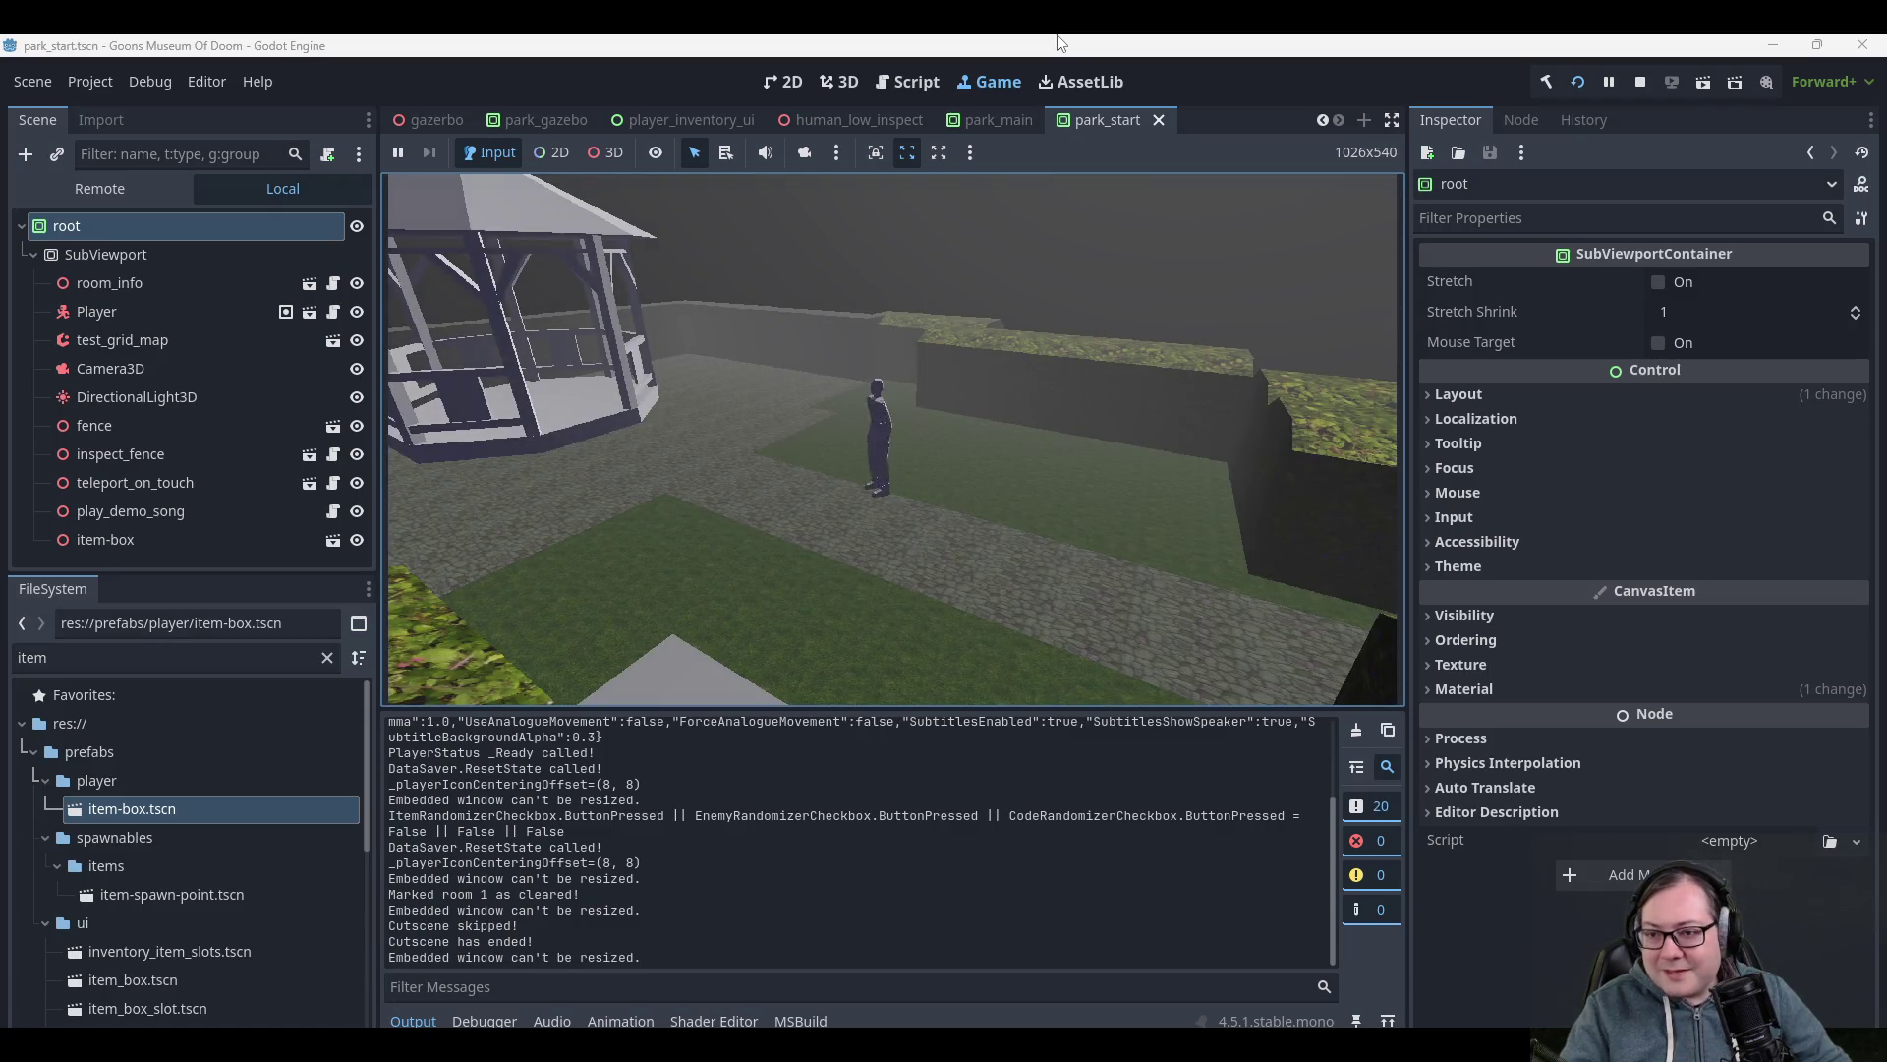
{"action": "key", "text": "s"}
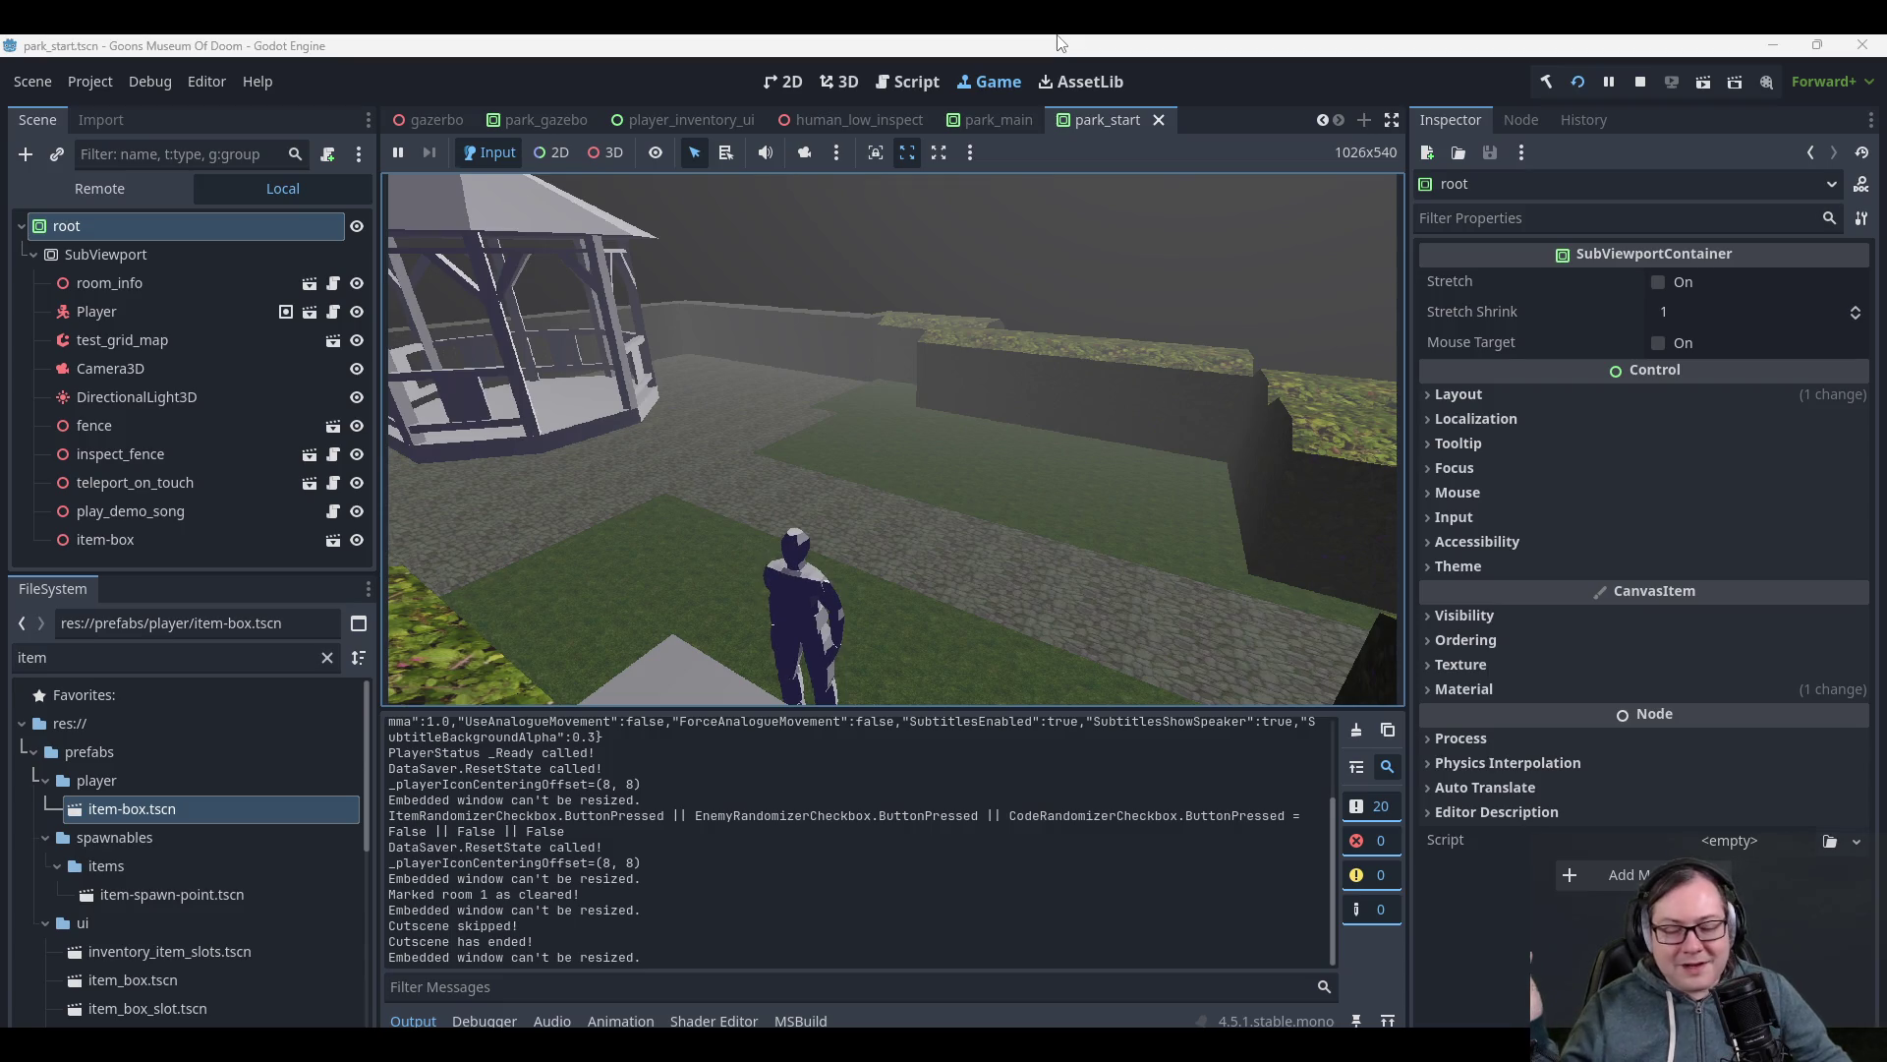
{"action": "key", "text": "a"}
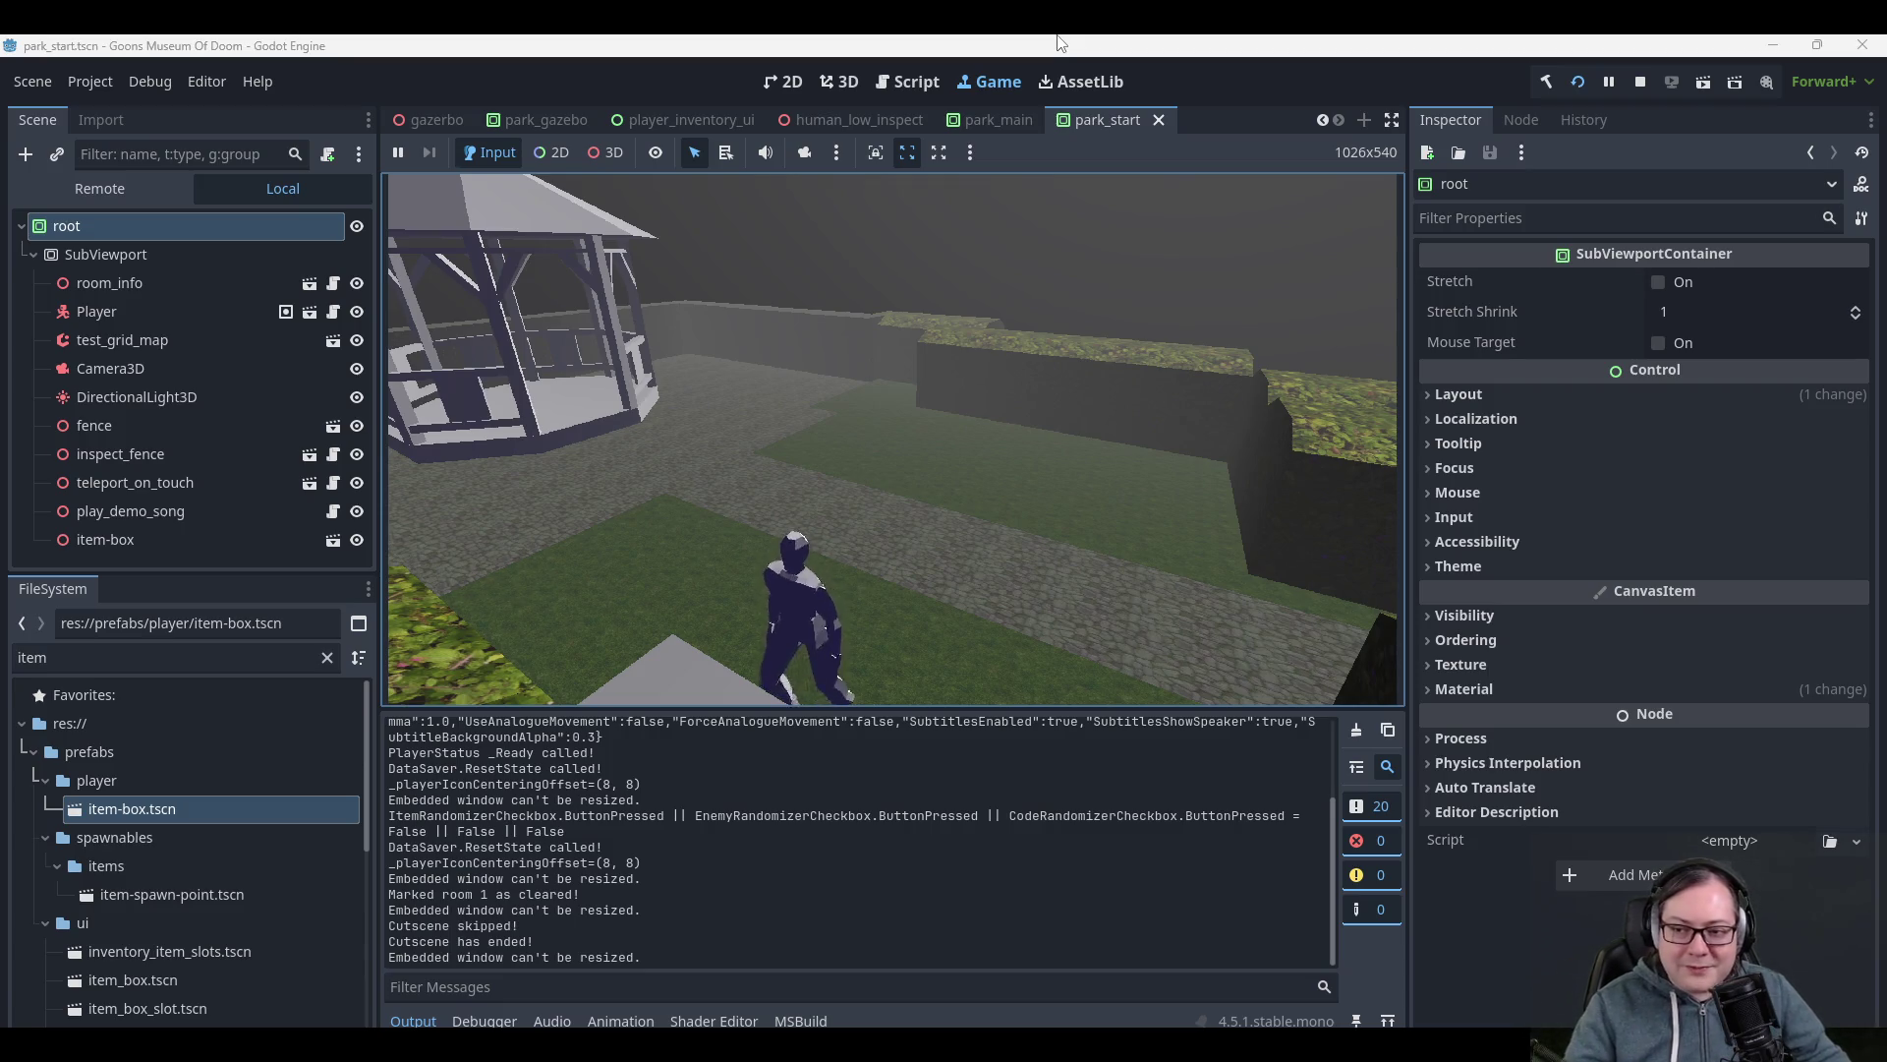
{"action": "key", "text": "d"}
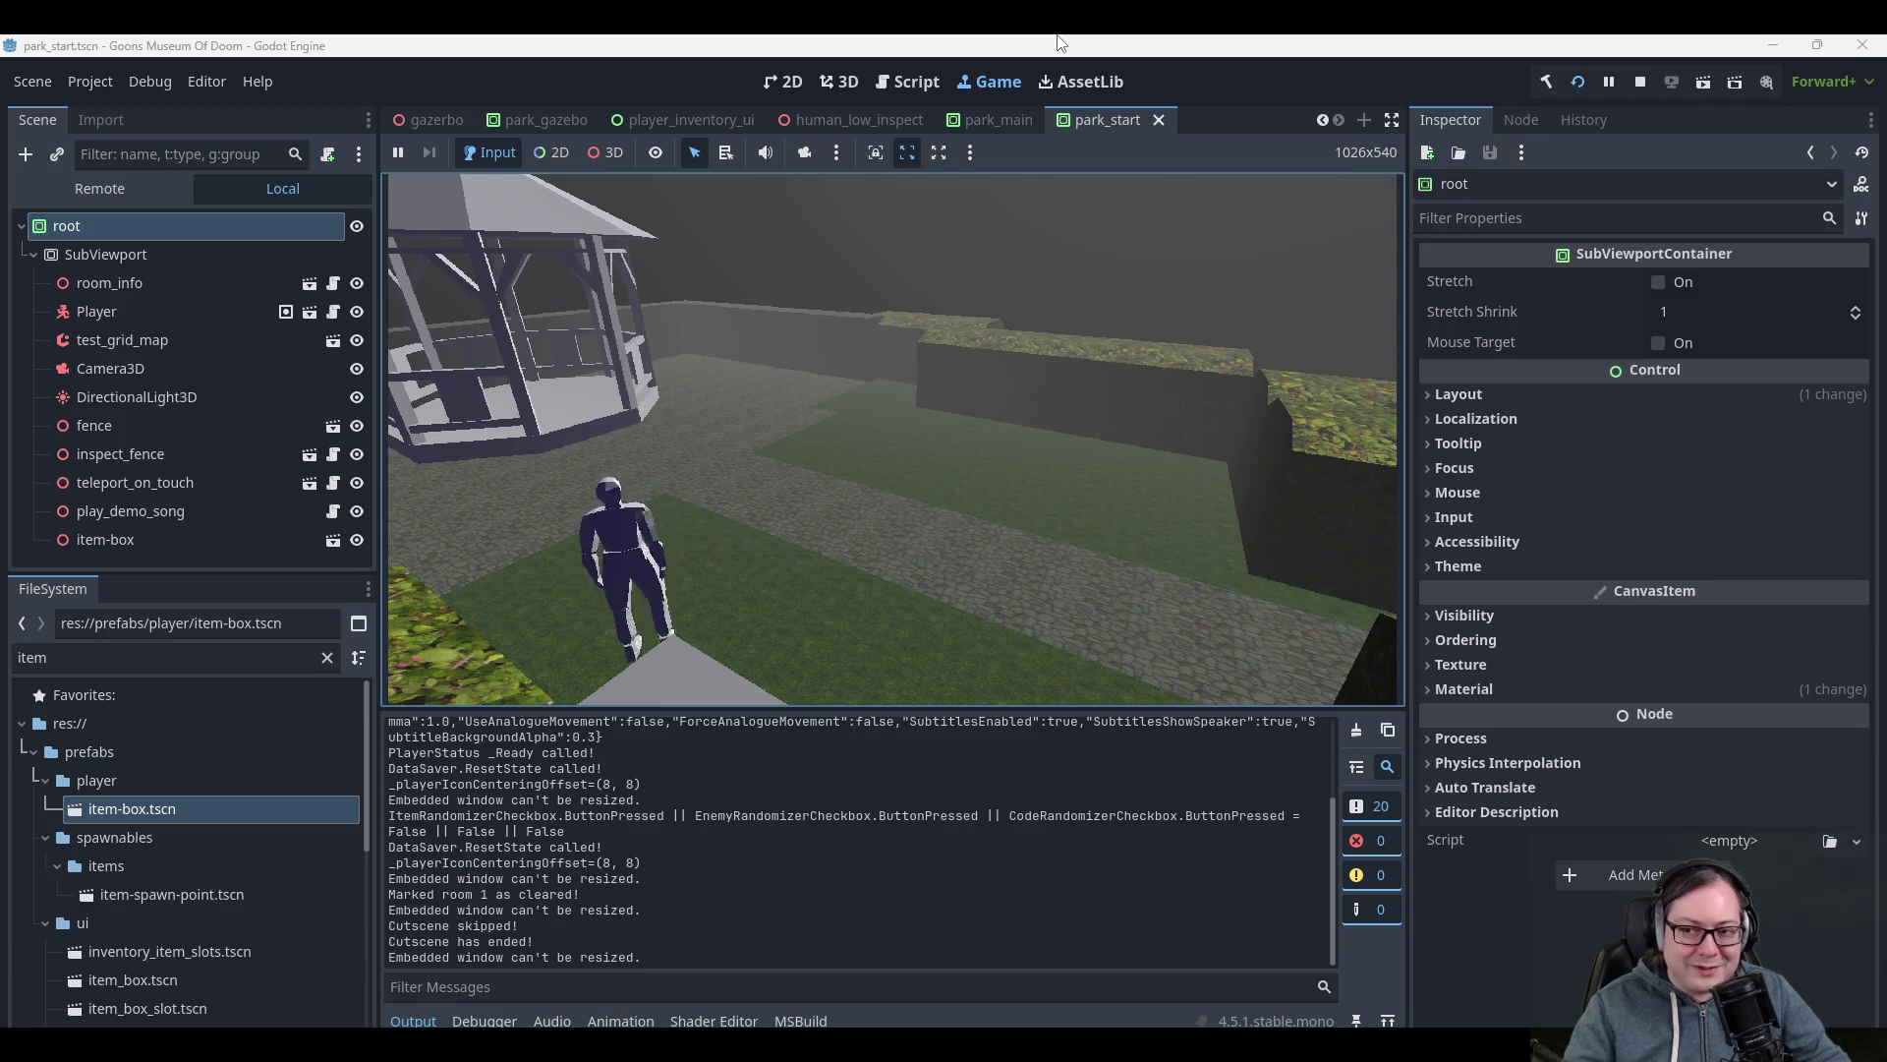
{"action": "key", "text": "d"}
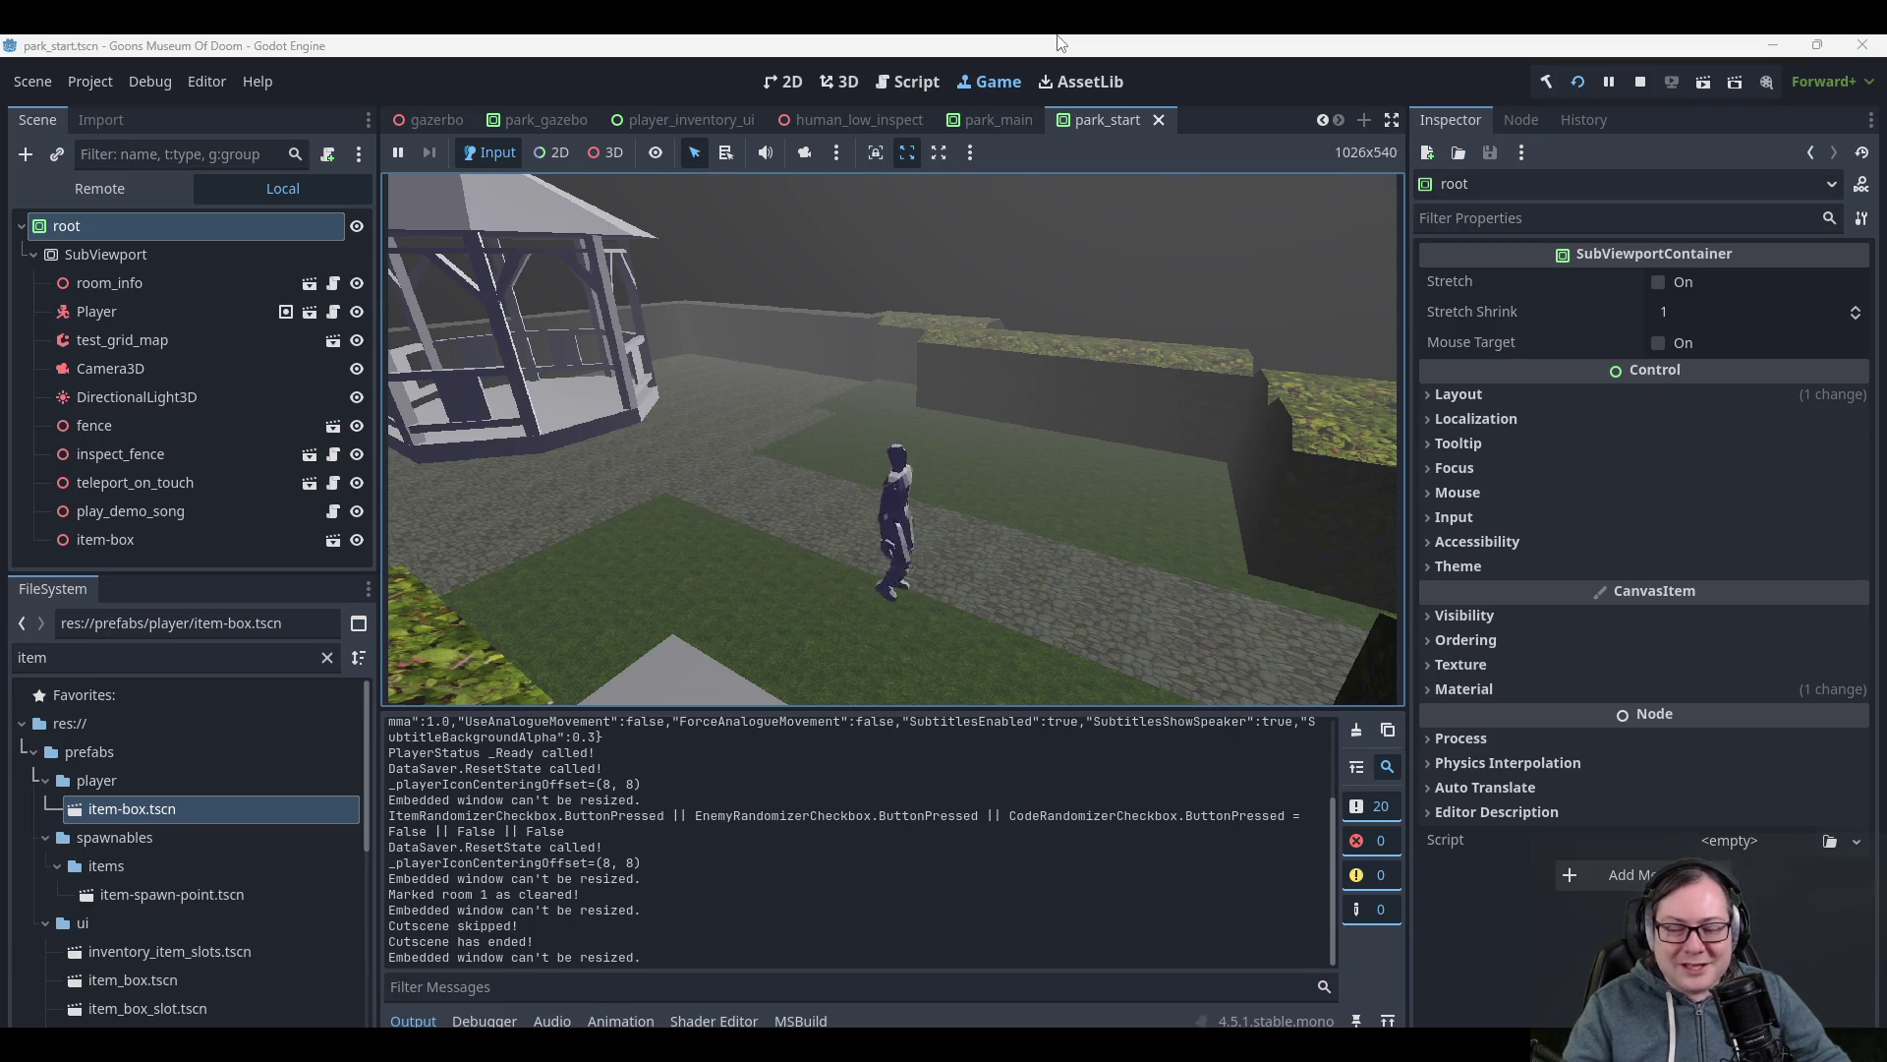
{"action": "key", "text": "d"}
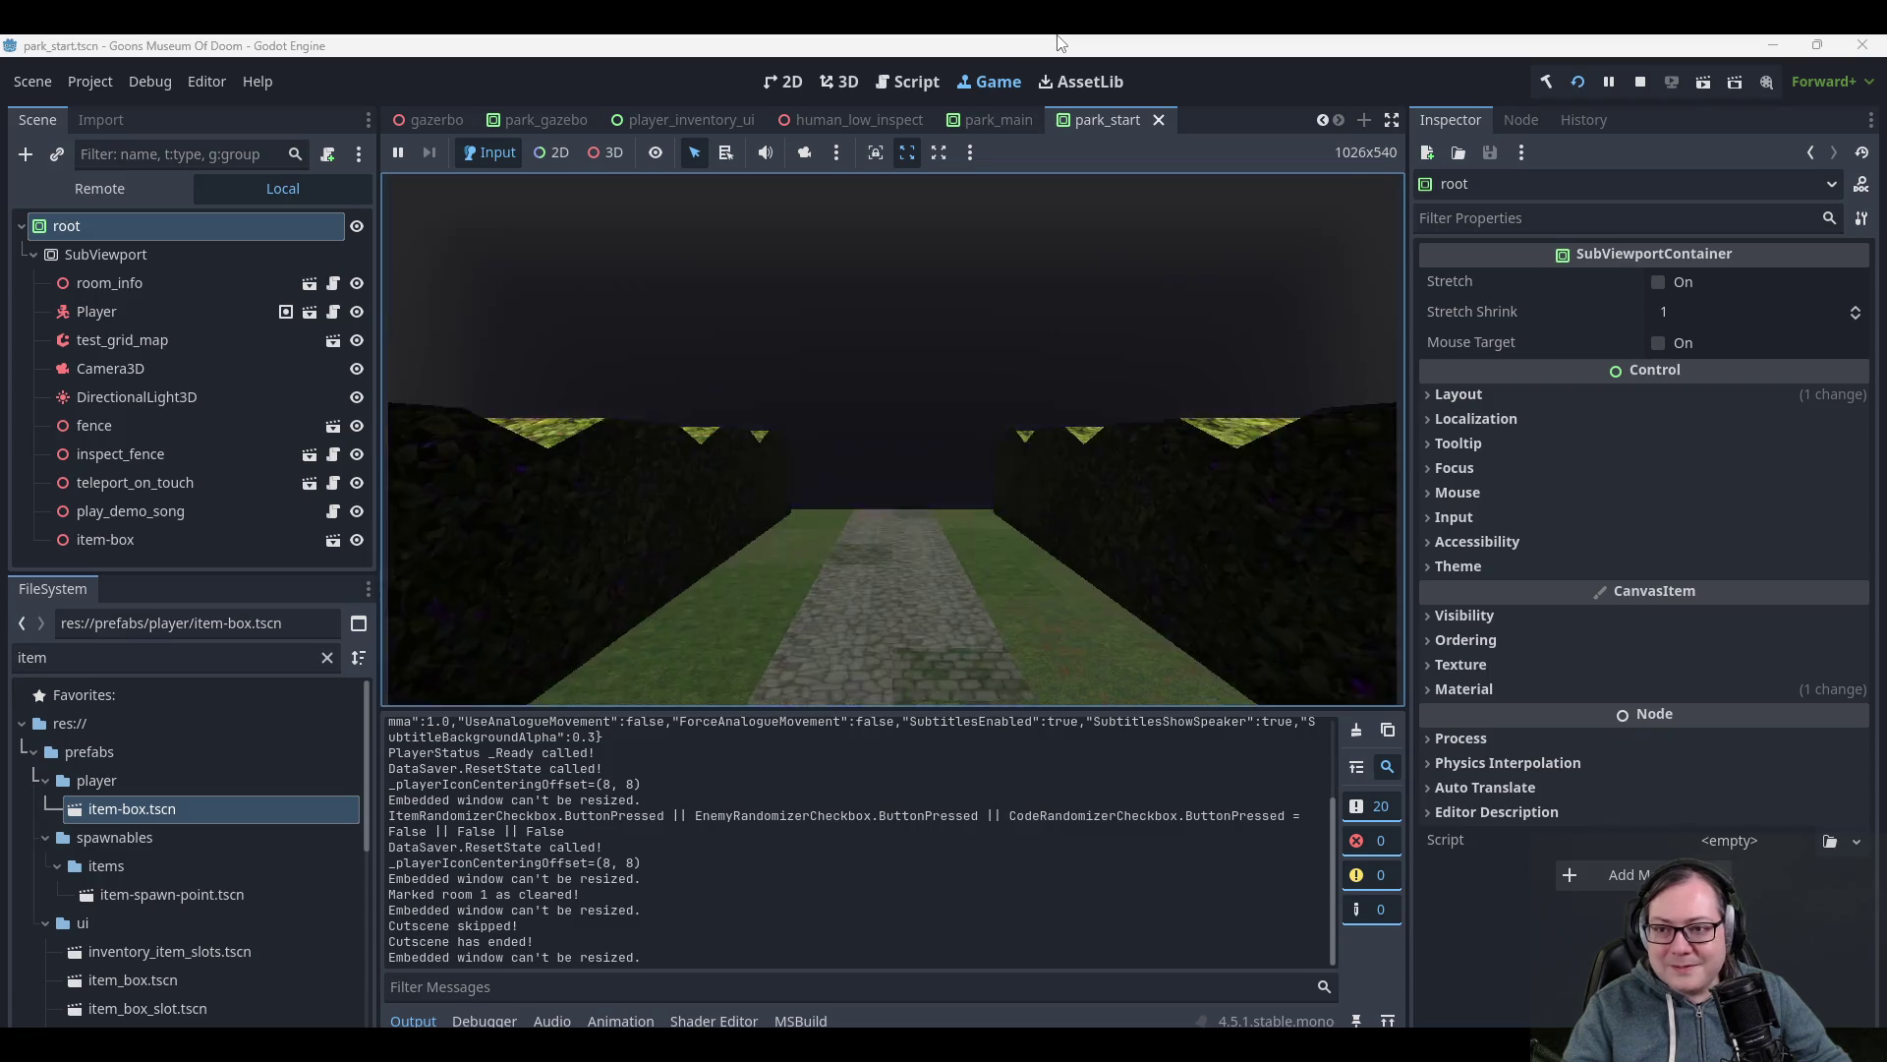
{"action": "key", "text": "d"}
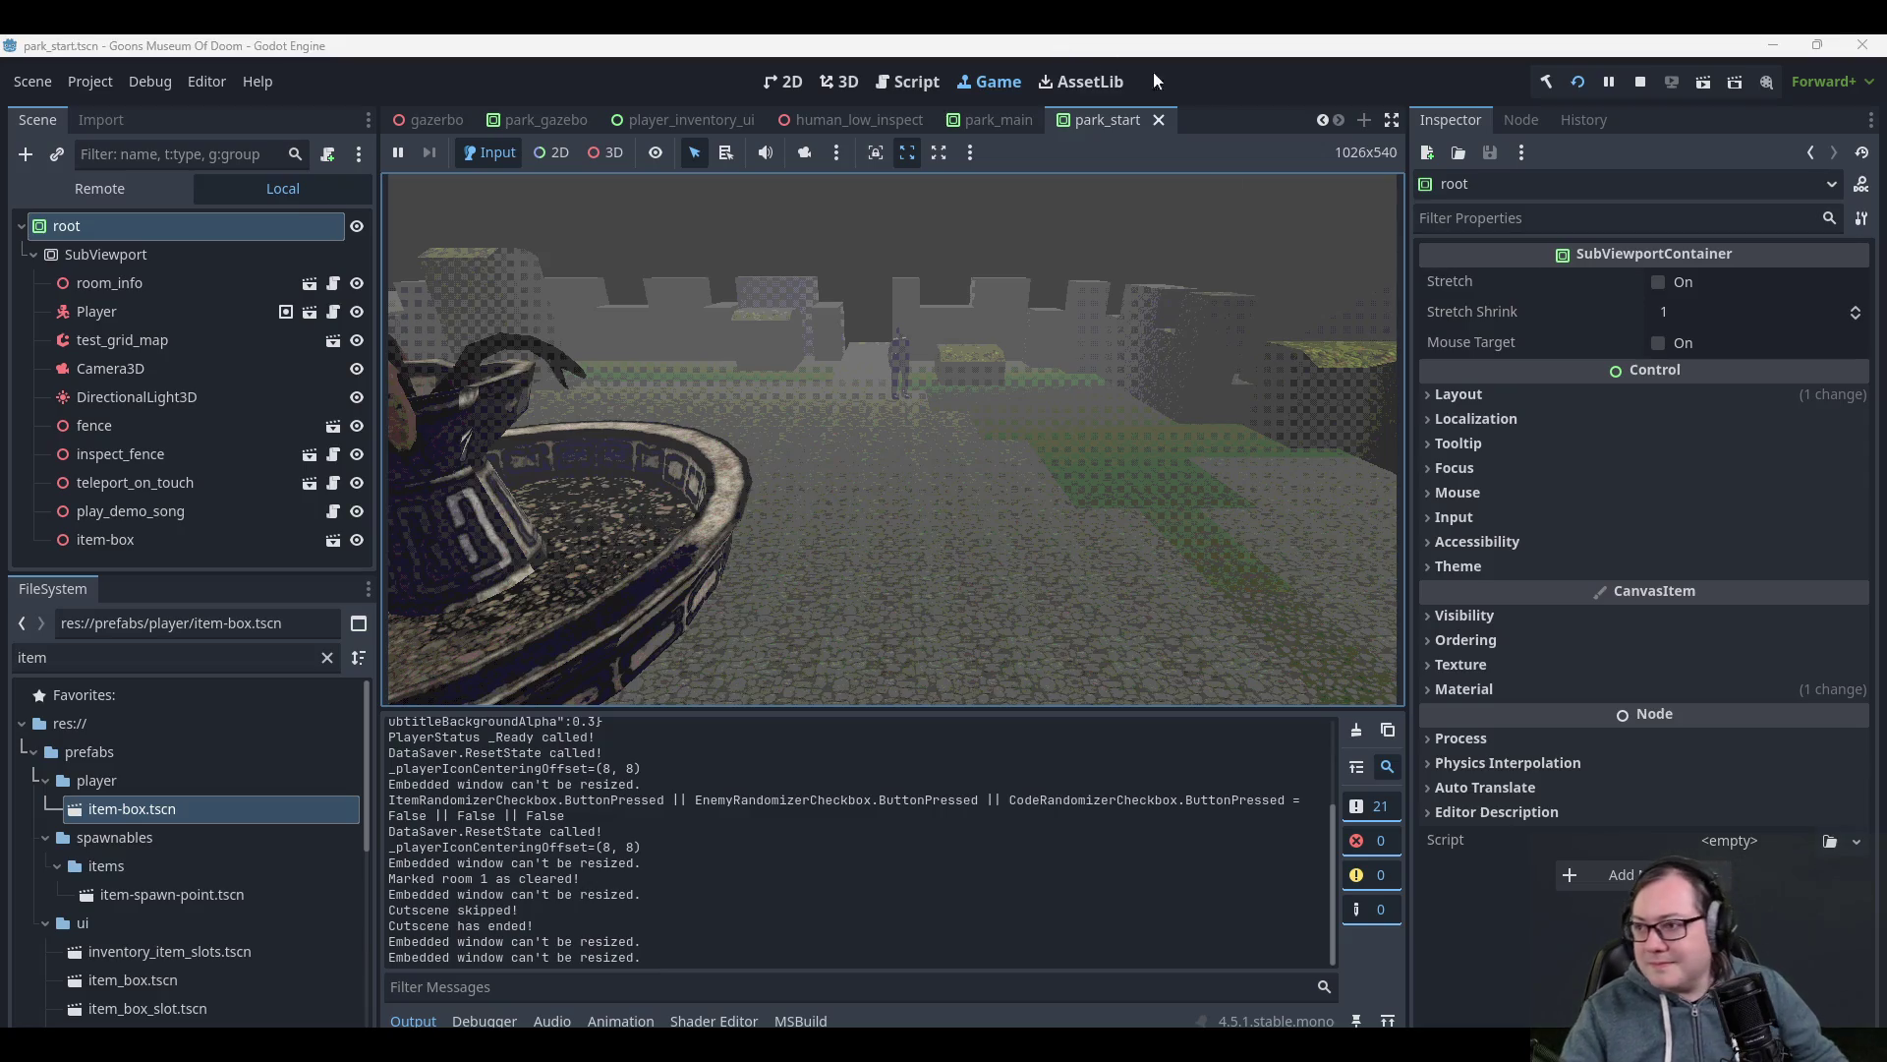
{"action": "left_click", "coordinate": [1649, 75]}
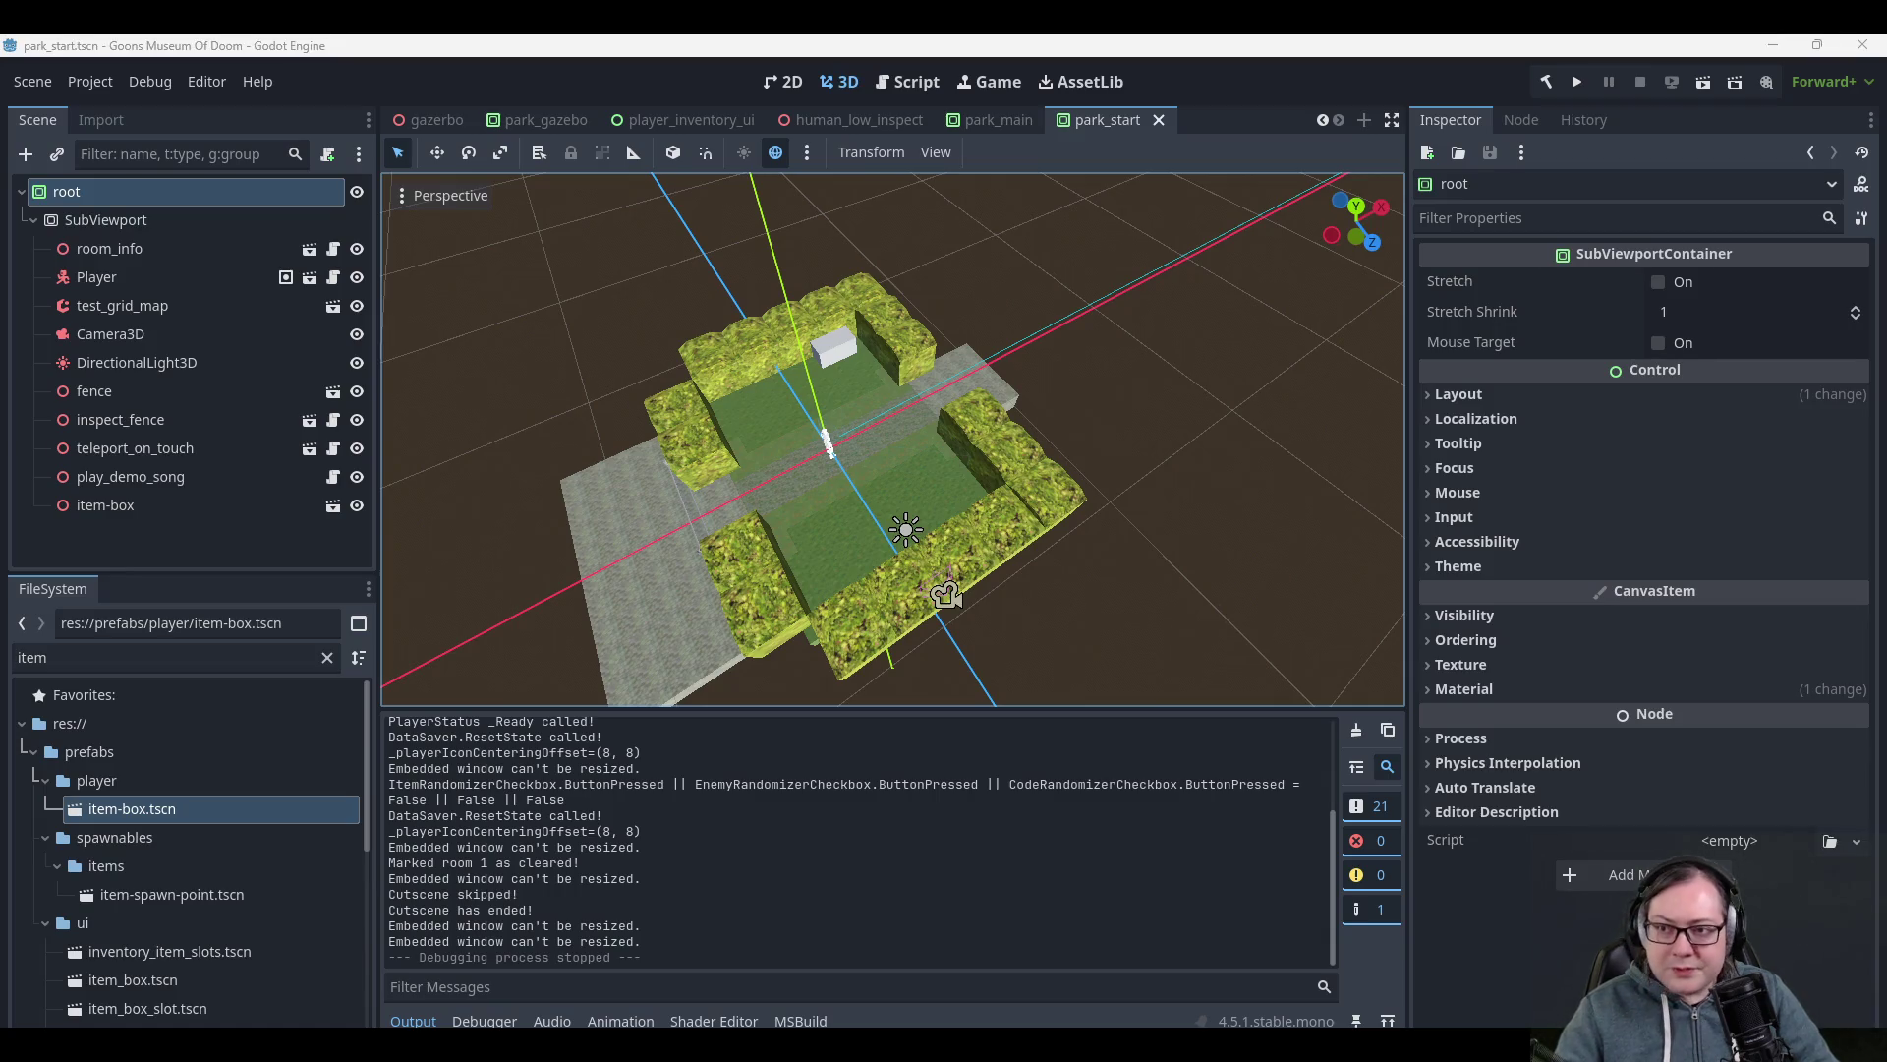
- Orbit around the park_start hedge garden from opposite sides with nothing selected, then run the project again
{"action": "mouse_move", "coordinate": [1073, 440]}
{"action": "left_mouse_down"}
{"action": "mouse_move", "coordinate": [1118, 375]}
{"action": "mouse_move", "coordinate": [1099, 357]}
{"action": "mouse_move", "coordinate": [1045, 405]}
{"action": "mouse_move", "coordinate": [1036, 391]}
{"action": "left_mouse_up"}
{"action": "left_click", "coordinate": [1099, 358]}
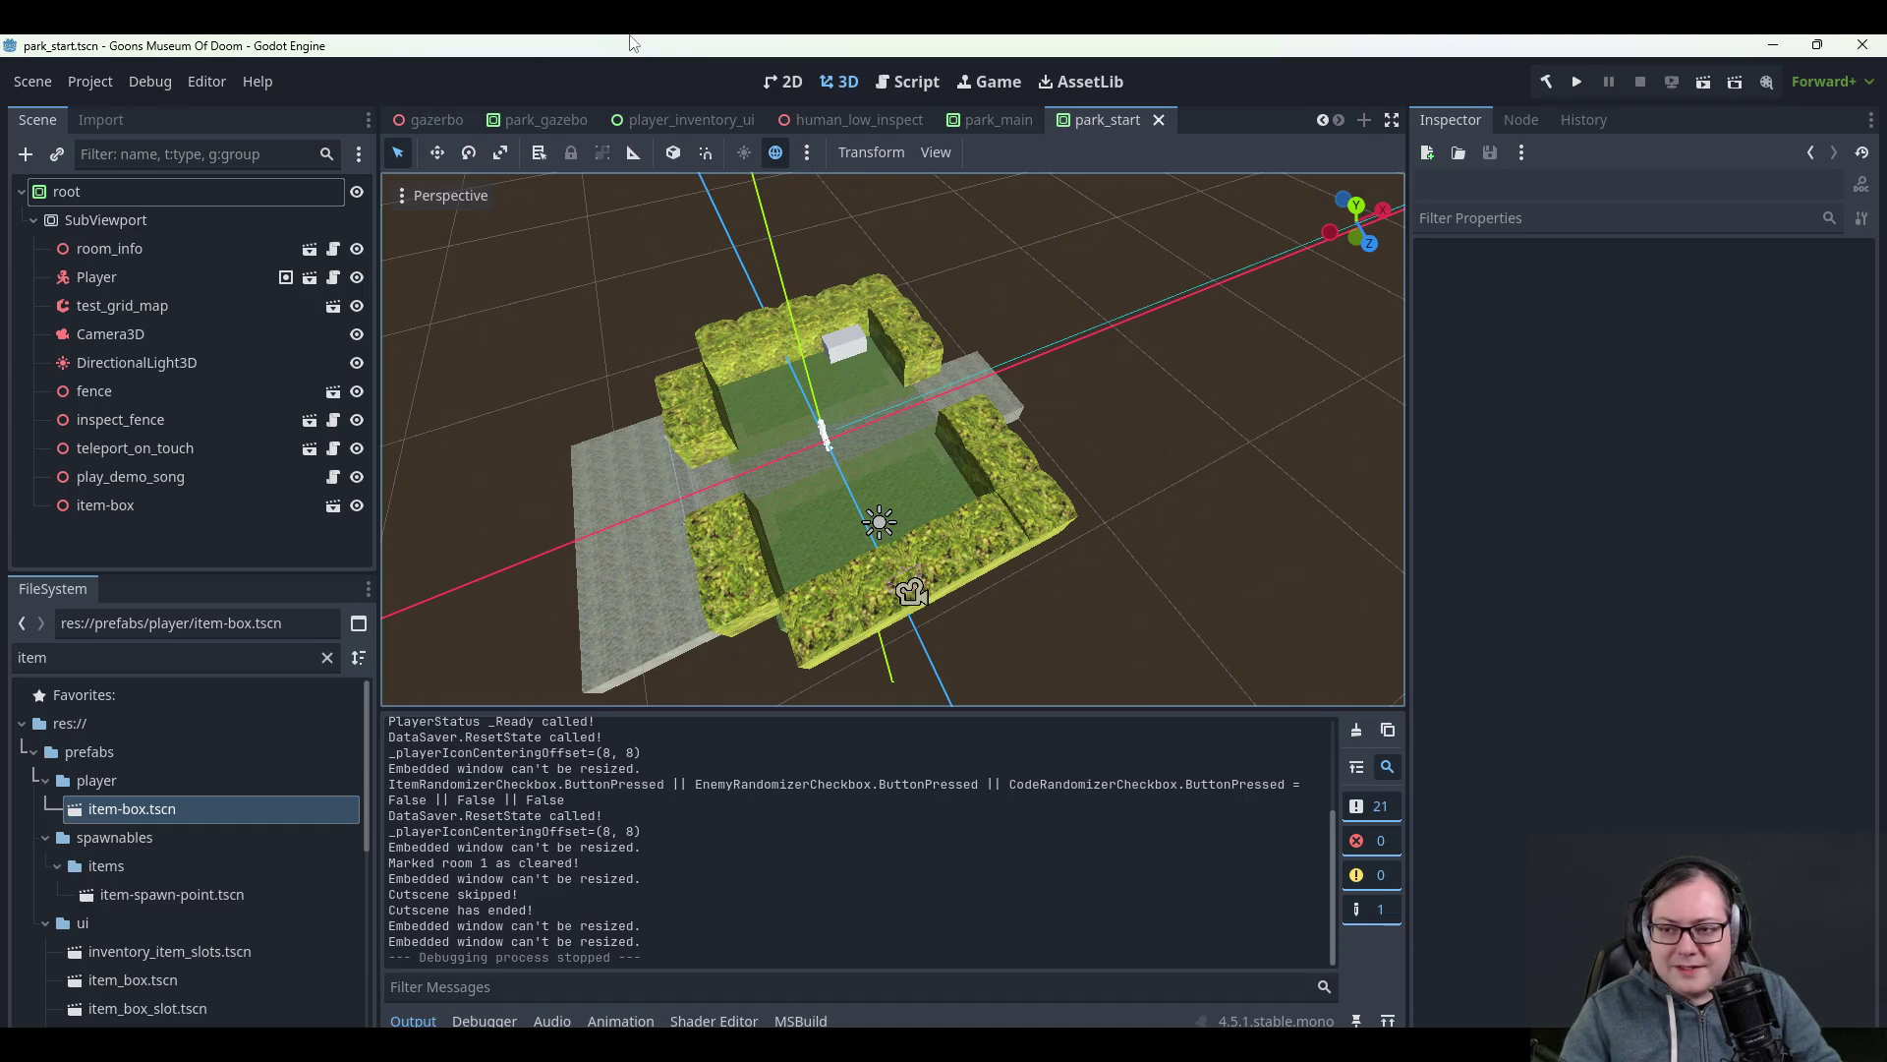
{"action": "mouse_move", "coordinate": [994, 426]}
{"action": "left_mouse_down"}
{"action": "mouse_move", "coordinate": [965, 391]}
{"action": "mouse_move", "coordinate": [1160, 368]}
{"action": "mouse_move", "coordinate": [990, 380]}
{"action": "mouse_move", "coordinate": [1063, 309]}
{"action": "mouse_move", "coordinate": [1123, 305]}
{"action": "mouse_move", "coordinate": [1054, 346]}
{"action": "mouse_move", "coordinate": [1105, 356]}
{"action": "mouse_move", "coordinate": [1059, 343]}
{"action": "left_mouse_up"}
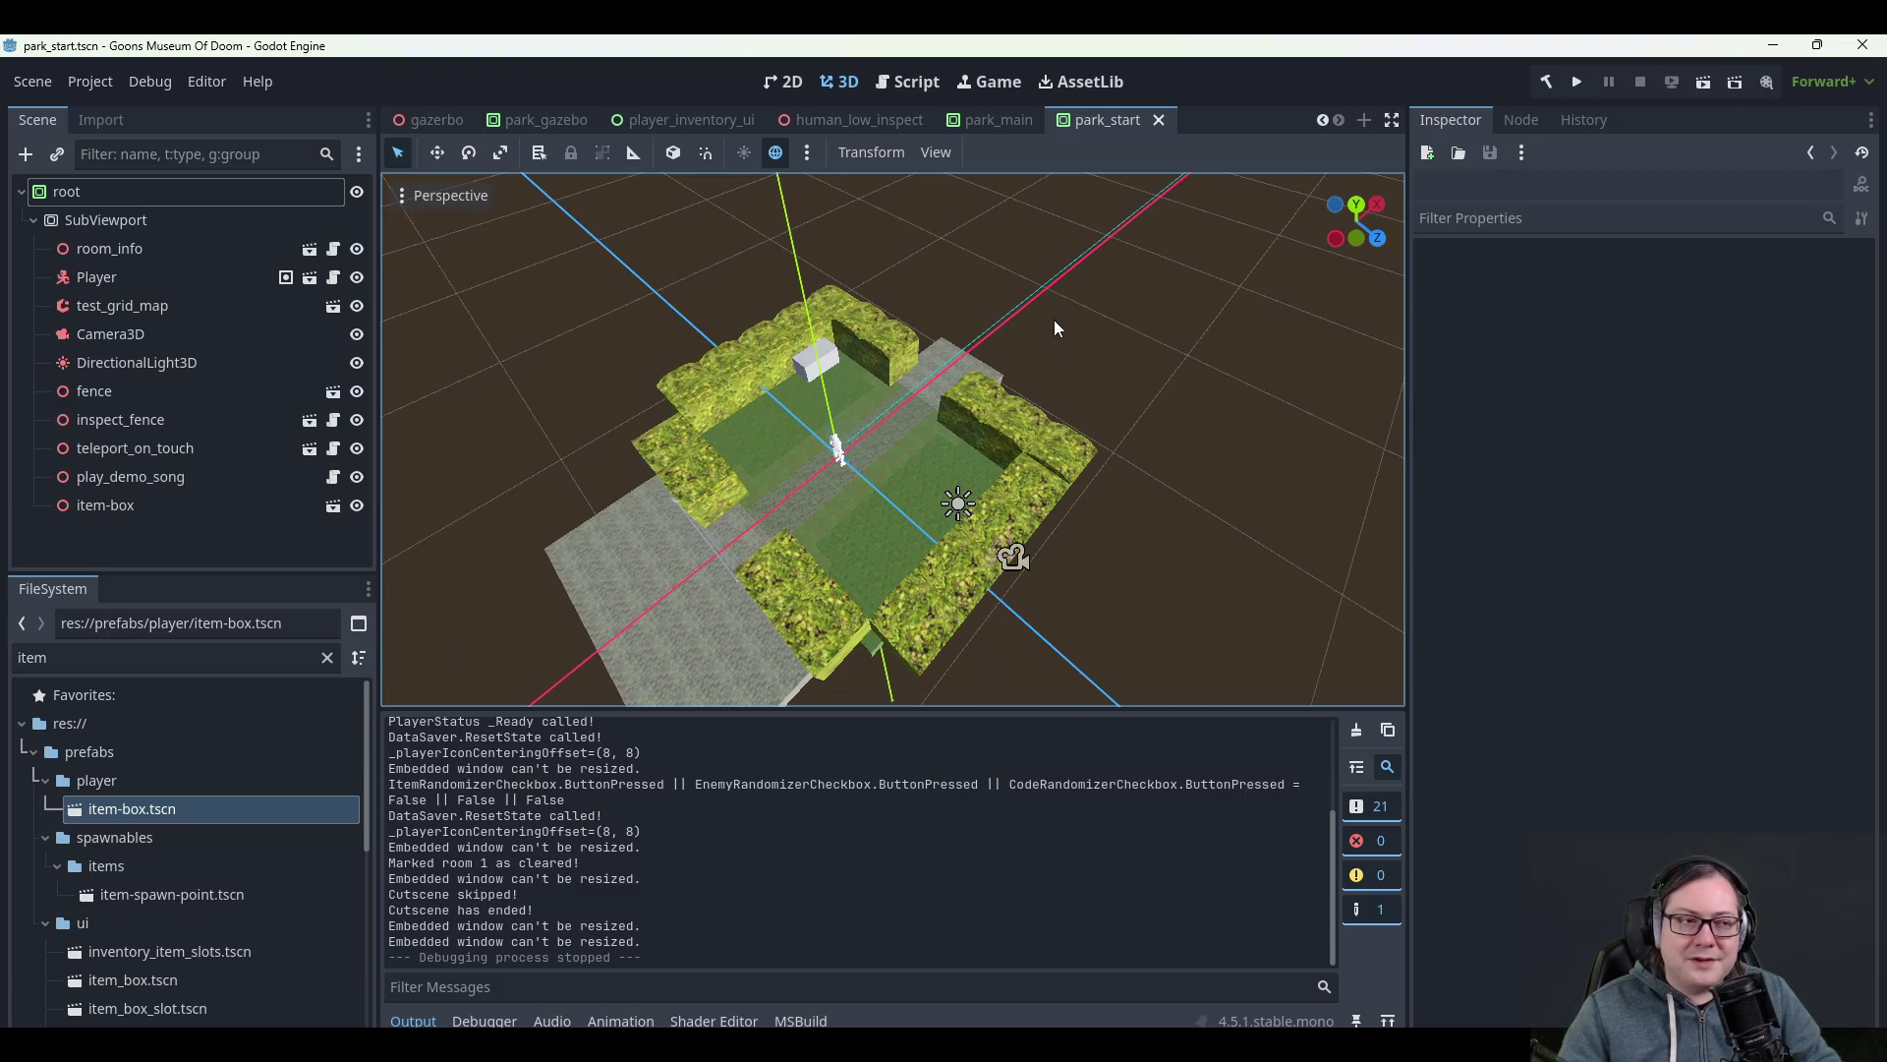
{"action": "left_click_drag", "start_coordinate": [1054, 320], "coordinate": [999, 293]}
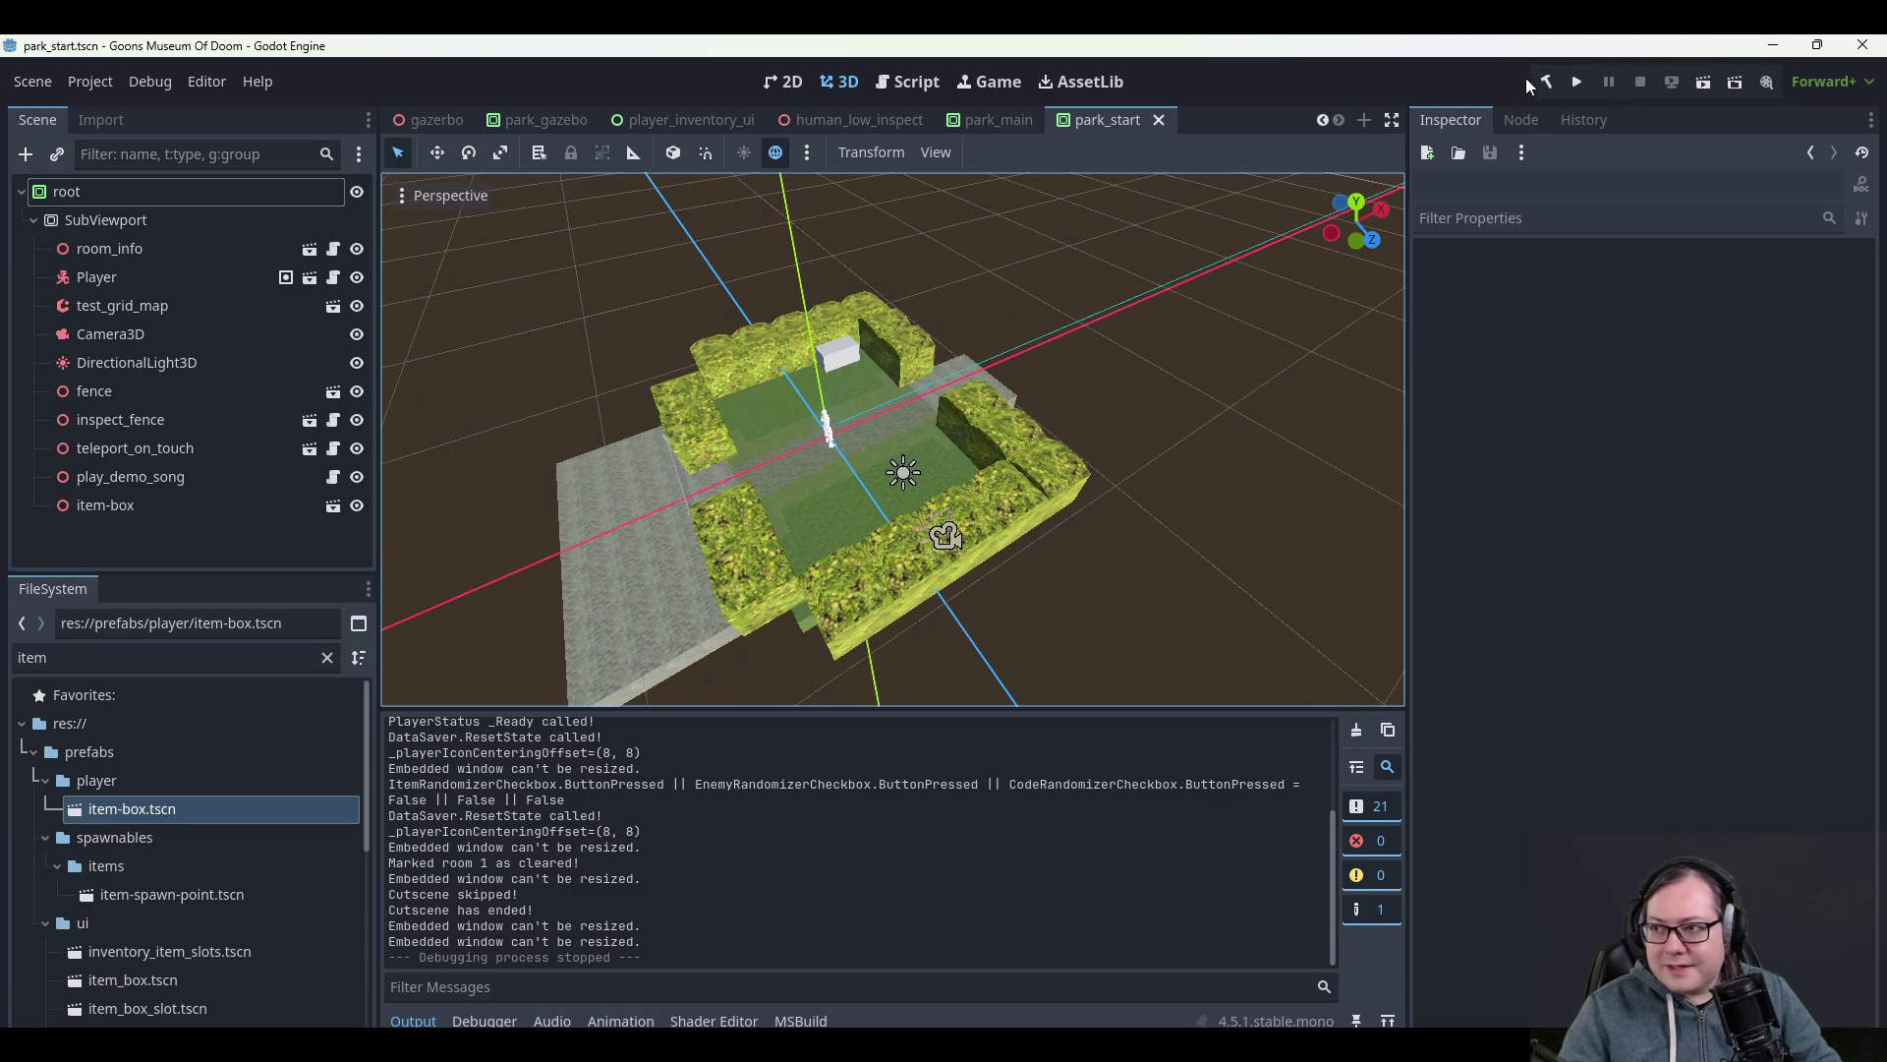
{"action": "left_click", "coordinate": [1572, 87]}
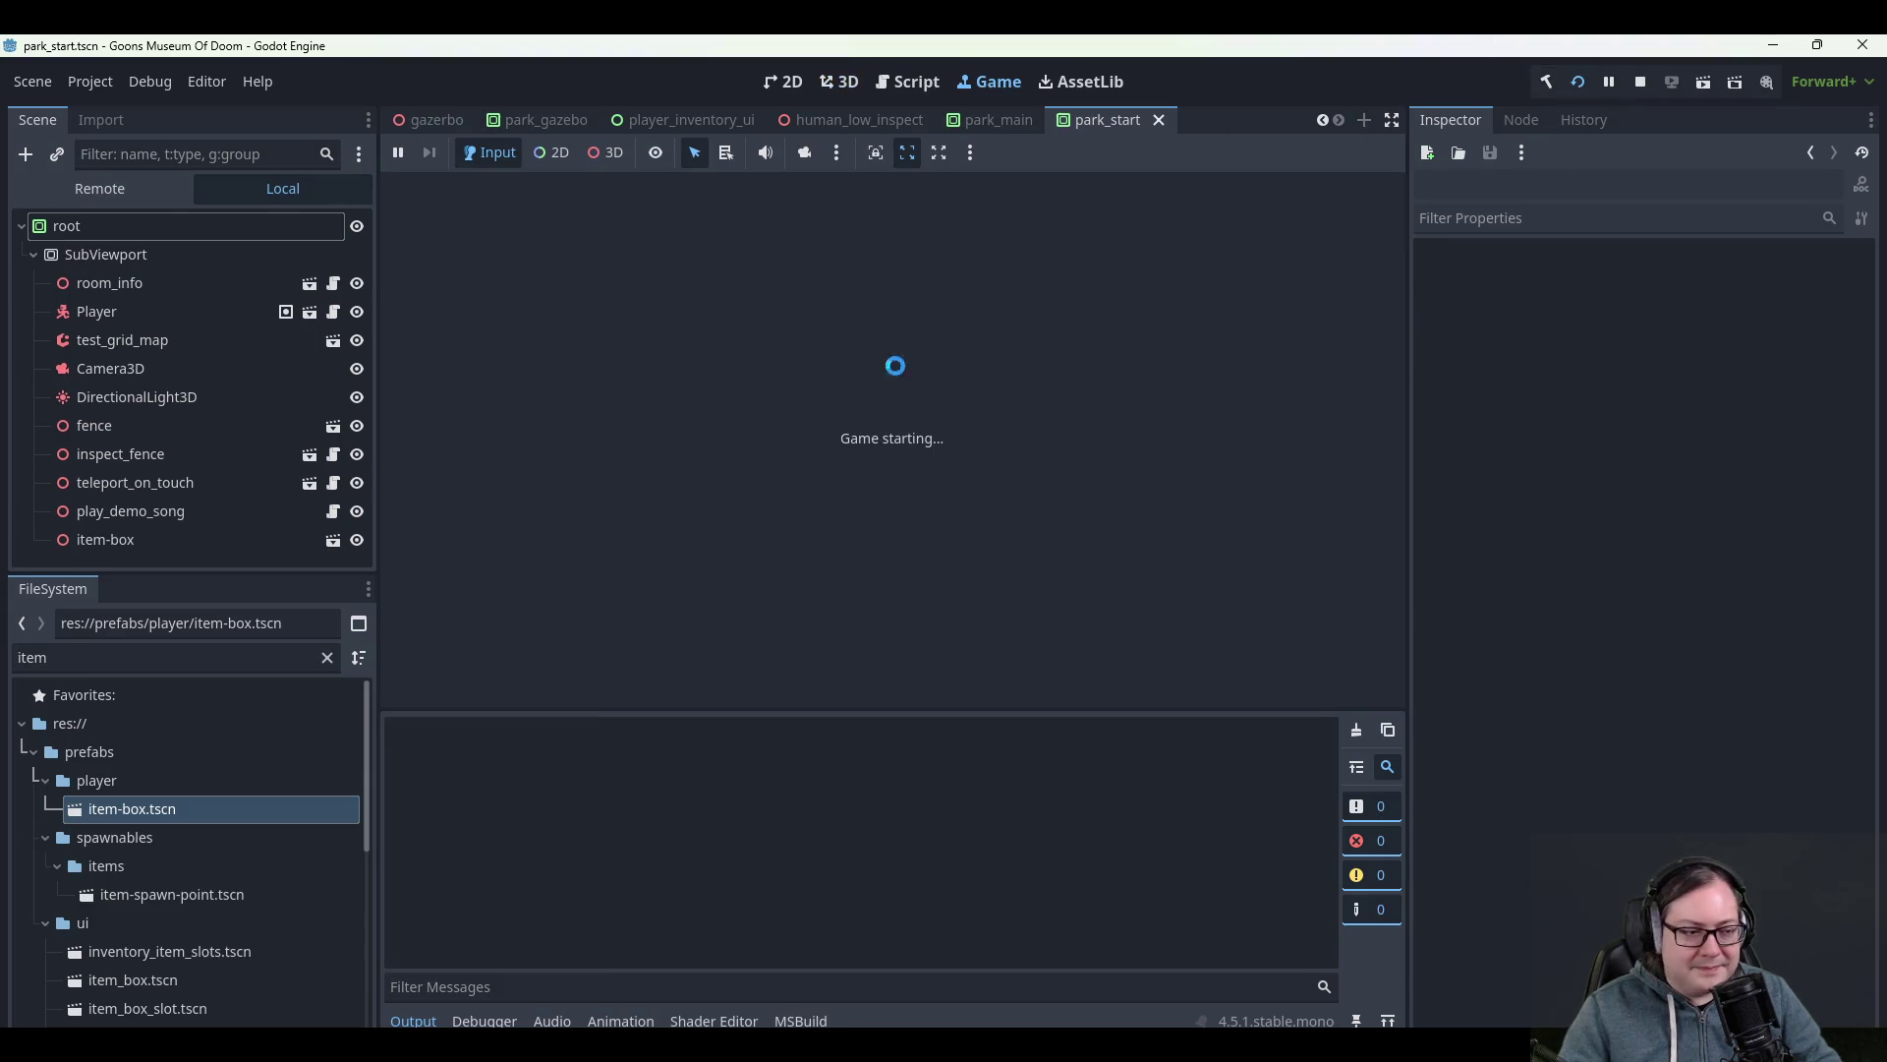
- Start a new game, pause and resume it from the pause menu, then stop the playtest
{"action": "left_click", "coordinate": [889, 413]}
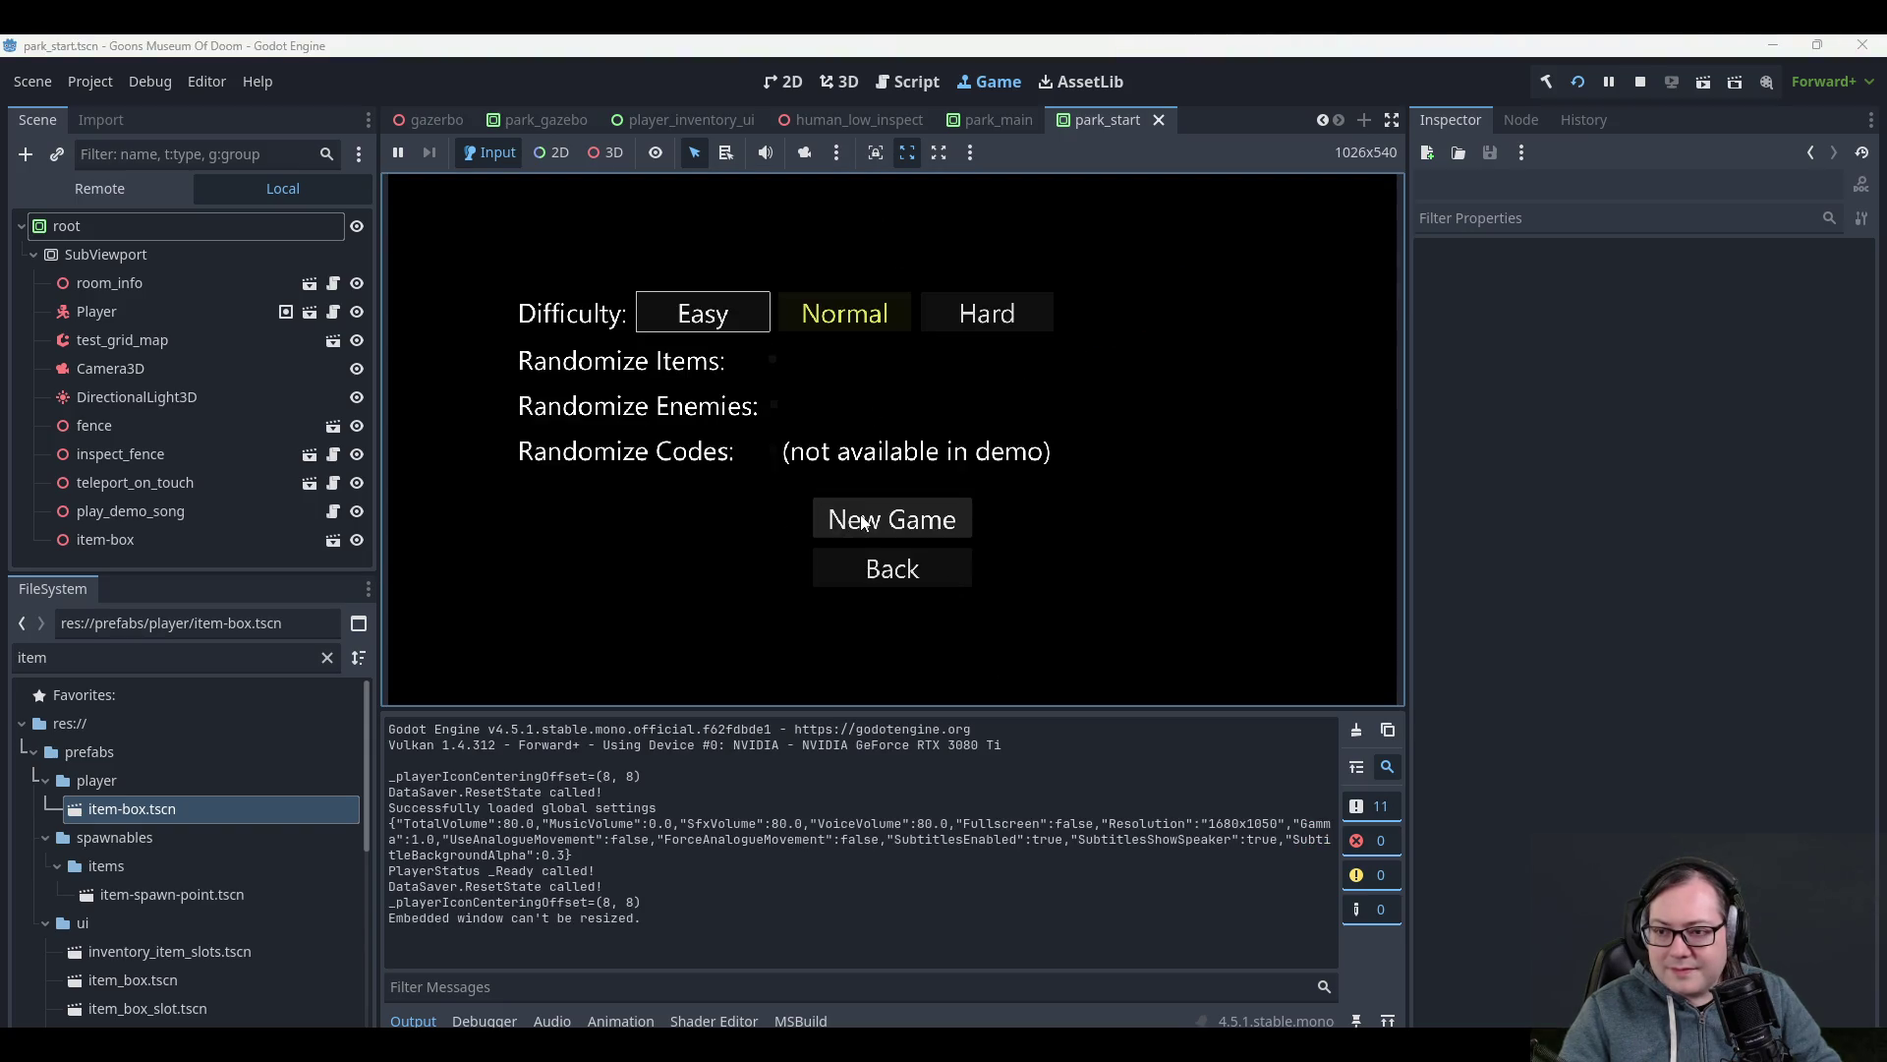
{"action": "left_click", "coordinate": [893, 517]}
{"action": "key", "text": "Escape"}
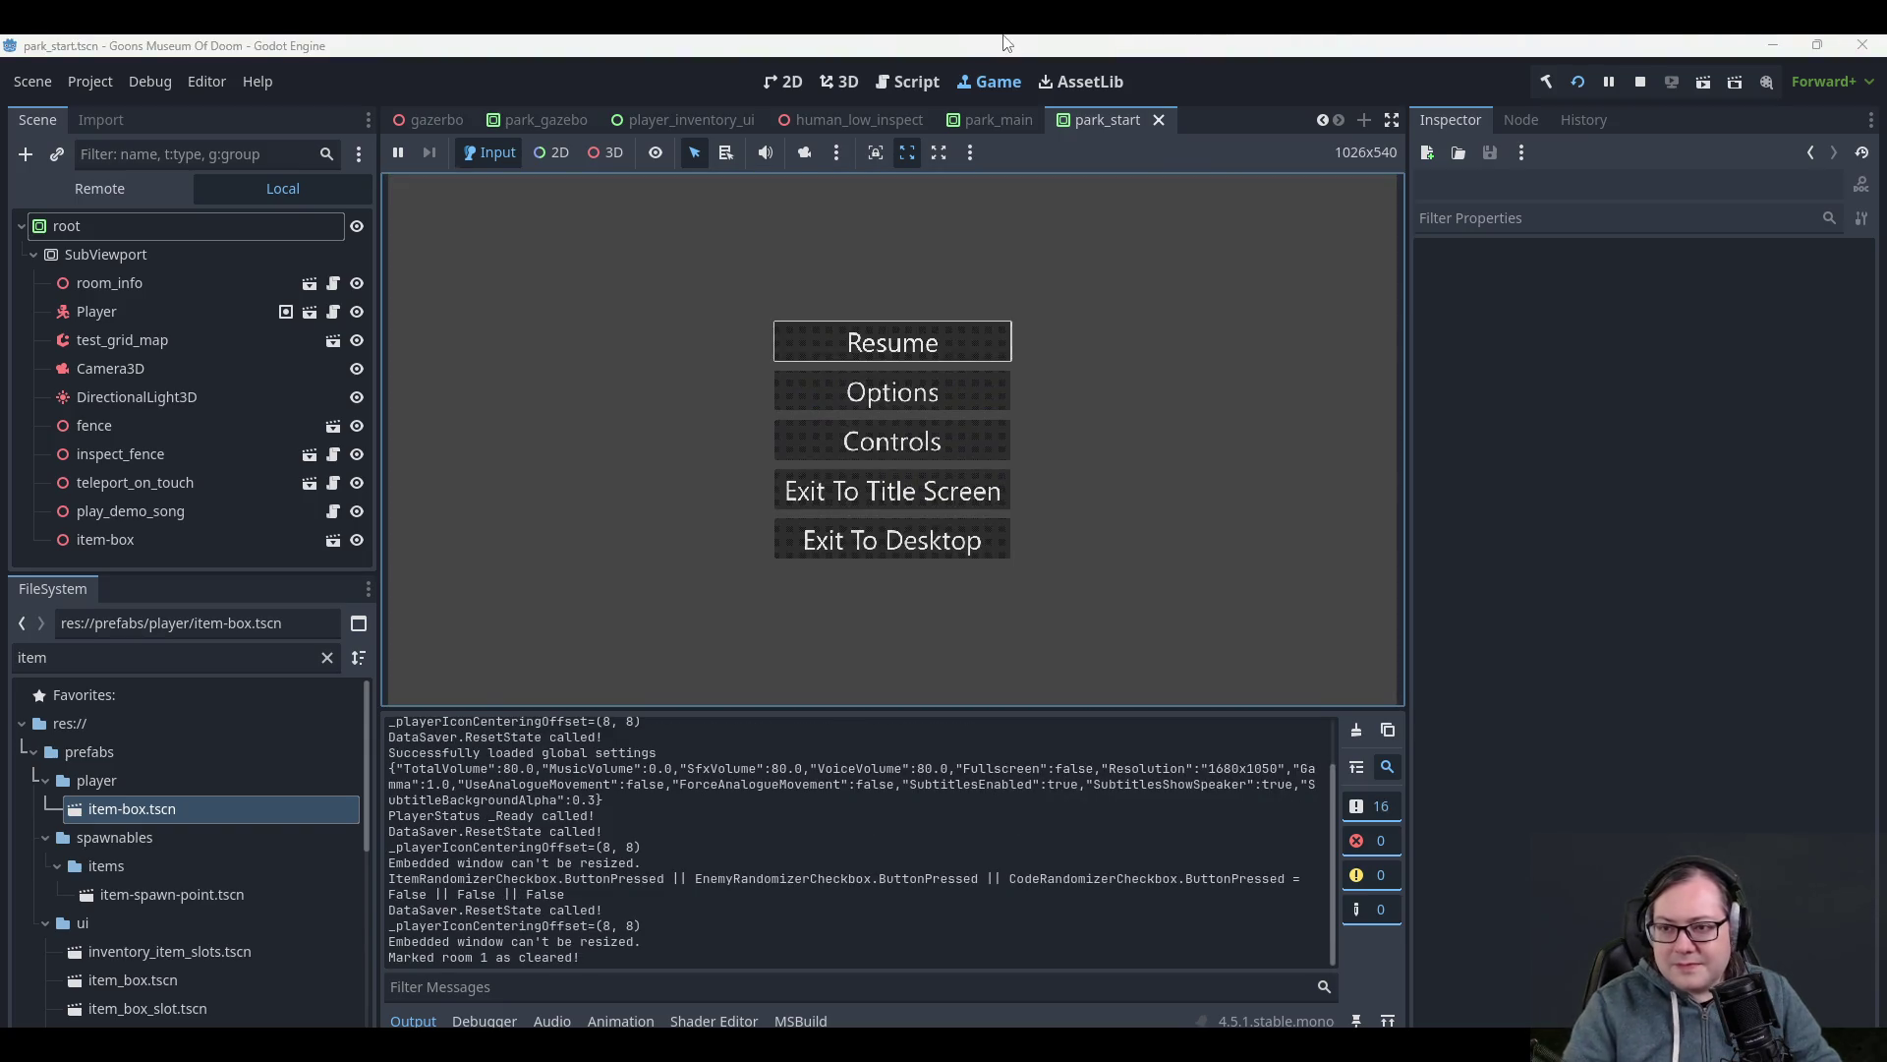
{"action": "key", "text": "Down"}
{"action": "key", "text": "Up"}
{"action": "key", "text": "Up"}
{"action": "key", "text": "Return"}
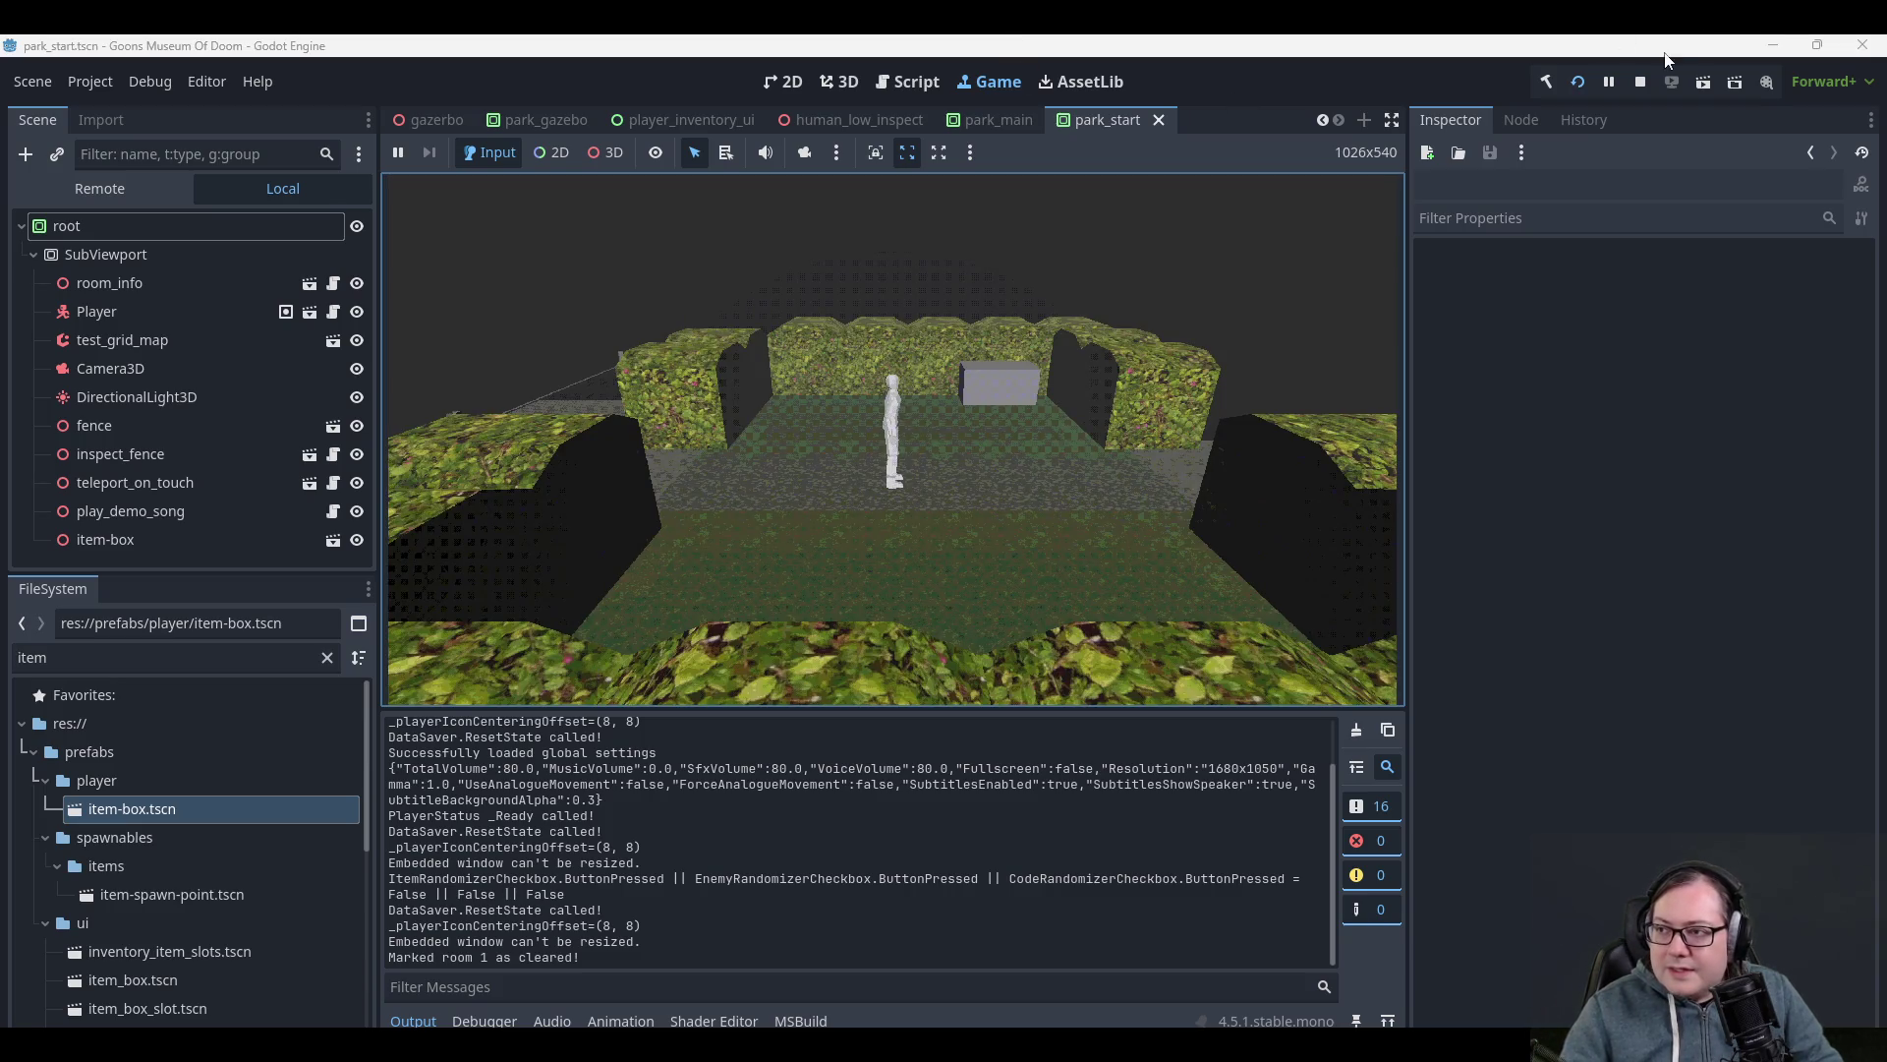
{"action": "left_click", "coordinate": [1641, 83]}
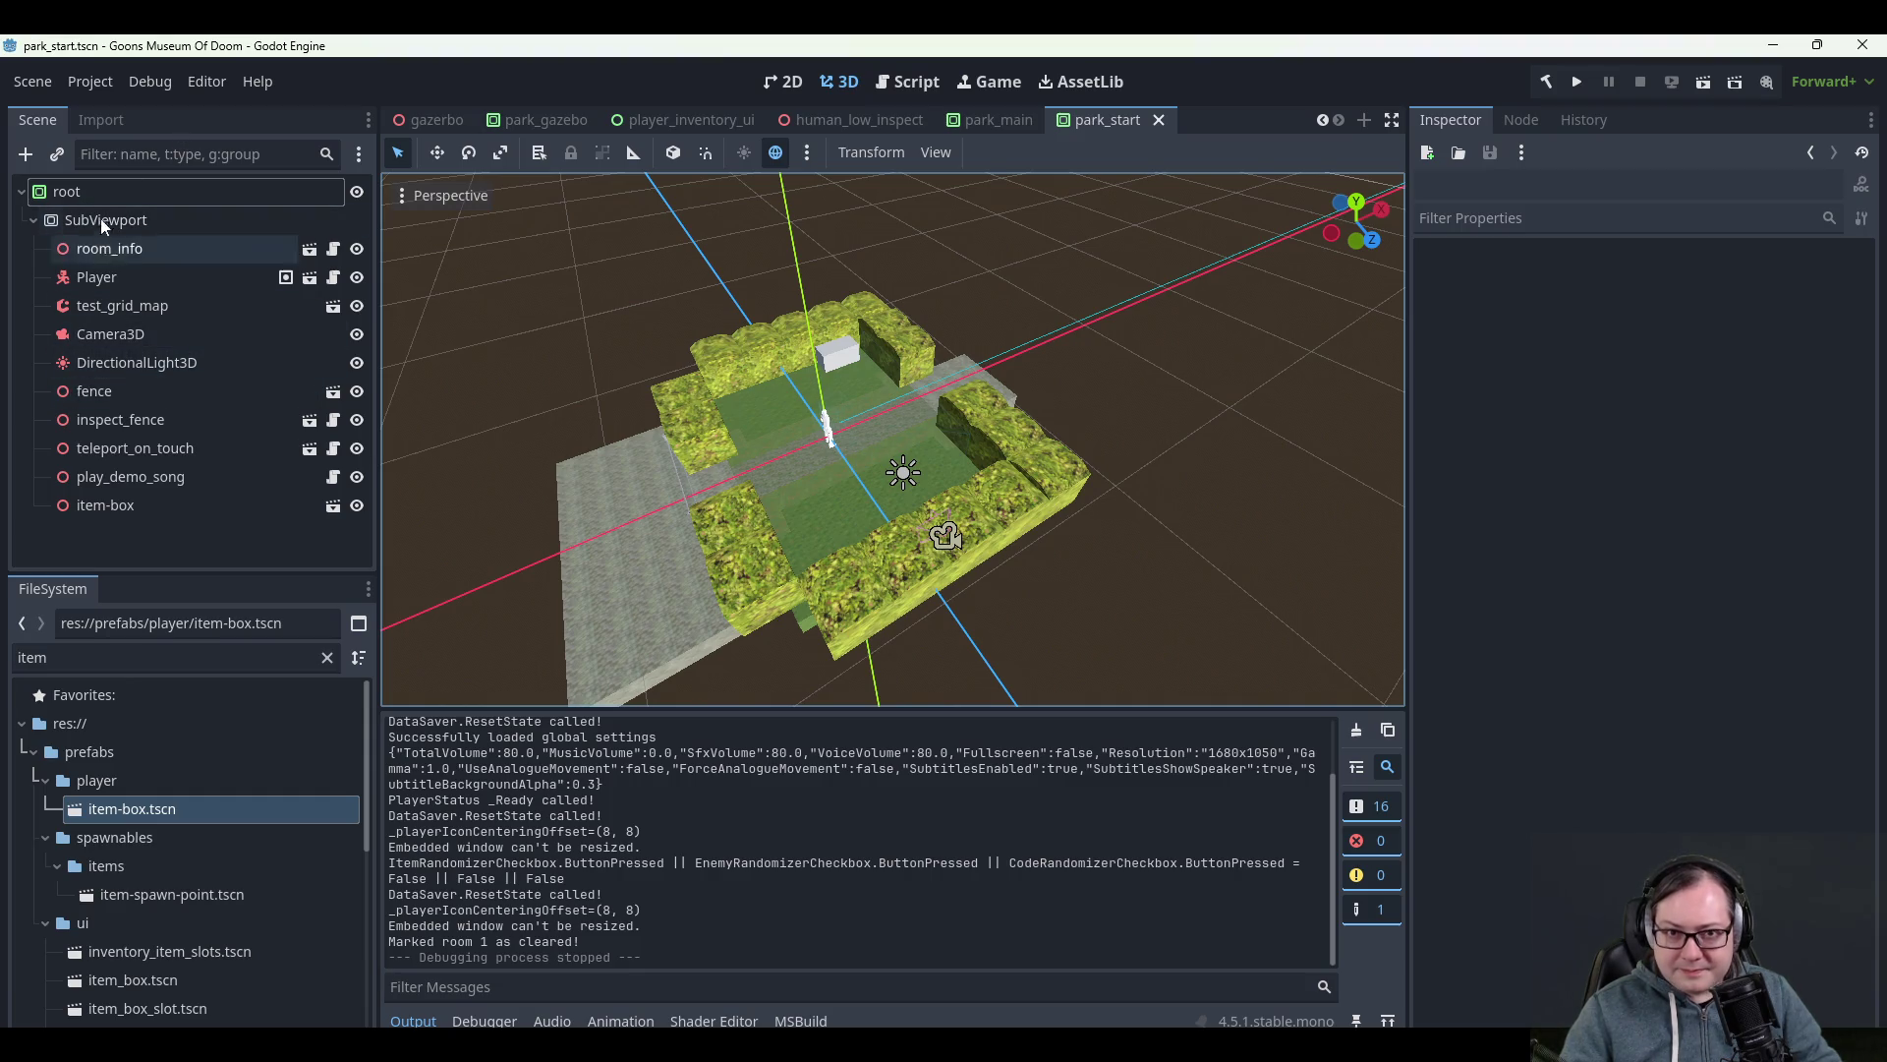
{"action": "left_click", "coordinate": [106, 73]}
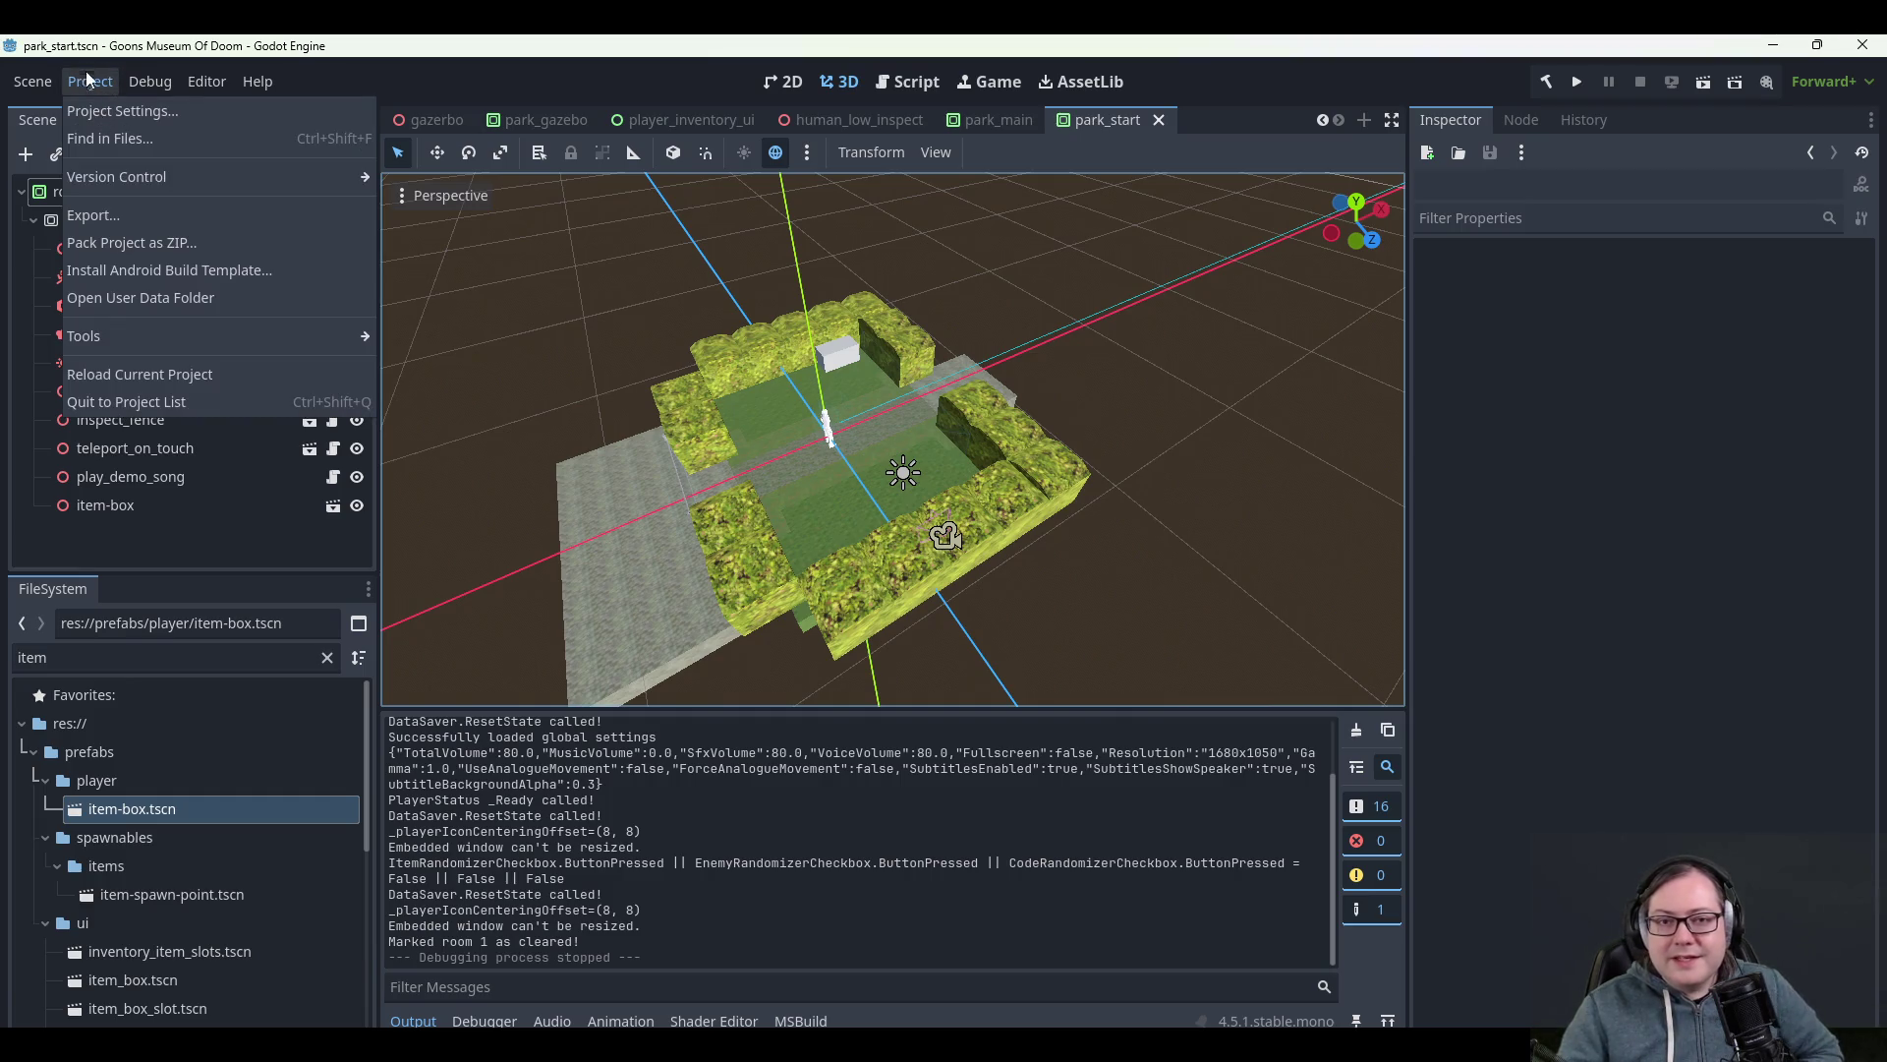
{"action": "left_click", "coordinate": [91, 79]}
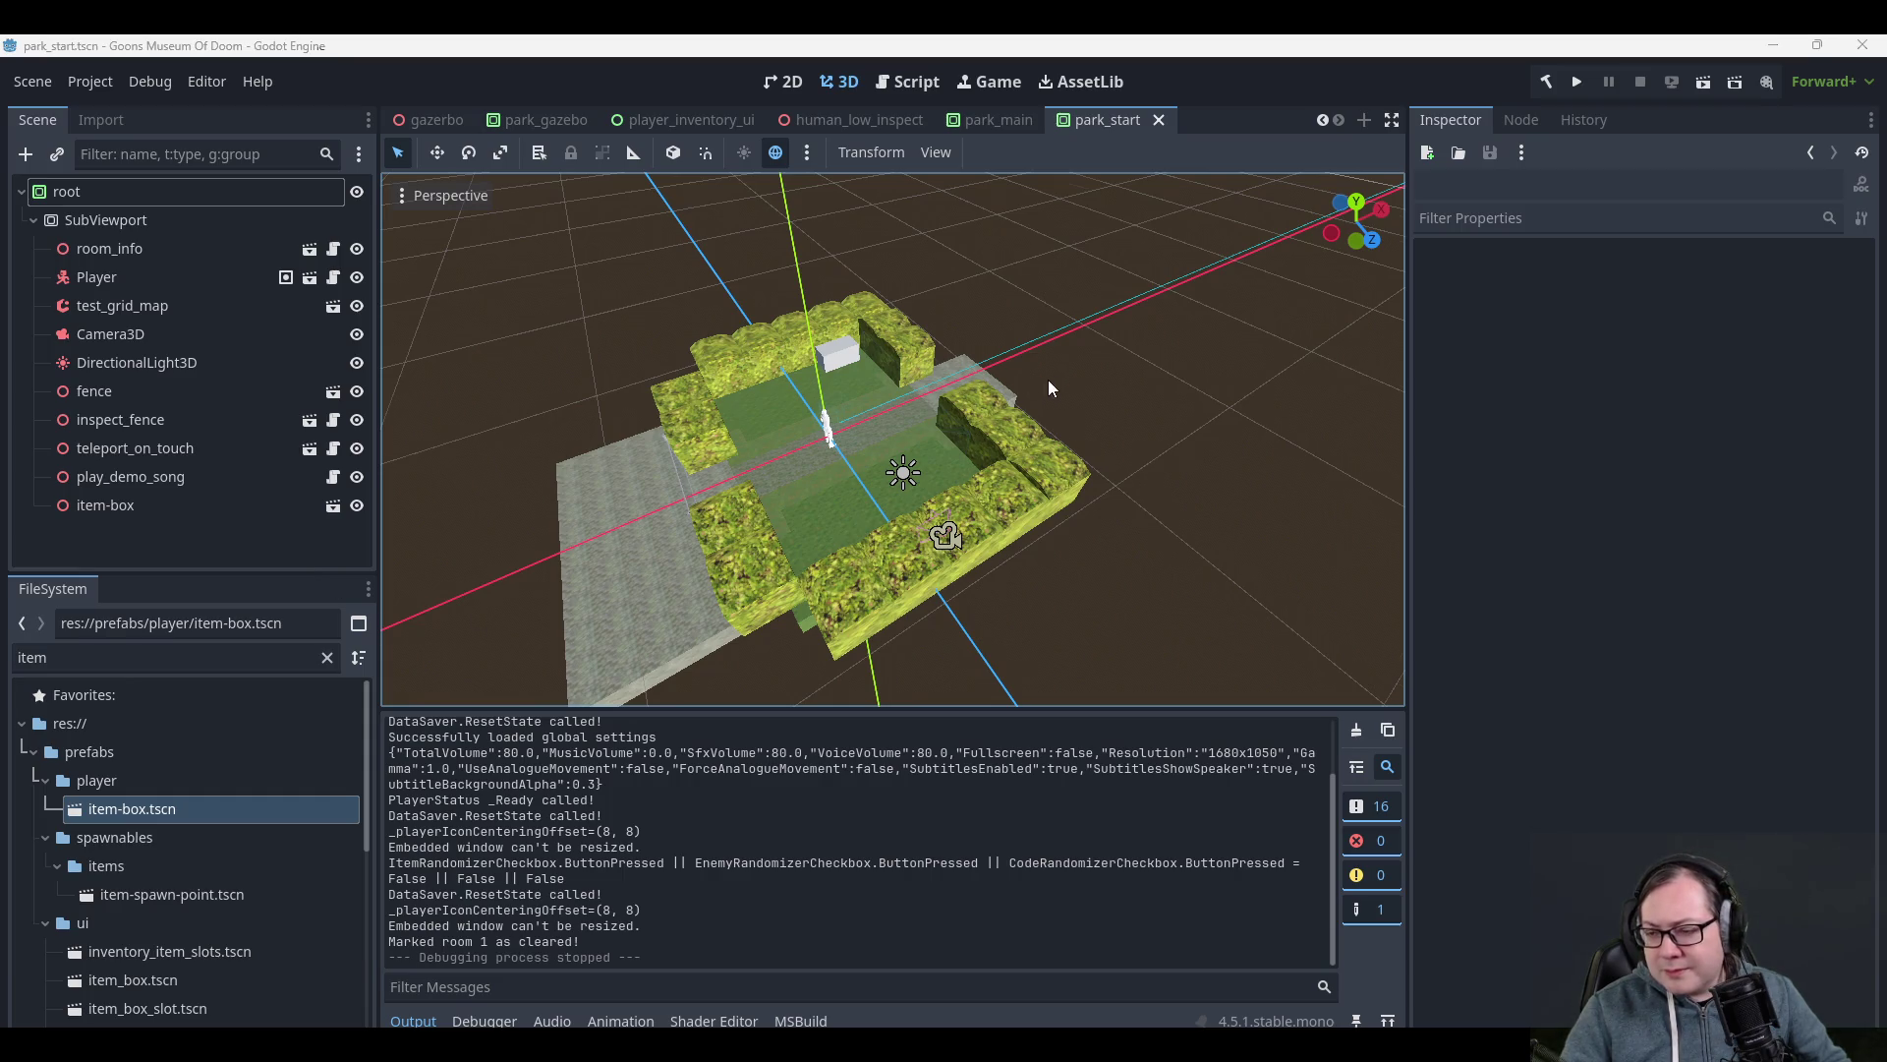
{"action": "left_click_drag", "start_coordinate": [1044, 380], "coordinate": [1088, 356]}
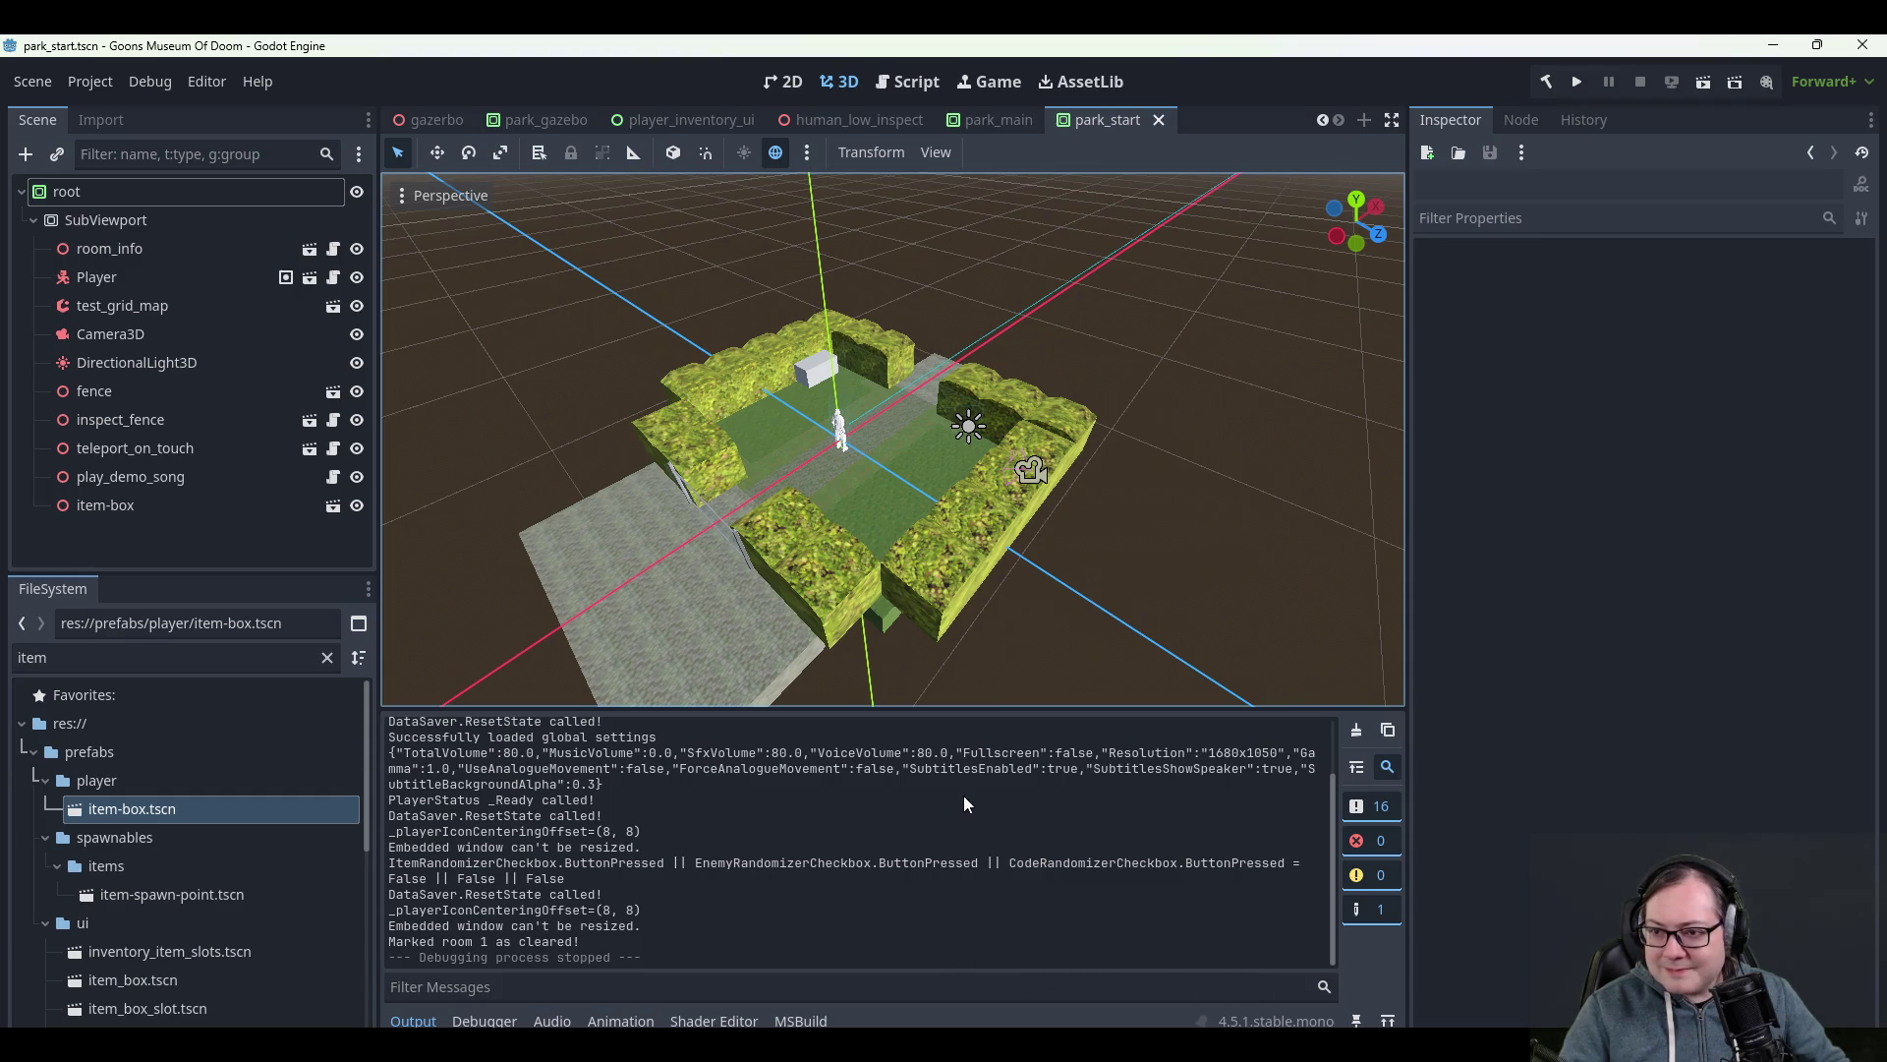
{"action": "key", "text": "alt+Tab"}
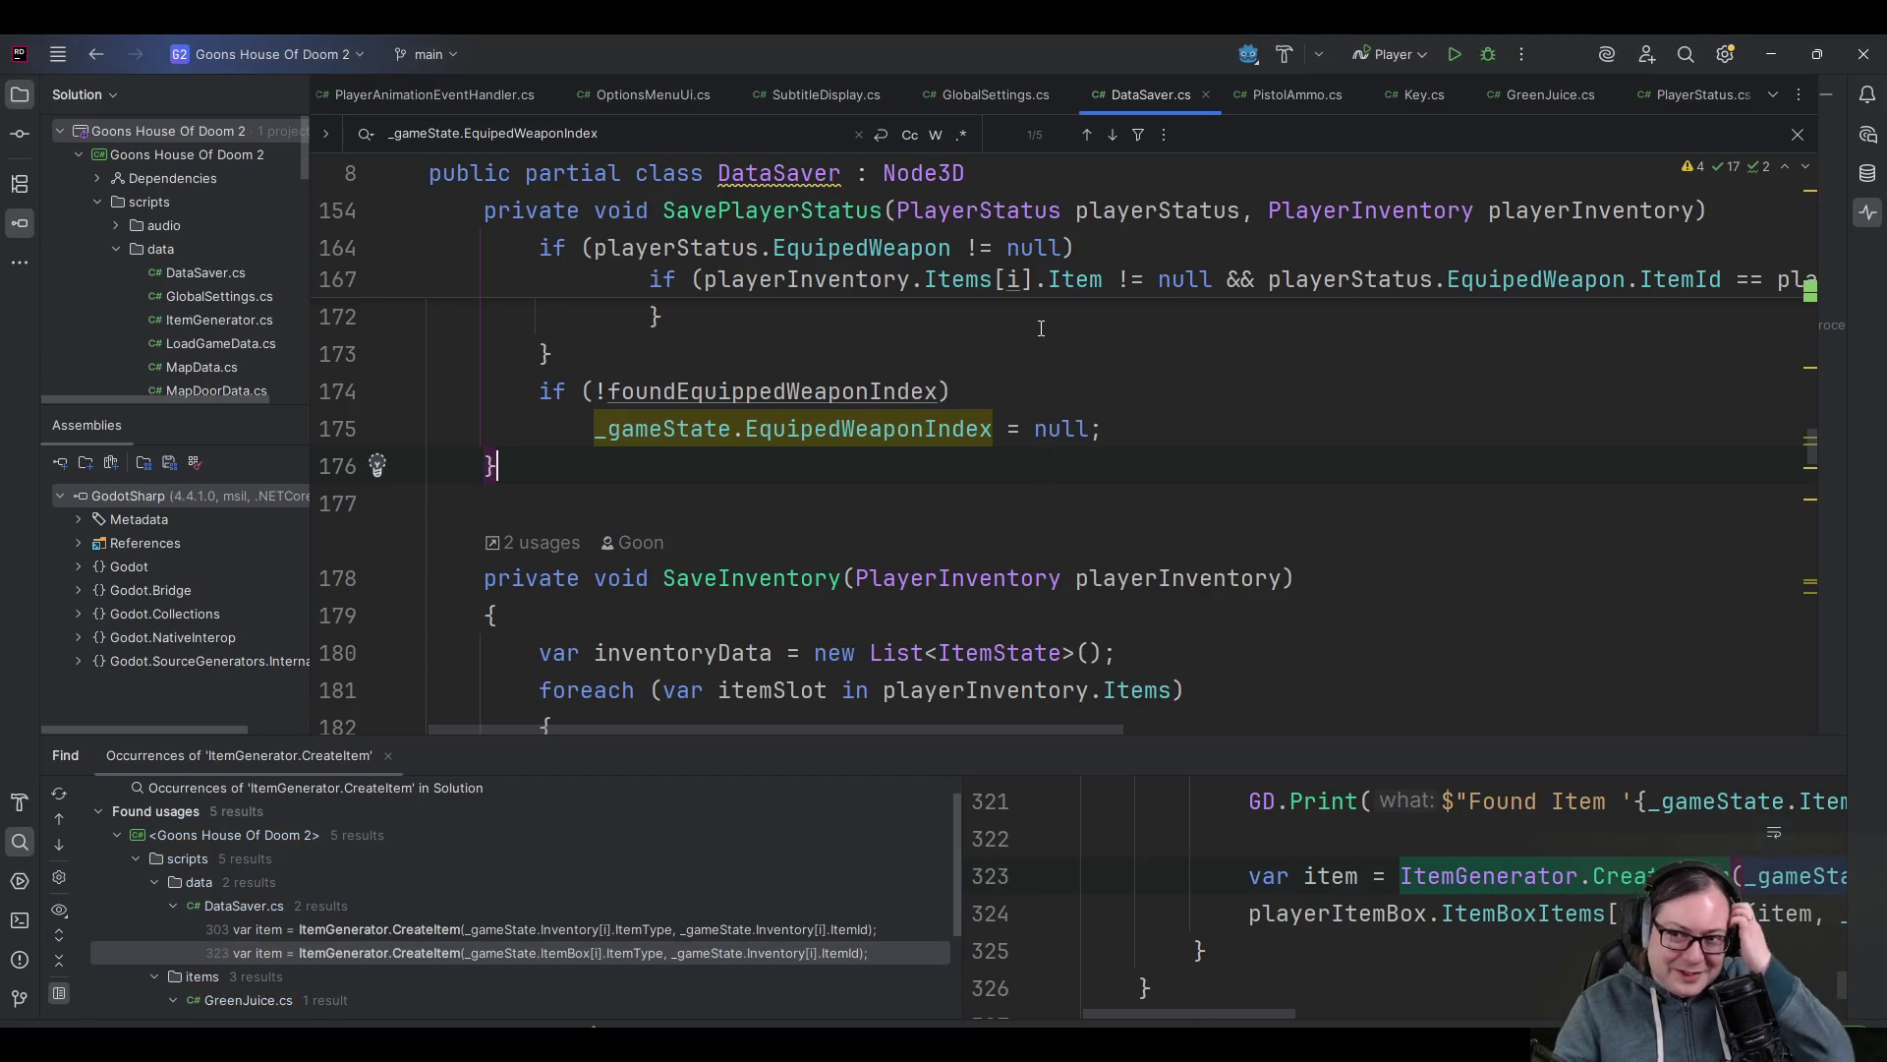
- Scroll through DataSaver.cs's SavePlayerStatus and SaveInventory methods
{"action": "scroll", "coordinate": [949, 442], "scroll_direction": "up", "scroll_amount": 3}
{"action": "scroll", "coordinate": [949, 442], "scroll_direction": "down", "scroll_amount": 2}
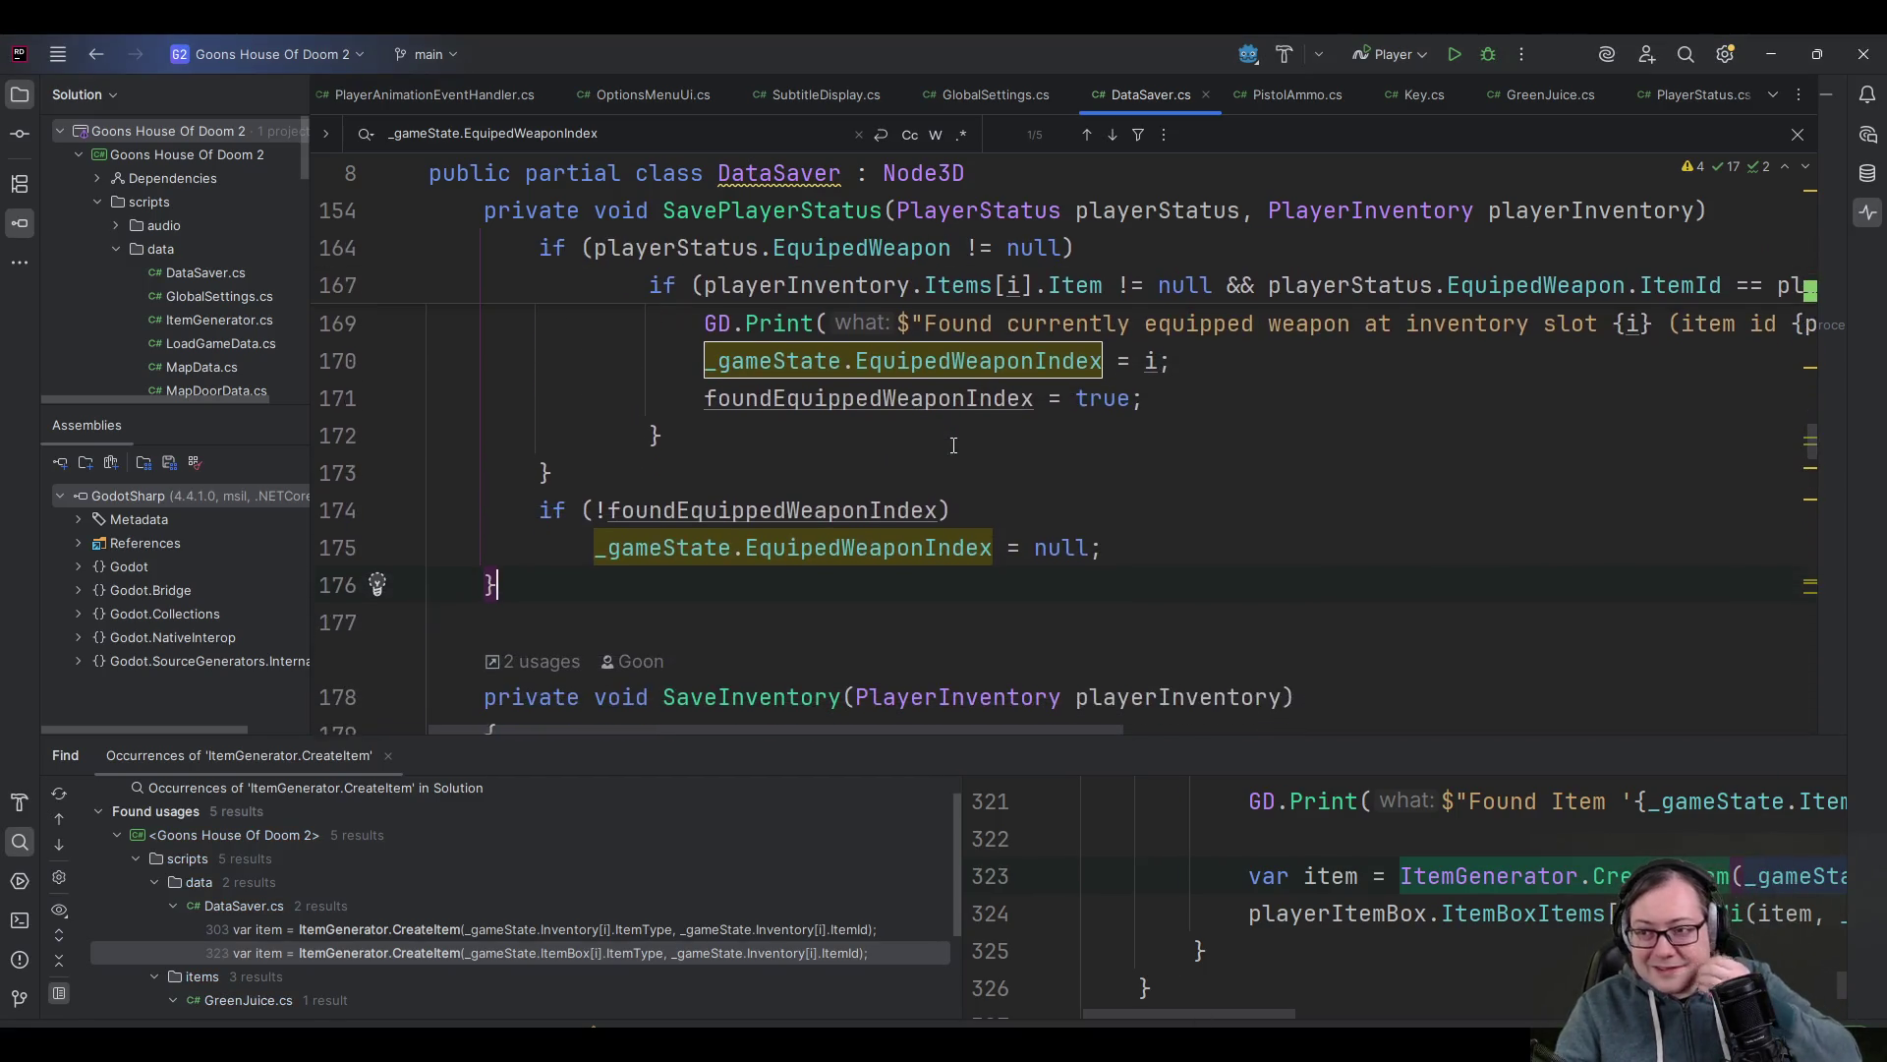
{"action": "scroll", "coordinate": [912, 462], "scroll_direction": "up", "scroll_amount": 1}
{"action": "scroll", "coordinate": [821, 437], "scroll_direction": "down", "scroll_amount": 4}
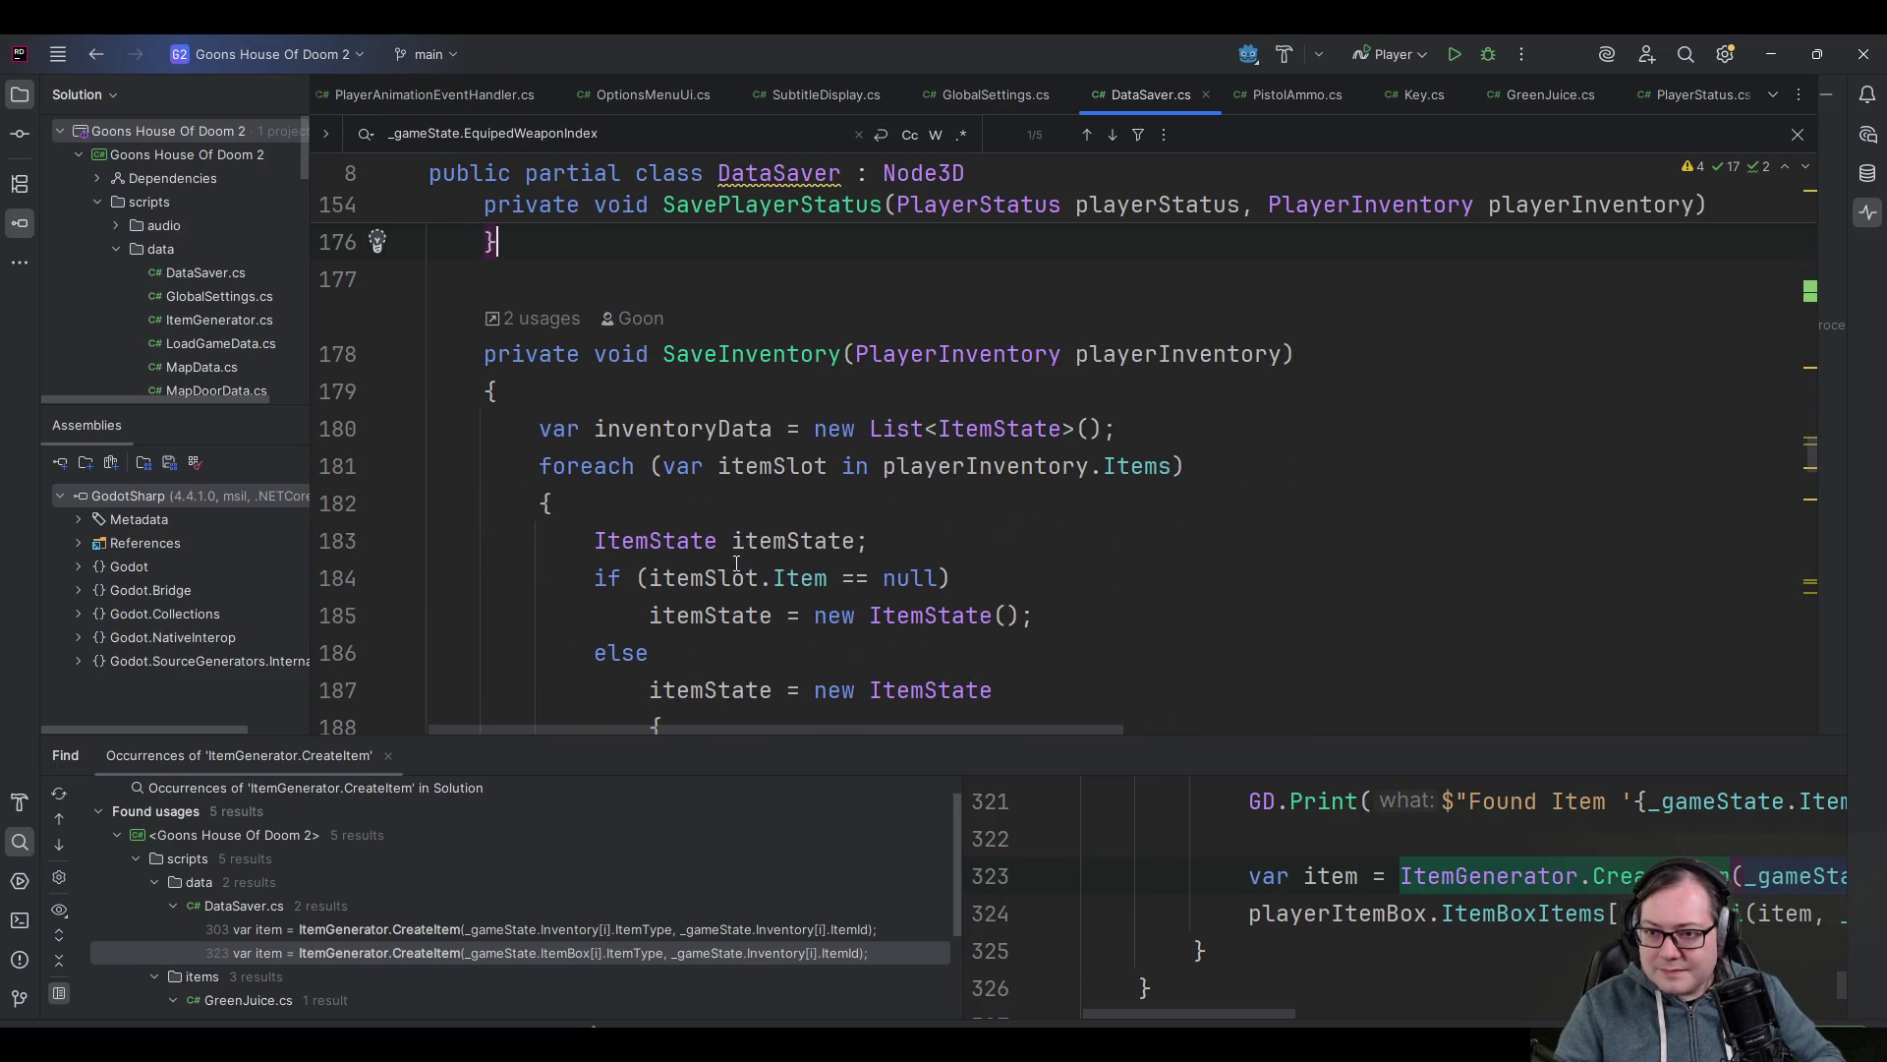
{"action": "scroll", "coordinate": [742, 572], "scroll_direction": "down", "scroll_amount": 3}
{"action": "scroll", "coordinate": [738, 563], "scroll_direction": "down", "scroll_amount": 3}
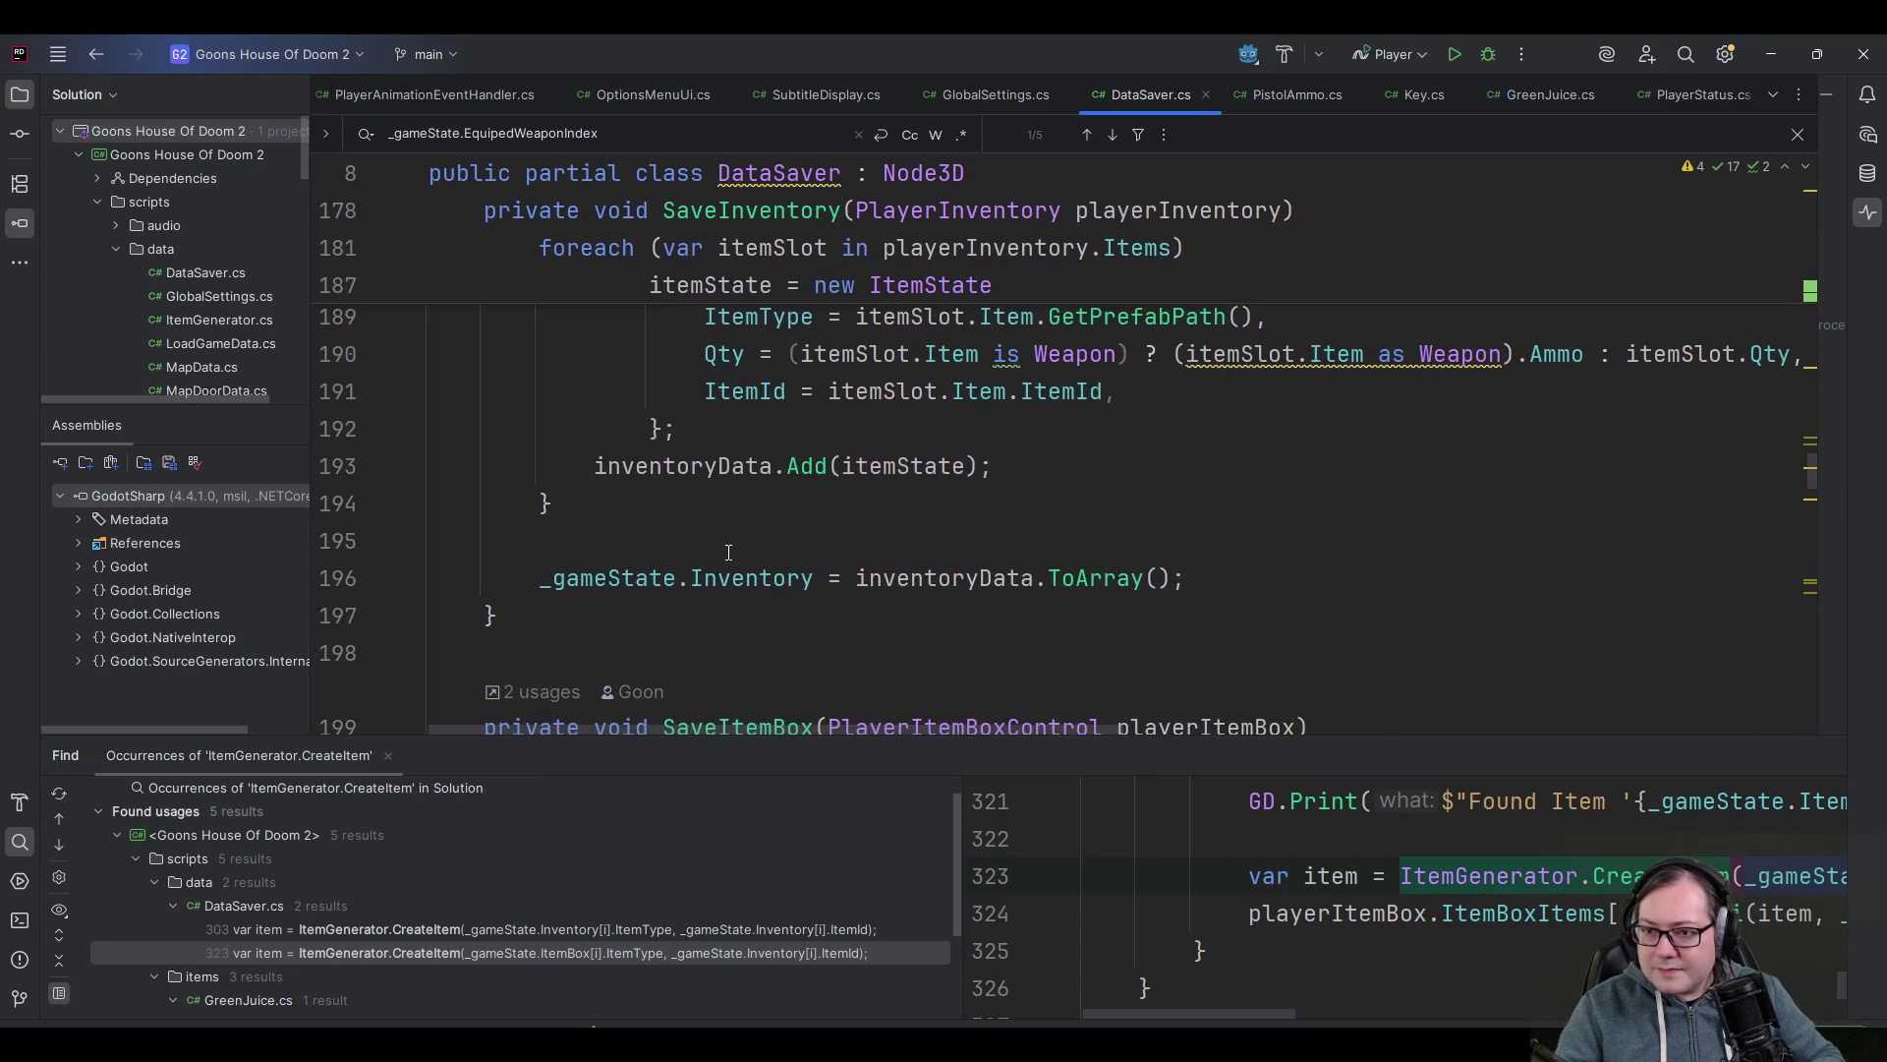
{"action": "scroll", "coordinate": [721, 544], "scroll_direction": "up", "scroll_amount": 3}
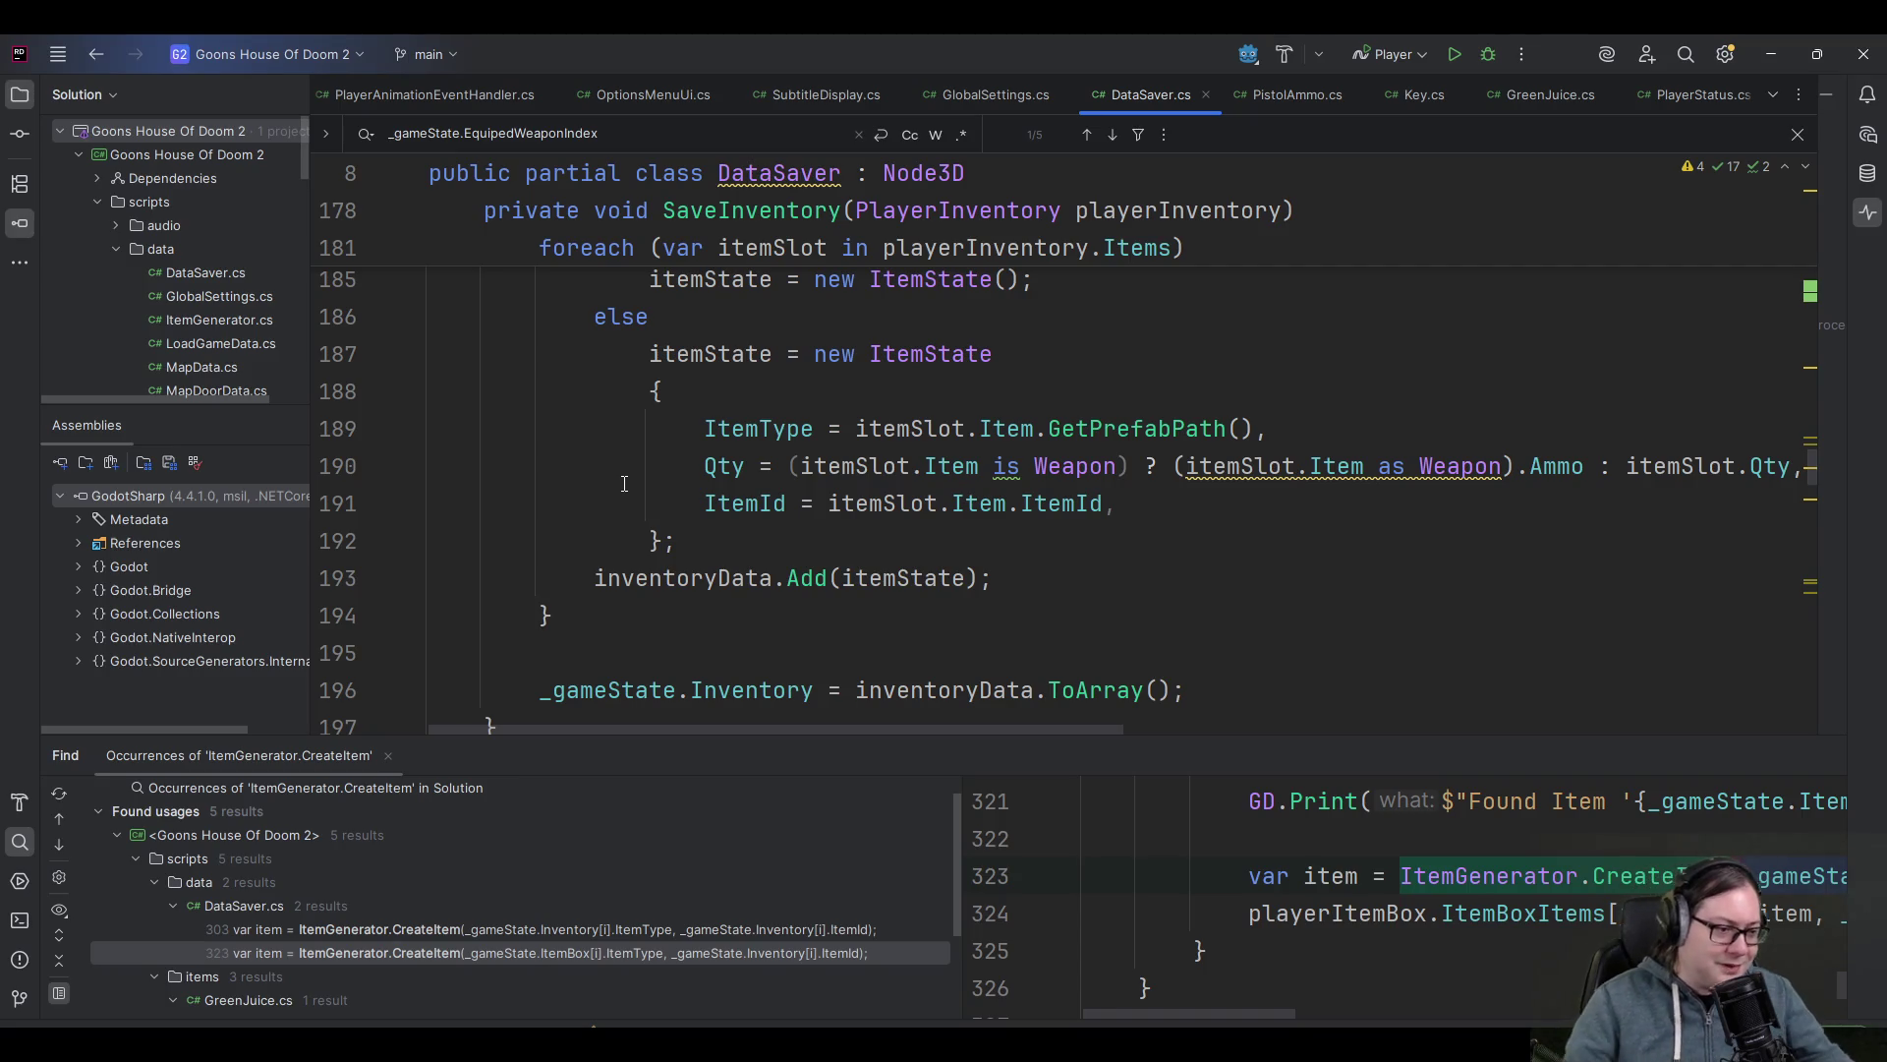
{"action": "scroll", "coordinate": [811, 521], "scroll_direction": "up", "scroll_amount": 2}
{"action": "scroll", "coordinate": [810, 521], "scroll_direction": "up", "scroll_amount": 2}
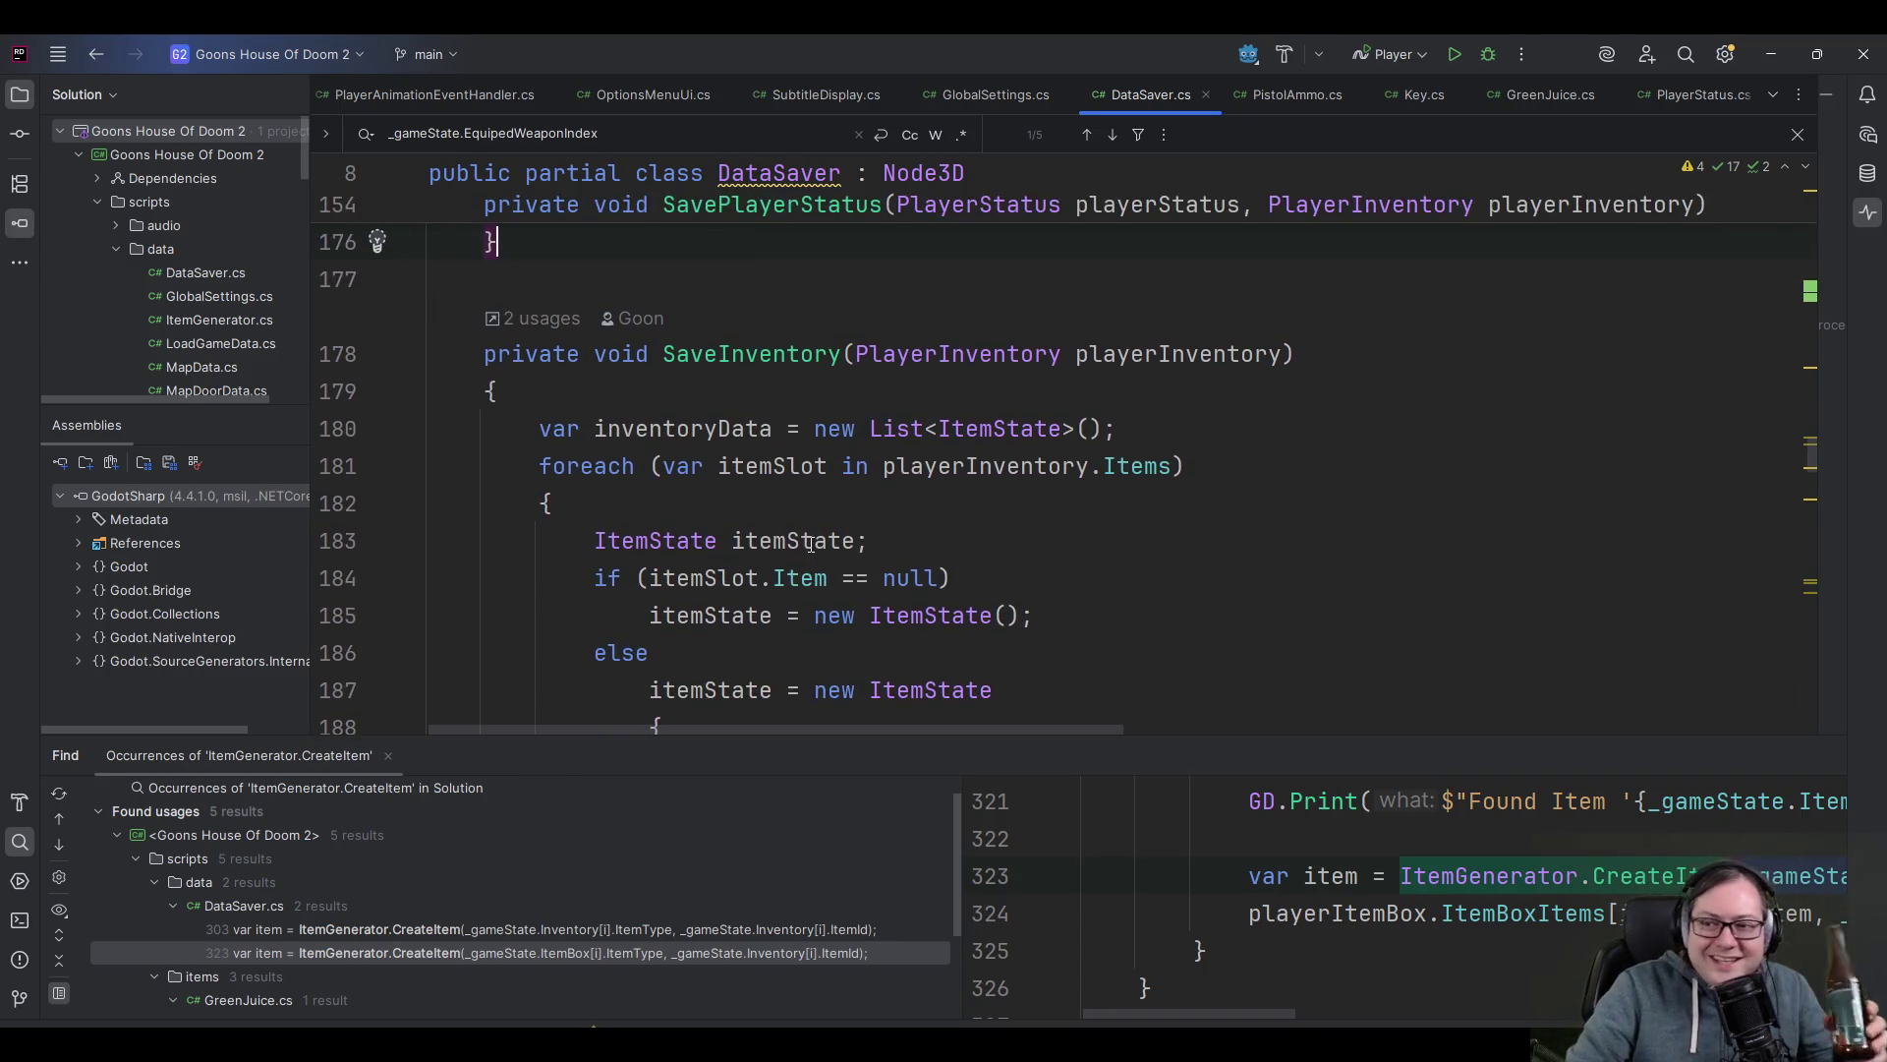
{"action": "scroll", "coordinate": [821, 525], "scroll_direction": "up", "scroll_amount": 4}
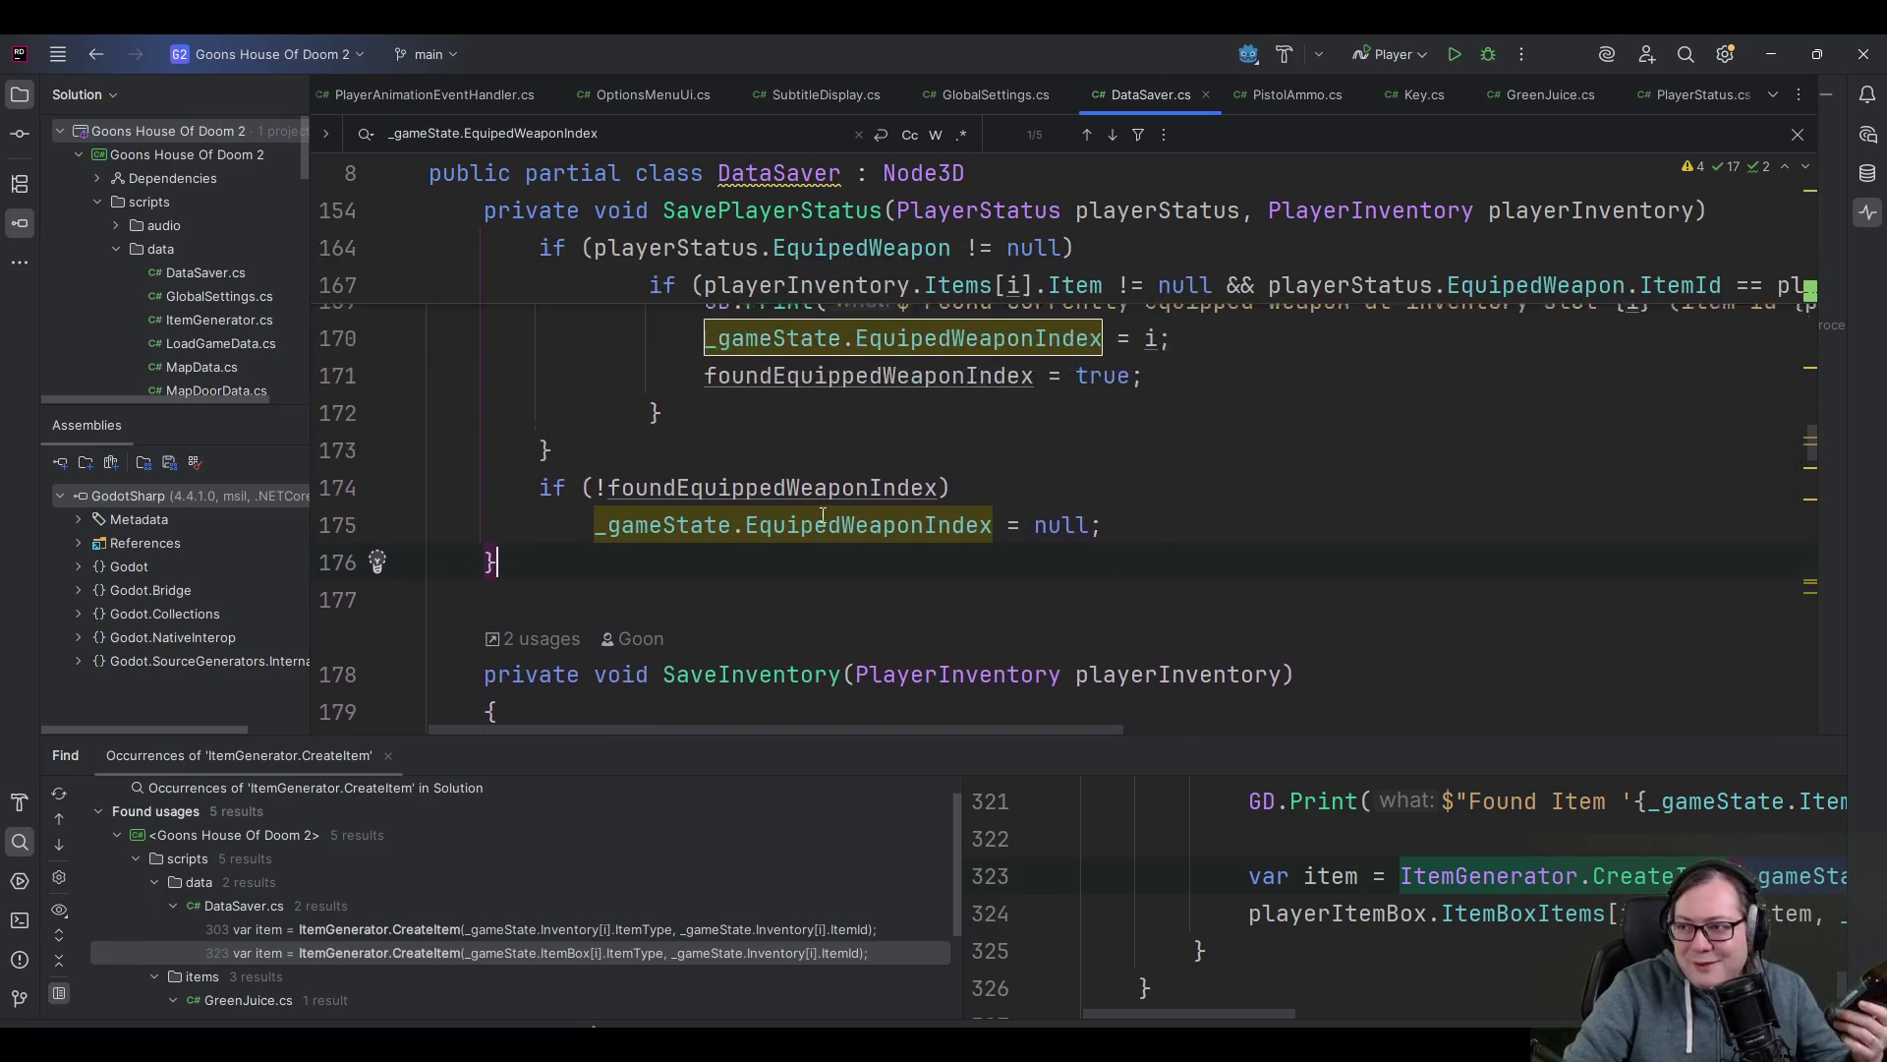
{"action": "scroll", "coordinate": [823, 521], "scroll_direction": "up", "scroll_amount": 4}
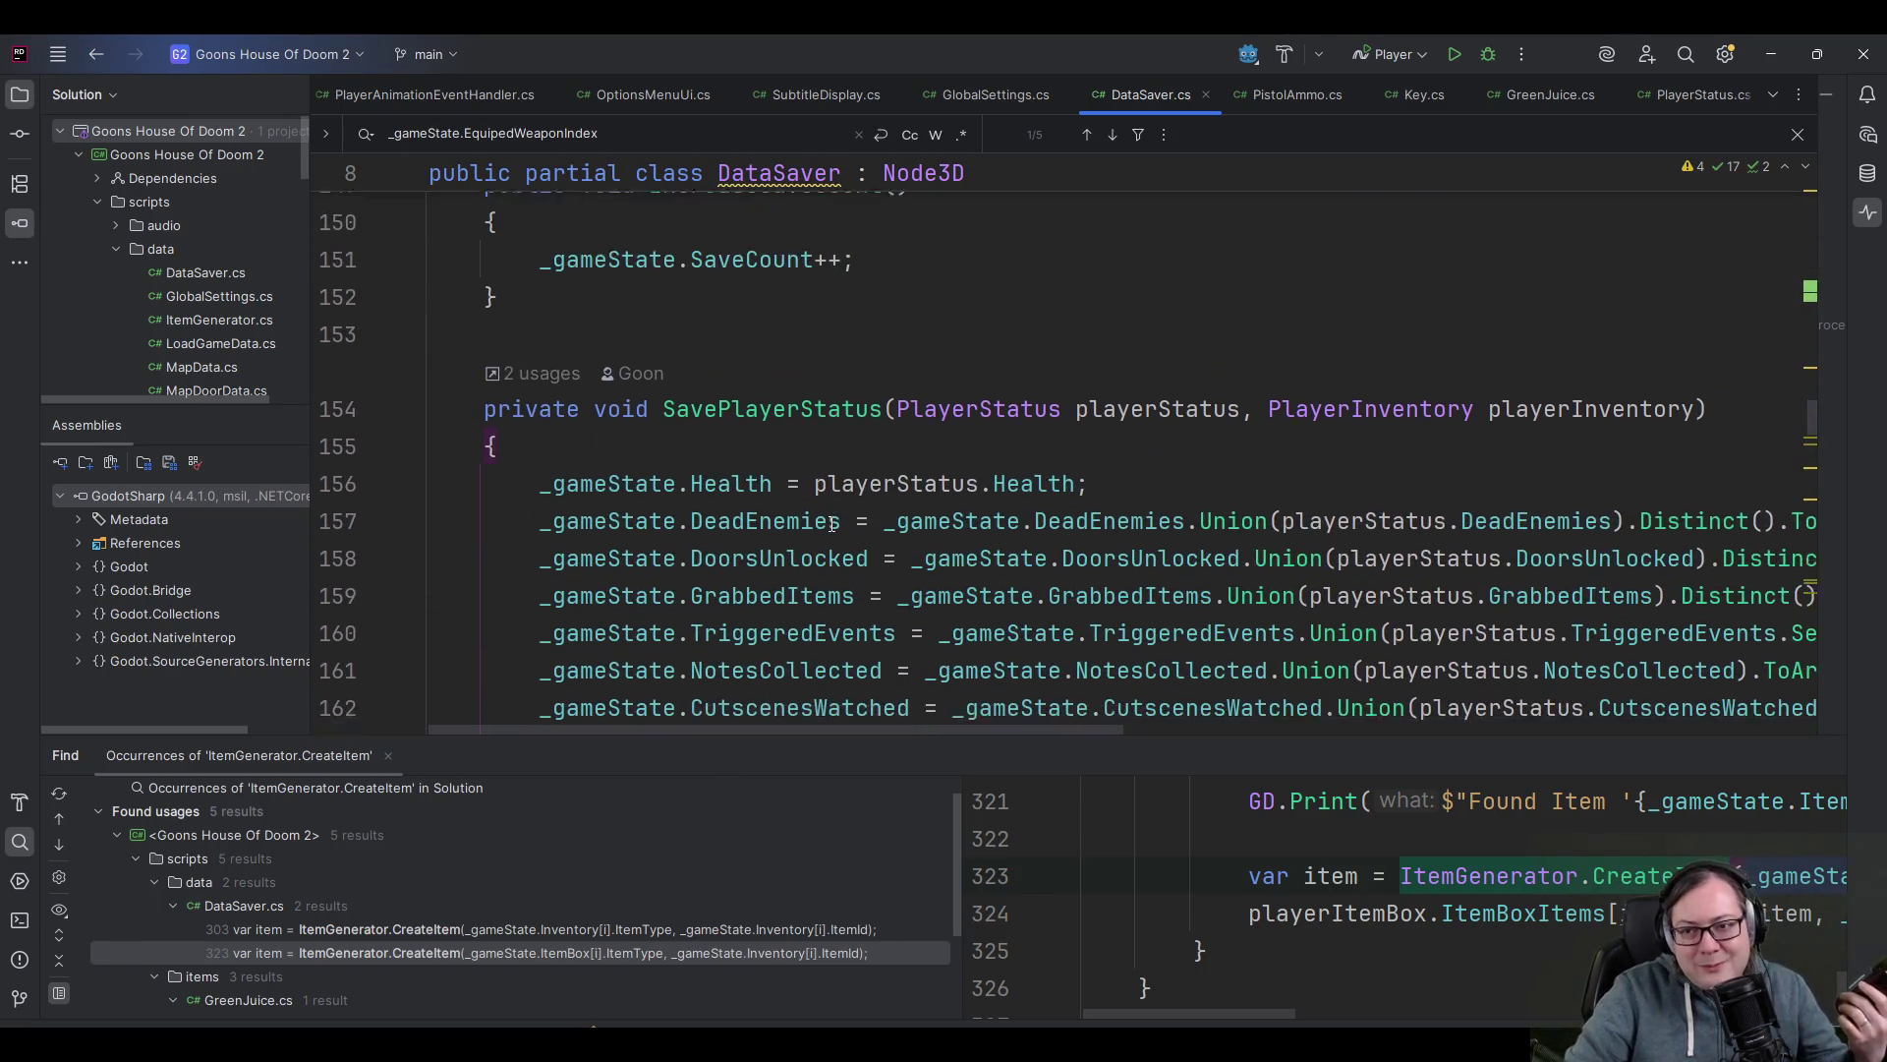
- Inspect the CutscenesWatched assignment on line 162 and the foundEquippedWeaponIndex declaration on line 163
{"action": "mouse_move", "coordinate": [844, 484]}
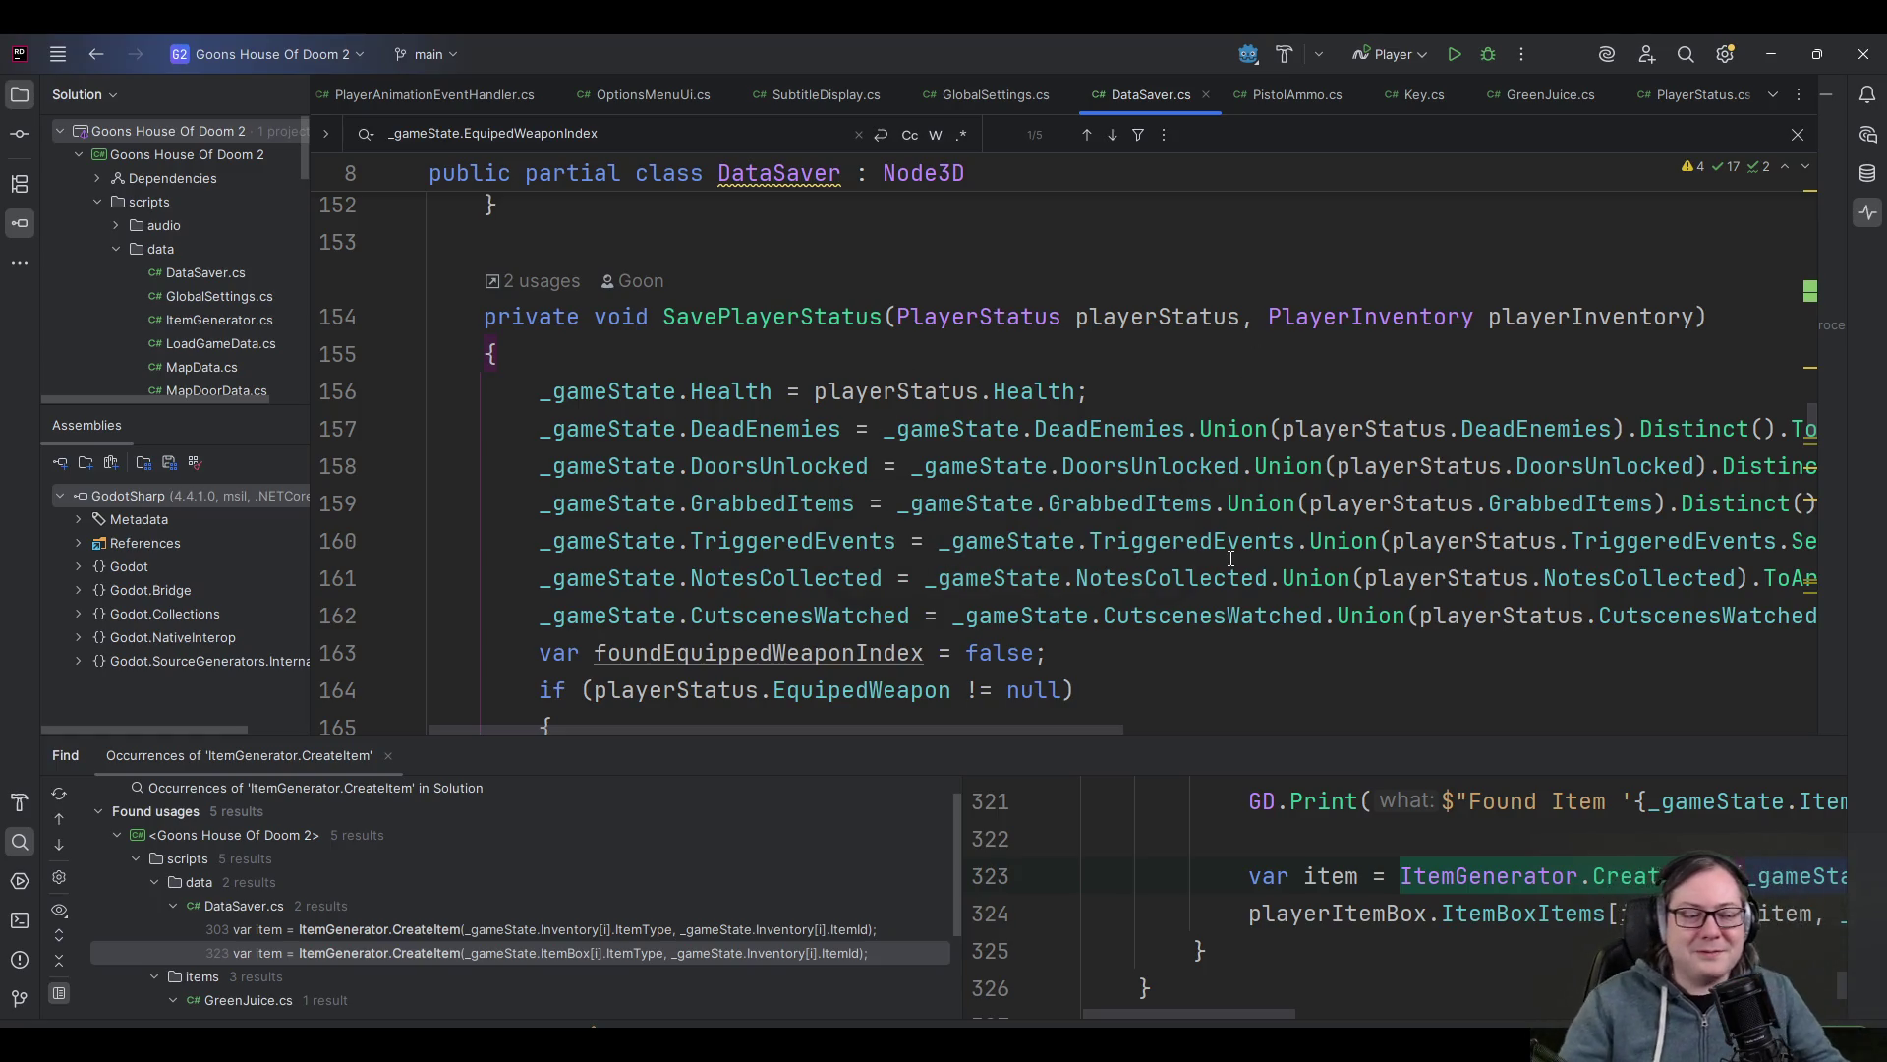
{"action": "mouse_move", "coordinate": [1179, 507]}
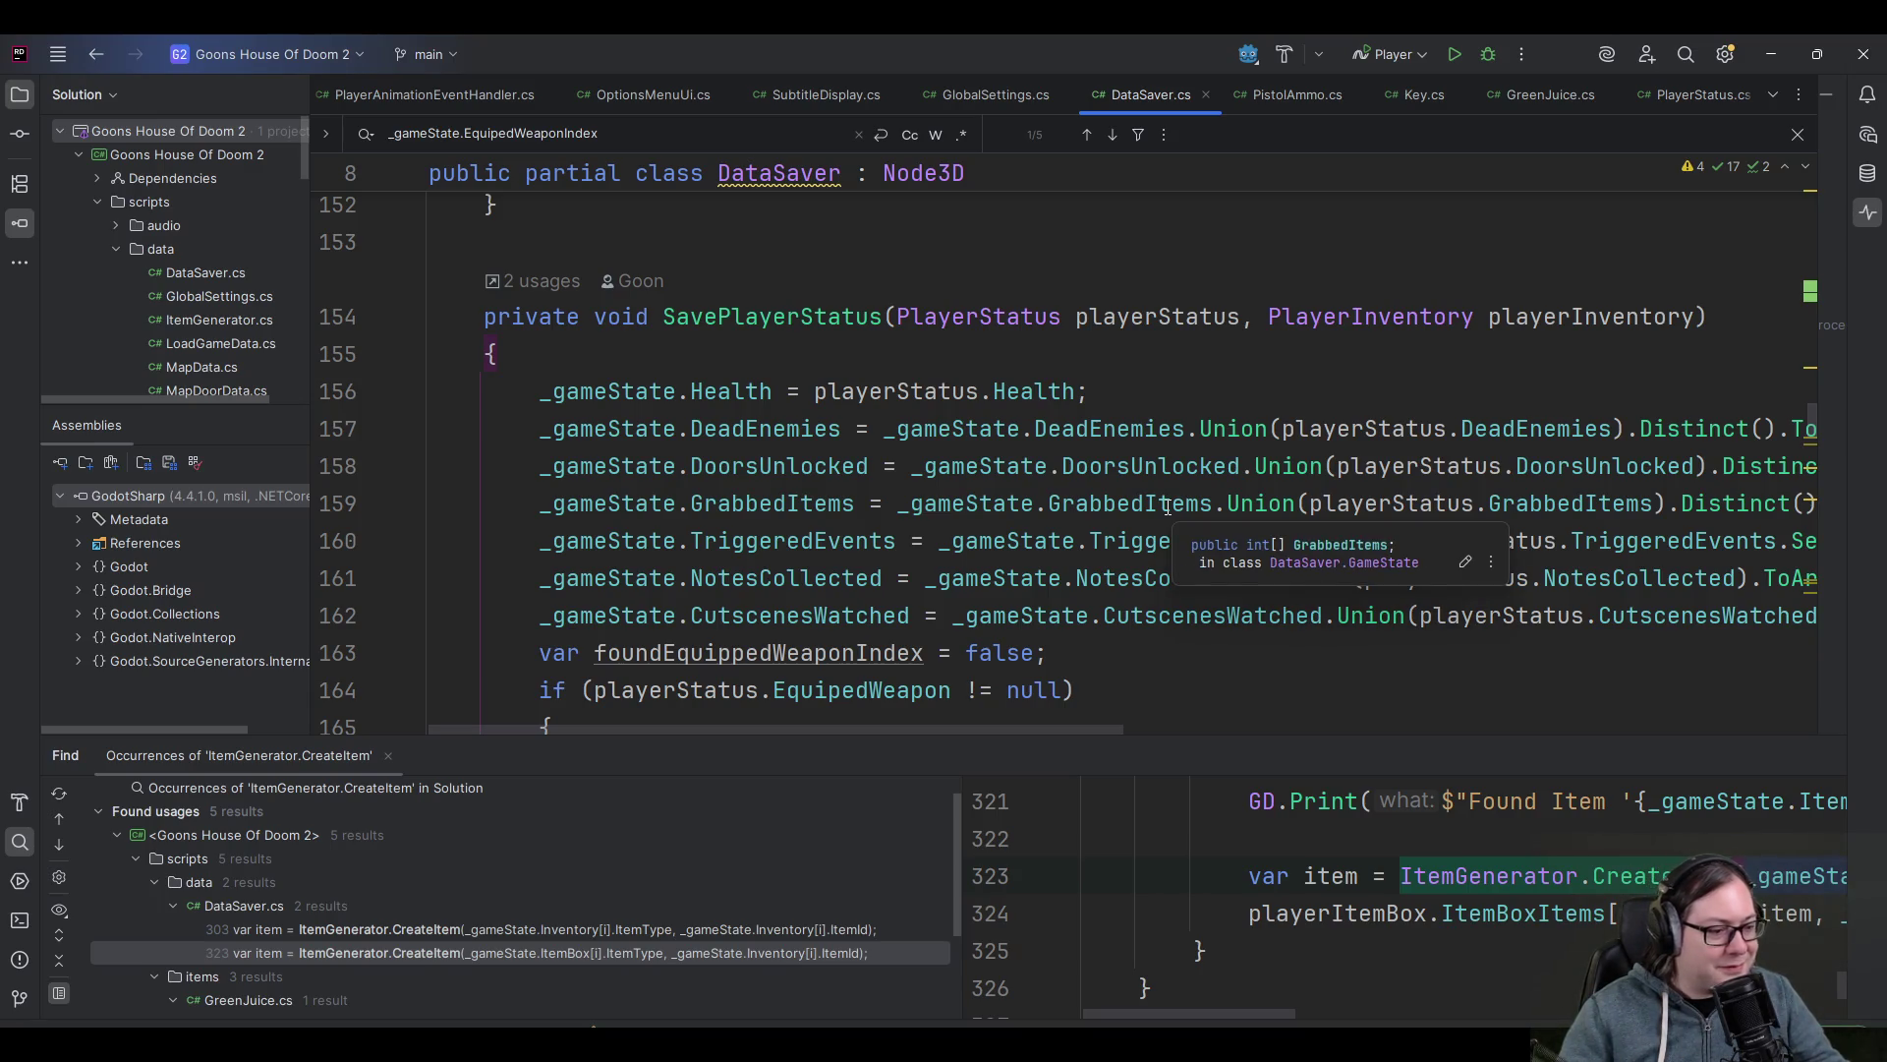
{"action": "left_click", "coordinate": [1199, 614]}
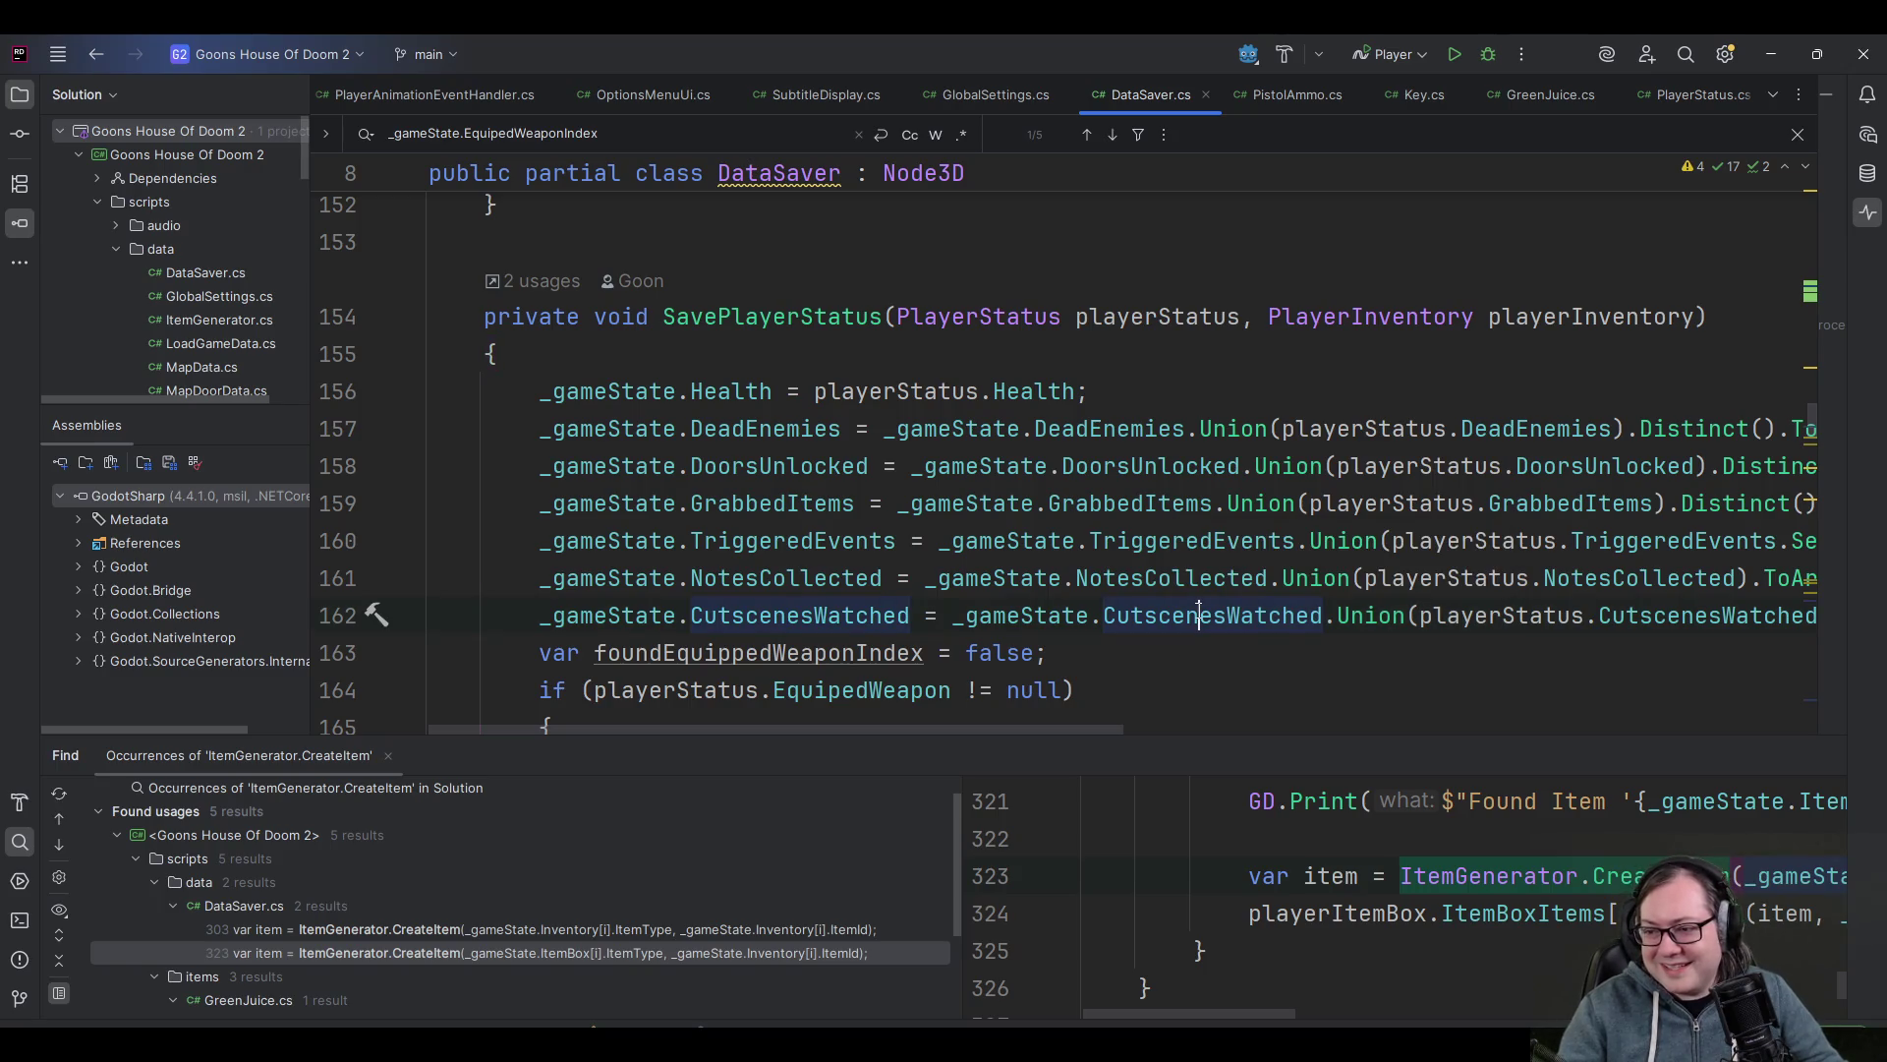
{"action": "left_click", "coordinate": [1133, 655]}
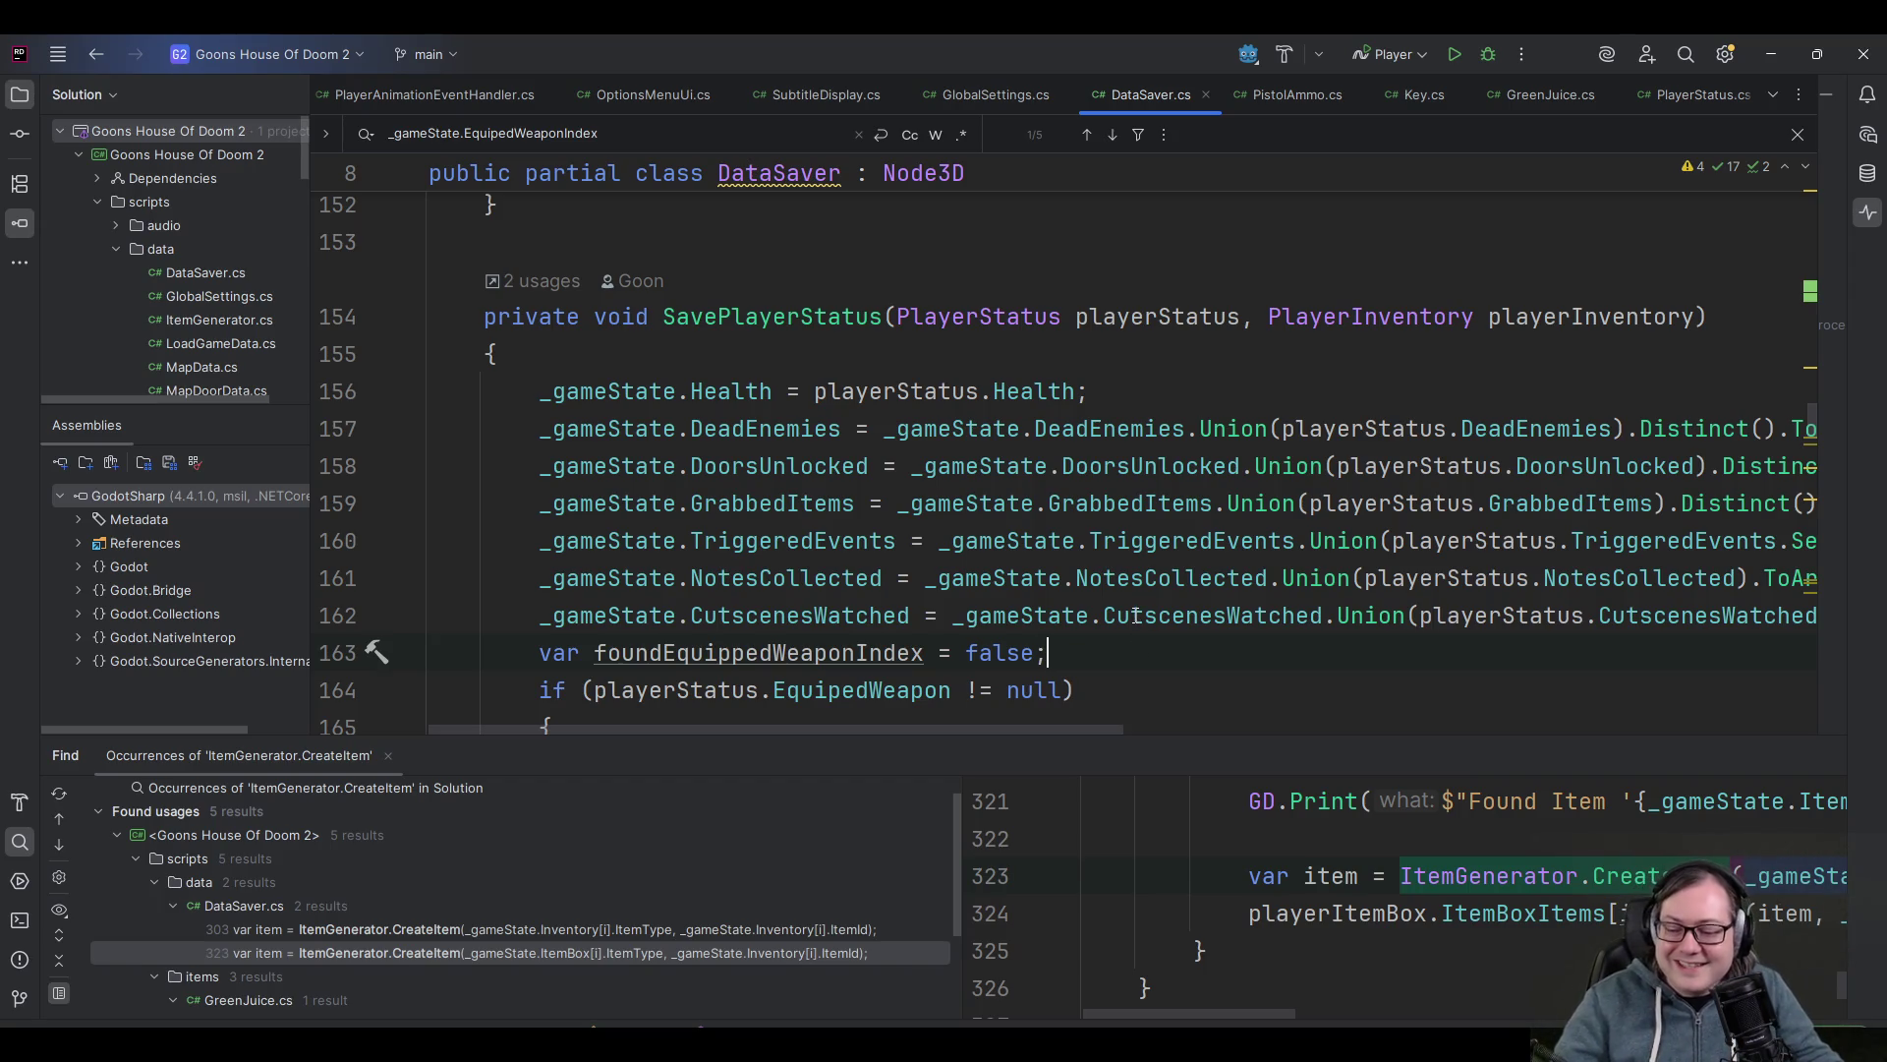
{"action": "mouse_move", "coordinate": [1136, 614]}
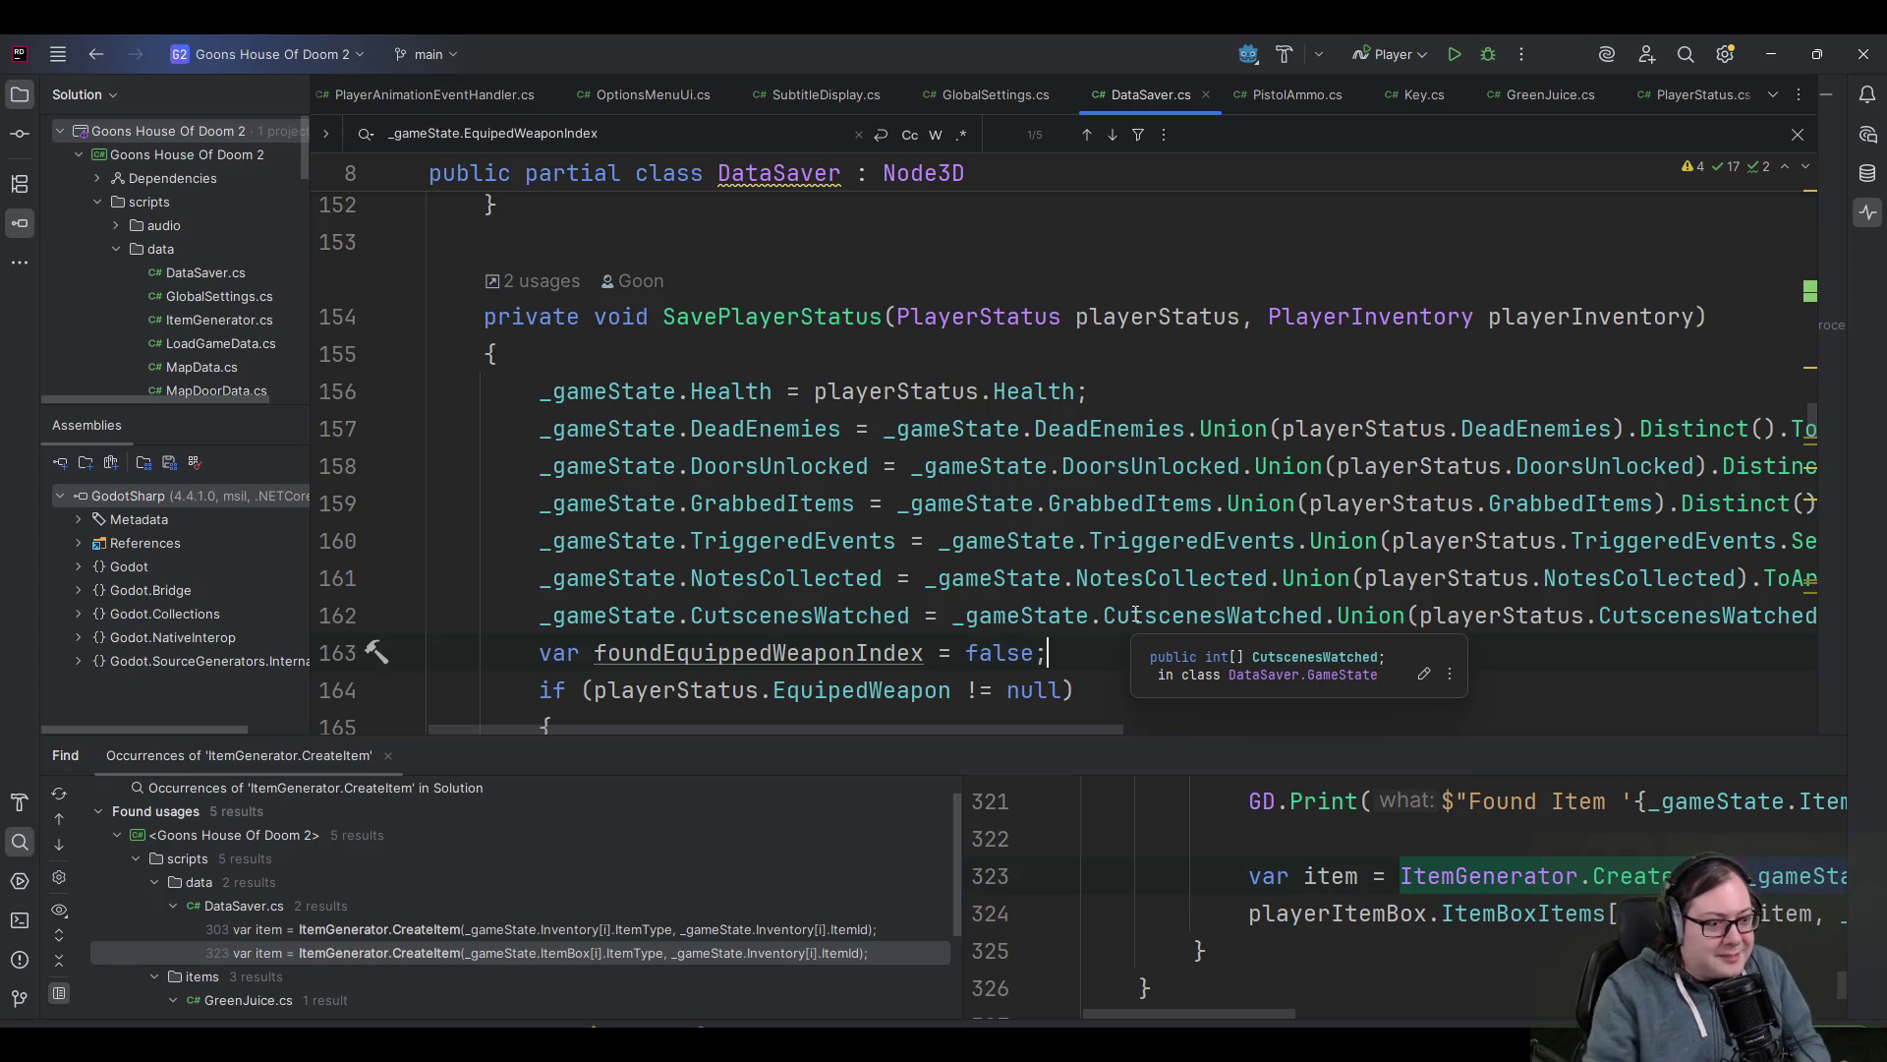
{"action": "left_click", "coordinate": [1119, 391]}
{"action": "left_click", "coordinate": [1063, 661]}
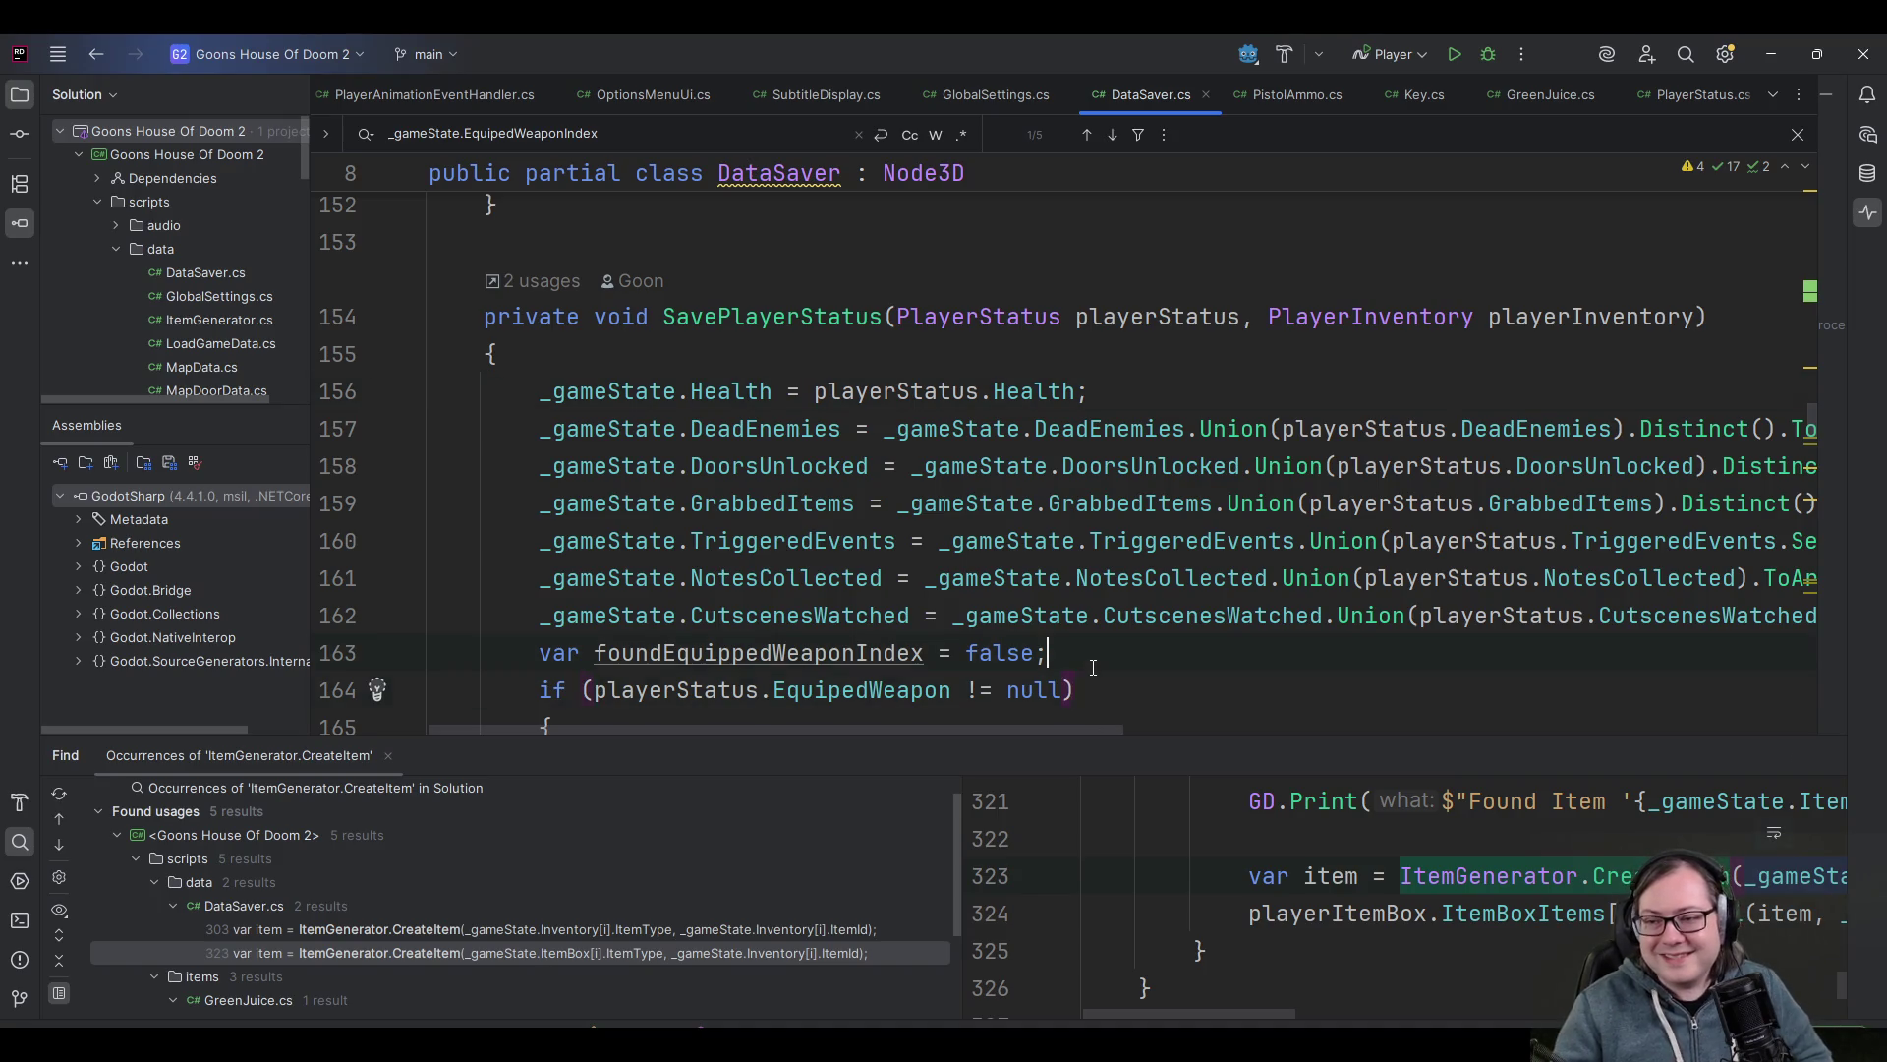
{"action": "scroll", "coordinate": [1092, 667], "scroll_direction": "down", "scroll_amount": 1}
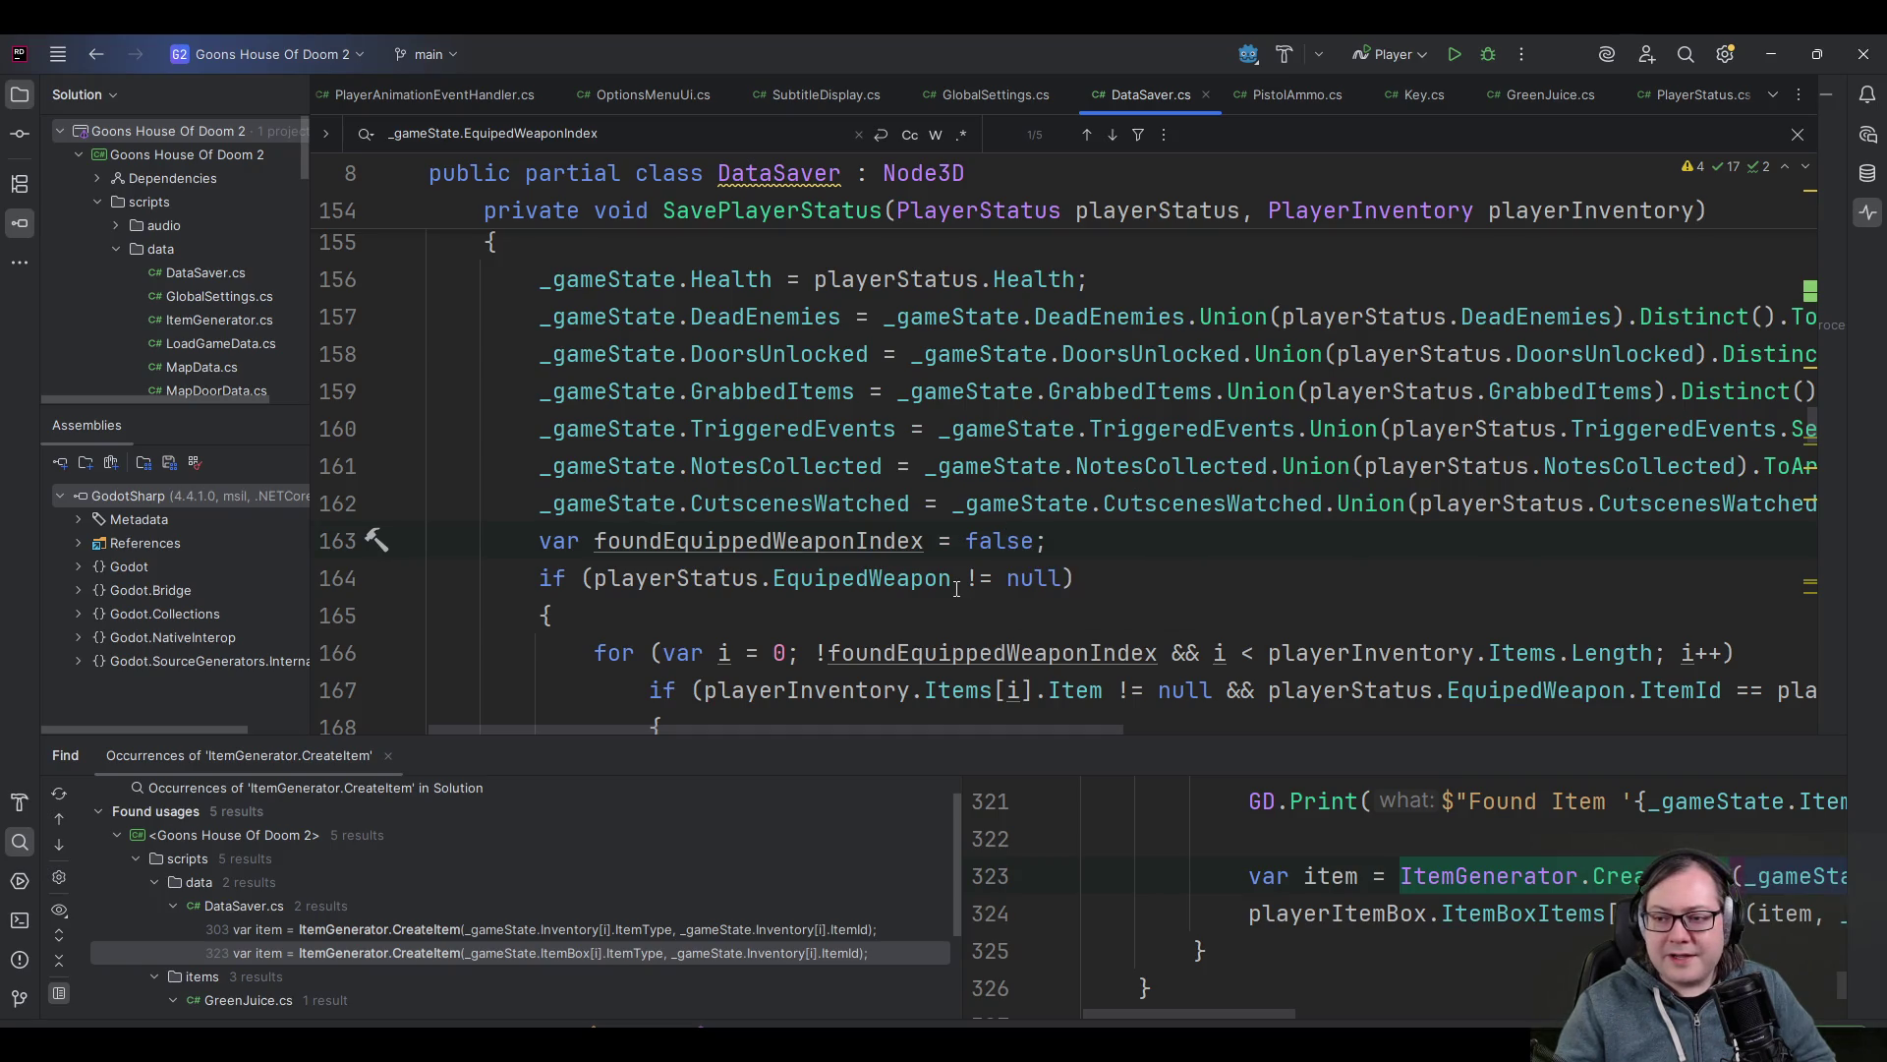
{"action": "left_click", "coordinate": [939, 612]}
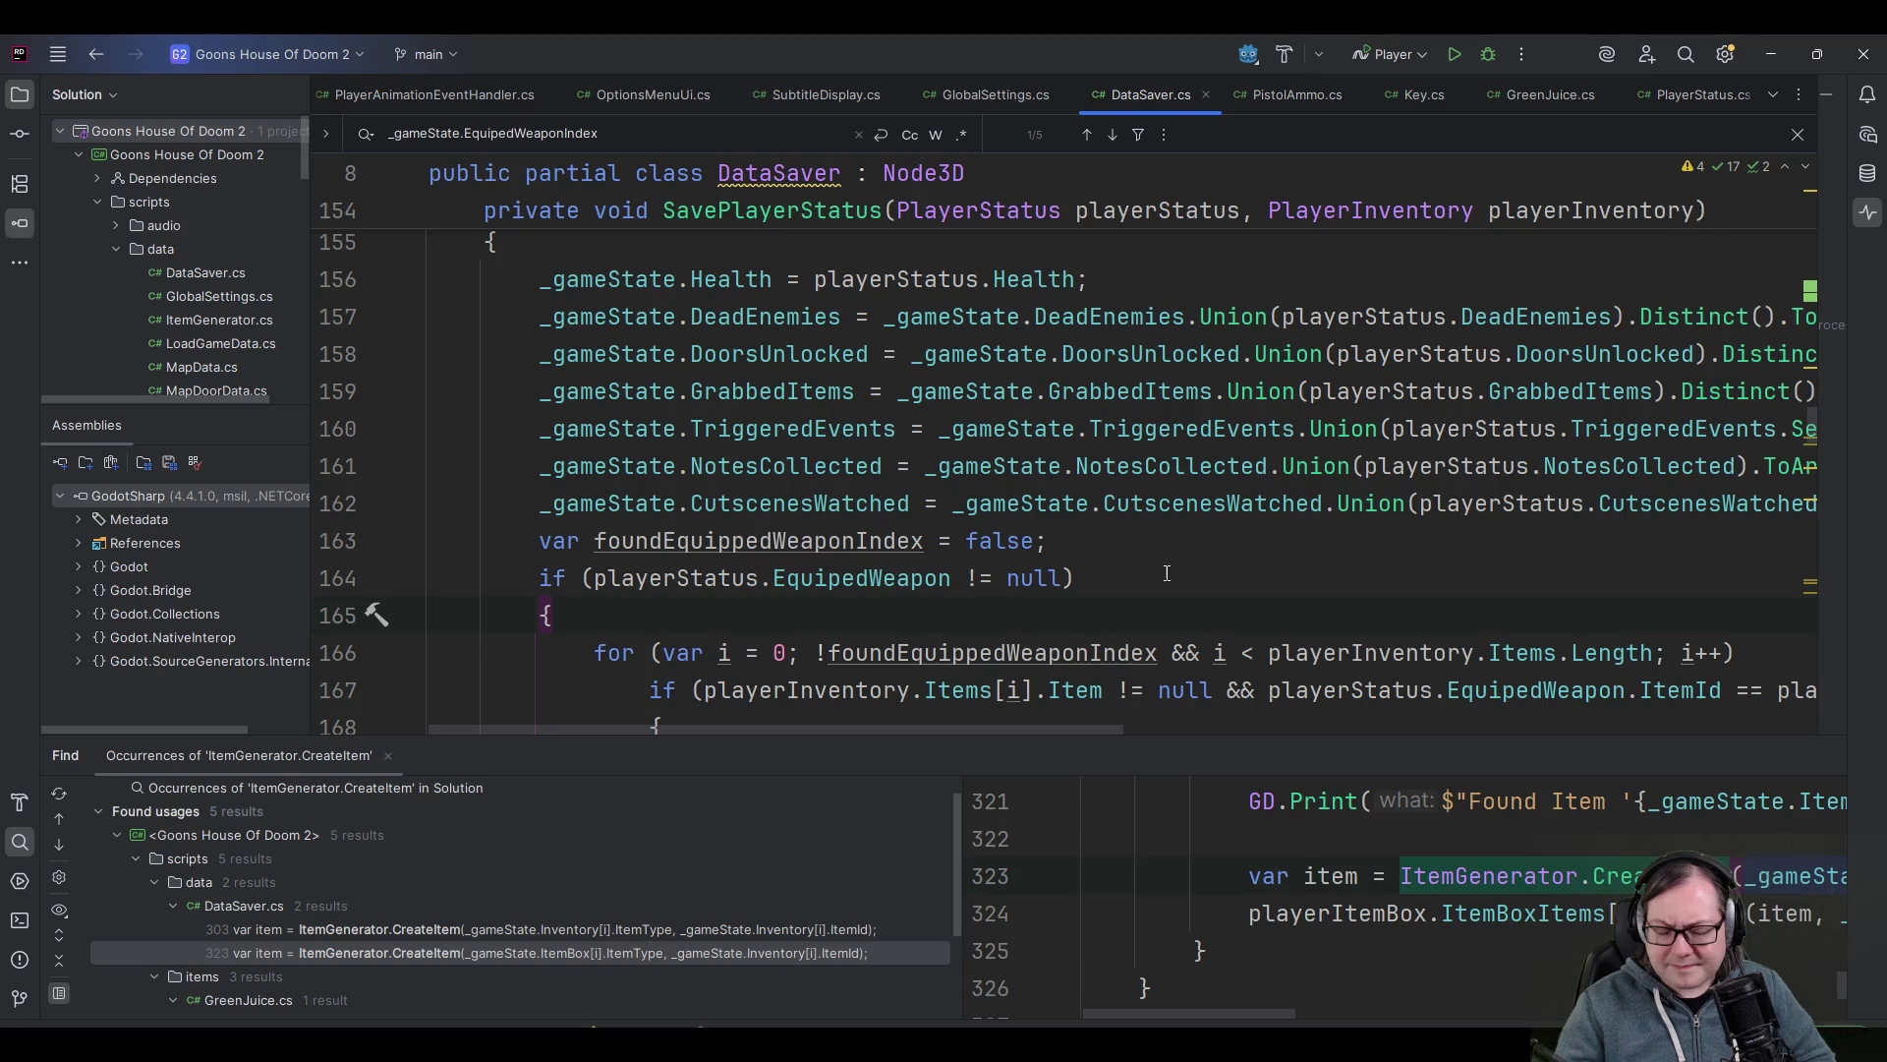
{"action": "left_click", "coordinate": [1178, 536]}
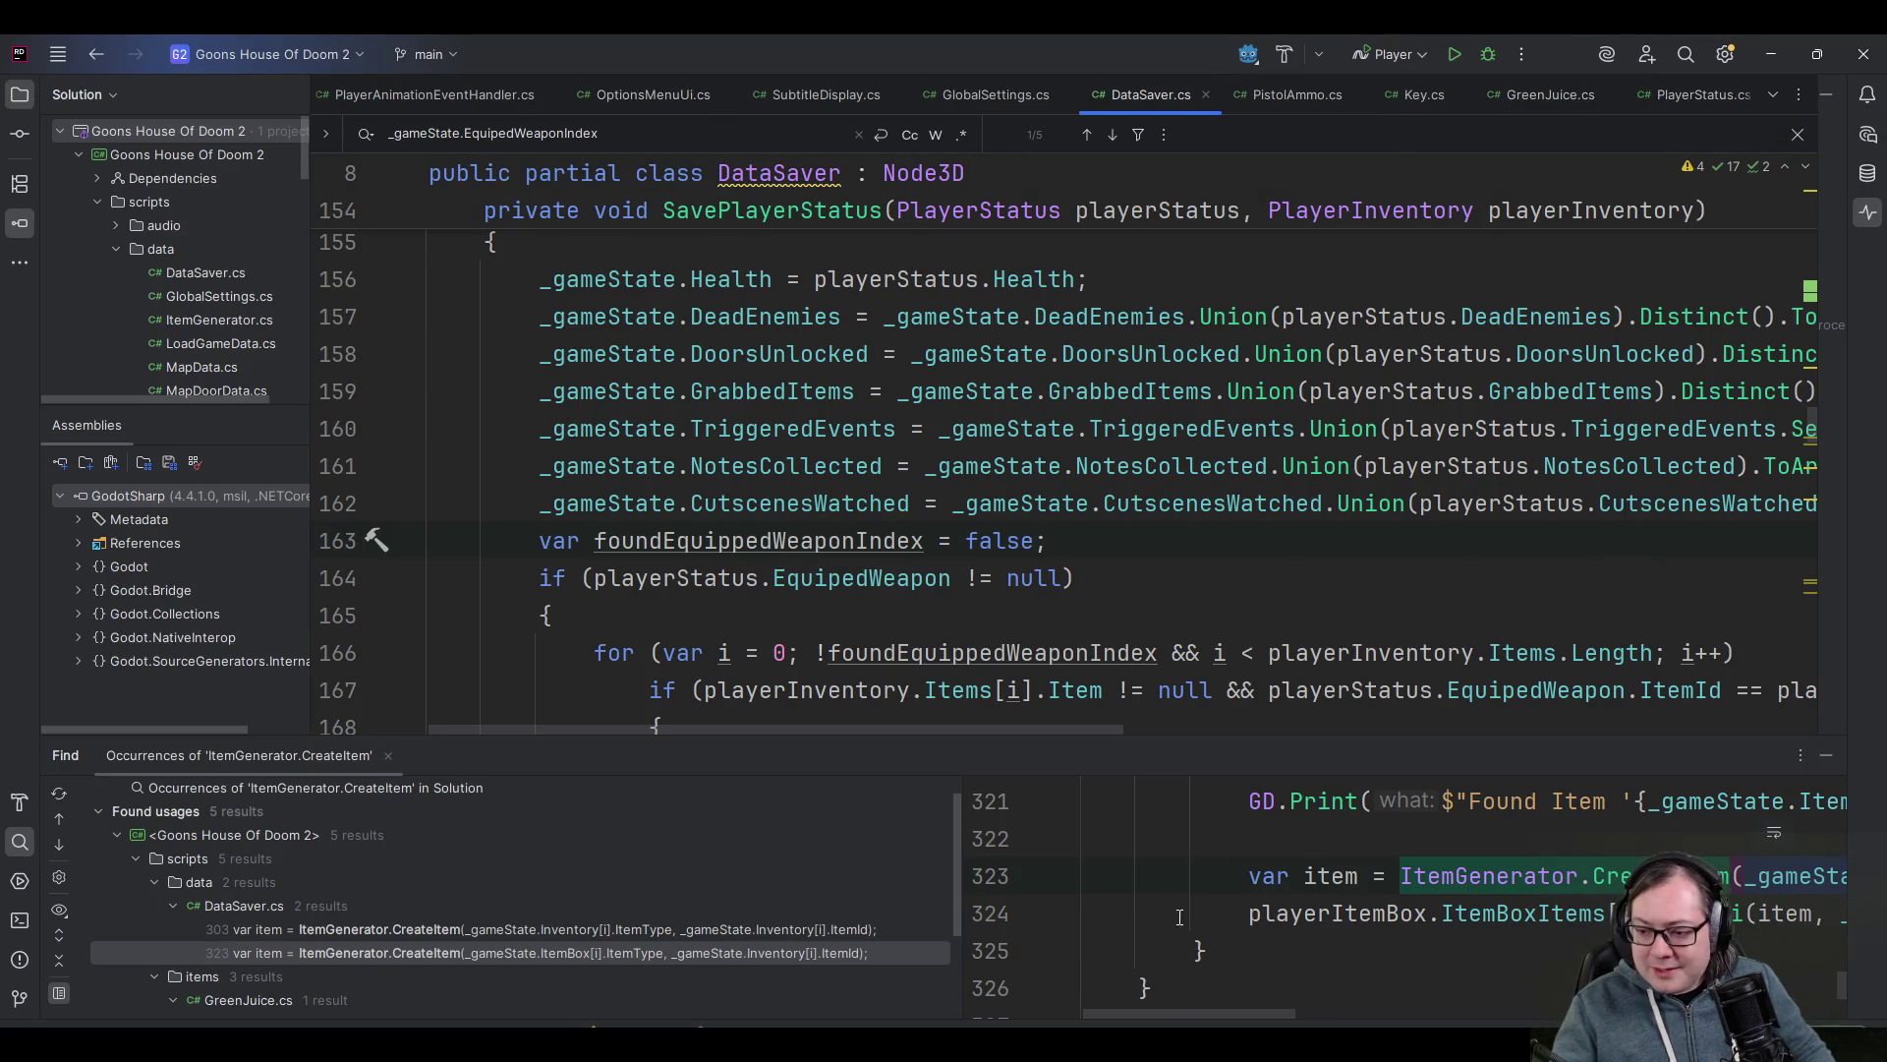
- Open ItemBoxSlot.cs in Rider from Godot's FileSystem
{"action": "key", "text": "alt+Tab"}
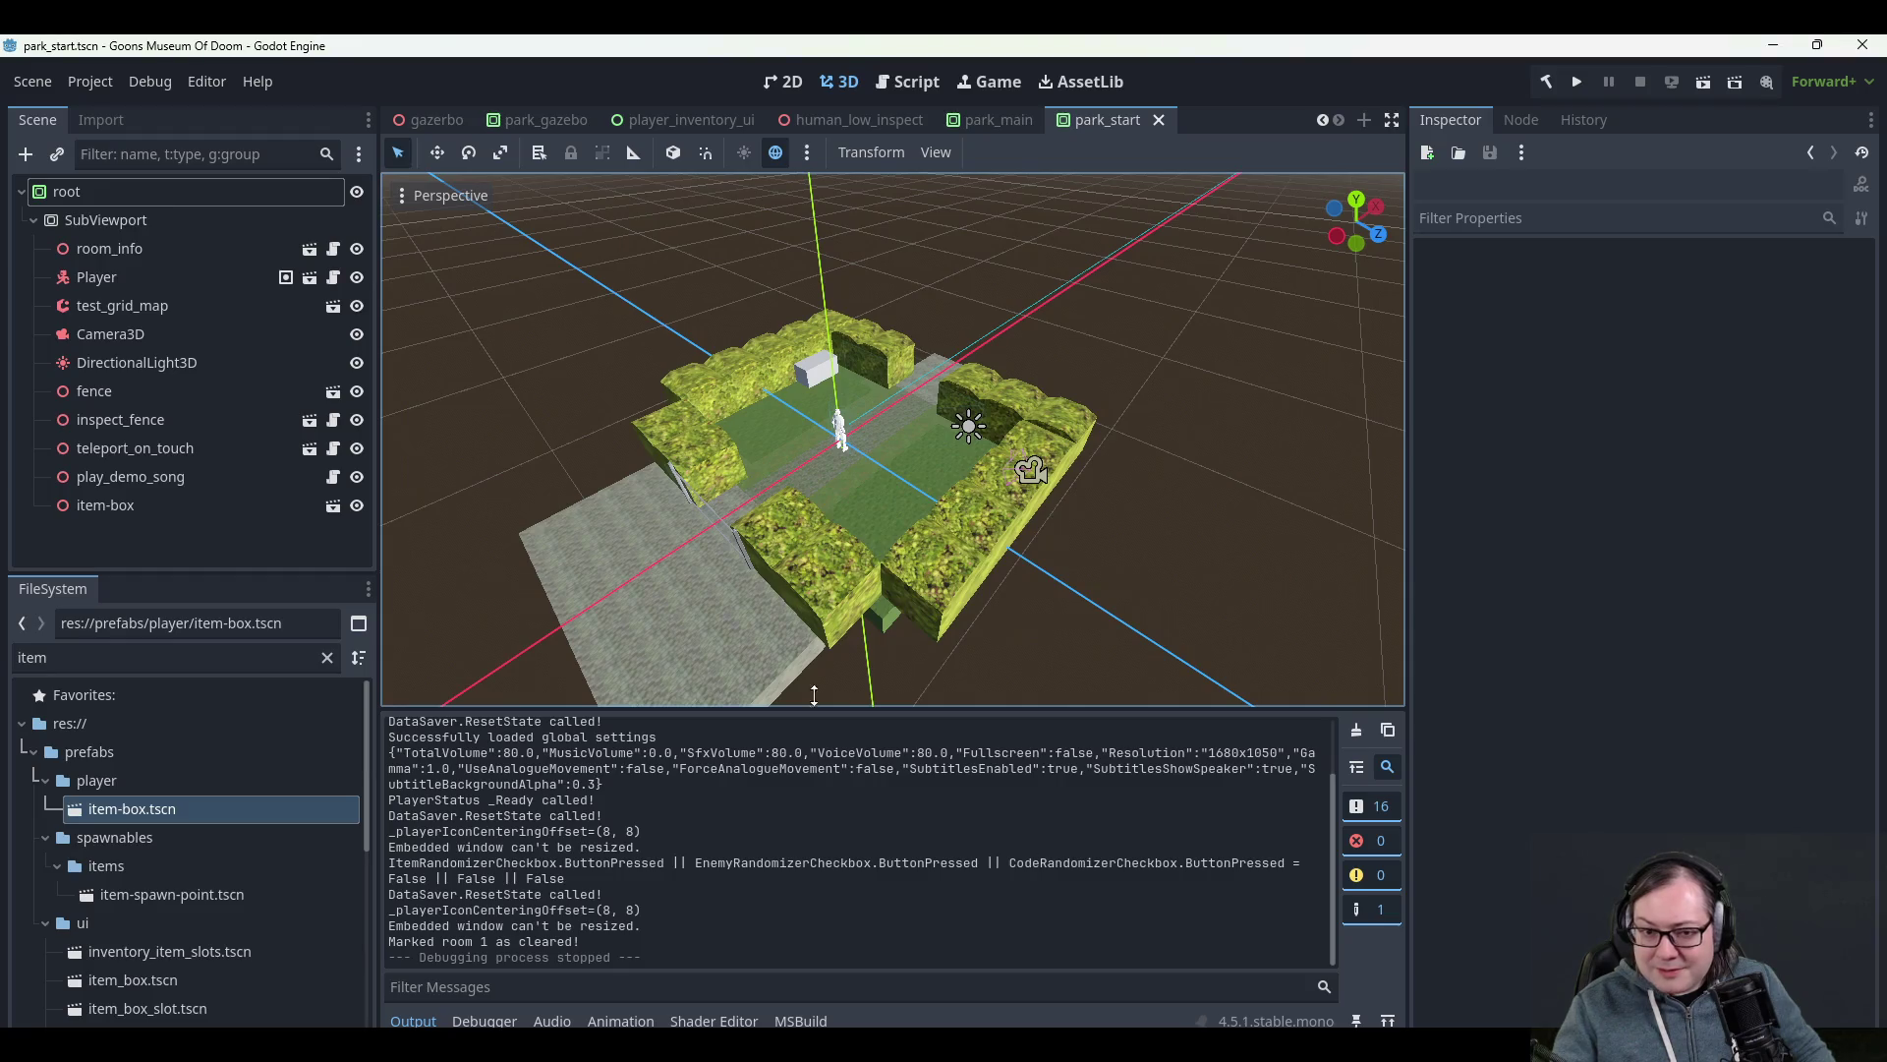
{"action": "scroll", "coordinate": [177, 924], "scroll_direction": "down", "scroll_amount": 3}
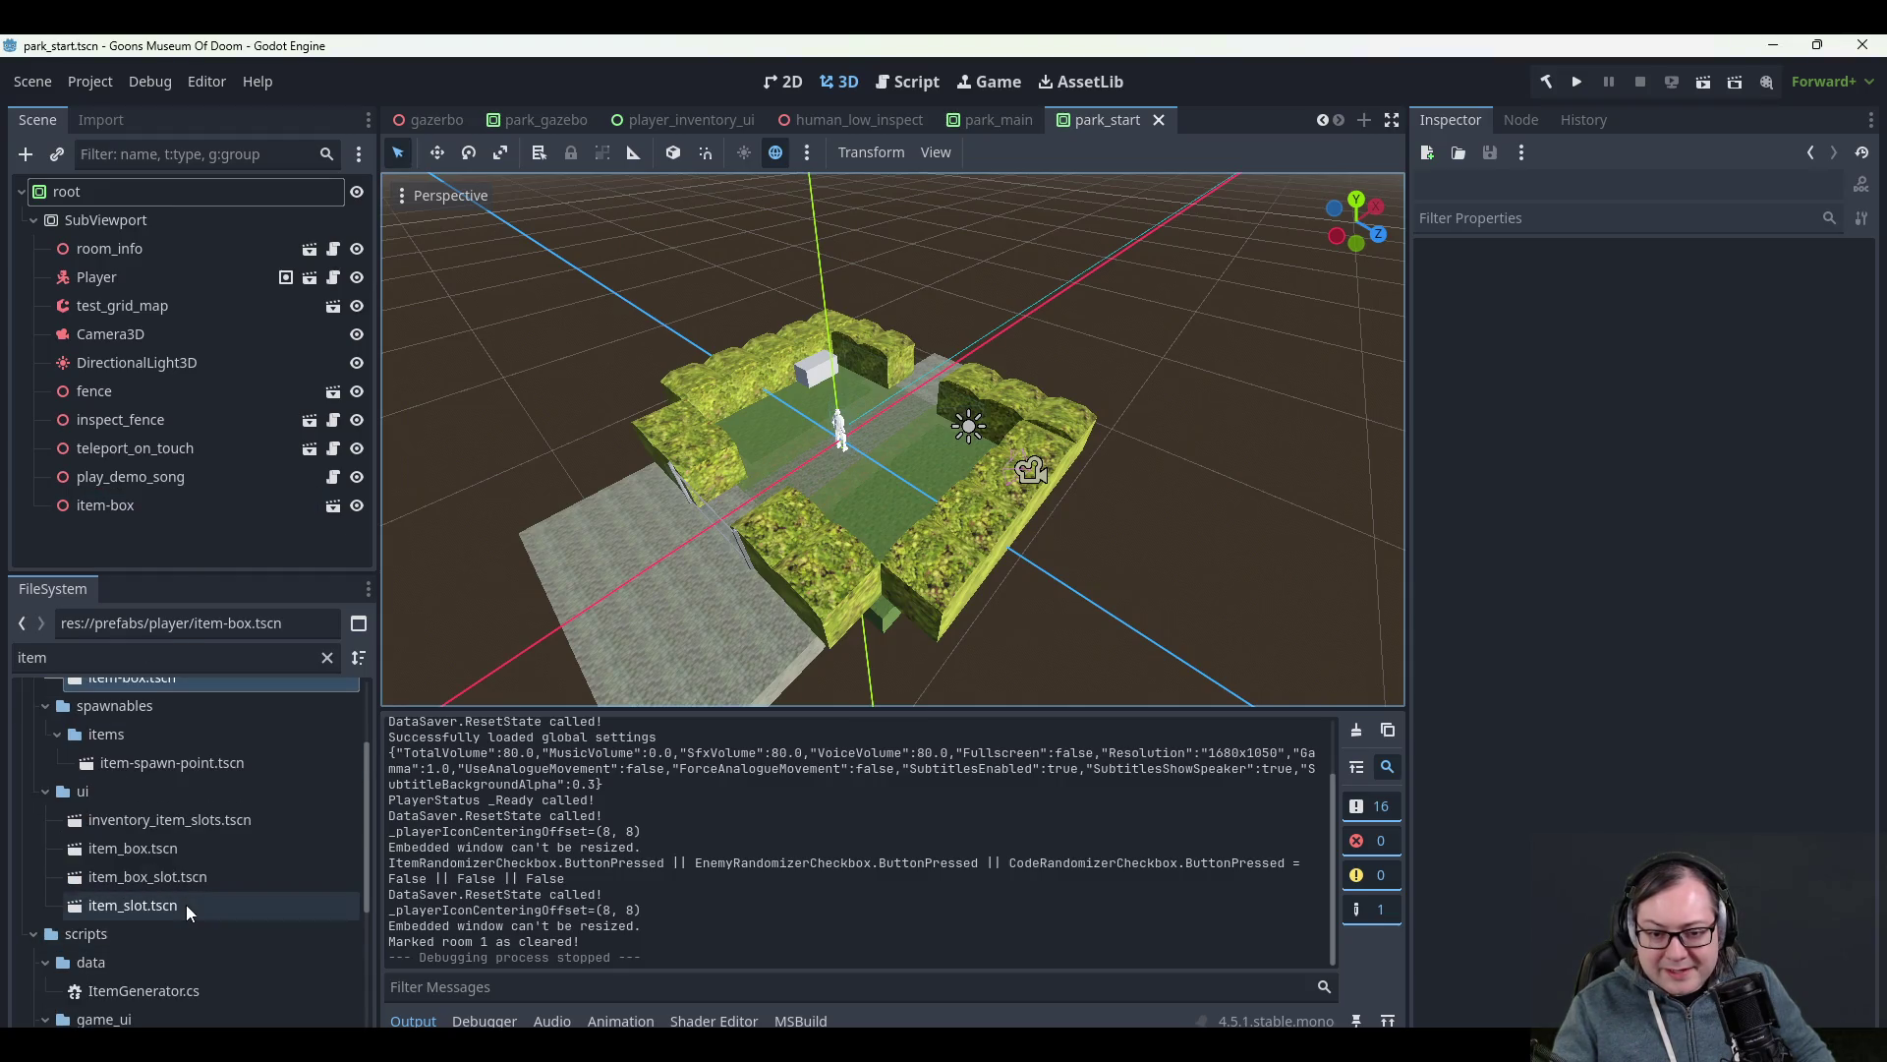
{"action": "scroll", "coordinate": [186, 904], "scroll_direction": "down", "scroll_amount": 5}
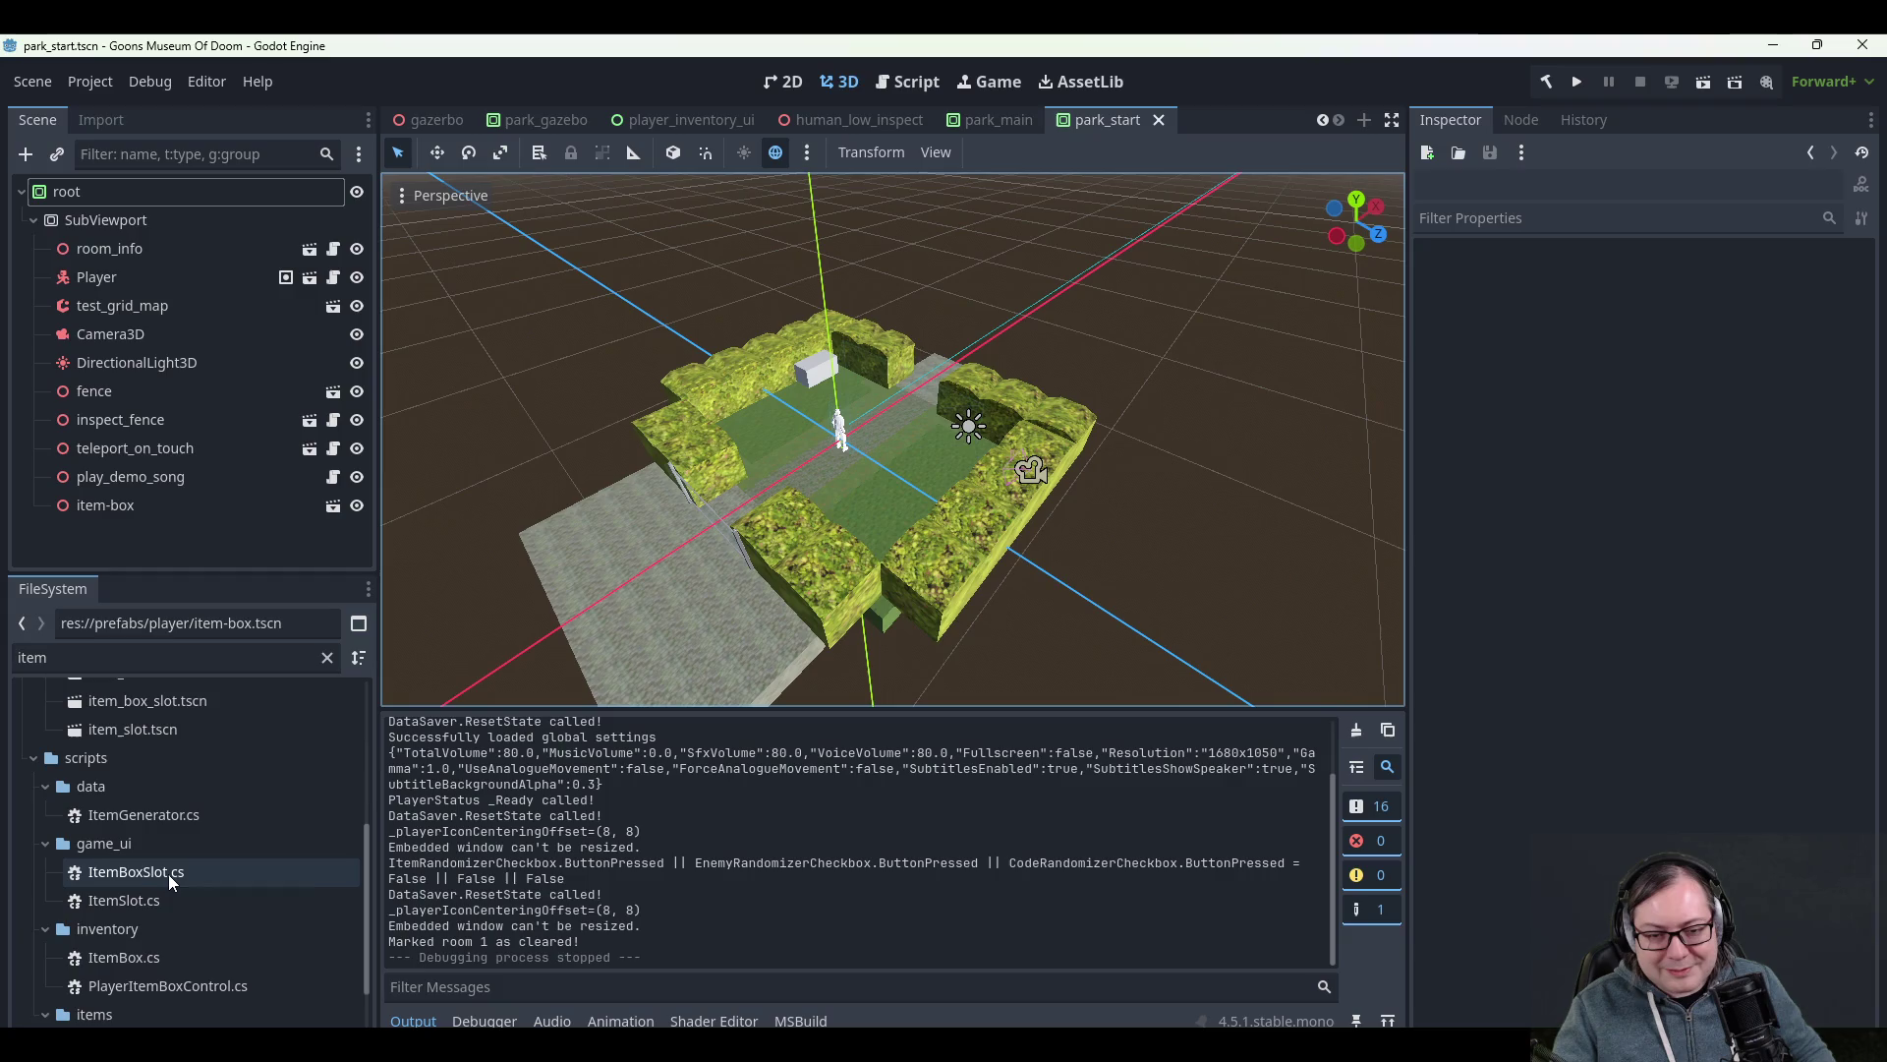
{"action": "double_click", "coordinate": [168, 875]}
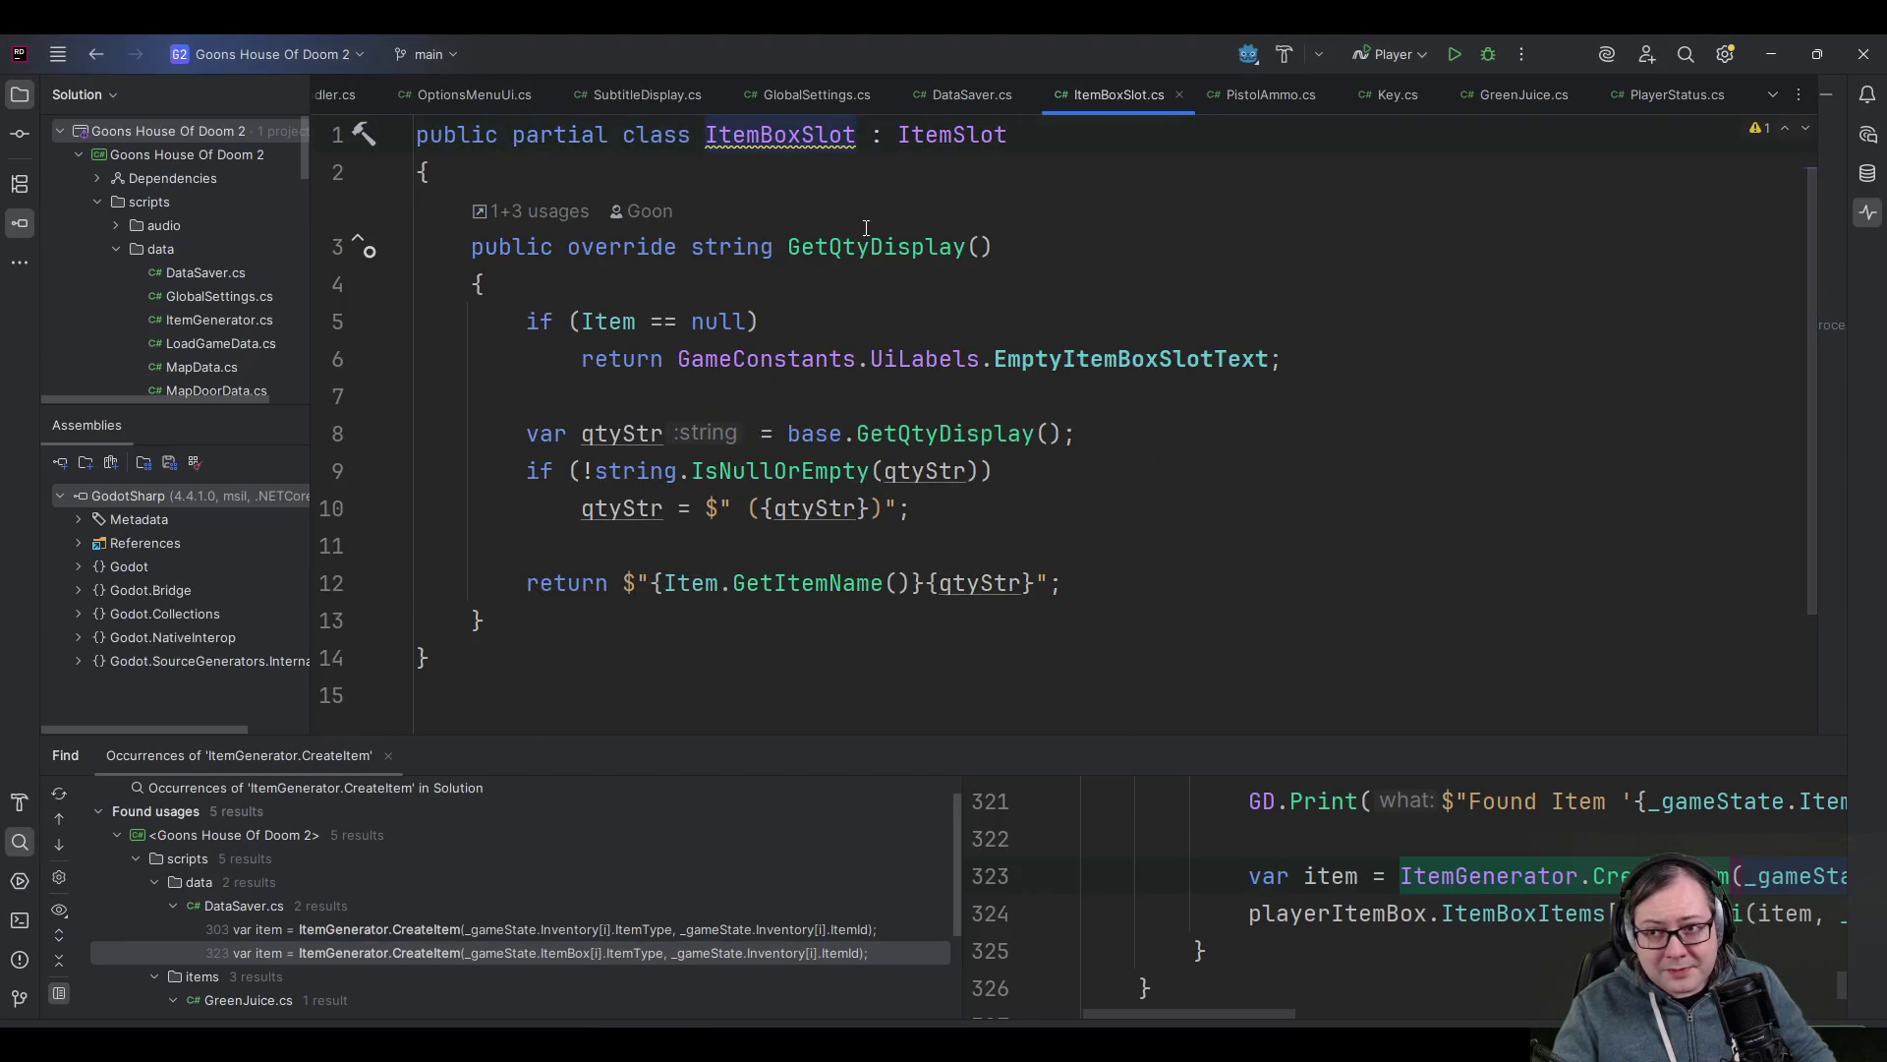
- Review GetQtyDisplay's quantity formatting on lines 8–12 and the EmptyItemBoxSlotText constant, then minimize Rider
{"action": "mouse_move", "coordinate": [1098, 579]}
{"action": "left_mouse_down"}
{"action": "mouse_move", "coordinate": [423, 544]}
{"action": "mouse_move", "coordinate": [578, 433]}
{"action": "mouse_move", "coordinate": [520, 427]}
{"action": "left_mouse_up"}
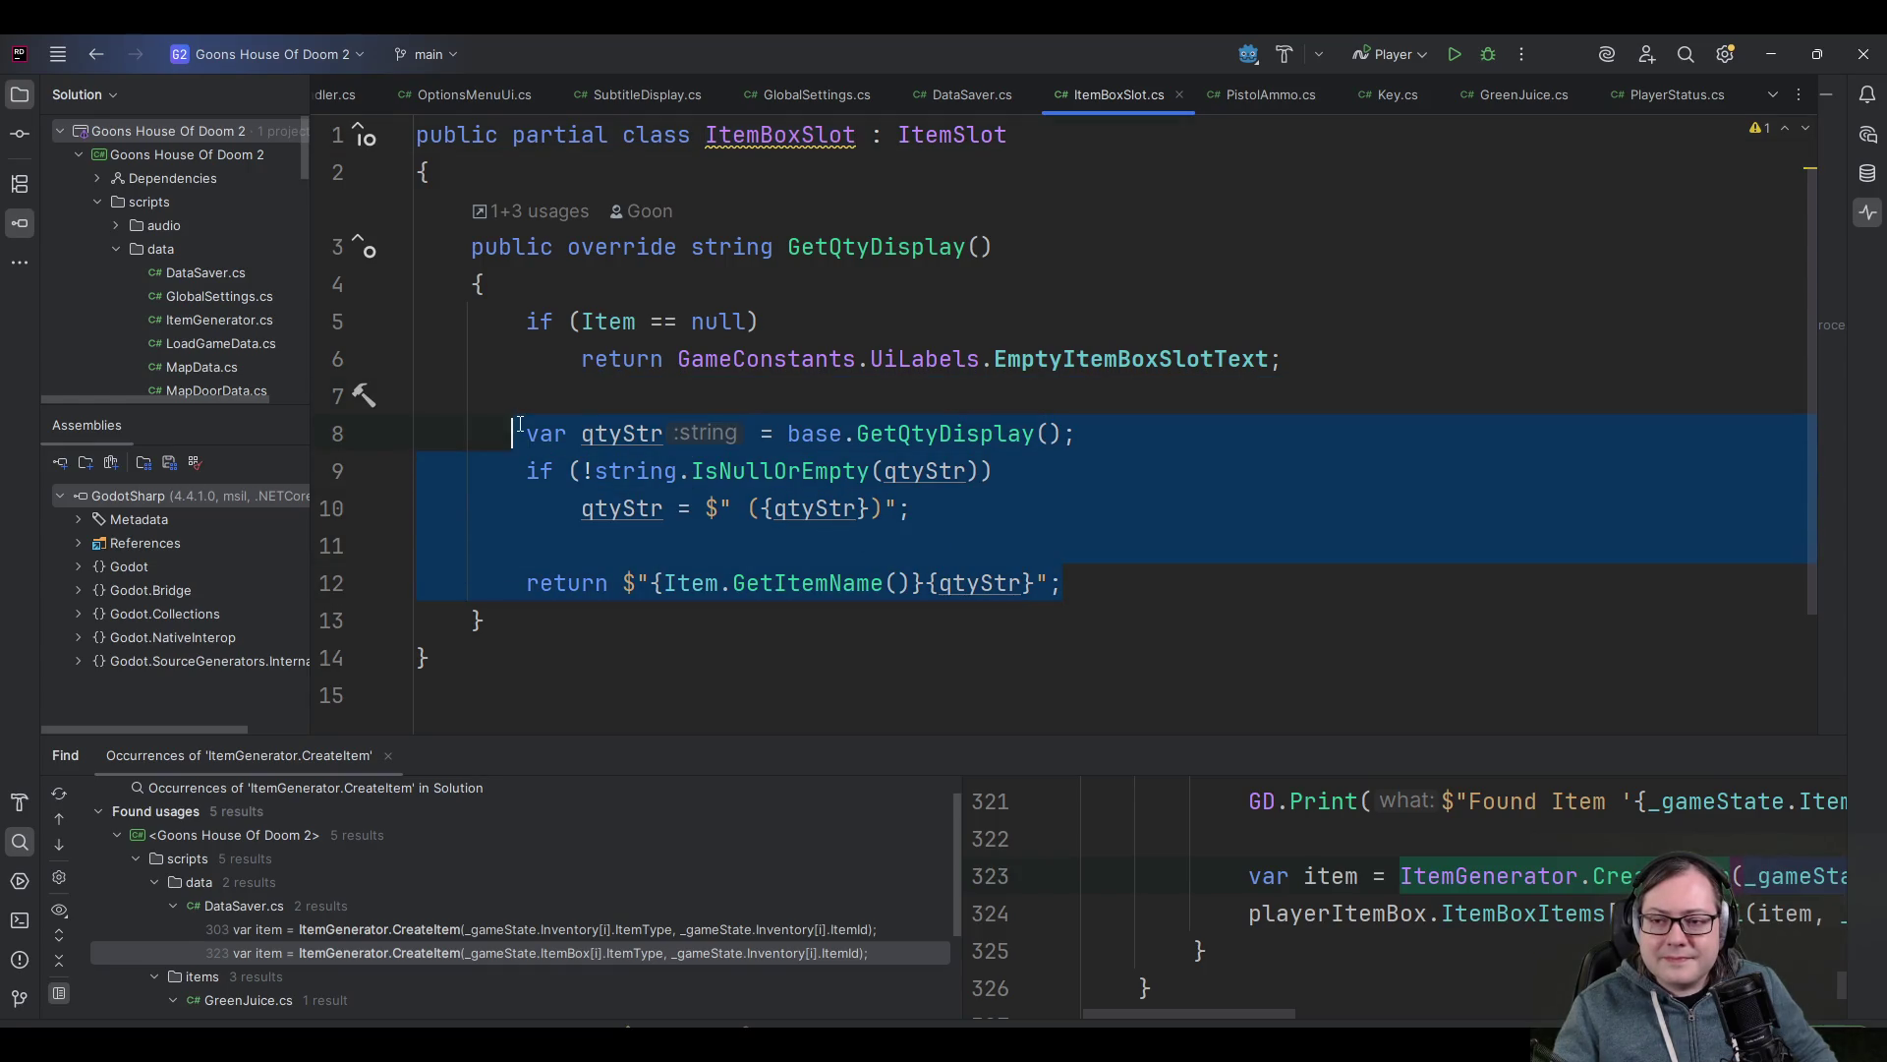
{"action": "key", "text": "Up"}
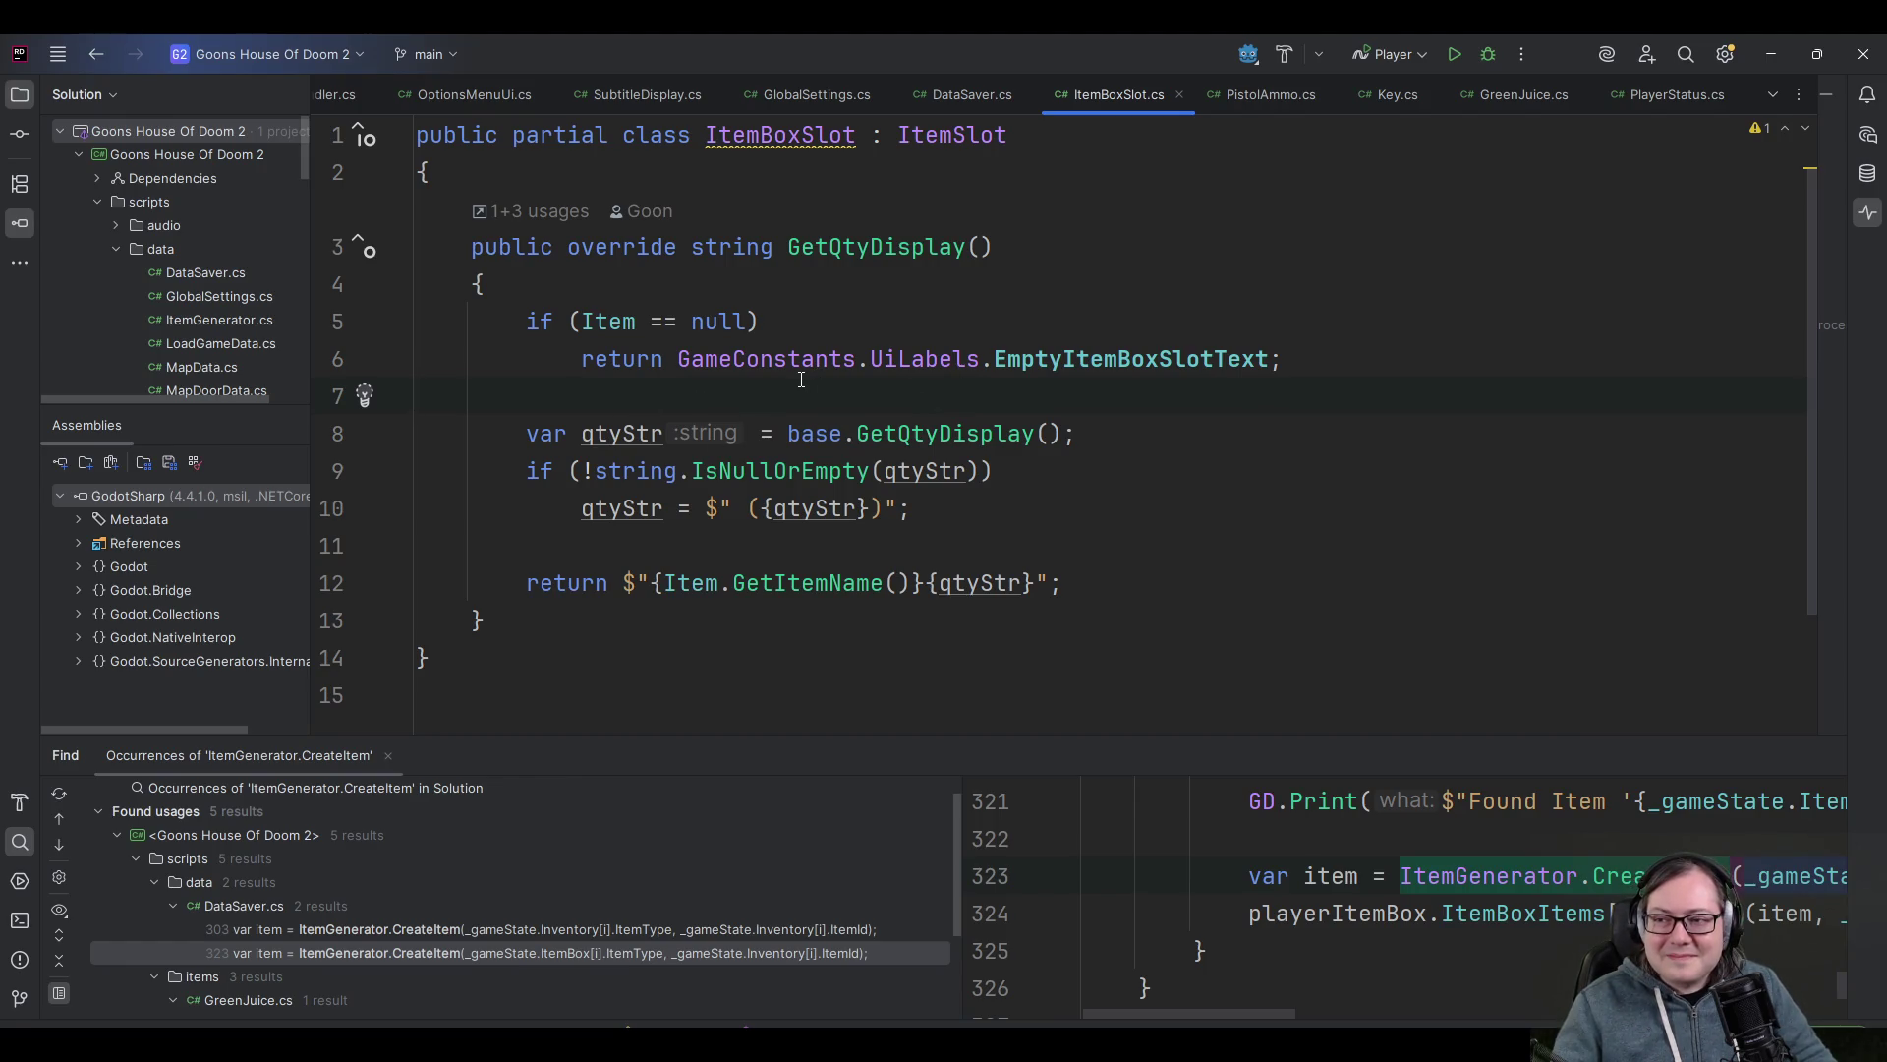
{"action": "left_click", "coordinate": [1063, 360]}
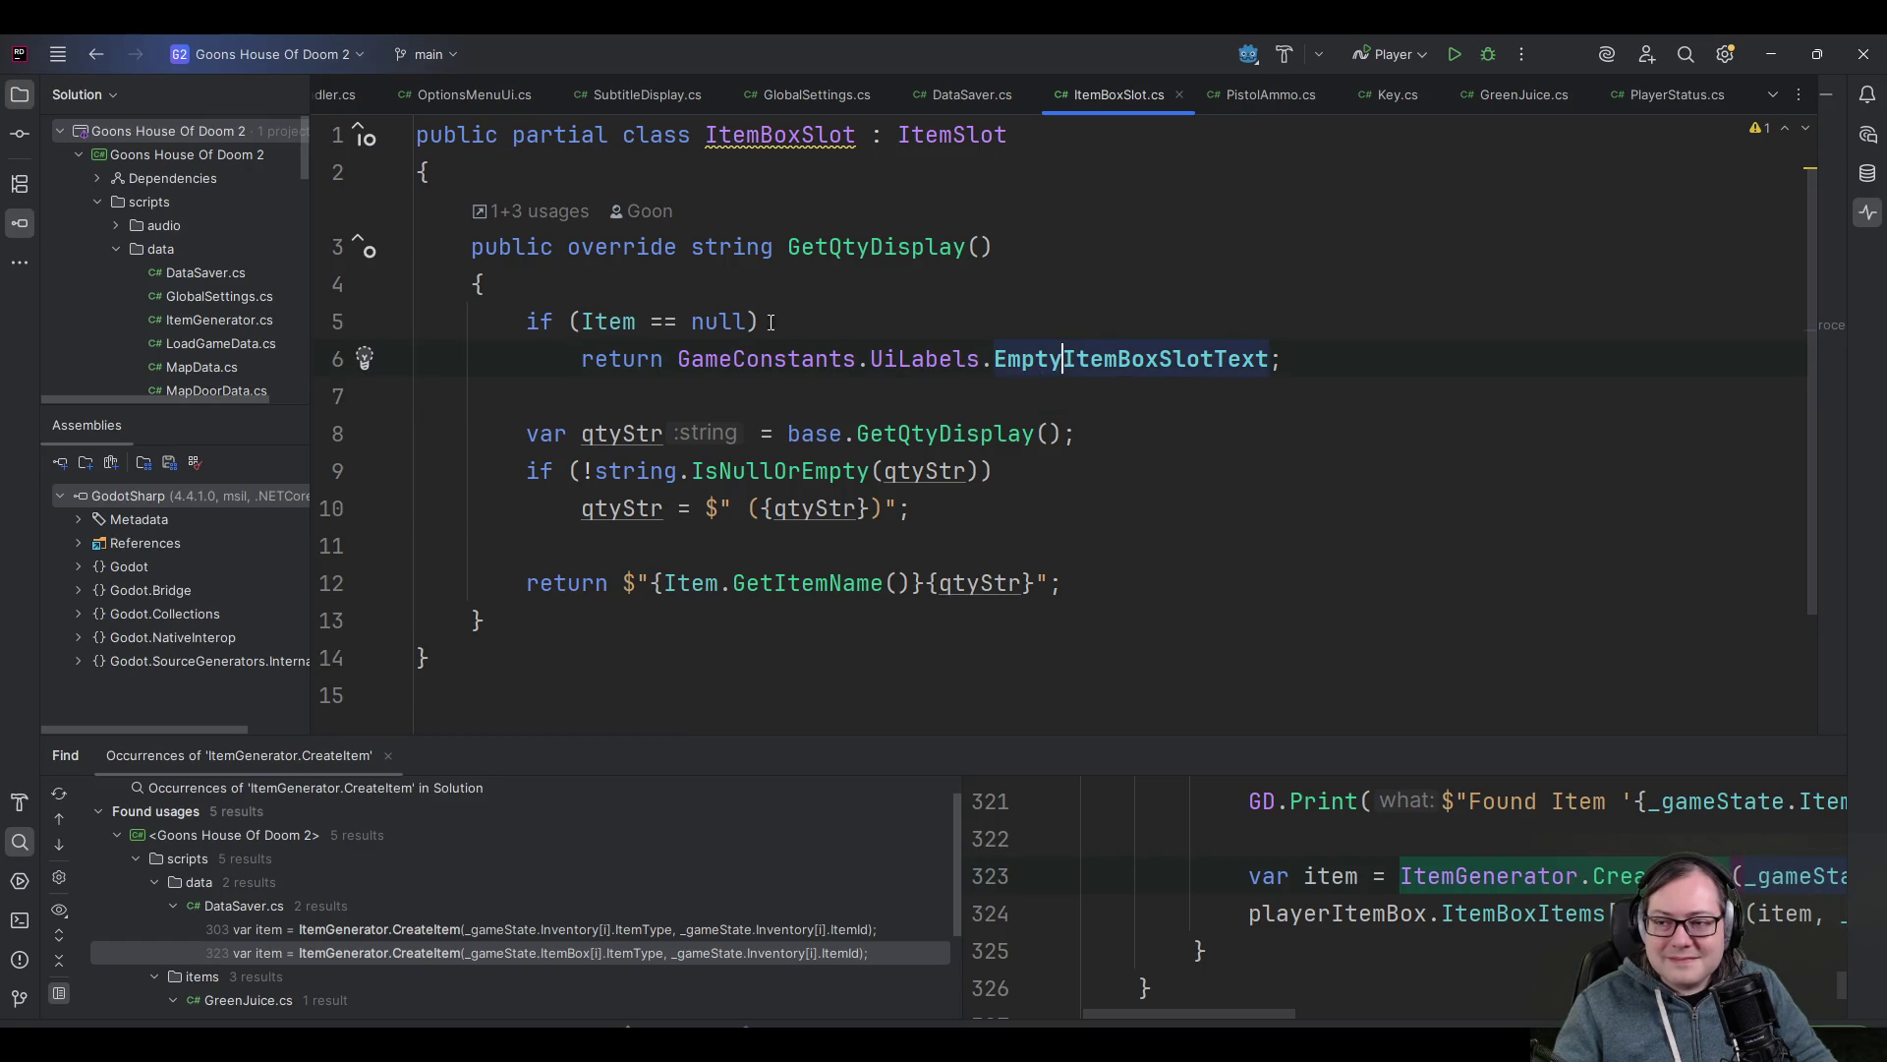
{"action": "left_click", "coordinate": [814, 397]}
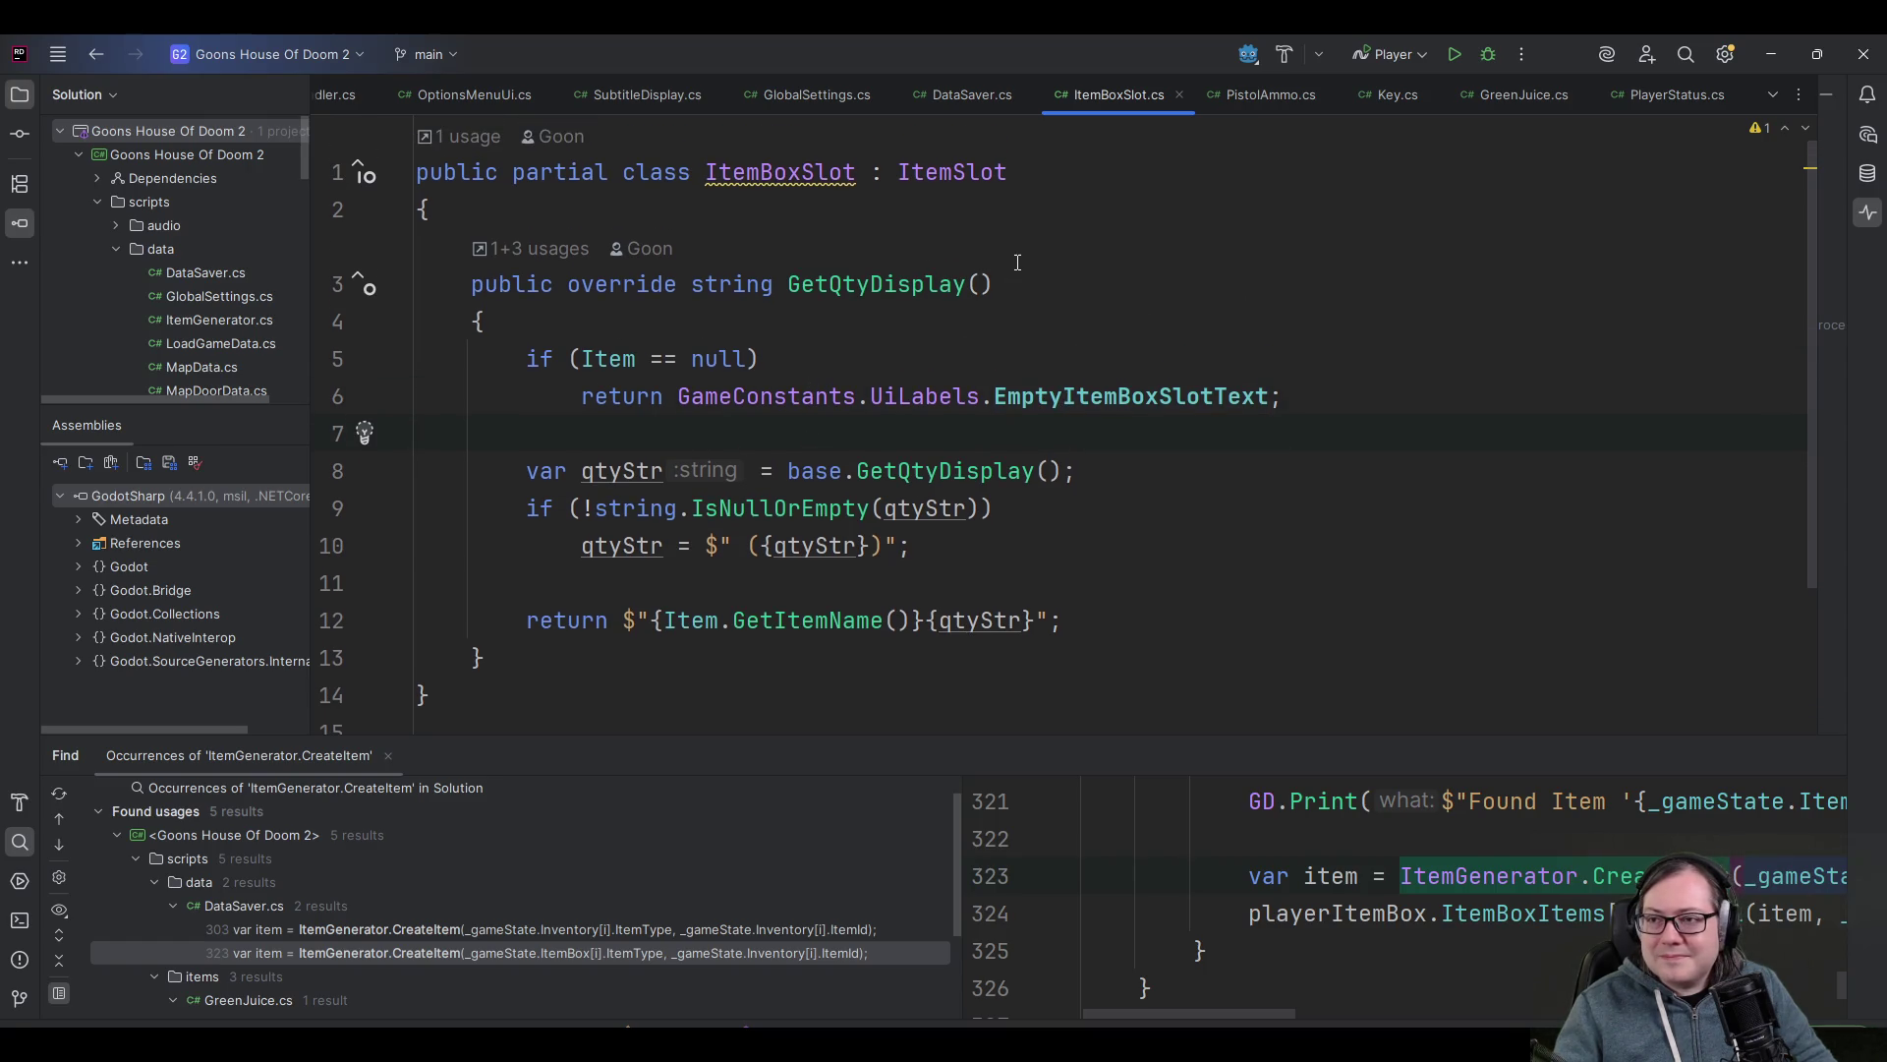
{"action": "left_click", "coordinate": [1771, 54]}
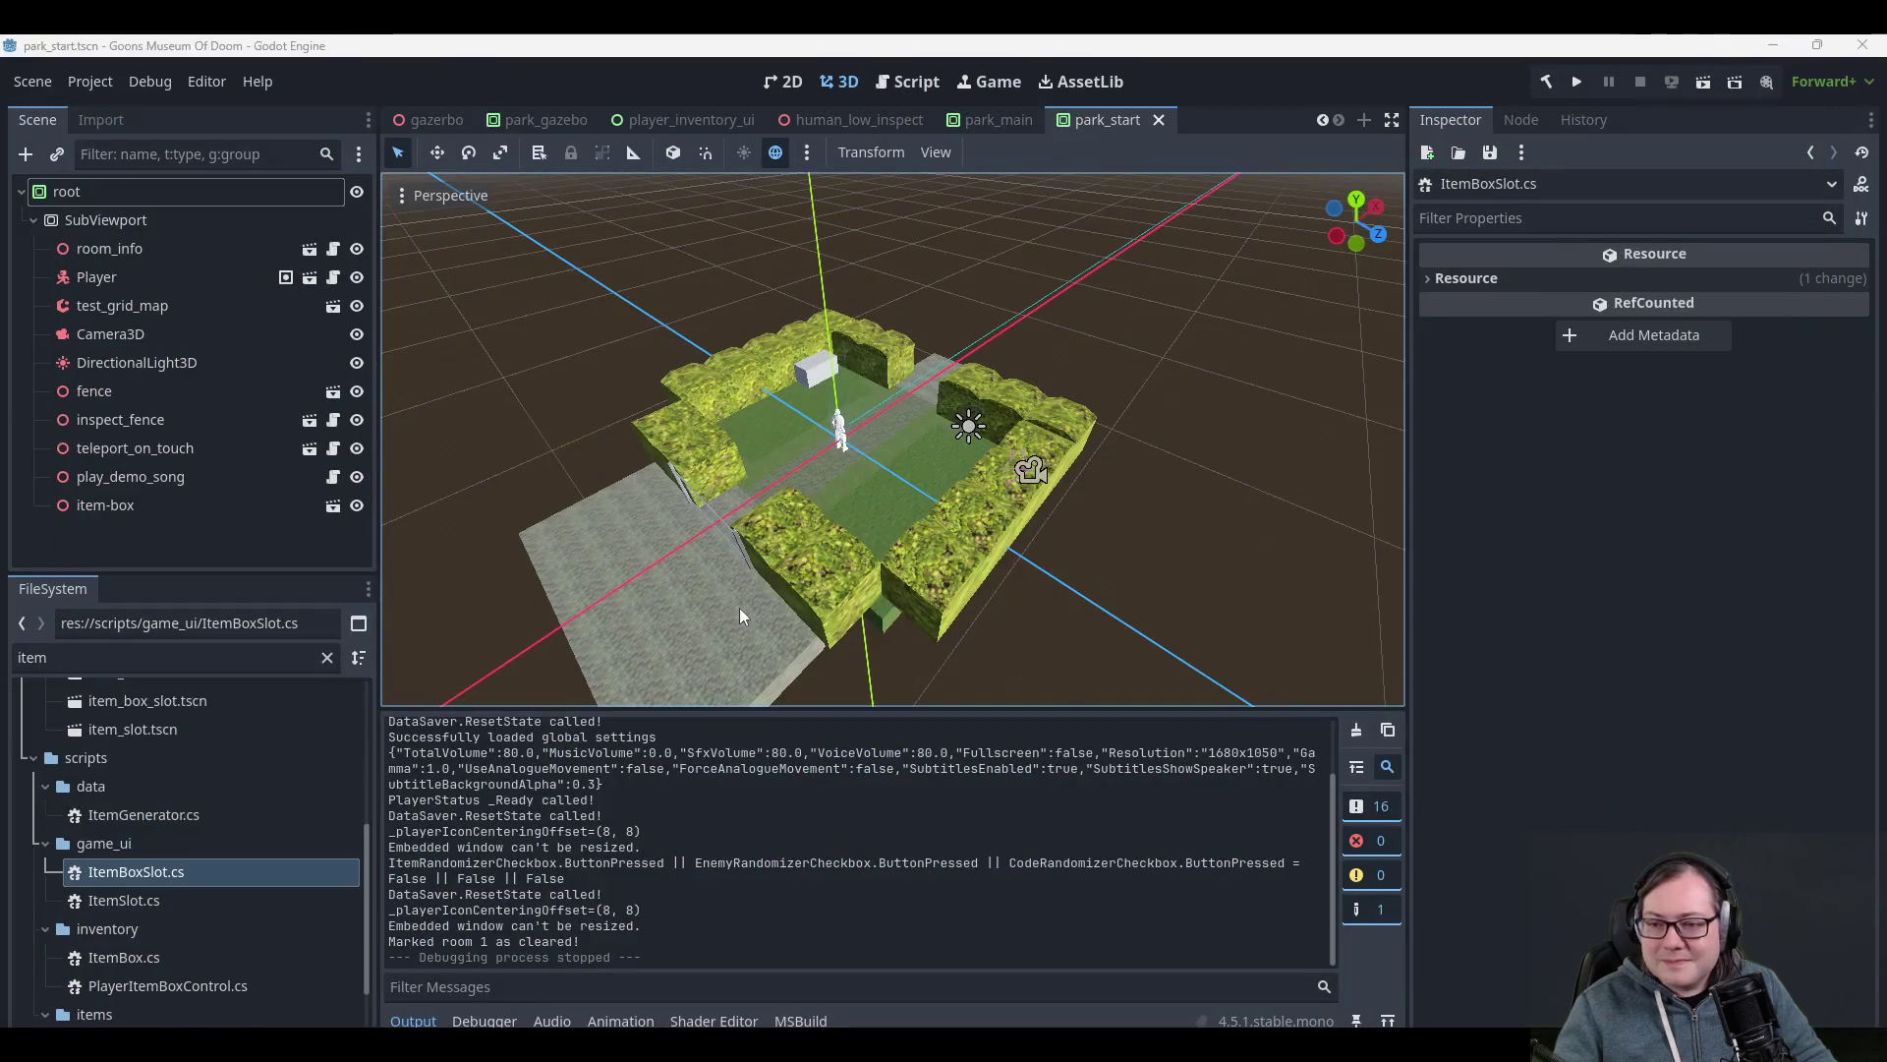
- Open ItemSlot.cs in Rider from Godot's FileSystem and scroll through its code
{"action": "scroll", "coordinate": [177, 852], "scroll_direction": "down", "scroll_amount": 1}
{"action": "double_click", "coordinate": [175, 861]}
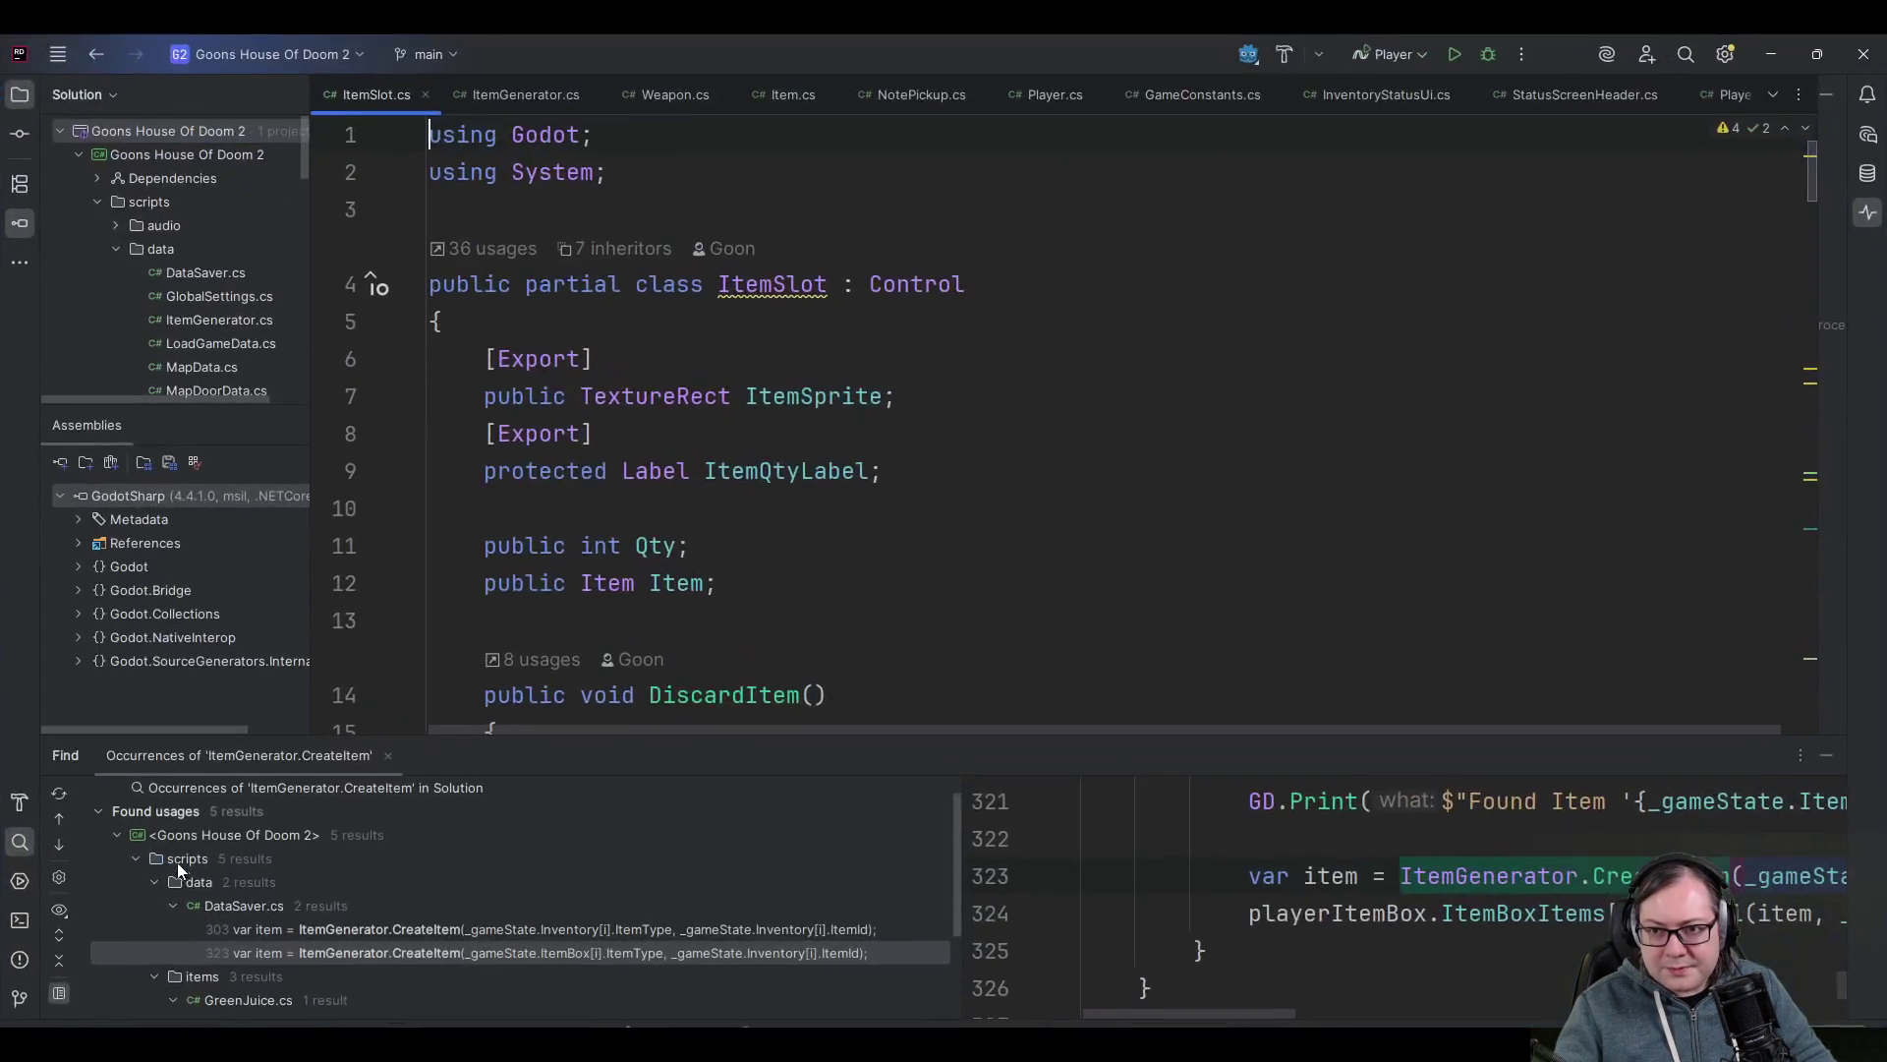
{"action": "scroll", "coordinate": [1013, 471], "scroll_direction": "down", "scroll_amount": 3}
{"action": "scroll", "coordinate": [1034, 457], "scroll_direction": "down", "scroll_amount": 7}
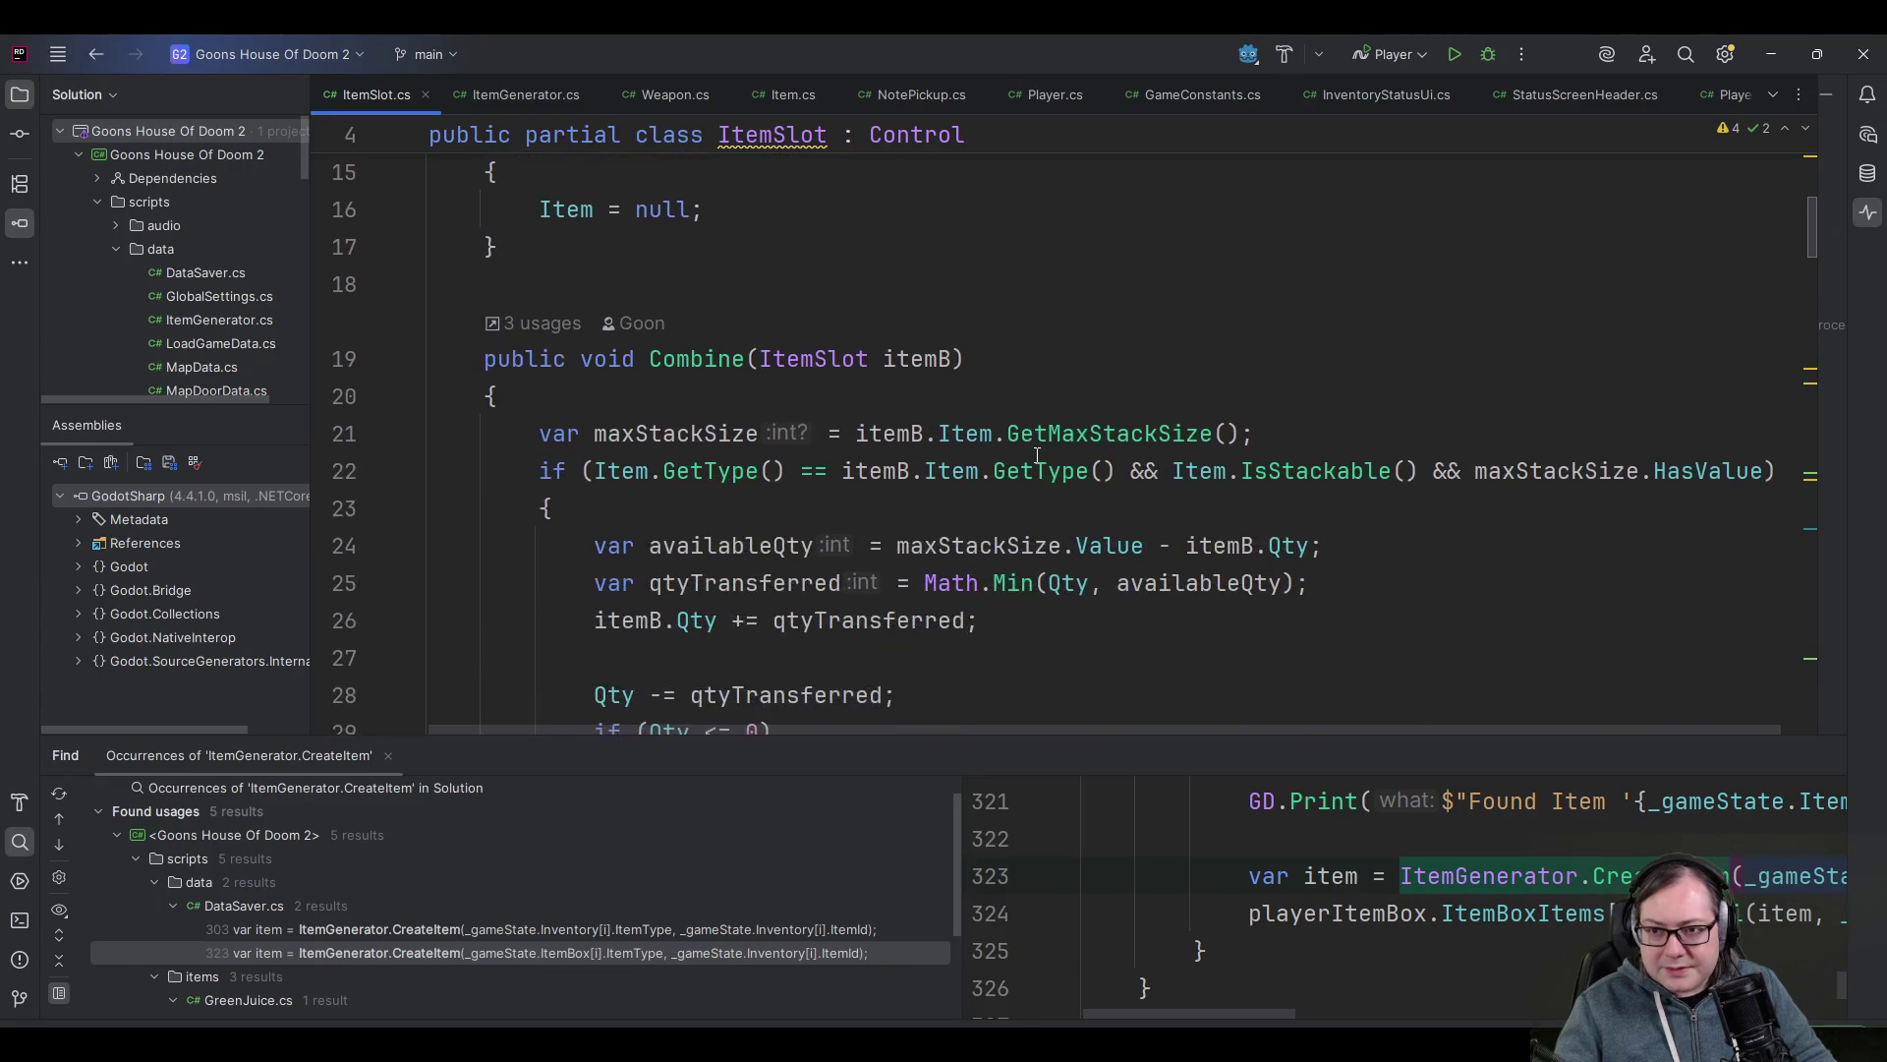
{"action": "scroll", "coordinate": [1037, 446], "scroll_direction": "down", "scroll_amount": 3}
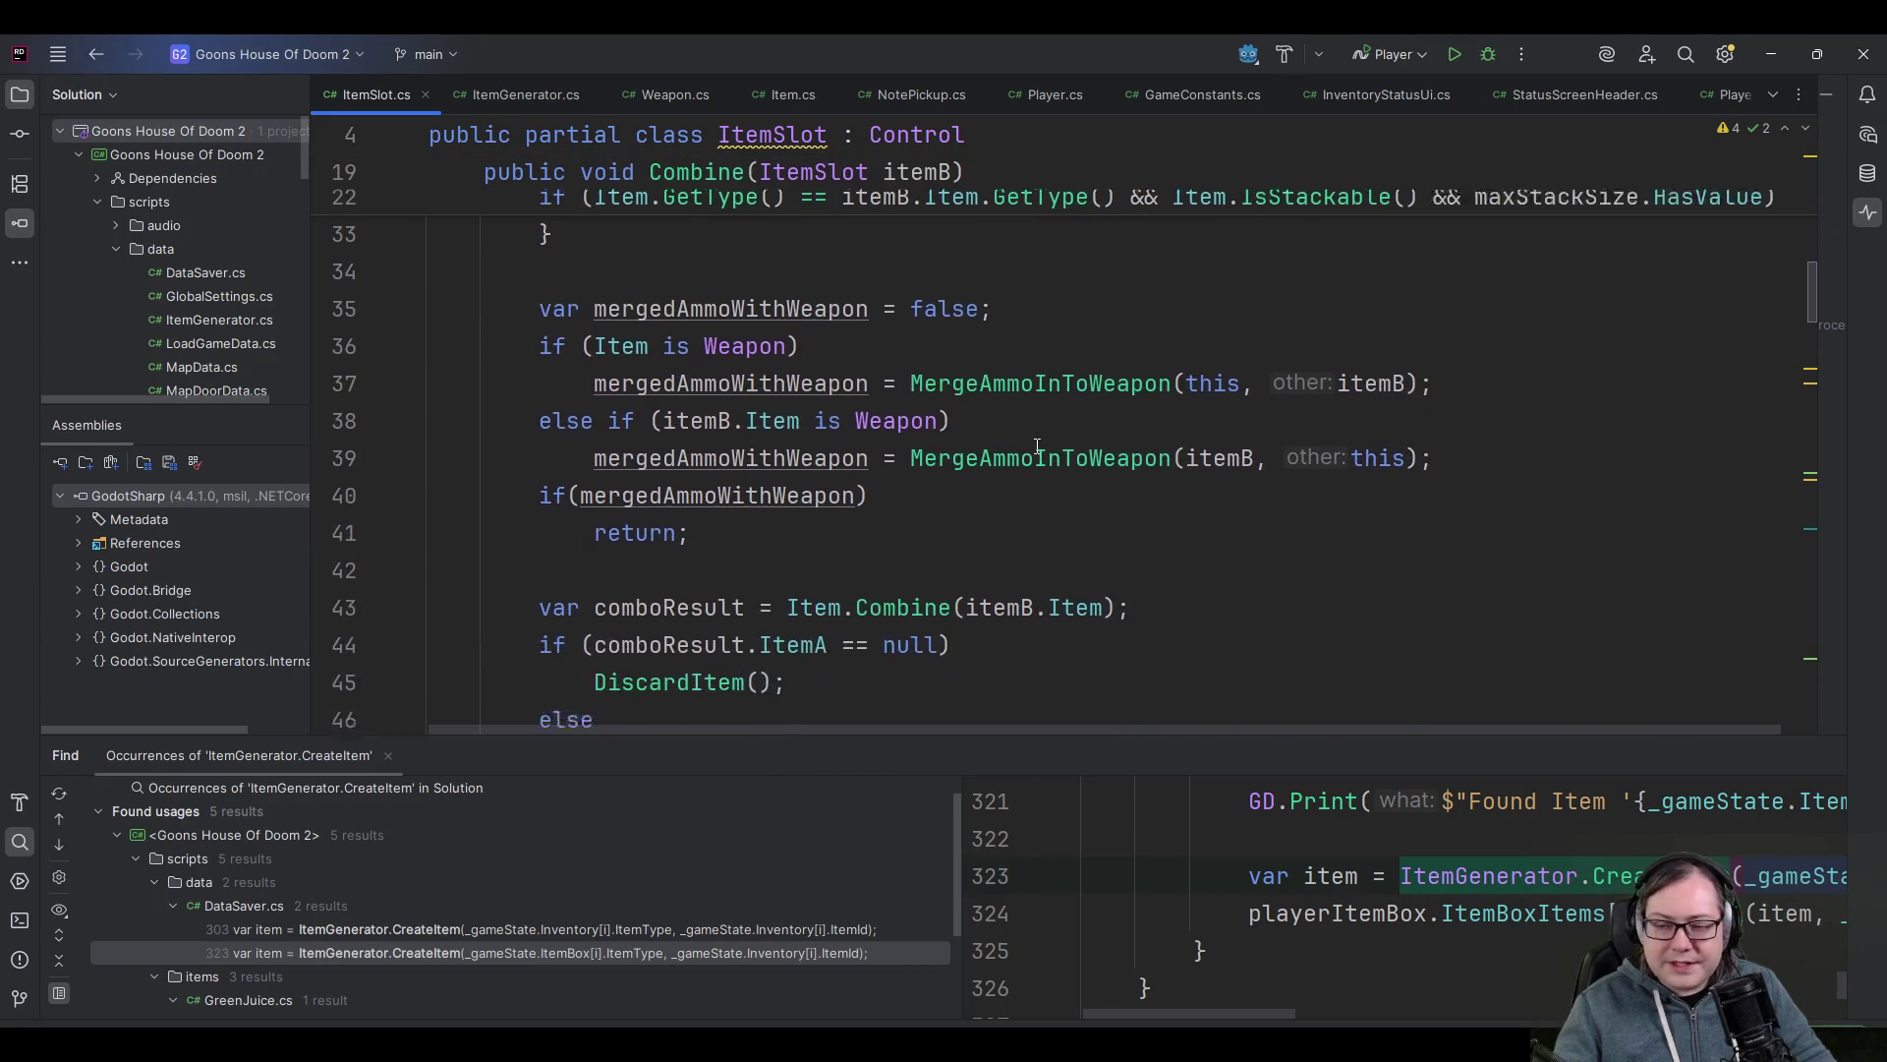
{"action": "scroll", "coordinate": [1037, 447], "scroll_direction": "up", "scroll_amount": 3}
{"action": "scroll", "coordinate": [1037, 447], "scroll_direction": "up", "scroll_amount": 10}
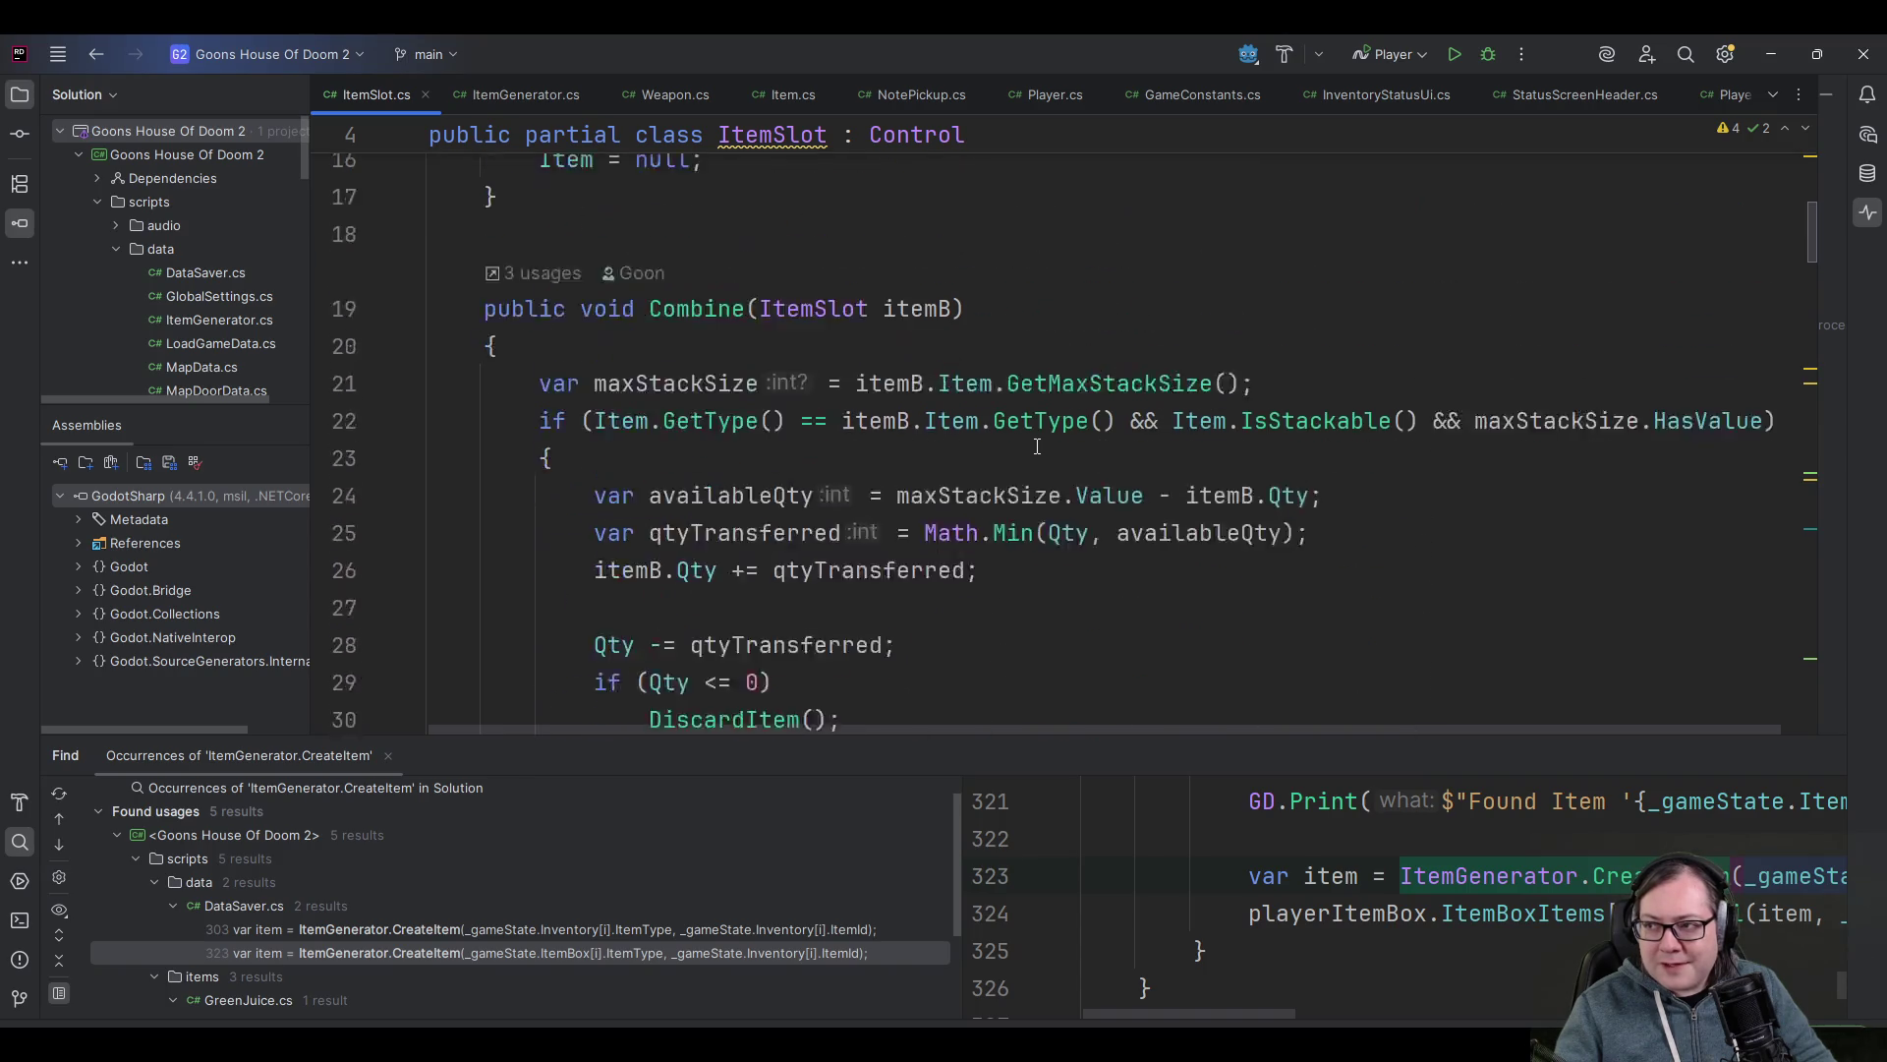
- Read on through the Combine, InitUi and GetQtyDisplay methods, then minimize Rider
{"action": "scroll", "coordinate": [1032, 444], "scroll_direction": "down", "scroll_amount": 20}
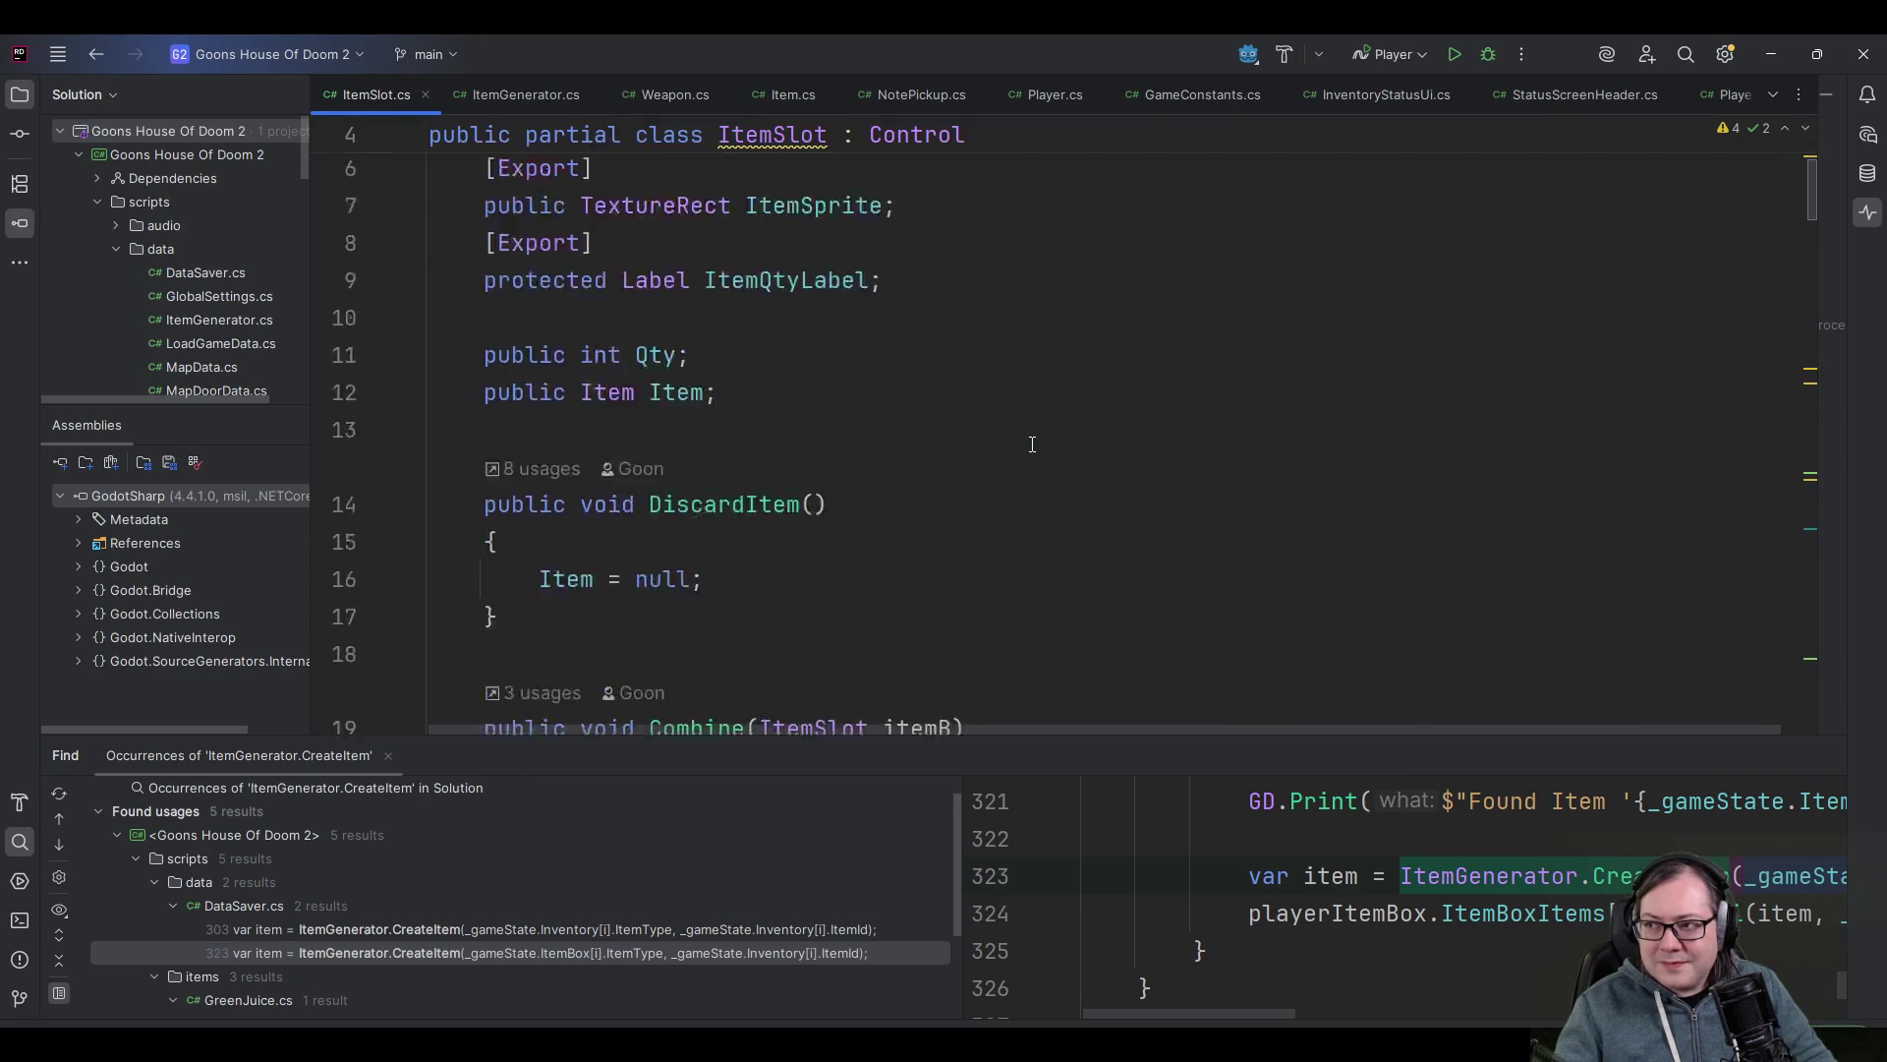
{"action": "scroll", "coordinate": [1032, 444], "scroll_direction": "down", "scroll_amount": 18}
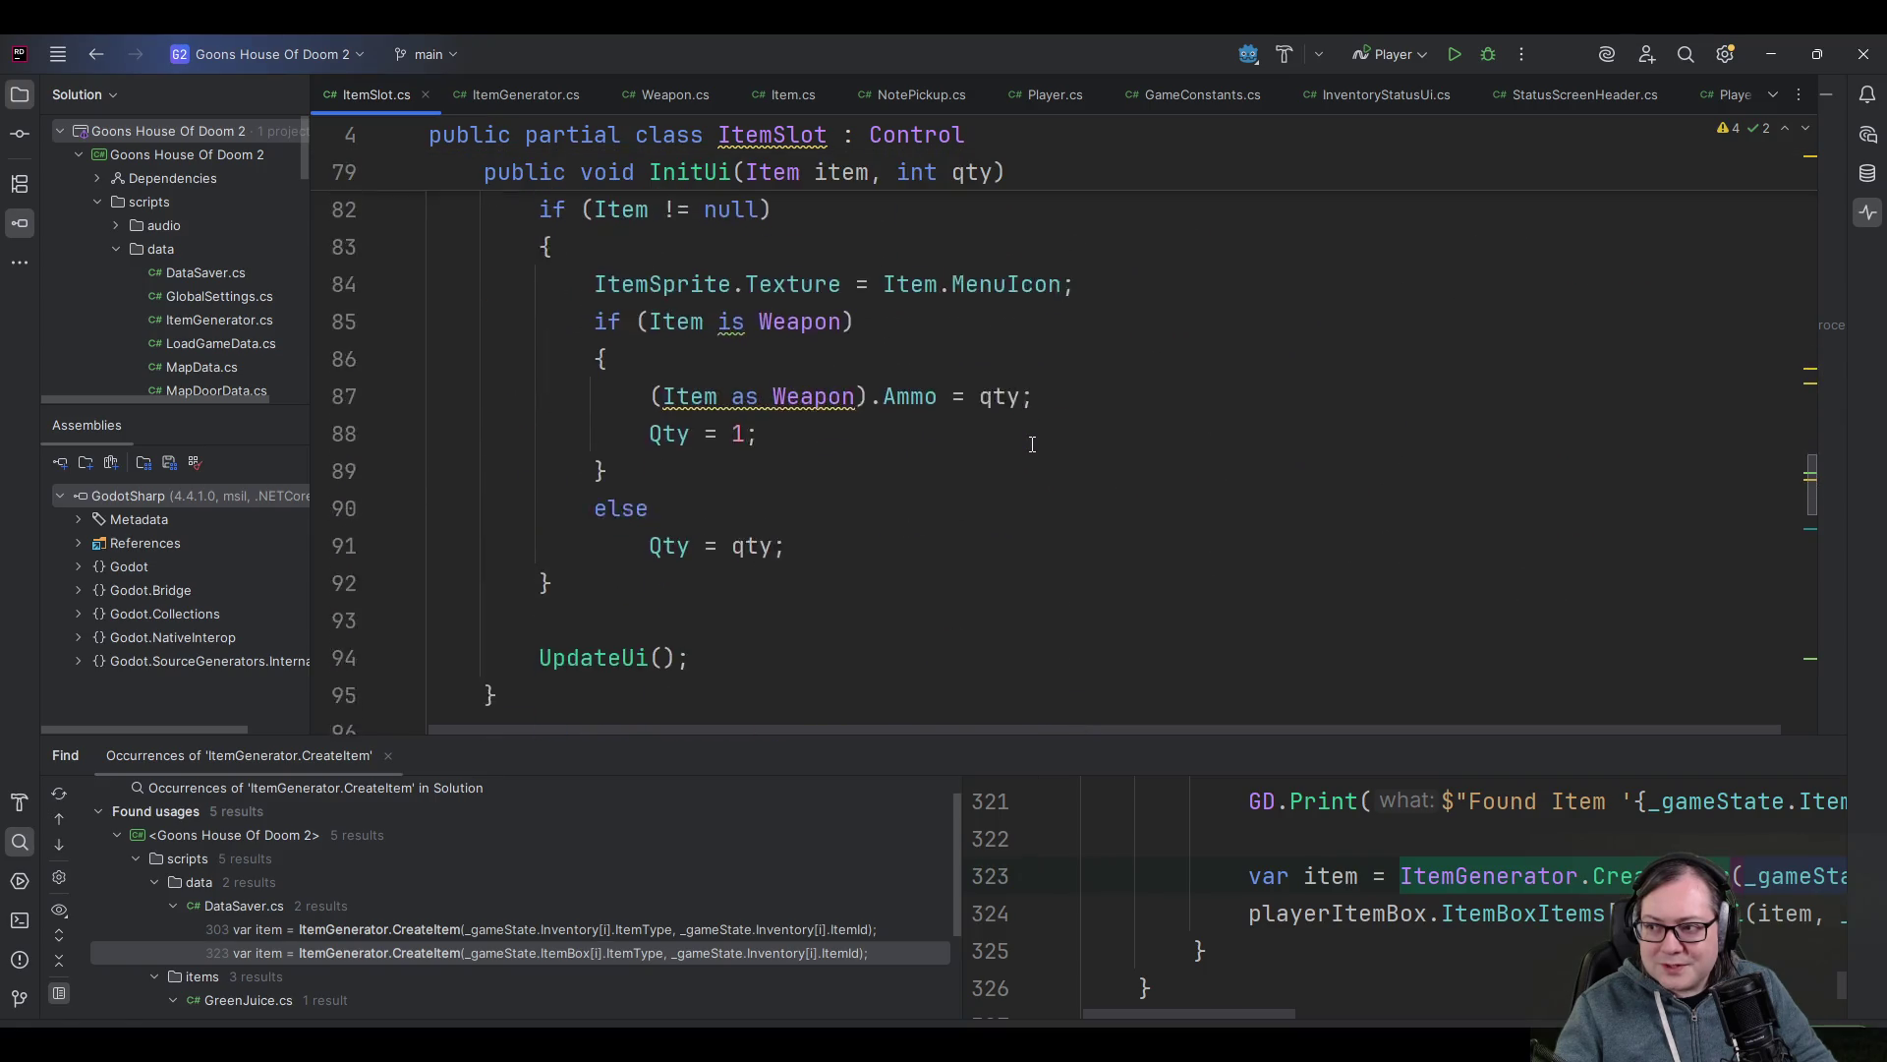
{"action": "scroll", "coordinate": [1029, 442], "scroll_direction": "down", "scroll_amount": 4}
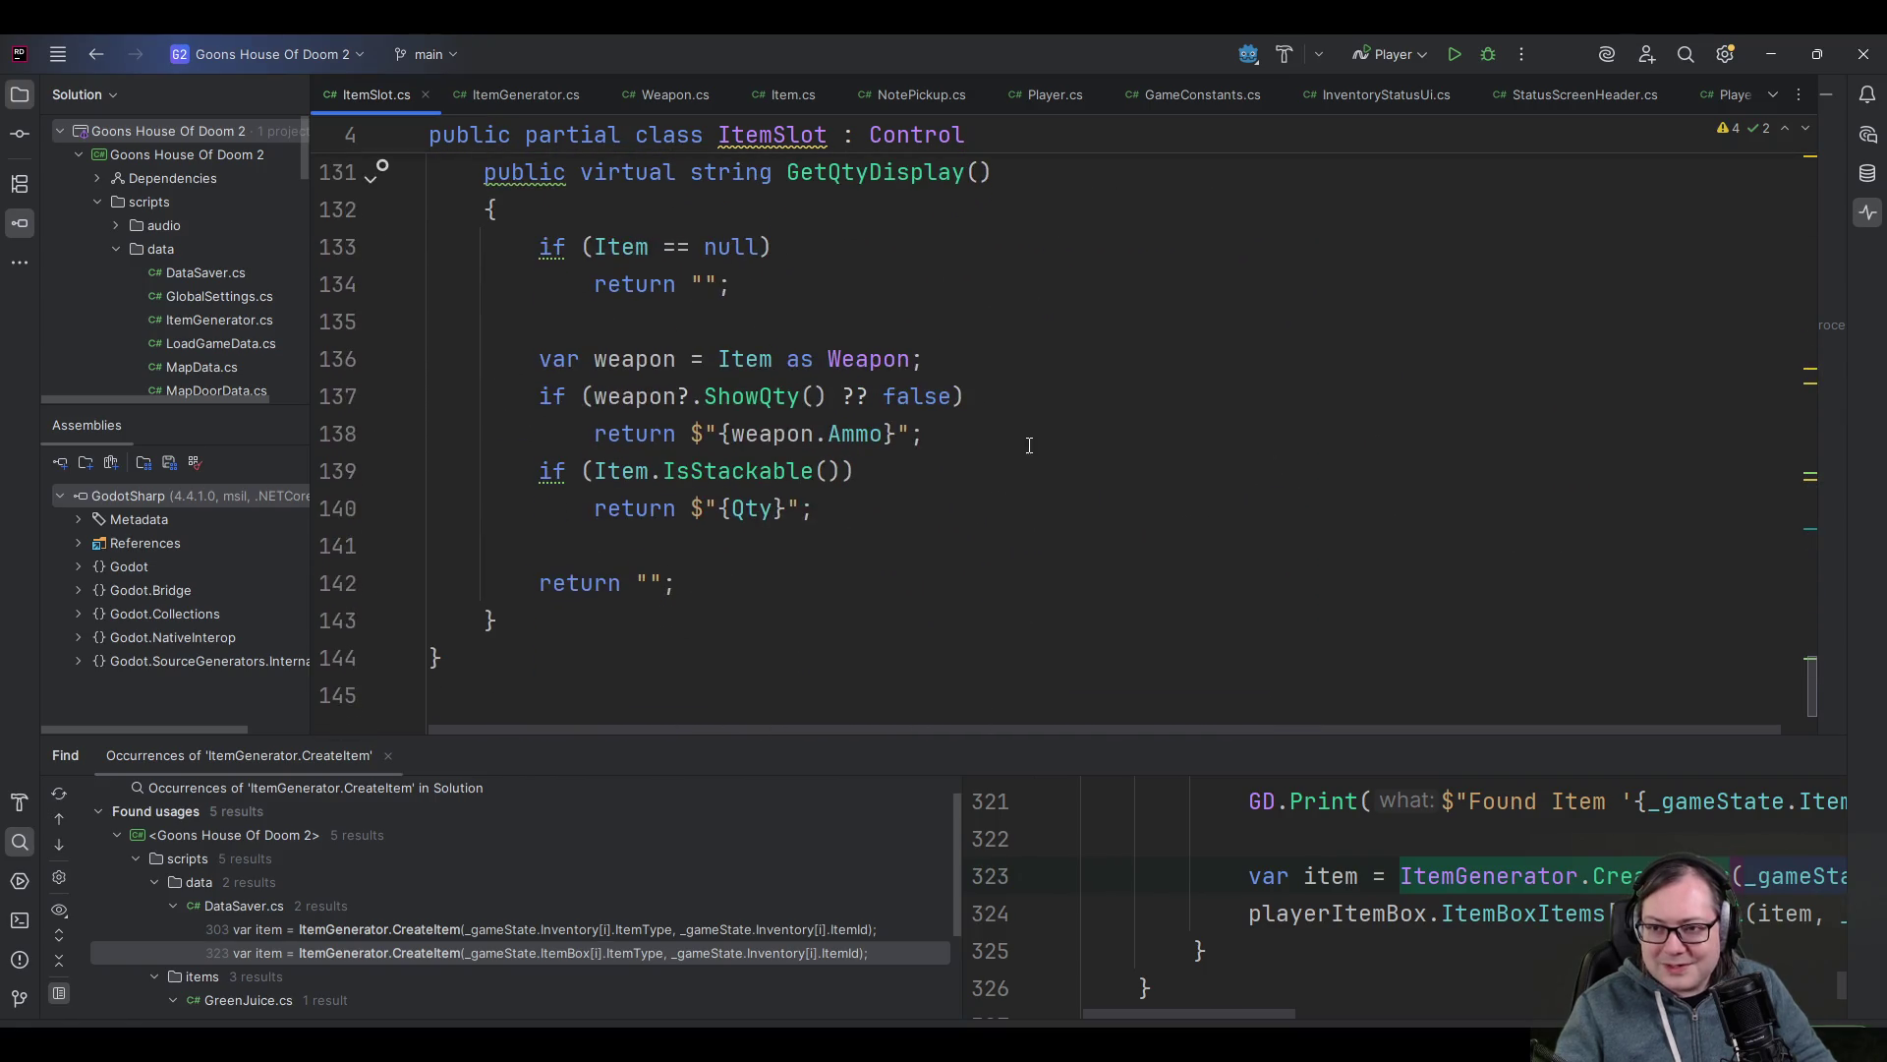
{"action": "mouse_move", "coordinate": [1807, 678]}
{"action": "left_mouse_down"}
{"action": "mouse_move", "coordinate": [1815, 411]}
{"action": "mouse_move", "coordinate": [1788, 157]}
{"action": "left_mouse_up"}
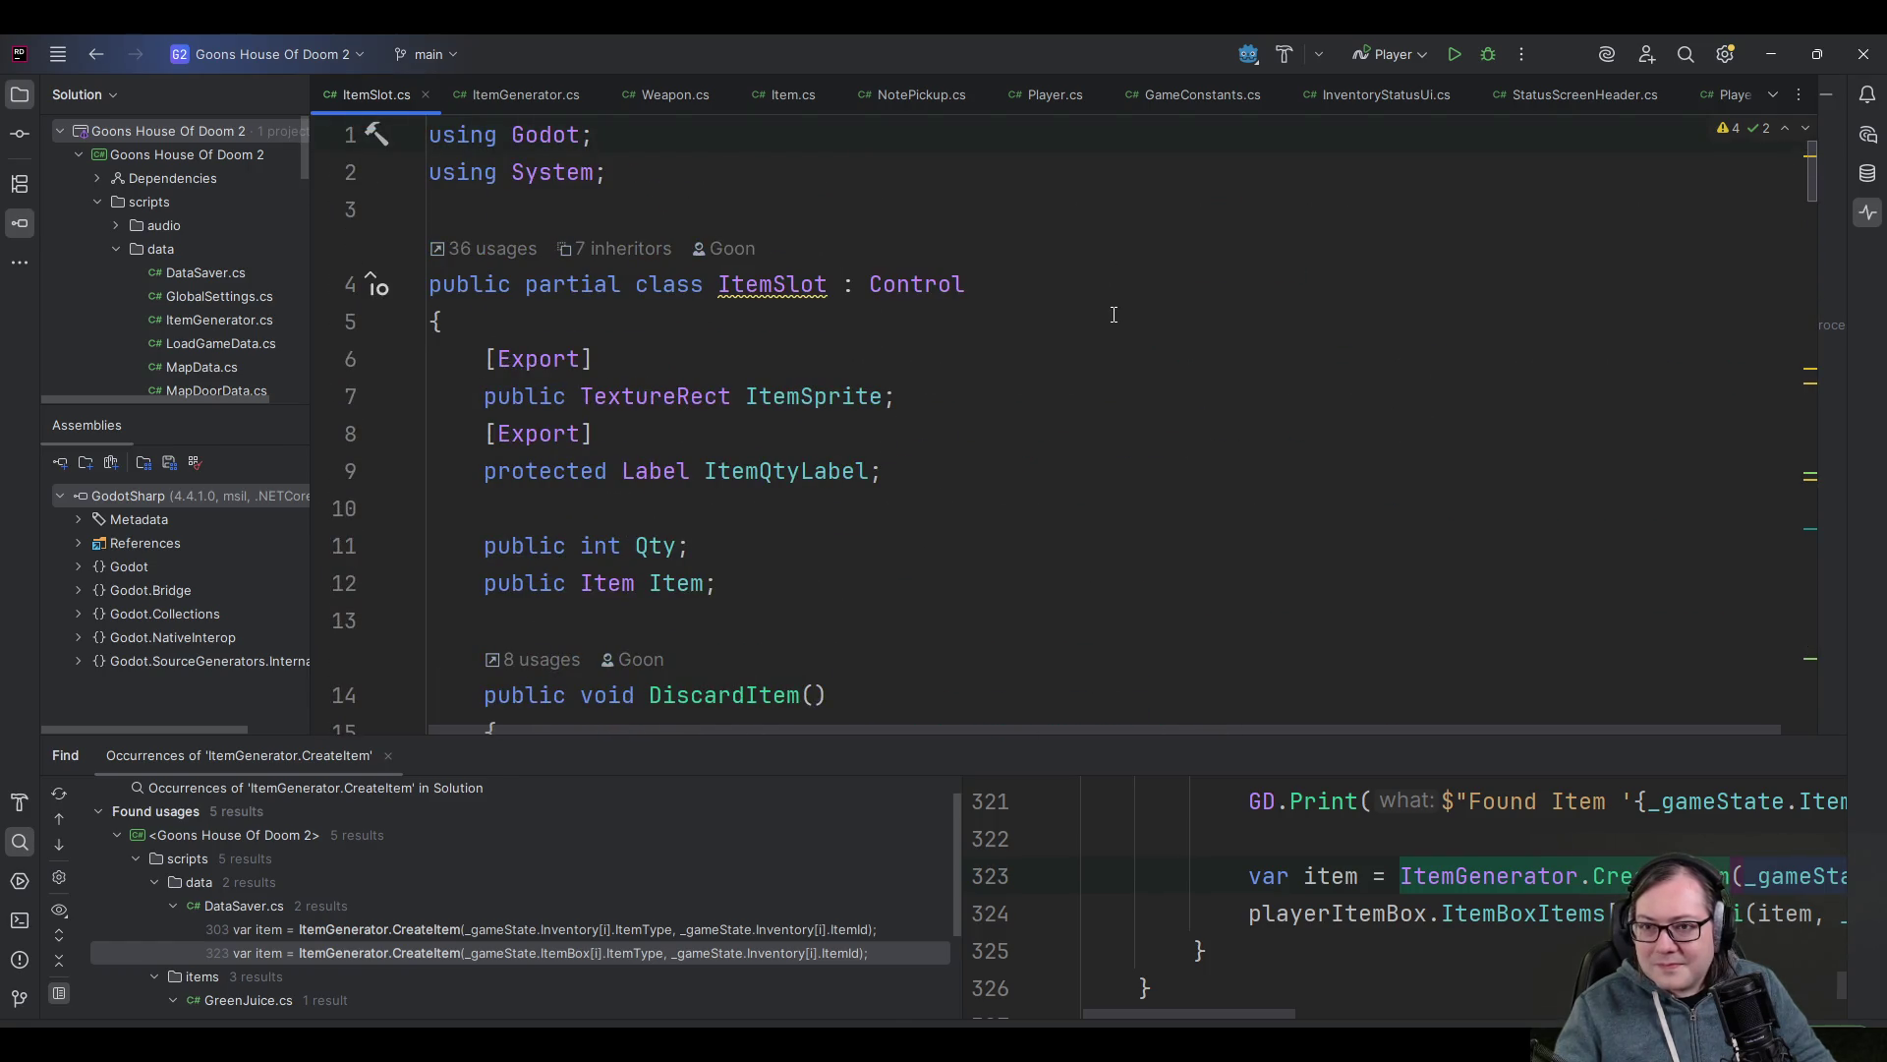
{"action": "left_click", "coordinate": [985, 212]}
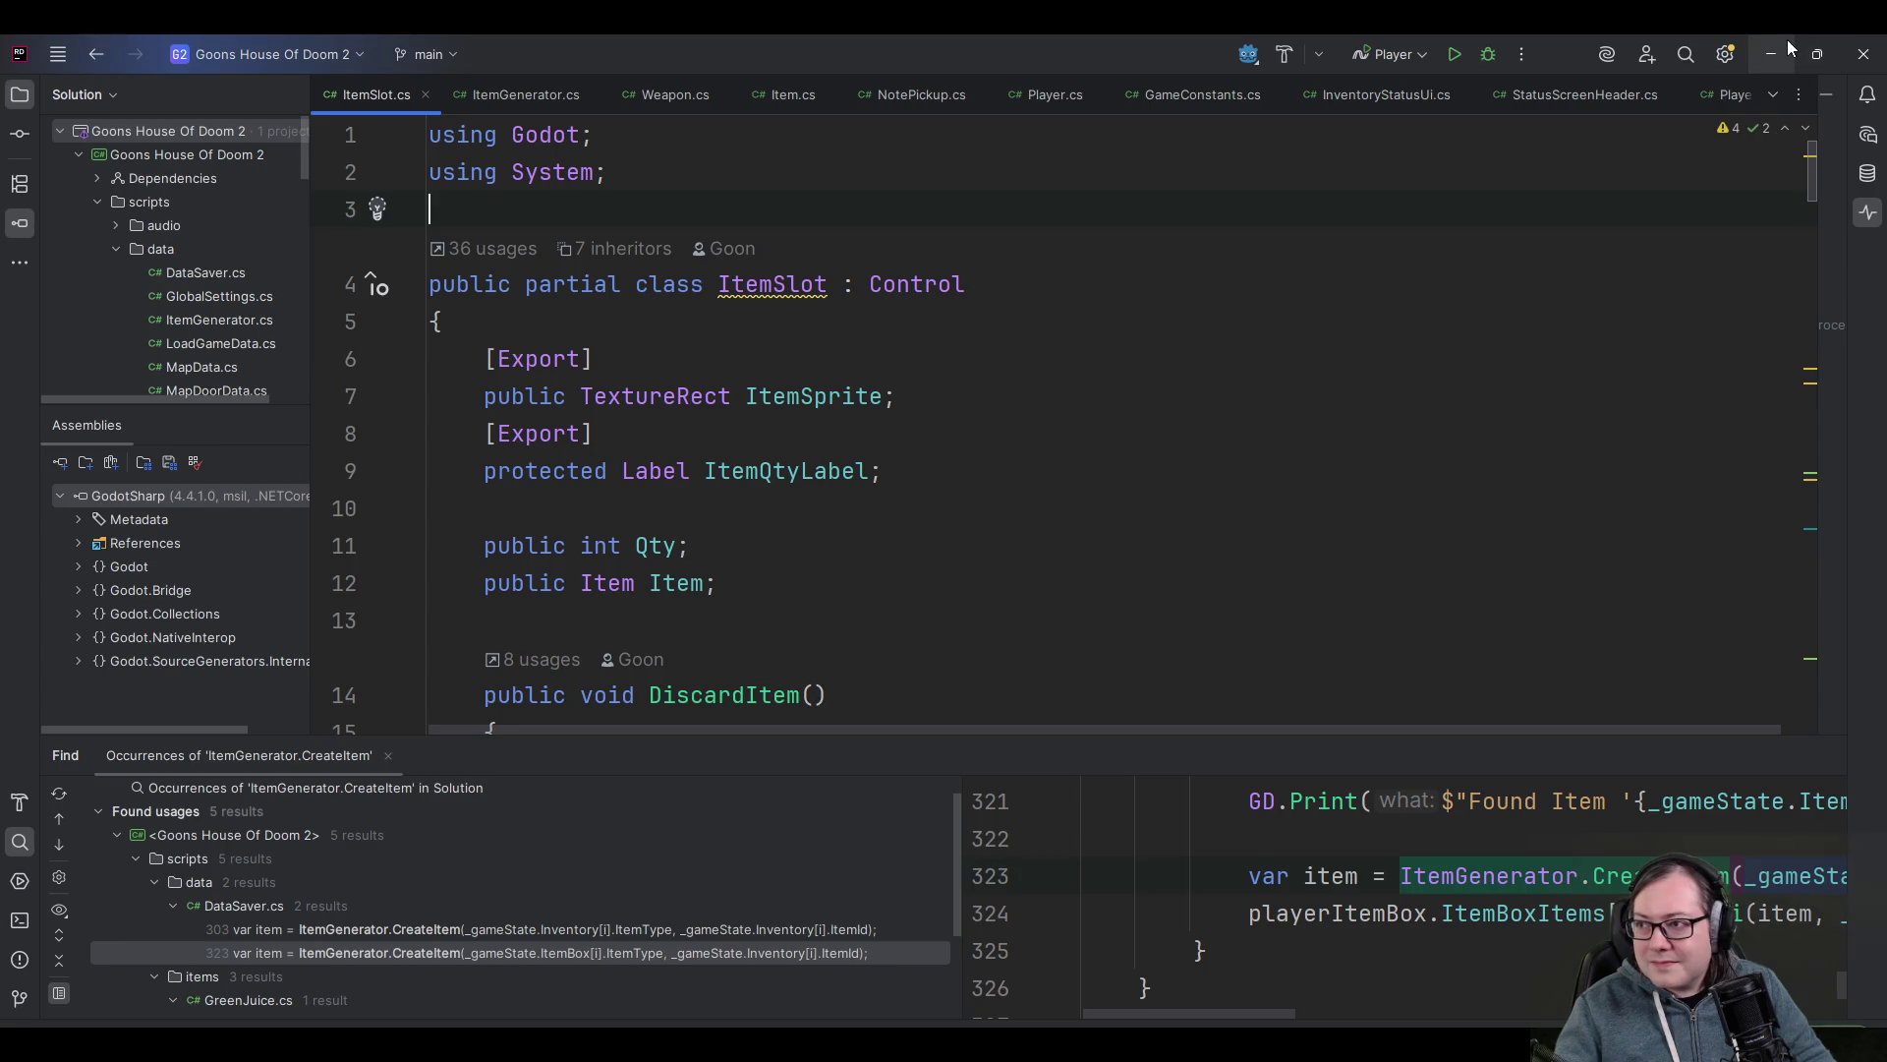
{"action": "left_click", "coordinate": [1787, 41]}
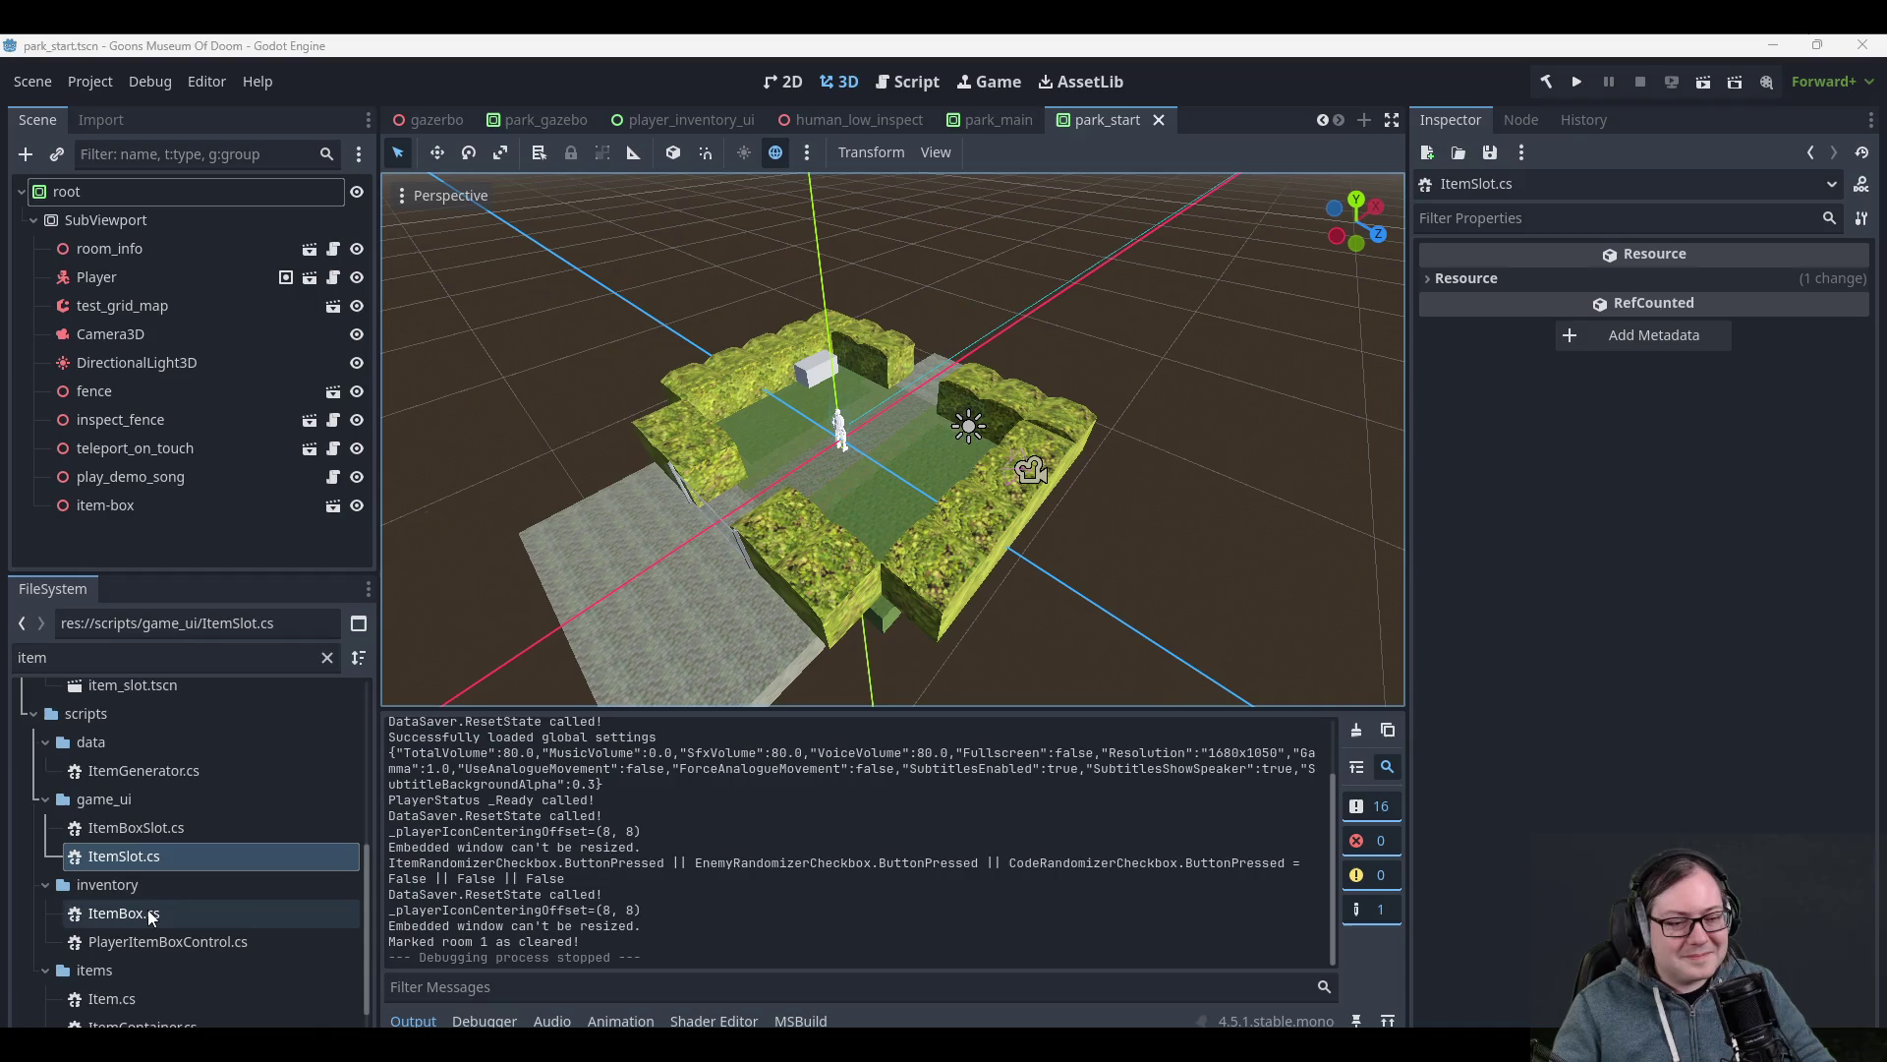
- Open ItemBox.cs and PlayerItemBoxControl.cs in Rider and scroll through PlayerItemBoxControl
{"action": "double_click", "coordinate": [118, 919]}
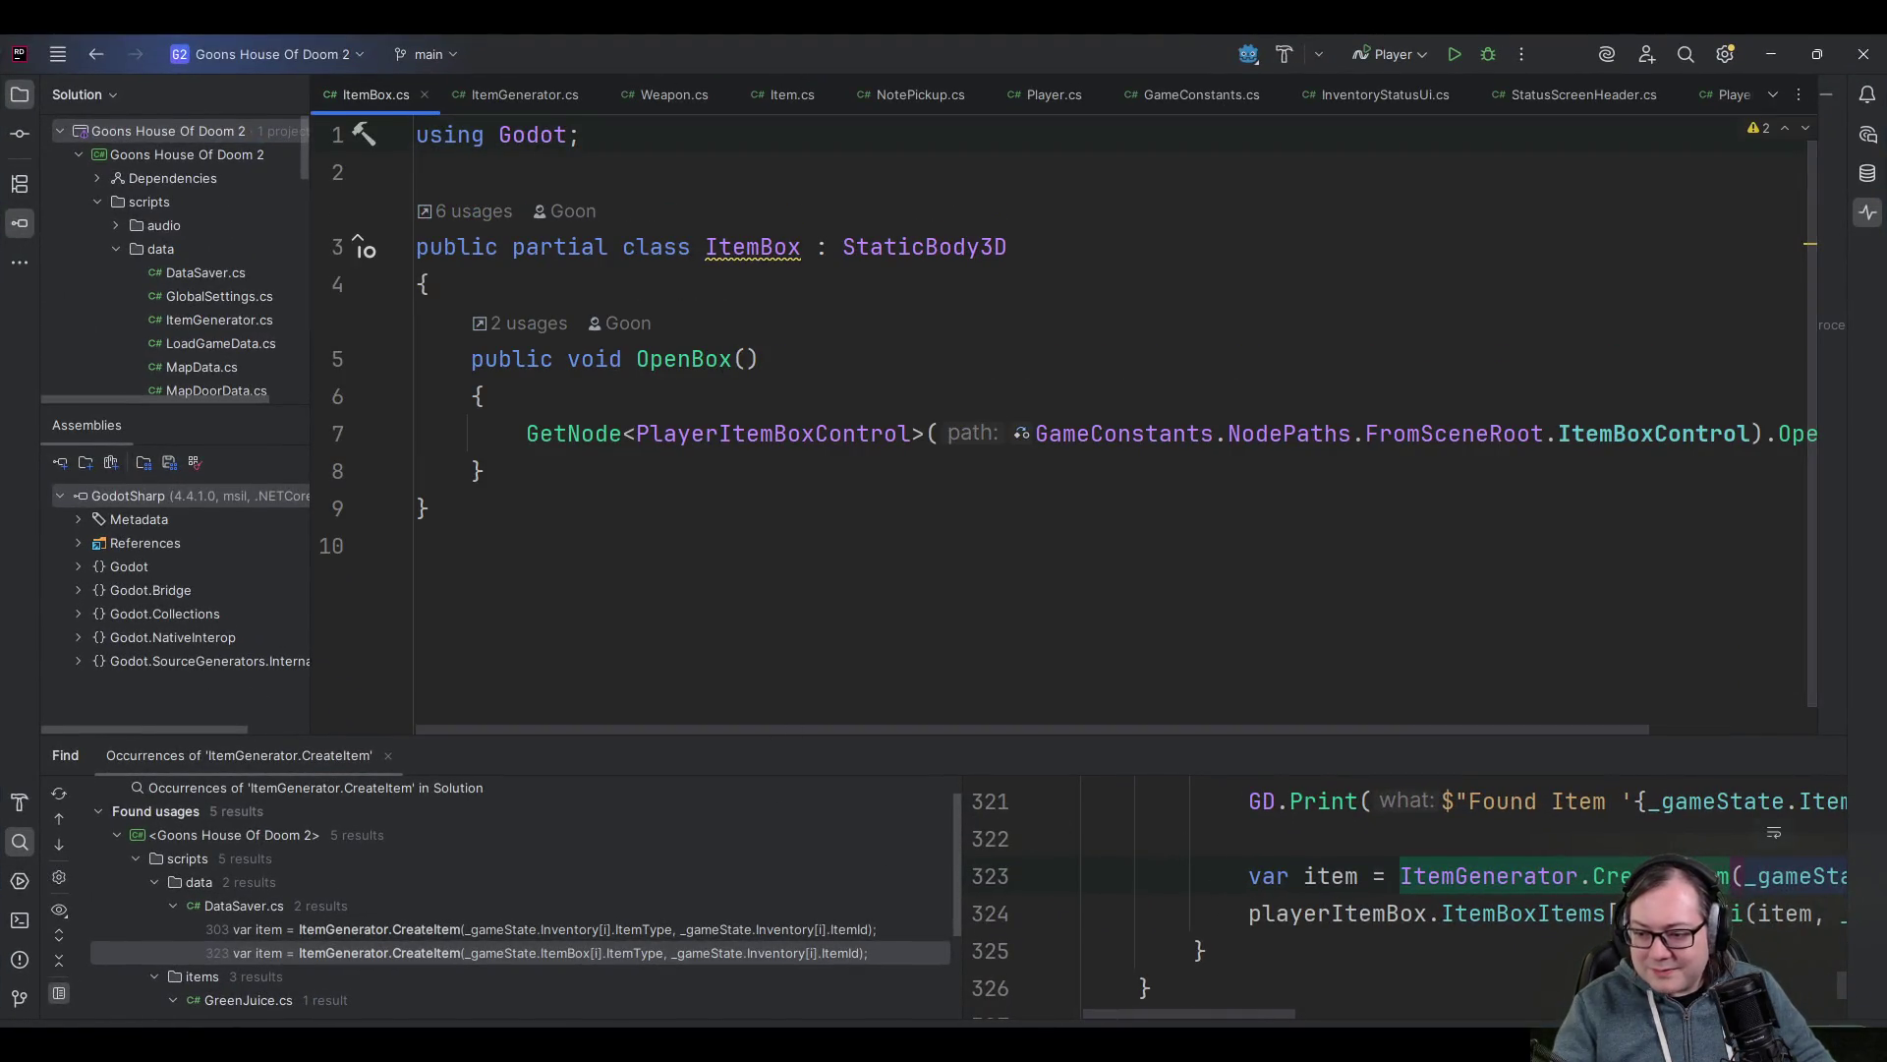
{"action": "key", "text": "alt+Tab"}
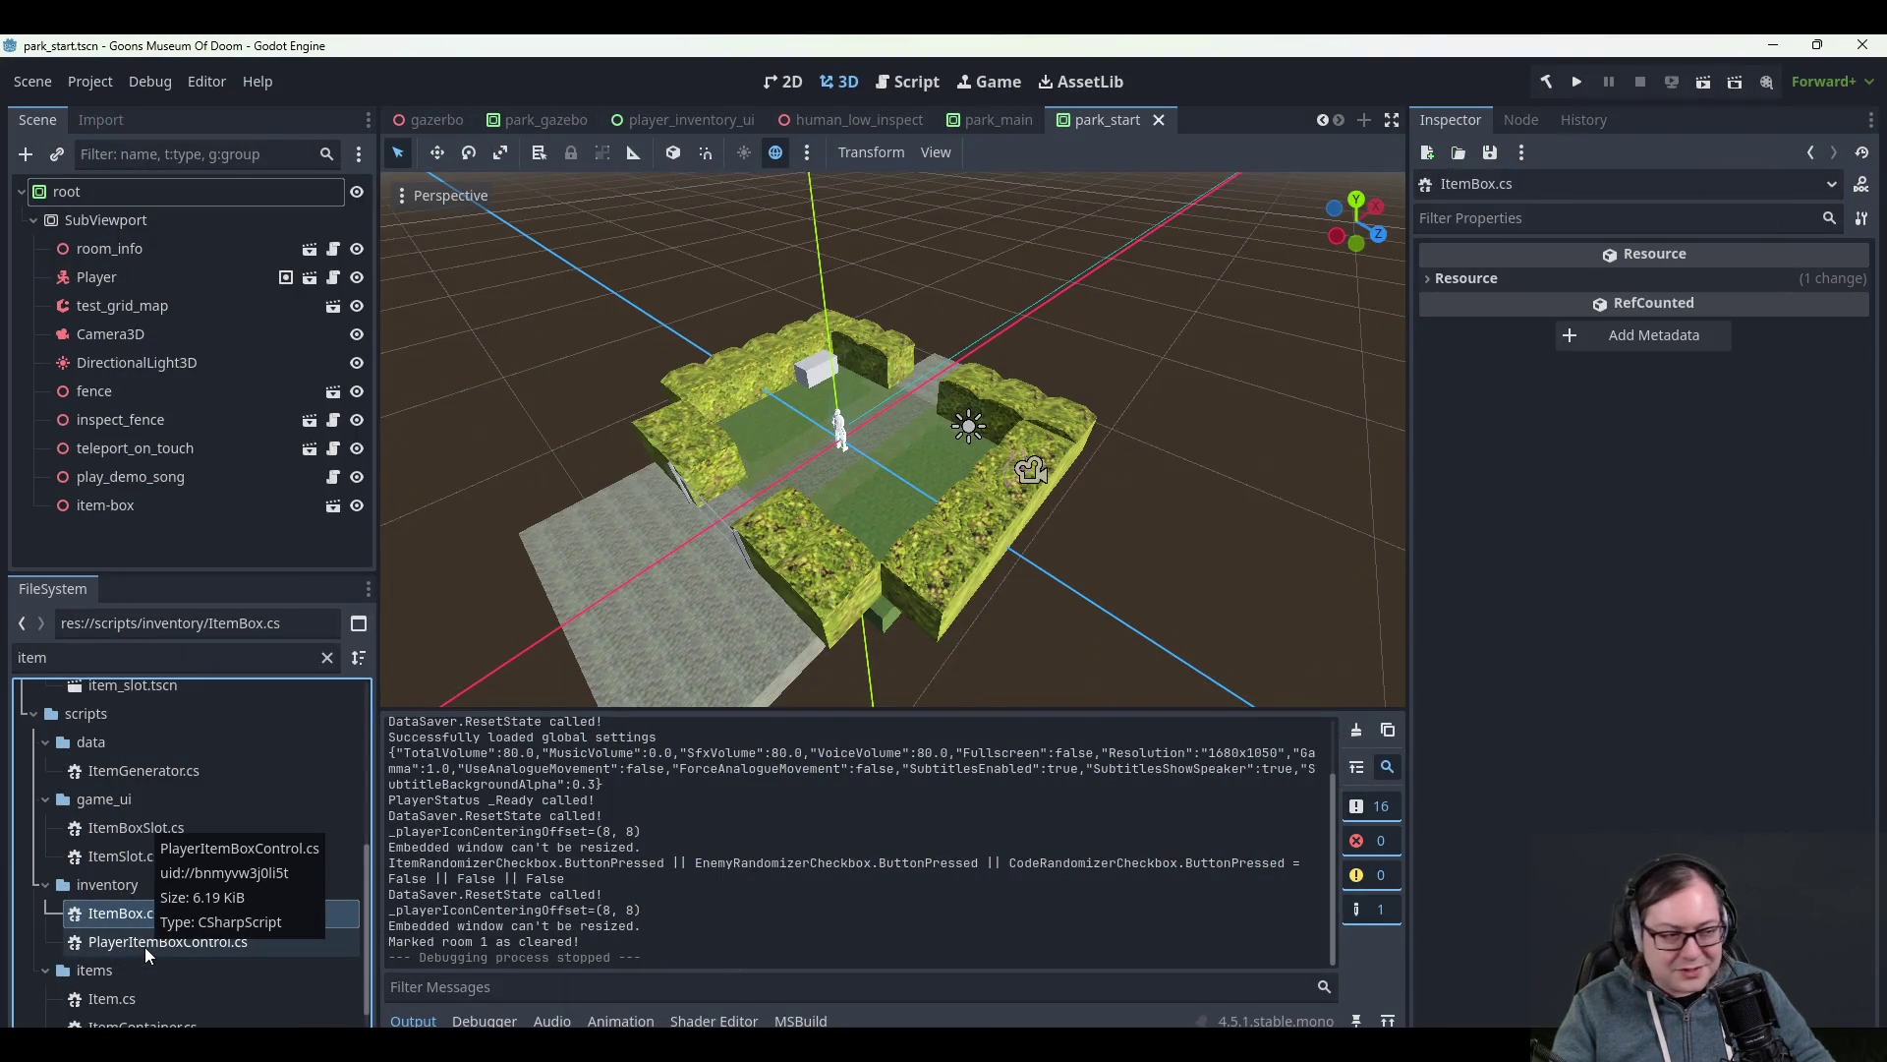
{"action": "double_click", "coordinate": [145, 944]}
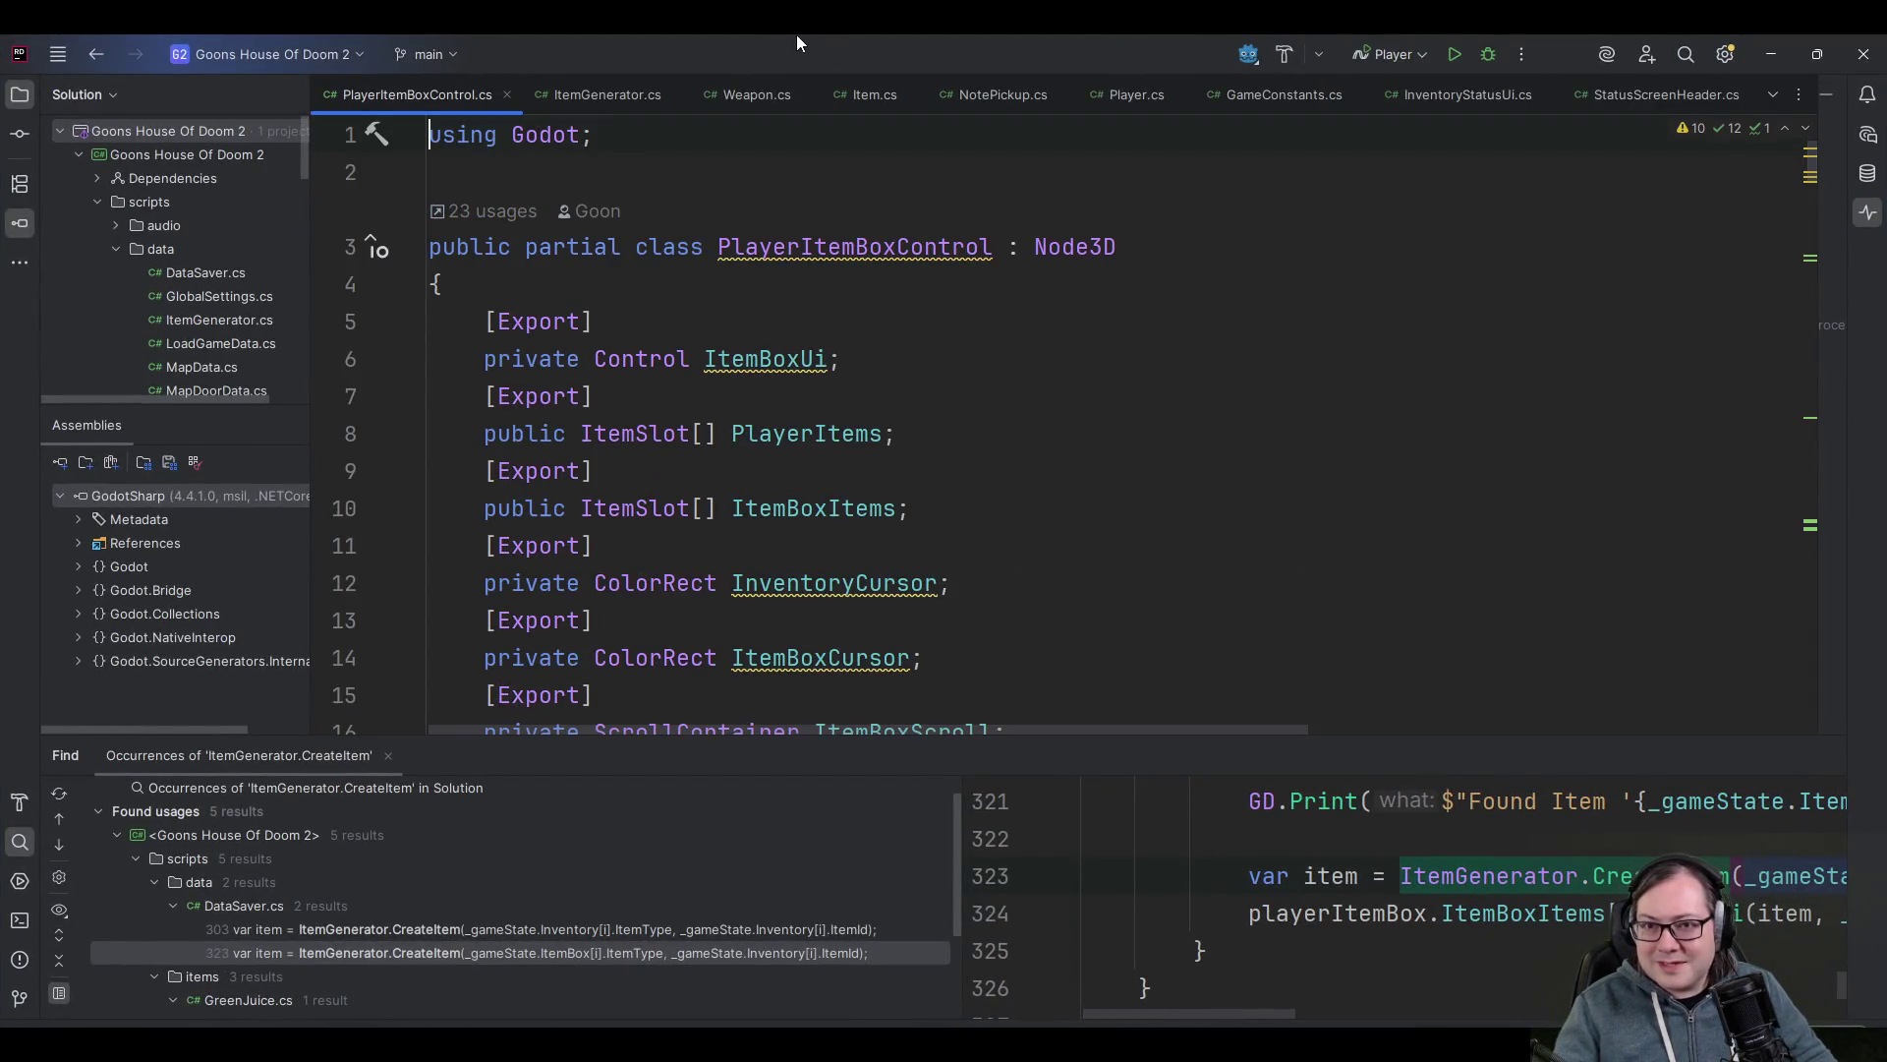
{"action": "scroll", "coordinate": [552, 90], "scroll_direction": "up", "scroll_amount": 1}
{"action": "scroll", "coordinate": [491, 94], "scroll_direction": "up", "scroll_amount": 3}
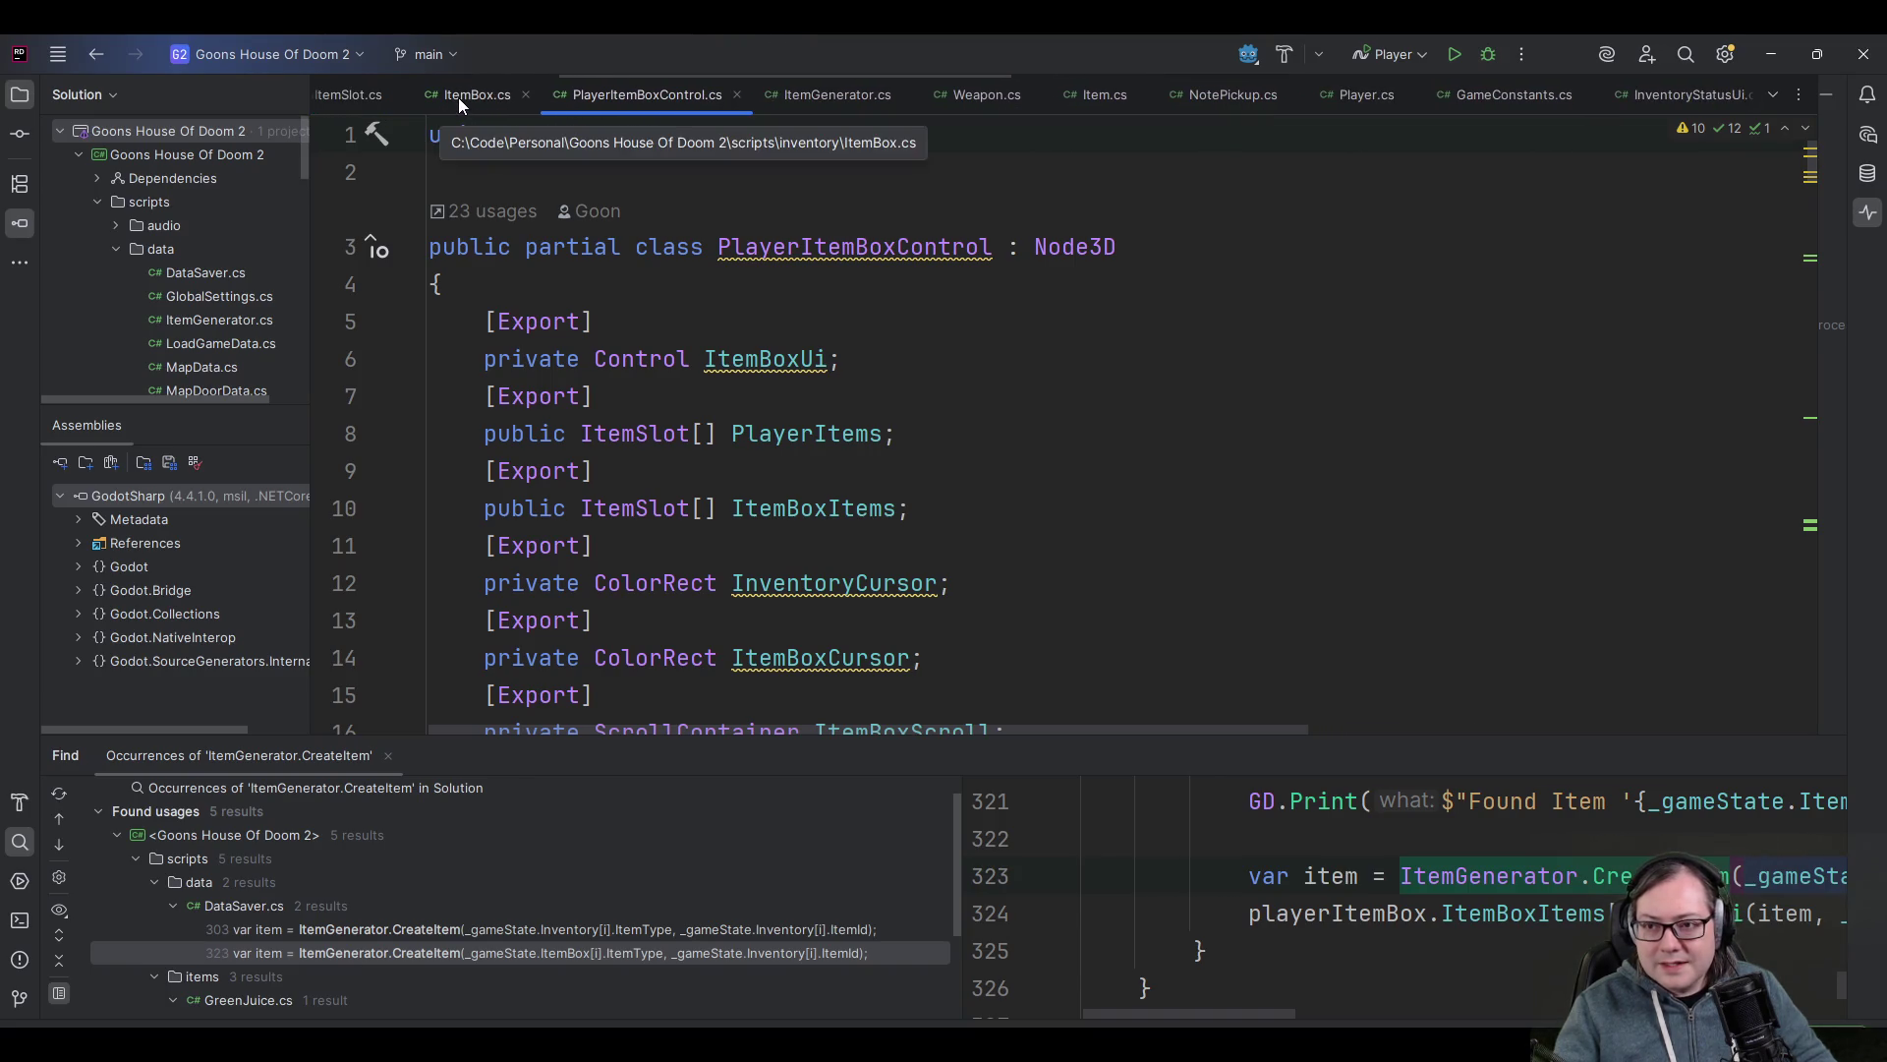
{"action": "scroll", "coordinate": [704, 354], "scroll_direction": "down", "scroll_amount": 8}
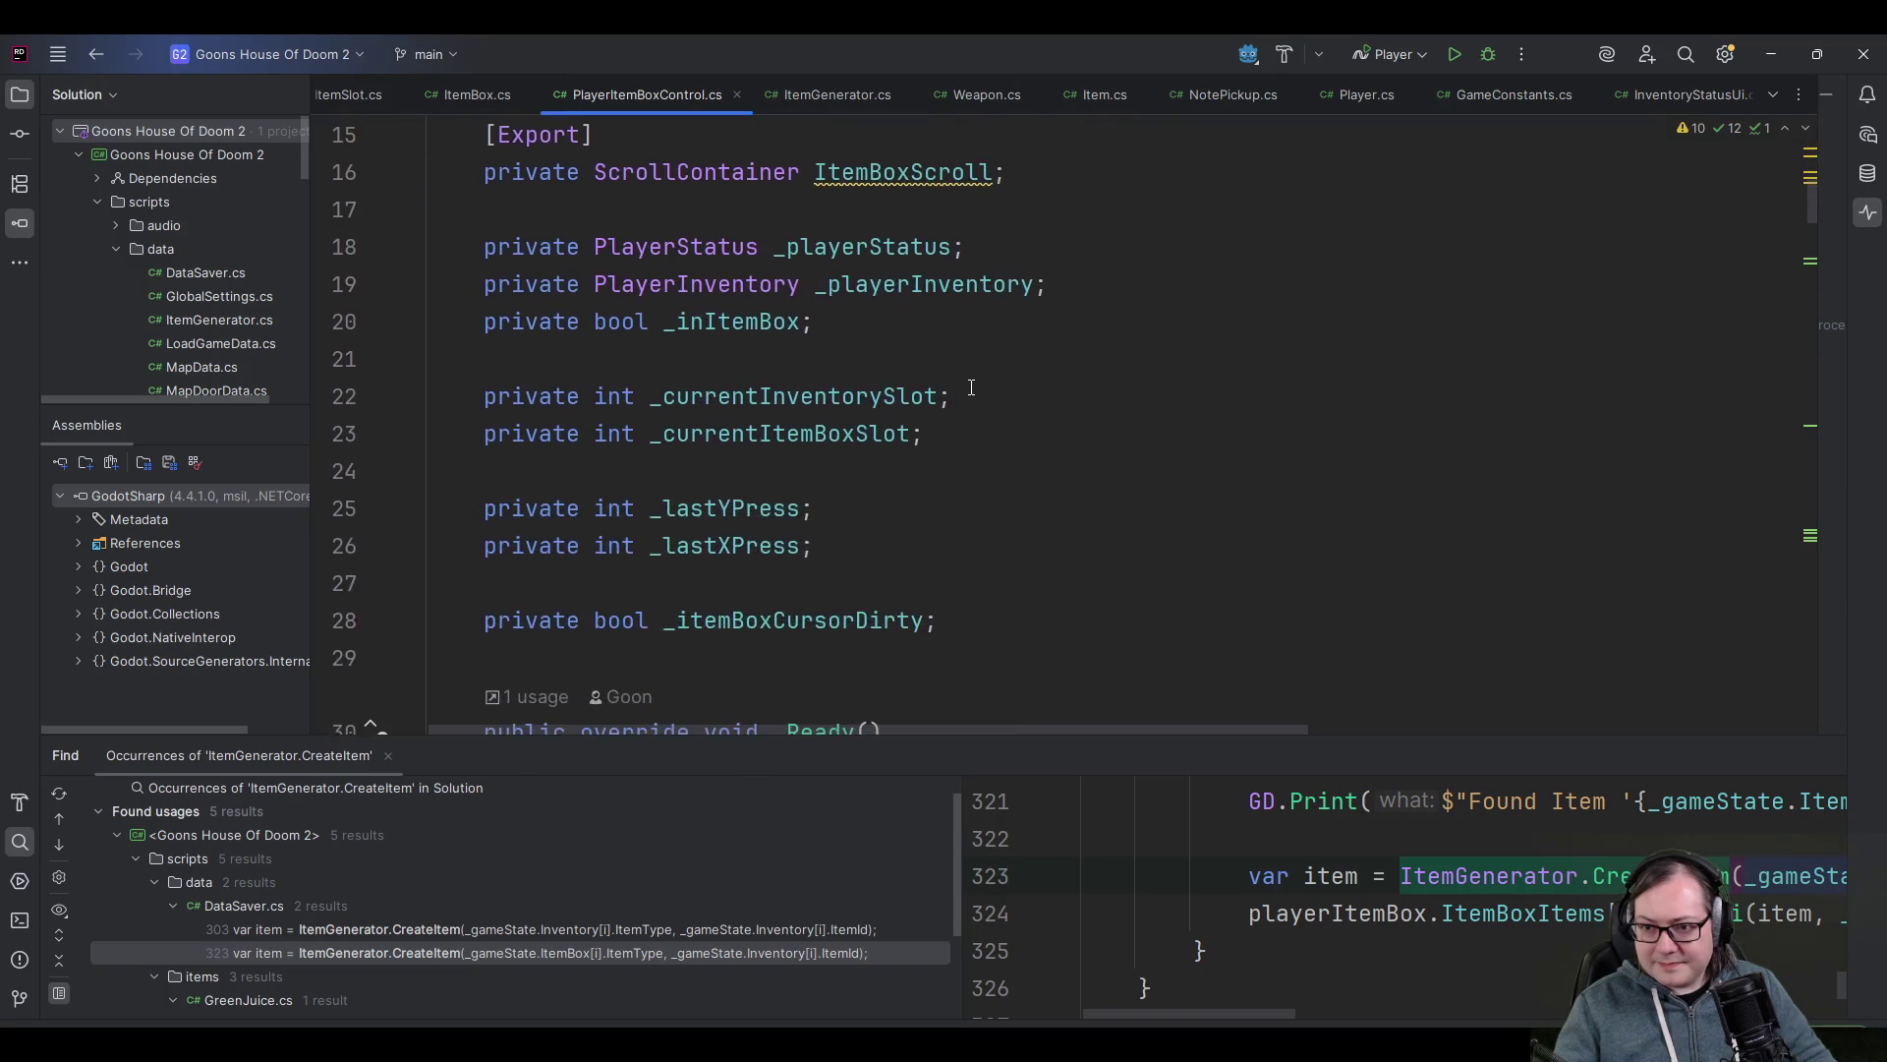
- Review the ItemBox class and its OpenBox method, then close the ItemBox.cs tab
{"action": "left_click", "coordinate": [449, 96]}
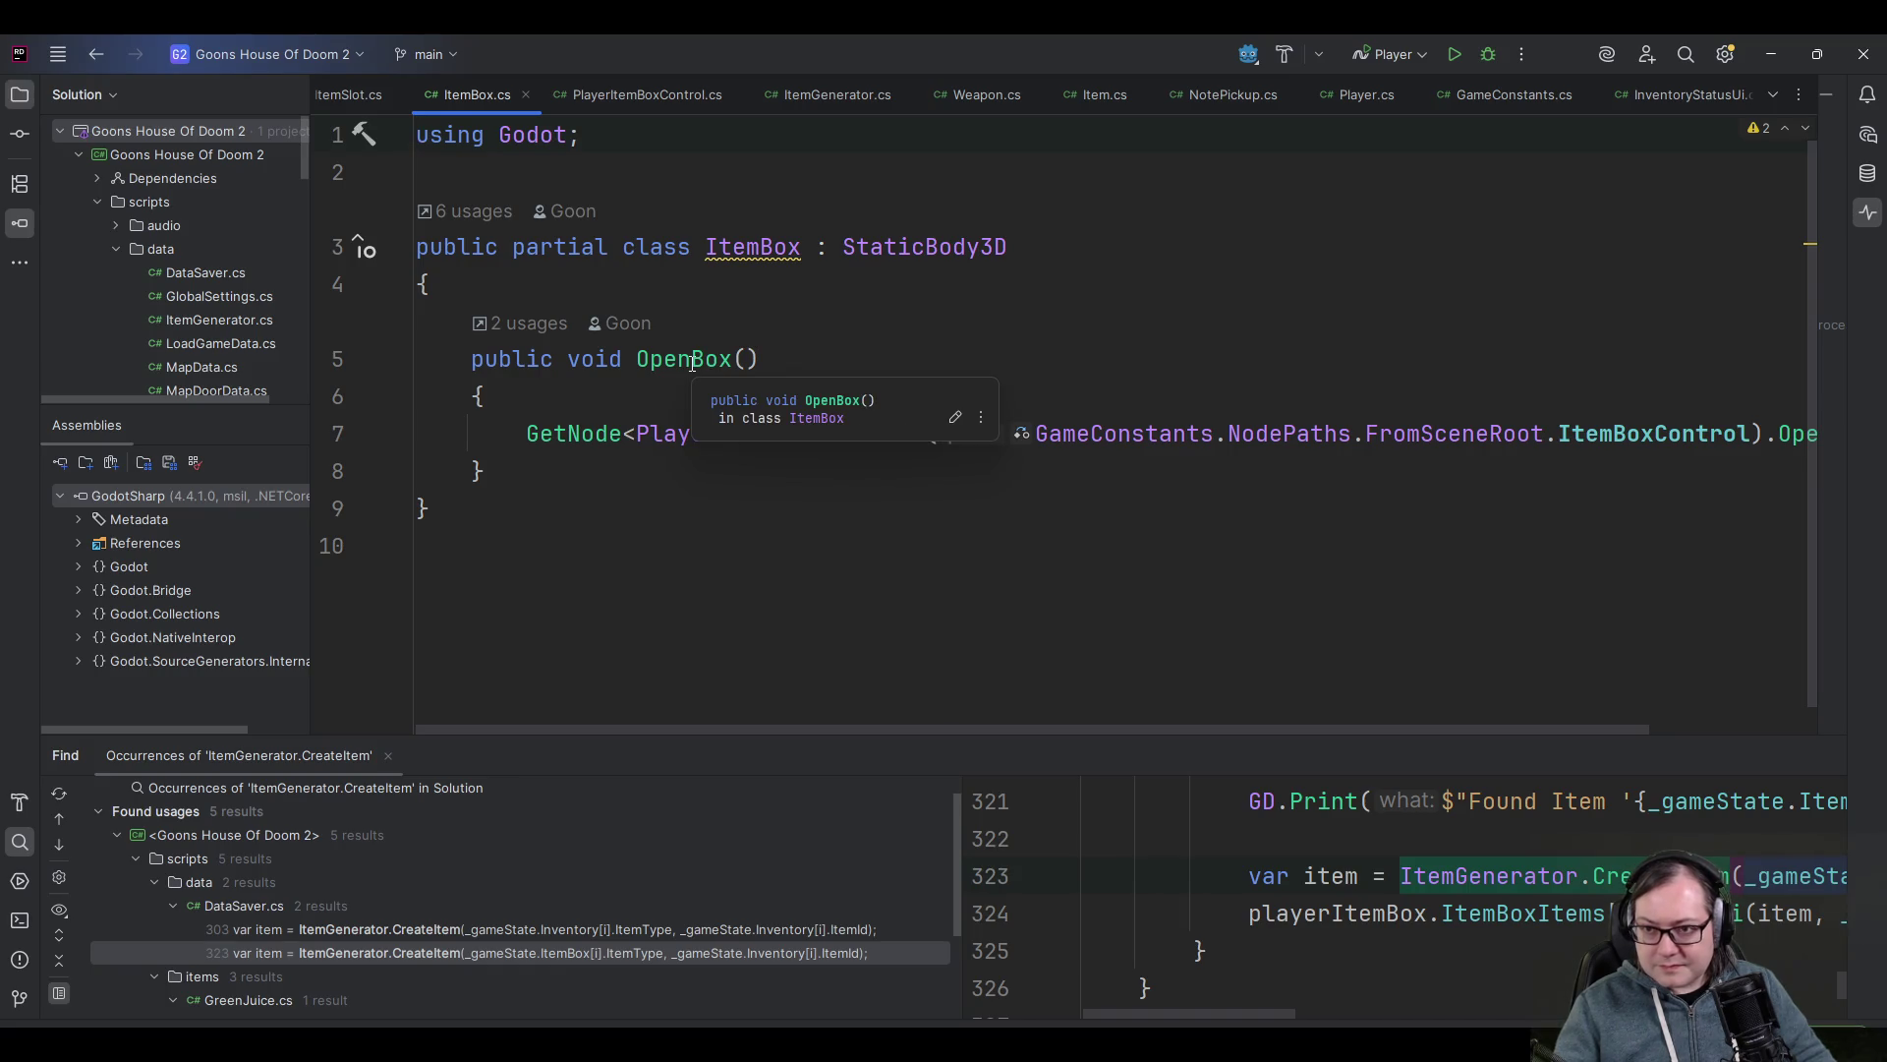
{"action": "left_click", "coordinate": [675, 285]}
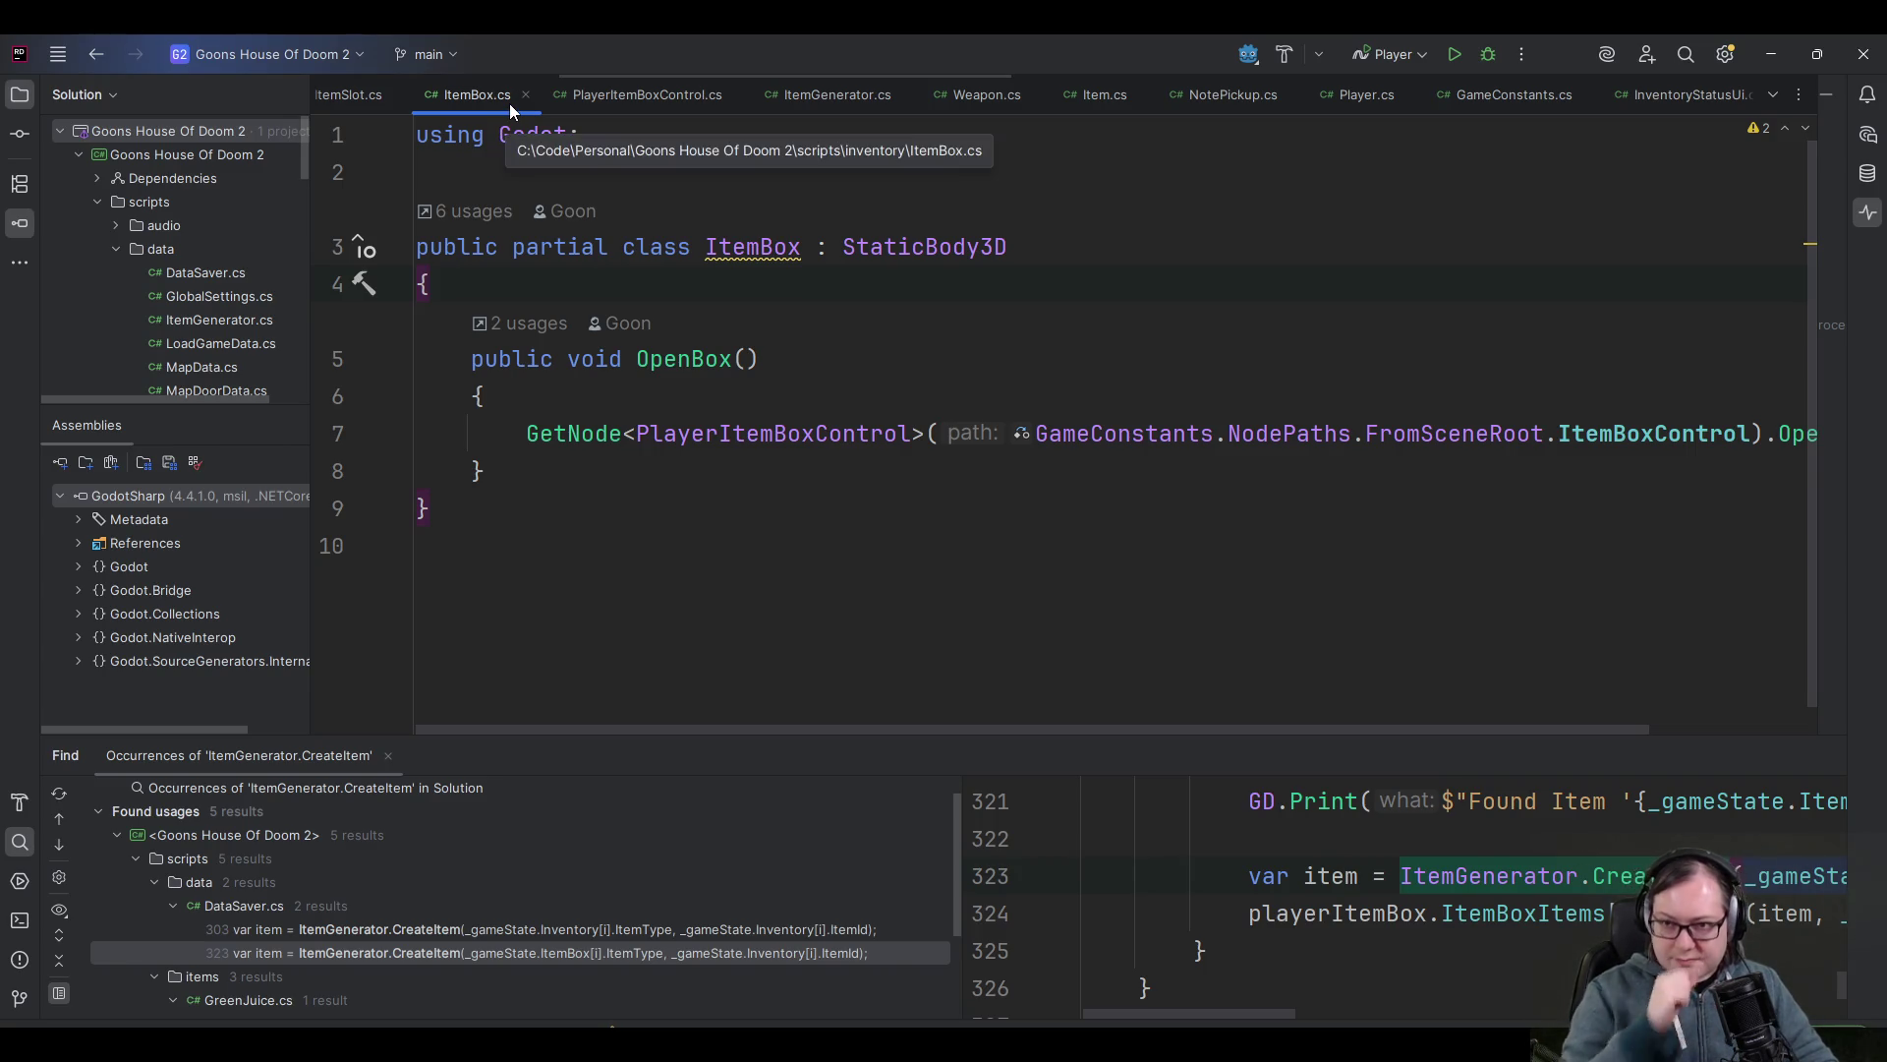
{"action": "left_click", "coordinate": [527, 96]}
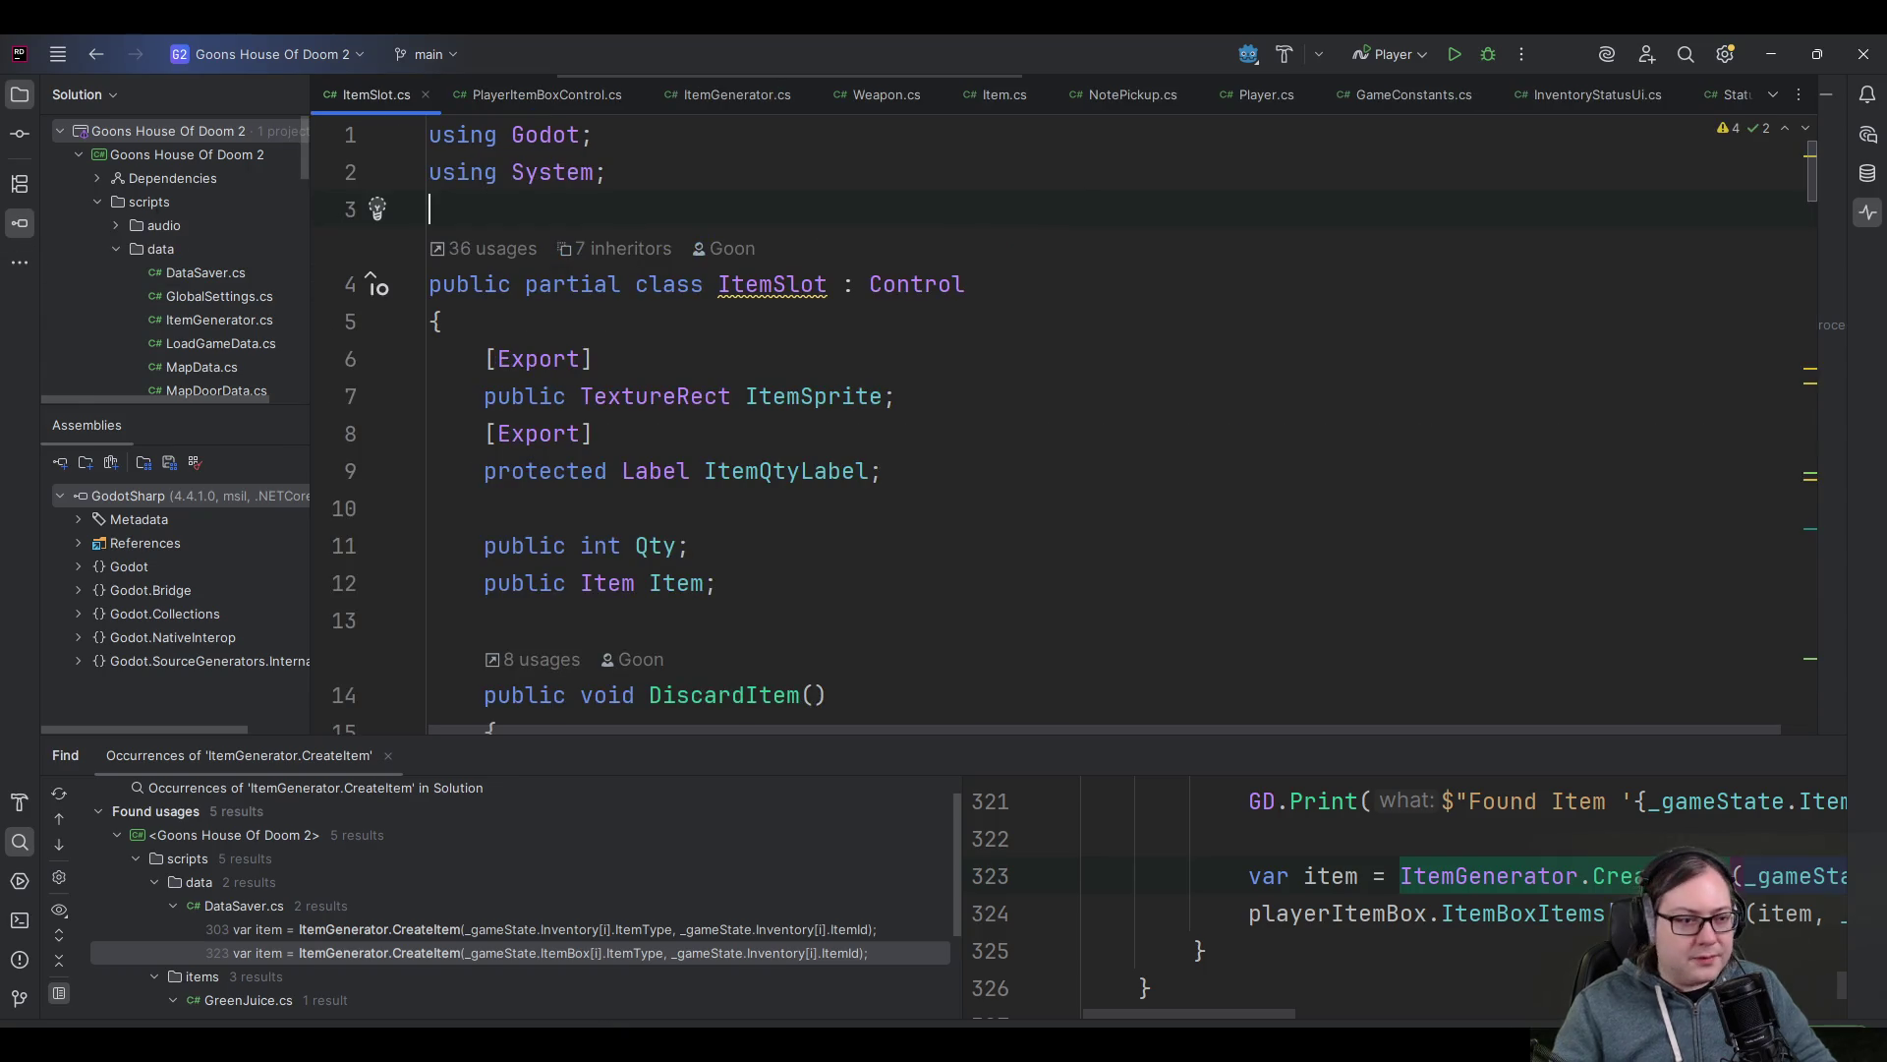
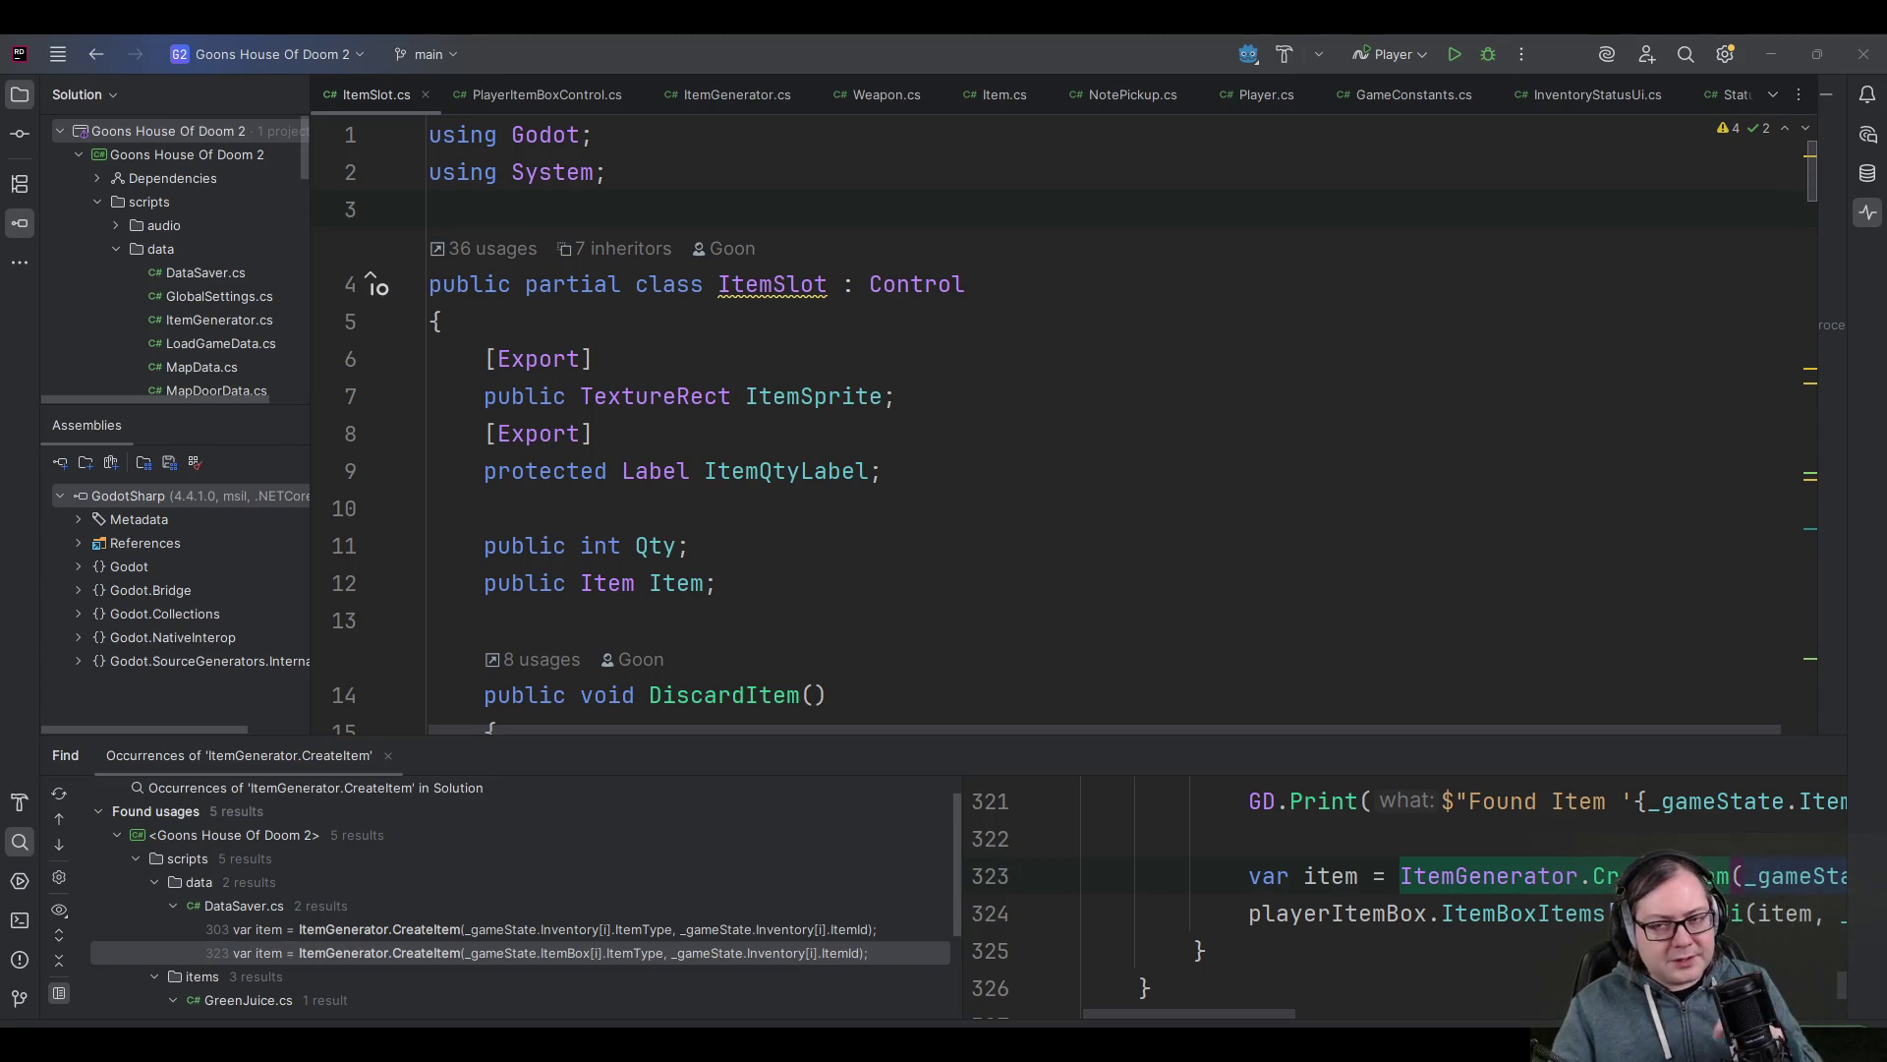
- Inspect the ItemSlot class's ItemQtyLabel and ItemSprite field declarations
{"action": "left_click", "coordinate": [892, 324]}
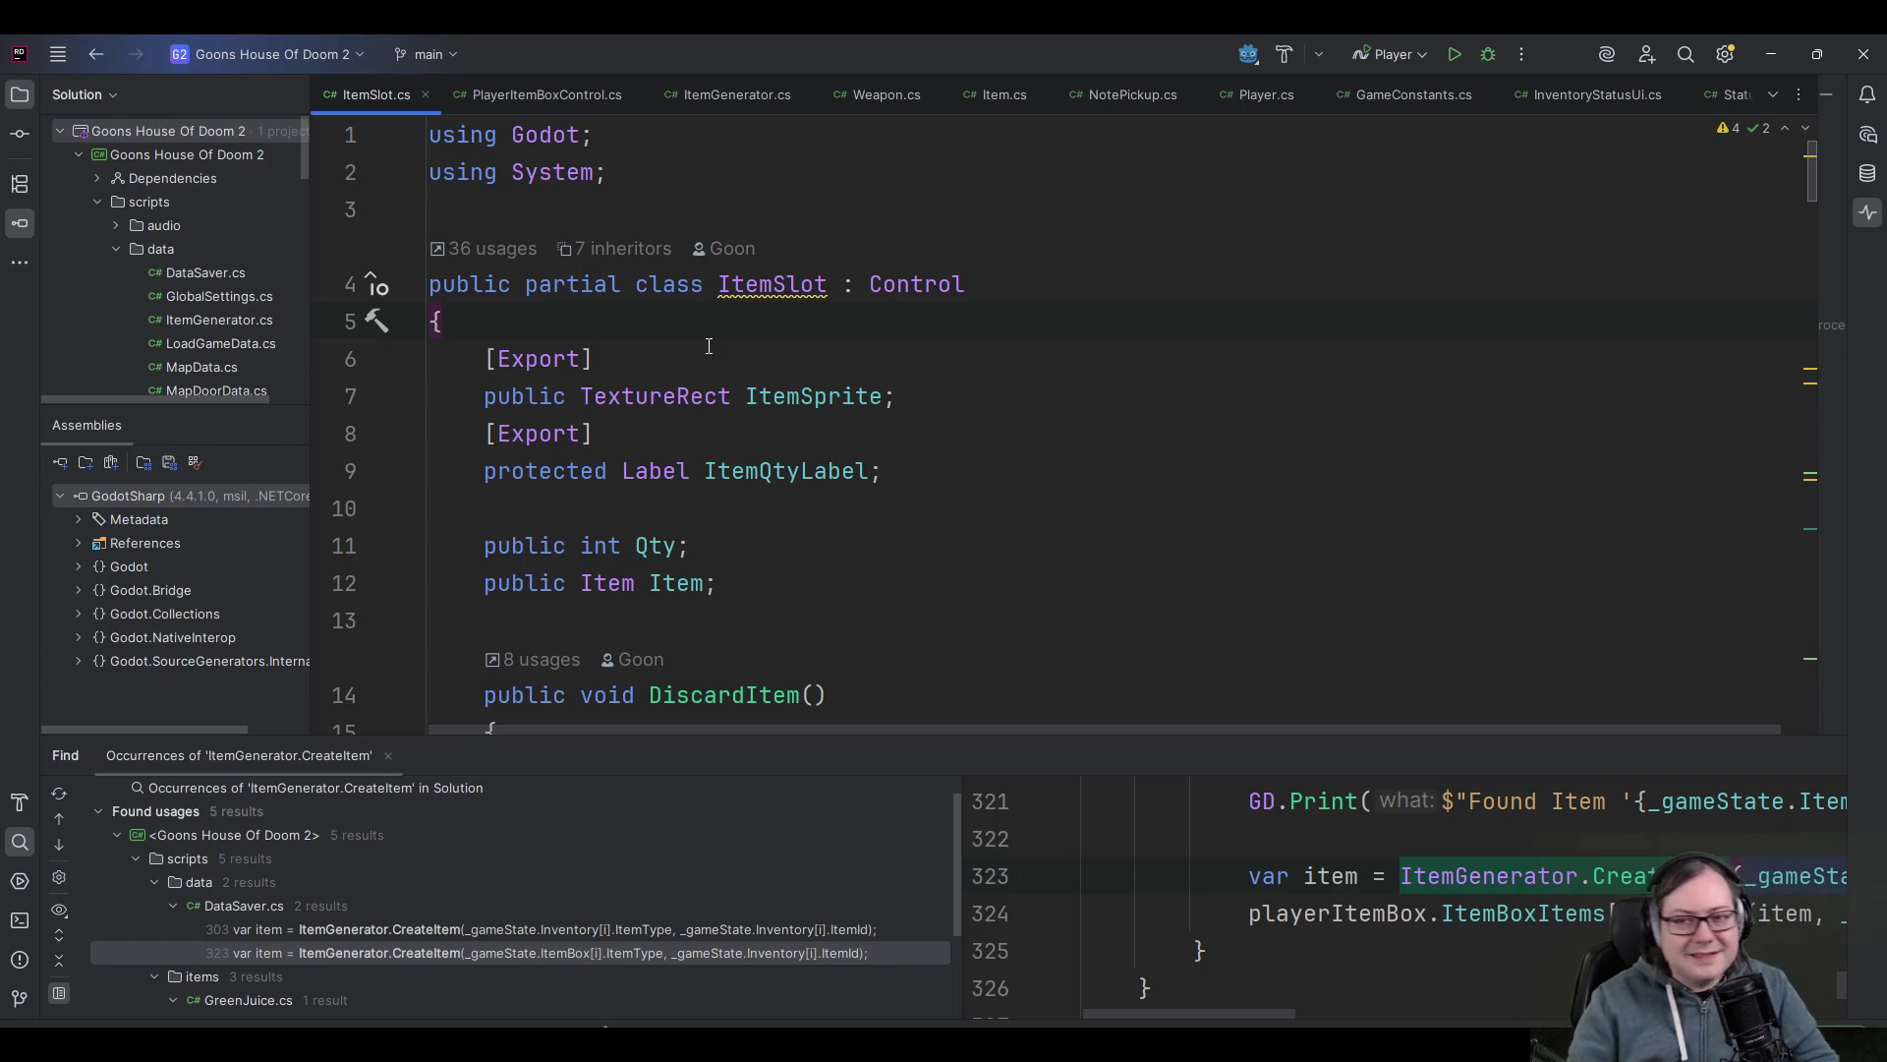
{"action": "scroll", "coordinate": [737, 351], "scroll_direction": "down", "scroll_amount": 2}
{"action": "left_click", "coordinate": [814, 247]}
{"action": "left_click", "coordinate": [910, 252]}
{"action": "scroll", "coordinate": [901, 261], "scroll_direction": "up", "scroll_amount": 2}
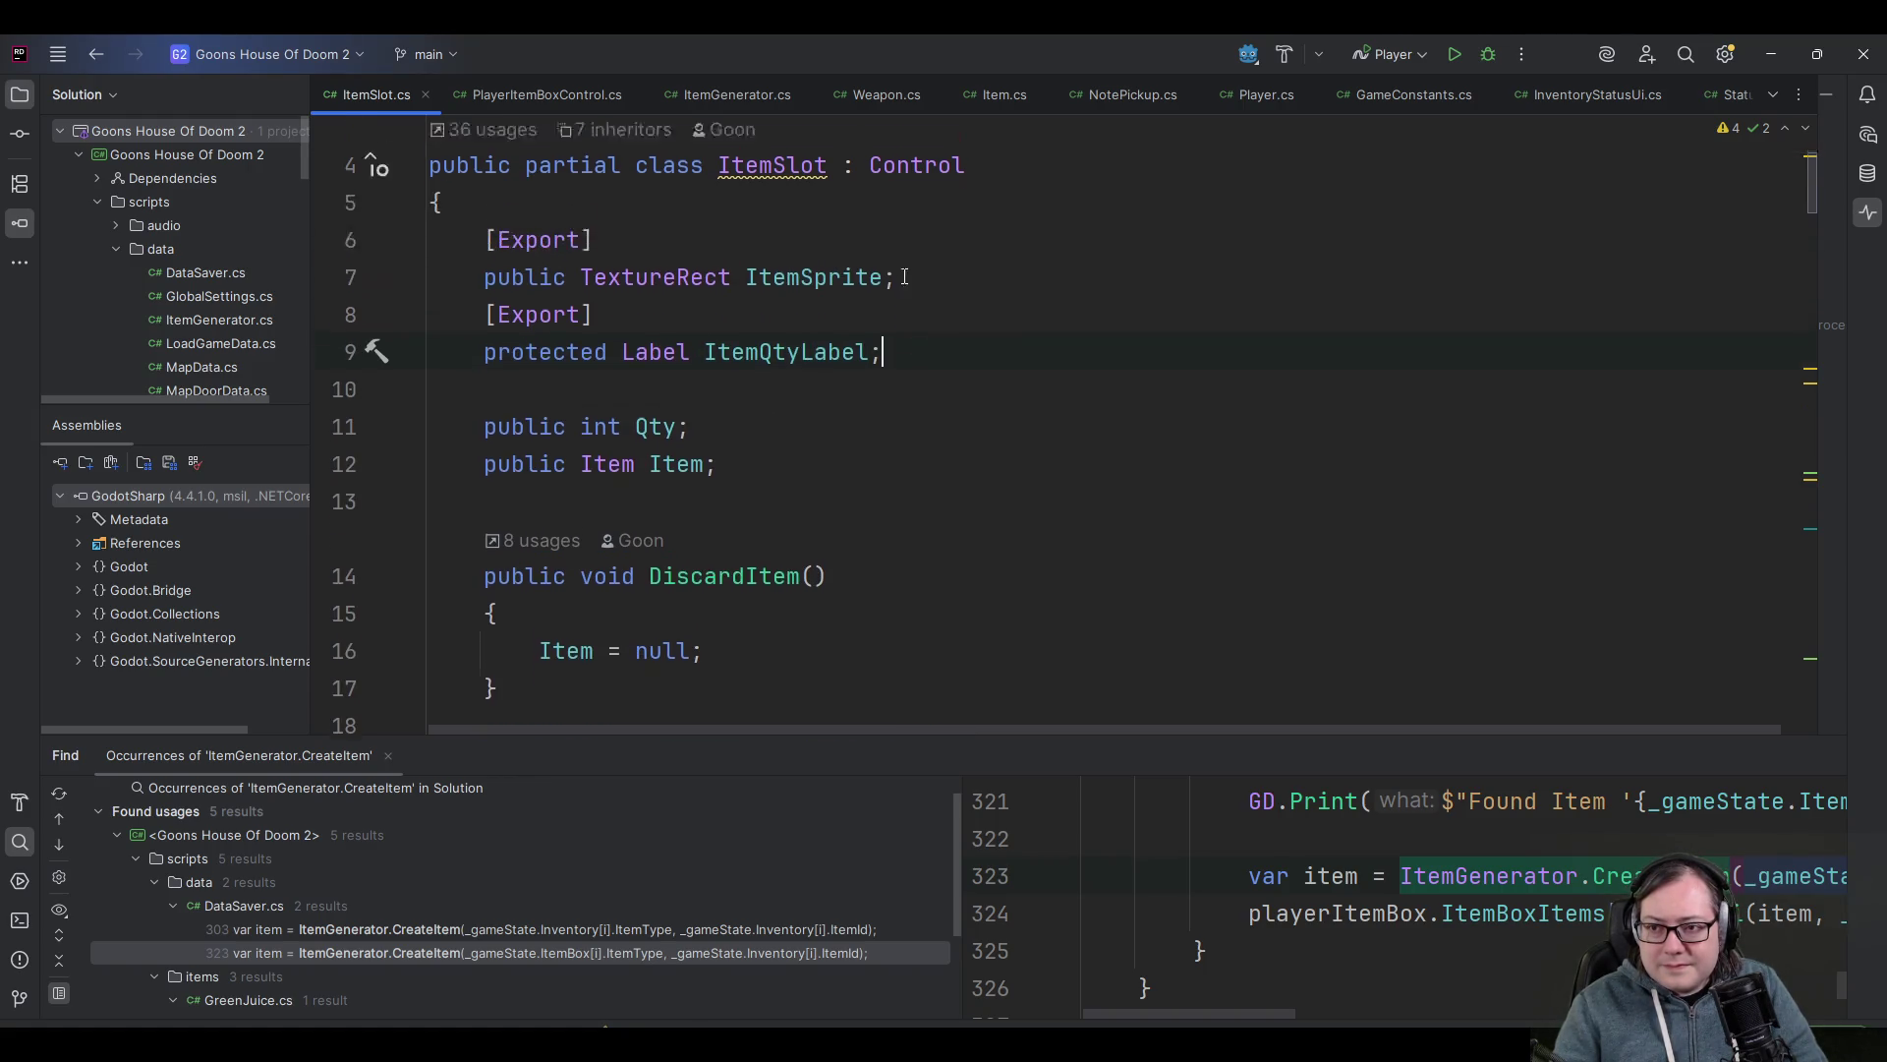
{"action": "left_click", "coordinate": [882, 394]}
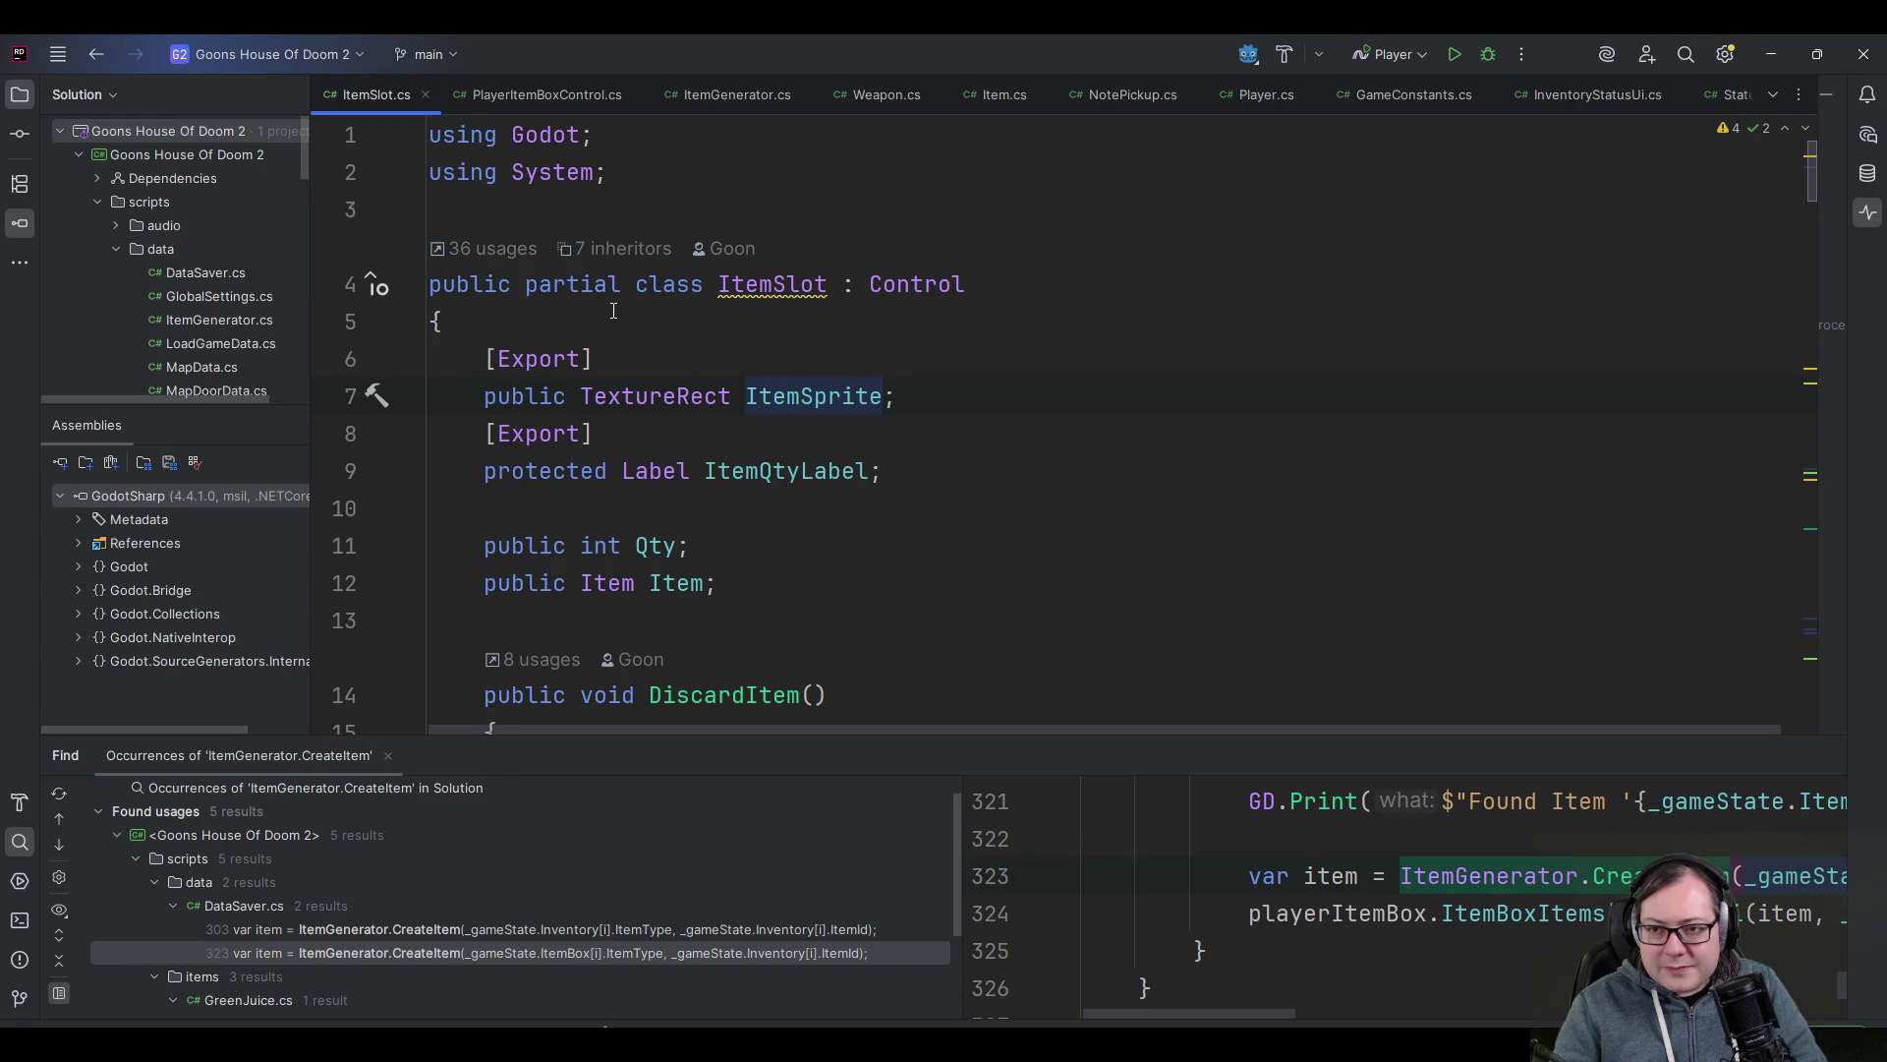
{"action": "left_click", "coordinate": [831, 471]}
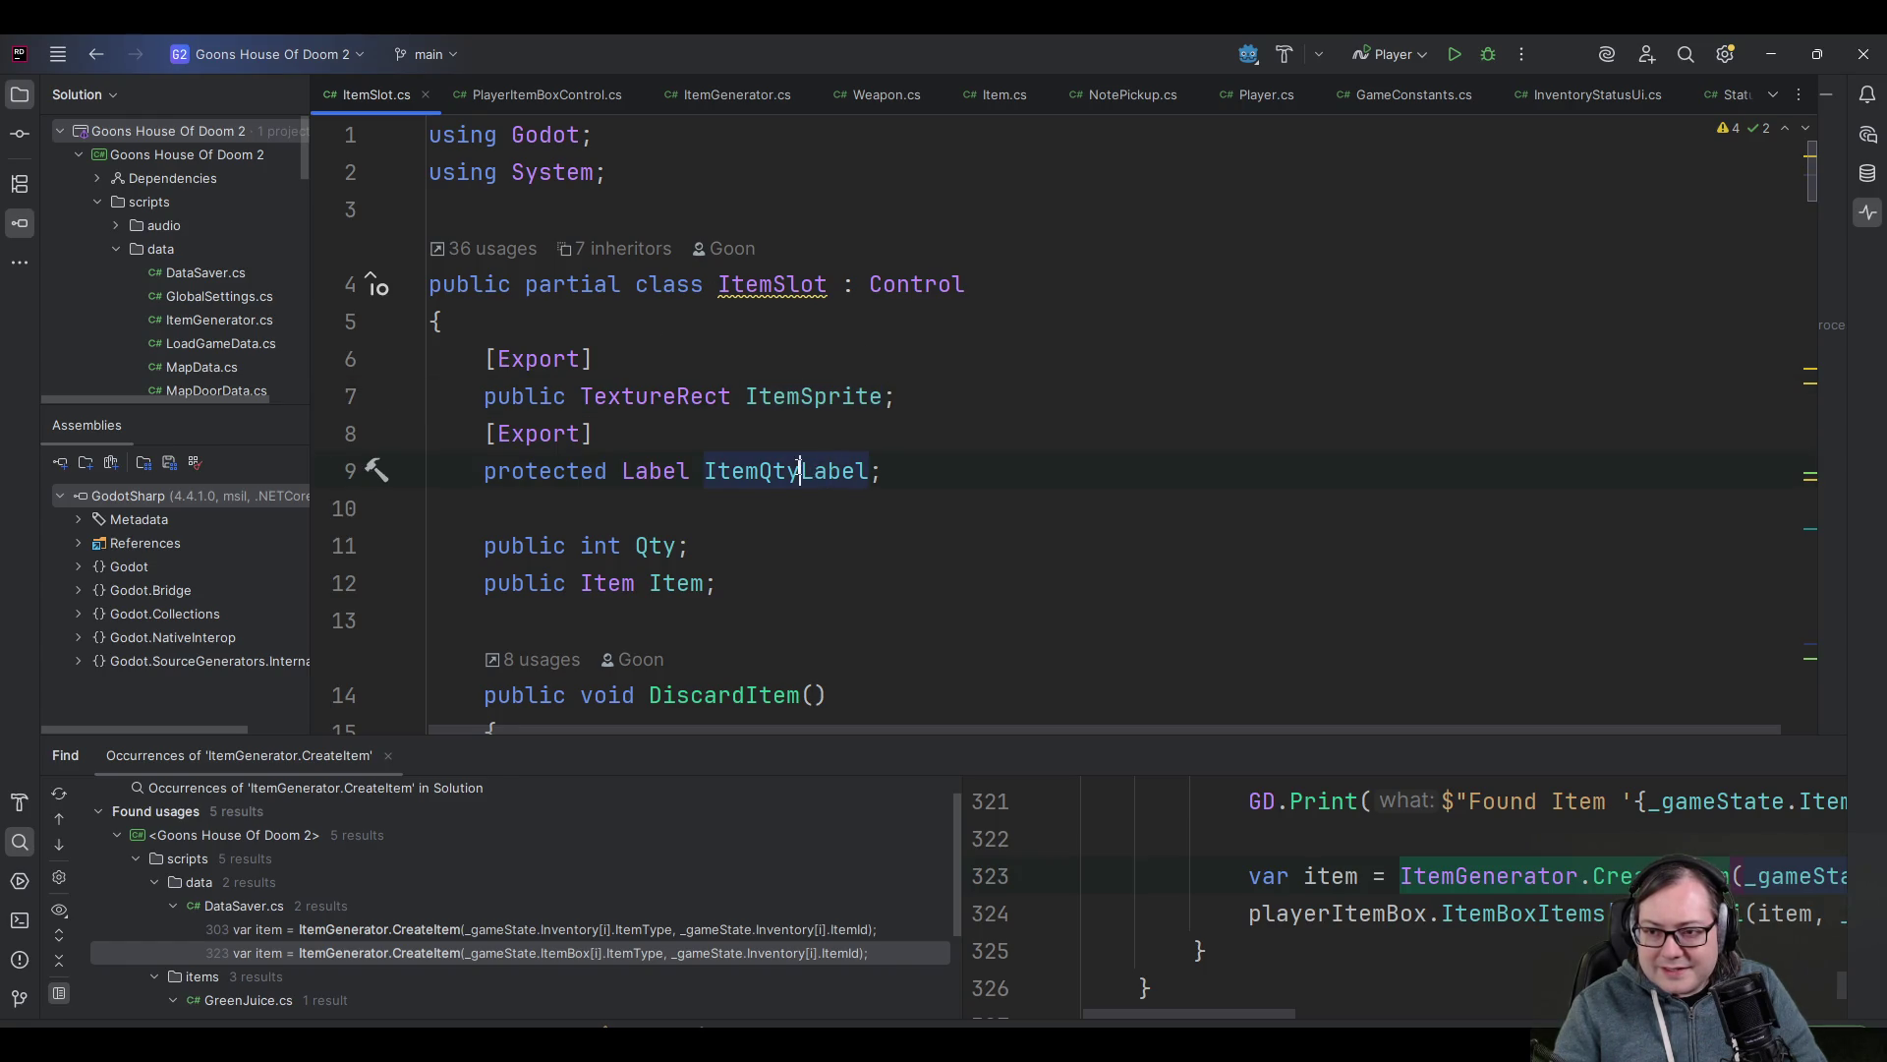
- Look over the Item field, DiscardItem signature and Combine method, then return to Godot
{"action": "scroll", "coordinate": [786, 467], "scroll_direction": "down", "scroll_amount": 2}
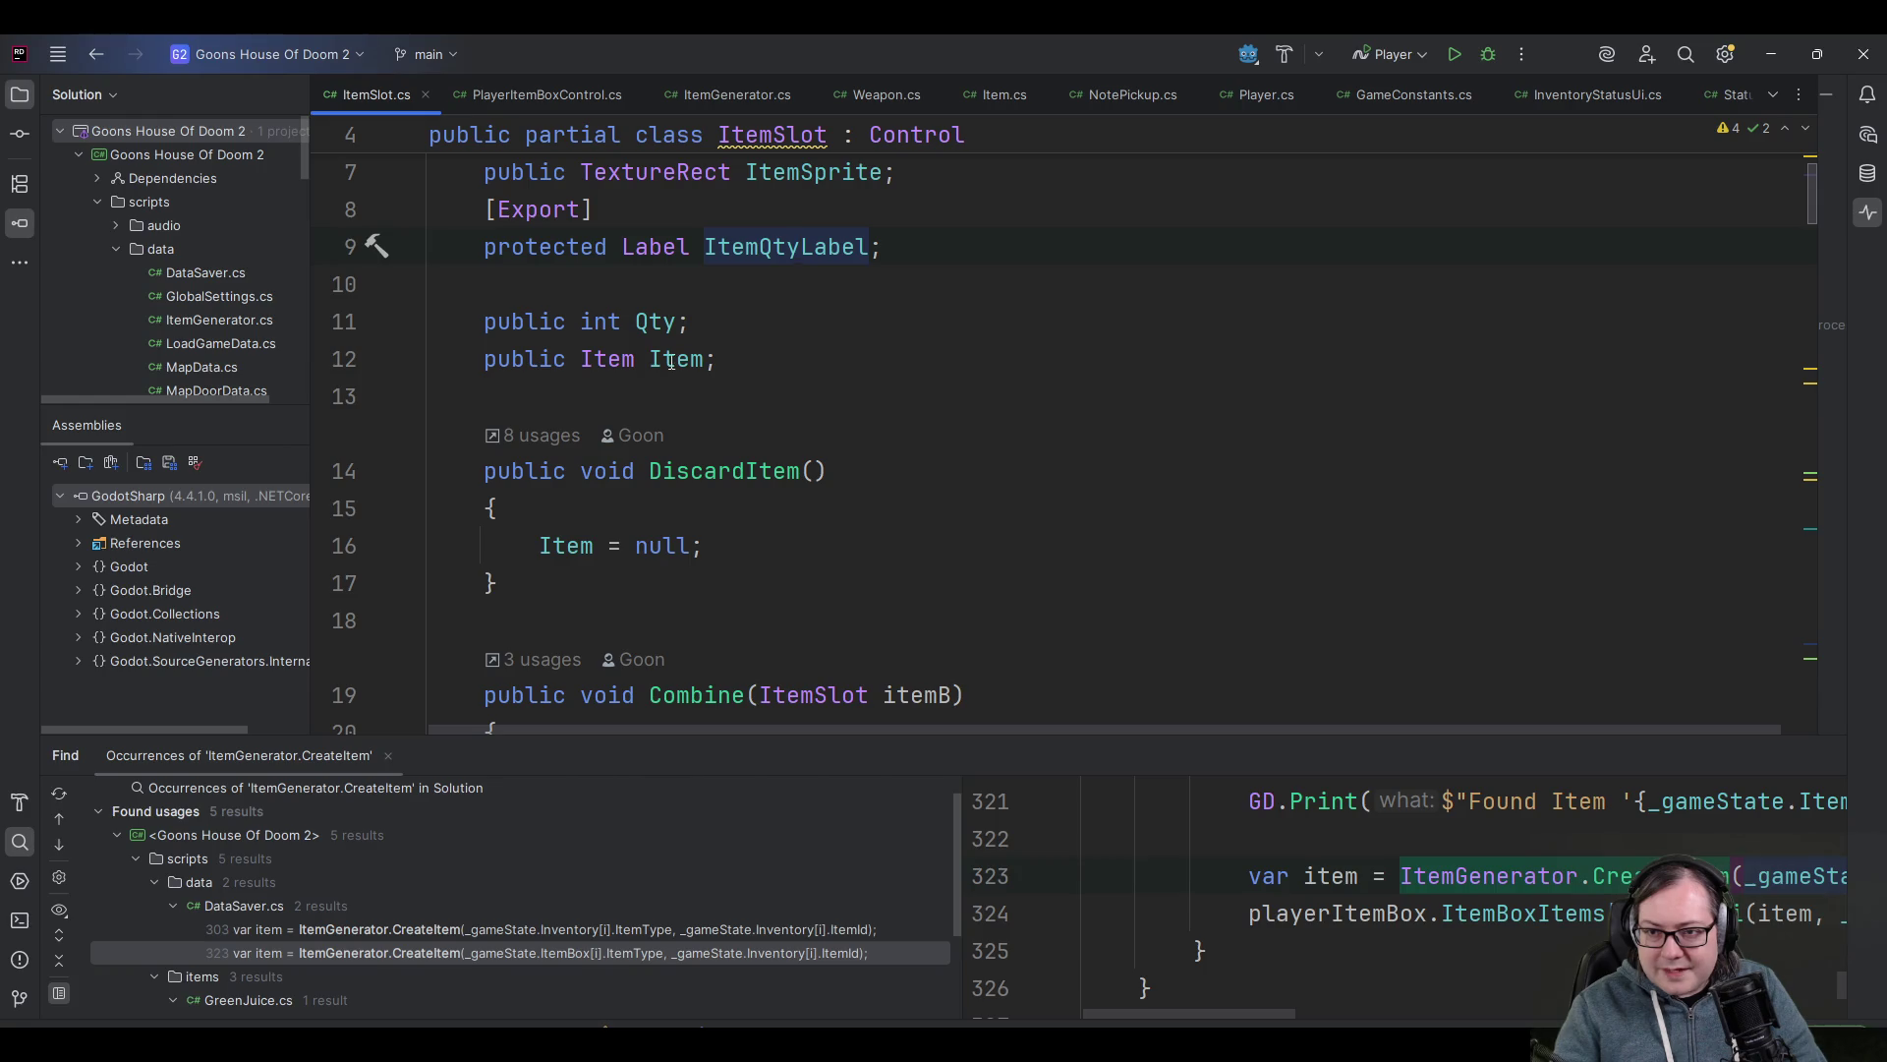
{"action": "left_click", "coordinate": [650, 360]}
{"action": "left_click", "coordinate": [875, 471]}
{"action": "scroll", "coordinate": [897, 476], "scroll_direction": "down", "scroll_amount": 3}
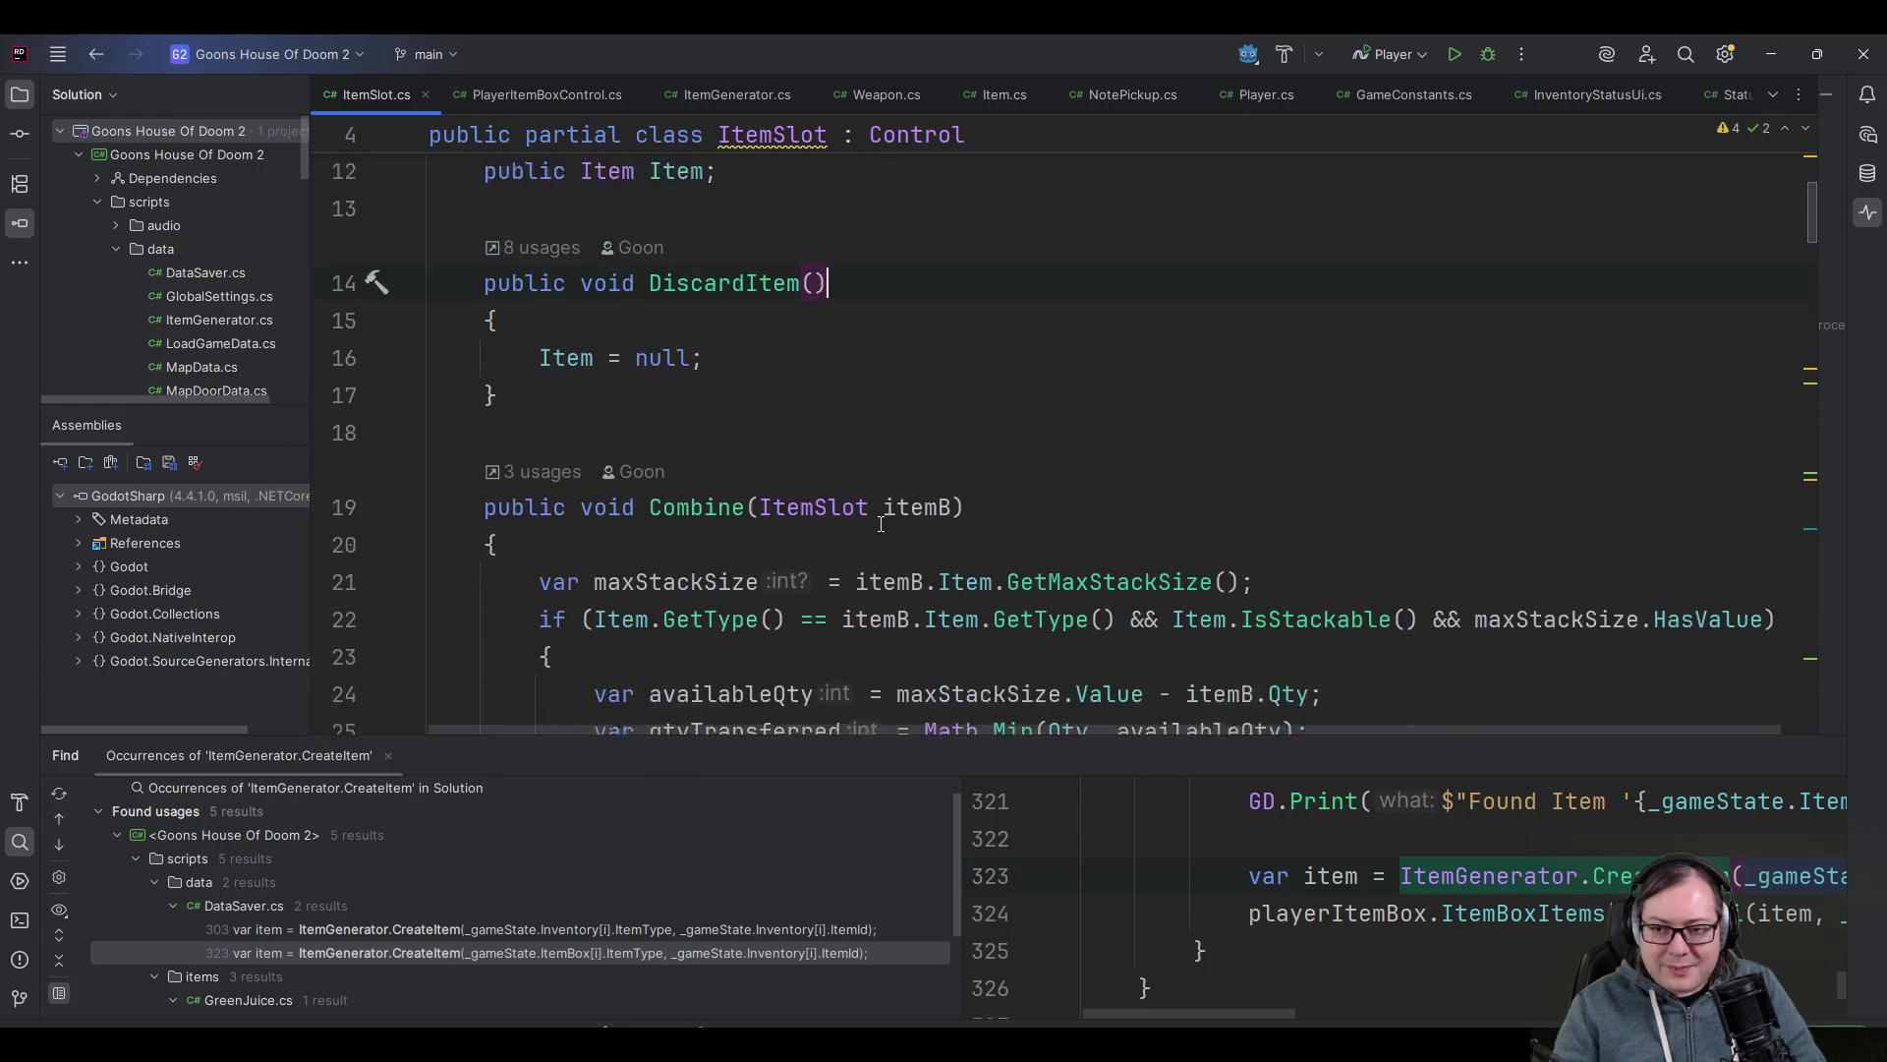
{"action": "left_click", "coordinate": [891, 511]}
{"action": "left_click", "coordinate": [700, 398]}
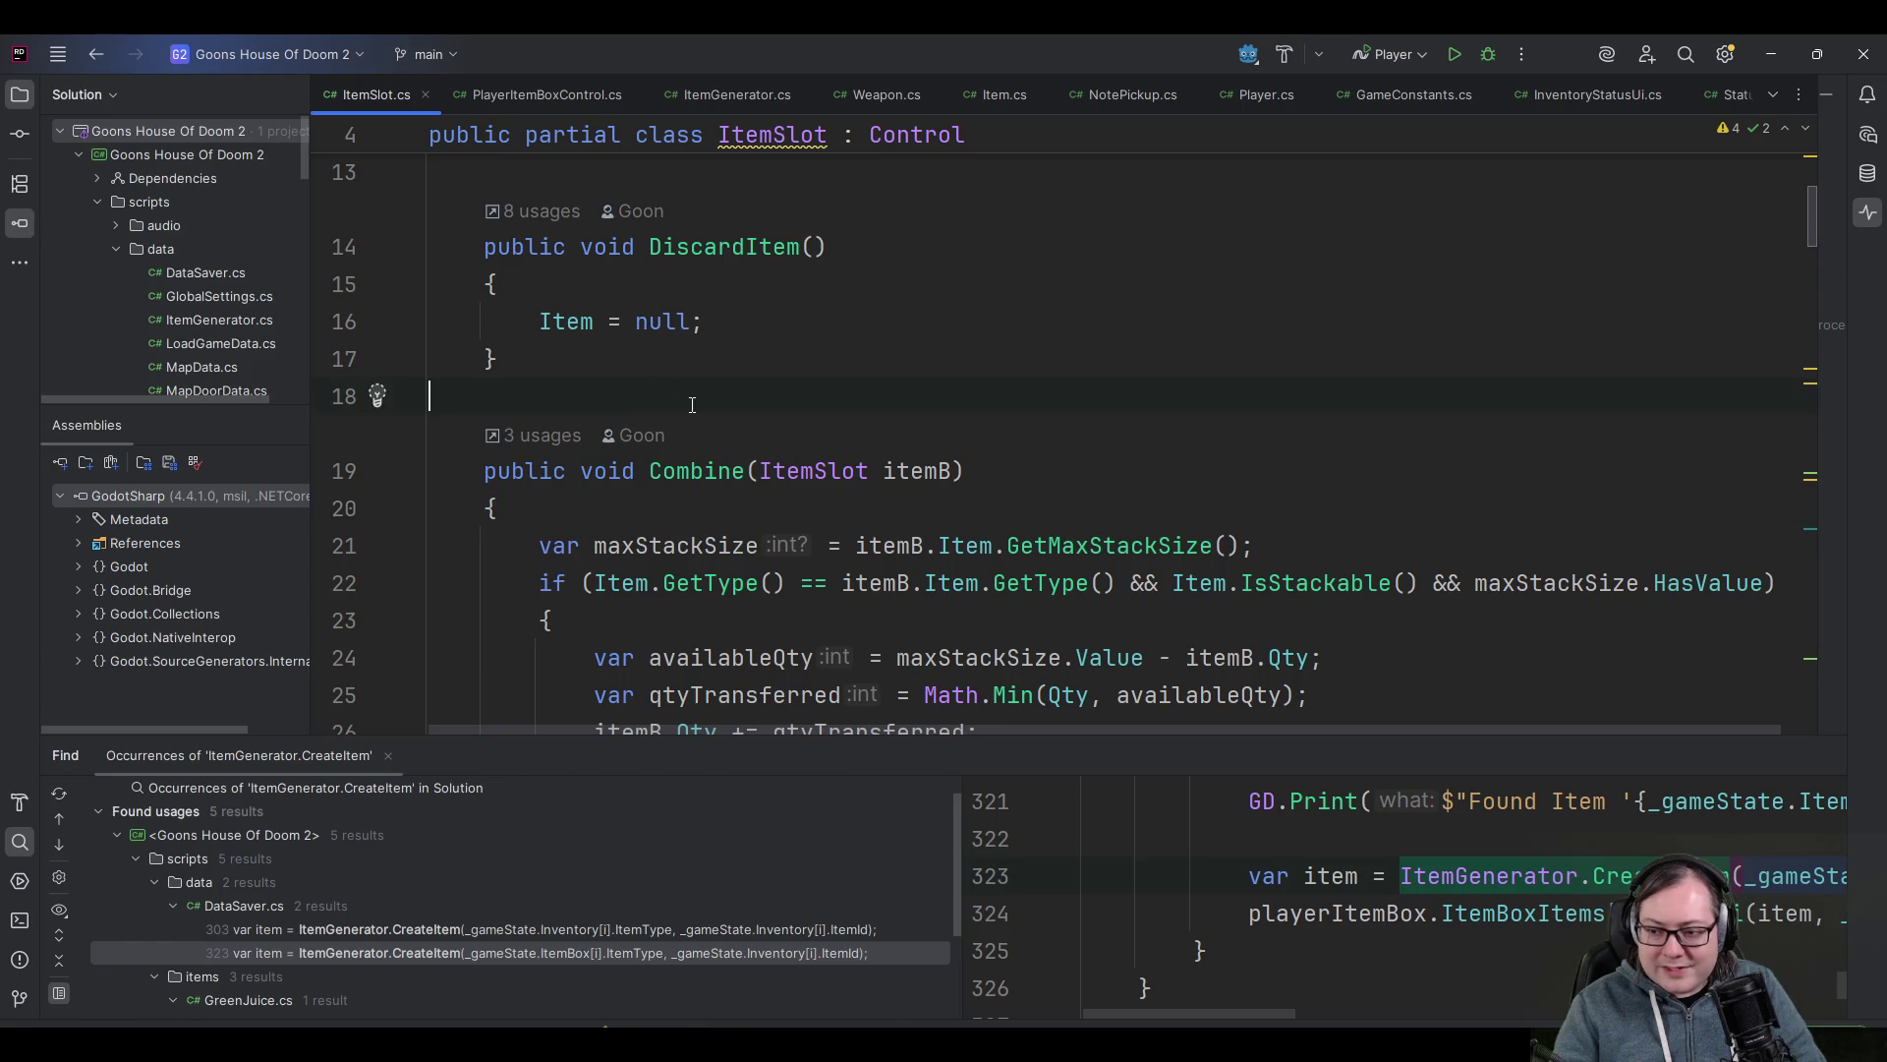
{"action": "key", "text": "alt+Tab"}
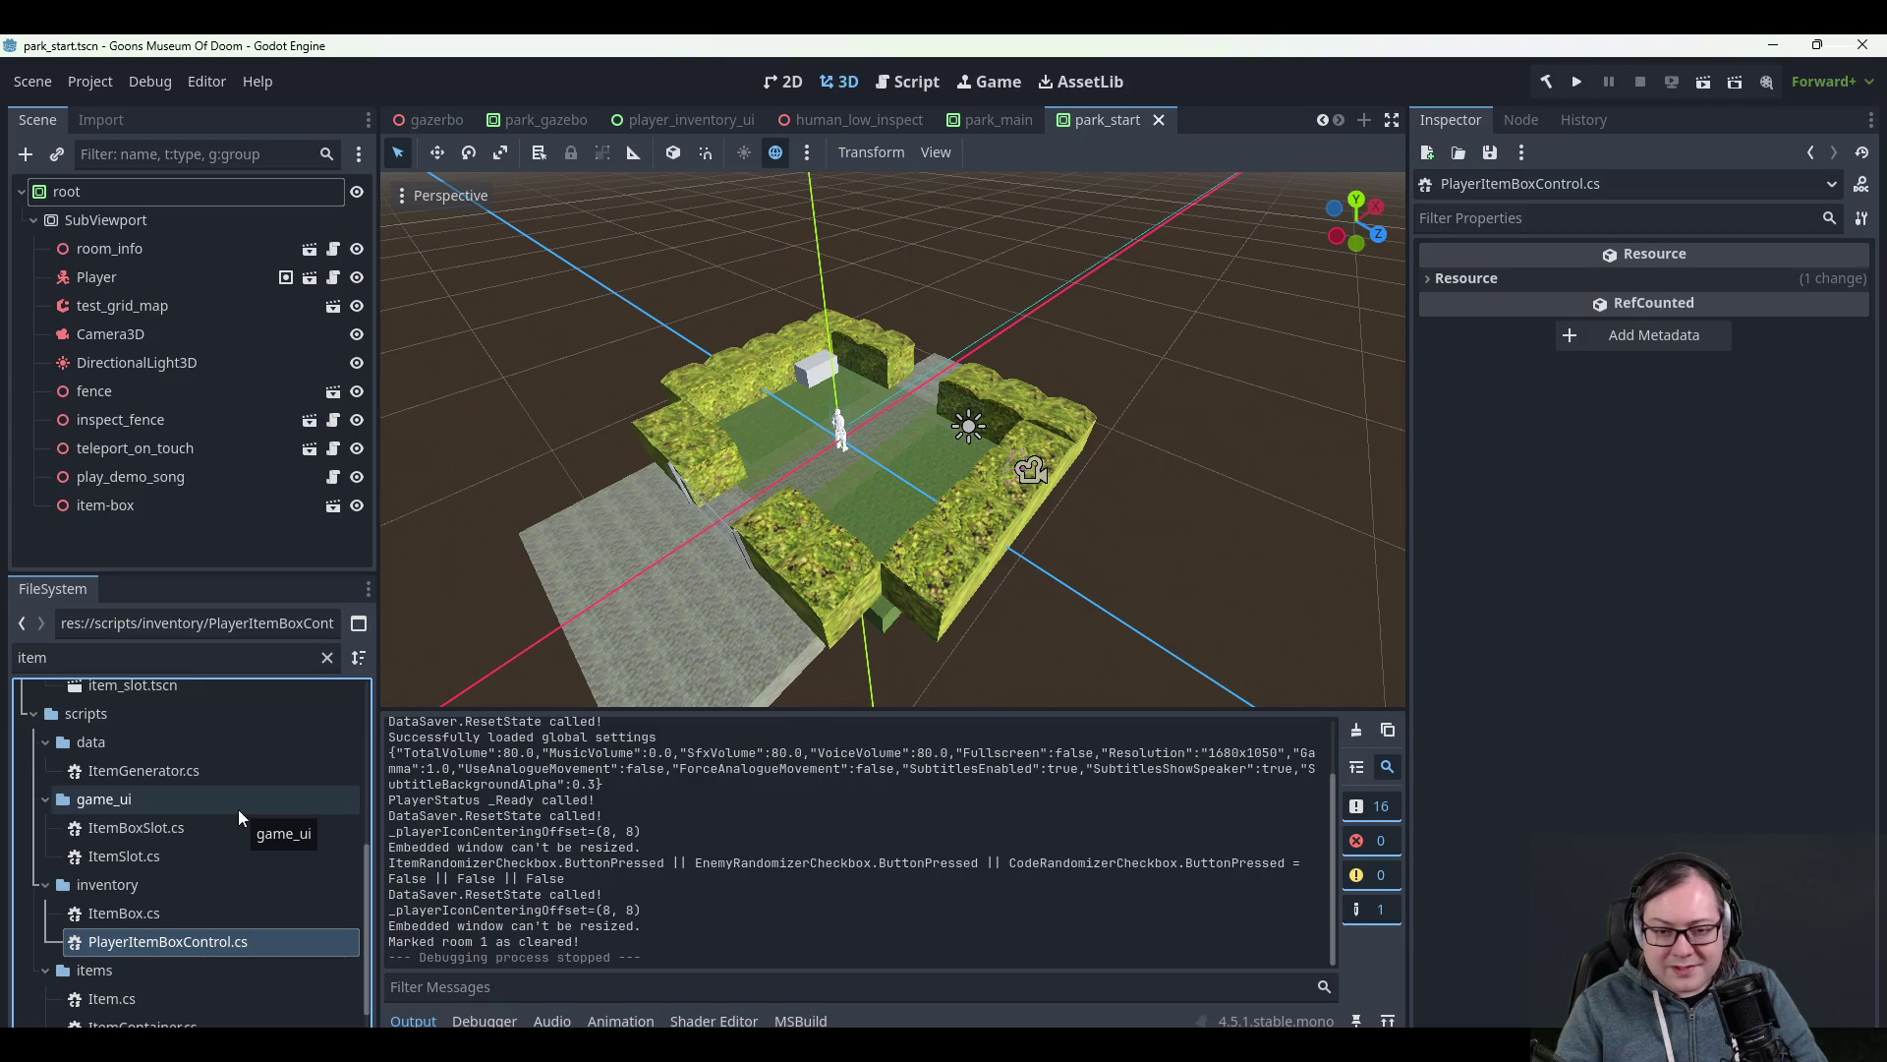
- Clear the FileSystem item filter so the whole project tree is listed
{"action": "scroll", "coordinate": [236, 806], "scroll_direction": "up", "scroll_amount": 3}
{"action": "scroll", "coordinate": [211, 803], "scroll_direction": "up", "scroll_amount": 5}
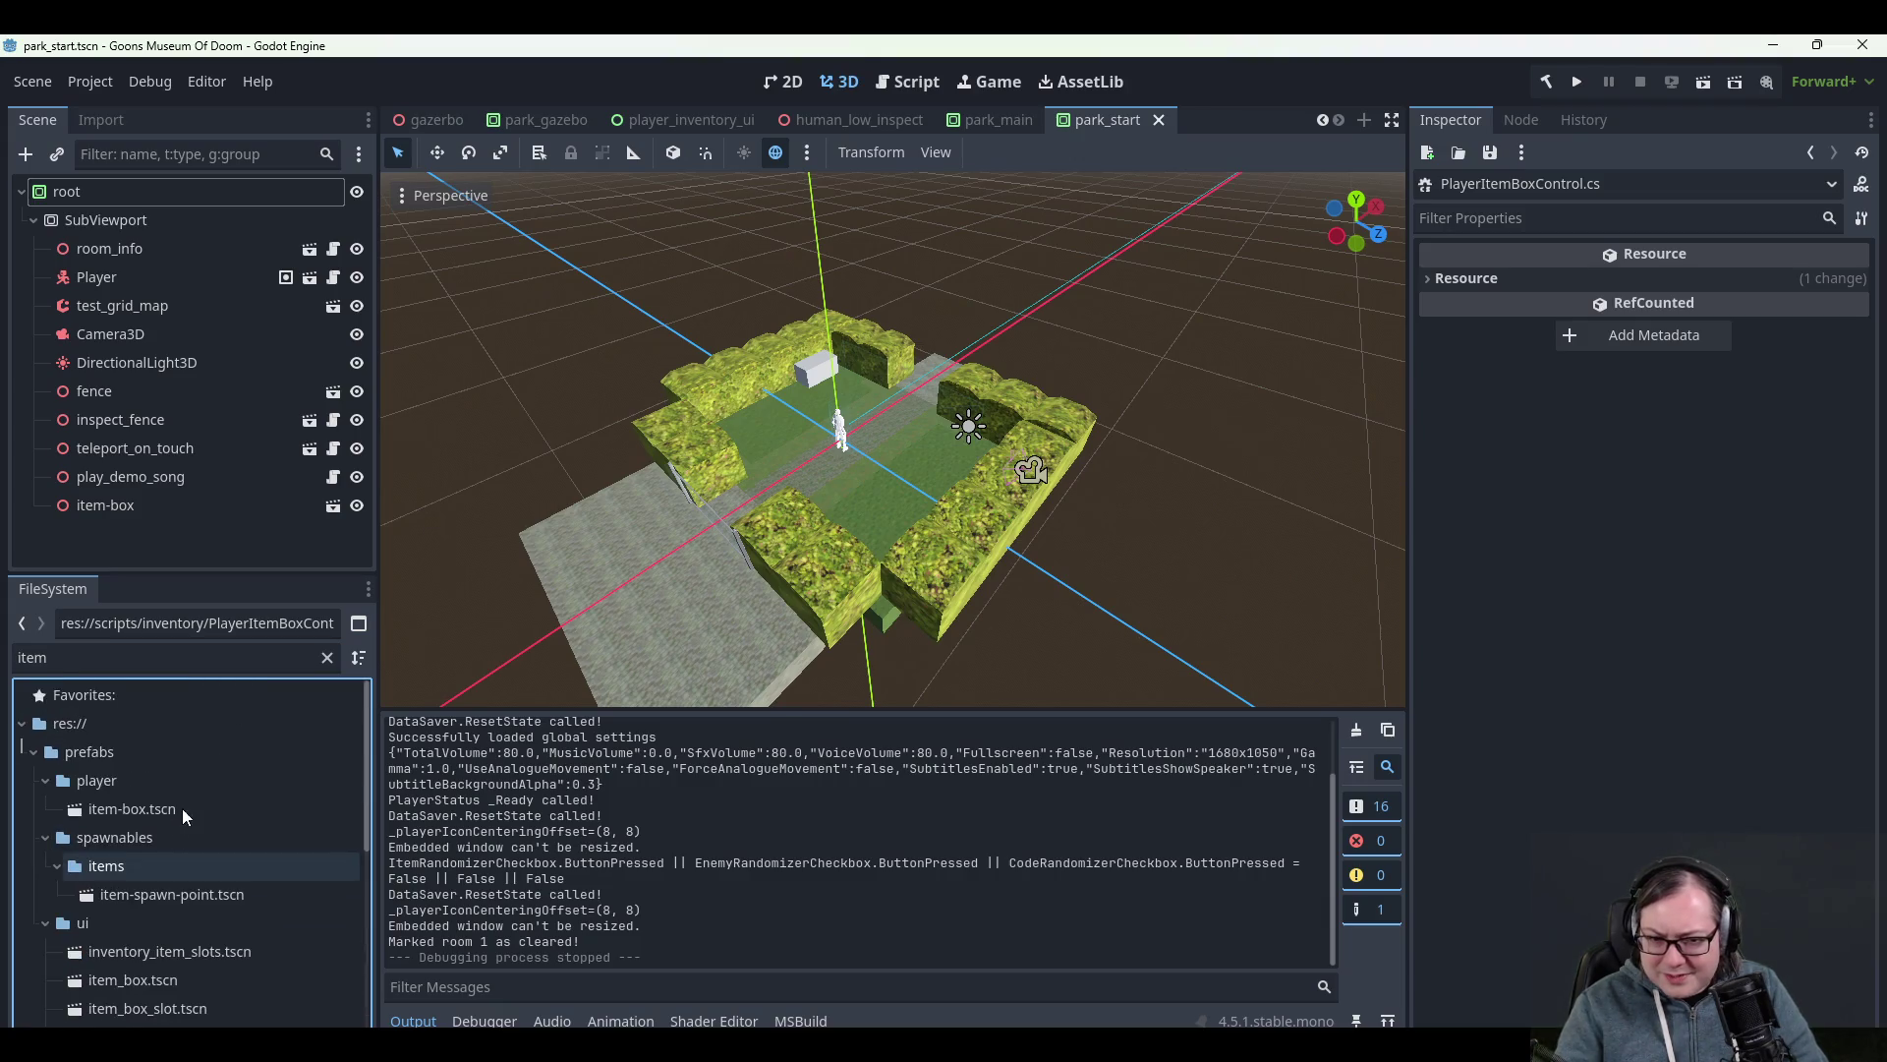
{"action": "left_click", "coordinate": [328, 657]}
{"action": "scroll", "coordinate": [226, 904], "scroll_direction": "up", "scroll_amount": 6}
{"action": "scroll", "coordinate": [262, 932], "scroll_direction": "up", "scroll_amount": 3}
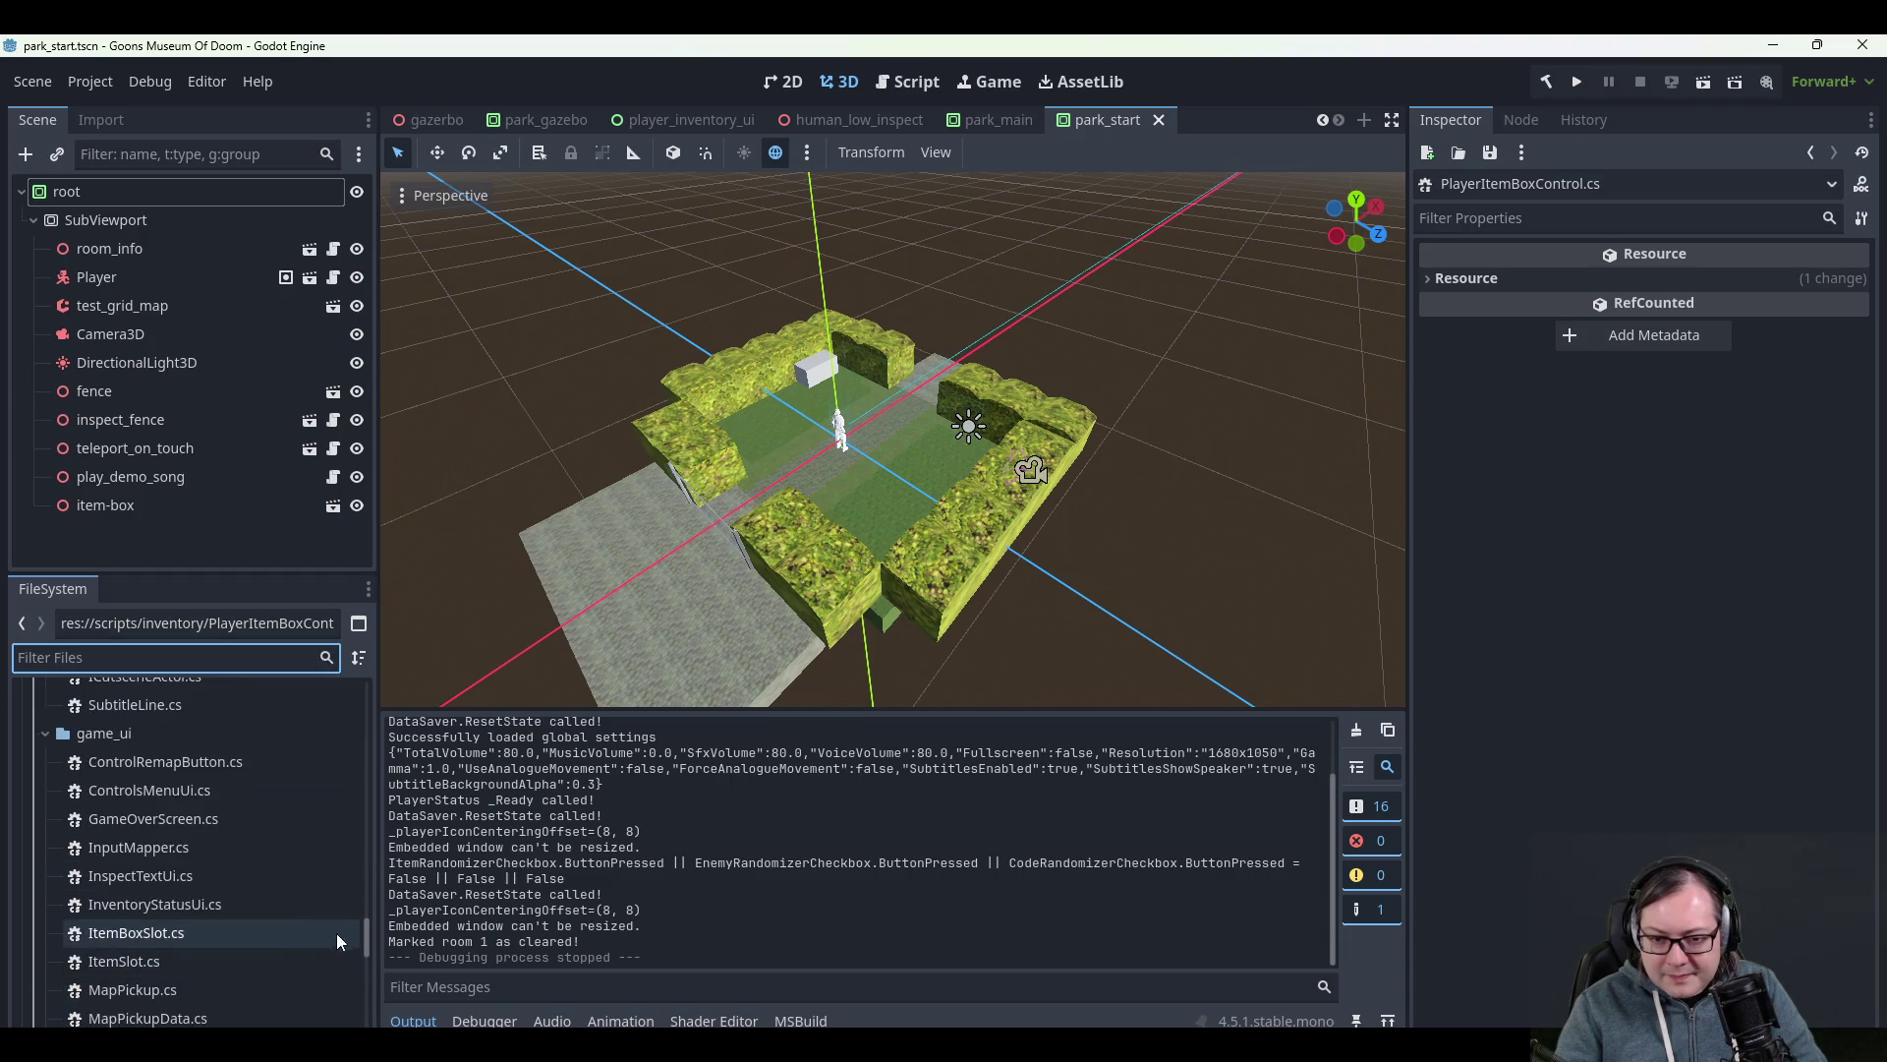
{"action": "left_click_drag", "start_coordinate": [368, 939], "coordinate": [373, 688]}
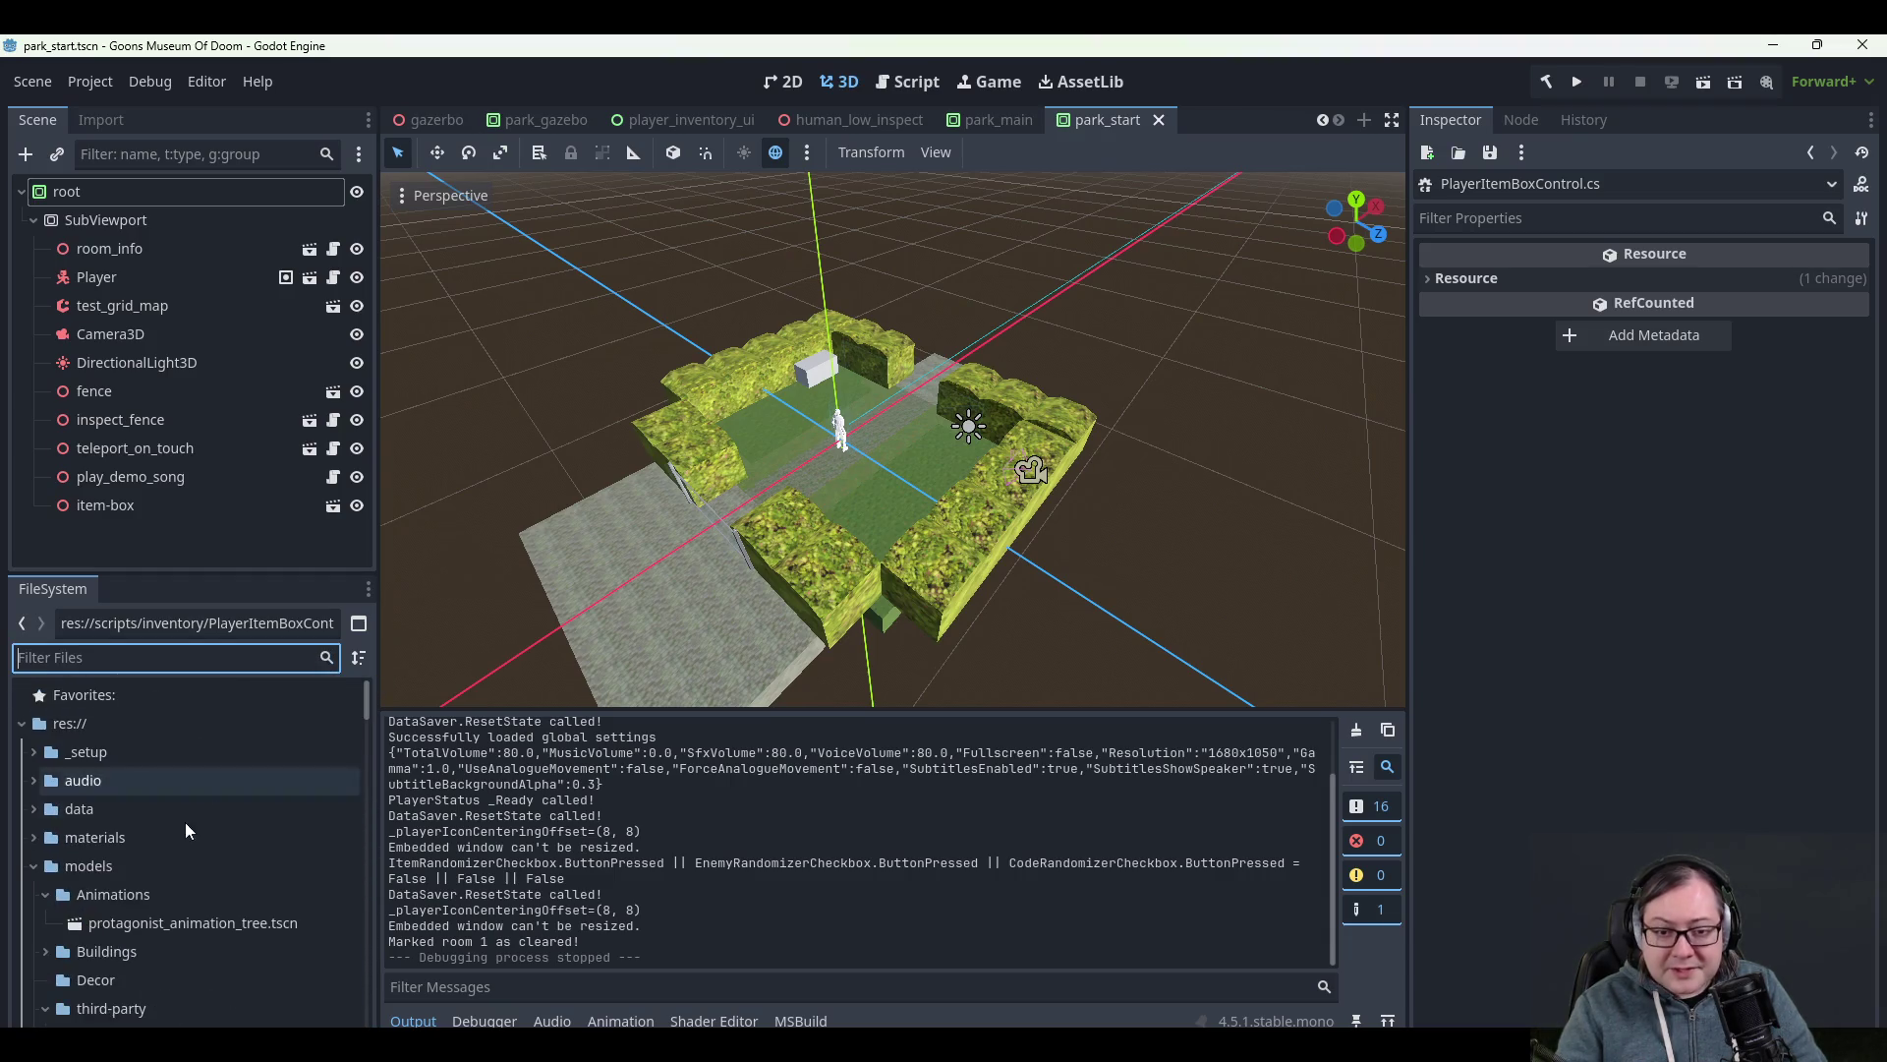
{"action": "scroll", "coordinate": [116, 895], "scroll_direction": "down", "scroll_amount": 2}
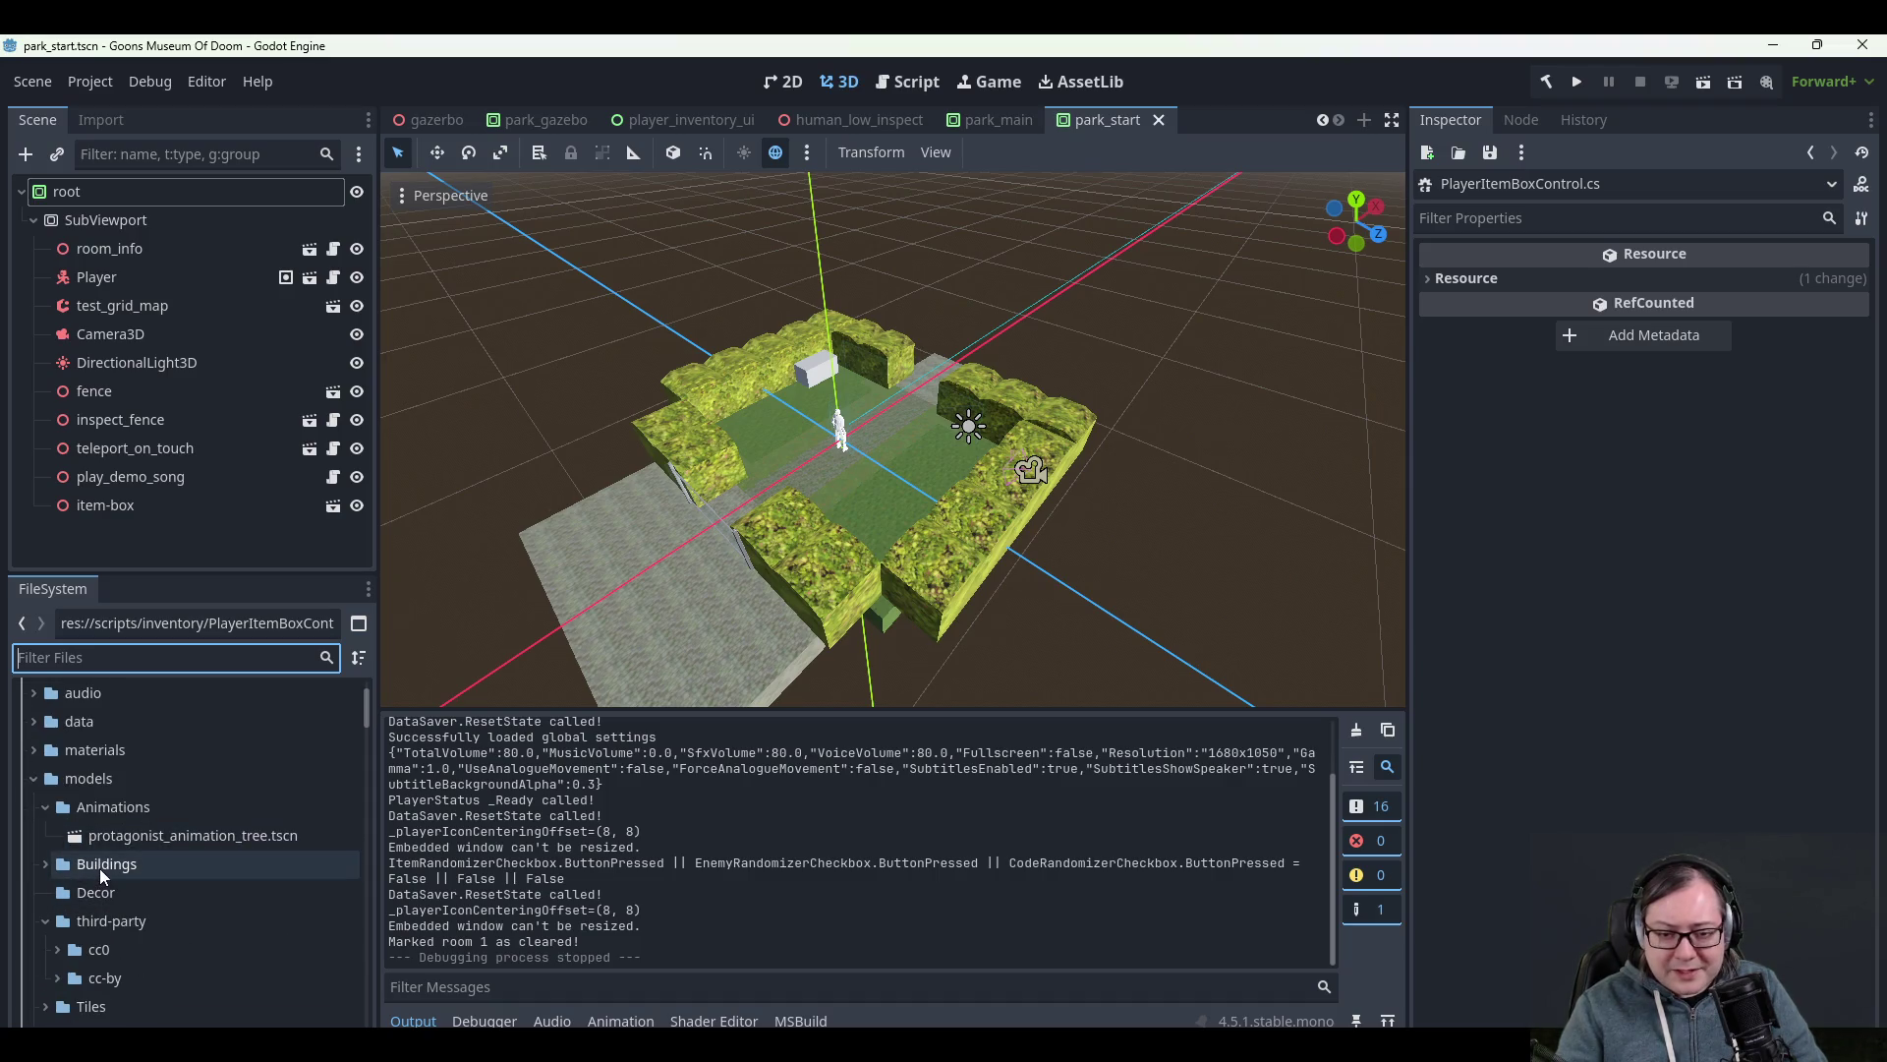
{"action": "scroll", "coordinate": [101, 875], "scroll_direction": "down", "scroll_amount": 2}
{"action": "scroll", "coordinate": [99, 868], "scroll_direction": "down", "scroll_amount": 5}
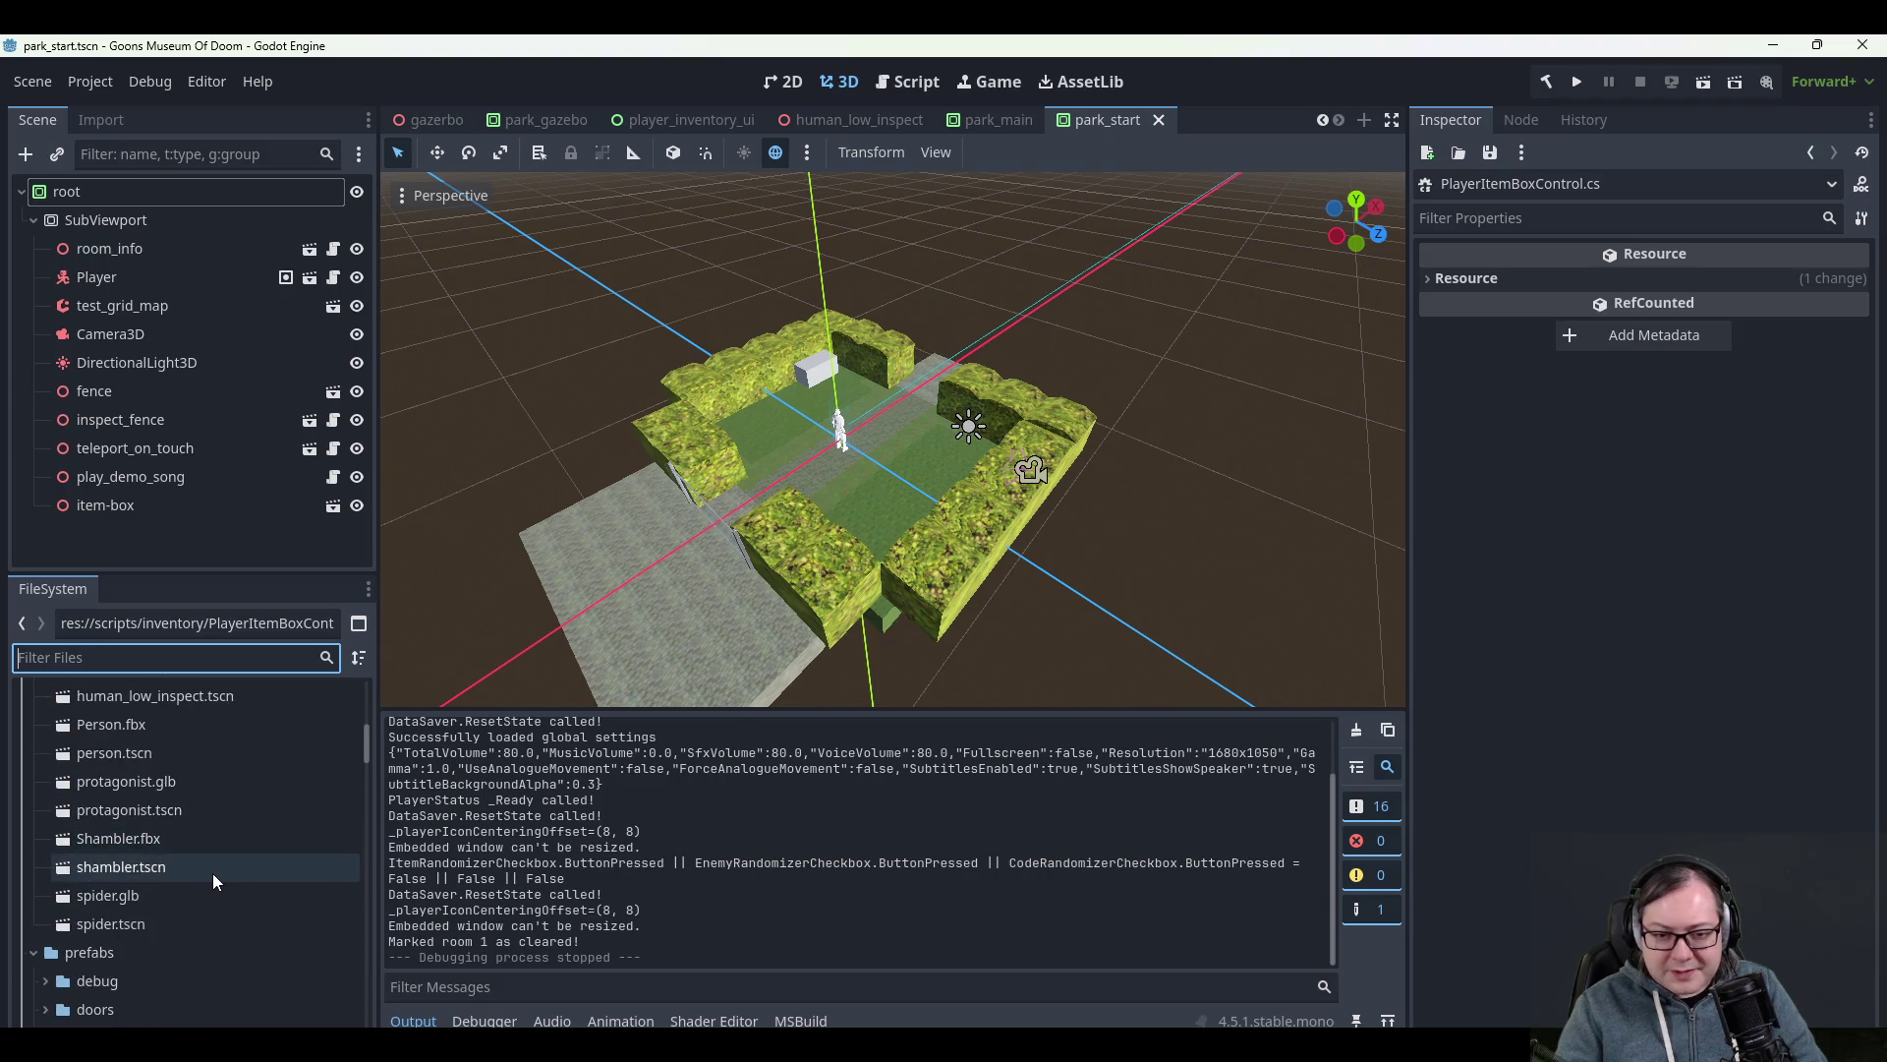
{"action": "scroll", "coordinate": [212, 875], "scroll_direction": "down", "scroll_amount": 5}
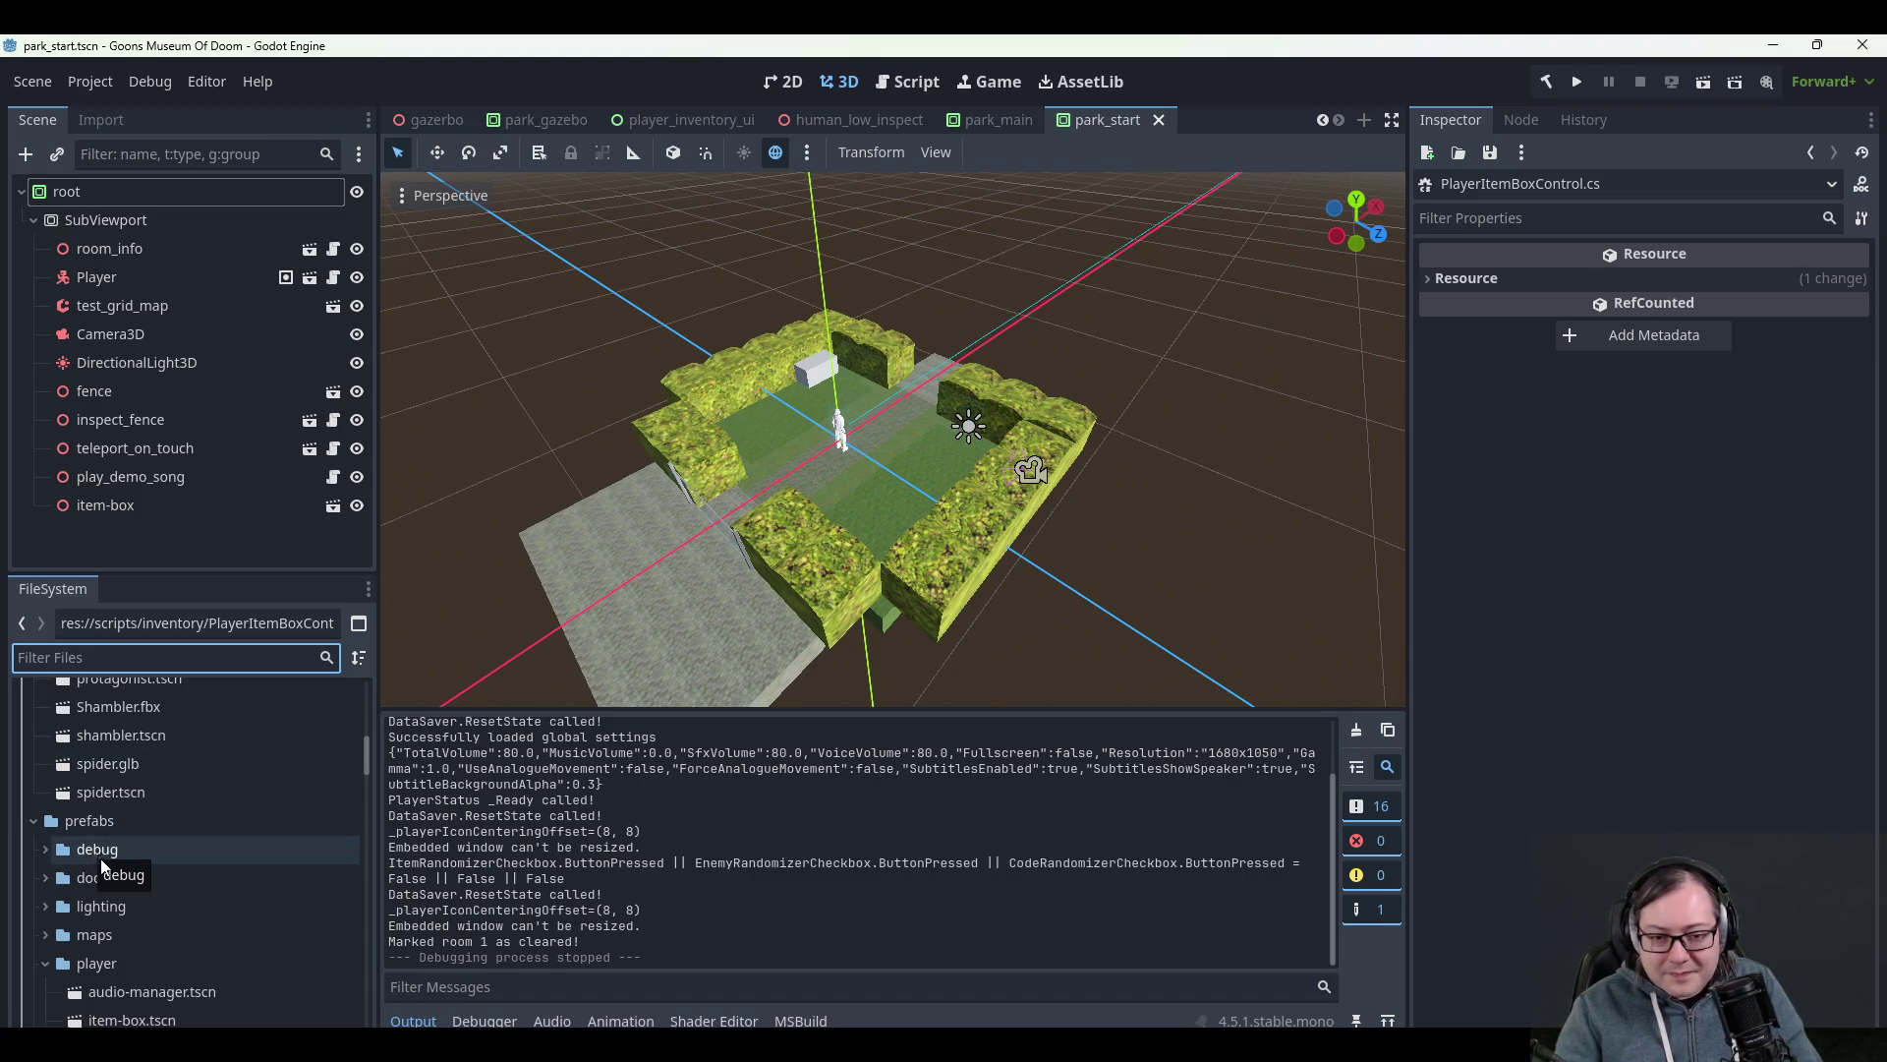
{"action": "scroll", "coordinate": [64, 900], "scroll_direction": "down", "scroll_amount": 5}
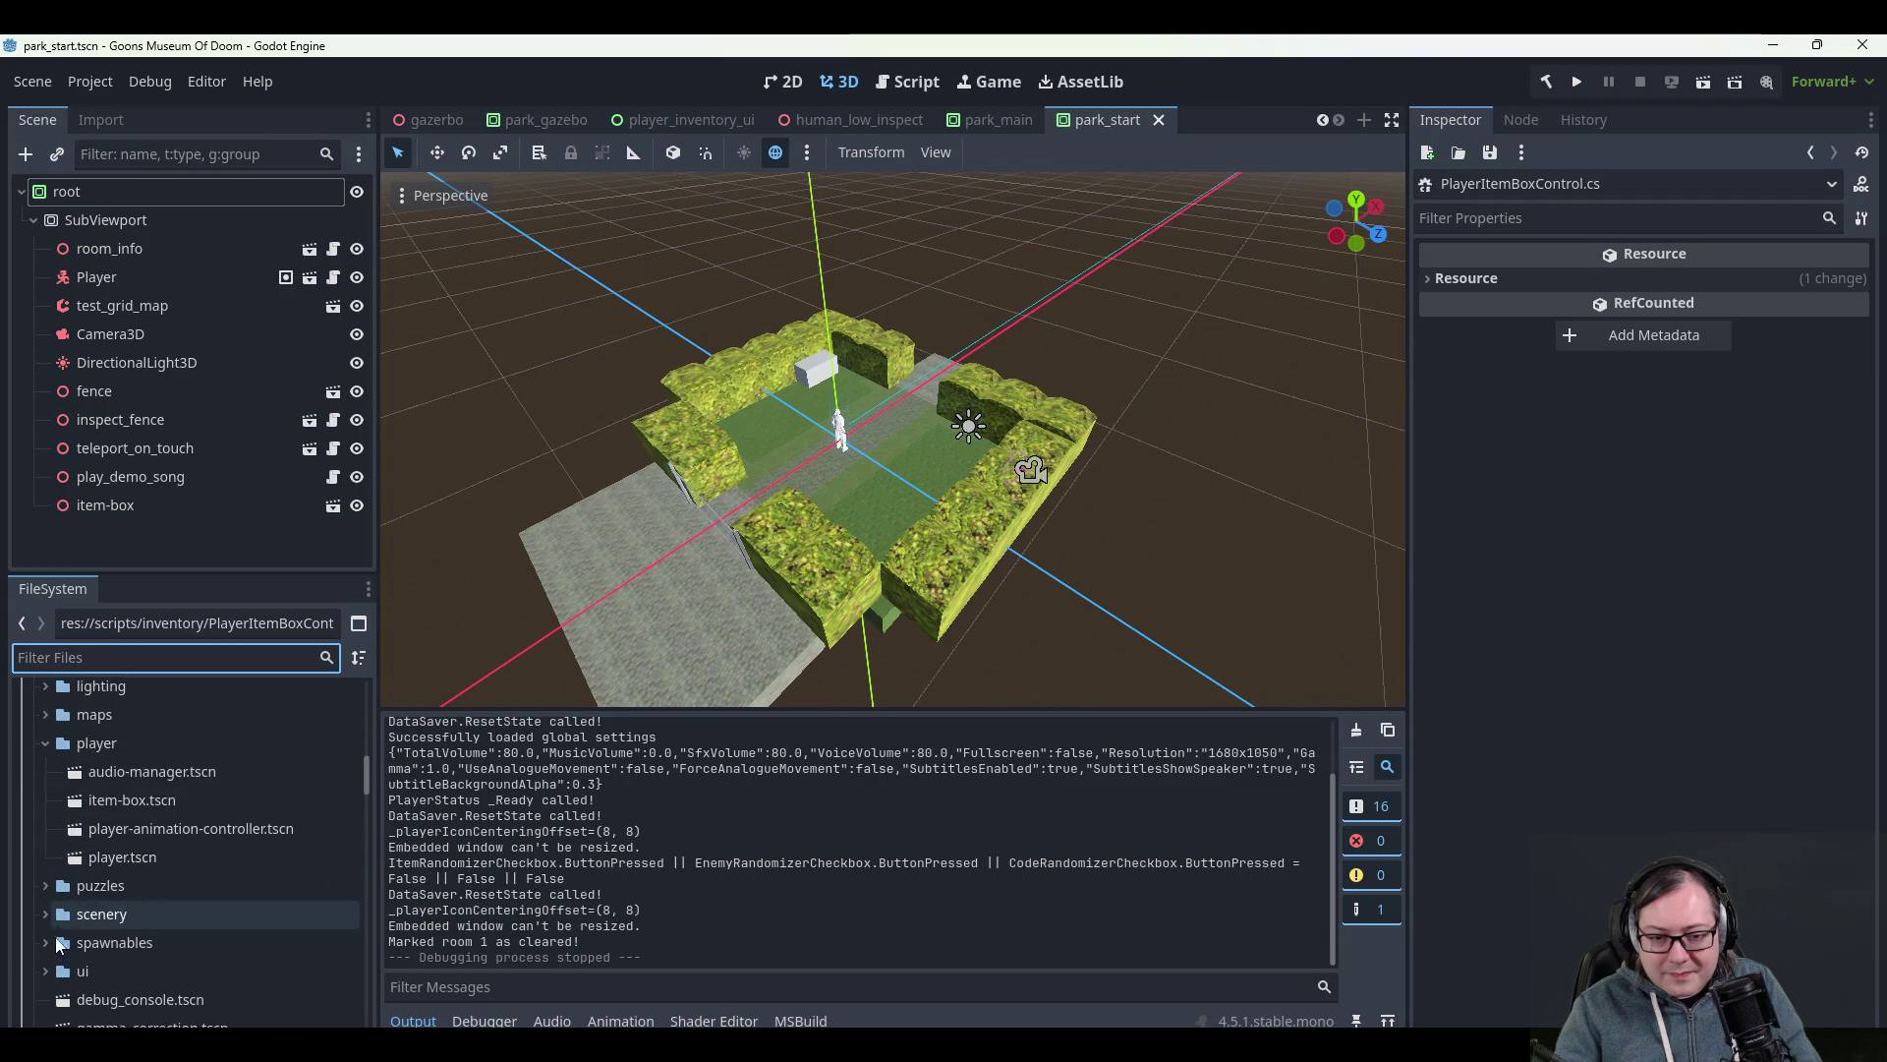
- Expand the spawnables folder and its items subfolder
{"action": "left_click", "coordinate": [46, 941]}
{"action": "scroll", "coordinate": [63, 941], "scroll_direction": "down", "scroll_amount": 2}
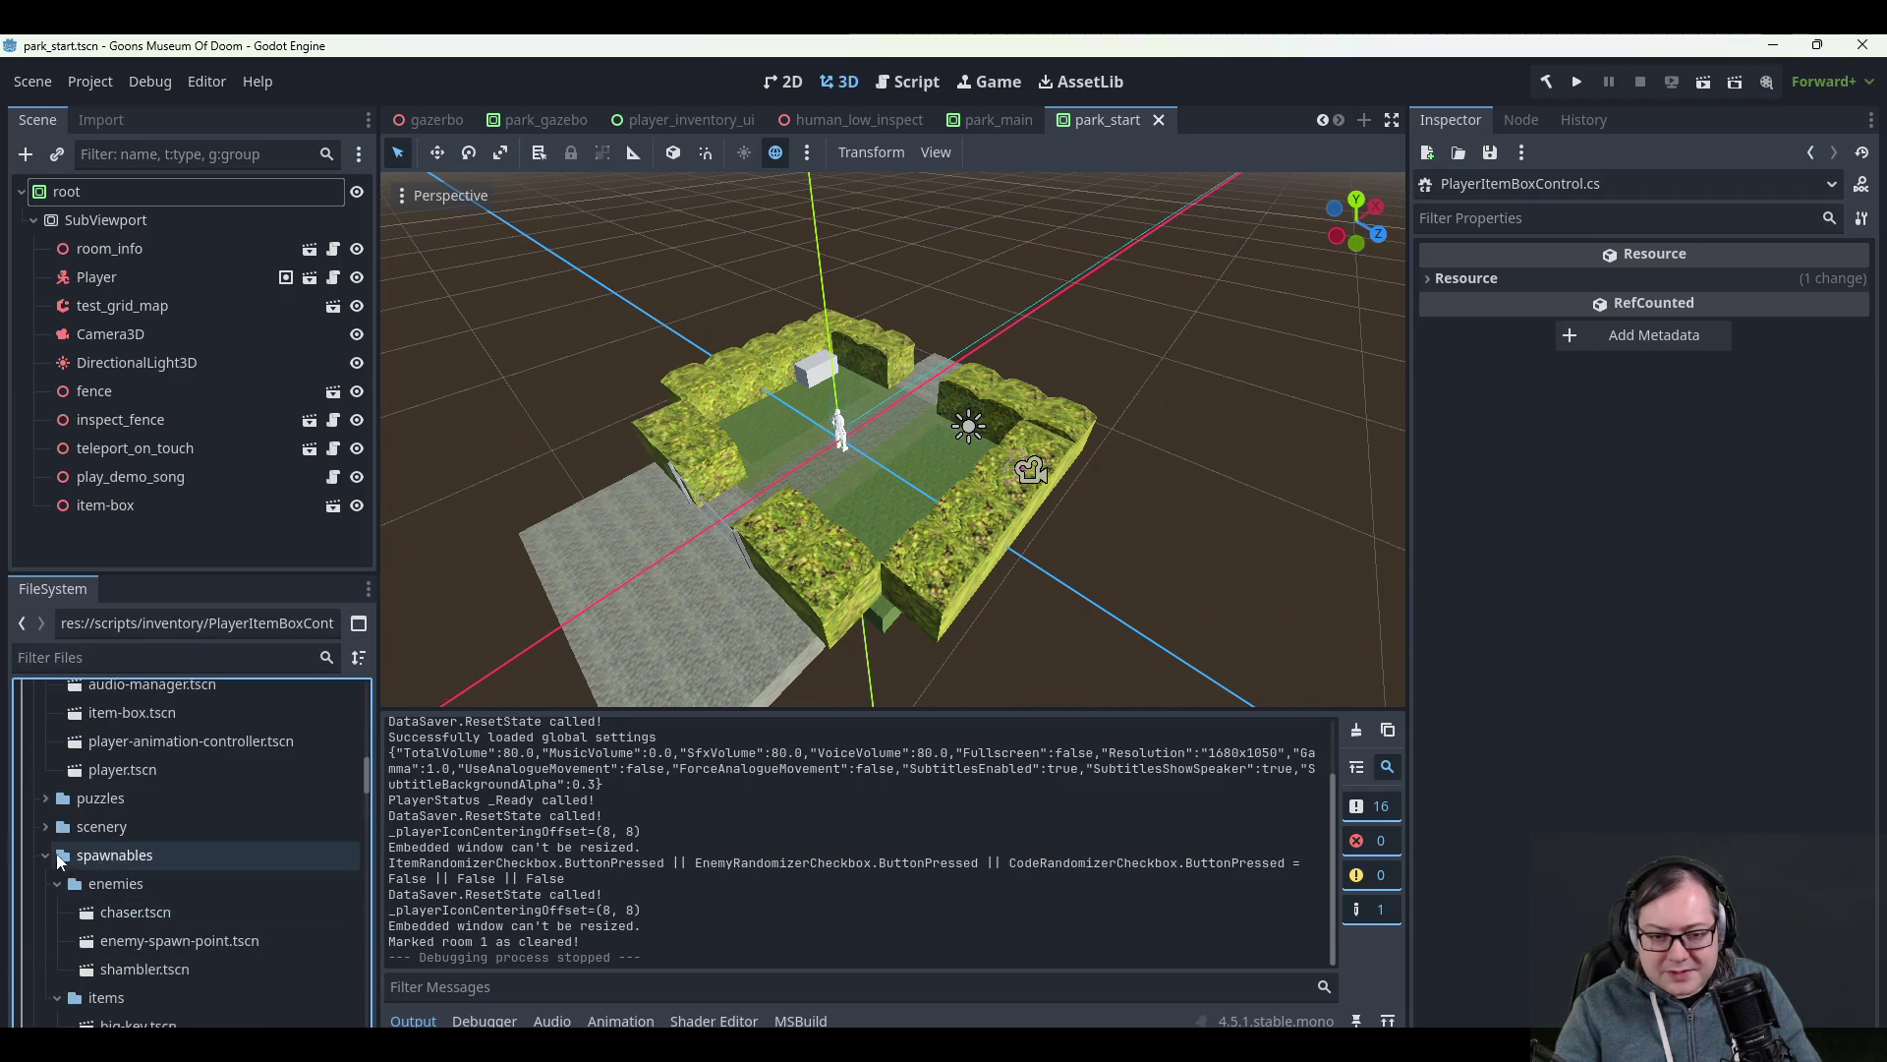
{"action": "scroll", "coordinate": [79, 979], "scroll_direction": "down", "scroll_amount": 5}
{"action": "left_click", "coordinate": [114, 781]}
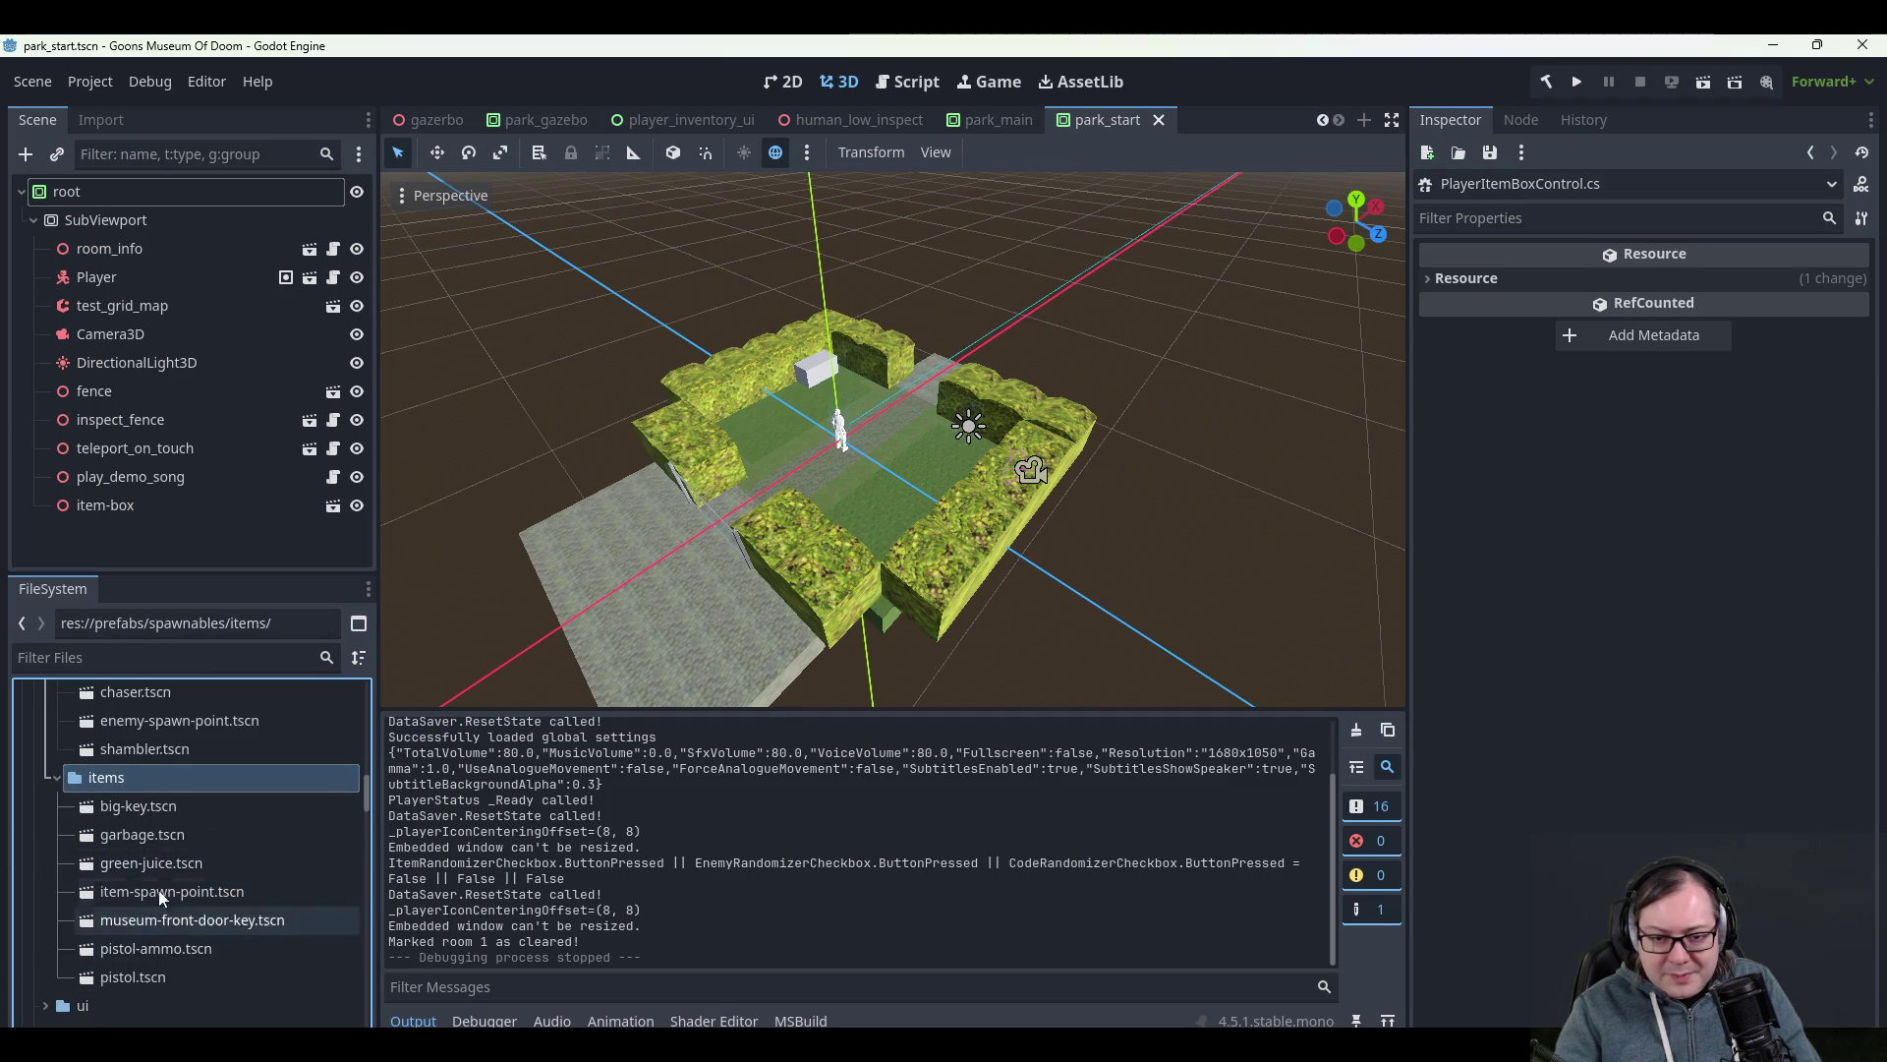
{"action": "scroll", "coordinate": [99, 905], "scroll_direction": "up", "scroll_amount": 10}
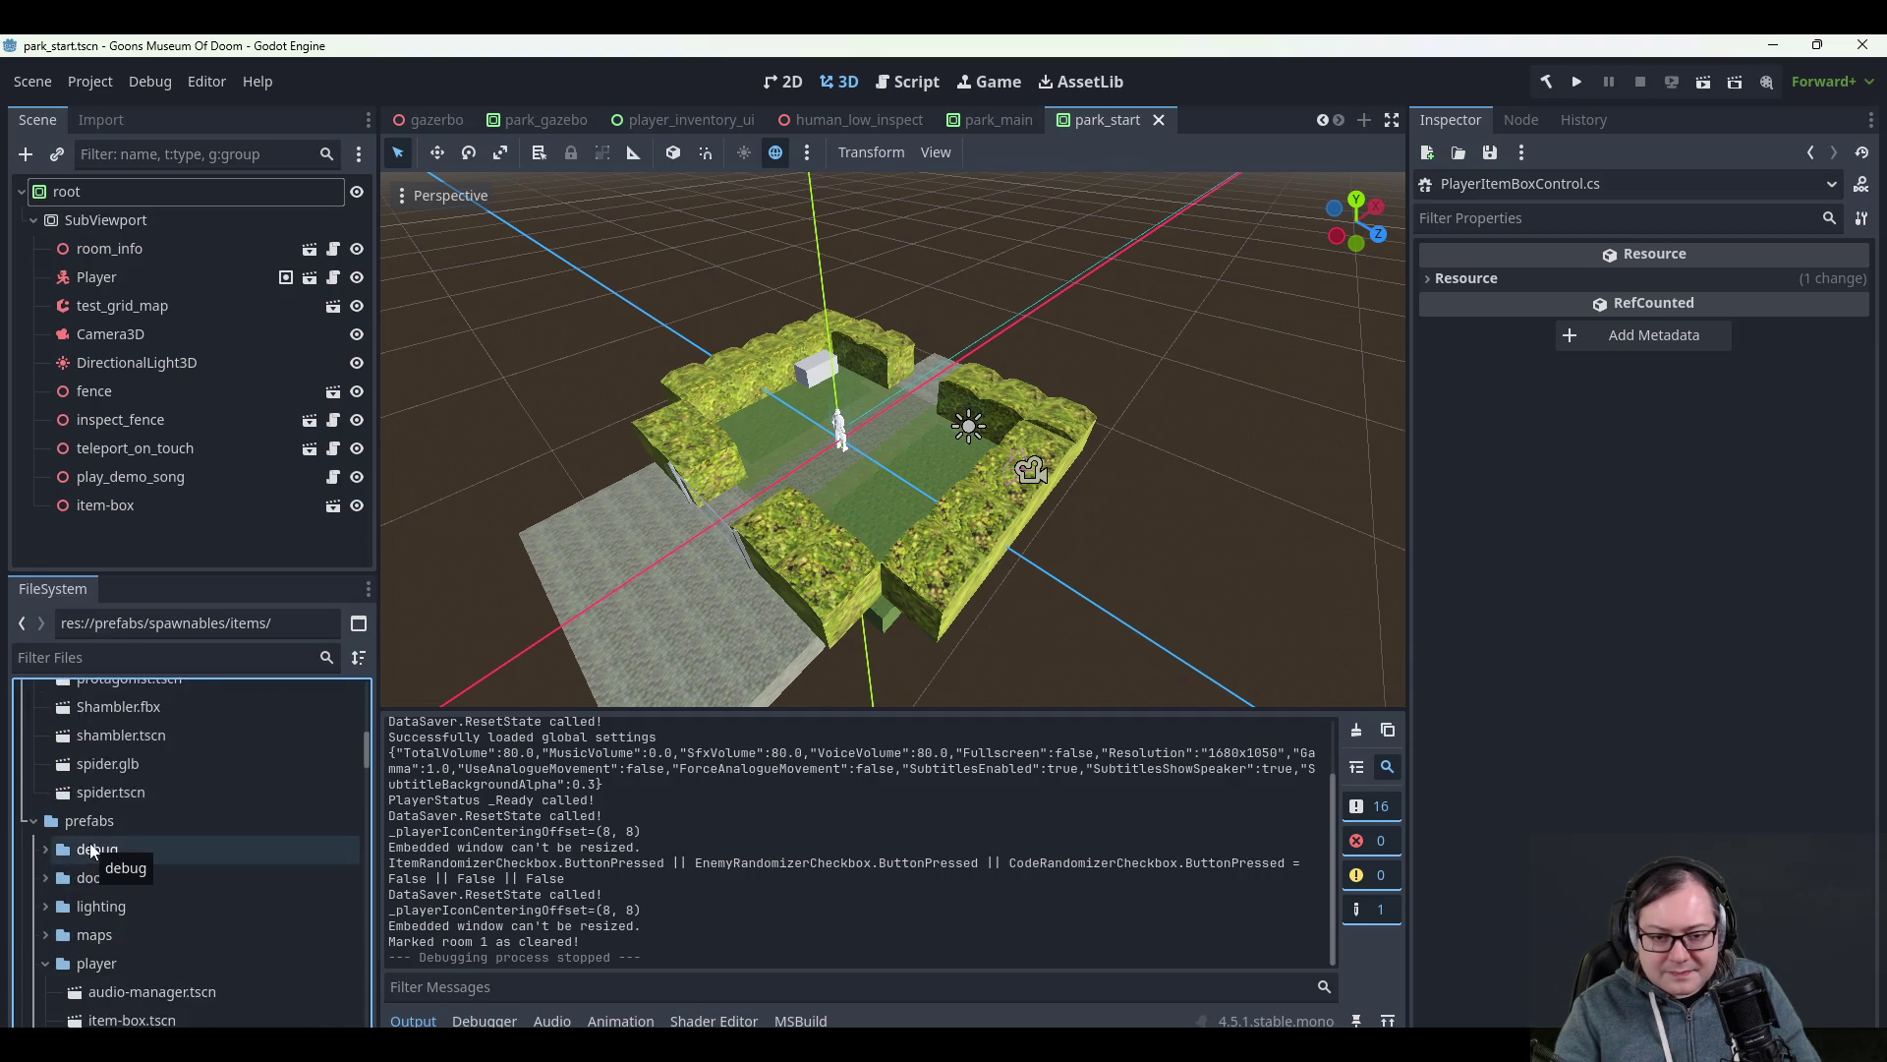
{"action": "scroll", "coordinate": [114, 905], "scroll_direction": "down", "scroll_amount": 5}
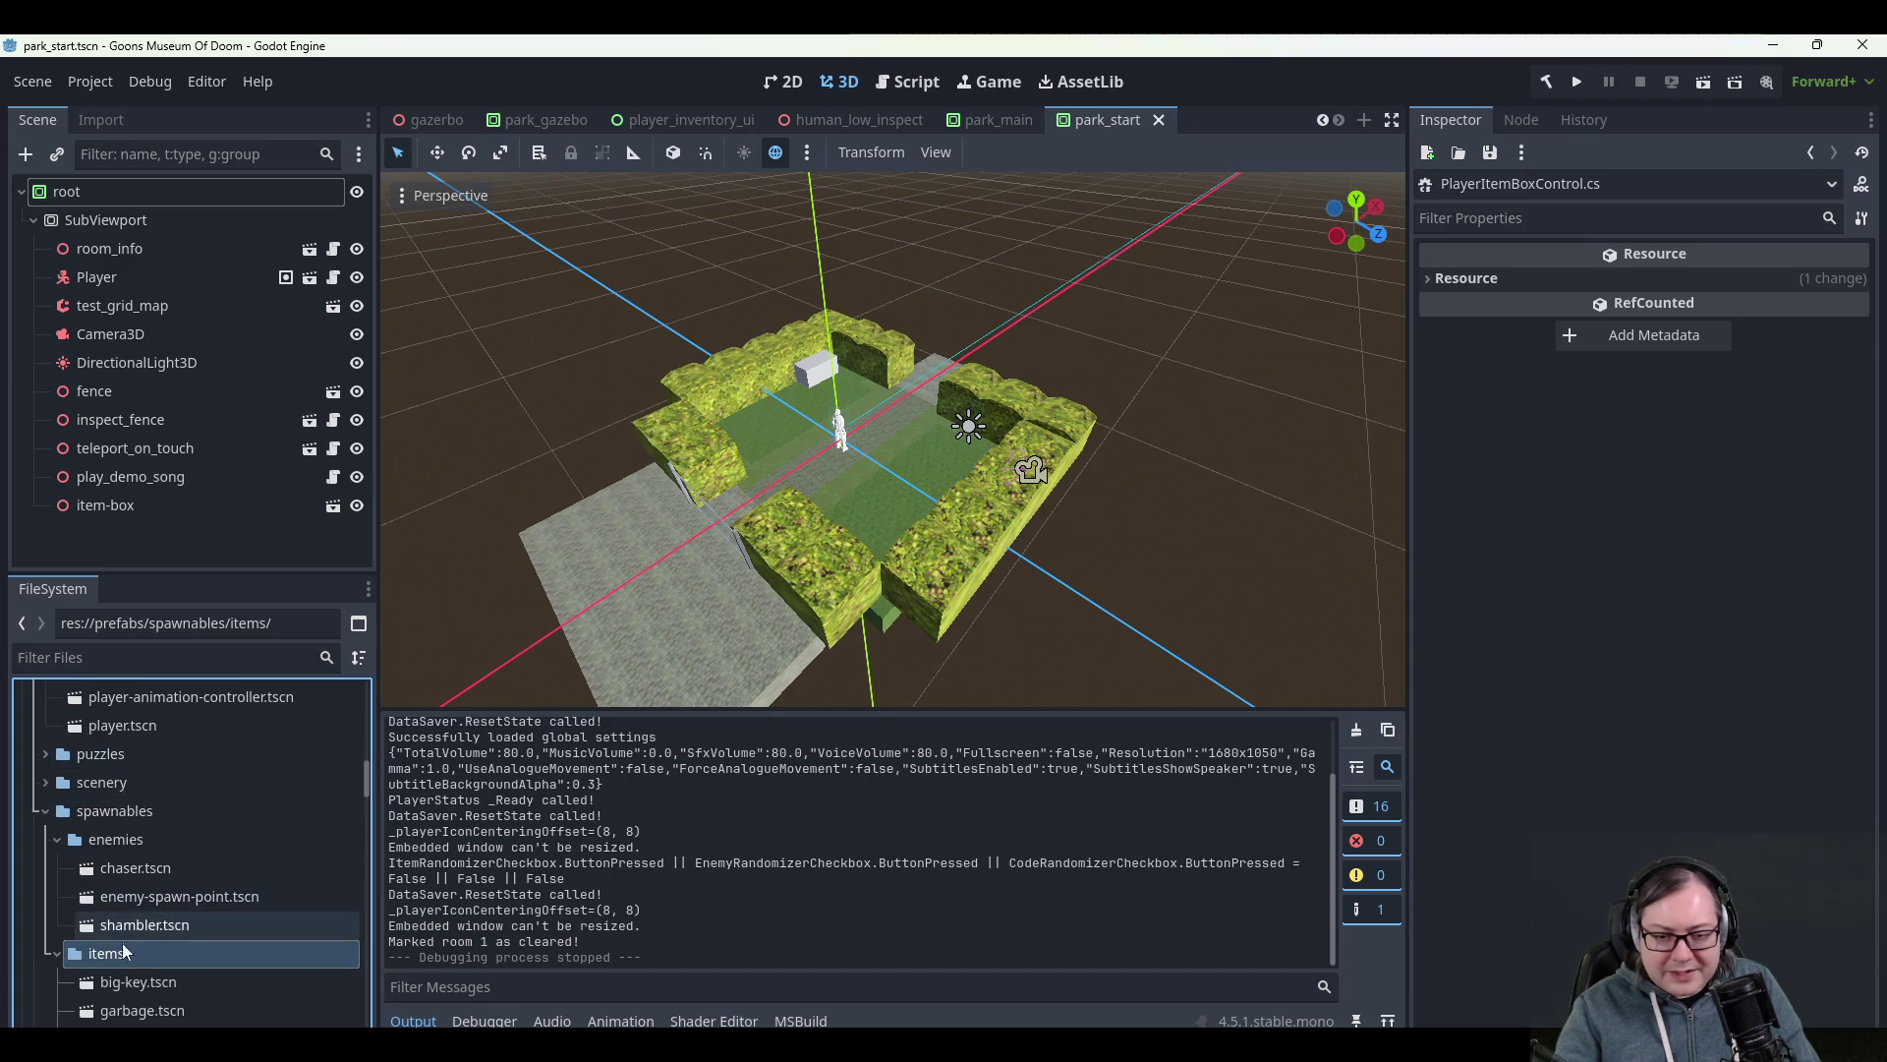
{"action": "scroll", "coordinate": [156, 881], "scroll_direction": "up", "scroll_amount": 8}
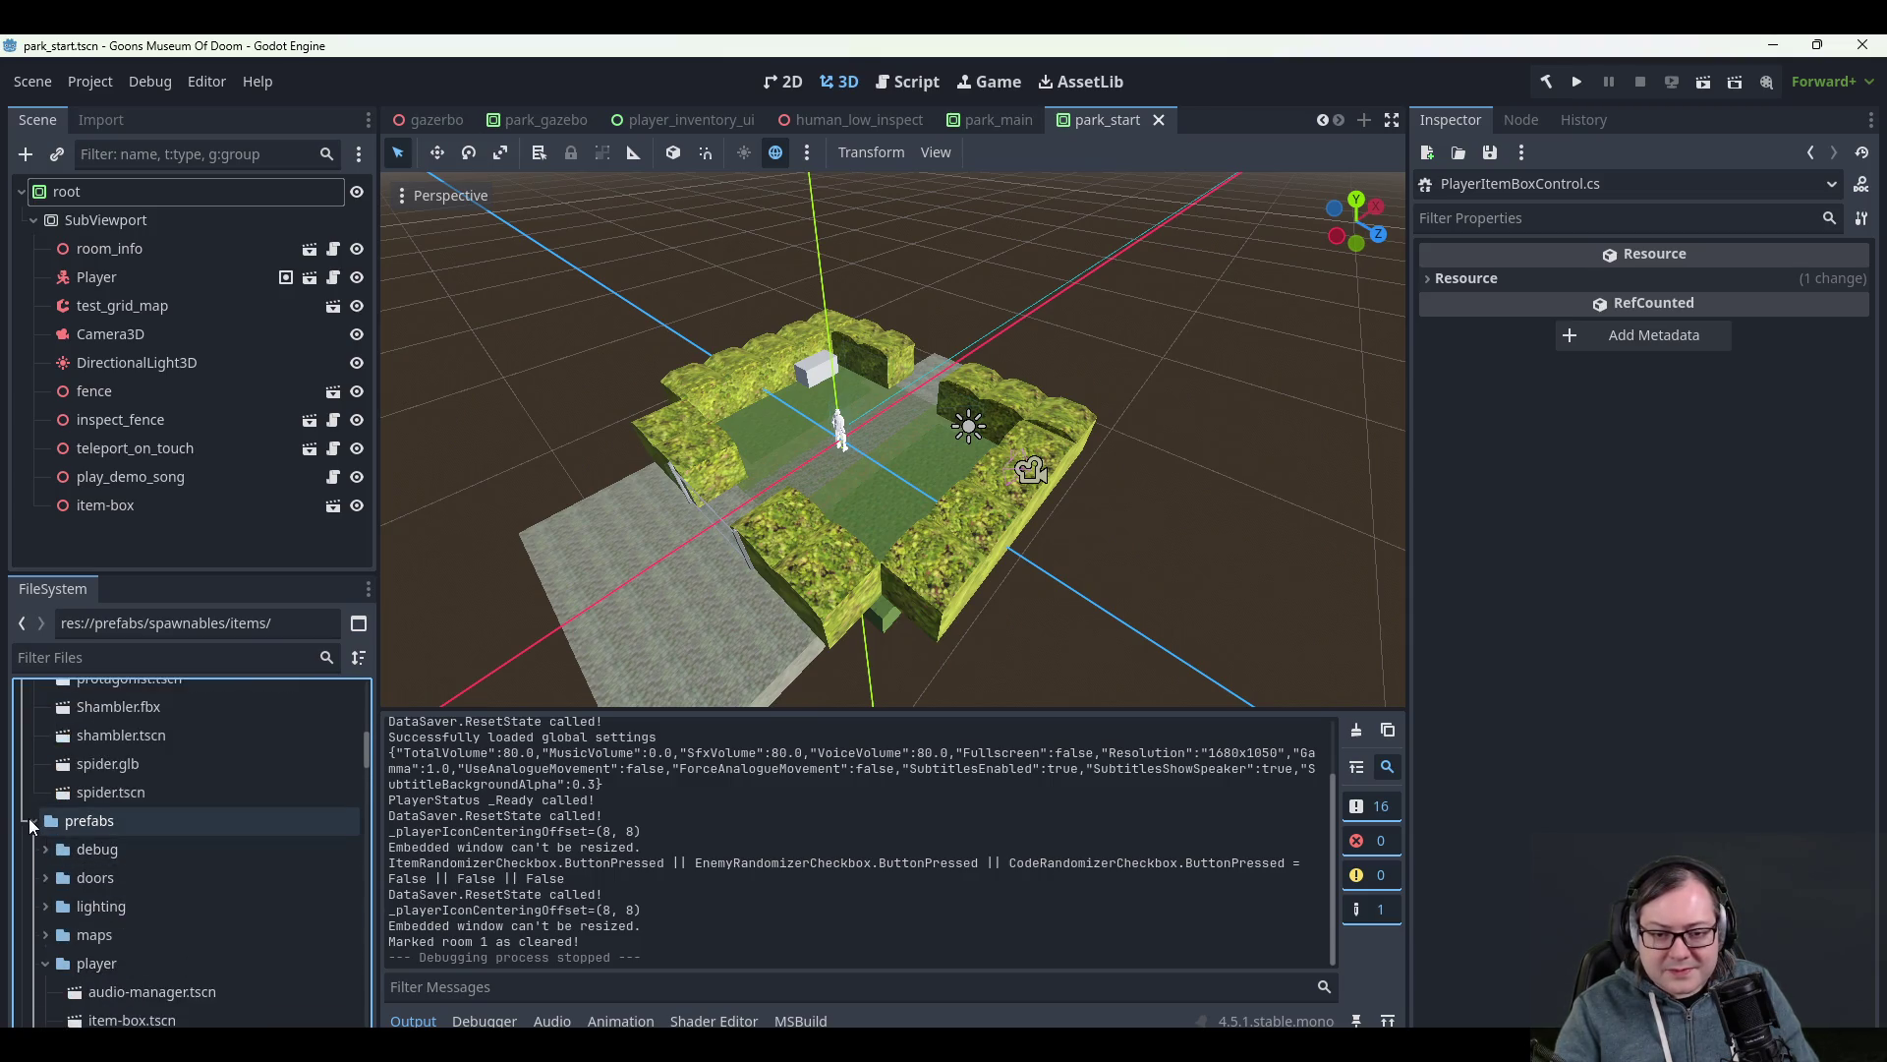
- Collapse the prefabs folder and launch the game
{"action": "left_click", "coordinate": [33, 820]}
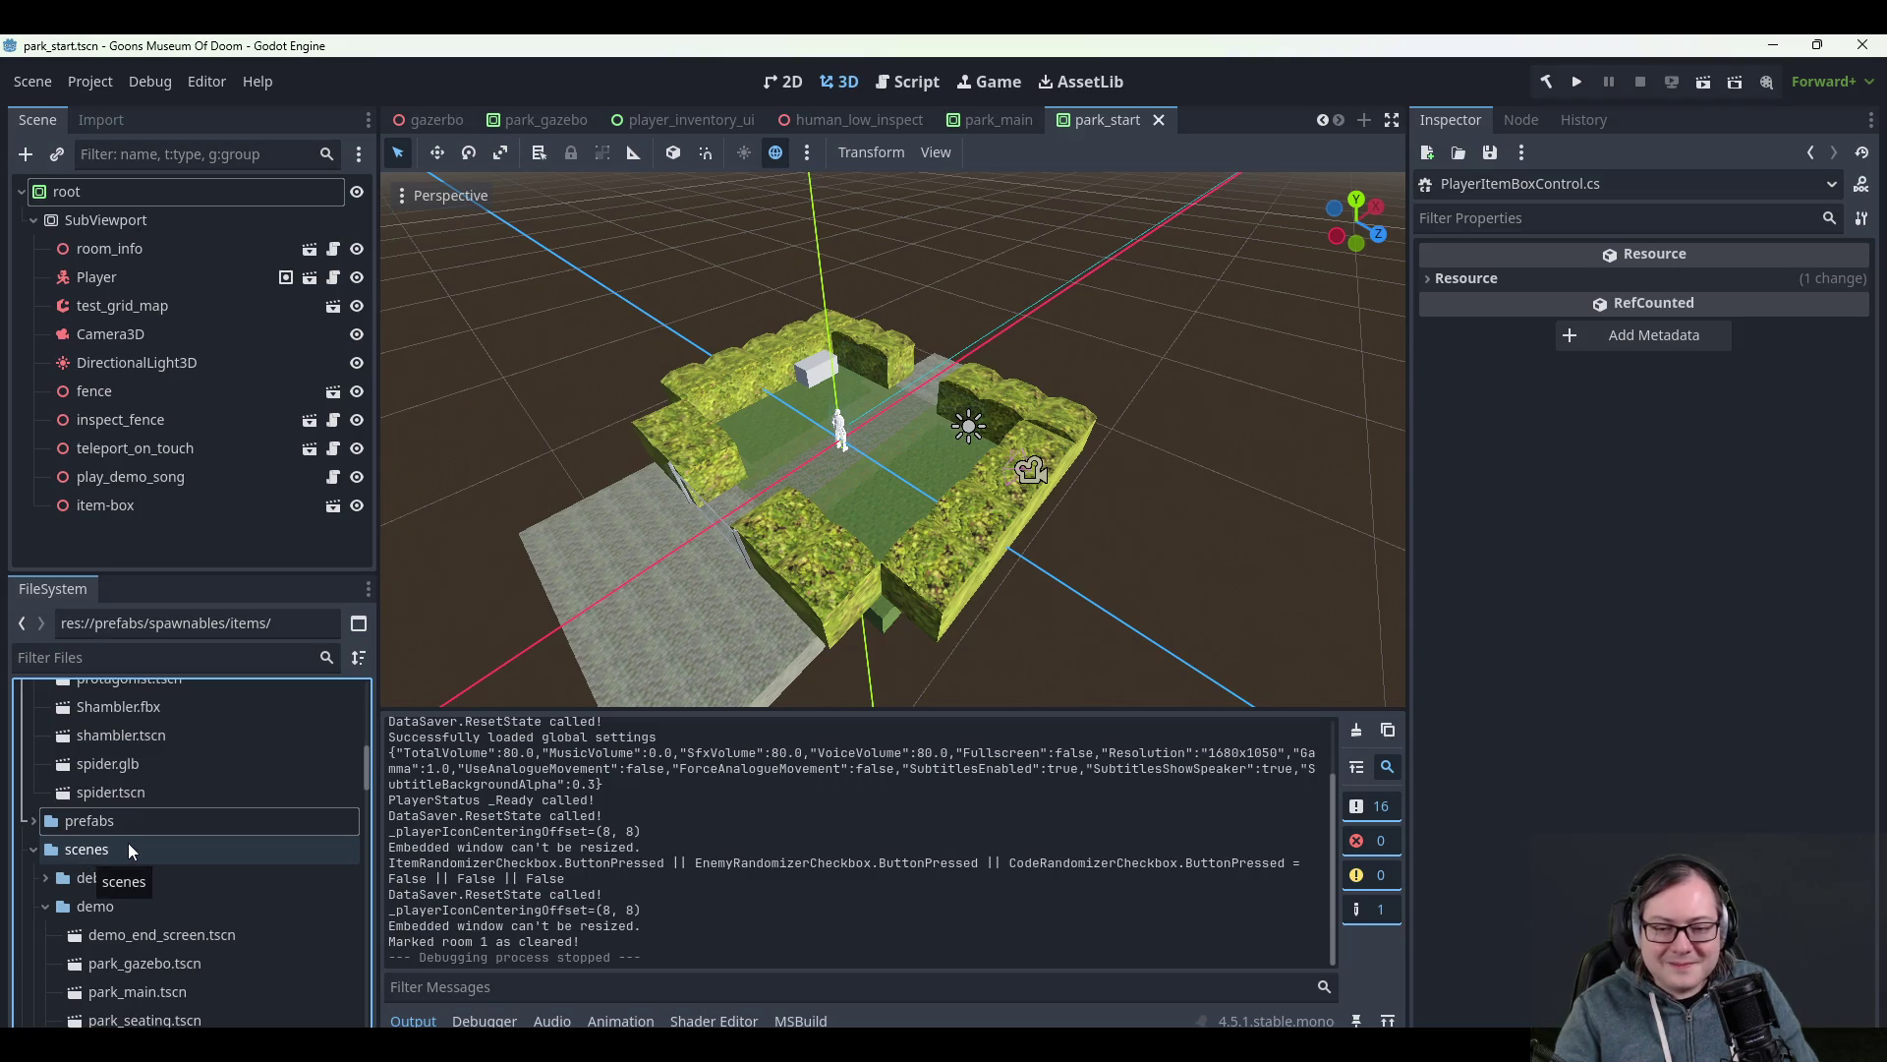
{"action": "scroll", "coordinate": [201, 821], "scroll_direction": "down", "scroll_amount": 3}
{"action": "scroll", "coordinate": [206, 823], "scroll_direction": "down", "scroll_amount": 3}
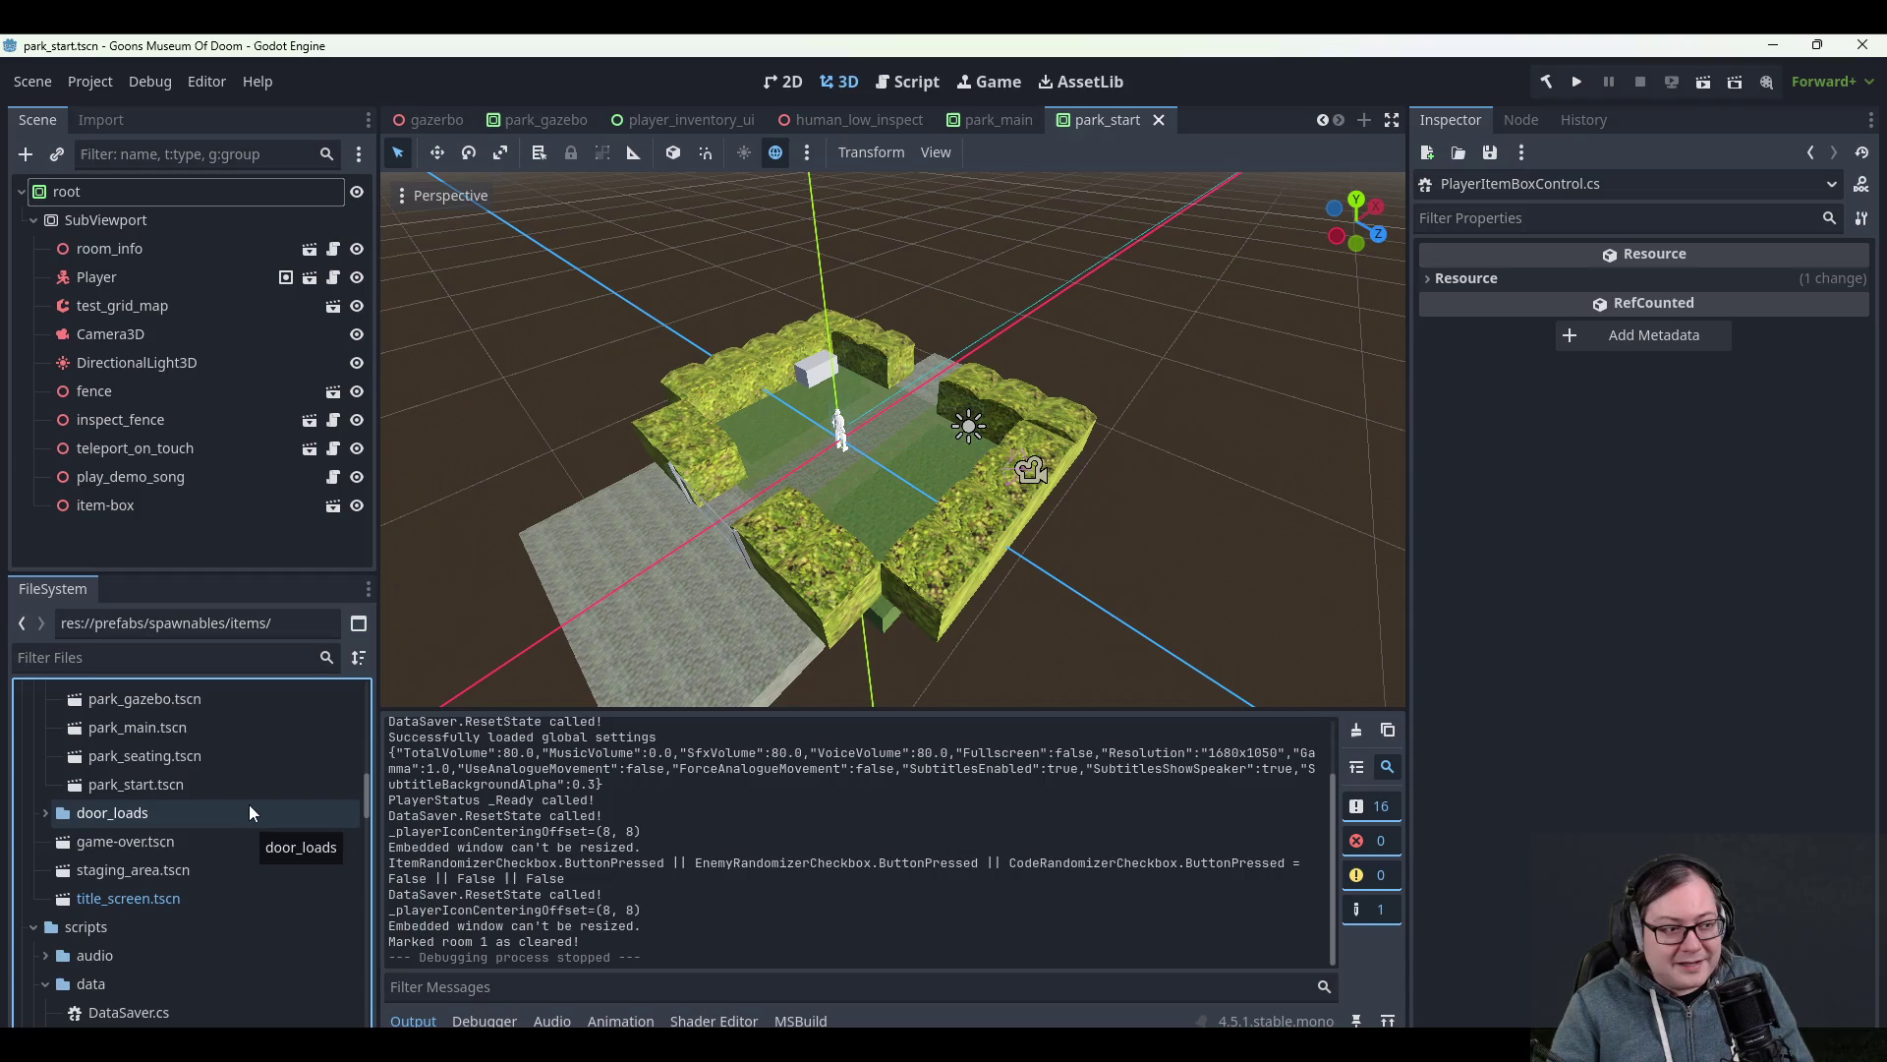
{"action": "scroll", "coordinate": [836, 871], "scroll_direction": "up", "scroll_amount": 3}
{"action": "scroll", "coordinate": [823, 863], "scroll_direction": "down", "scroll_amount": 3}
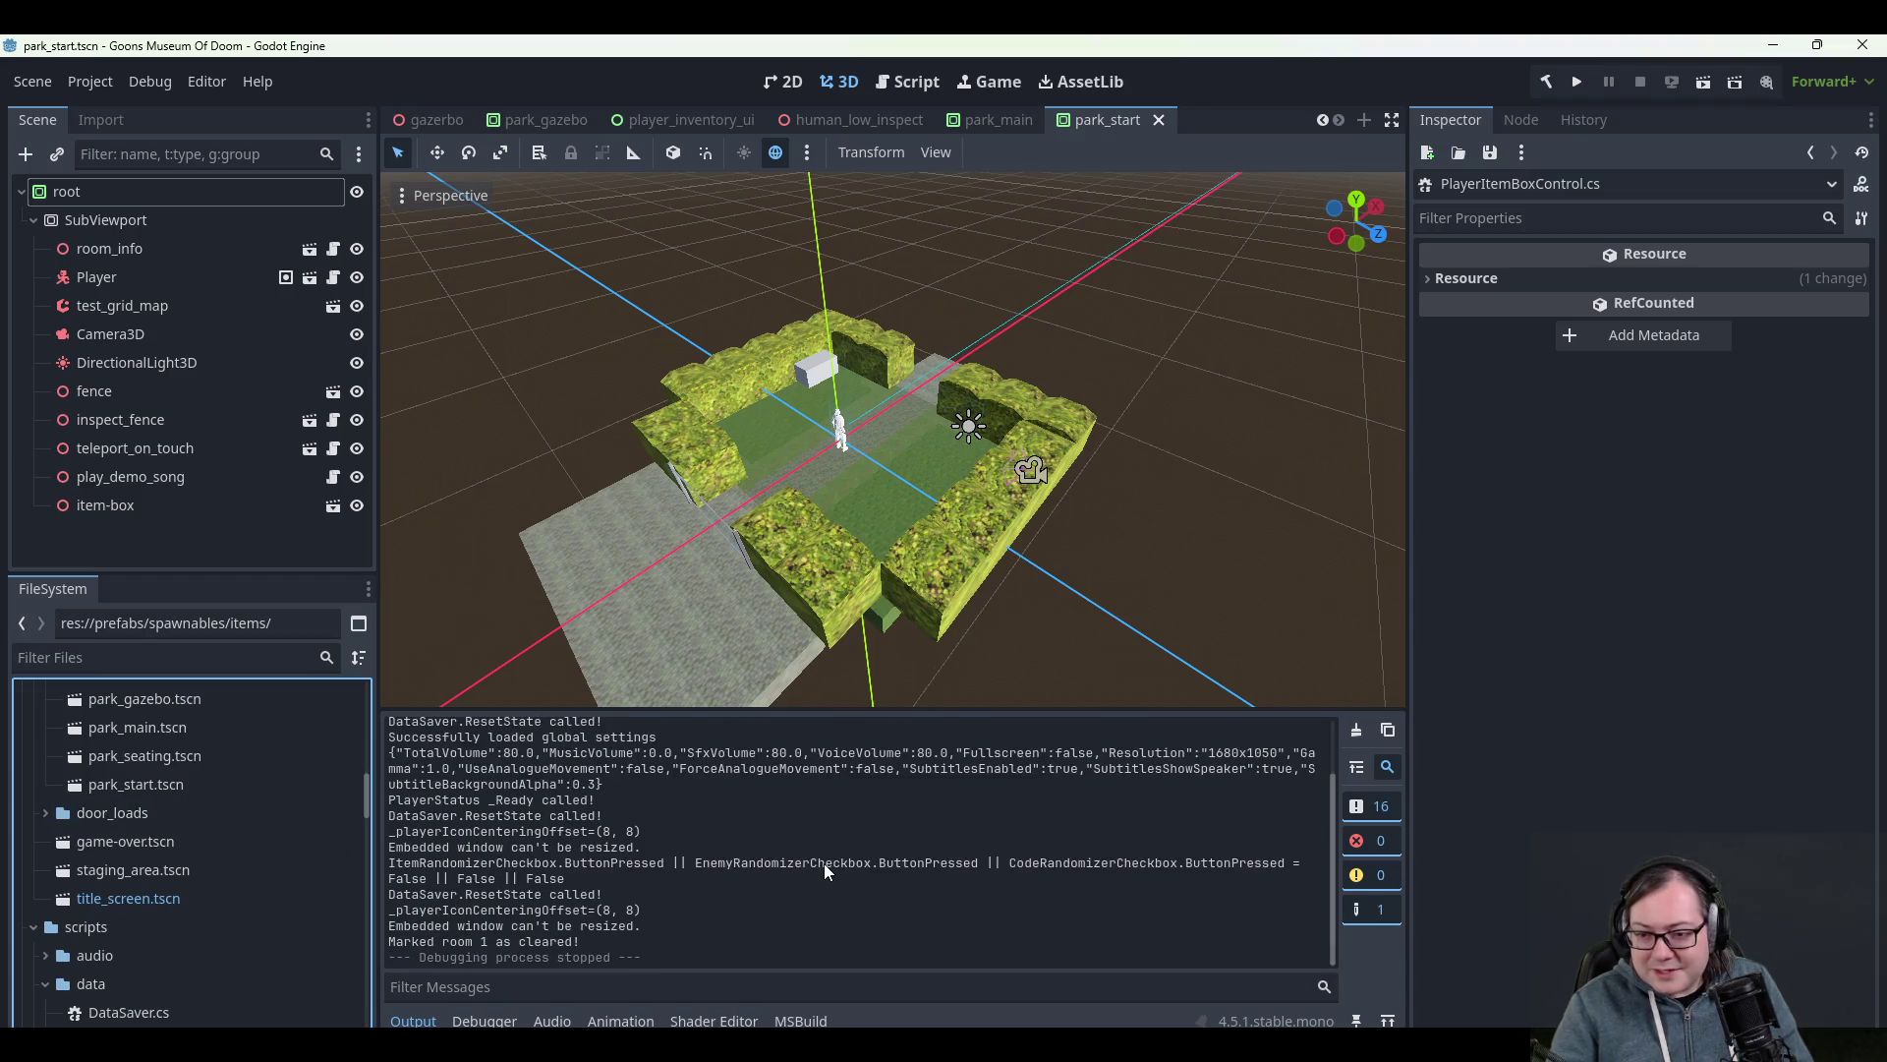
{"action": "scroll", "coordinate": [706, 804], "scroll_direction": "up", "scroll_amount": 2}
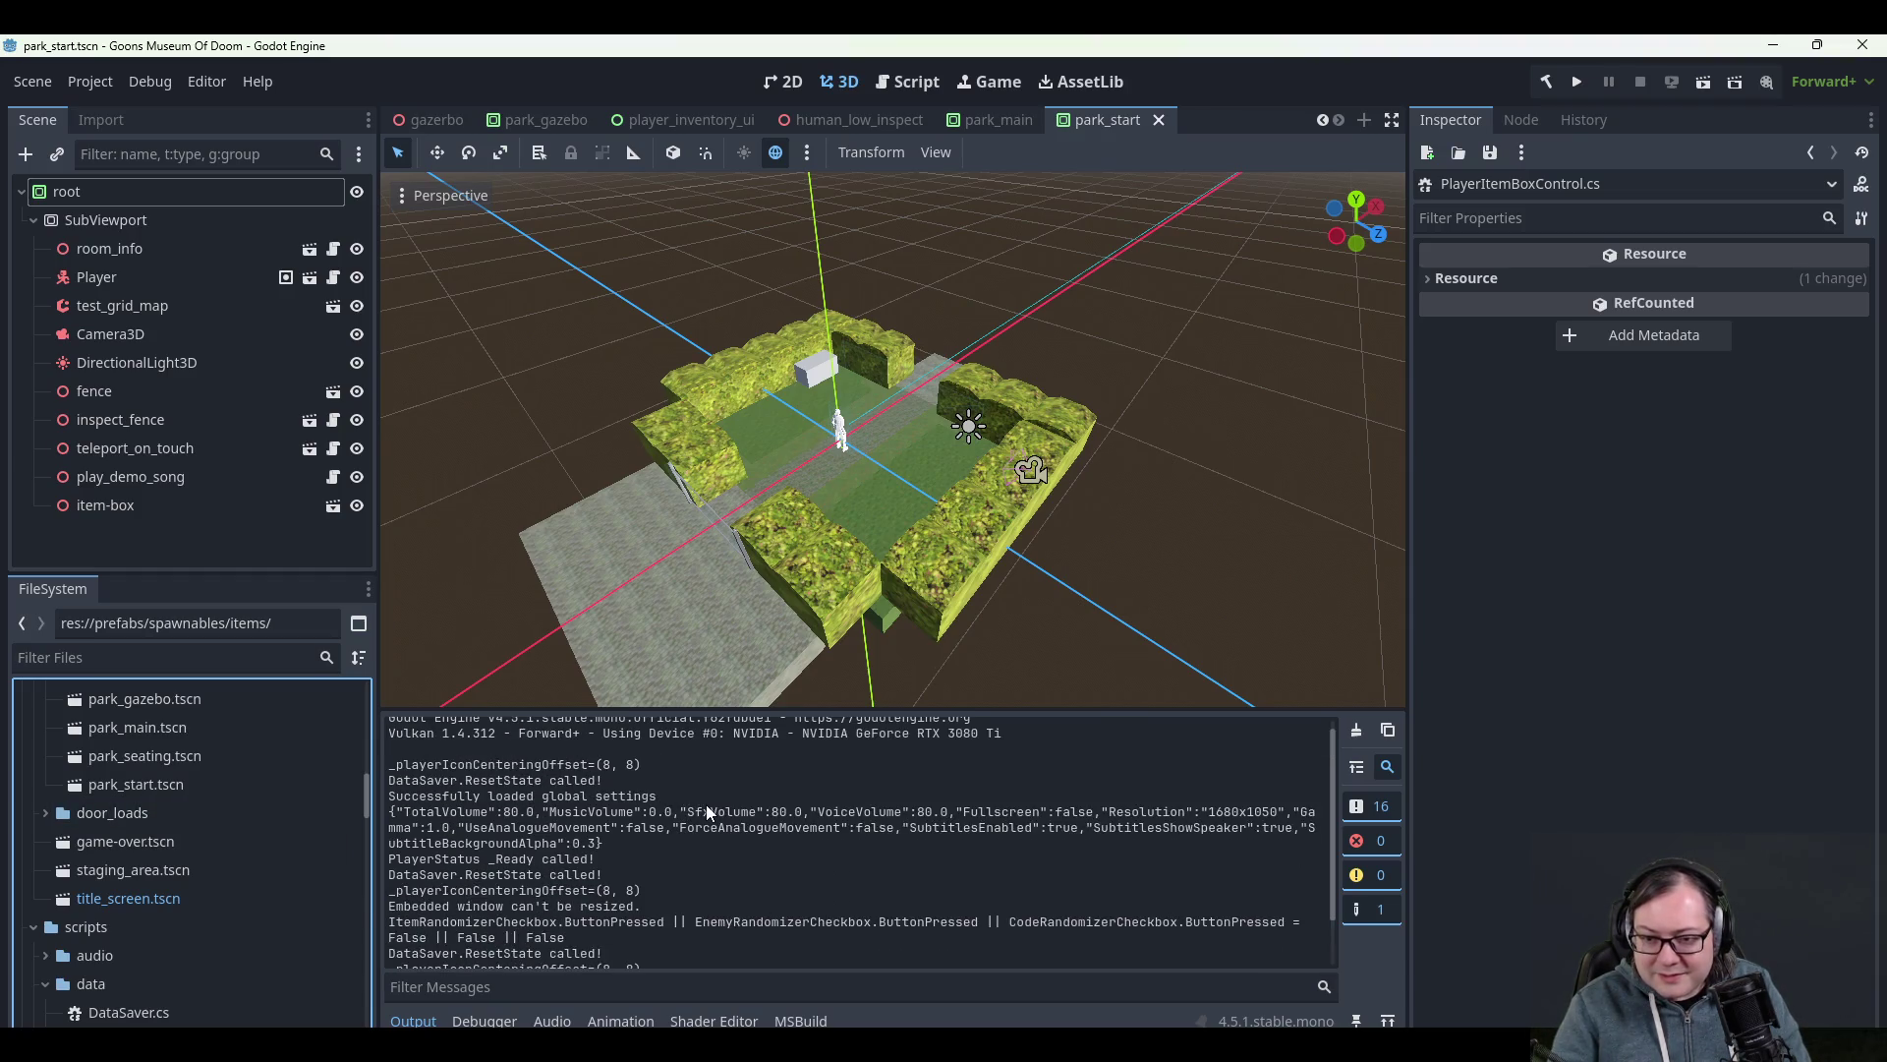
{"action": "scroll", "coordinate": [706, 804], "scroll_direction": "up", "scroll_amount": 1}
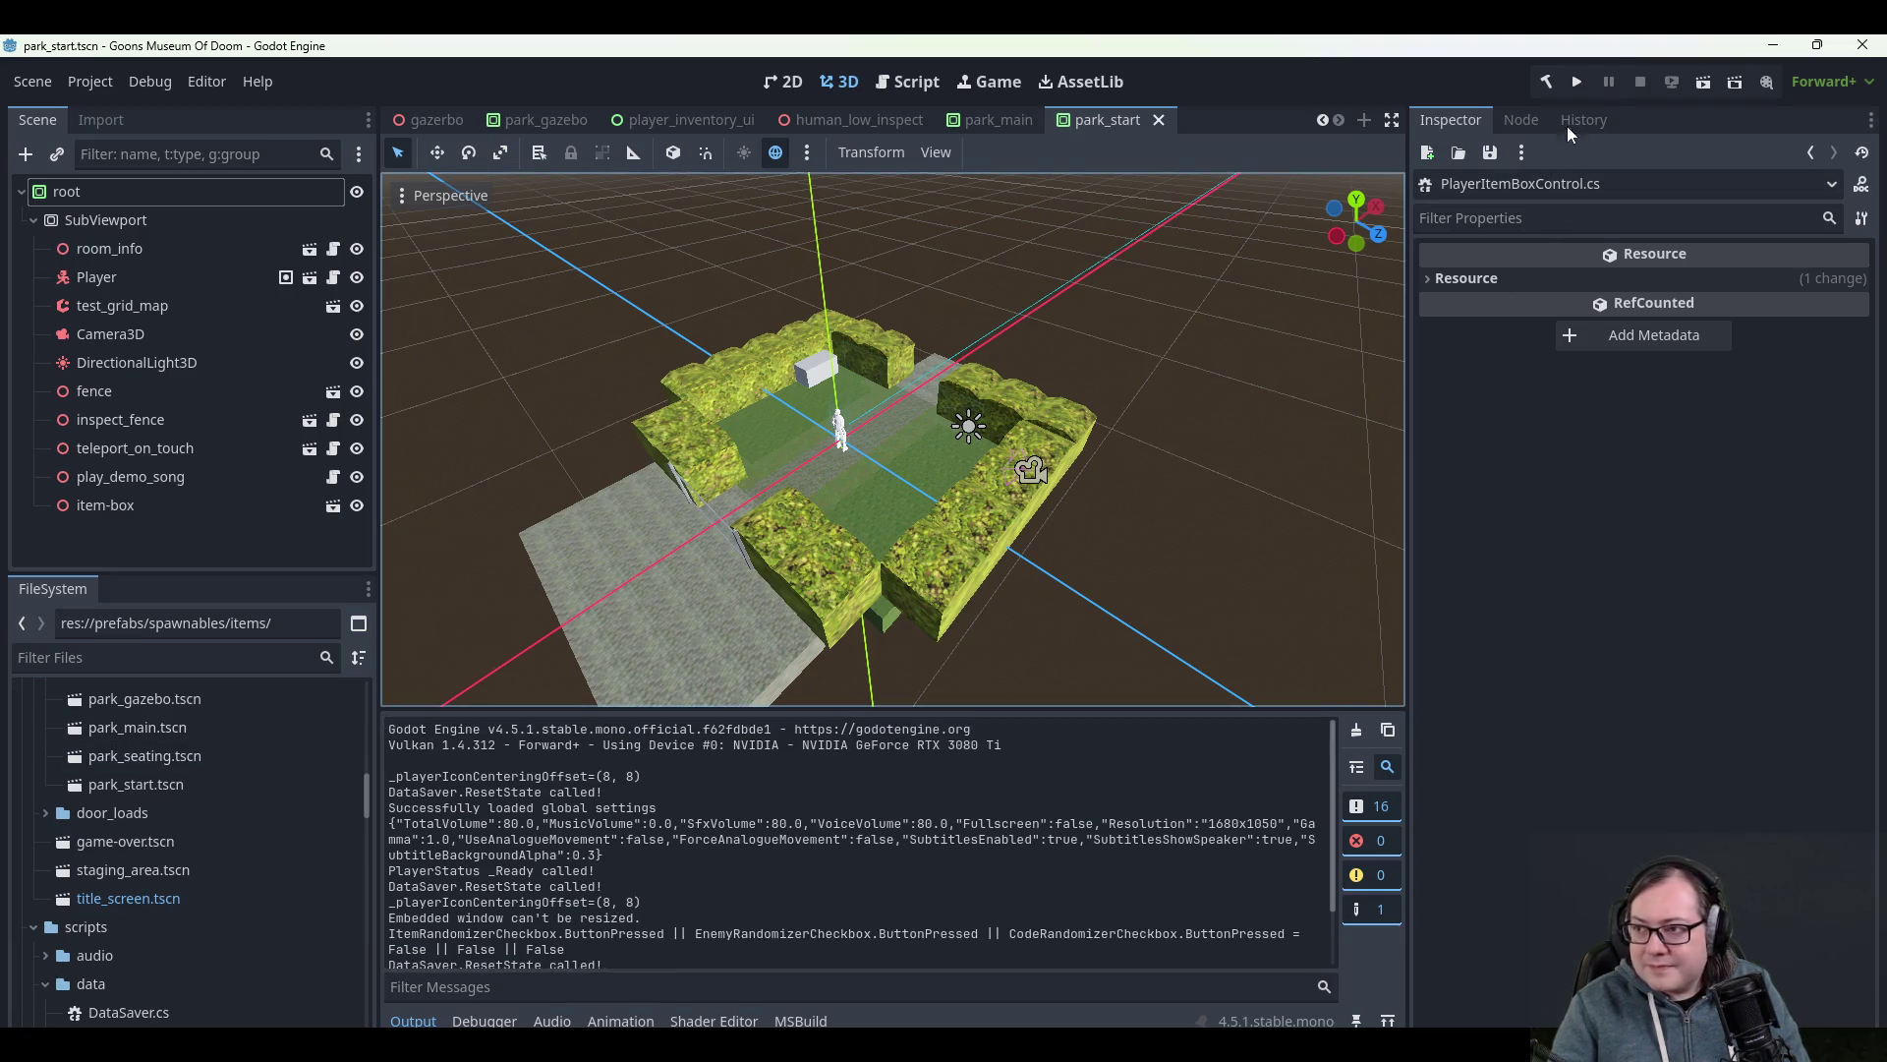
{"action": "left_click", "coordinate": [1578, 83]}
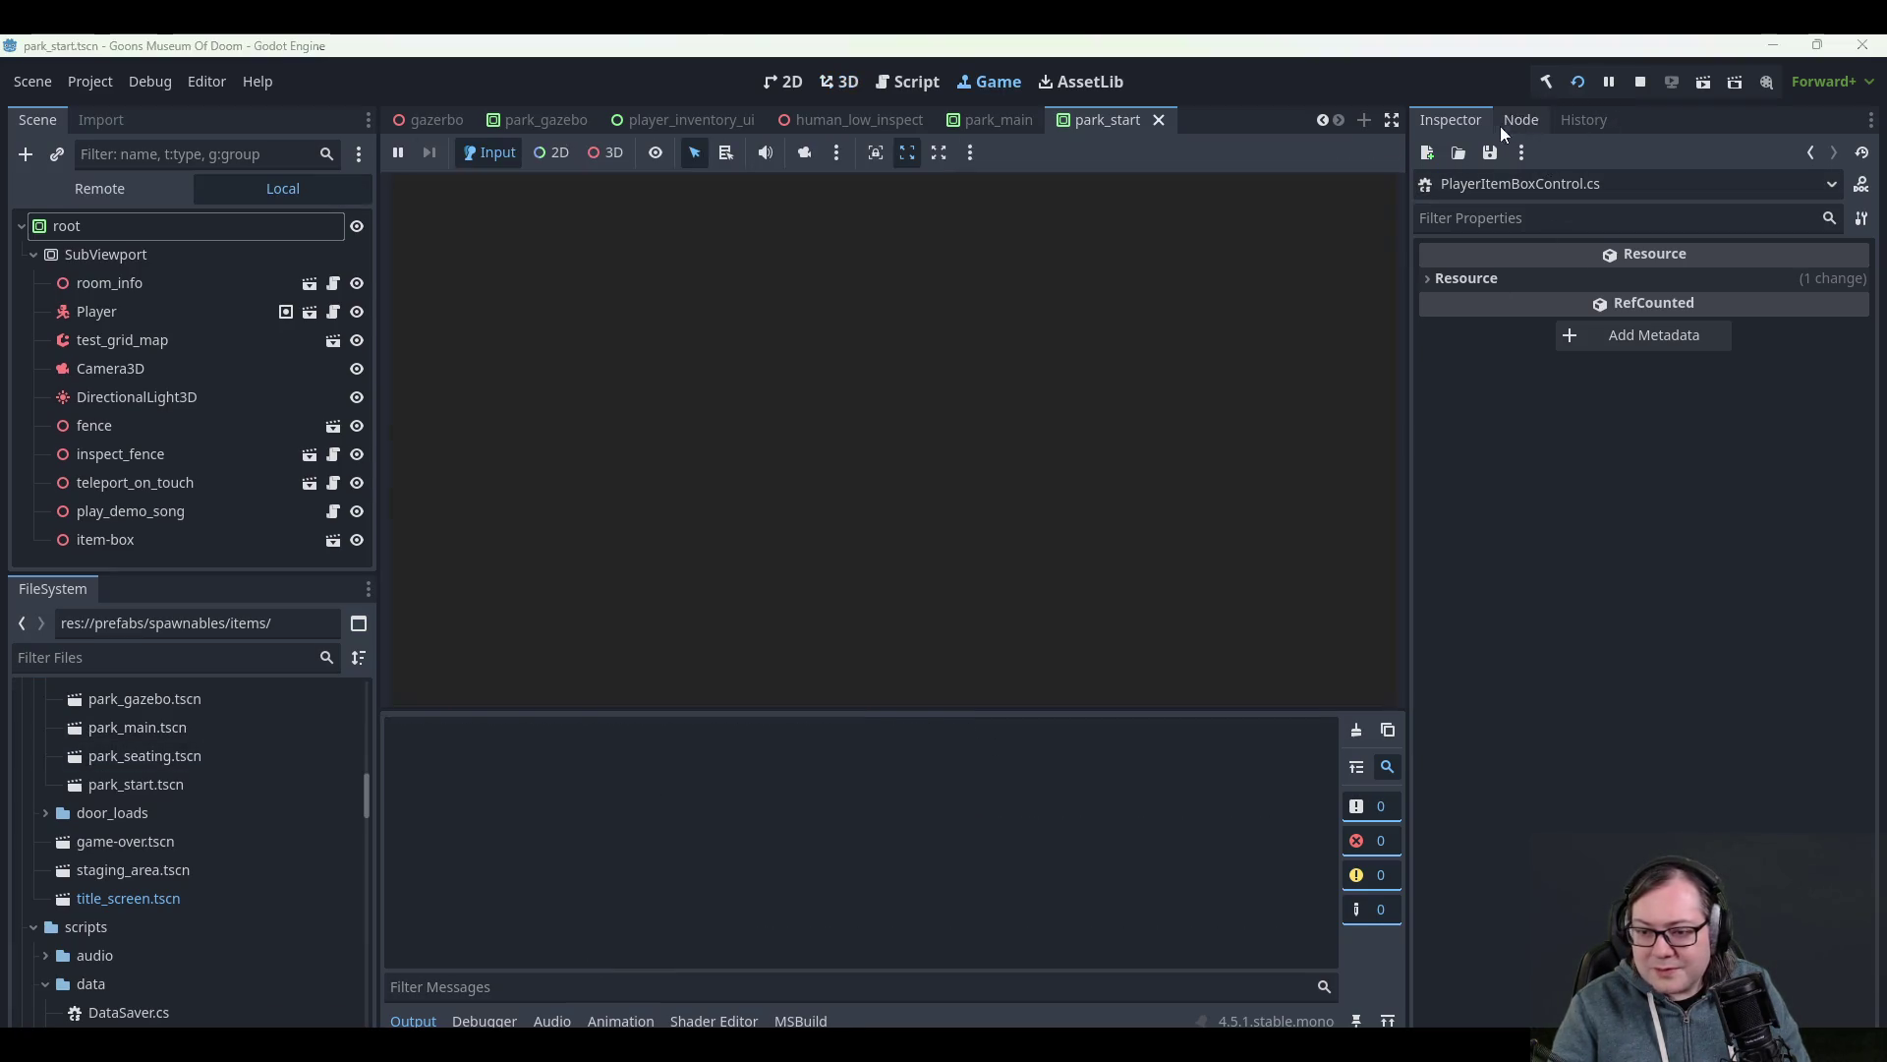
- Load the Park Gazebo 26-01-04 save in the running game
{"action": "left_click", "coordinate": [823, 479]}
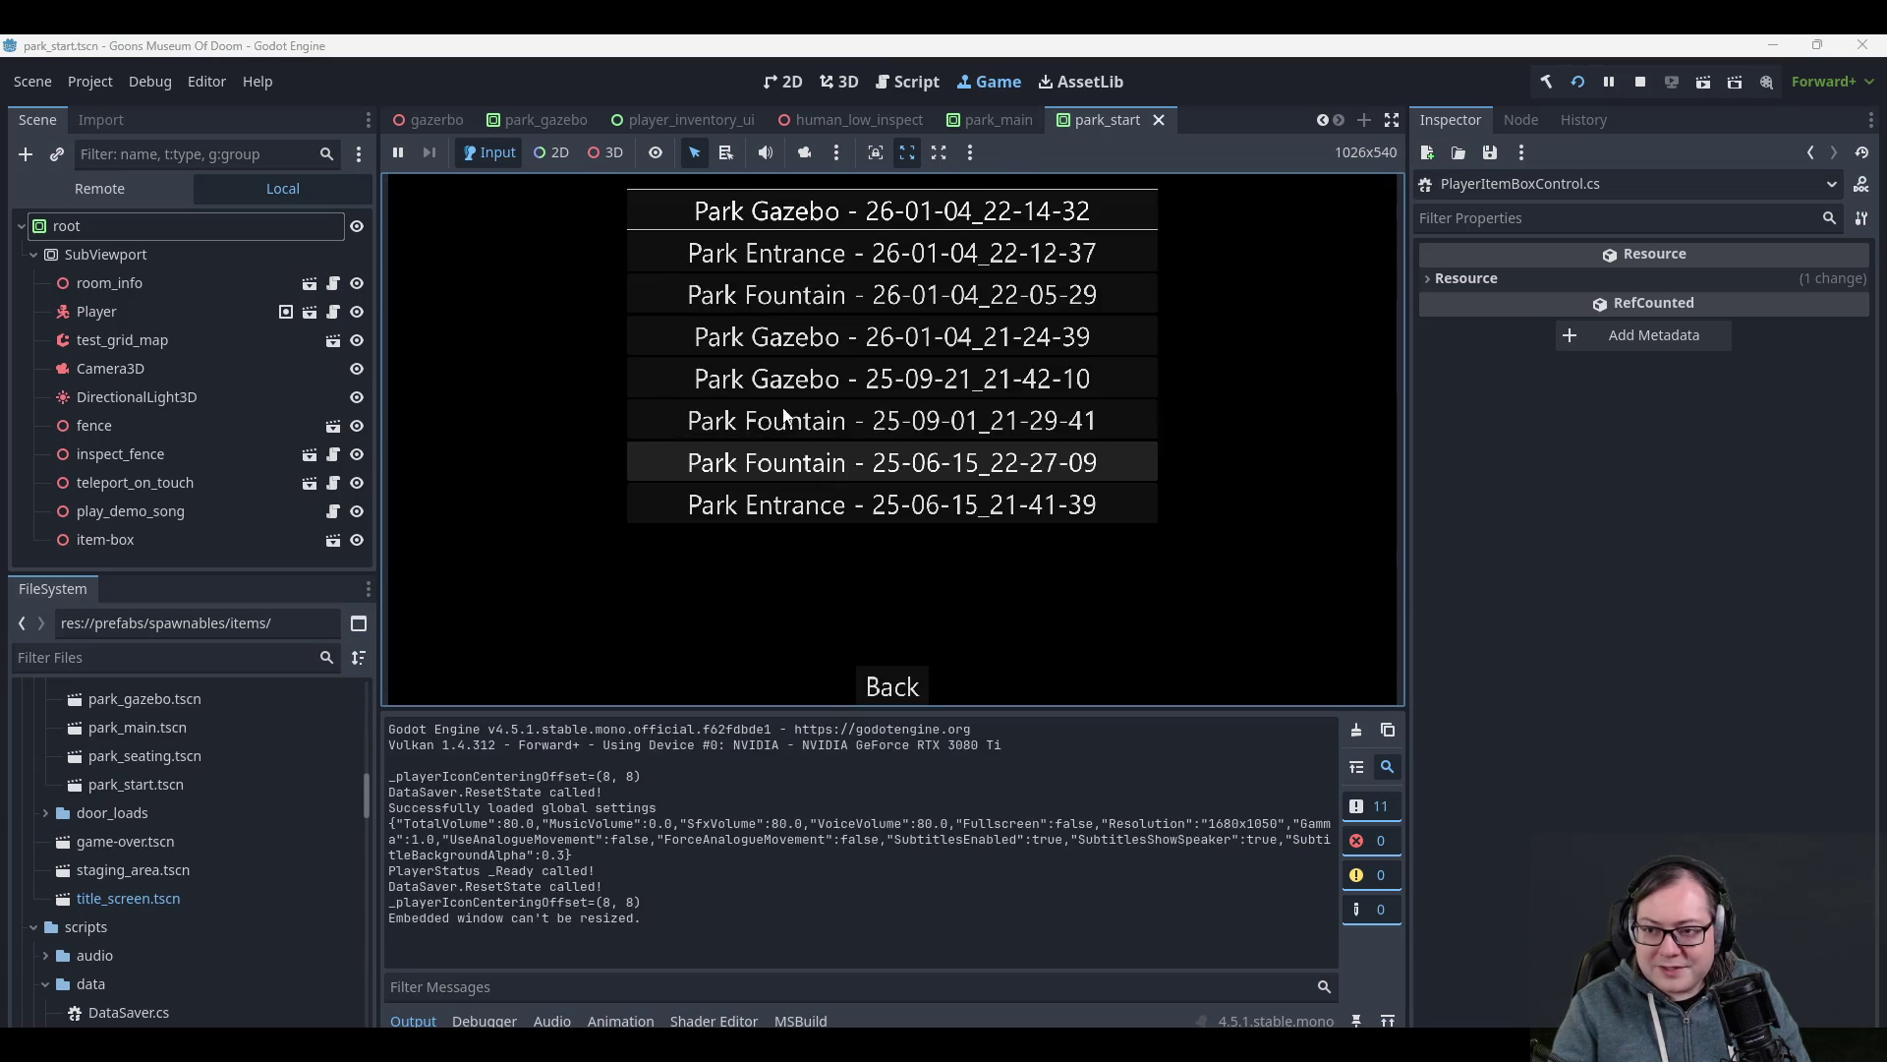
{"action": "left_click", "coordinate": [805, 204]}
{"action": "scroll", "coordinate": [820, 846], "scroll_direction": "up", "scroll_amount": 8}
{"action": "scroll", "coordinate": [822, 811], "scroll_direction": "down", "scroll_amount": 2}
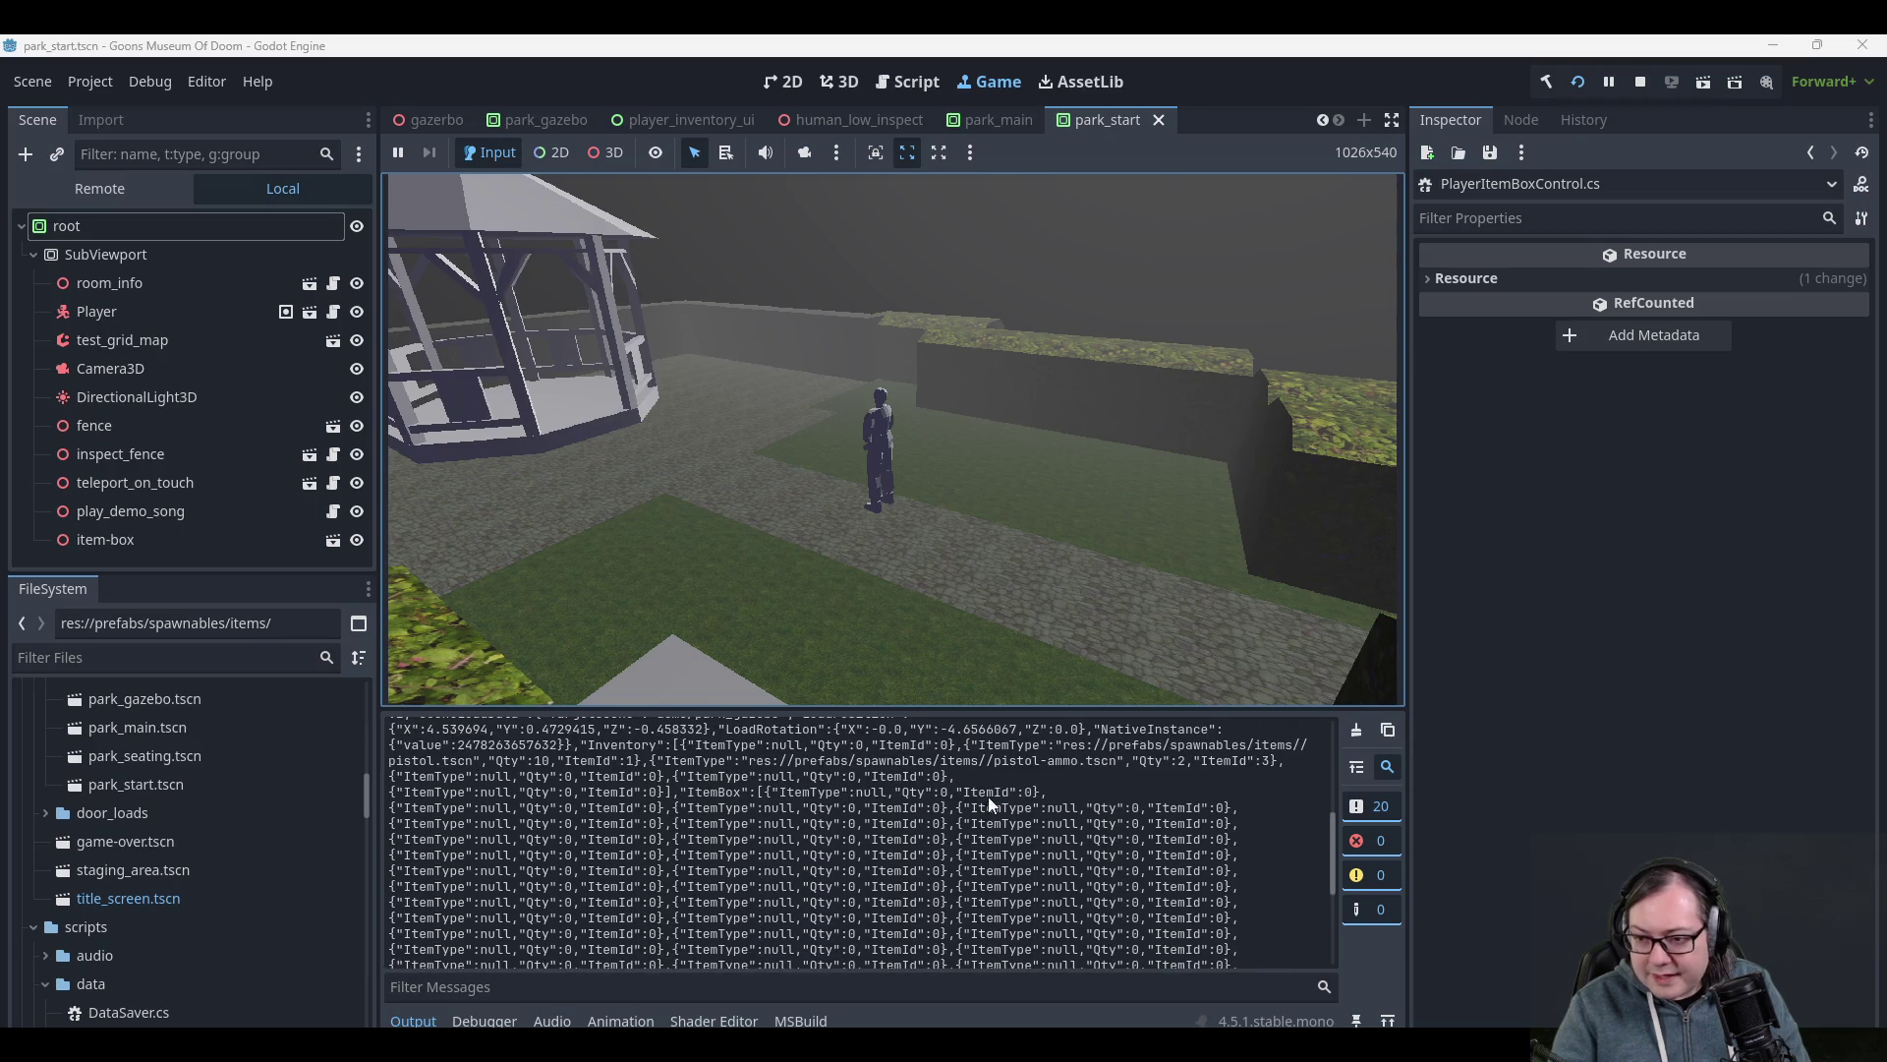
- Check the saved item path in the Output log, stop the game, and return to Rider
{"action": "left_click_drag", "start_coordinate": [962, 807], "coordinate": [1226, 841]}
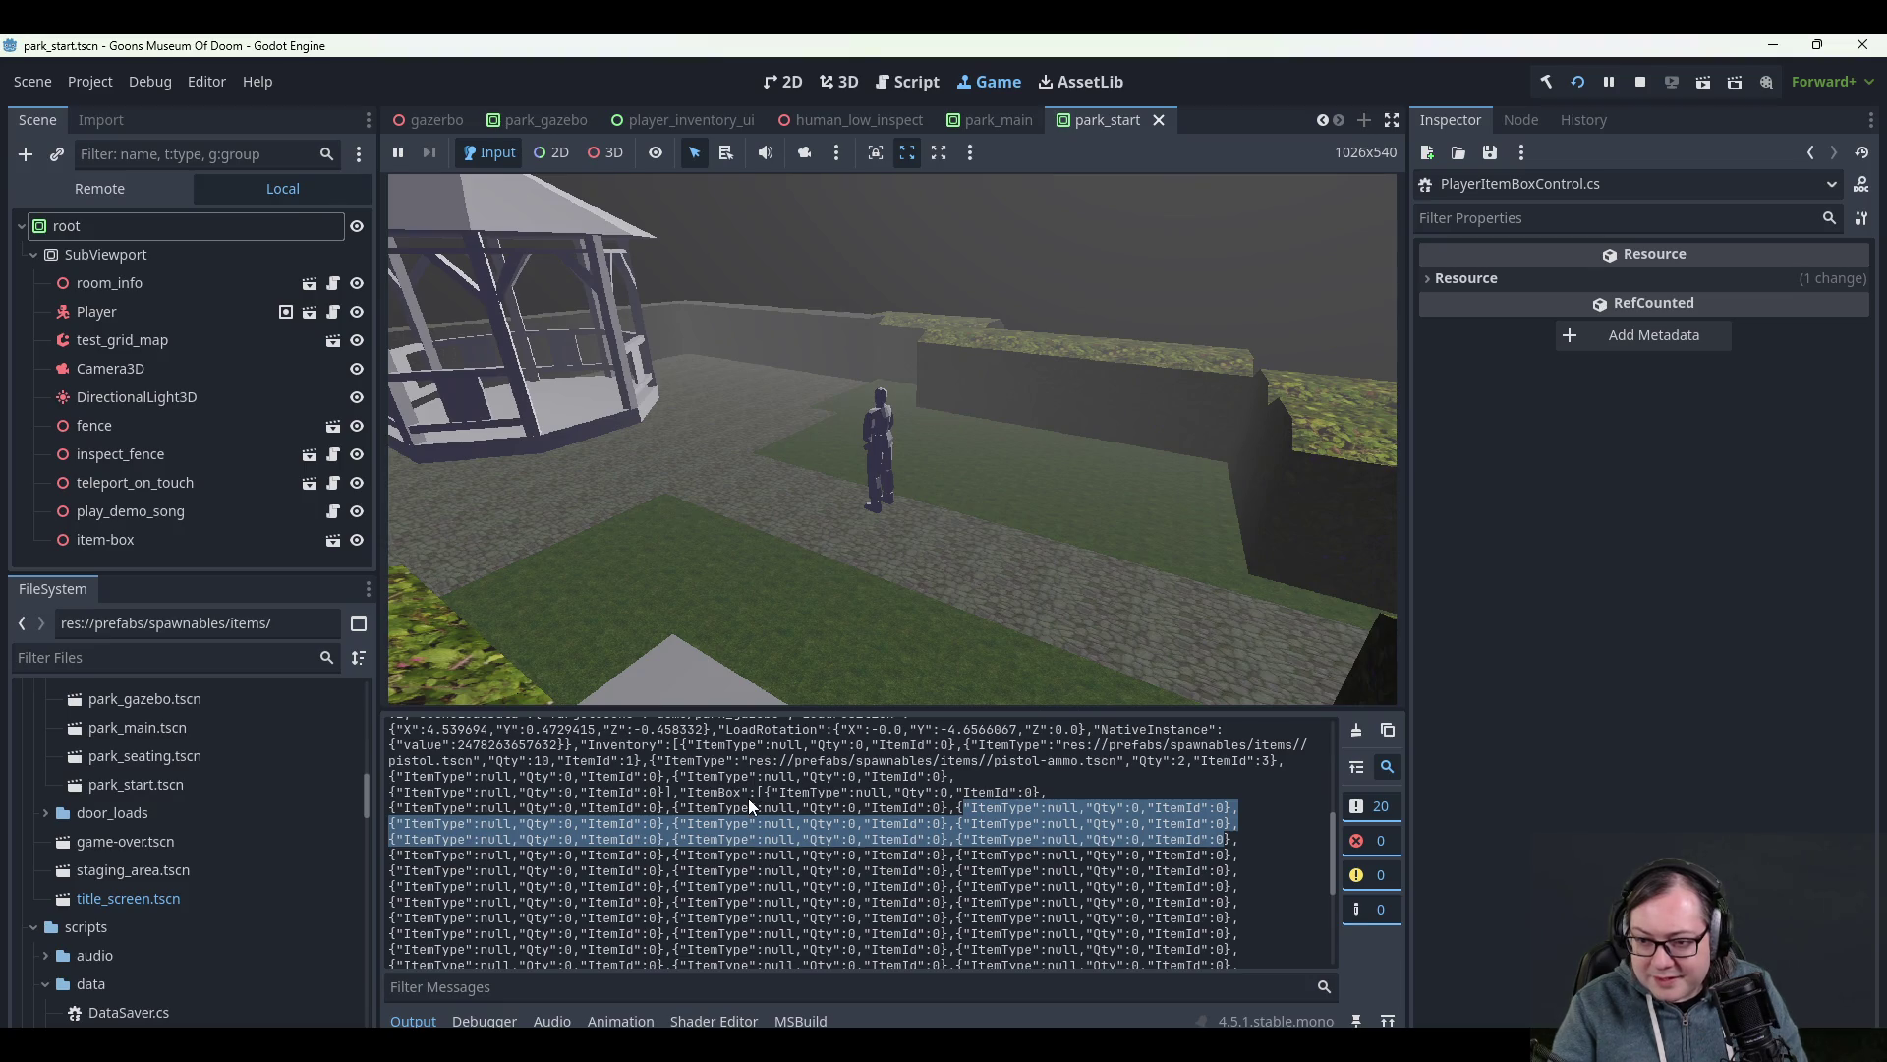
{"action": "scroll", "coordinate": [777, 806], "scroll_direction": "up", "scroll_amount": 2}
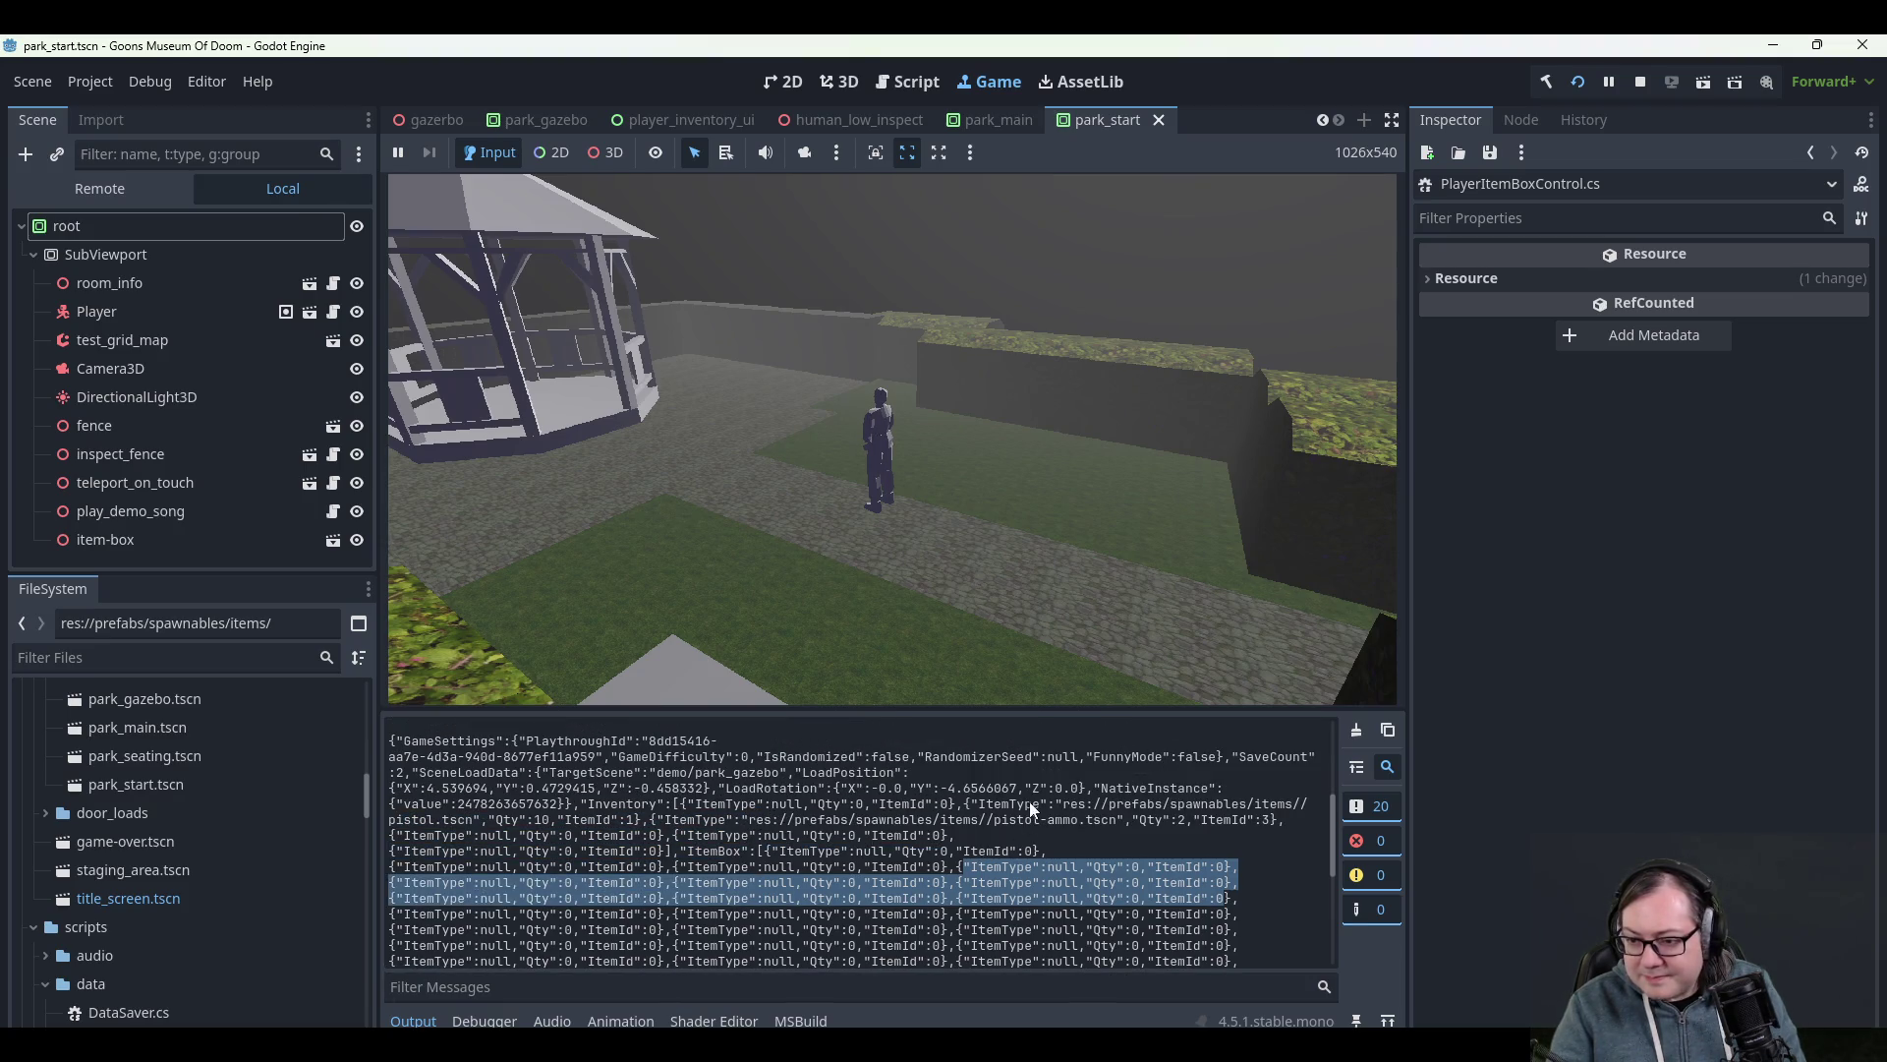
{"action": "mouse_move", "coordinate": [969, 803]}
{"action": "left_mouse_down"}
{"action": "mouse_move", "coordinate": [1150, 820]}
{"action": "mouse_move", "coordinate": [1244, 803]}
{"action": "mouse_move", "coordinate": [1076, 803]}
{"action": "mouse_move", "coordinate": [1311, 803]}
{"action": "mouse_move", "coordinate": [688, 820]}
{"action": "mouse_move", "coordinate": [1286, 824]}
{"action": "mouse_move", "coordinate": [1310, 803]}
{"action": "left_mouse_up"}
{"action": "left_click", "coordinate": [531, 799]}
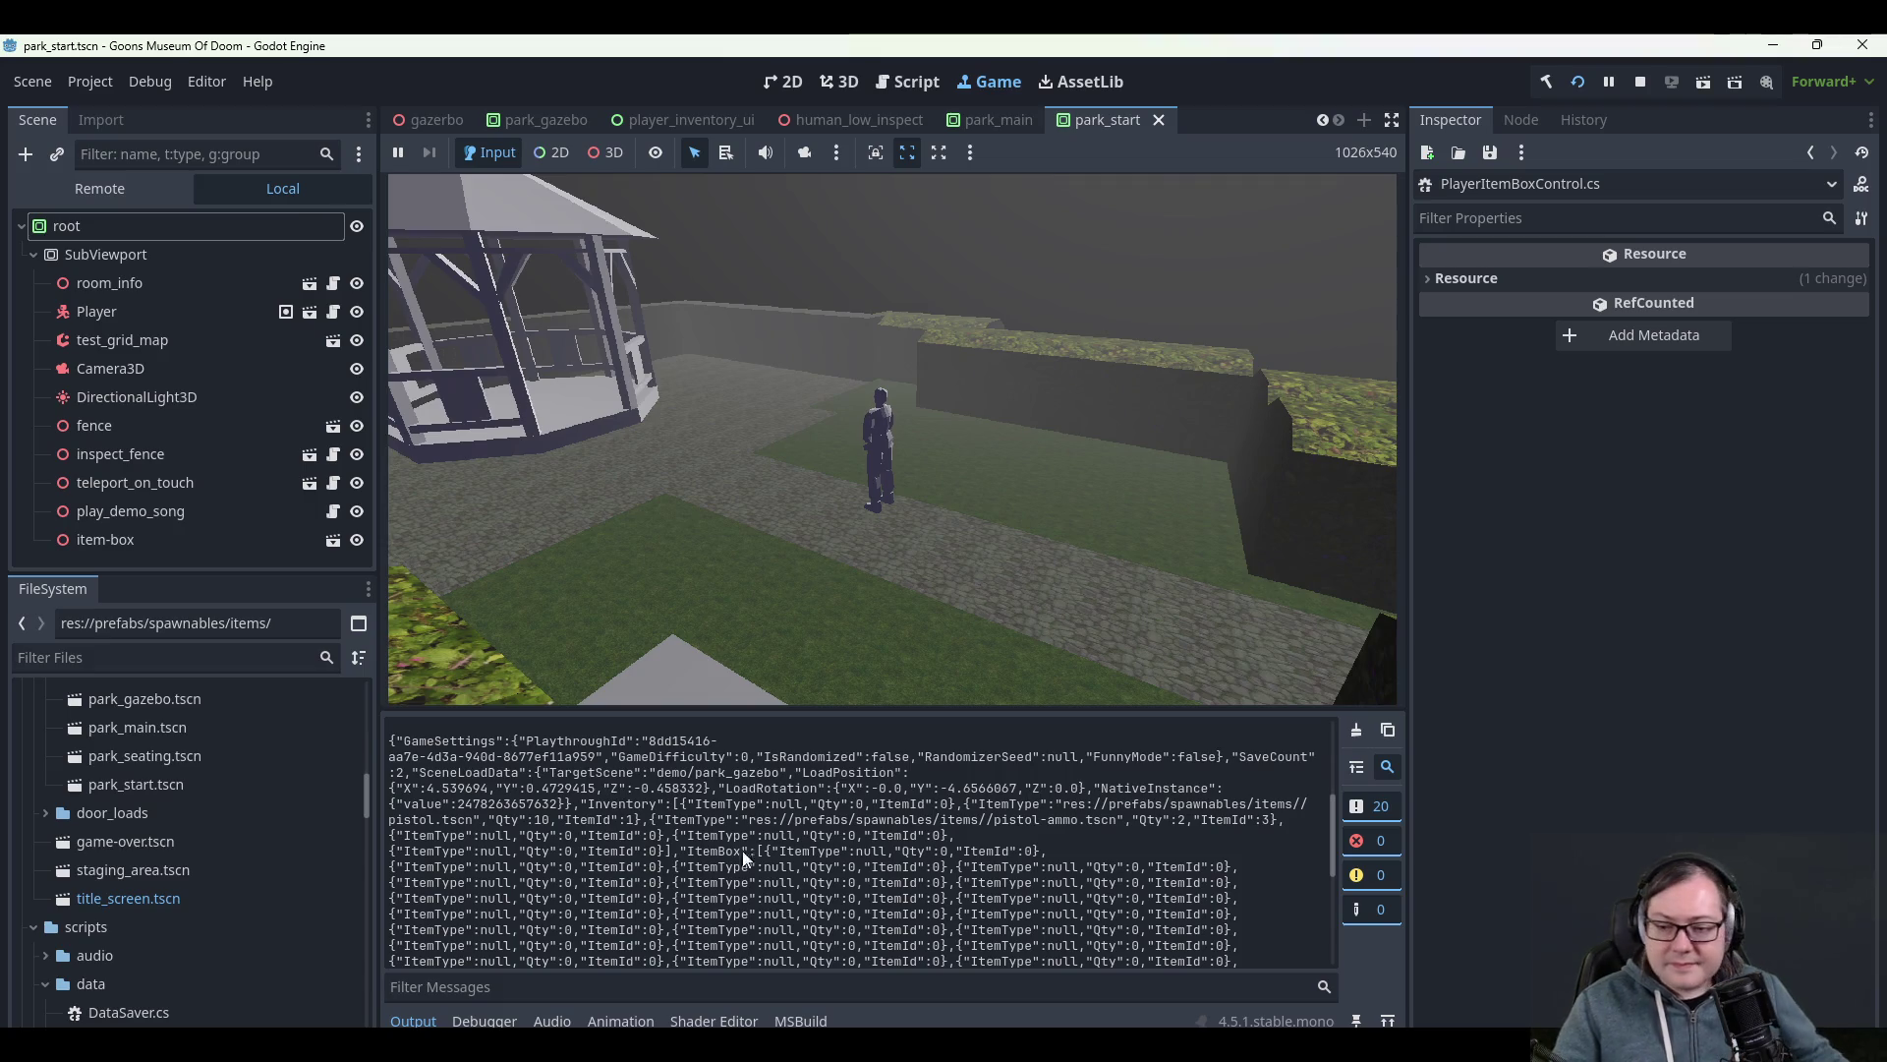
{"action": "key", "text": "F8"}
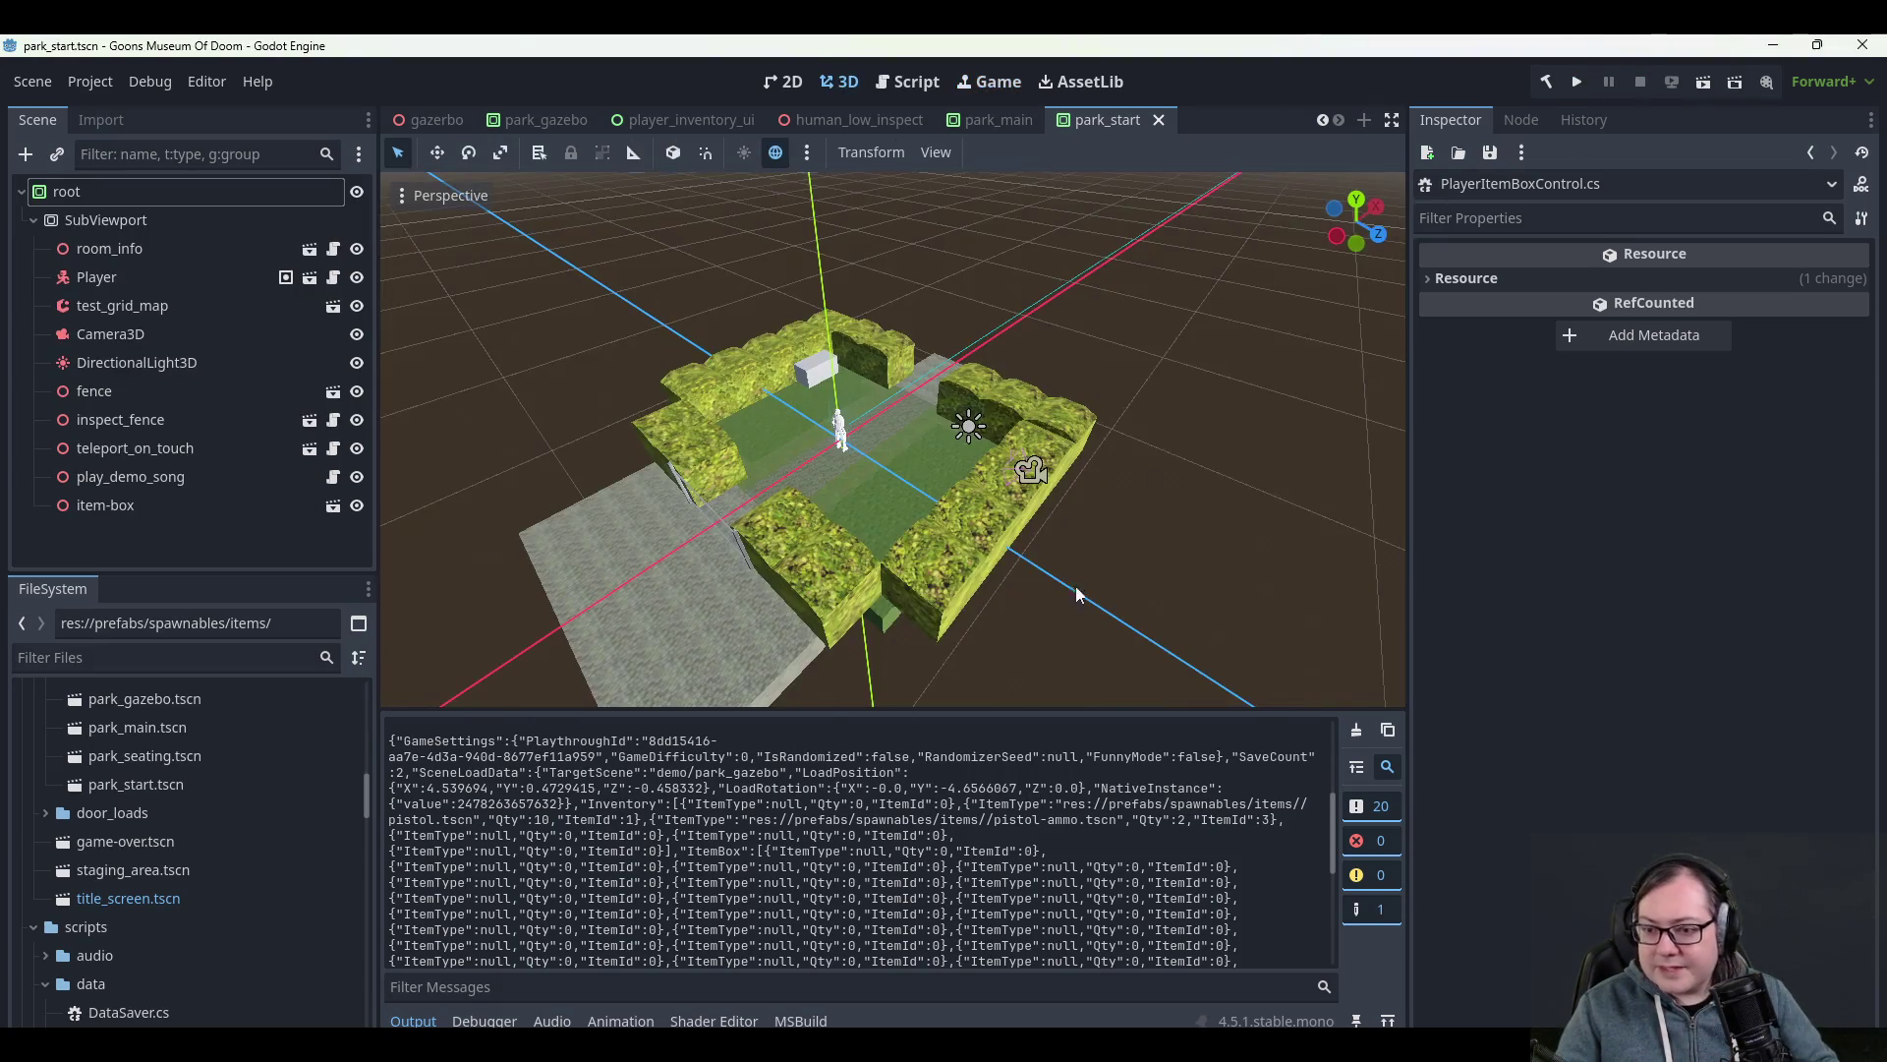
{"action": "key", "text": "alt+Tab"}
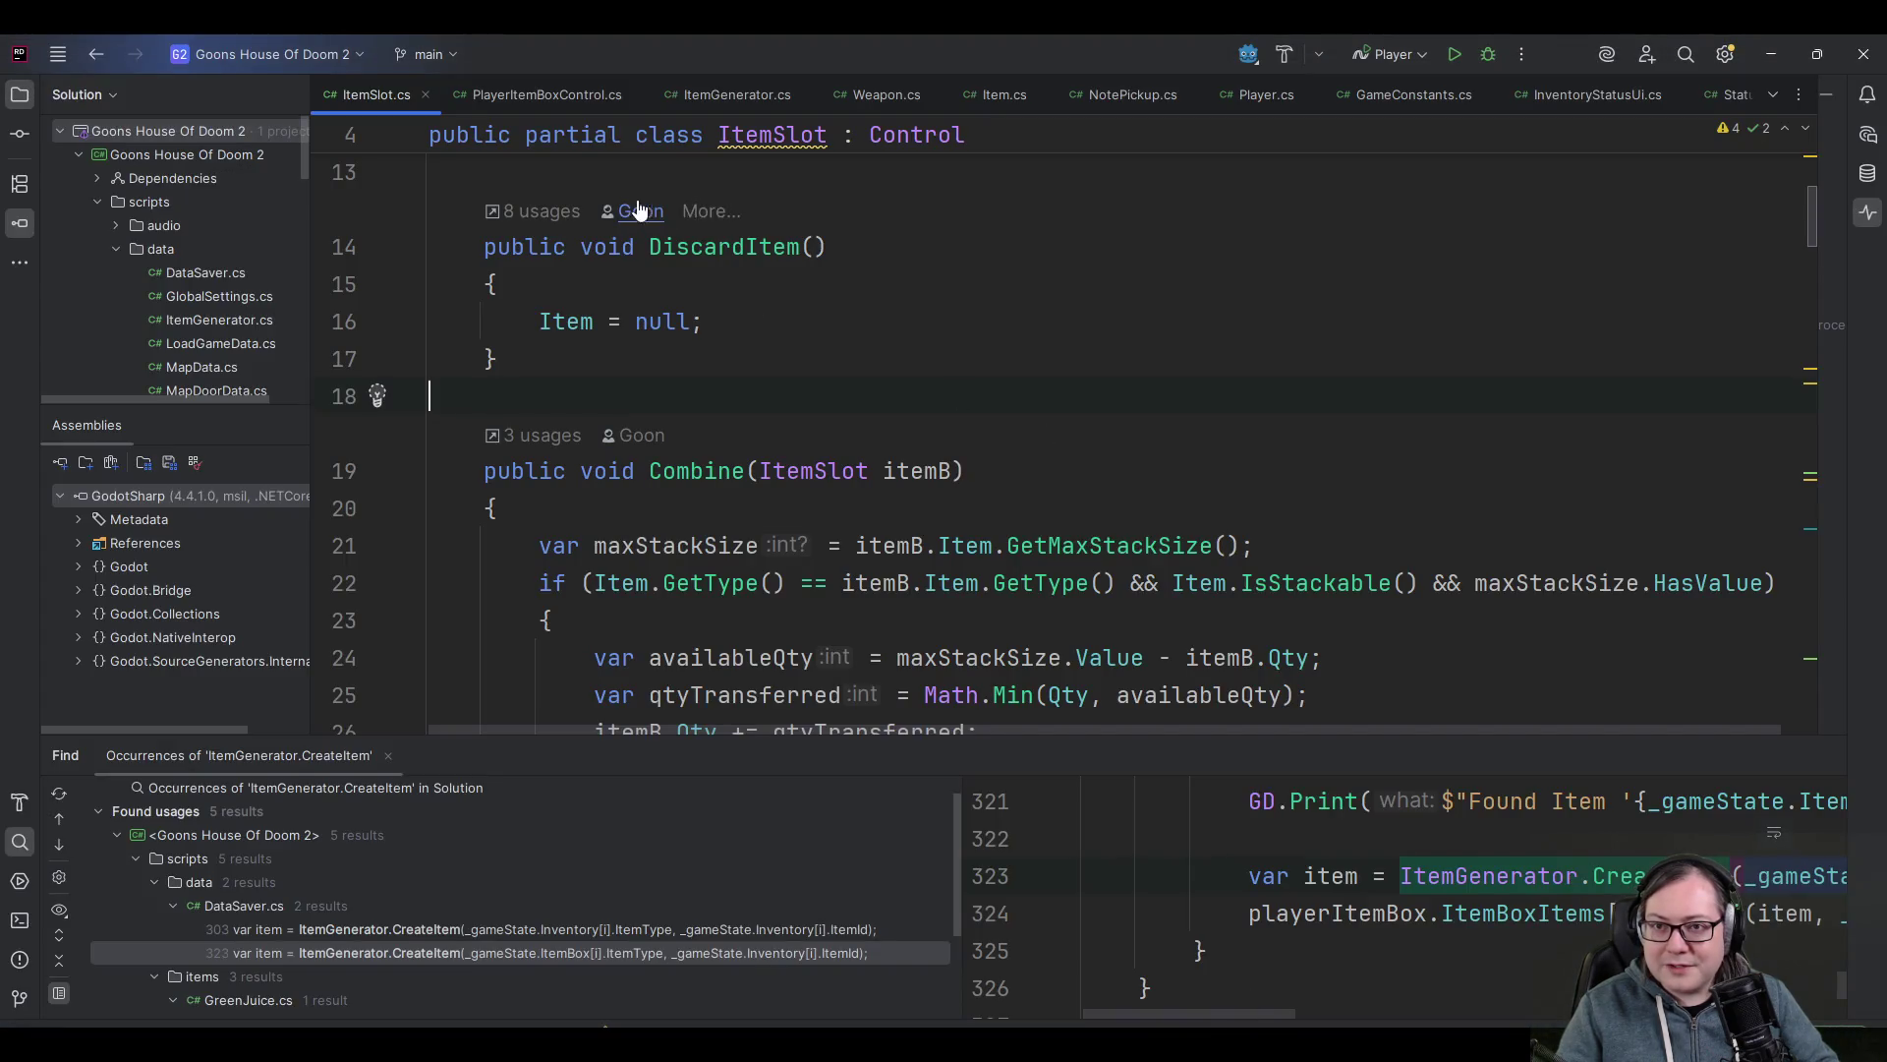
- Open PlayerItemBoxControl.cs and jump to the HandleConfirmPressed declaration
{"action": "left_click", "coordinate": [540, 96]}
{"action": "scroll", "coordinate": [550, 95], "scroll_direction": "up", "scroll_amount": 2}
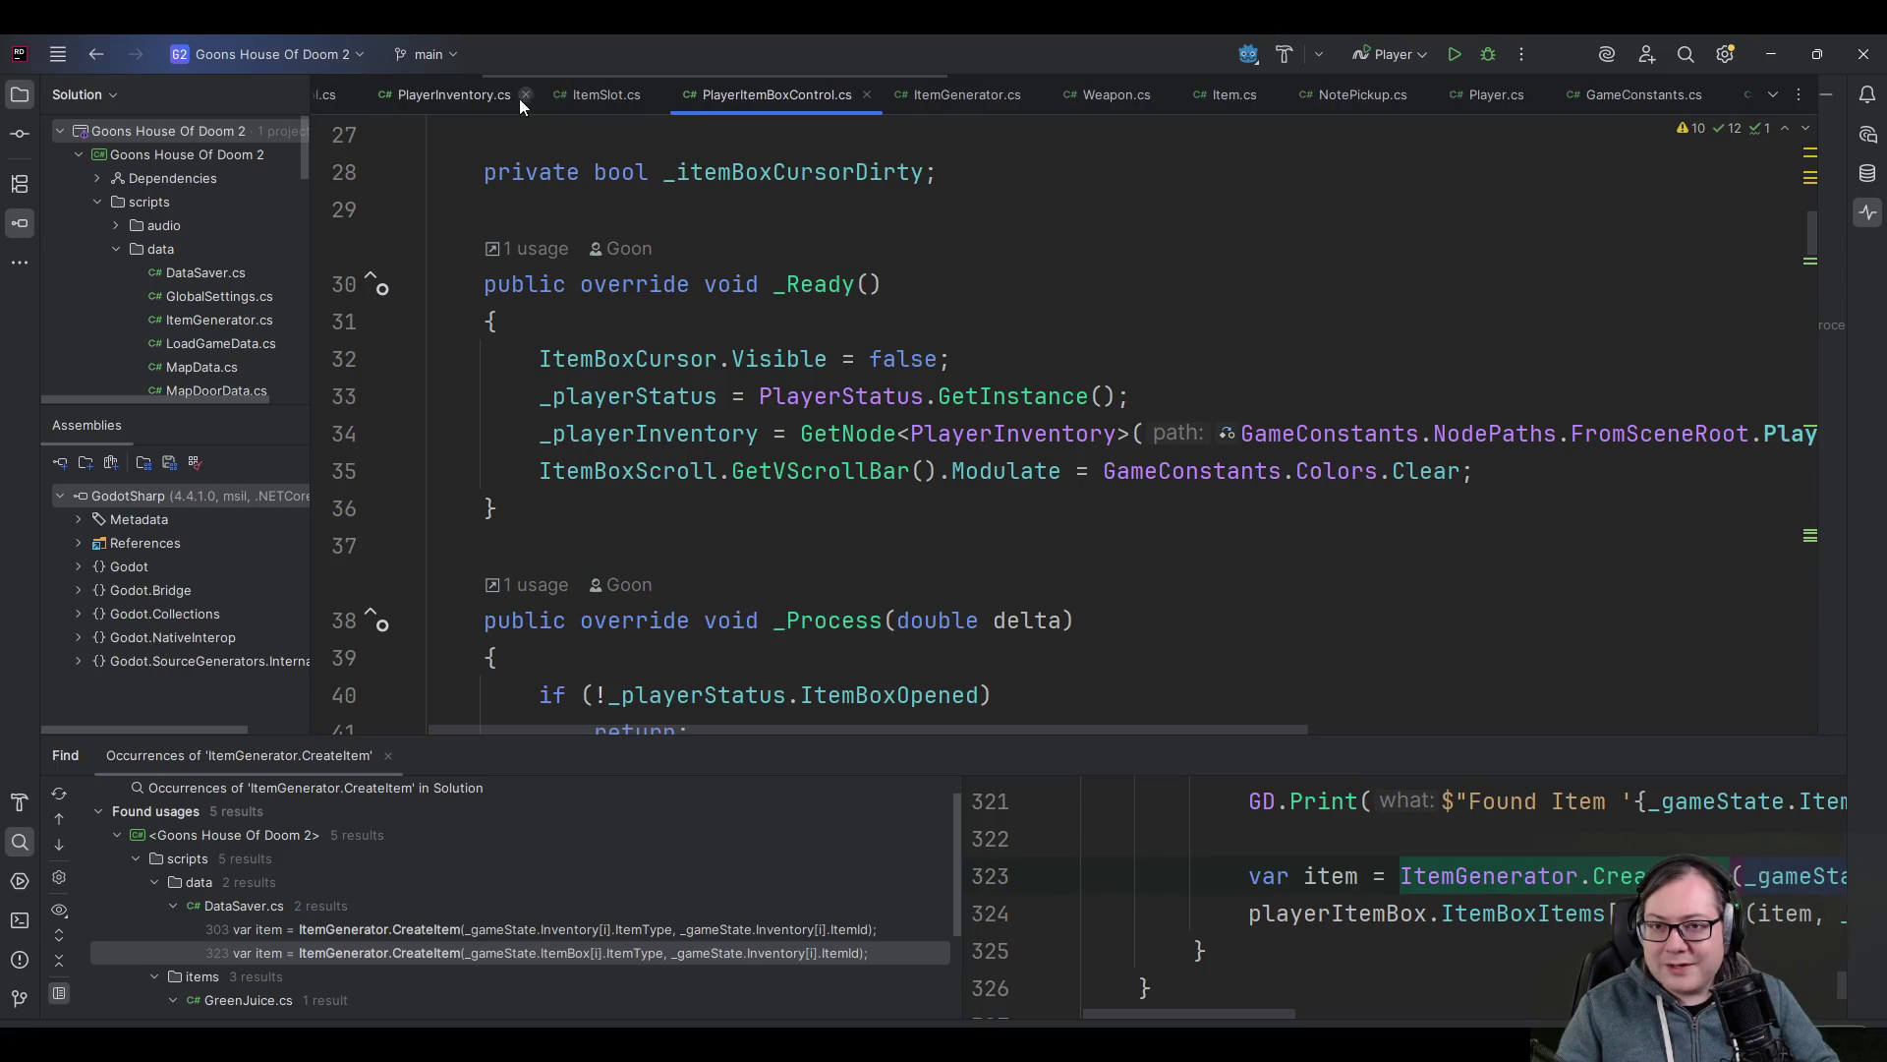
{"action": "scroll", "coordinate": [579, 99], "scroll_direction": "down", "scroll_amount": 1}
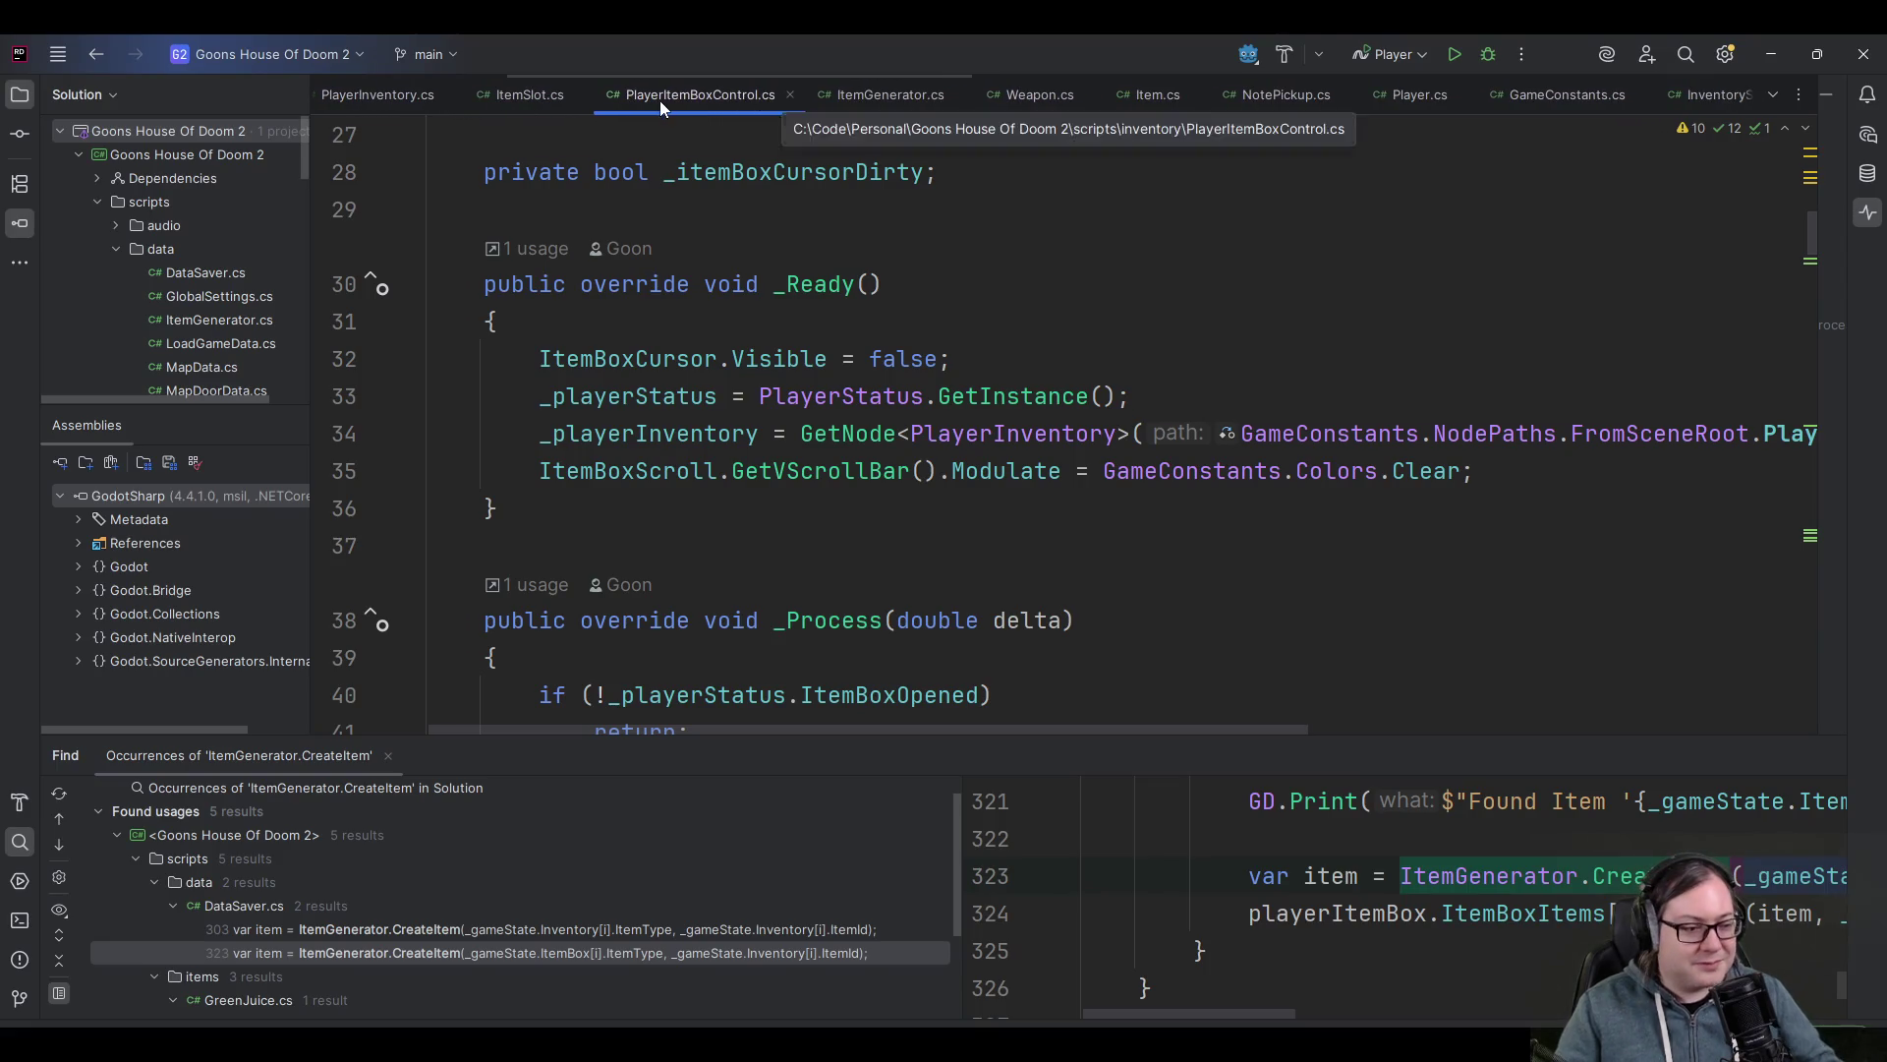
{"action": "scroll", "coordinate": [836, 470], "scroll_direction": "down", "scroll_amount": 4}
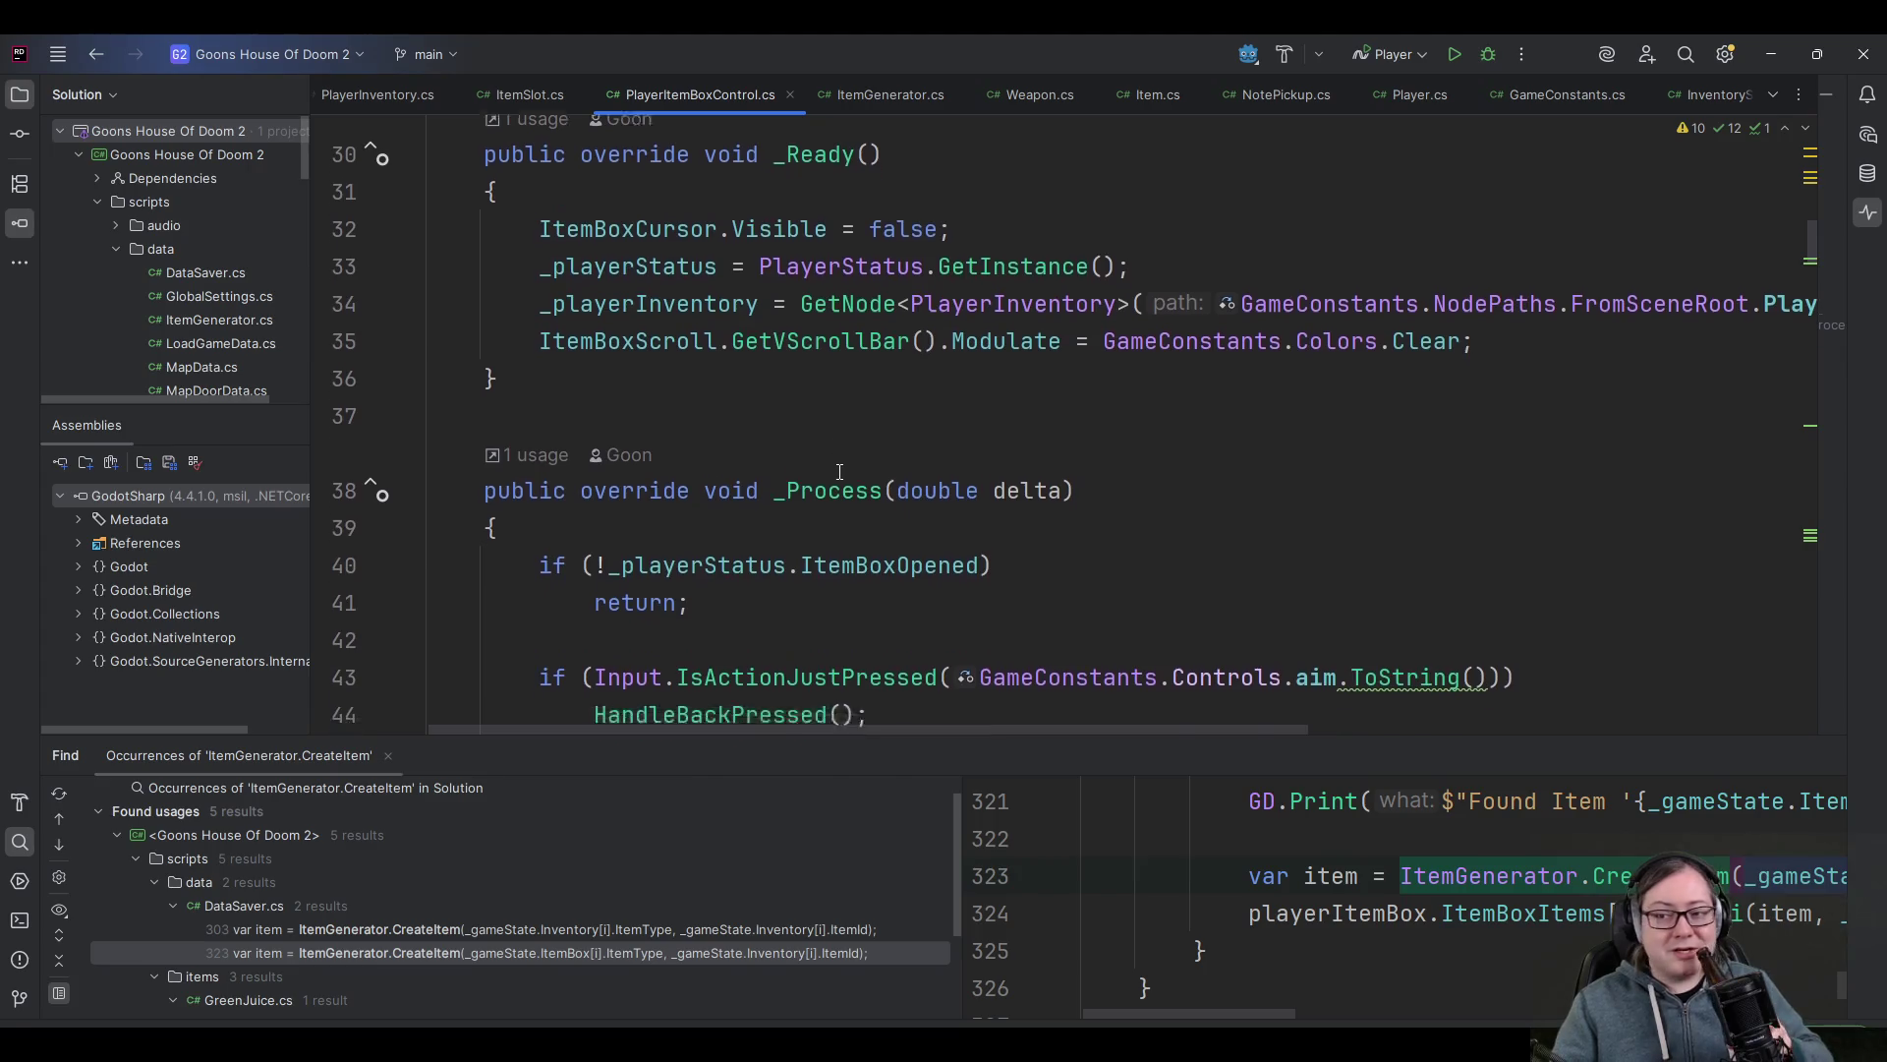
{"action": "scroll", "coordinate": [836, 470], "scroll_direction": "down", "scroll_amount": 2}
{"action": "left_click", "coordinate": [732, 358]}
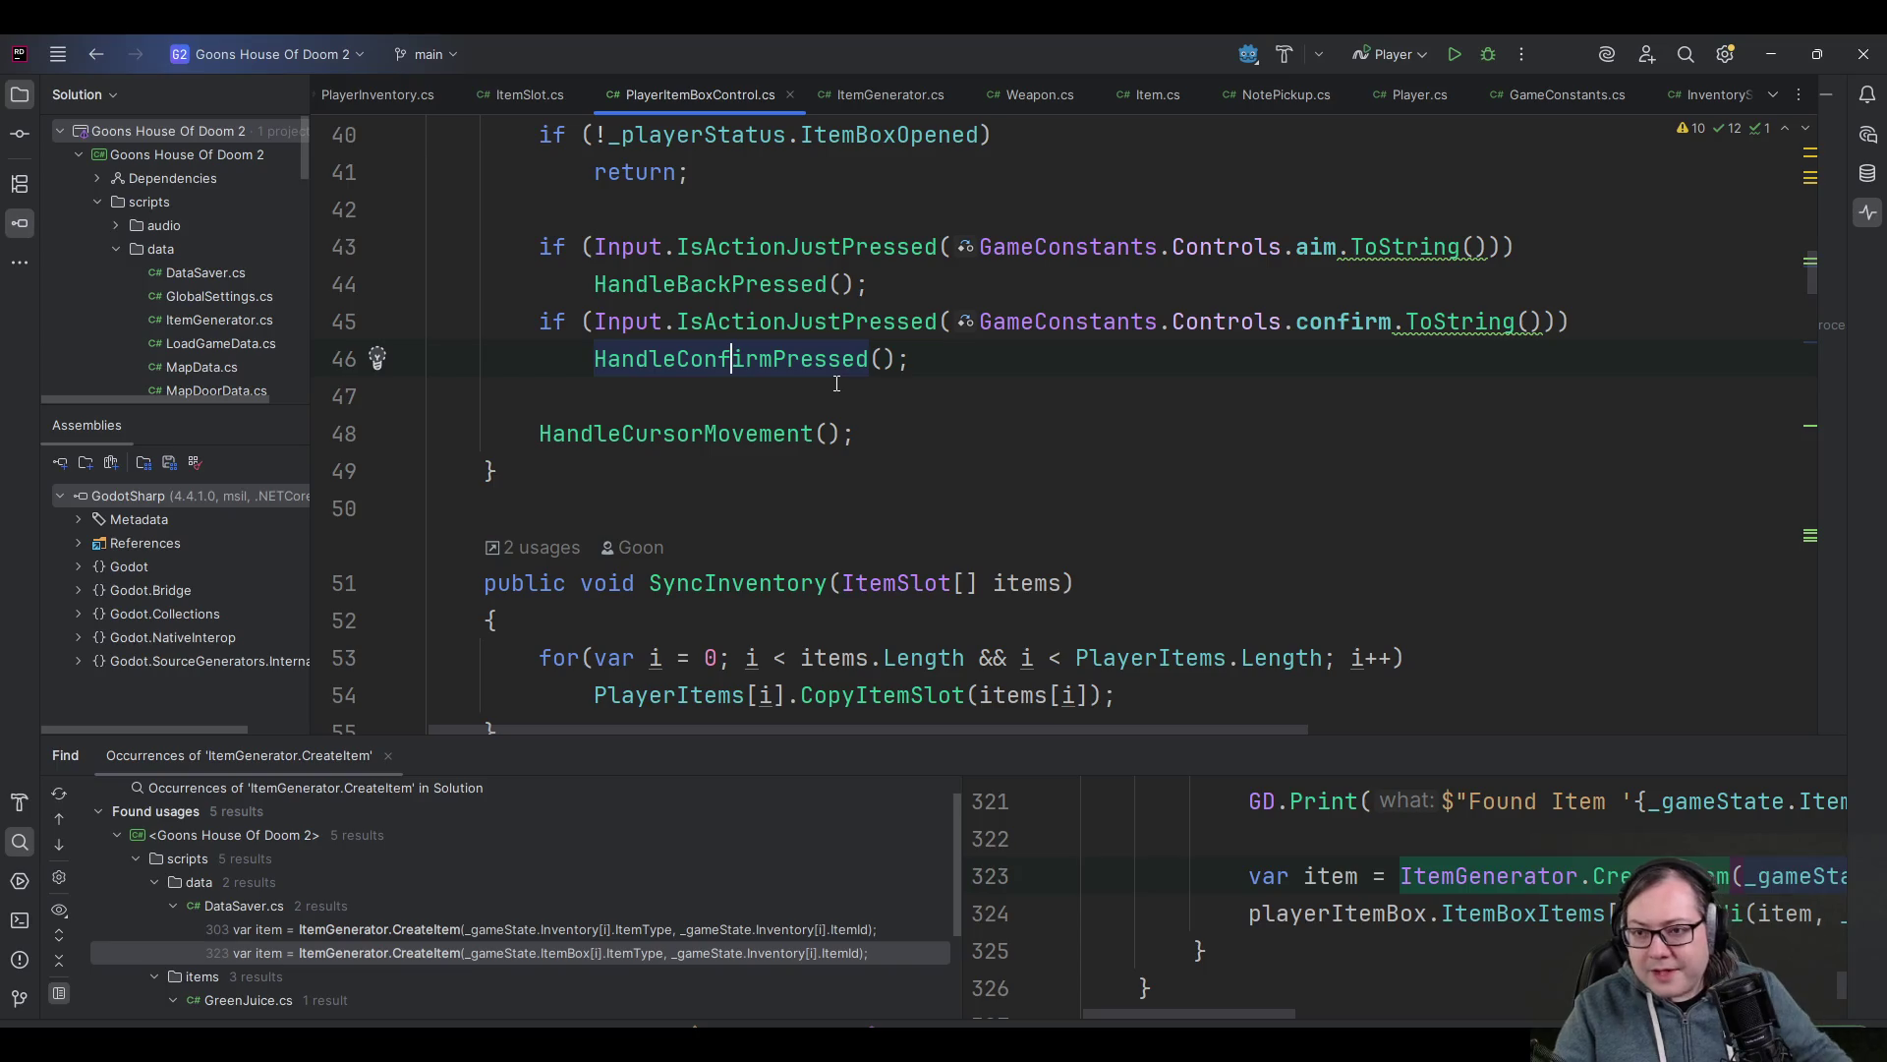
{"action": "left_click", "coordinate": [784, 354], "text": "ctrl"}
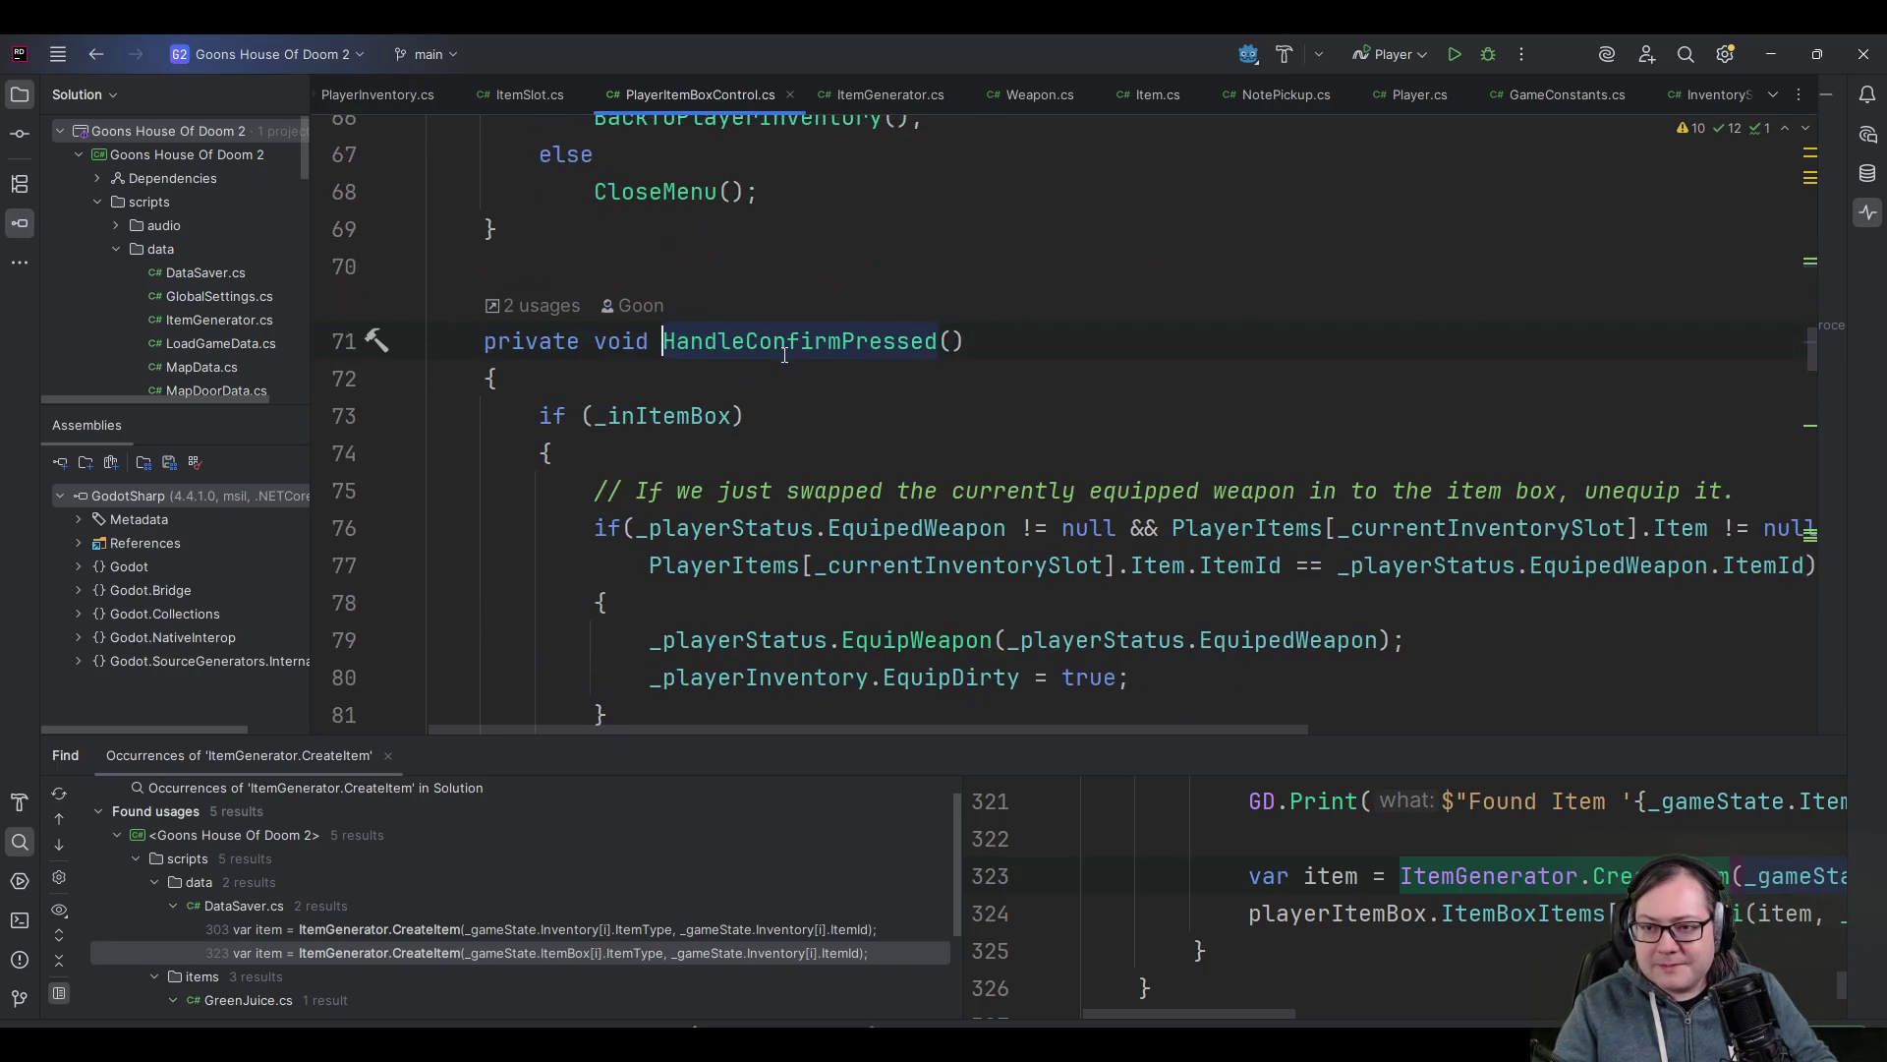
- Review the _playerStatus, PlayerItems and SwapItemSlots code in the item-box branch
{"action": "scroll", "coordinate": [1018, 572], "scroll_direction": "down", "scroll_amount": 3}
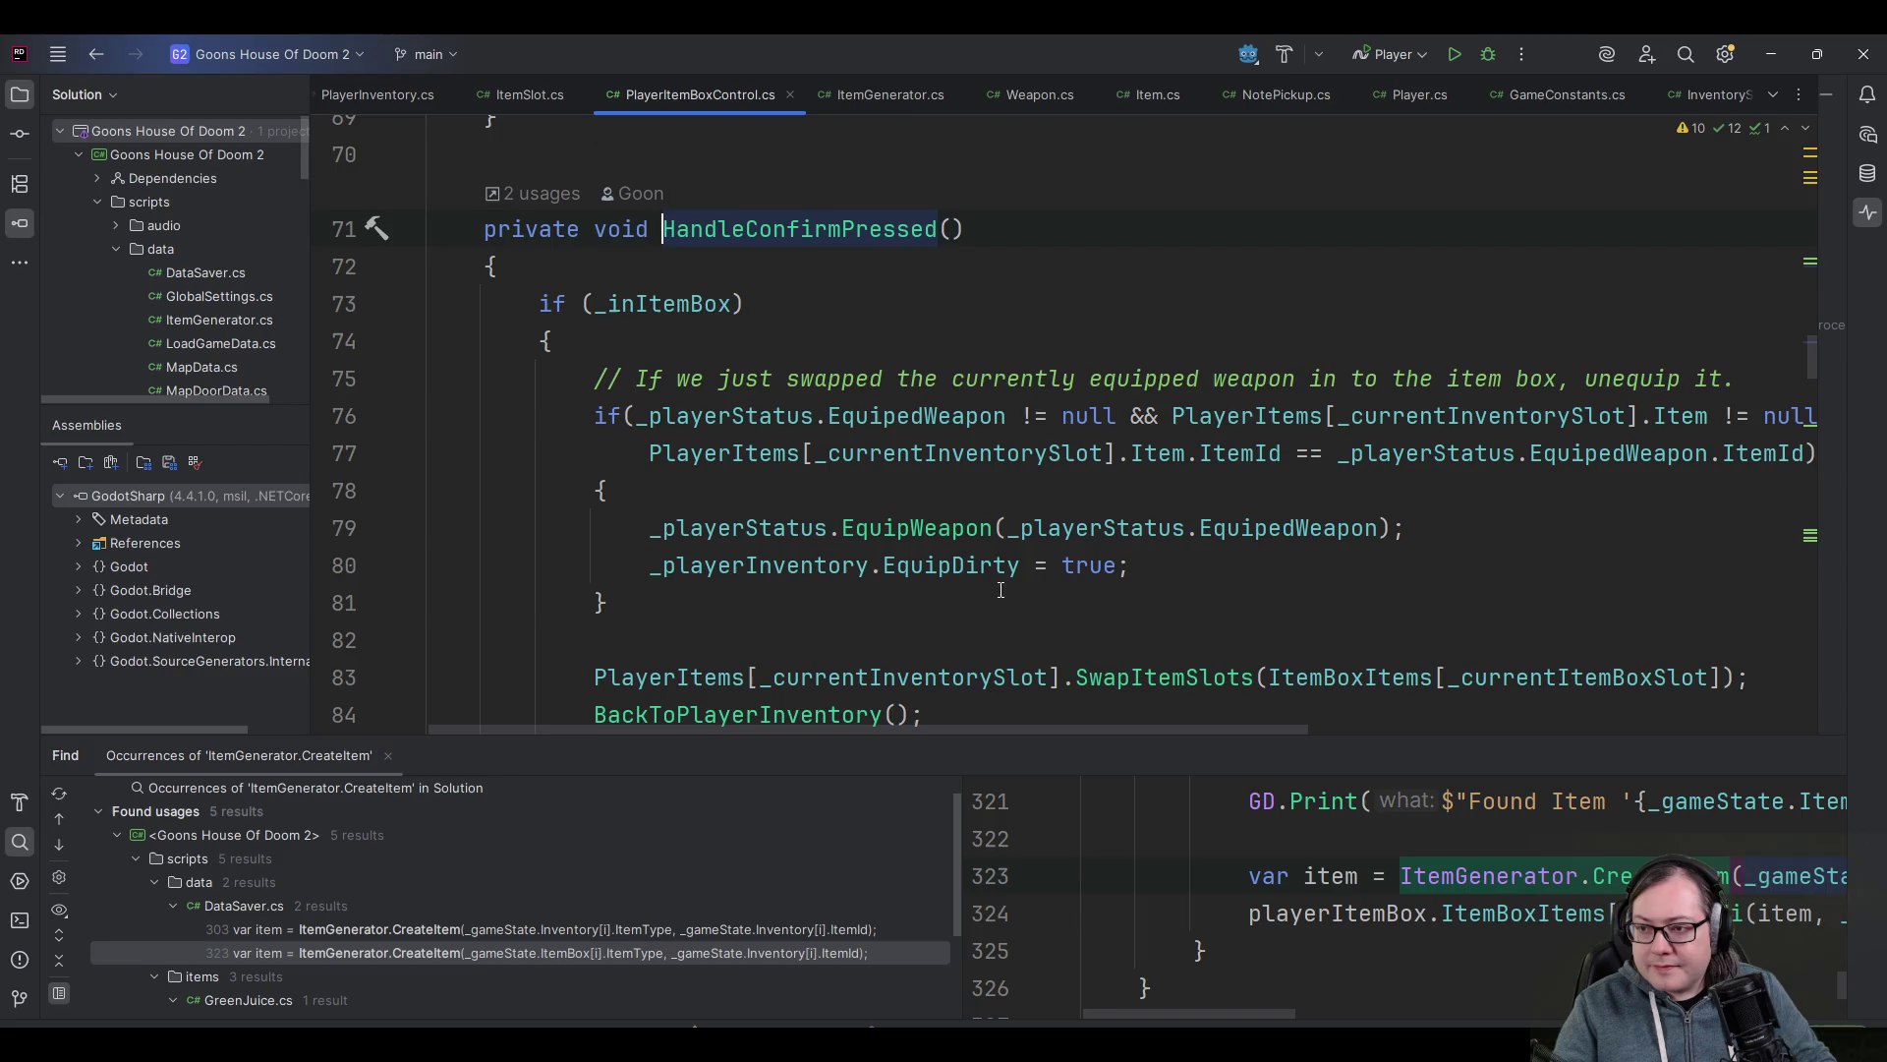
{"action": "left_click_drag", "start_coordinate": [965, 730], "coordinate": [1012, 721]}
{"action": "left_click", "coordinate": [604, 305]}
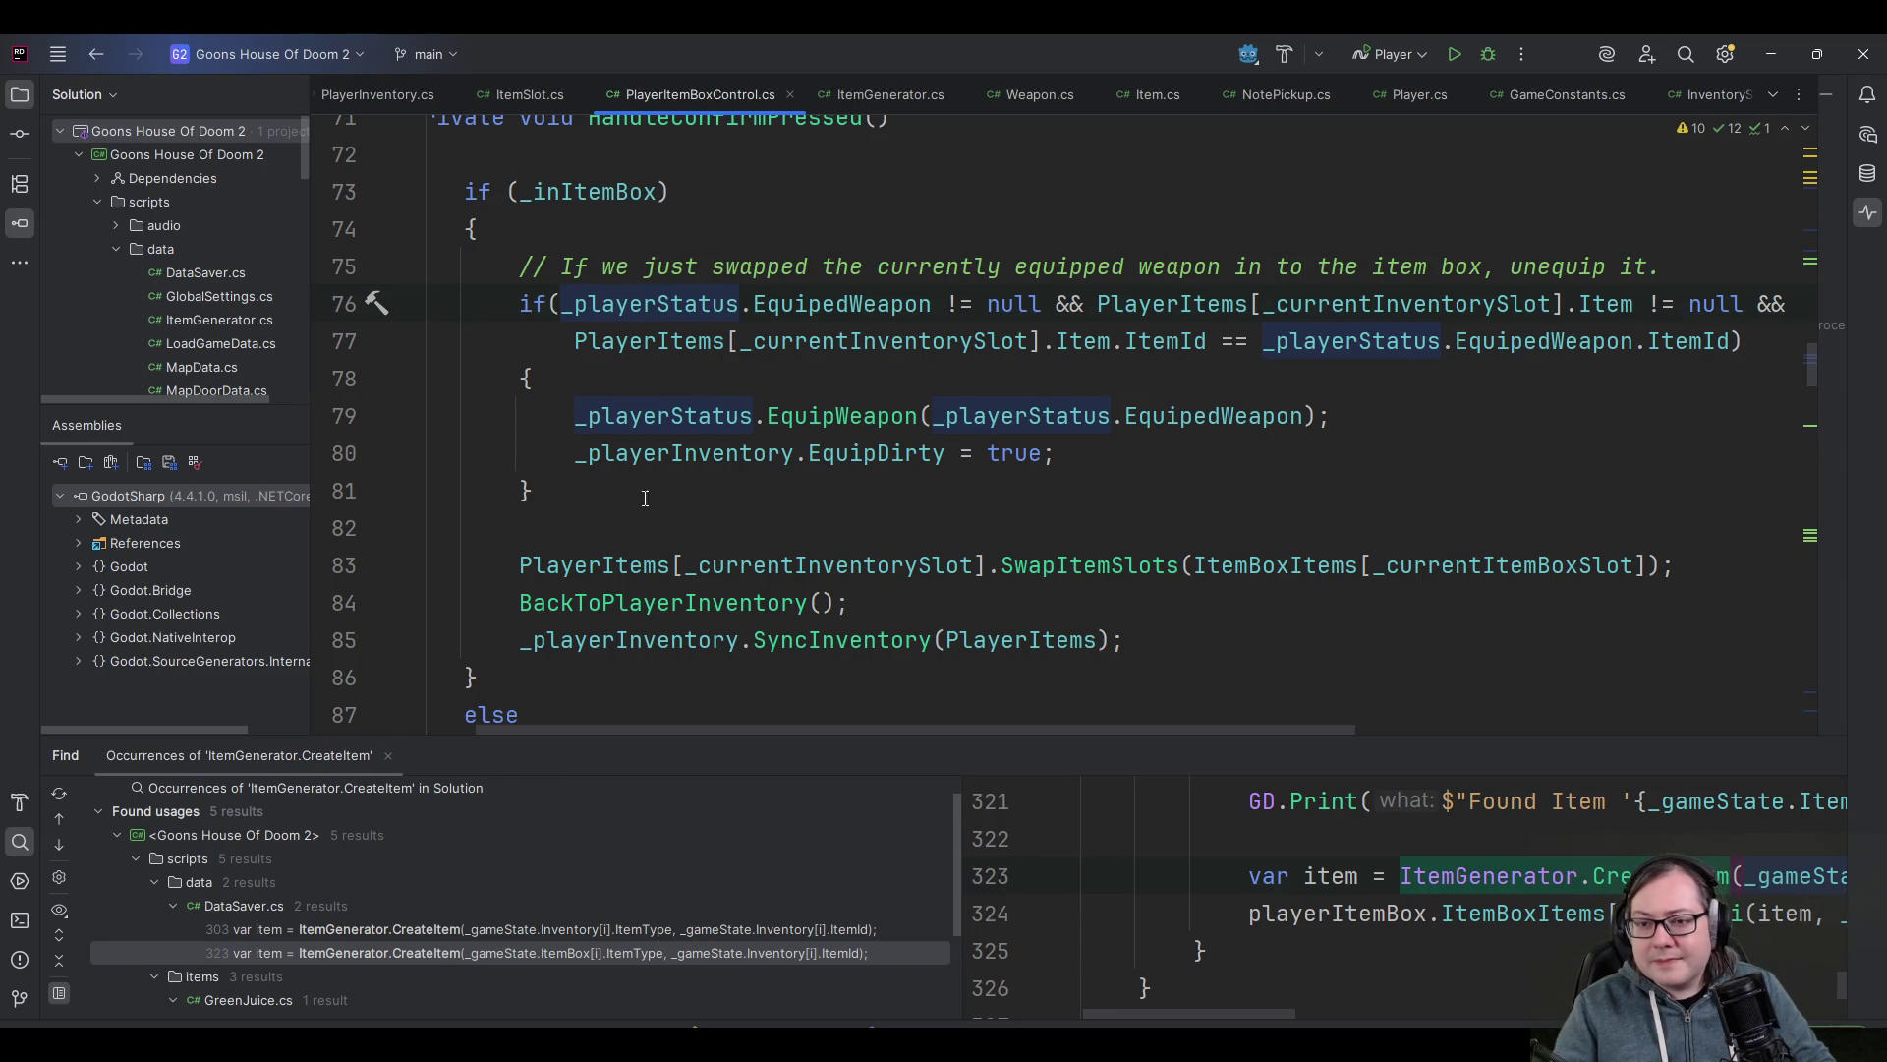
{"action": "left_click", "coordinate": [587, 531]}
{"action": "left_click", "coordinate": [587, 570]}
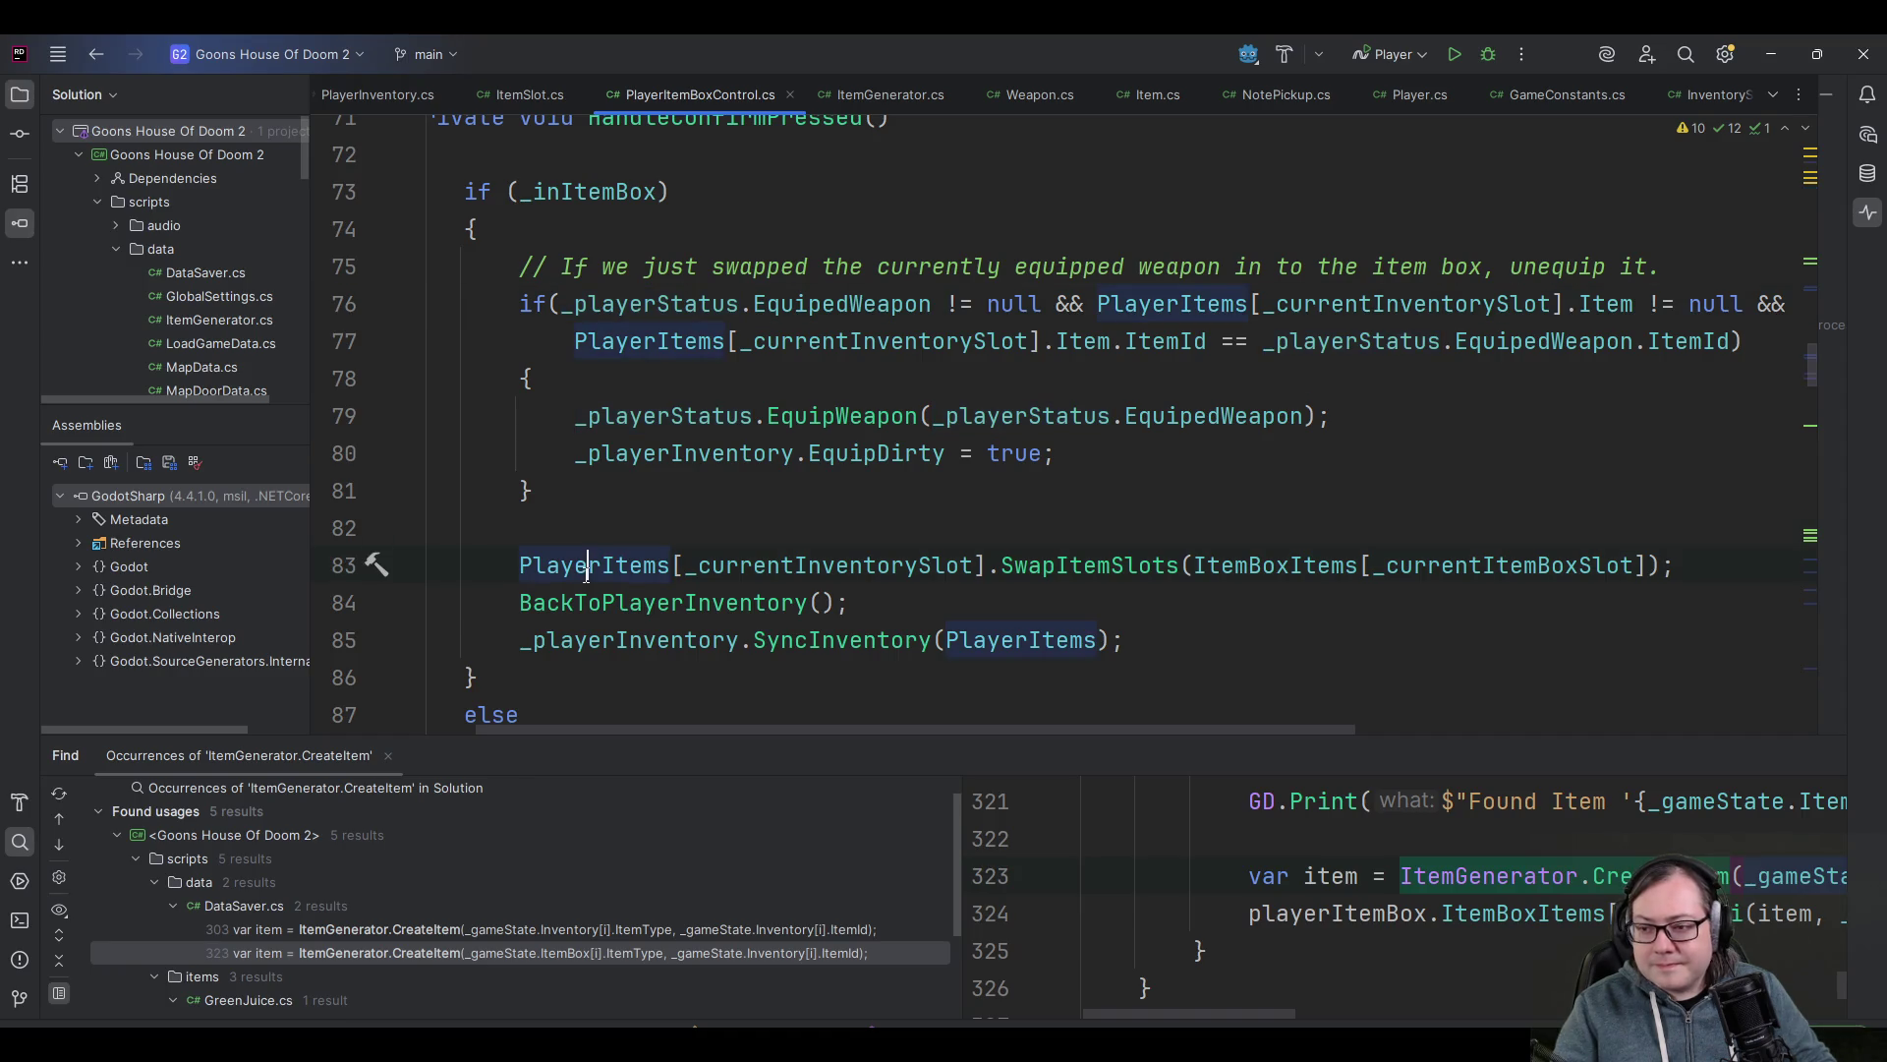
{"action": "left_click", "coordinate": [1094, 568]}
{"action": "key", "text": "Up"}
{"action": "left_click", "coordinate": [880, 501]}
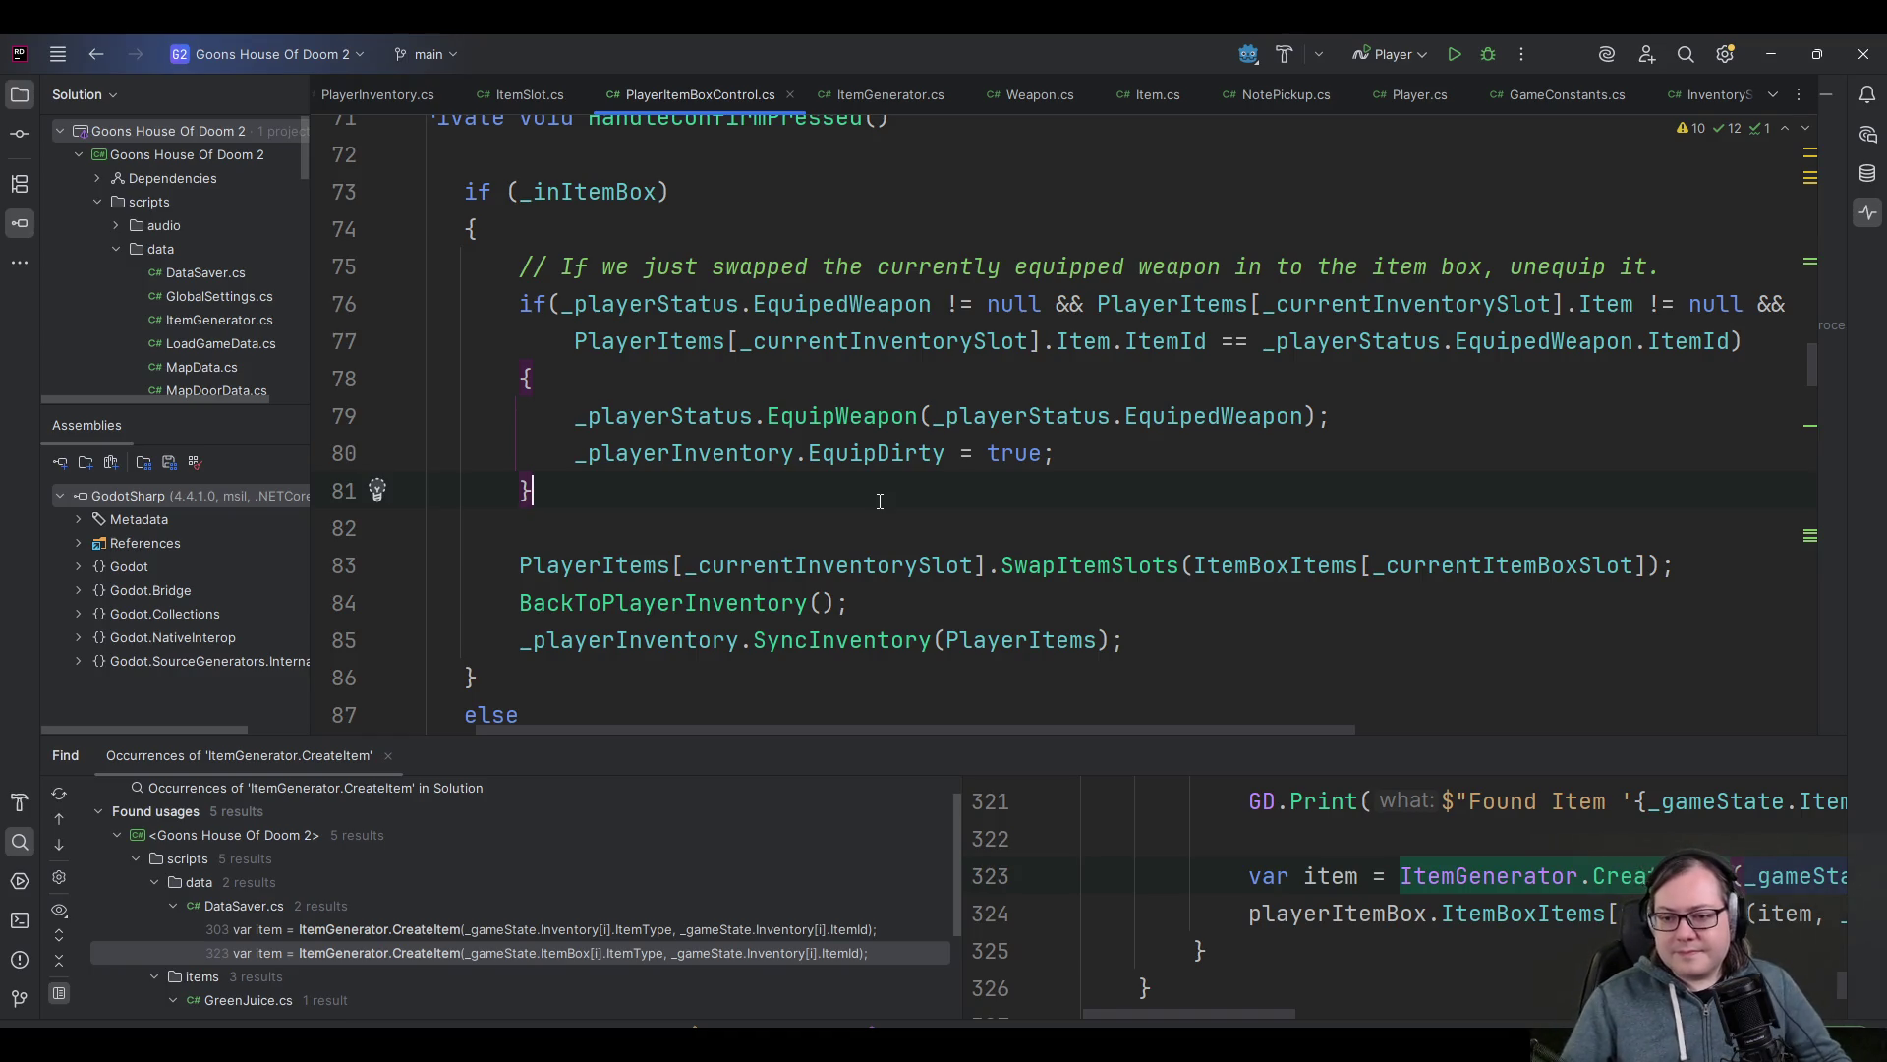
- Add '// If the swapped items are the same type _and_ stackable, combine them.' above SwapItemSlots
{"action": "key", "text": "Down"}
{"action": "key", "text": "Down"}
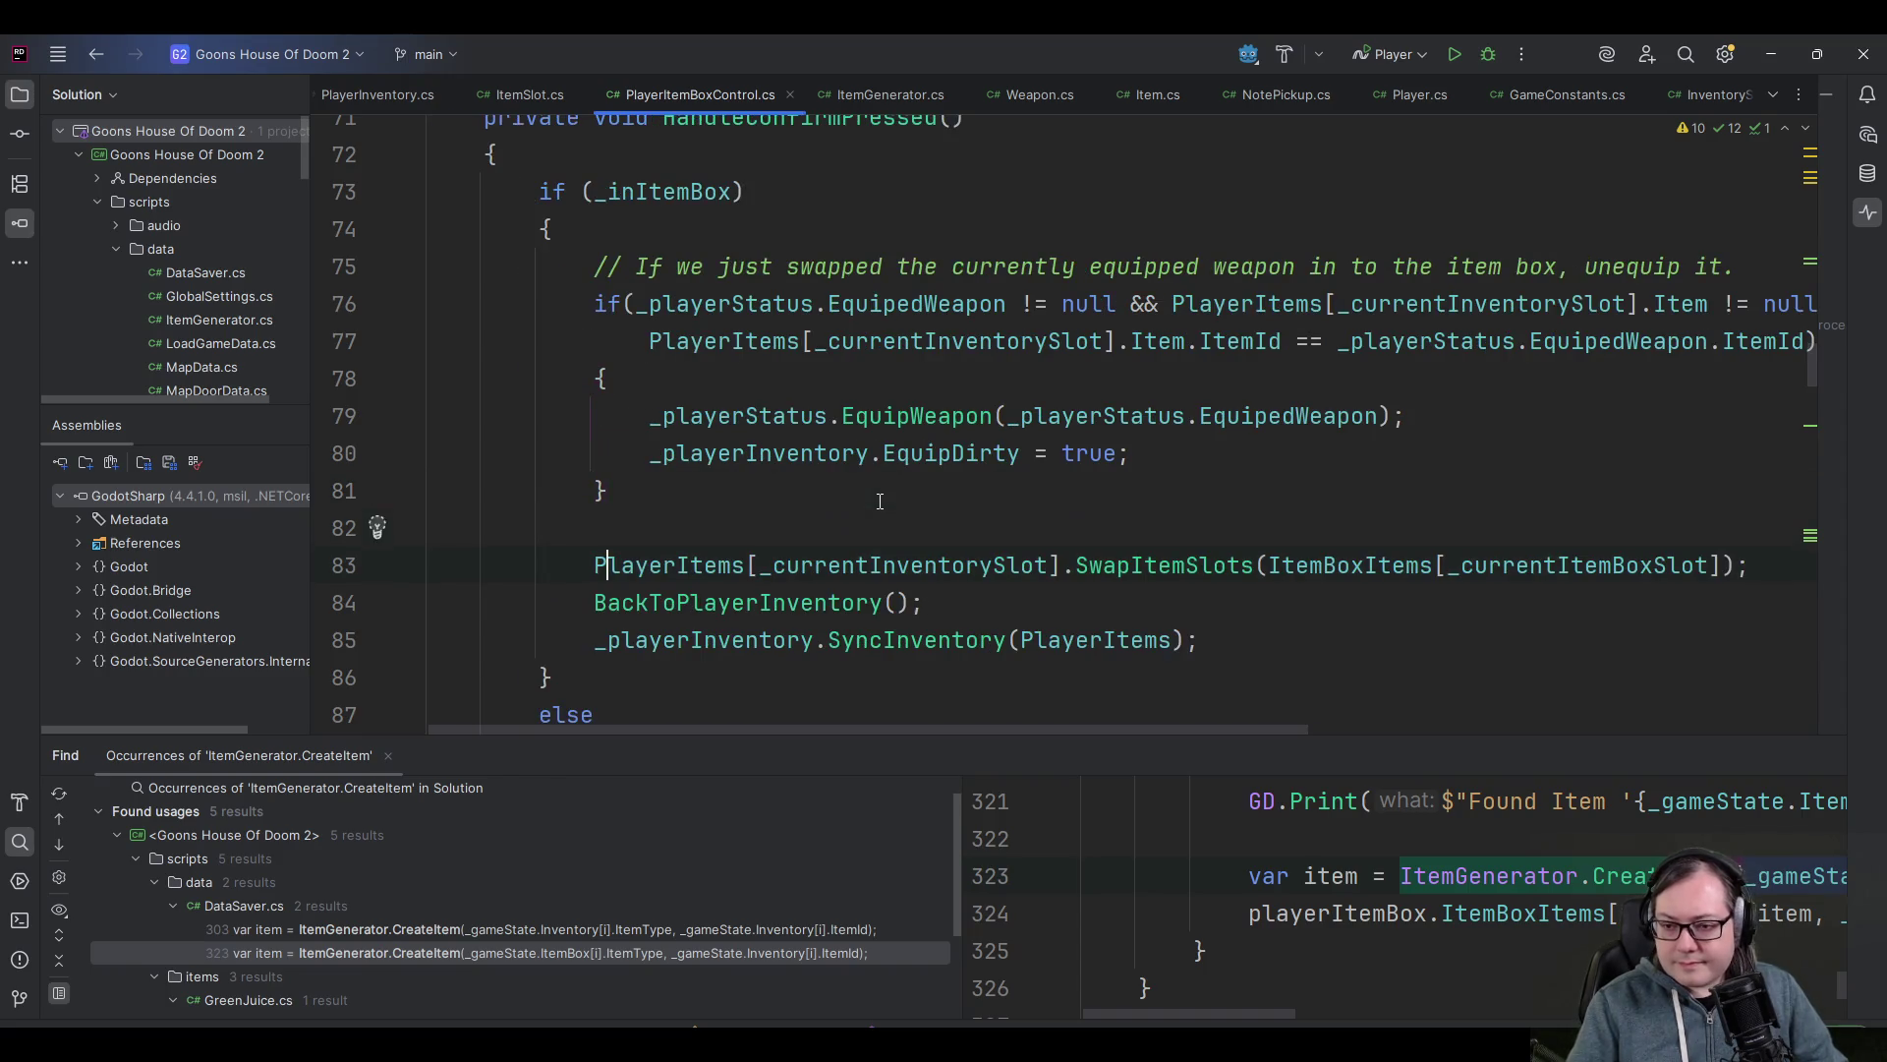
{"action": "key", "text": "Up"}
{"action": "key", "text": "Return"}
{"action": "key", "text": "Return"}
{"action": "key", "text": "Up"}
{"action": "type", "text": "// If the "}
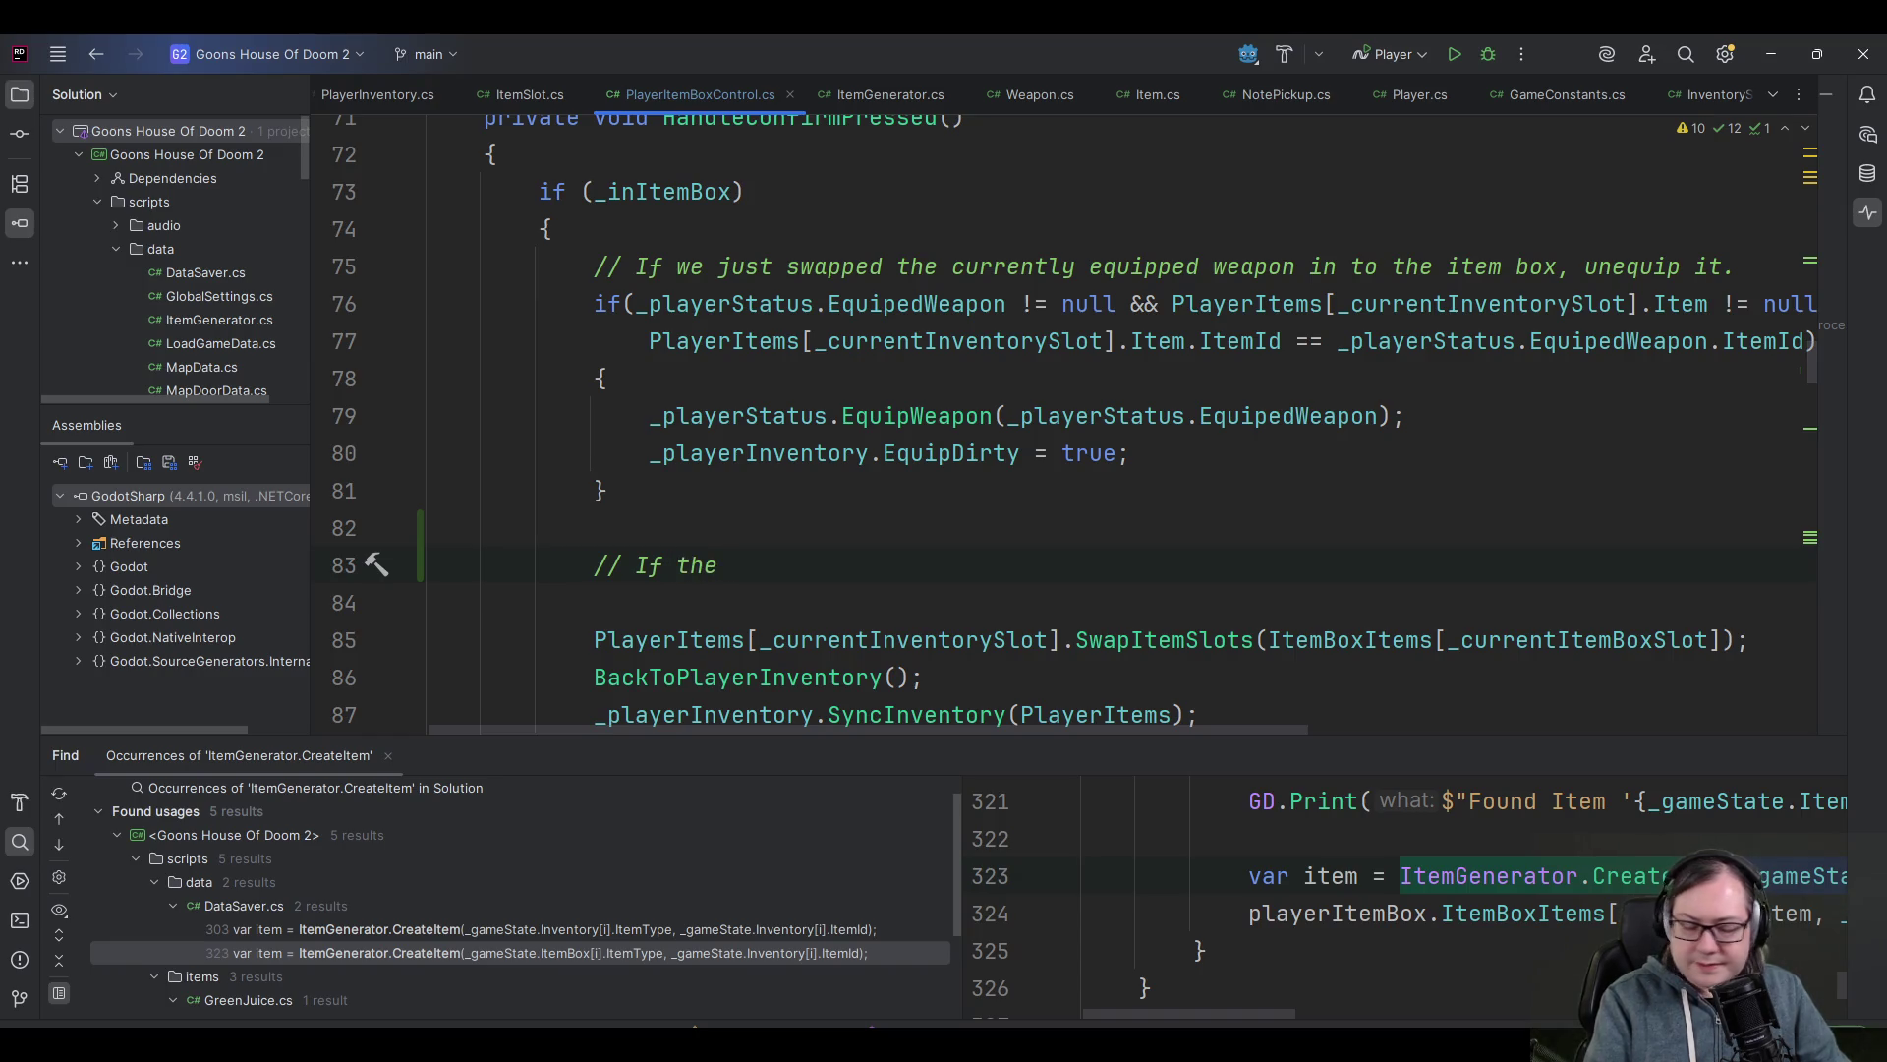
{"action": "type", "text": "swapped items "}
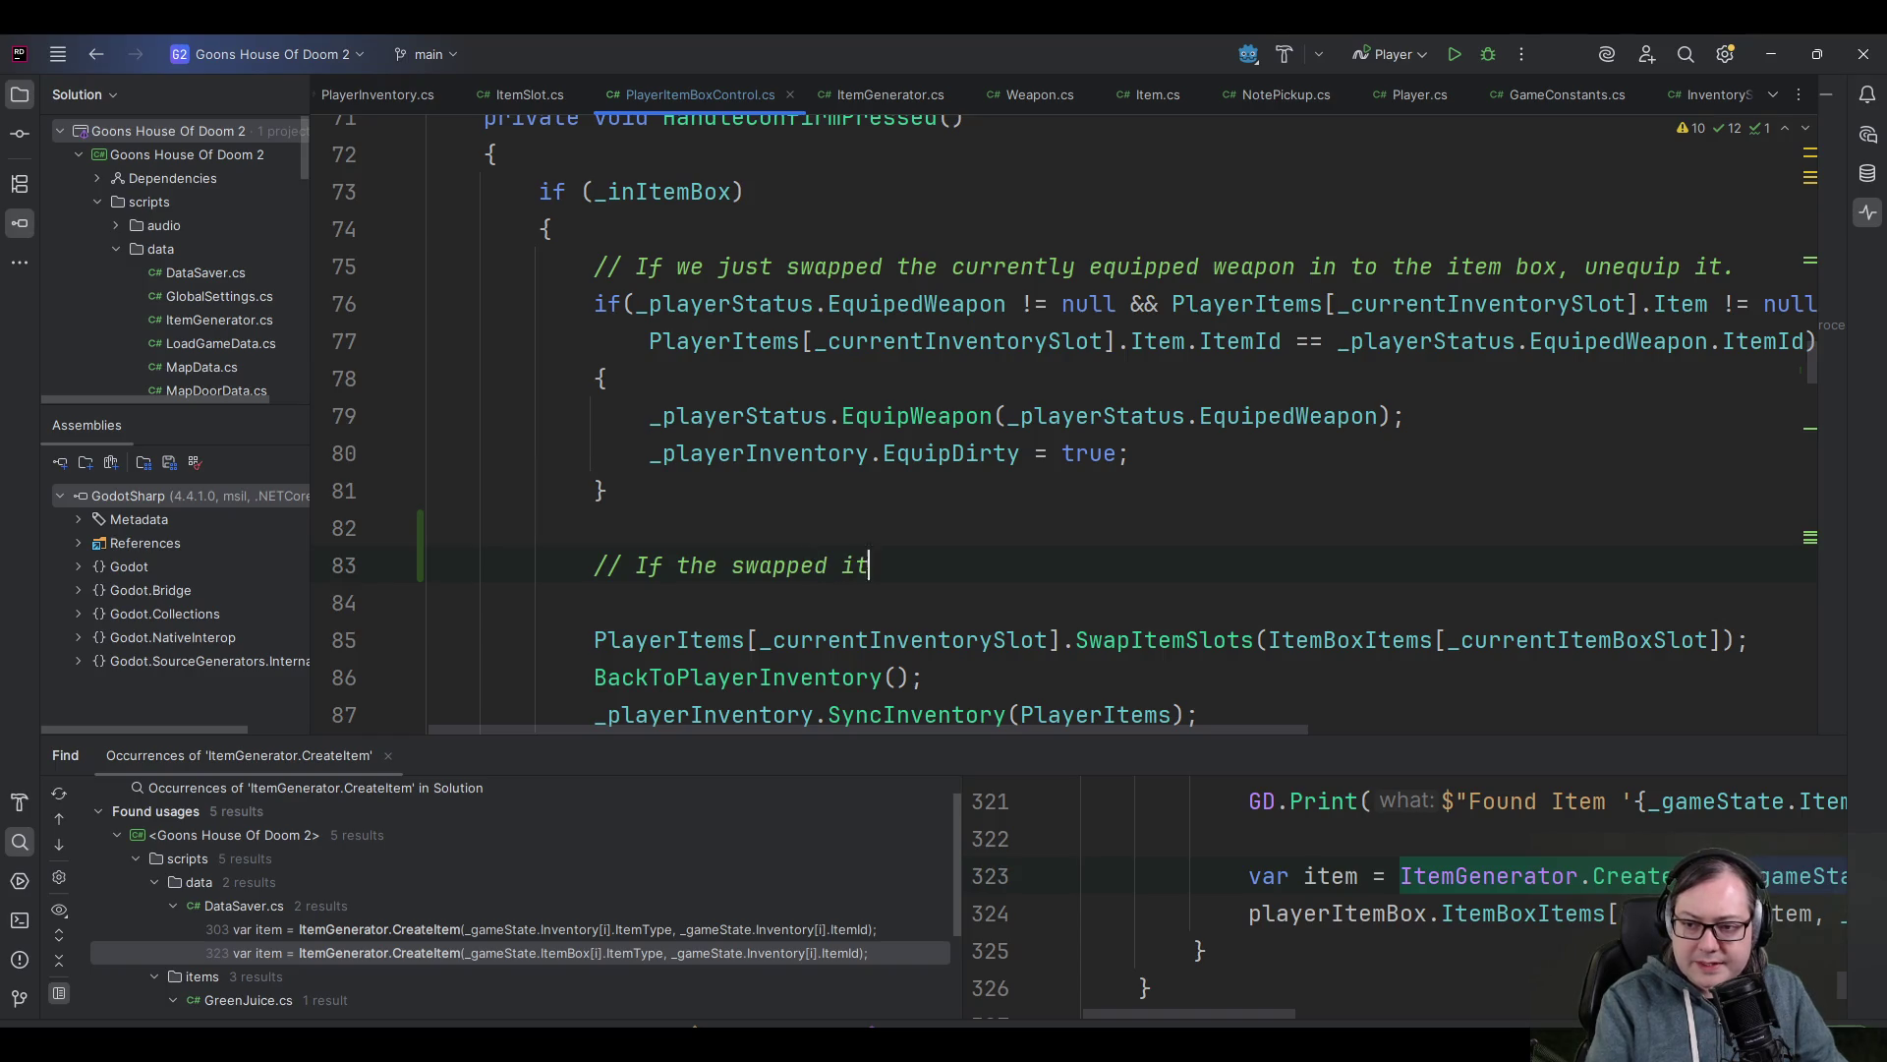
{"action": "type", "text": "are the same type"}
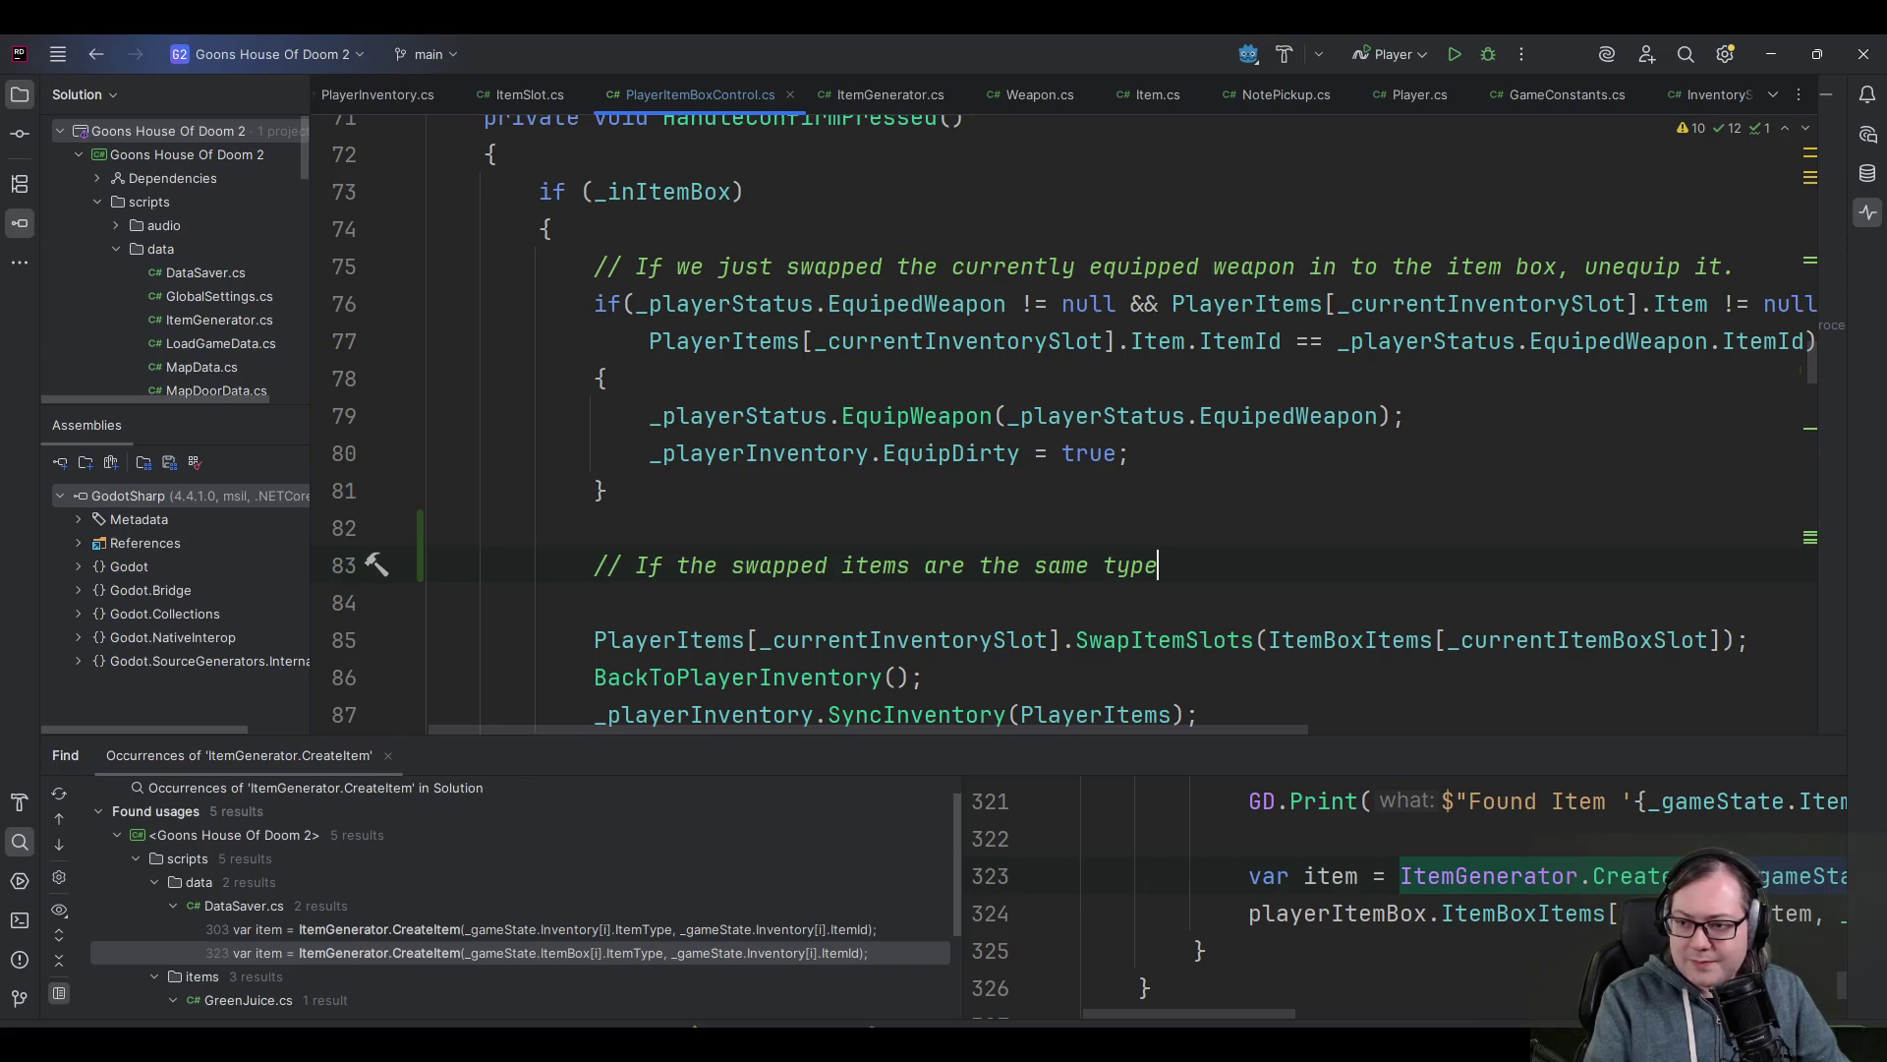
{"action": "type", "text": " _"}
{"action": "type", "text": "and_ stacka"}
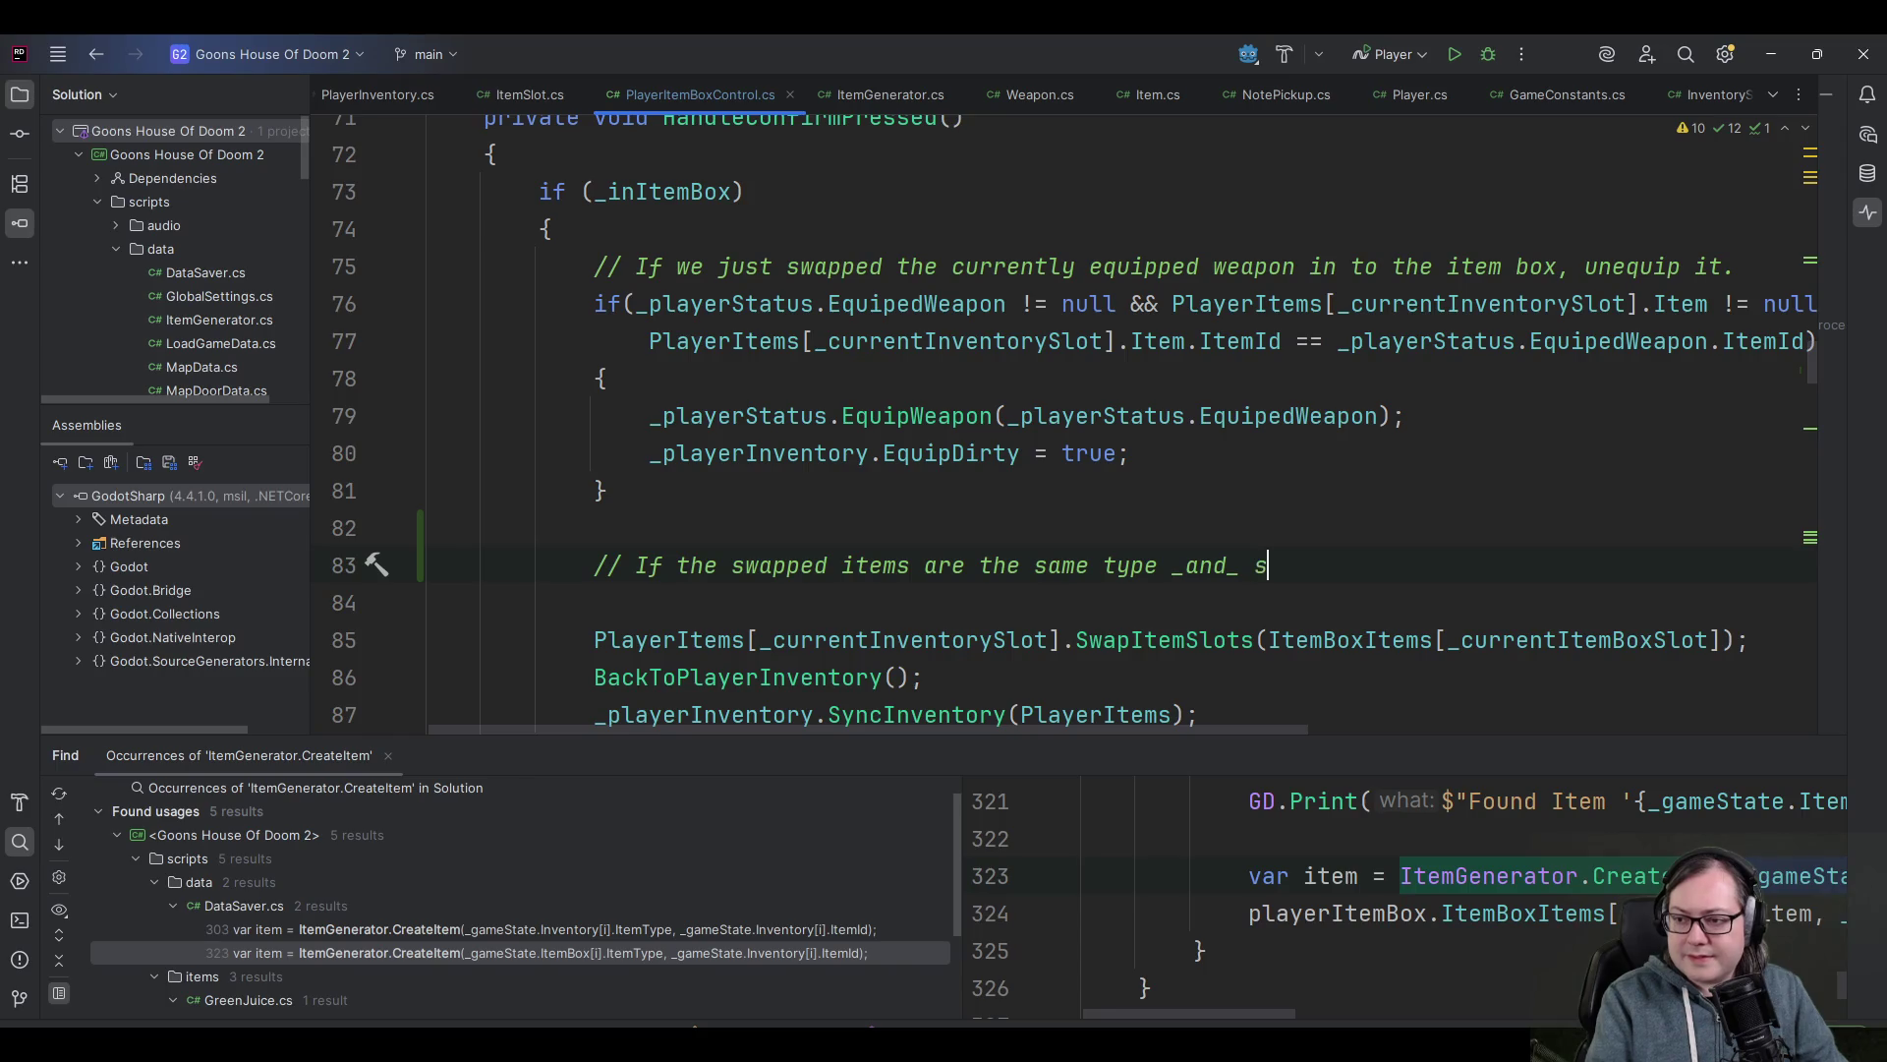
{"action": "type", "text": "ble"}
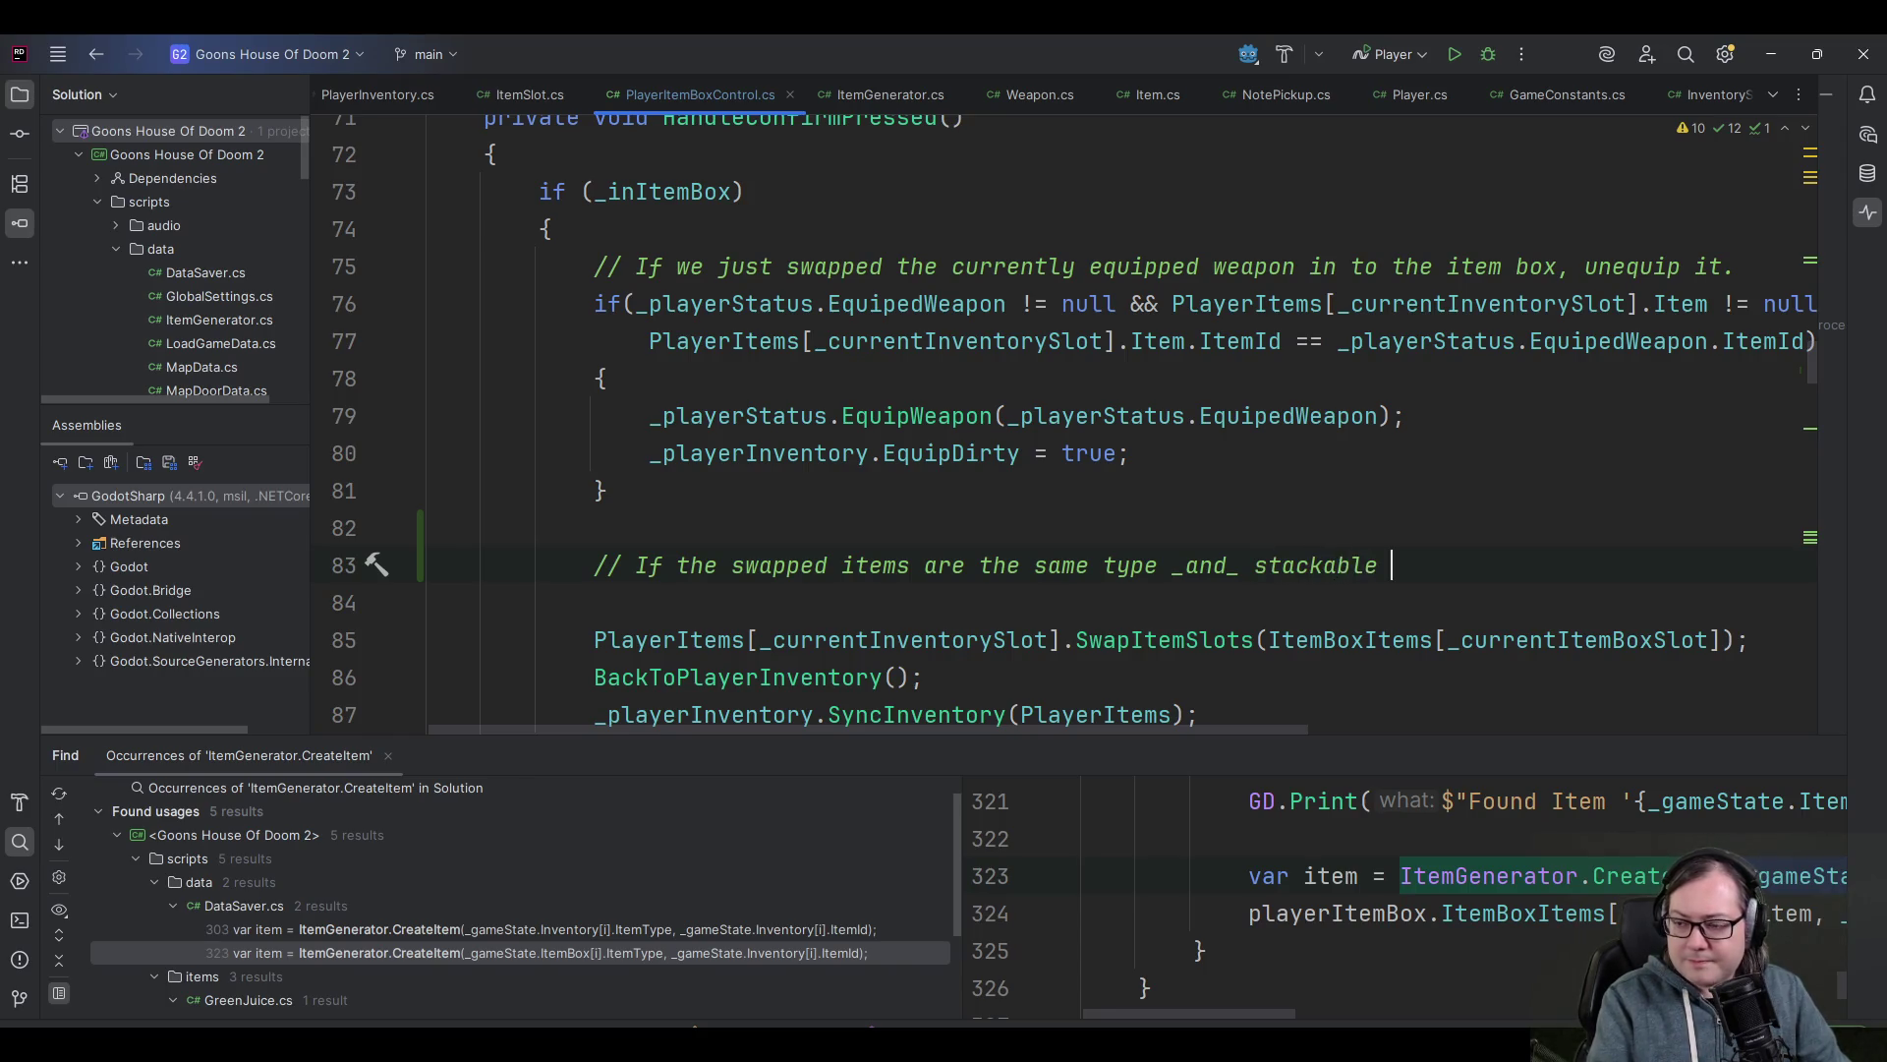
{"action": "type", "text": ", combine them."}
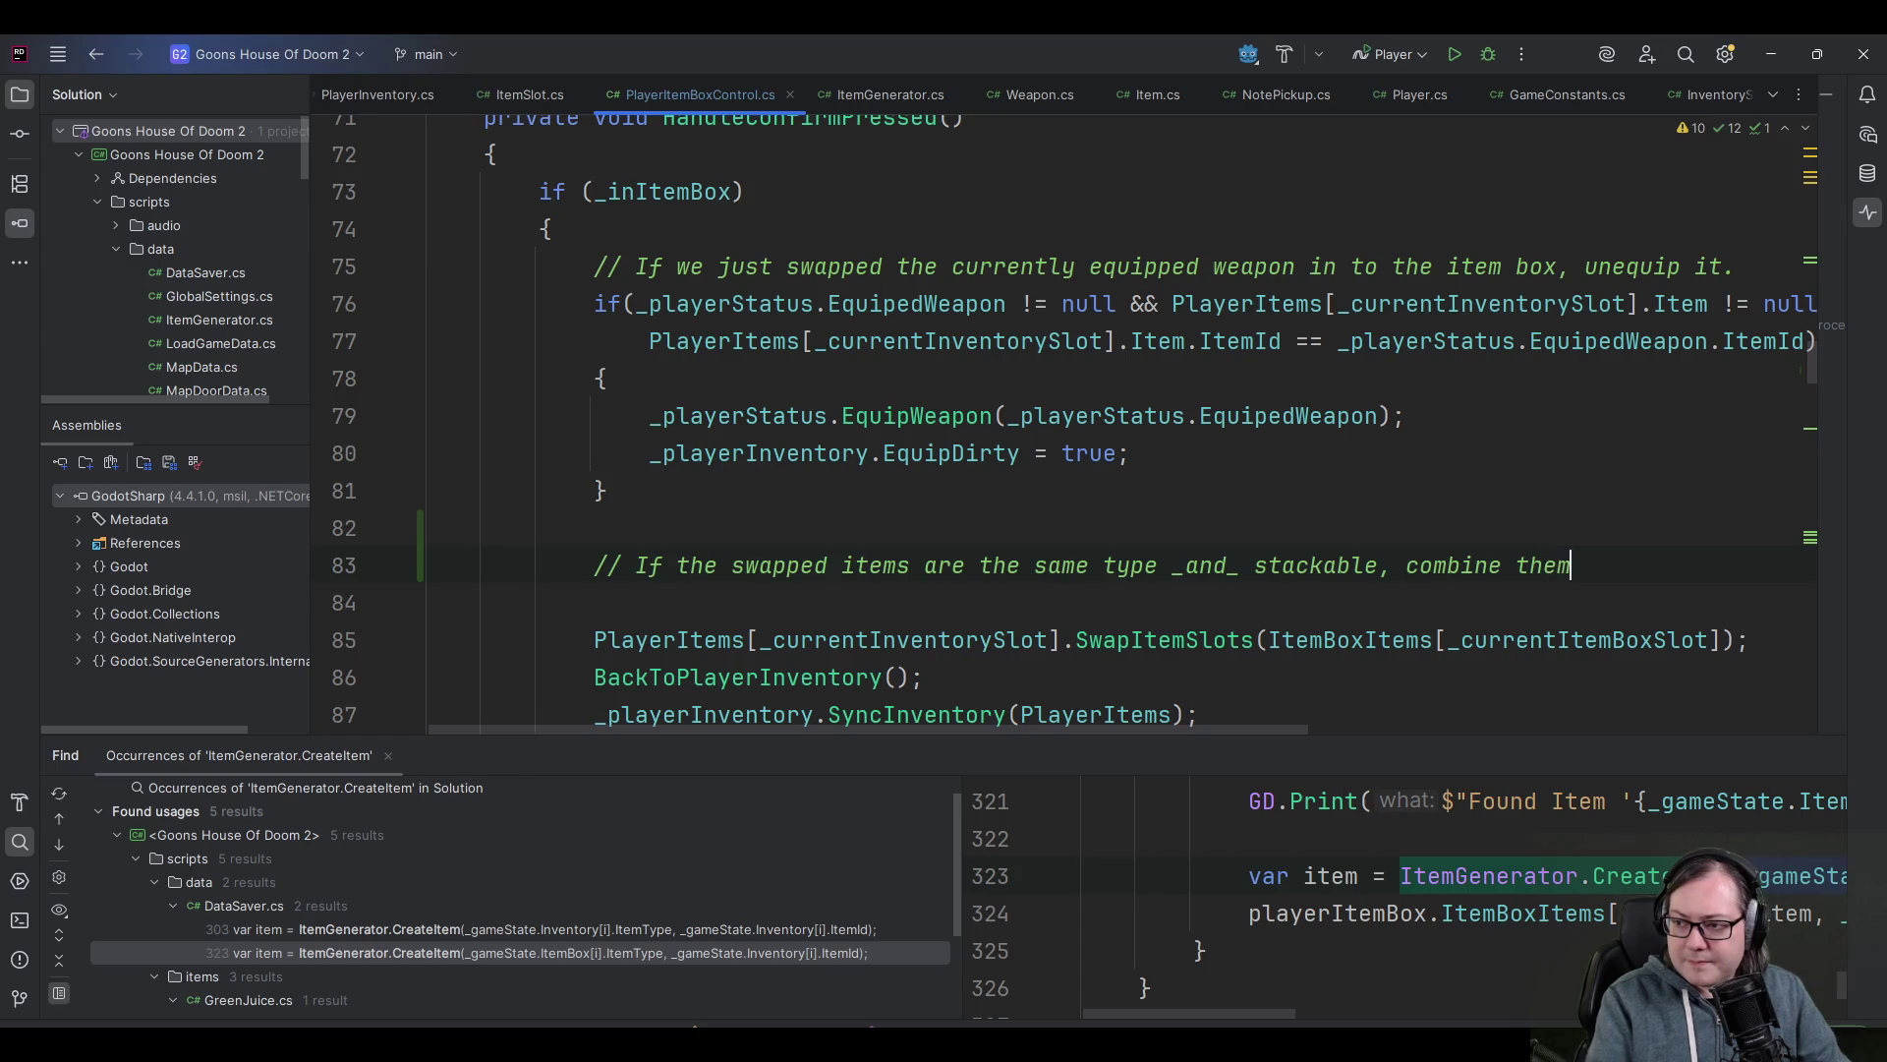
{"action": "key", "text": "Return"}
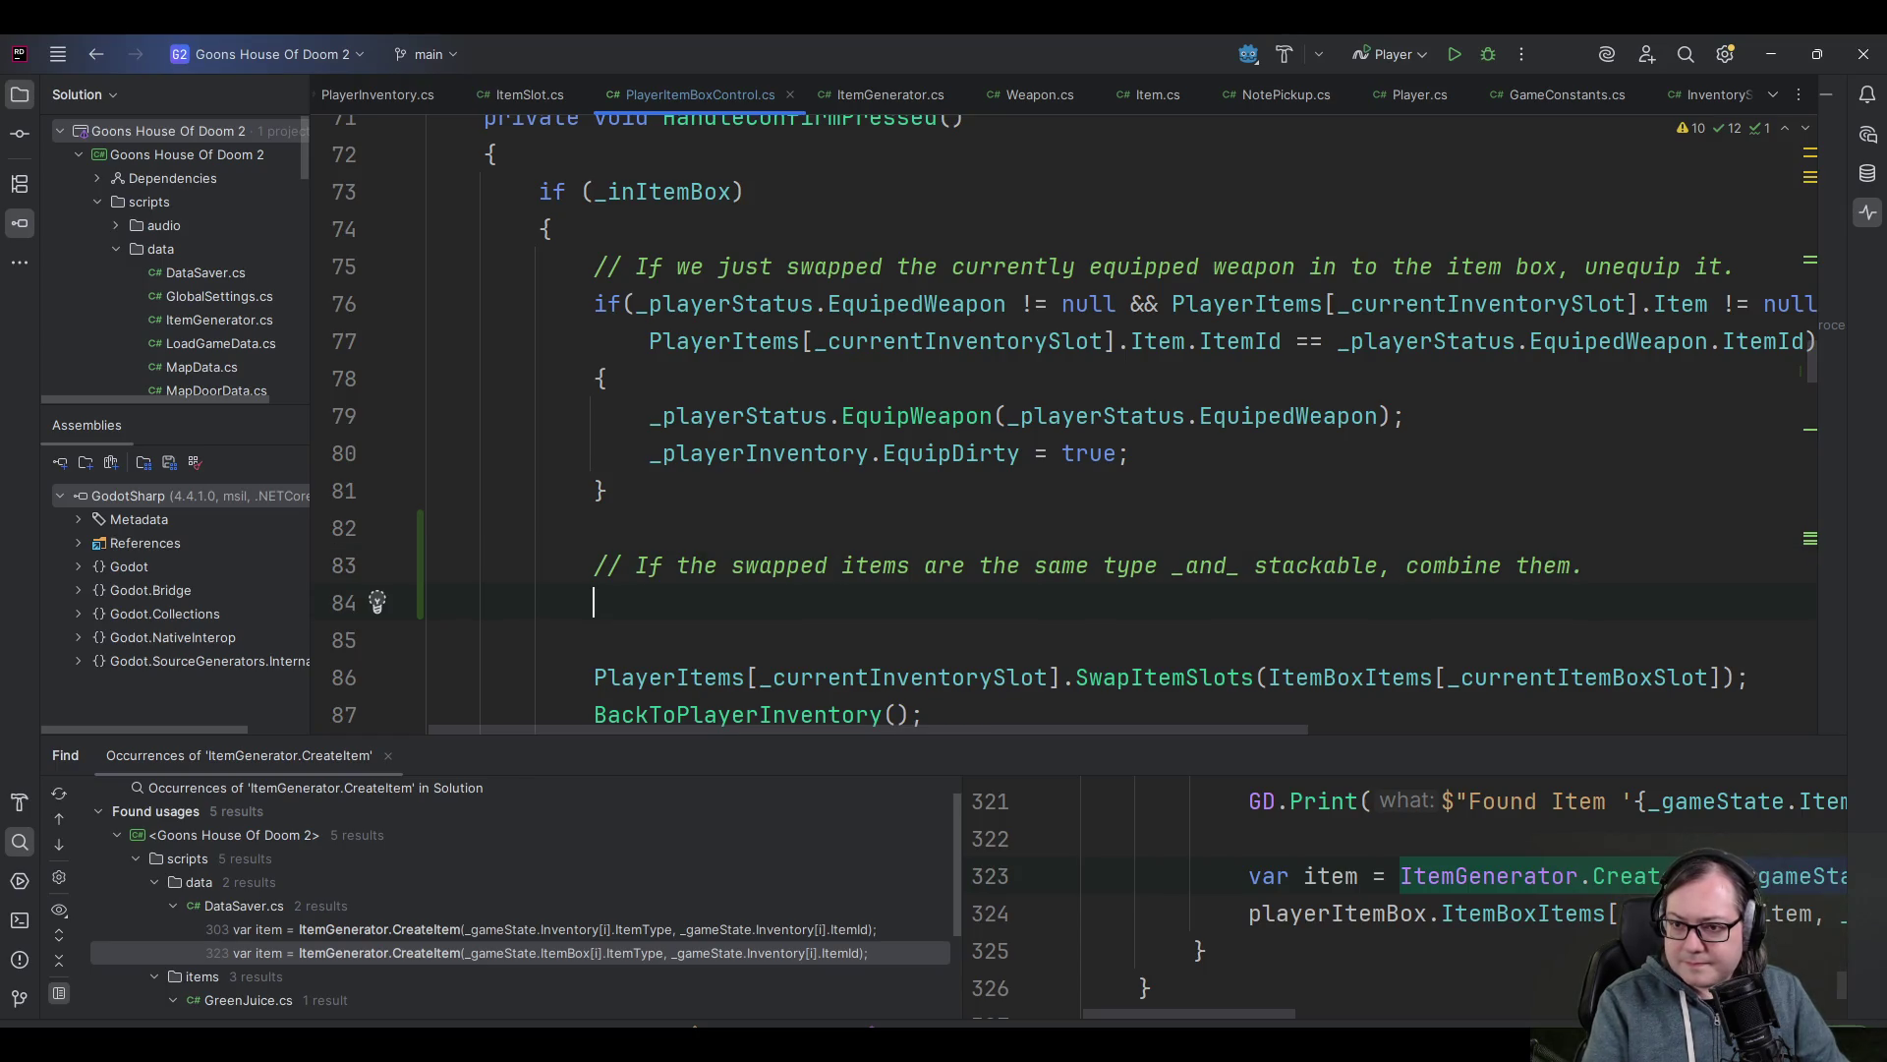
- Start an if condition on the inventory slot item's GetPrefabPath()
{"action": "scroll", "coordinate": [869, 324], "scroll_direction": "down", "scroll_amount": 1}
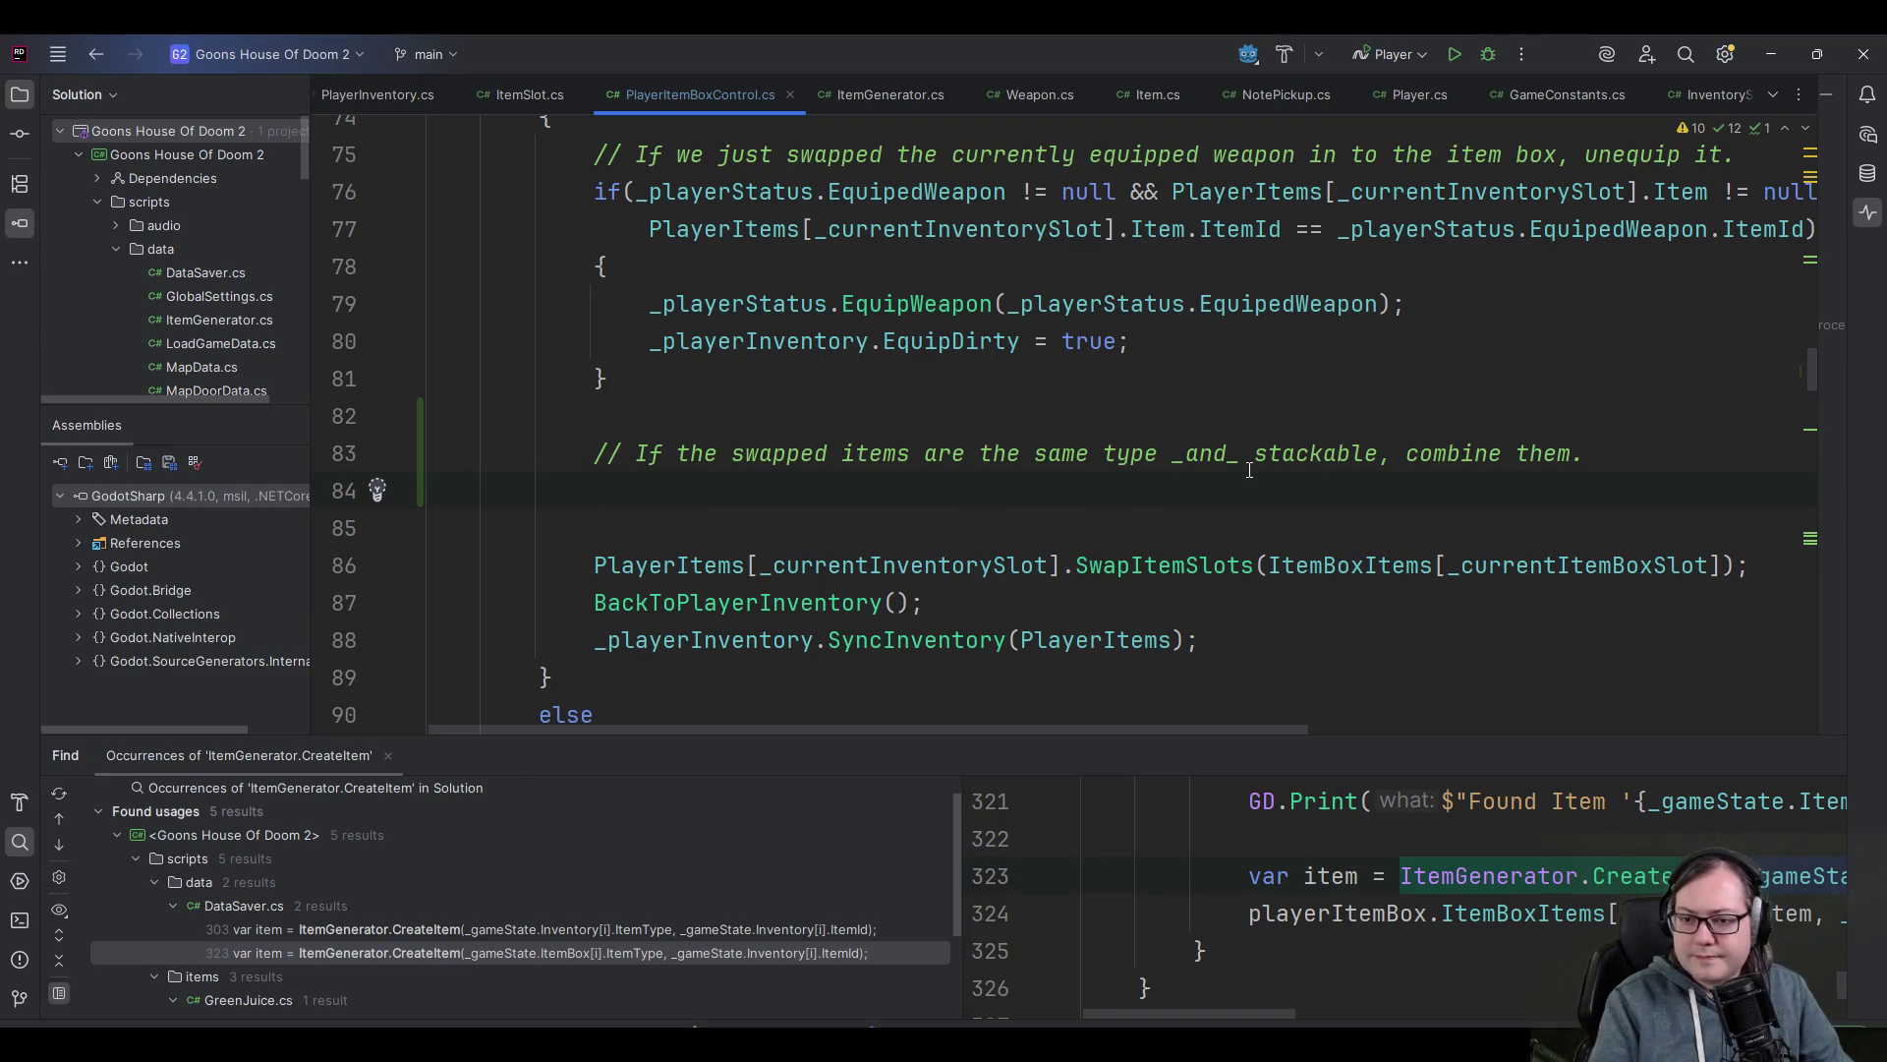
{"action": "type", "text": "if (Player"}
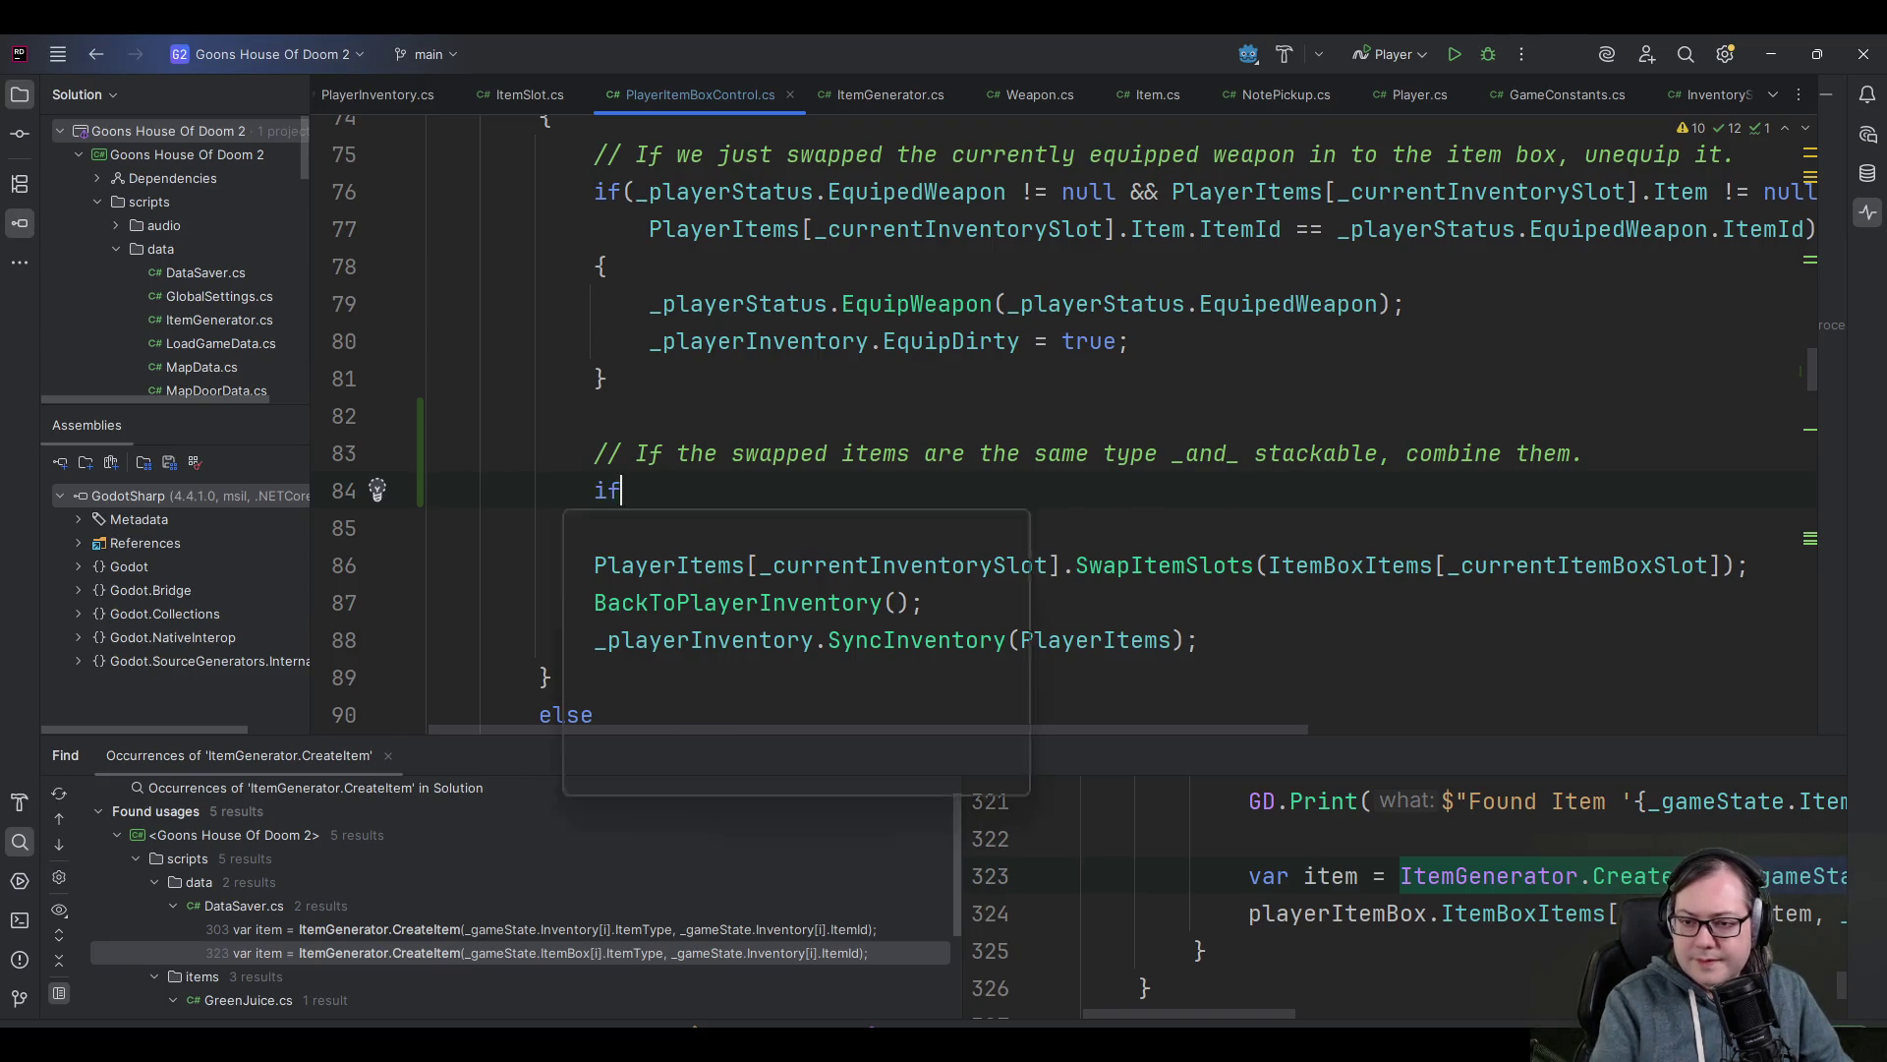
{"action": "type", "text": "Items[_currentInventorySlot].Item != null"}
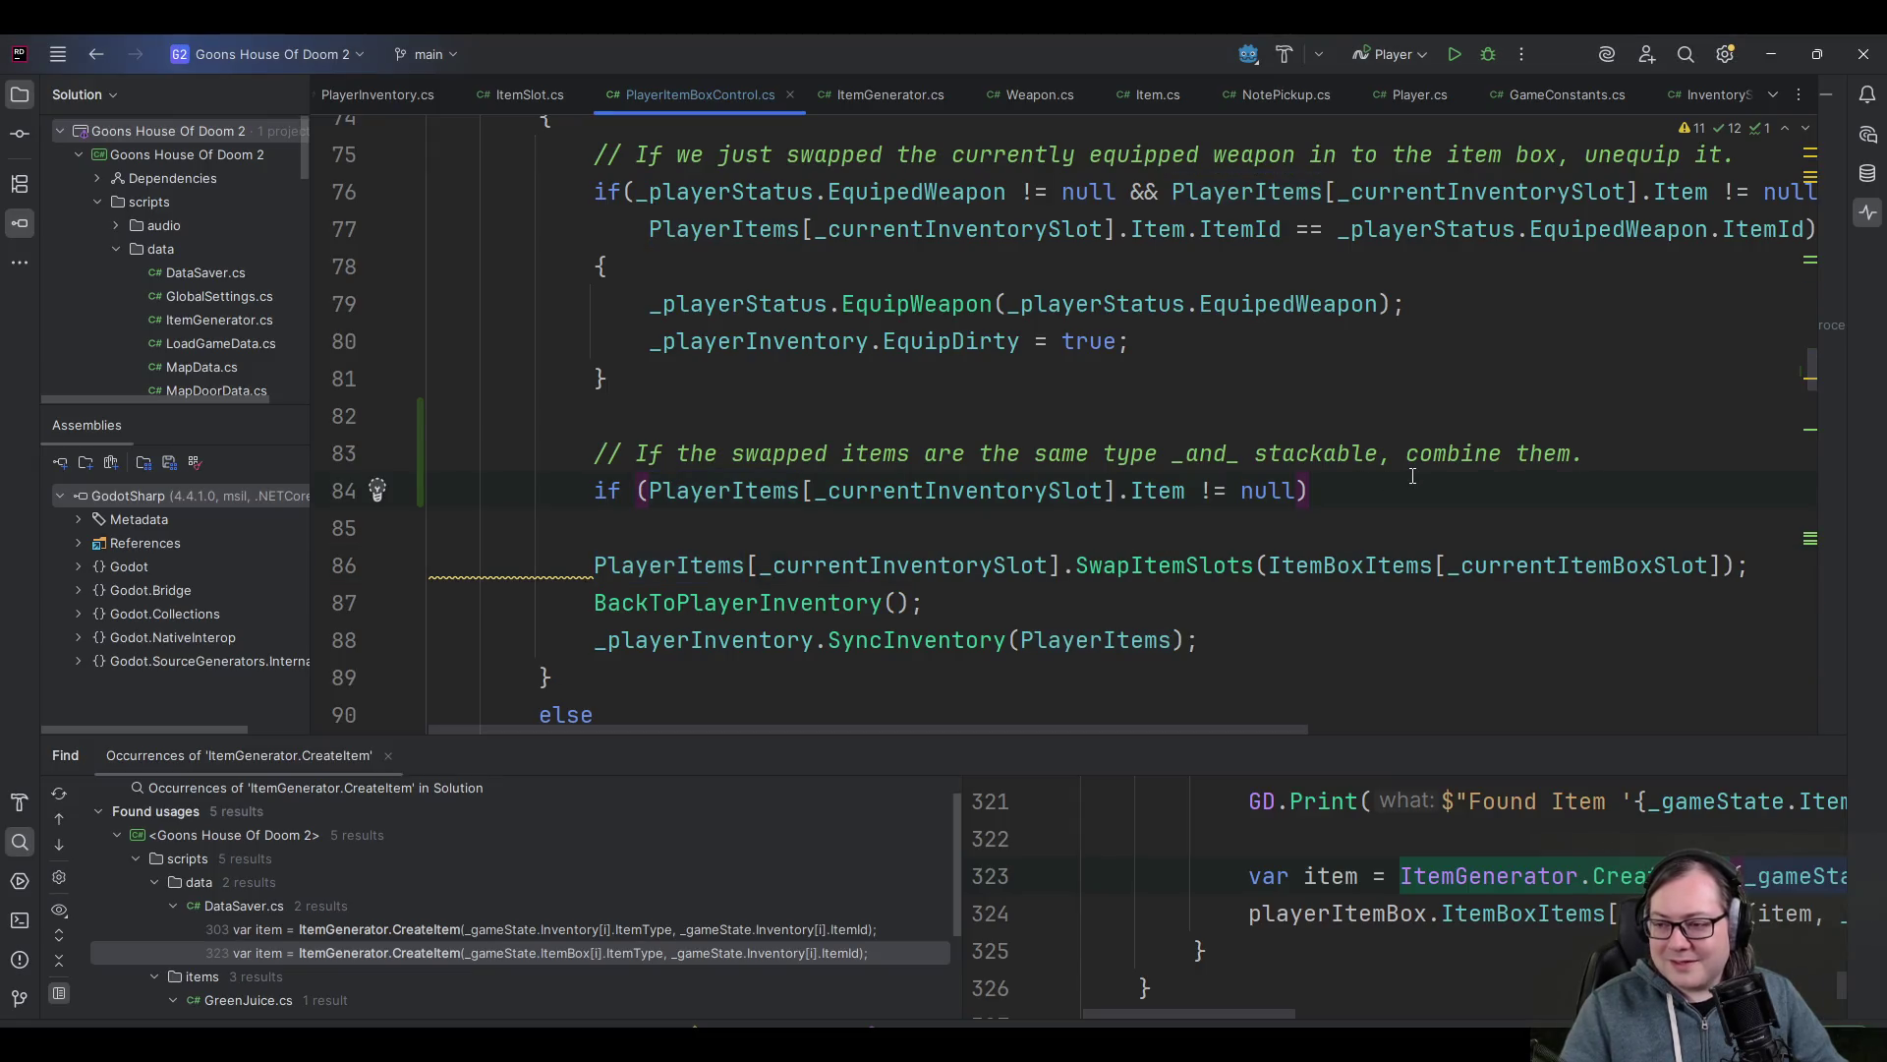
{"action": "key", "text": "ctrl+shift+Left"}
{"action": "key", "text": "ctrl+shift+Left"}
{"action": "key", "text": "ctrl+shift+Right"}
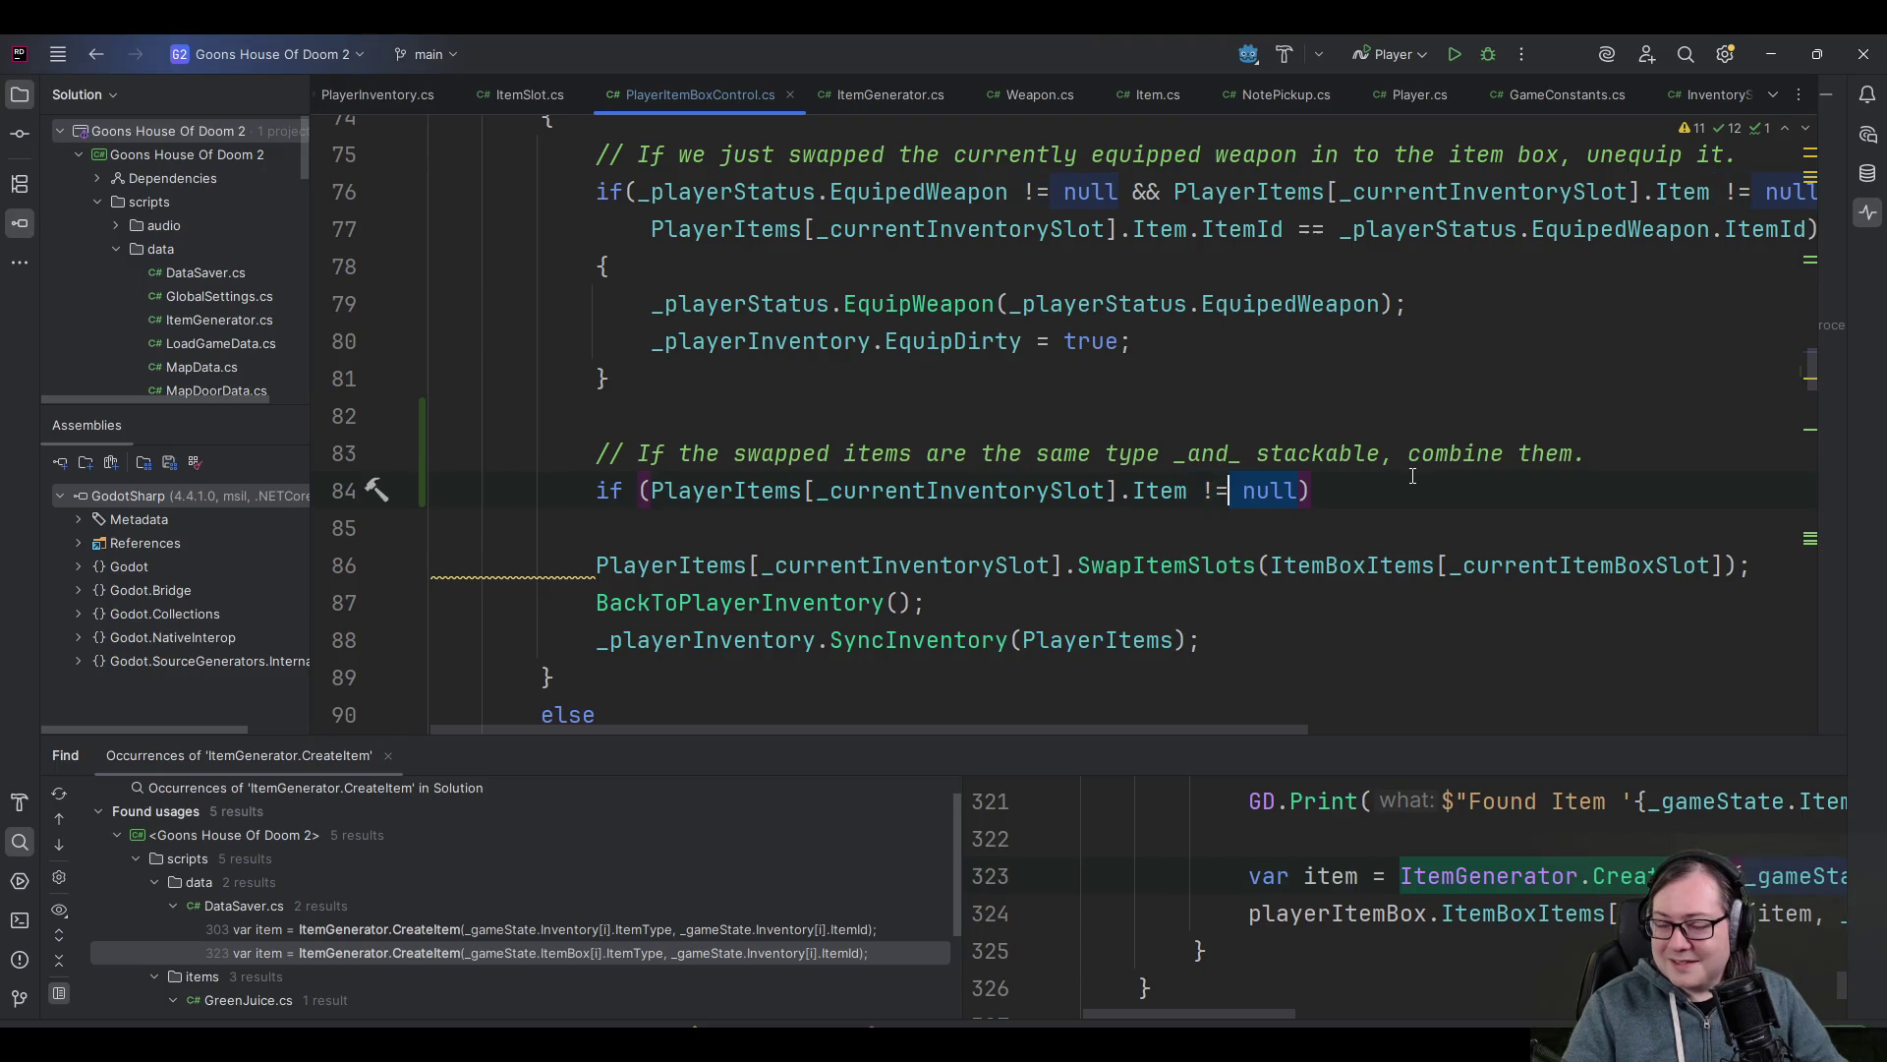
{"action": "key", "text": "shift+Left"}
{"action": "type", "text": "."}
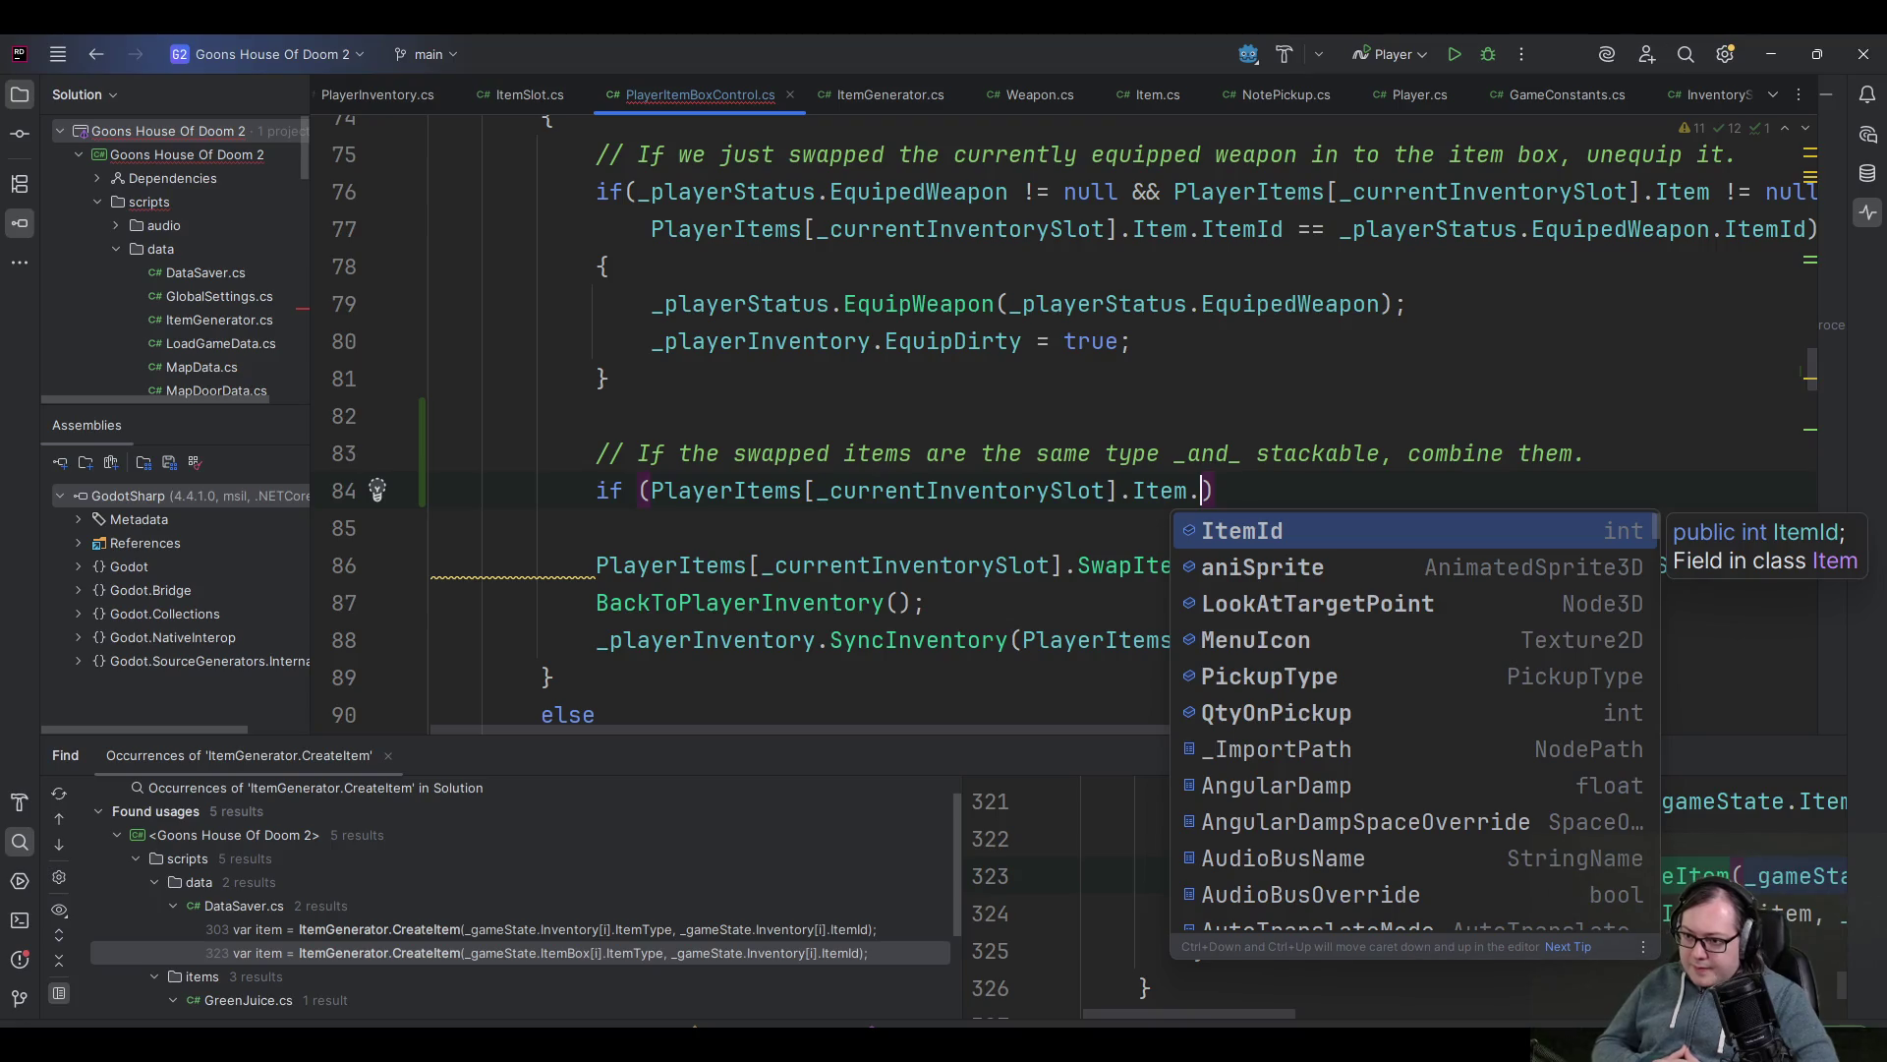
{"action": "type", "text": "Pre"}
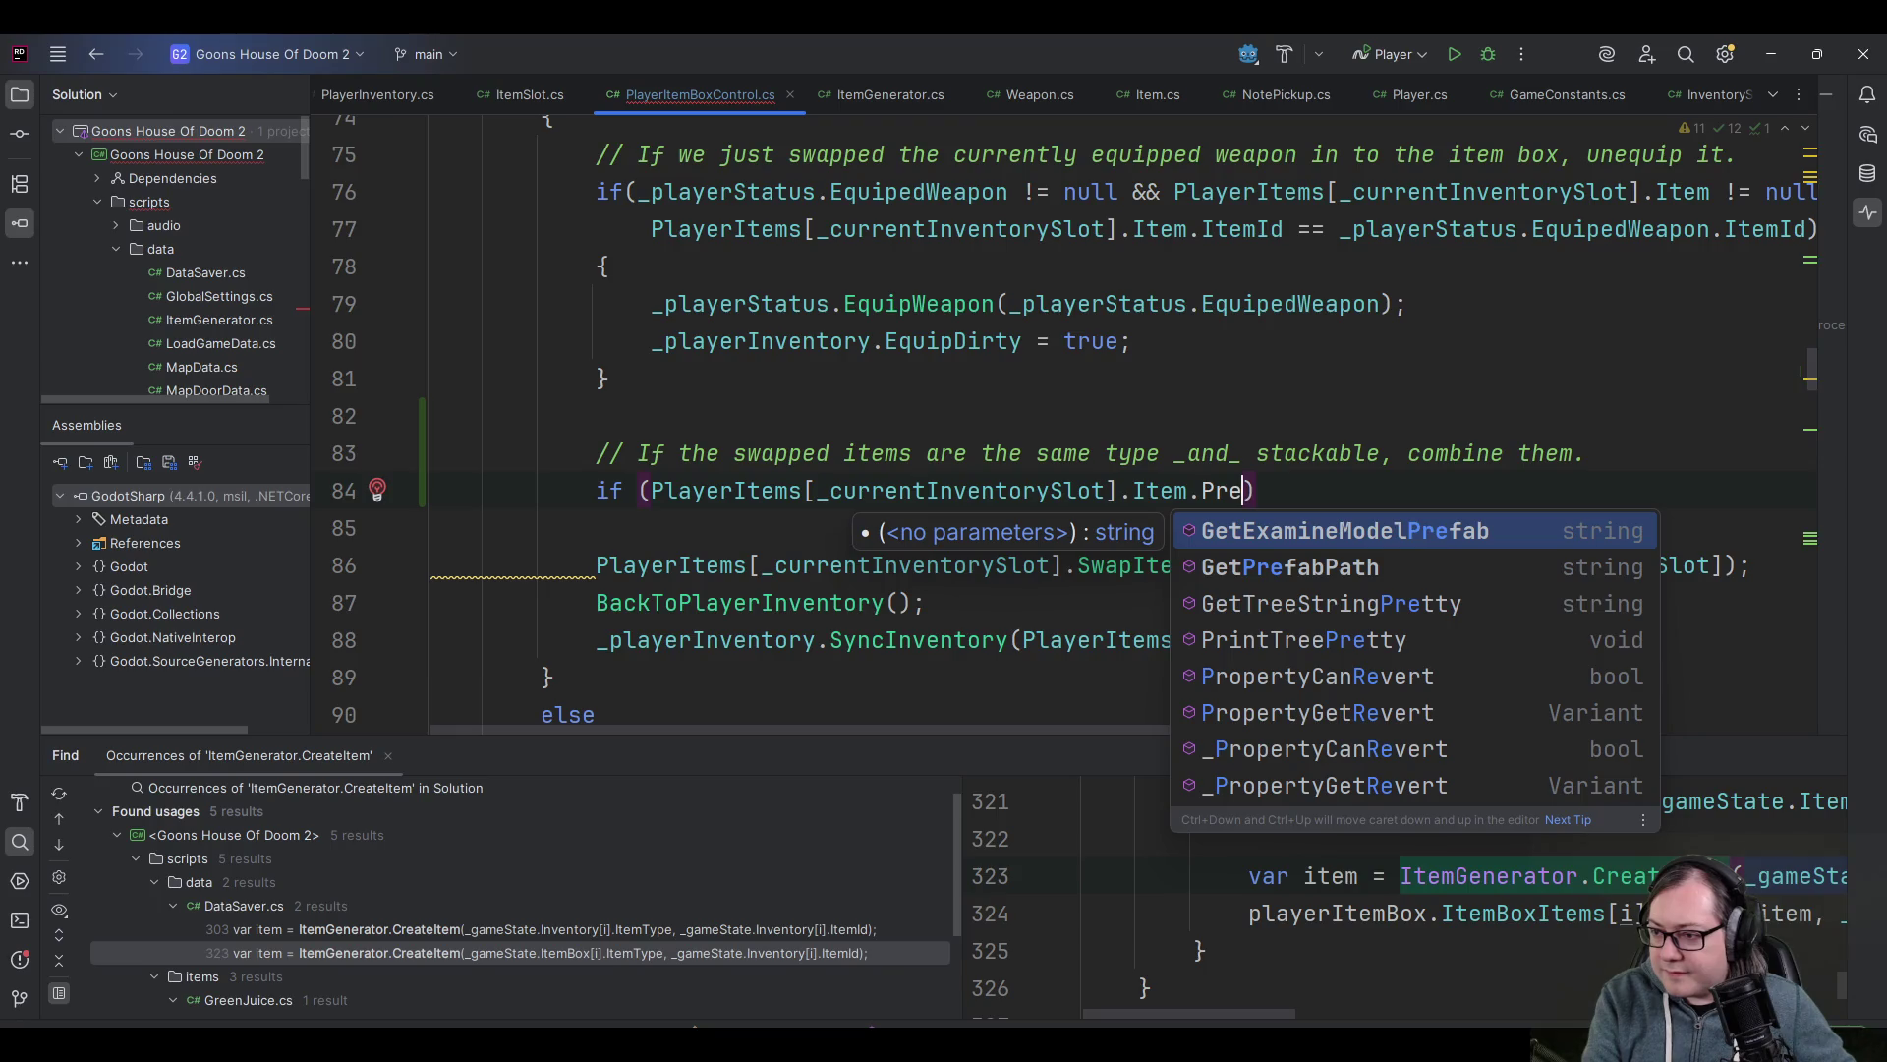
{"action": "key", "text": "Down"}
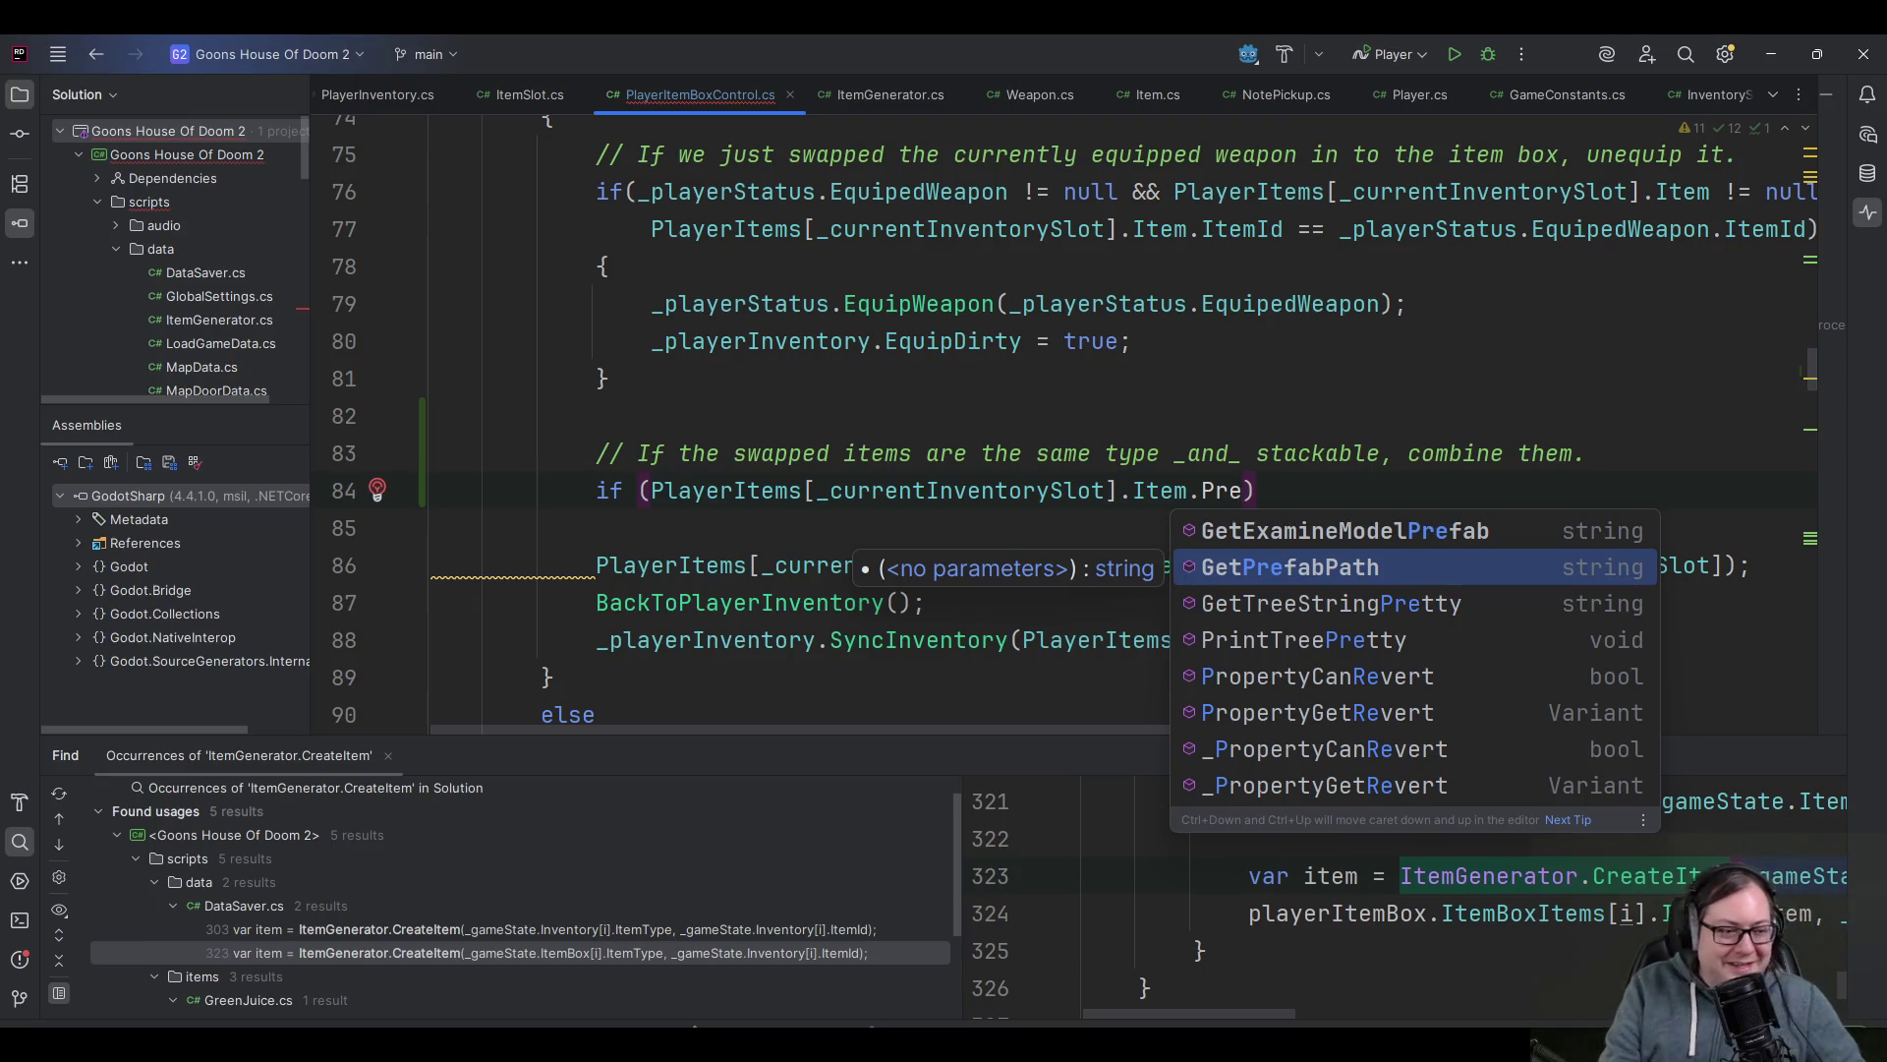
{"action": "key", "text": "Return"}
- Compare it with == ItemBoxItems[_currentItemBoxSlot].Item.GetPrefabPath()
{"action": "type", "text": "=="}
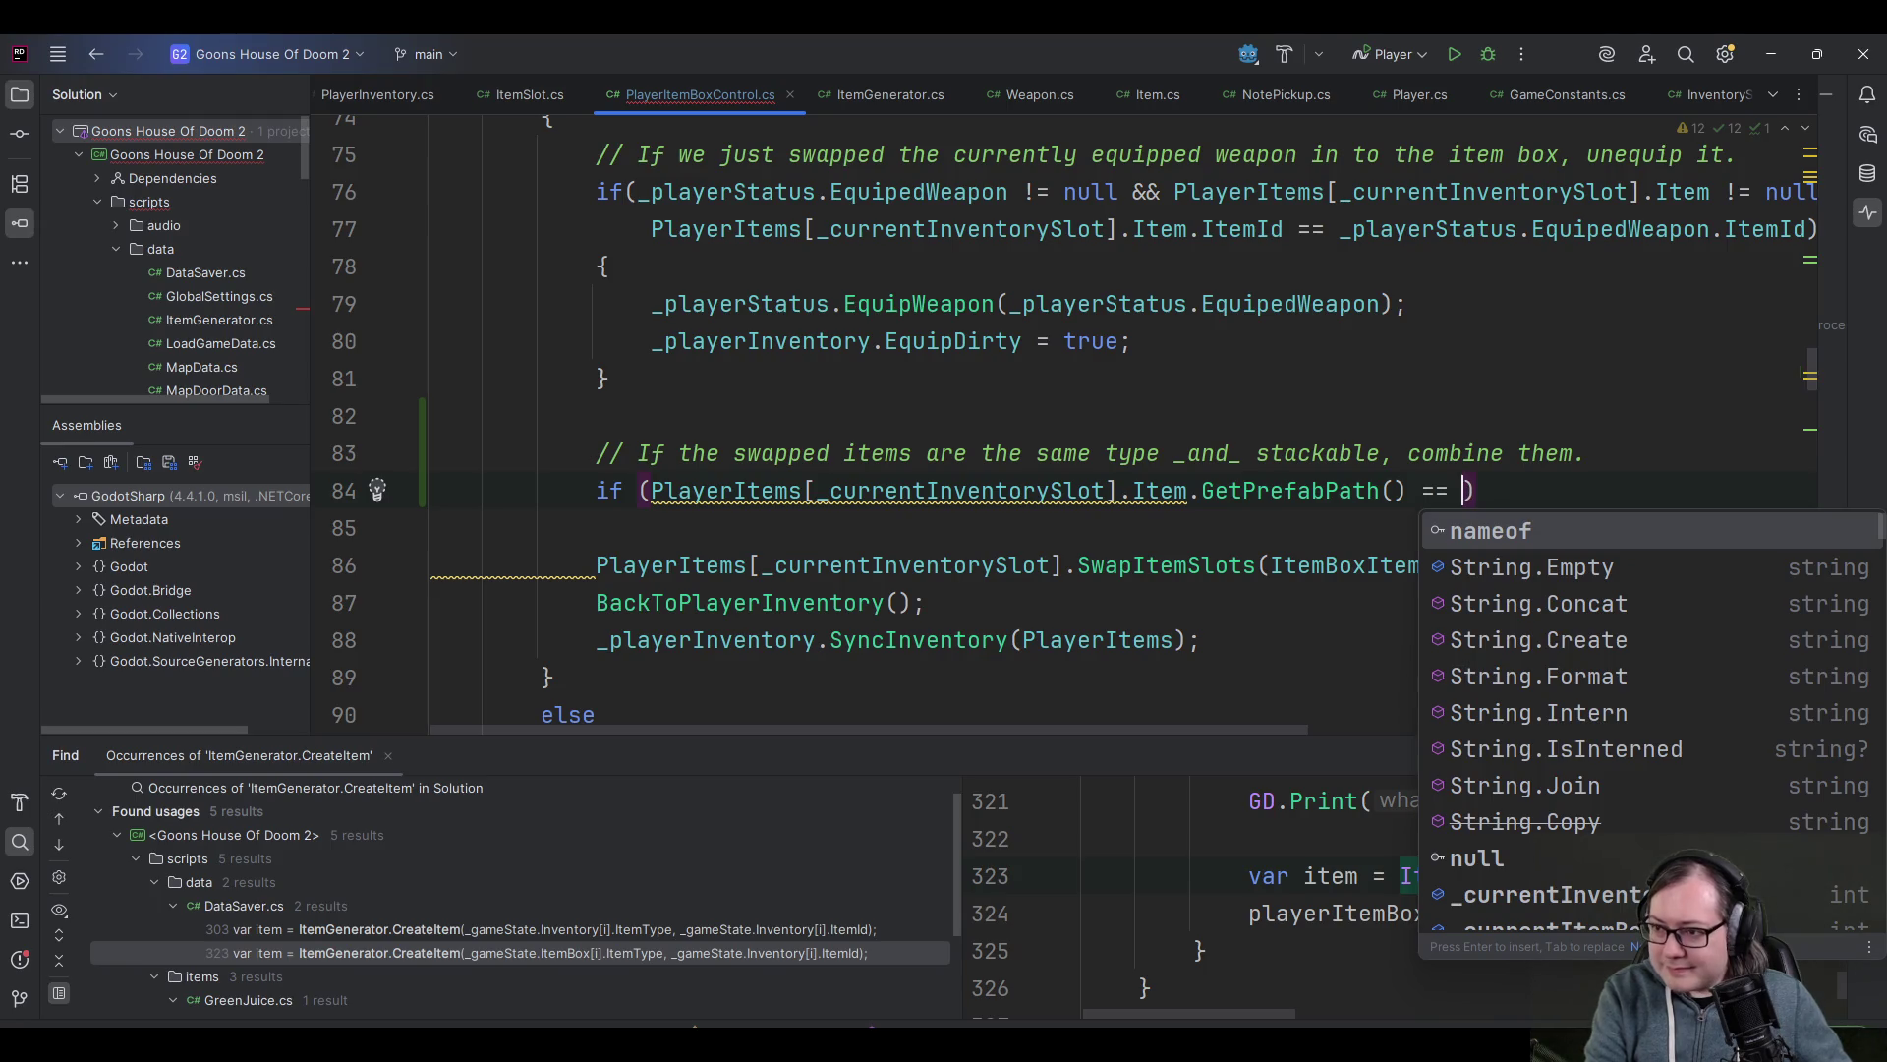
{"action": "type", "text": "ItemBoxIt"}
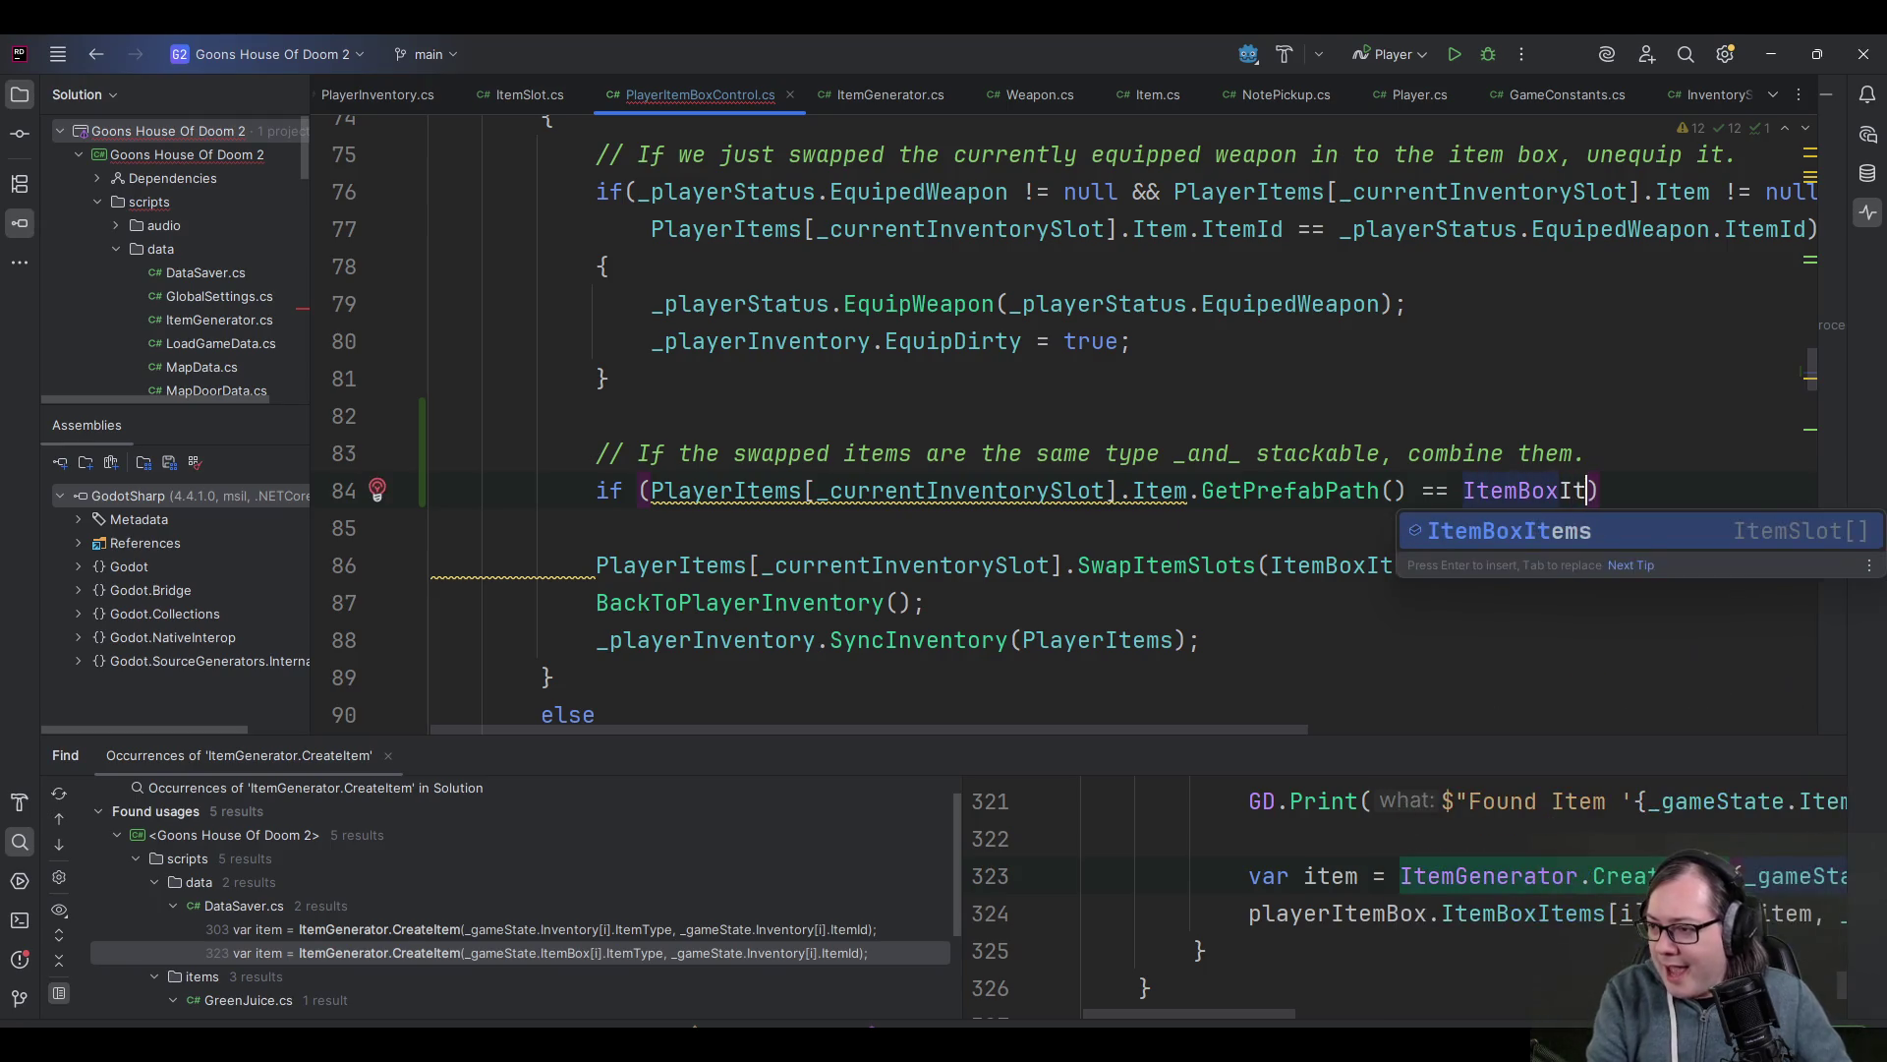
{"action": "key", "text": "Return"}
{"action": "type", "text": "[_cu"}
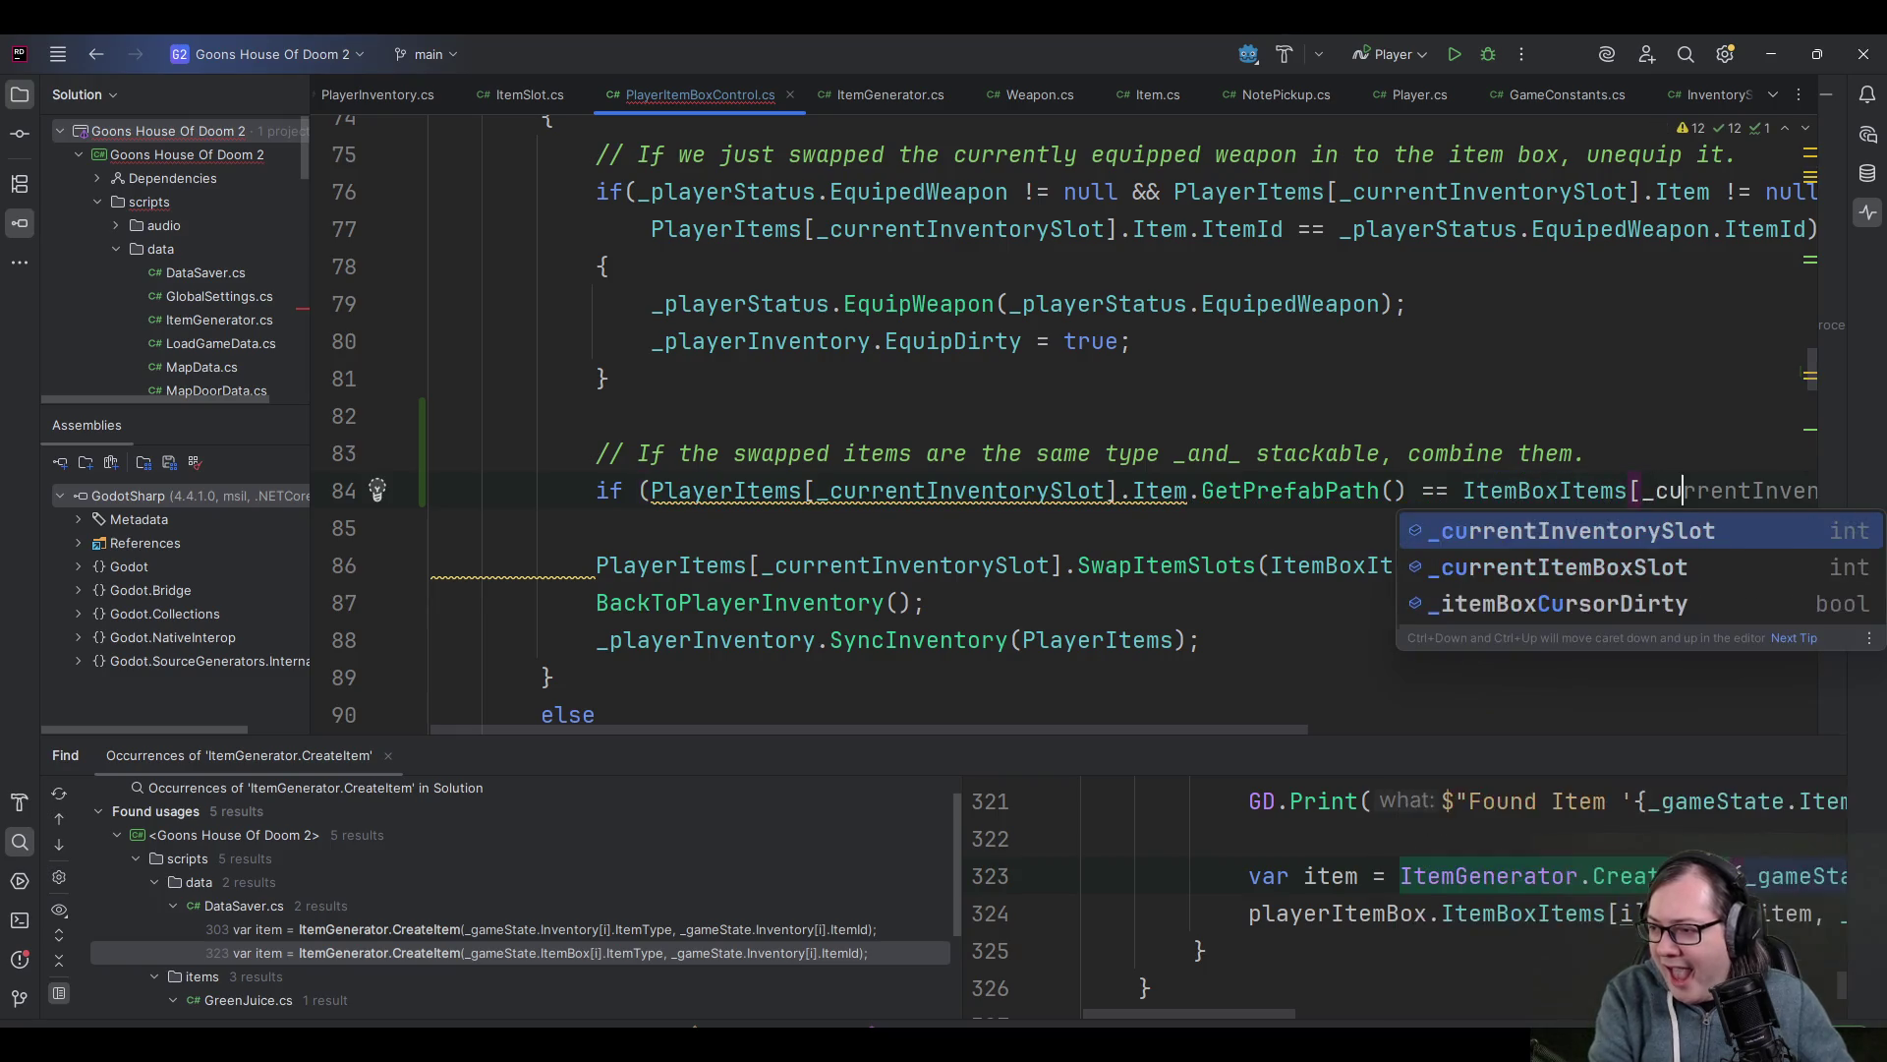
{"action": "key", "text": "Down"}
{"action": "key", "text": "Return"}
{"action": "type", "text": ")"}
{"action": "key", "text": "Left"}
{"action": "type", "text": ".Item.Get"}
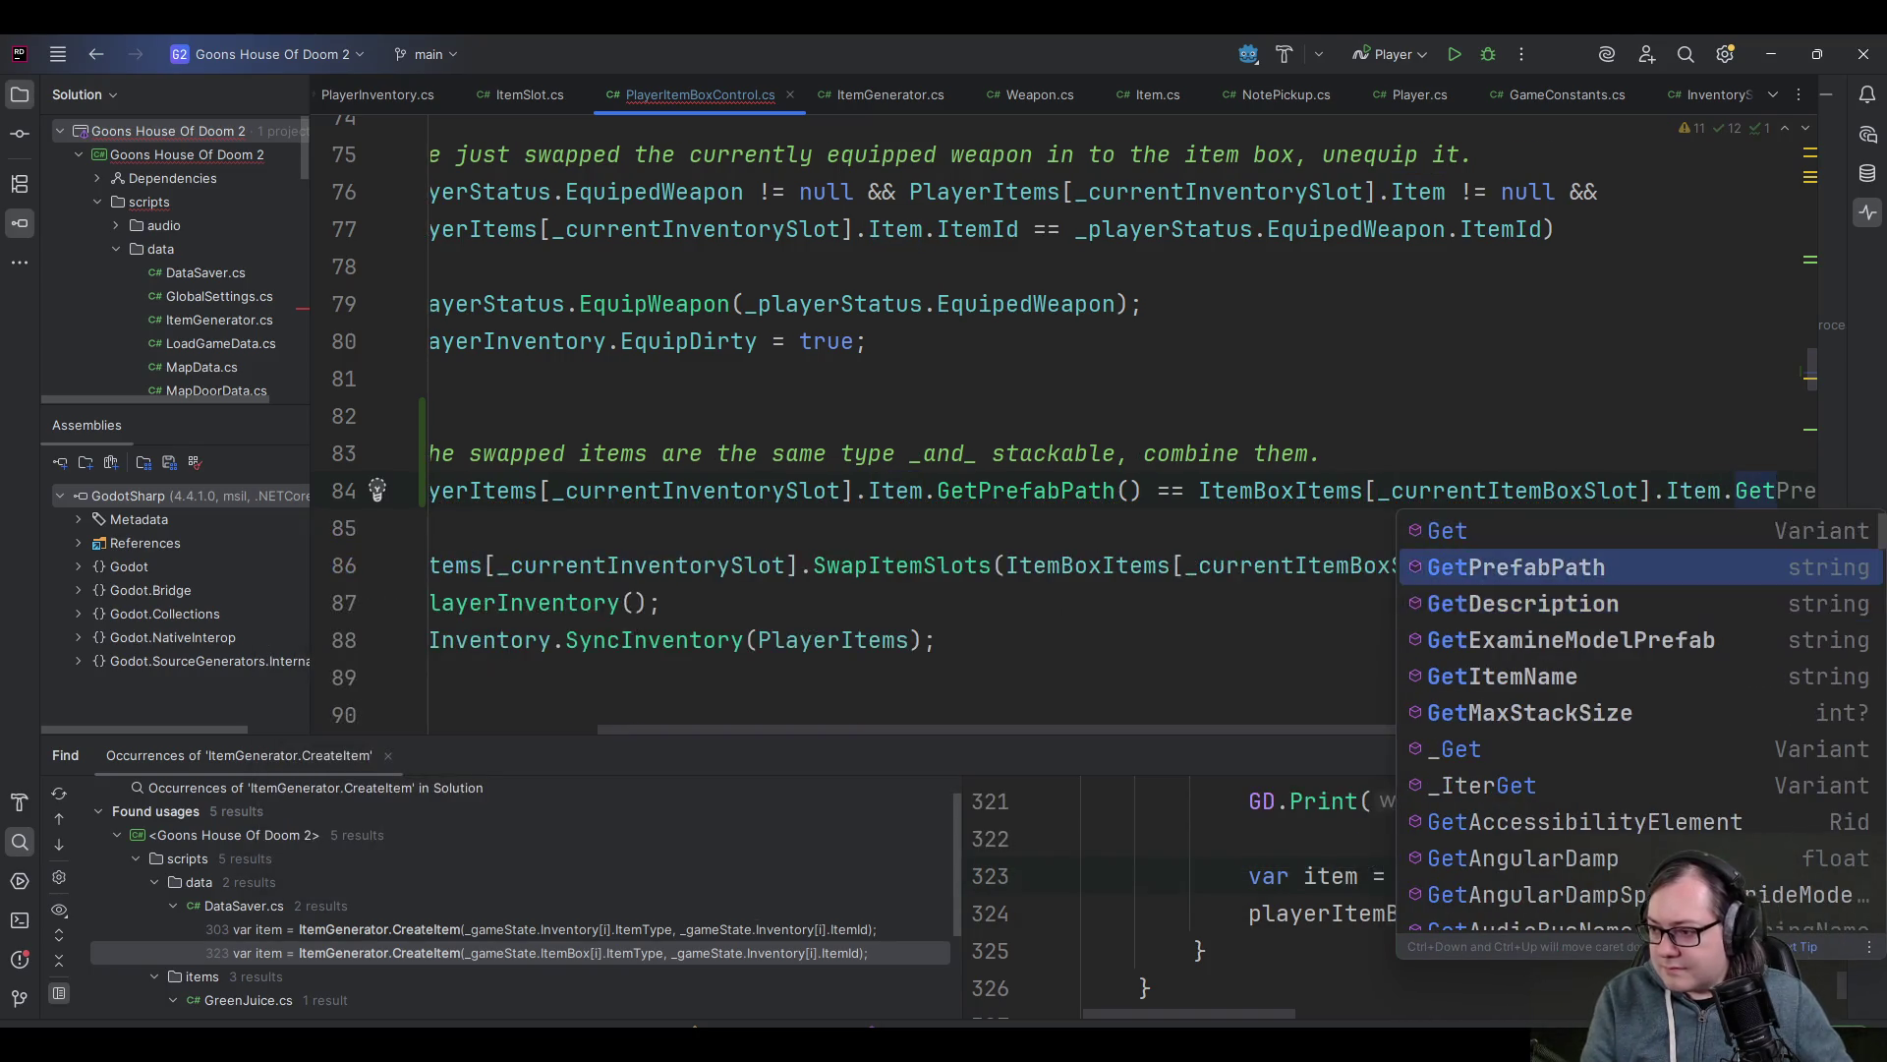
{"action": "key", "text": "Return"}
- Inspect the possibly null Item property and _currentInventorySlot usages on line 84
{"action": "left_click", "coordinate": [624, 490]}
{"action": "left_click", "coordinate": [651, 489]}
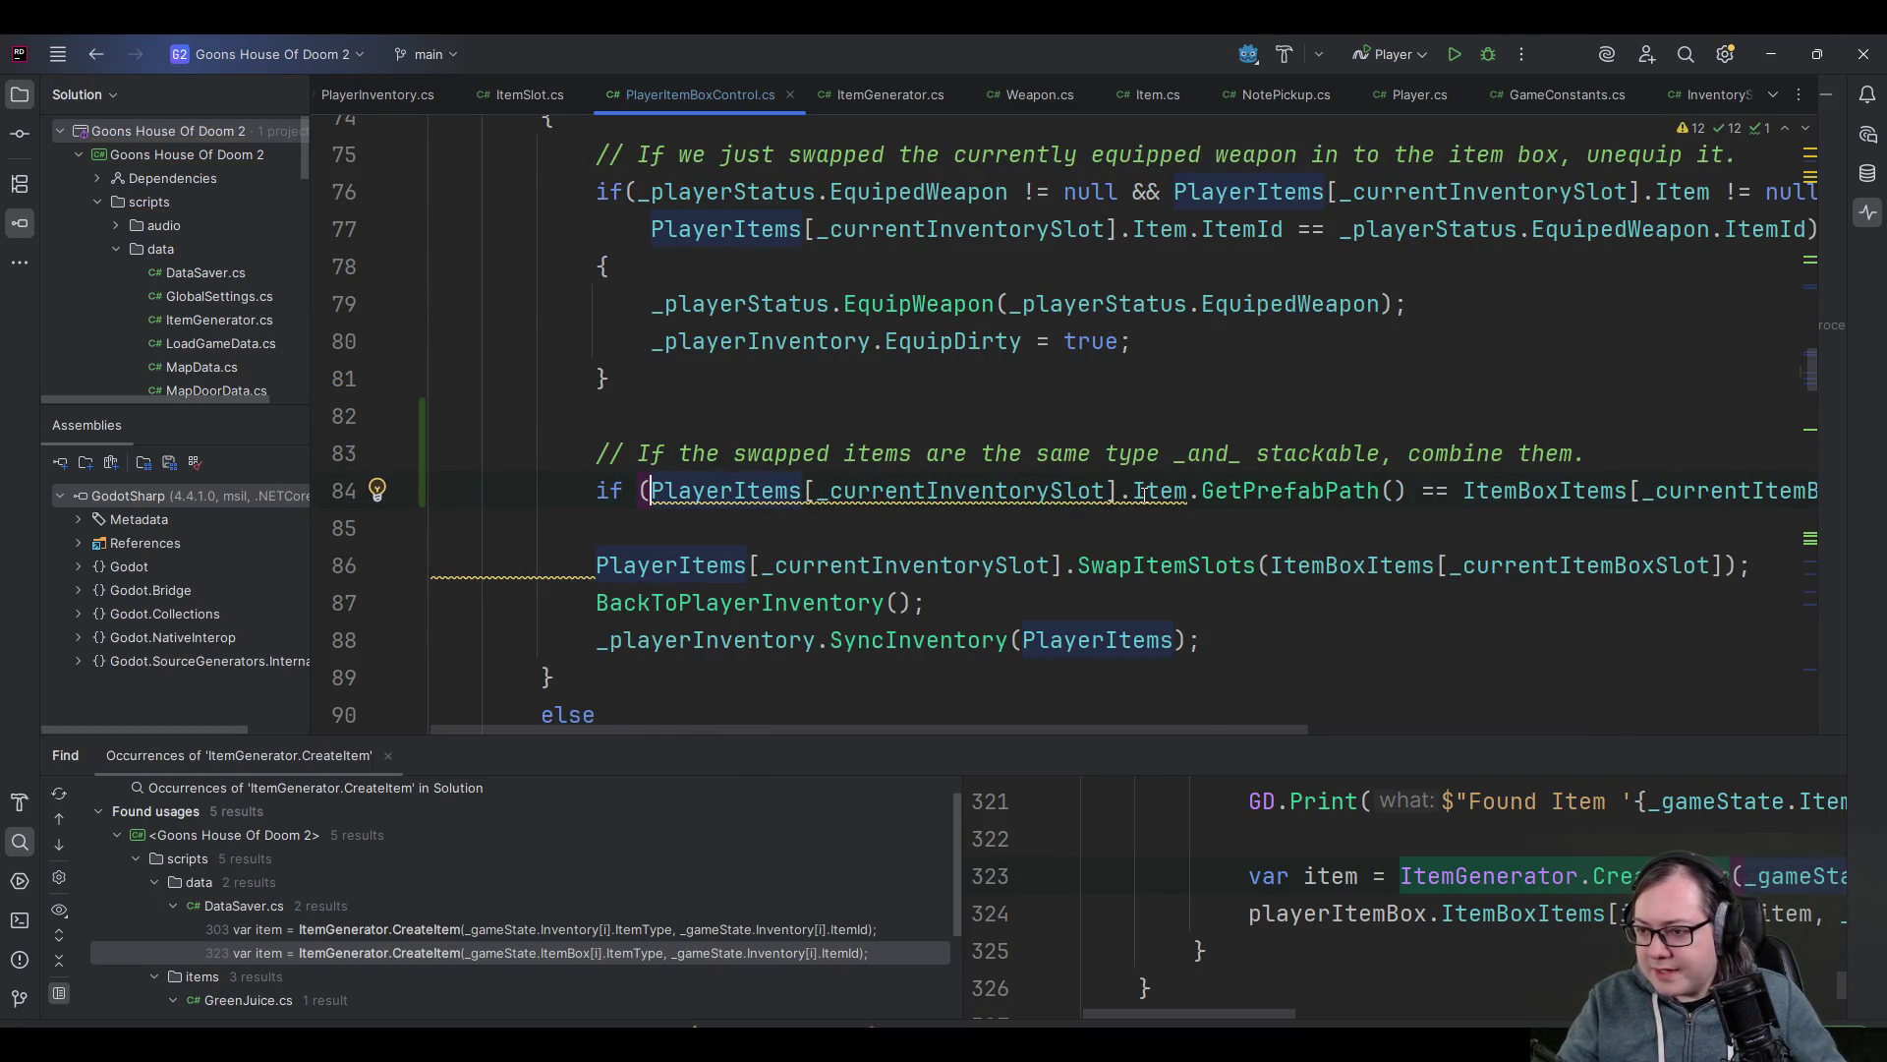
{"action": "mouse_move", "coordinate": [1145, 493]}
{"action": "scroll", "coordinate": [697, 385], "scroll_direction": "up", "scroll_amount": 2}
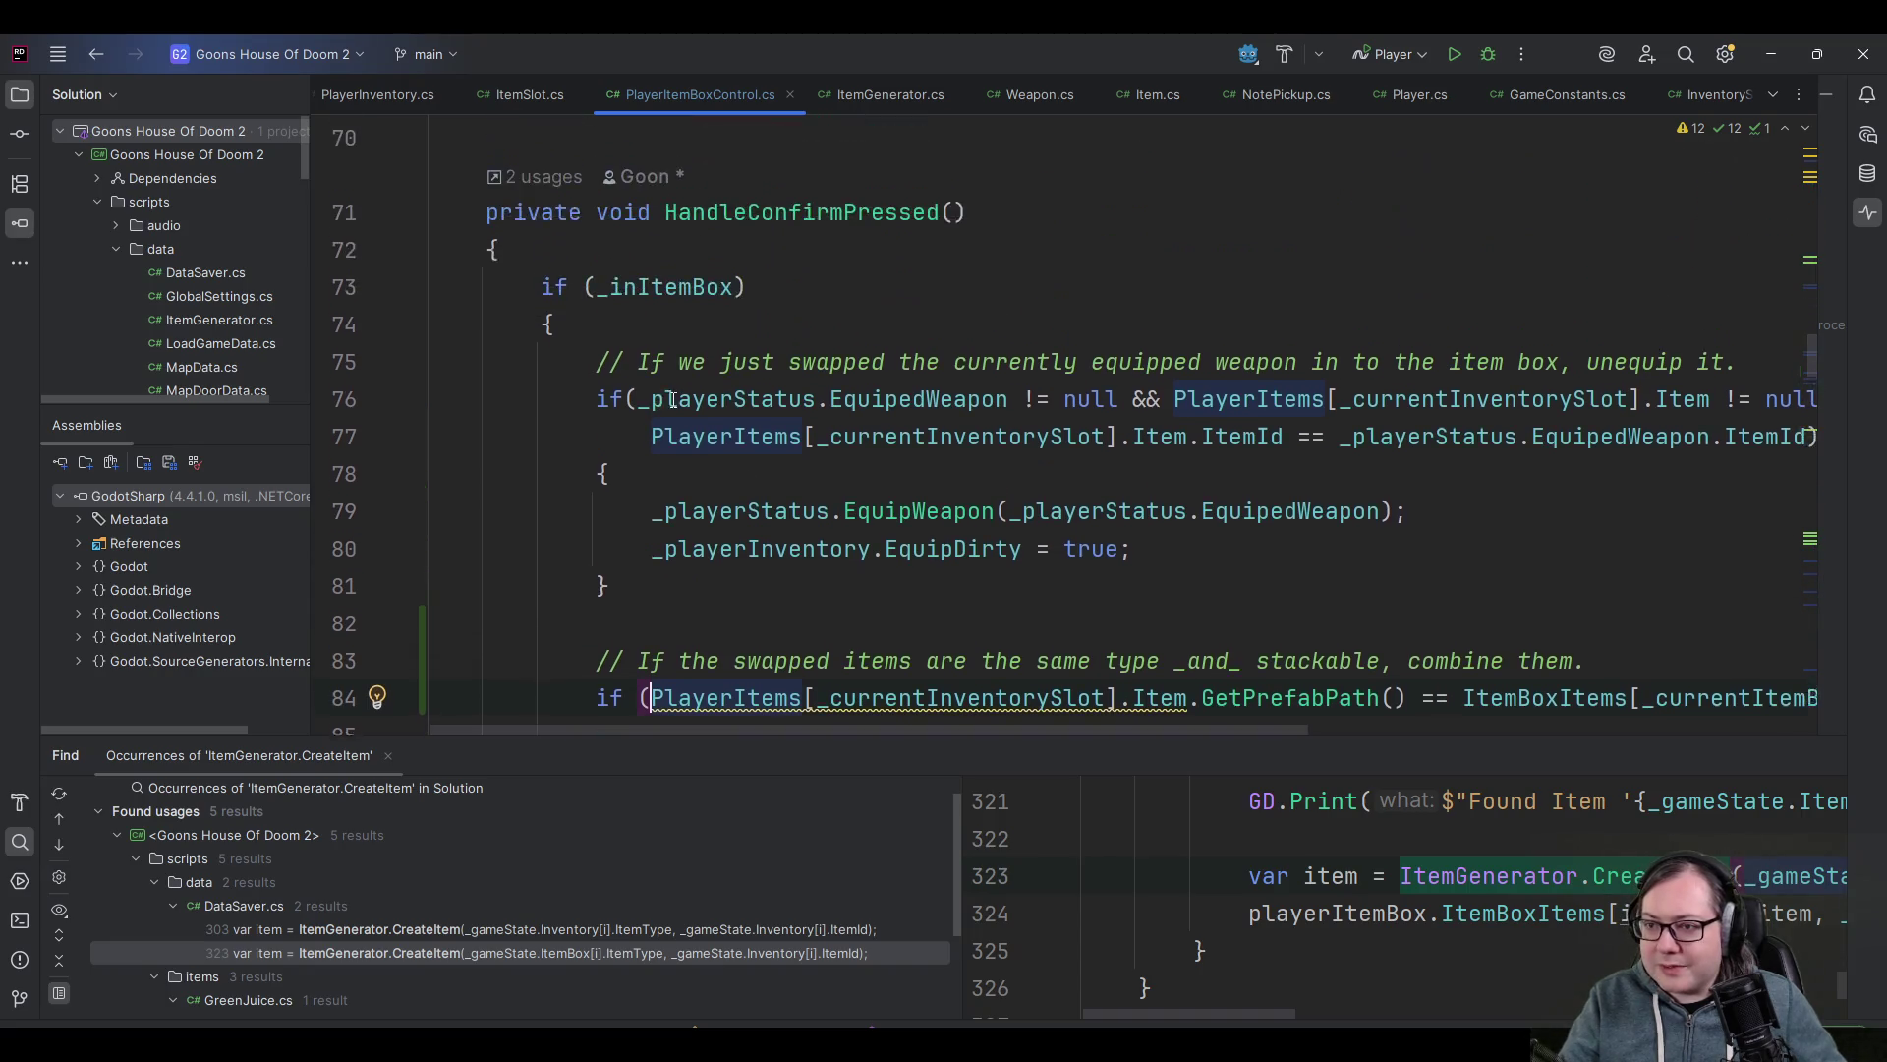
{"action": "scroll", "coordinate": [697, 385], "scroll_direction": "down", "scroll_amount": 2}
{"action": "left_click", "coordinate": [1148, 489]}
{"action": "left_click", "coordinate": [956, 490]}
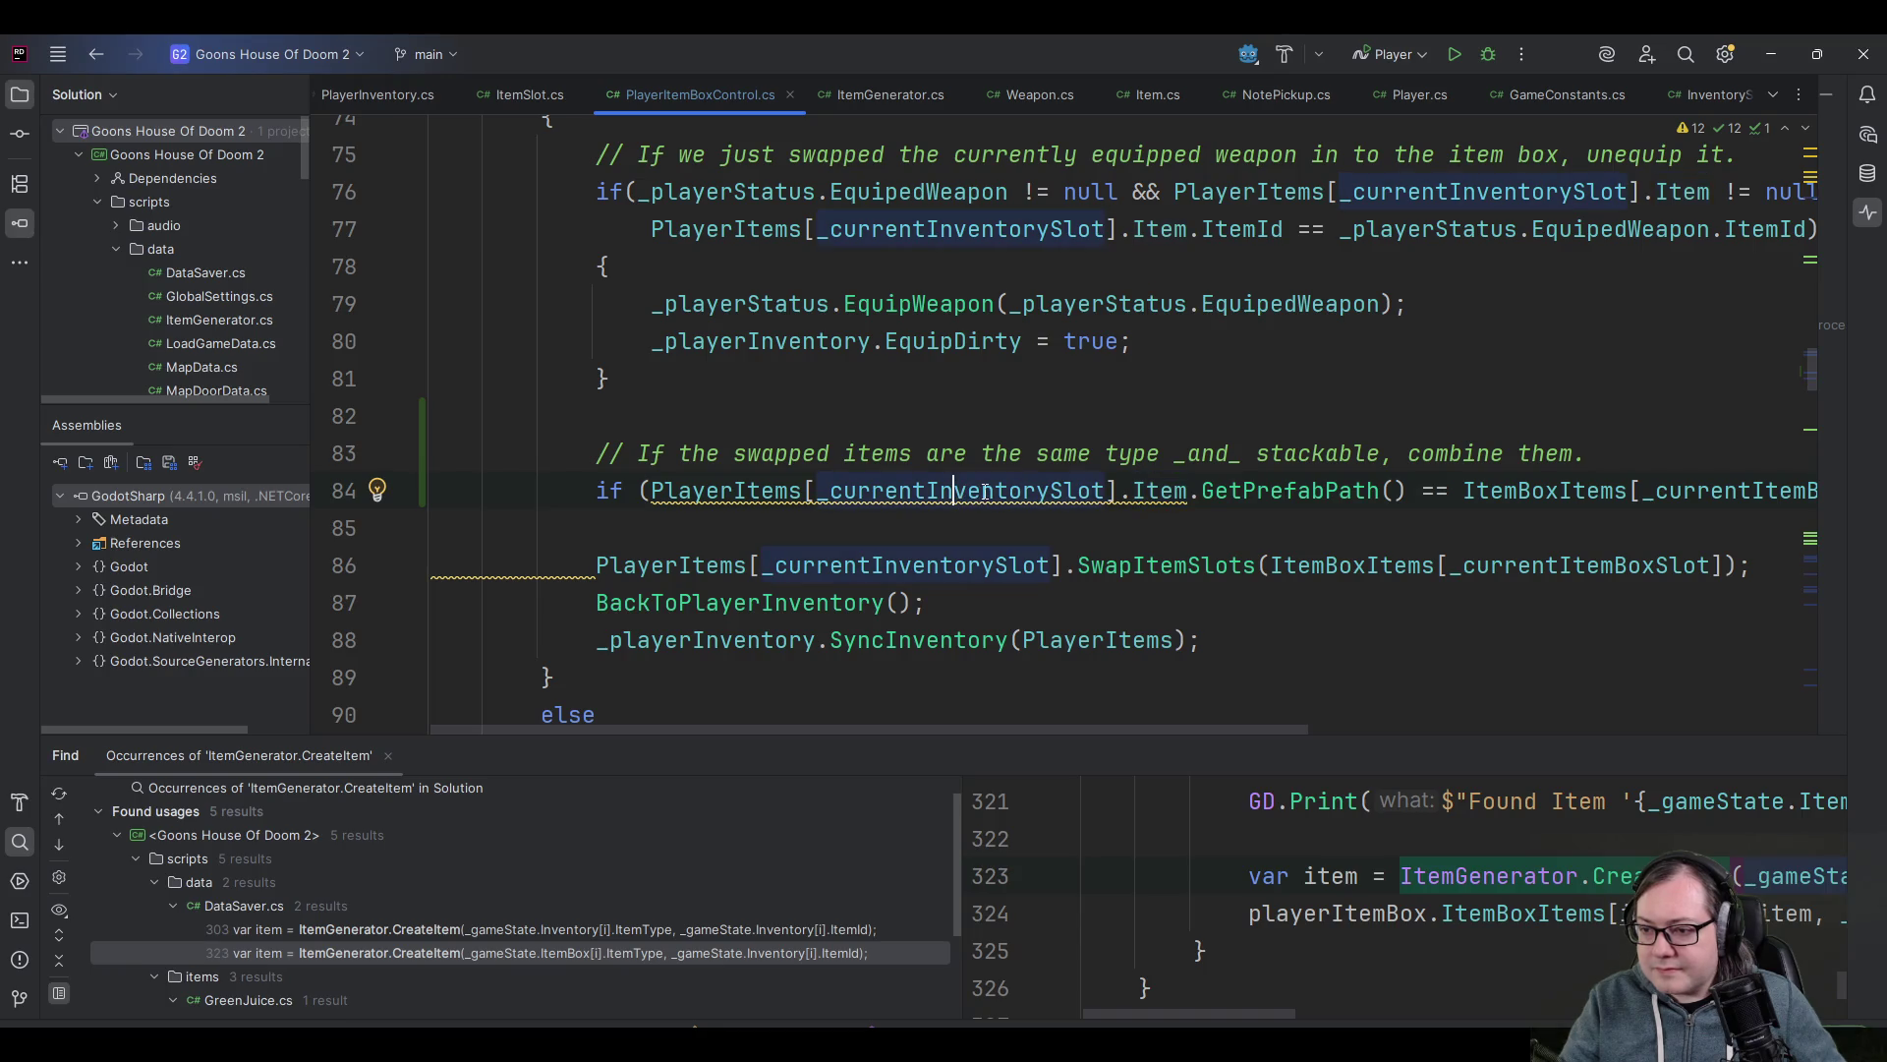
{"action": "left_click", "coordinate": [1155, 491]}
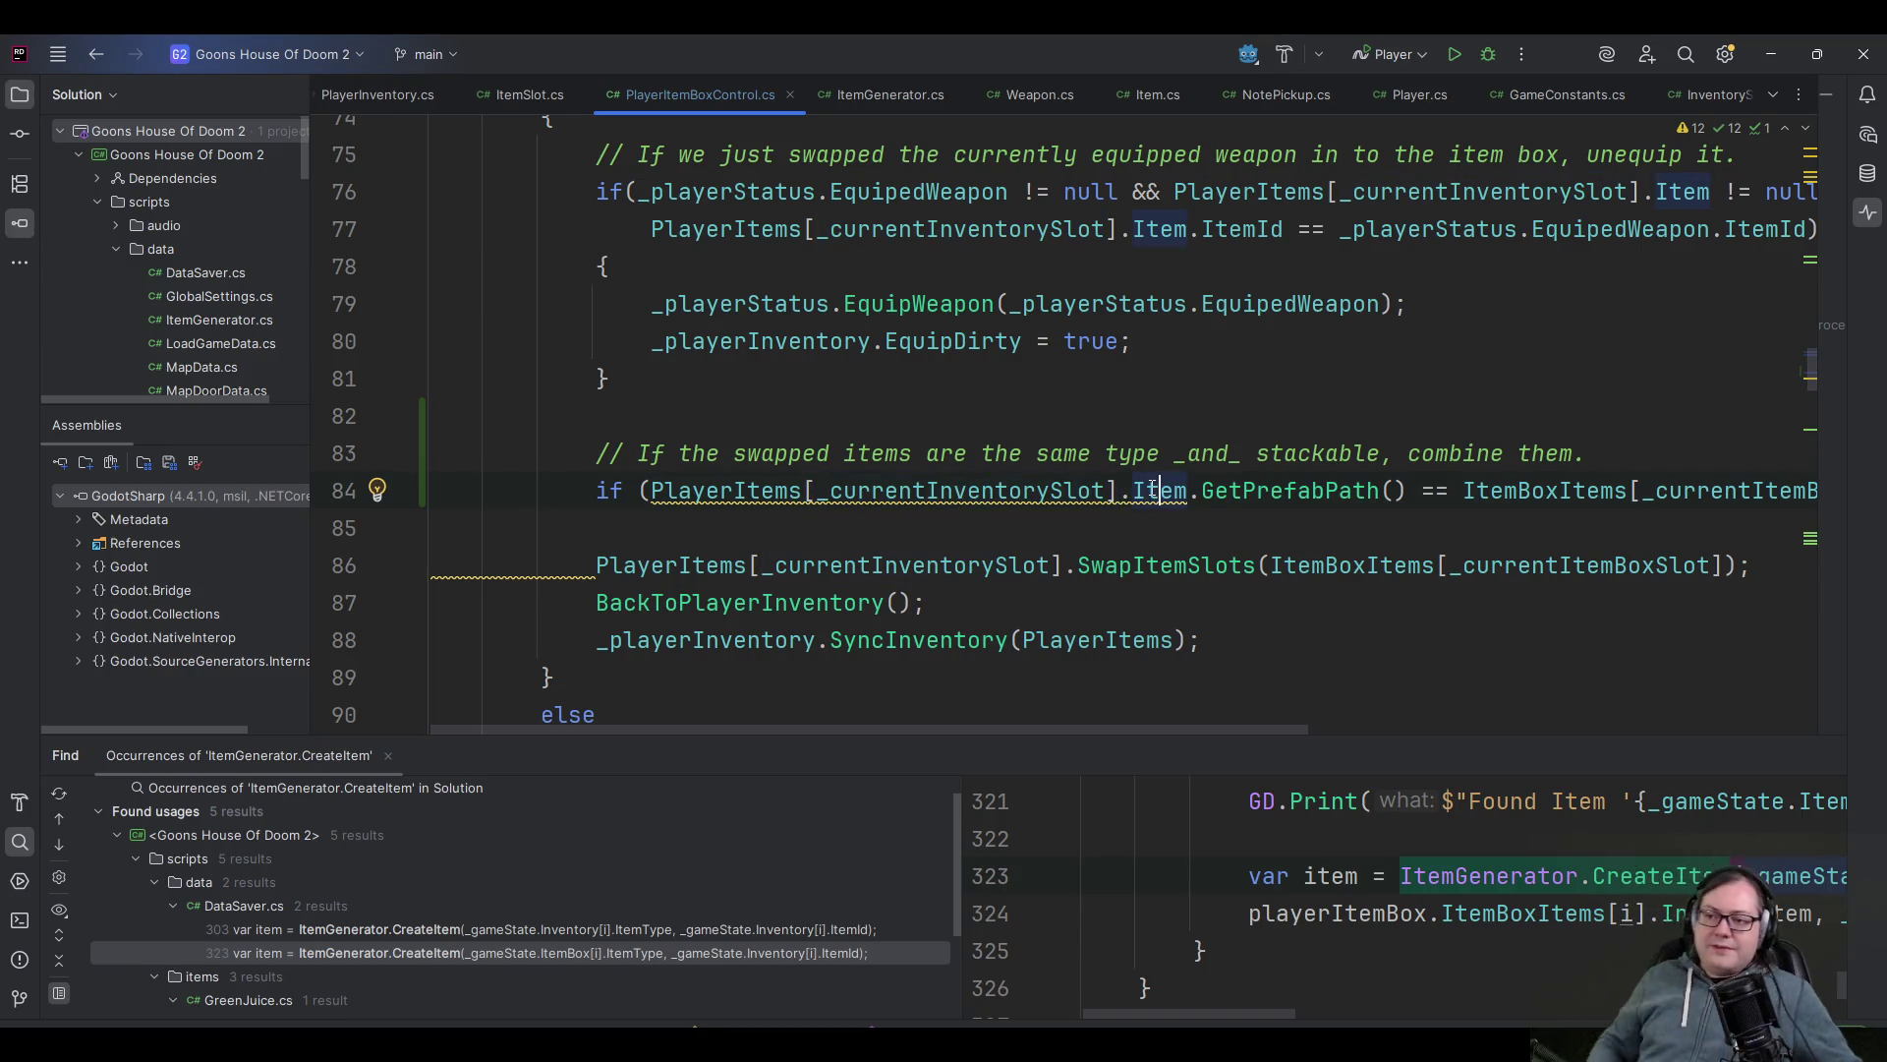
{"action": "mouse_move", "coordinate": [1152, 487]}
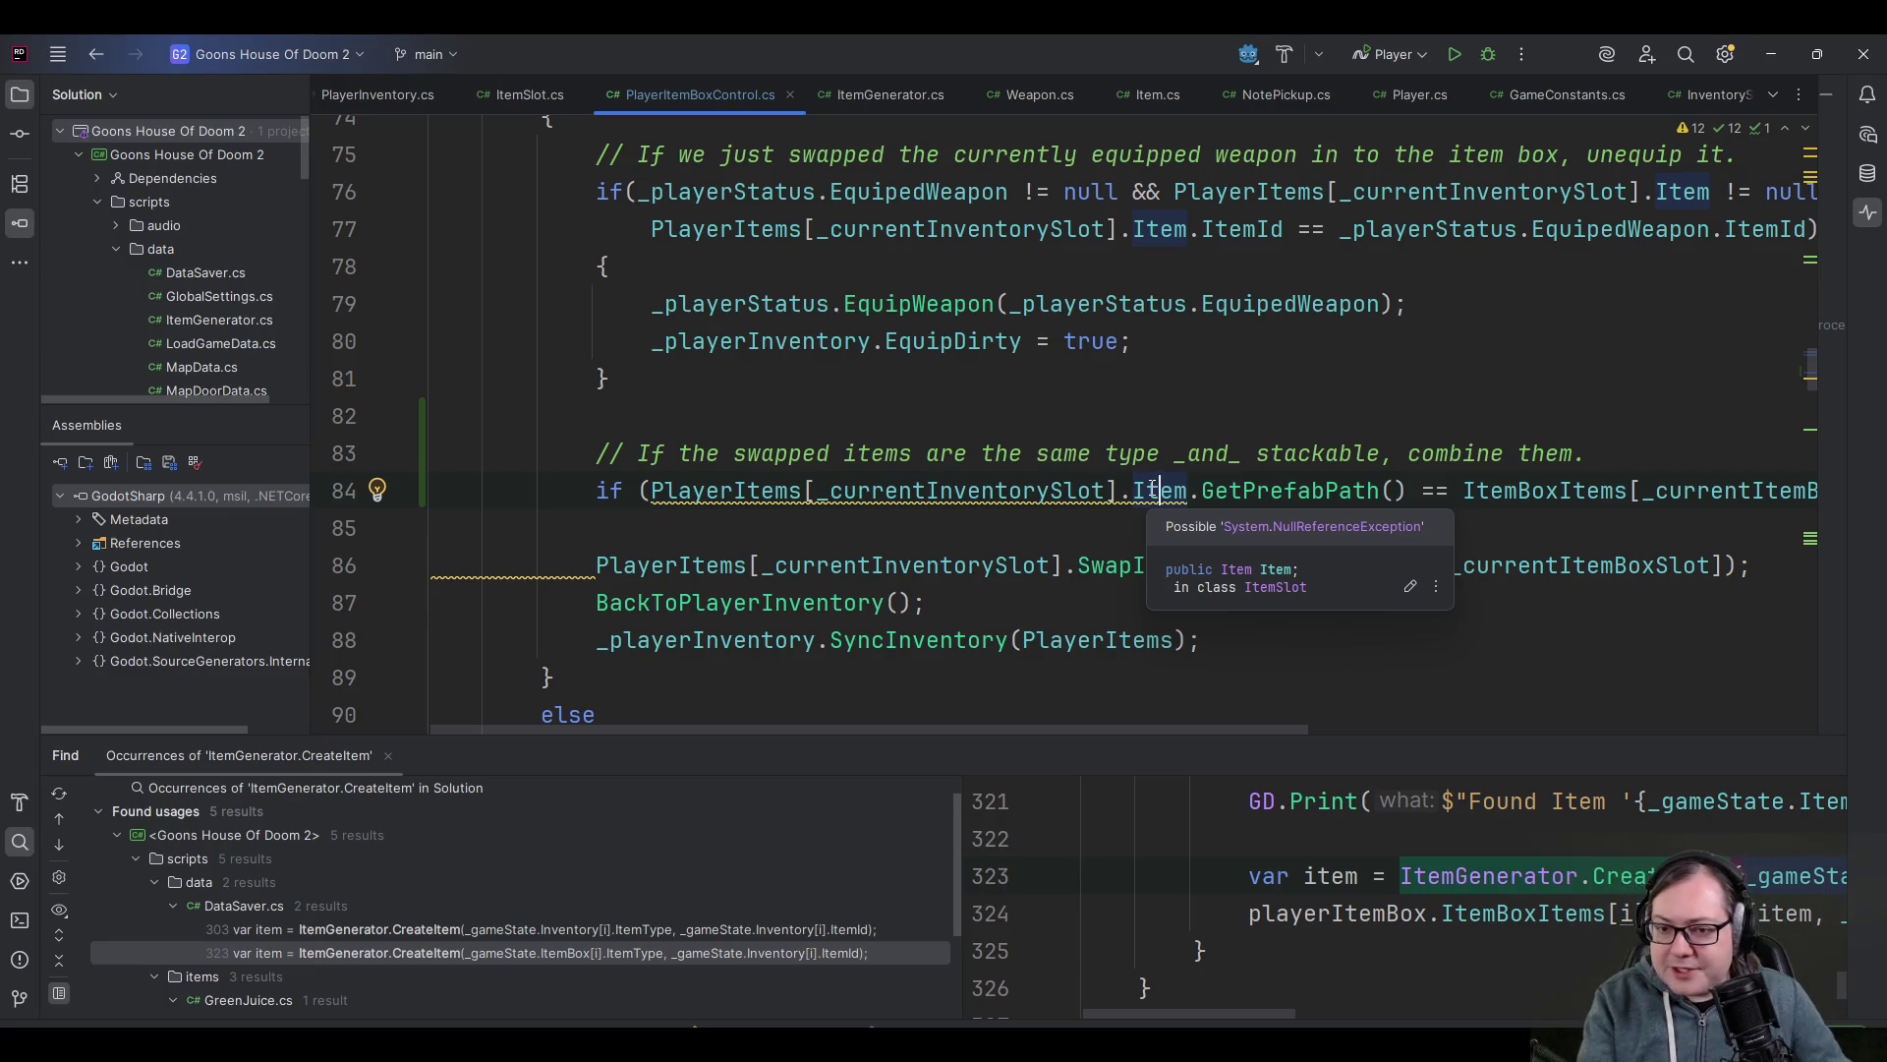
- Apply Rider's null-check fix, storing the inventory slot item in a local var item
{"action": "key", "text": "alt+Return"}
{"action": "key", "text": "Return"}
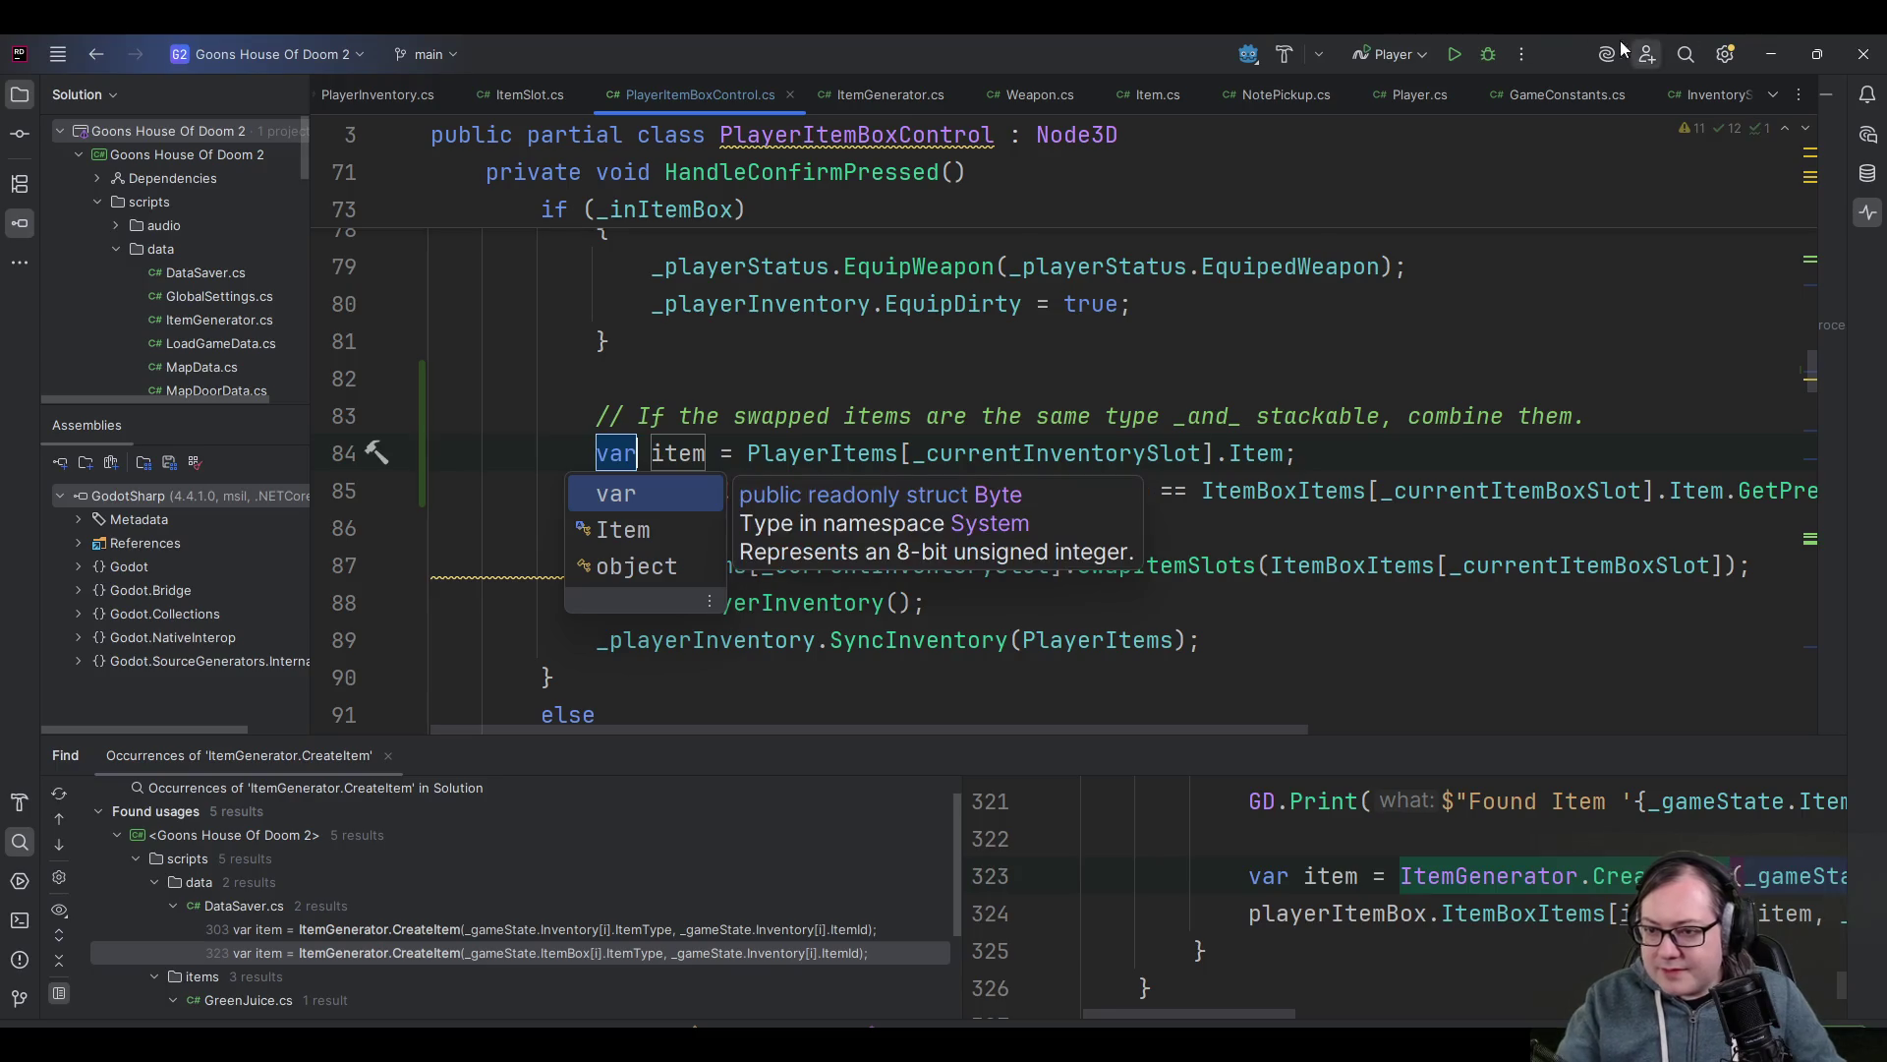
{"action": "key", "text": "Escape"}
{"action": "scroll", "coordinate": [1350, 461], "scroll_direction": "up", "scroll_amount": 4}
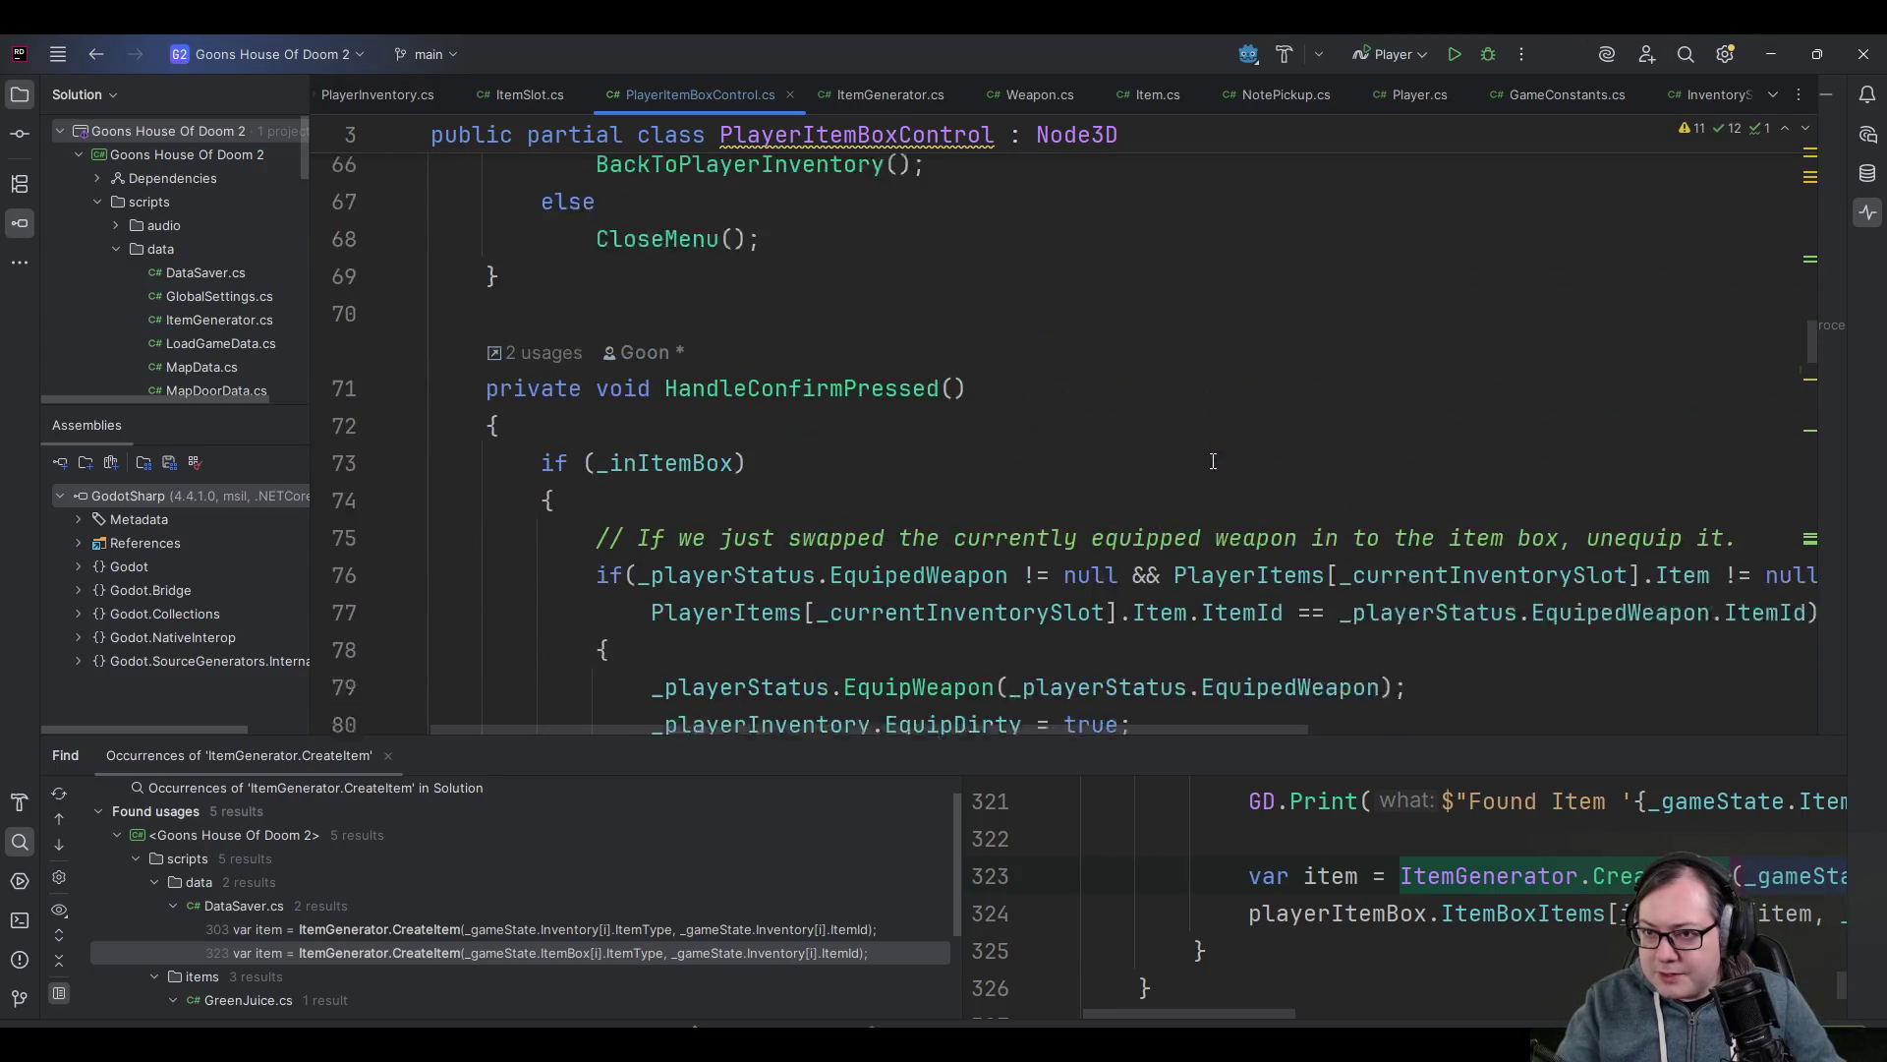
{"action": "scroll", "coordinate": [1197, 468], "scroll_direction": "down", "scroll_amount": 3}
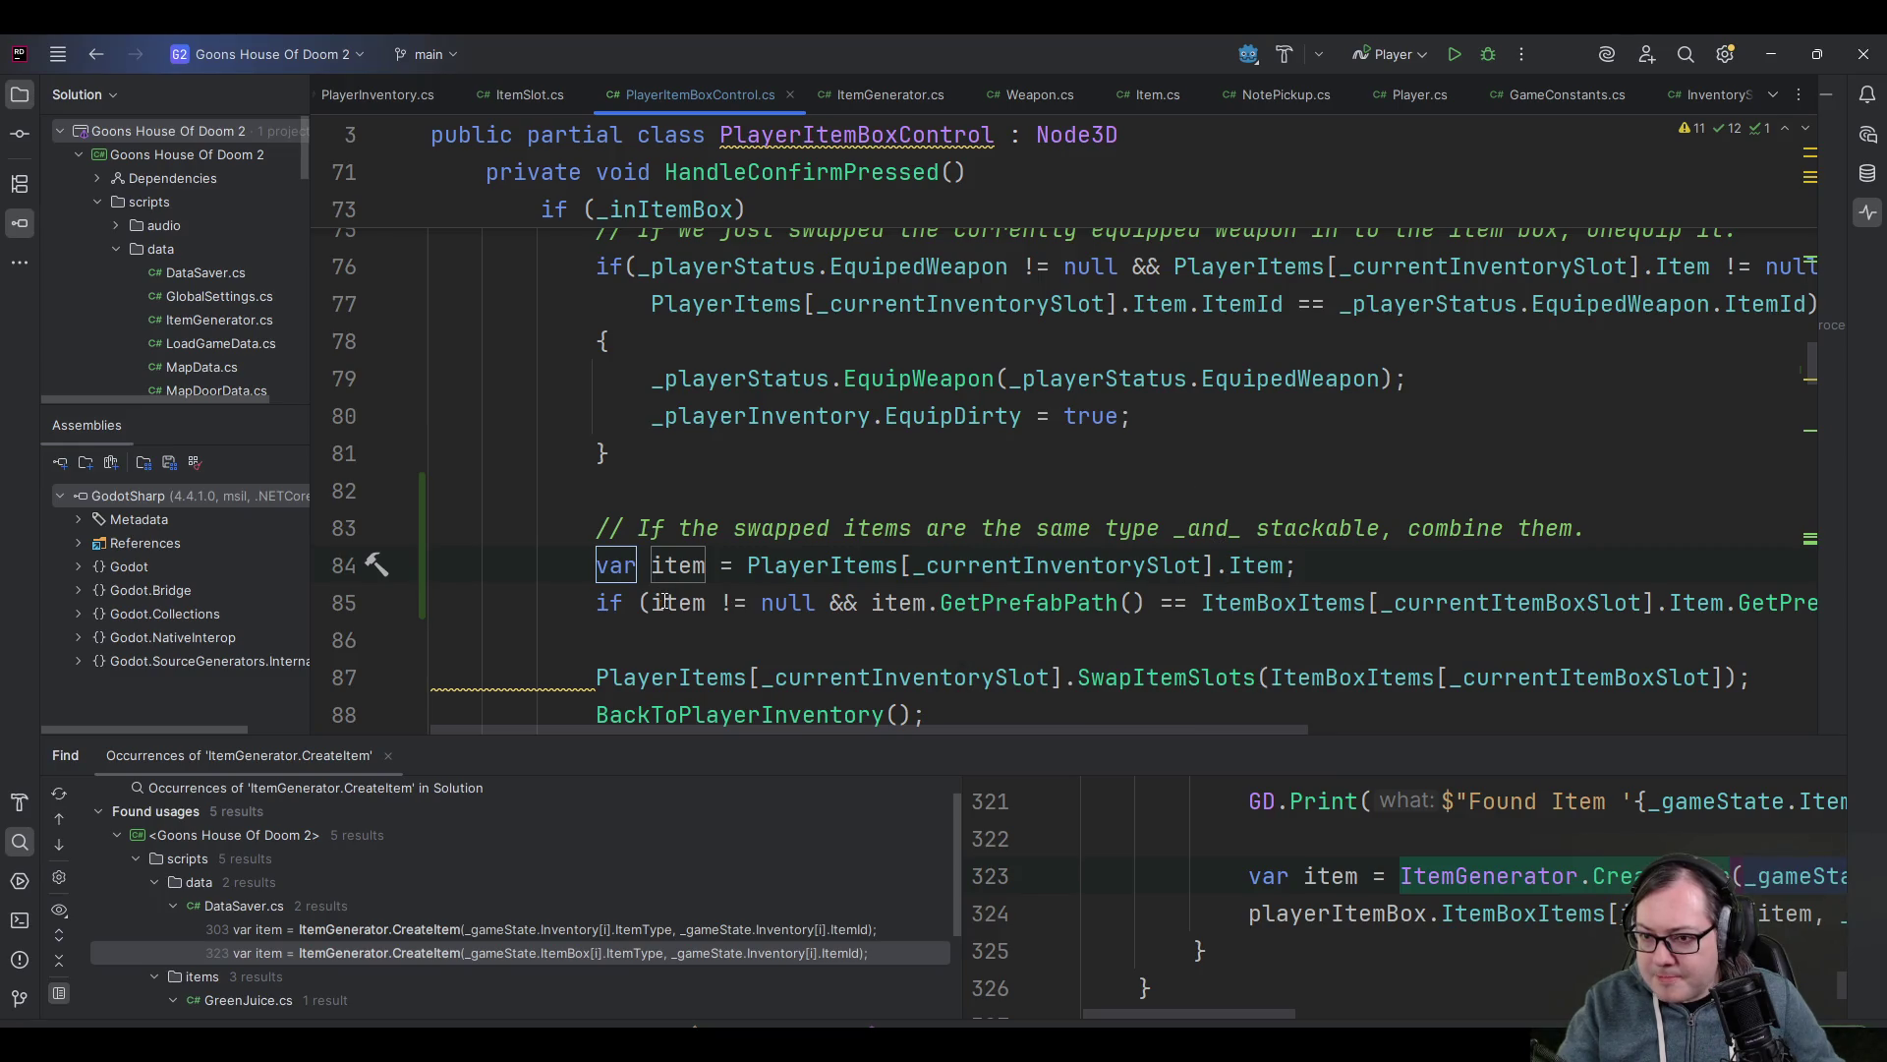
{"action": "mouse_move", "coordinate": [695, 609]}
{"action": "left_click", "coordinate": [691, 565]}
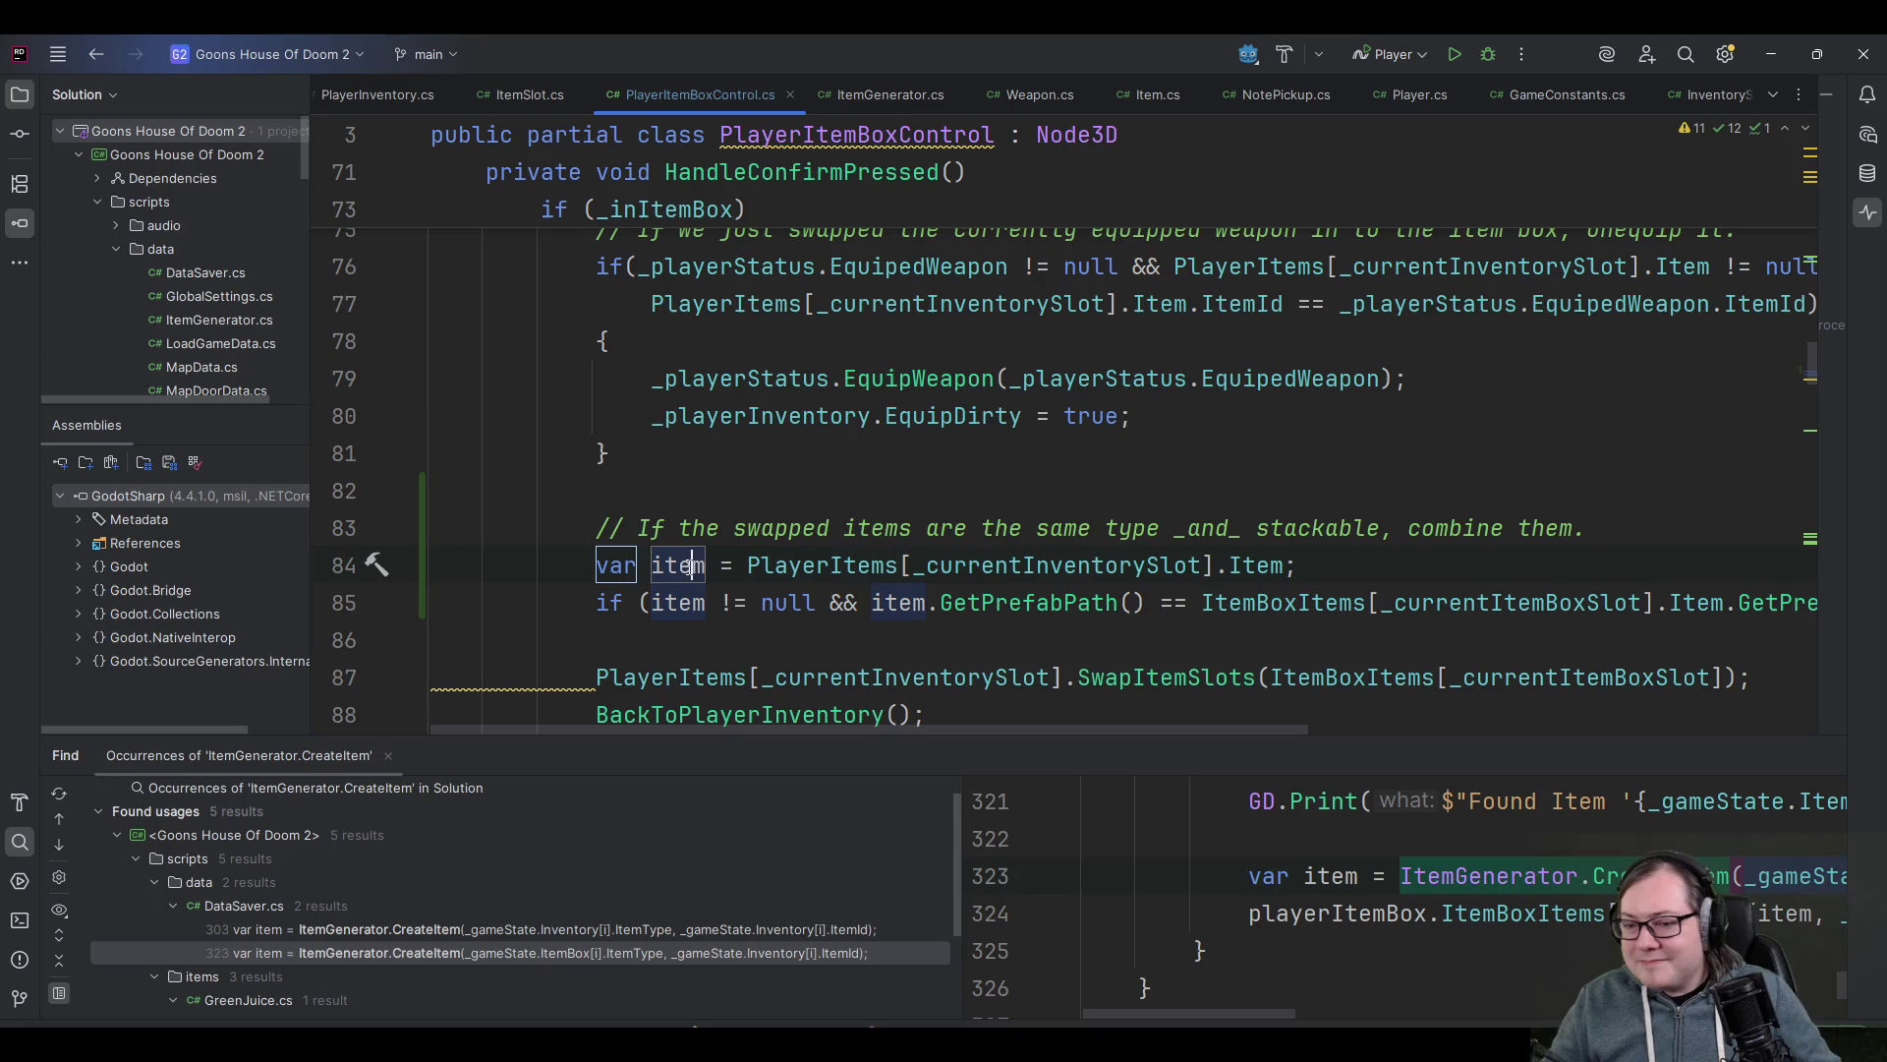
- Review the resulting item != null && prefab path comparison on line 85
{"action": "scroll", "coordinate": [725, 565], "scroll_direction": "down", "scroll_amount": 1}
{"action": "scroll", "coordinate": [726, 565], "scroll_direction": "down", "scroll_amount": 2}
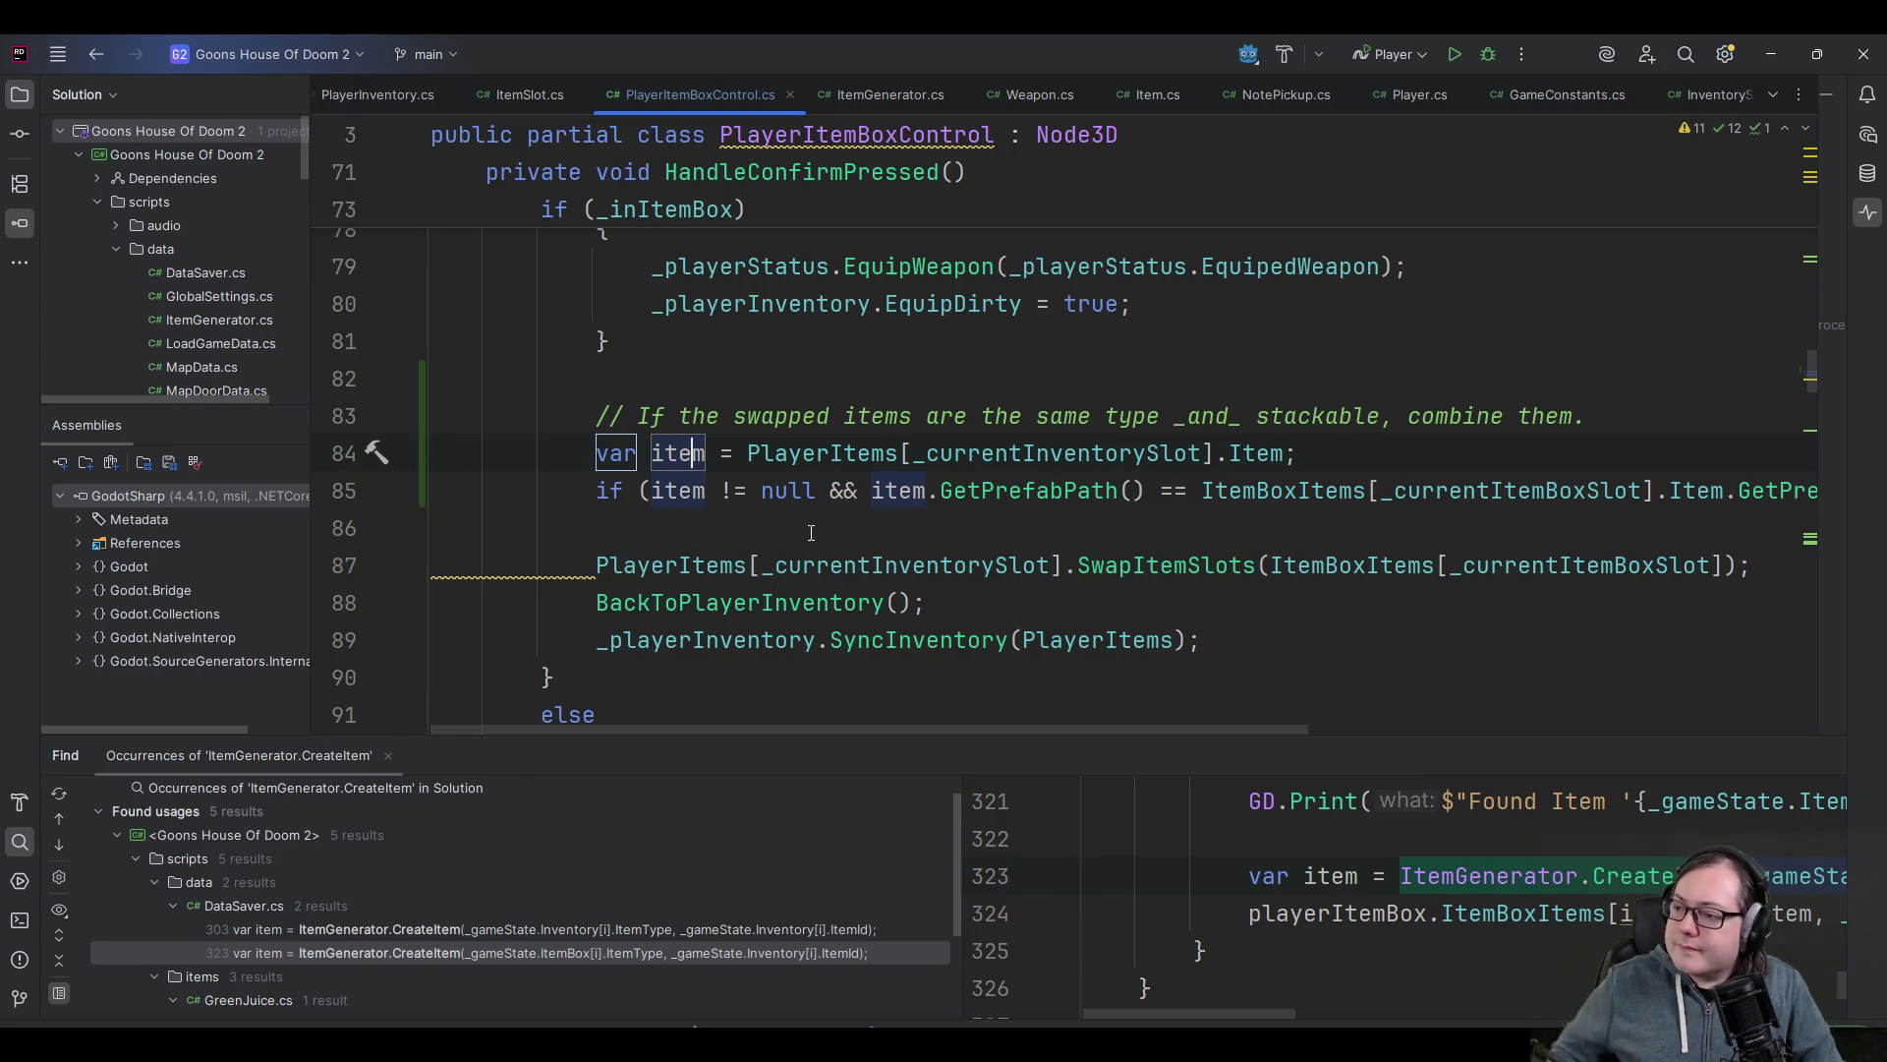
{"action": "mouse_move", "coordinate": [1020, 728]}
{"action": "left_mouse_down"}
{"action": "mouse_move", "coordinate": [1212, 766]}
{"action": "mouse_move", "coordinate": [1111, 769]}
{"action": "left_mouse_up"}
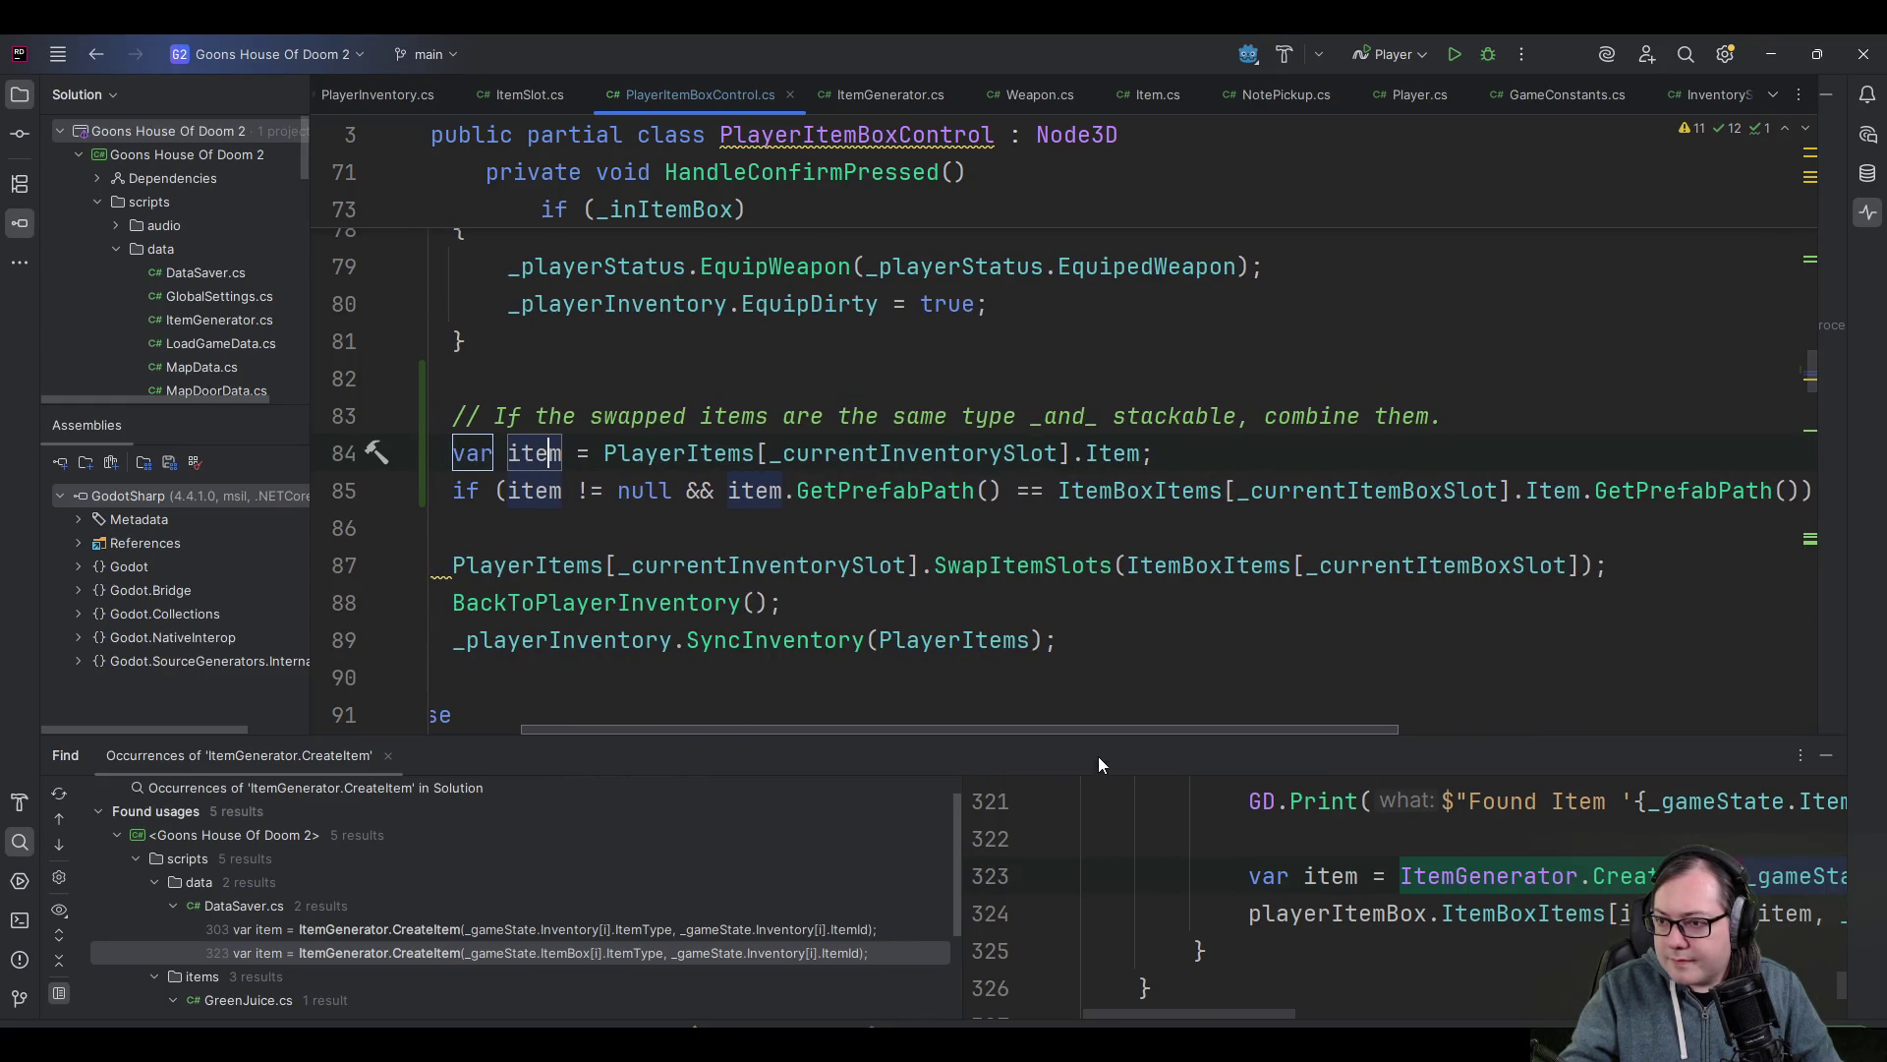
{"action": "left_click", "coordinate": [535, 490]}
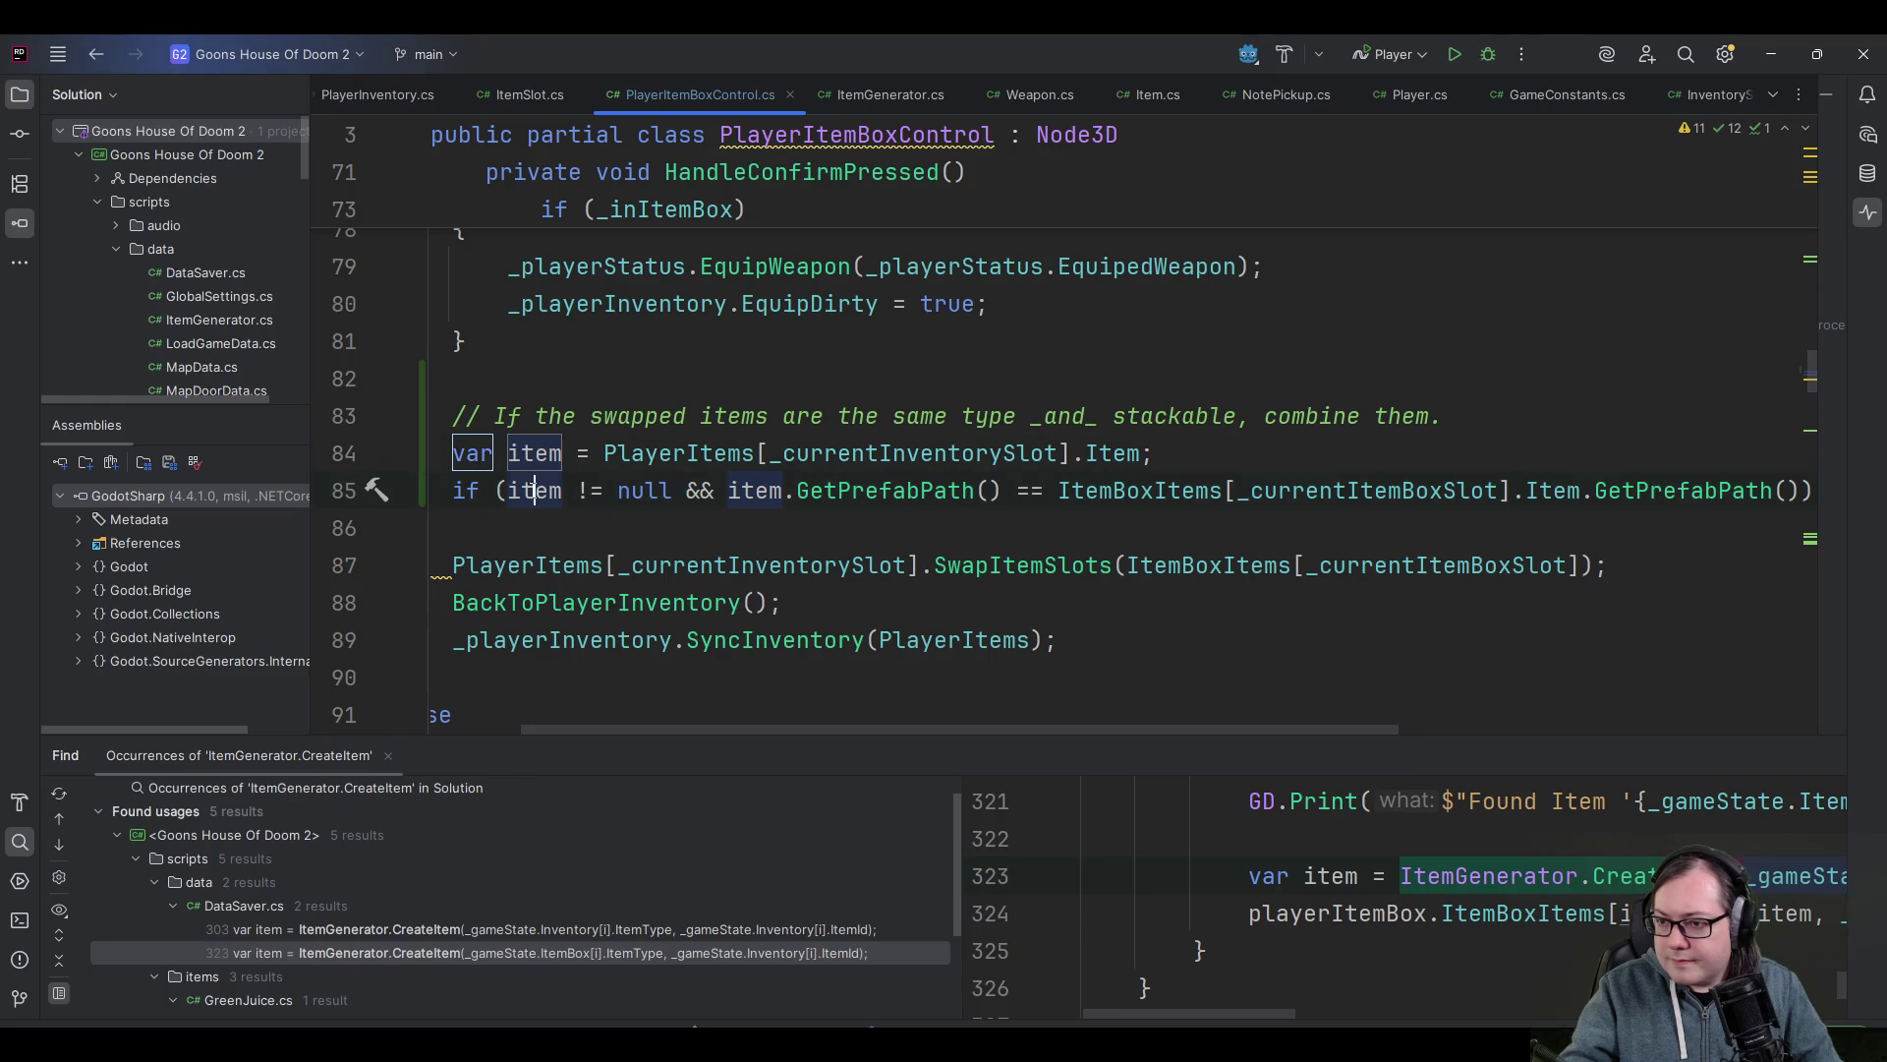
{"action": "left_click", "coordinate": [742, 487]}
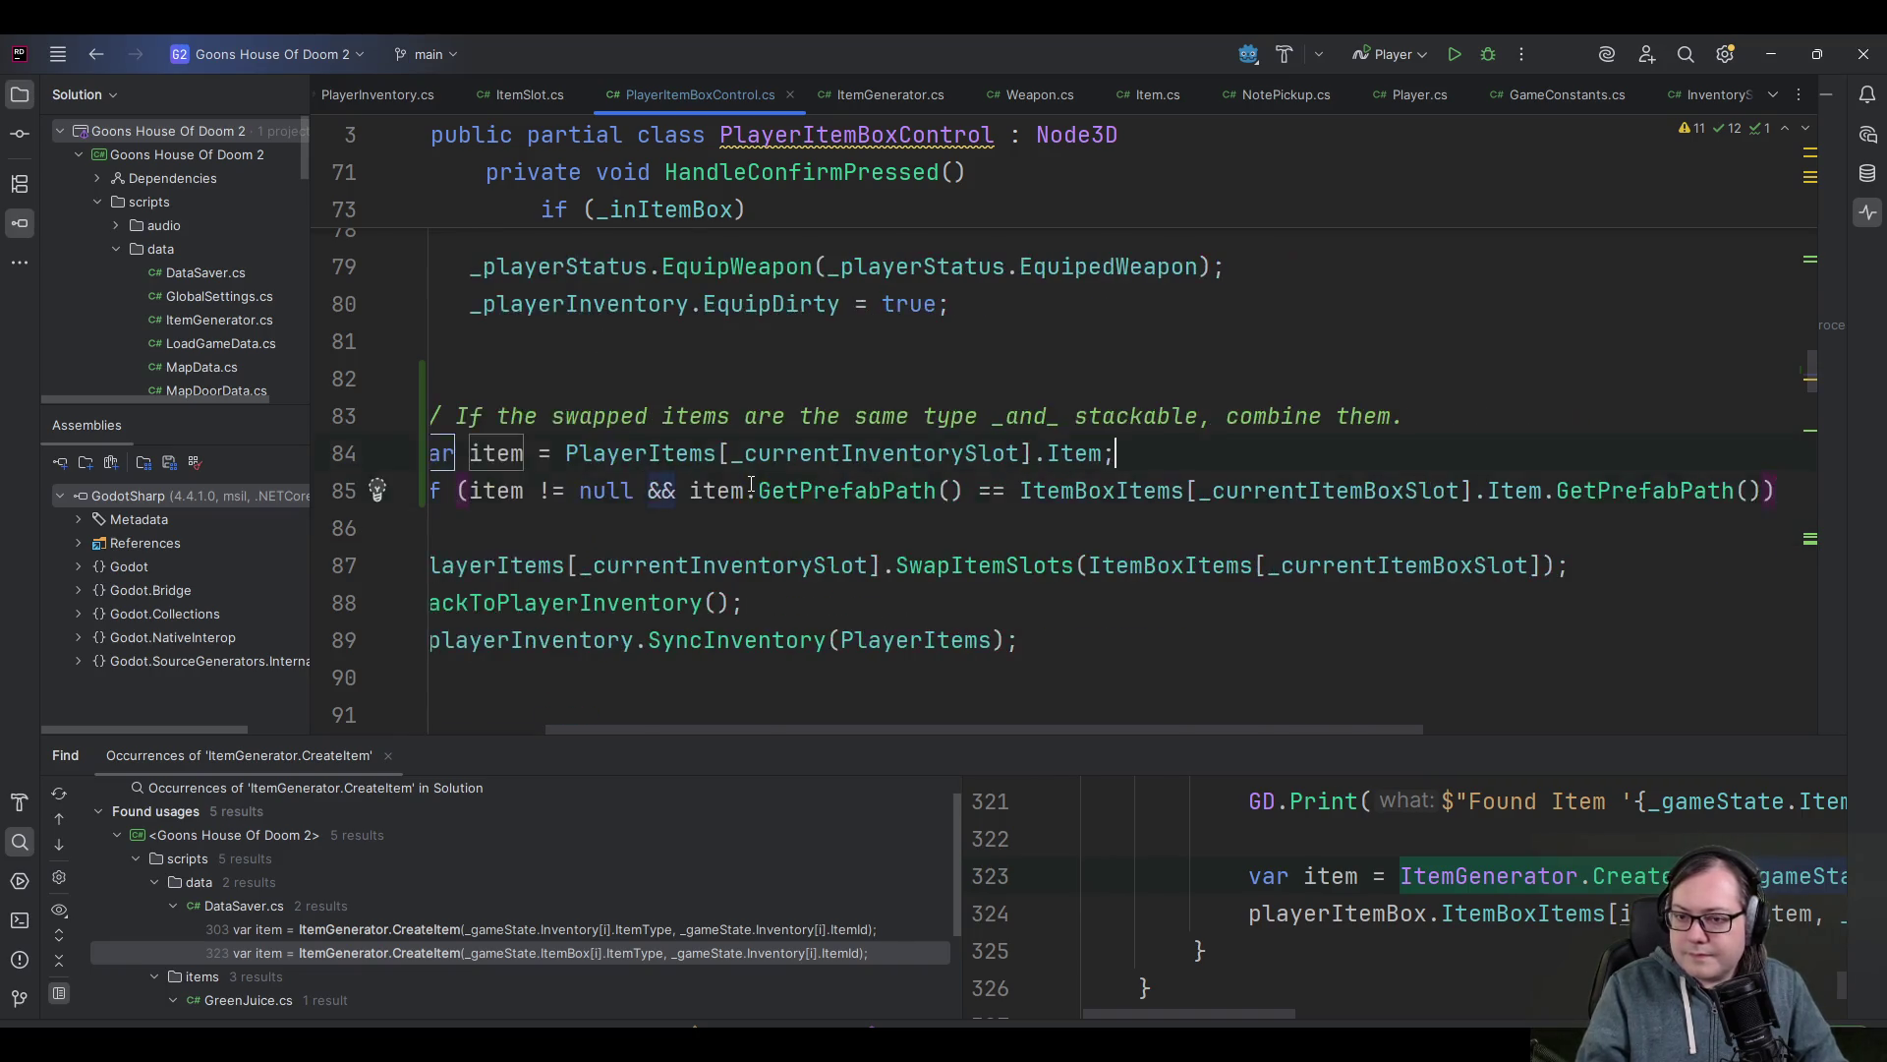
{"action": "scroll", "coordinate": [750, 484], "scroll_direction": "left", "scroll_amount": 3}
{"action": "key", "text": "ctrl+Left"}
{"action": "key", "text": "ctrl+Left"}
{"action": "key", "text": "ctrl+Left"}
{"action": "key", "text": "Right"}
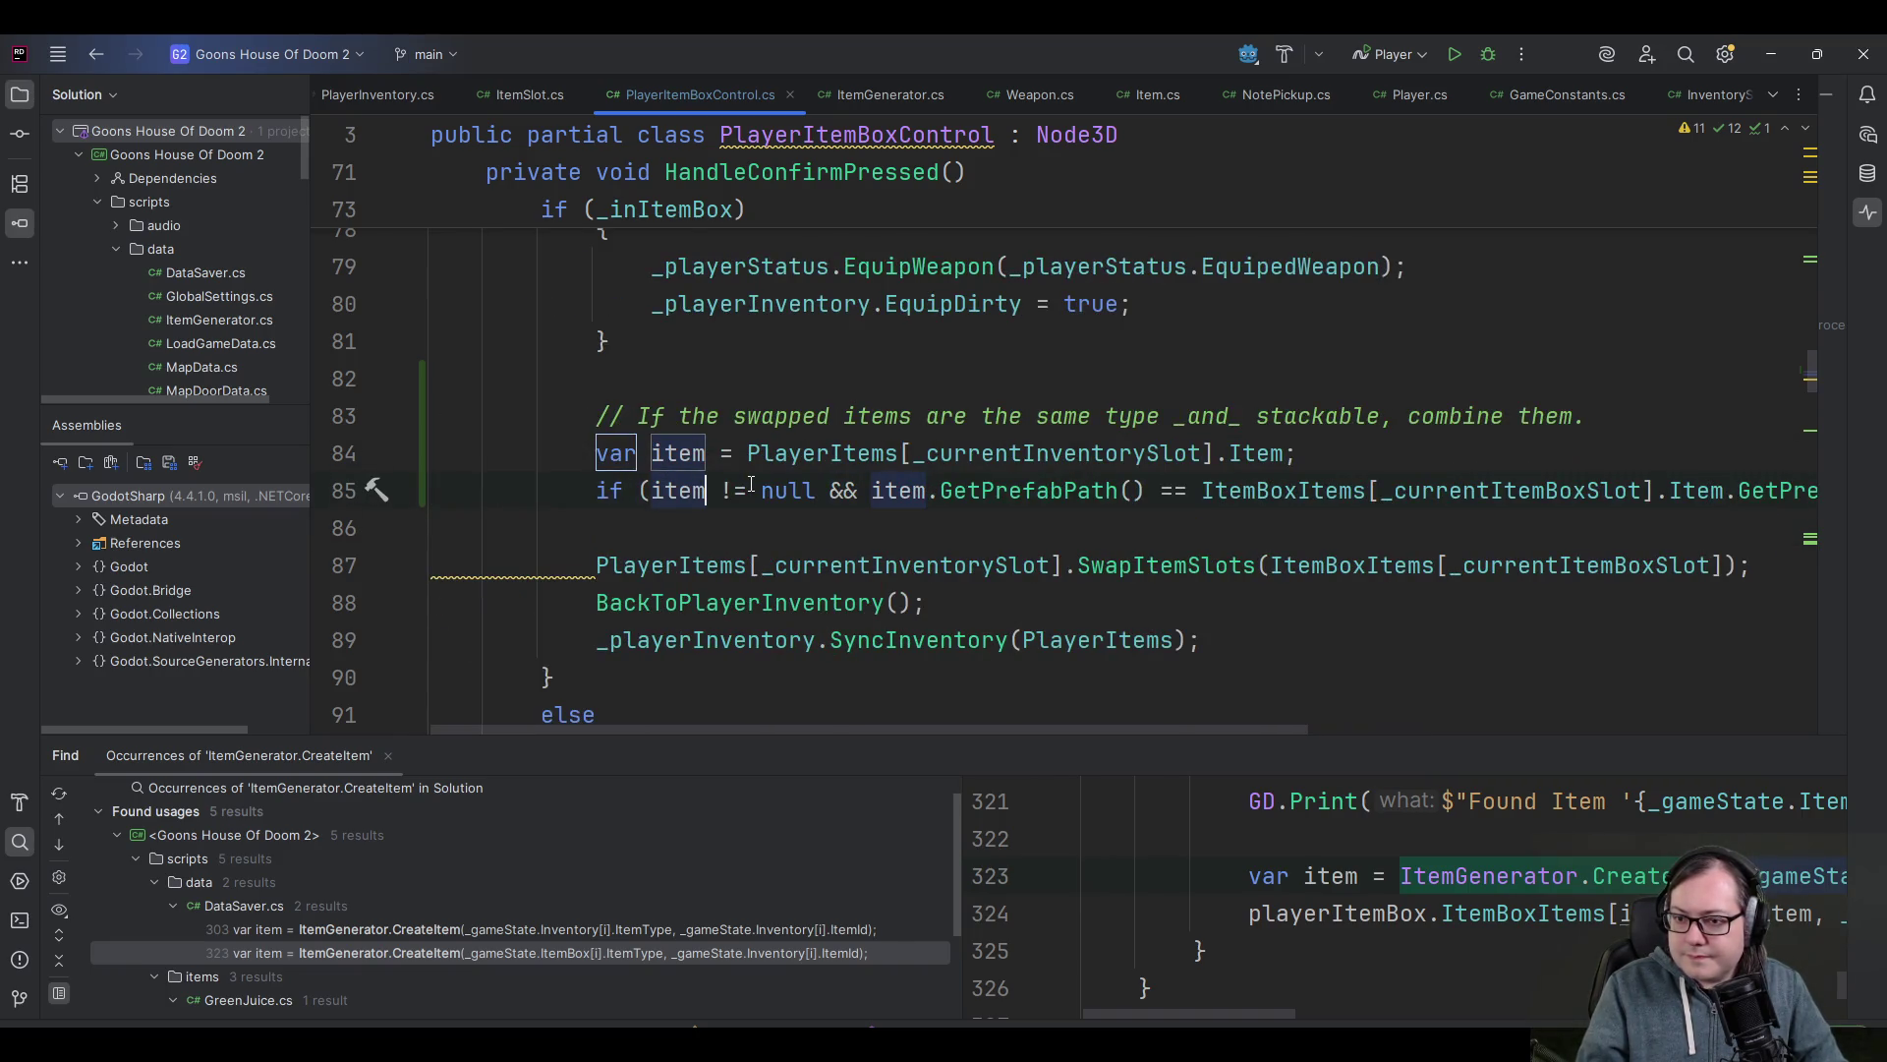
{"action": "key", "text": "End"}
{"action": "key", "text": "Down"}
{"action": "key", "text": "Up"}
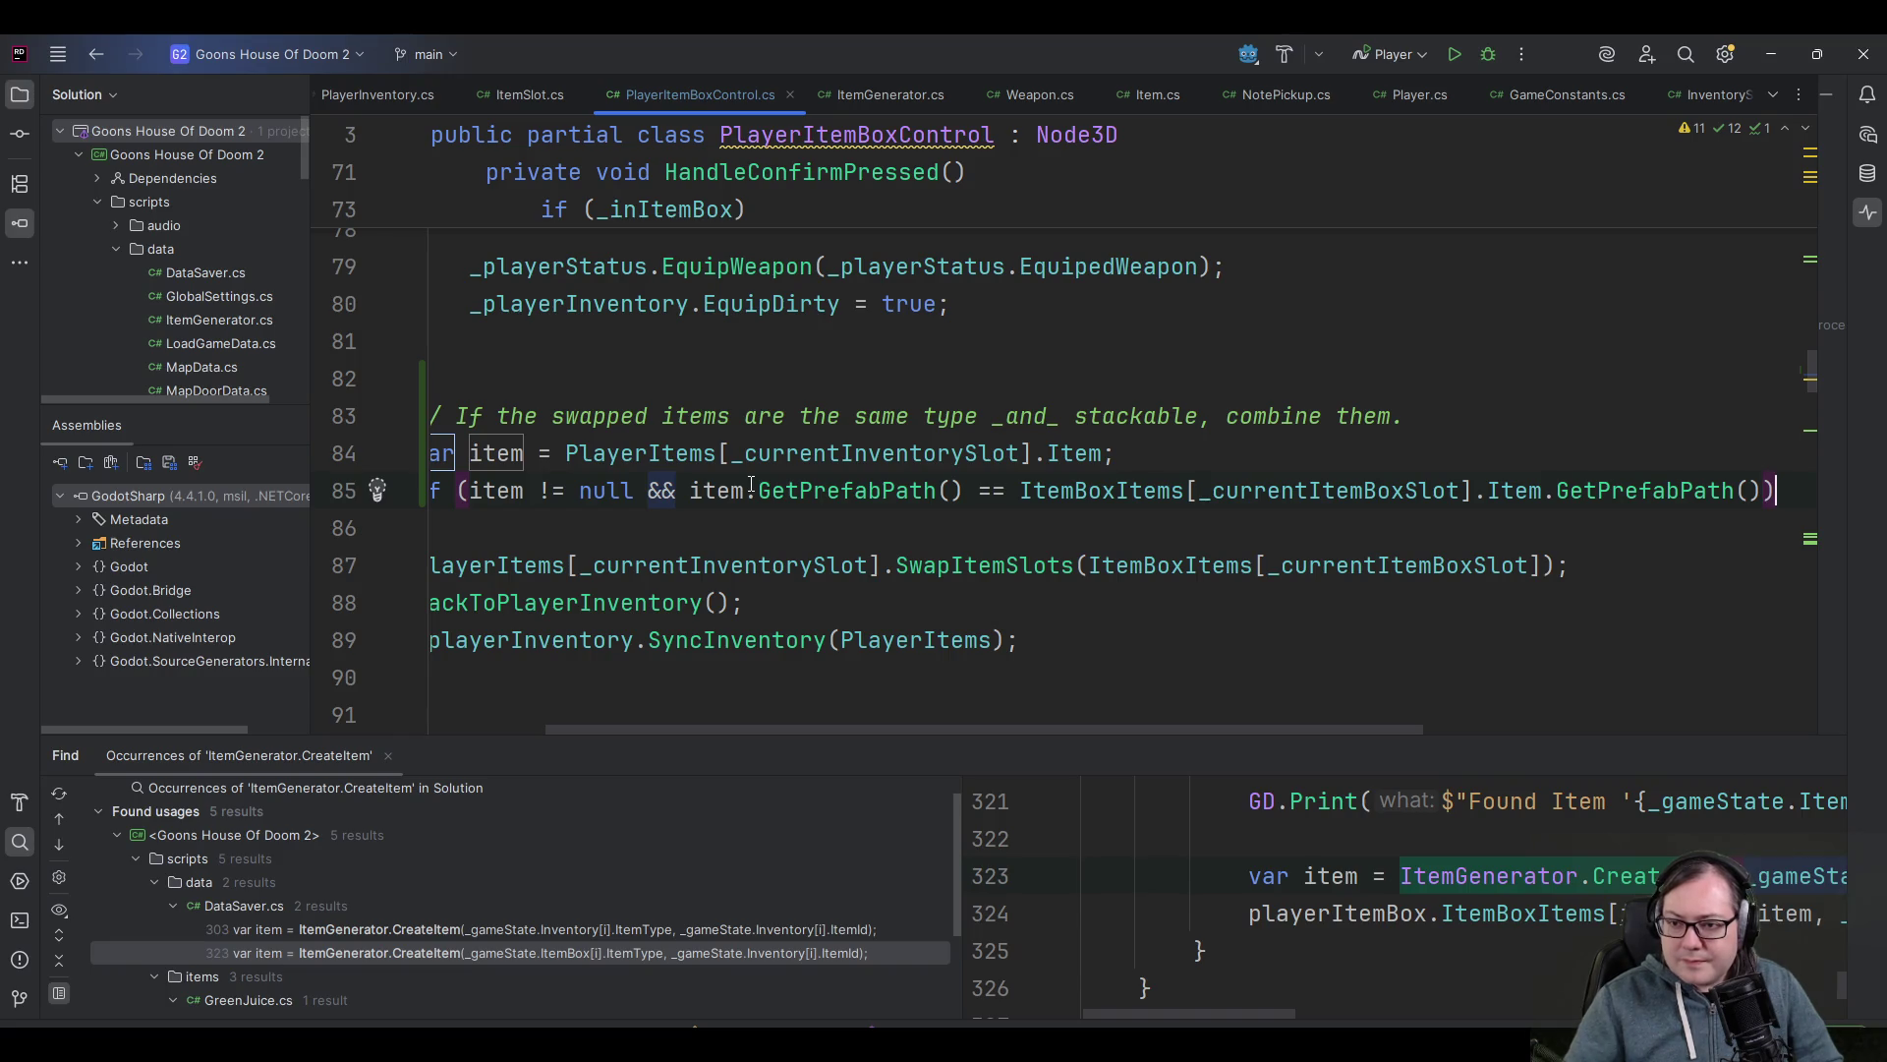
{"action": "mouse_move", "coordinate": [698, 729]}
{"action": "left_mouse_down"}
{"action": "mouse_move", "coordinate": [581, 741]}
{"action": "mouse_move", "coordinate": [645, 750]}
{"action": "left_mouse_up"}
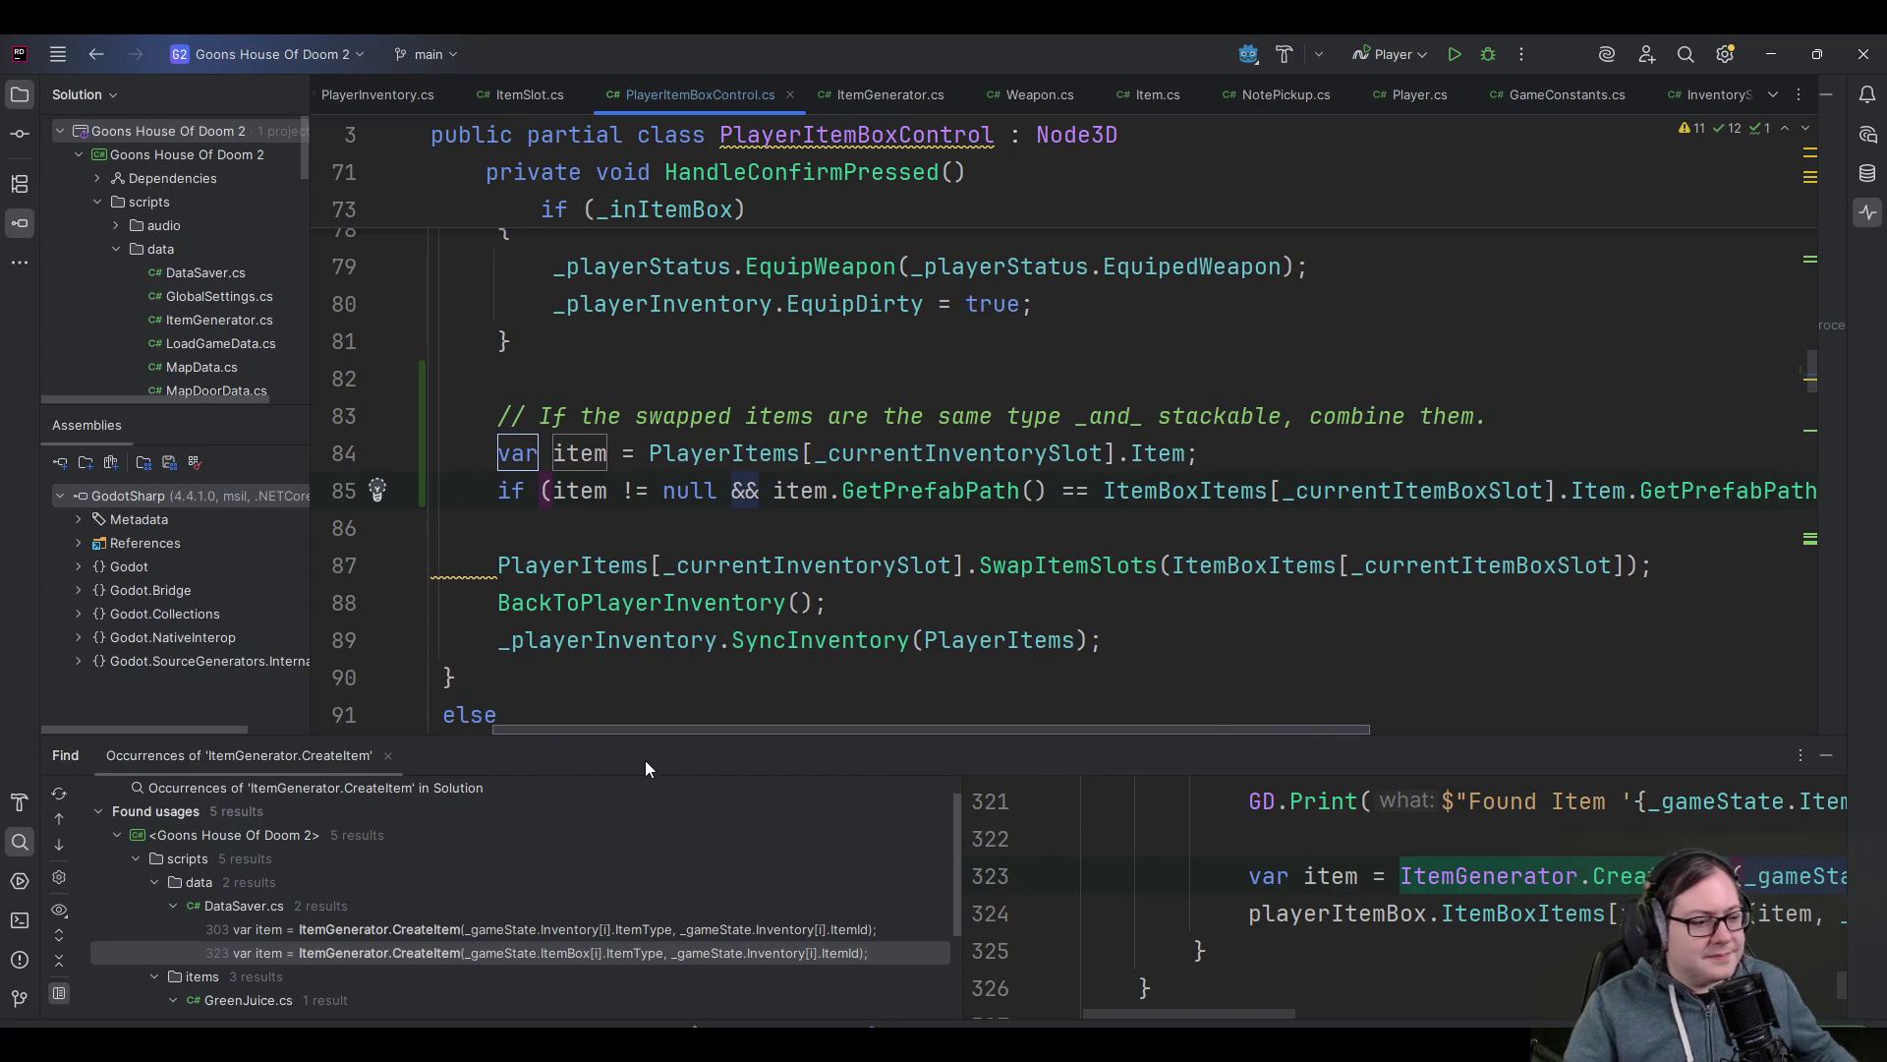
{"action": "scroll", "coordinate": [694, 685], "scroll_direction": "right", "scroll_amount": 3}
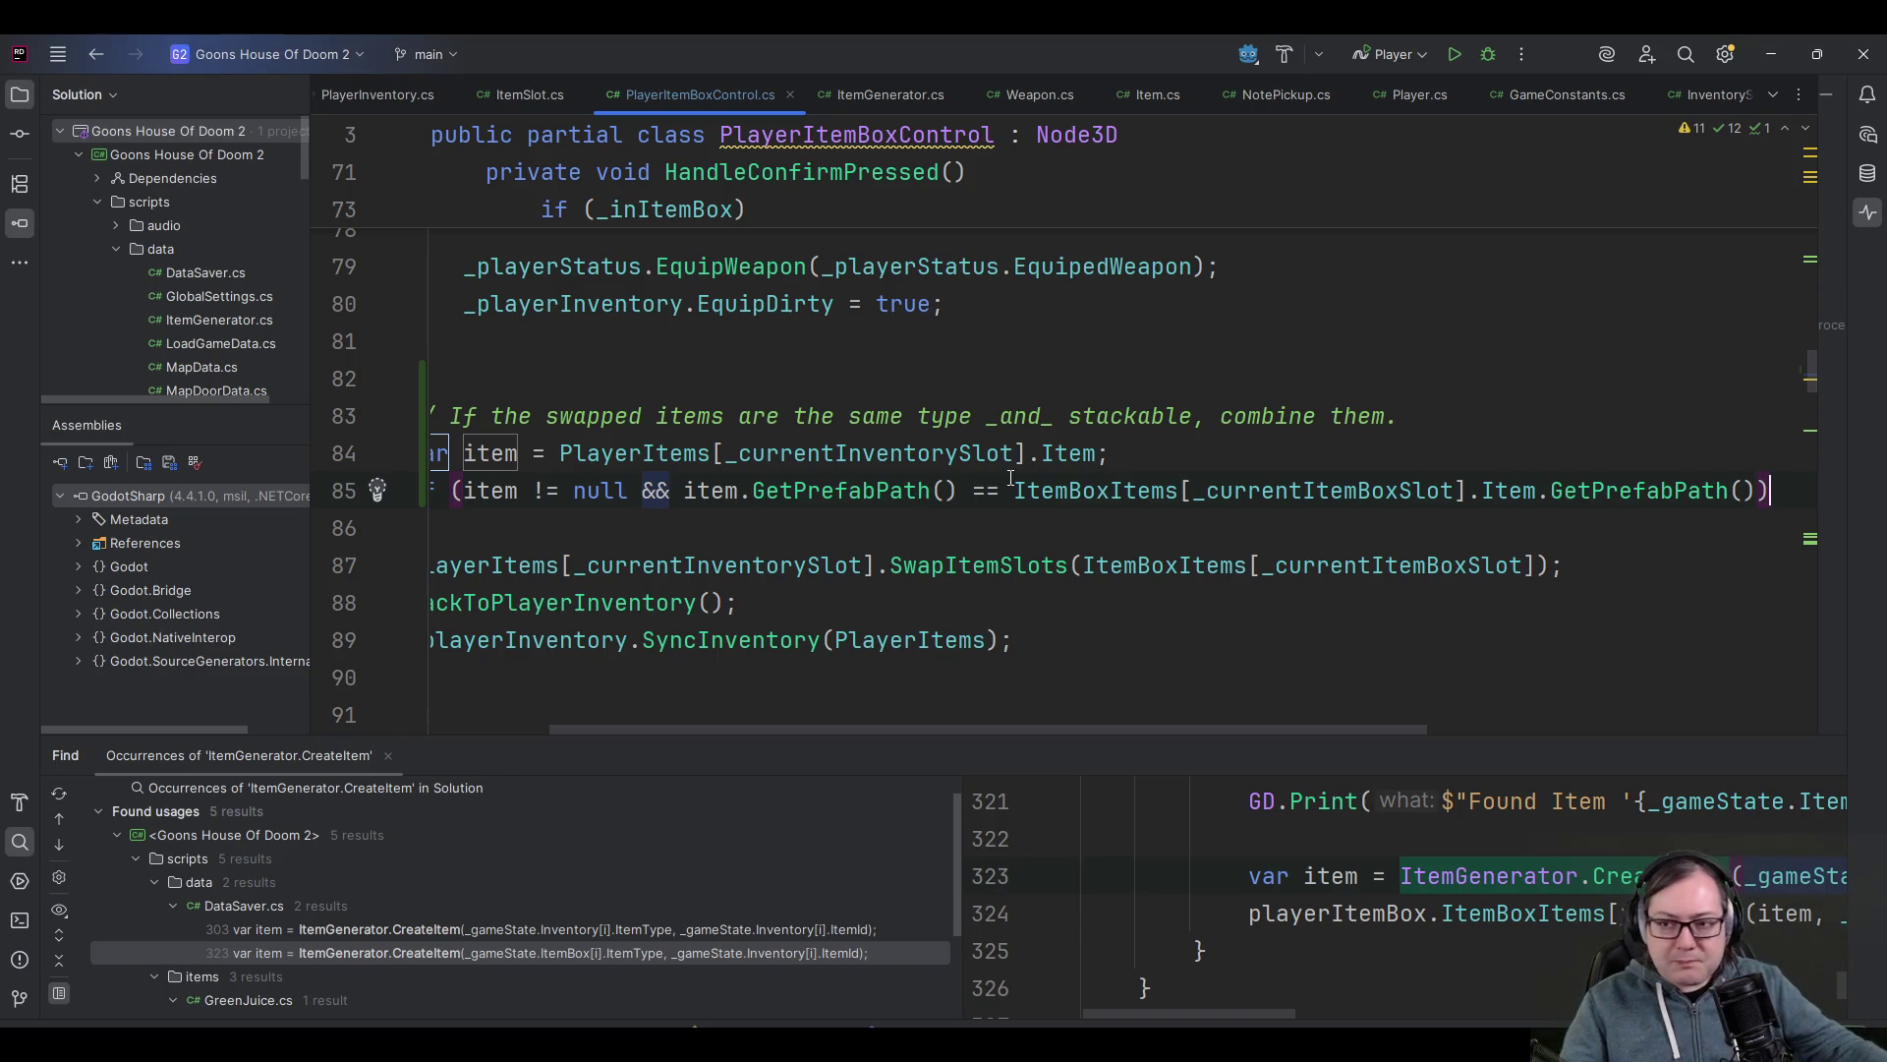
{"action": "left_click", "coordinate": [843, 487], "text": "ctrl"}
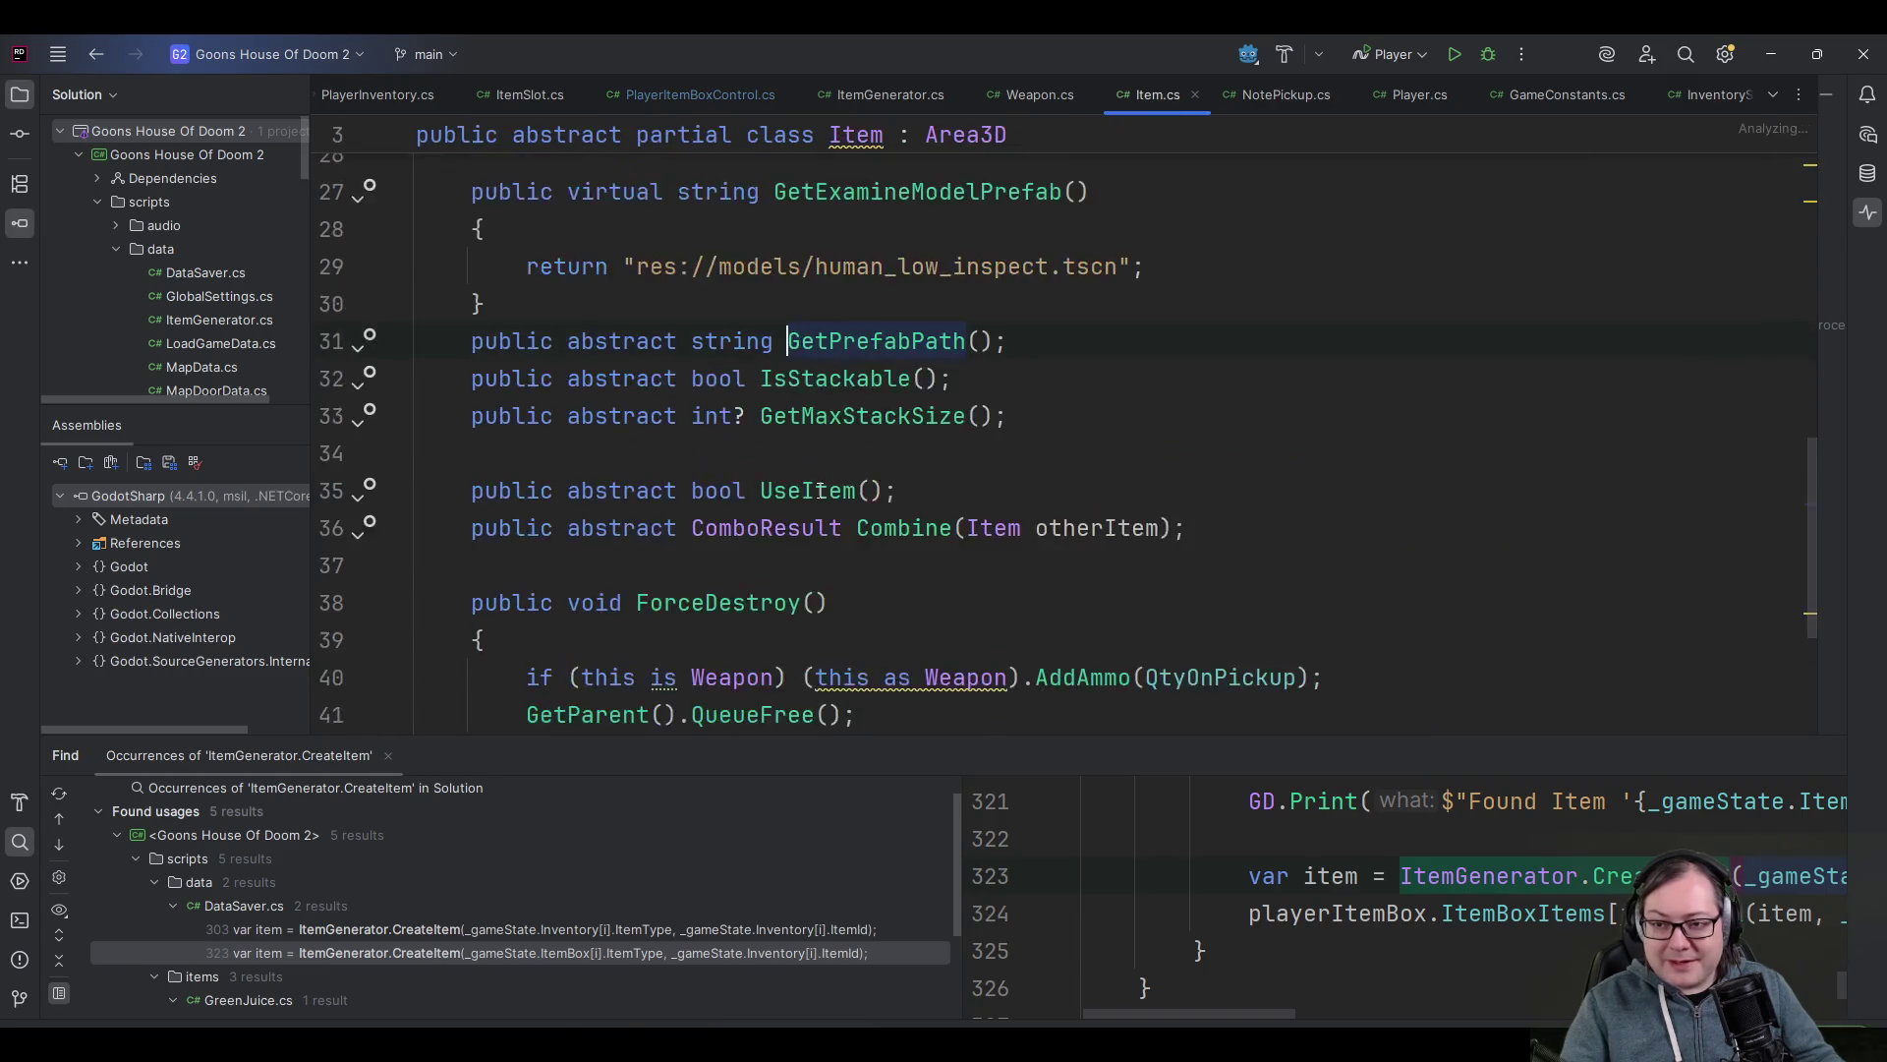
{"action": "key", "text": "ctrl+minus"}
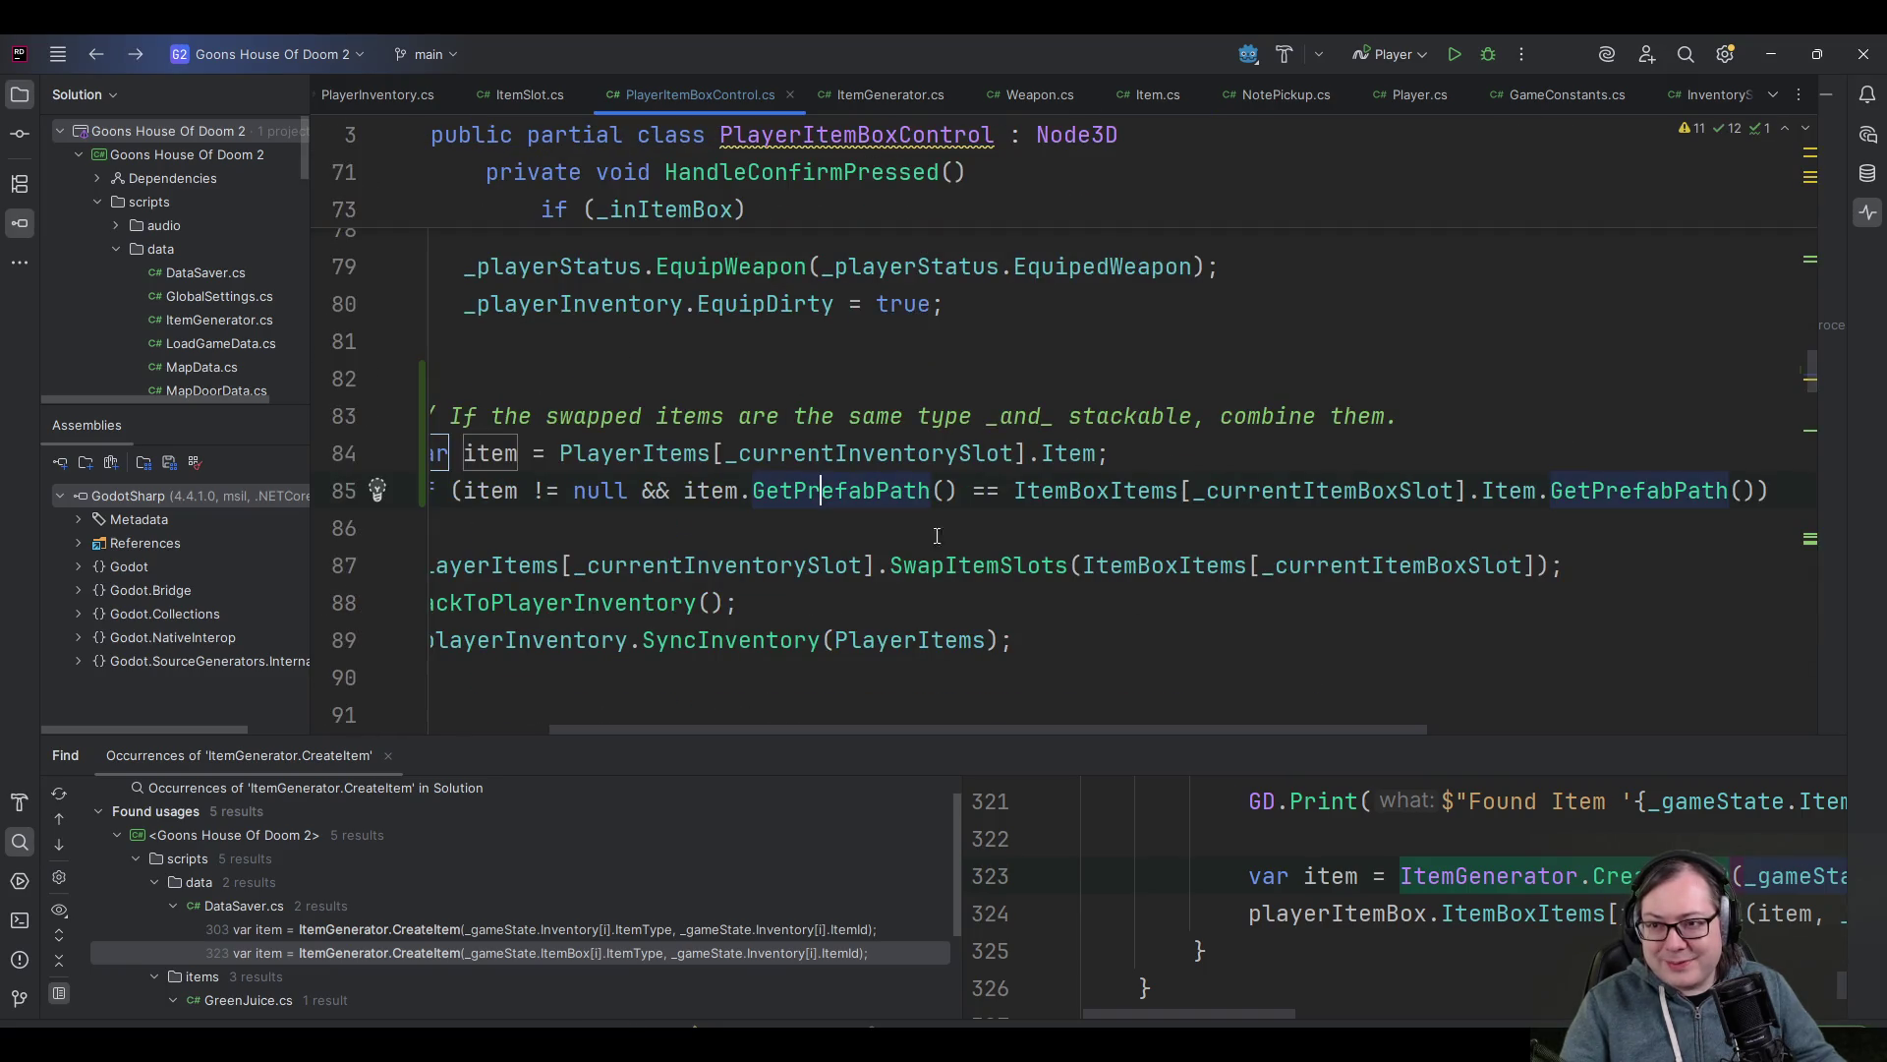
{"action": "left_click_drag", "start_coordinate": [847, 733], "coordinate": [740, 721]}
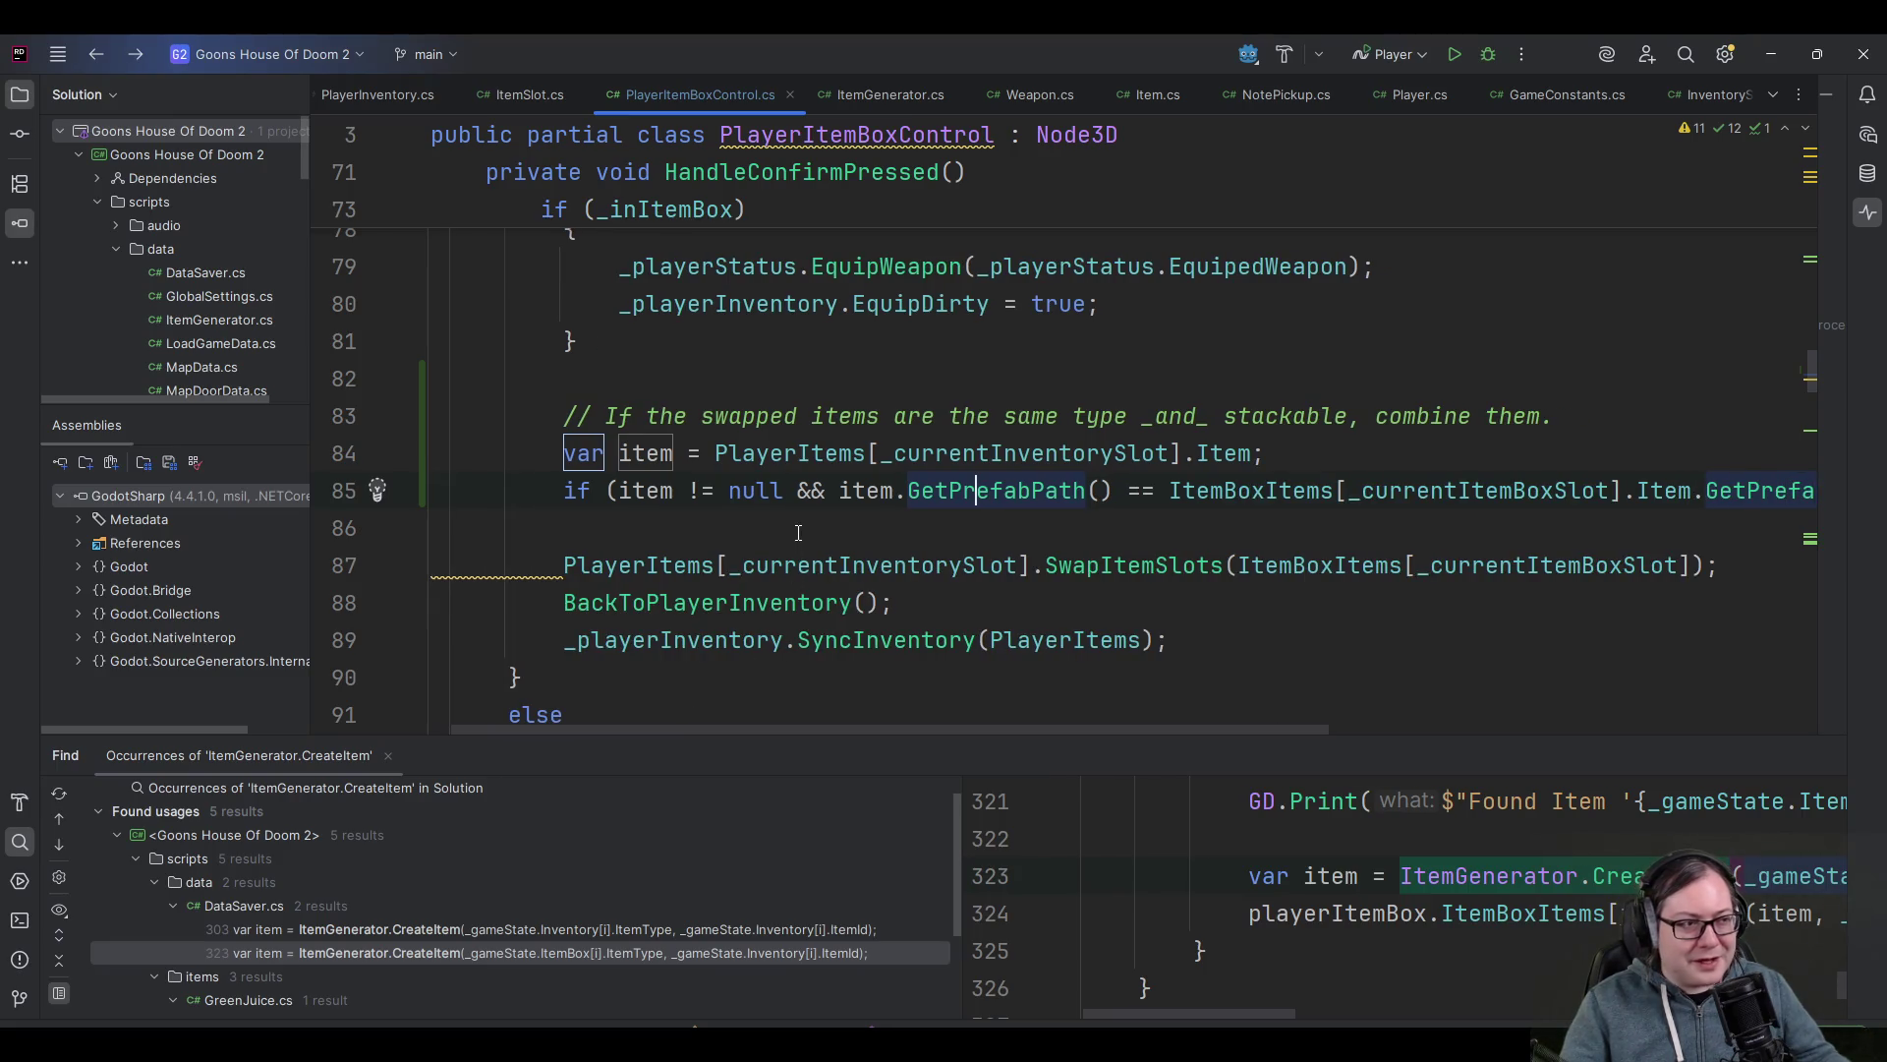
{"action": "left_click", "coordinate": [865, 491]}
{"action": "key", "text": "F2"}
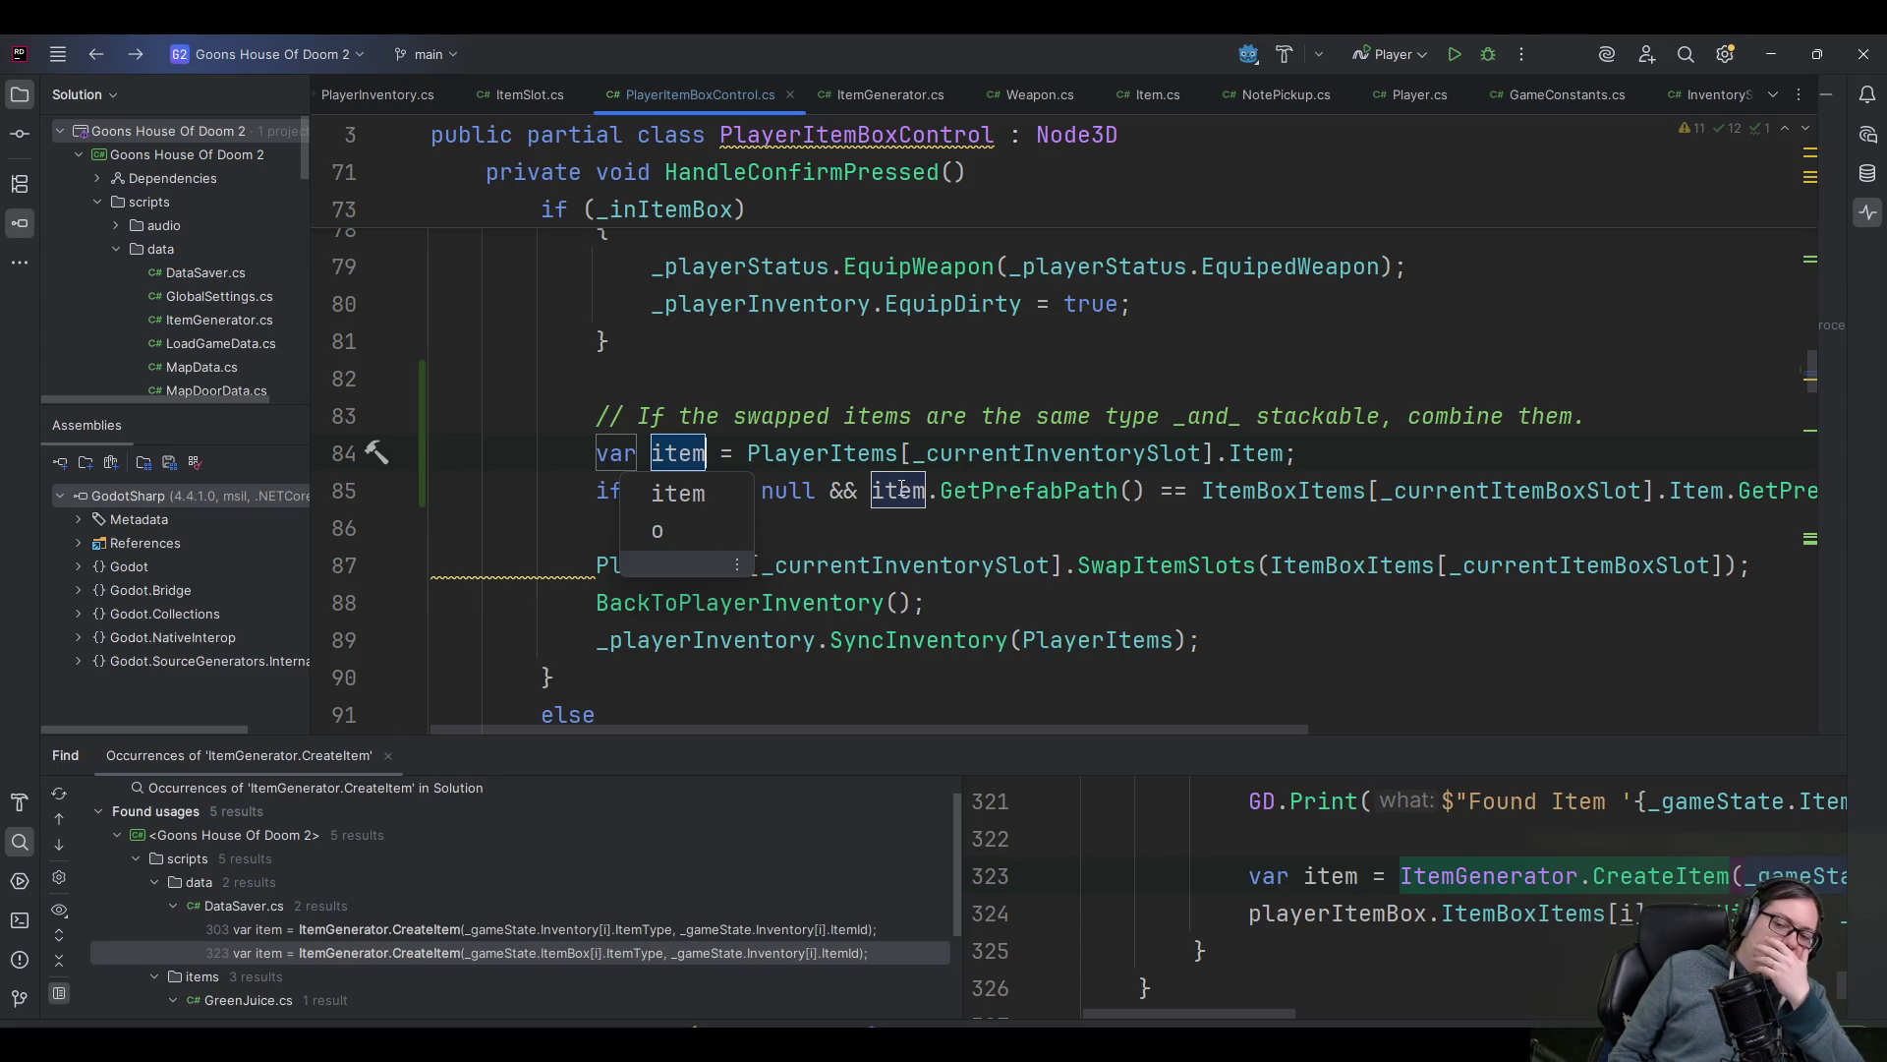
{"action": "key", "text": "Escape"}
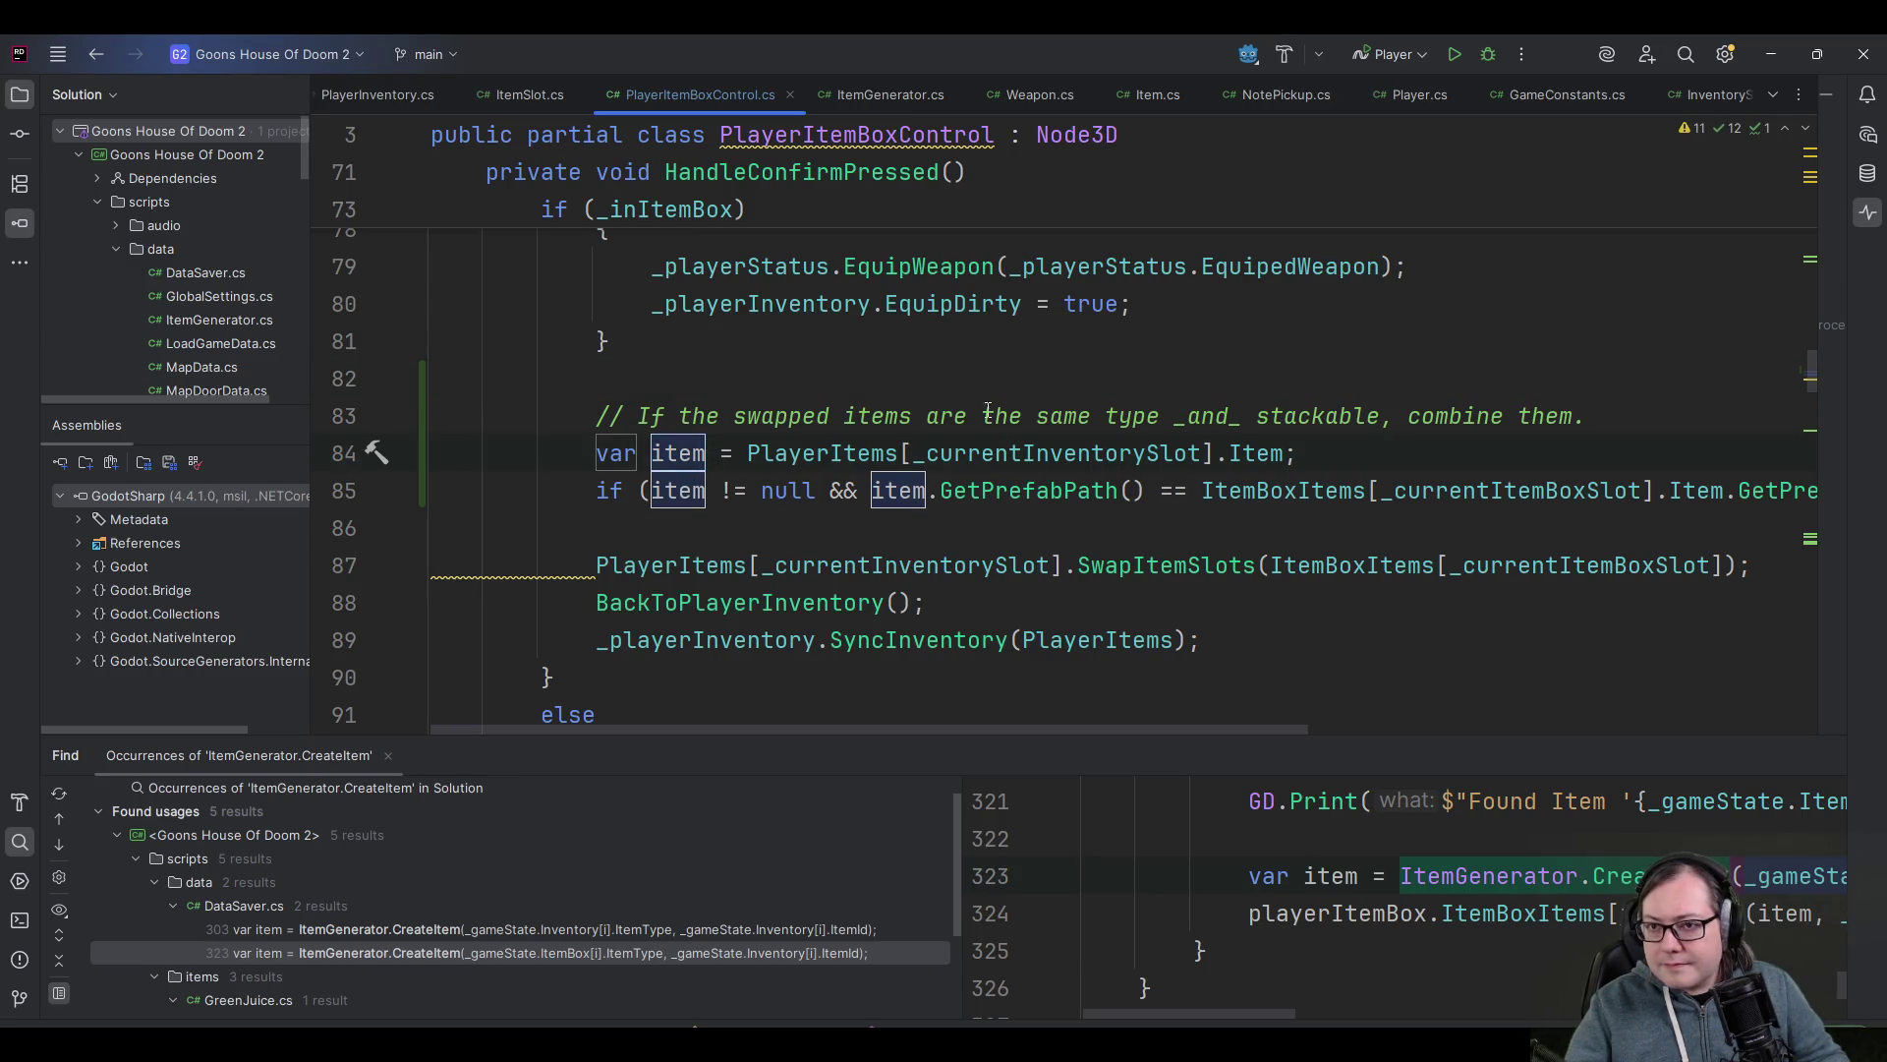
{"action": "left_click", "coordinate": [779, 521]}
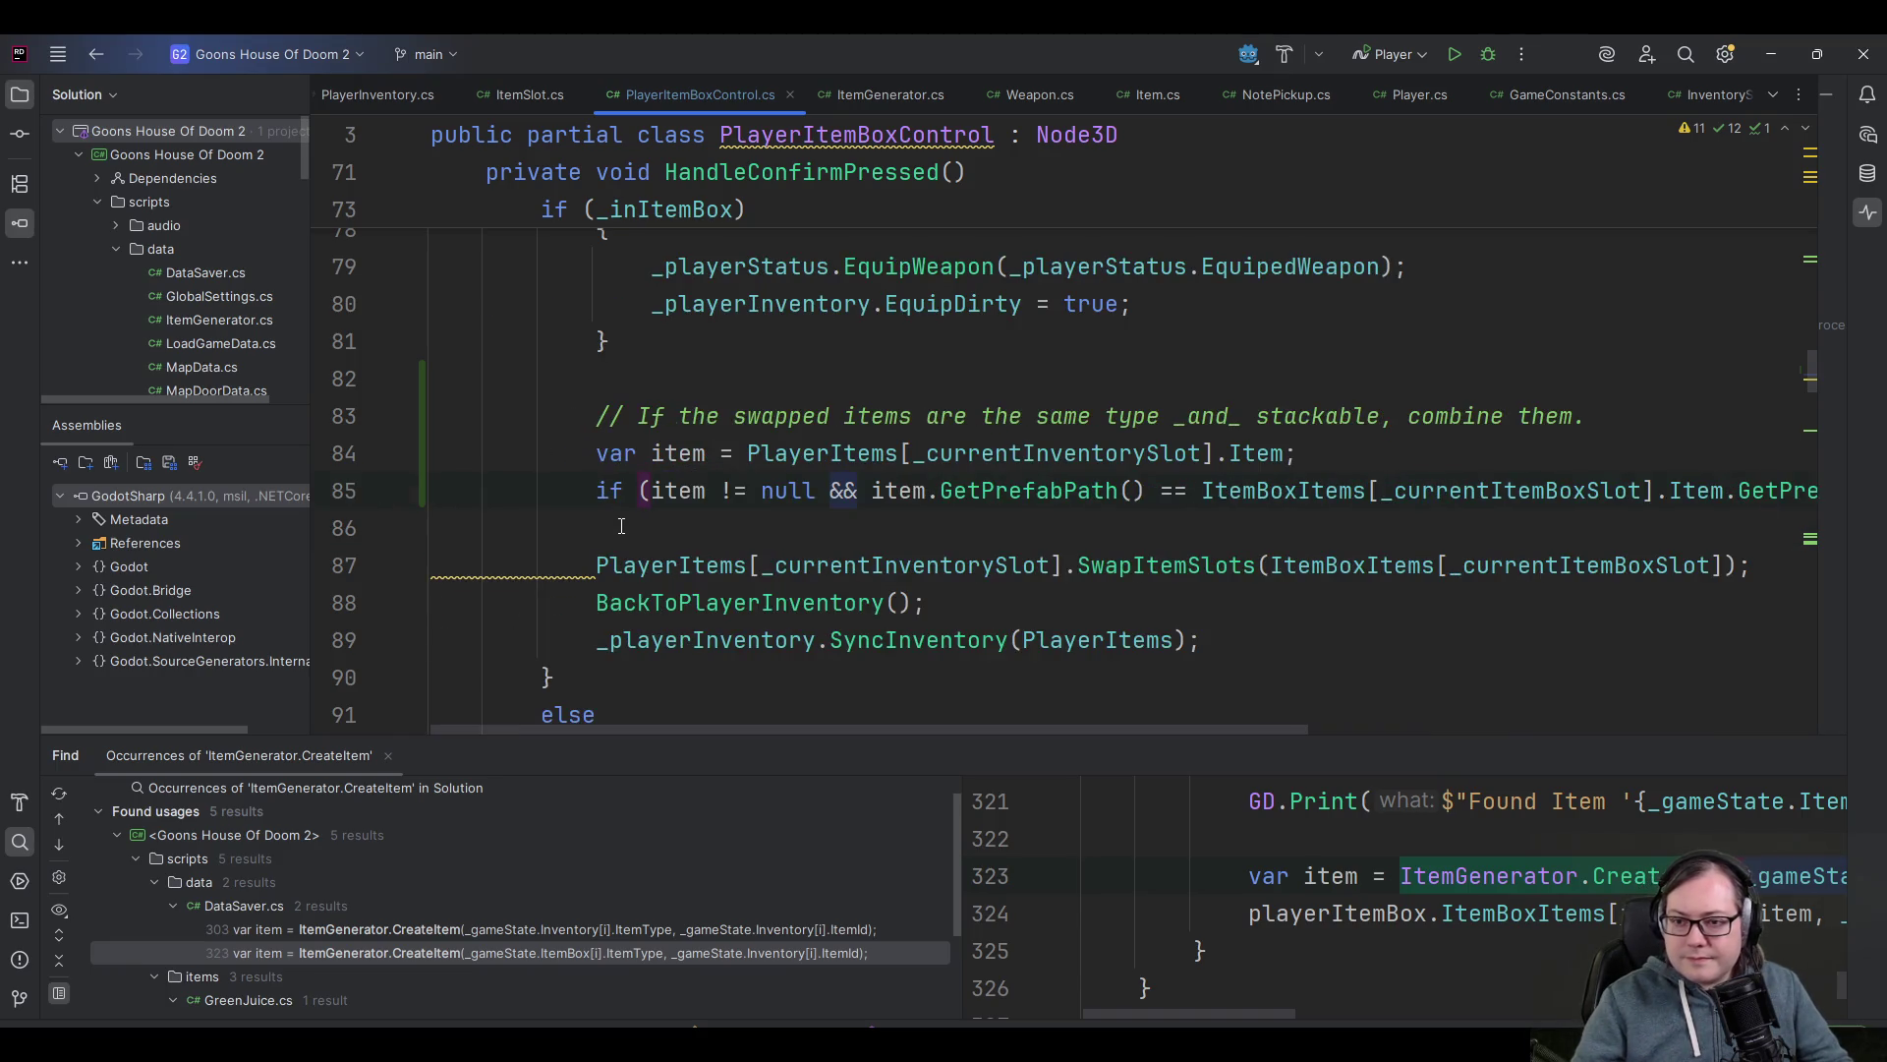
- End the line 85 combine condition with an opening brace to begin the if body
{"action": "key", "text": "Up"}
{"action": "key", "text": "End"}
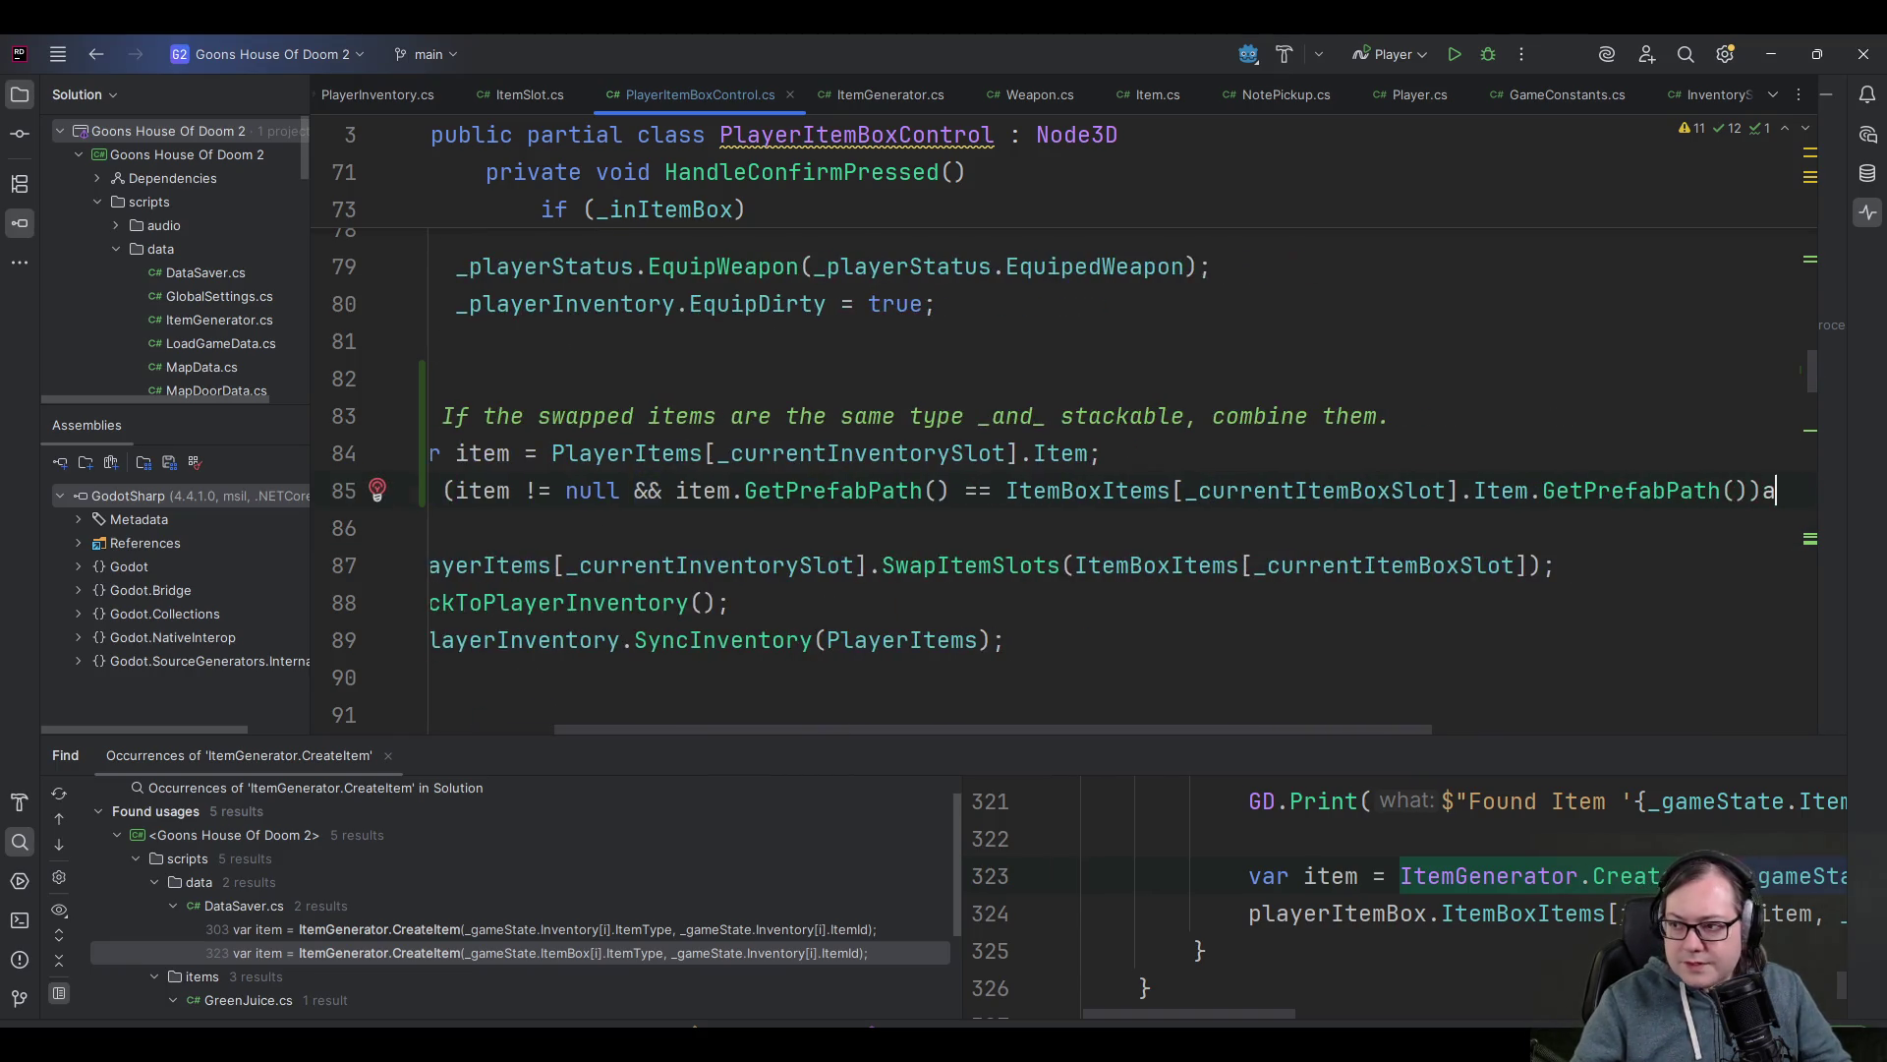
{"action": "key", "text": "Return"}
{"action": "type", "text": "a"}
{"action": "key", "text": "BackSpace"}
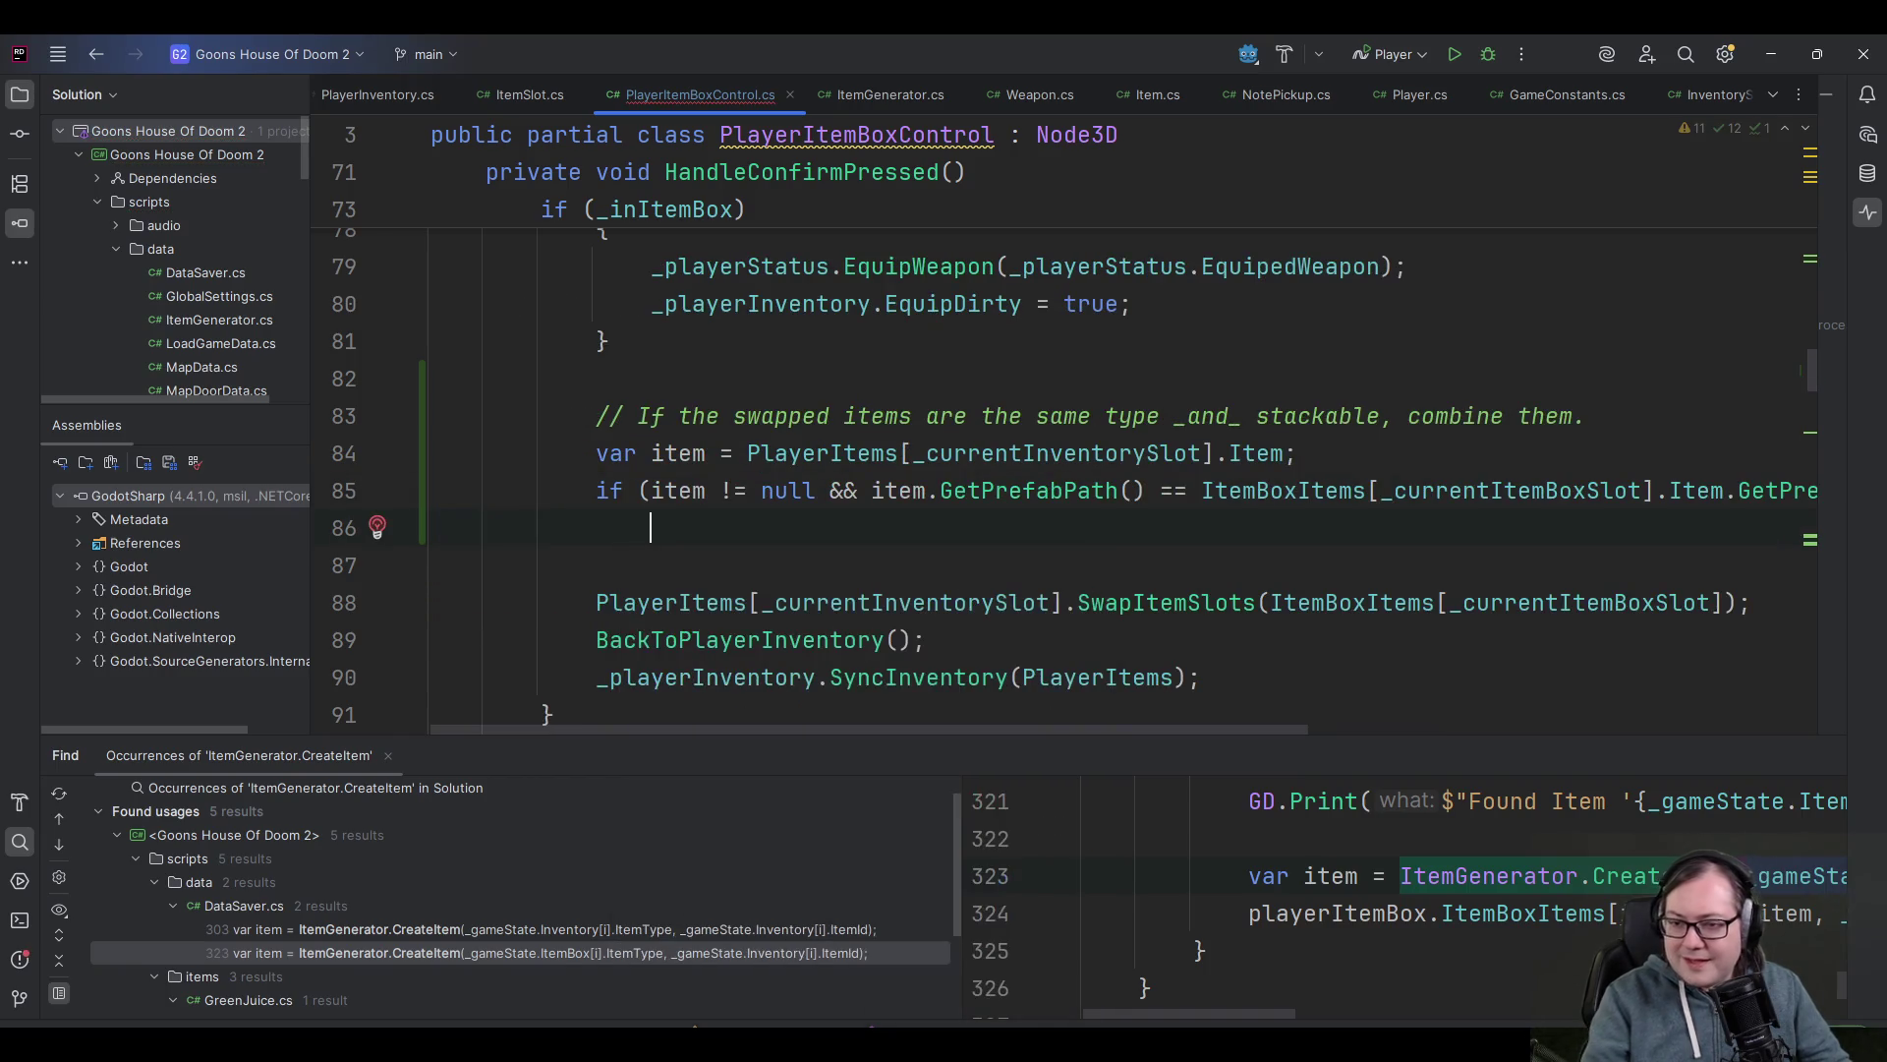
{"action": "key", "text": "BackSpace"}
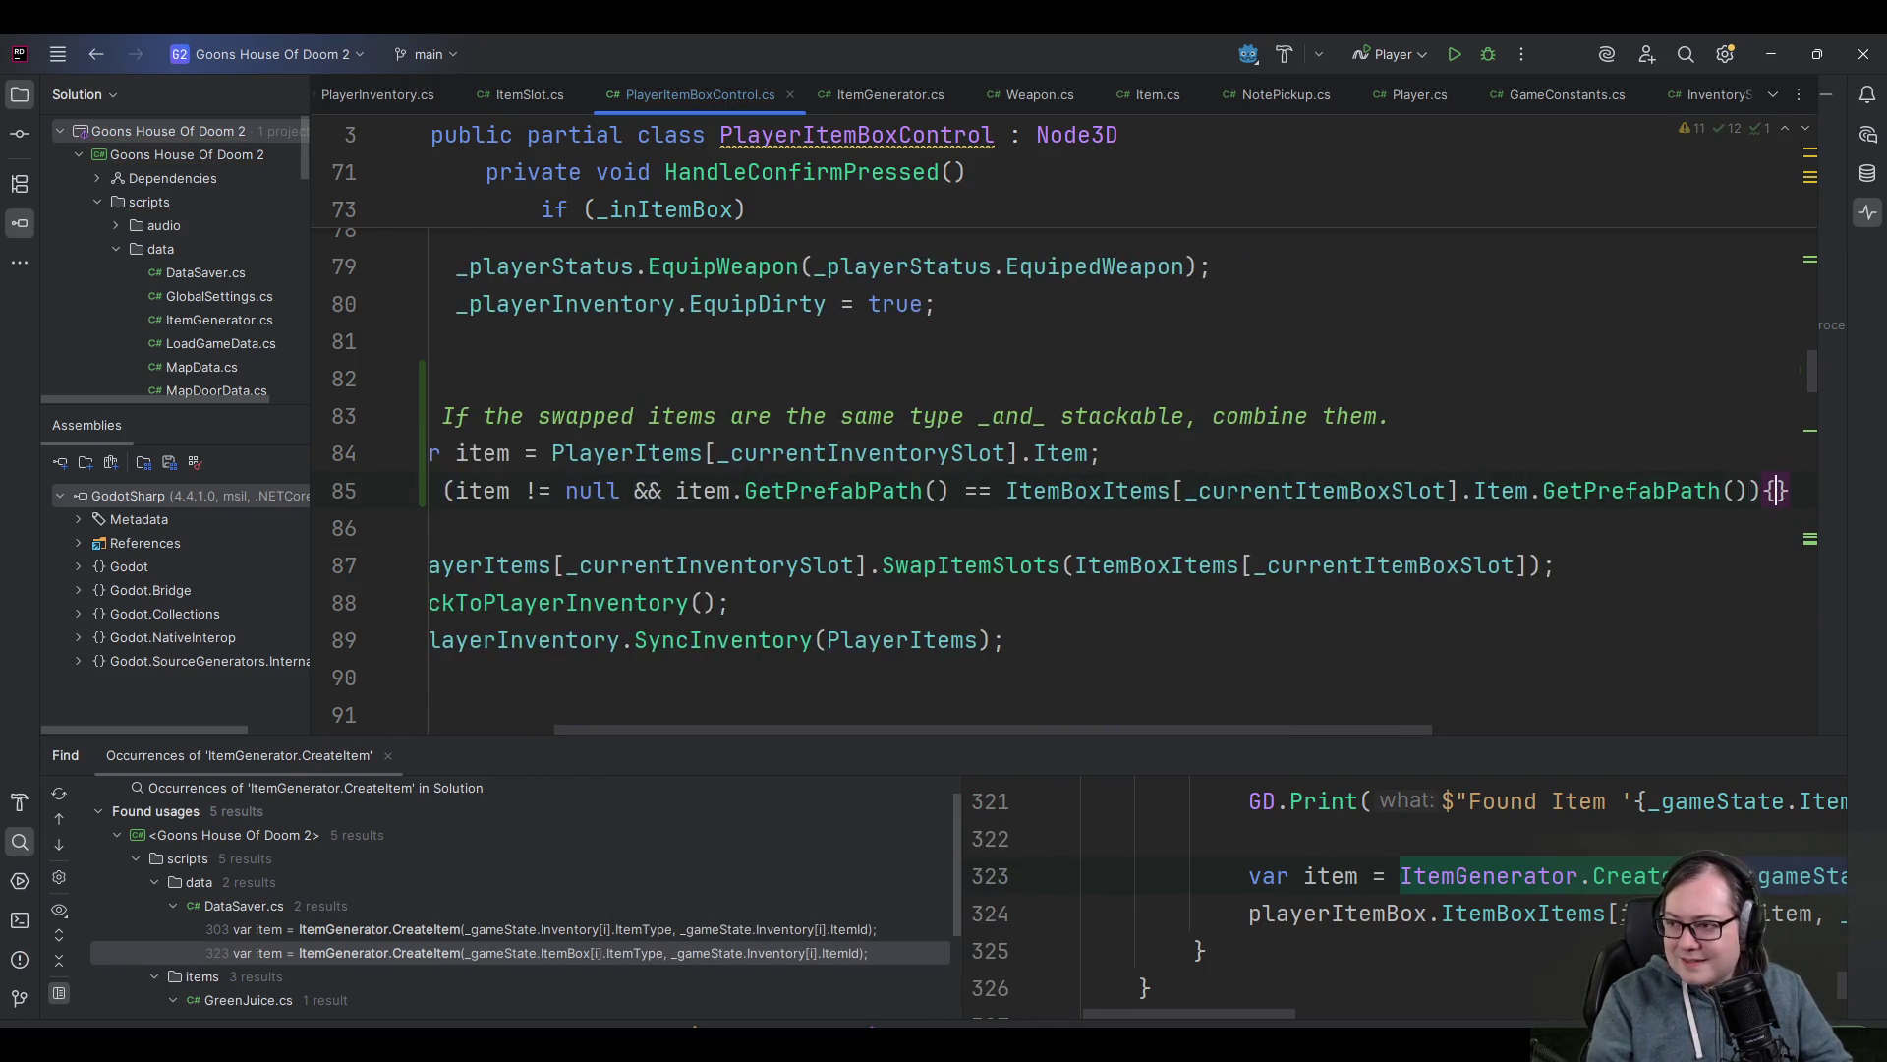
{"action": "key", "text": "Return"}
{"action": "type", "text": "{"}
{"action": "key", "text": "Return"}
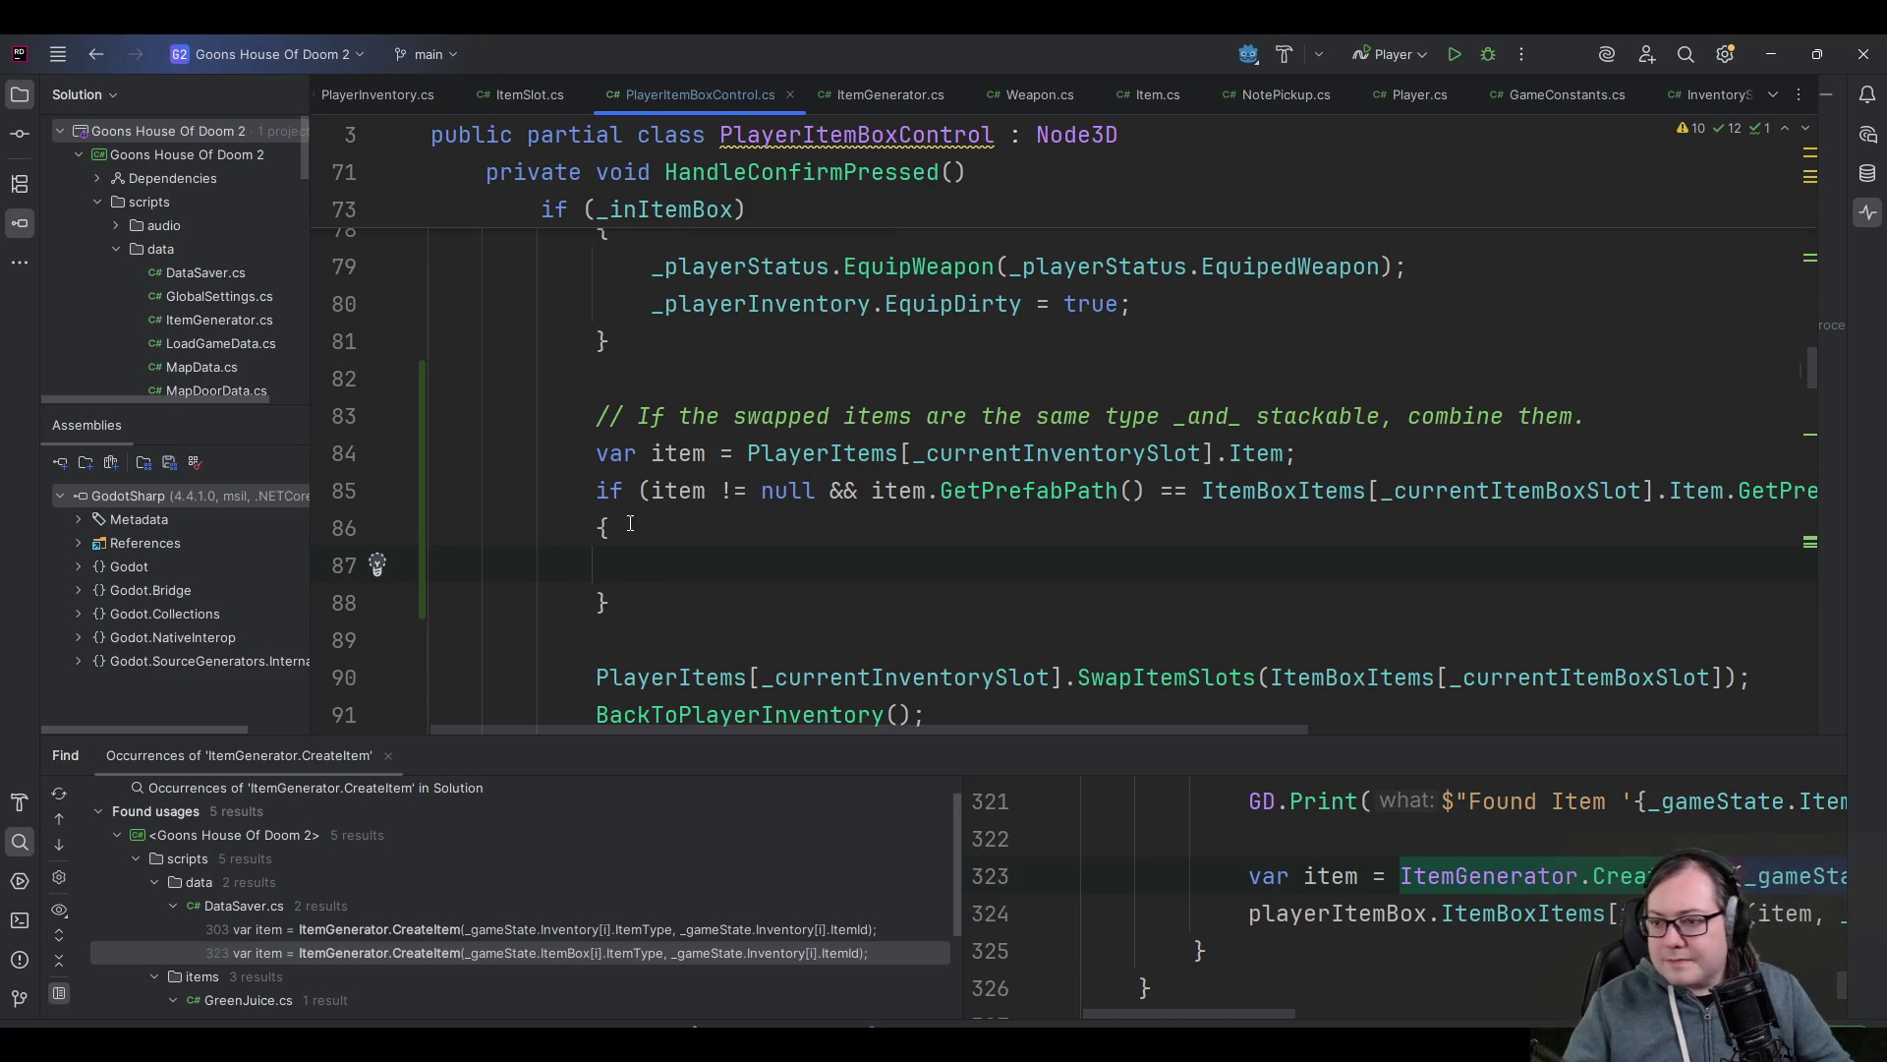
- Move the 'var item' declaration line to just above the combine comment
{"action": "left_click", "coordinate": [1409, 457]}
{"action": "key", "text": "shift+Home"}
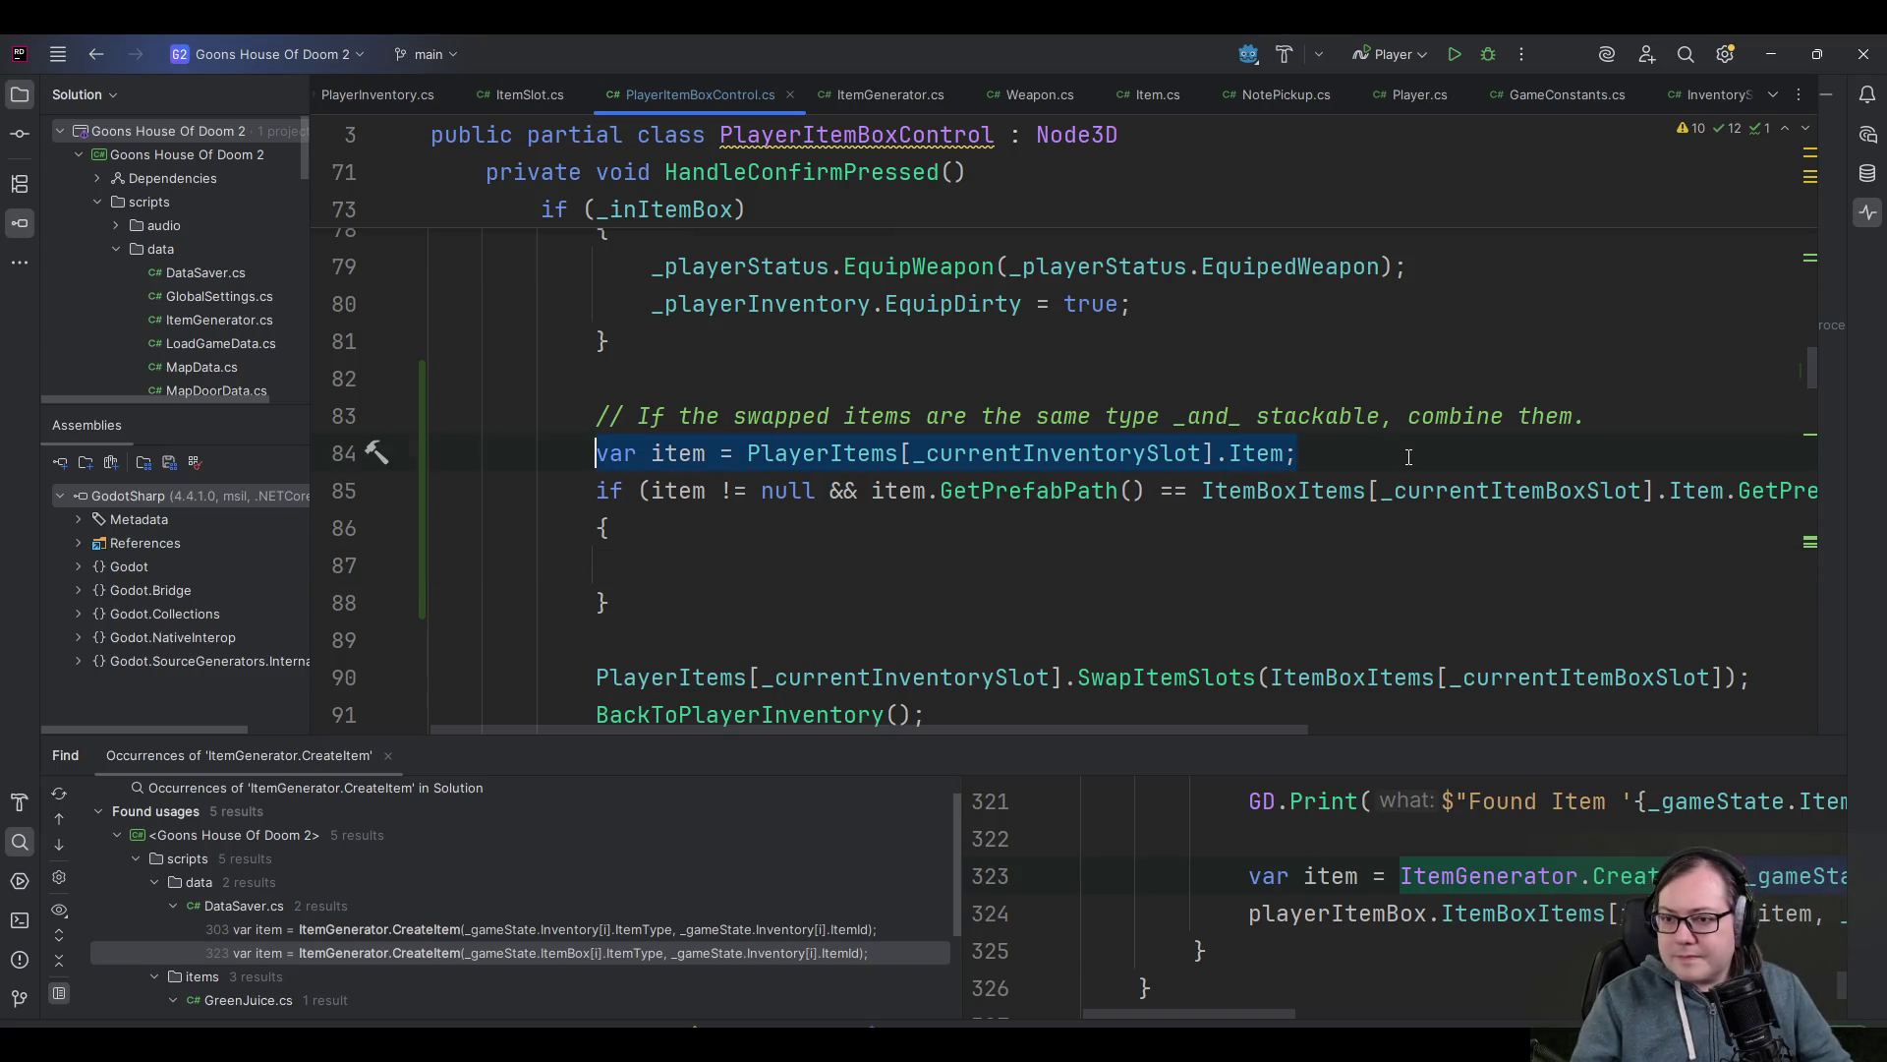
{"action": "key", "text": "ctrl+x"}
{"action": "key", "text": "BackSpace"}
{"action": "key", "text": "BackSpace"}
{"action": "key", "text": "Up"}
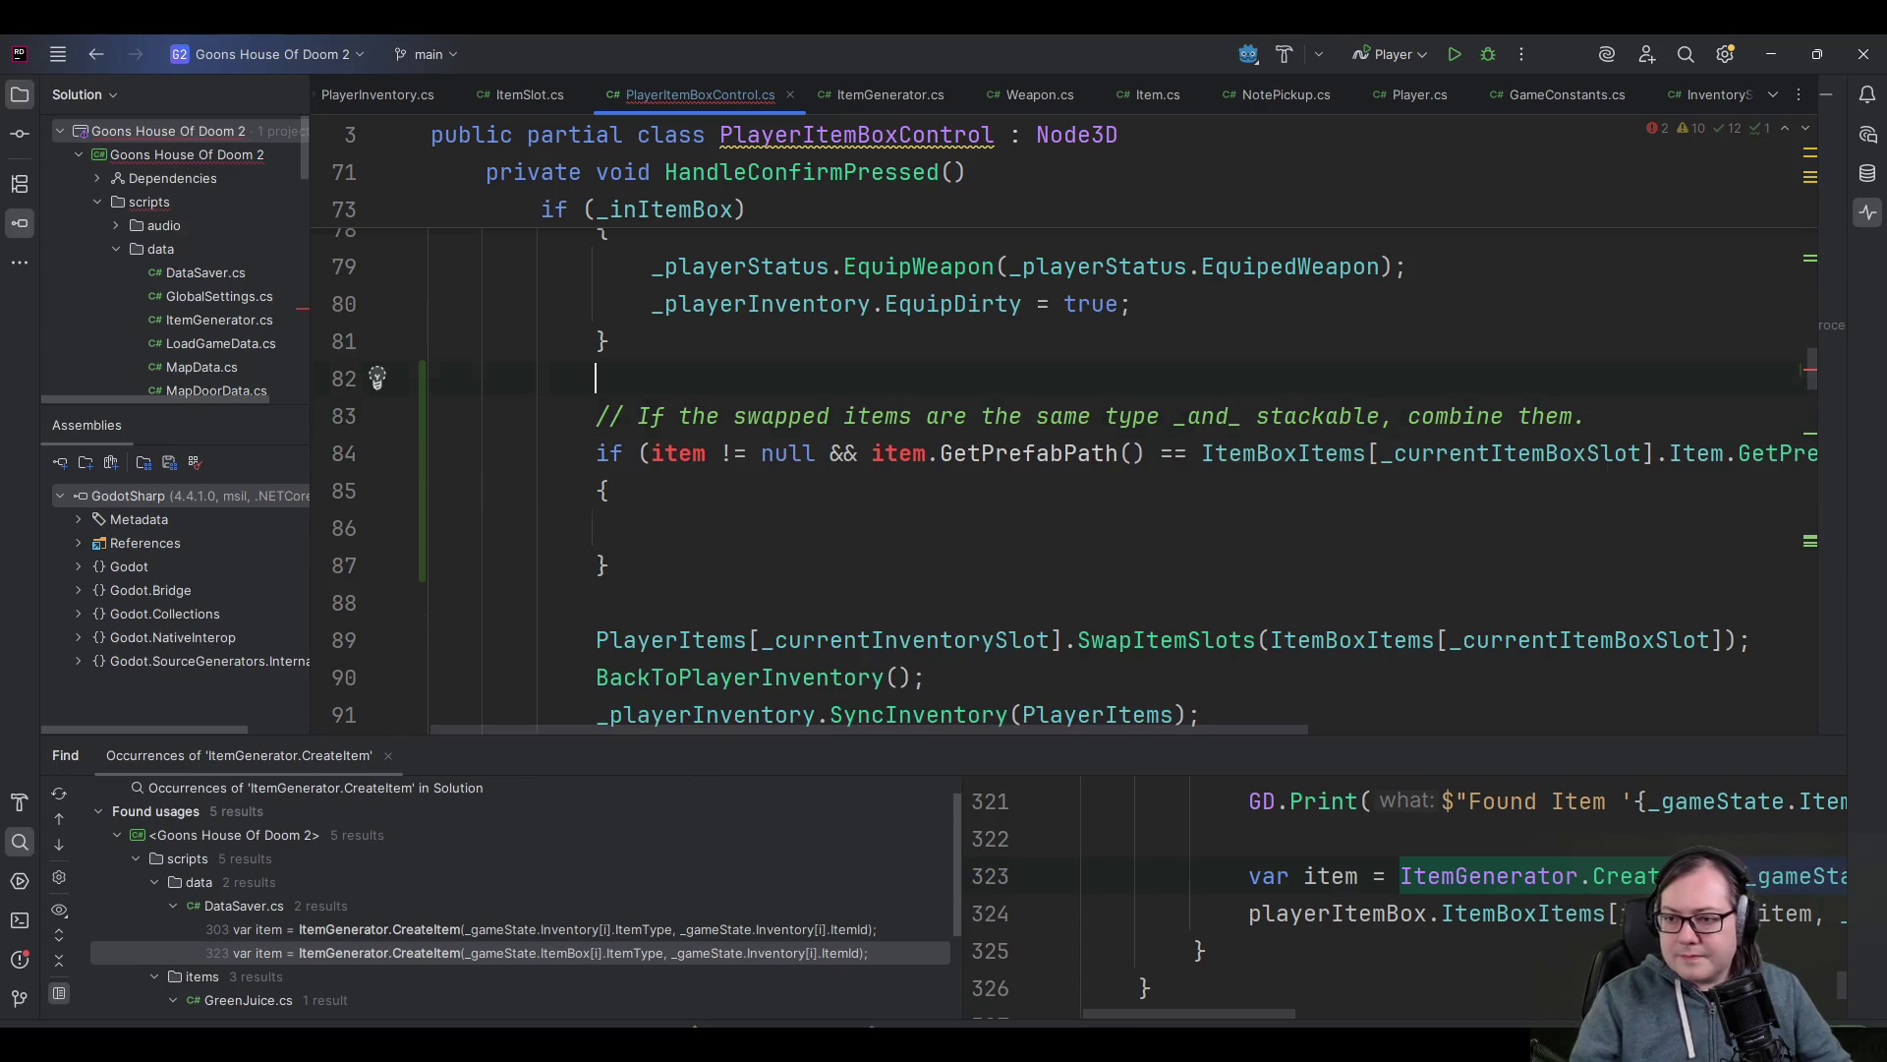
{"action": "key", "text": "Return"}
{"action": "key", "text": "ctrl+v"}
- Rename the item variable to invItem everywhere, correcting the 'invItme' typo
{"action": "left_click", "coordinate": [706, 416]}
{"action": "key", "text": "F2"}
{"action": "left_click", "coordinate": [664, 416]}
{"action": "type", "text": "invItme"}
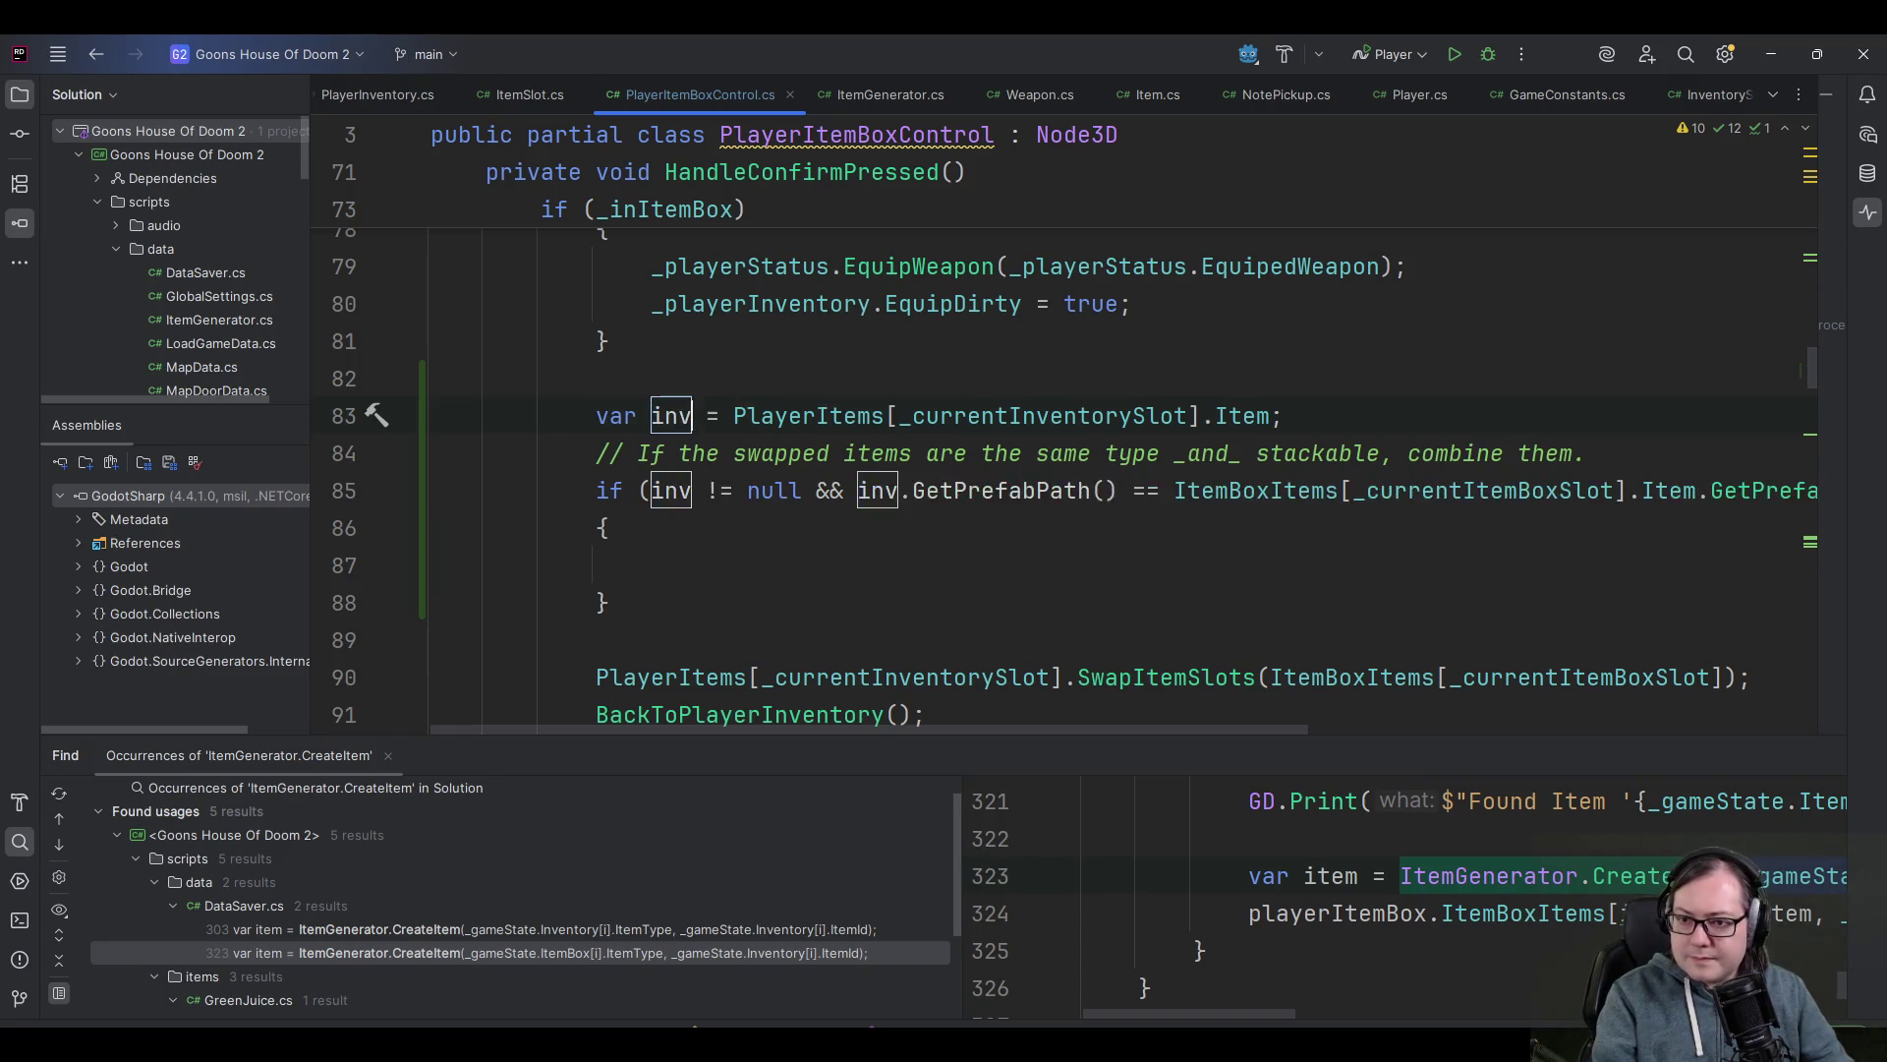
{"action": "key", "text": "Return"}
{"action": "key", "text": "F2"}
{"action": "key", "text": "BackSpace"}
{"action": "key", "text": "BackSpace"}
{"action": "type", "text": "em"}
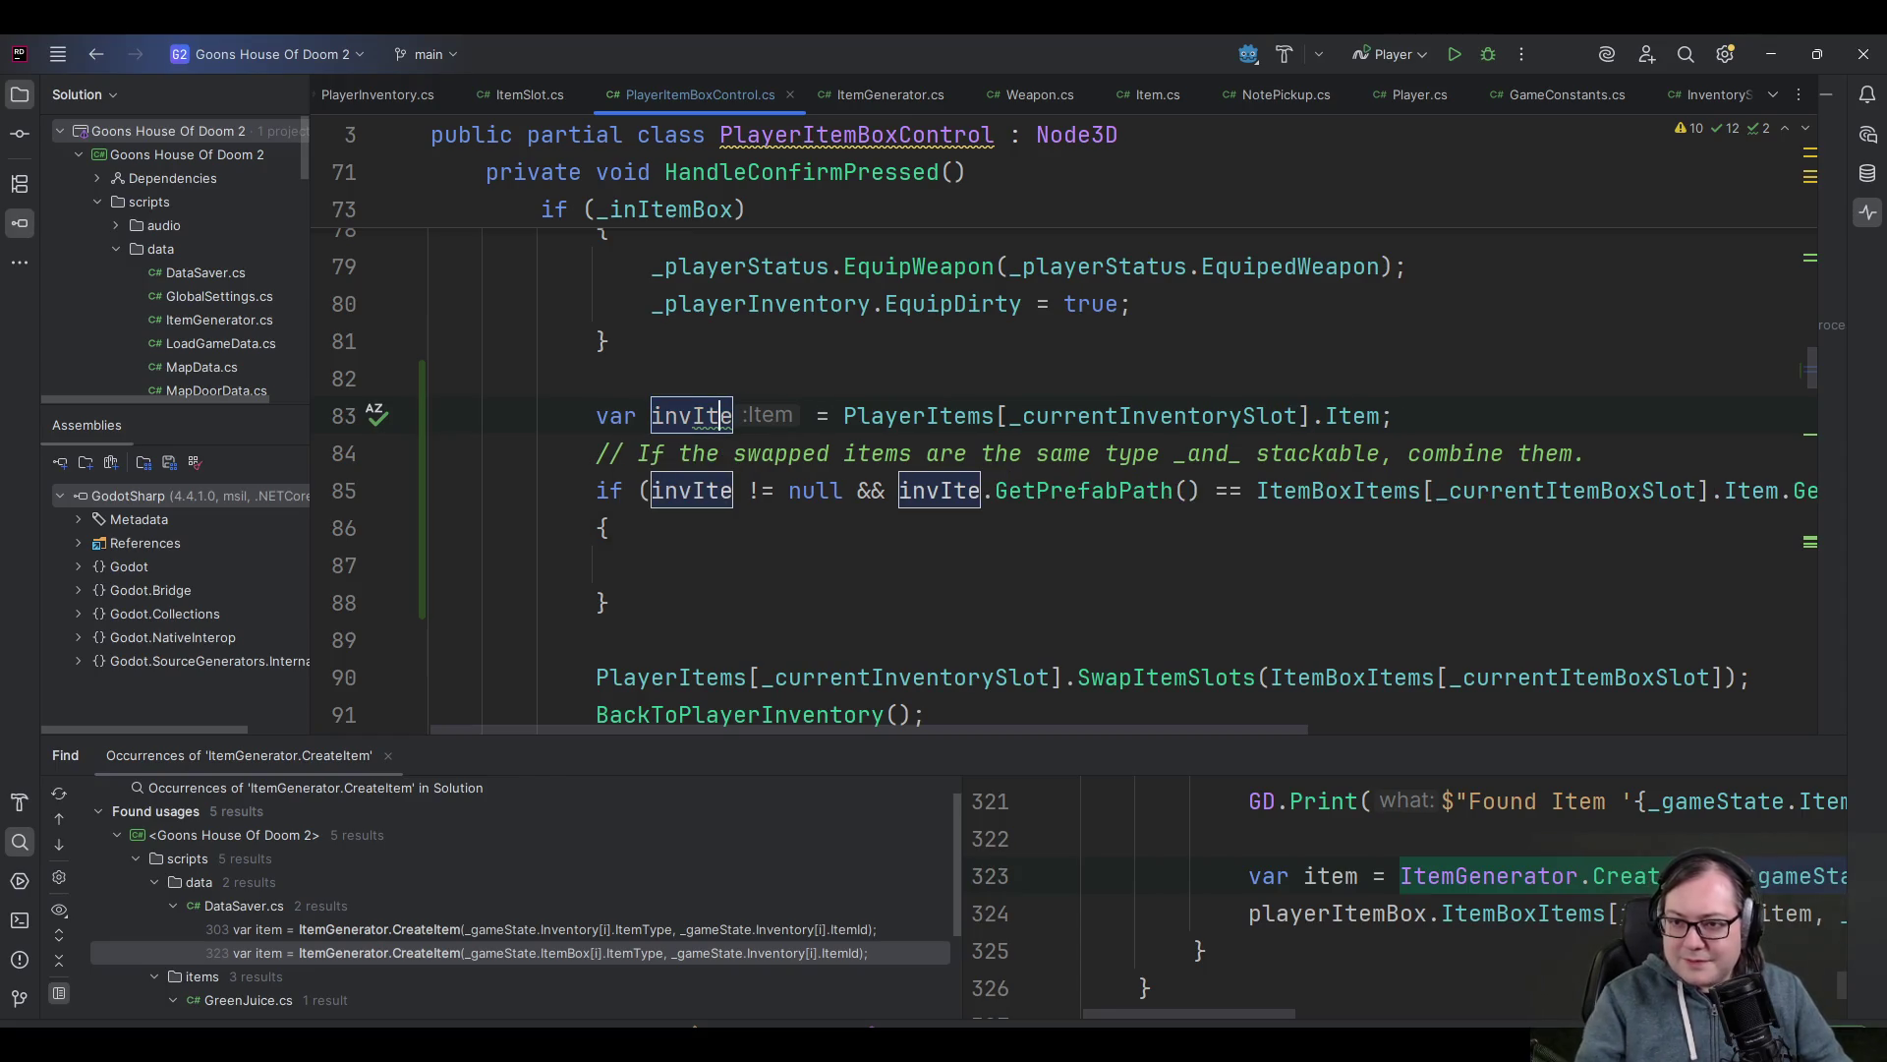
{"action": "key", "text": "Return"}
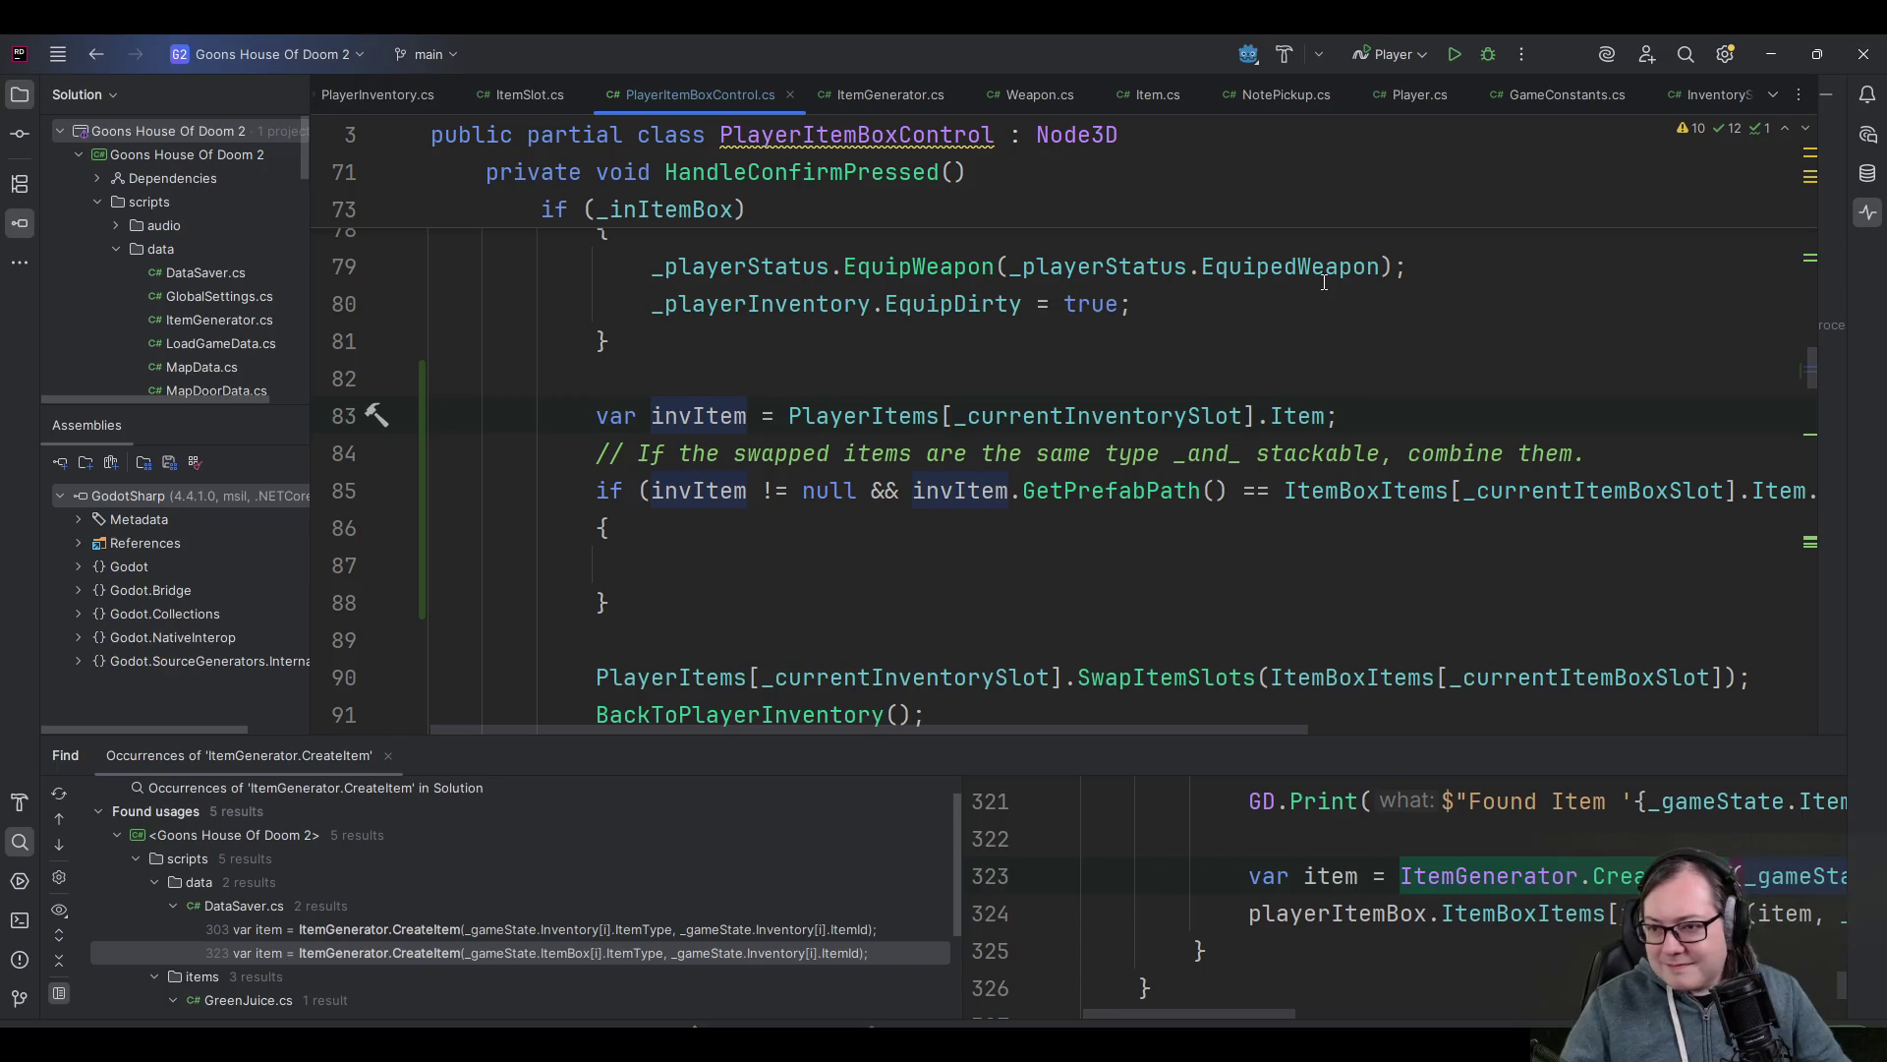
- Add 'var boxItem =' below invItem, assigned the ItemBoxItems[_currentItemBoxSlot].Item expression copied from the if condition
{"action": "left_click", "coordinate": [707, 503]}
{"action": "left_click", "coordinate": [699, 562]}
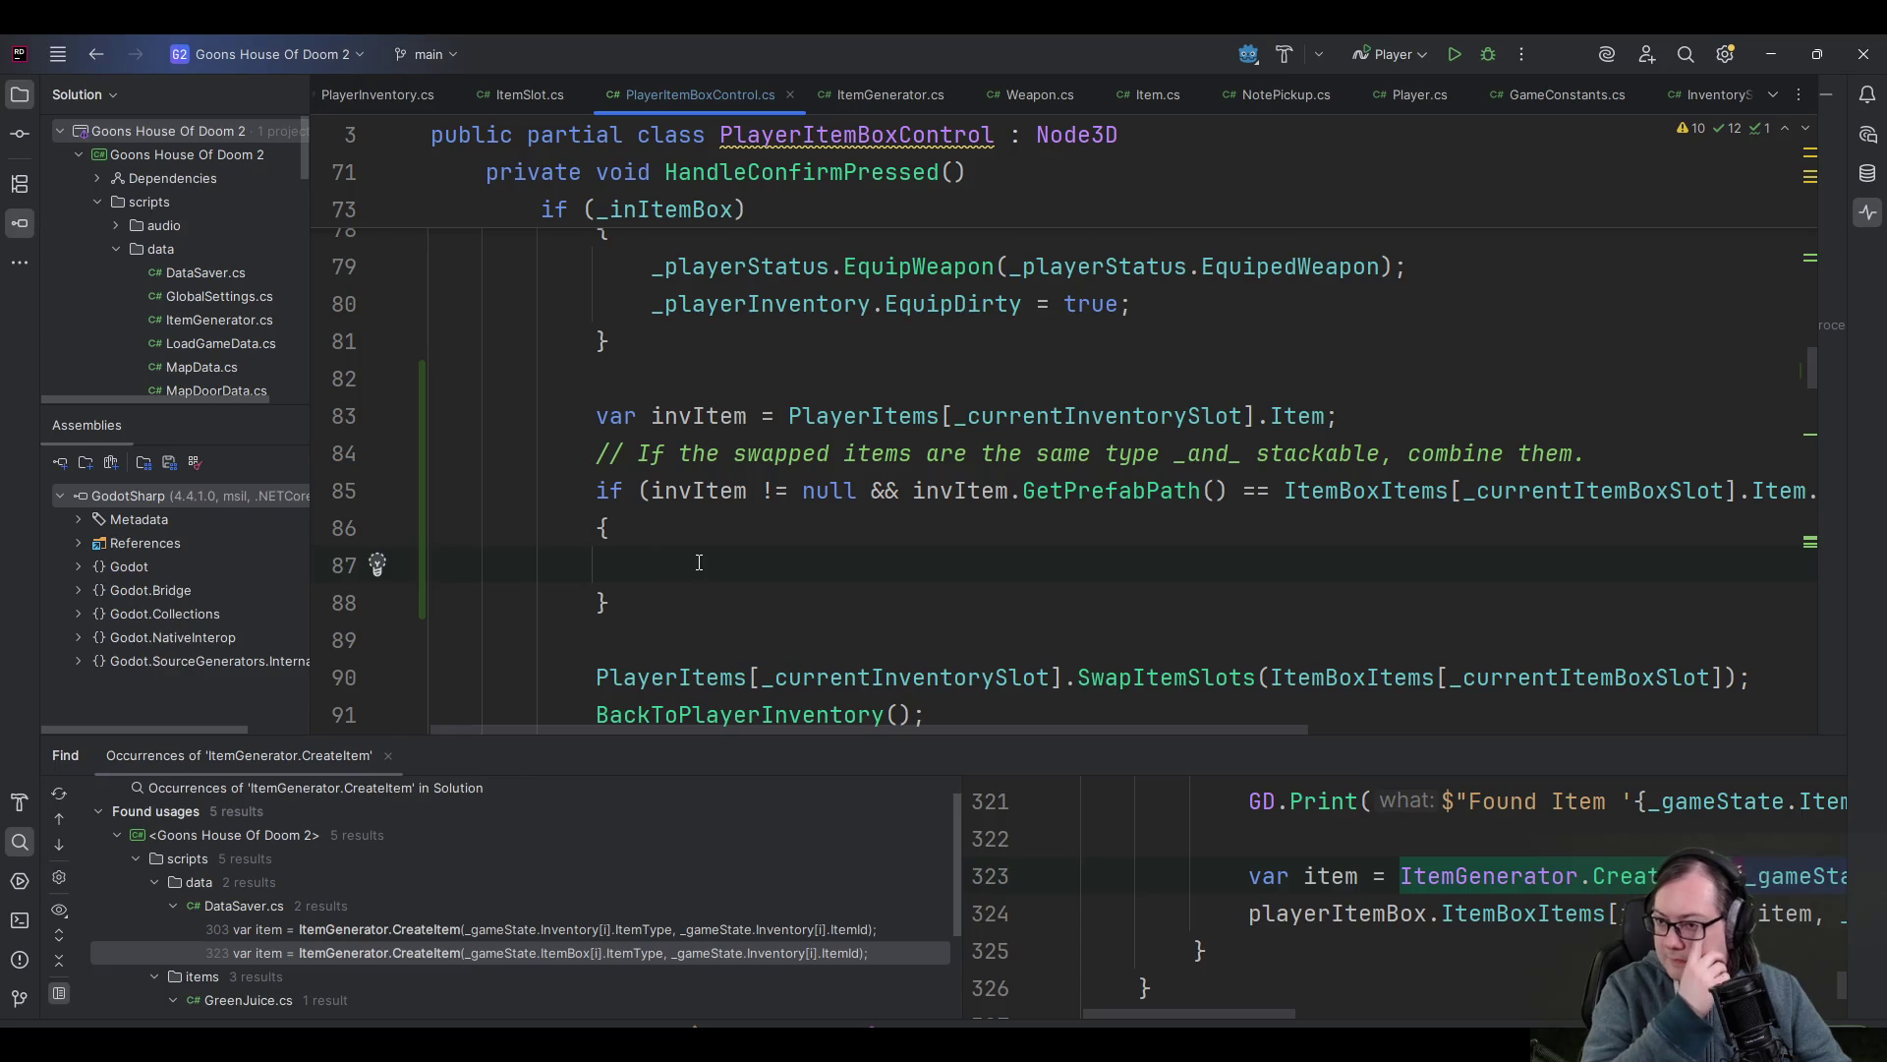
{"action": "left_click", "coordinate": [1290, 490]}
{"action": "key", "text": "ctrl+shift+Right"}
{"action": "key", "text": "ctrl+shift+Right"}
{"action": "key", "text": "ctrl+shift+Right"}
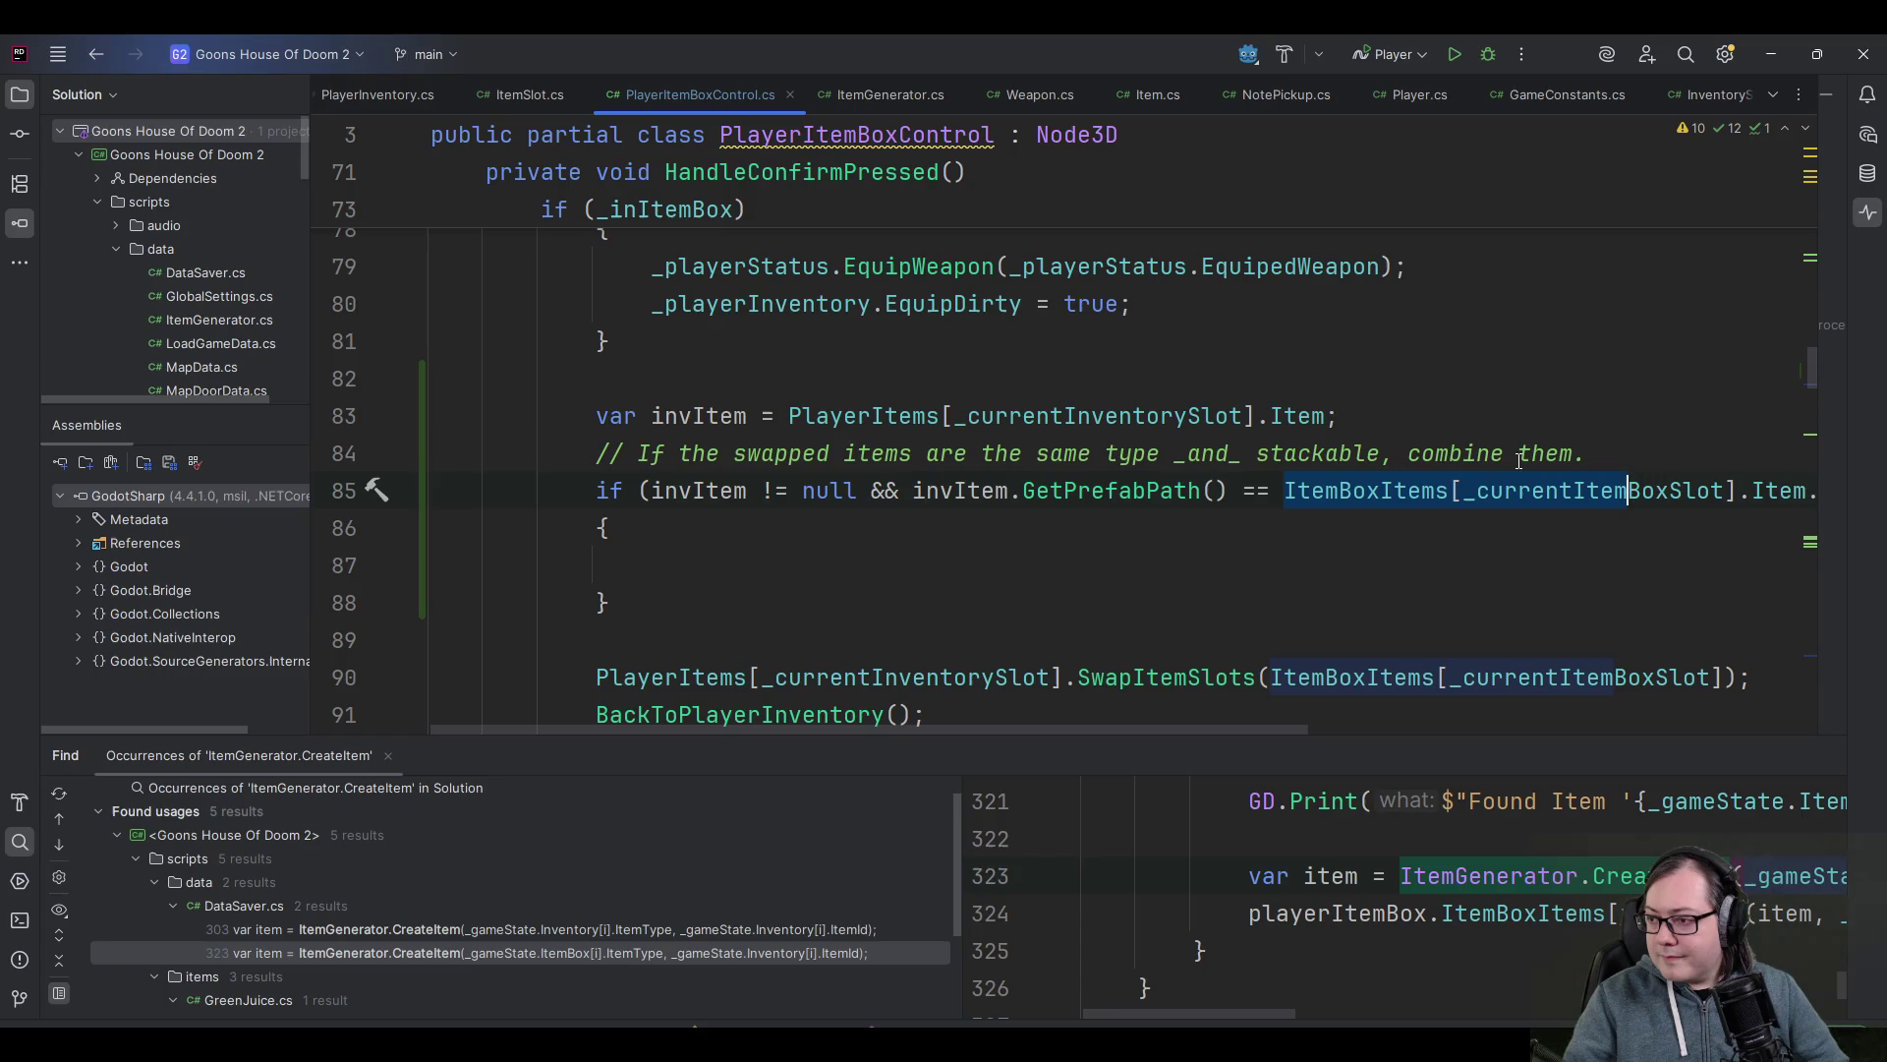
{"action": "left_click", "coordinate": [1253, 416]}
{"action": "key", "text": "End"}
{"action": "key", "text": "Return"}
{"action": "type", "text": "var boxItem ="}
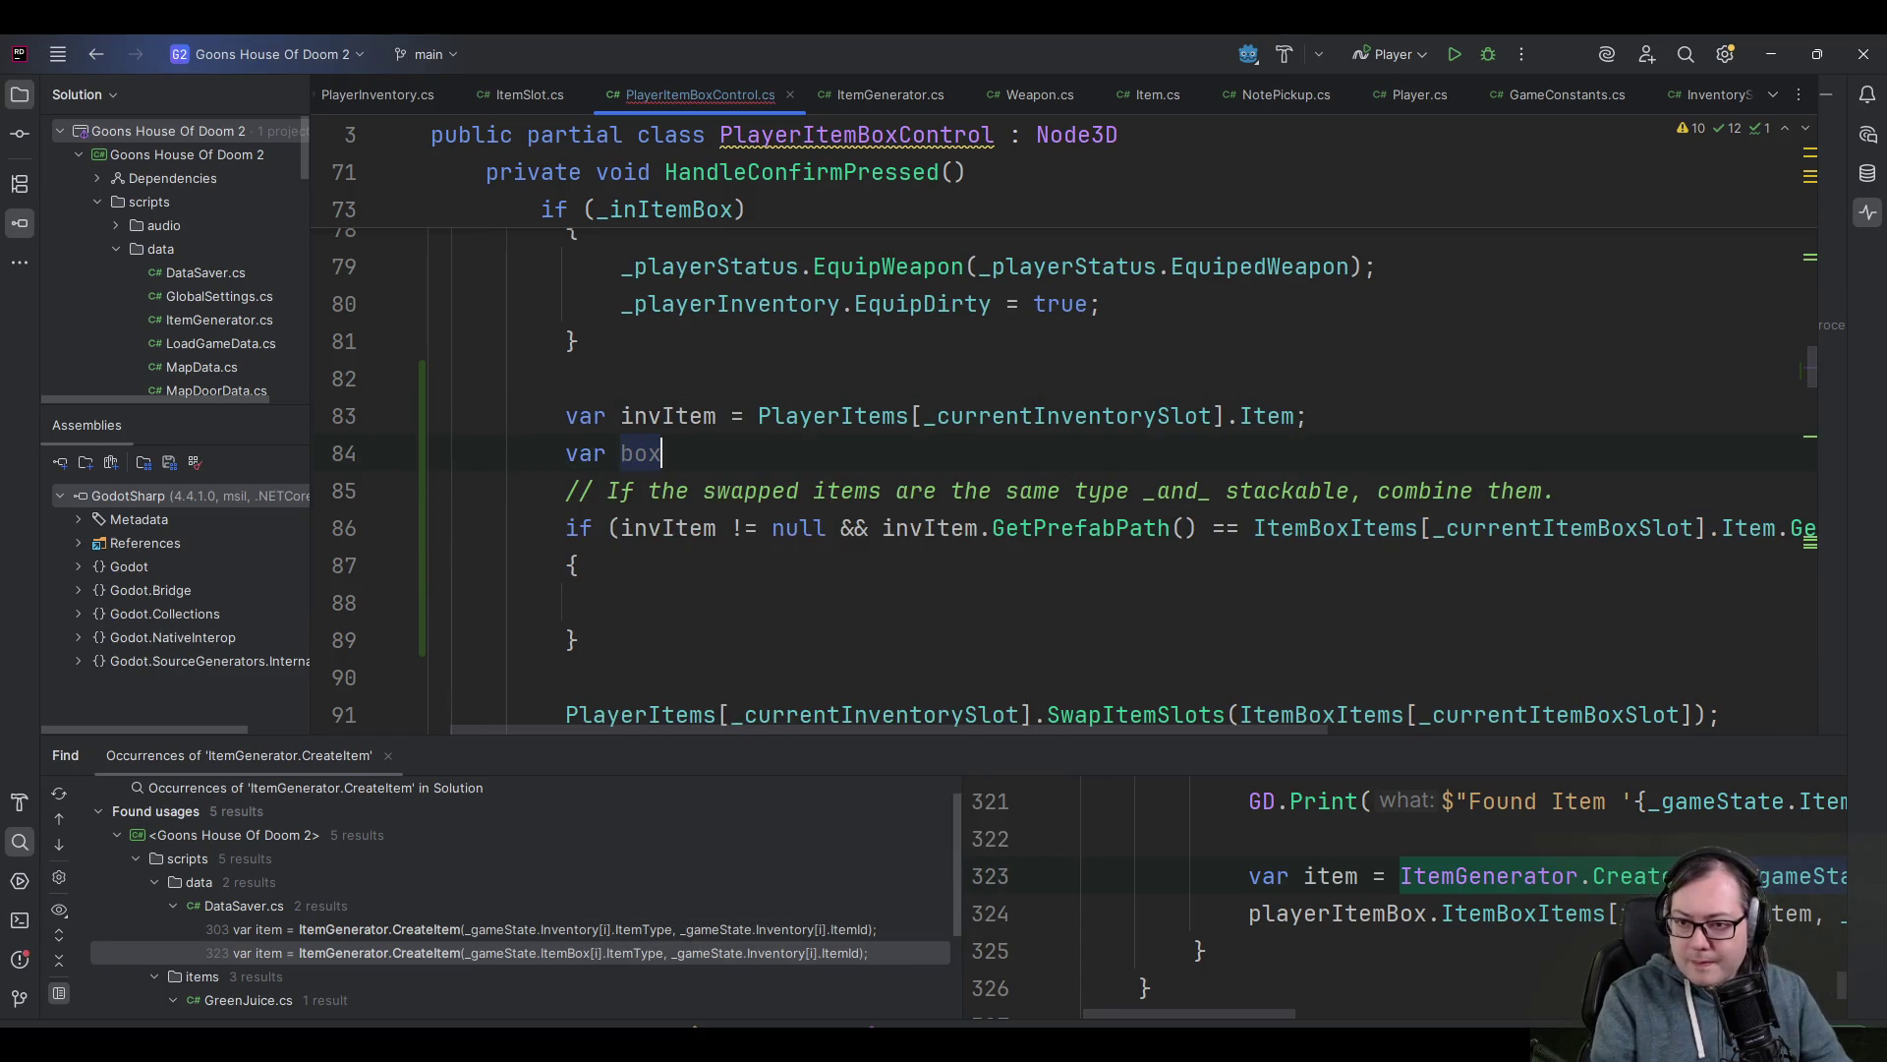
{"action": "type", "text": "ItemBoxItems[_currentItemBoxSlot].Item"}
- Finish the boxItem line with a semicolon and review the PlayerItems usages in the weapon check
{"action": "type", "text": ";"}
{"action": "left_click", "coordinate": [771, 453]}
{"action": "left_click", "coordinate": [668, 453]}
{"action": "scroll", "coordinate": [732, 572], "scroll_direction": "up", "scroll_amount": 3}
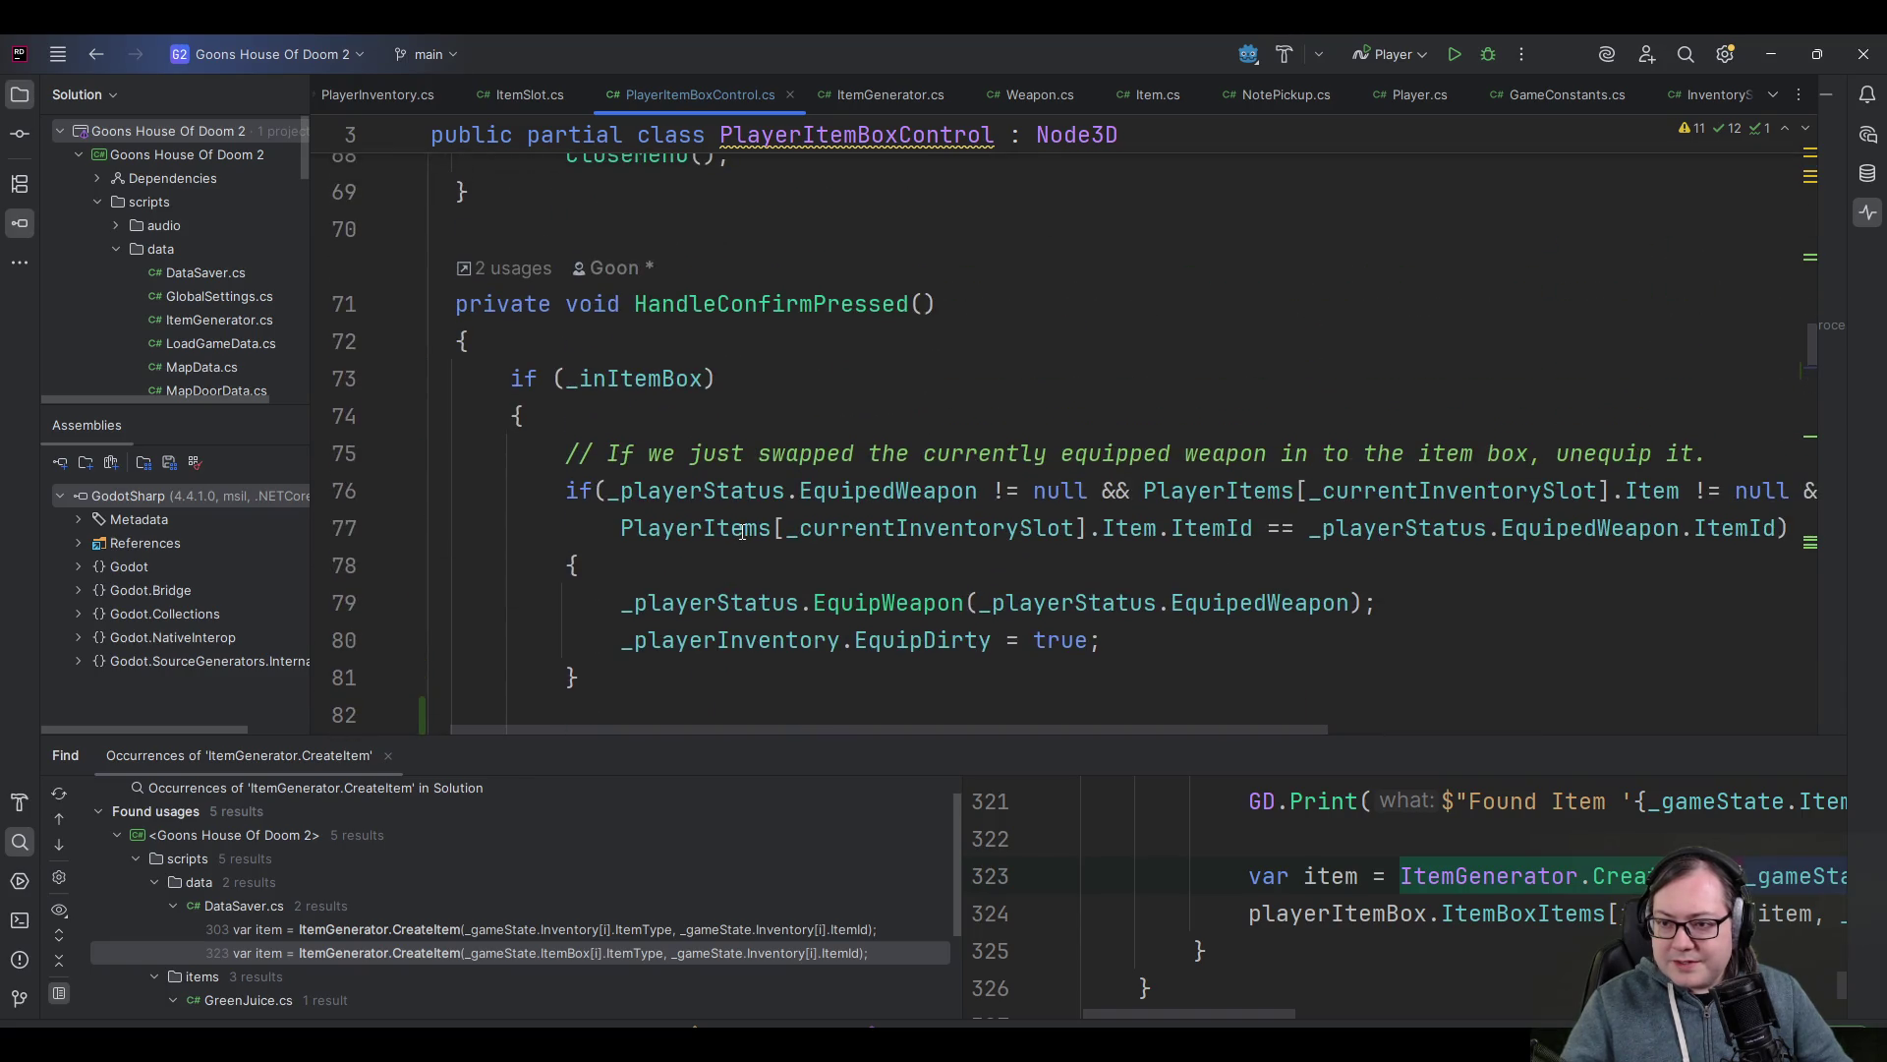
{"action": "mouse_move", "coordinate": [1203, 490]}
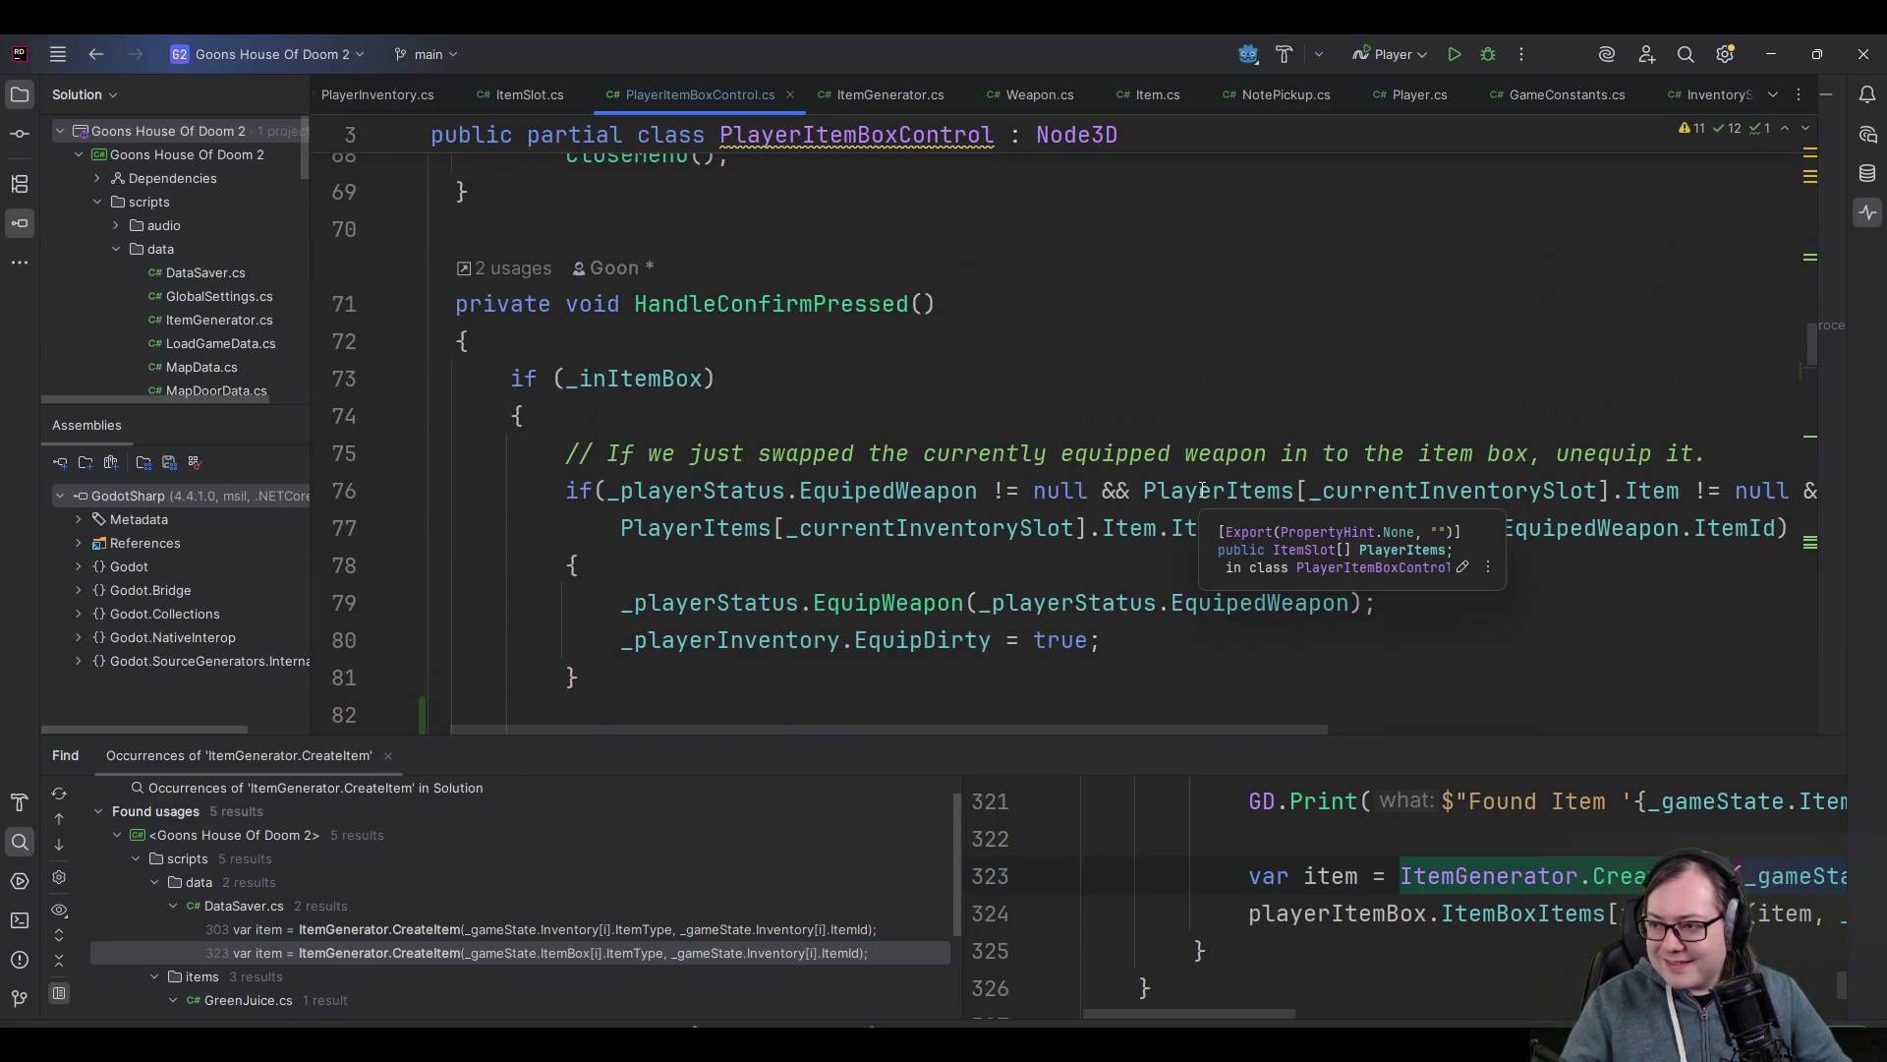
{"action": "left_click", "coordinate": [1197, 491]}
{"action": "left_click", "coordinate": [674, 529]}
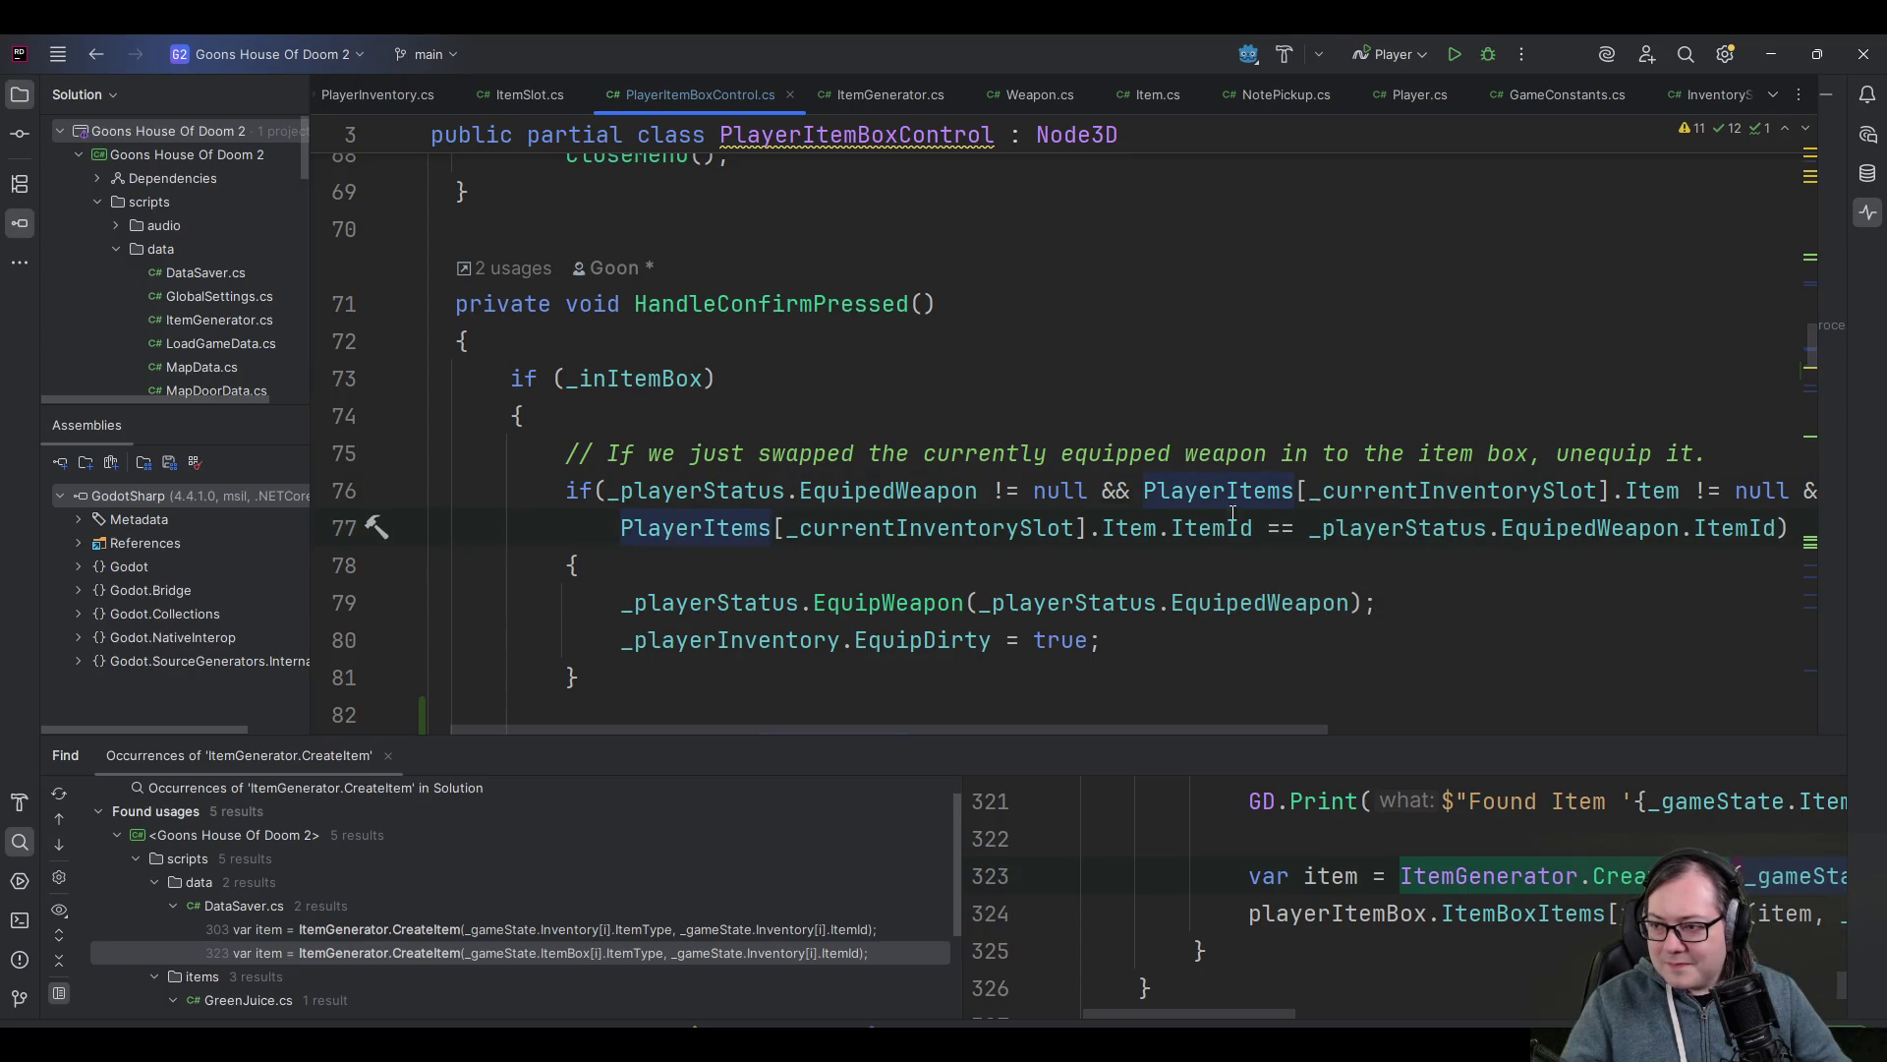
{"action": "mouse_move", "coordinate": [1142, 728]}
{"action": "left_mouse_down"}
{"action": "mouse_move", "coordinate": [1162, 729]}
{"action": "mouse_move", "coordinate": [1146, 728]}
{"action": "left_mouse_up"}
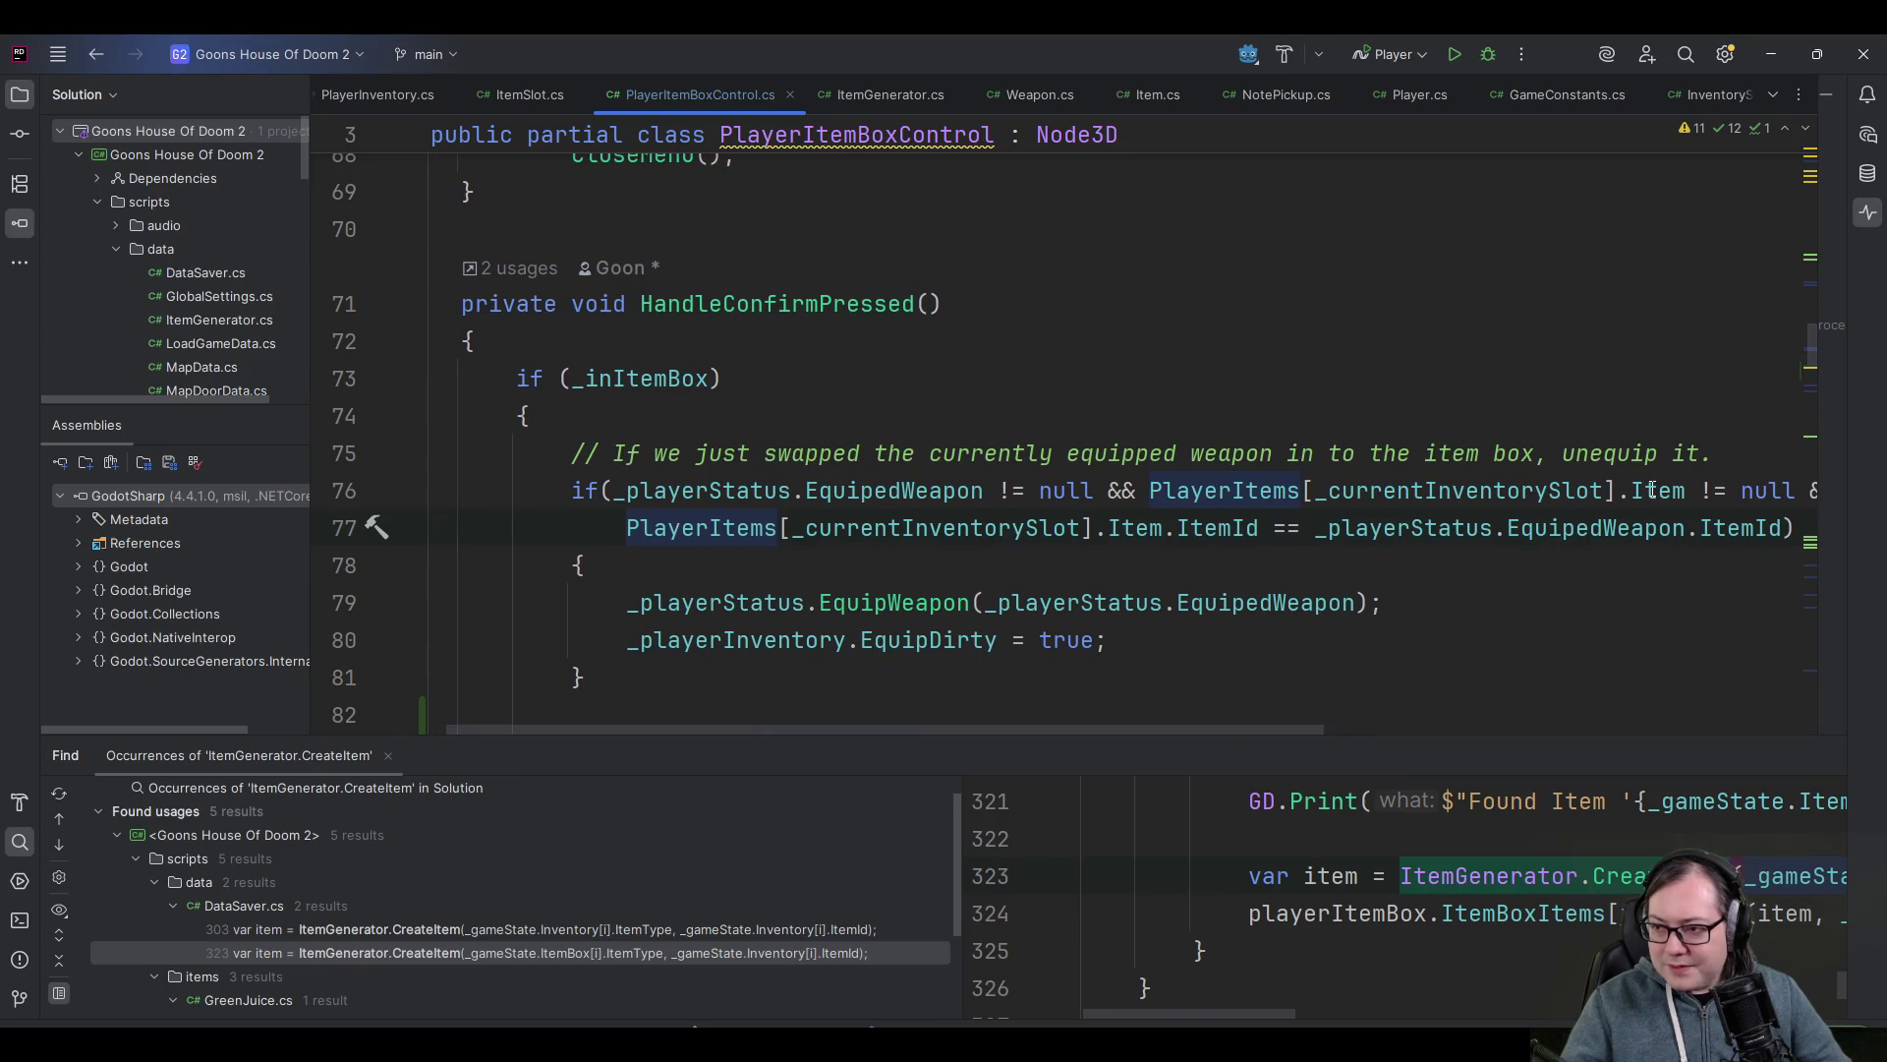
{"action": "scroll", "coordinate": [1355, 563], "scroll_direction": "down", "scroll_amount": 5}
{"action": "scroll", "coordinate": [1356, 562], "scroll_direction": "up", "scroll_amount": 2}
- Cut the invItem and boxItem declarations and delete the leftover blank line
{"action": "left_click", "coordinate": [1390, 451]}
{"action": "key", "text": "shift+Home"}
{"action": "key", "text": "shift+Home"}
{"action": "key", "text": "shift+Up"}
{"action": "key", "text": "ctrl+c"}
{"action": "key", "text": "shift+Home"}
{"action": "key", "text": "BackSpace"}
{"action": "key", "text": "shift+Up"}
{"action": "key", "text": "shift+Home"}
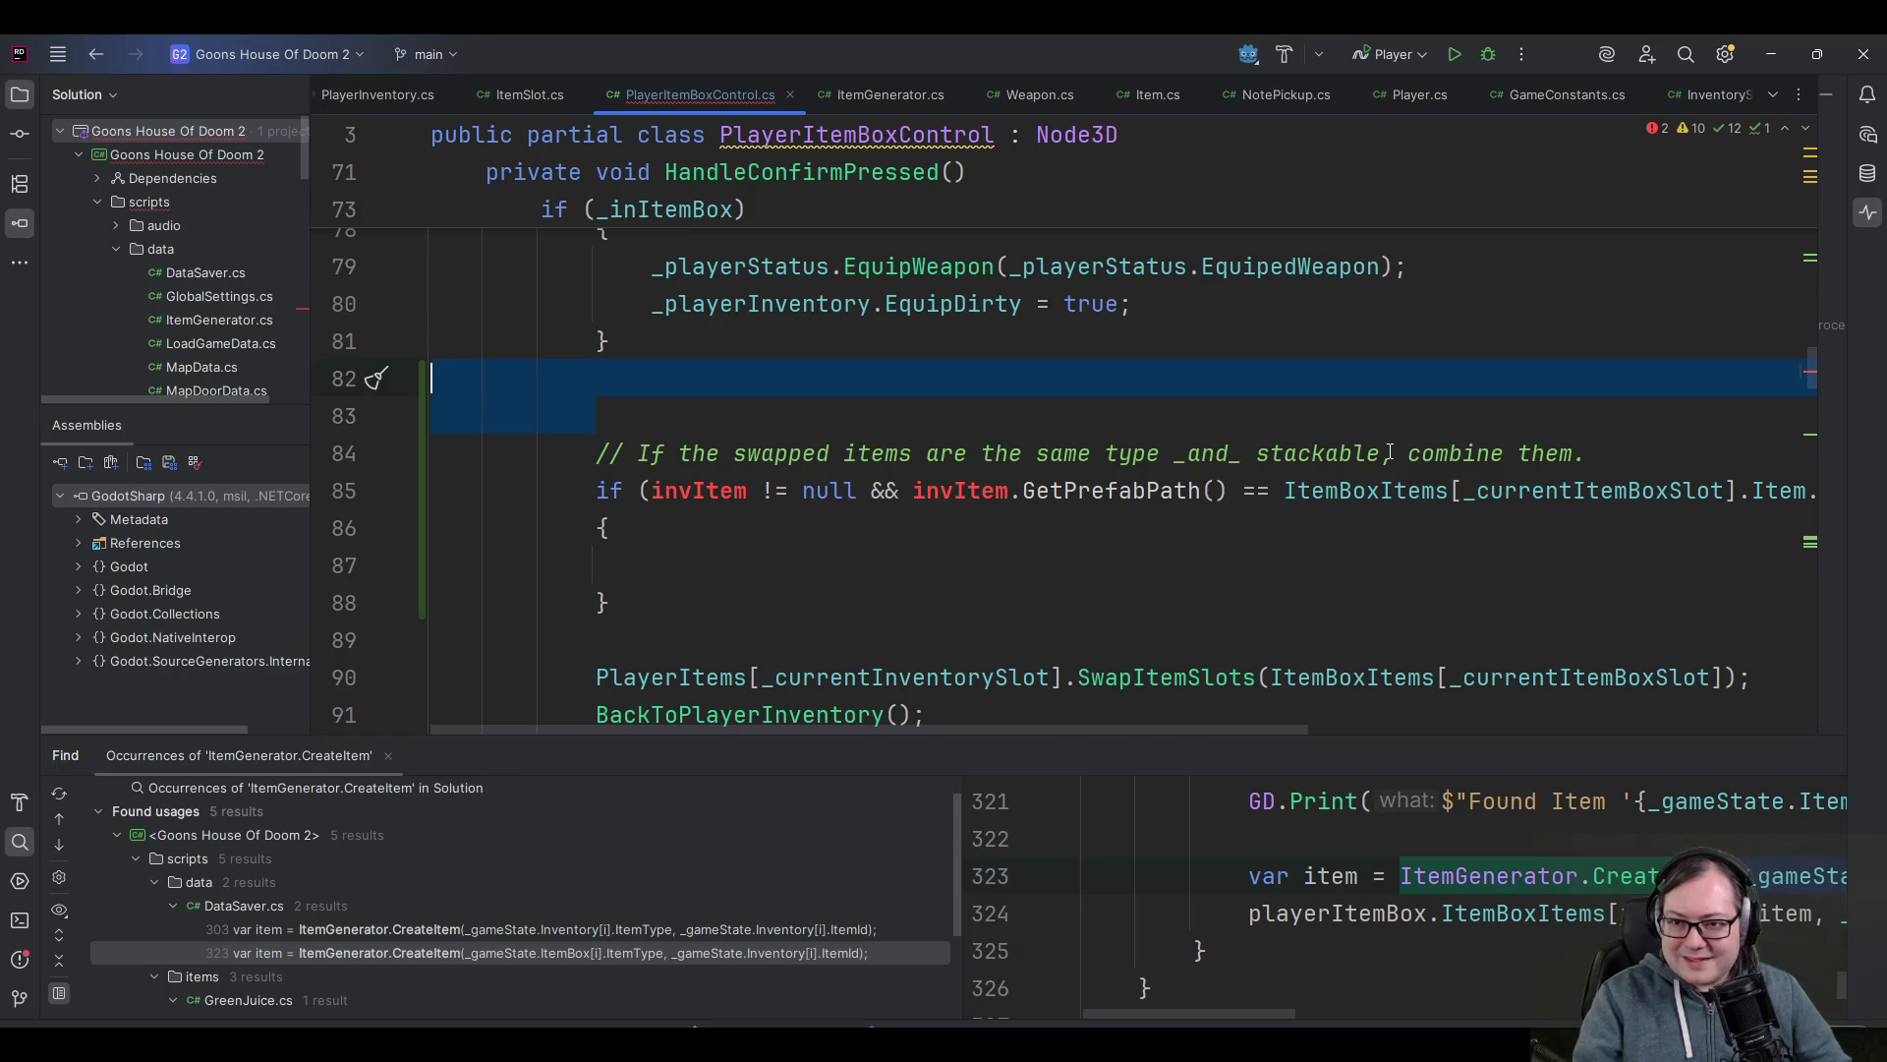
{"action": "key", "text": "BackSpace"}
- Paste both declarations at the start of the _inItemBox block, ahead of the unequip check
{"action": "scroll", "coordinate": [1302, 455], "scroll_direction": "up", "scroll_amount": 3}
{"action": "left_click", "coordinate": [760, 428]}
{"action": "key", "text": "Return"}
{"action": "key", "text": "ctrl+v"}
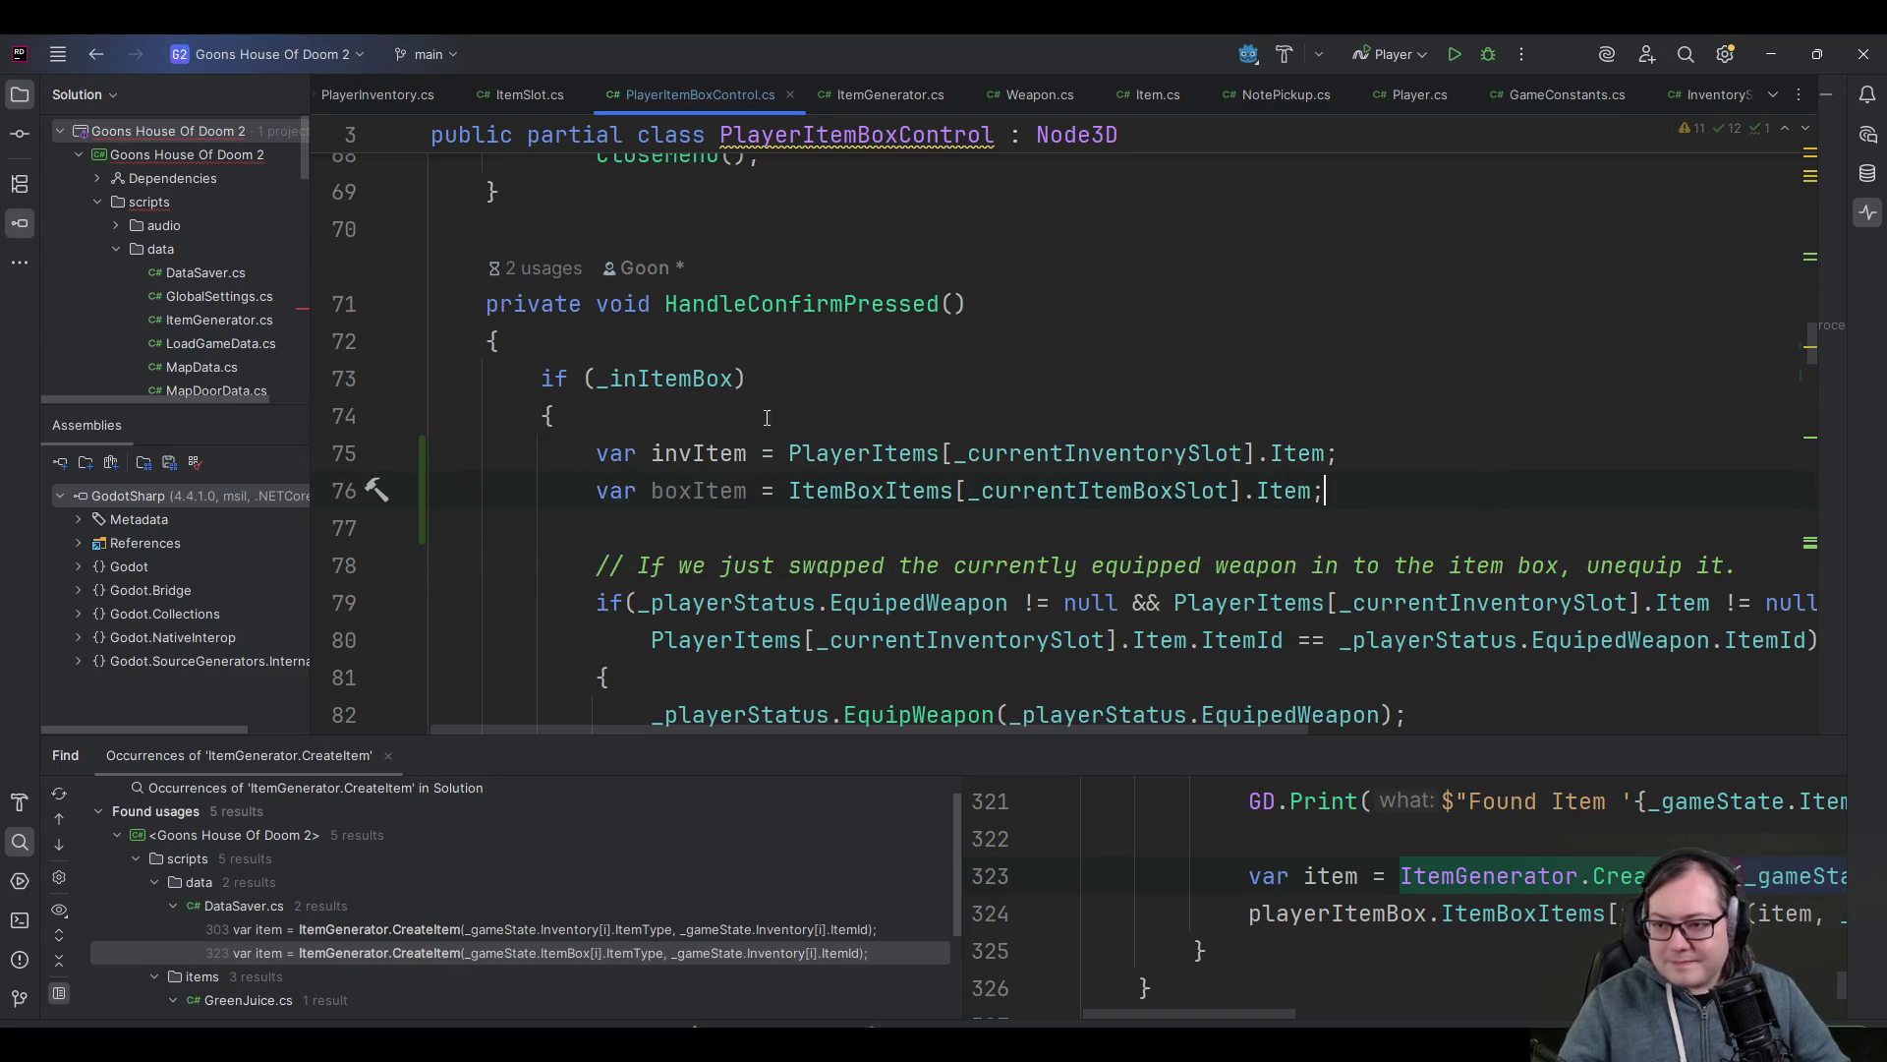
{"action": "scroll", "coordinate": [685, 339], "scroll_direction": "down", "scroll_amount": 2}
{"action": "double_click", "coordinate": [745, 341]}
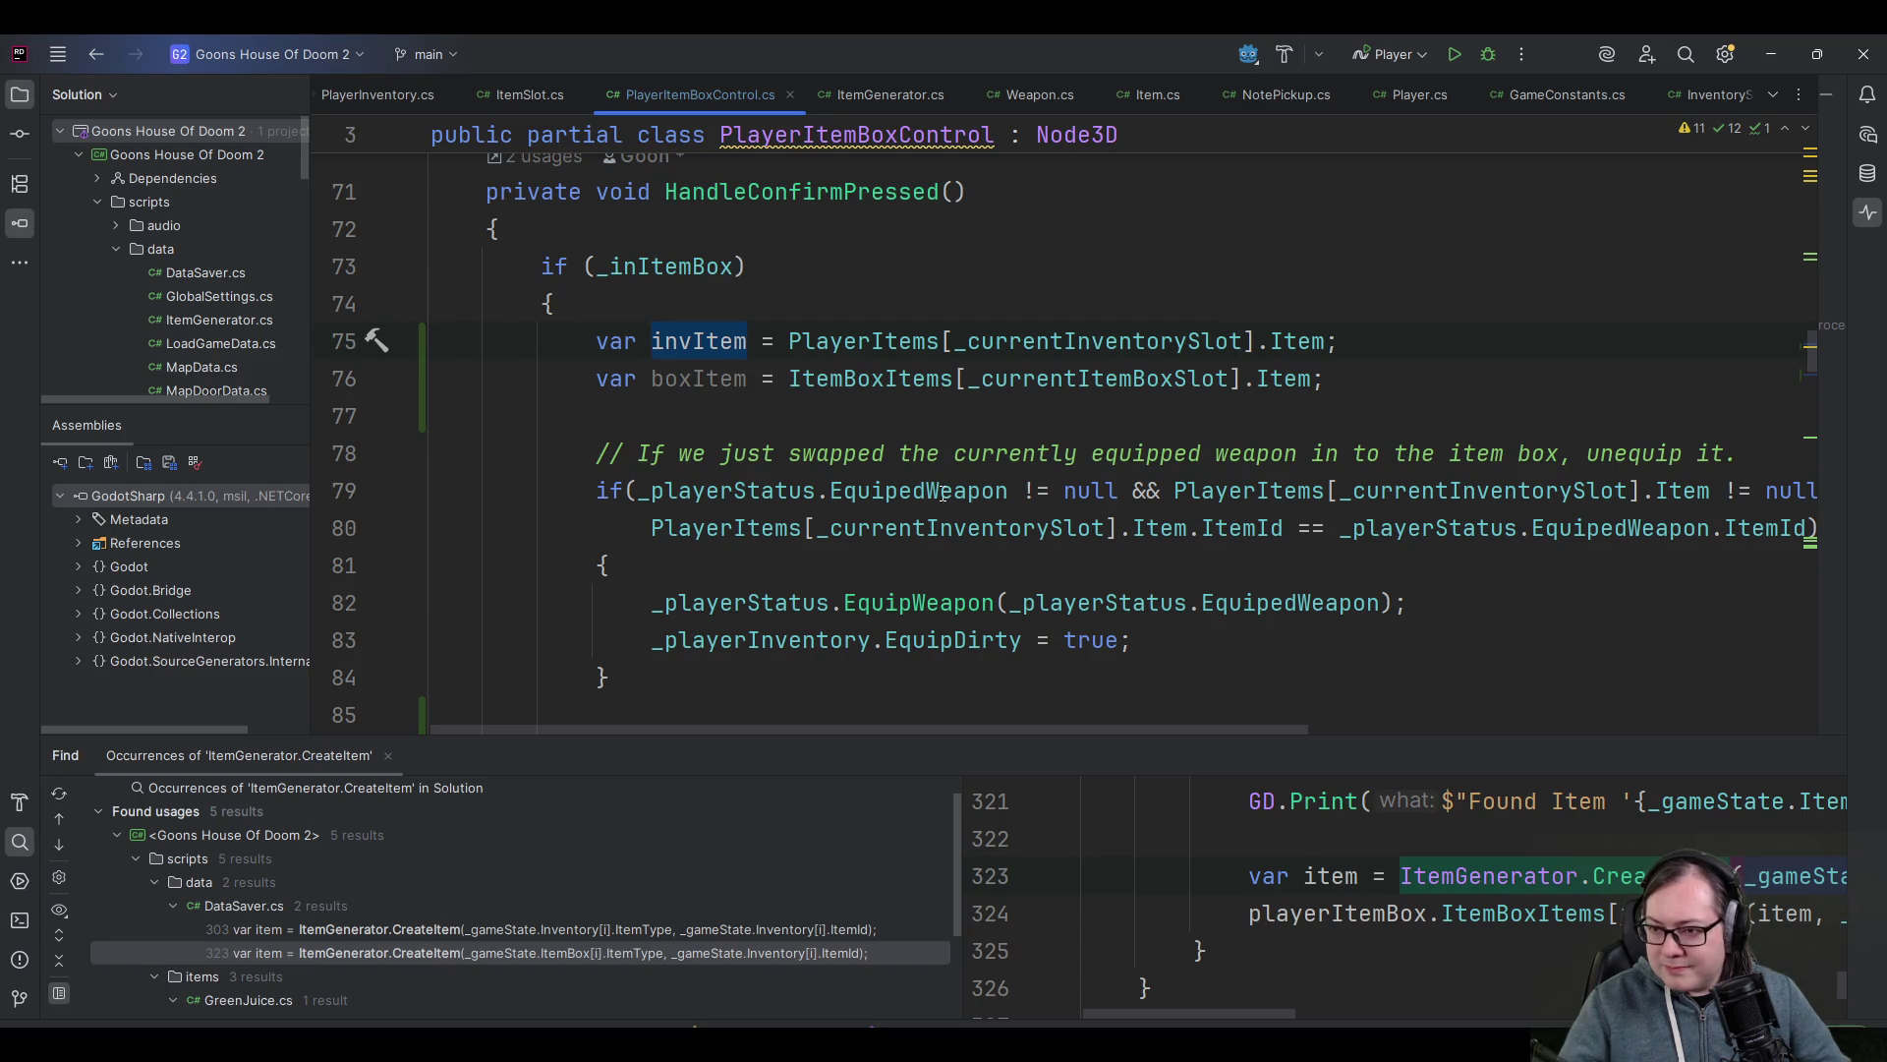
- Replace PlayerItems[_currentInventorySlot].Item in the equipped-weapon check with invItem
{"action": "left_click", "coordinate": [649, 490]}
{"action": "left_click", "coordinate": [927, 490]}
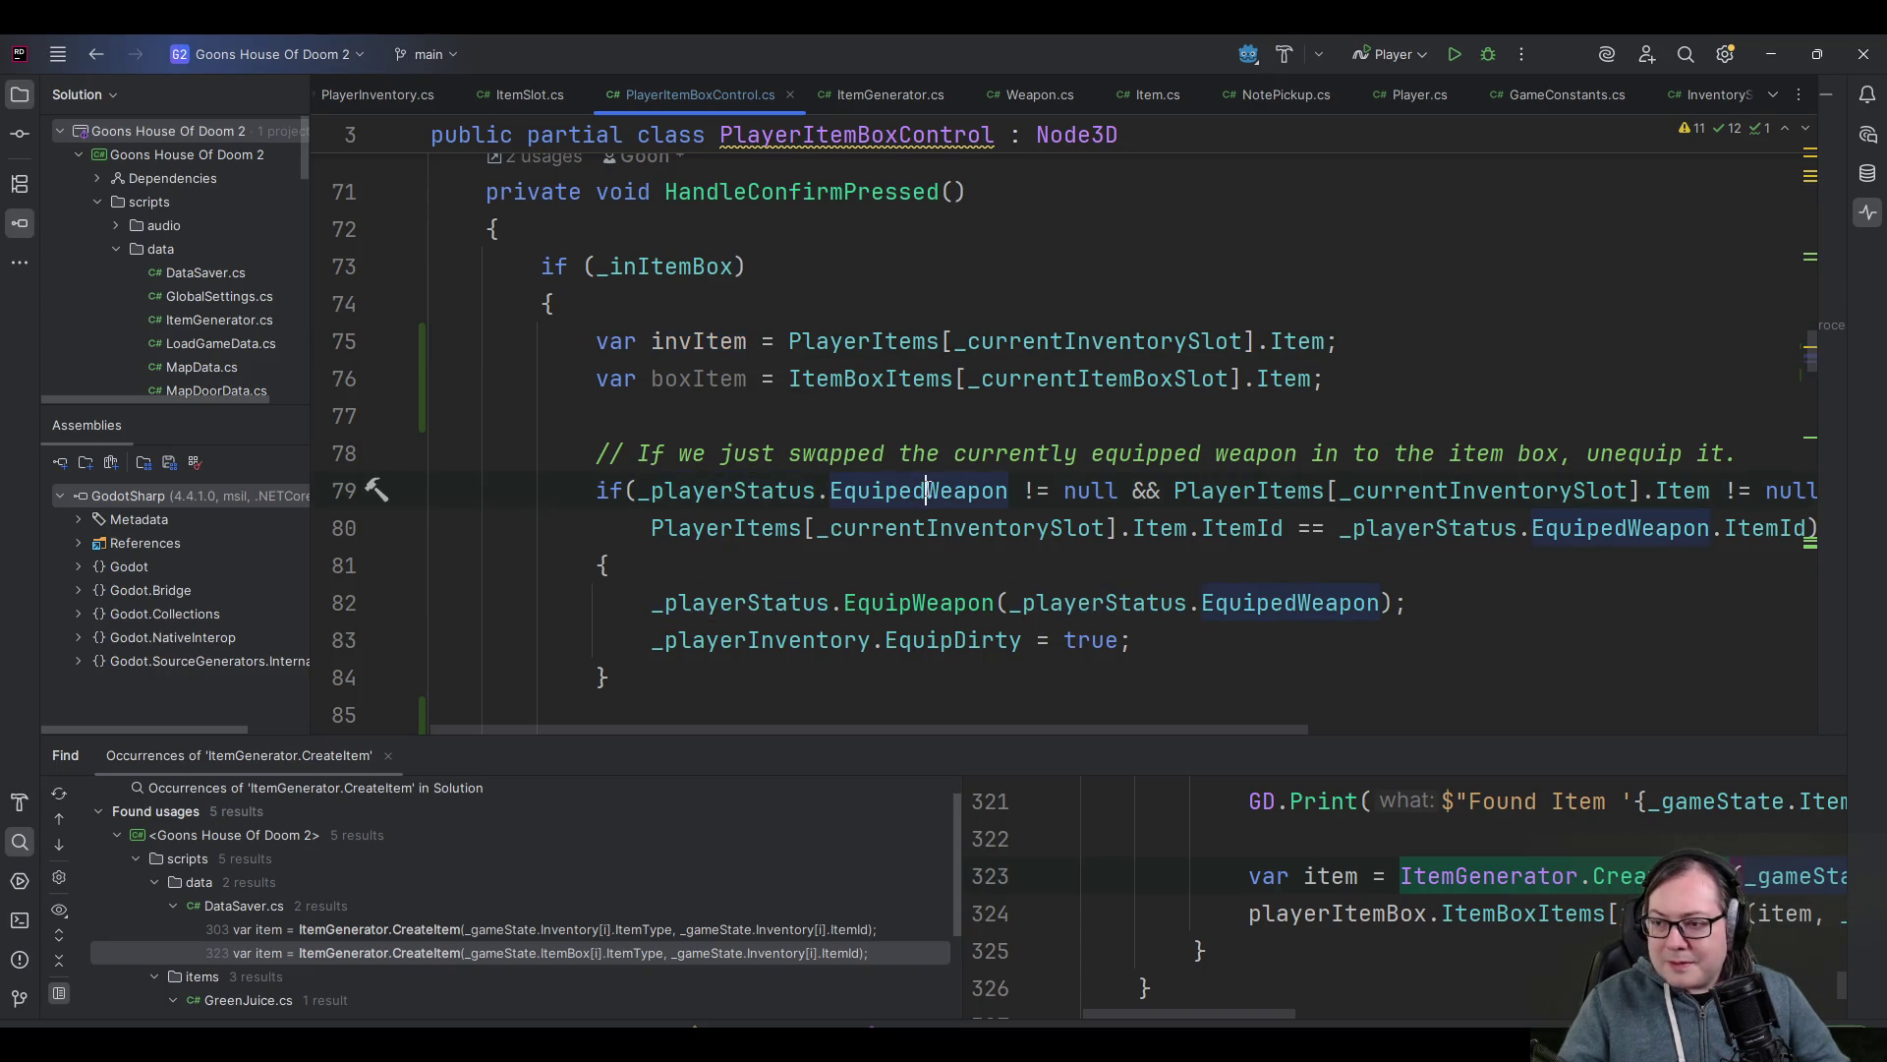
{"action": "left_click", "coordinate": [1172, 490]}
{"action": "key", "text": "ctrl+shift+Right"}
{"action": "key", "text": "ctrl+shift+Right"}
{"action": "key", "text": "ctrl+shift+Right"}
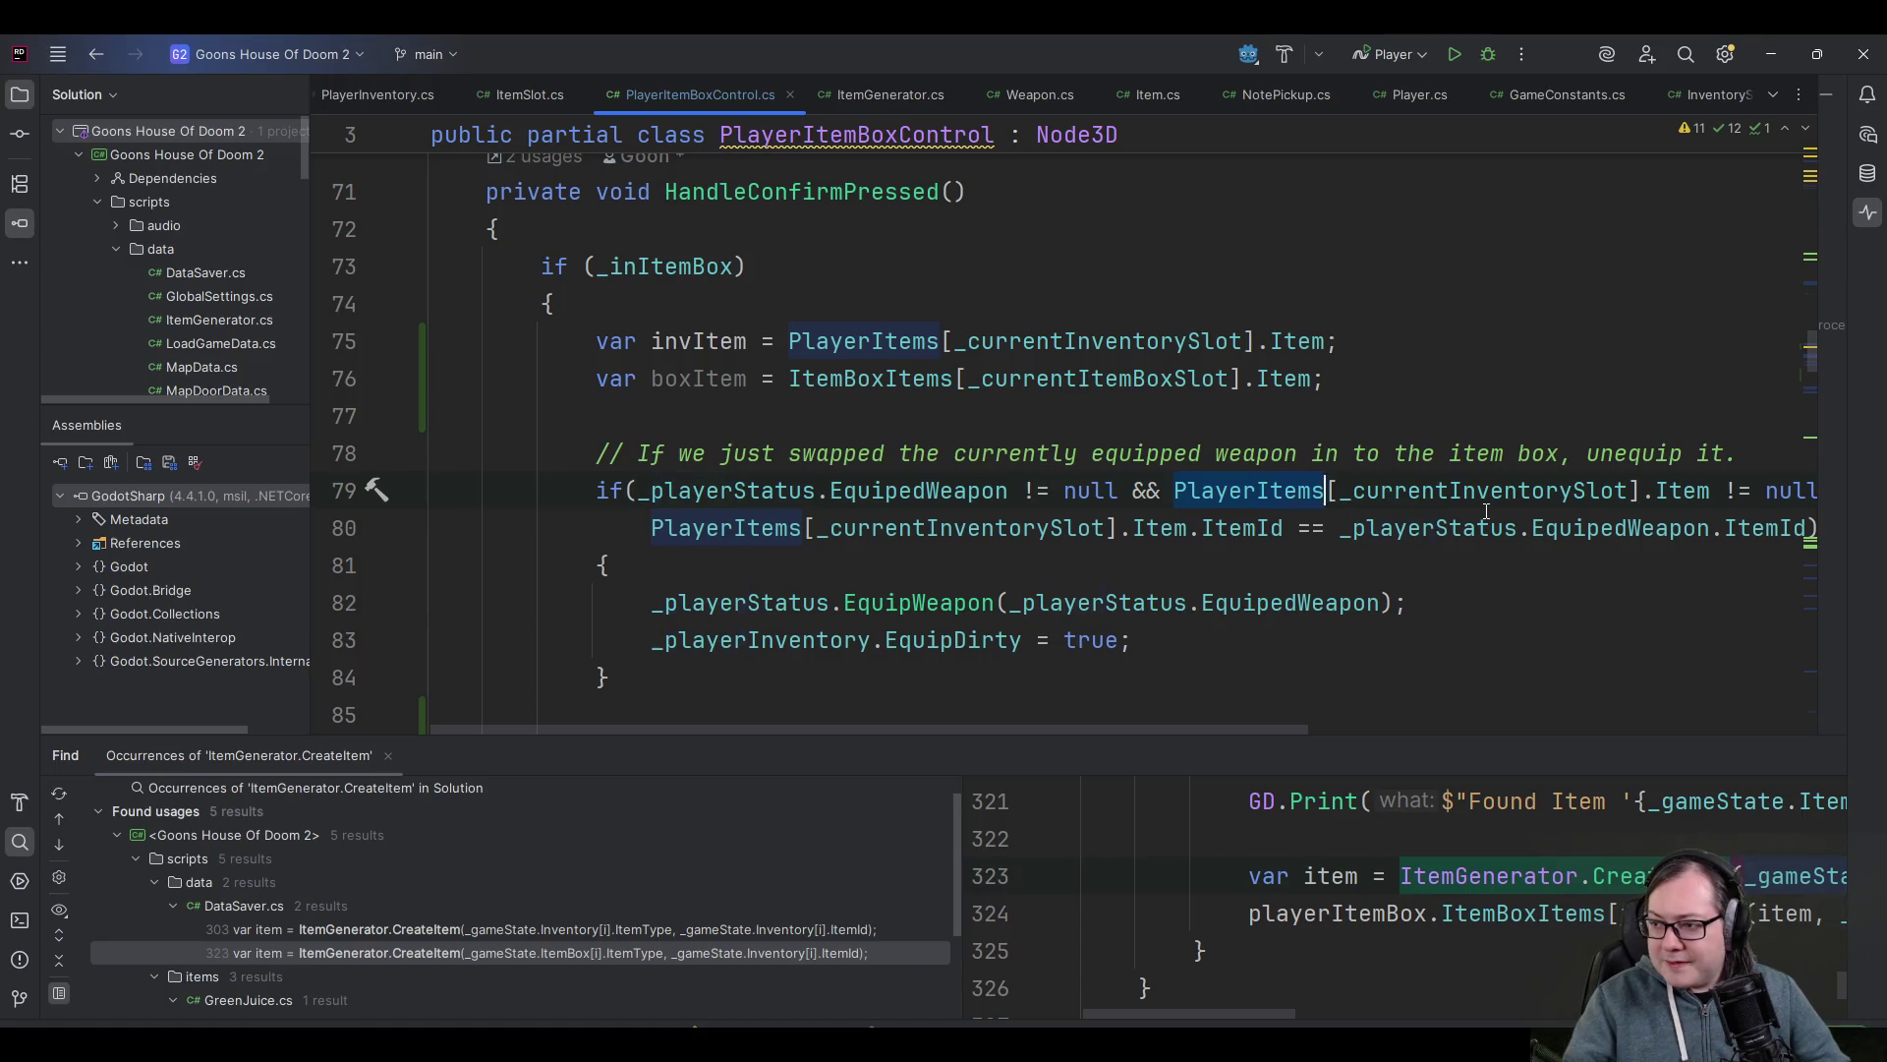
{"action": "key", "text": "ctrl+shift+Right"}
{"action": "key", "text": "ctrl+shift+Right"}
{"action": "key", "text": "ctrl+shift+Right"}
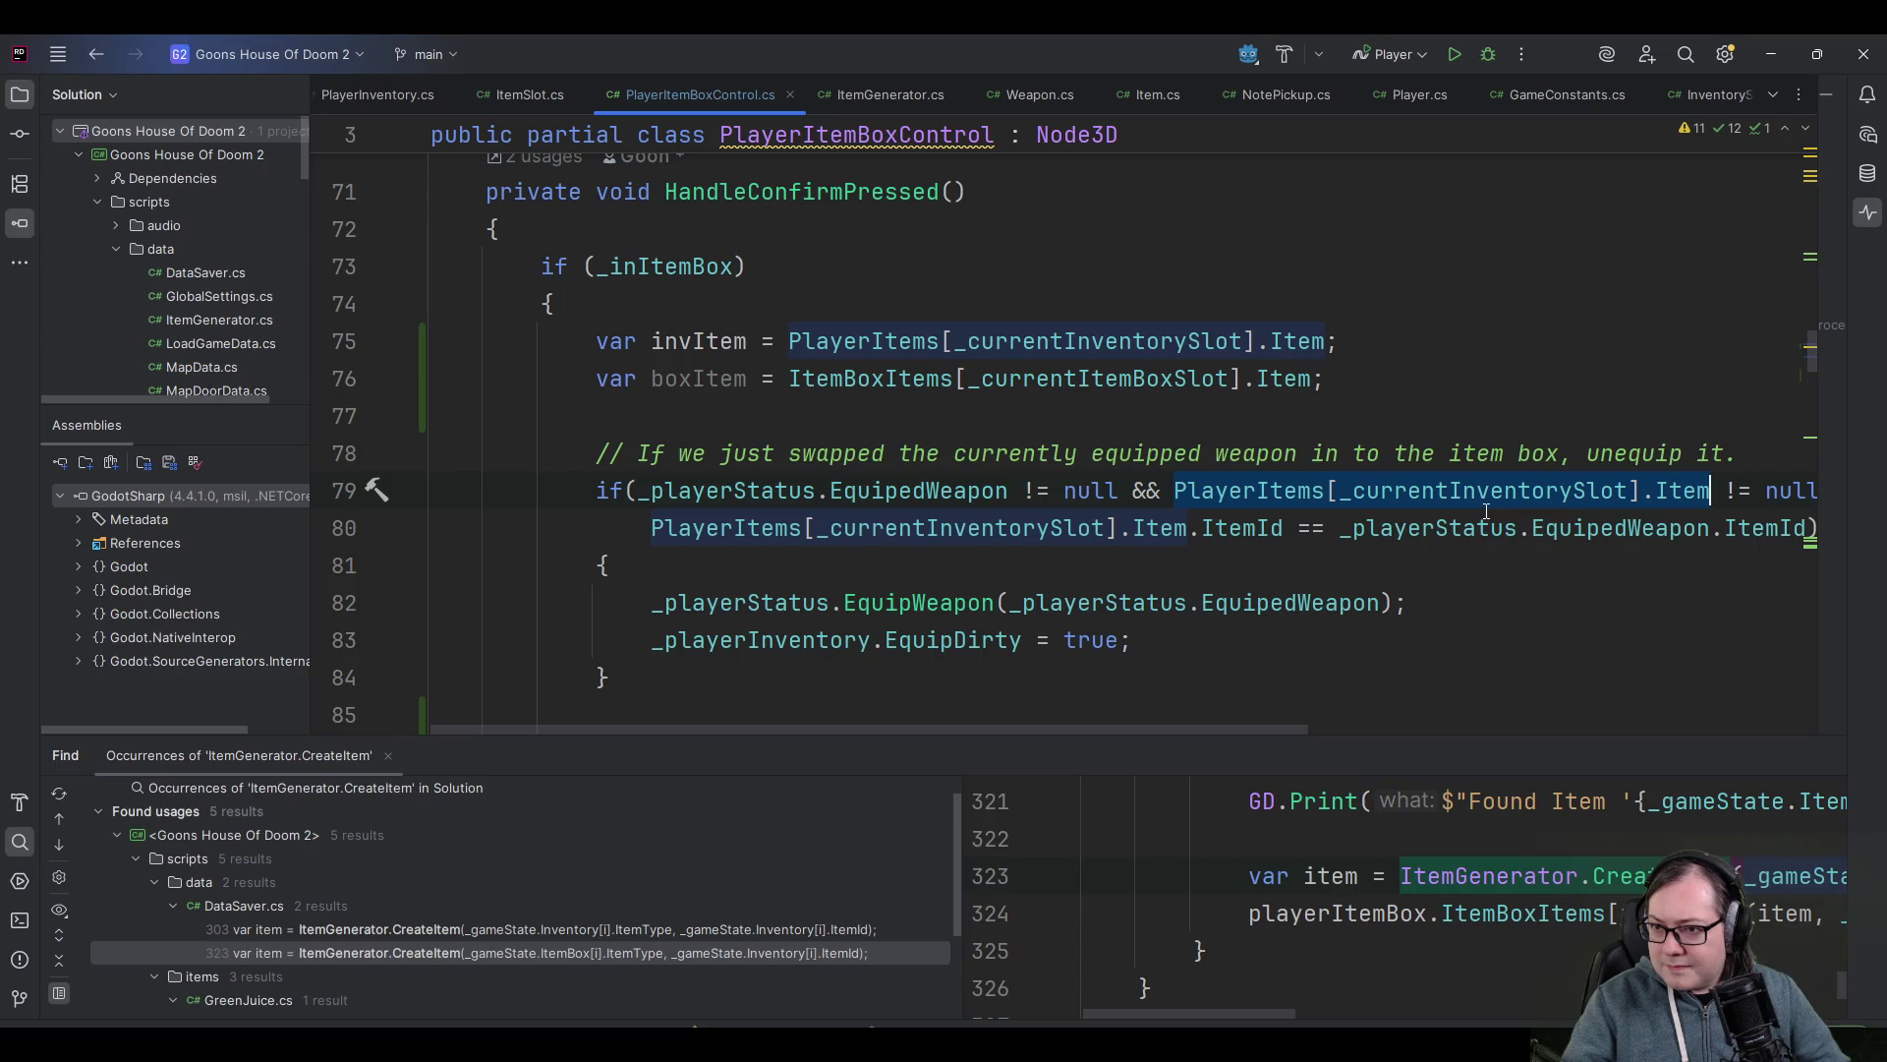
{"action": "type", "text": "invItem"}
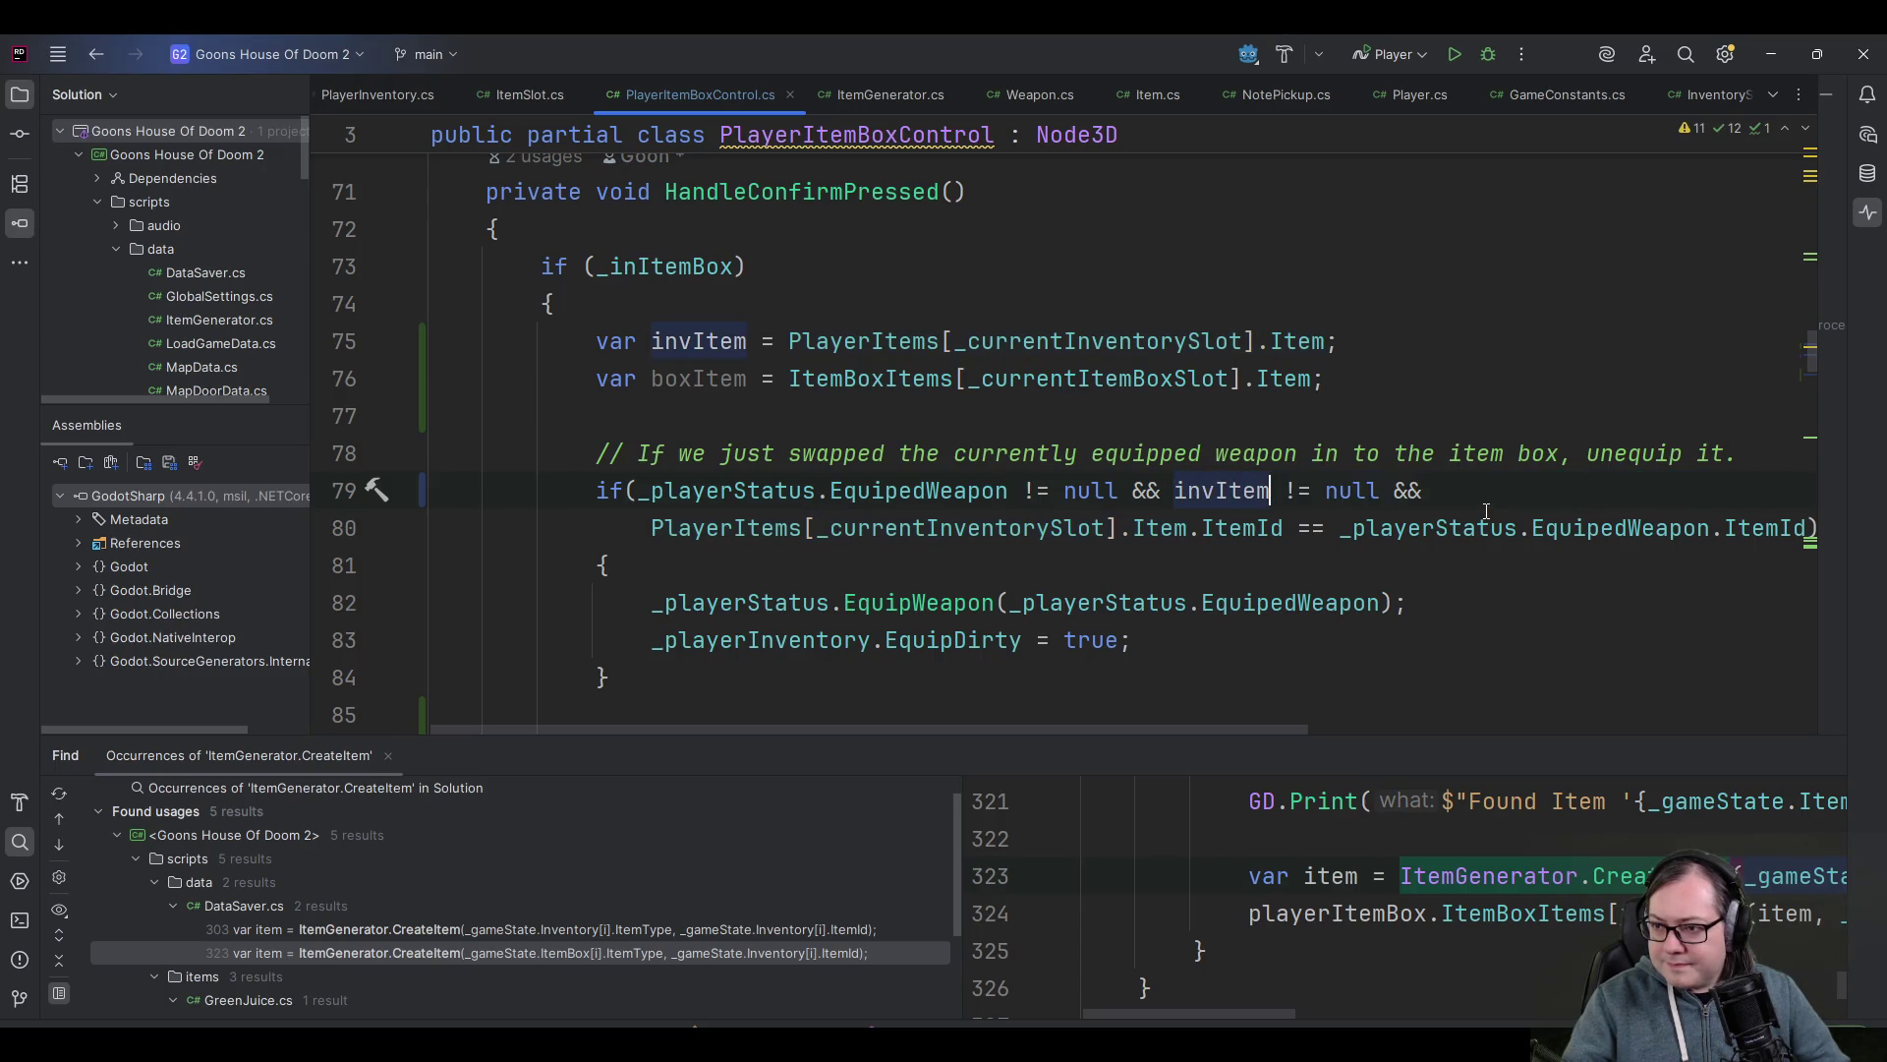
- Rename invItem to selectedInvItem across the method
{"action": "key", "text": "ctrl+Left"}
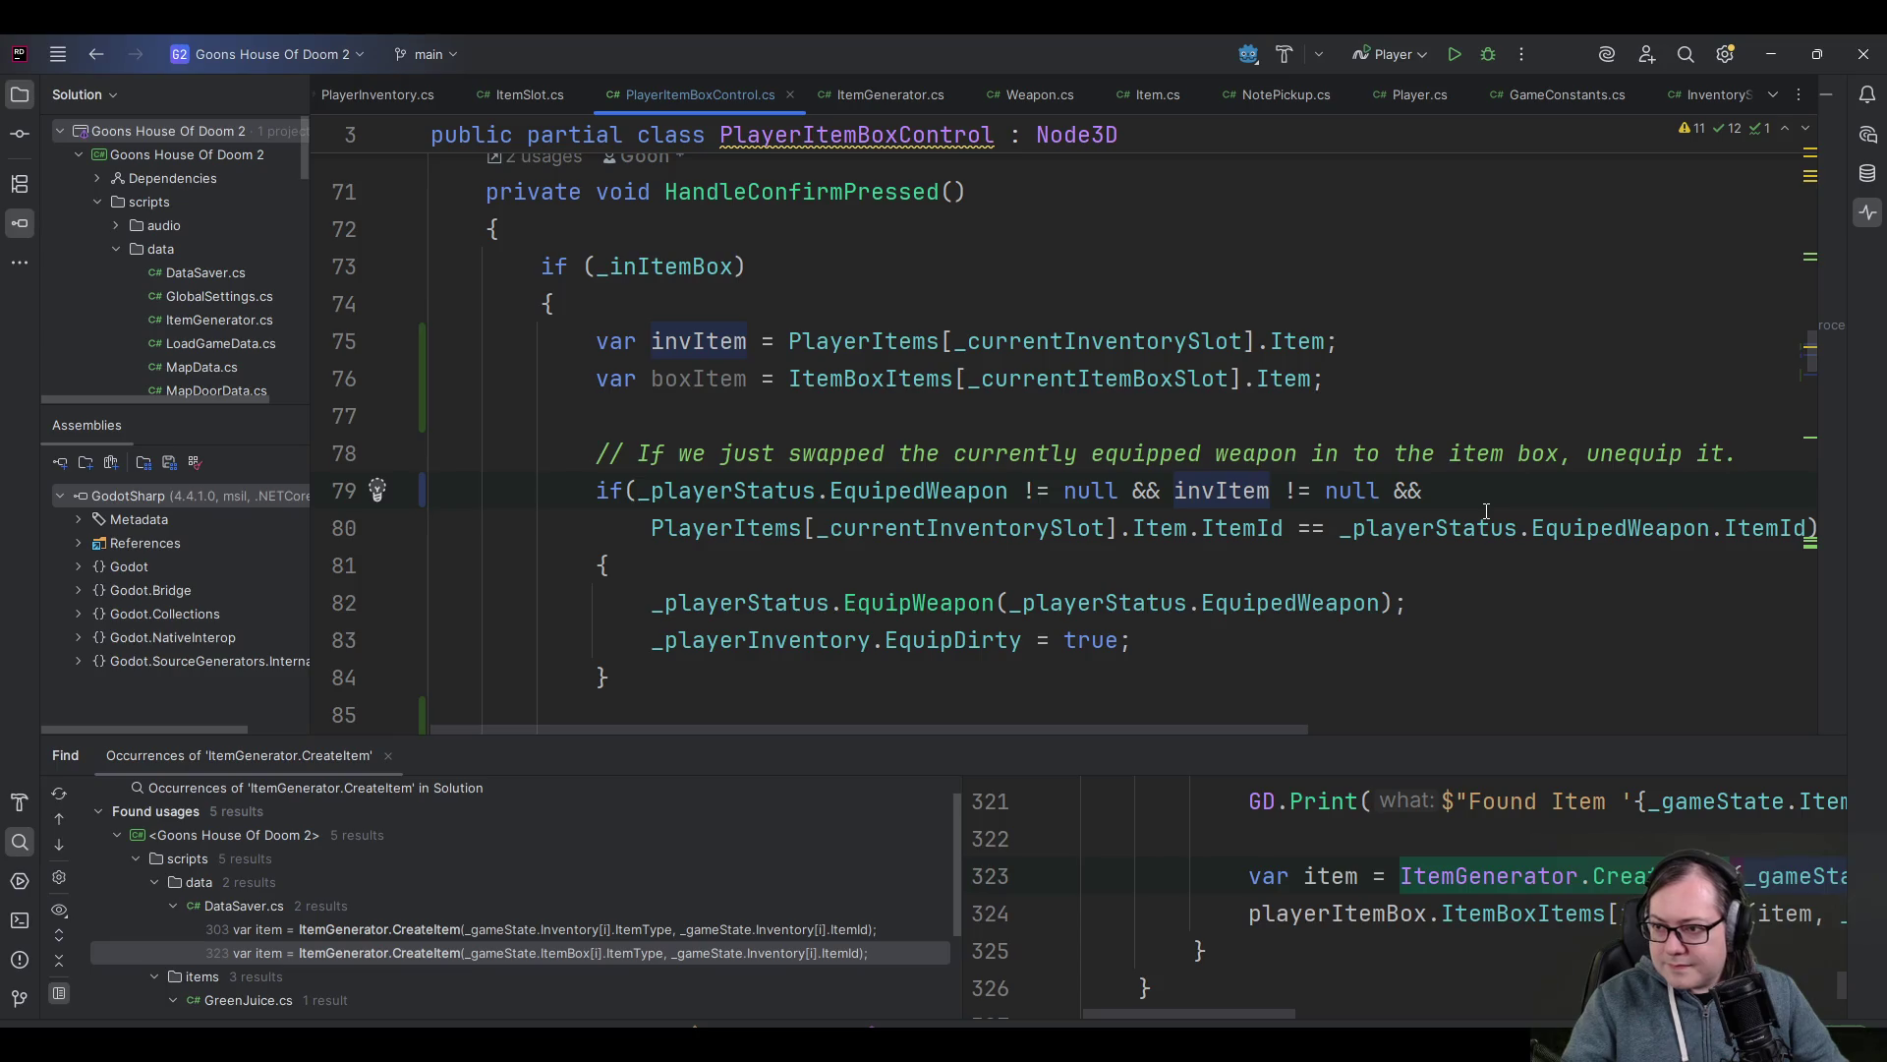
{"action": "key", "text": "shift+F6"}
{"action": "key", "text": "Home"}
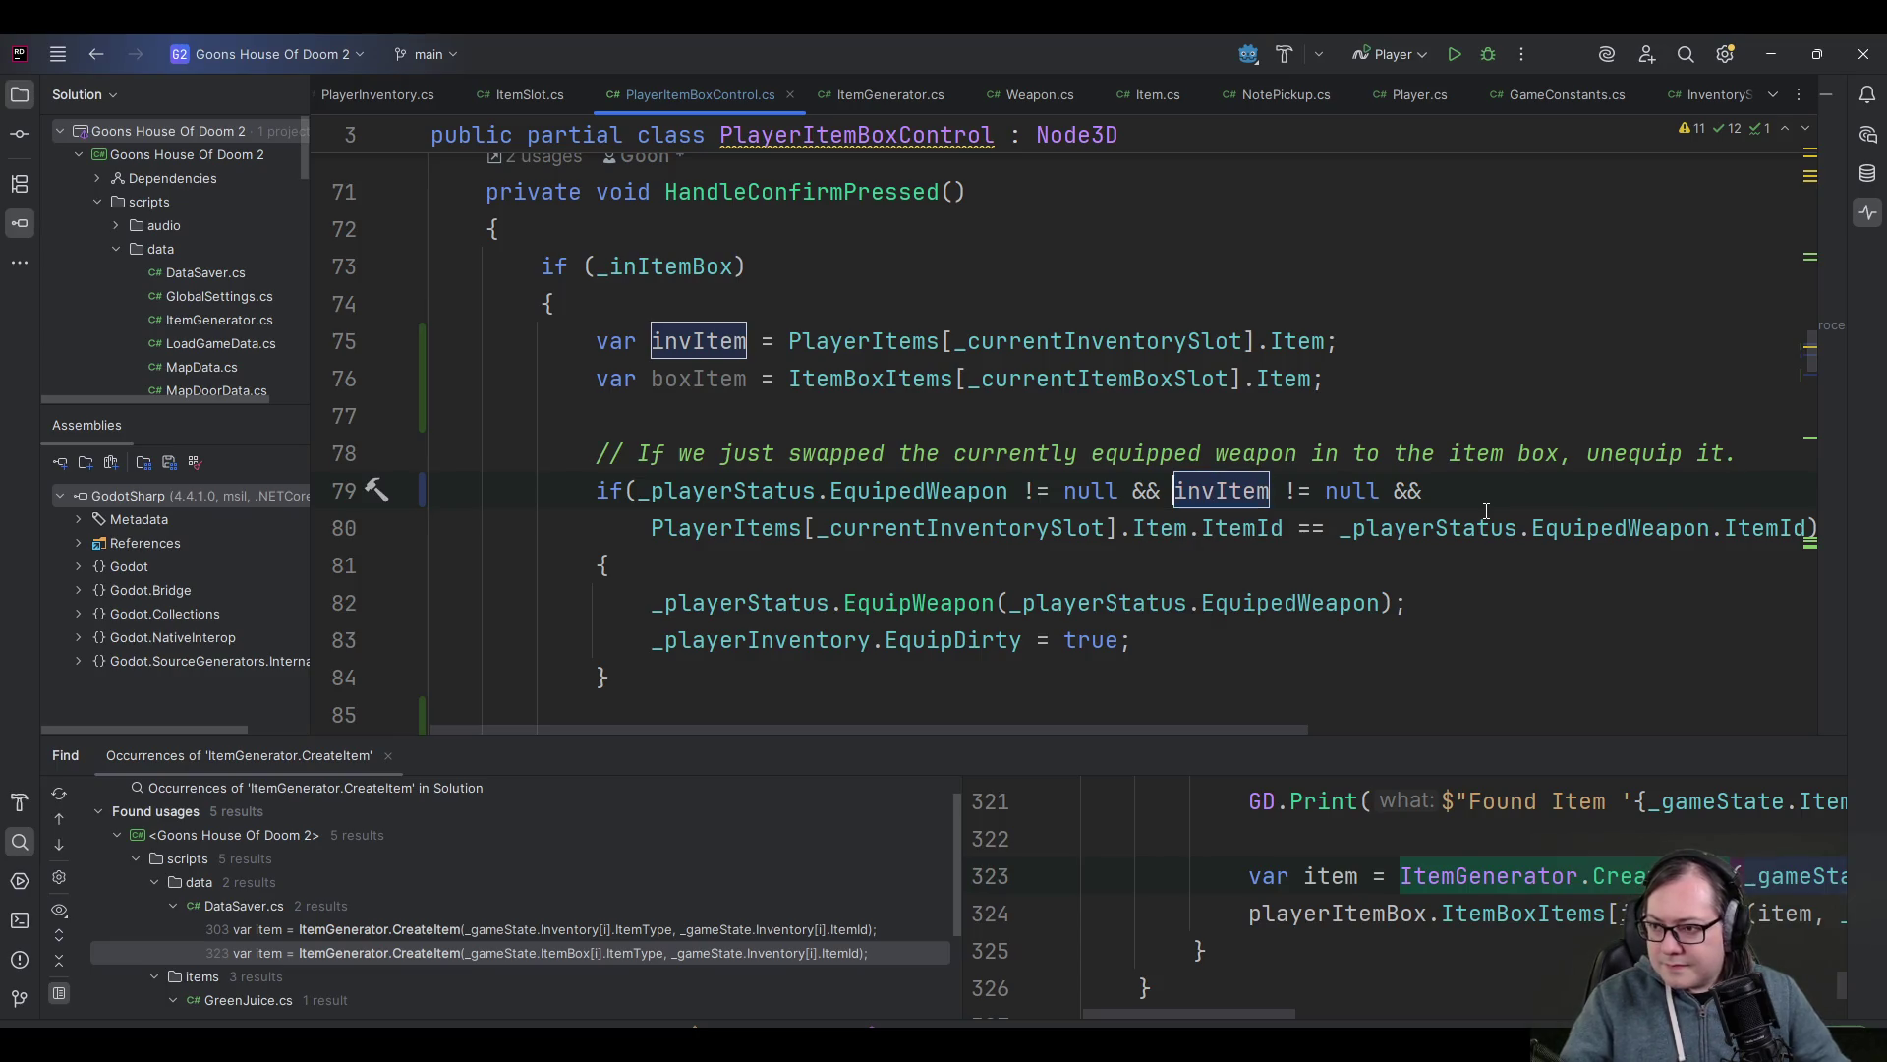
{"action": "type", "text": "selected"}
{"action": "key", "text": "Delete"}
{"action": "type", "text": "I"}
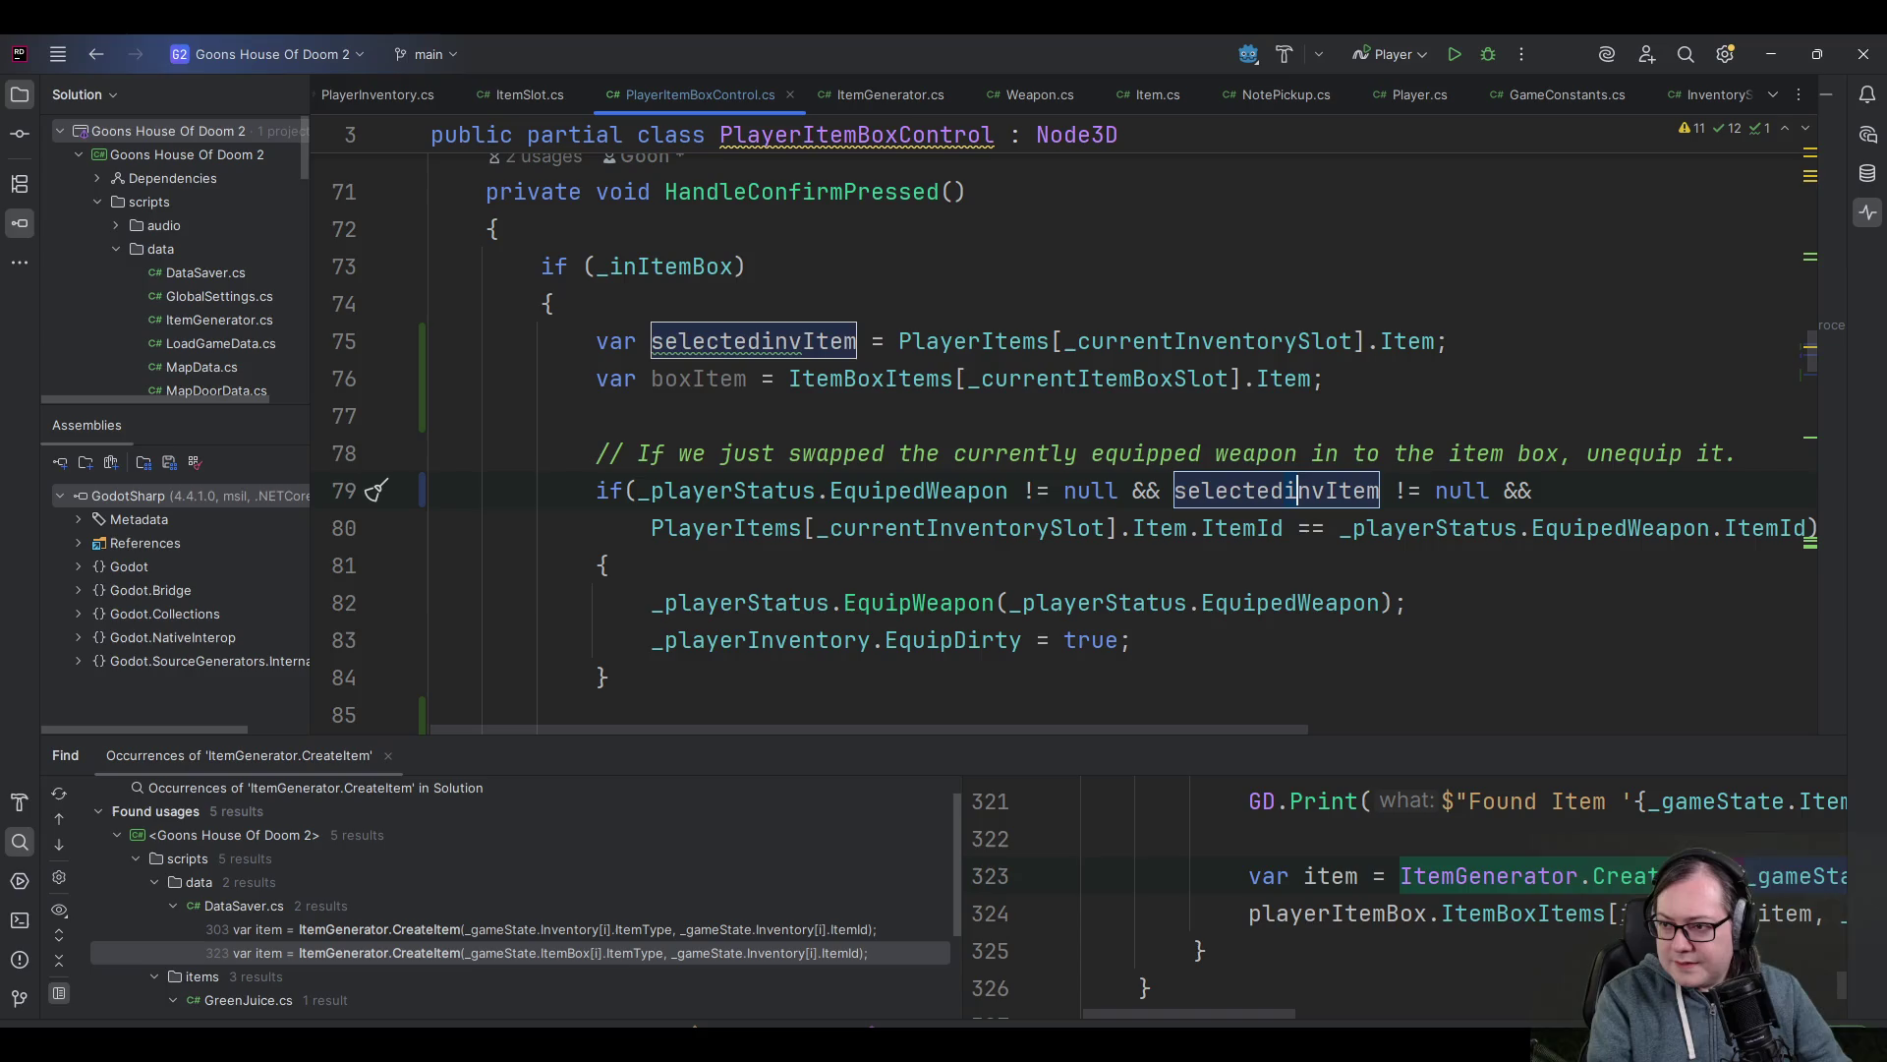
{"action": "key", "text": "Return"}
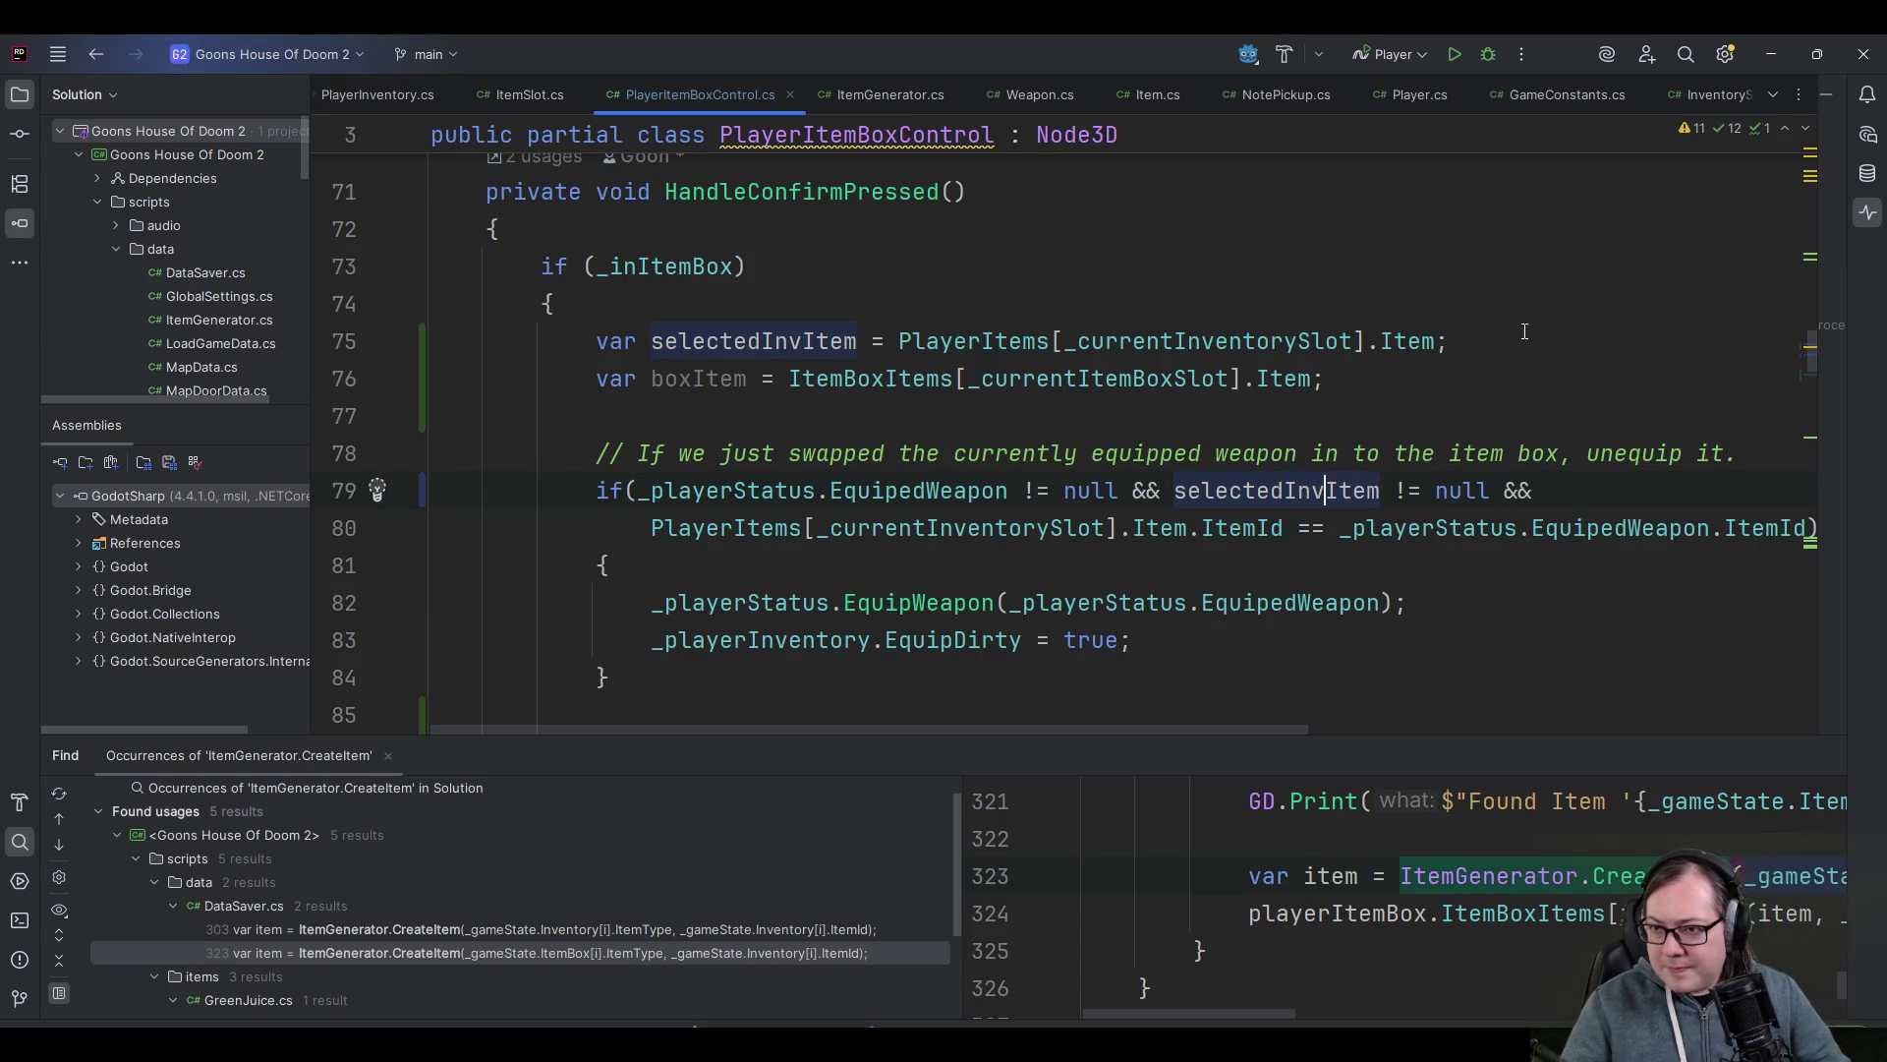
- Rename boxItem to selectedBoxItem
{"action": "left_click", "coordinate": [678, 378]}
{"action": "key", "text": "shift+F6"}
{"action": "key", "text": "Home"}
{"action": "type", "text": "selected"}
{"action": "key", "text": "Delete"}
{"action": "type", "text": "B"}
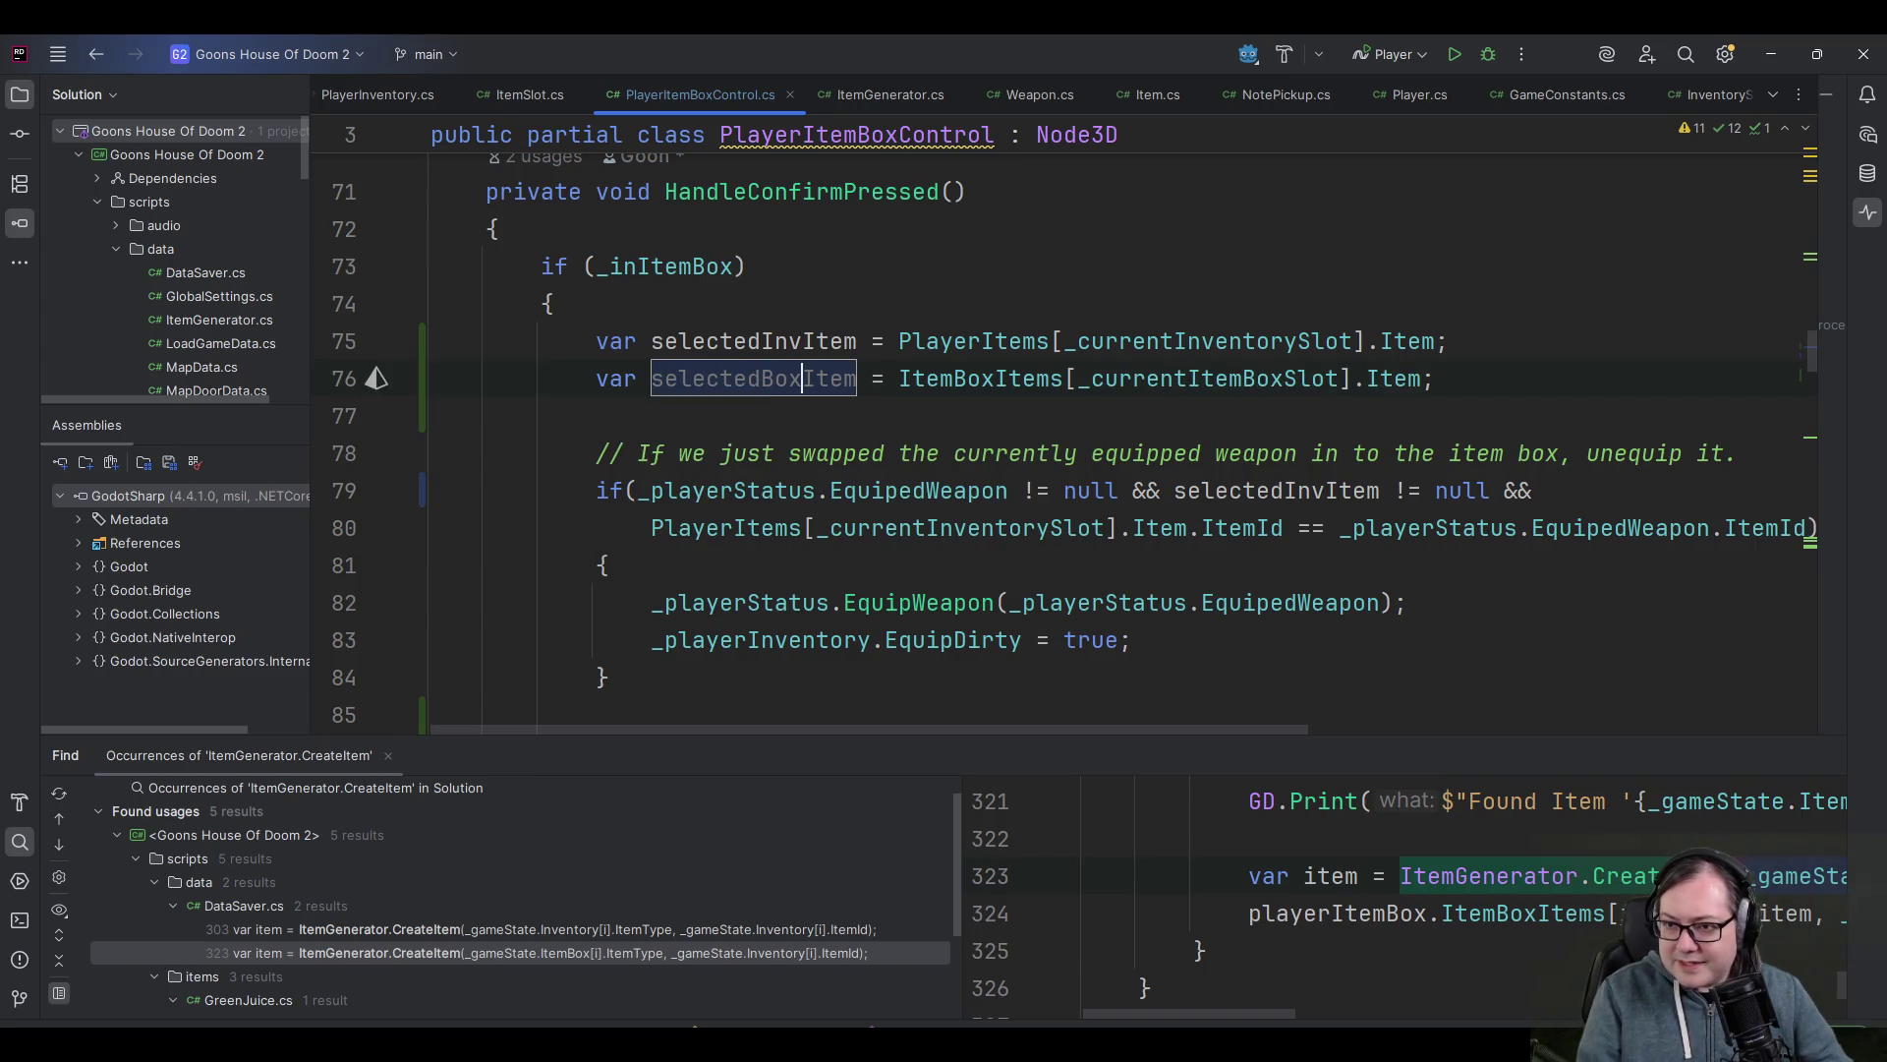
{"action": "key", "text": "shift+Home"}
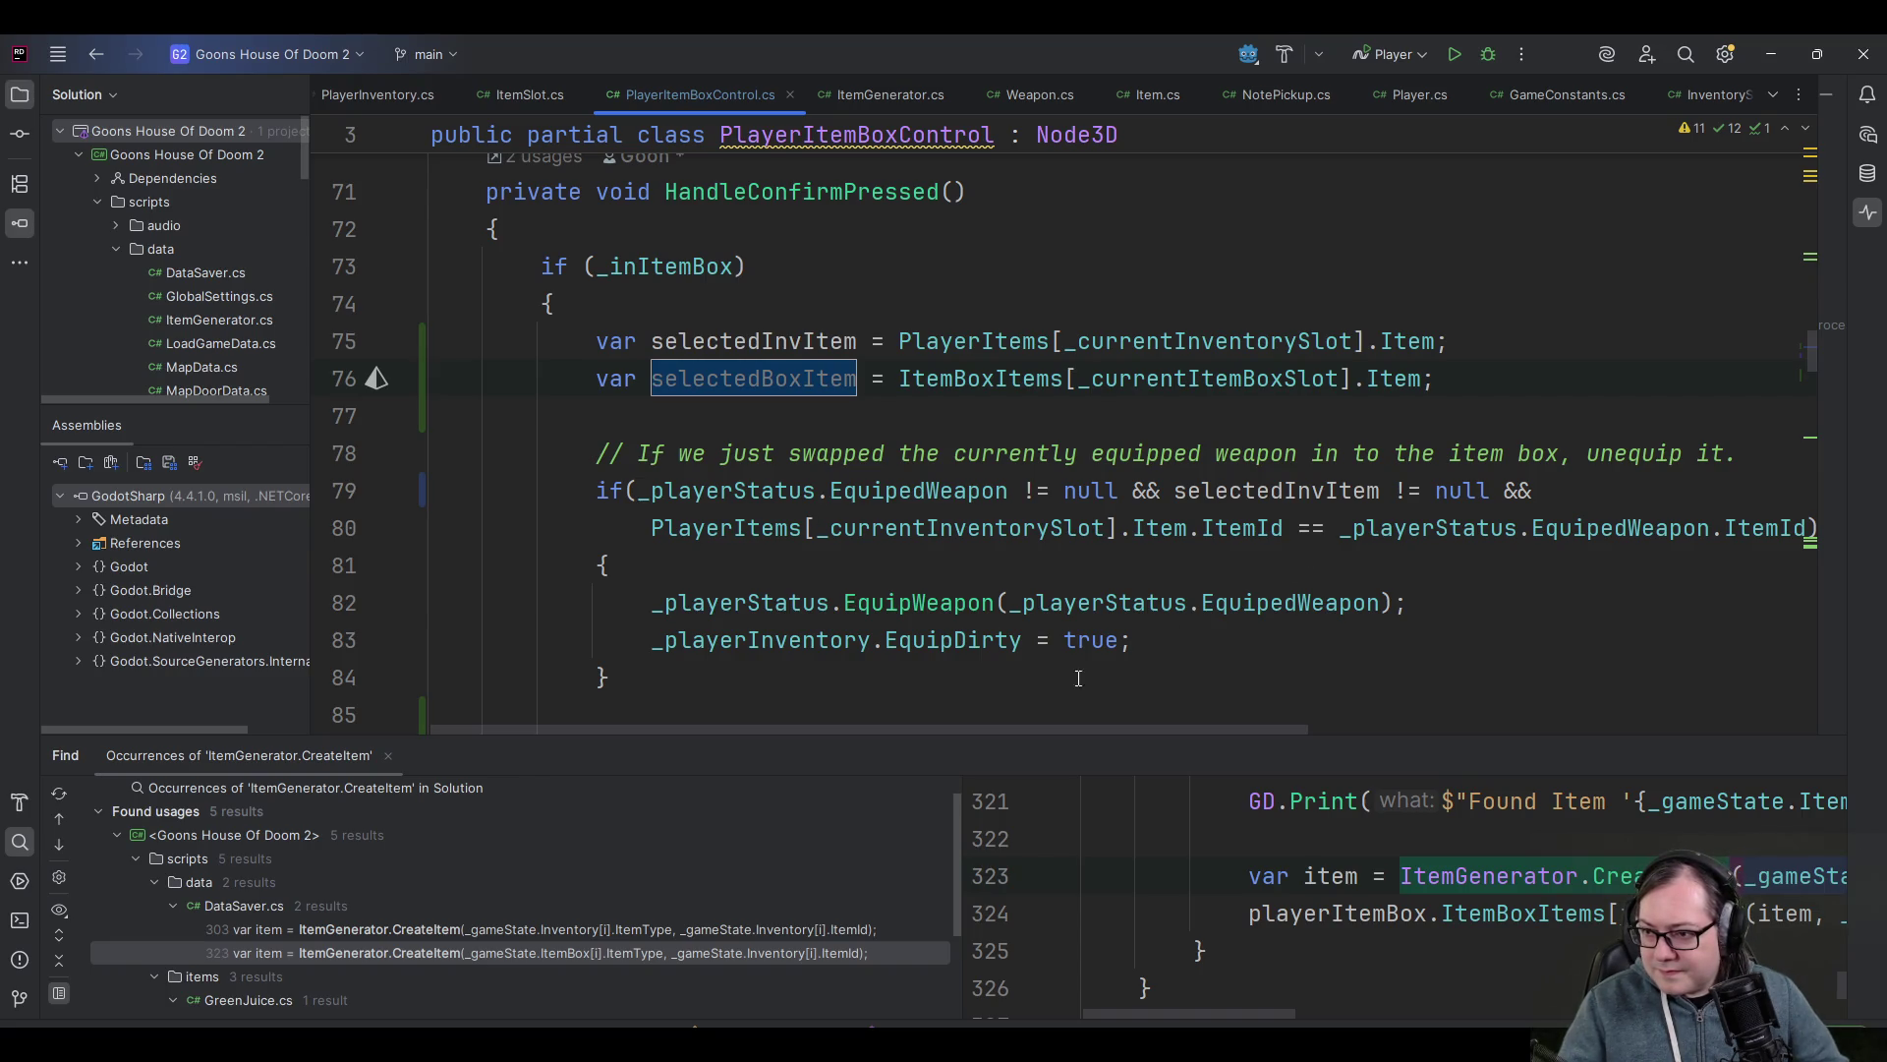
{"action": "mouse_move", "coordinate": [1074, 734]}
{"action": "left_mouse_down"}
{"action": "mouse_move", "coordinate": [1319, 741]}
{"action": "mouse_move", "coordinate": [1098, 746]}
{"action": "left_mouse_up"}
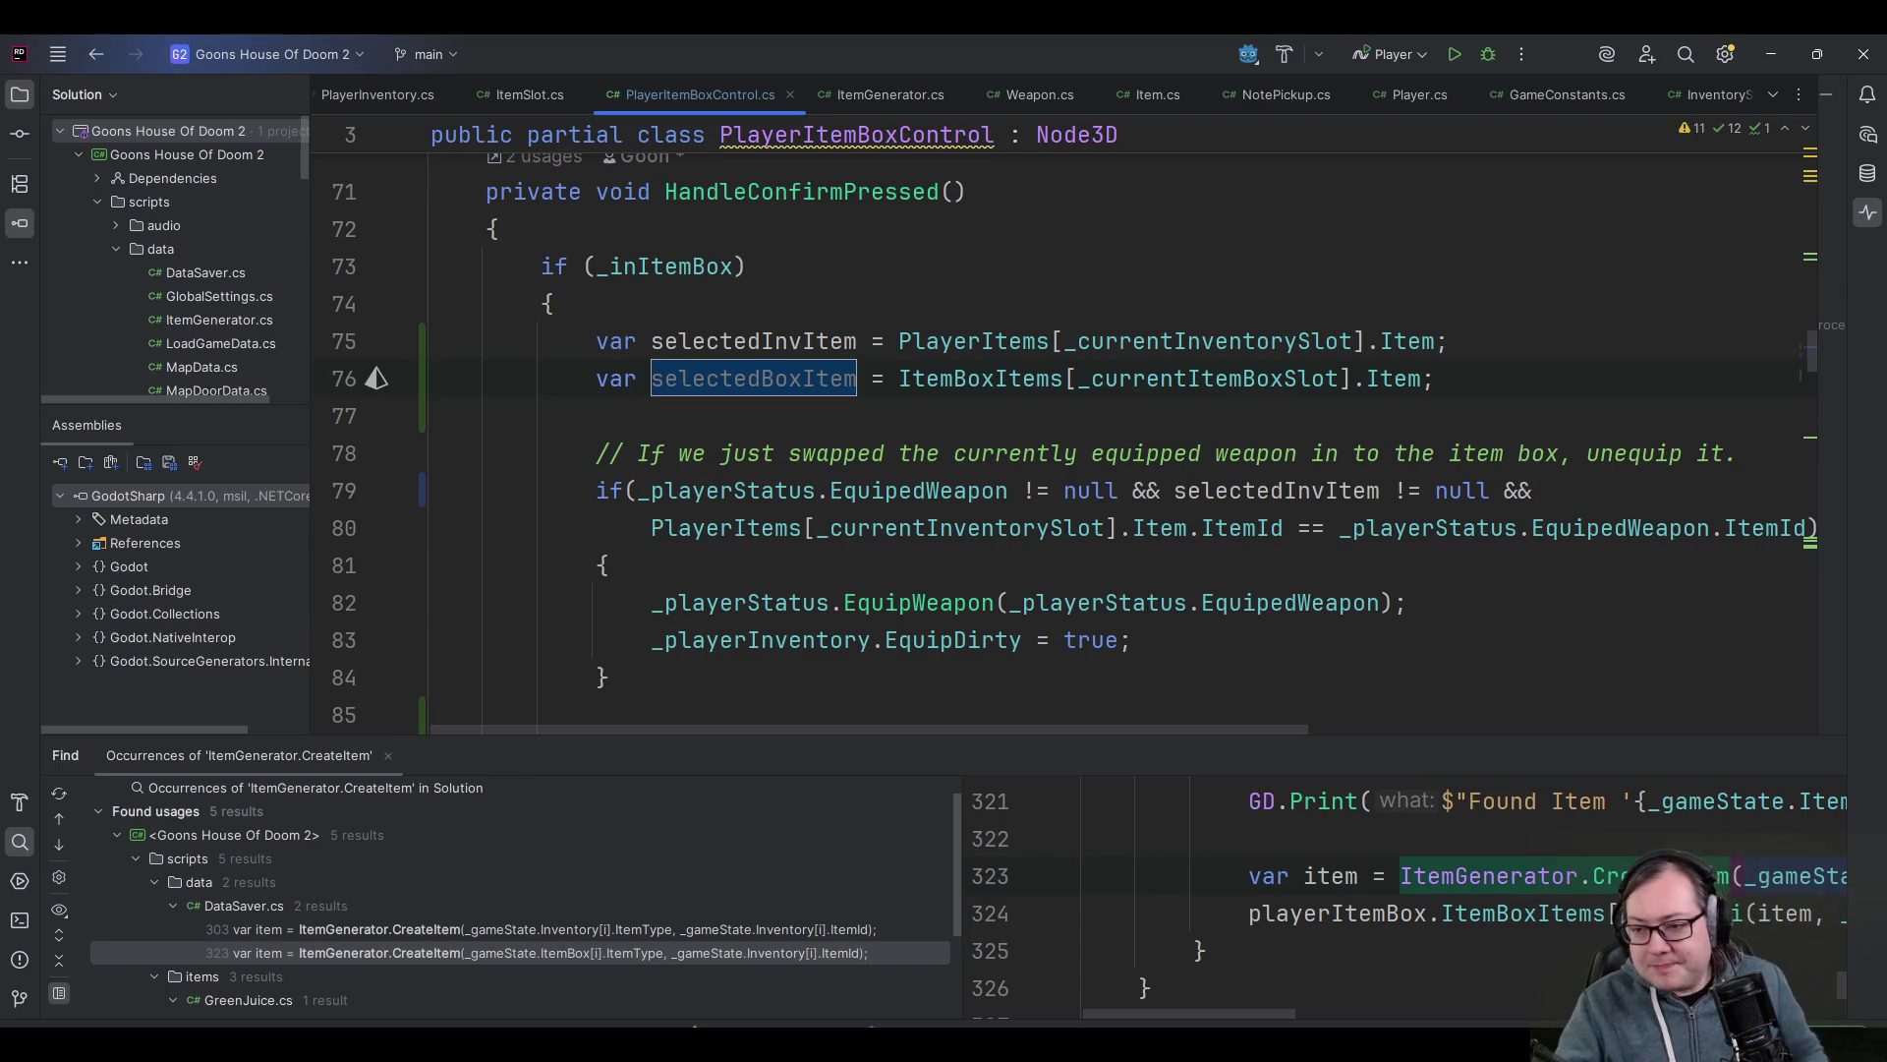
- Review where selectedInvItem and selectedBoxItem are used in the item-box branch
{"action": "scroll", "coordinate": [752, 623], "scroll_direction": "down", "scroll_amount": 4}
{"action": "scroll", "coordinate": [967, 489], "scroll_direction": "up", "scroll_amount": 5}
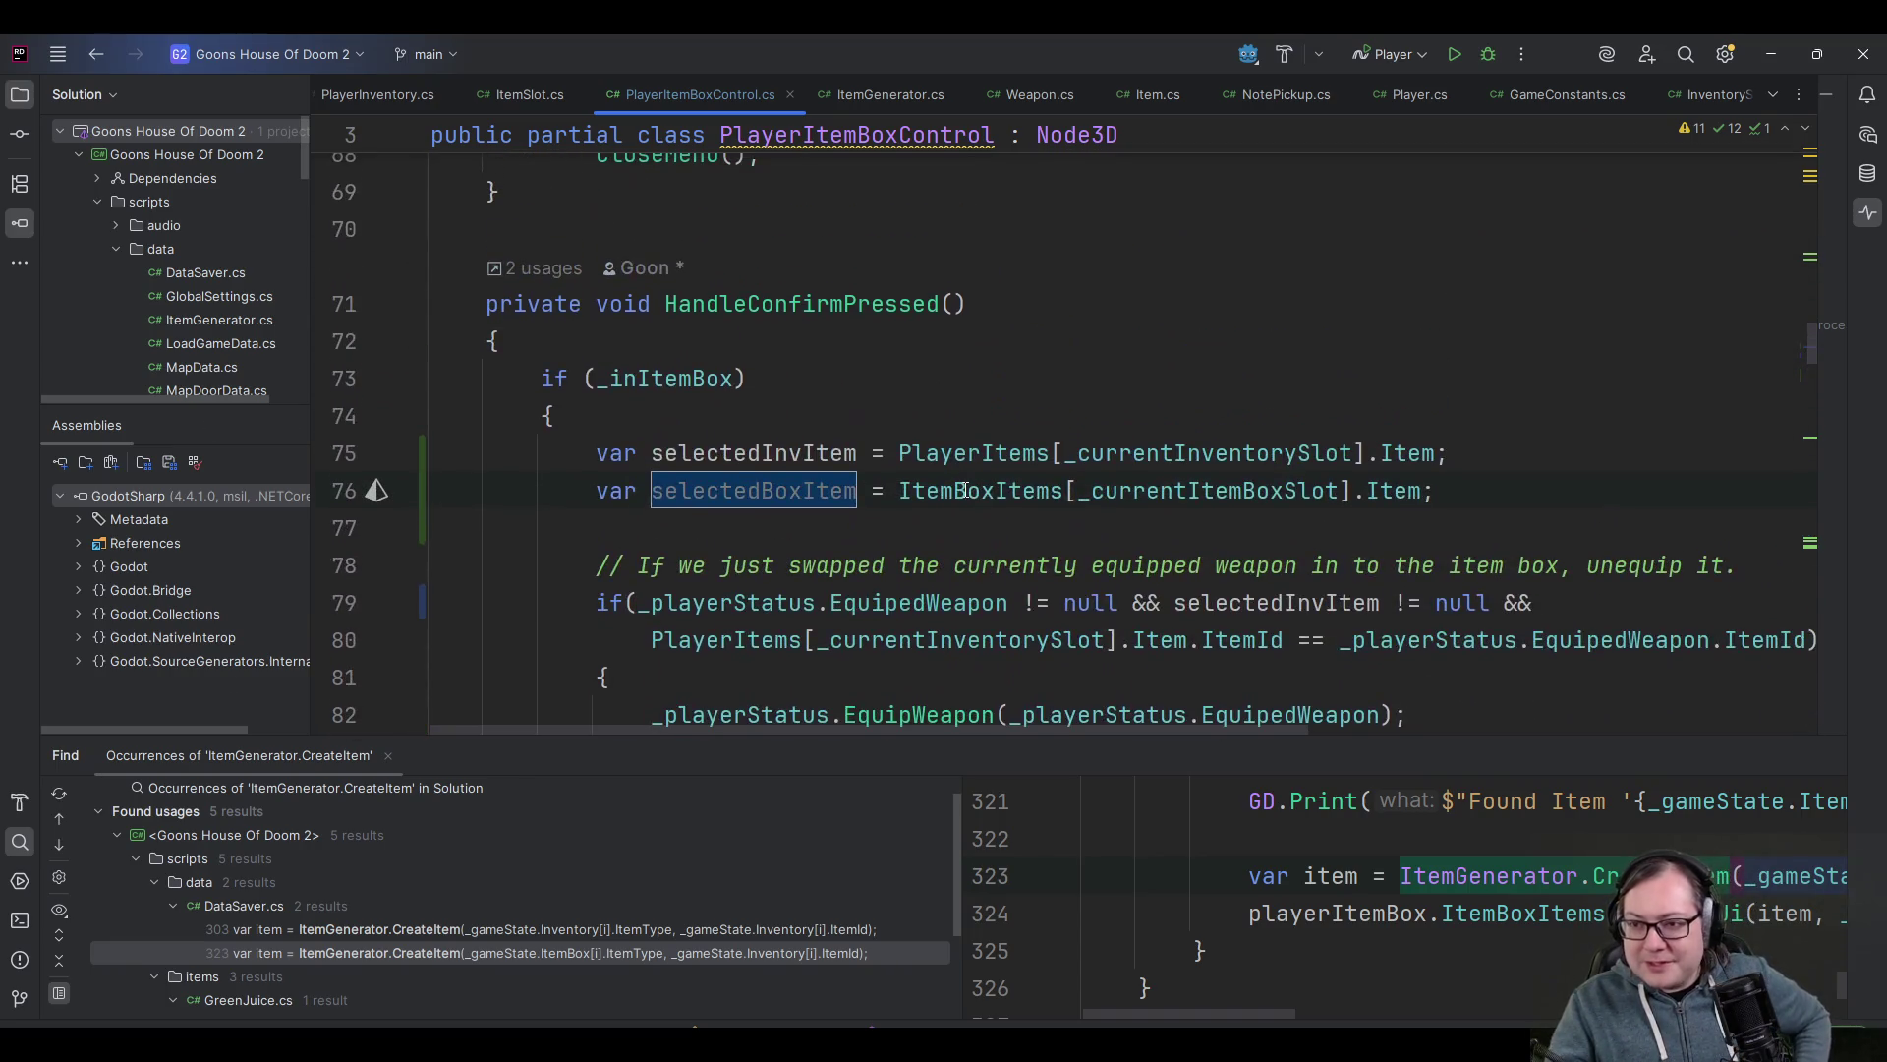
{"action": "scroll", "coordinate": [963, 491], "scroll_direction": "down", "scroll_amount": 1}
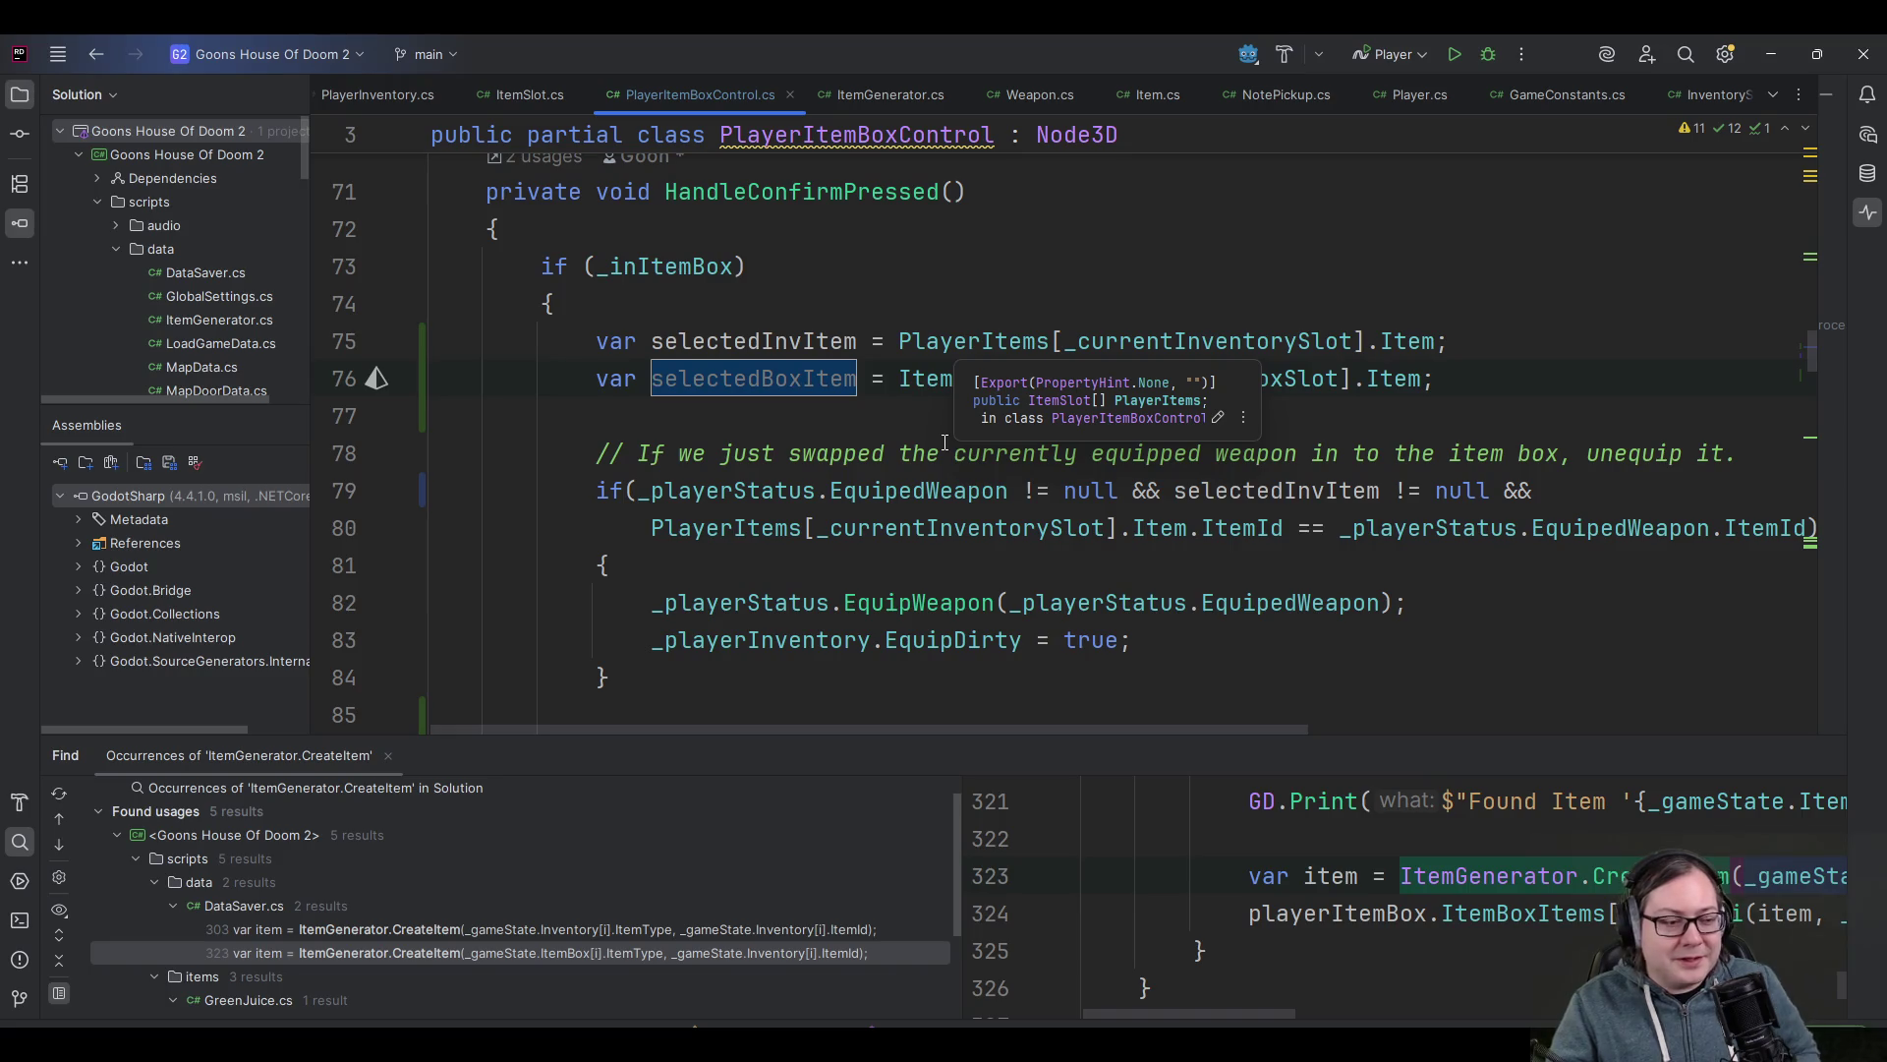
{"action": "scroll", "coordinate": [943, 443], "scroll_direction": "down", "scroll_amount": 1}
{"action": "left_click", "coordinate": [920, 455]}
{"action": "scroll", "coordinate": [797, 437], "scroll_direction": "up", "scroll_amount": 1}
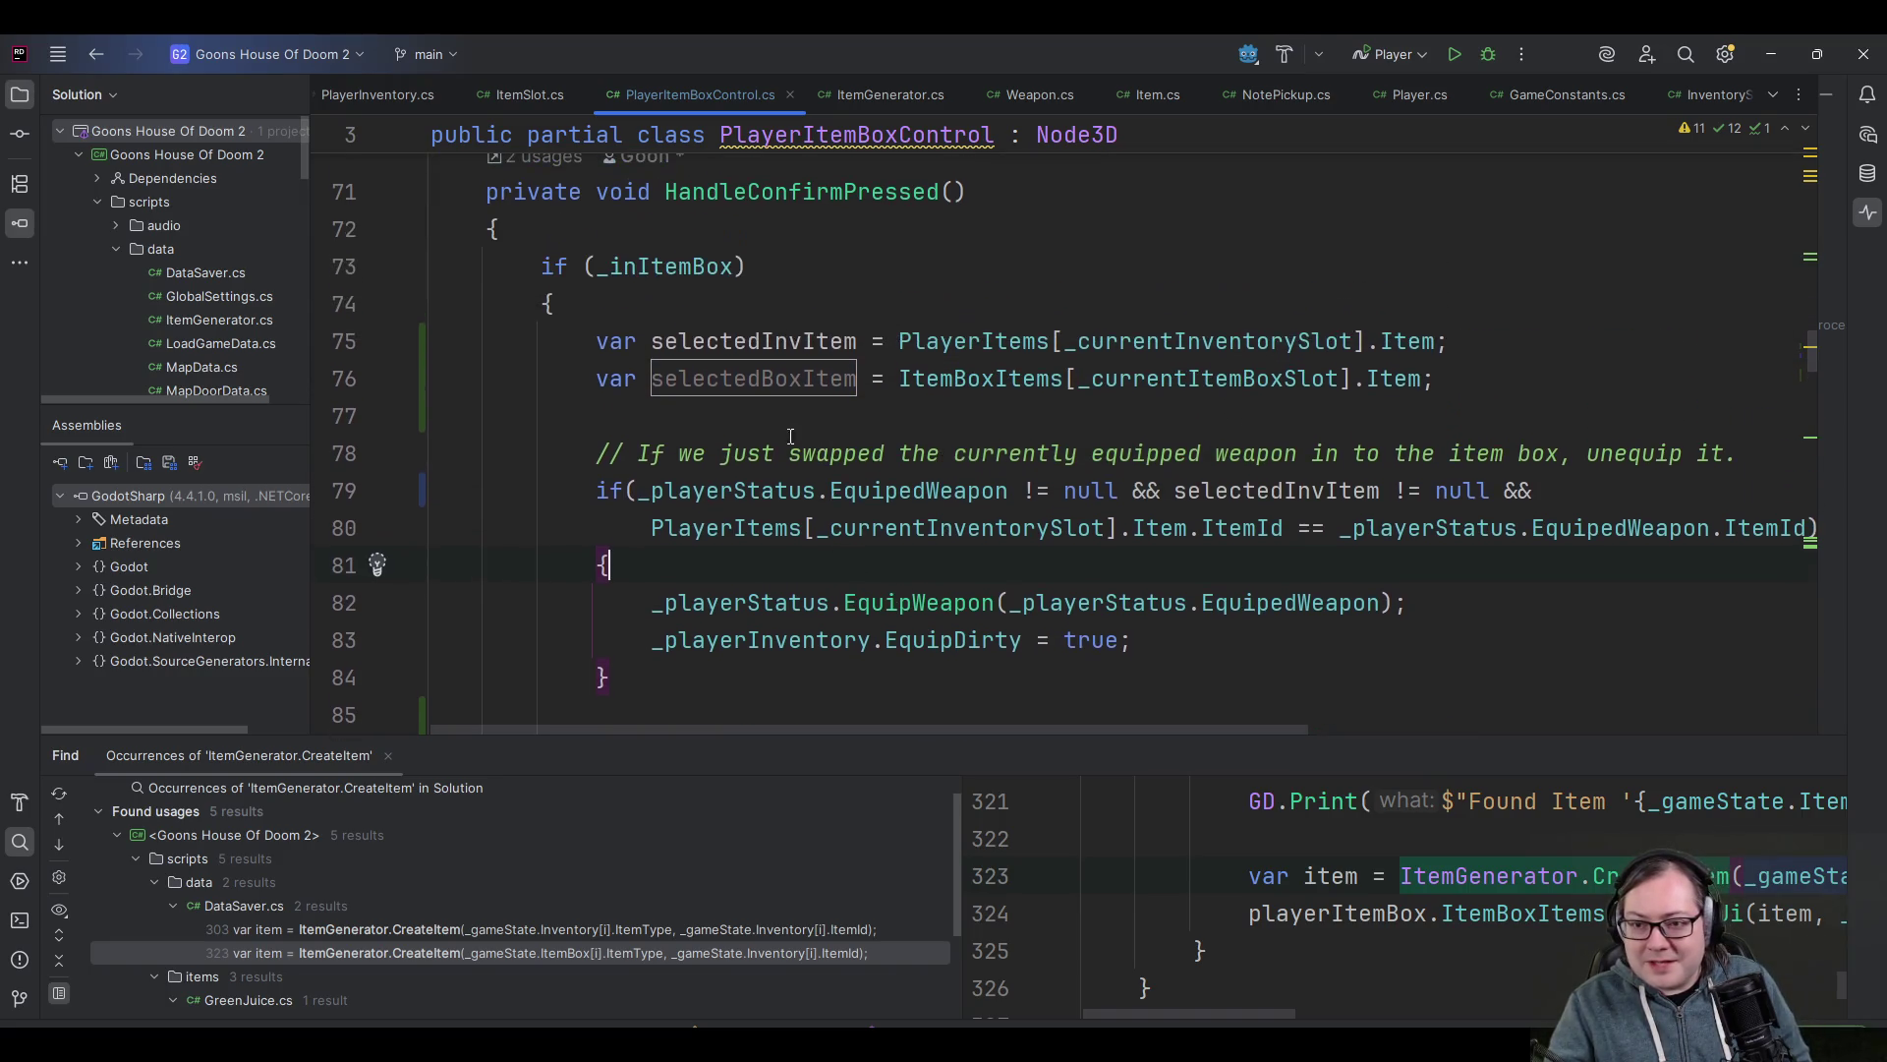
{"action": "left_click", "coordinate": [720, 341]}
{"action": "left_click", "coordinate": [726, 381]}
{"action": "left_click", "coordinate": [717, 417]}
{"action": "scroll", "coordinate": [716, 423], "scroll_direction": "down", "scroll_amount": 2}
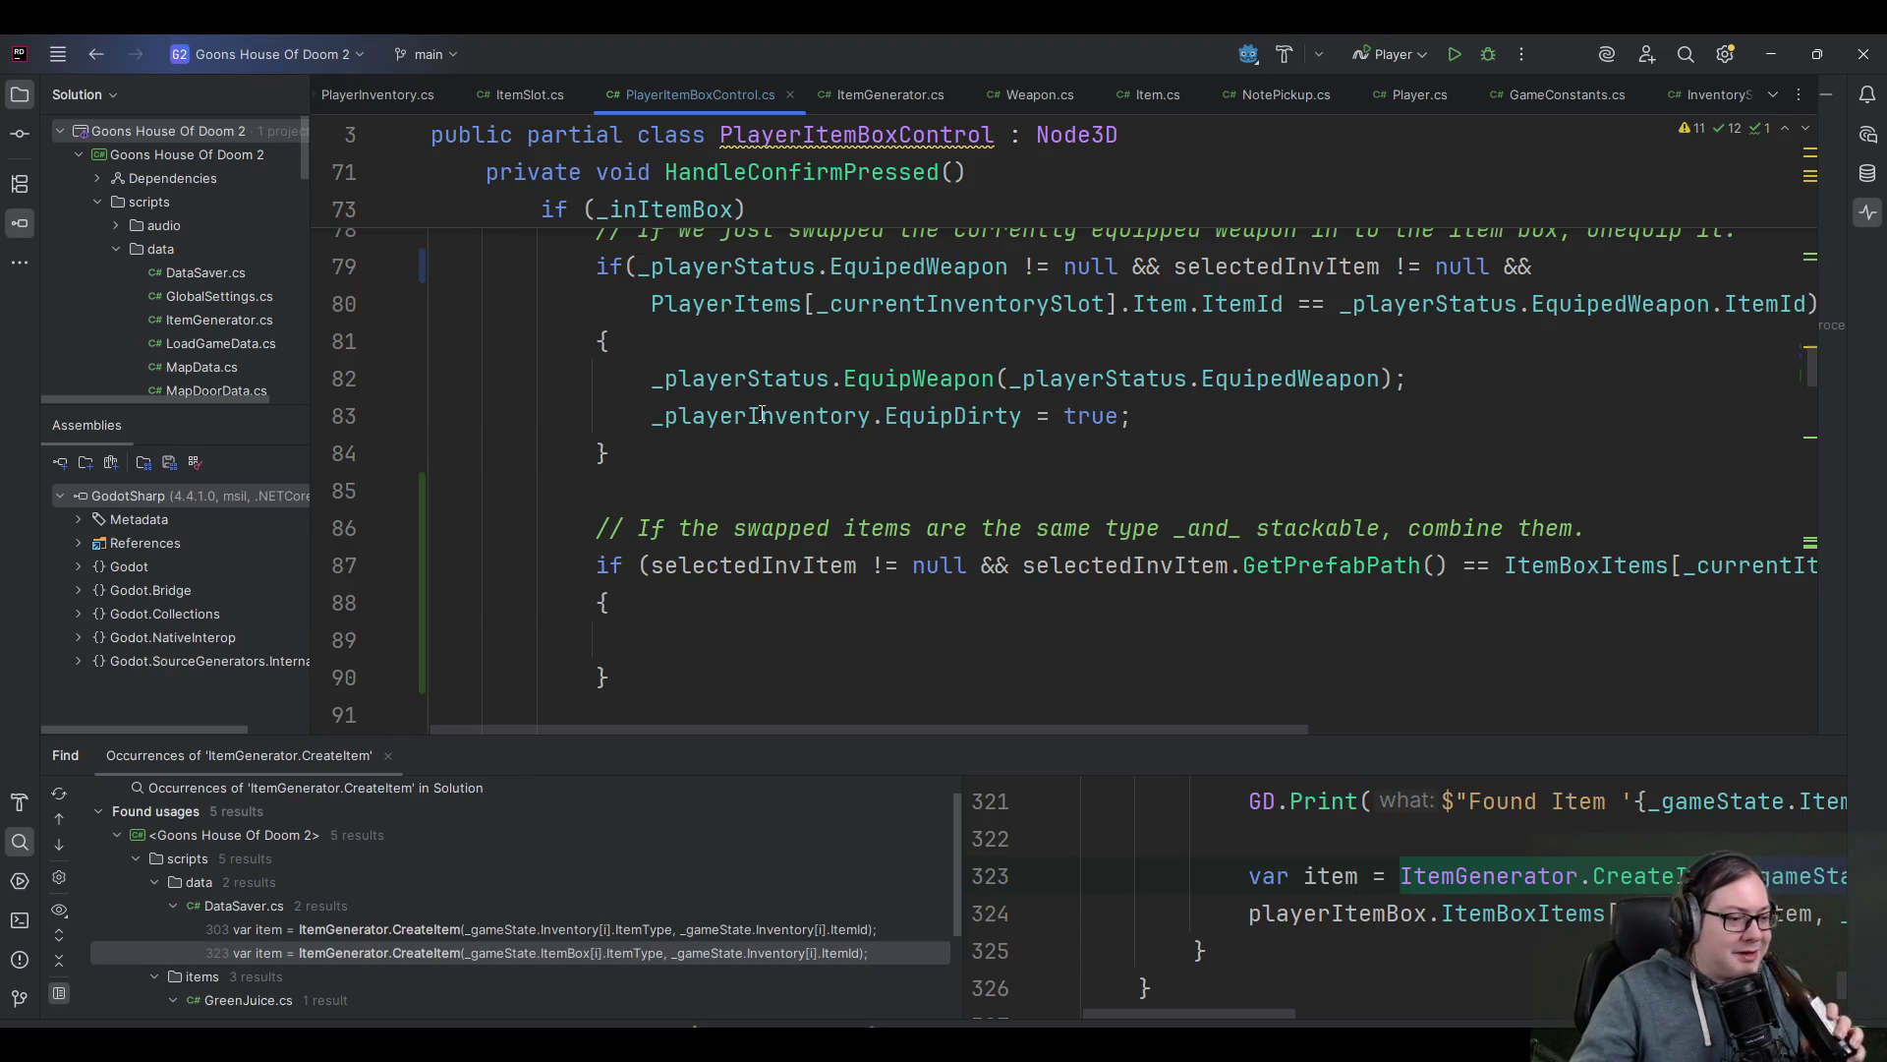
{"action": "scroll", "coordinate": [747, 401], "scroll_direction": "up", "scroll_amount": 1}
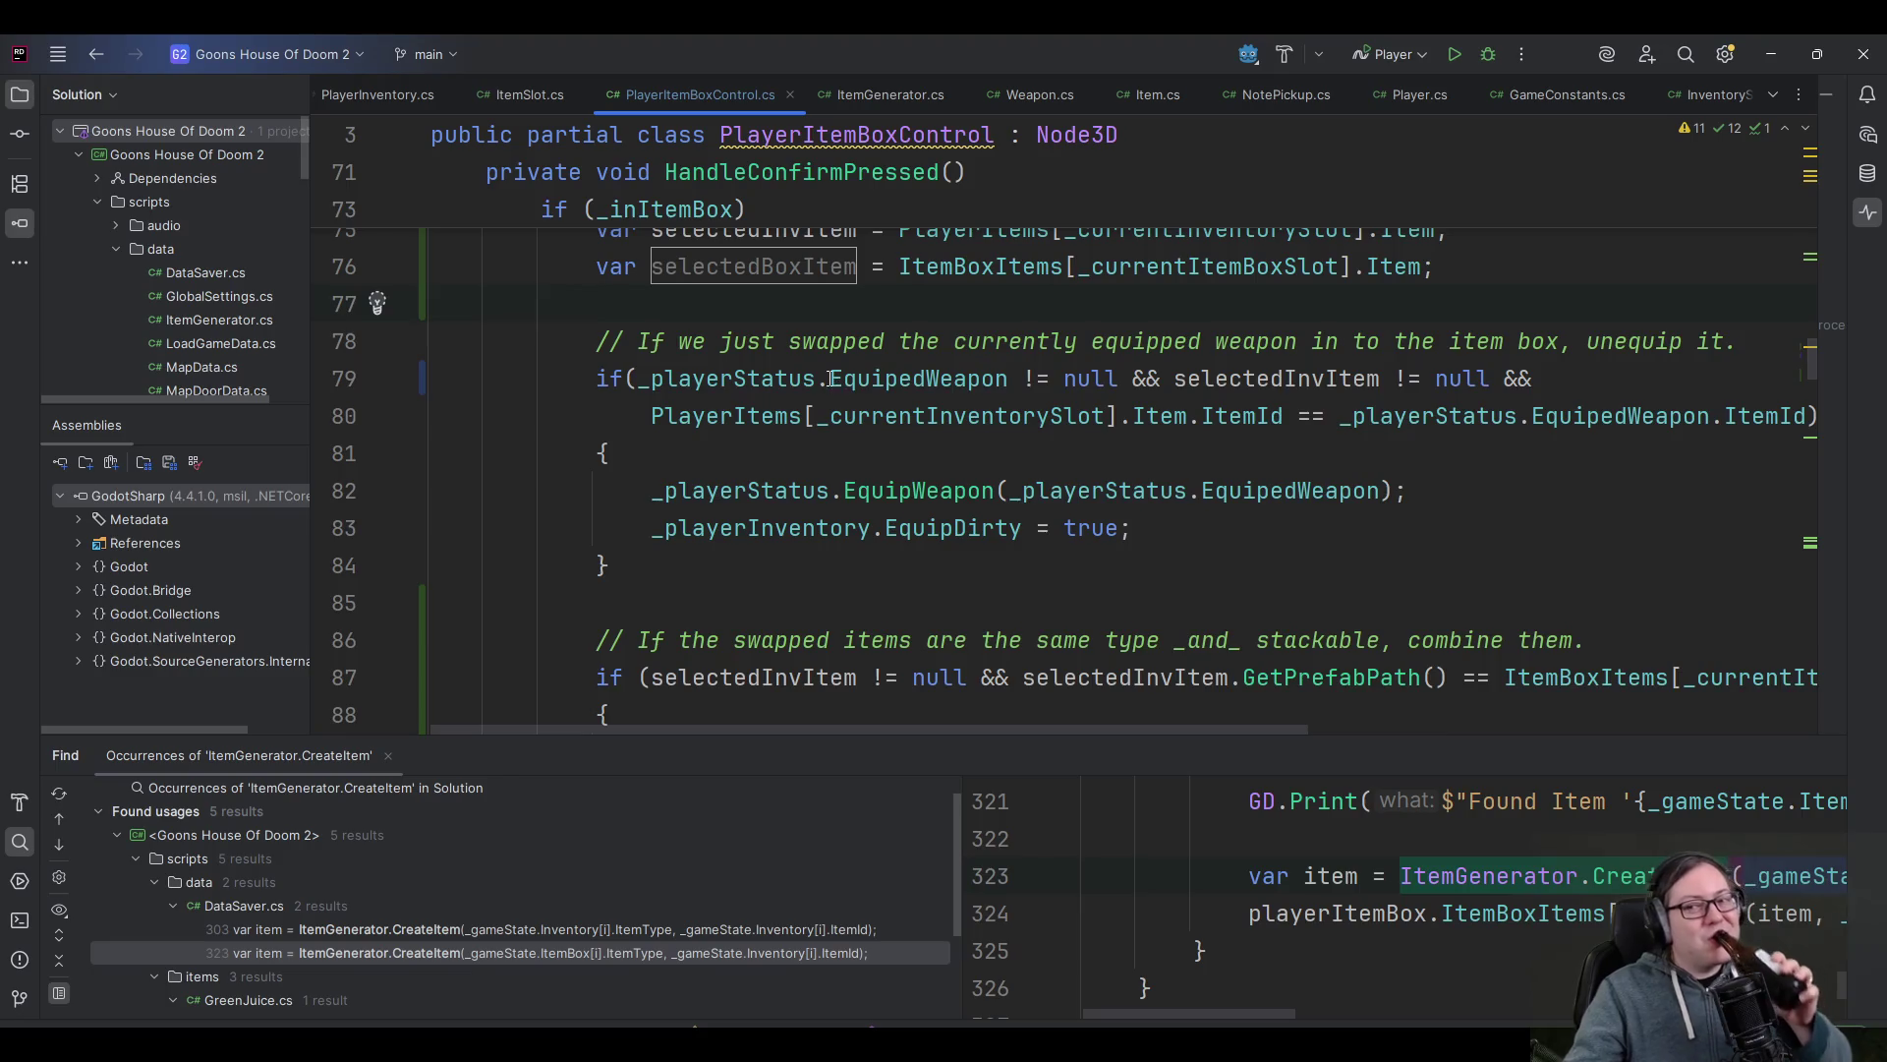
{"action": "scroll", "coordinate": [830, 379], "scroll_direction": "up", "scroll_amount": 1}
{"action": "left_click", "coordinate": [804, 342]}
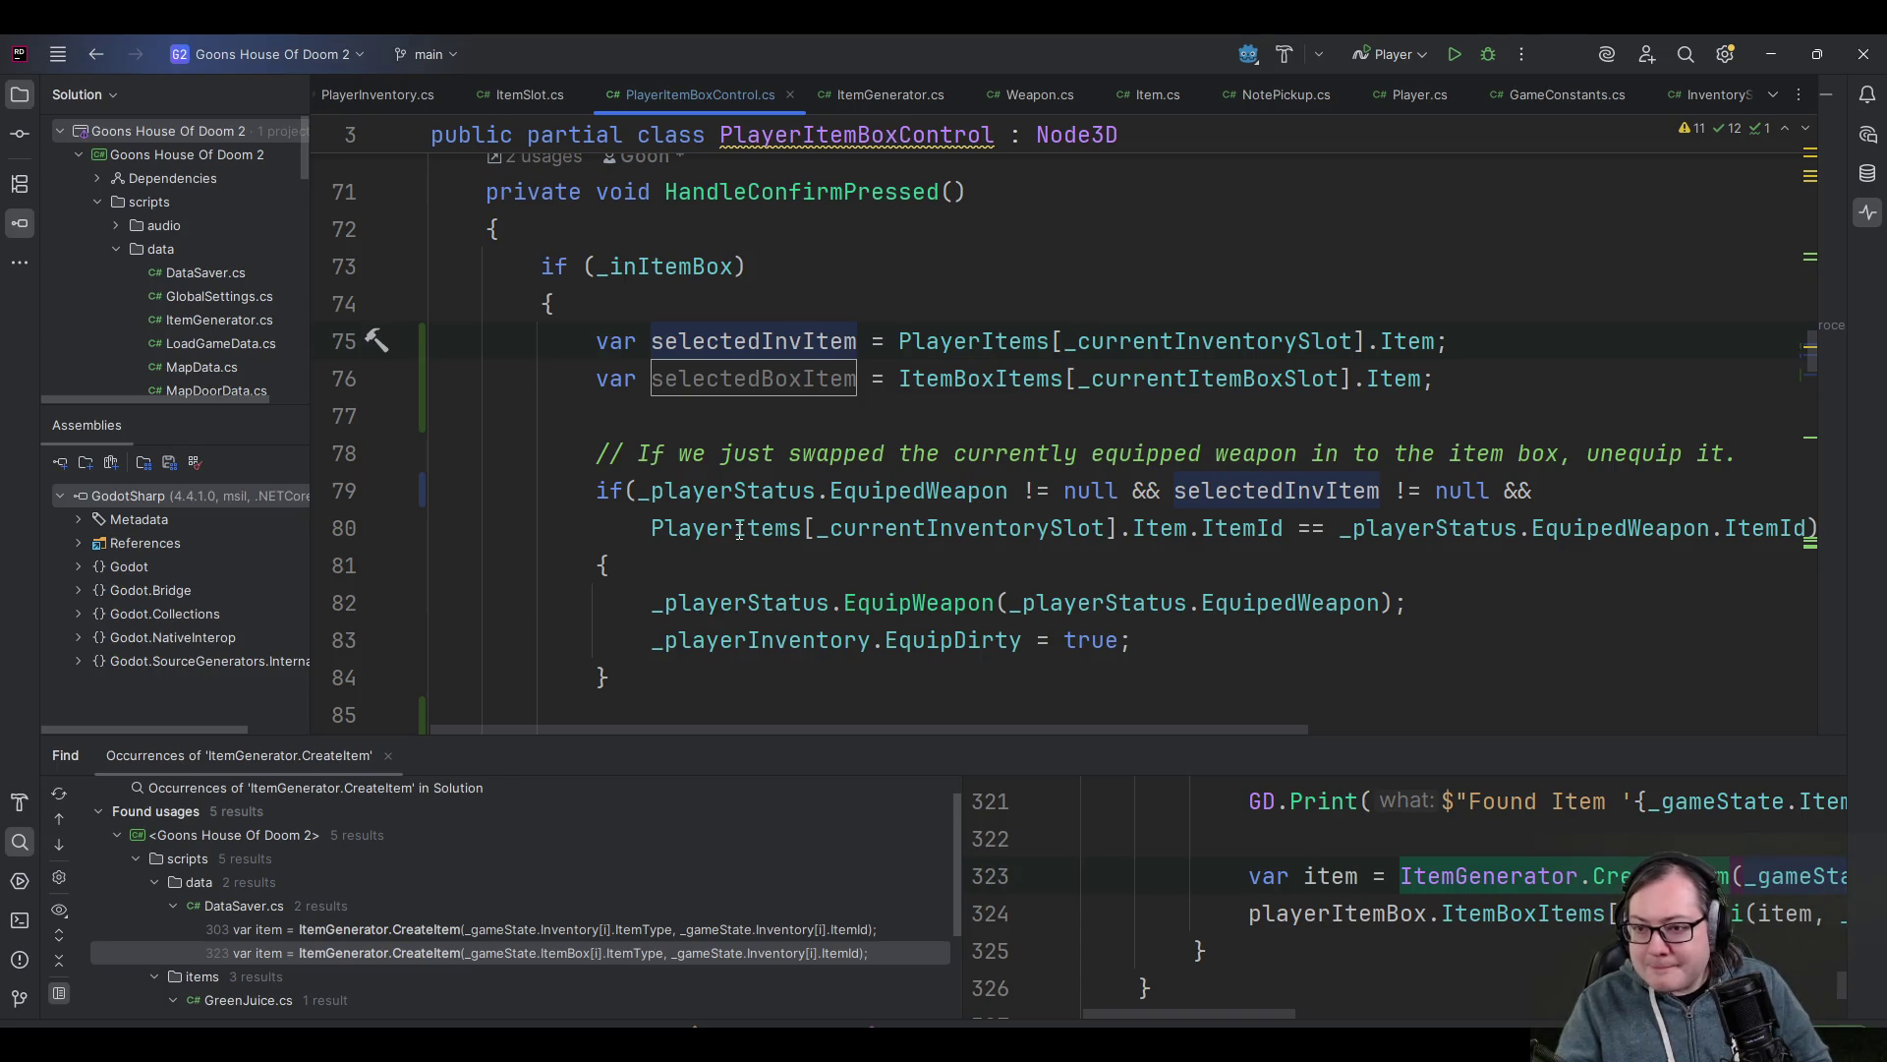
- Replace the inventory slot lookup on line 80 with selectedInvItem
{"action": "mouse_move", "coordinate": [739, 531]}
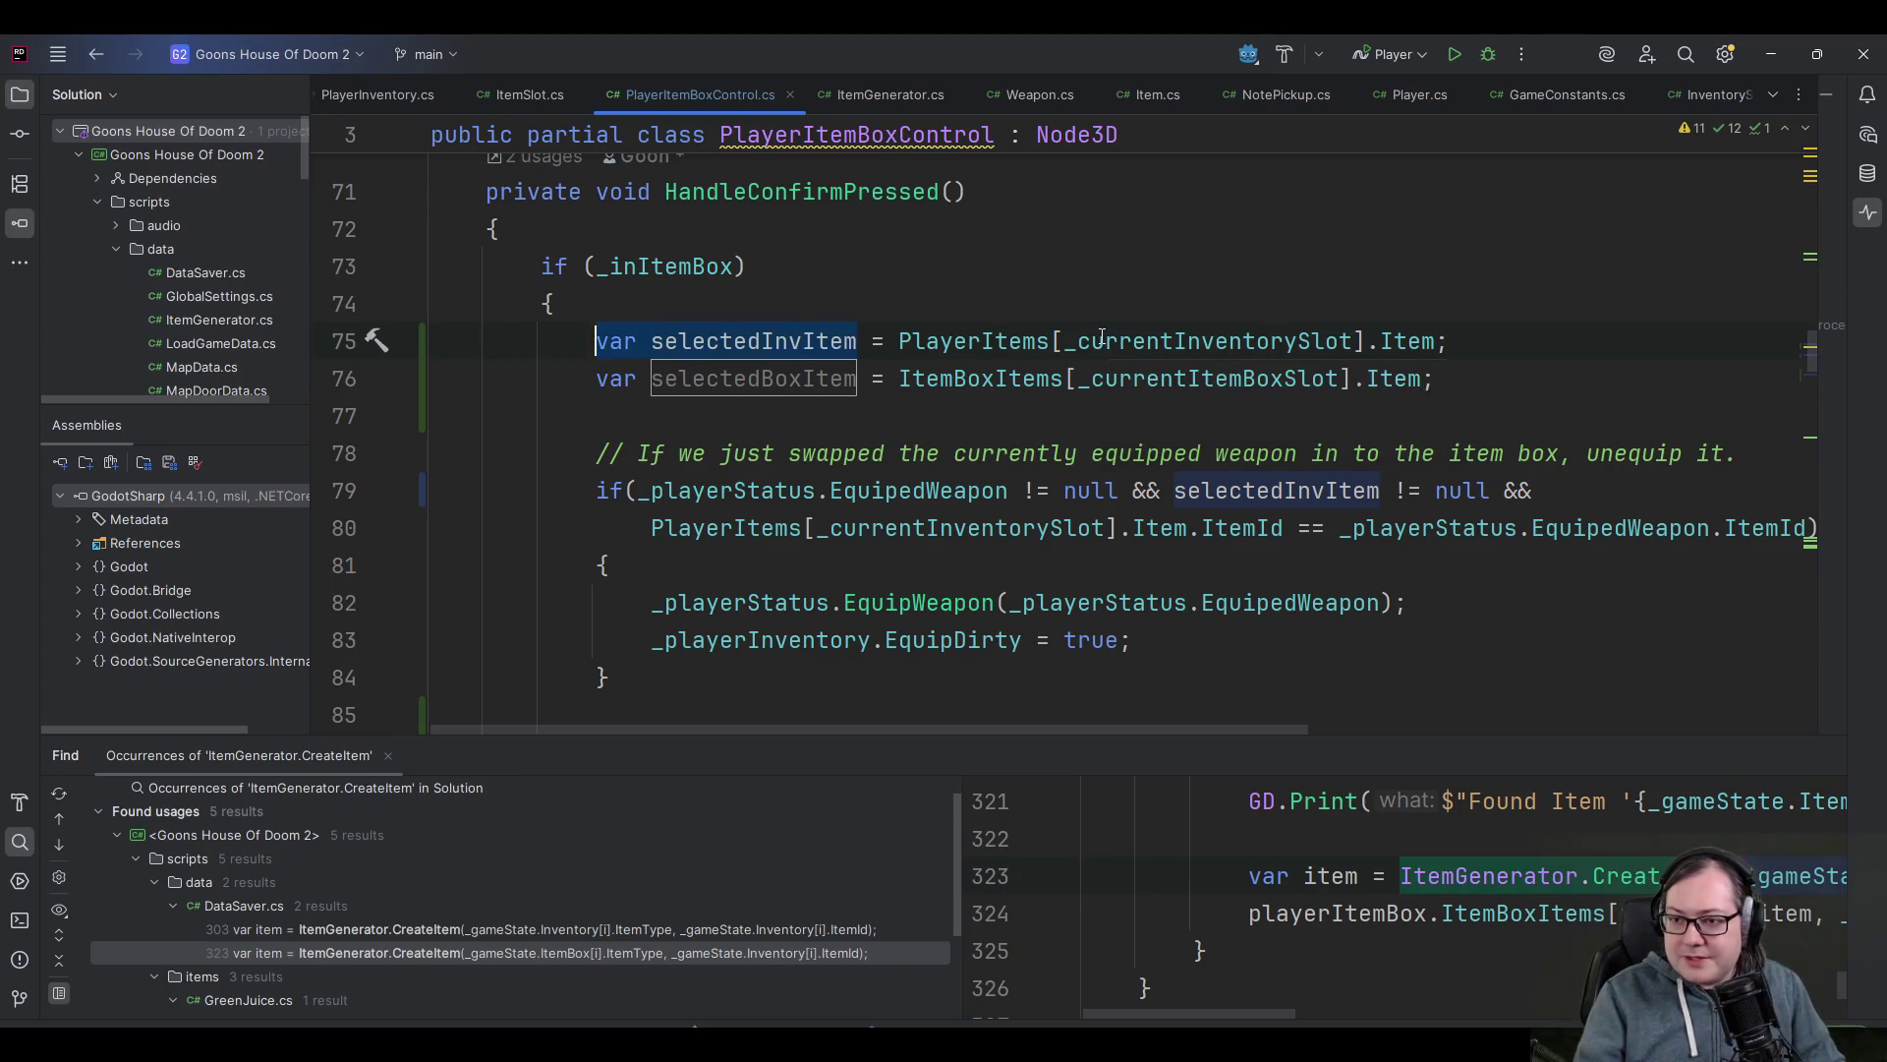
{"action": "key", "text": "ctrl+w"}
{"action": "left_click", "coordinate": [1203, 531]}
{"action": "key", "text": "Left"}
{"action": "key", "text": "ctrl+shift+Left"}
{"action": "key", "text": "ctrl+shift+Left"}
{"action": "key", "text": "ctrl+shift+Left"}
{"action": "type", "text": "selectedInvItem"}
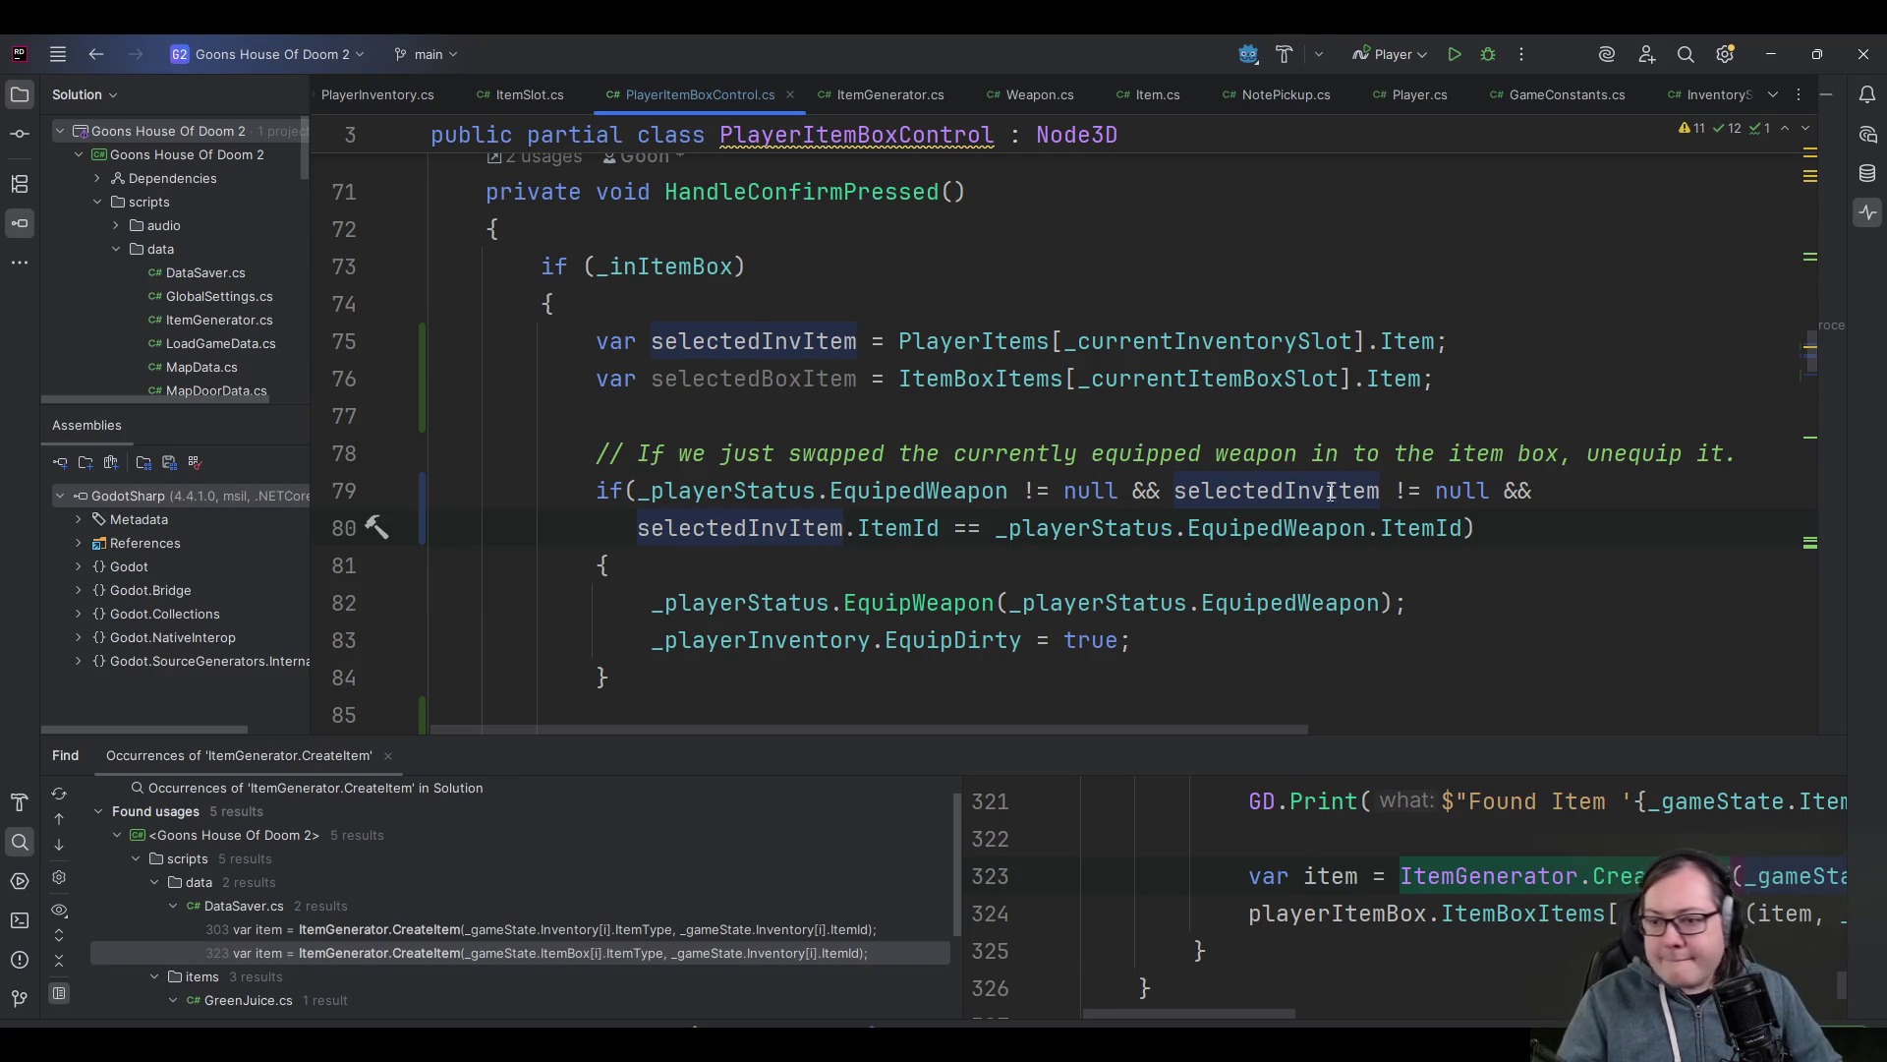
{"action": "left_click", "coordinate": [1494, 518]}
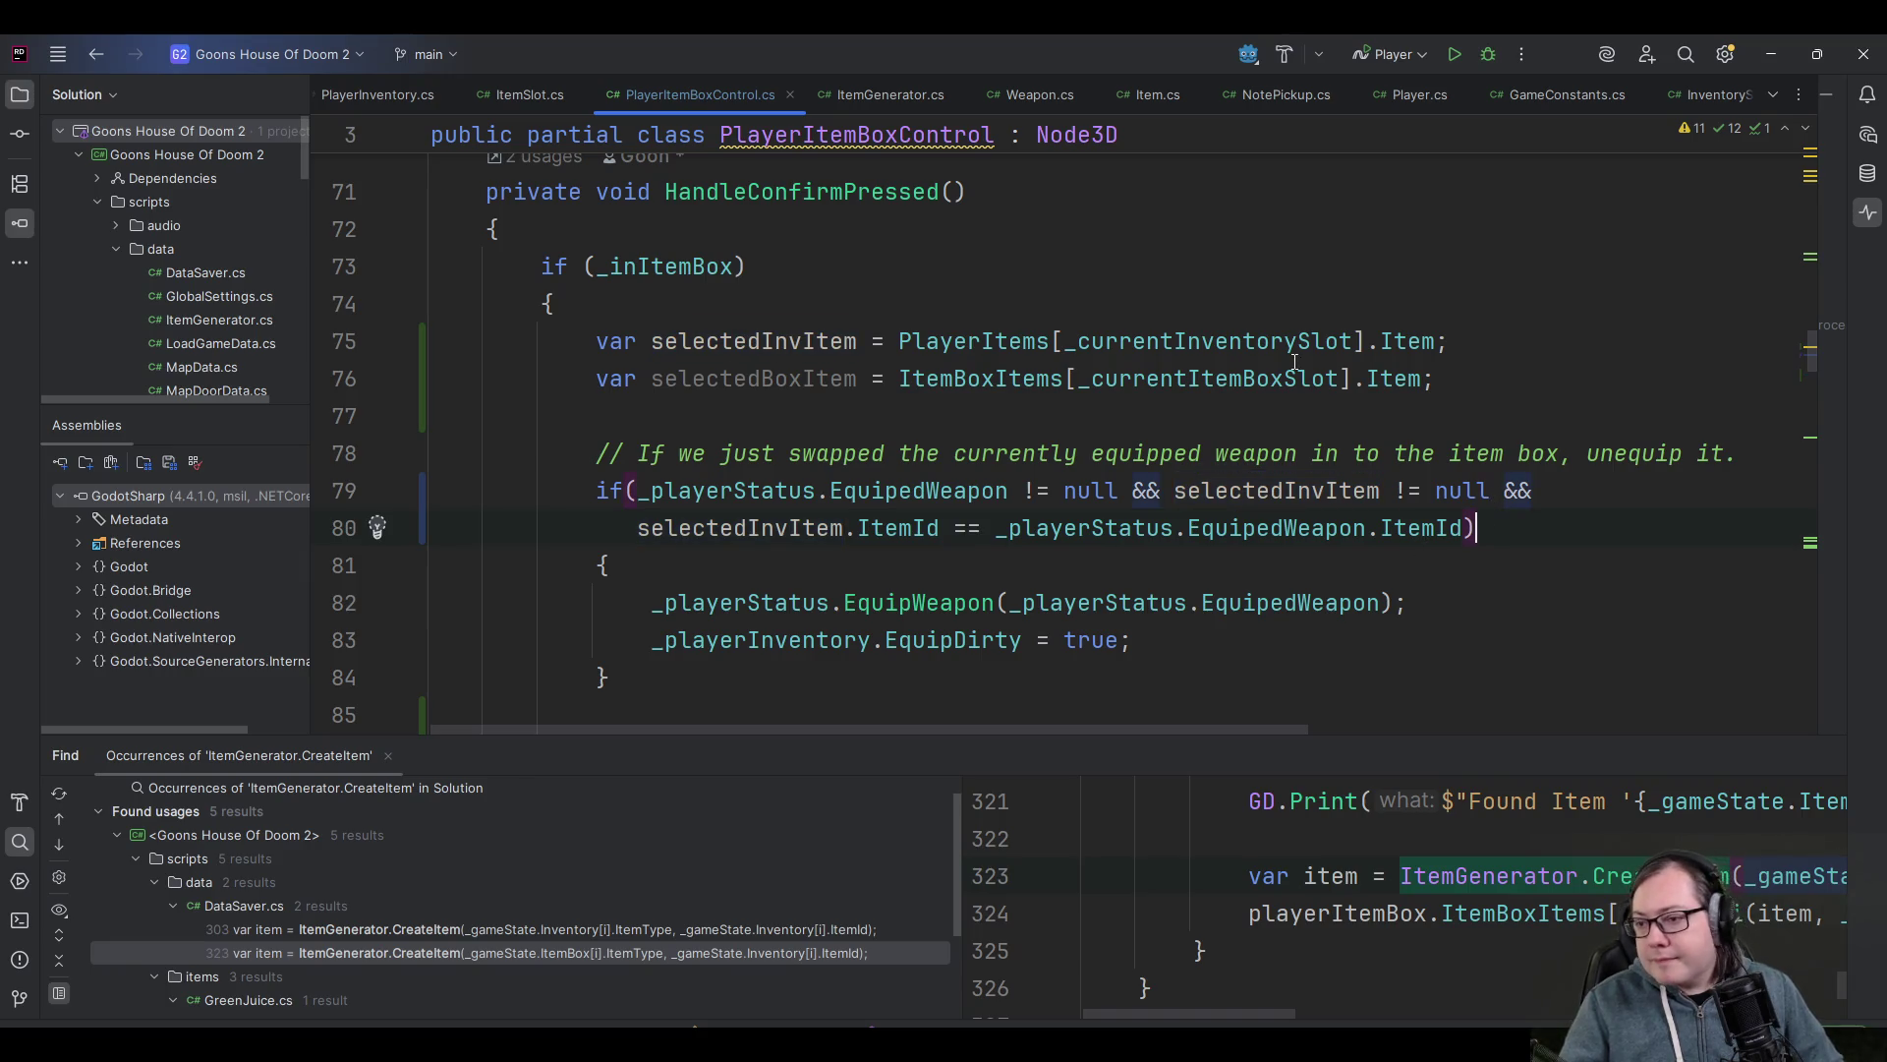
- Replace the item box slot lookup on line 87 with selectedBoxItem
{"action": "left_click", "coordinate": [1162, 421]}
{"action": "scroll", "coordinate": [1170, 472], "scroll_direction": "down", "scroll_amount": 3}
{"action": "scroll", "coordinate": [1170, 491], "scroll_direction": "up", "scroll_amount": 2}
{"action": "scroll", "coordinate": [1176, 528], "scroll_direction": "down", "scroll_amount": 1}
{"action": "scroll", "coordinate": [1179, 511], "scroll_direction": "down", "scroll_amount": 2}
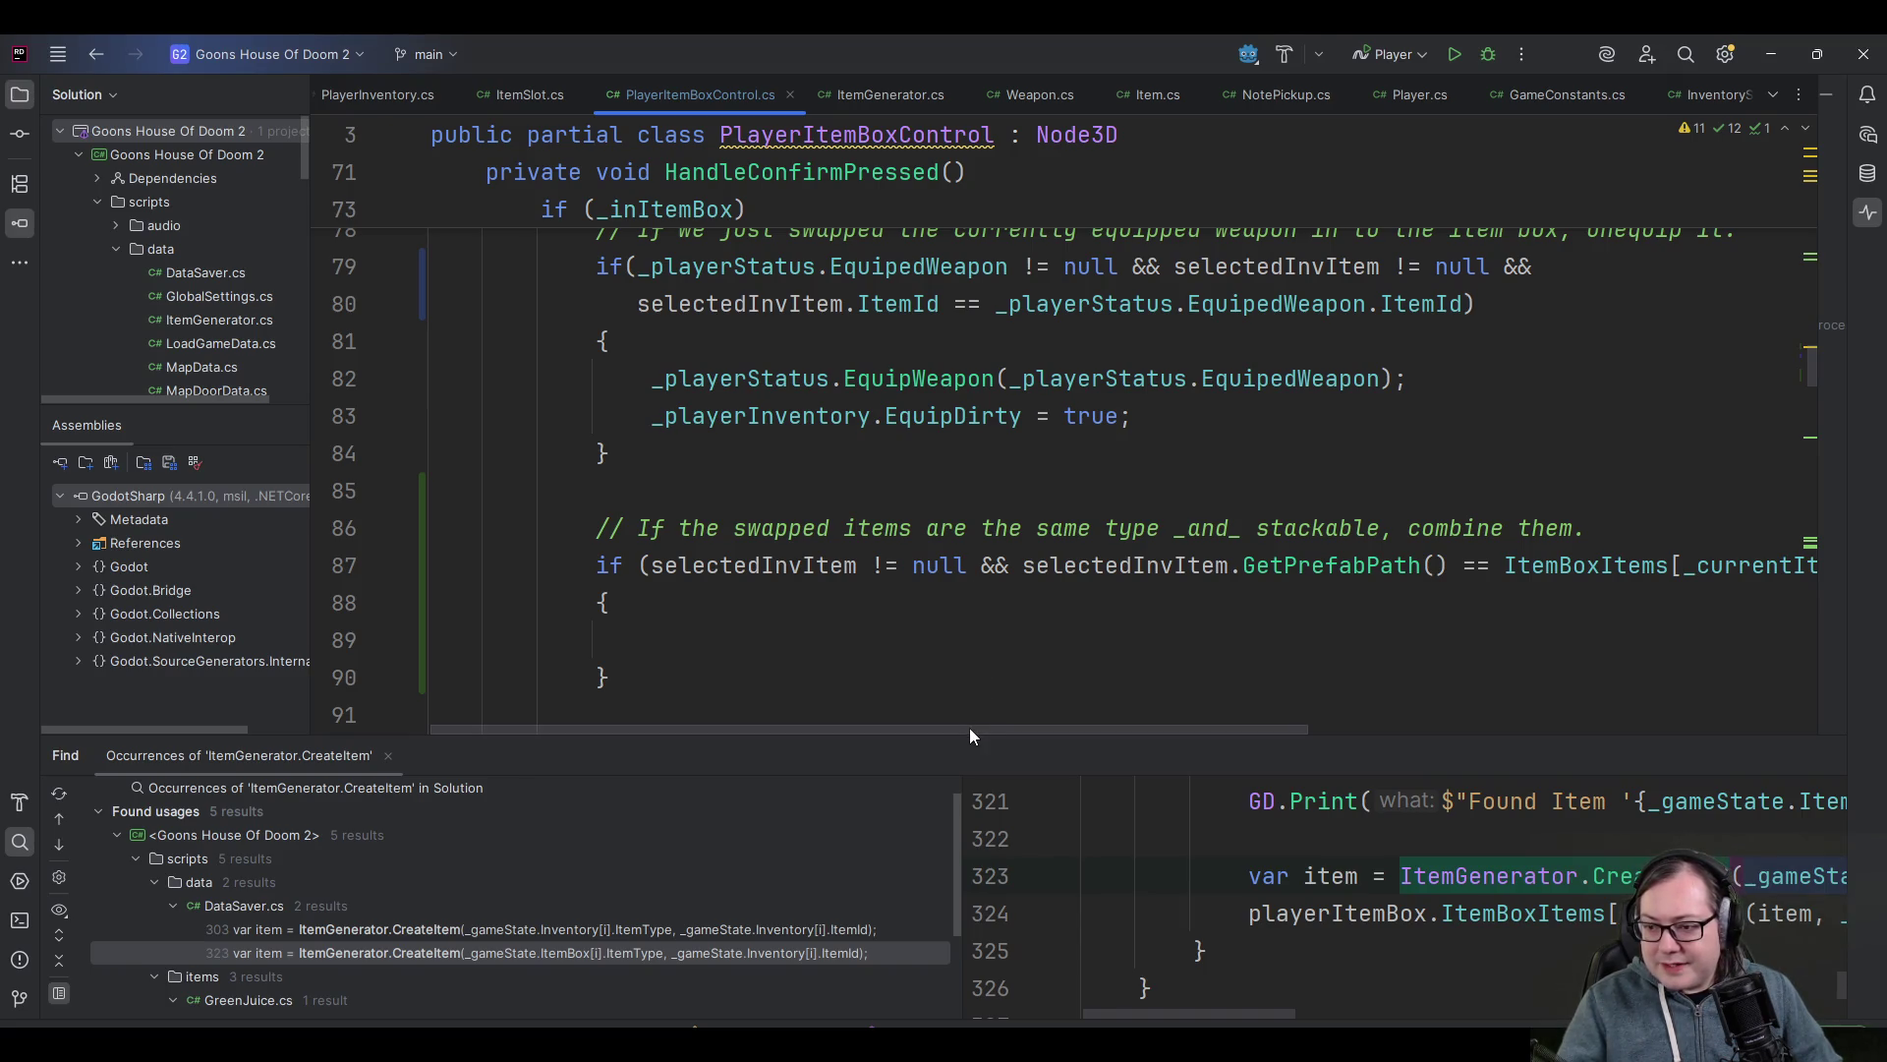
{"action": "scroll", "coordinate": [1081, 589], "scroll_direction": "right", "scroll_amount": 10}
{"action": "left_click", "coordinate": [1518, 566]}
{"action": "key", "text": "ctrl+shift+Left"}
{"action": "key", "text": "ctrl+shift+Left"}
{"action": "key", "text": "ctrl+shift+Left"}
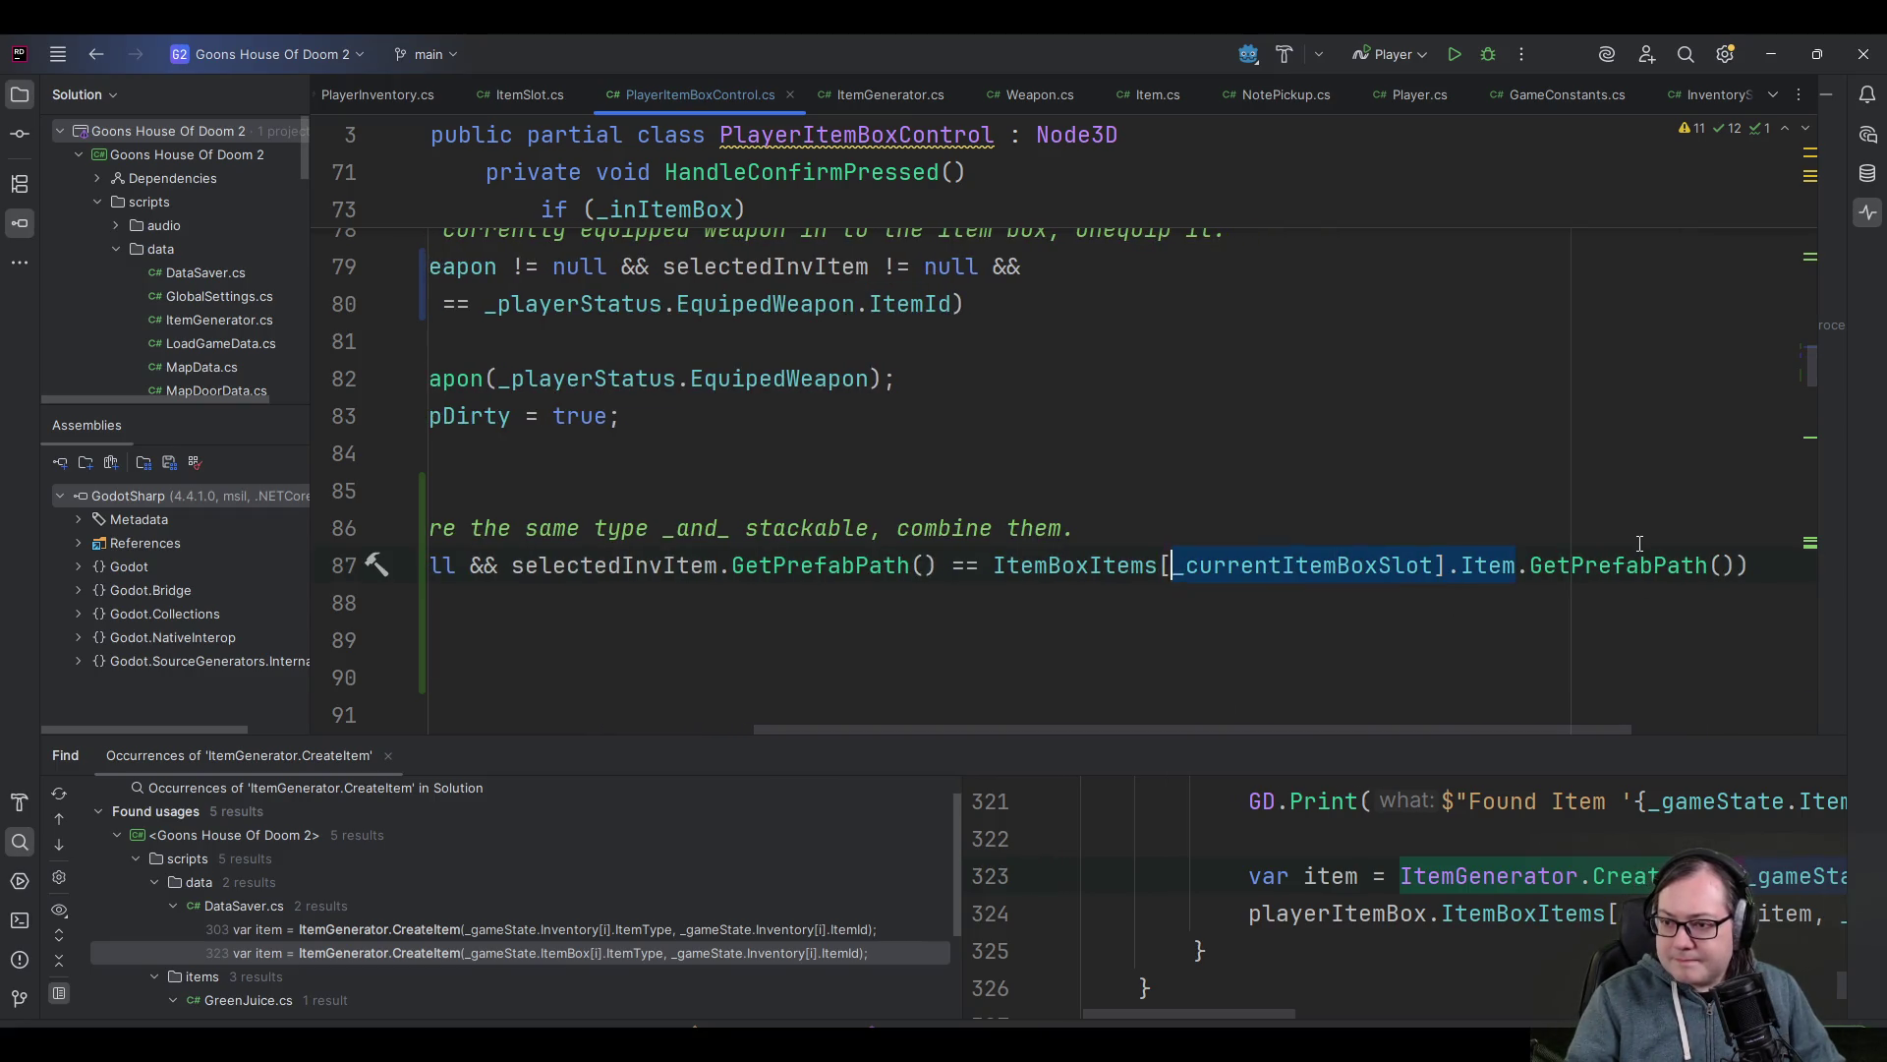
{"action": "key", "text": "ctrl+shift+Right"}
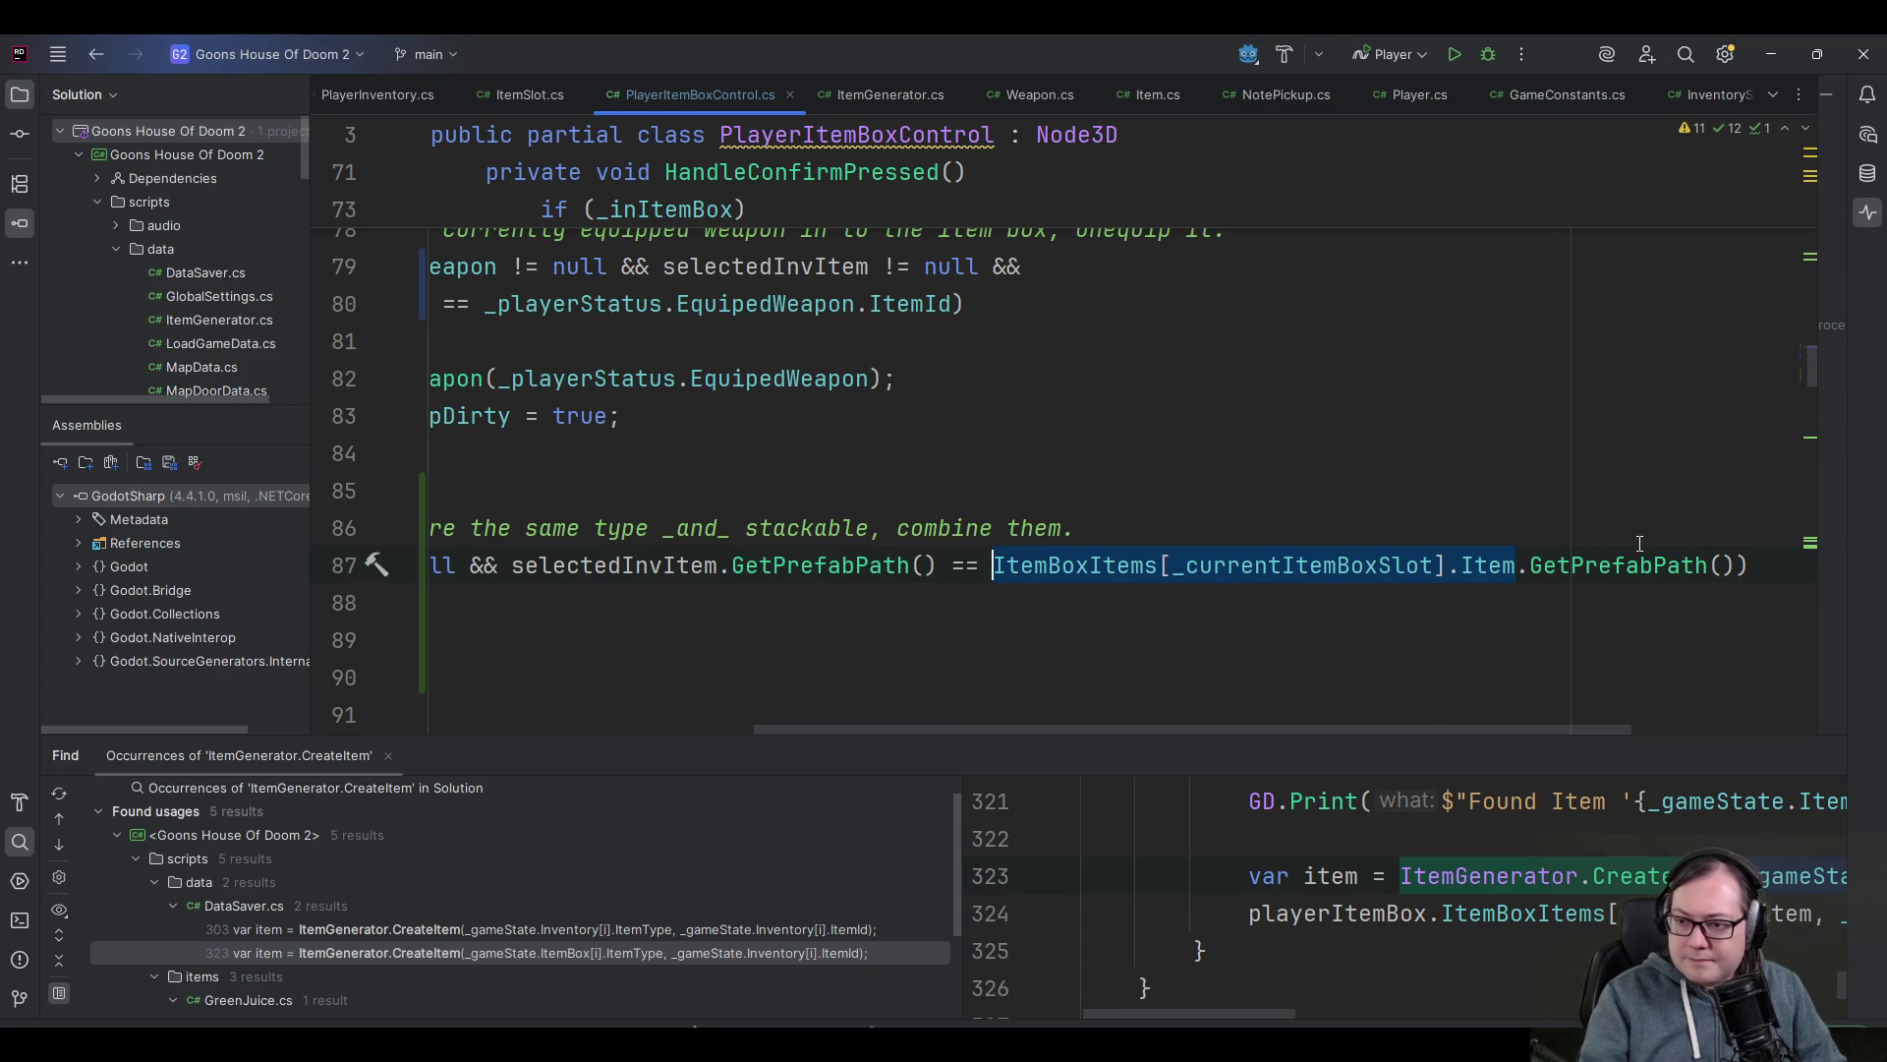
{"action": "type", "text": "selec"}
{"action": "key", "text": "Return"}
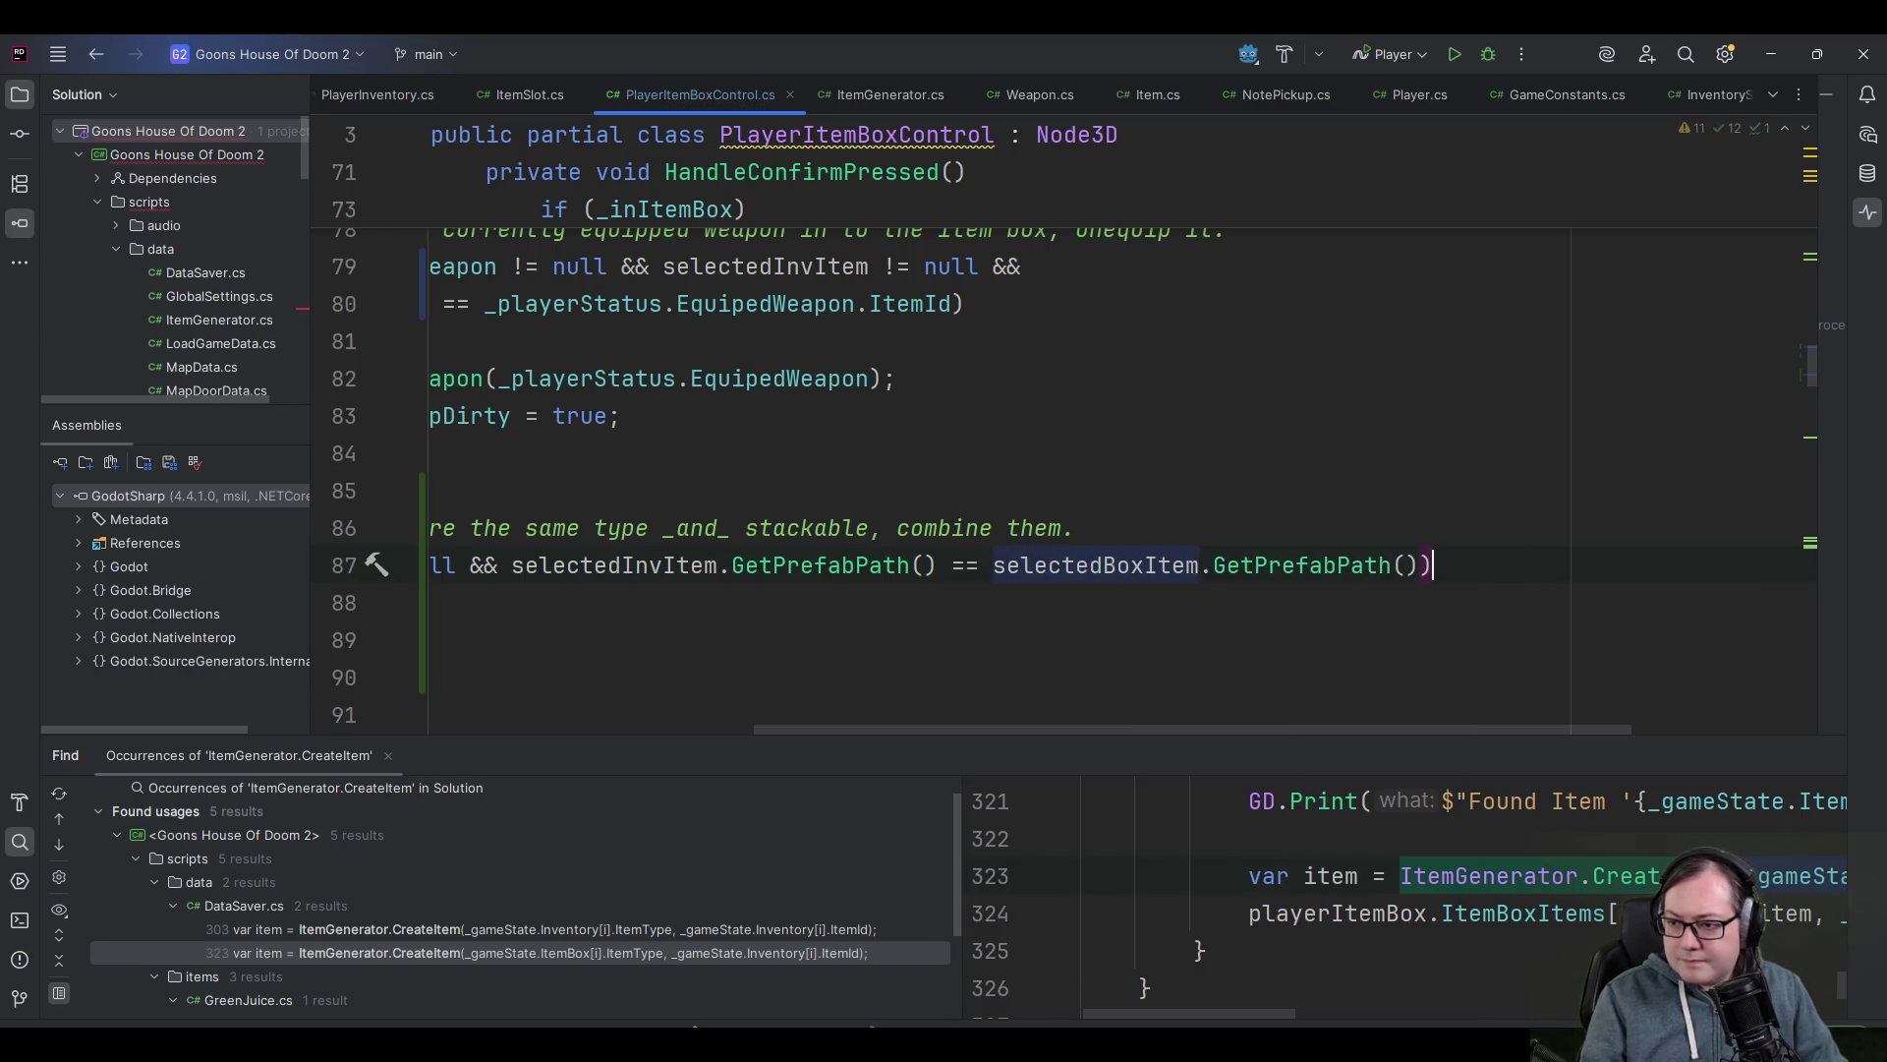
- Split the combine condition and add 'selectedBoxItem != null &&' before the prefab path comparison
{"action": "key", "text": "Home"}
{"action": "key", "text": "ctrl+Right"}
{"action": "key", "text": "ctrl+Right"}
{"action": "key", "text": "ctrl+Right"}
{"action": "key", "text": "ctrl+Right"}
{"action": "key", "text": "ctrl+Right"}
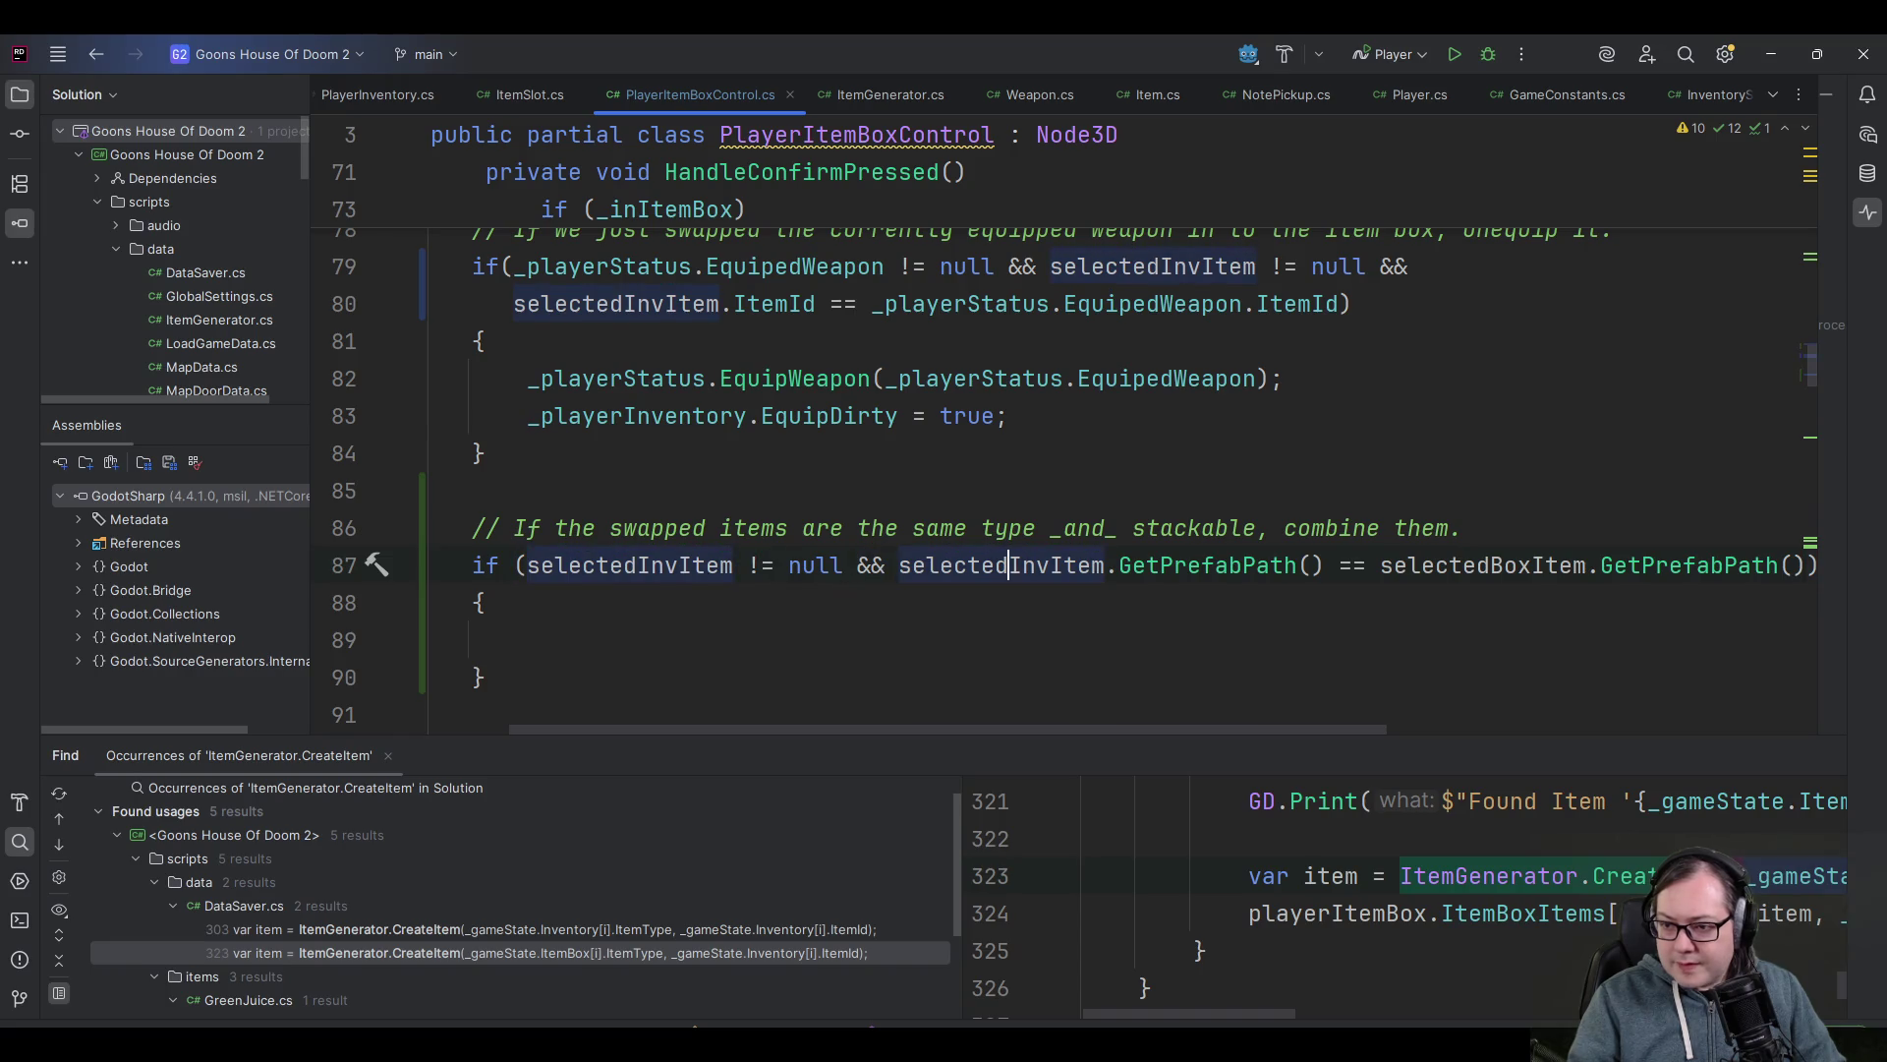
{"action": "key", "text": "ctrl+Left"}
{"action": "key", "text": "Return"}
{"action": "key", "text": "Left"}
{"action": "type", "text": "sele"}
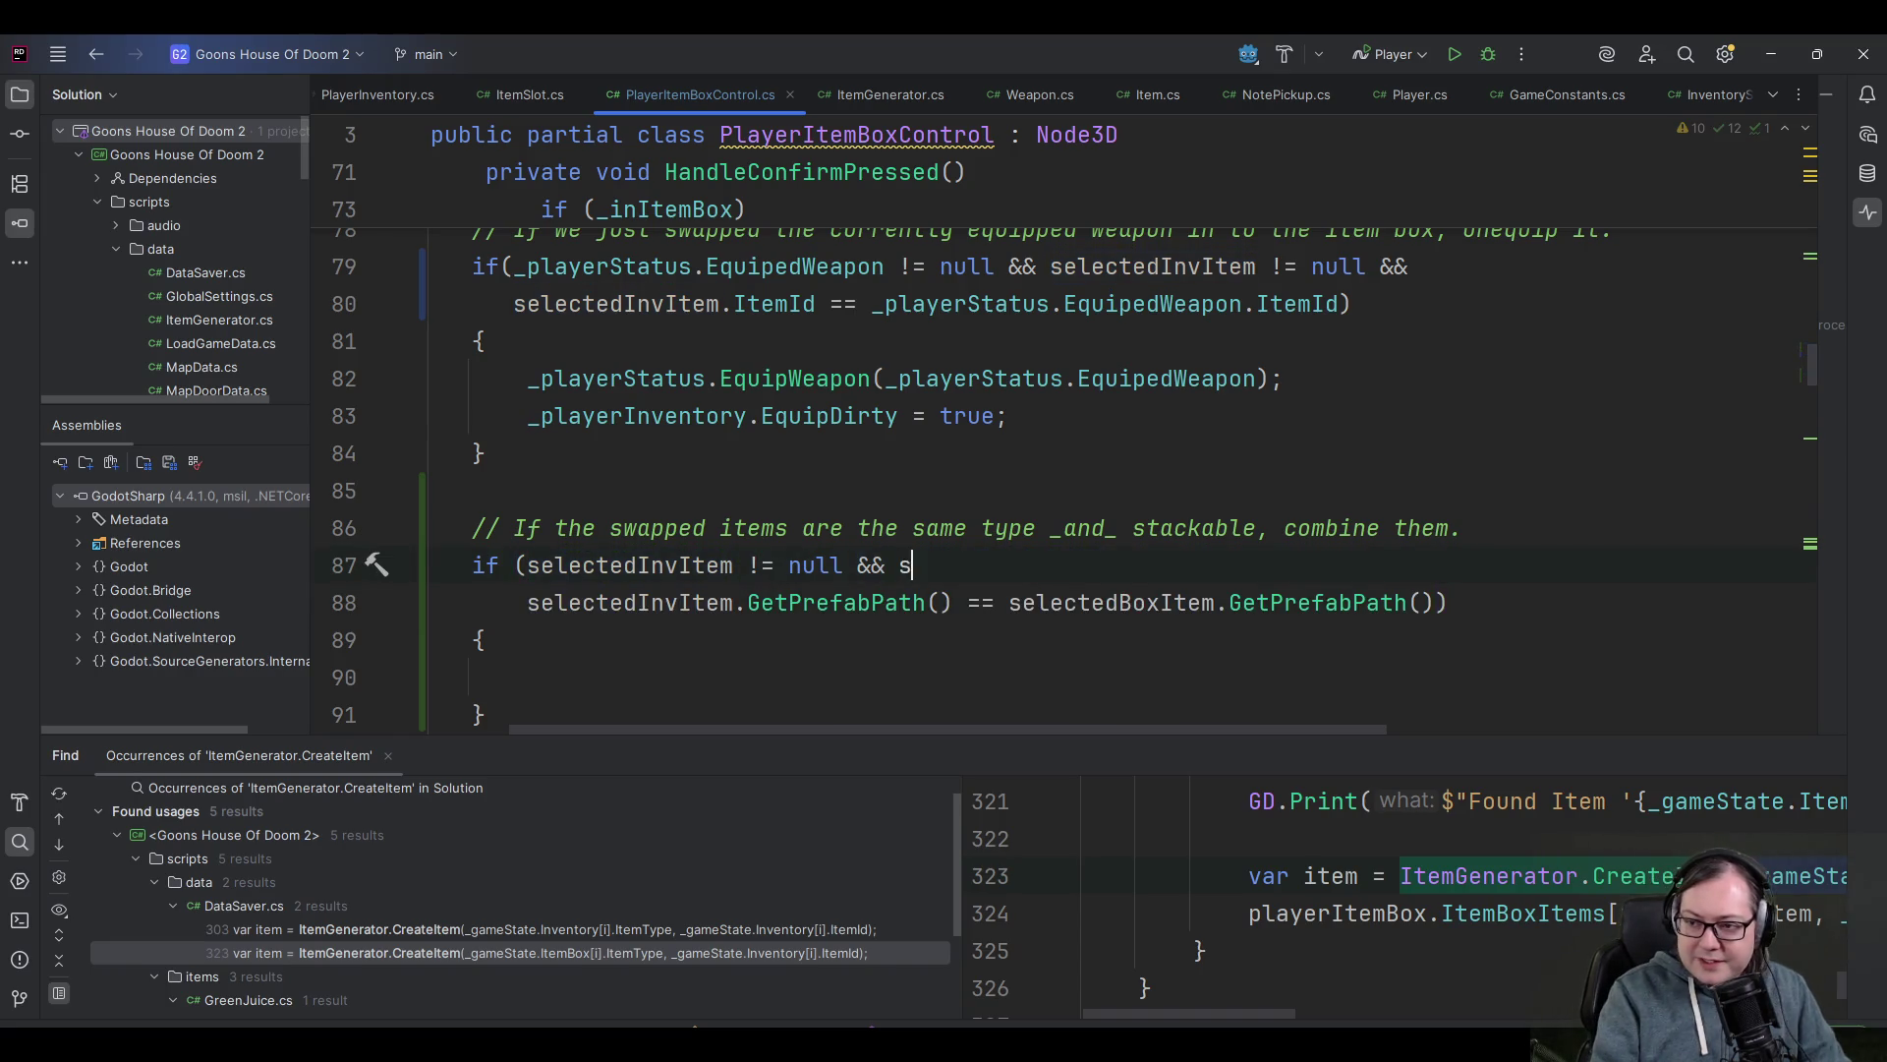
{"action": "key", "text": "Return"}
{"action": "type", "text": "!= null &&"}
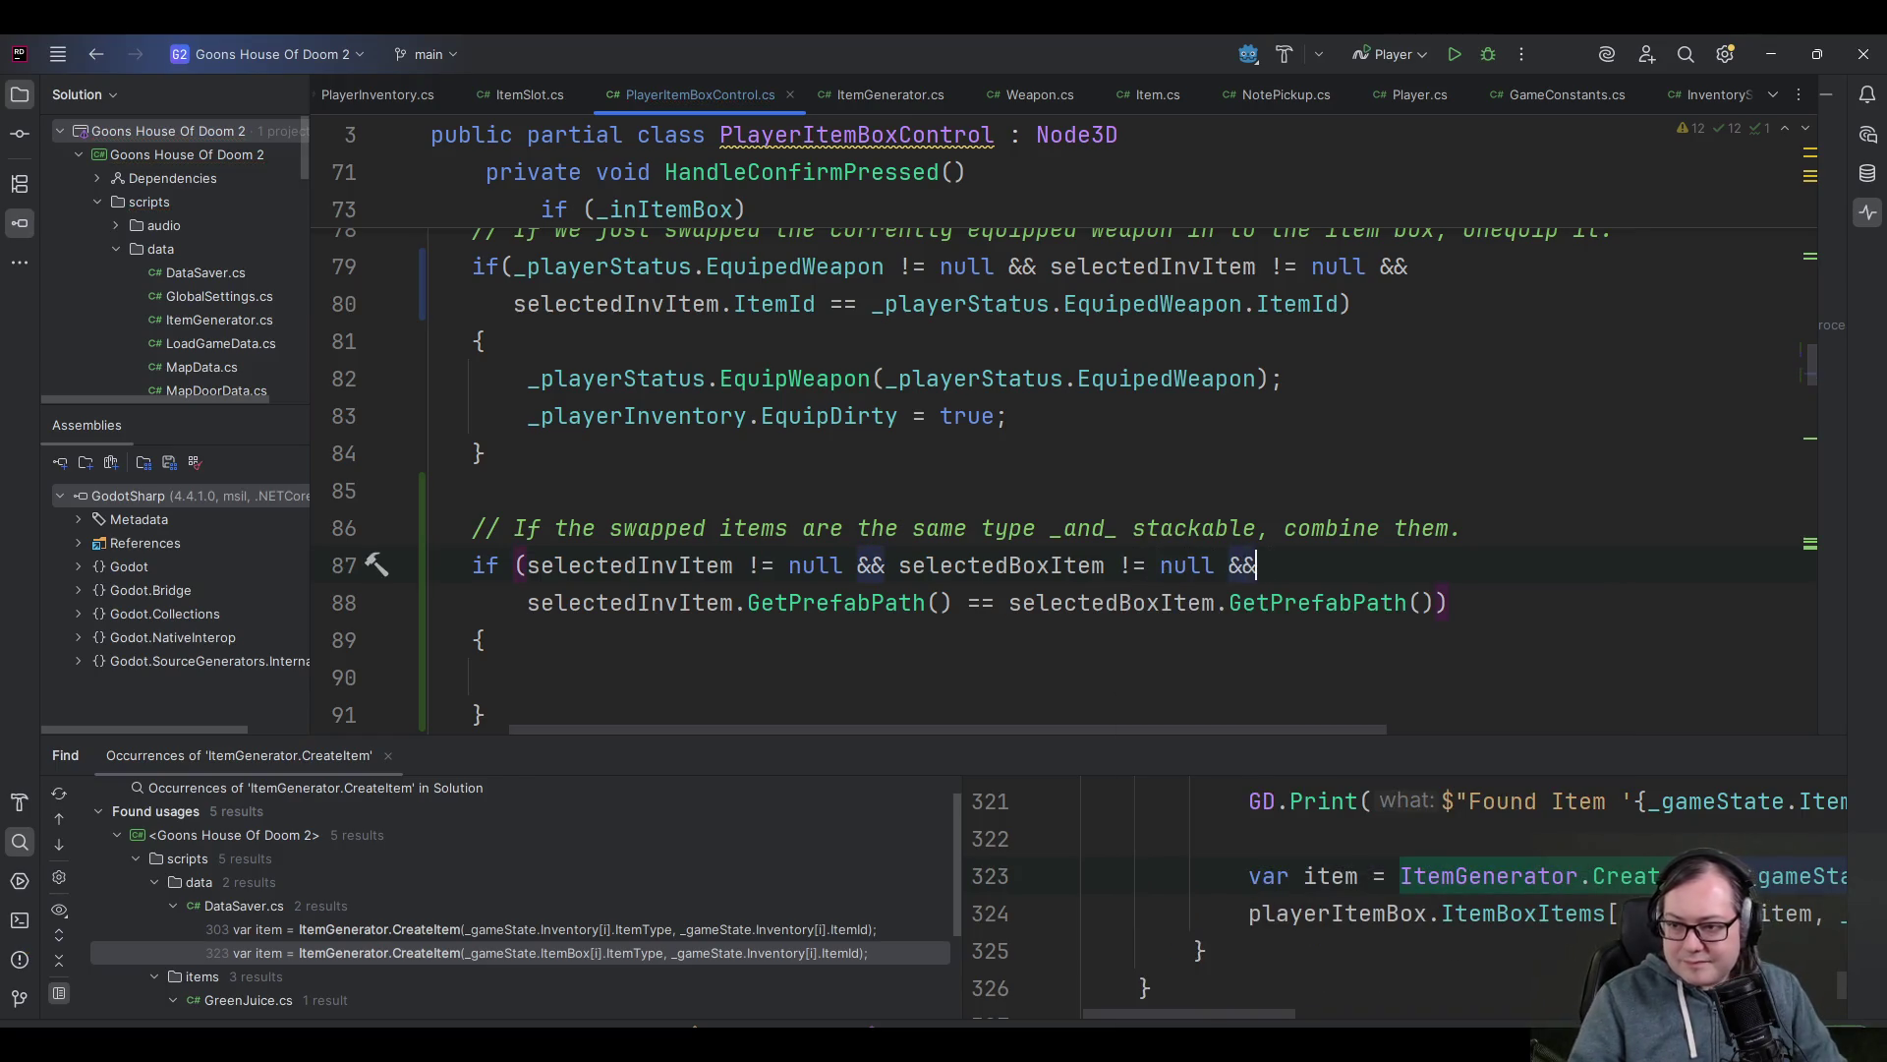
{"action": "scroll", "coordinate": [1061, 471], "scroll_direction": "left", "scroll_amount": 3}
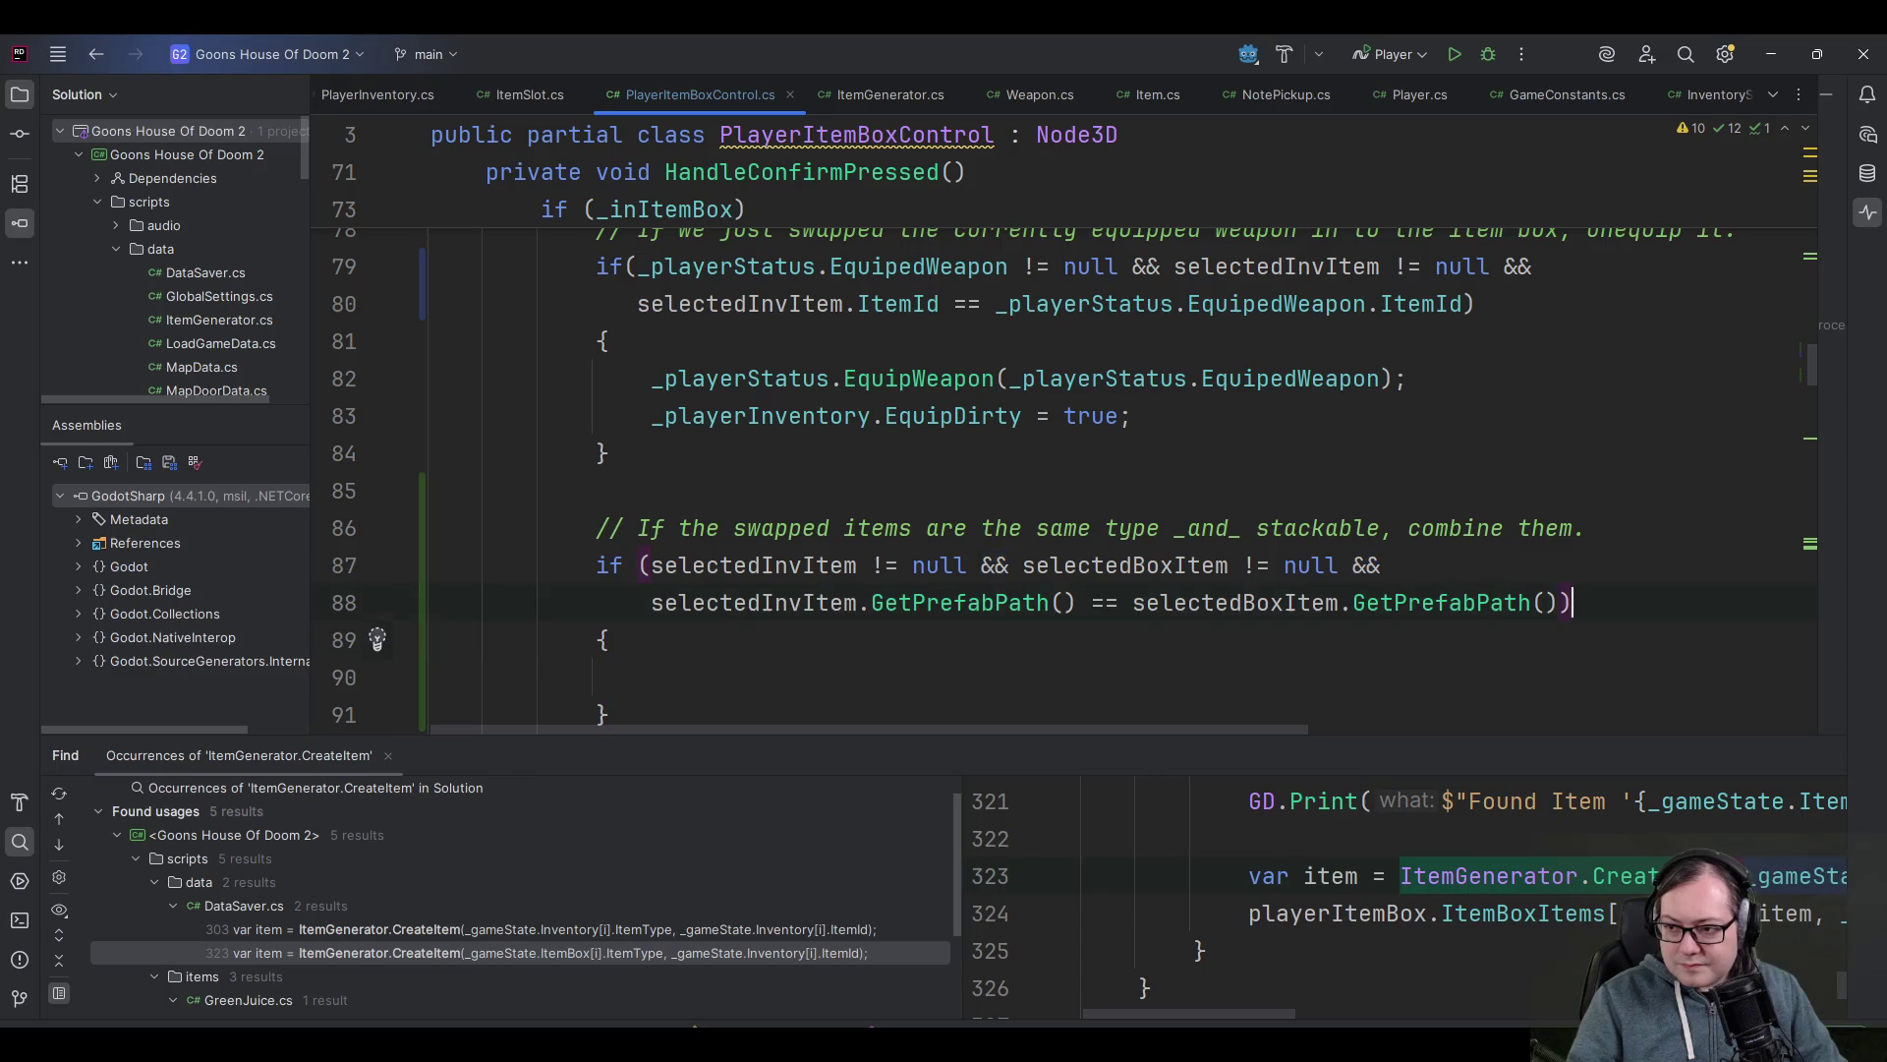
{"action": "key", "text": "BackSpace"}
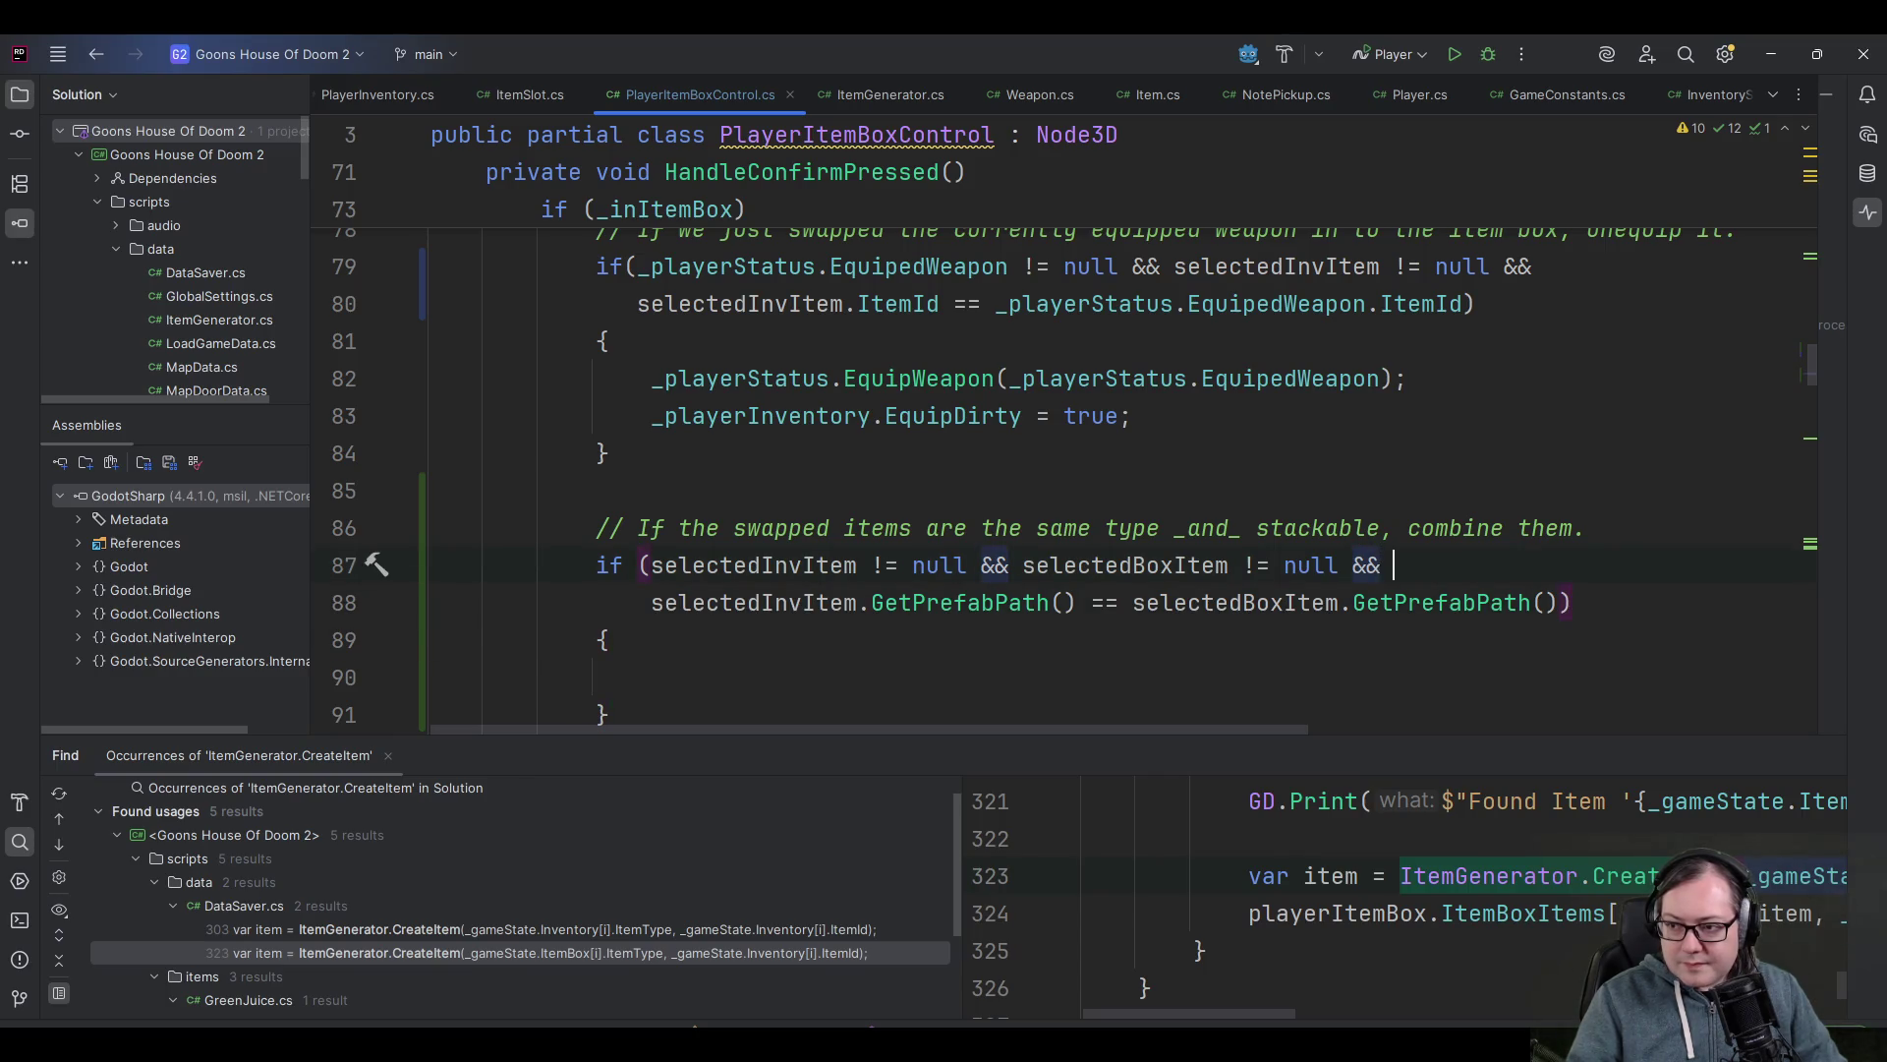
{"action": "key", "text": "Return"}
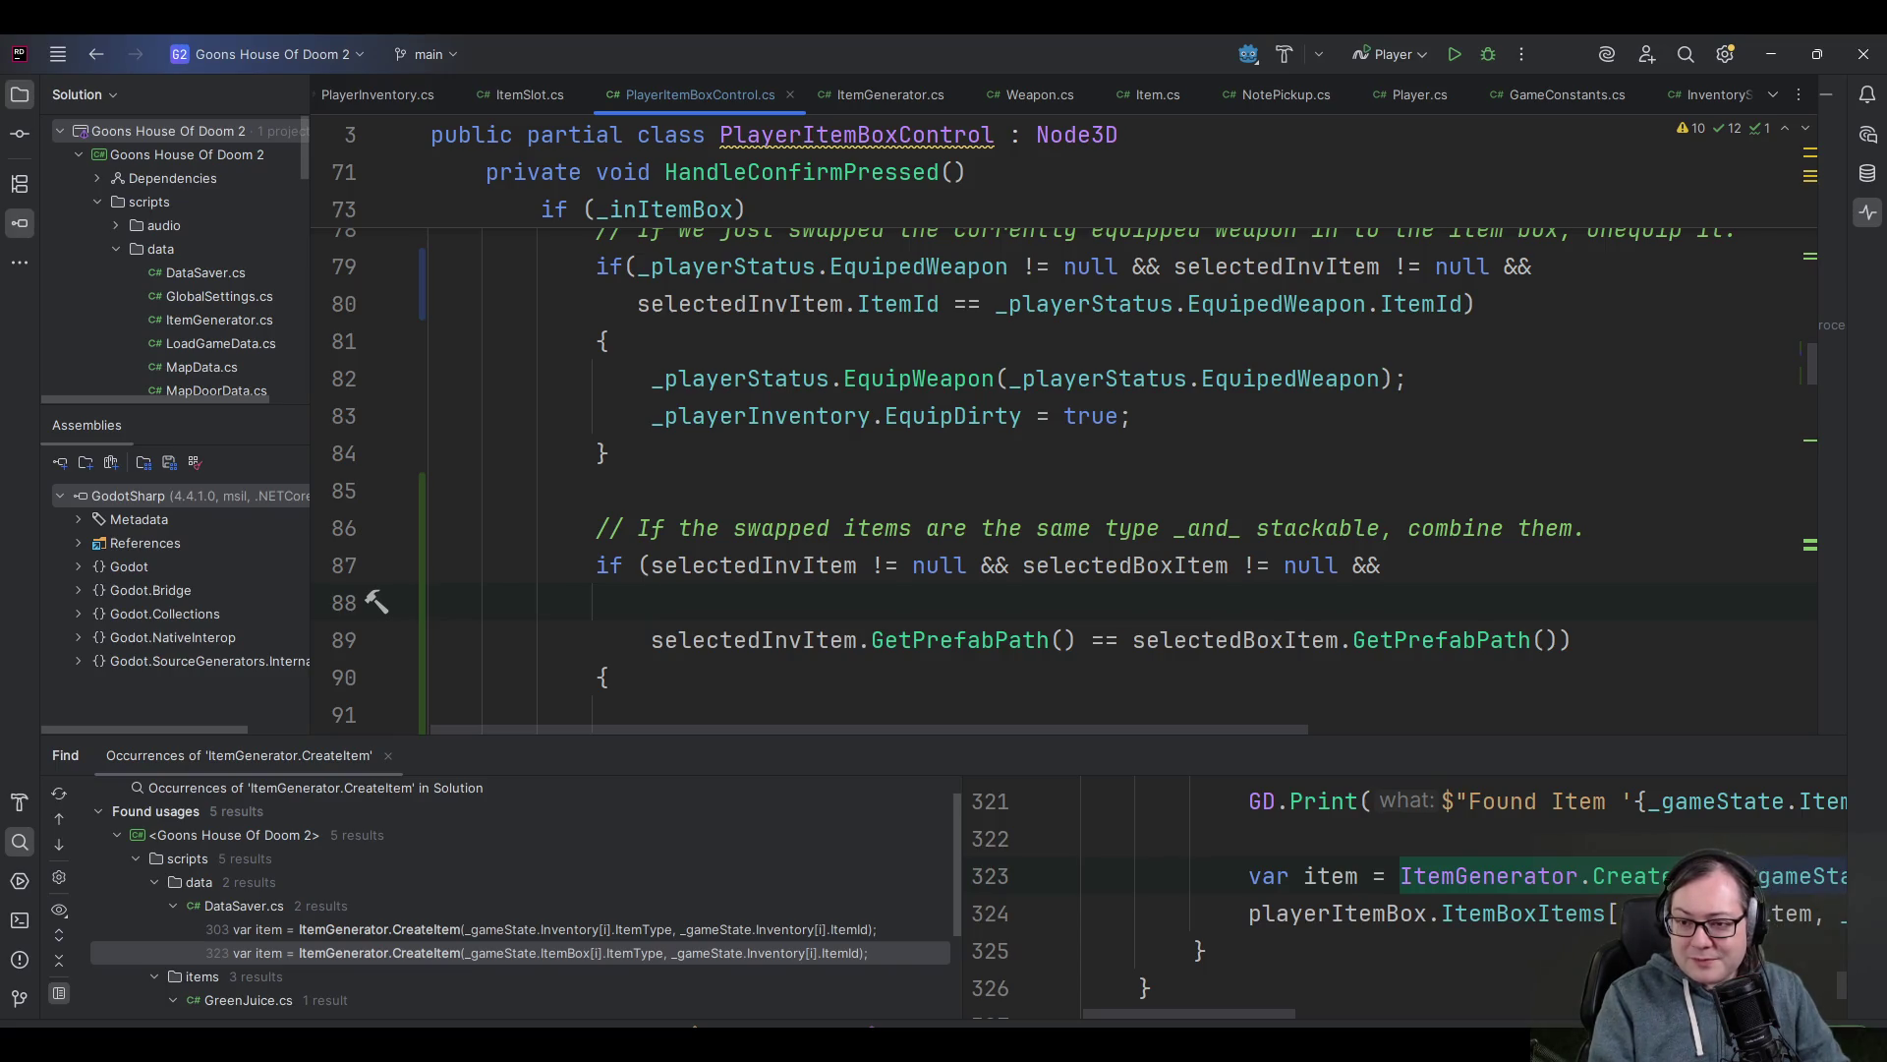
- Add a null-safe selectedInvItem?.IsStackable() check with && to line 88
{"action": "type", "text": "selectedInvItem"}
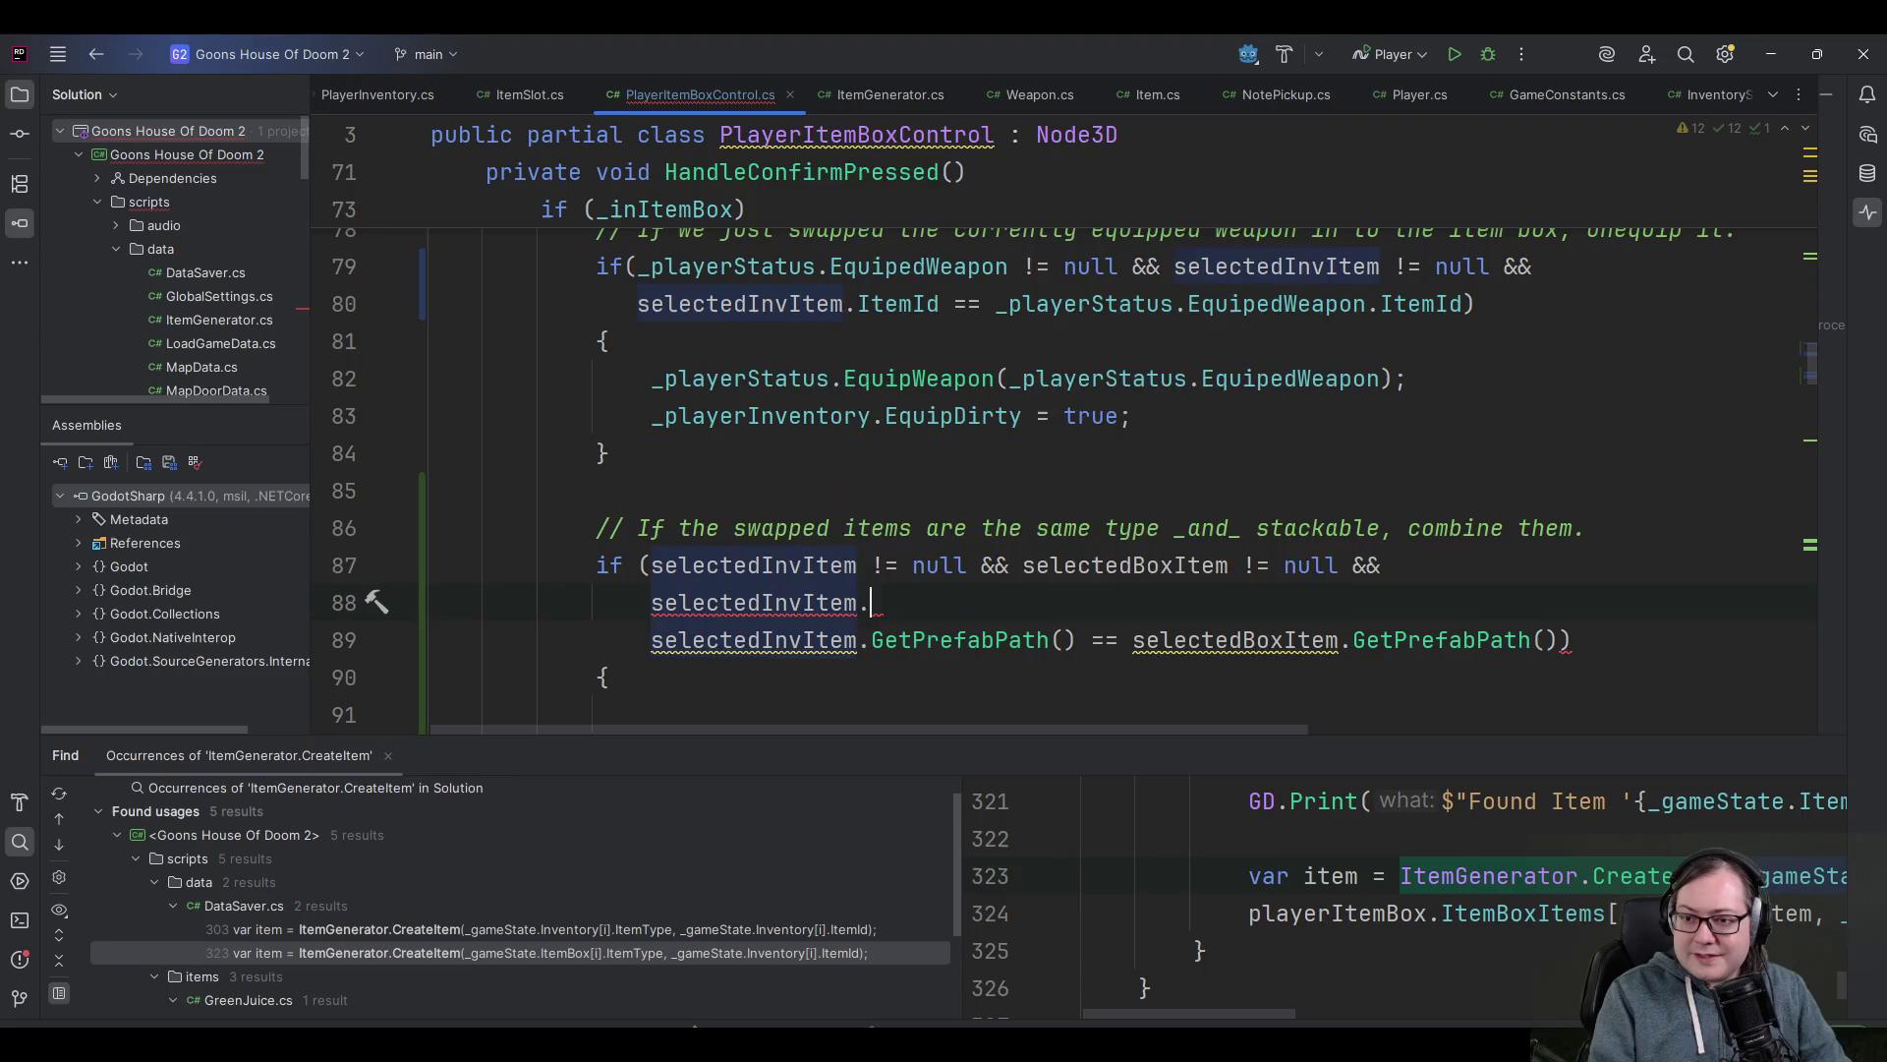
{"action": "type", "text": ".Stack"}
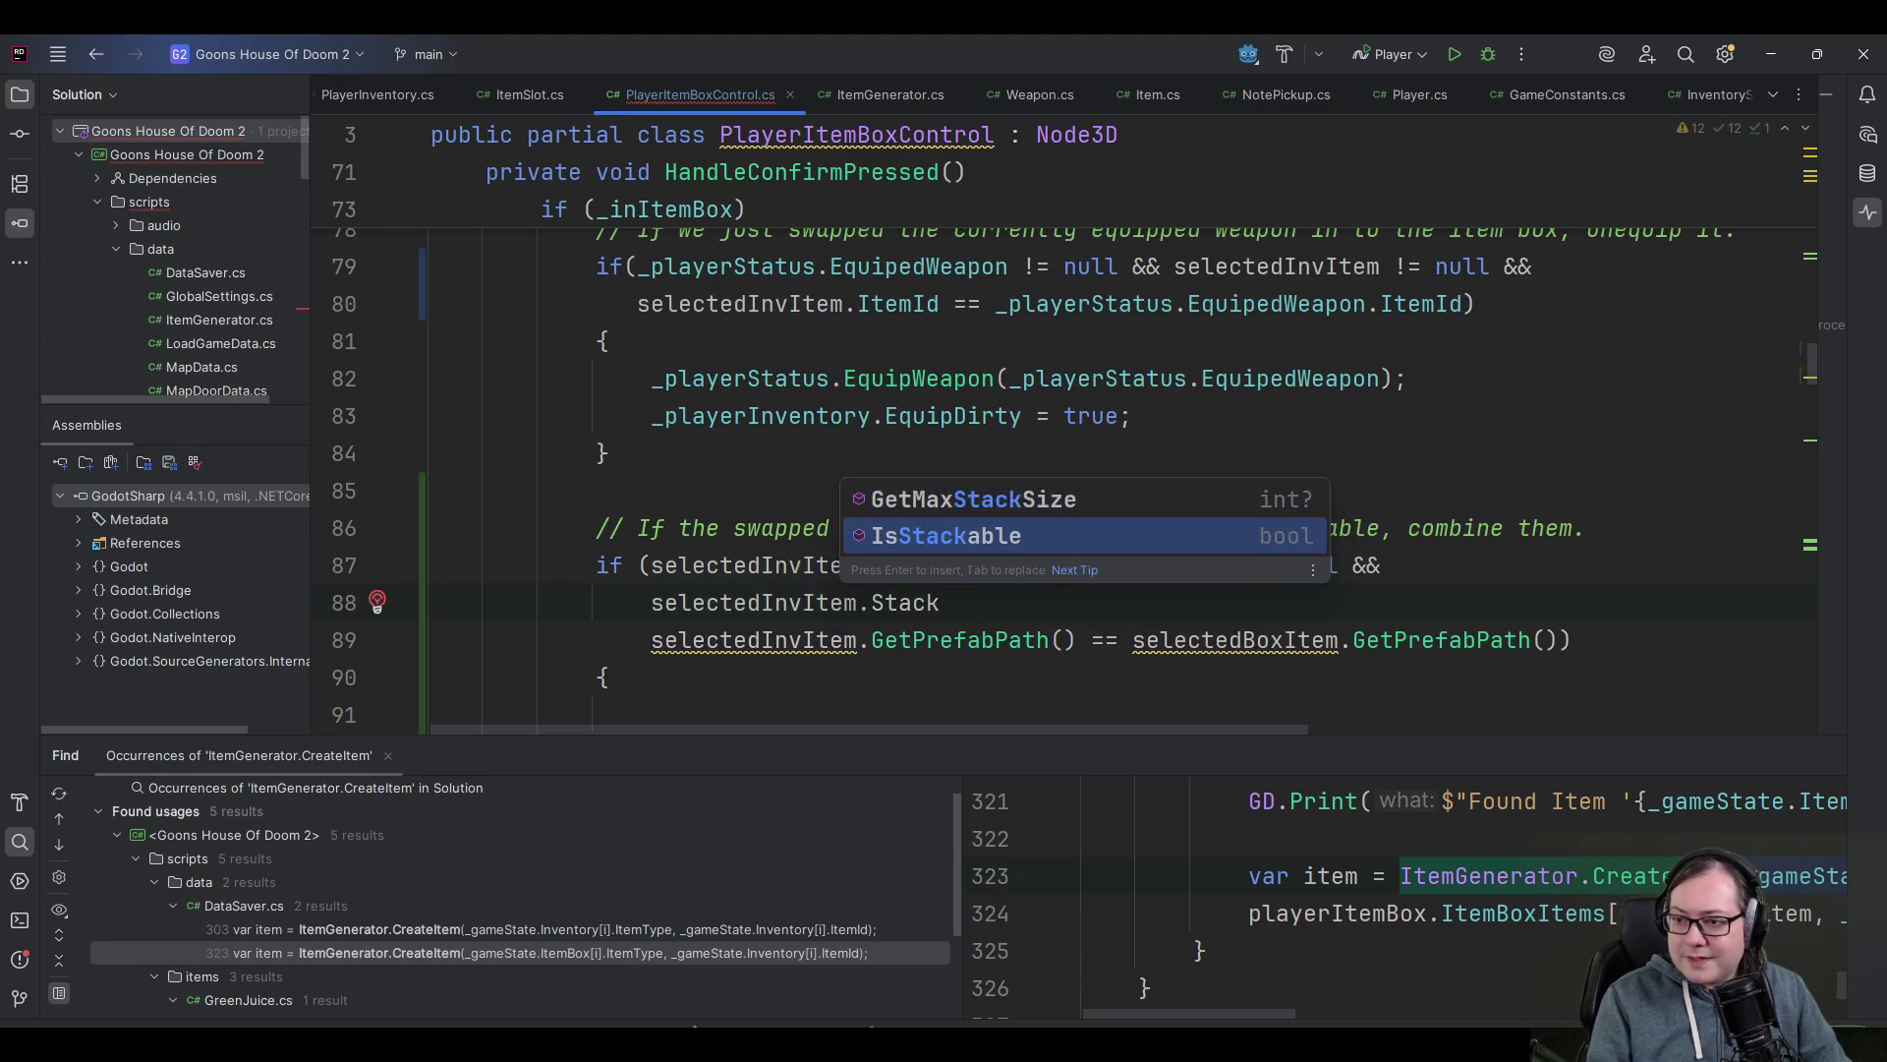
{"action": "key", "text": "Return"}
{"action": "type", "text": ") &&"}
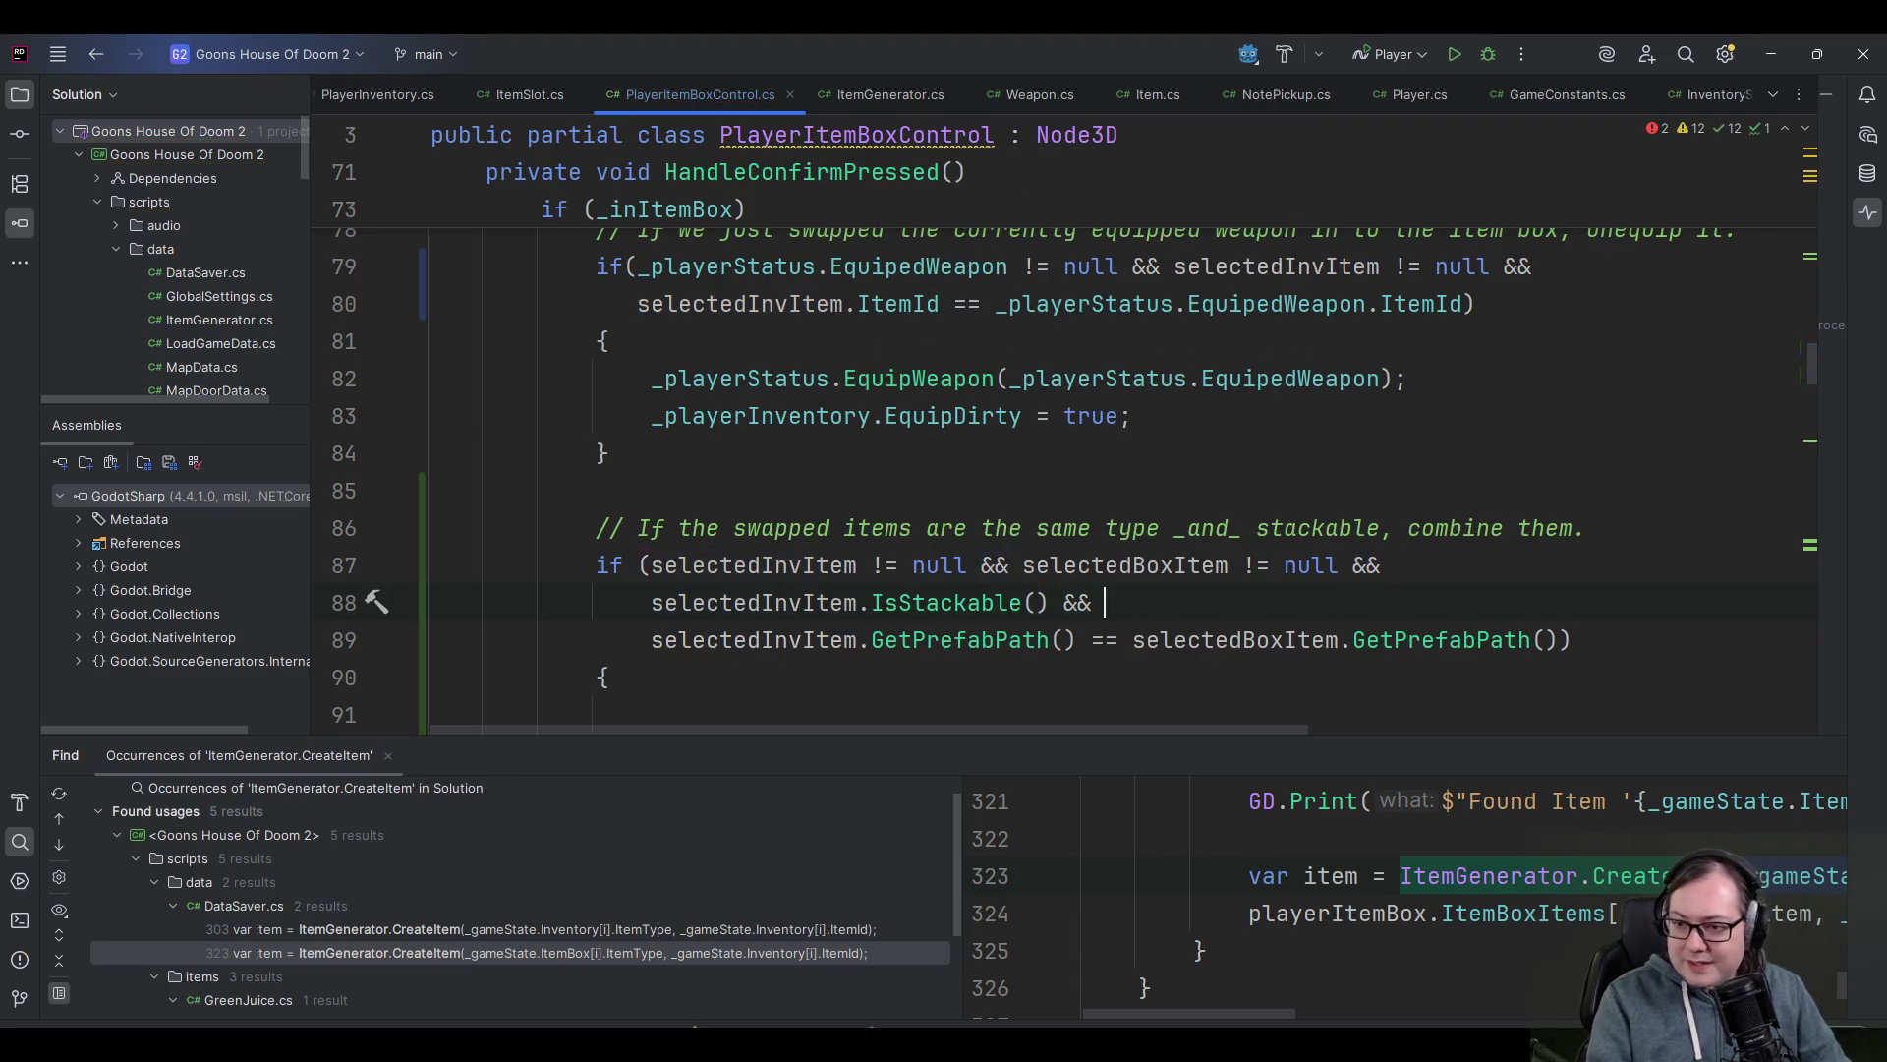
{"action": "key", "text": "shift+Home"}
{"action": "key", "text": "Left"}
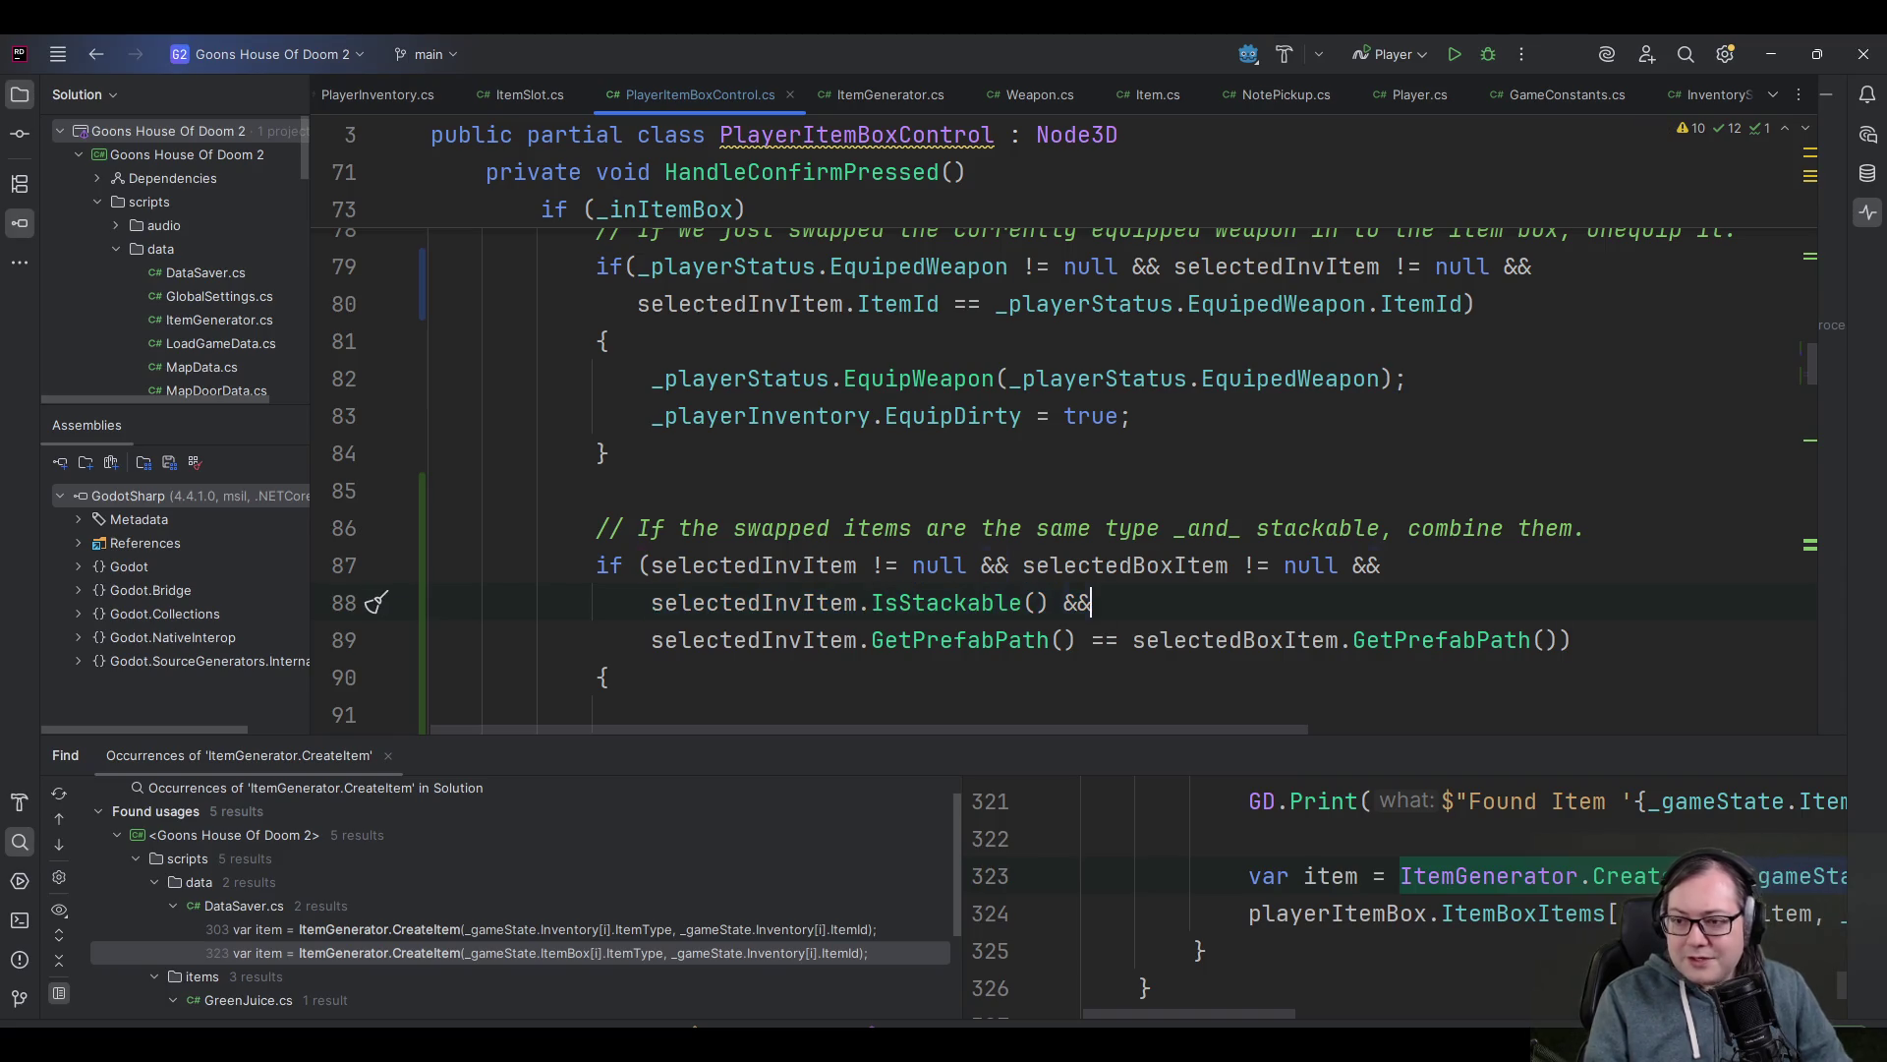
{"action": "key", "text": "ctrl+Right"}
{"action": "key", "text": "ctrl+Right"}
{"action": "type", "text": "?"}
{"action": "key", "text": "ctrl+Right"}
{"action": "key", "text": "ctrl+Right"}
{"action": "key", "text": "ctrl+Right"}
{"action": "type", "text": "== nu"}
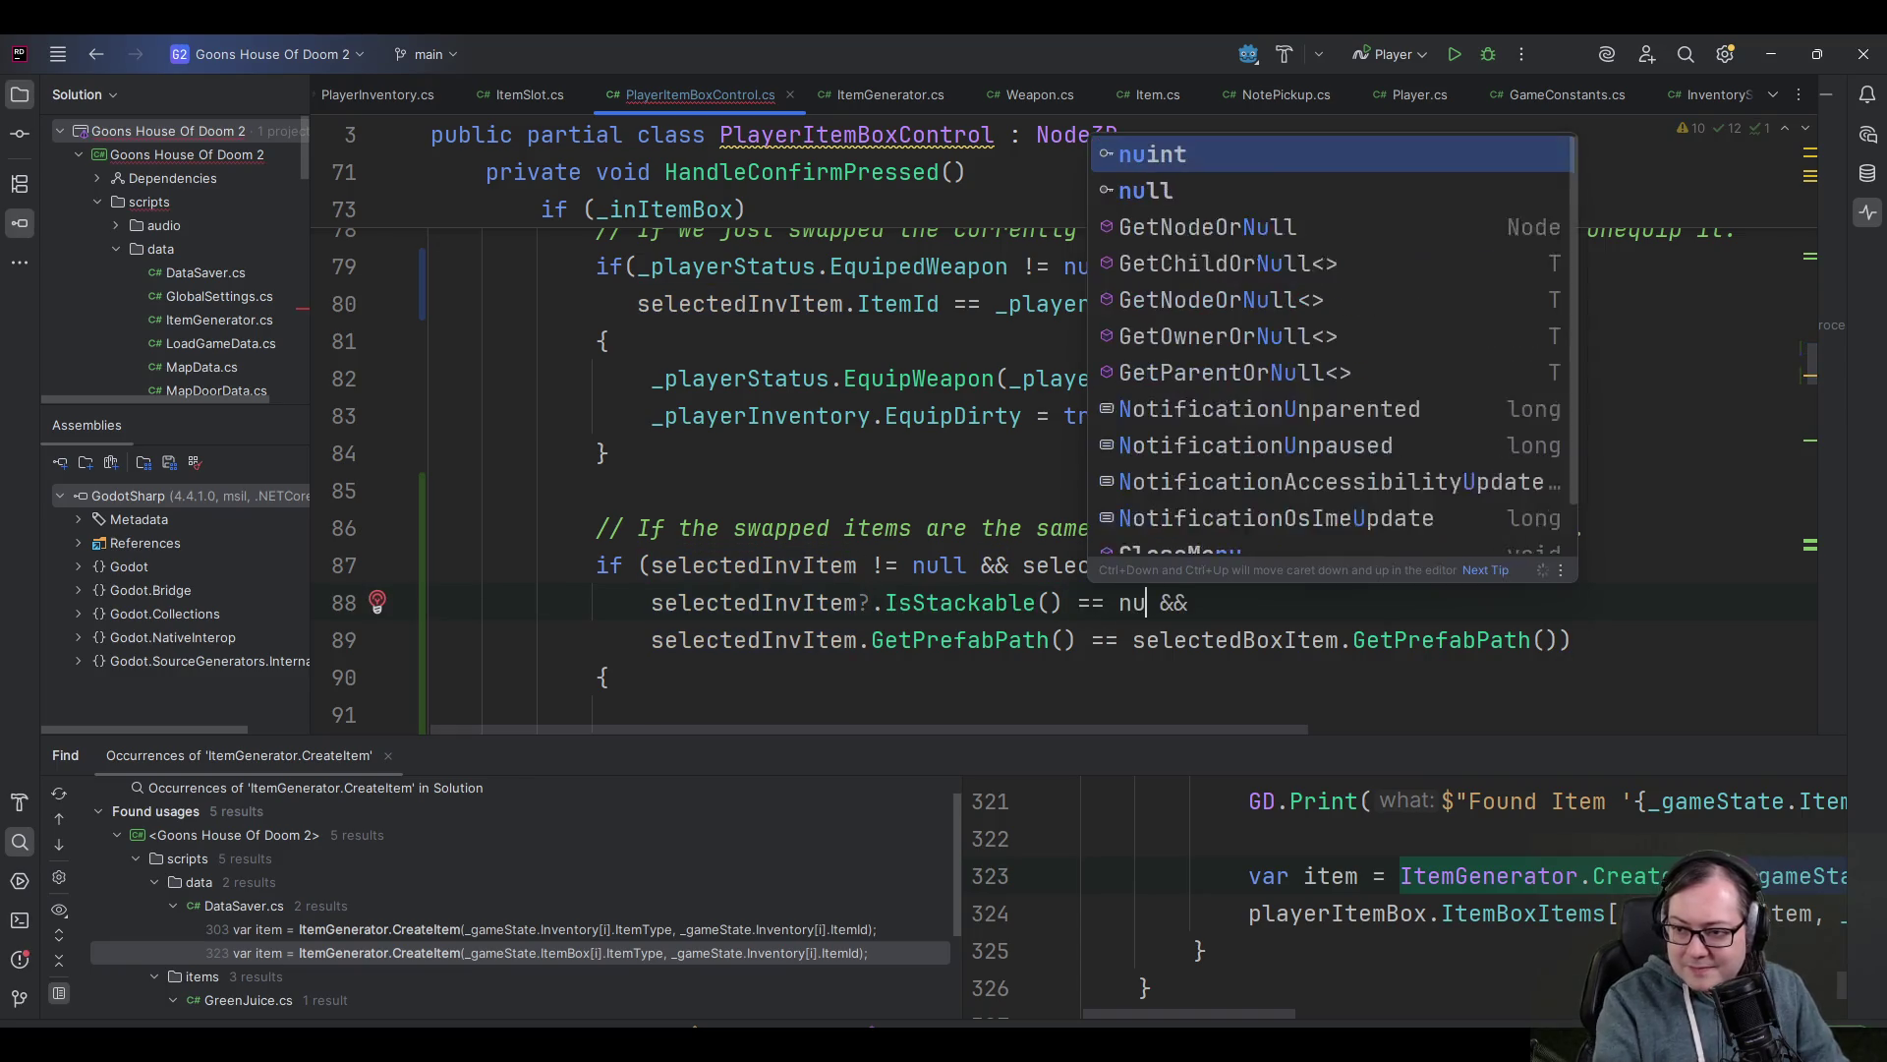
{"action": "key", "text": "BackSpace"}
{"action": "key", "text": "BackSpace"}
{"action": "type", "text": "false"}
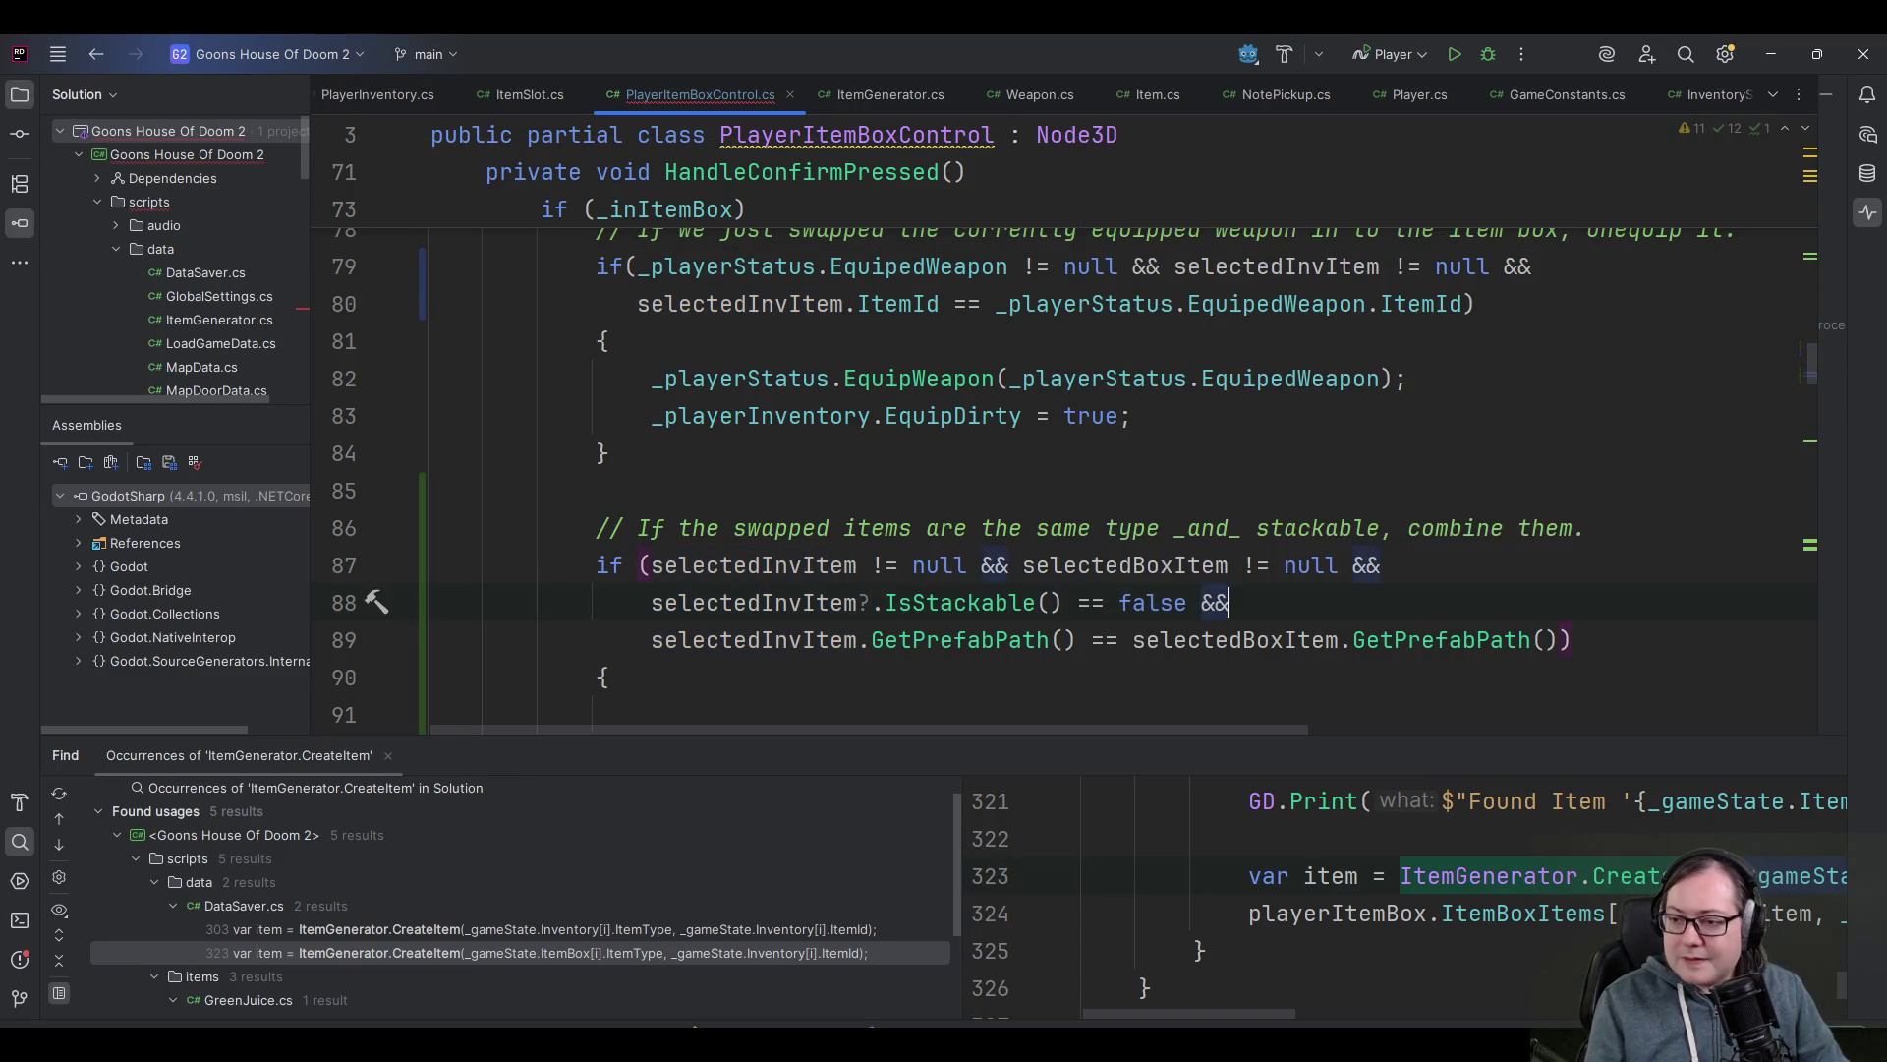
{"action": "key", "text": "End"}
- Append a matching selectedBoxItem?.IsStackable() comparison after the first check
{"action": "key", "text": "Up"}
{"action": "key", "text": "Up"}
{"action": "key", "text": "Down"}
{"action": "key", "text": "Down"}
{"action": "key", "text": "Up"}
{"action": "key", "text": "ctrl+Left"}
{"action": "key", "text": "ctrl+Left"}
{"action": "key", "text": "Down"}
{"action": "key", "text": "End"}
{"action": "type", "text": "selectedBoxItem?.IsS"}
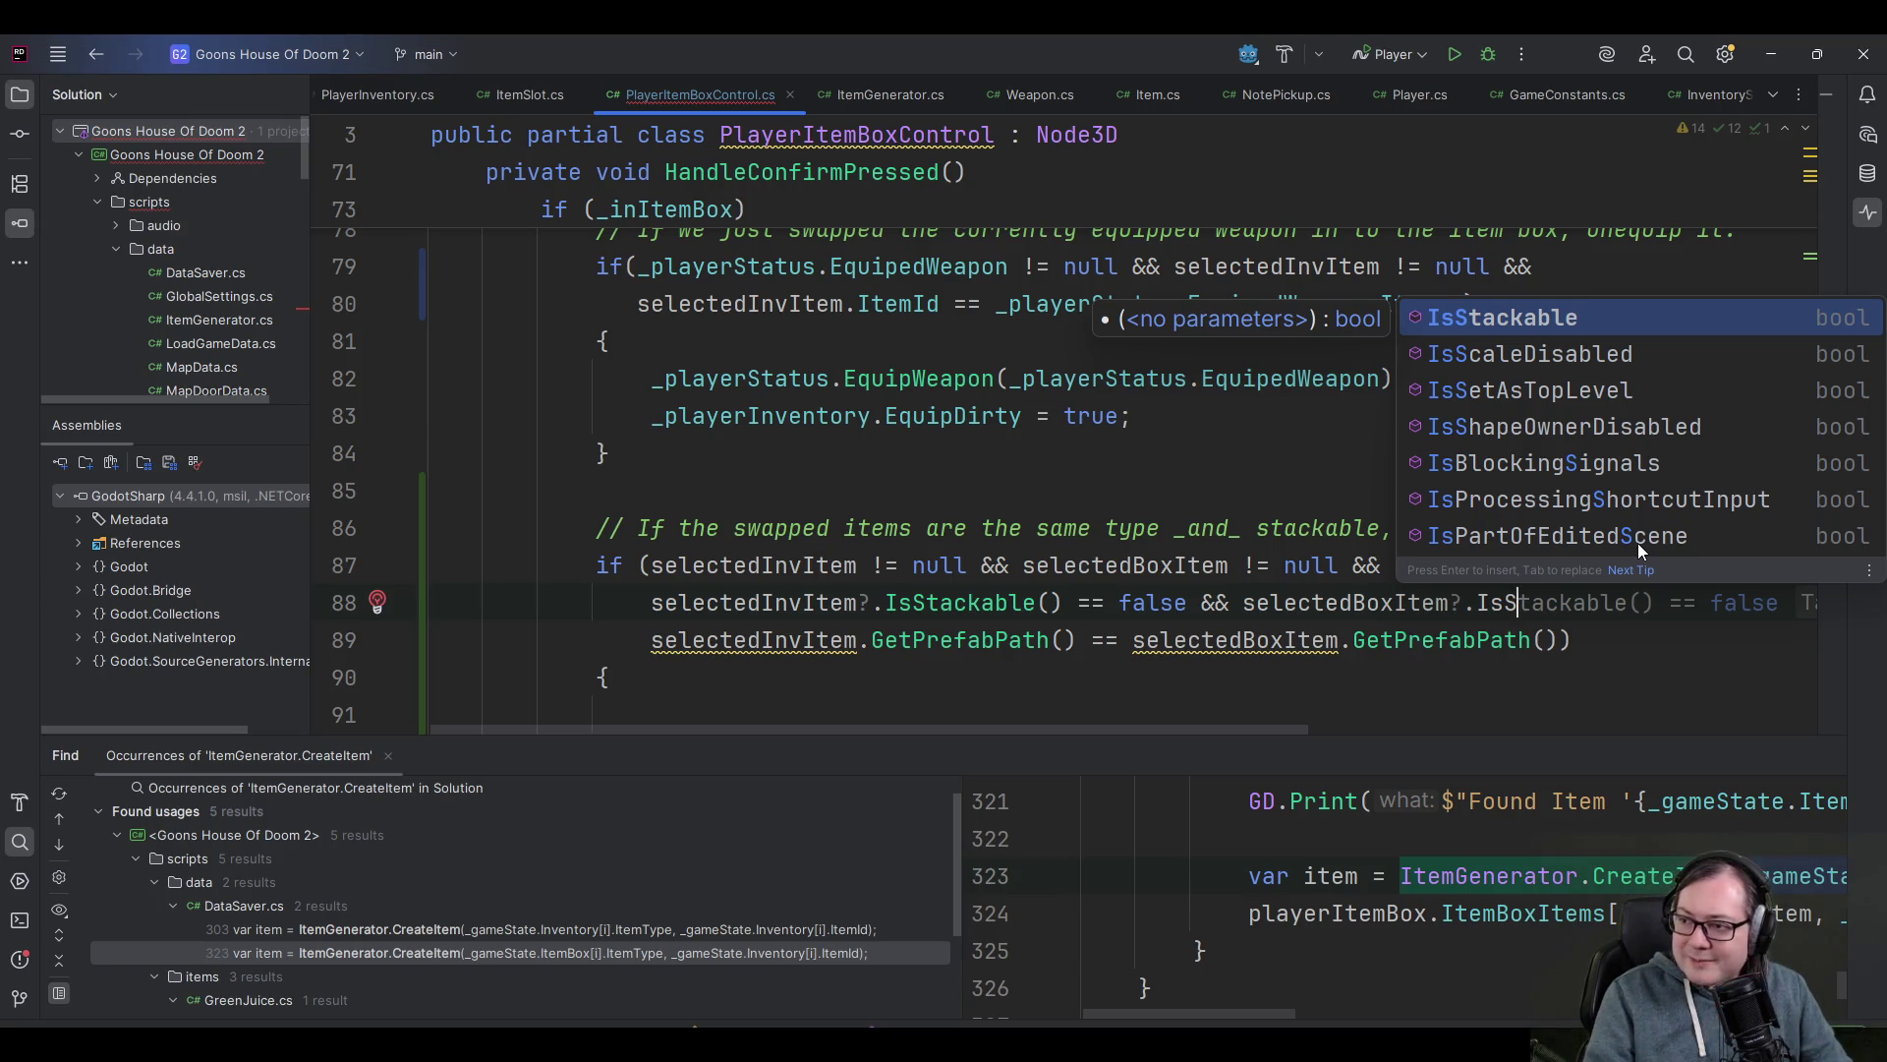
{"action": "key", "text": "Return"}
{"action": "type", "text": "=="}
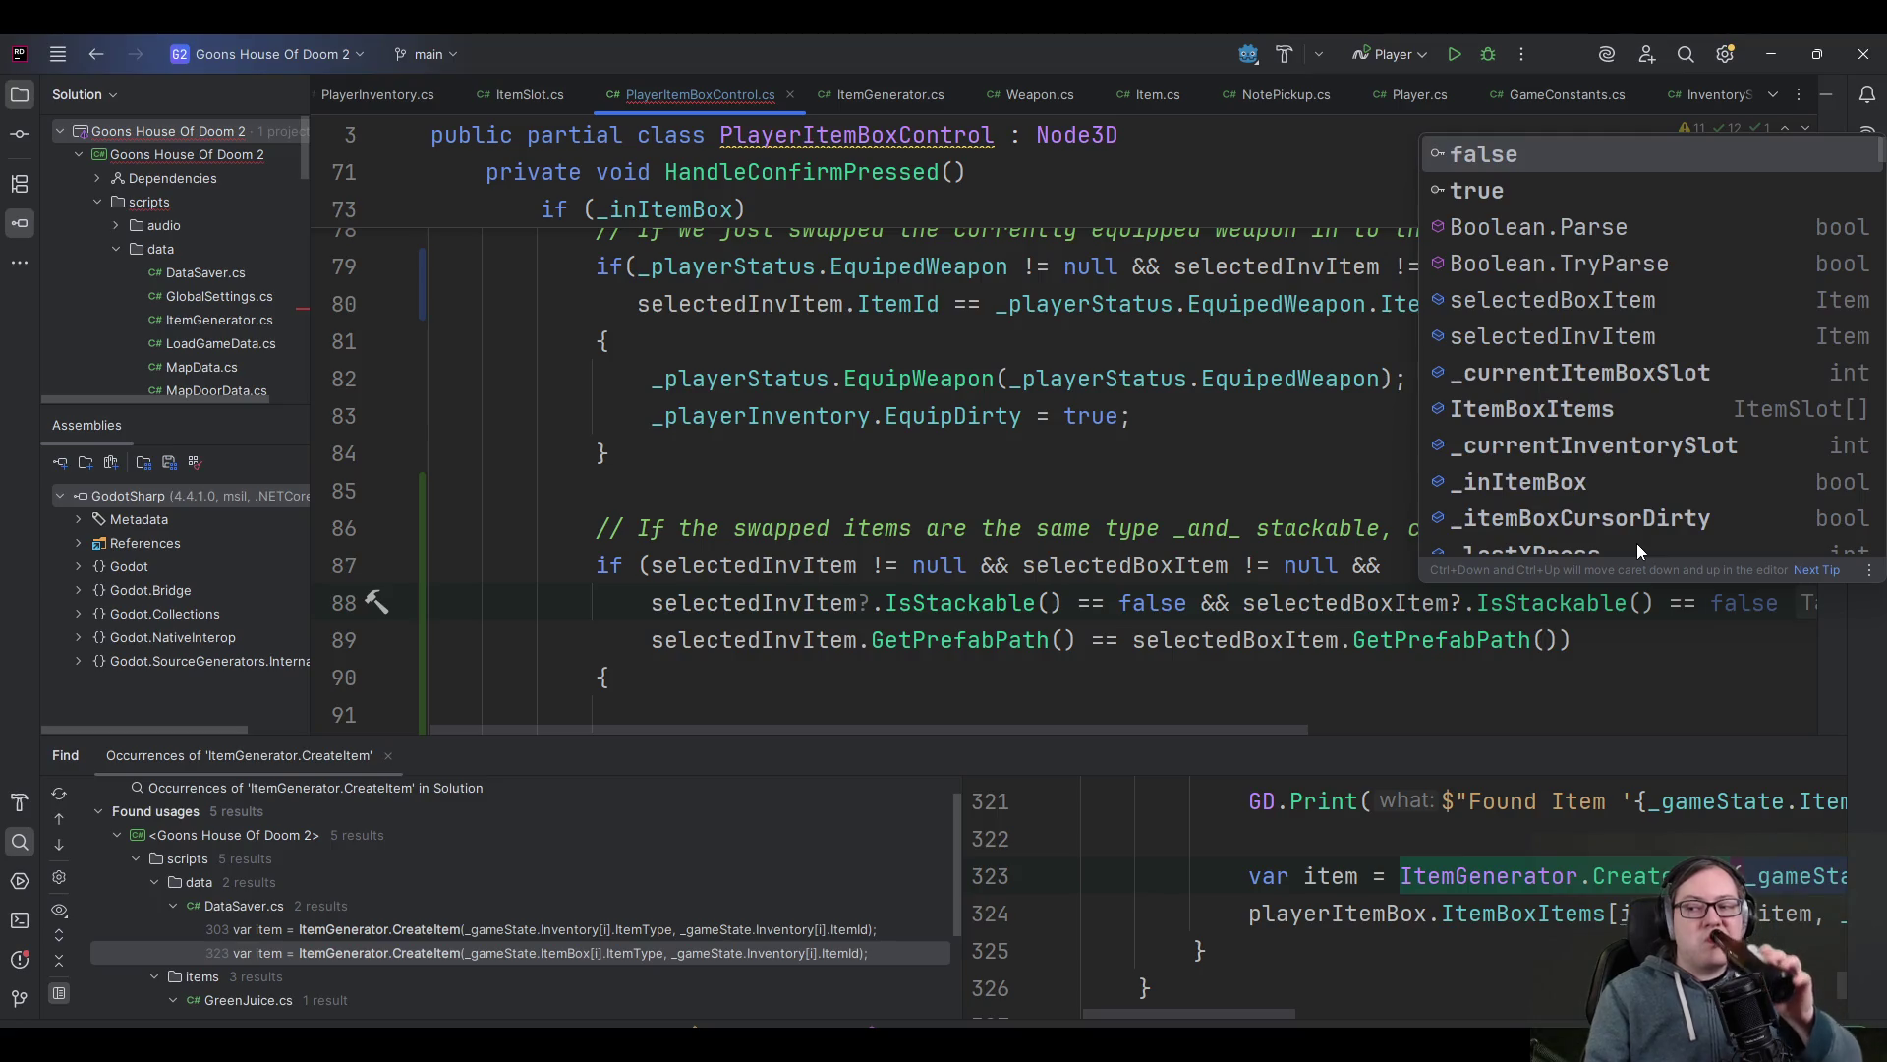
{"action": "key", "text": "BackSpace"}
- Turn both comparisons into '?? false' and end line 88 with &&
{"action": "key", "text": "ctrl+Left"}
{"action": "key", "text": "ctrl+Left"}
{"action": "key", "text": "ctrl+Left"}
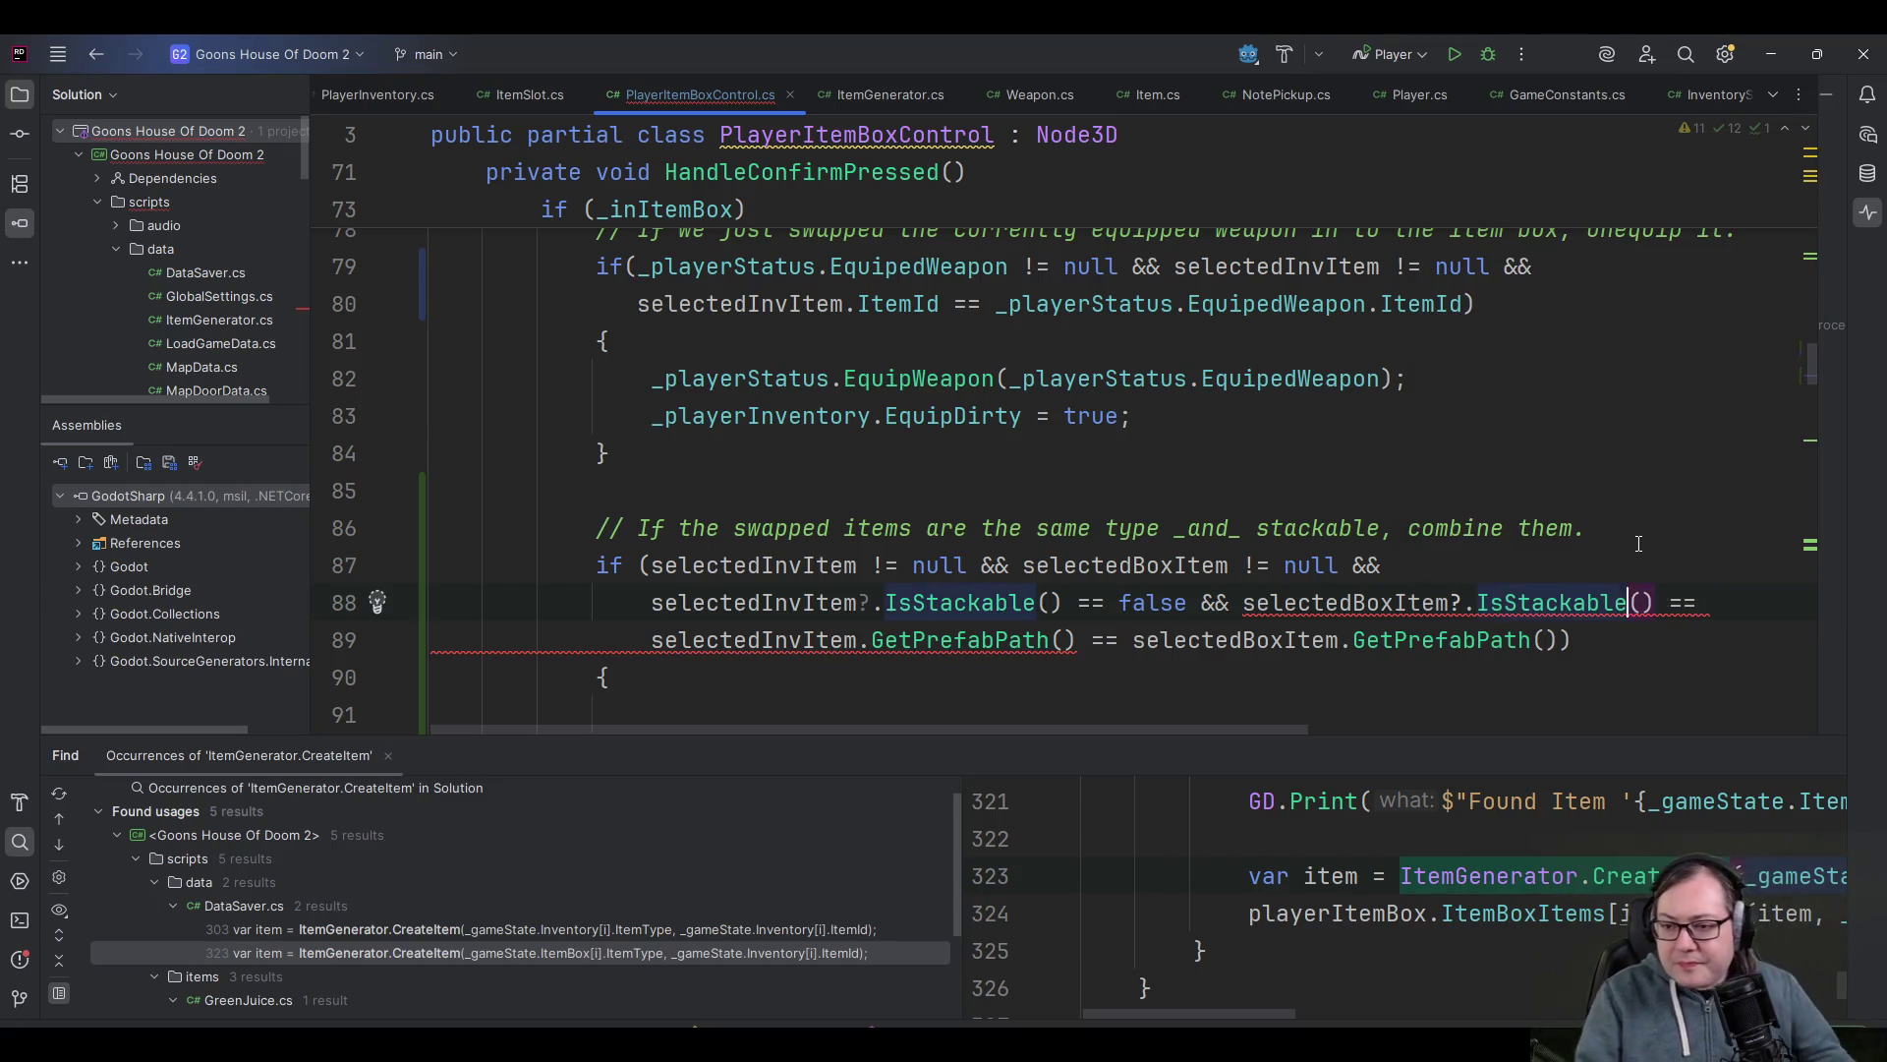
{"action": "key", "text": "Right"}
{"action": "key", "text": "Right"}
{"action": "key", "text": "Right"}
{"action": "key", "text": "shift+Right"}
{"action": "key", "text": "shift+Right"}
{"action": "type", "text": "??"}
{"action": "left_click", "coordinate": [1668, 603]}
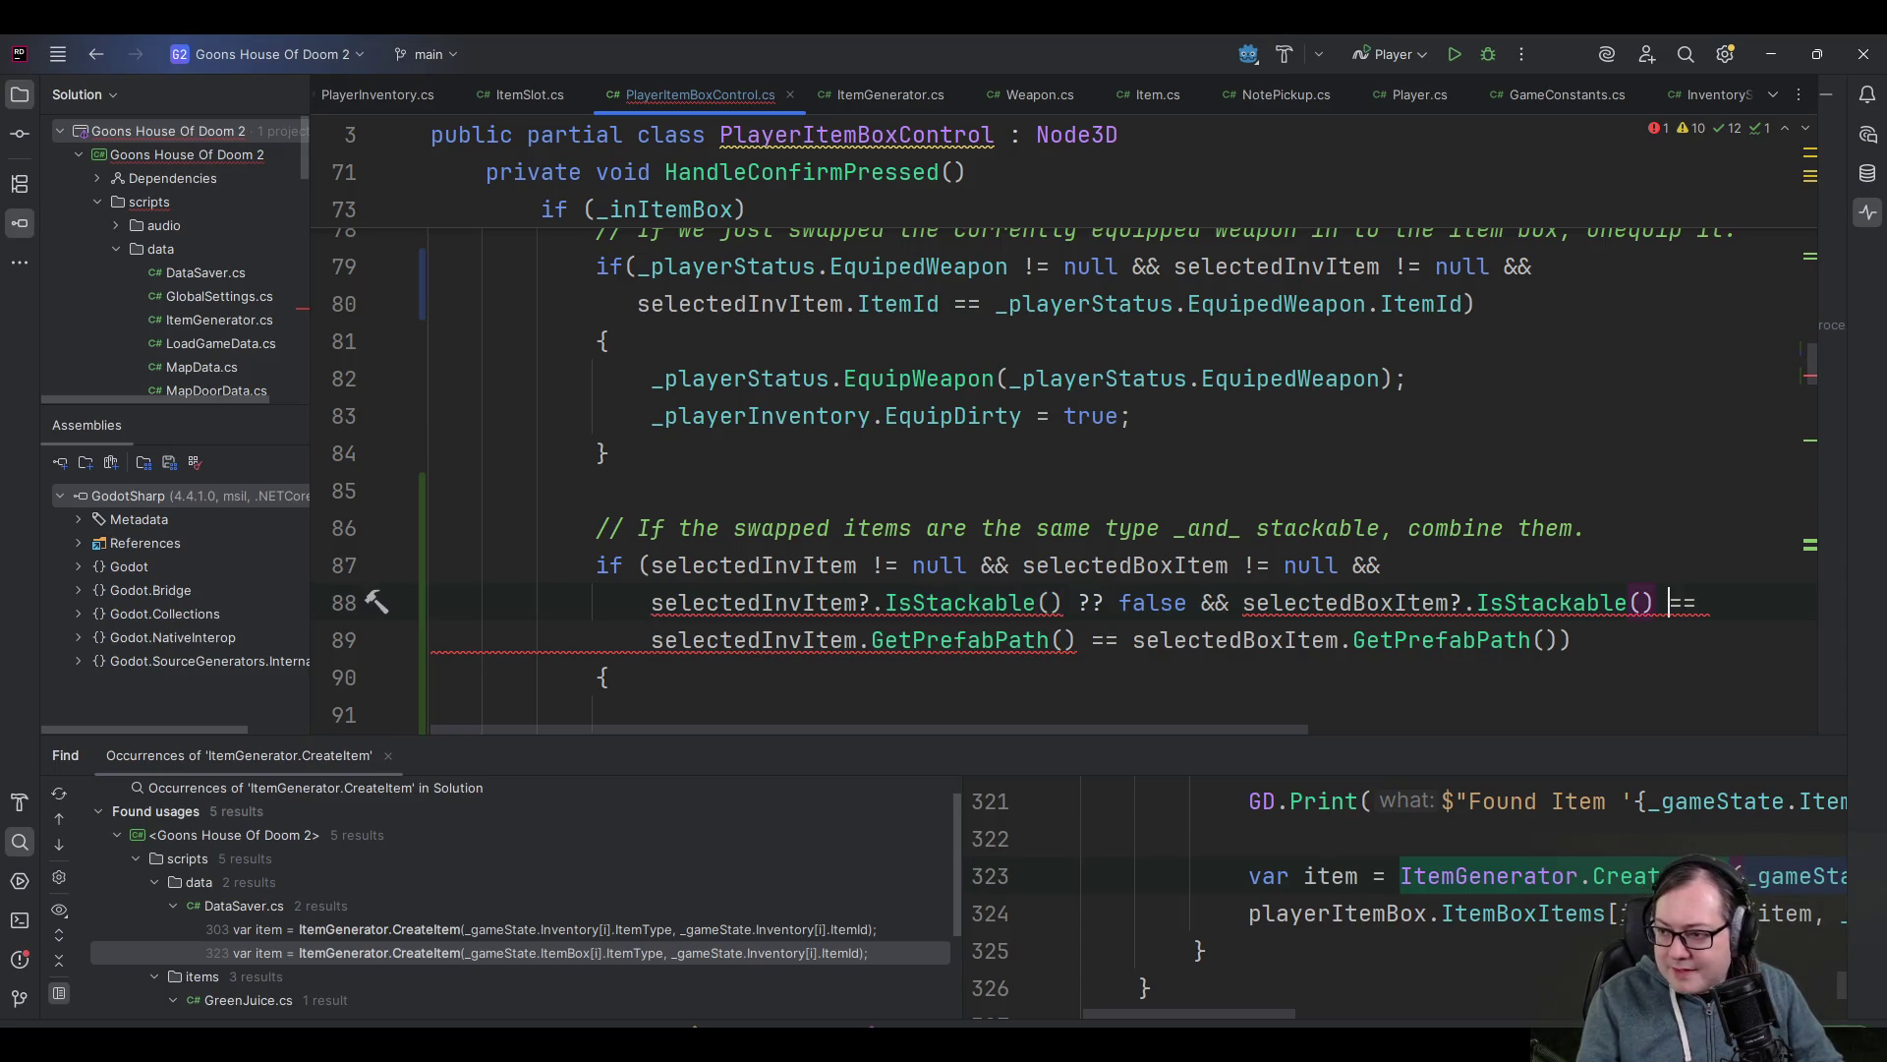
{"action": "key", "text": "shift+Left"}
{"action": "key", "text": "shift+Left"}
{"action": "type", "text": "?? fals"}
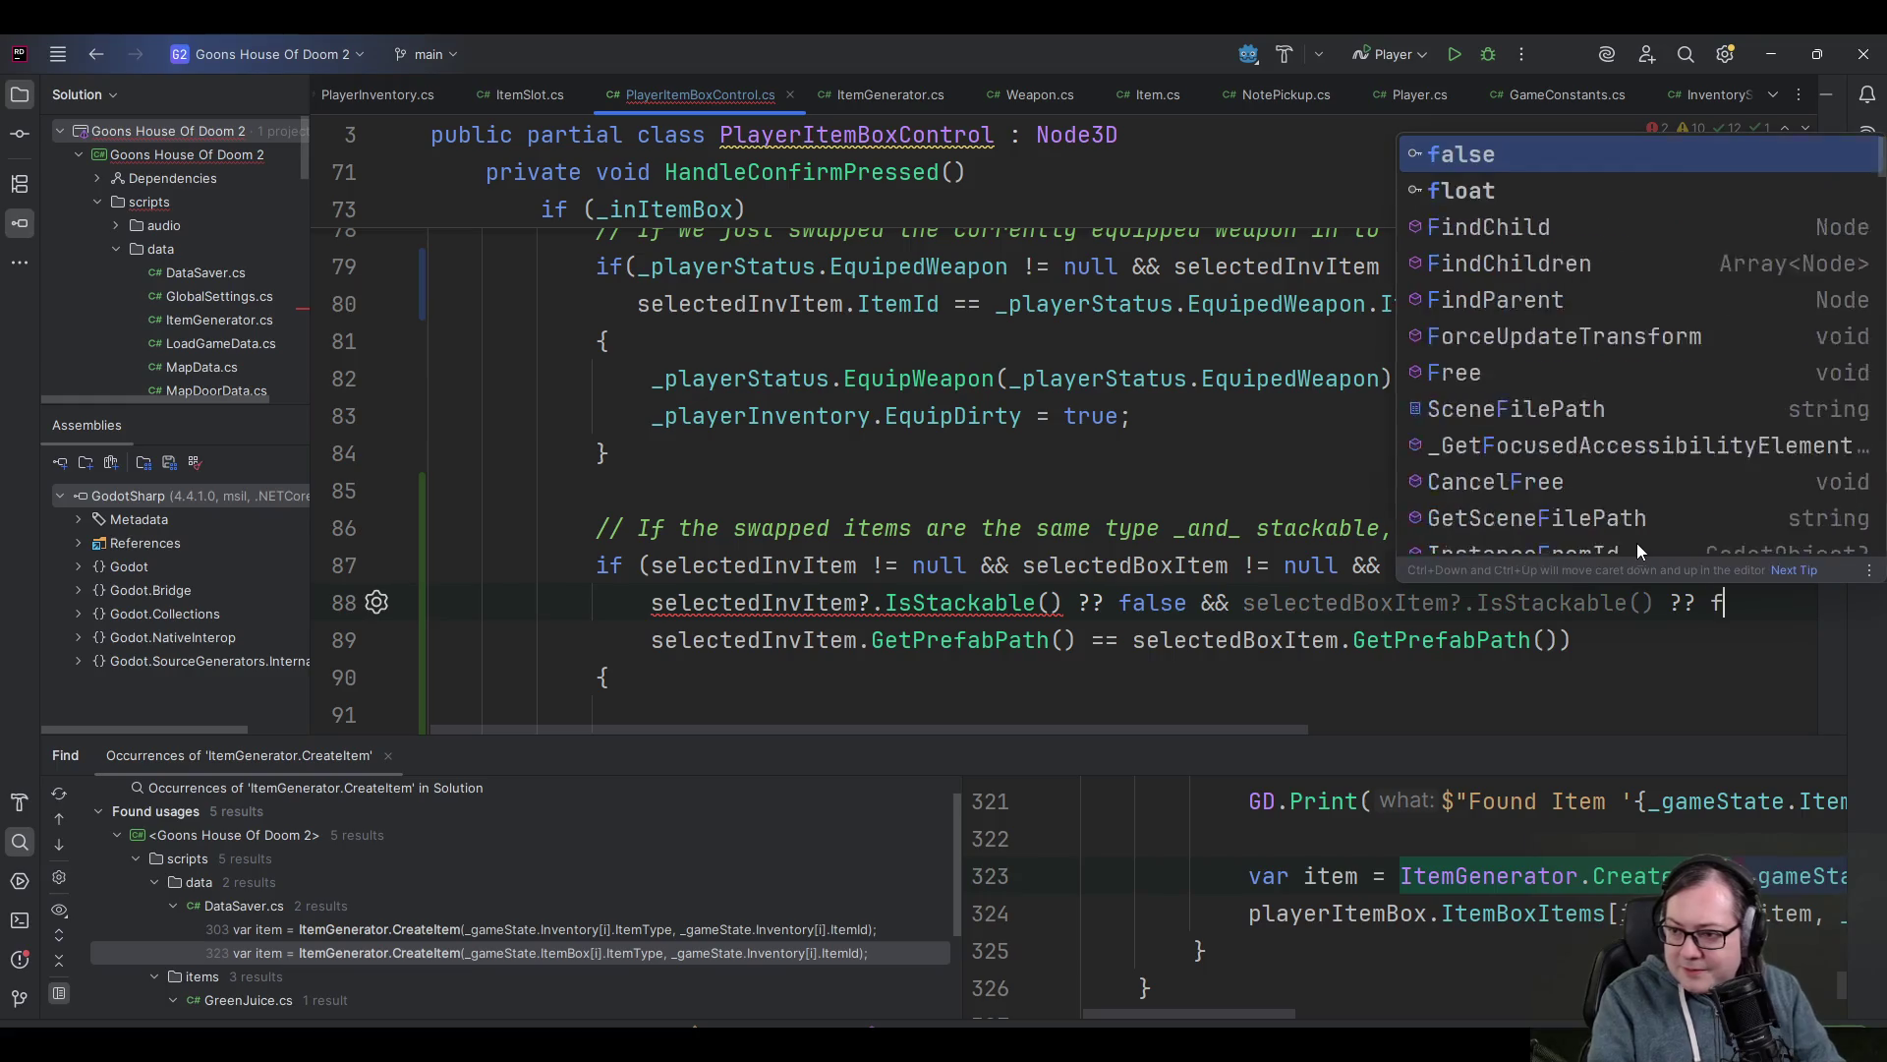
{"action": "type", "text": "e"}
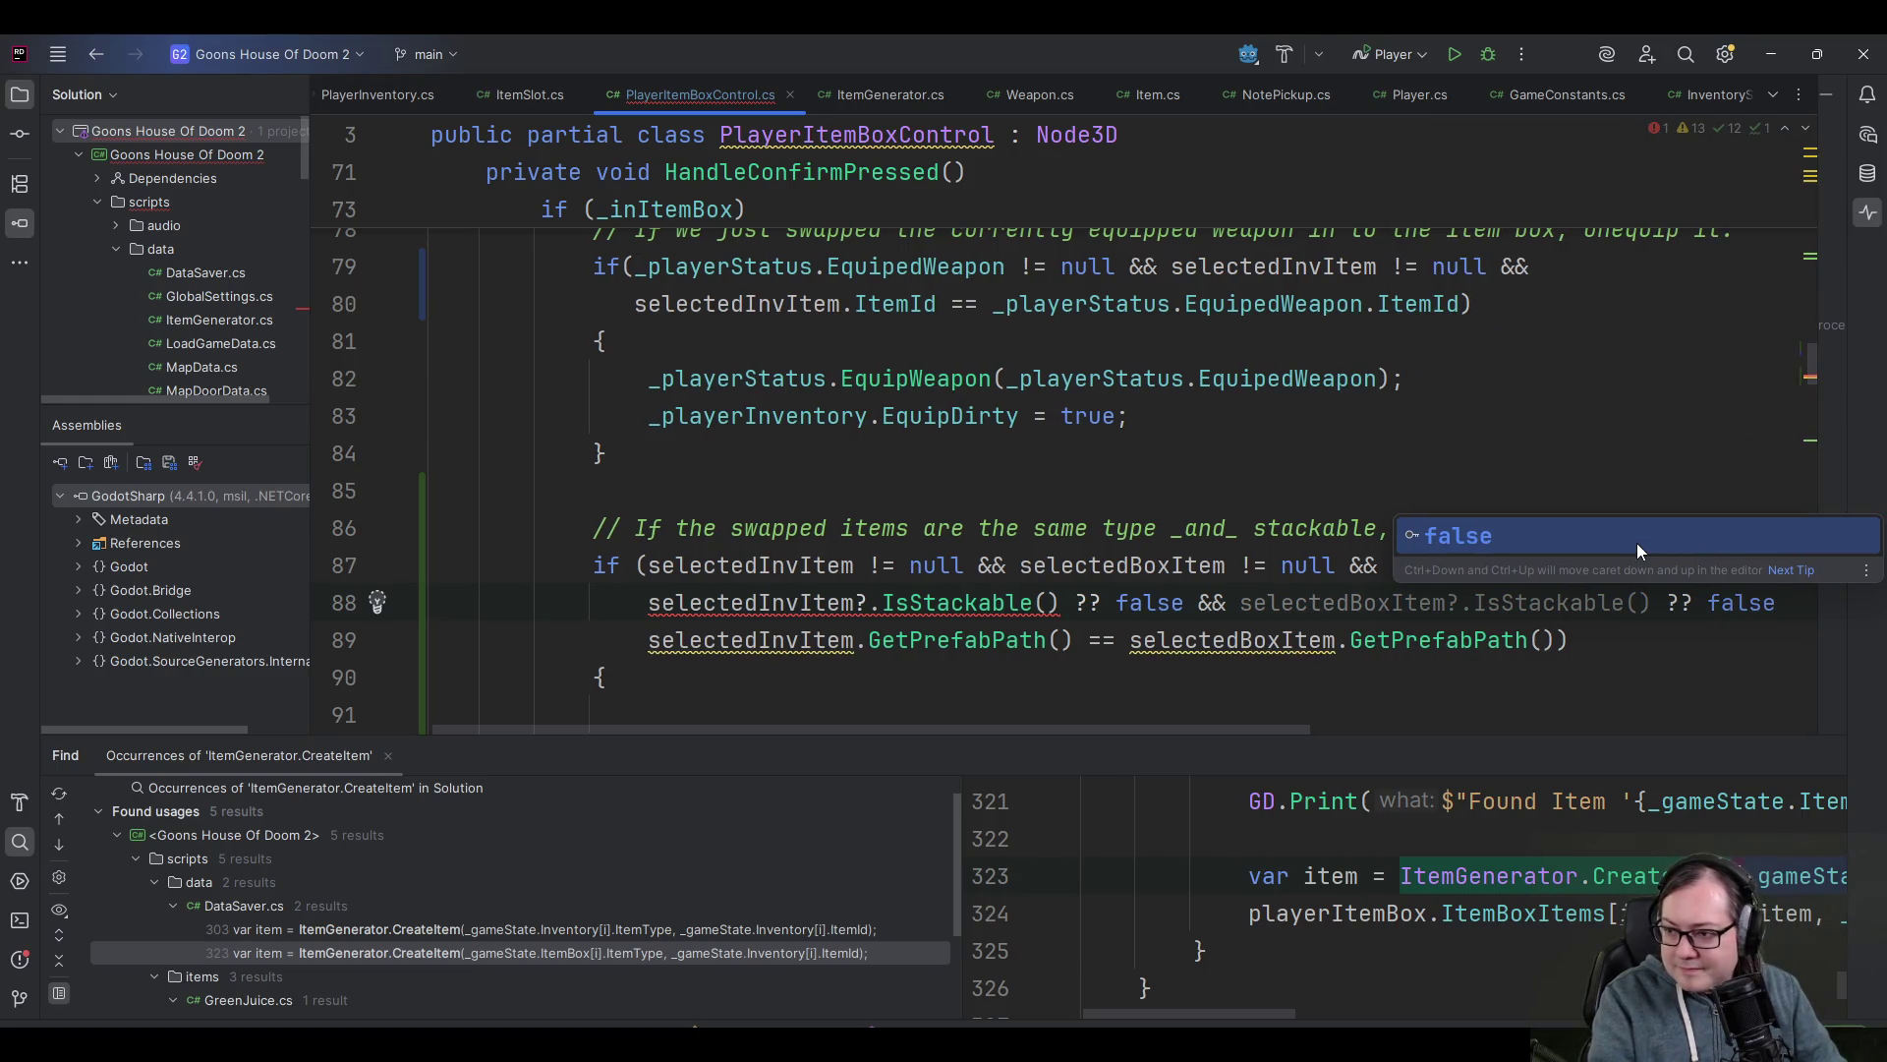
{"action": "type", "text": " &&"}
{"action": "key", "text": "Up"}
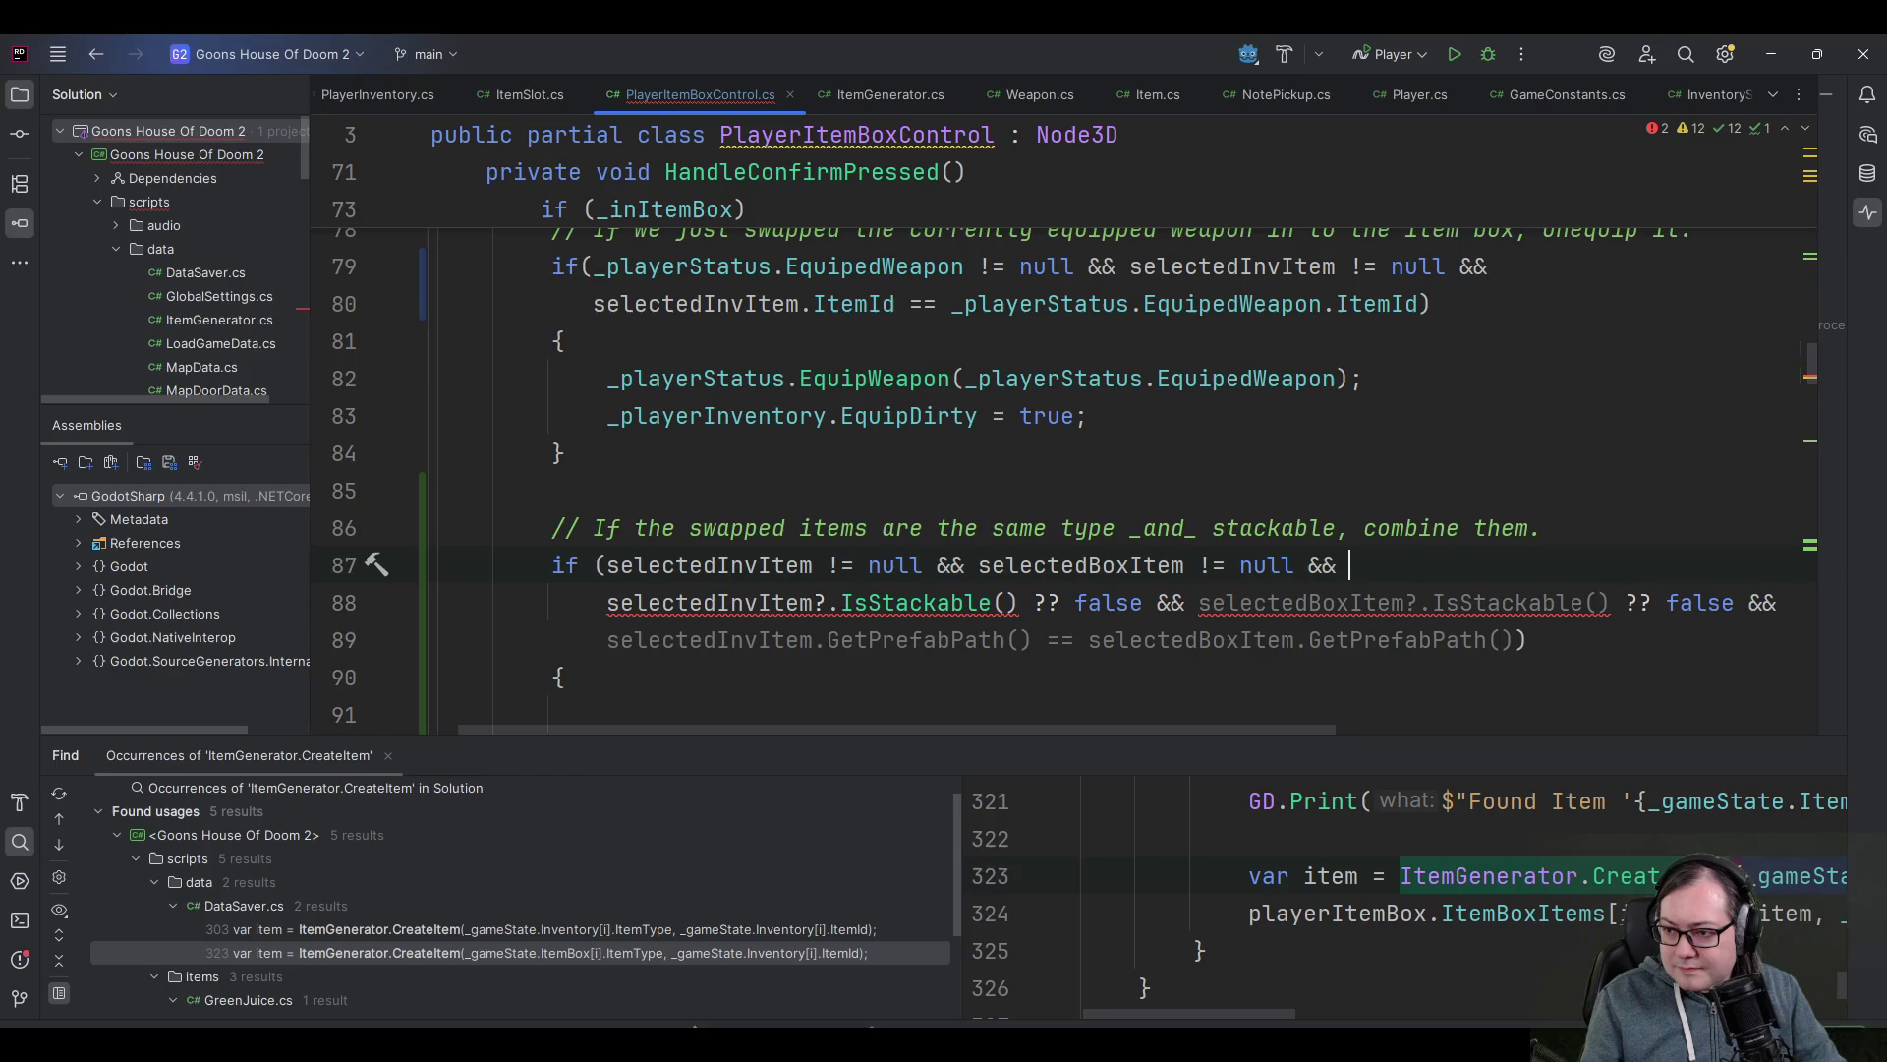
{"action": "key", "text": "Down"}
- Wrap each 'IsStackable() ?? false' check in its own parentheses
{"action": "left_click", "coordinate": [1074, 602]}
{"action": "key", "text": "ctrl+Left"}
{"action": "key", "text": "ctrl+Left"}
{"action": "key", "text": "ctrl+Left"}
{"action": "key", "text": "ctrl+Left"}
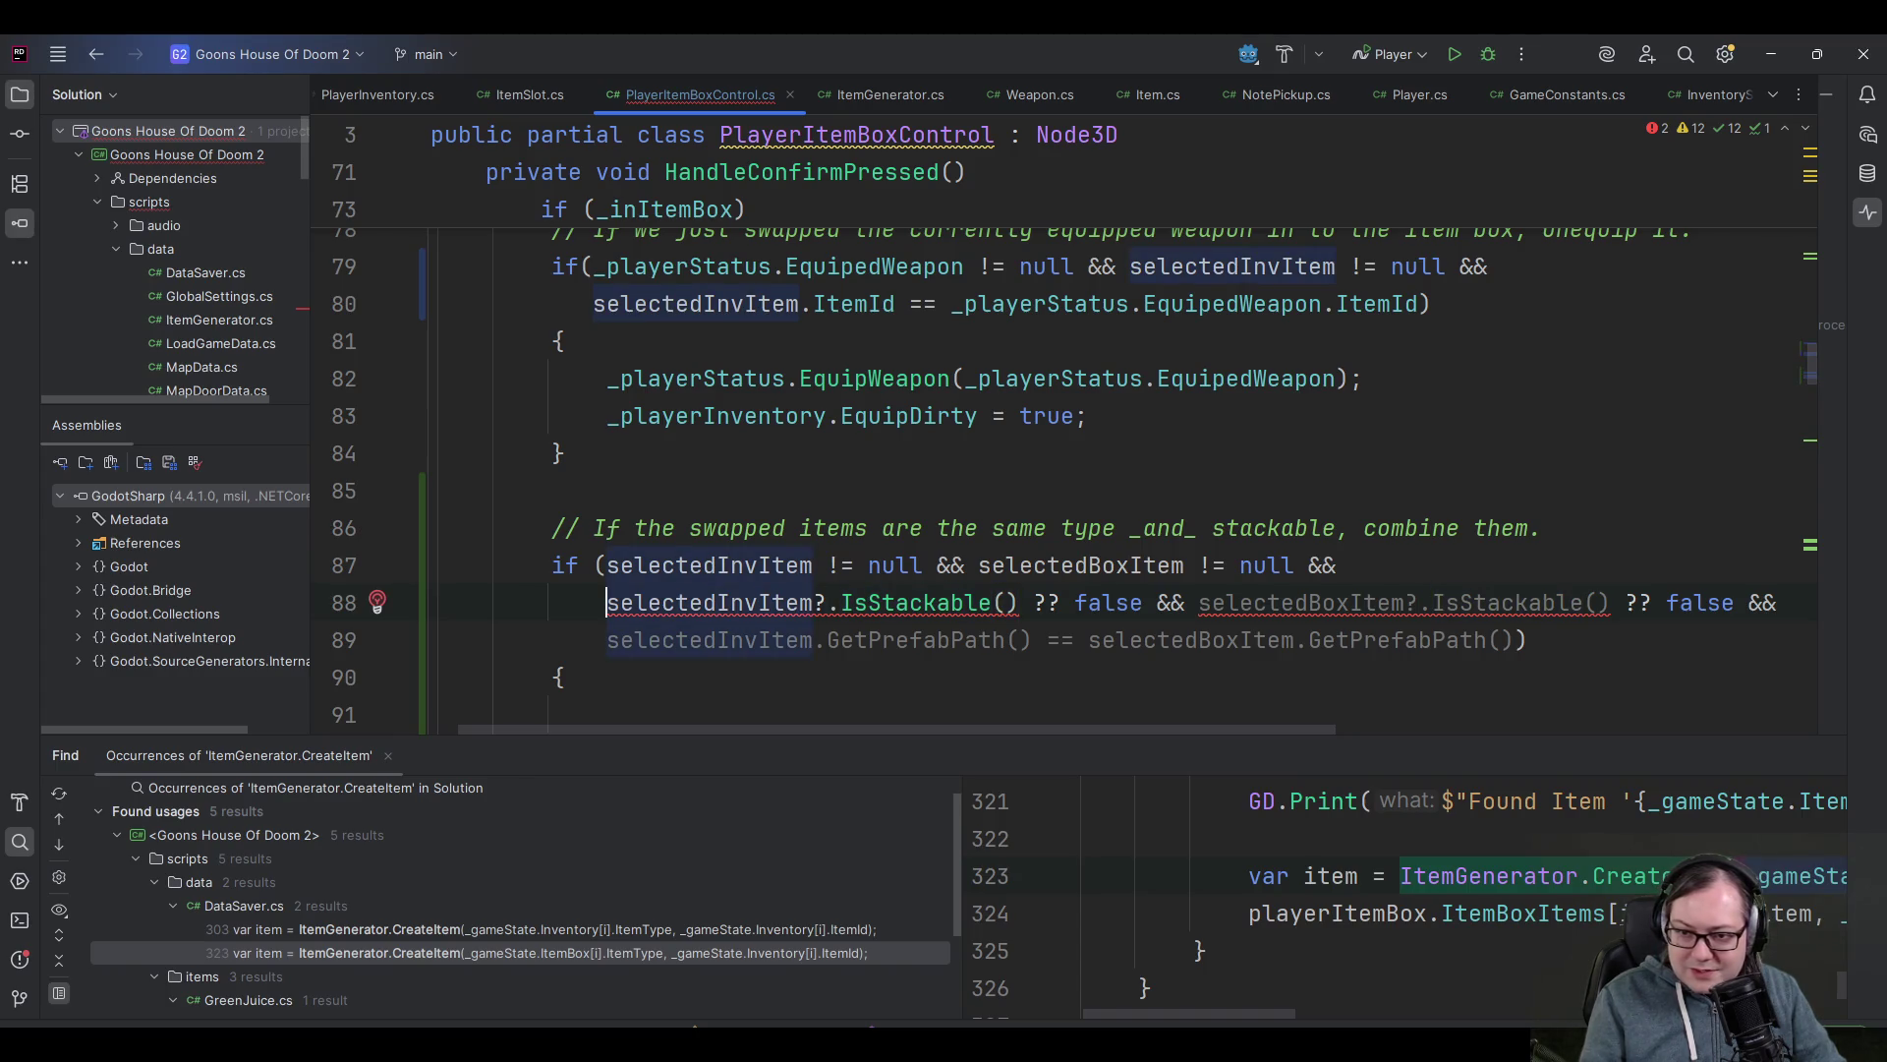
{"action": "type", "text": "("}
{"action": "key", "text": "ctrl+Right"}
{"action": "key", "text": "ctrl+Right"}
{"action": "key", "text": "ctrl+Right"}
{"action": "key", "text": "ctrl+Right"}
{"action": "key", "text": "ctrl+Right"}
{"action": "type", "text": ")"}
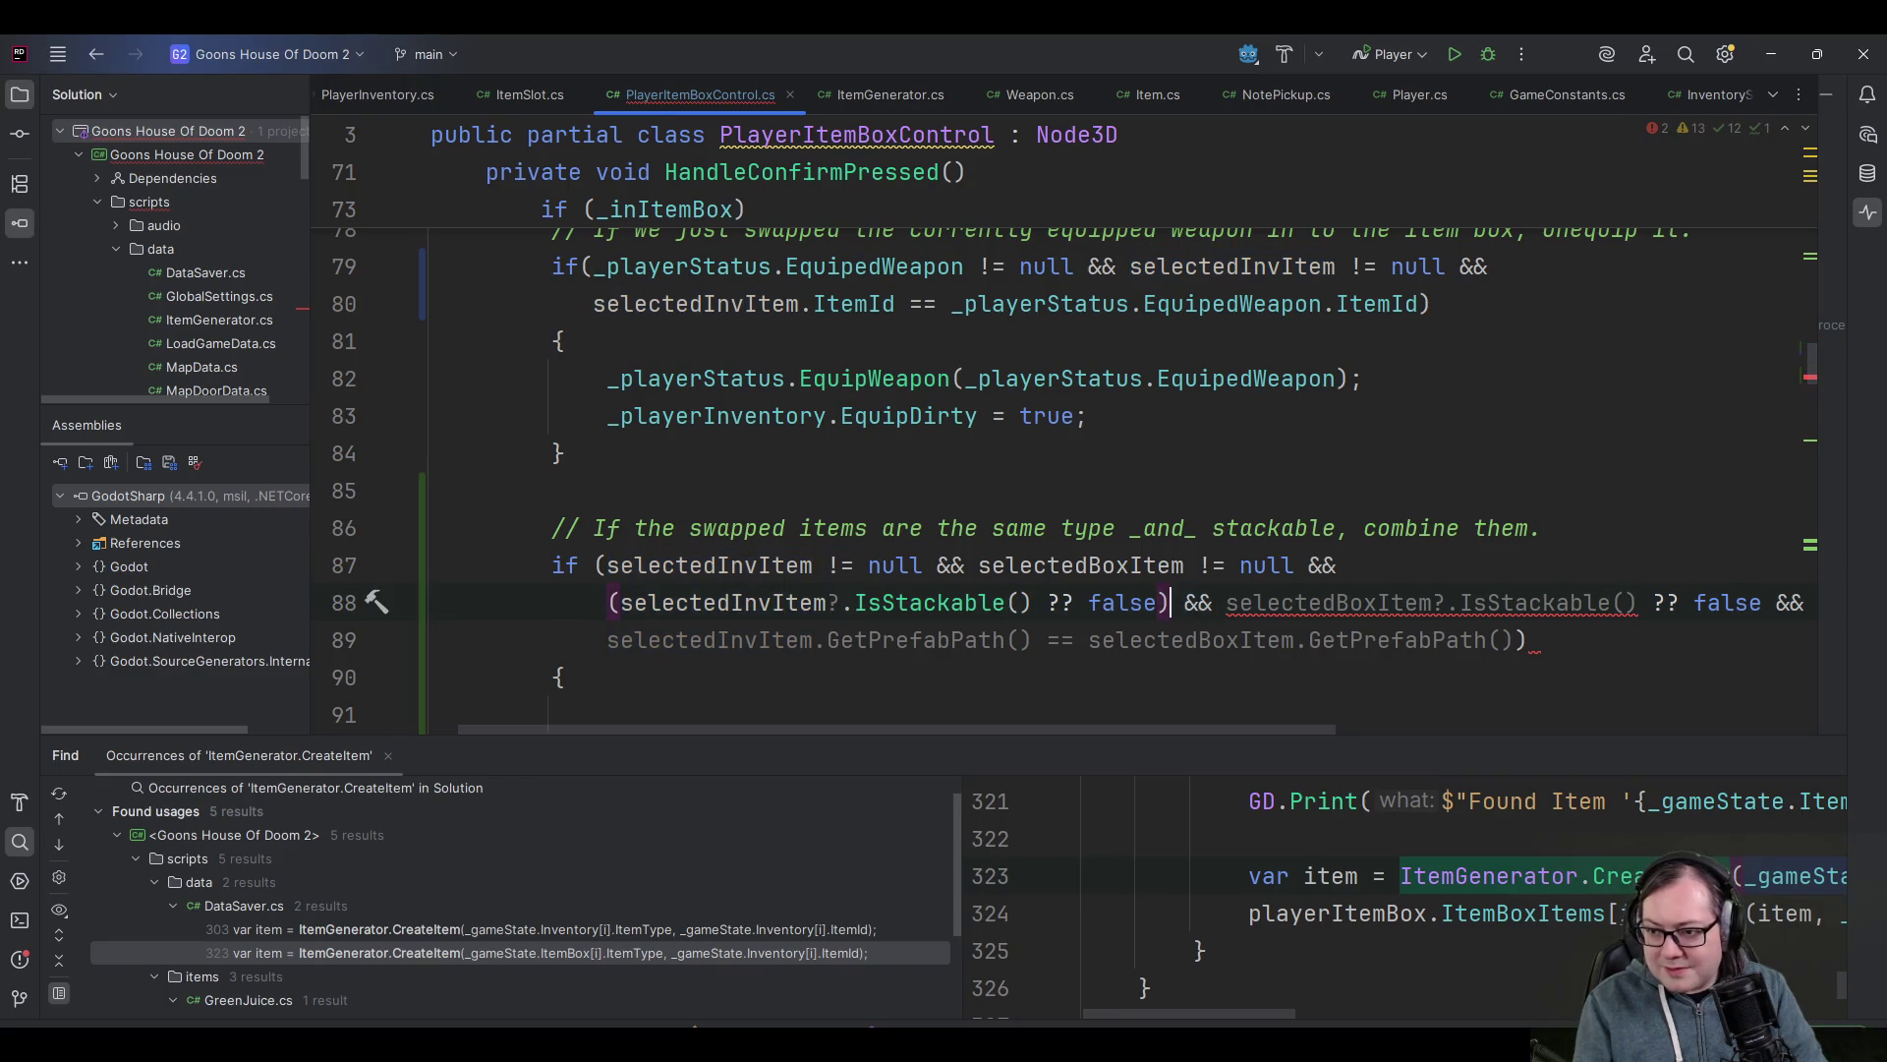
{"action": "left_click", "coordinate": [1334, 602]}
{"action": "type", "text": "("}
{"action": "key", "text": "ctrl+Right"}
{"action": "key", "text": "ctrl+Right"}
{"action": "key", "text": "ctrl+Right"}
{"action": "type", "text": ")"}
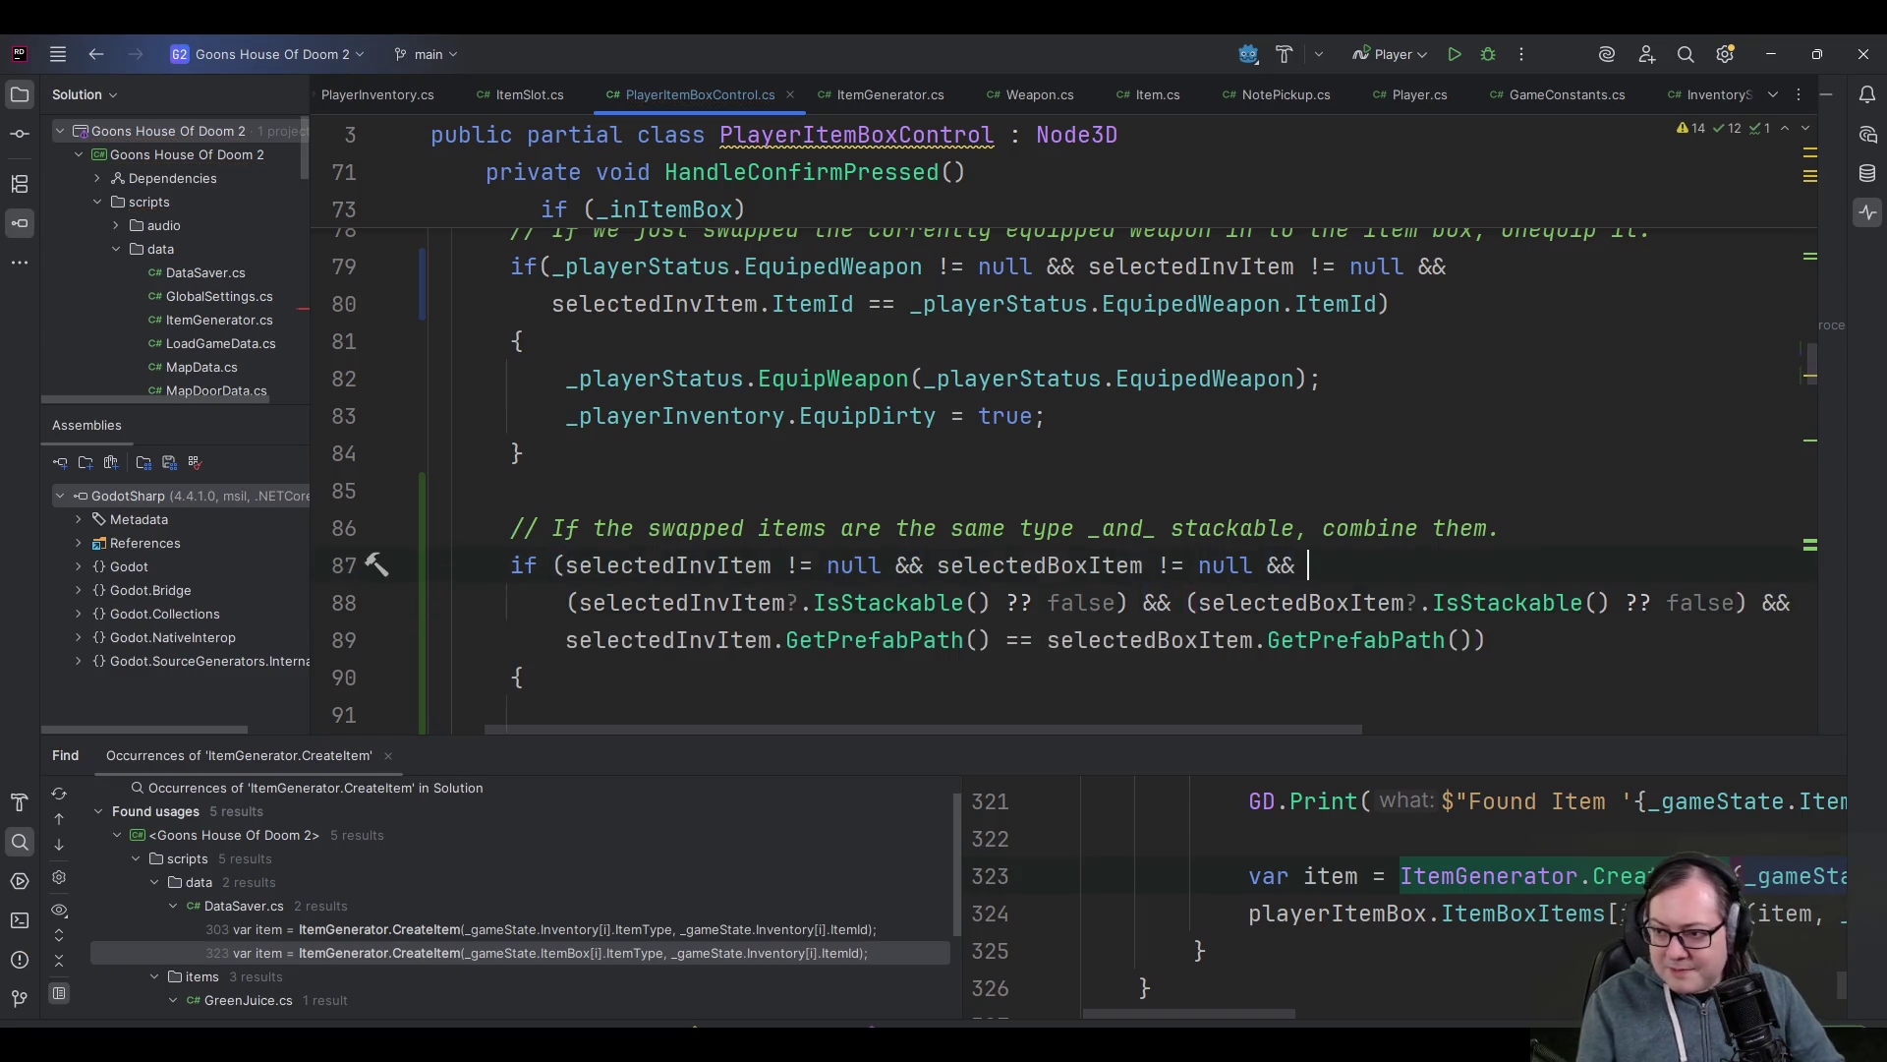
{"action": "key", "text": "ctrl+Left"}
{"action": "key", "text": "ctrl+Left"}
{"action": "key", "text": "ctrl+Left"}
{"action": "key", "text": "End"}
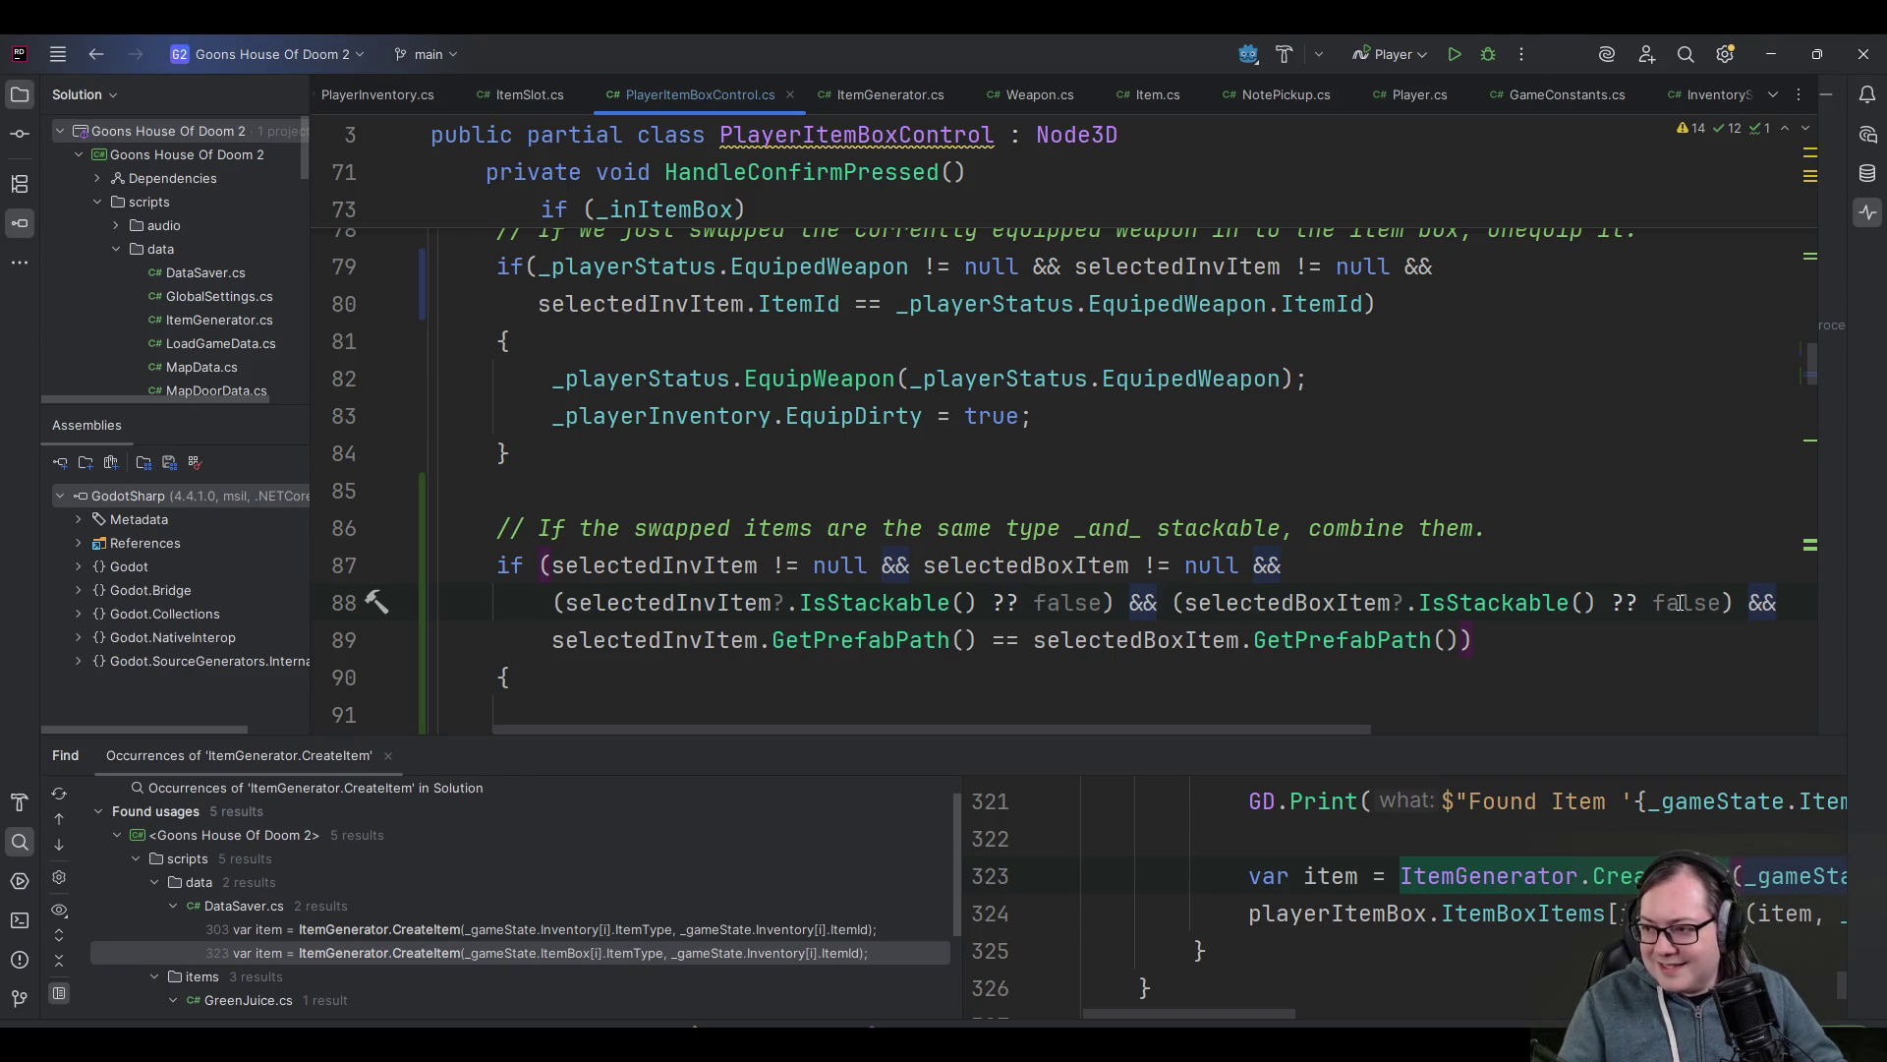
{"action": "mouse_move", "coordinate": [1681, 602]}
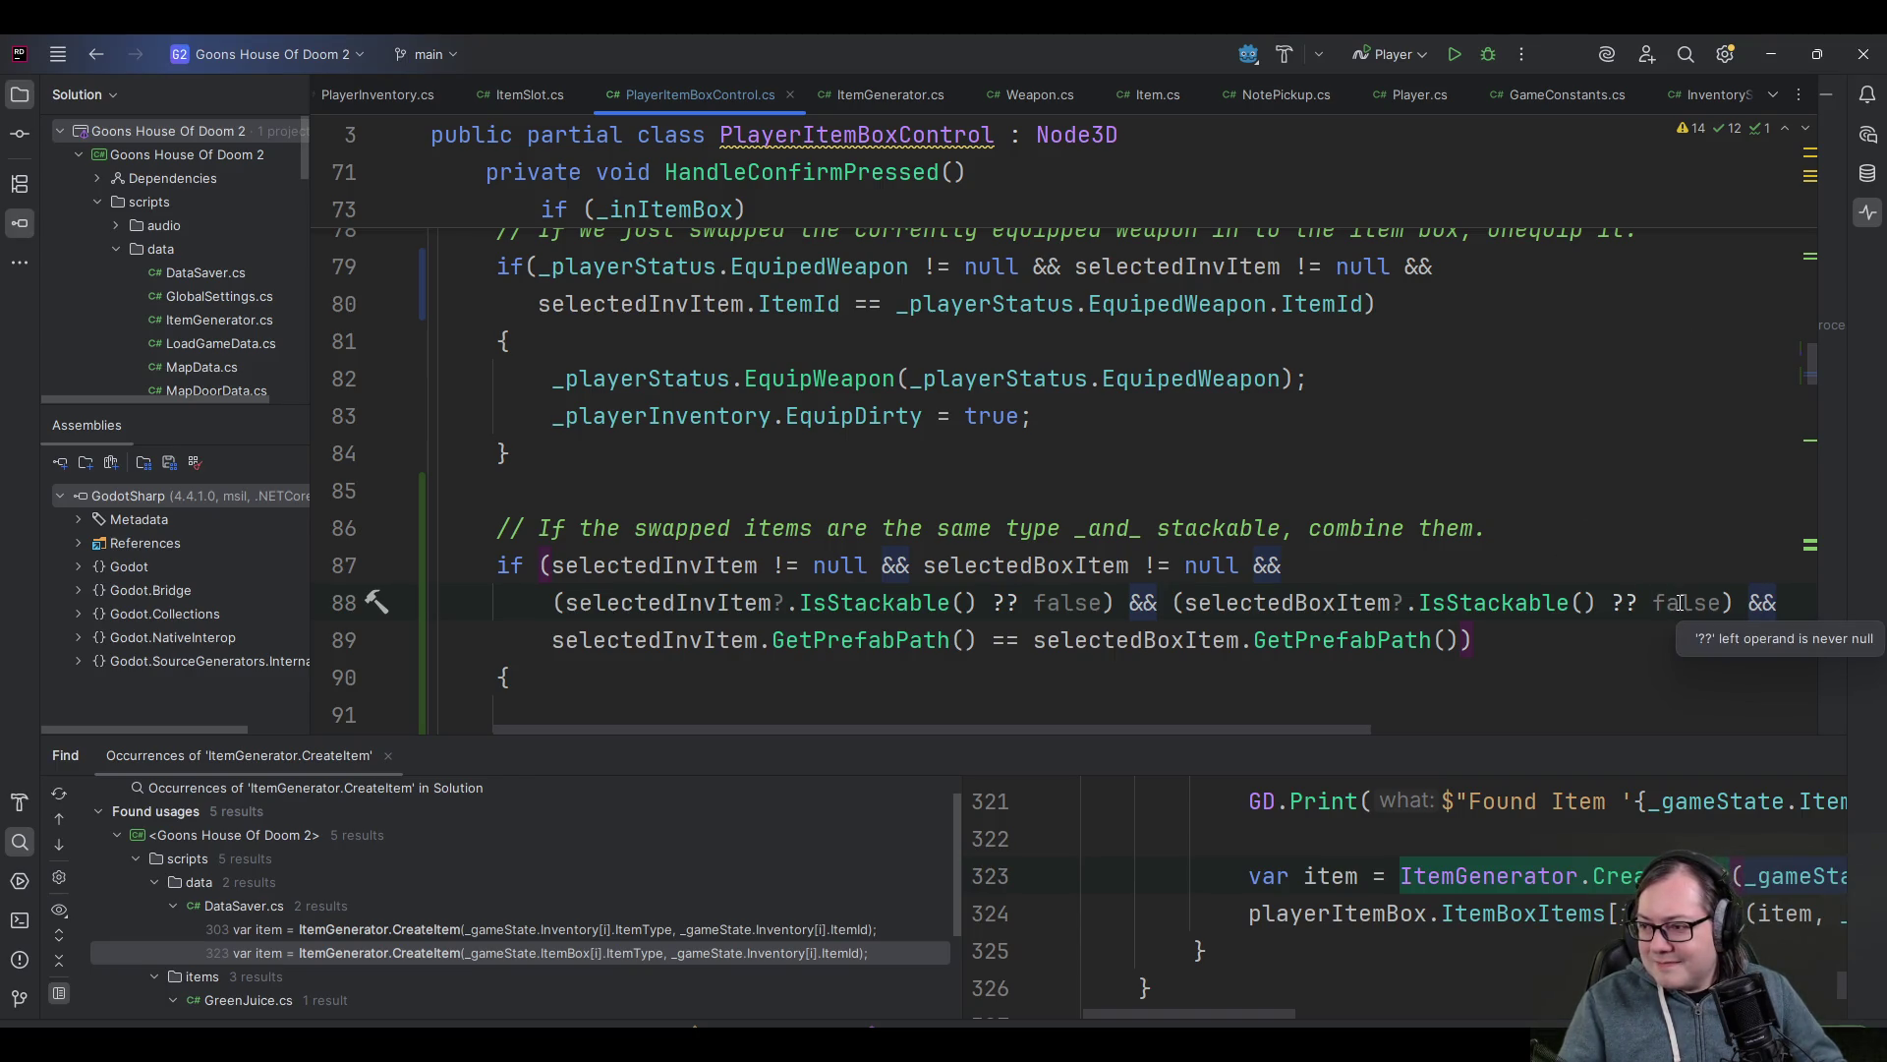
{"action": "left_click", "coordinate": [1681, 602]}
{"action": "left_click", "coordinate": [1324, 600]}
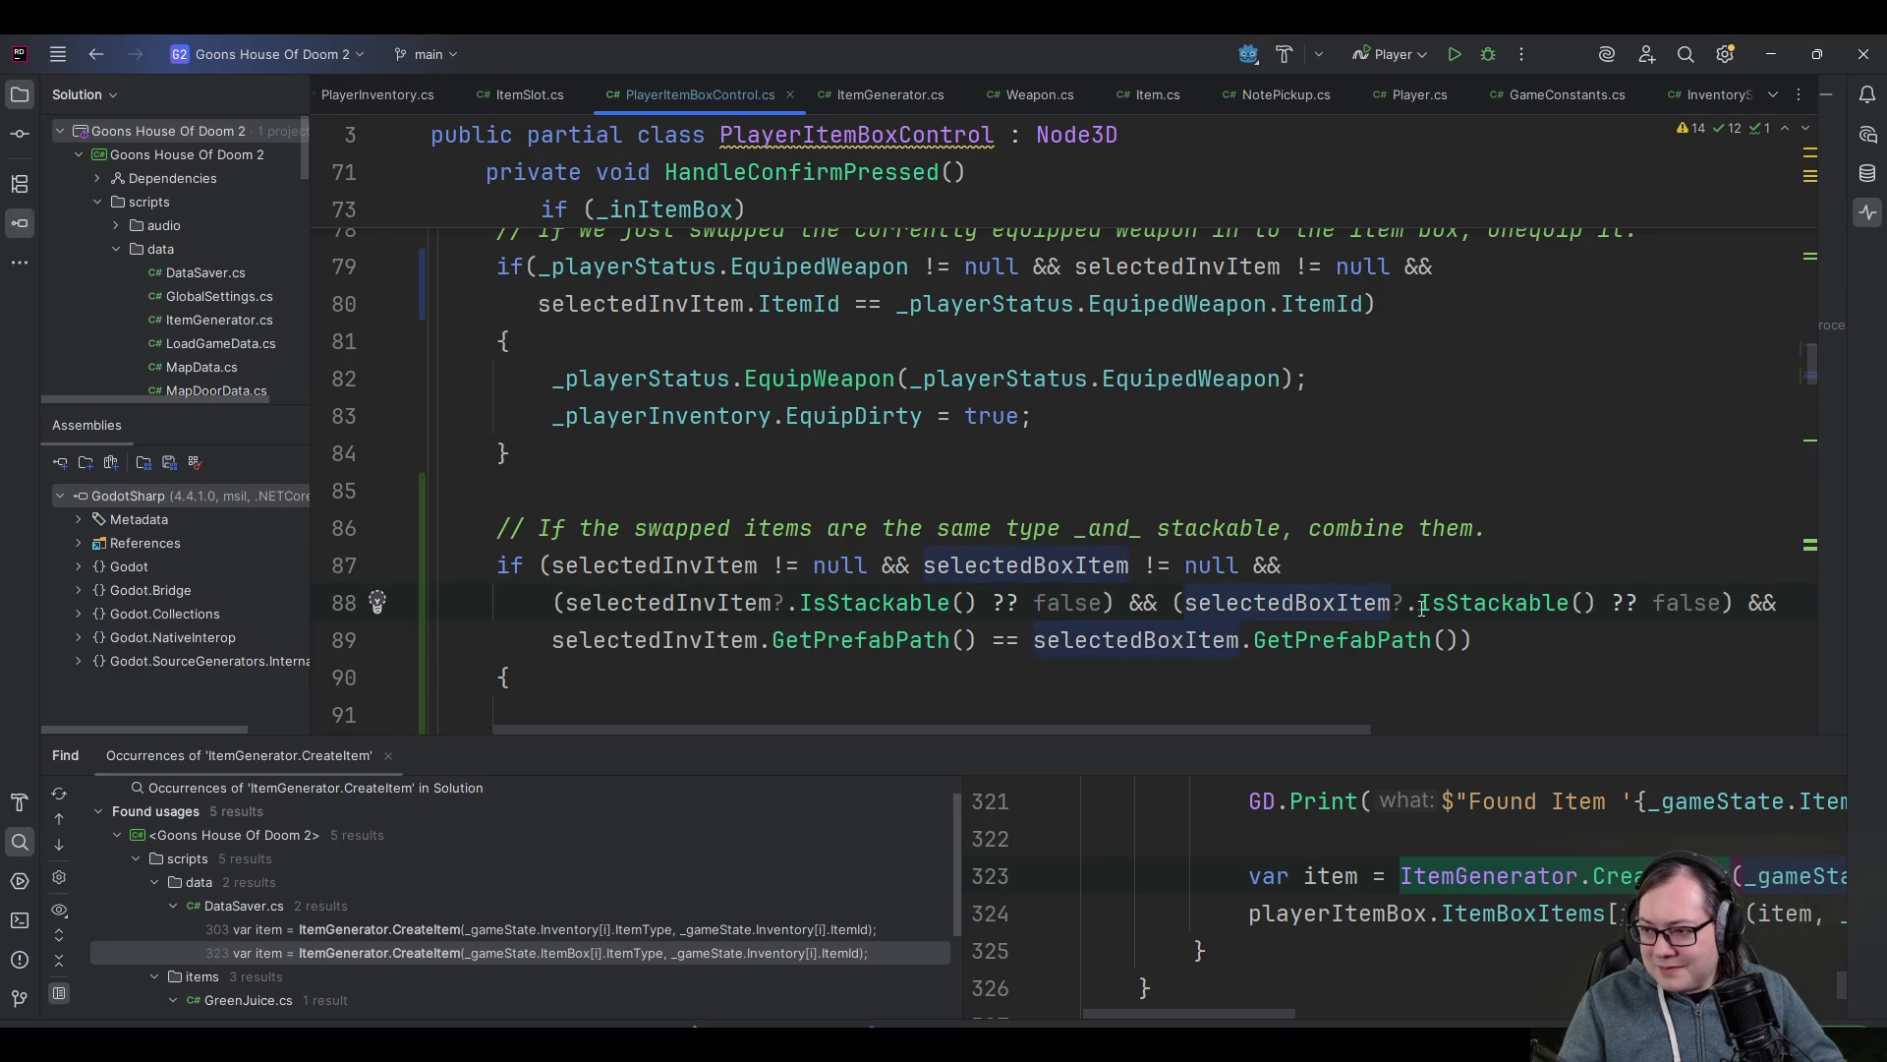
- Delete the null checks on line 87 and join the stackable checks onto it
{"action": "left_click", "coordinate": [1360, 562]}
{"action": "key", "text": "shift+Home"}
{"action": "key", "text": "shift+Right"}
{"action": "key", "text": "shift+Right"}
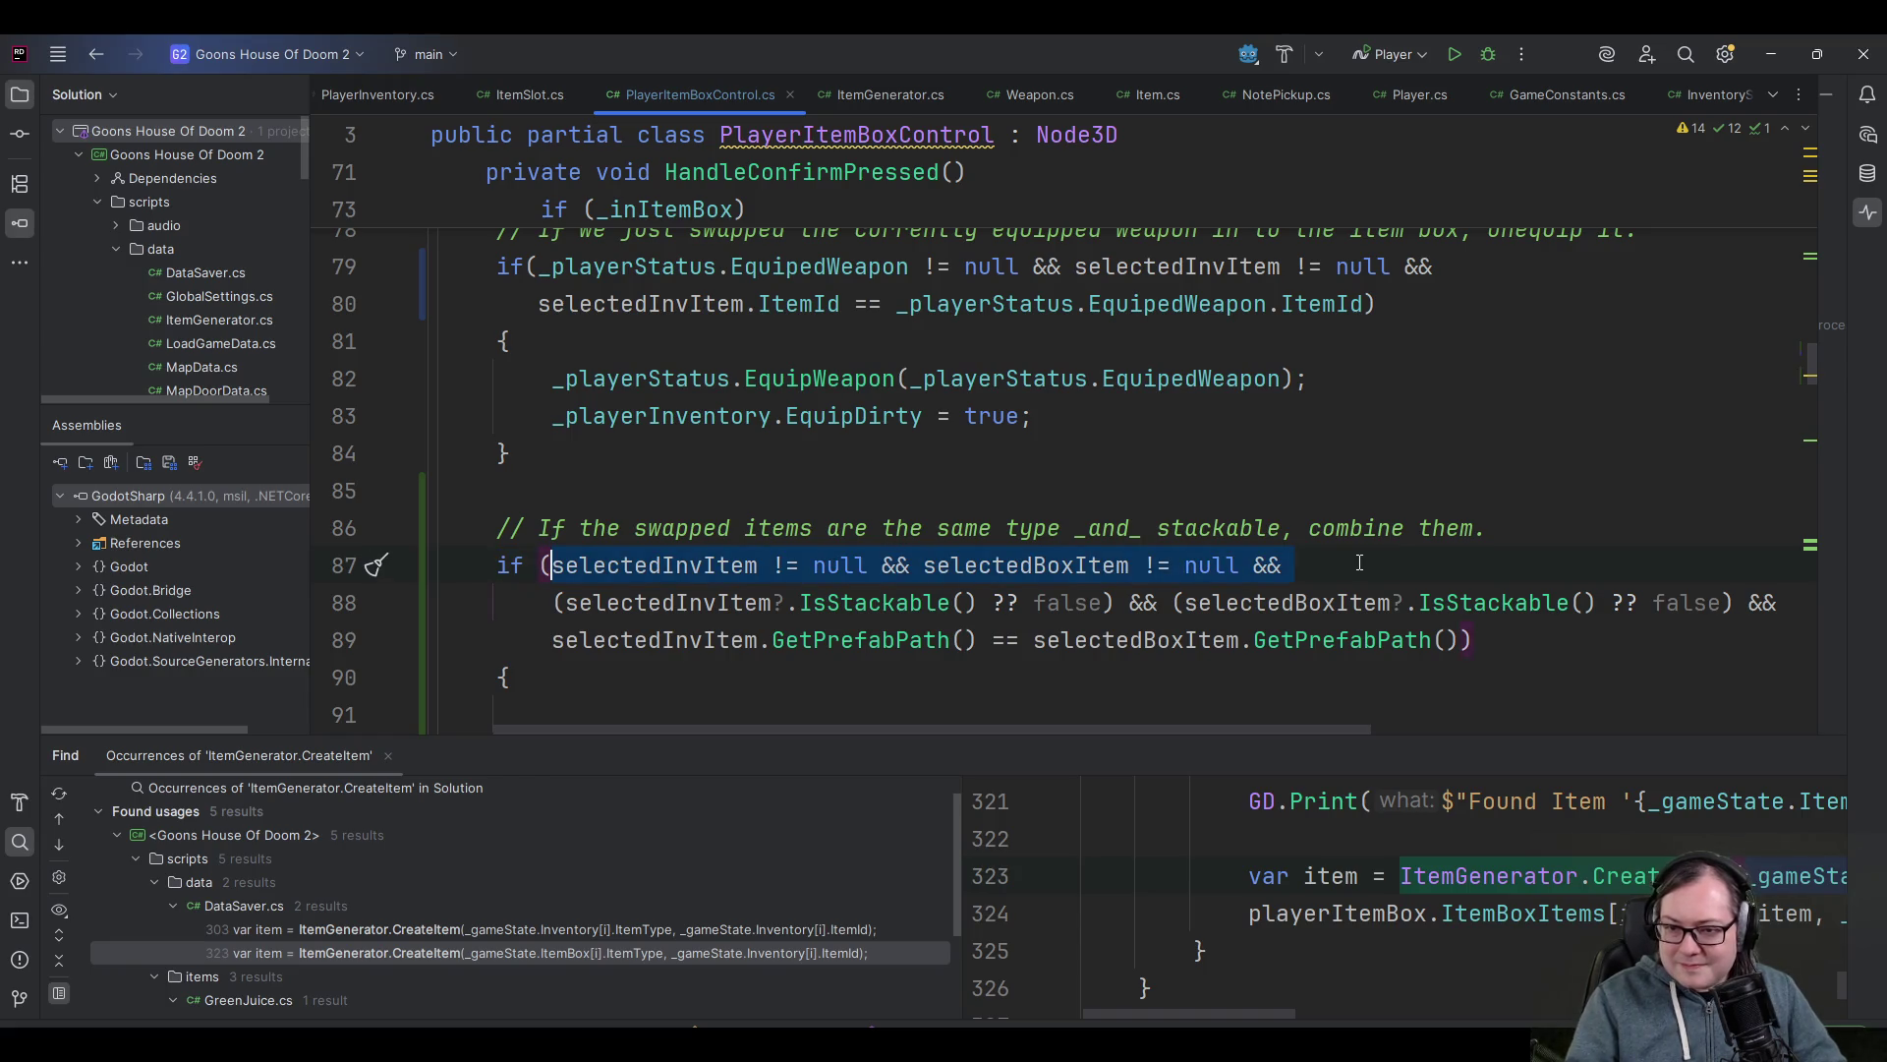
{"action": "key", "text": "Delete"}
{"action": "key", "text": "Down"}
{"action": "key", "text": "shift+Up"}
{"action": "key", "text": "Delete"}
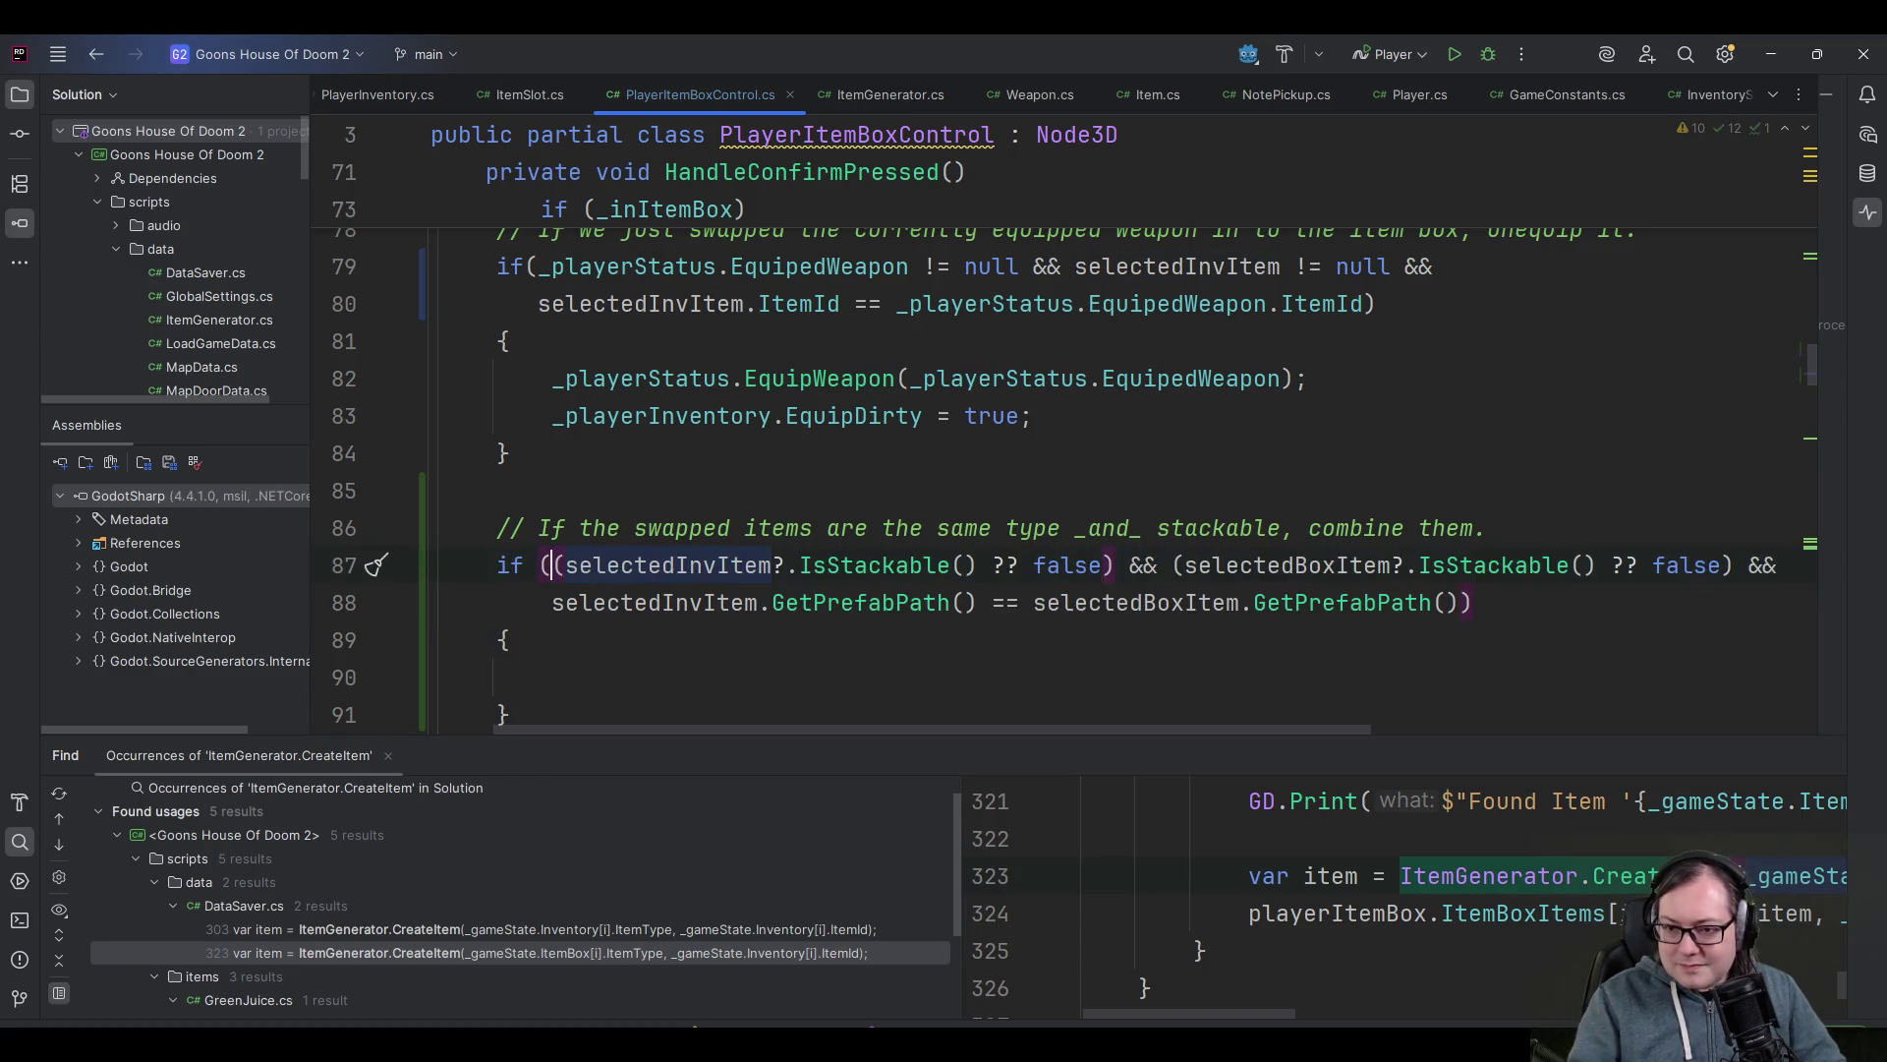
- Review the merged combine condition, then build and run the park scene in Godot
{"action": "key", "text": "Right"}
{"action": "key", "text": "ctrl+Right"}
{"action": "key", "text": "ctrl+Left"}
{"action": "key", "text": "ctrl+Left"}
{"action": "key", "text": "ctrl+Right"}
{"action": "key", "text": "ctrl+Right"}
{"action": "key", "text": "ctrl+Right"}
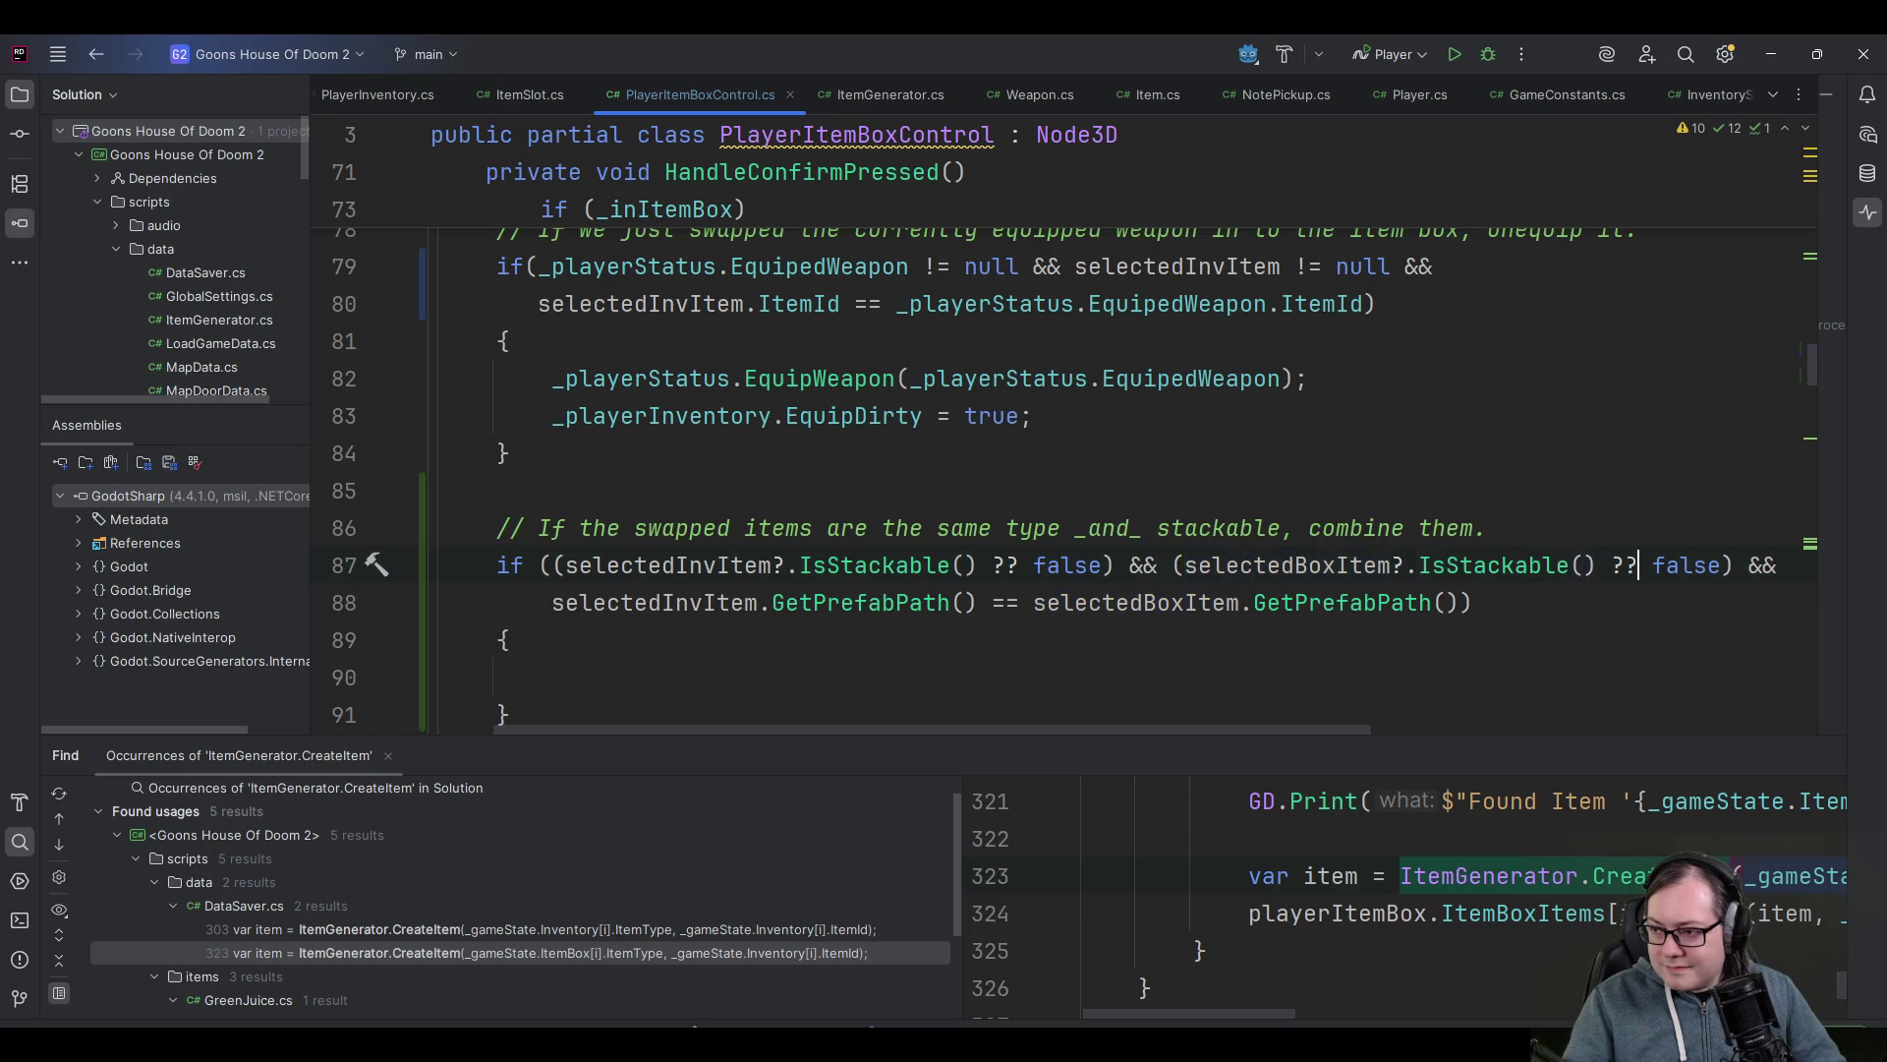
{"action": "key", "text": "Down"}
{"action": "key", "text": "Up"}
{"action": "key", "text": "Down"}
{"action": "key", "text": "Up"}
{"action": "key", "text": "Down"}
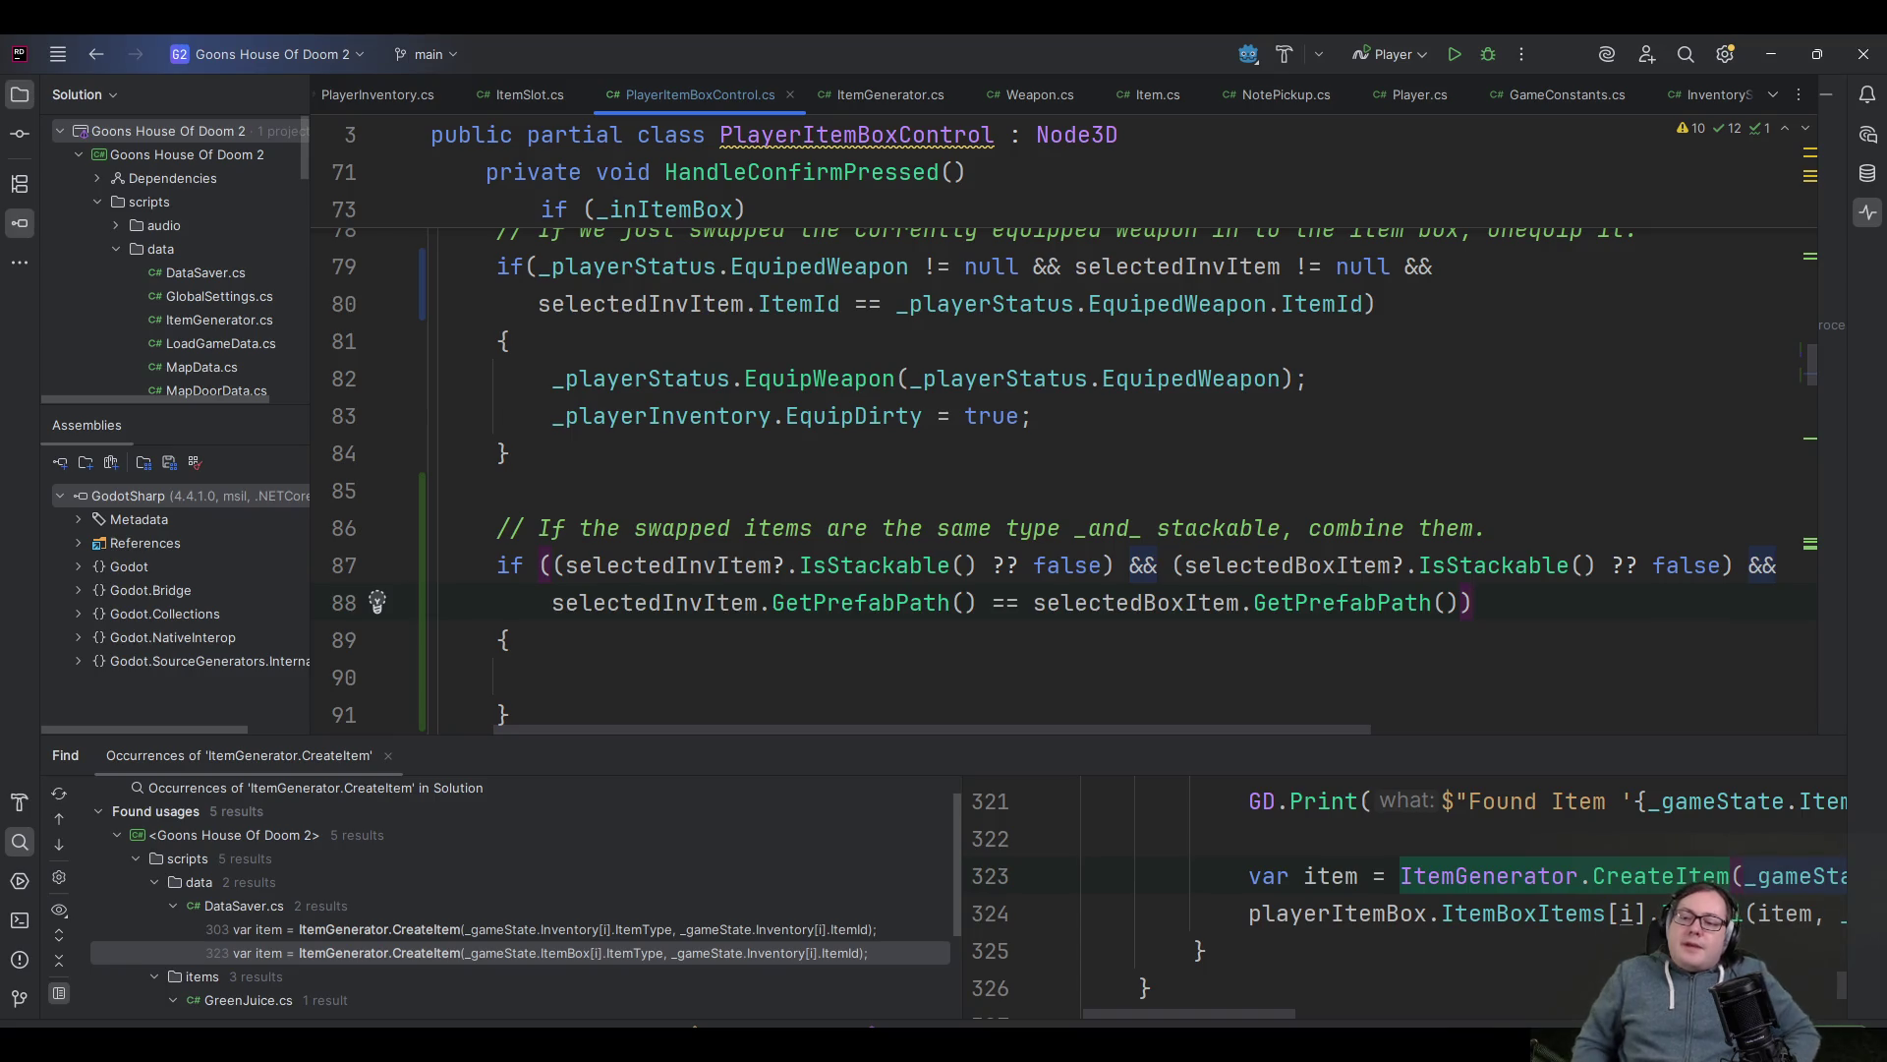
{"action": "scroll", "coordinate": [1399, 448], "scroll_direction": "down", "scroll_amount": 2}
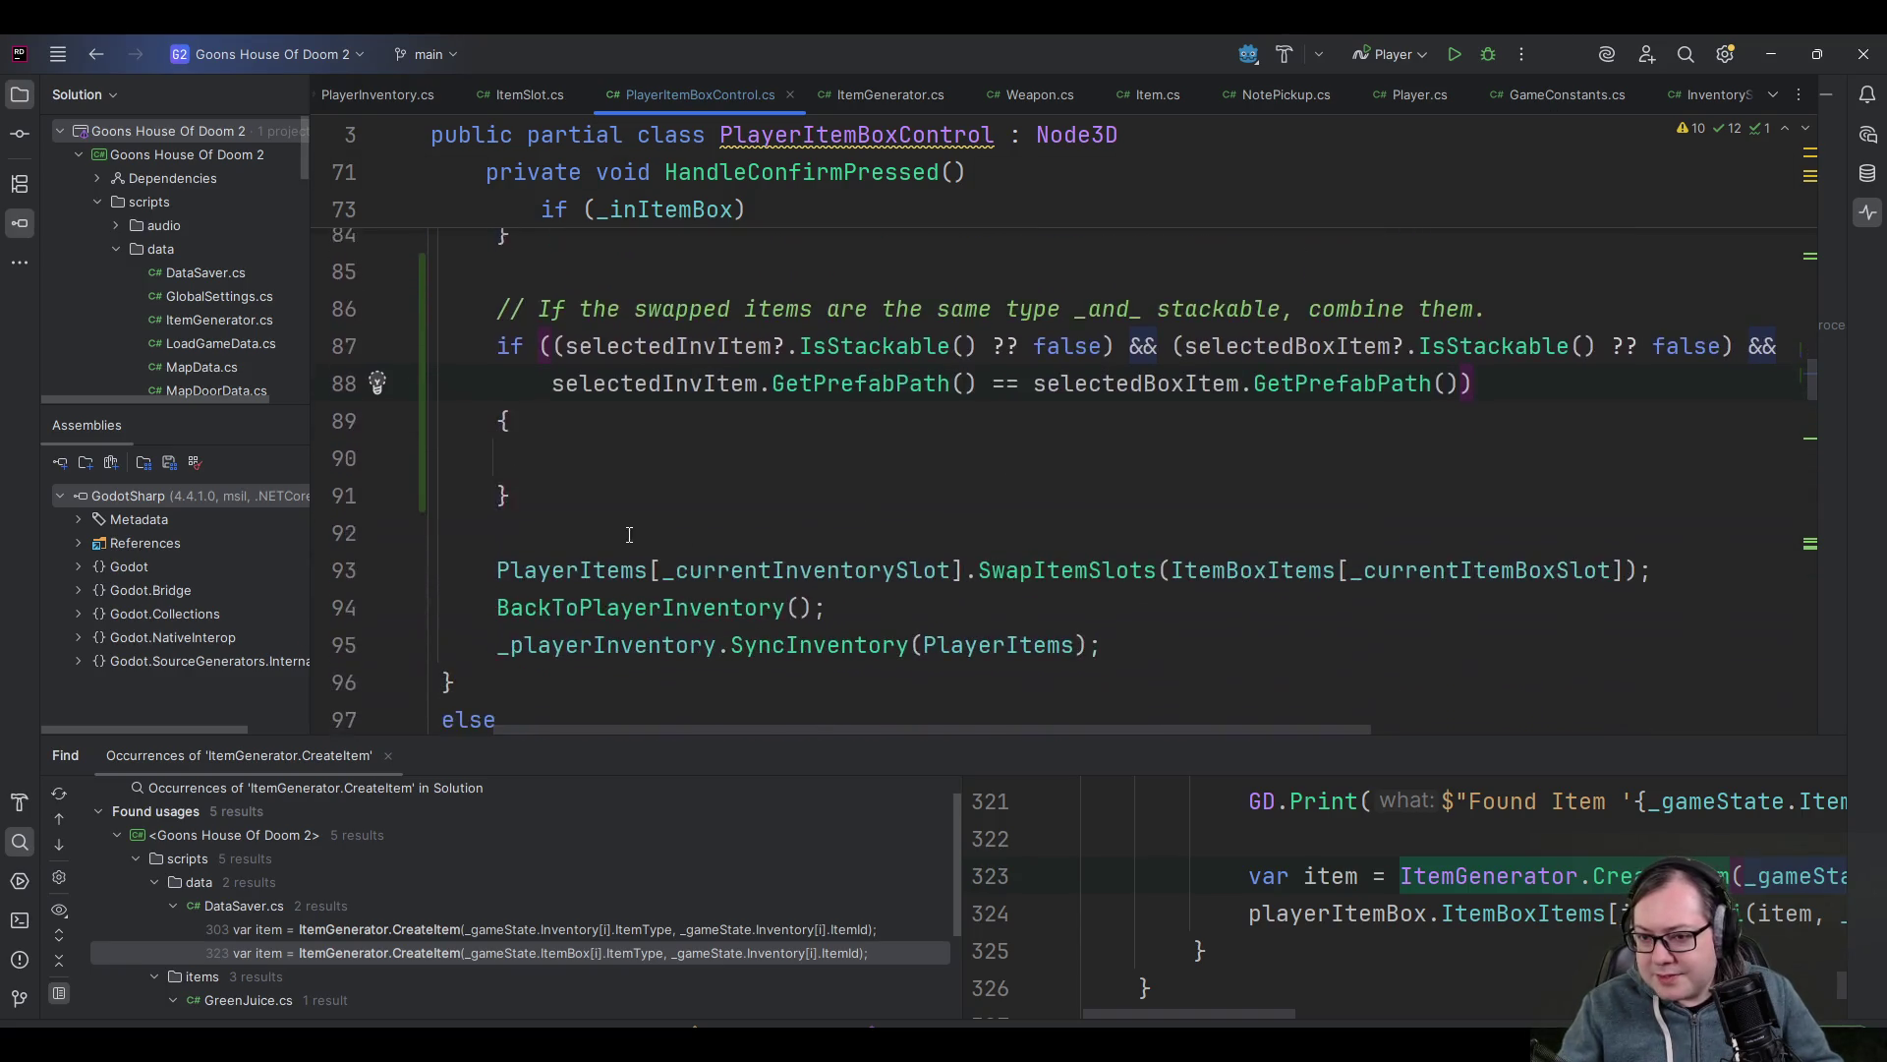
{"action": "key", "text": "Down"}
{"action": "key", "text": "Down"}
{"action": "key", "text": "Down"}
{"action": "key", "text": "alt+Tab"}
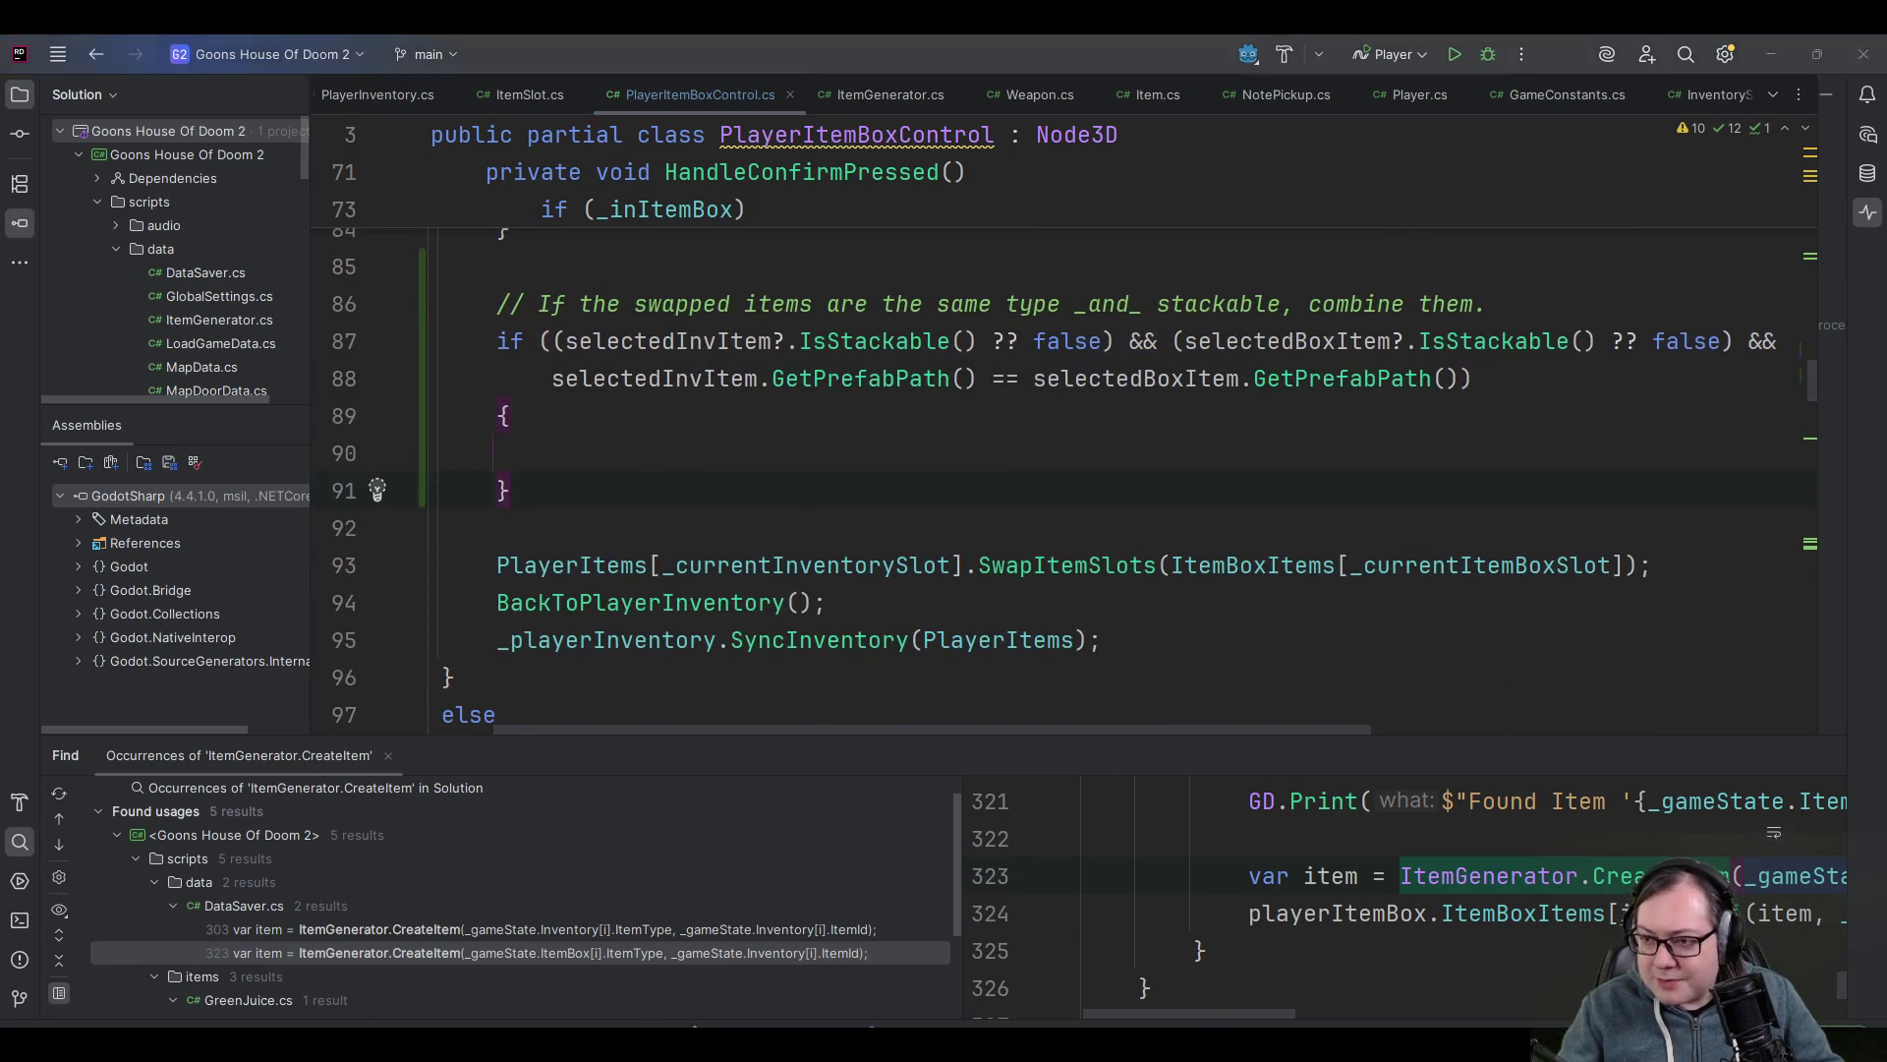
{"action": "left_click", "coordinate": [1704, 83]}
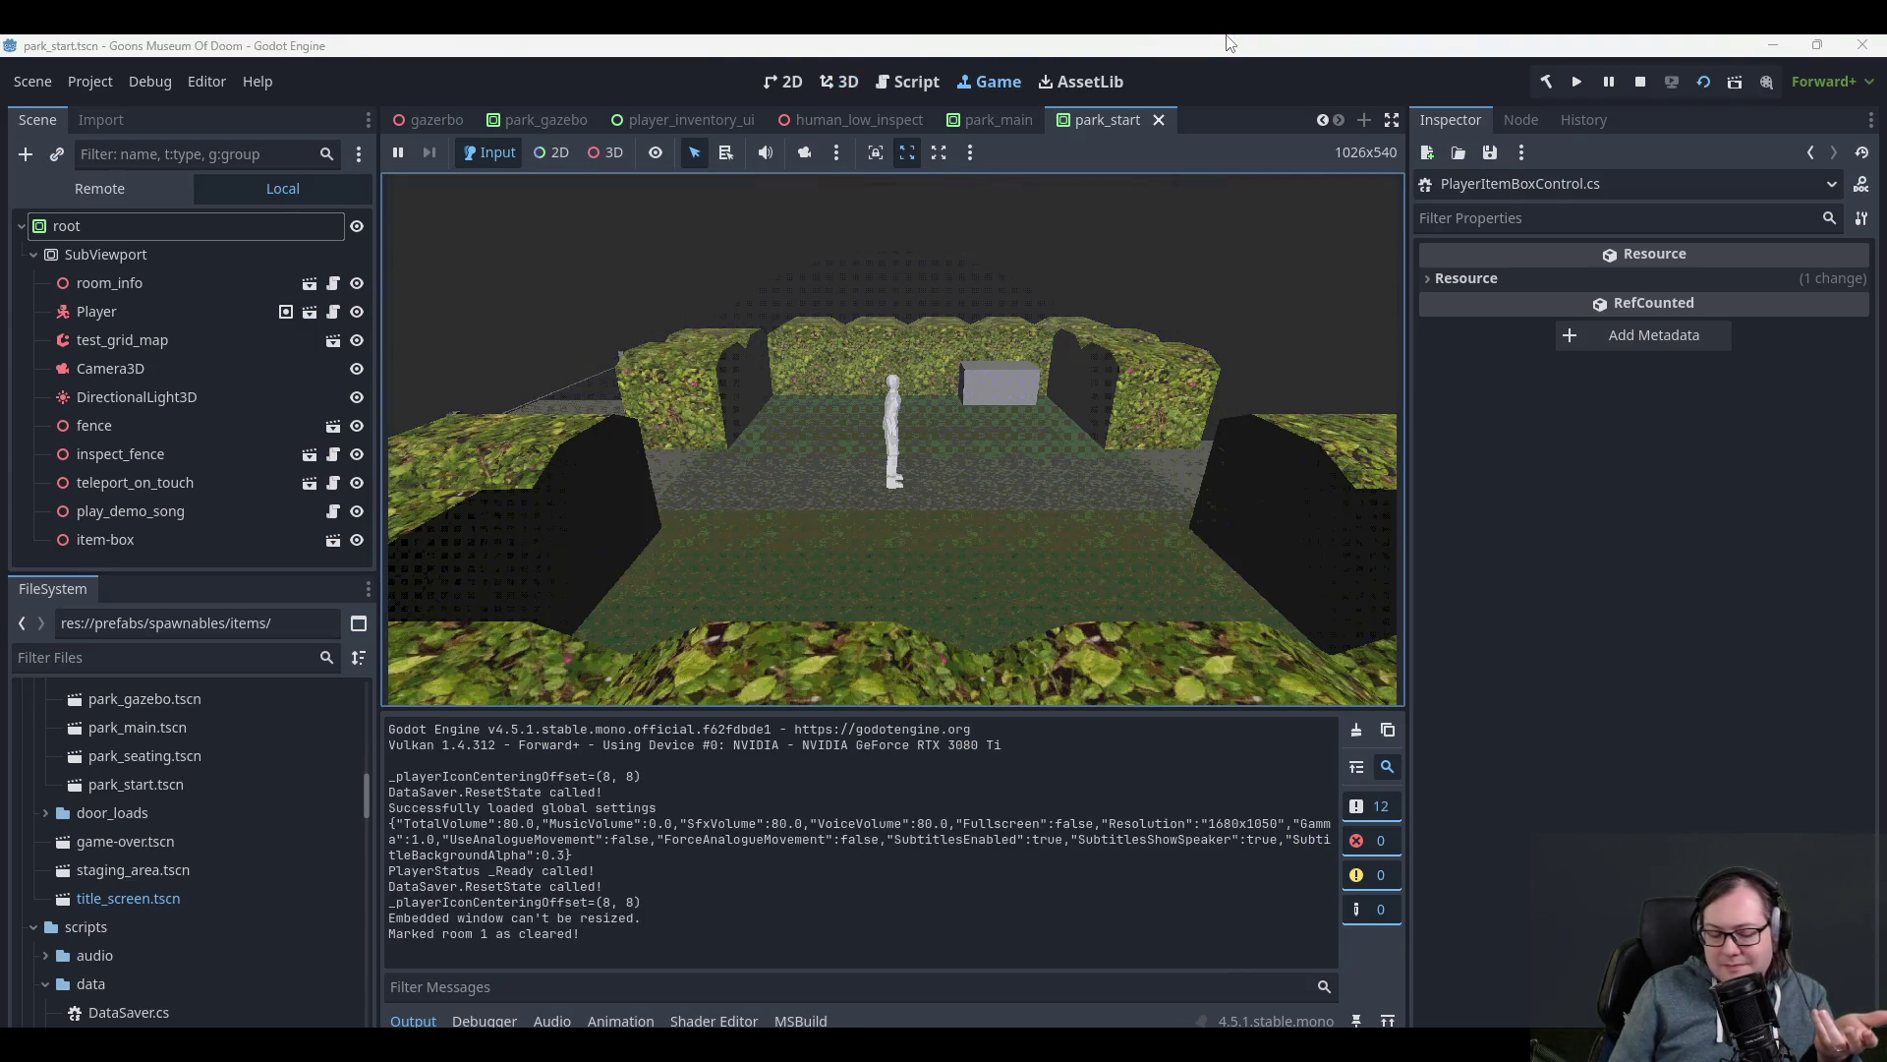
- Walk the player to the item box, open it and browse through its slots
{"action": "key", "text": "d"}
{"action": "key", "text": "w"}
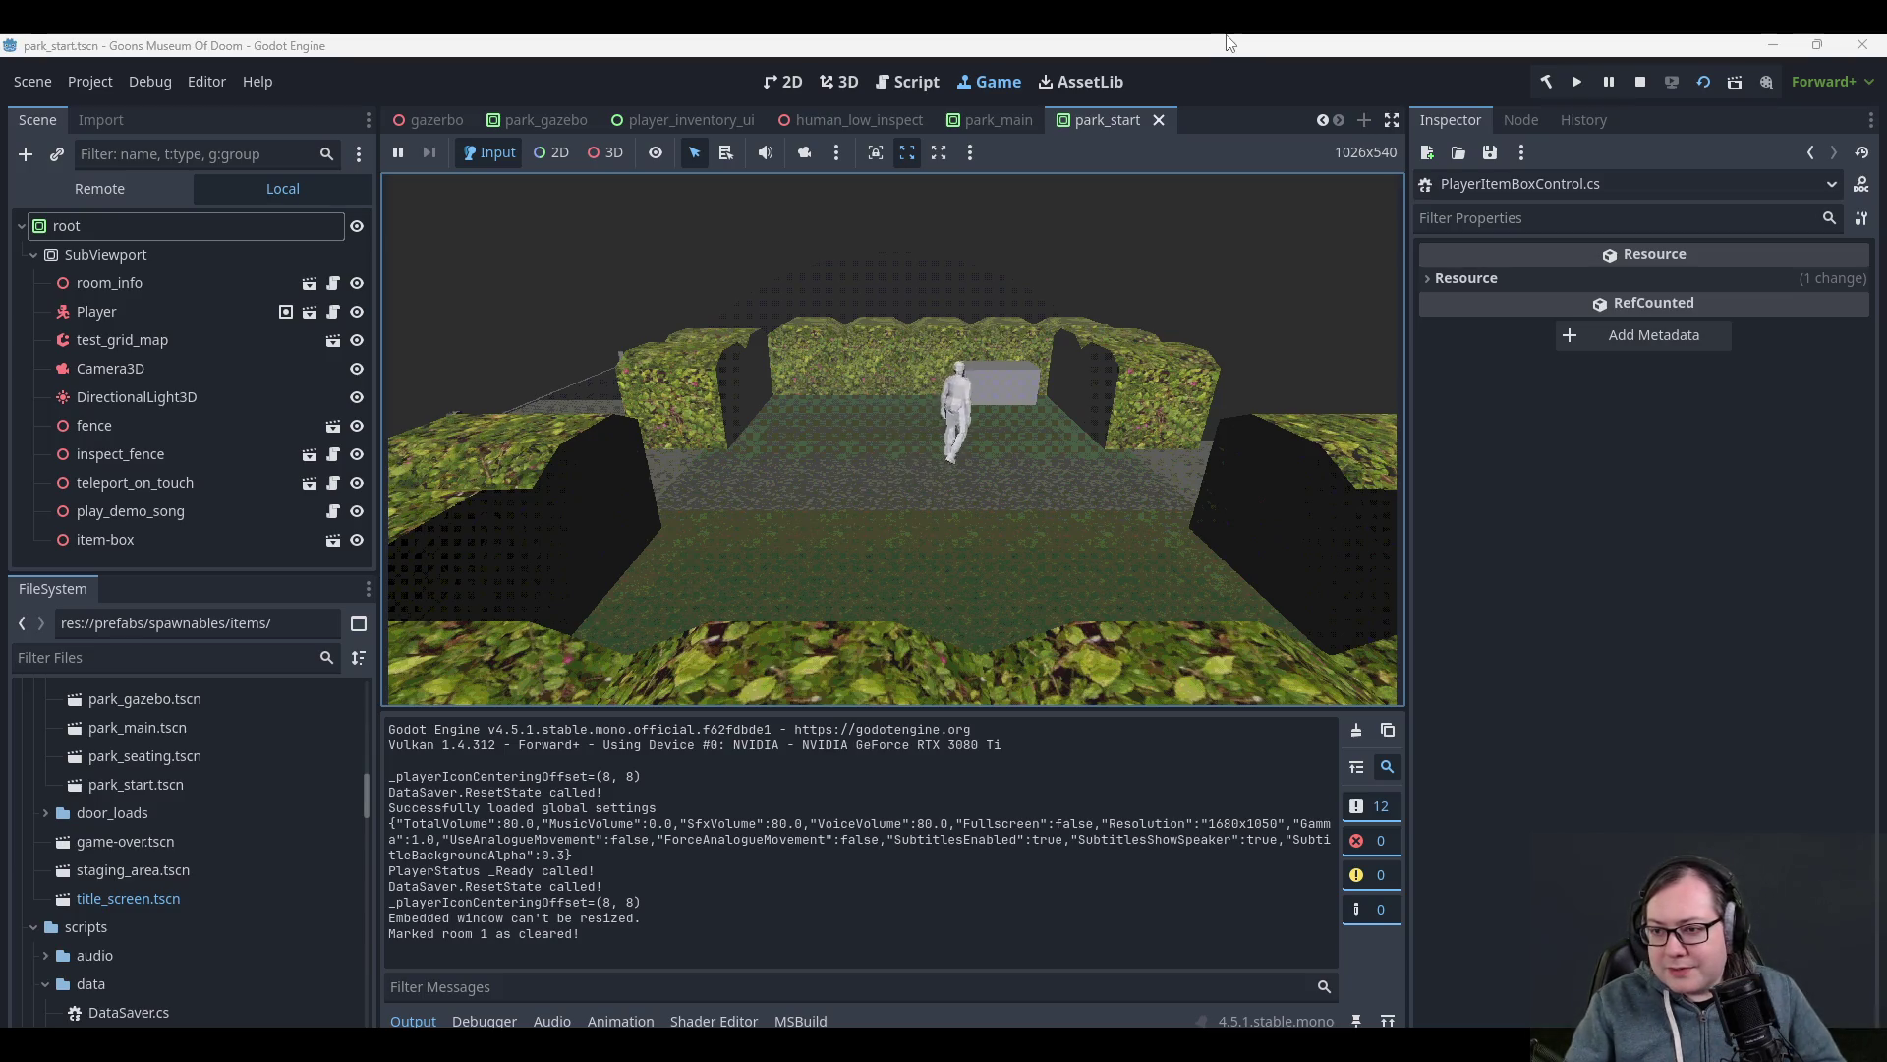
{"action": "key", "text": "e"}
{"action": "key", "text": "a"}
{"action": "key", "text": "w"}
{"action": "key", "text": "a"}
{"action": "key", "text": "w"}
{"action": "key", "text": "w"}
{"action": "key", "text": "a"}
{"action": "key", "text": "w"}
{"action": "key", "text": "a"}
{"action": "key", "text": "a"}
{"action": "key", "text": "s"}
{"action": "key", "text": "s"}
{"action": "key", "text": "w"}
{"action": "key", "text": "a"}
{"action": "key", "text": "d"}
{"action": "key", "text": "s"}
{"action": "key", "text": "a"}
{"action": "key", "text": "w"}
{"action": "key", "text": "s"}
{"action": "key", "text": "w"}
{"action": "key", "text": "a"}
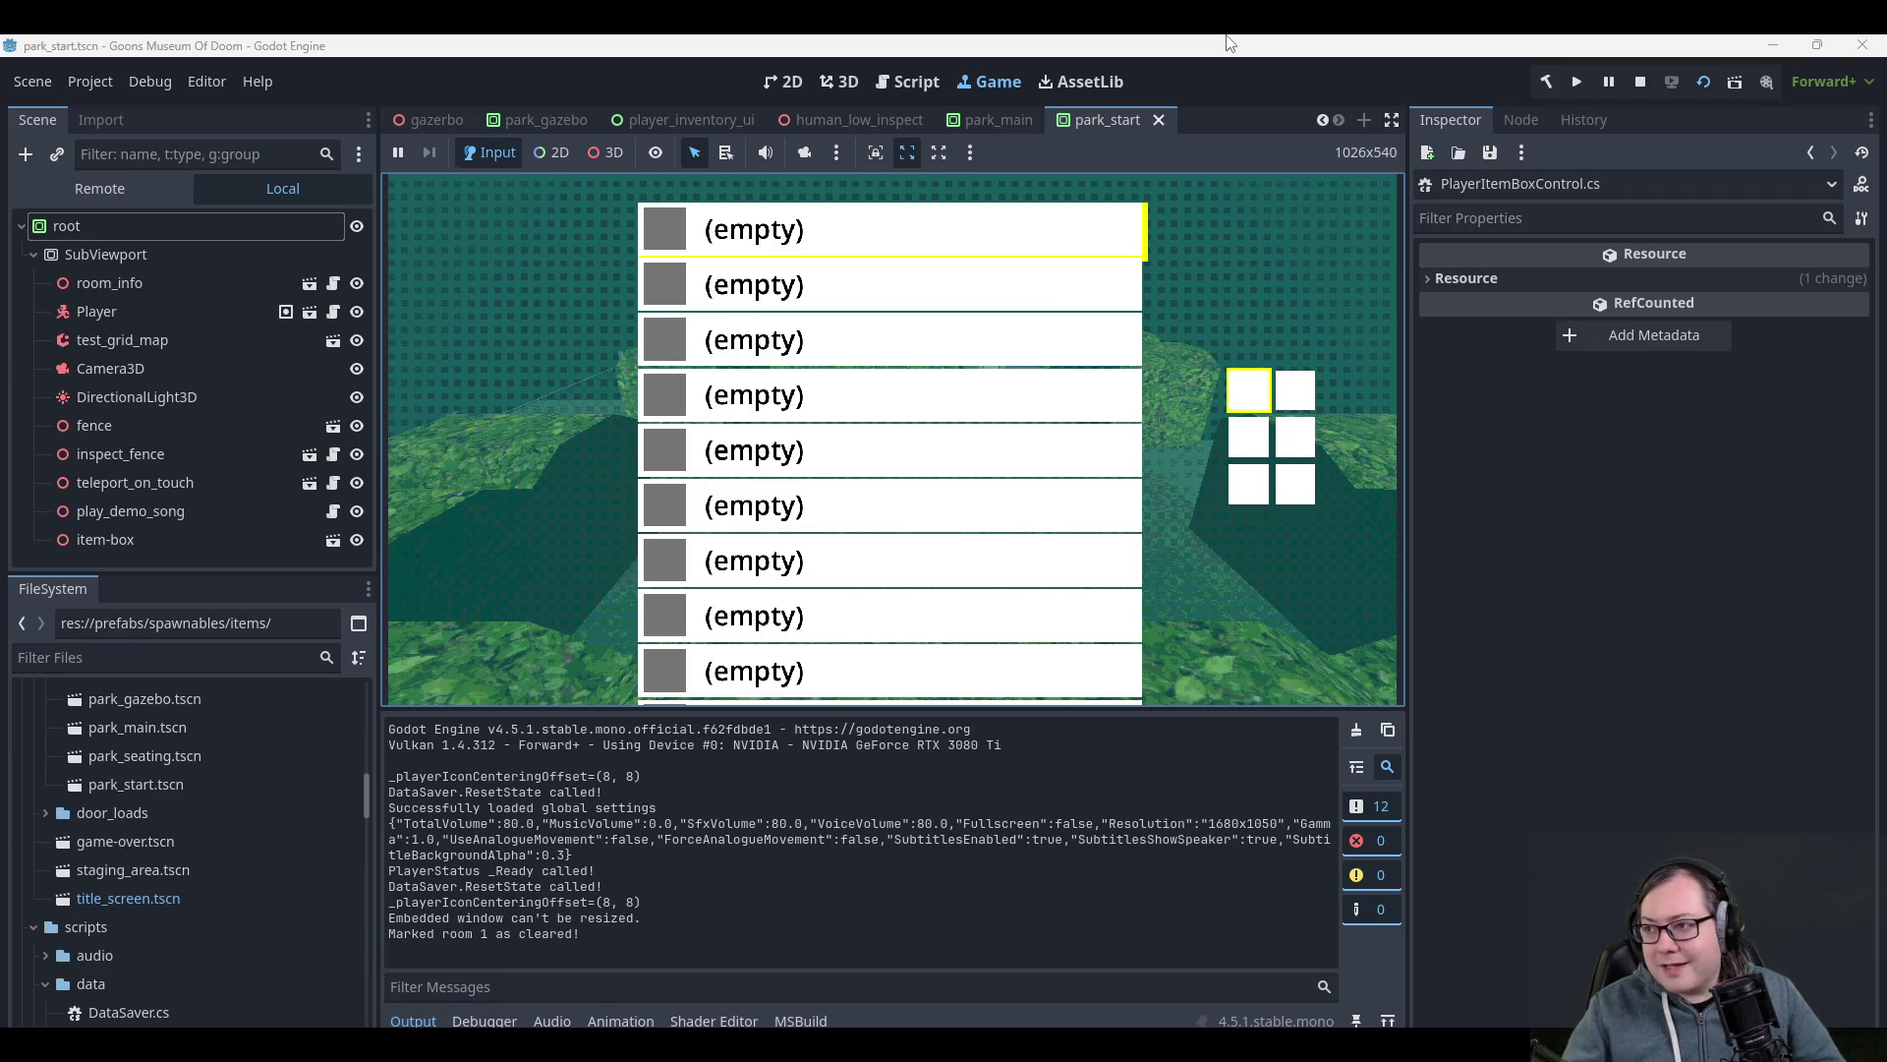
- Stop the game and return to the empty line in Rider's combine block
{"action": "left_click", "coordinate": [1641, 81]}
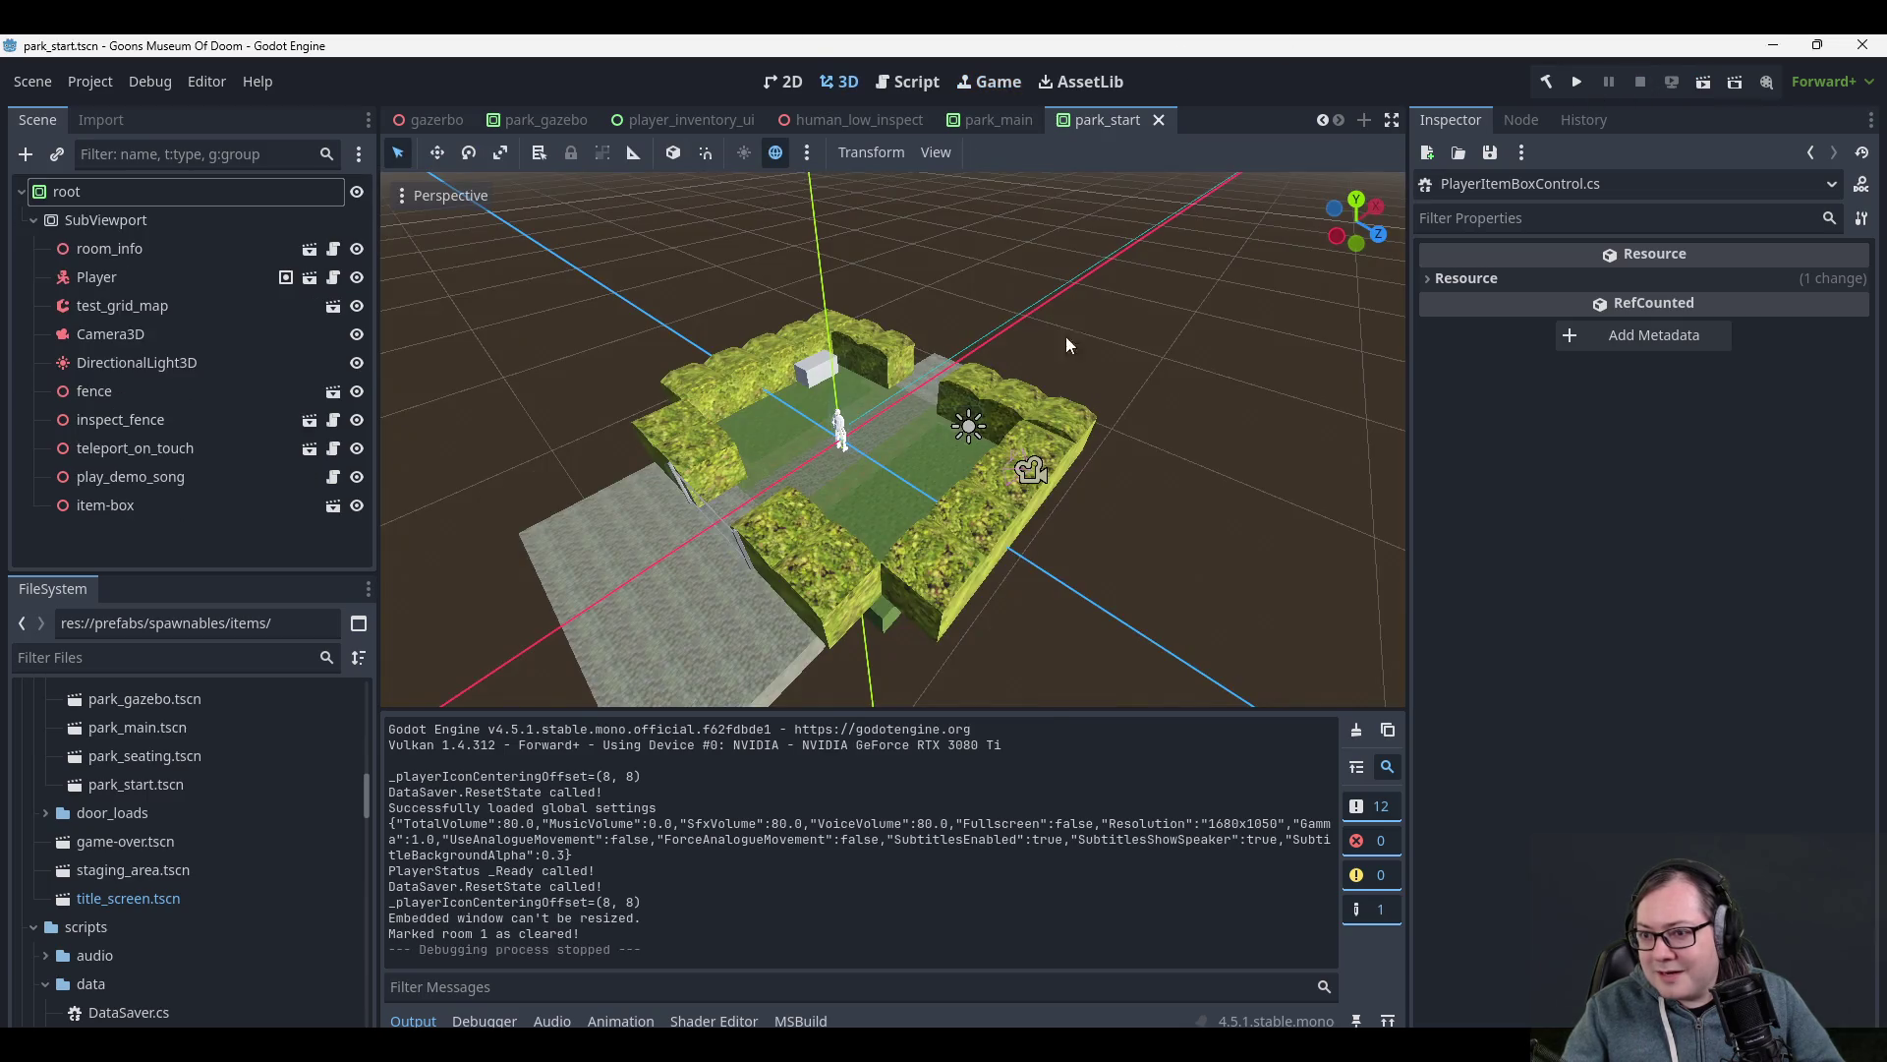
{"action": "key", "text": "alt+Tab"}
{"action": "key", "text": "Up"}
{"action": "key", "text": "Up"}
{"action": "key", "text": "Down"}
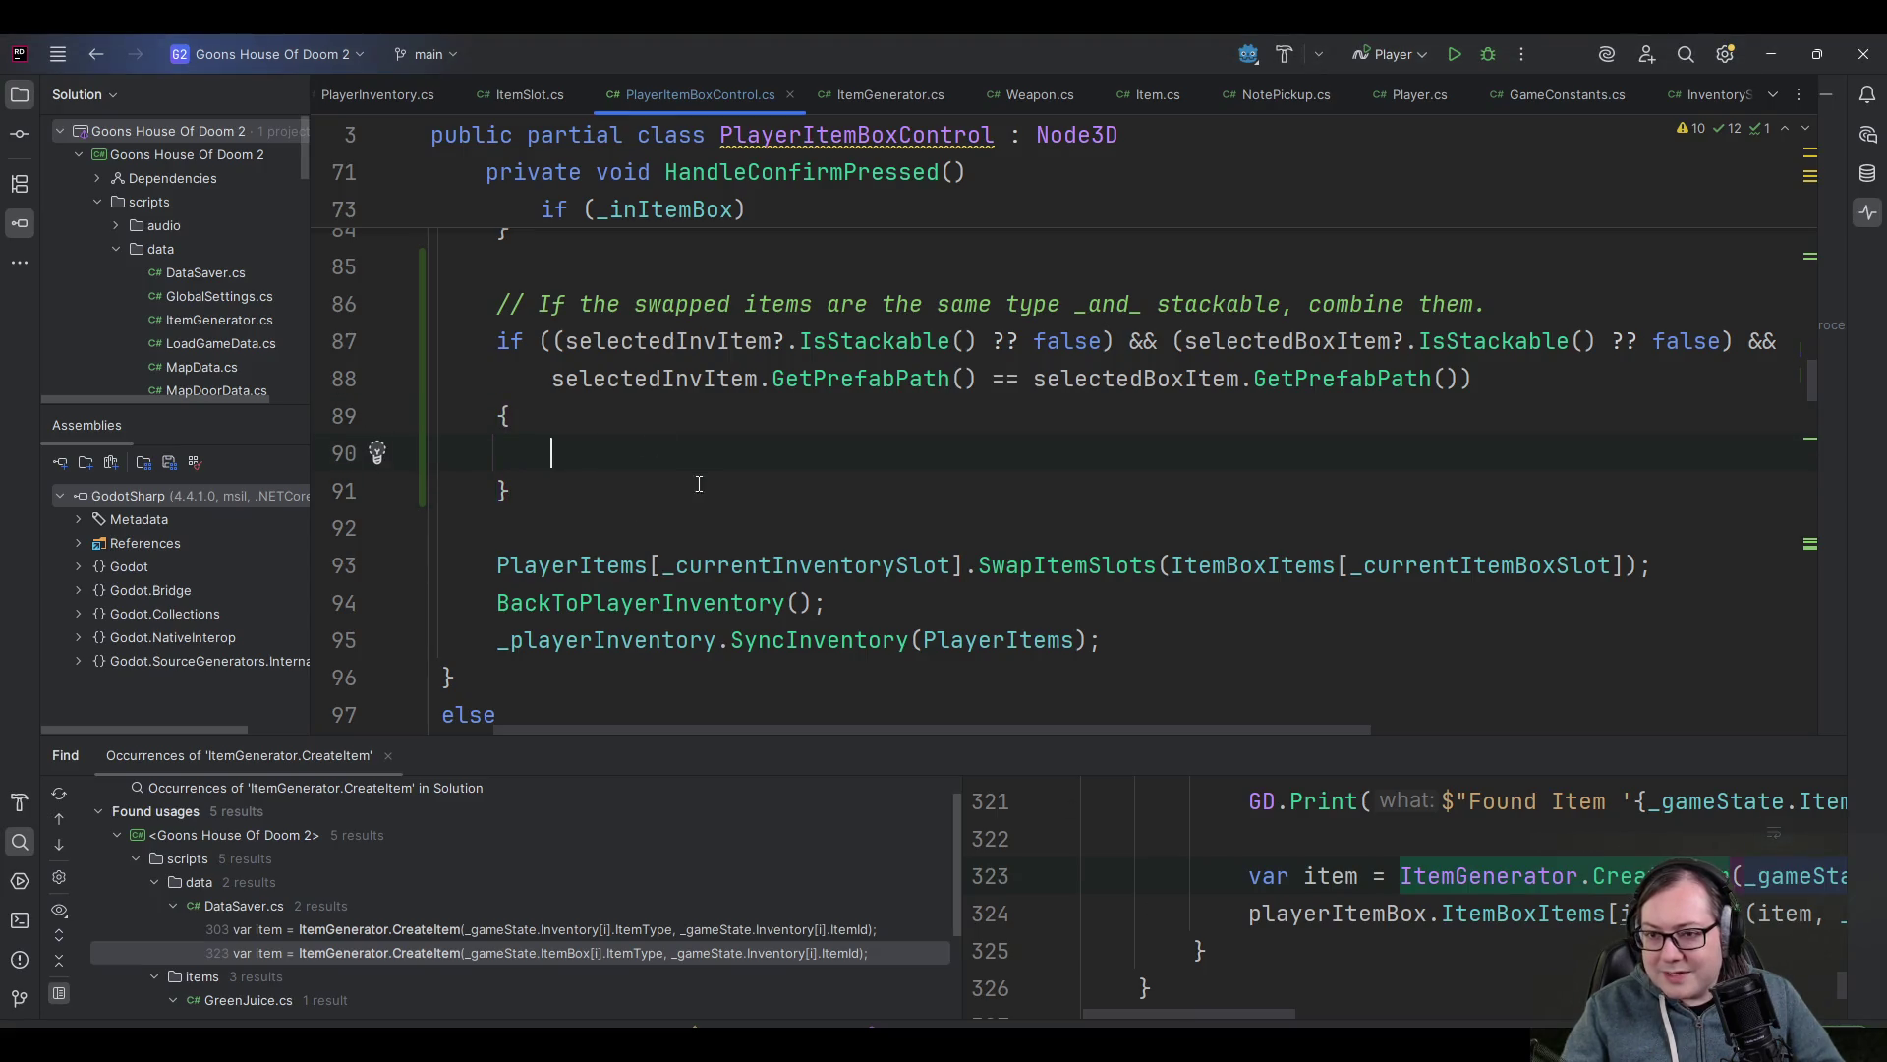
- Jump to the IsStackable declaration in Item.cs
{"action": "scroll", "coordinate": [699, 484], "scroll_direction": "up", "scroll_amount": 3}
{"action": "scroll", "coordinate": [836, 540], "scroll_direction": "down", "scroll_amount": 2}
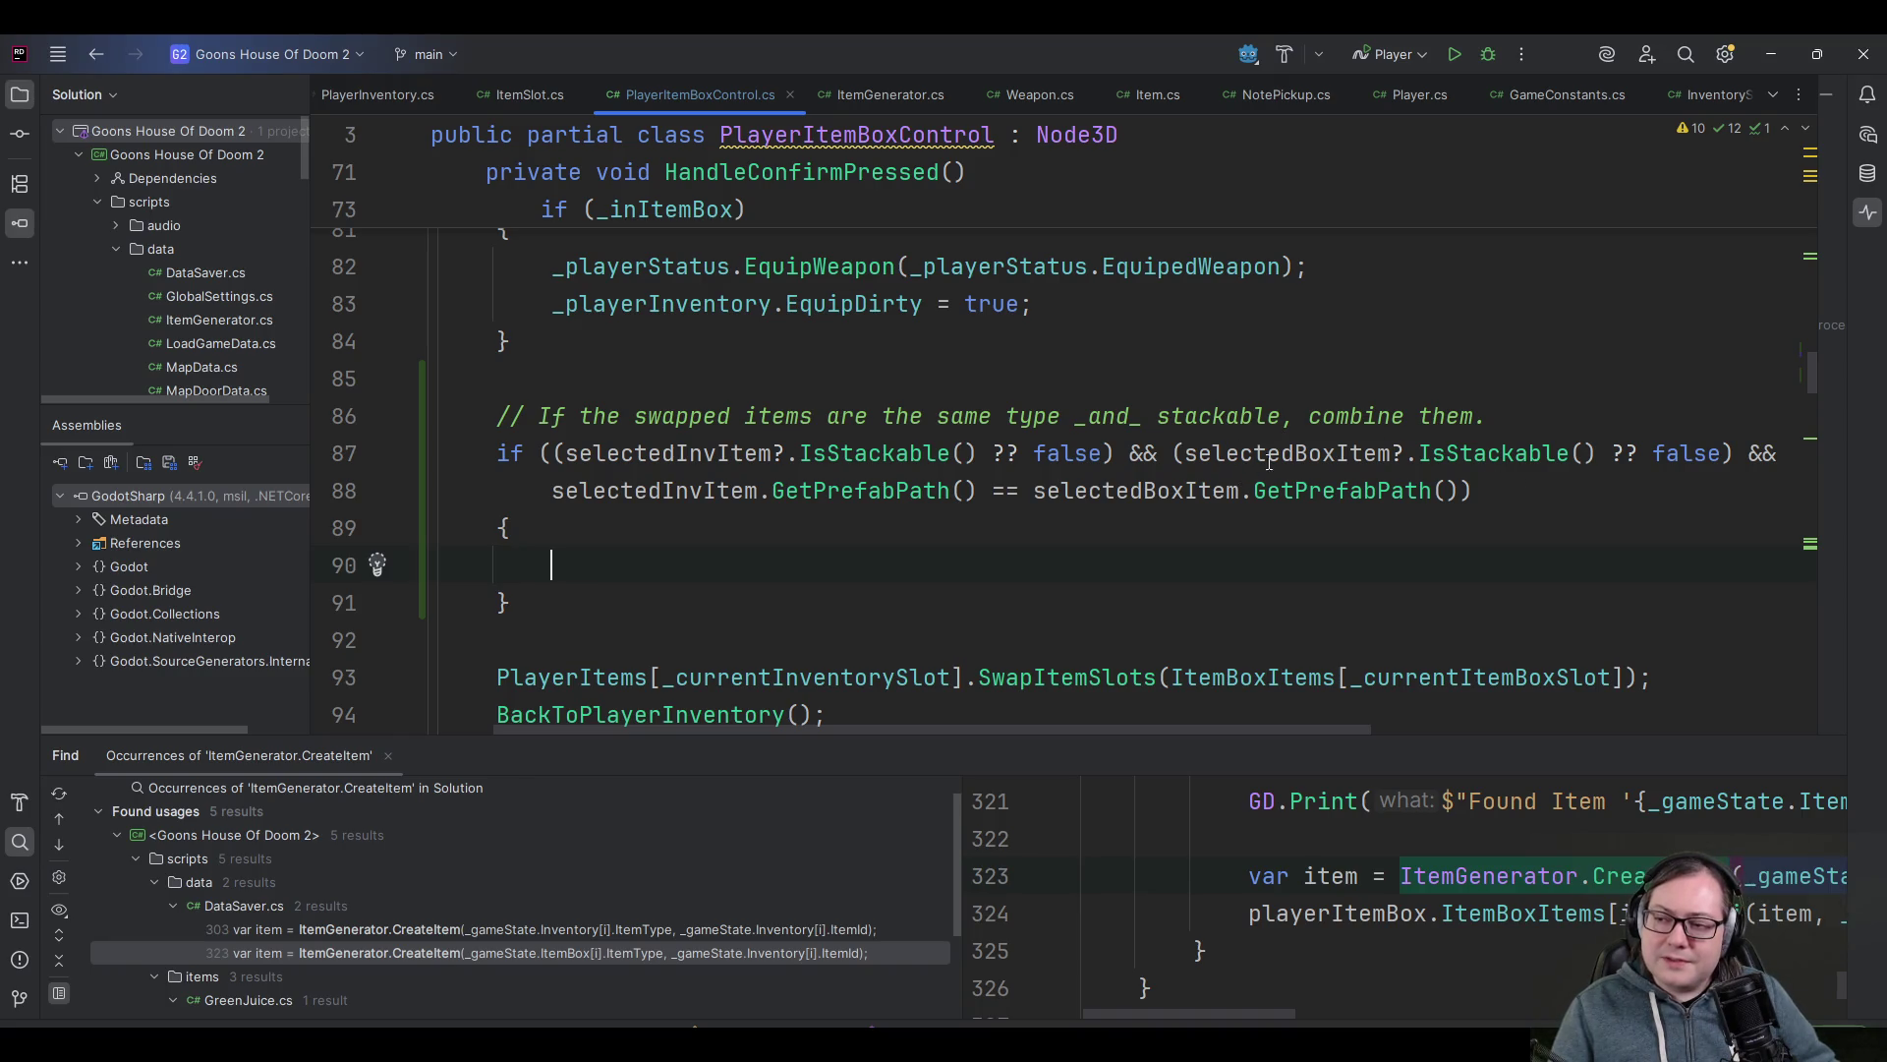
{"action": "left_click", "coordinate": [1484, 453], "text": "ctrl"}
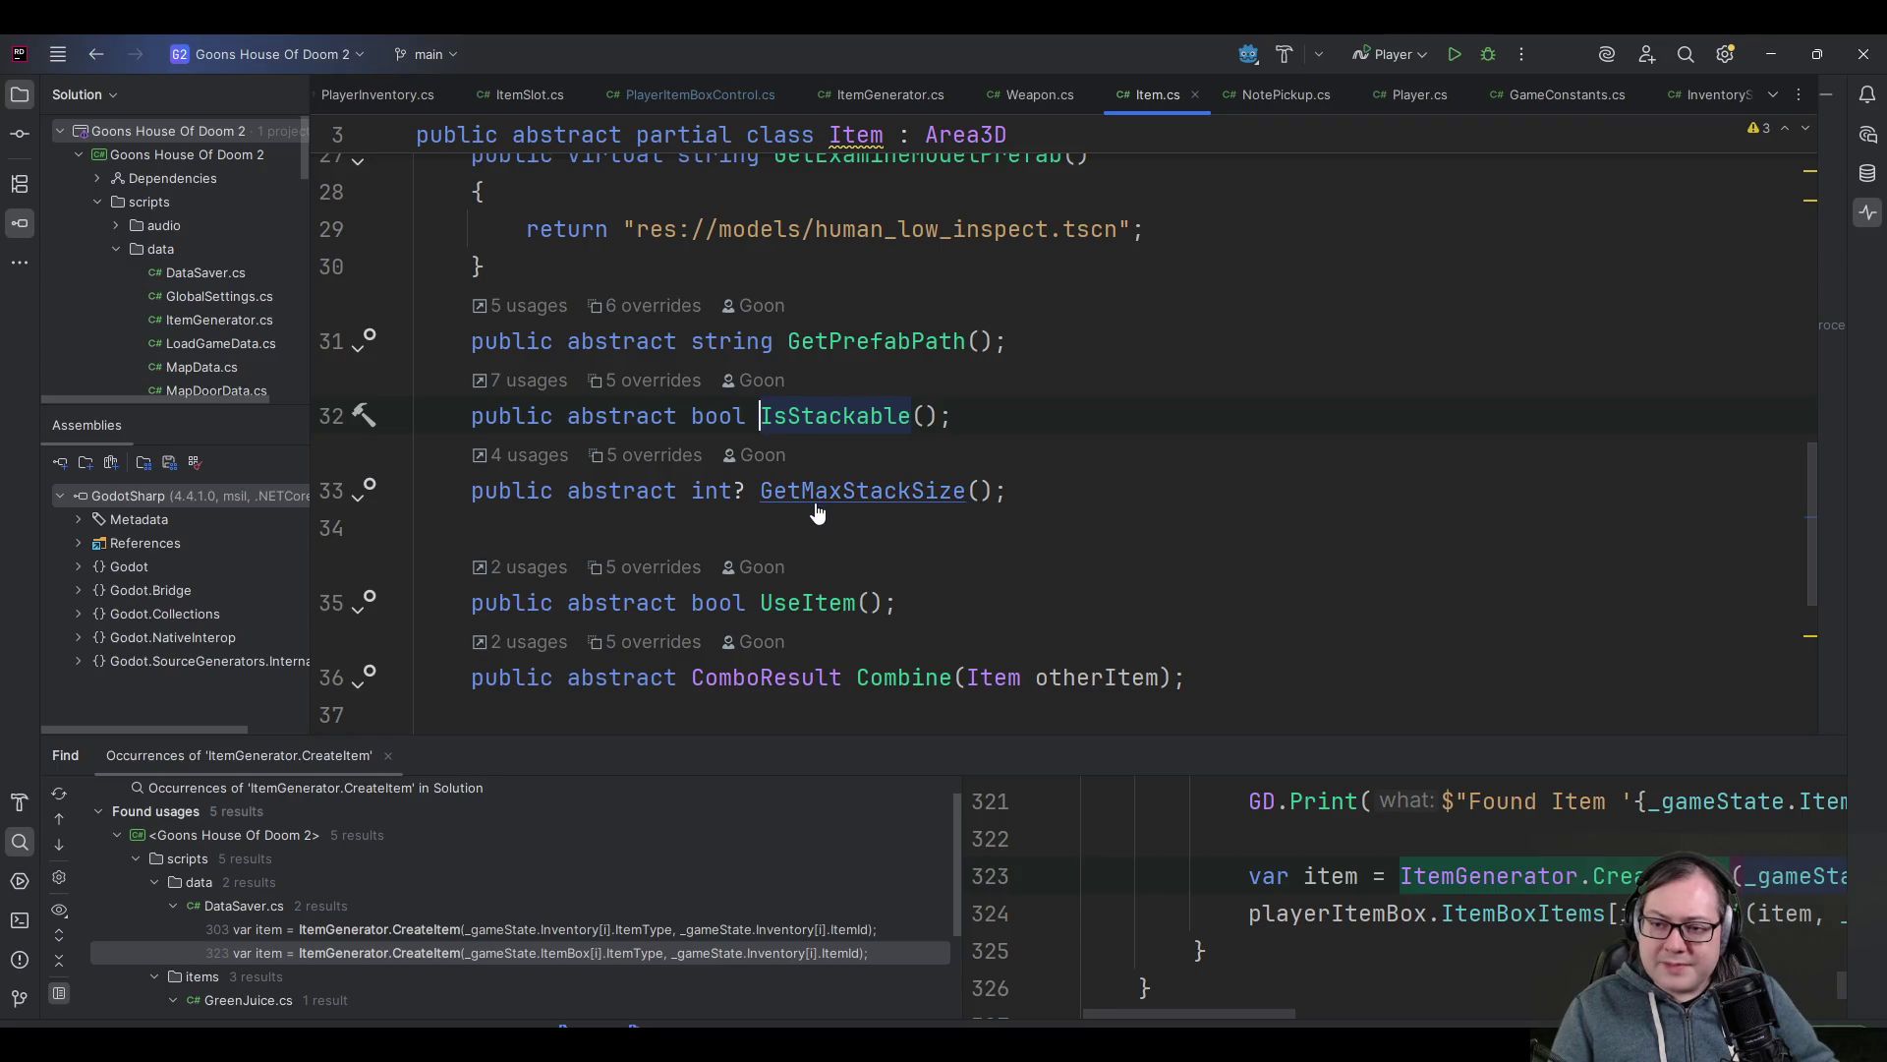
{"action": "key", "text": "ctrl+alt+Left"}
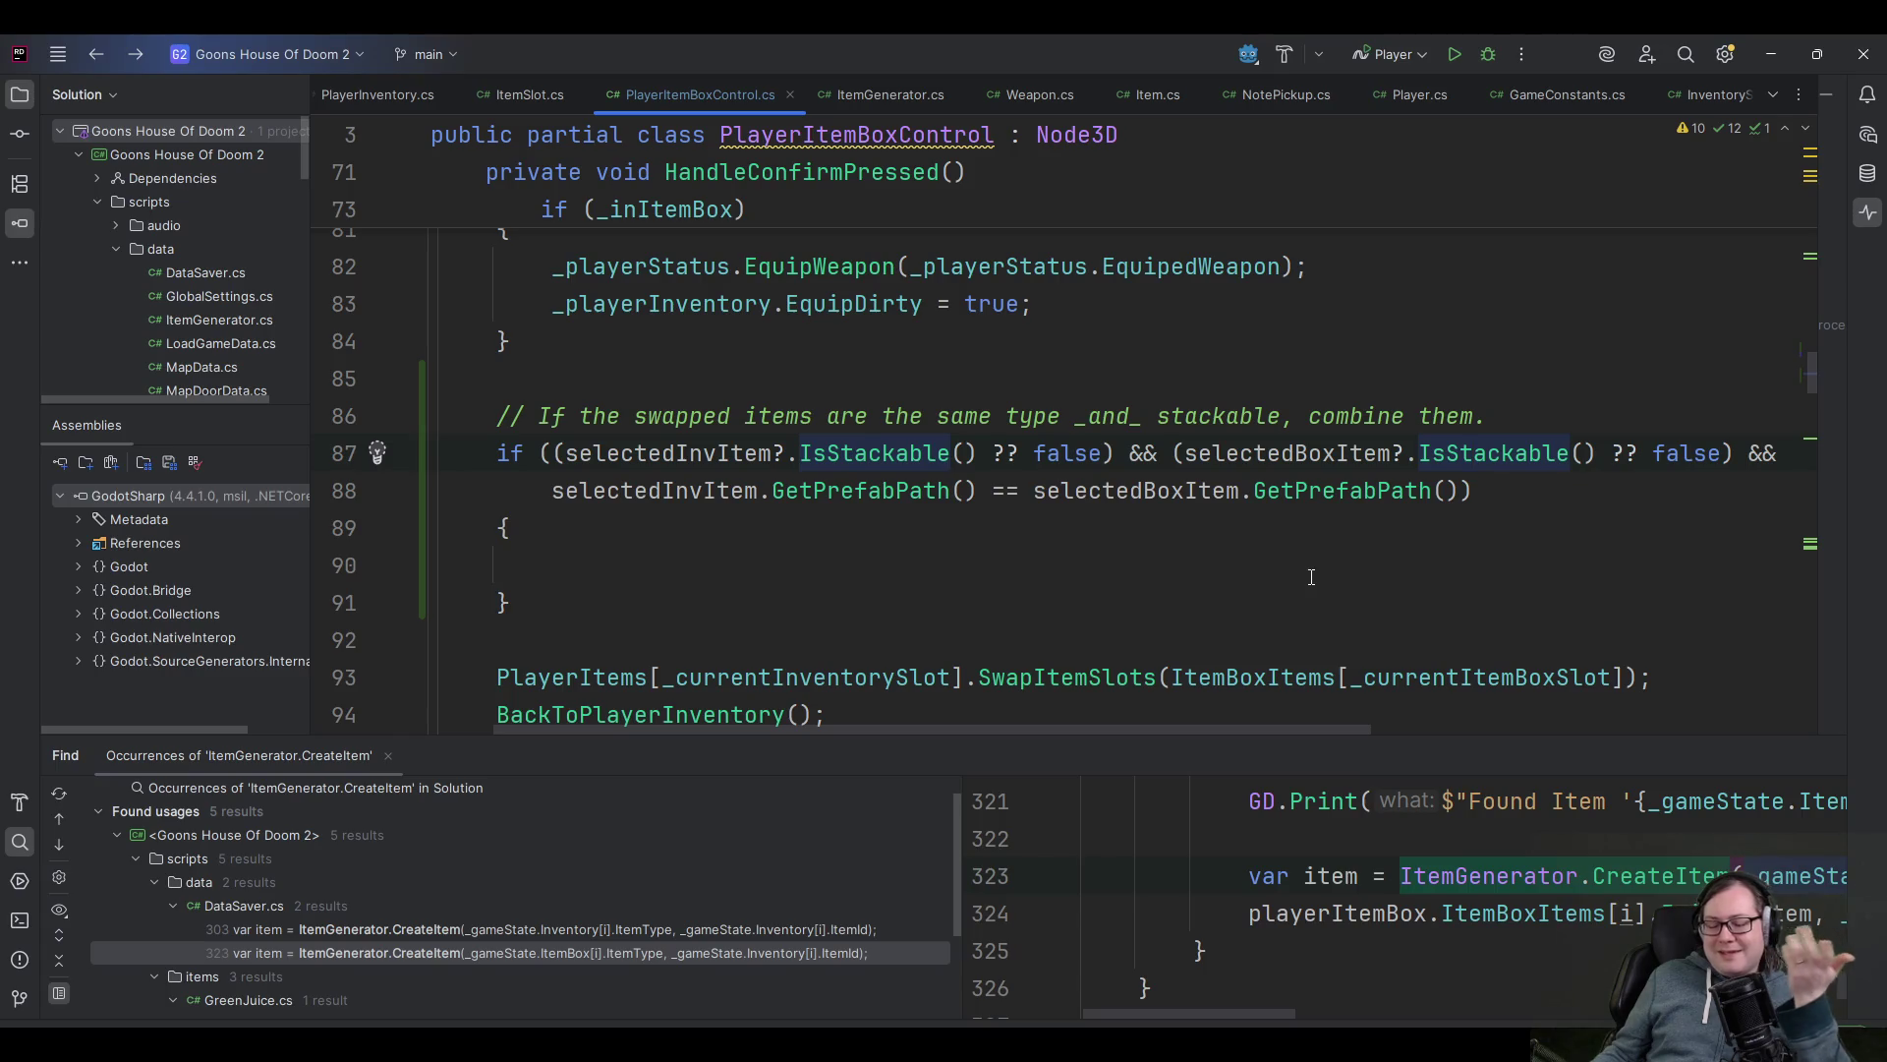
{"action": "key", "text": "Right"}
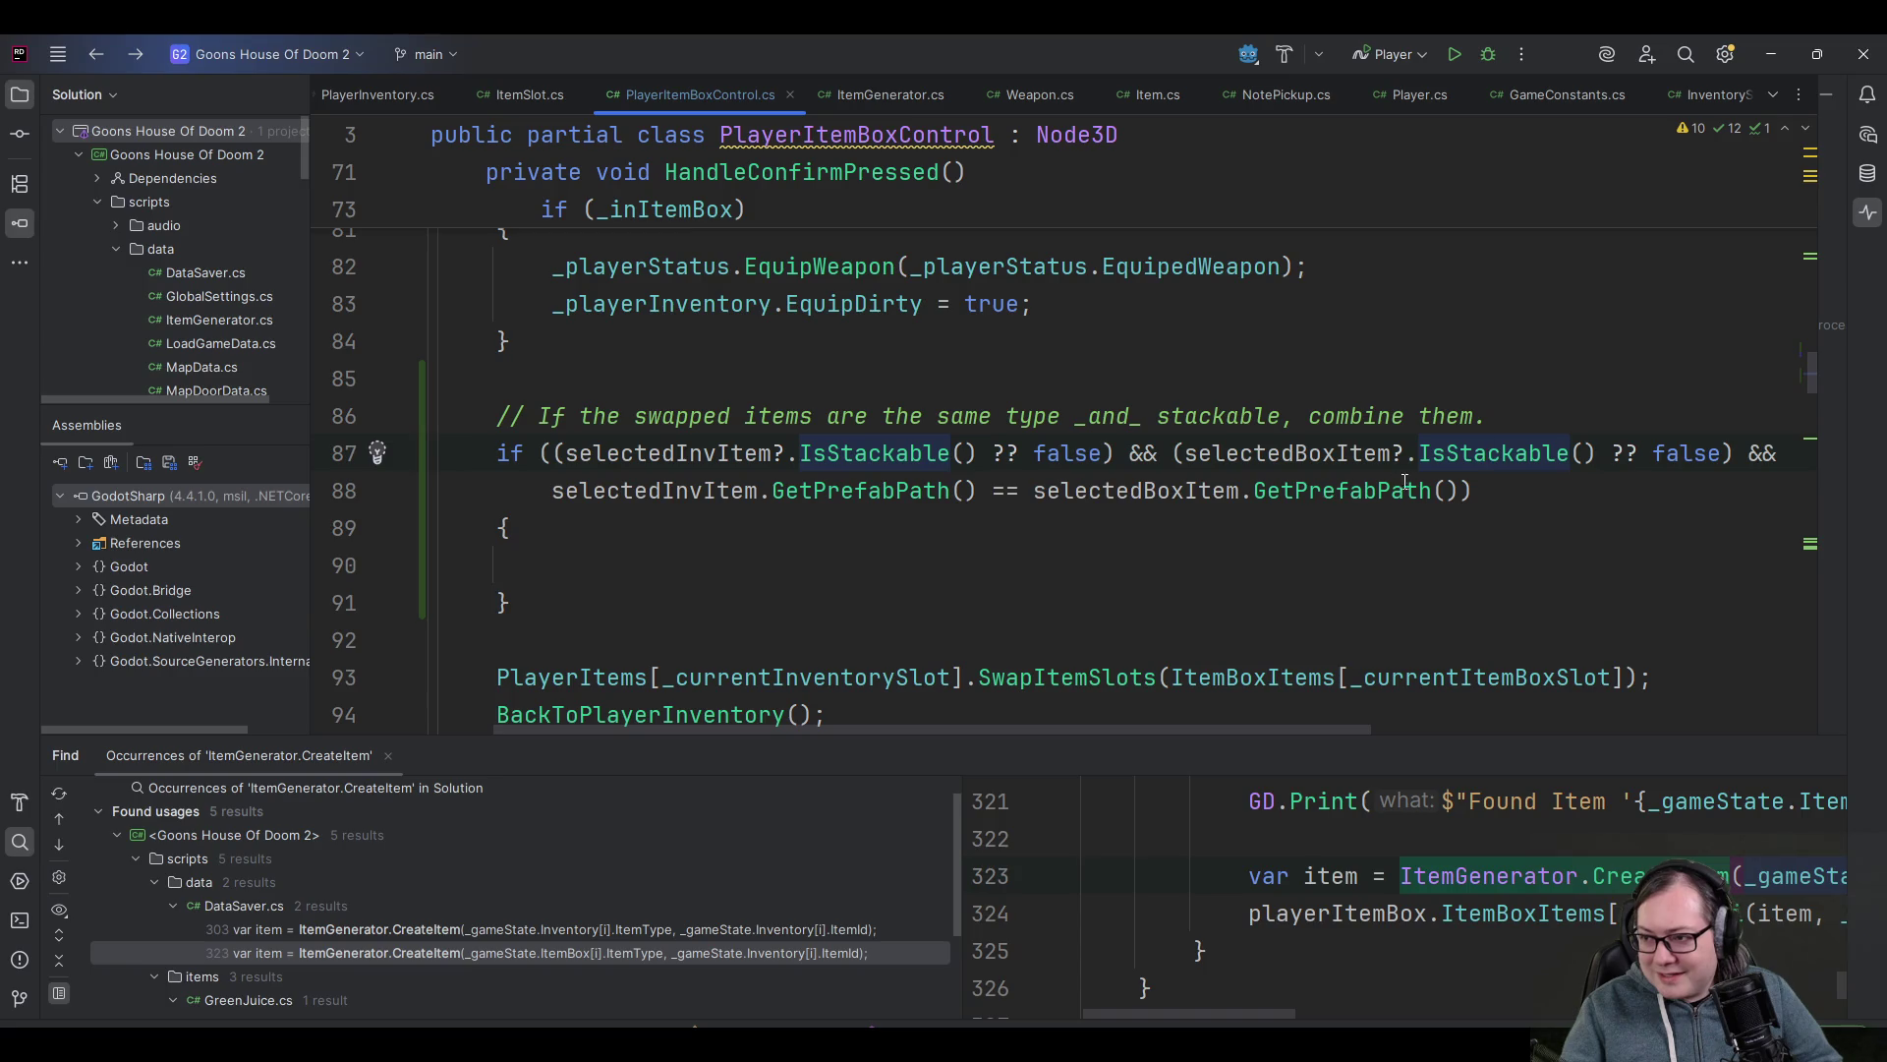
{"action": "left_click", "coordinate": [1490, 460], "text": "ctrl"}
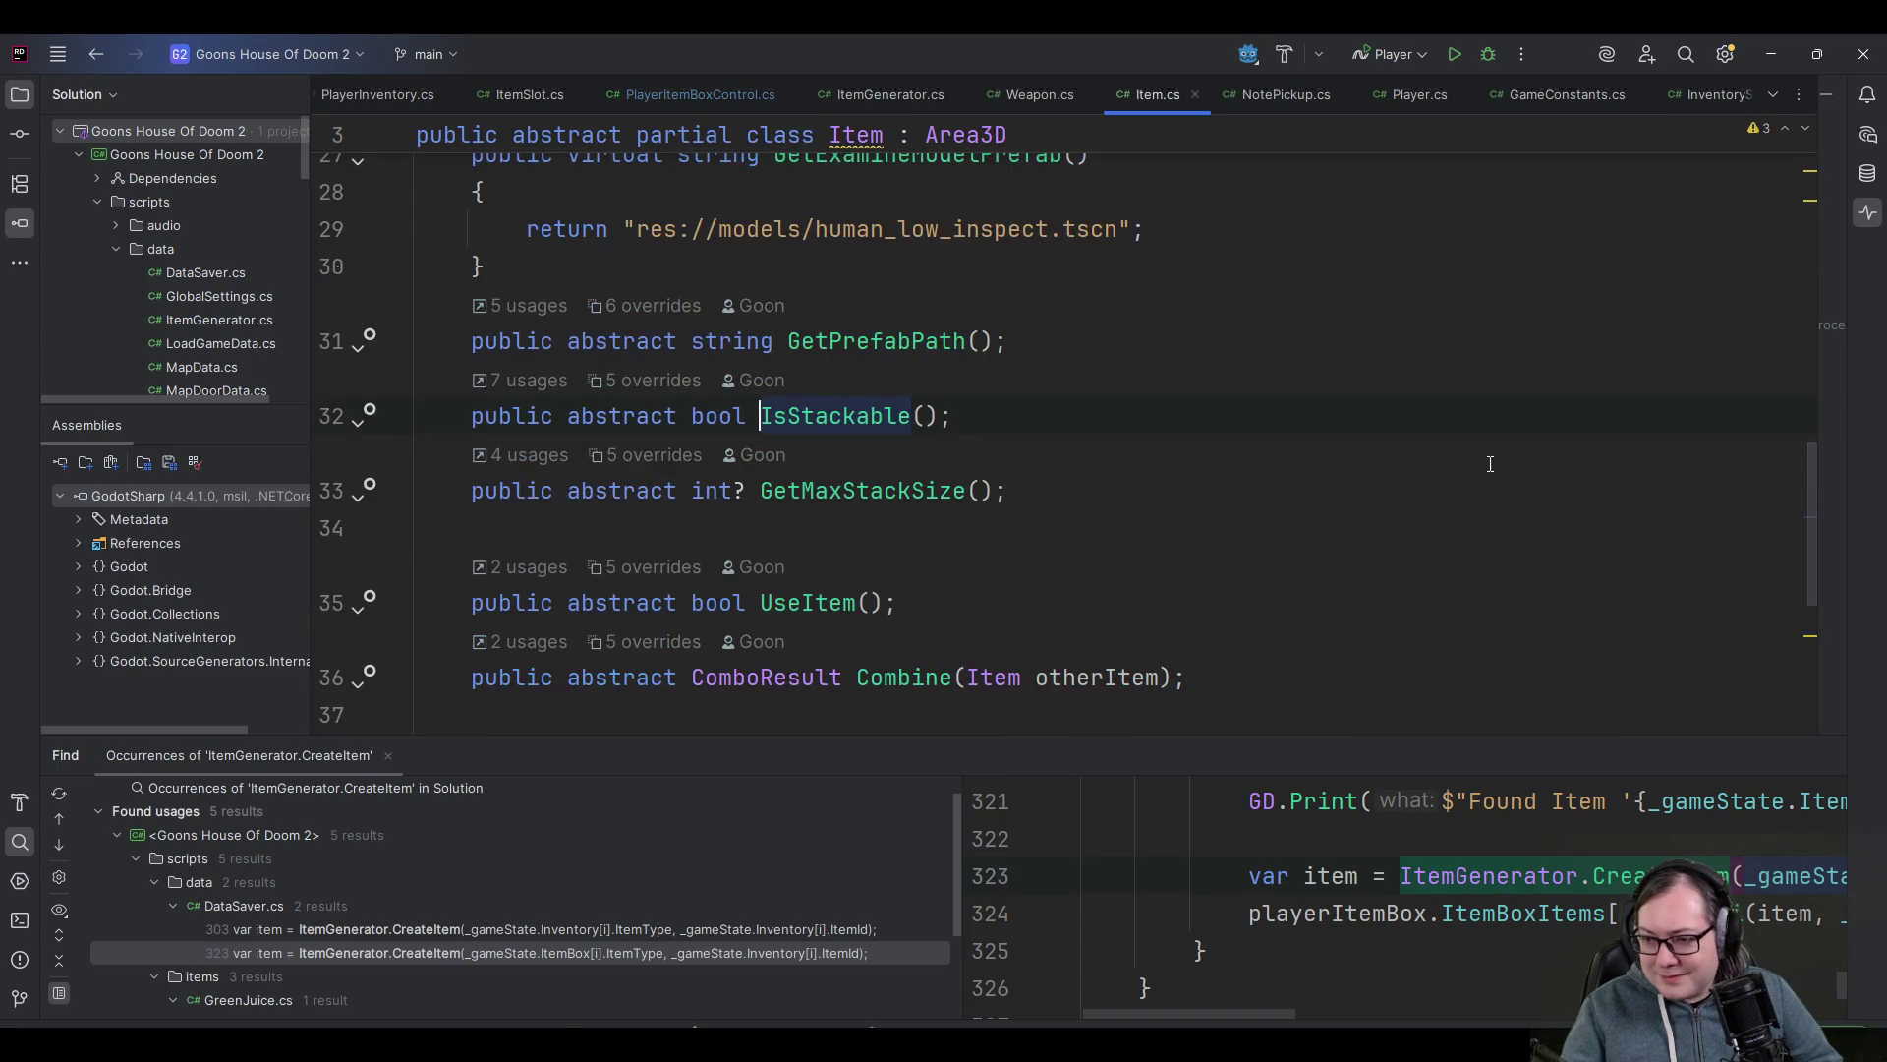
- Show GetMaxStackSize's four usages in the Find window and open the ItemSlot.cs one
{"action": "left_click", "coordinate": [531, 455]}
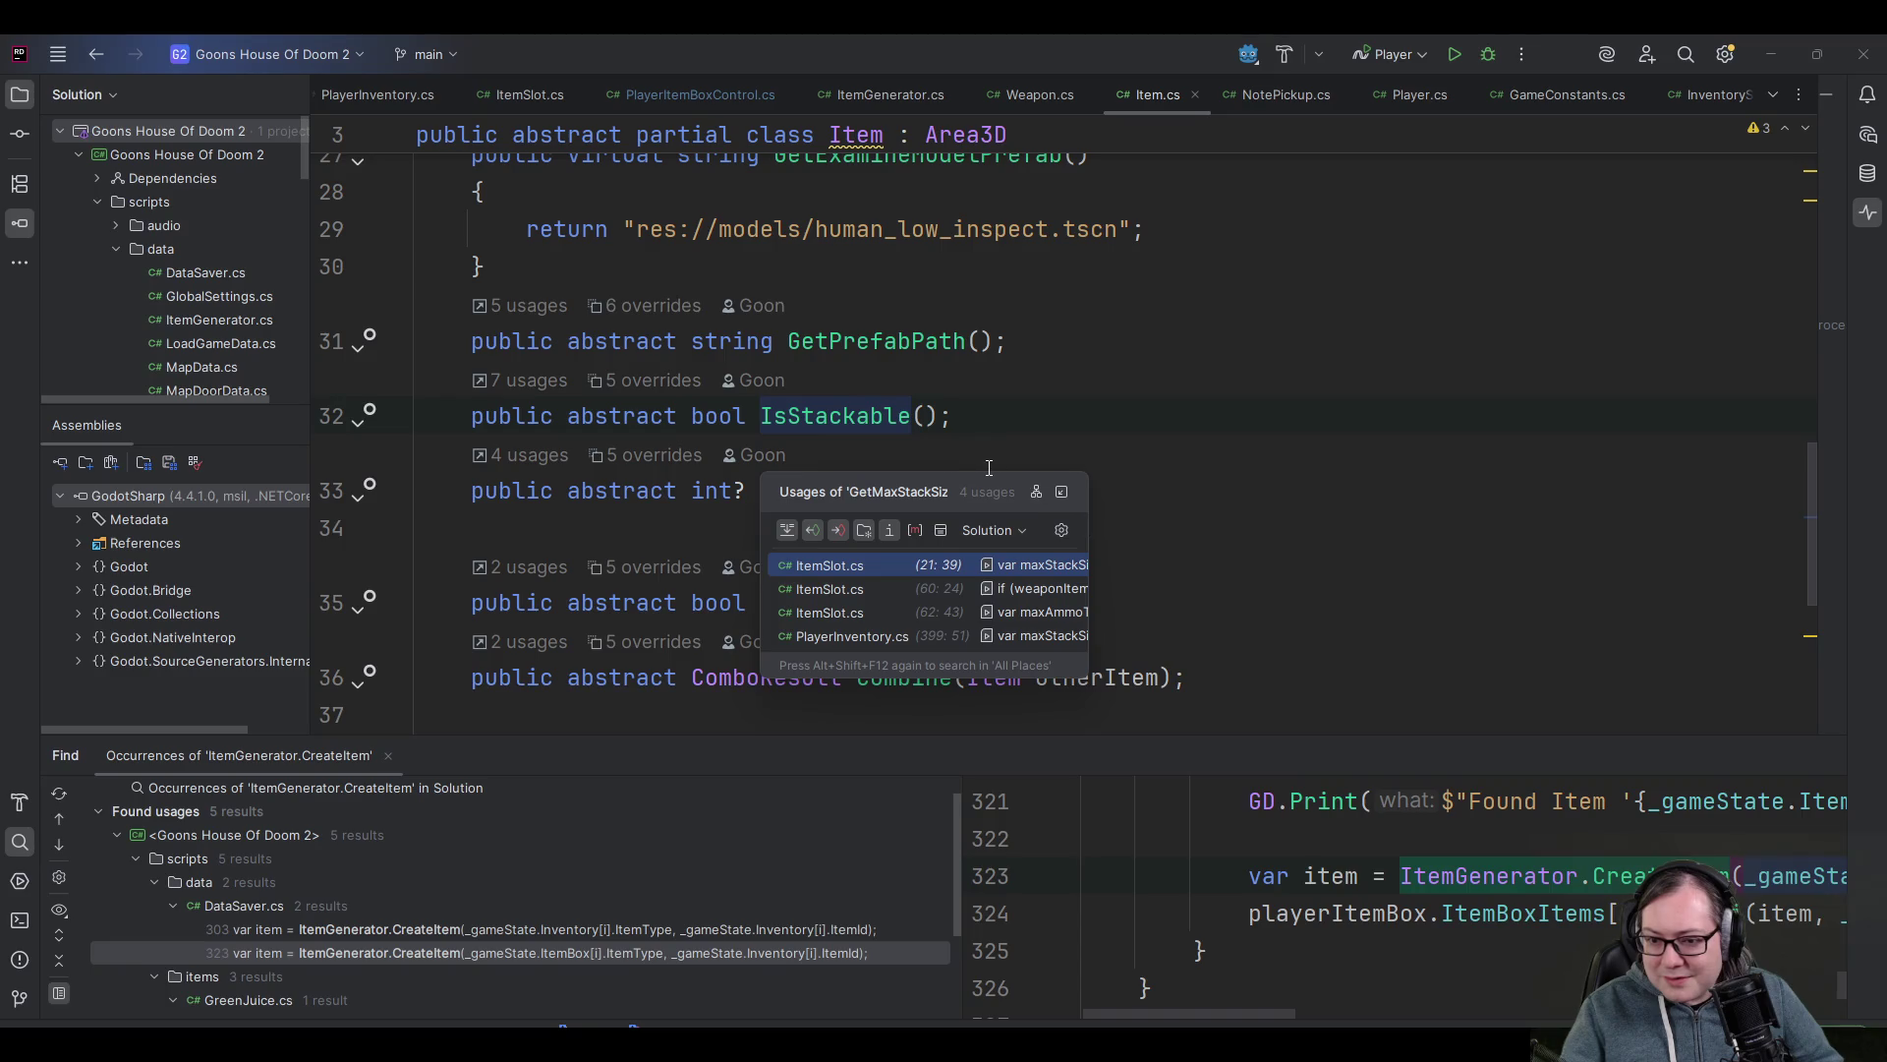
{"action": "left_click", "coordinate": [1060, 492]}
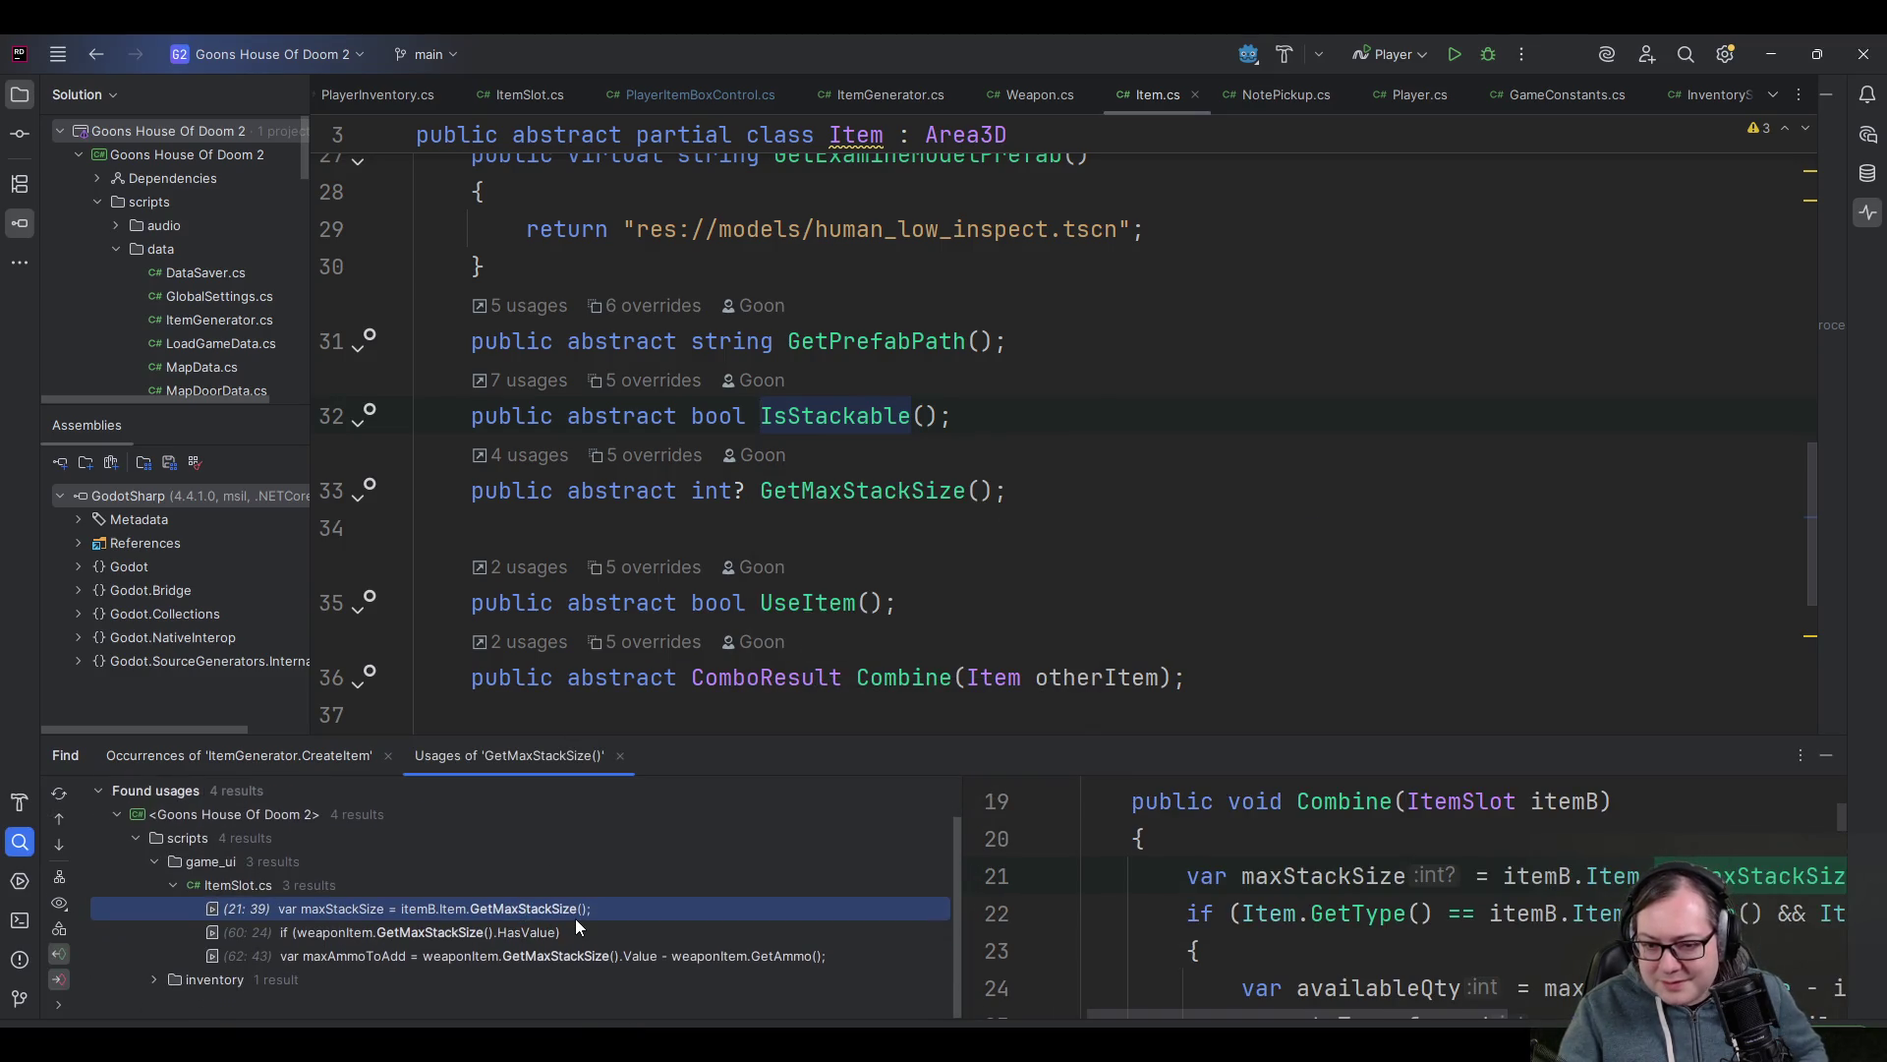
{"action": "double_click", "coordinate": [491, 909]}
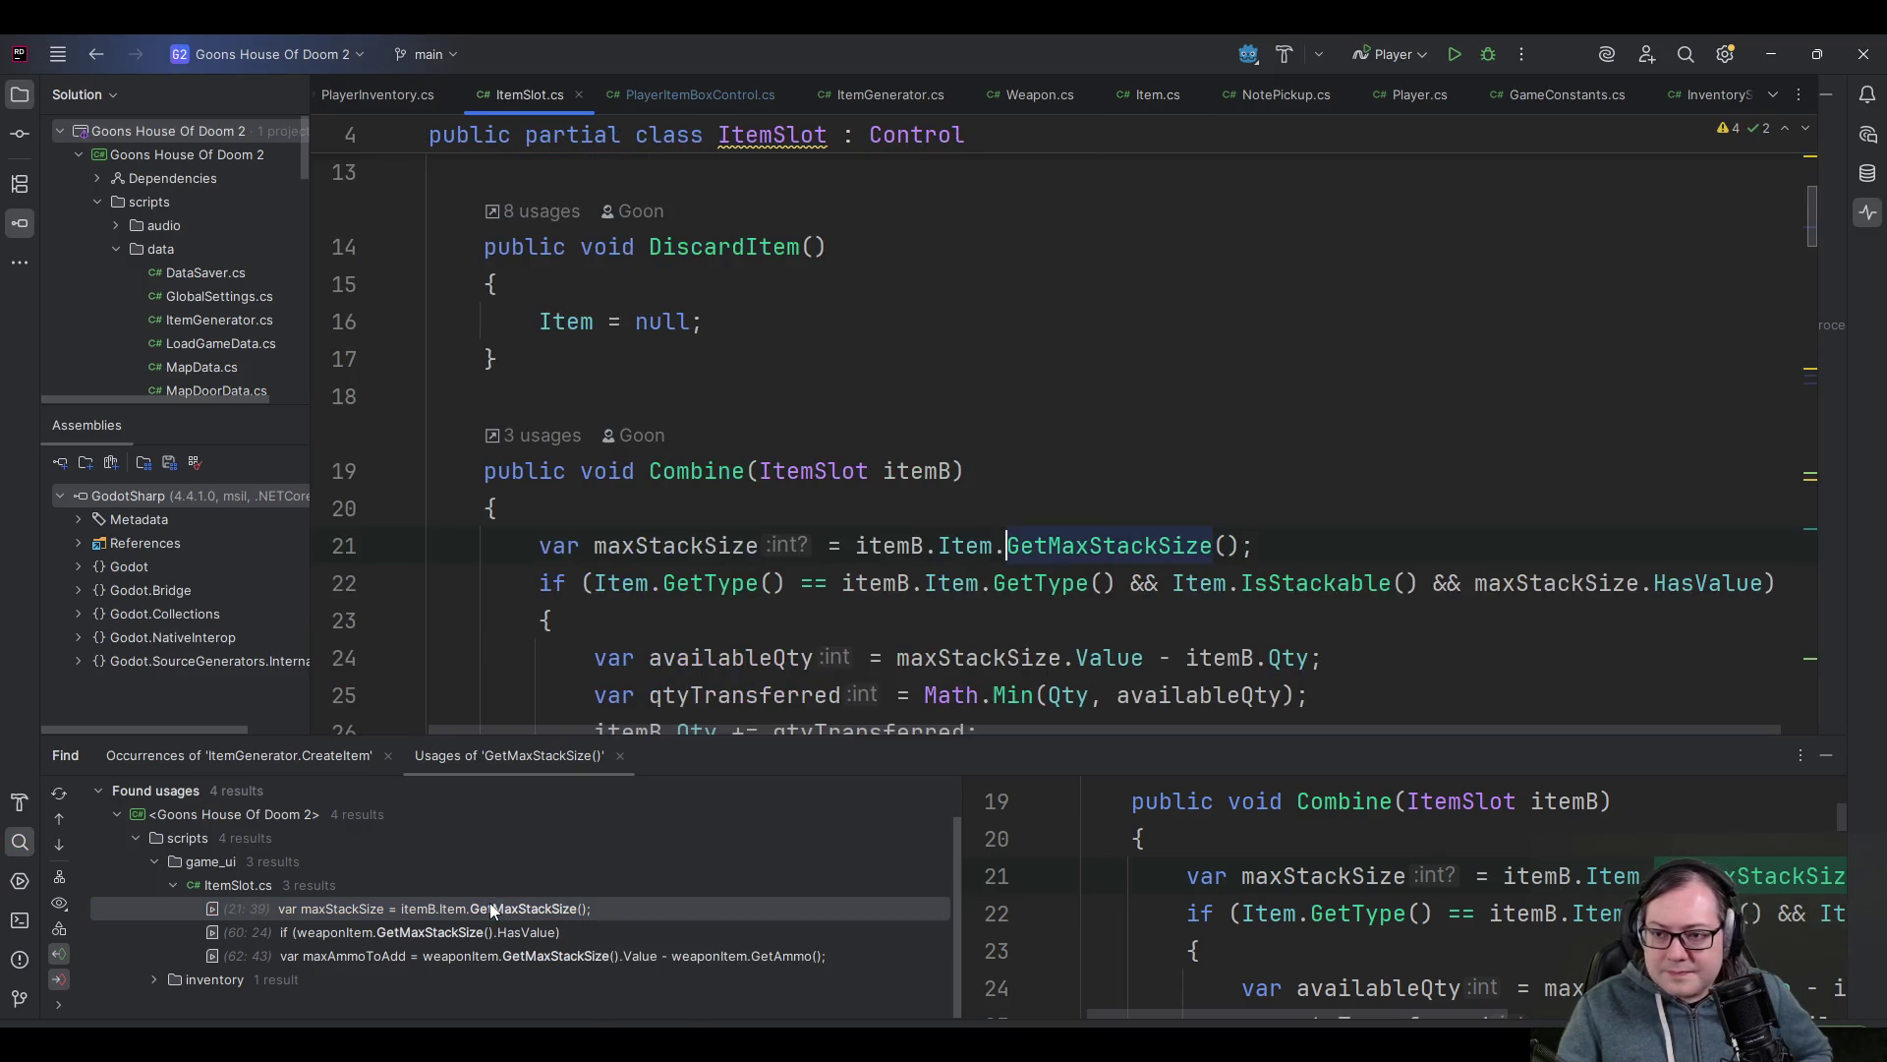
{"action": "scroll", "coordinate": [993, 580], "scroll_direction": "down", "scroll_amount": 3}
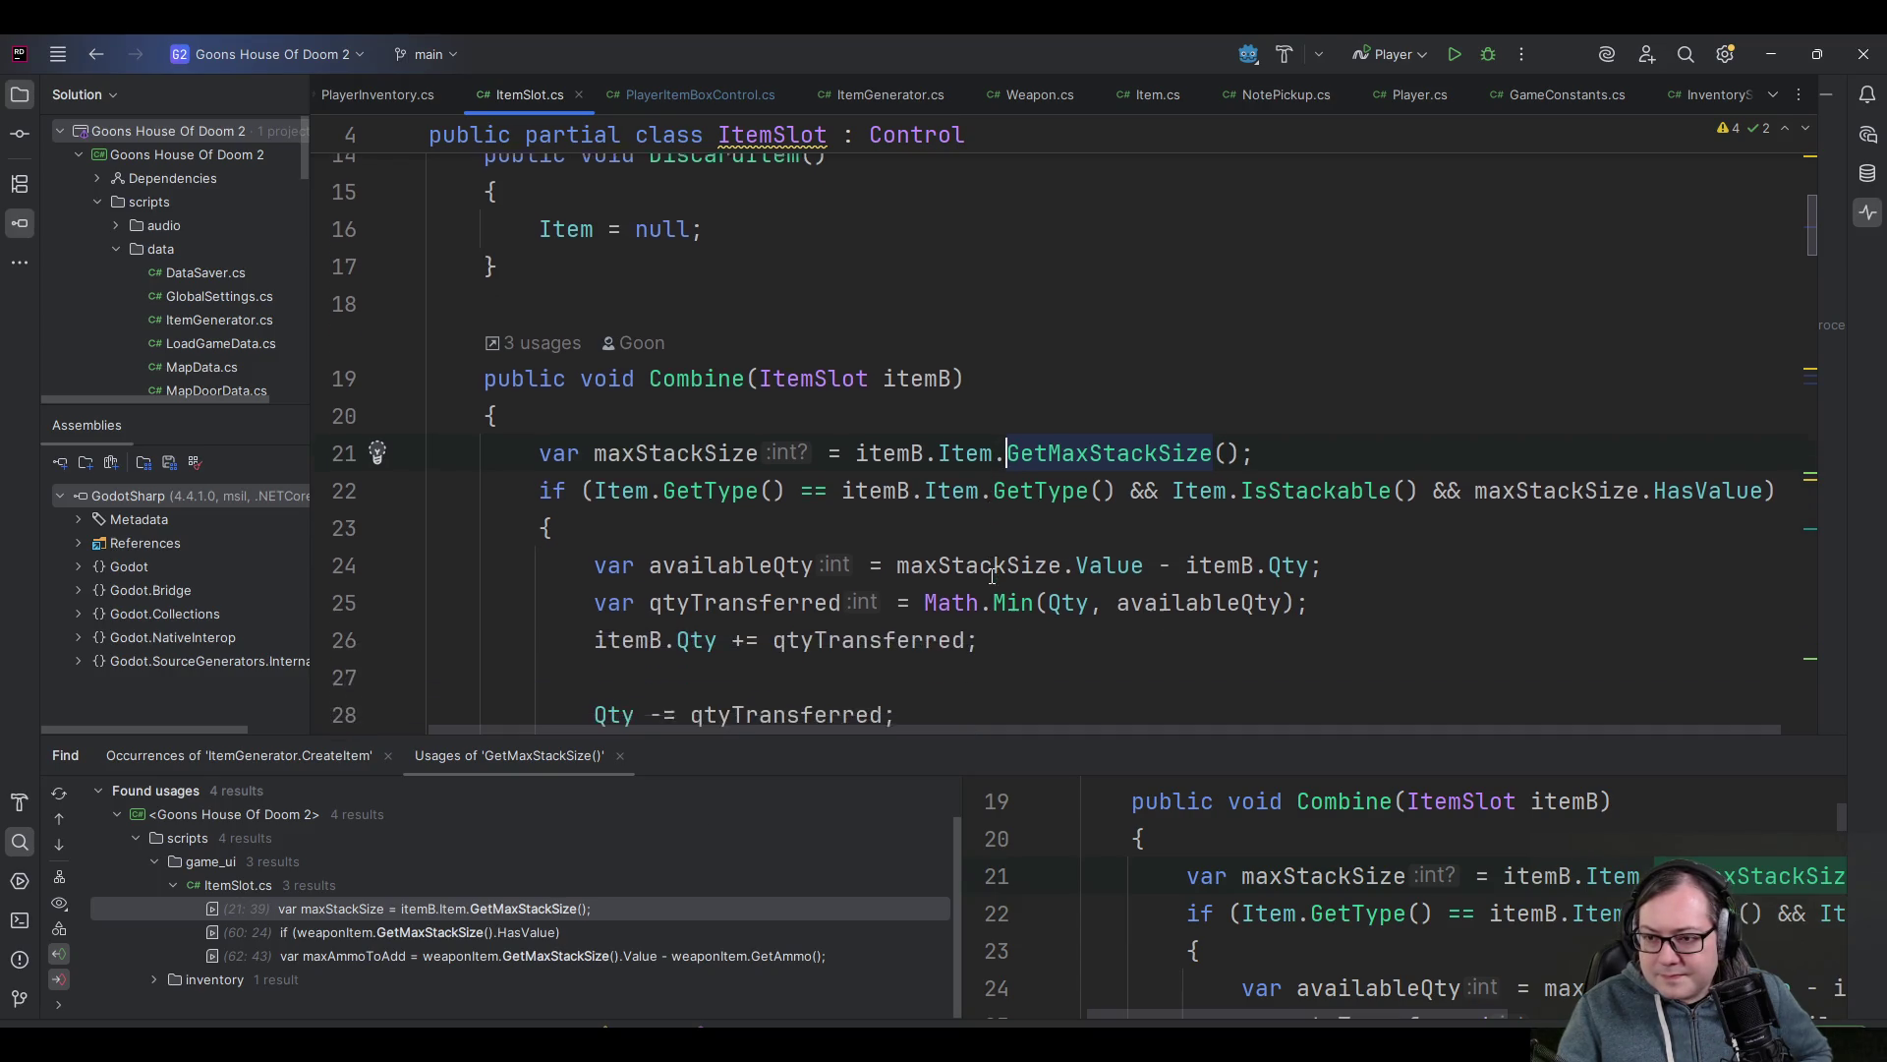
{"action": "scroll", "coordinate": [752, 536], "scroll_direction": "up", "scroll_amount": 3}
{"action": "scroll", "coordinate": [754, 534], "scroll_direction": "down", "scroll_amount": 4}
{"action": "scroll", "coordinate": [752, 527], "scroll_direction": "up", "scroll_amount": 1}
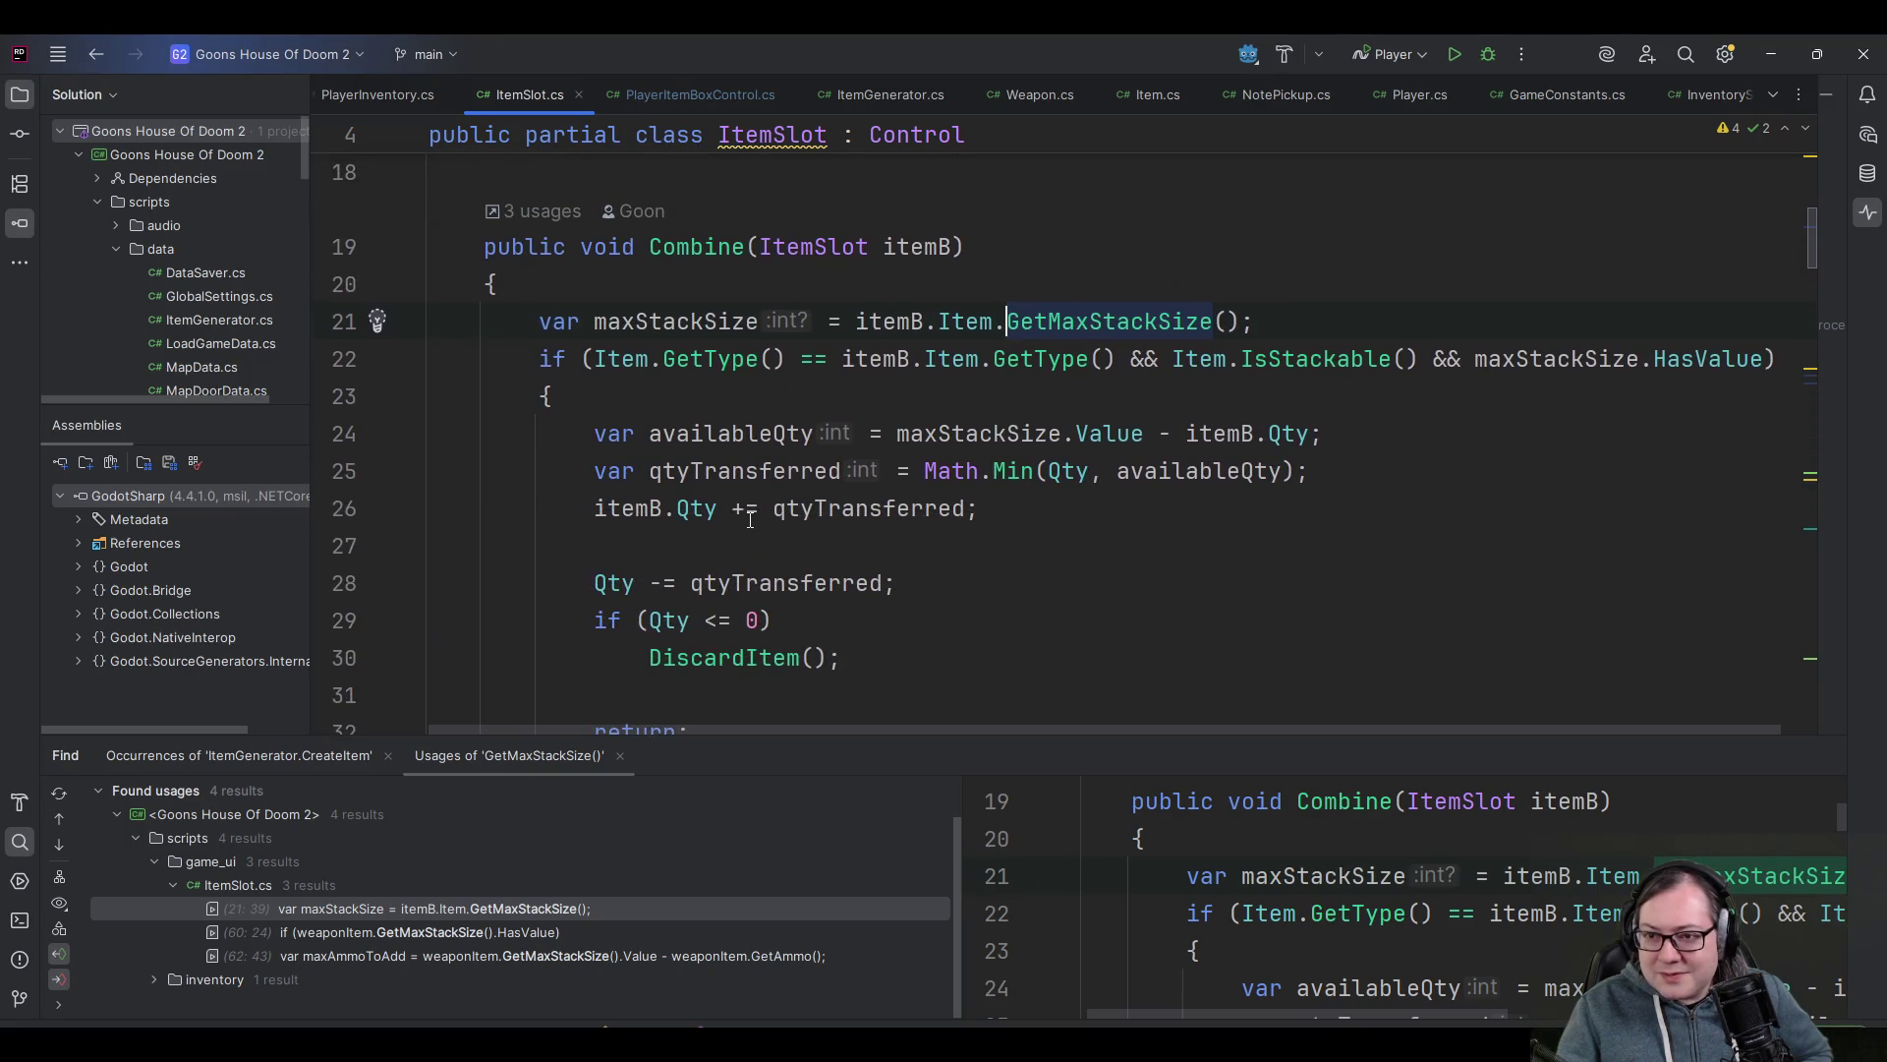
{"action": "scroll", "coordinate": [739, 508], "scroll_direction": "down", "scroll_amount": 1}
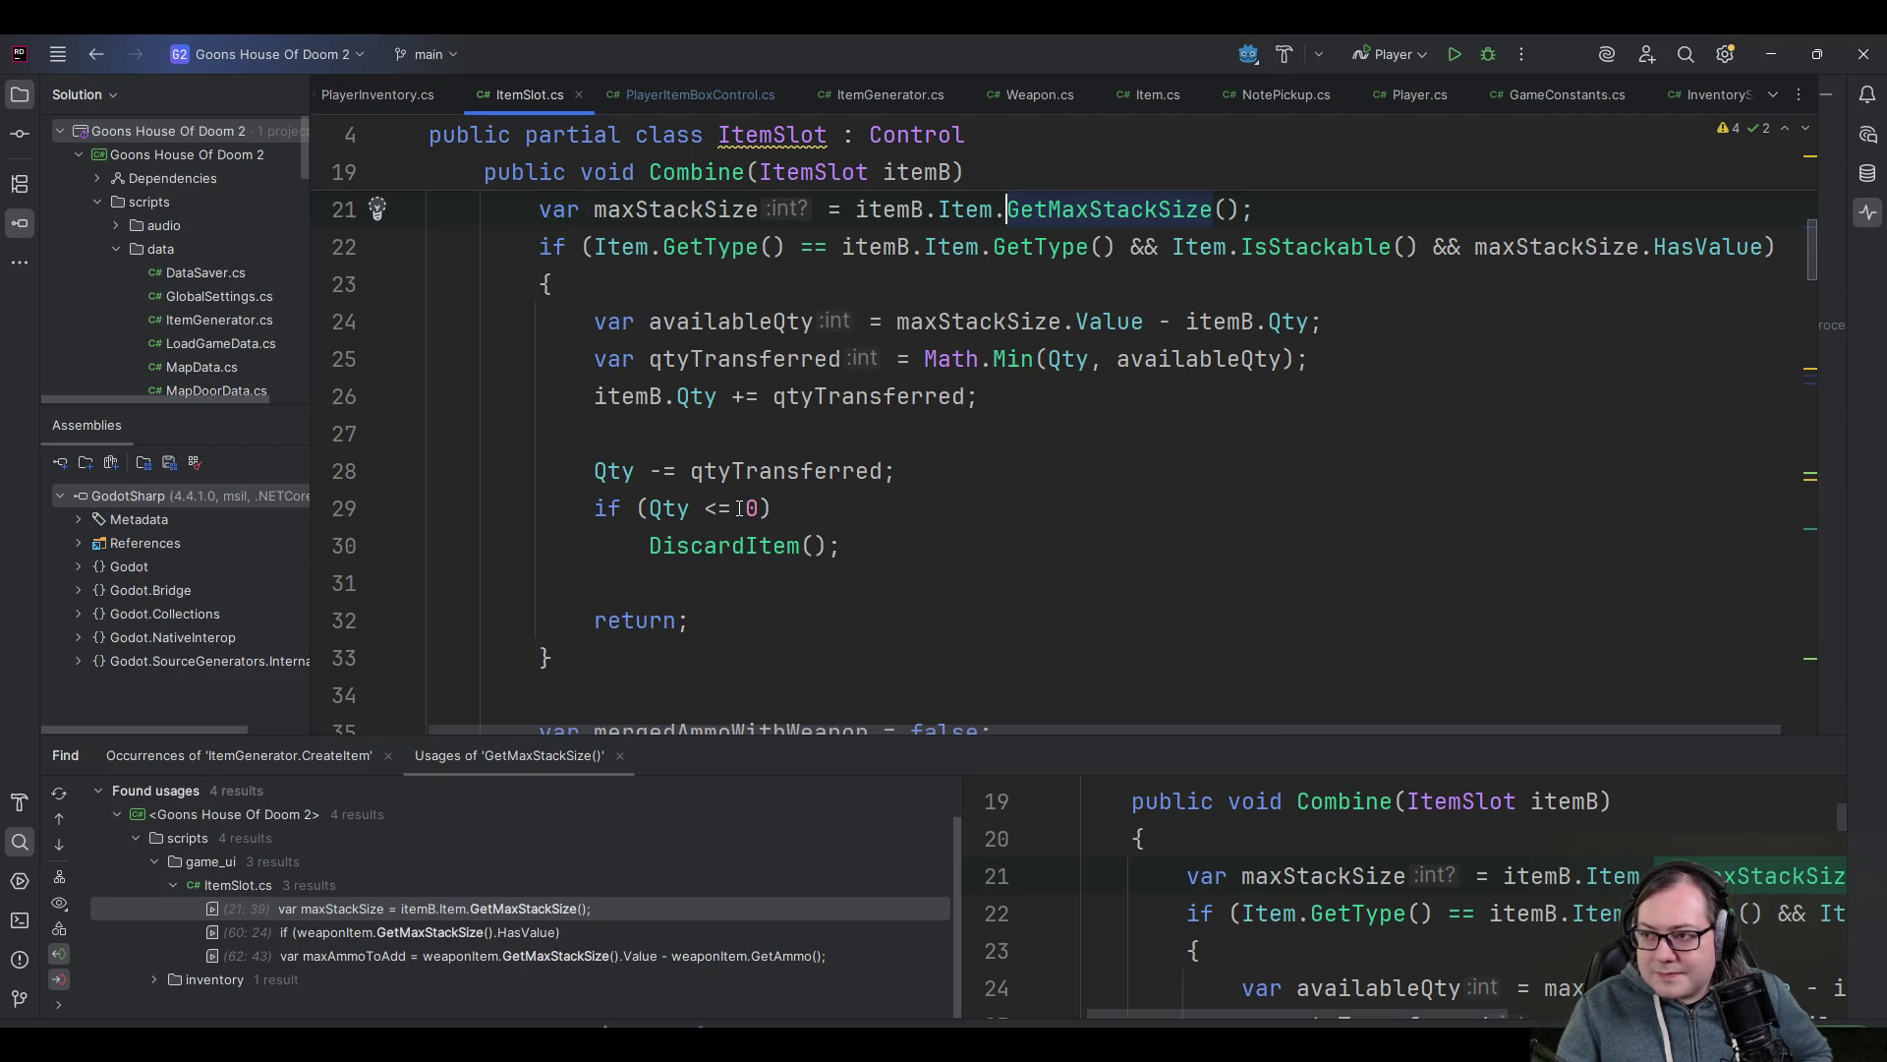
{"action": "scroll", "coordinate": [752, 497], "scroll_direction": "up", "scroll_amount": 1}
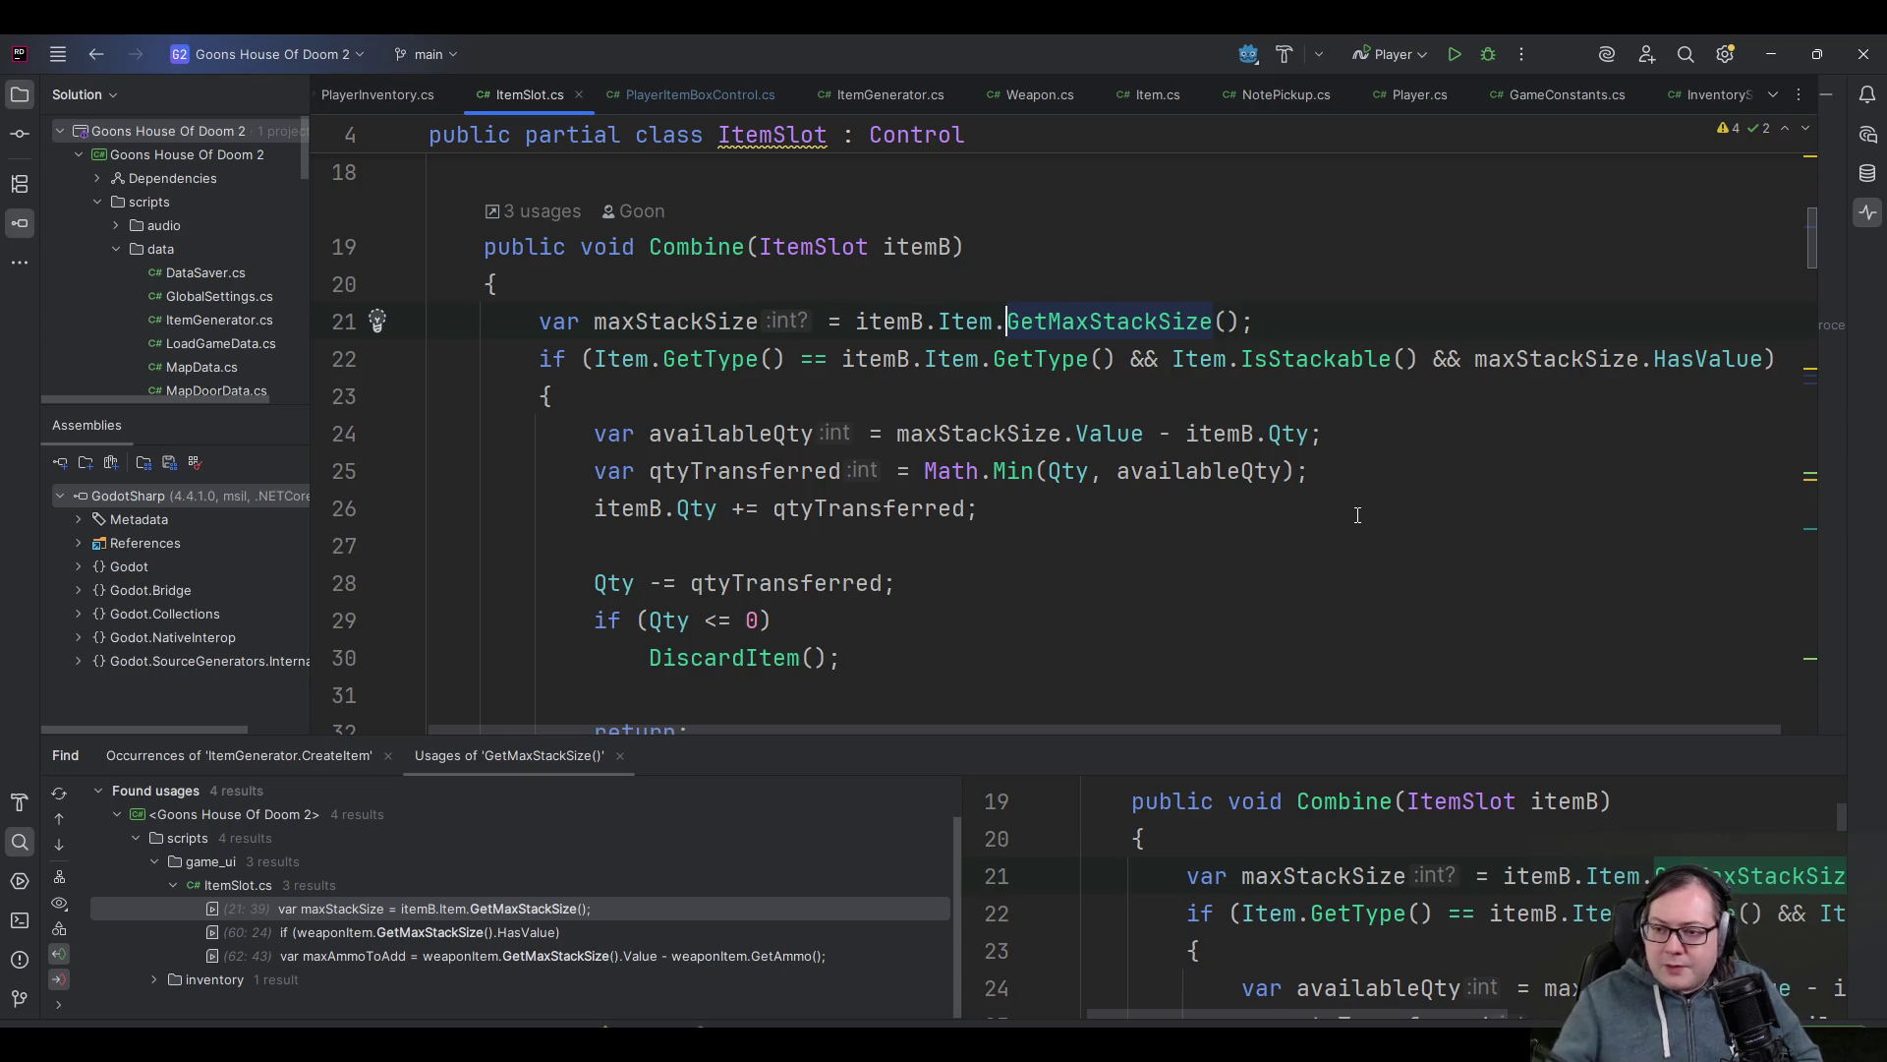
- Highlight the usages of qtyTransferred, Qty, availableQty and maxStackSize in Combine
{"action": "left_click", "coordinate": [738, 471]}
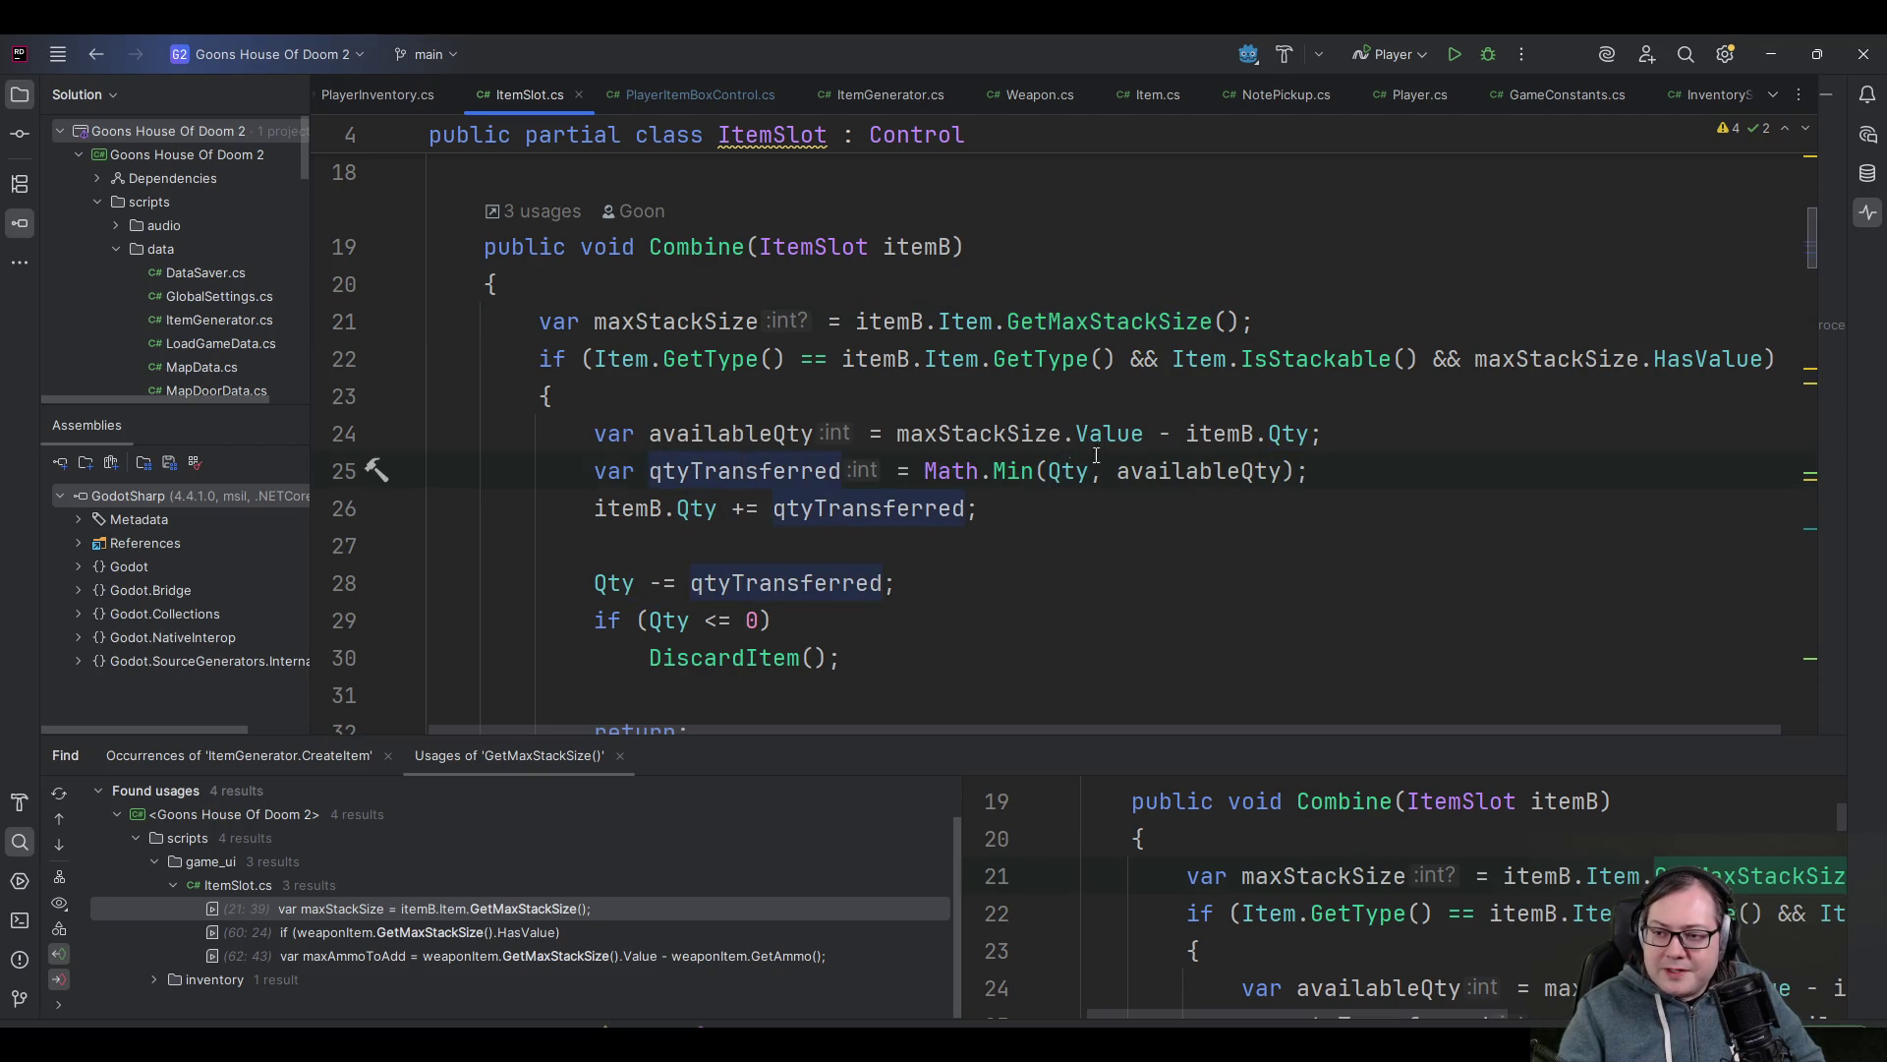
{"action": "left_click", "coordinate": [1061, 471]}
{"action": "left_click", "coordinate": [1214, 472]}
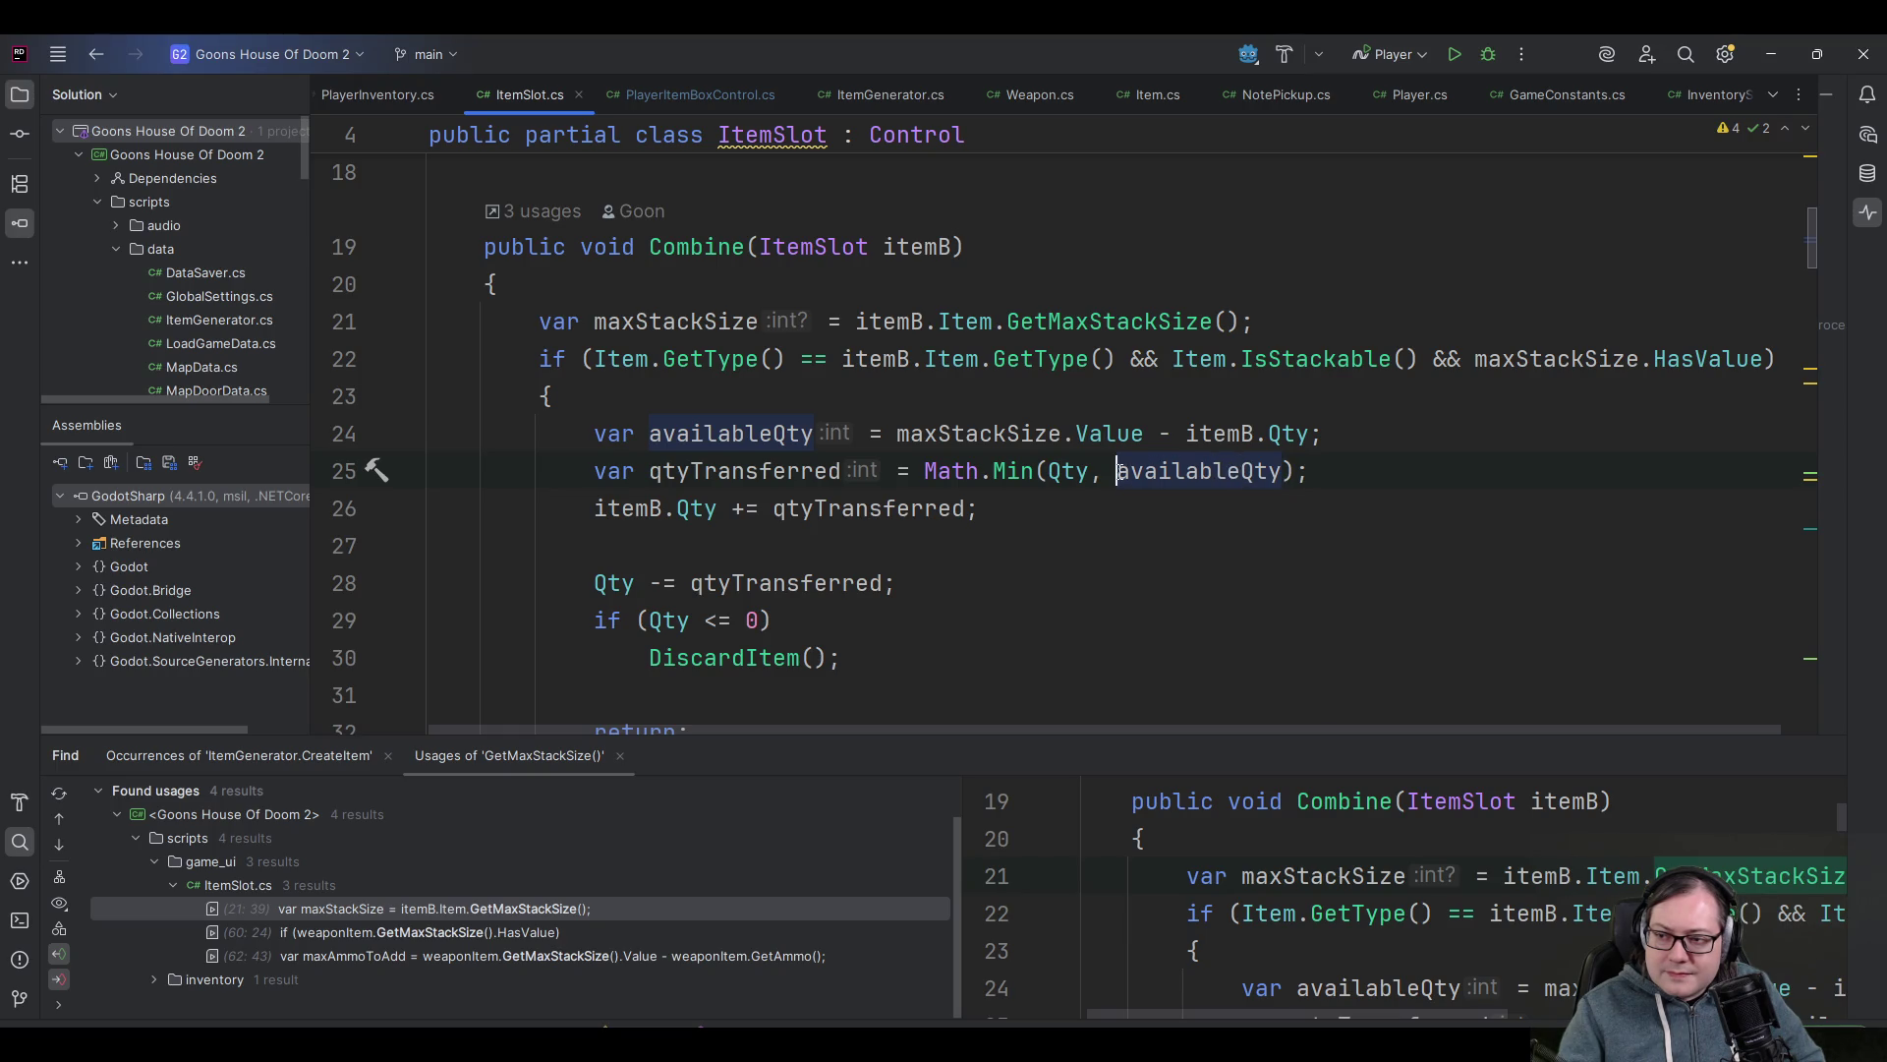
{"action": "left_click", "coordinate": [708, 508]}
{"action": "left_click", "coordinate": [806, 508]}
{"action": "mouse_move", "coordinate": [1253, 479]}
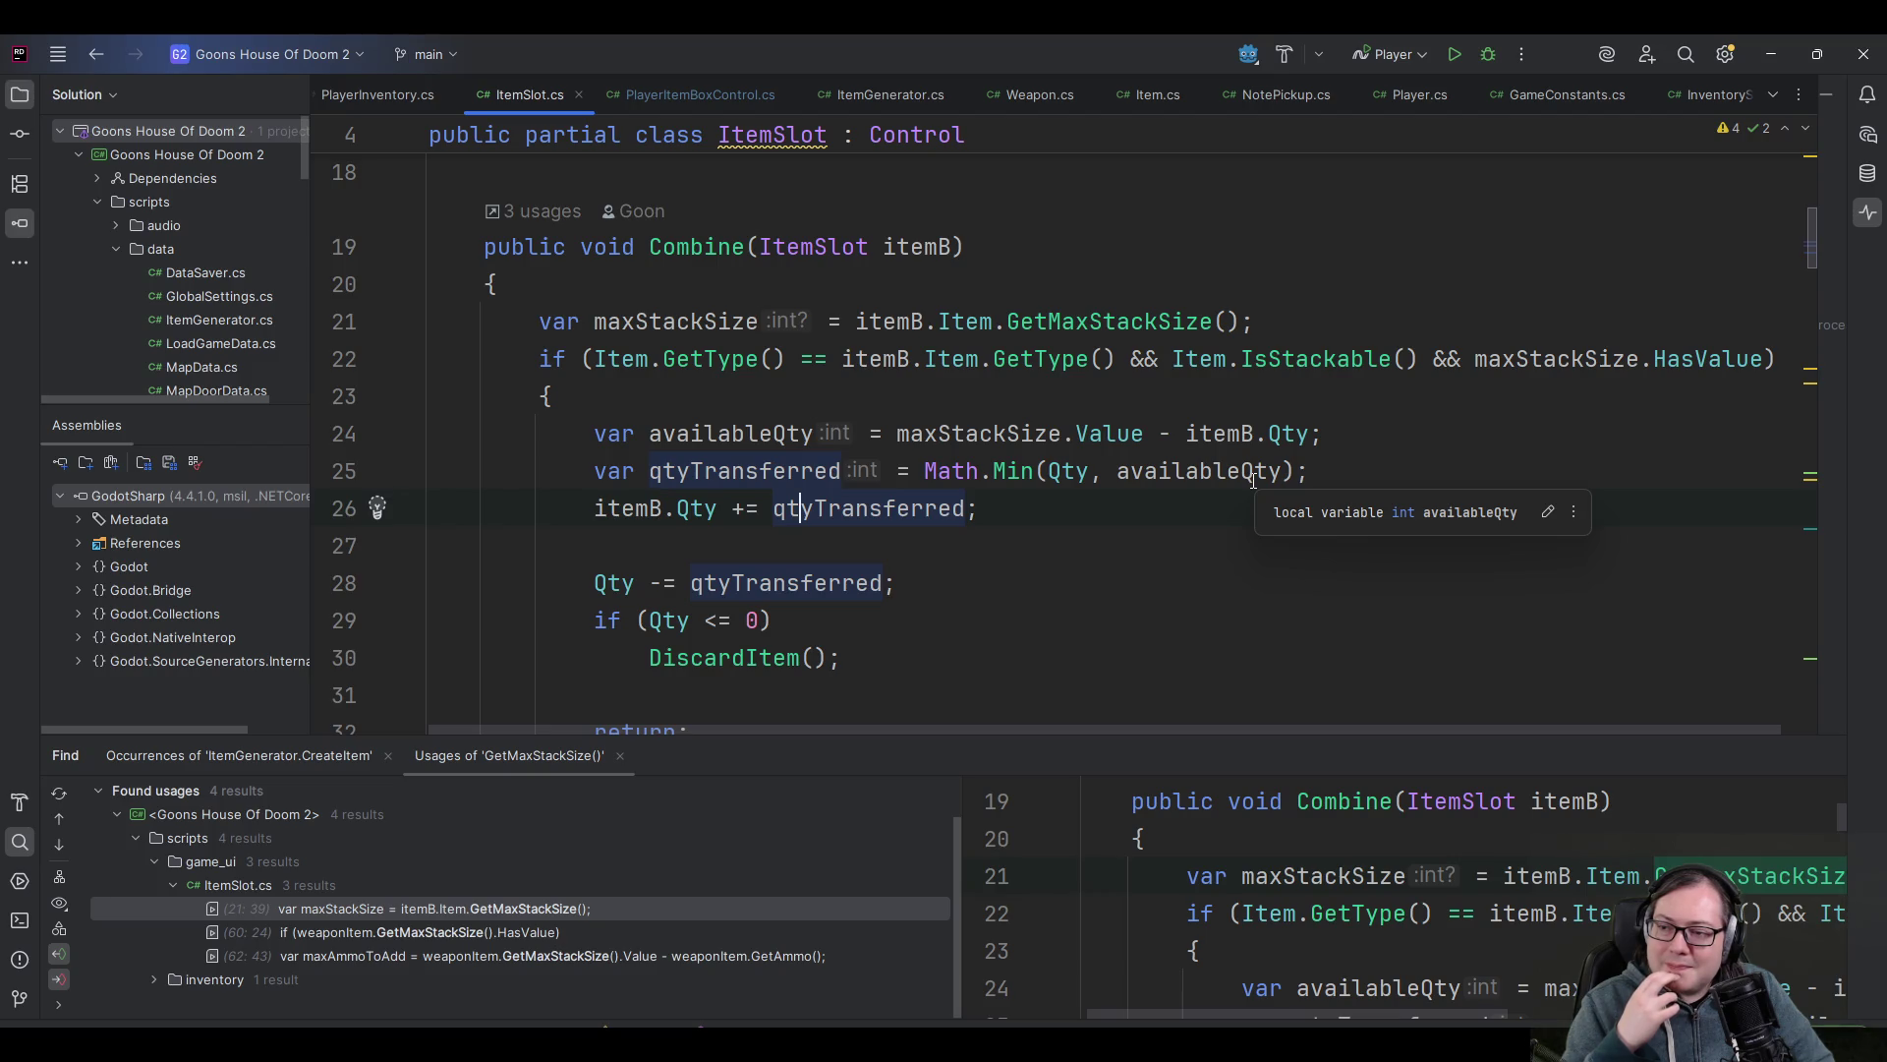
{"action": "left_click", "coordinate": [1022, 440]}
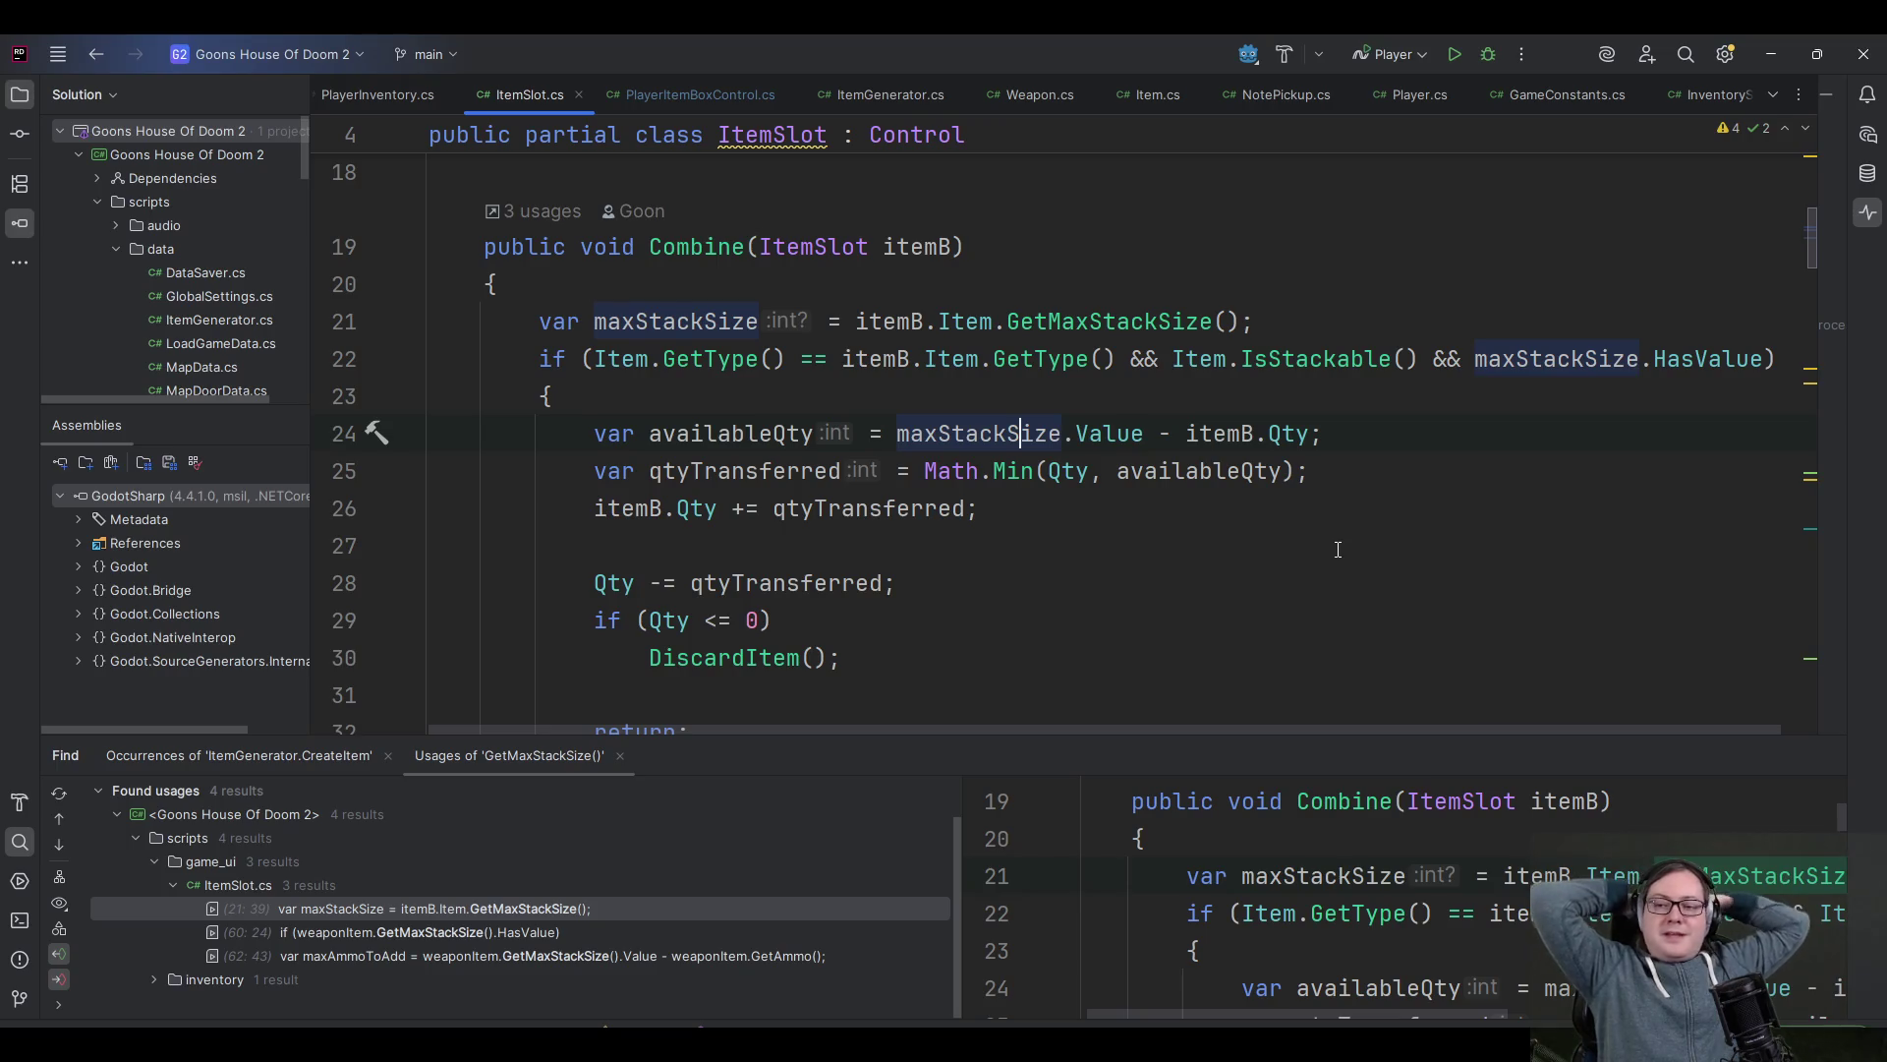
- Insert blank lines after DiscardItem's closing brace for a new method
{"action": "scroll", "coordinate": [841, 504], "scroll_direction": "down", "scroll_amount": 3}
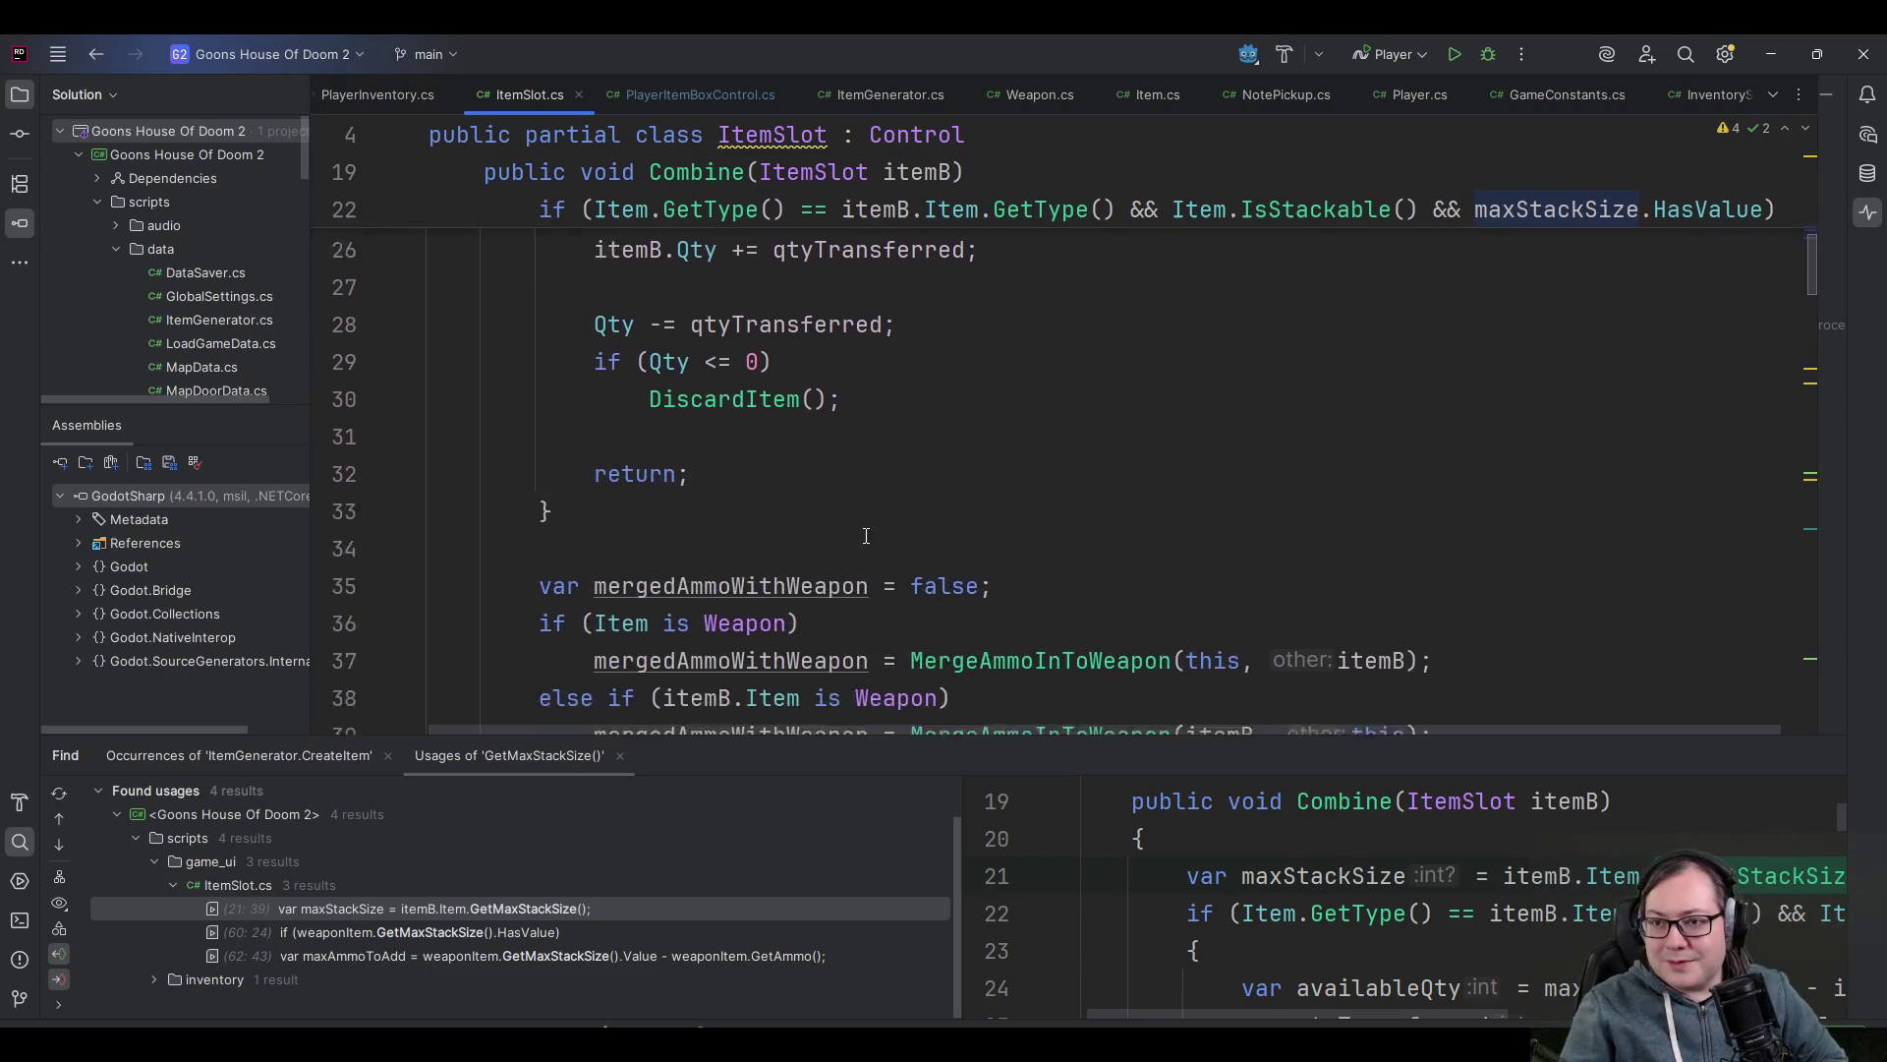
{"action": "scroll", "coordinate": [805, 471], "scroll_direction": "up", "scroll_amount": 4}
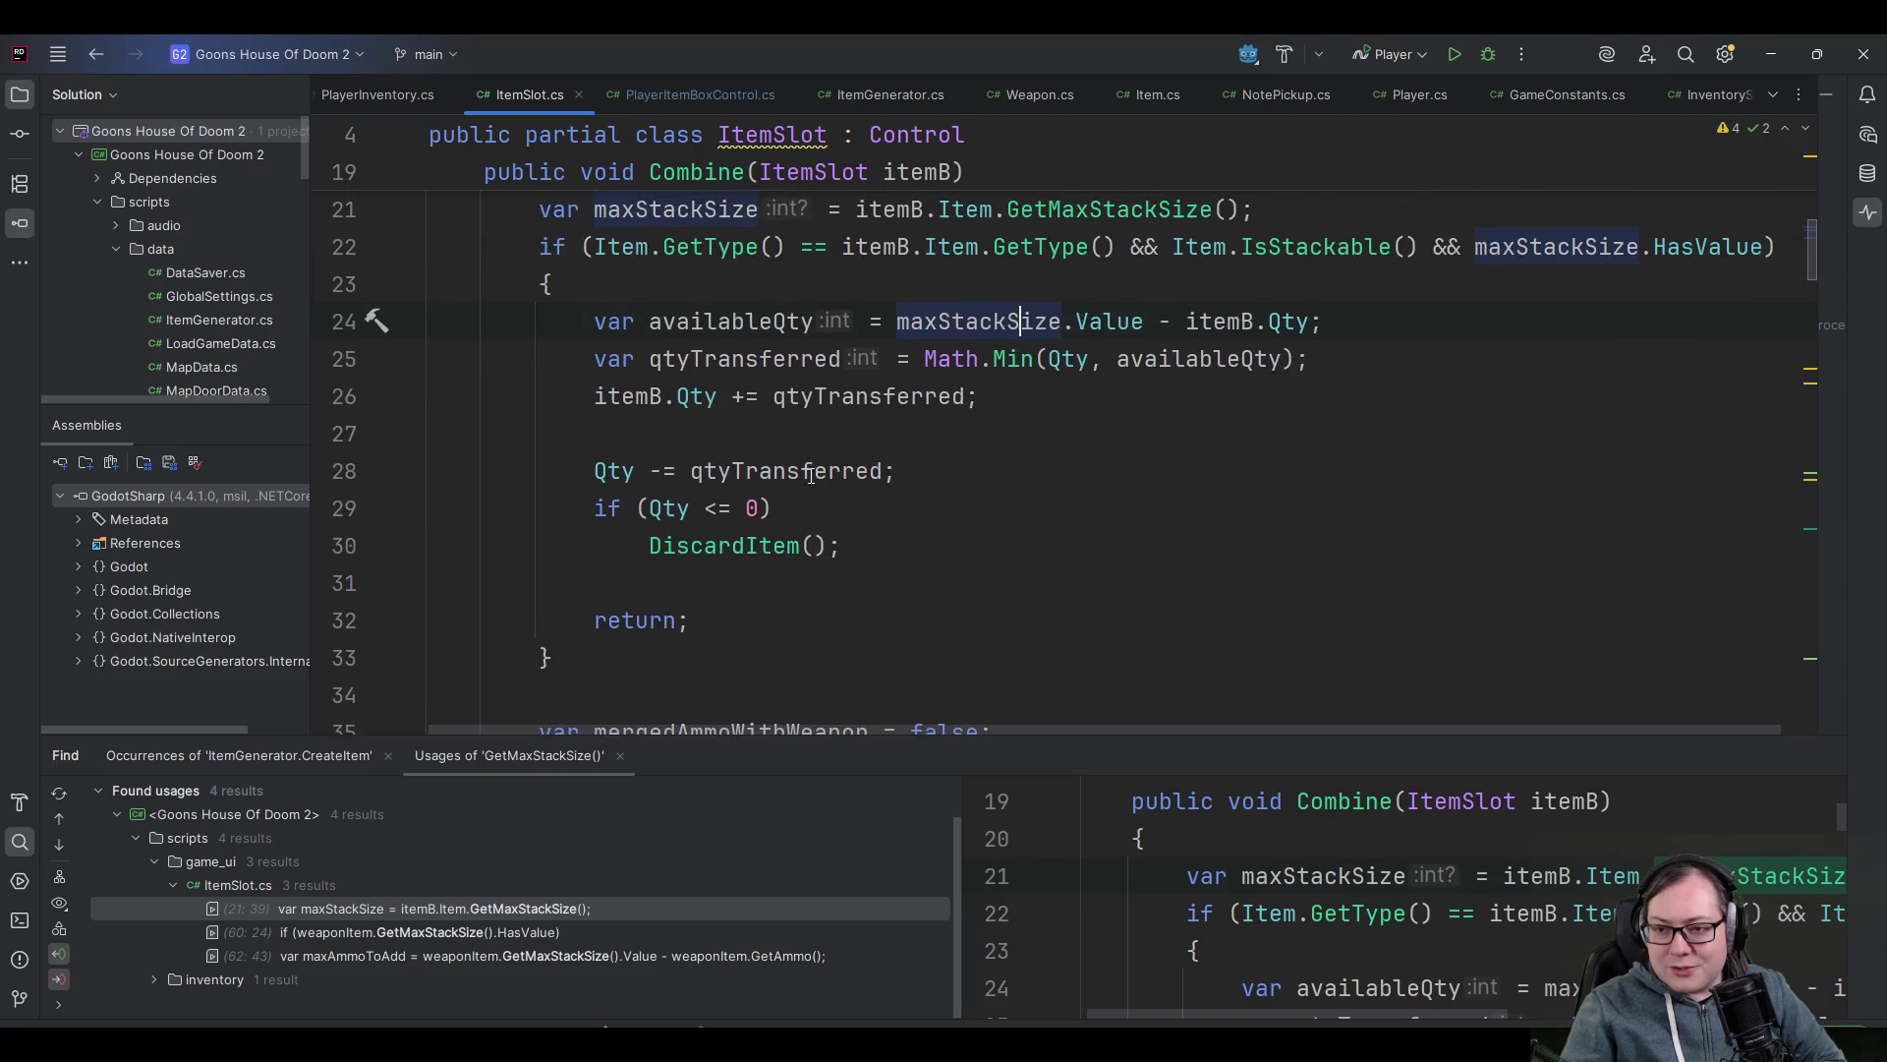
{"action": "scroll", "coordinate": [769, 427], "scroll_direction": "down", "scroll_amount": 2}
{"action": "scroll", "coordinate": [769, 428], "scroll_direction": "up", "scroll_amount": 3}
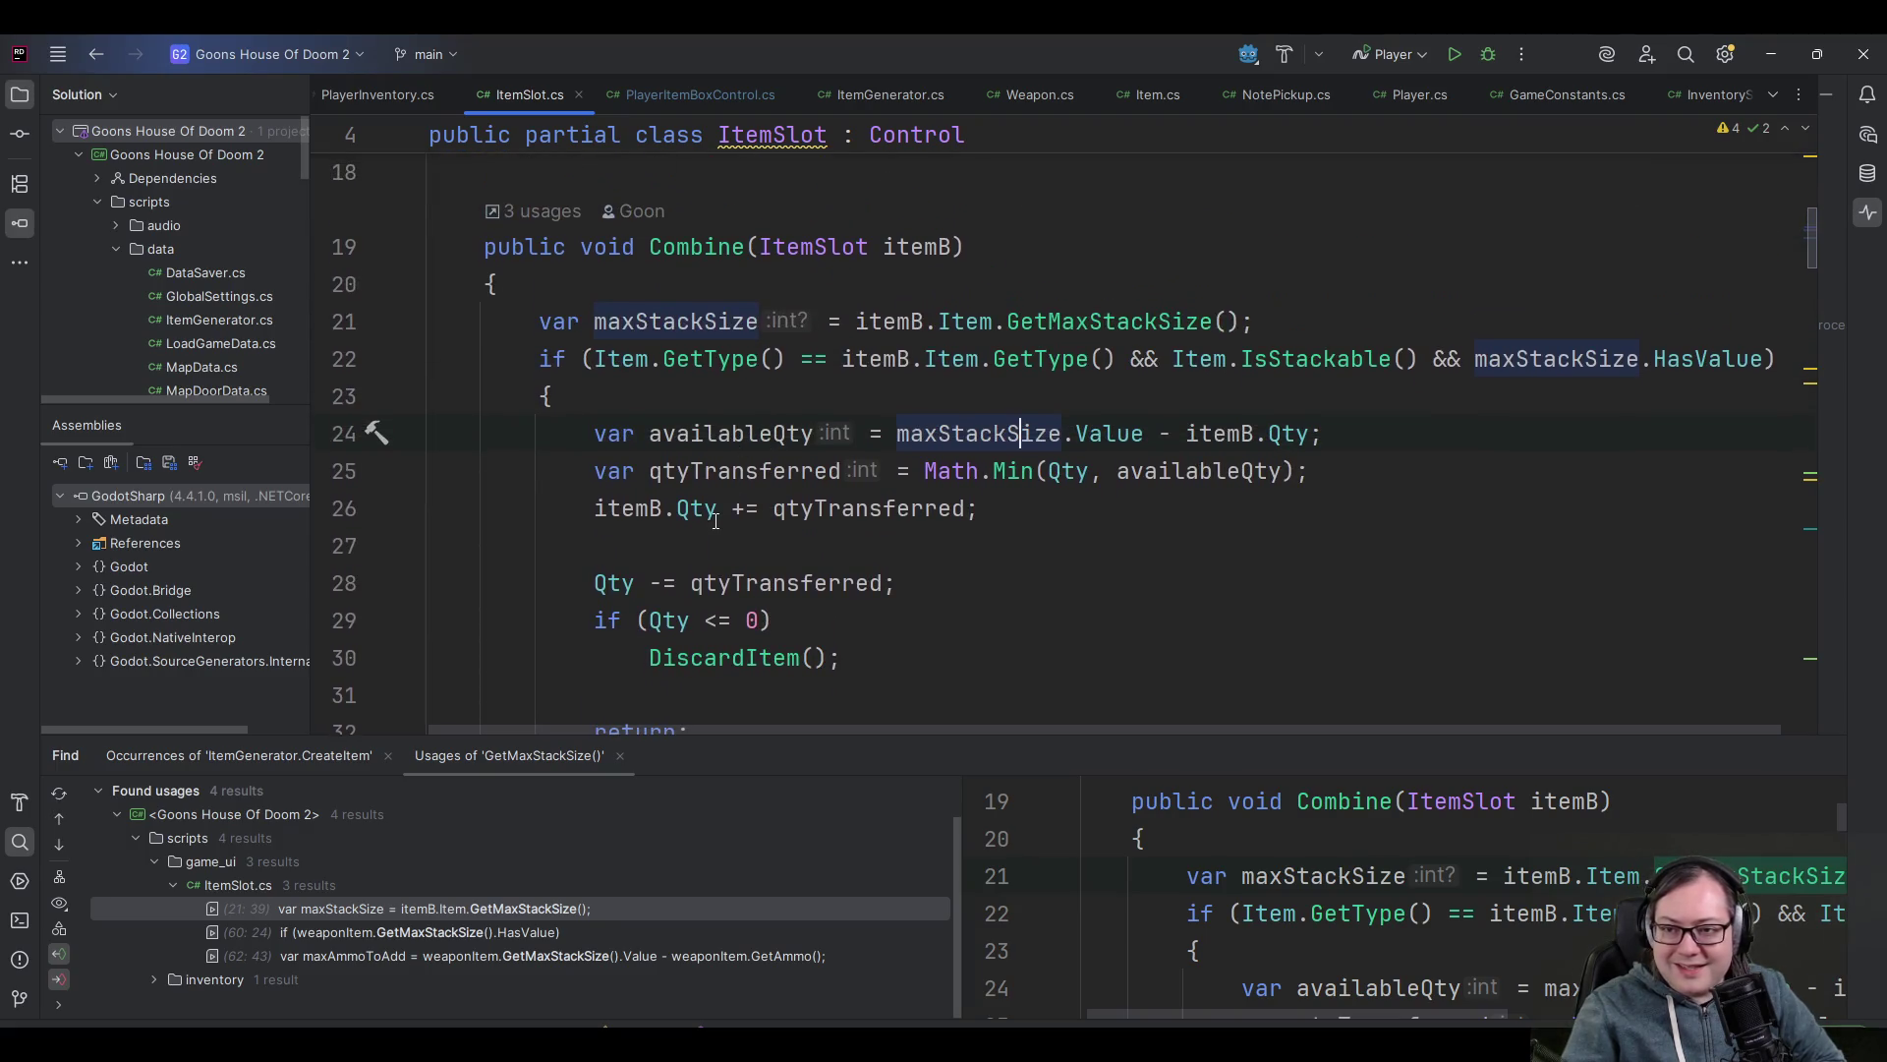
{"action": "scroll", "coordinate": [698, 508], "scroll_direction": "up", "scroll_amount": 3}
{"action": "left_click", "coordinate": [726, 365]}
{"action": "scroll", "coordinate": [1198, 524], "scroll_direction": "down", "scroll_amount": 3}
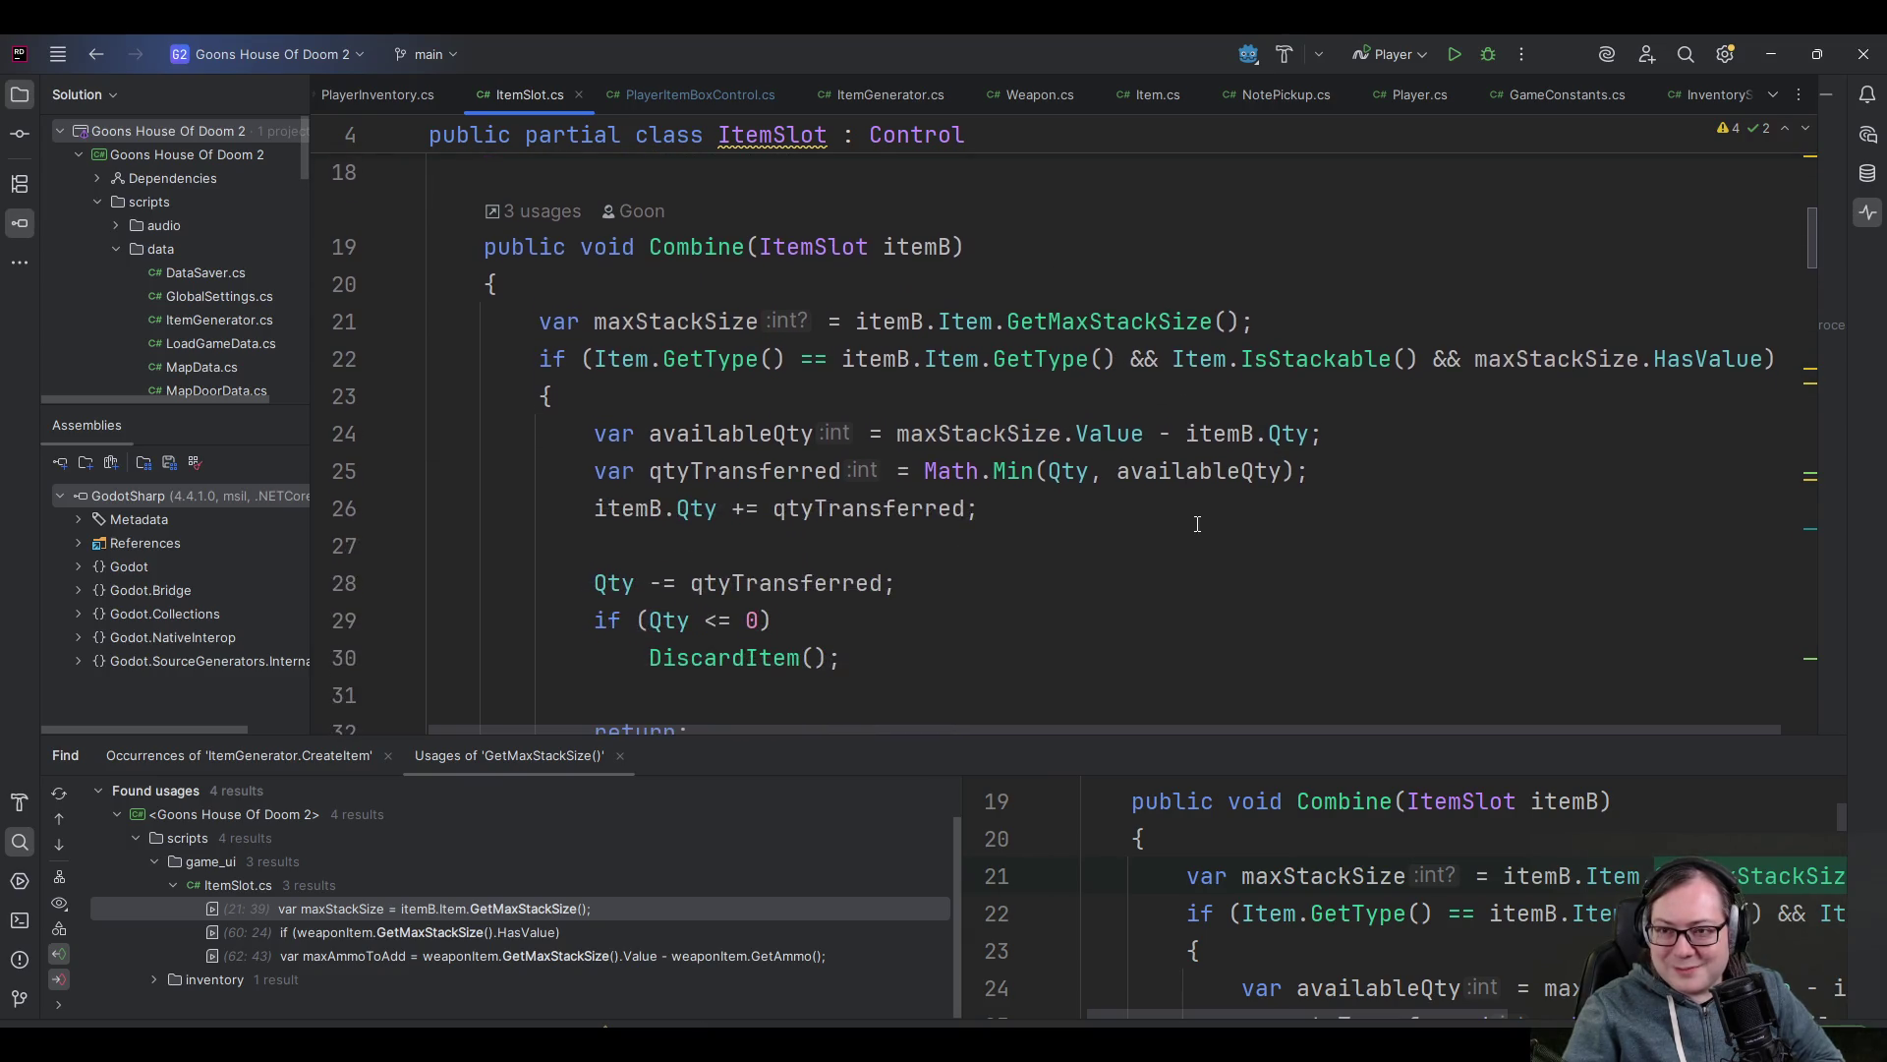
{"action": "key", "text": "Return"}
{"action": "key", "text": "Return"}
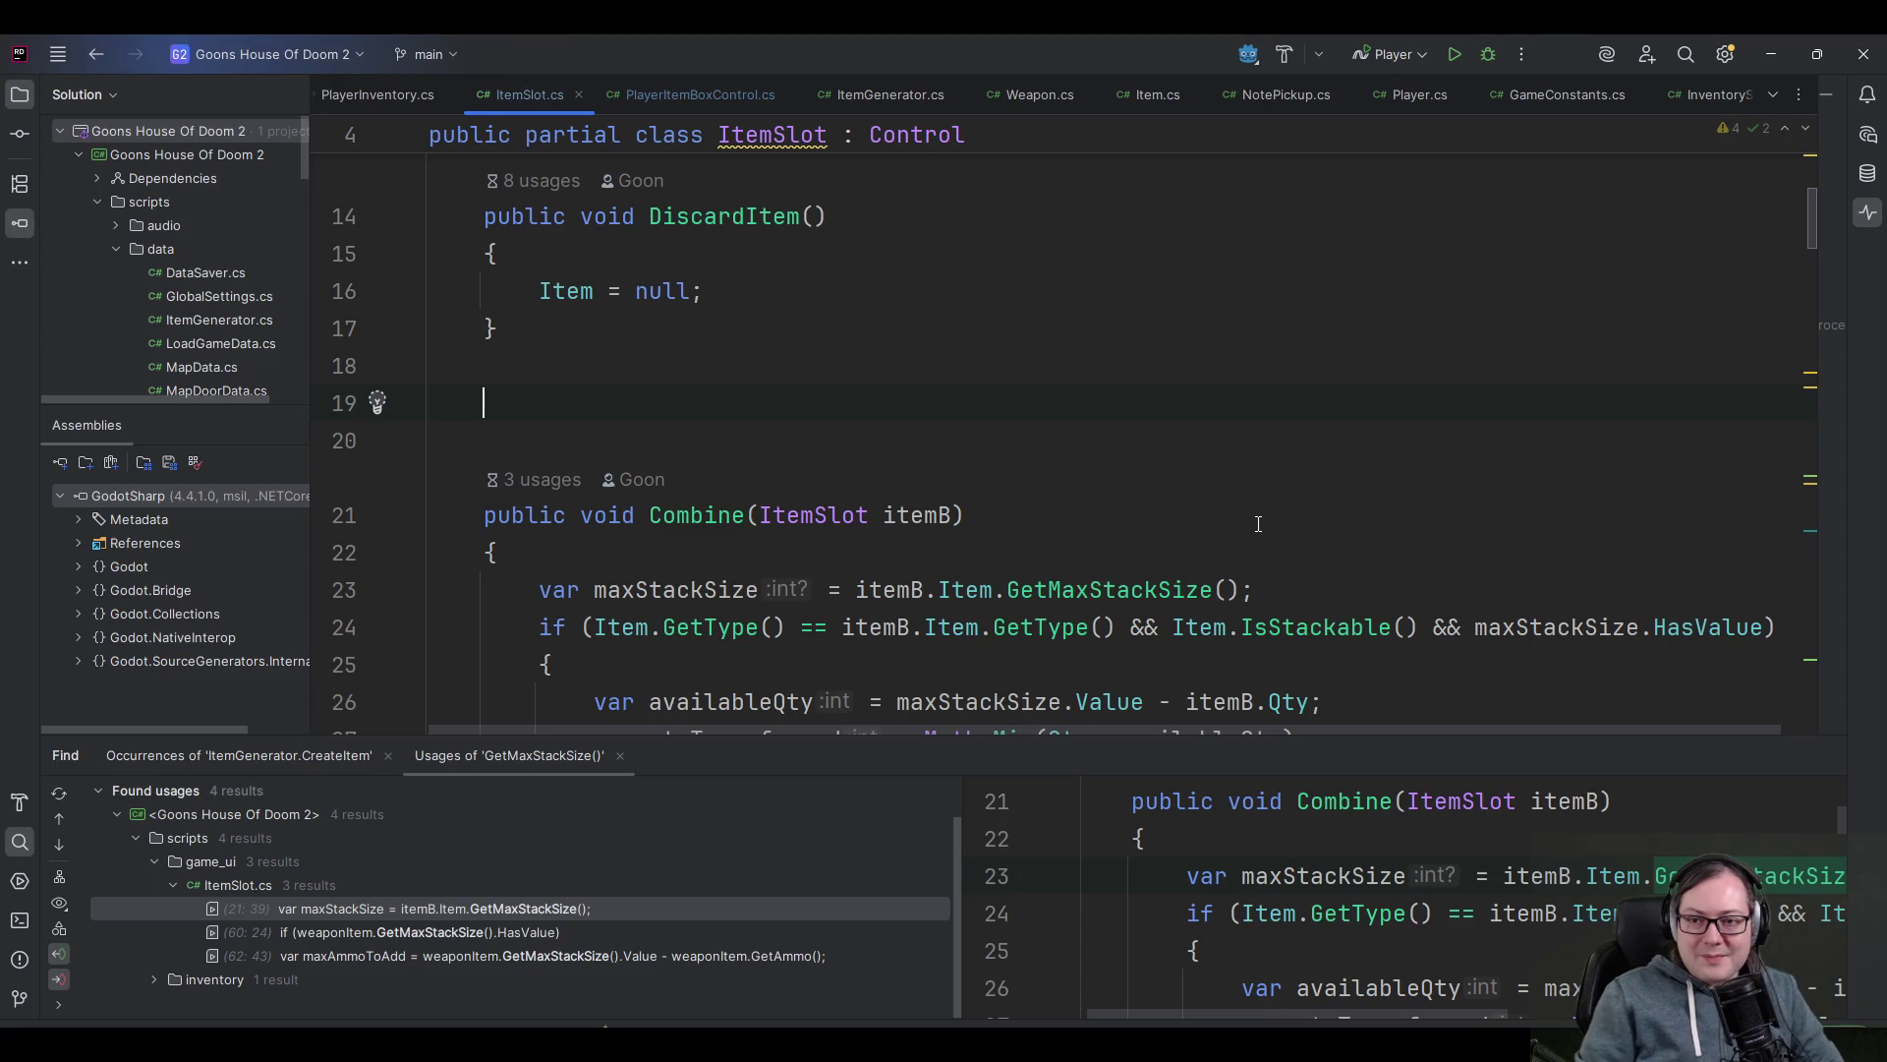
- Declare 'public static int StackItems', renaming it from CombineItem
{"action": "type", "text": "public static int "}
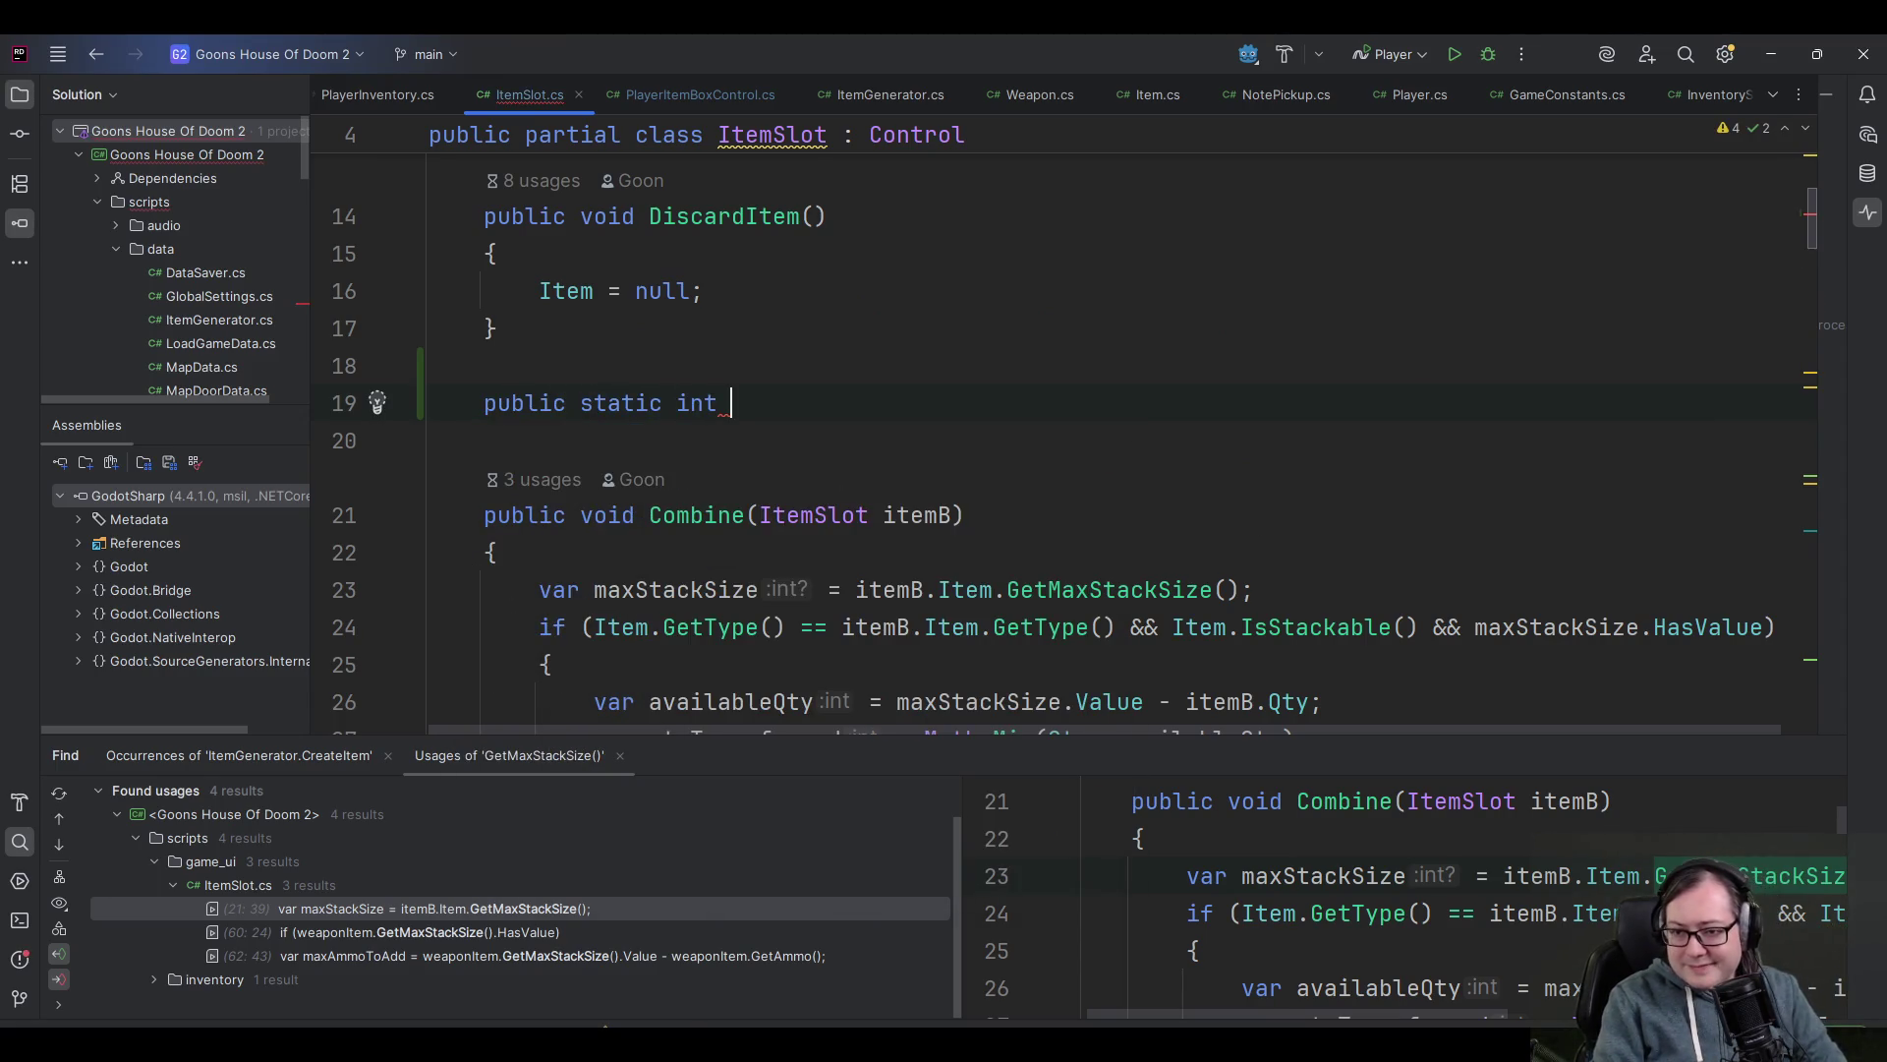
{"action": "type", "text": "Combine"}
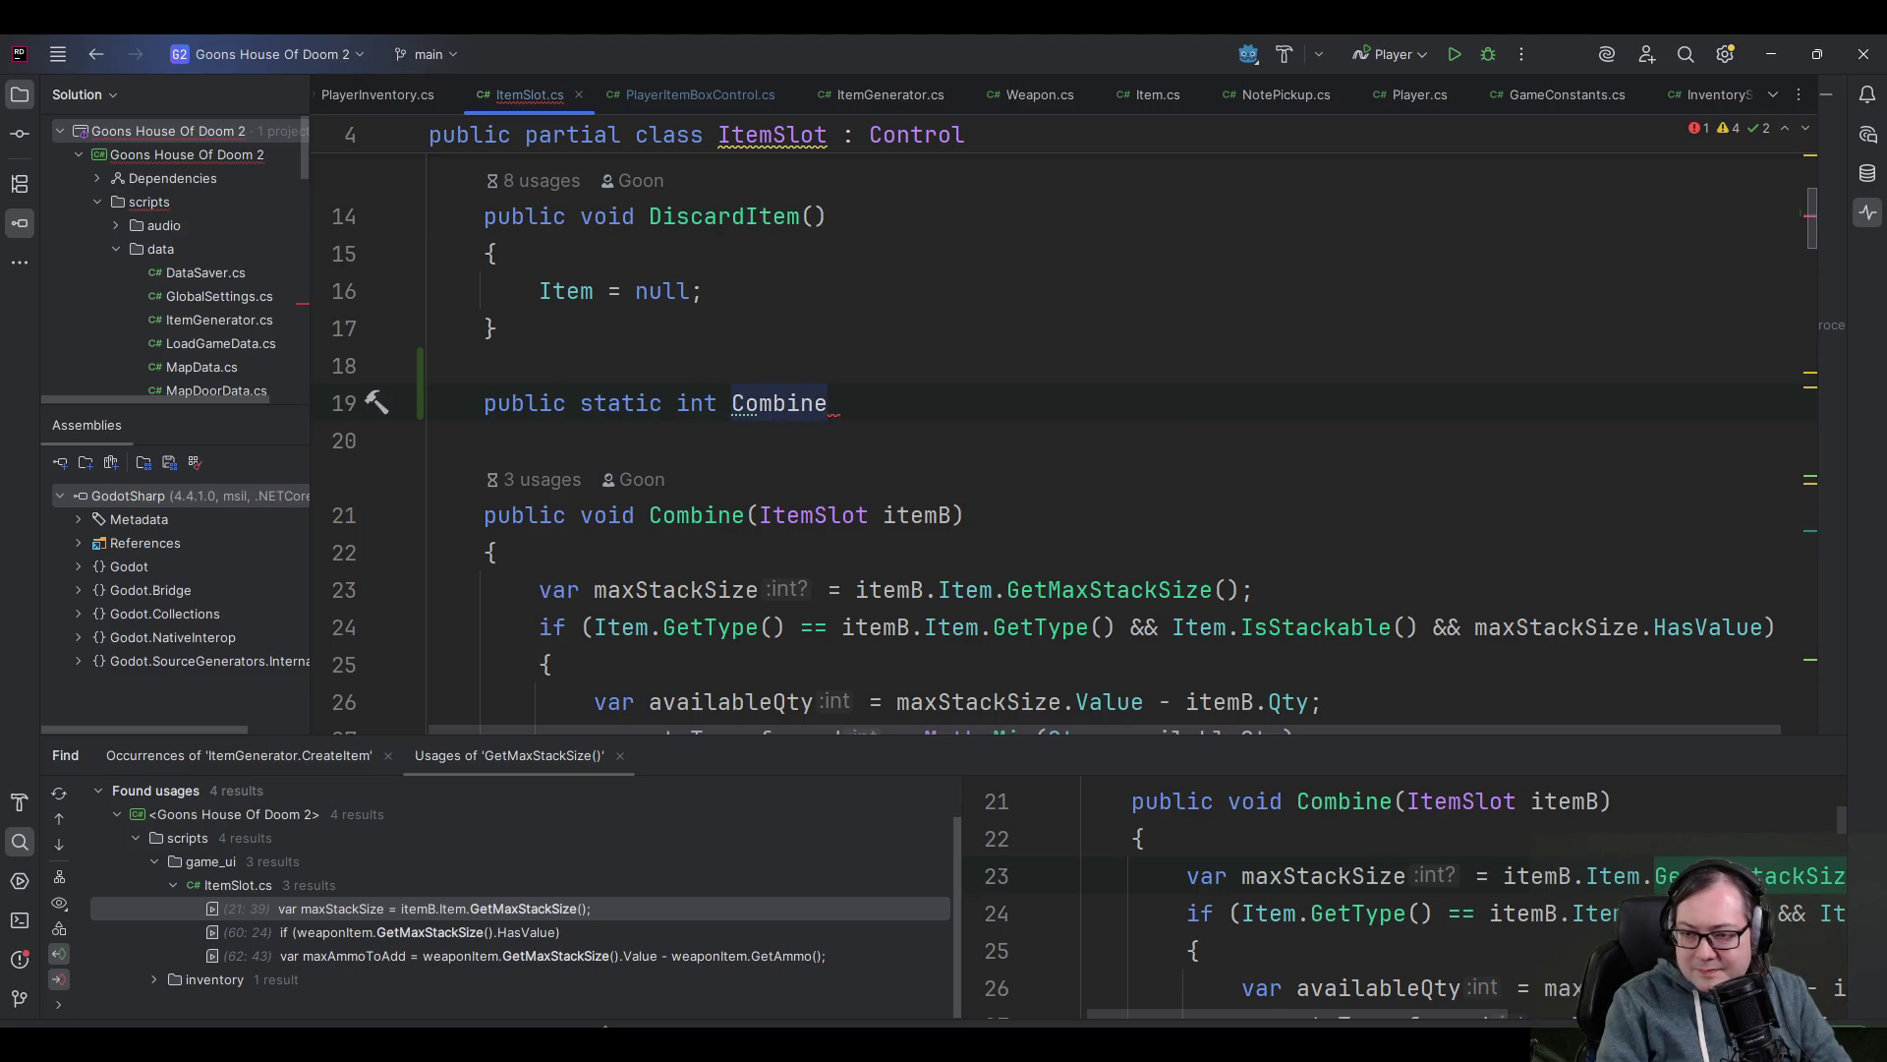
{"action": "type", "text": "Item"}
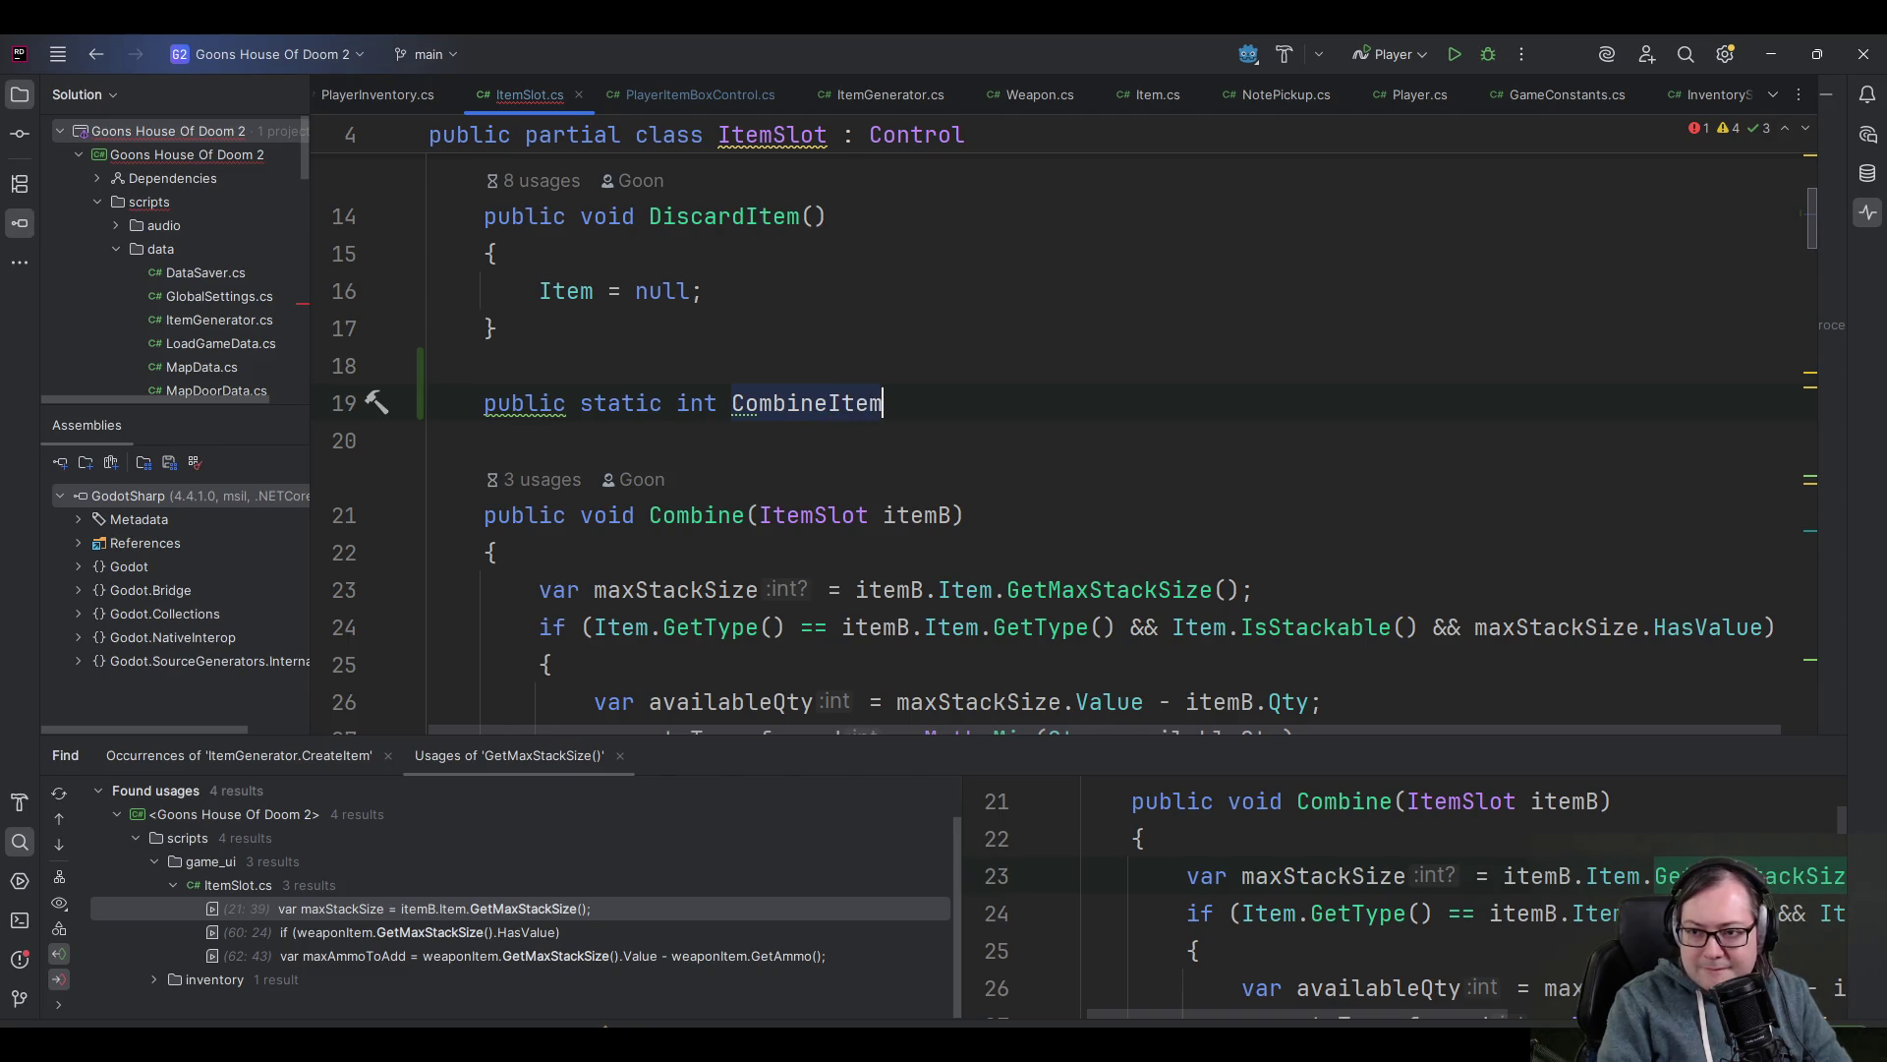
{"action": "left_click", "coordinate": [731, 403]}
{"action": "type", "text": "StackItems"}
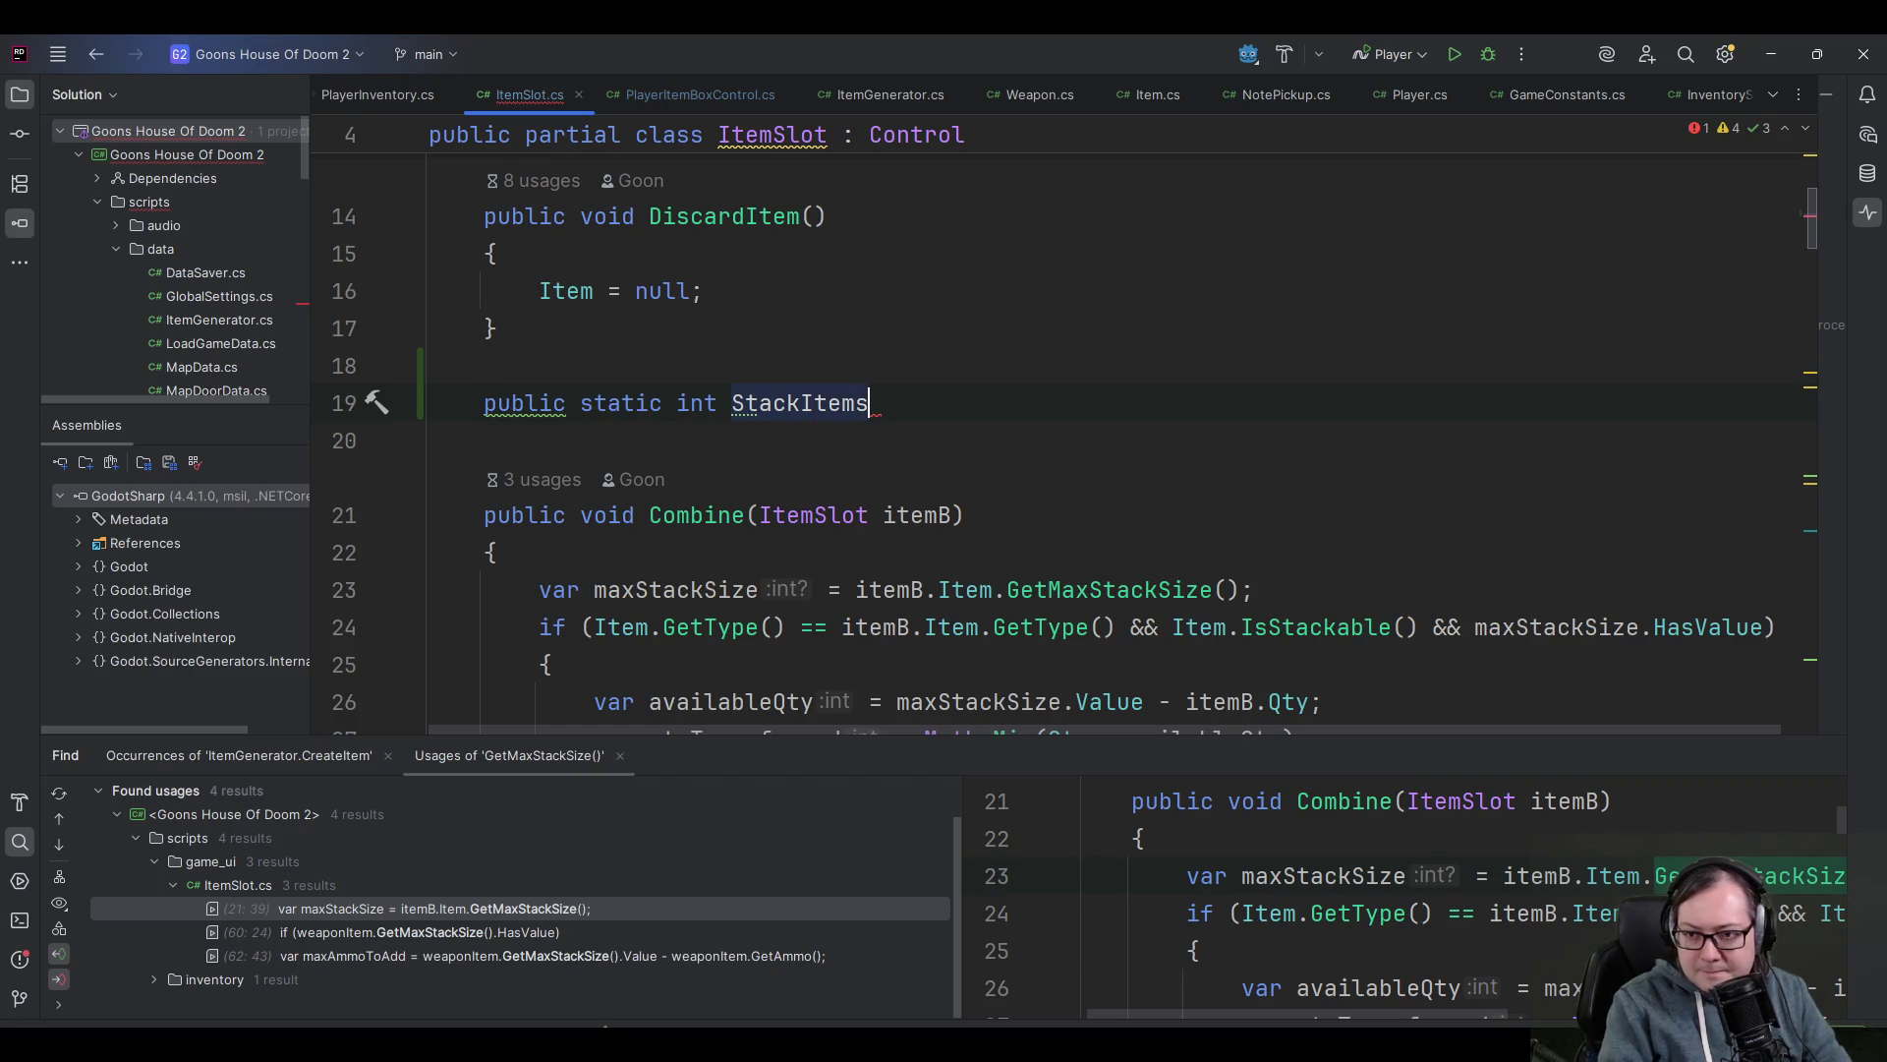
{"action": "key", "text": "ctrl+shift+Left"}
{"action": "key", "text": "ctrl+shift+Left"}
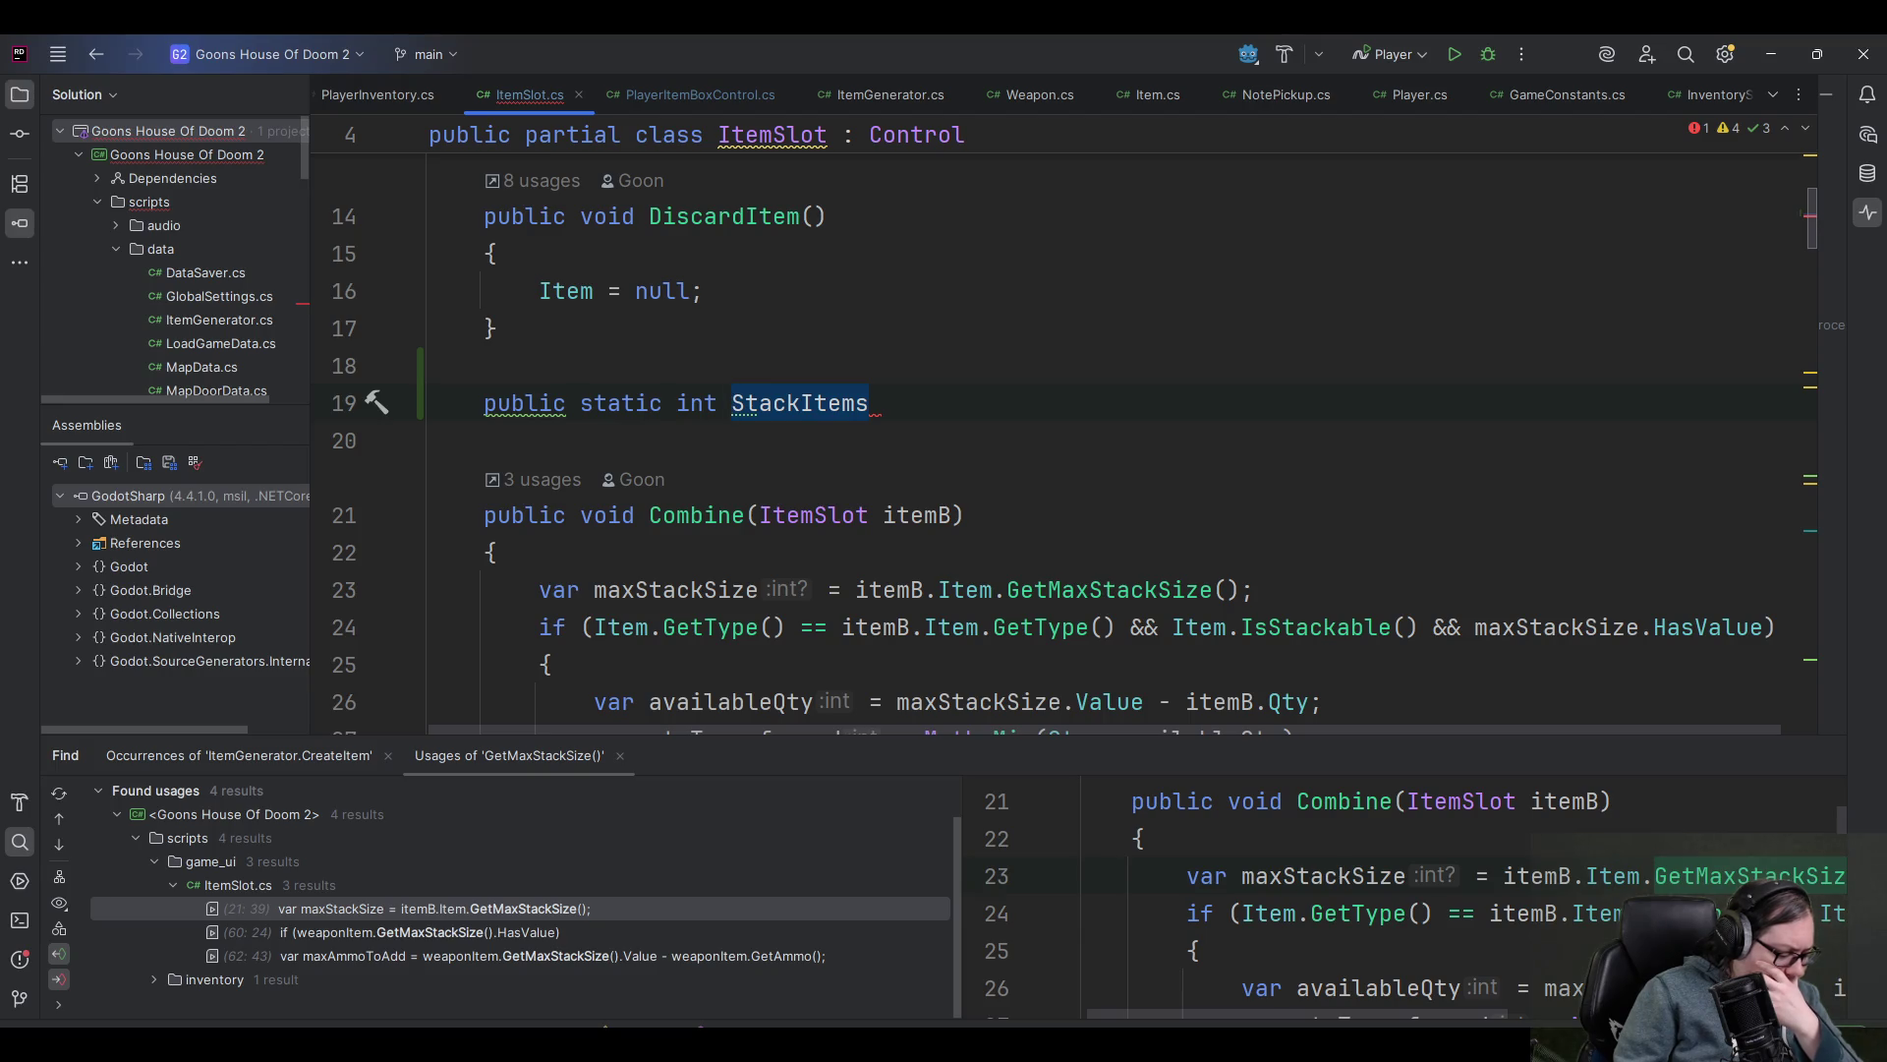
- Scroll through the Combine method, checking where maxStackSize is used
{"action": "scroll", "coordinate": [1213, 508], "scroll_direction": "down", "scroll_amount": 1}
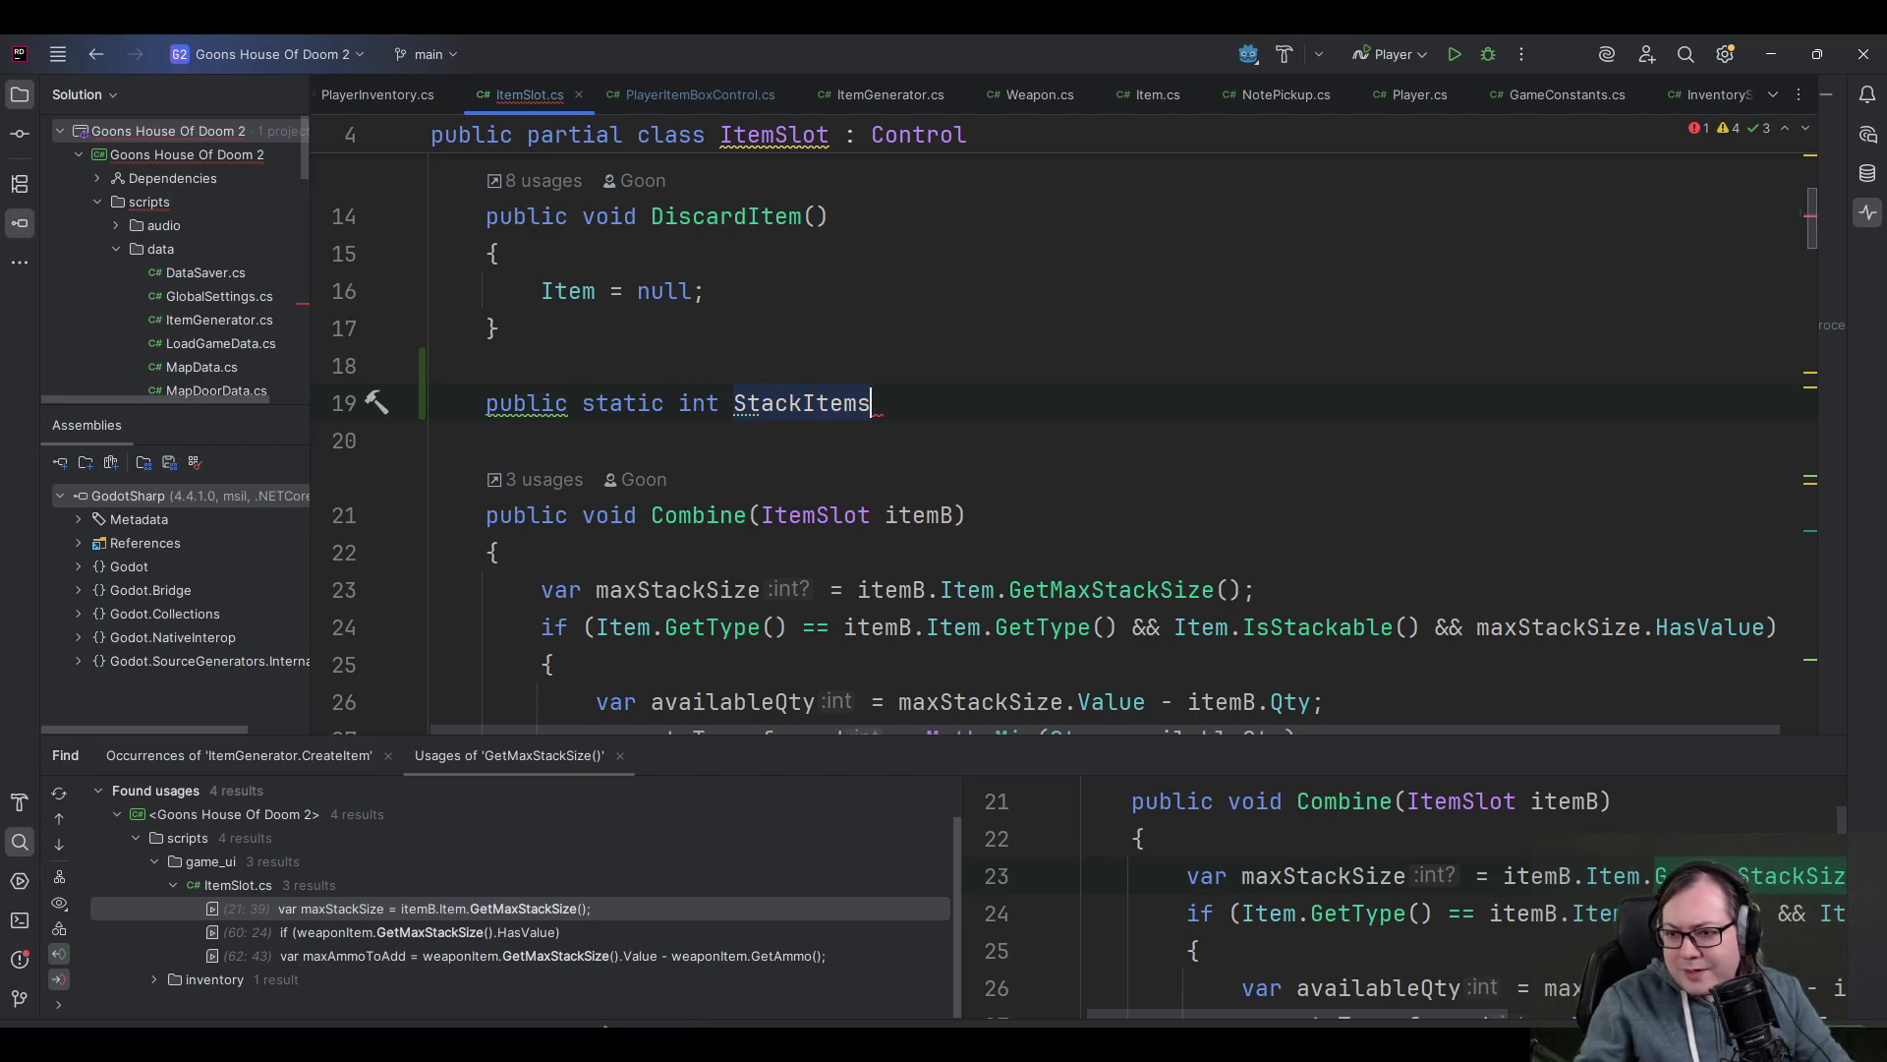
{"action": "scroll", "coordinate": [1213, 507], "scroll_direction": "down", "scroll_amount": 3}
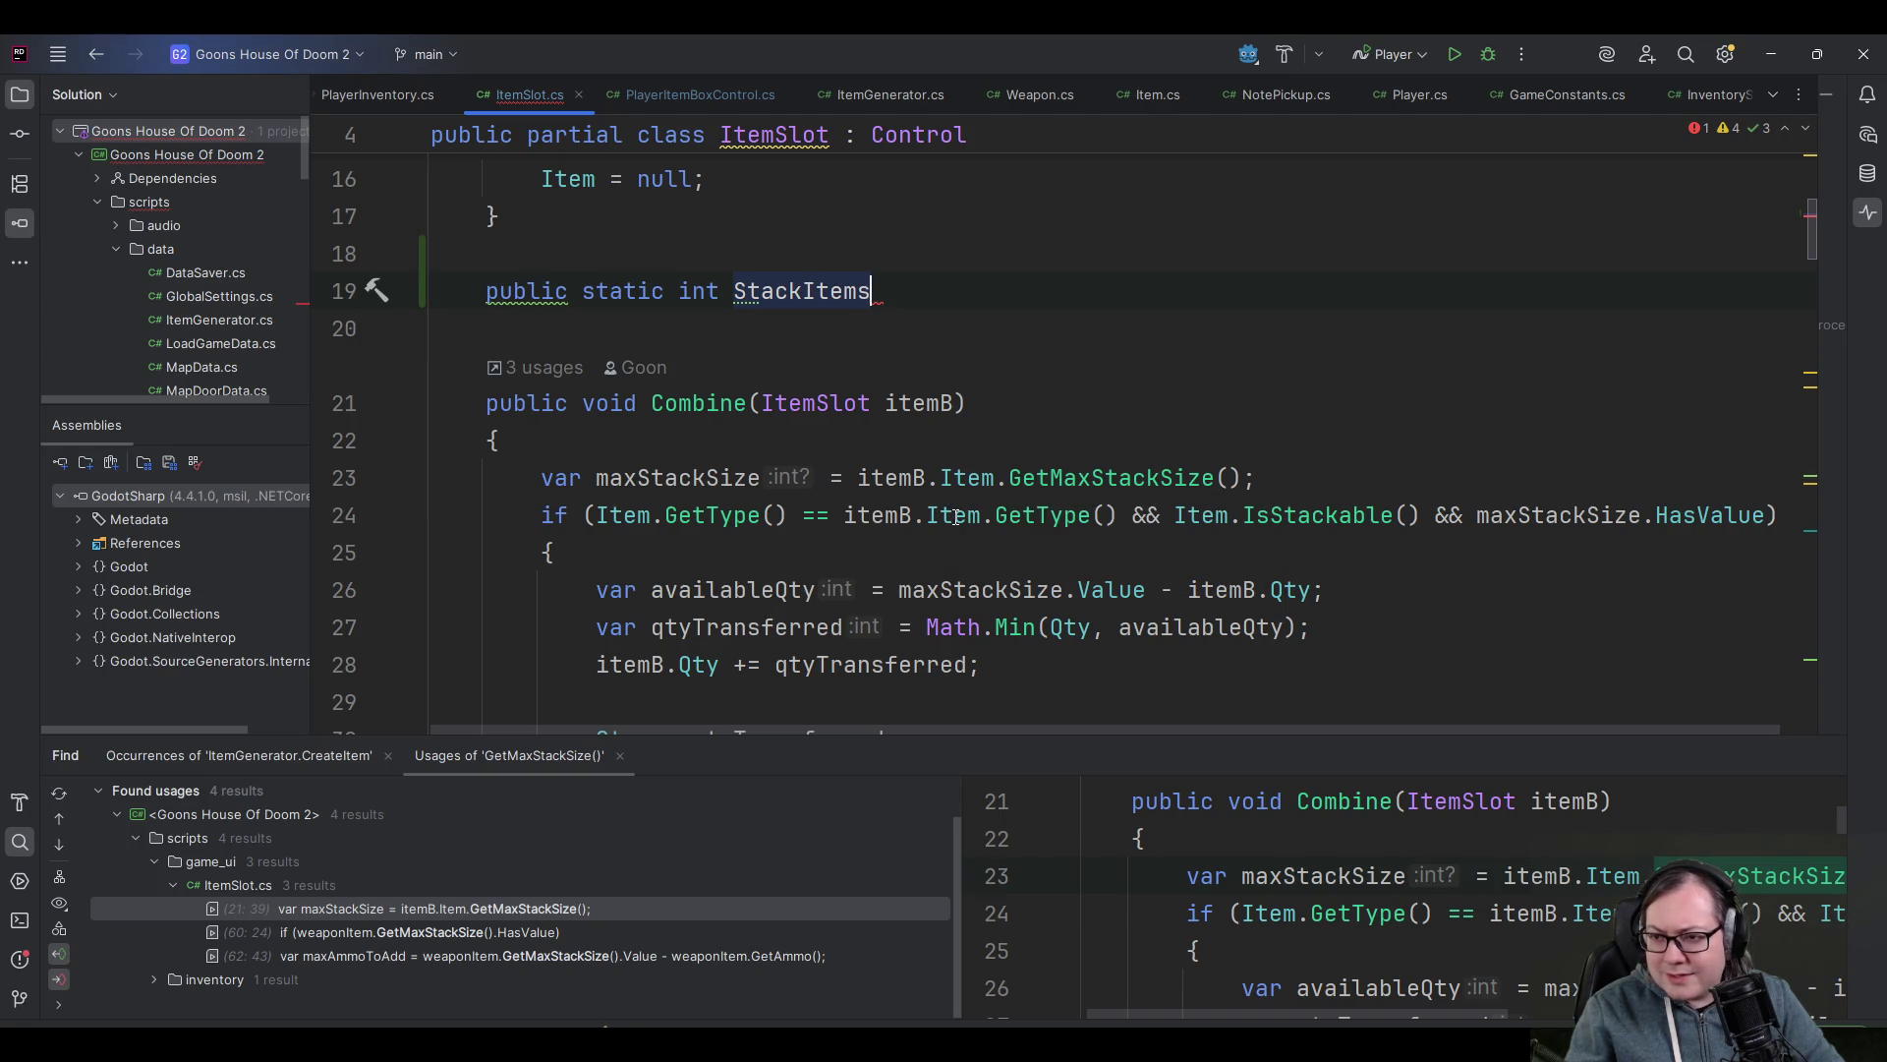
{"action": "mouse_move", "coordinate": [955, 518]}
{"action": "scroll", "coordinate": [1318, 412], "scroll_direction": "down", "scroll_amount": 3}
{"action": "scroll", "coordinate": [1278, 354], "scroll_direction": "up", "scroll_amount": 3}
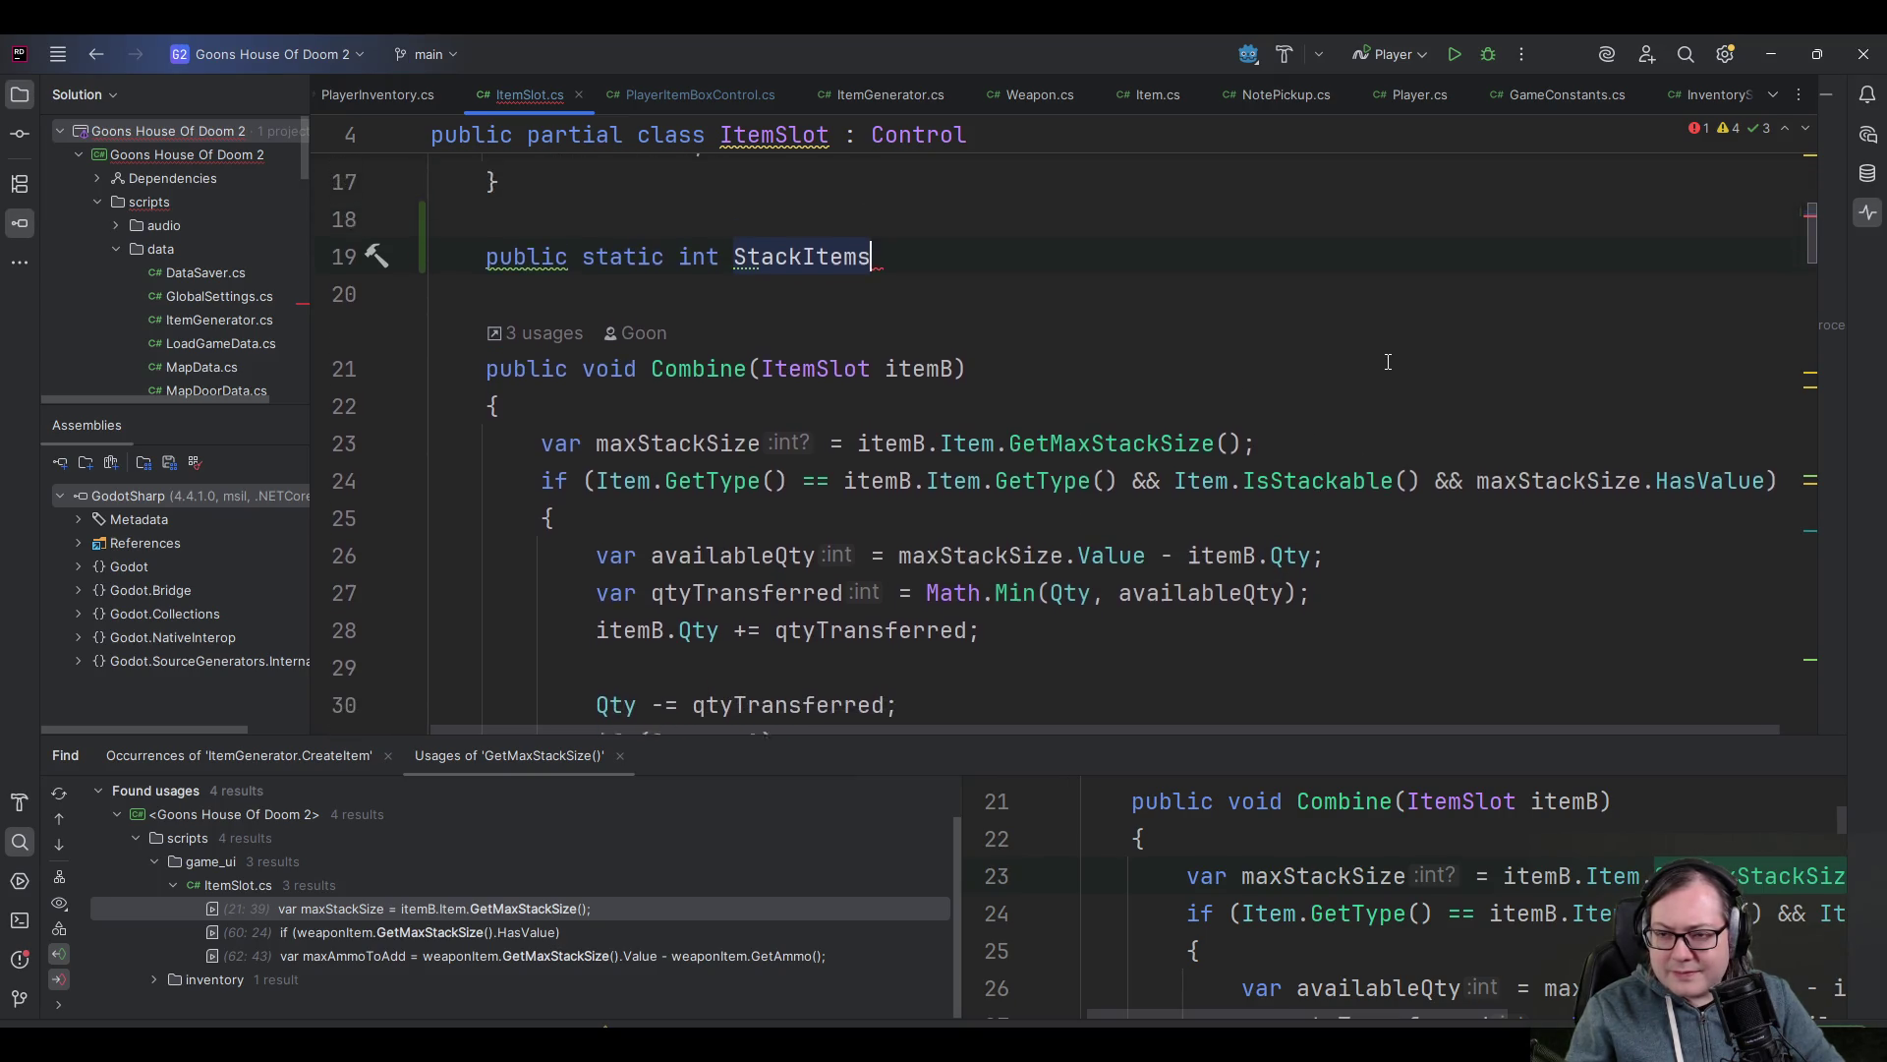
{"action": "scroll", "coordinate": [1161, 340], "scroll_direction": "down", "scroll_amount": 3}
{"action": "left_click", "coordinate": [704, 363]}
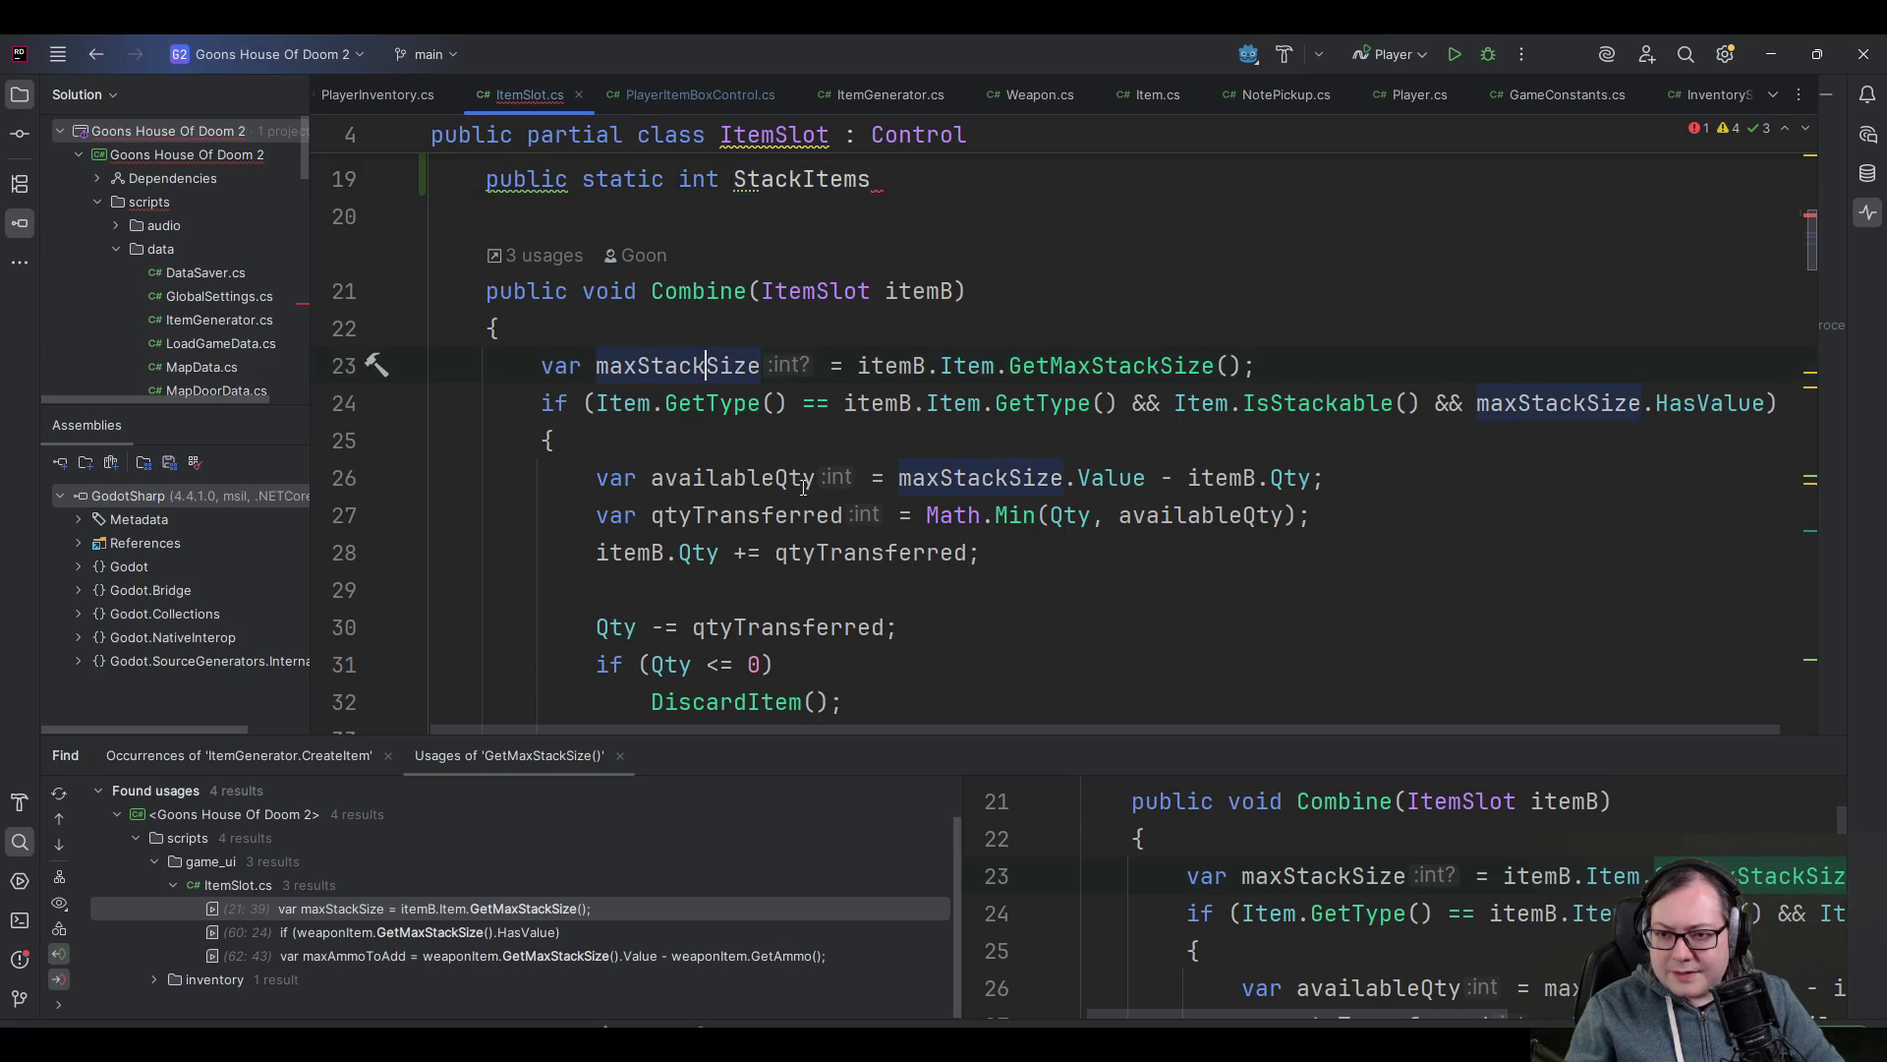
{"action": "scroll", "coordinate": [870, 511], "scroll_direction": "down", "scroll_amount": 5}
{"action": "scroll", "coordinate": [870, 511], "scroll_direction": "down", "scroll_amount": 5}
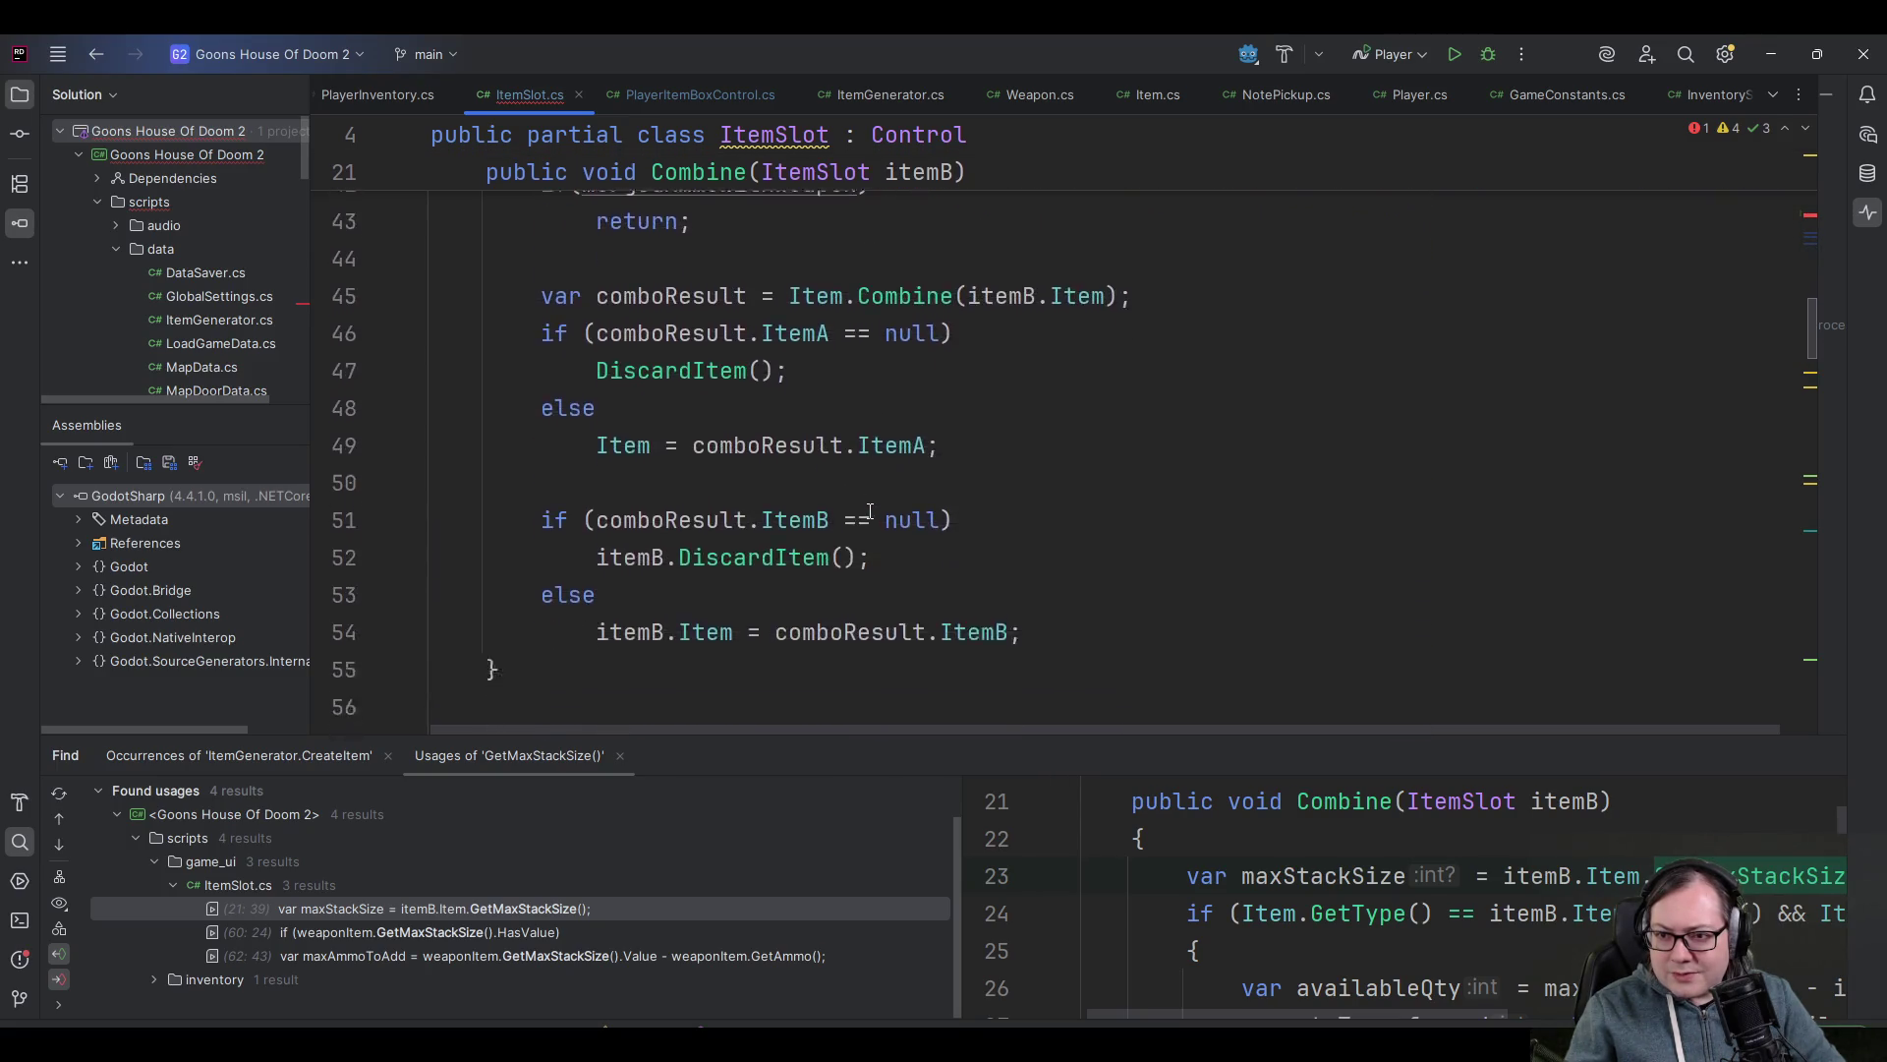
{"action": "scroll", "coordinate": [875, 501], "scroll_direction": "up", "scroll_amount": 7}
{"action": "scroll", "coordinate": [880, 494], "scroll_direction": "up", "scroll_amount": 5}
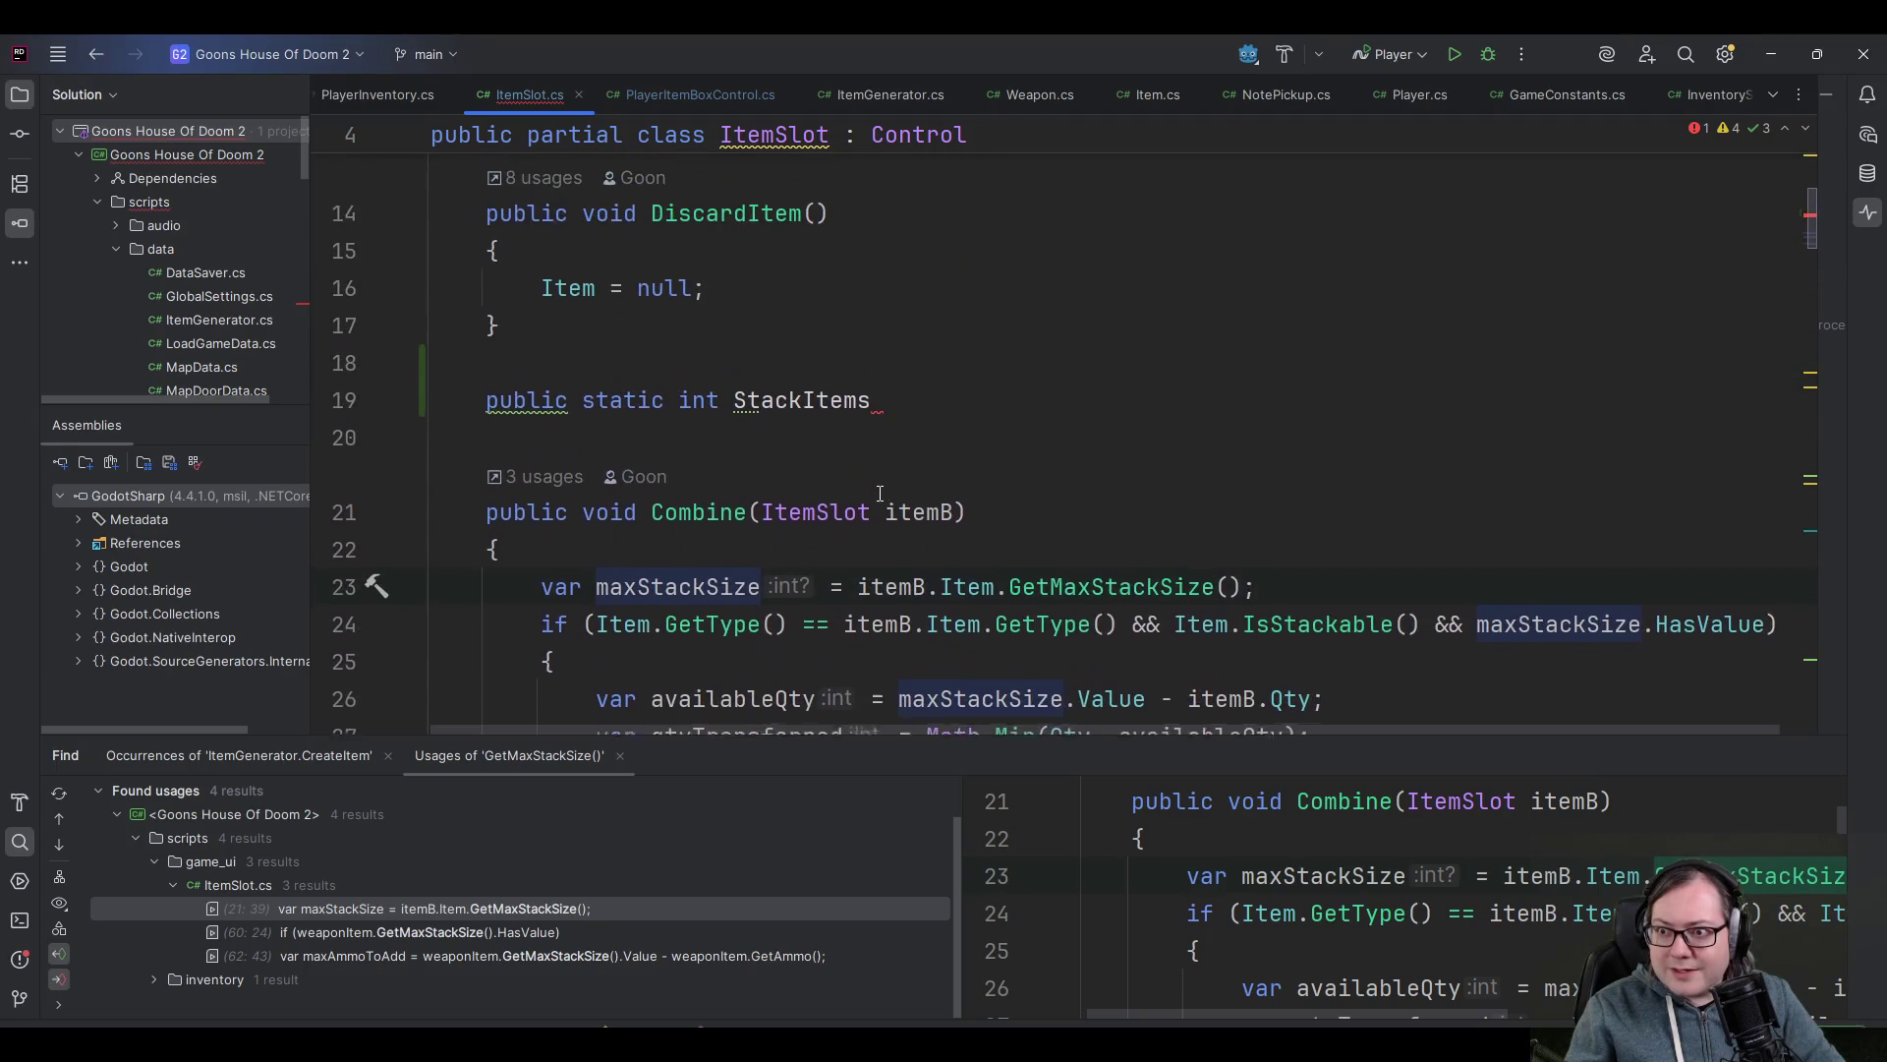
{"action": "scroll", "coordinate": [880, 494], "scroll_direction": "down", "scroll_amount": 2}
{"action": "scroll", "coordinate": [879, 491], "scroll_direction": "up", "scroll_amount": 1}
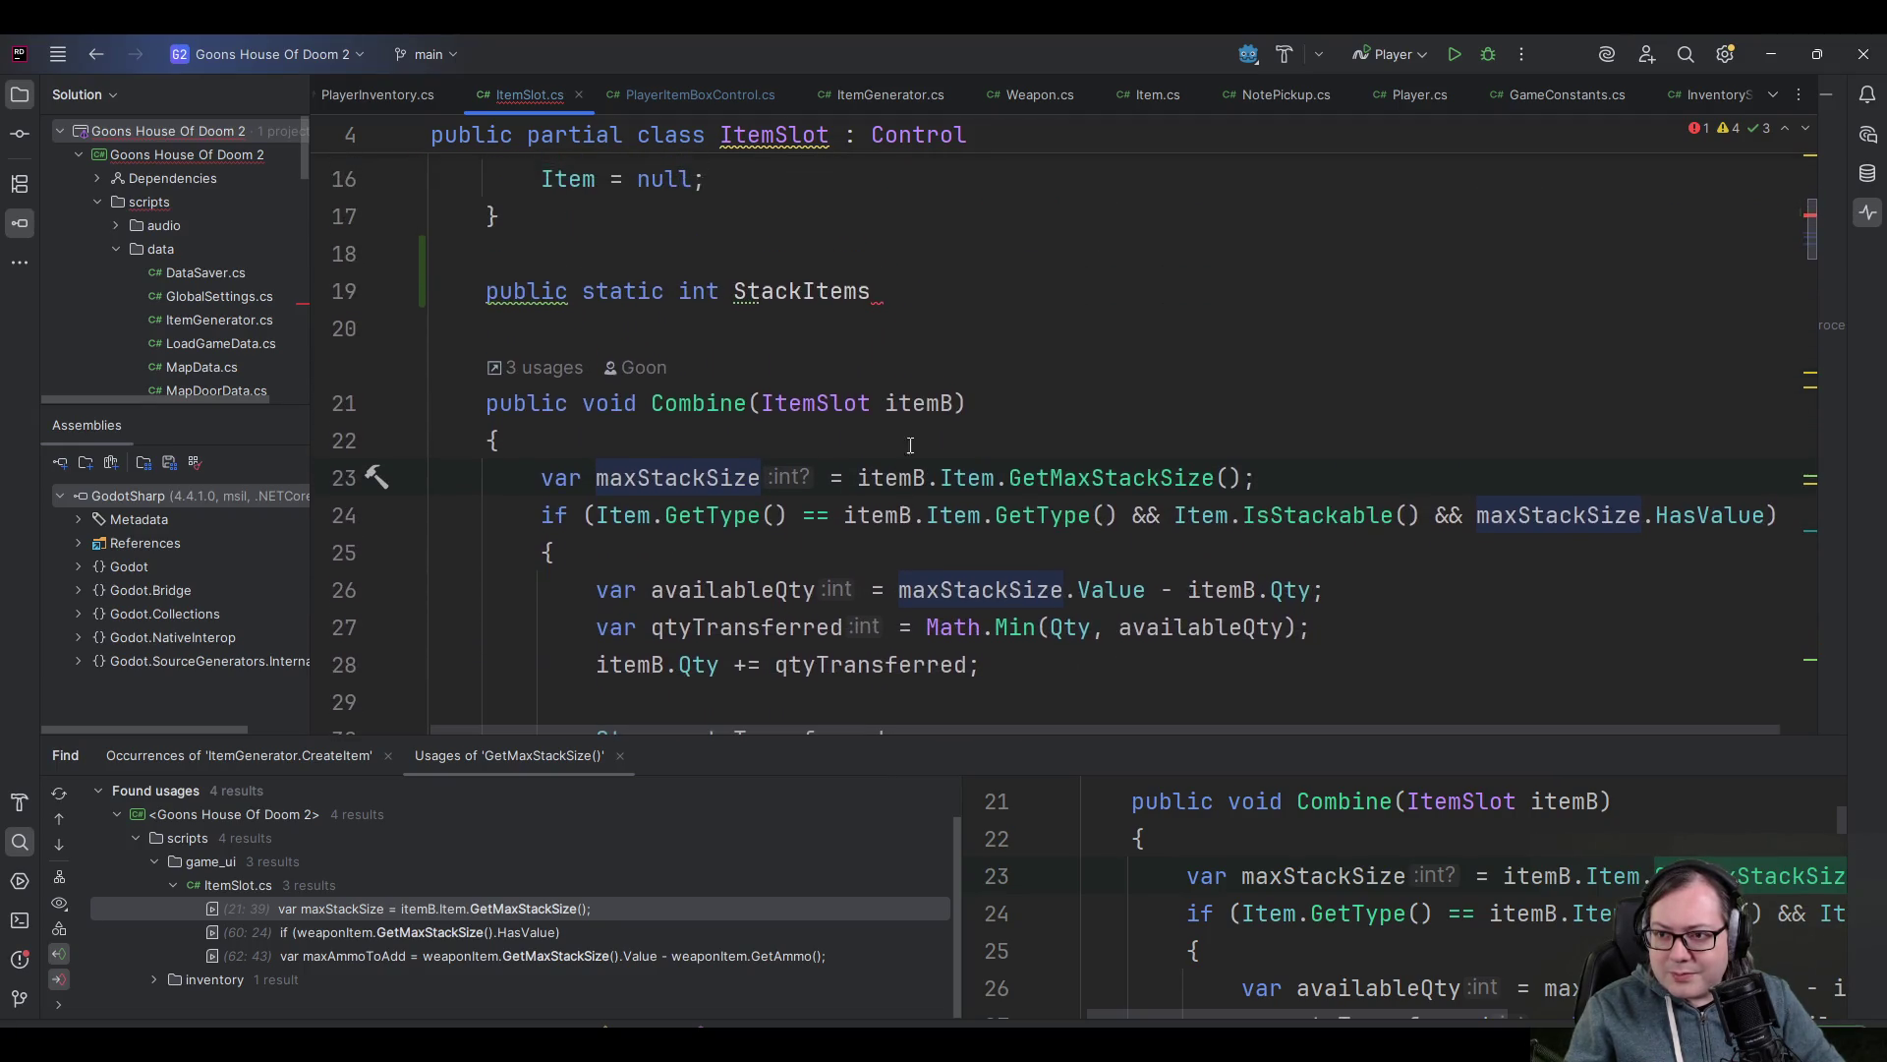
{"action": "scroll", "coordinate": [603, 297], "scroll_direction": "down", "scroll_amount": 2}
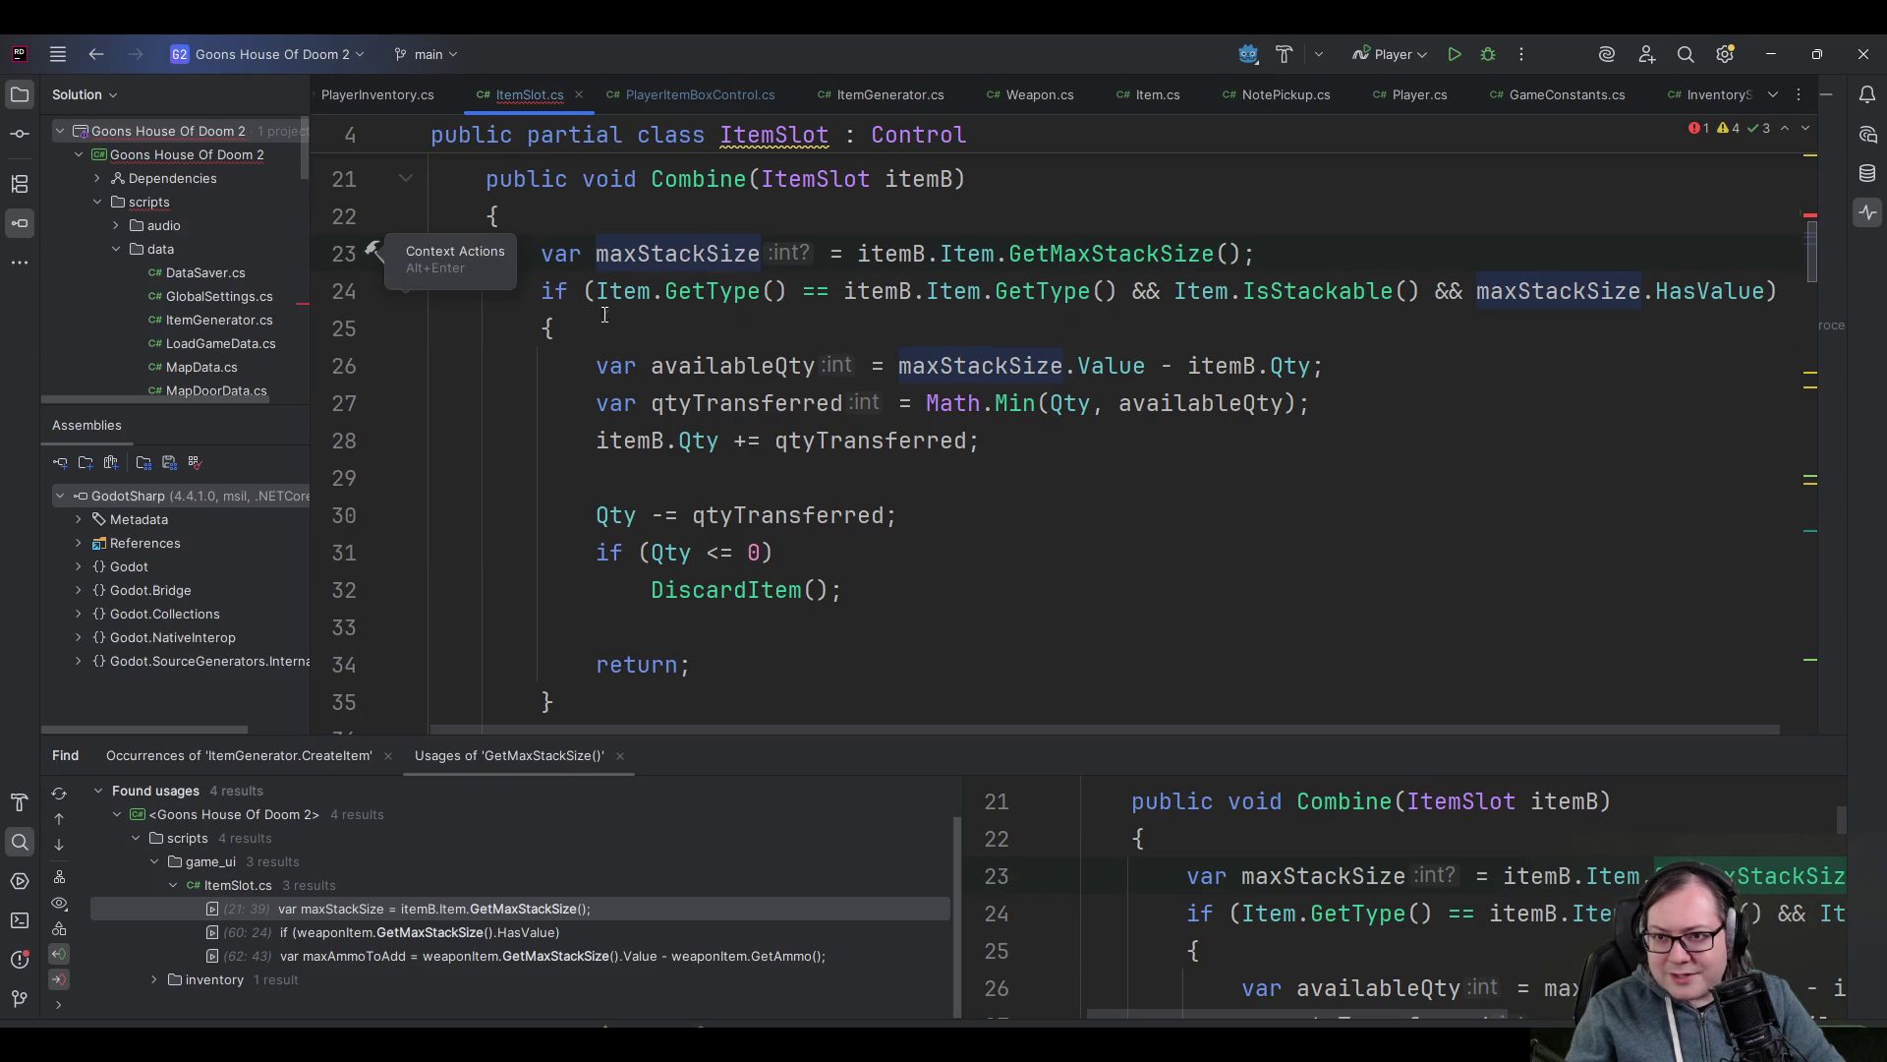
{"action": "scroll", "coordinate": [758, 339], "scroll_direction": "up", "scroll_amount": 3}
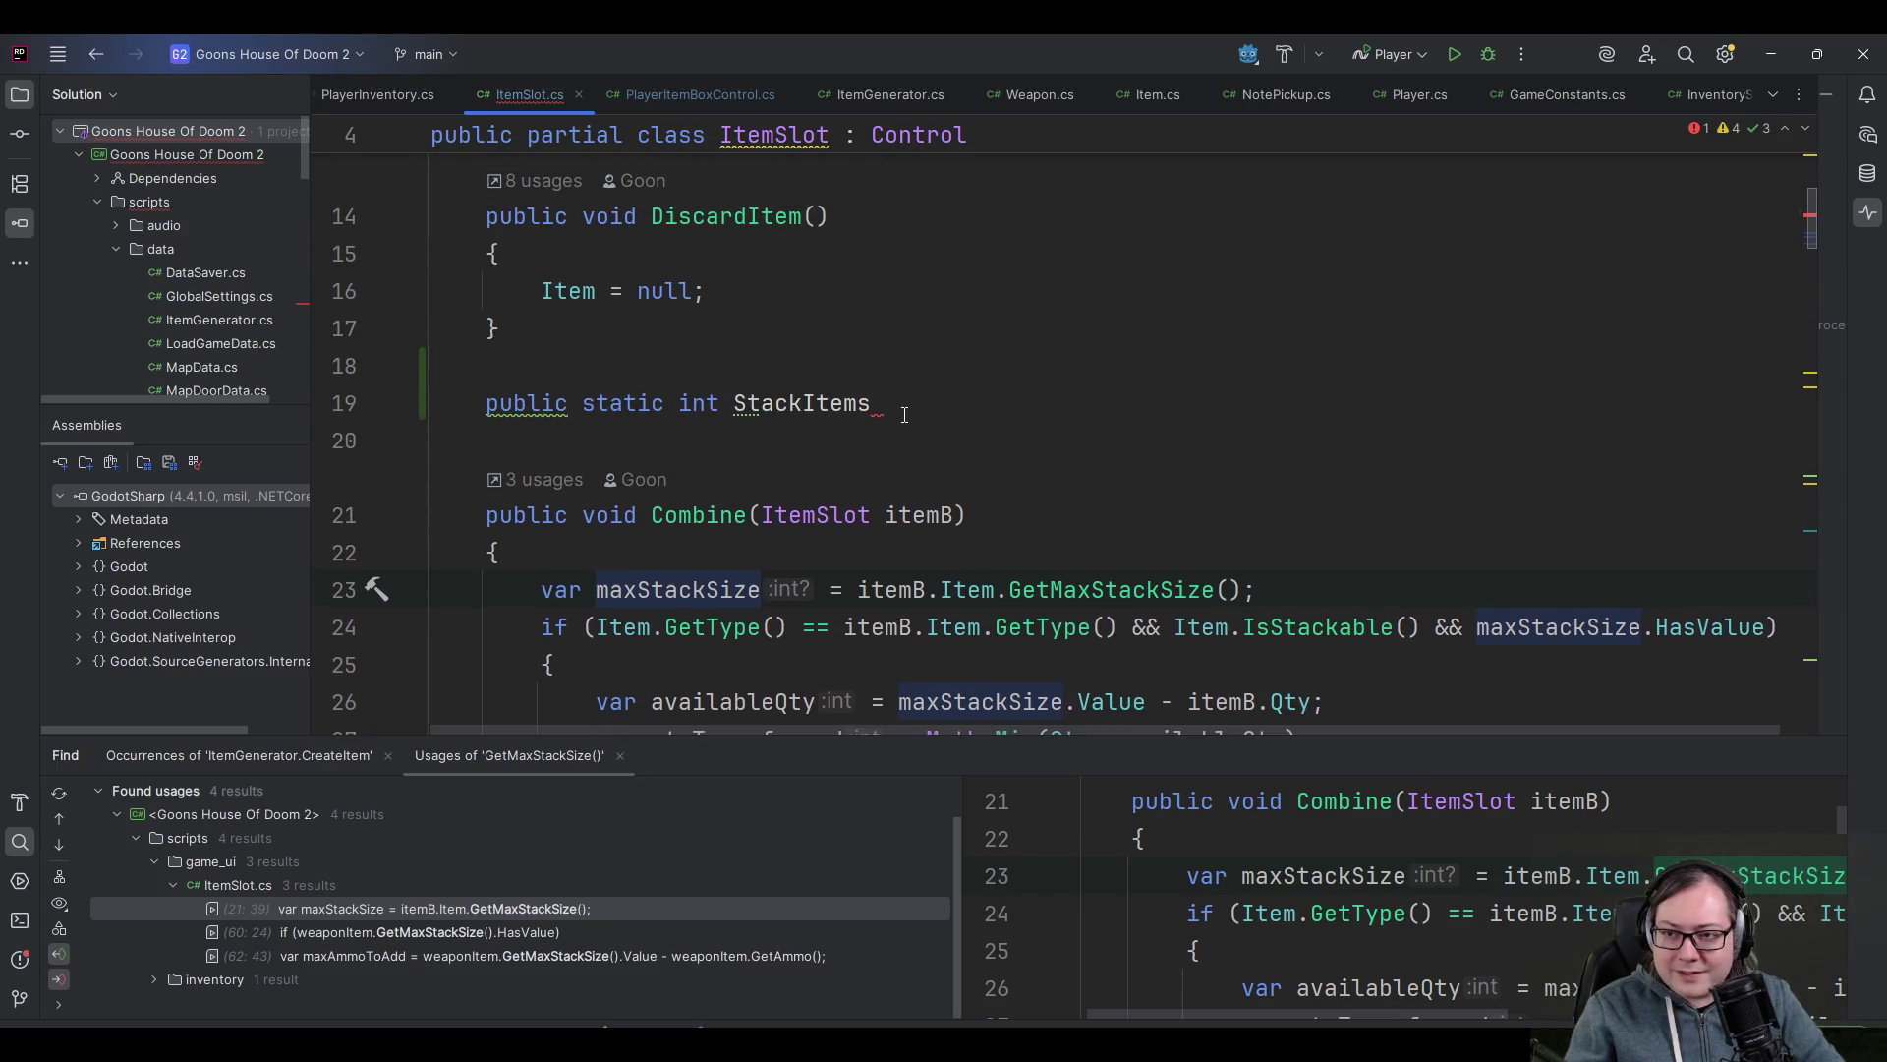
{"action": "scroll", "coordinate": [758, 339], "scroll_direction": "down", "scroll_amount": 6}
{"action": "scroll", "coordinate": [737, 565], "scroll_direction": "down", "scroll_amount": 1}
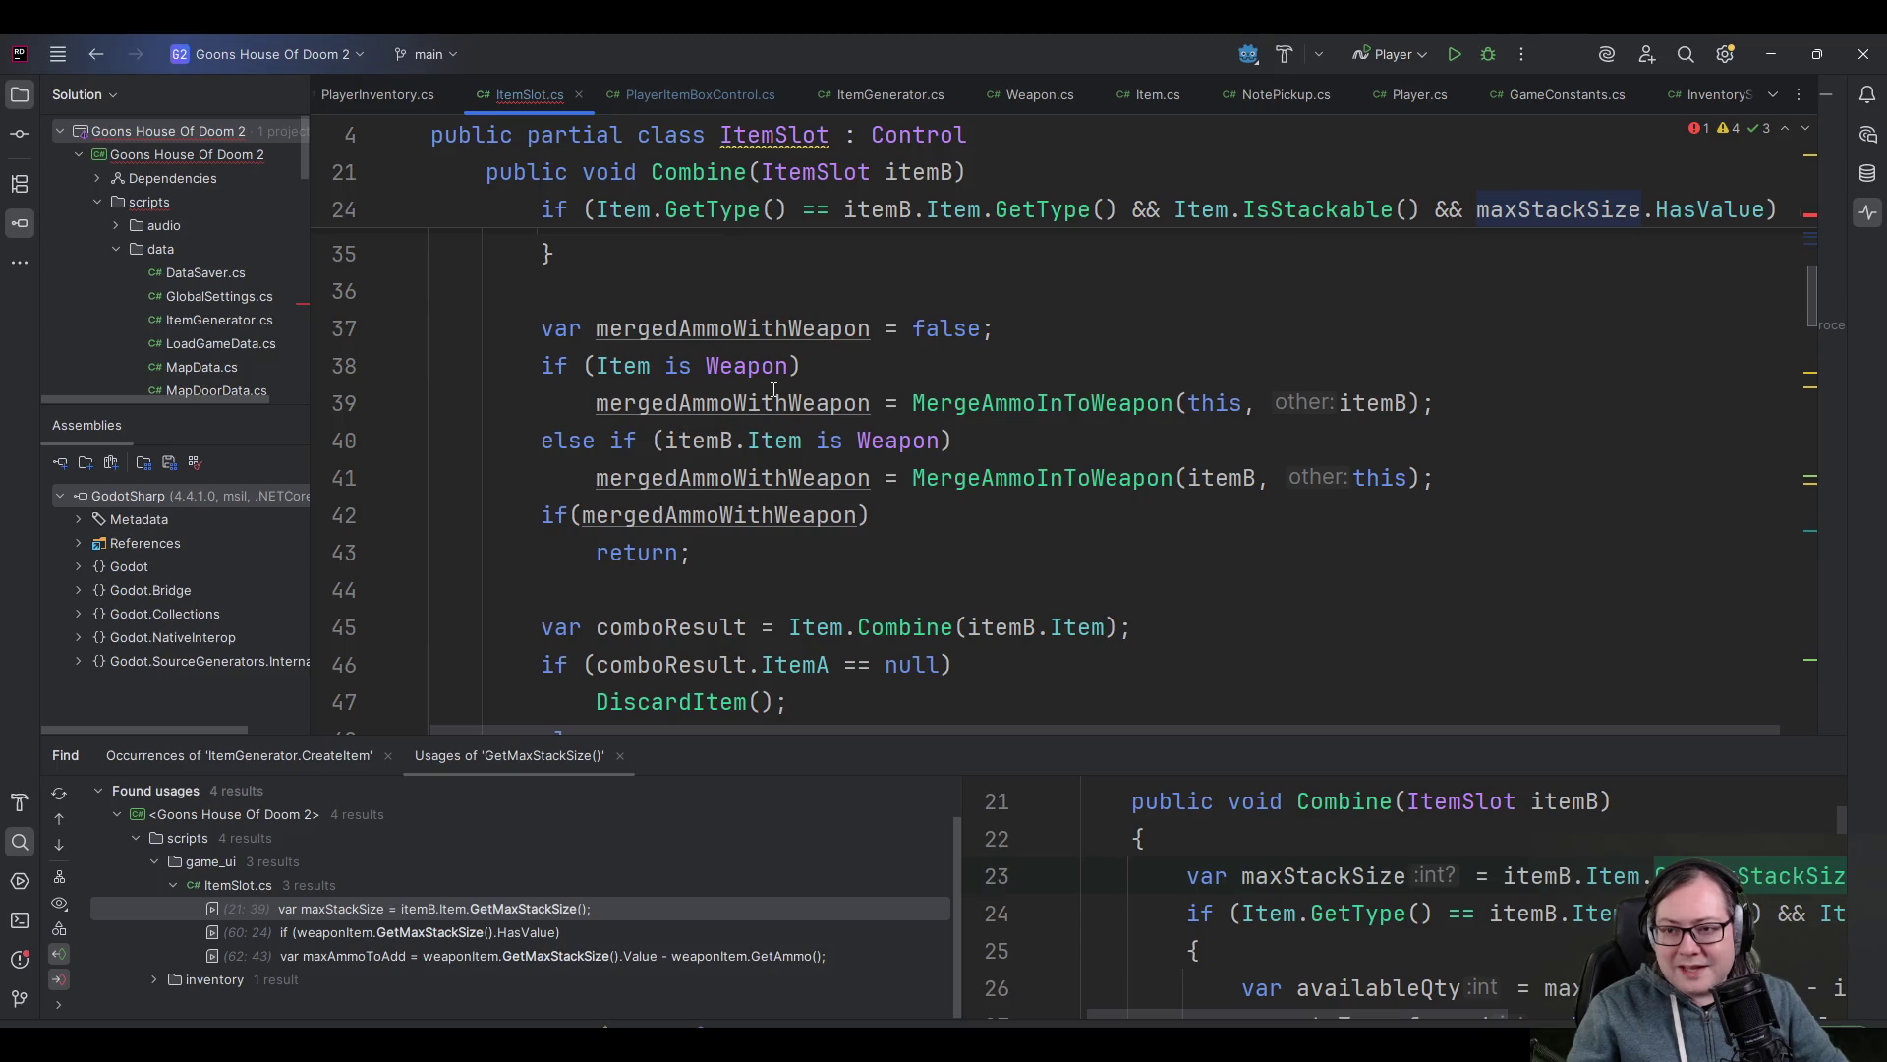
{"action": "mouse_move", "coordinate": [752, 370]}
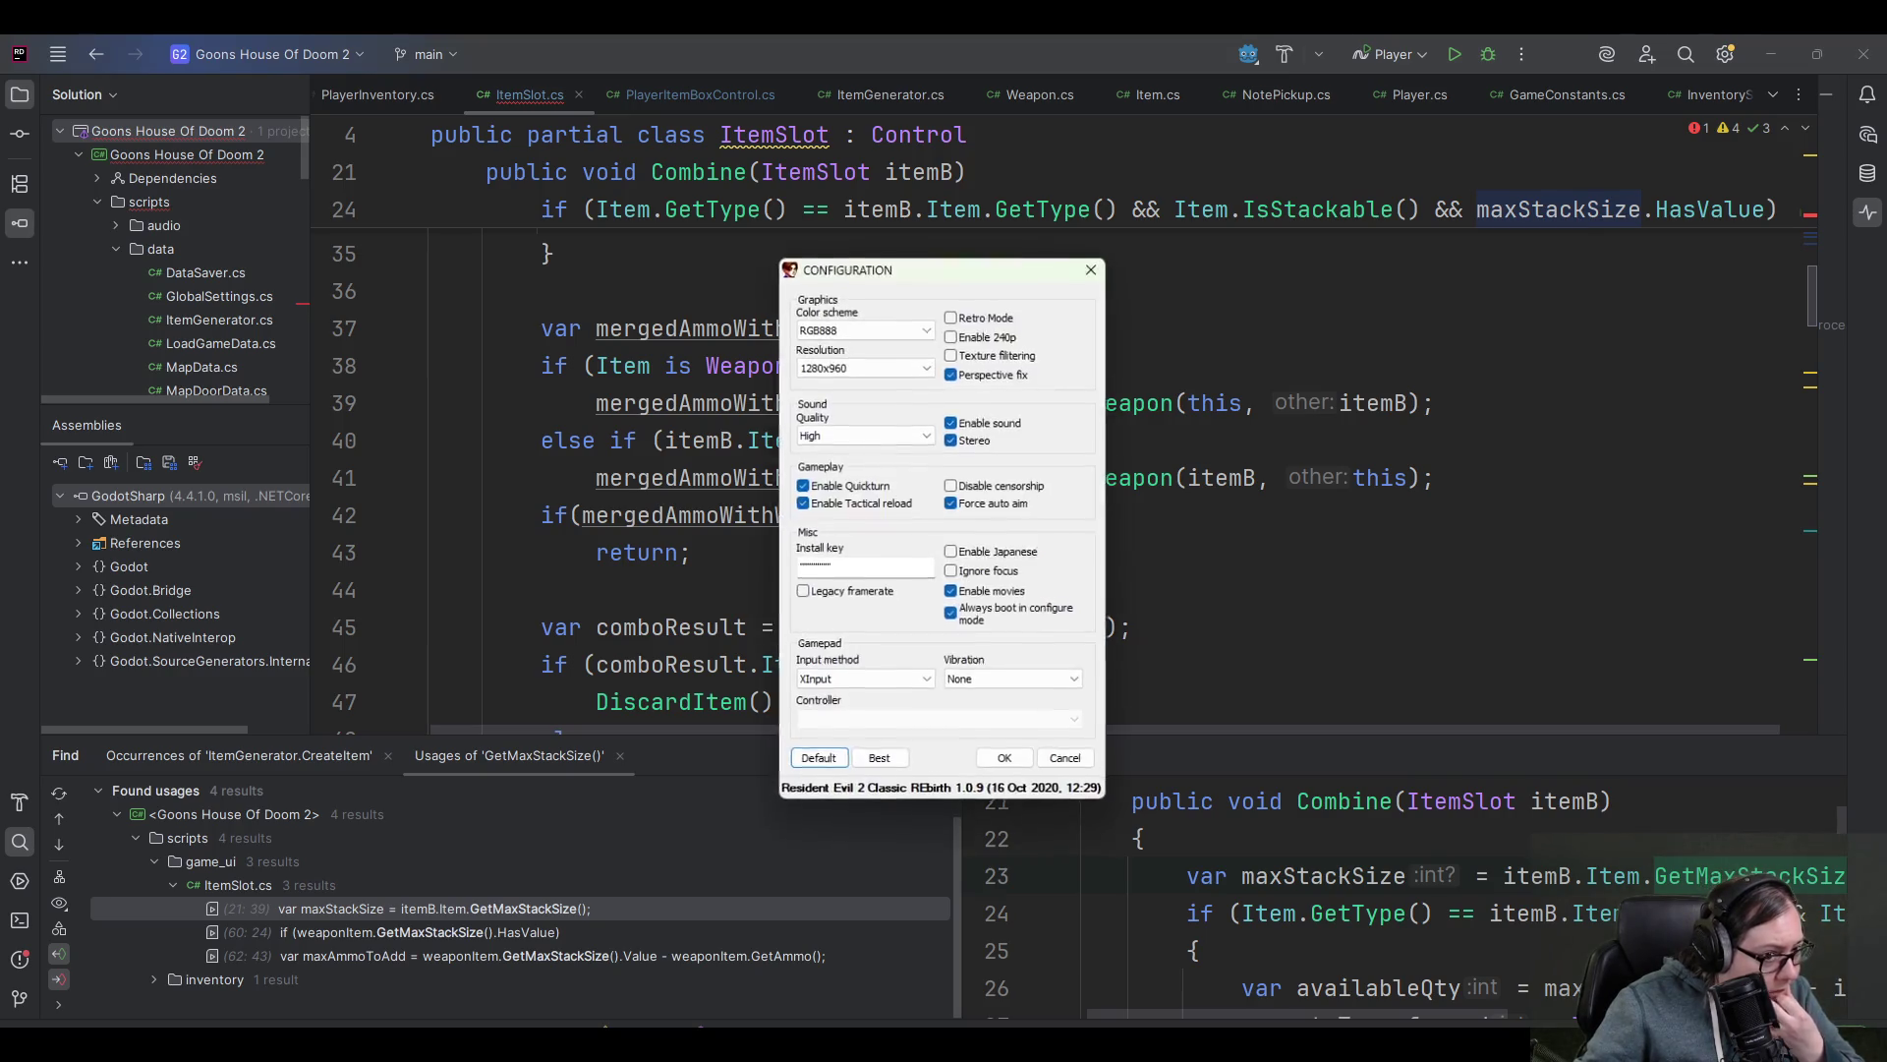
- Confirm the game settings and boot with the '[DEV] BioRand: A Resident Evil Randomizer' mod
{"action": "left_click", "coordinate": [1006, 763]}
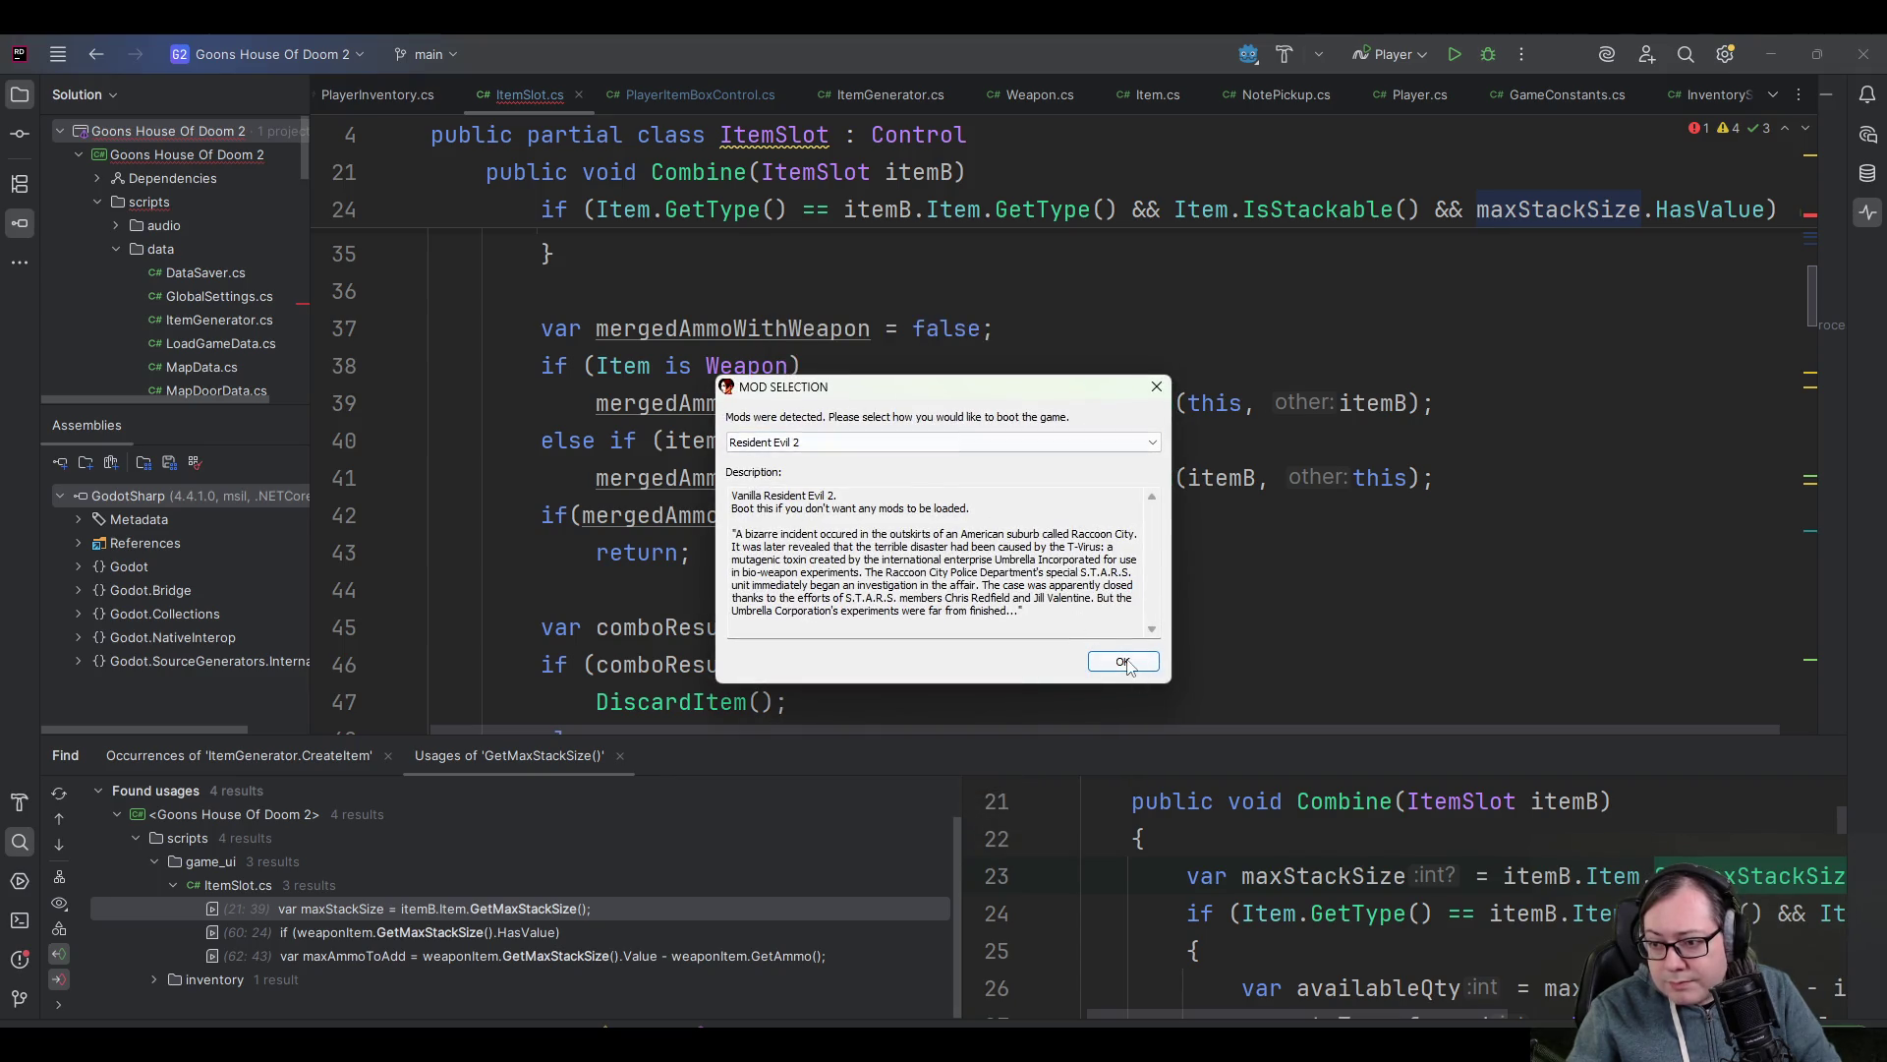
{"action": "left_click", "coordinate": [988, 448]}
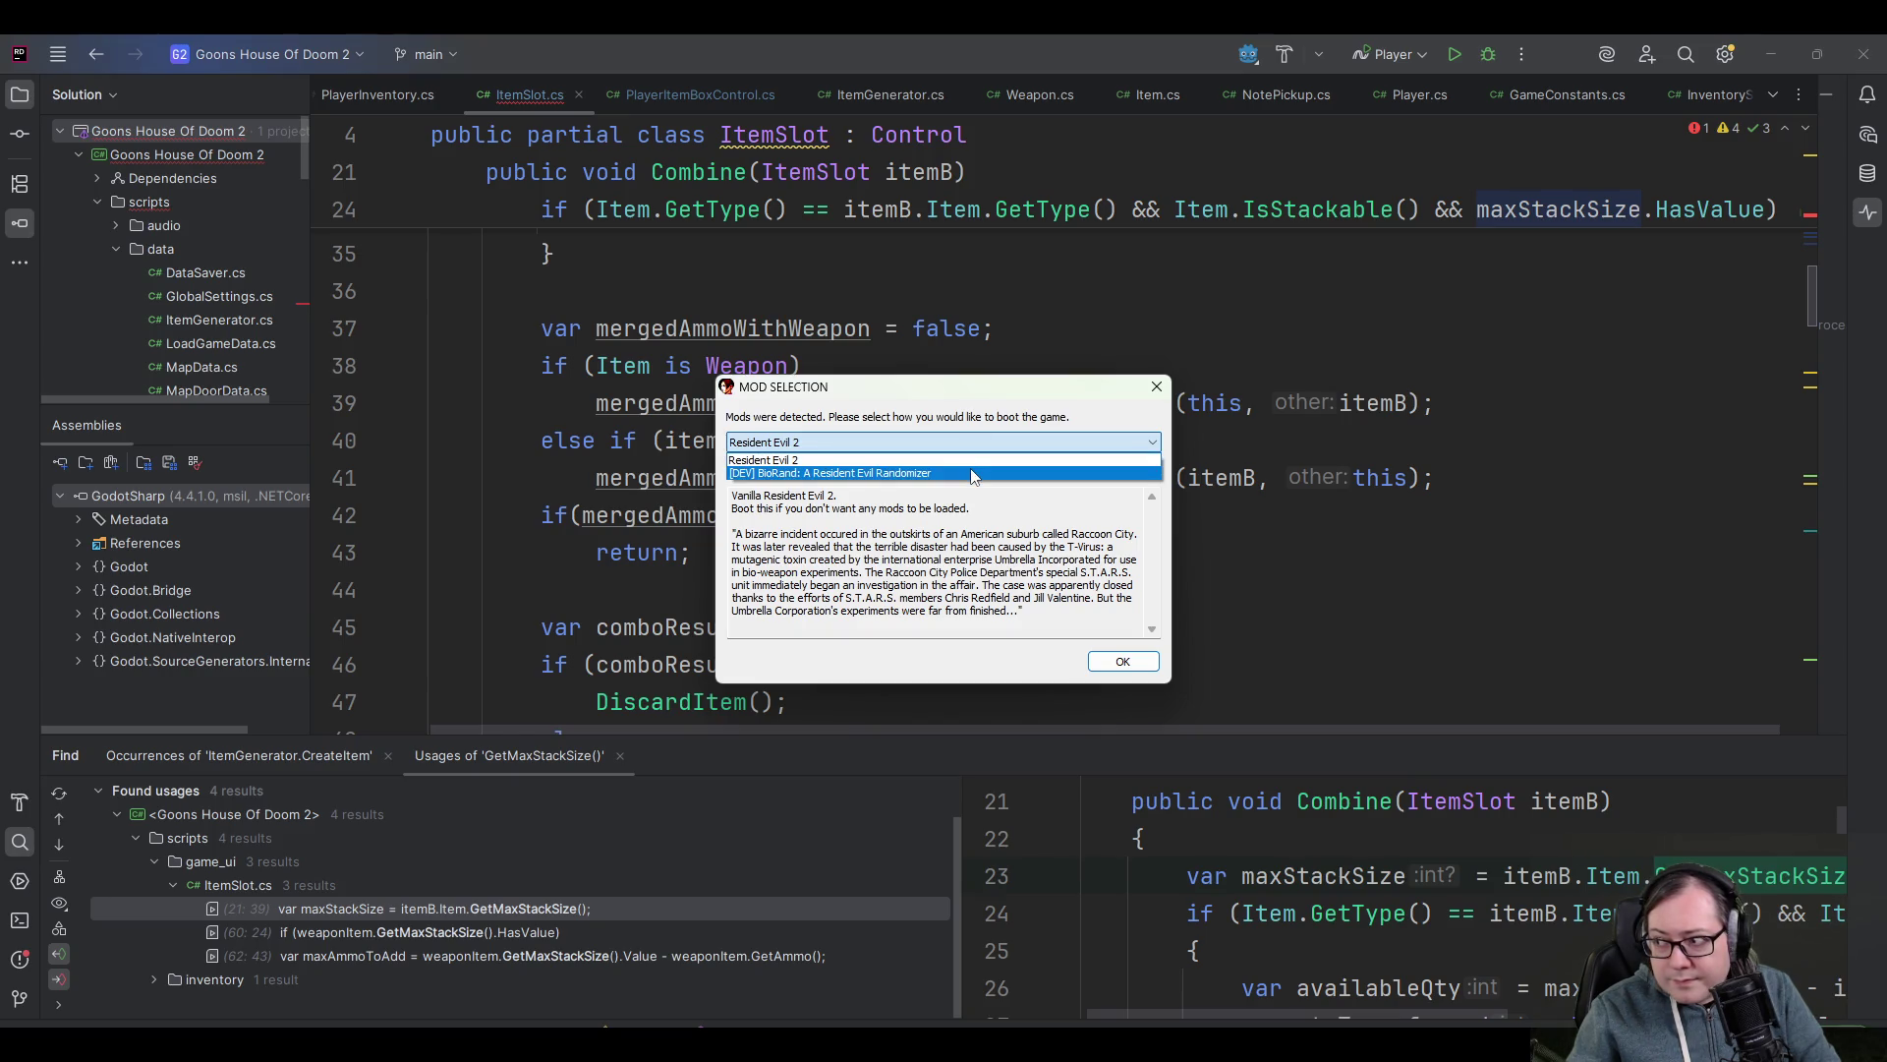
{"action": "left_click", "coordinate": [967, 444]}
{"action": "left_click", "coordinate": [968, 448]}
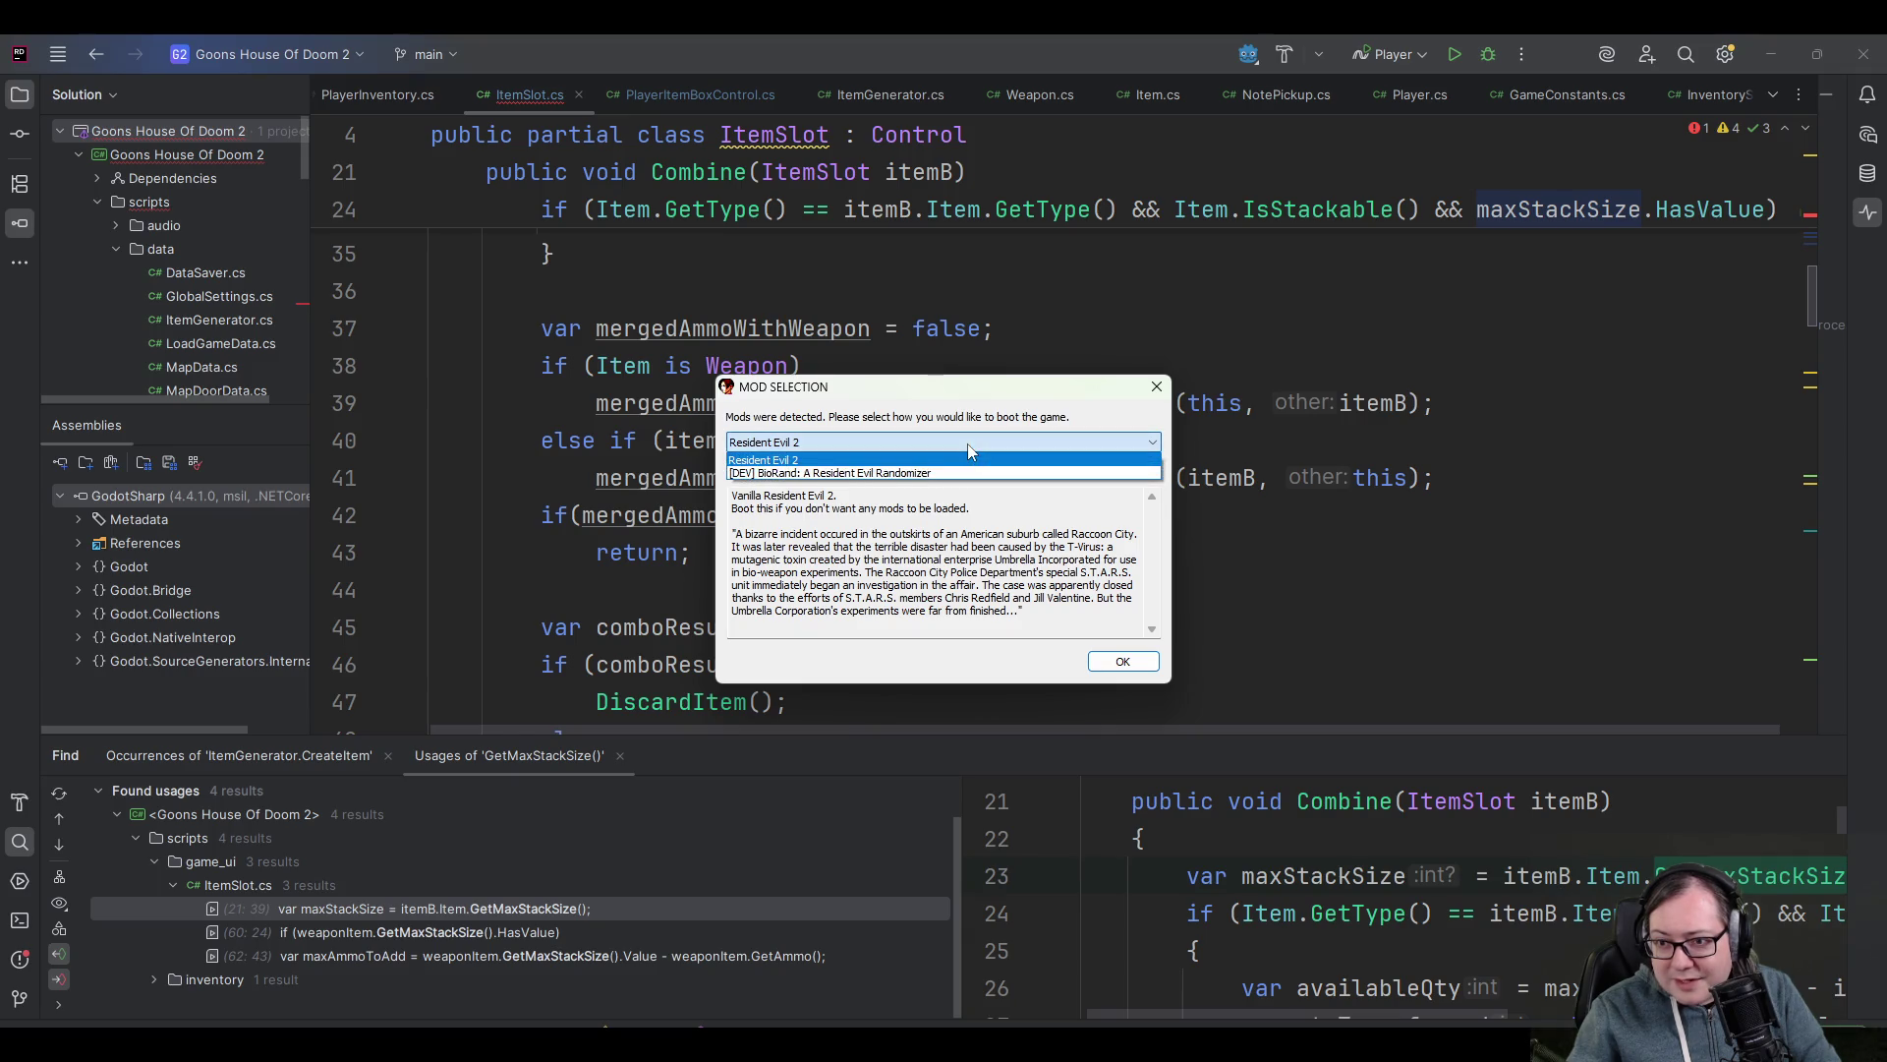
{"action": "left_click", "coordinate": [952, 473]}
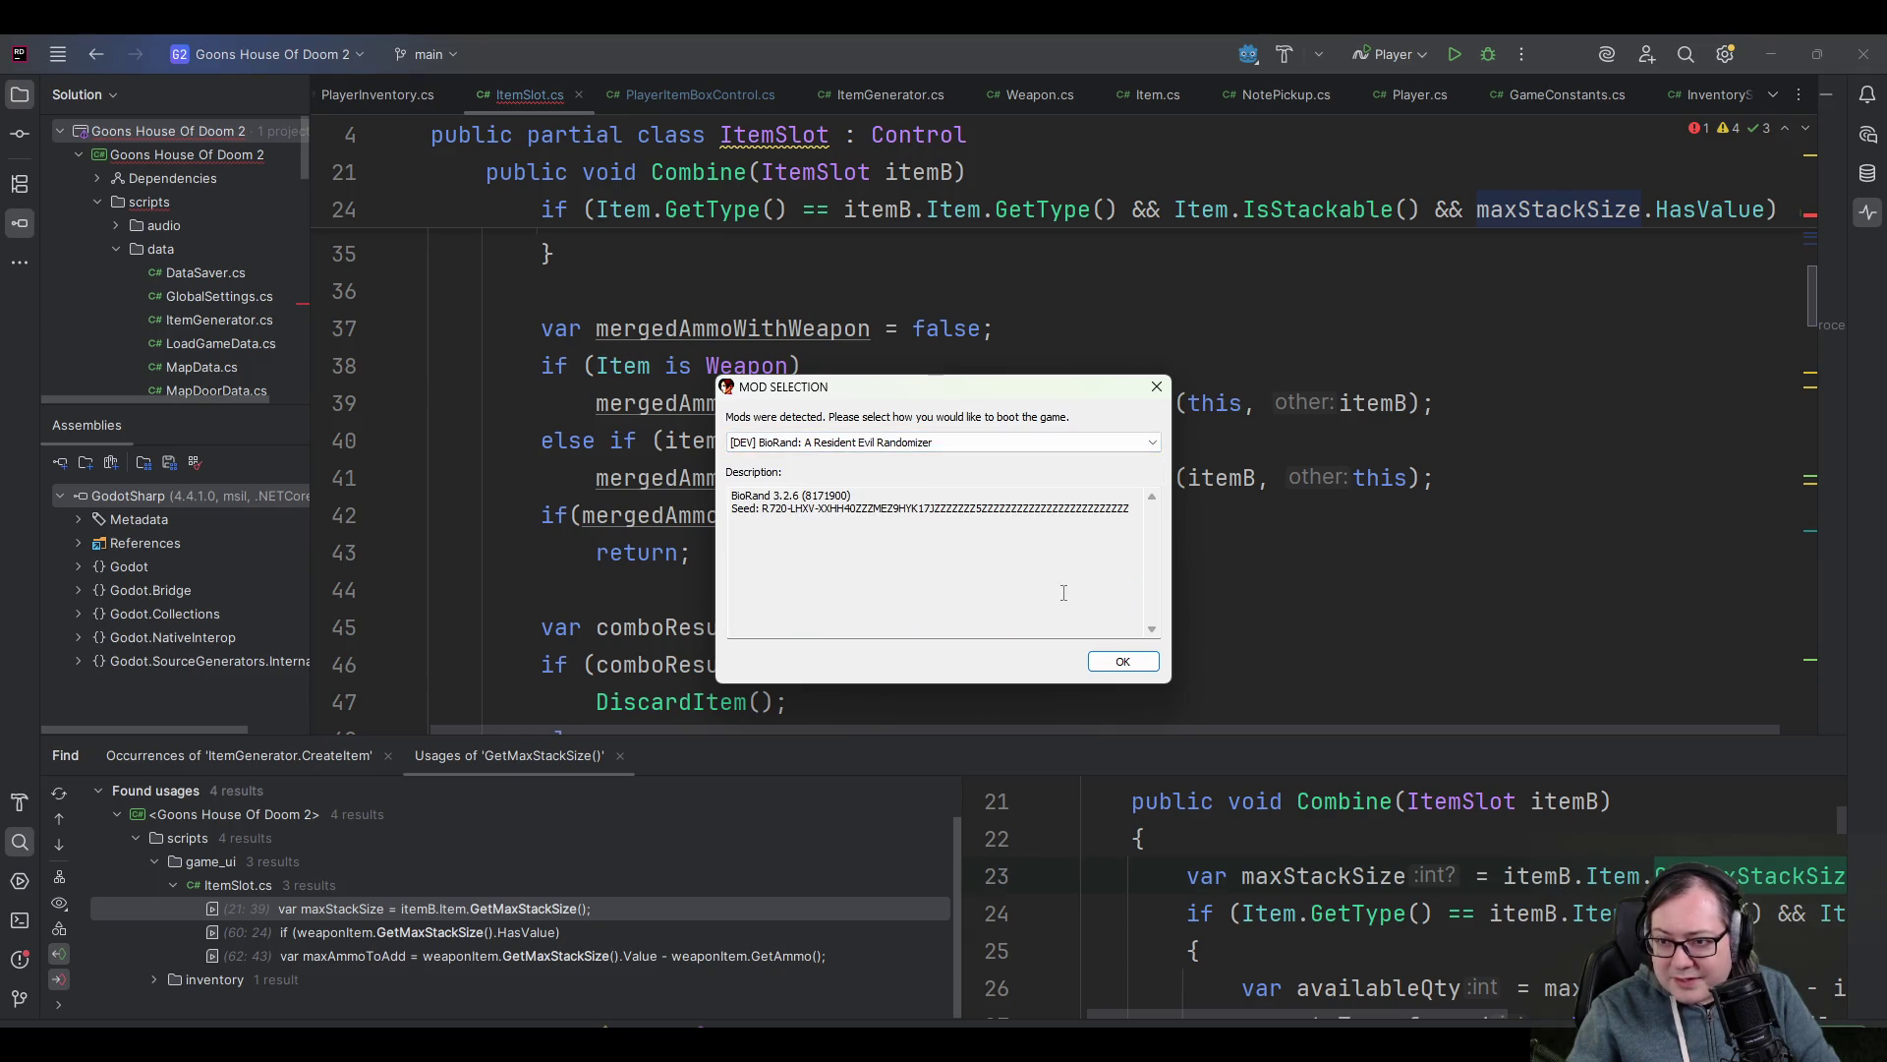
{"action": "left_click", "coordinate": [1113, 662]}
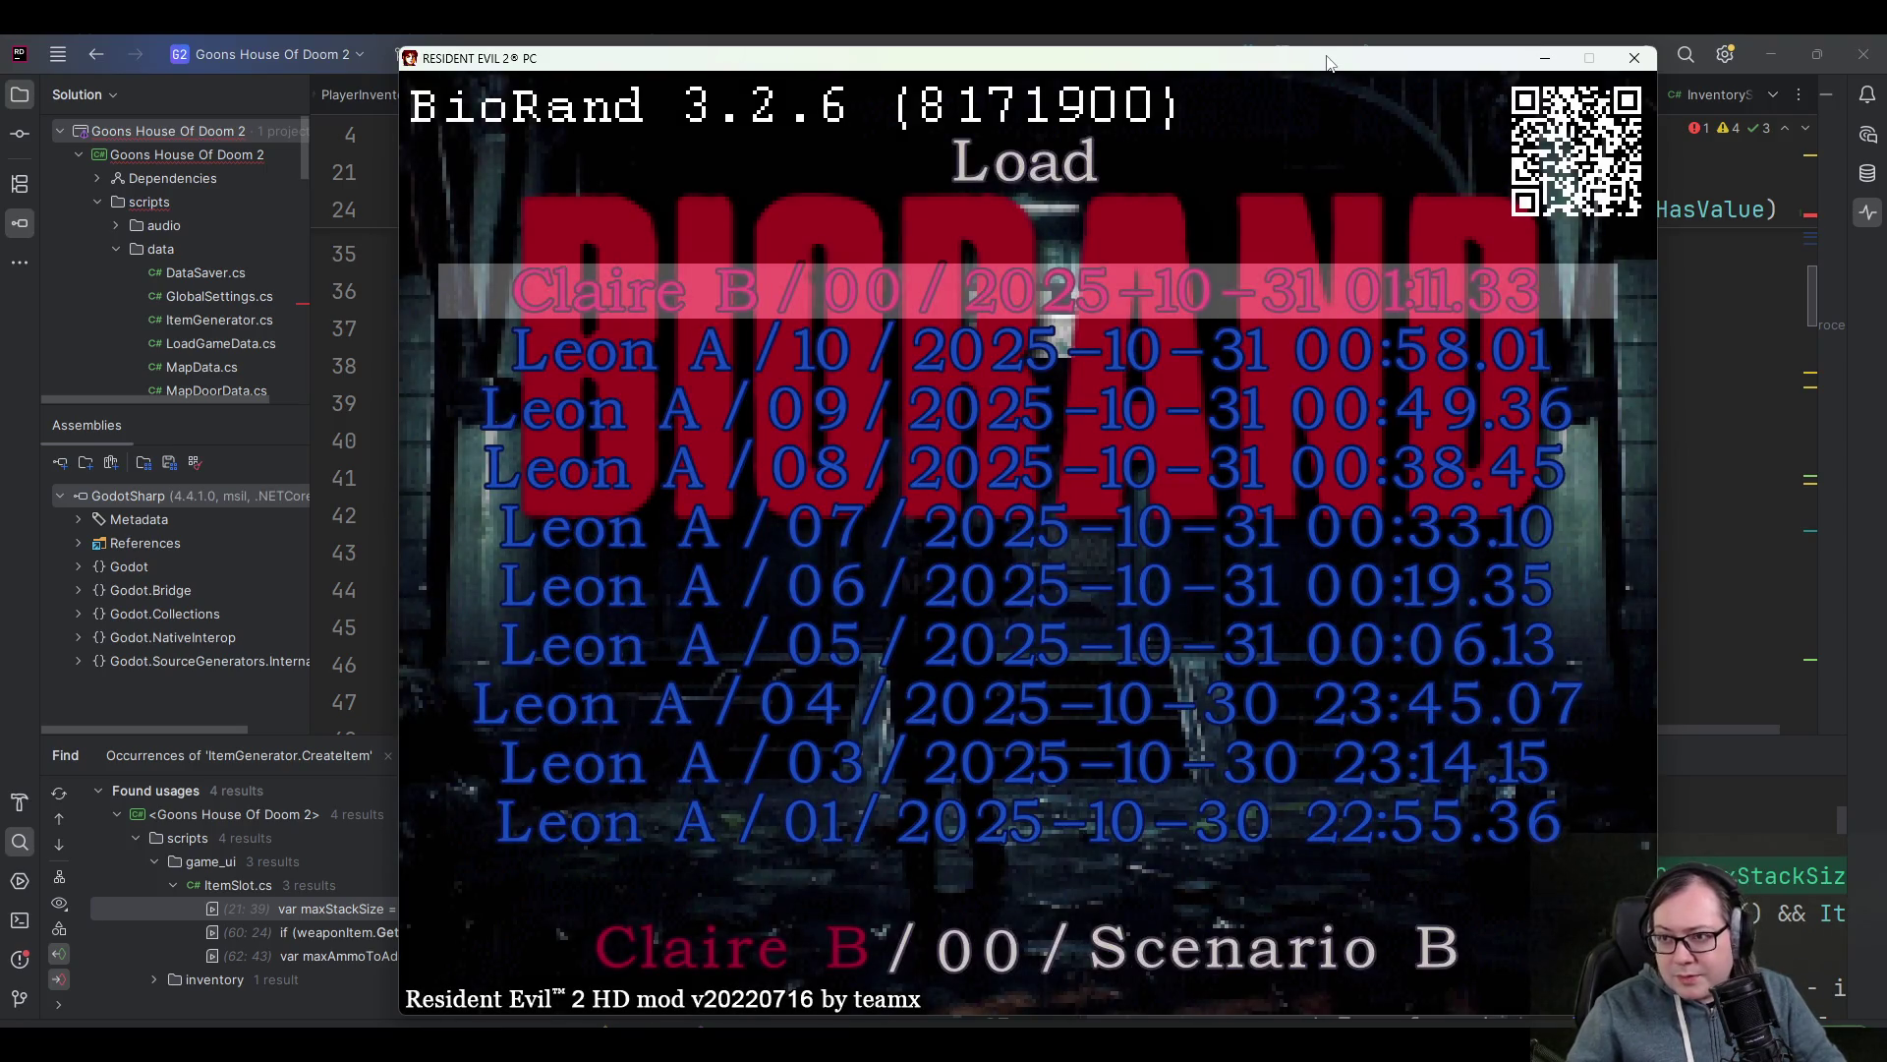
- Load the Leon A/10 Monitor Room save and walk Leon up beside the crate
{"action": "key", "text": "Down"}
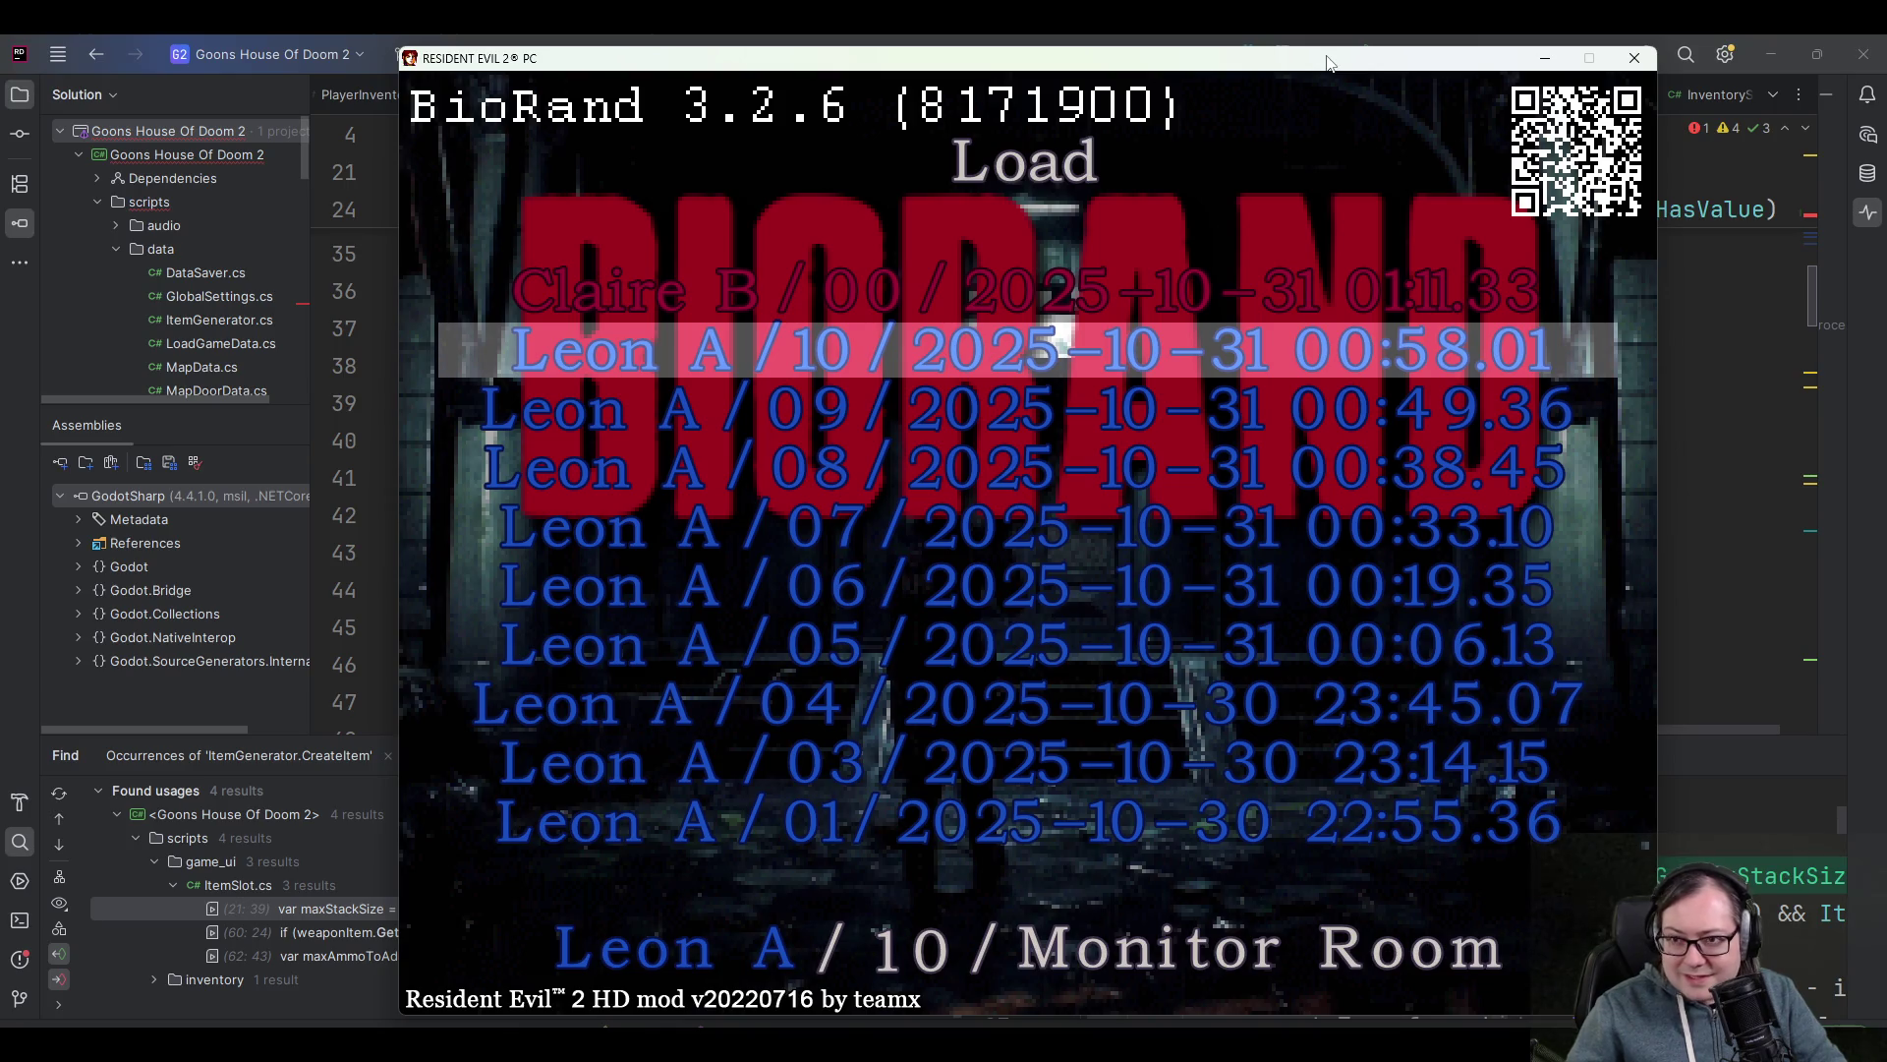
{"action": "key", "text": "Return"}
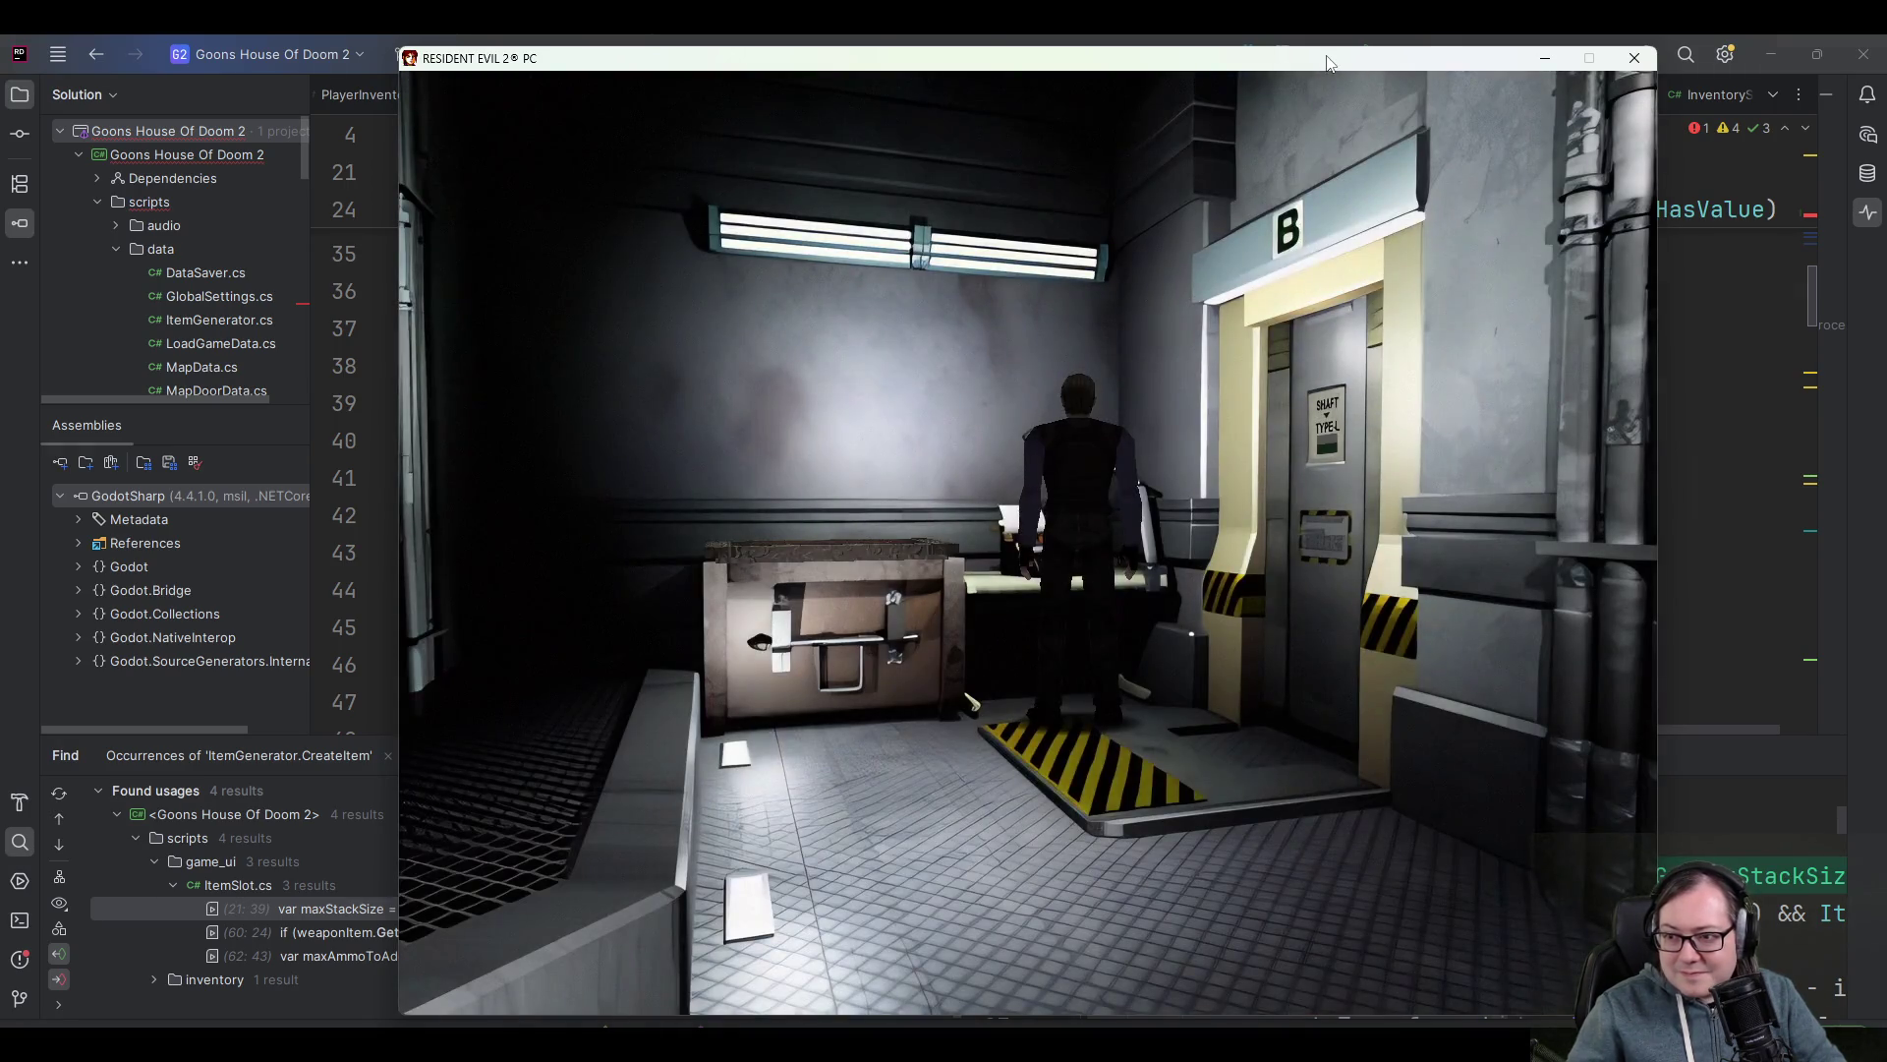
{"action": "key", "text": "Left"}
{"action": "key", "text": "Up"}
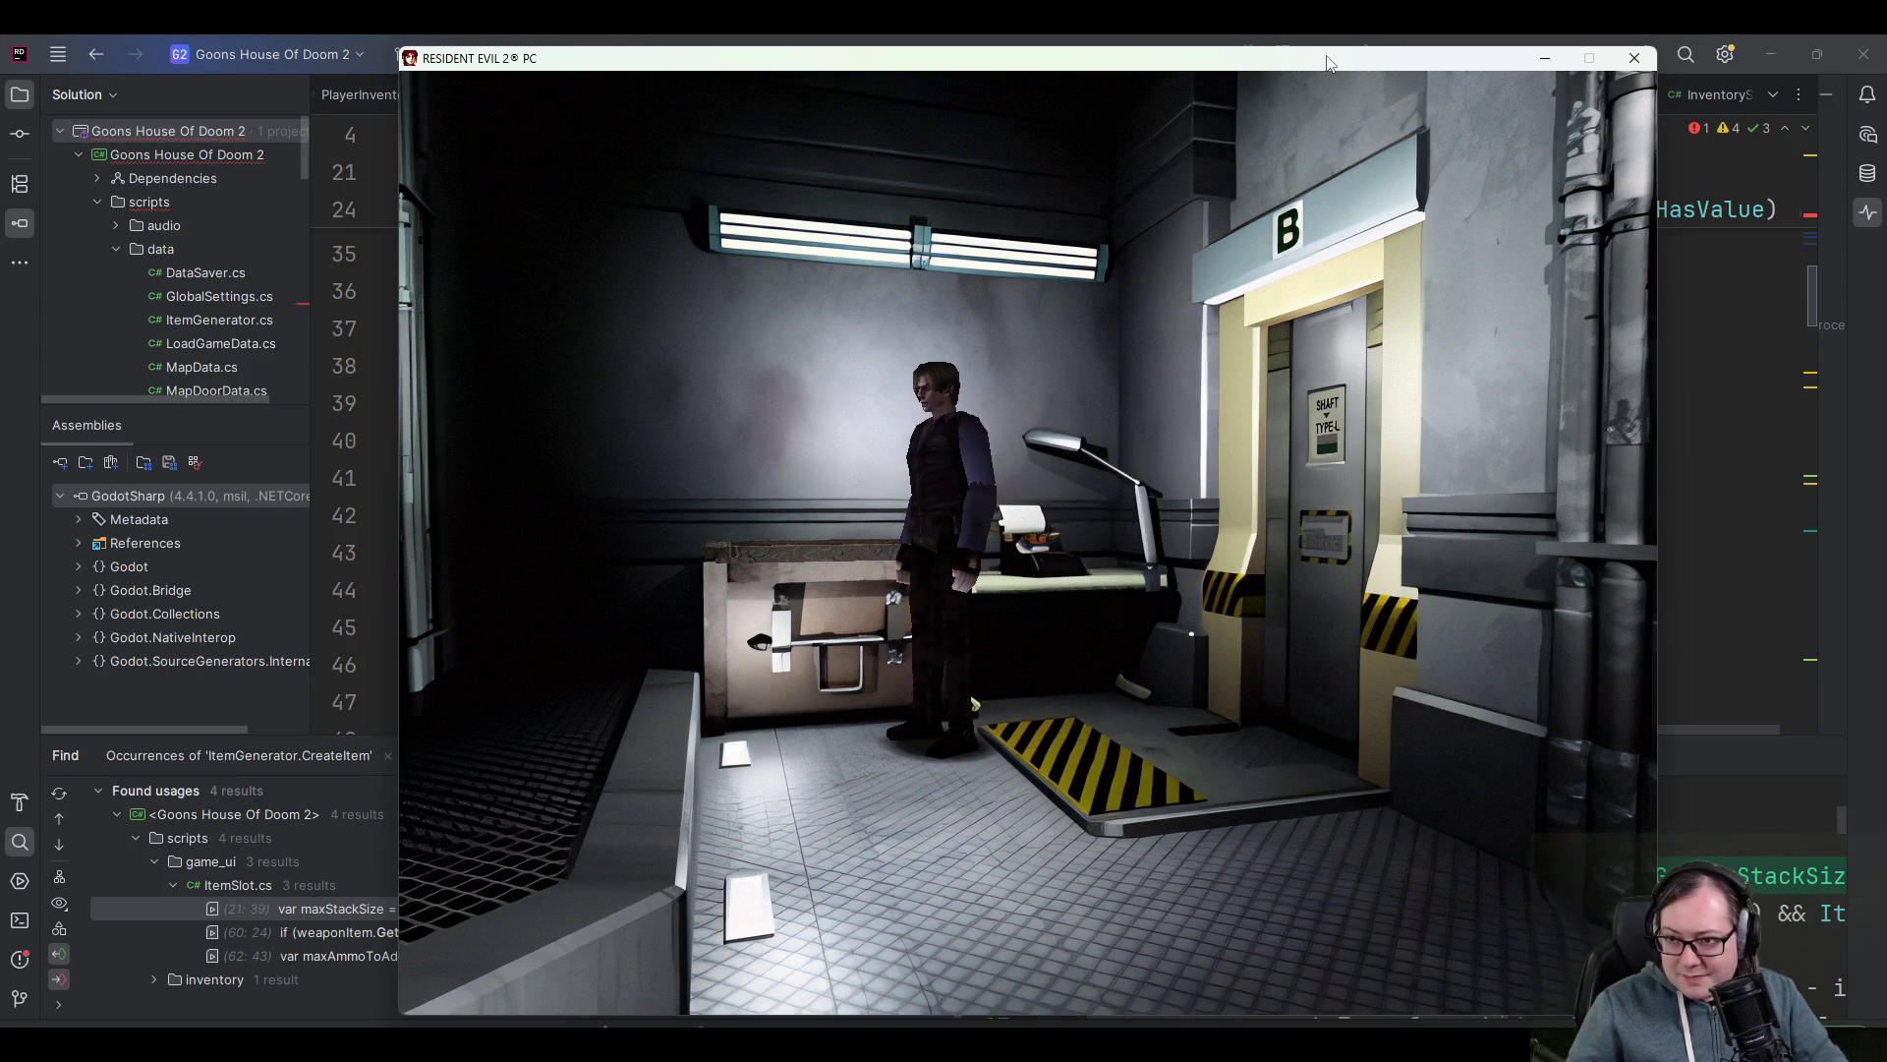
{"action": "key", "text": "Right"}
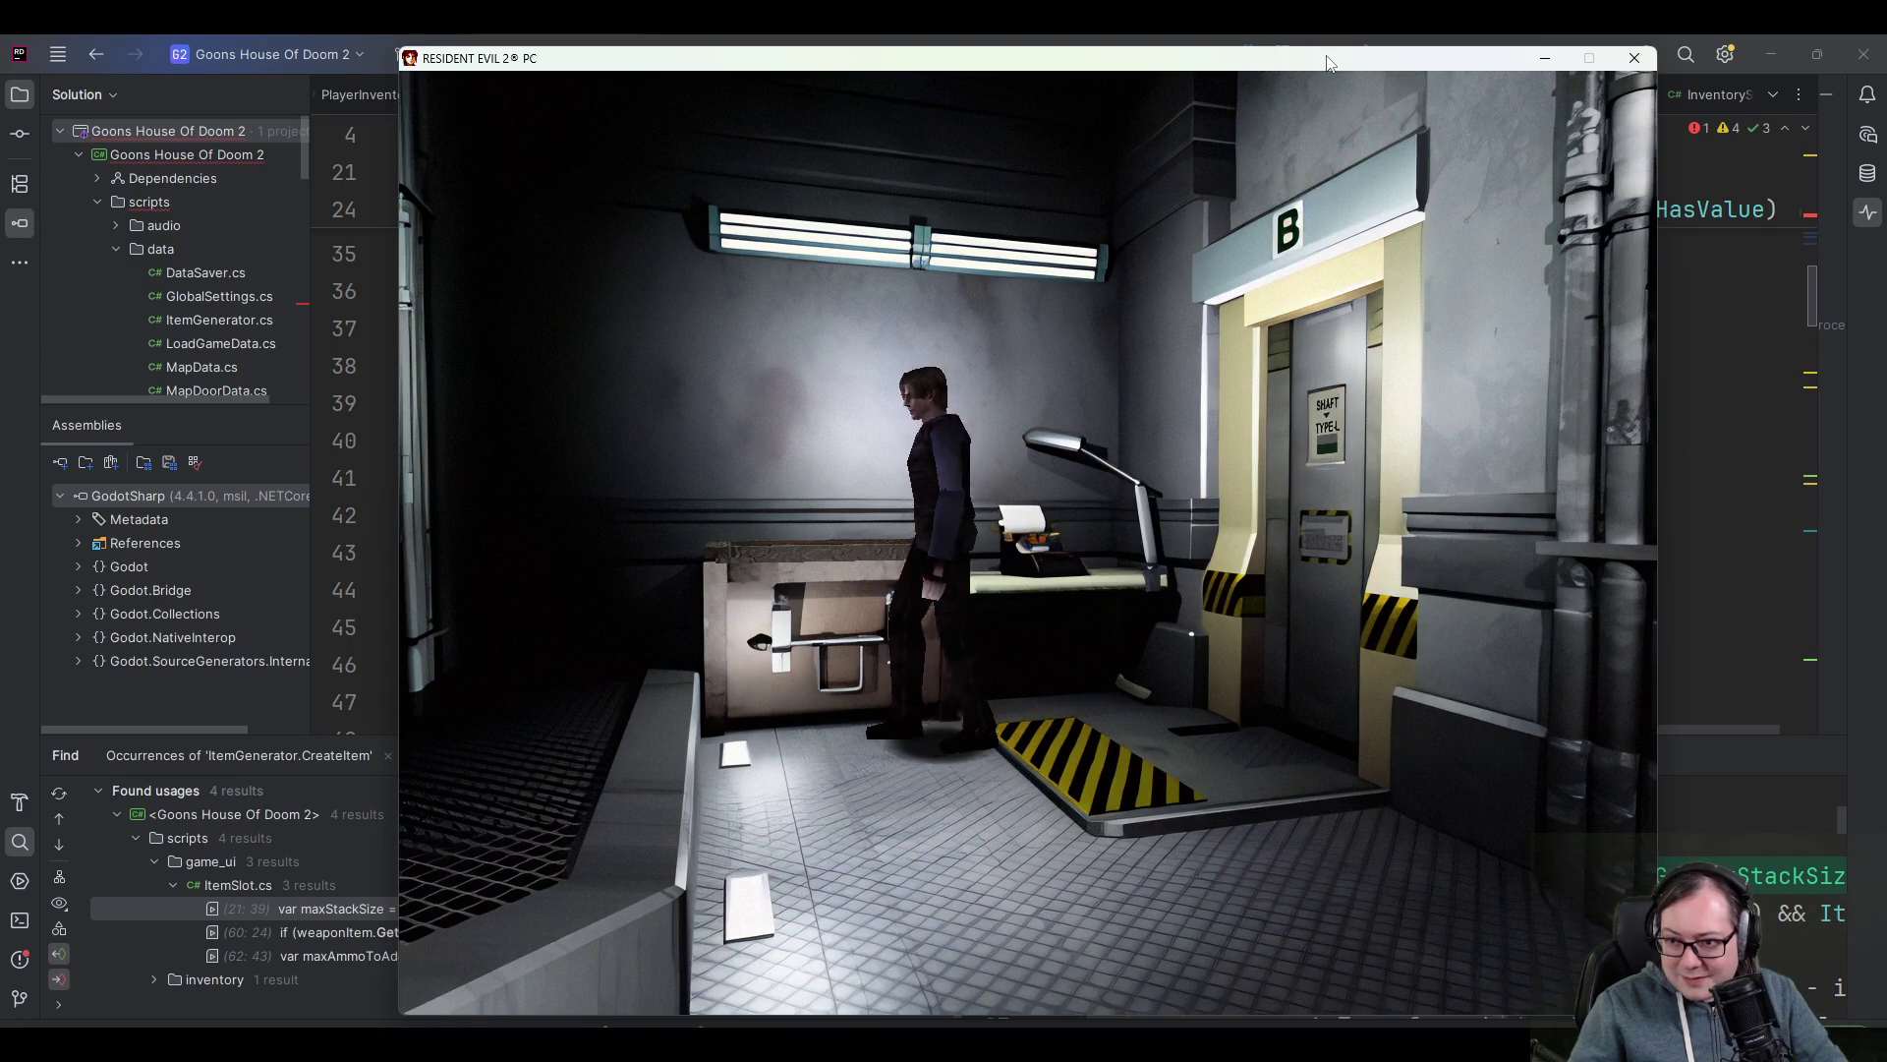
{"action": "key", "text": "Up"}
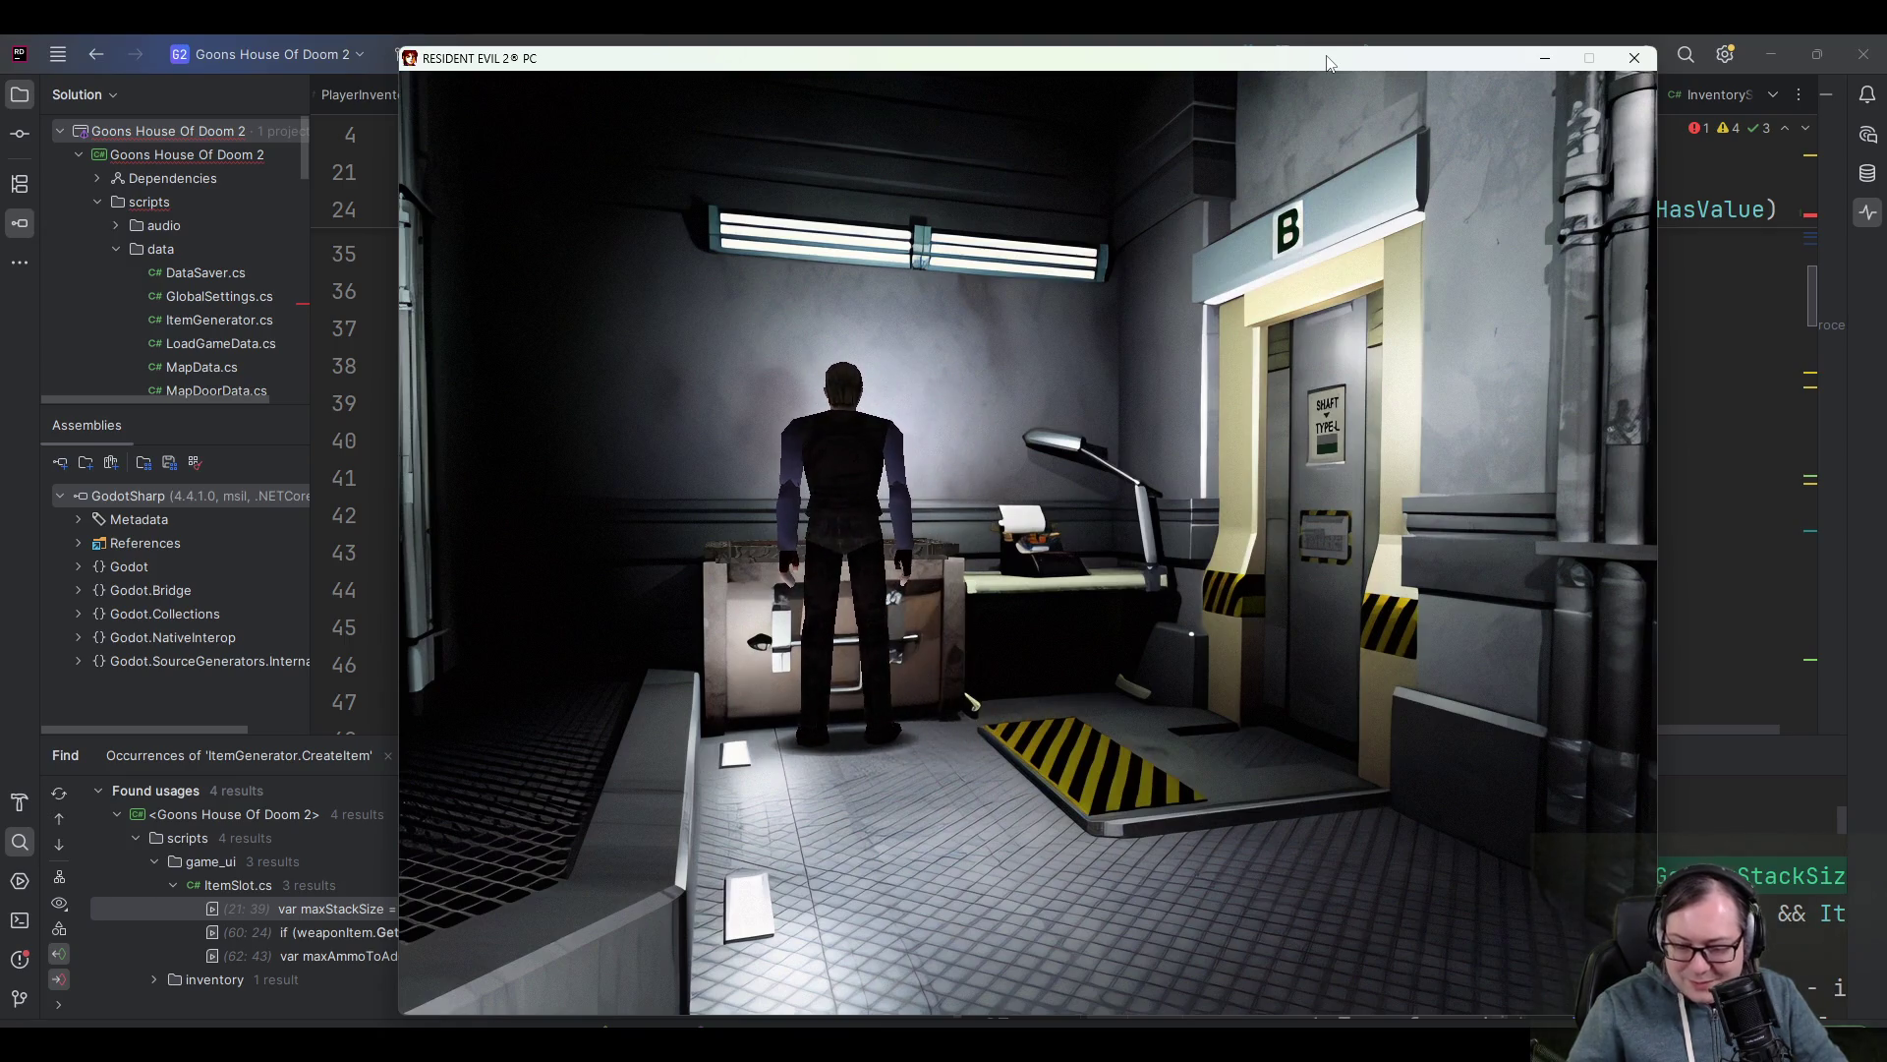
{"action": "key", "text": "Down"}
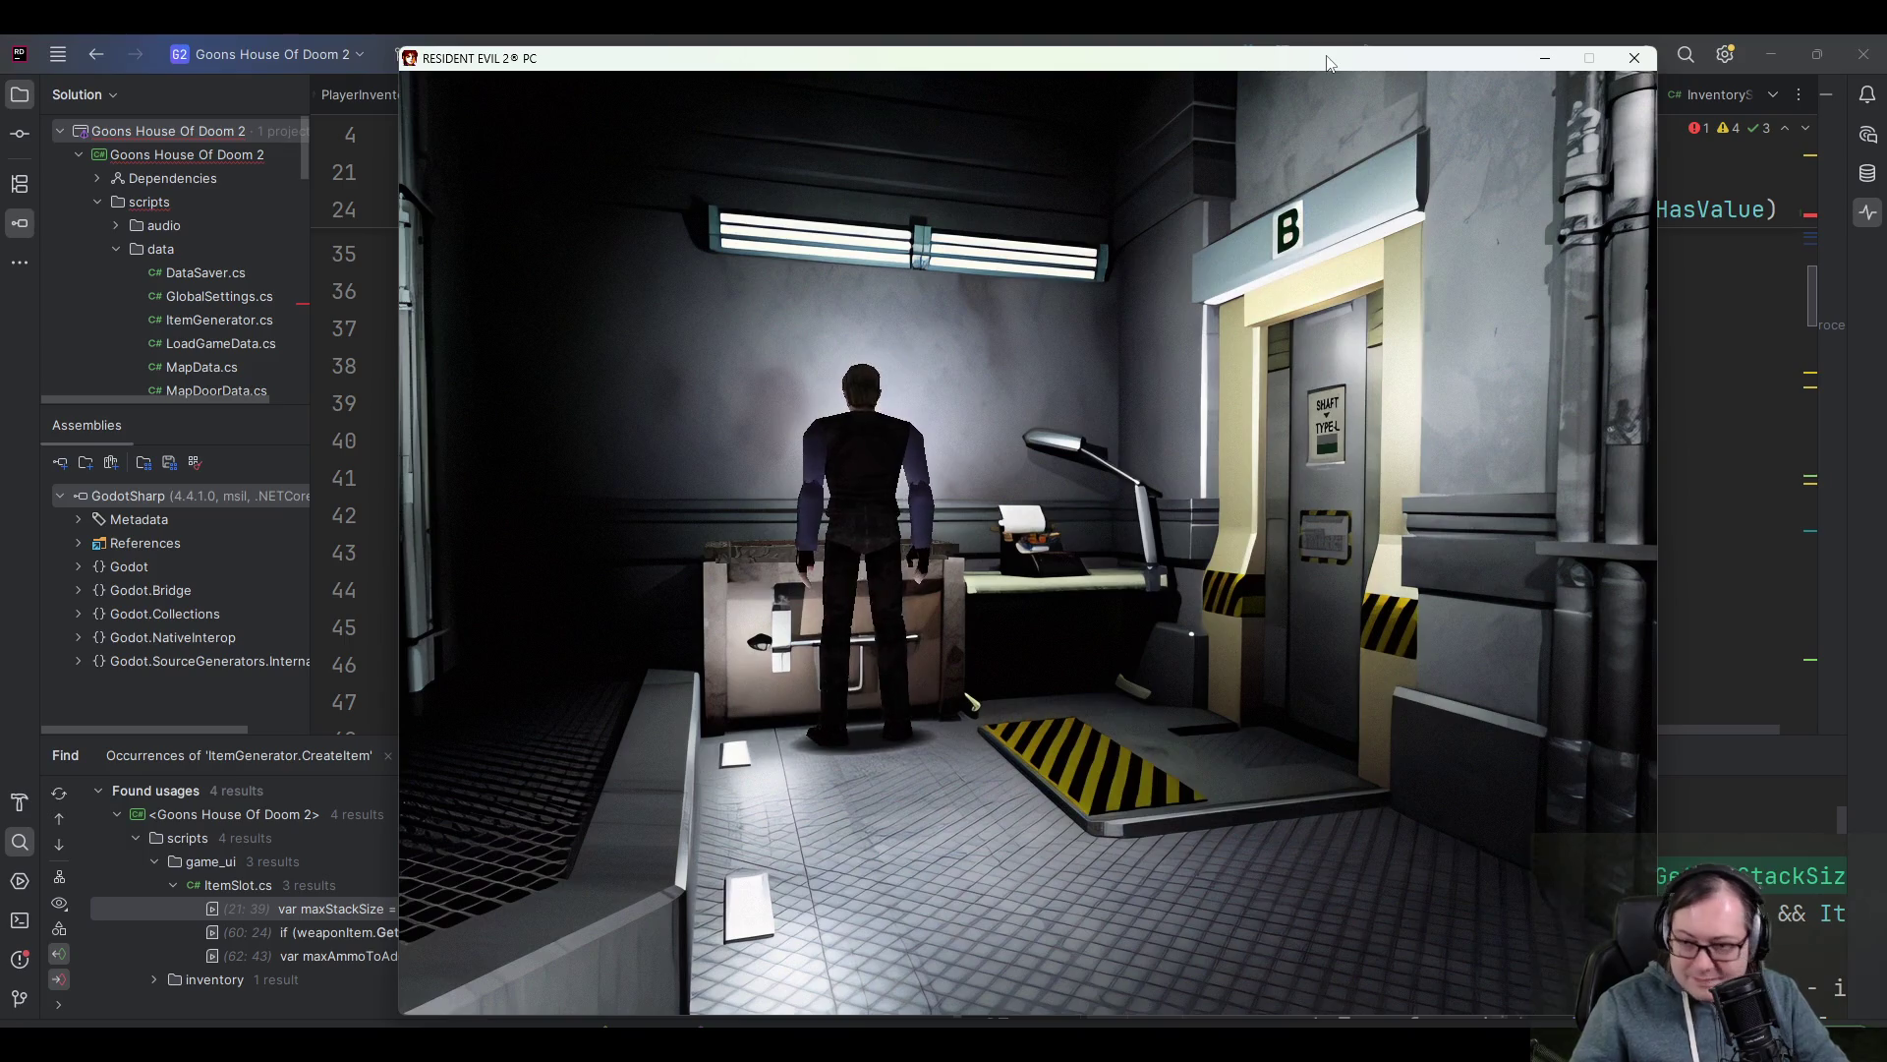
{"action": "key", "text": "Left"}
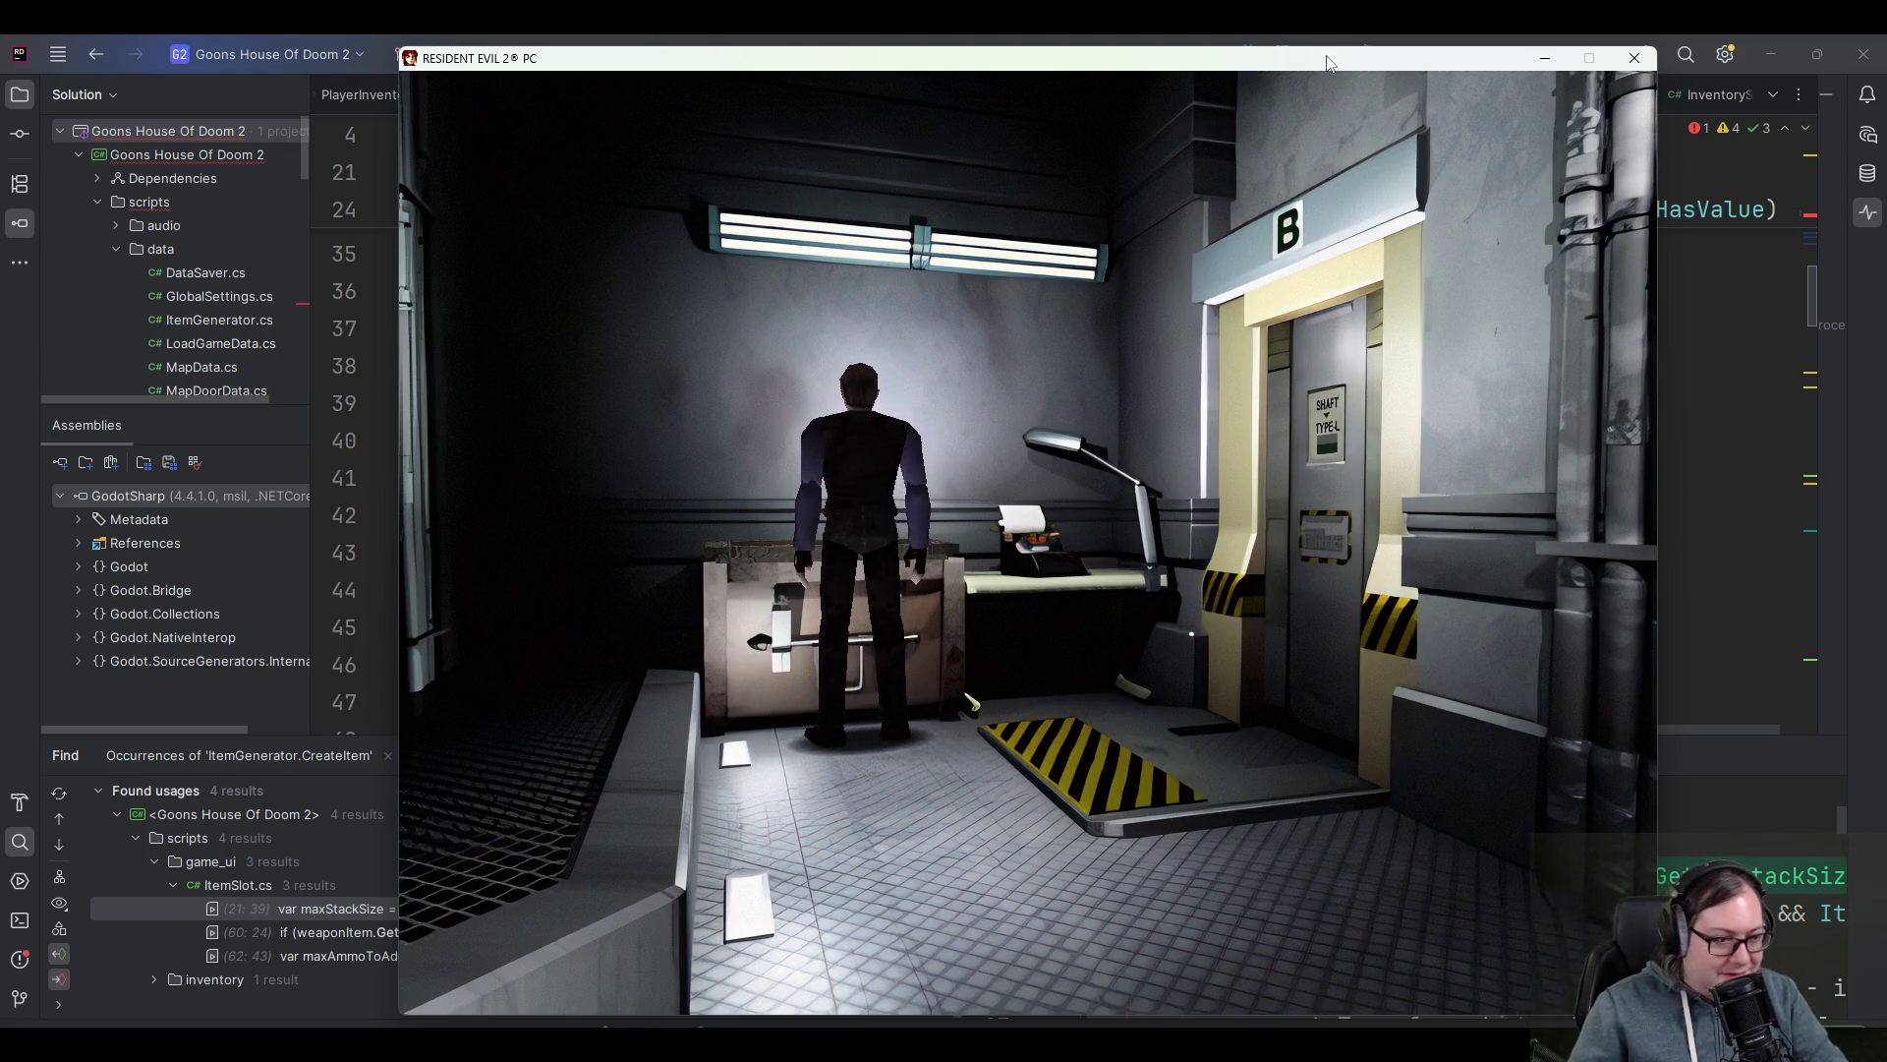
{"action": "key", "text": "Tab"}
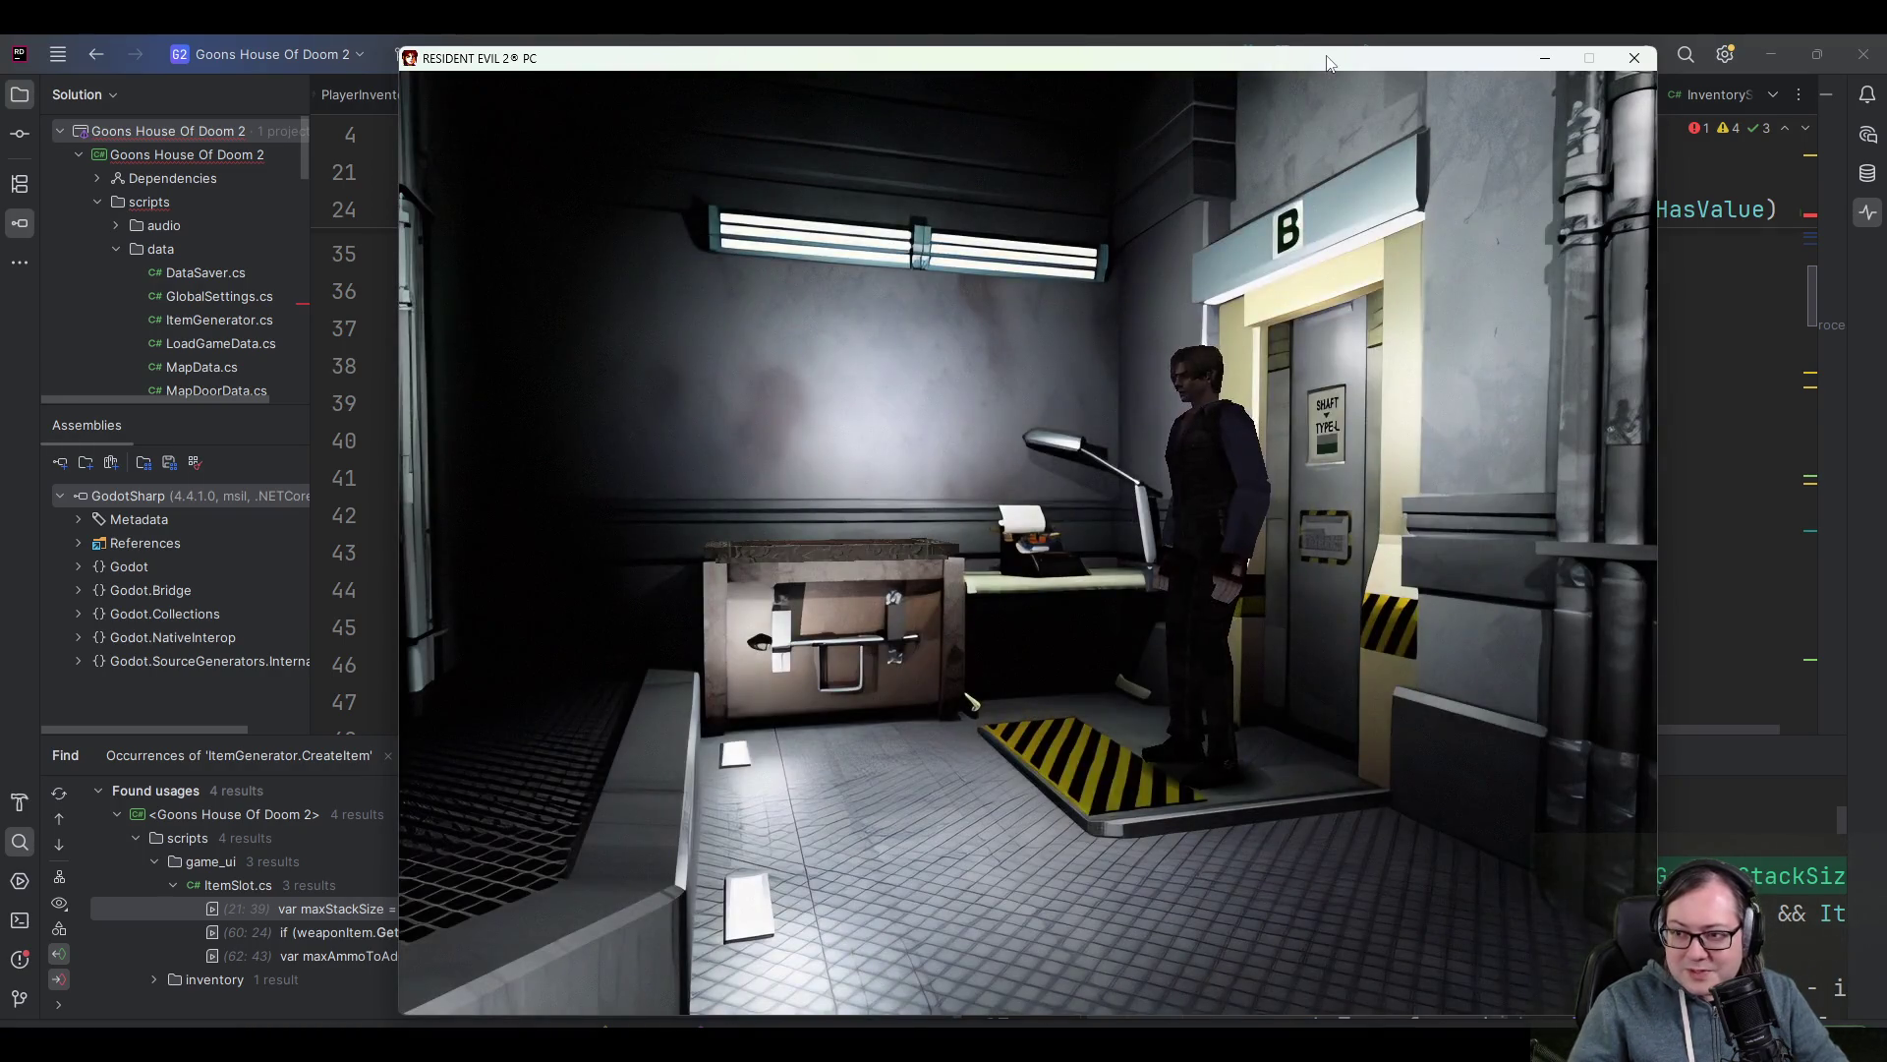
{"action": "key", "text": "Up"}
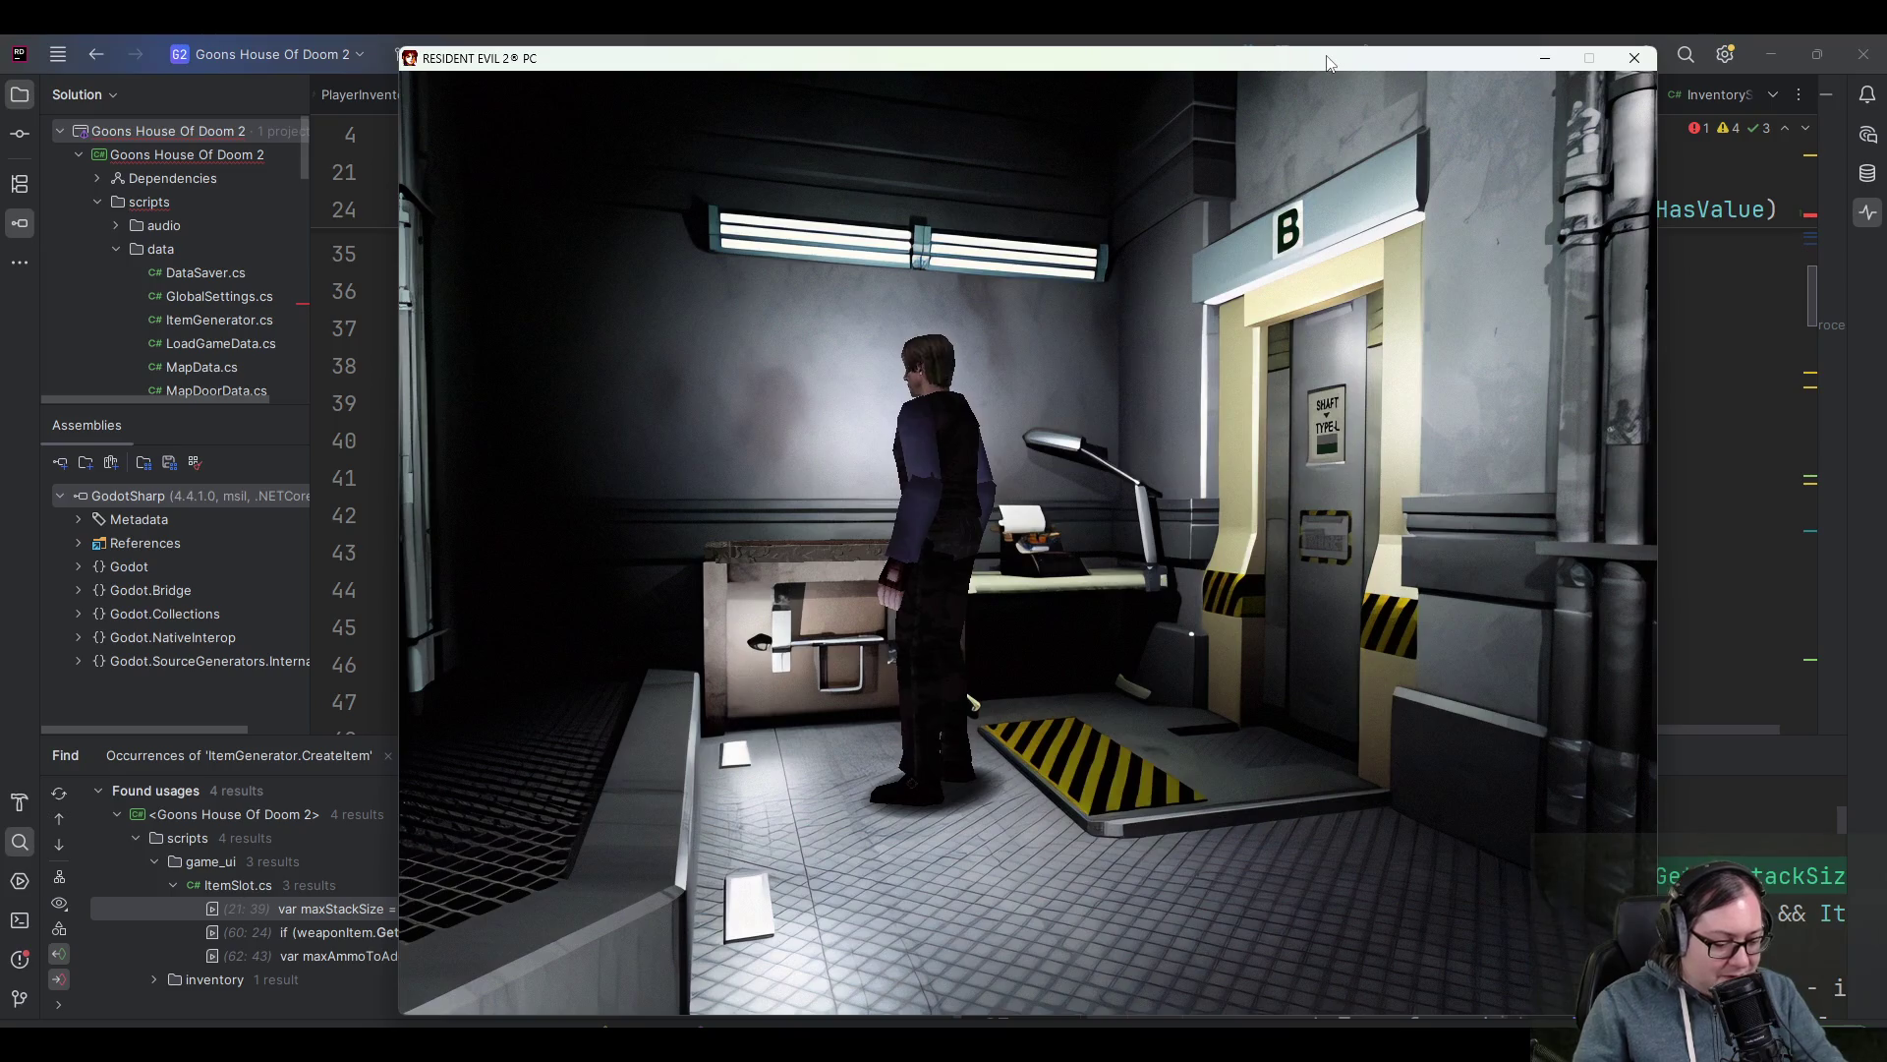
{"action": "key", "text": "Up"}
{"action": "key", "text": "Right"}
{"action": "key", "text": "Down"}
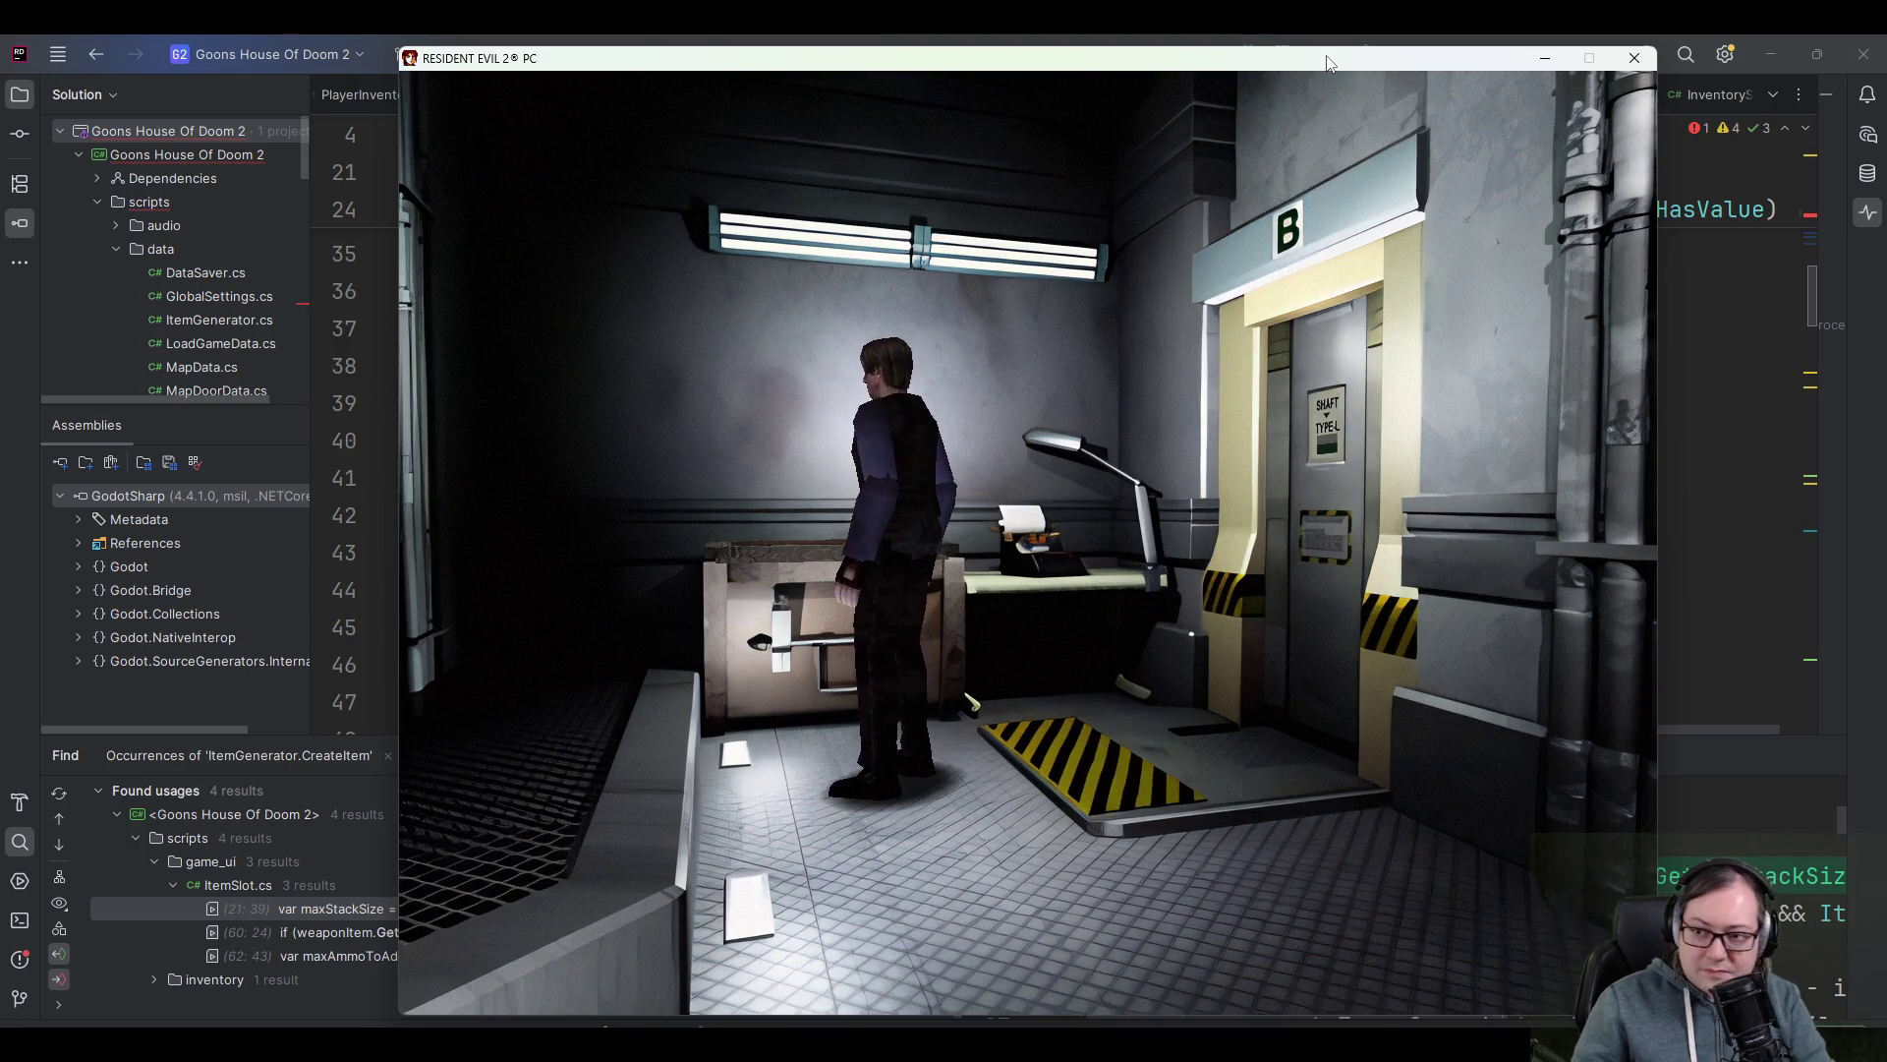
- Check the debug menu and Leon's inventory, then turn Leon toward the item box
{"action": "key", "text": "F1"}
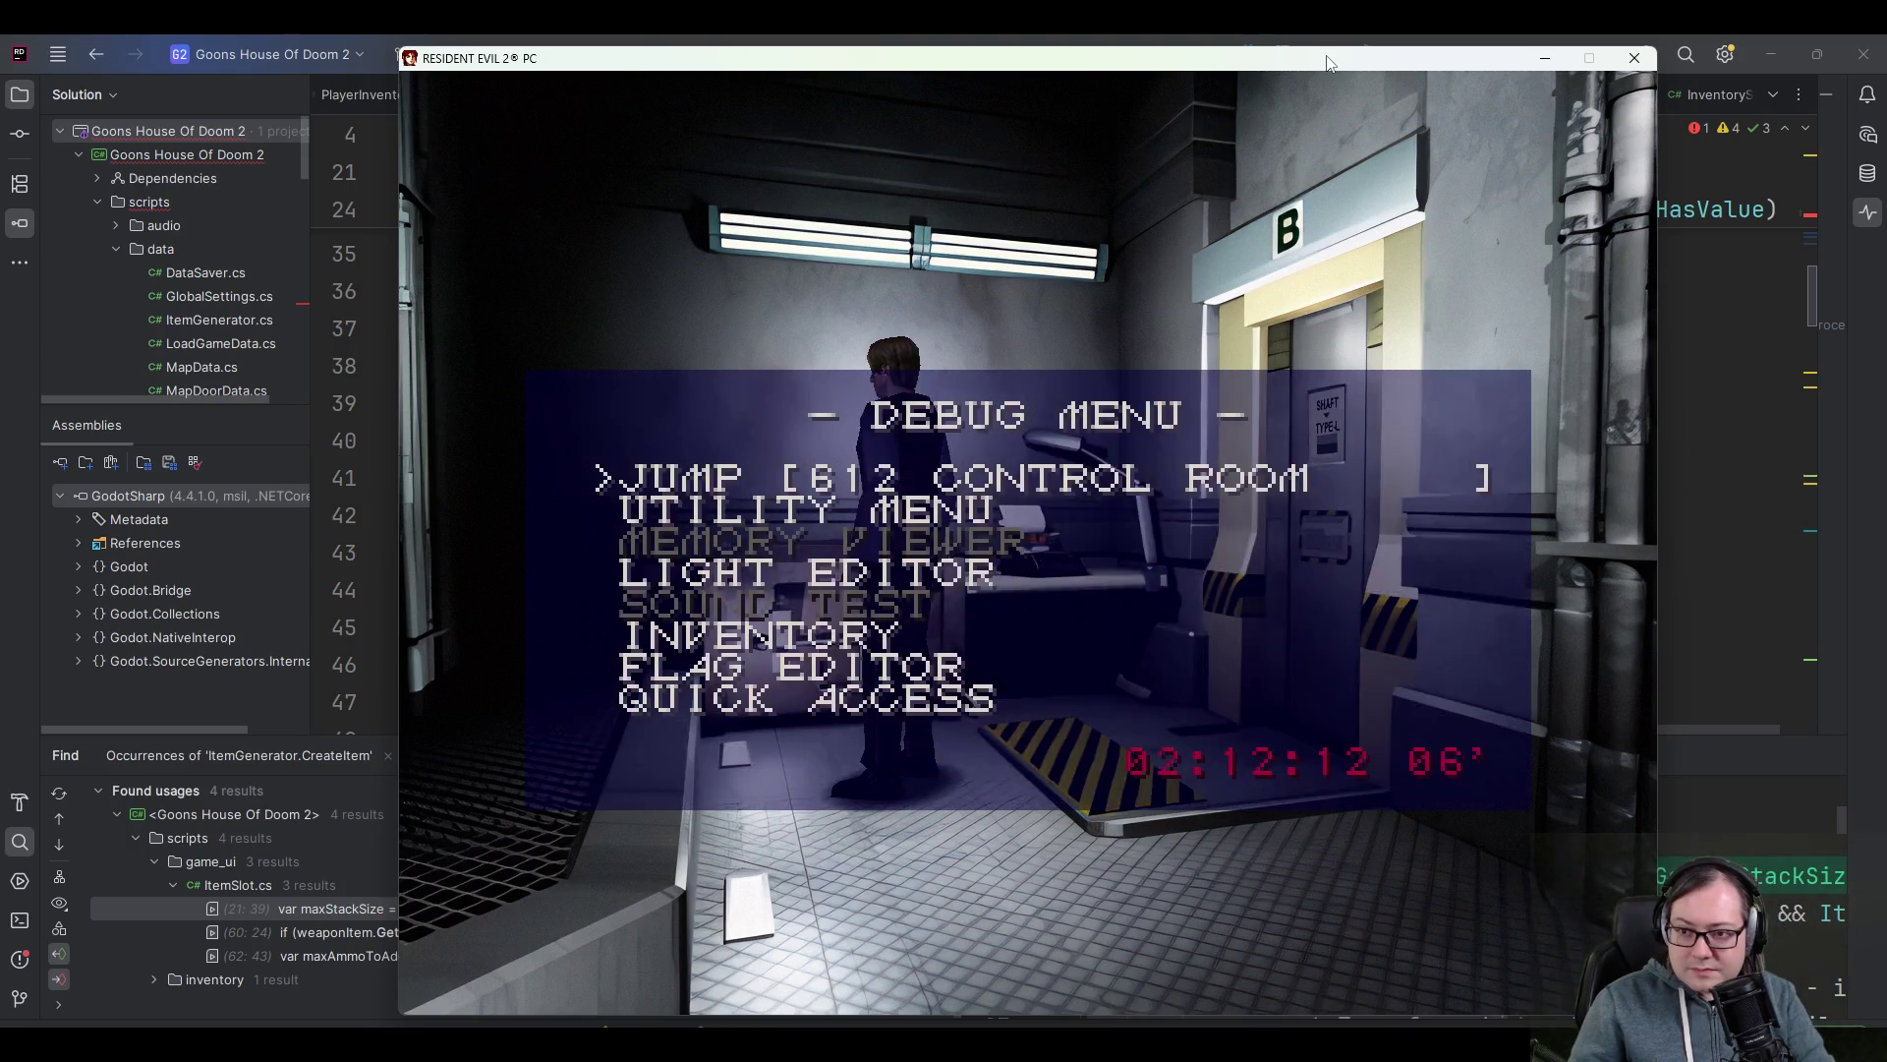
{"action": "key", "text": "Escape"}
{"action": "key", "text": "Tab"}
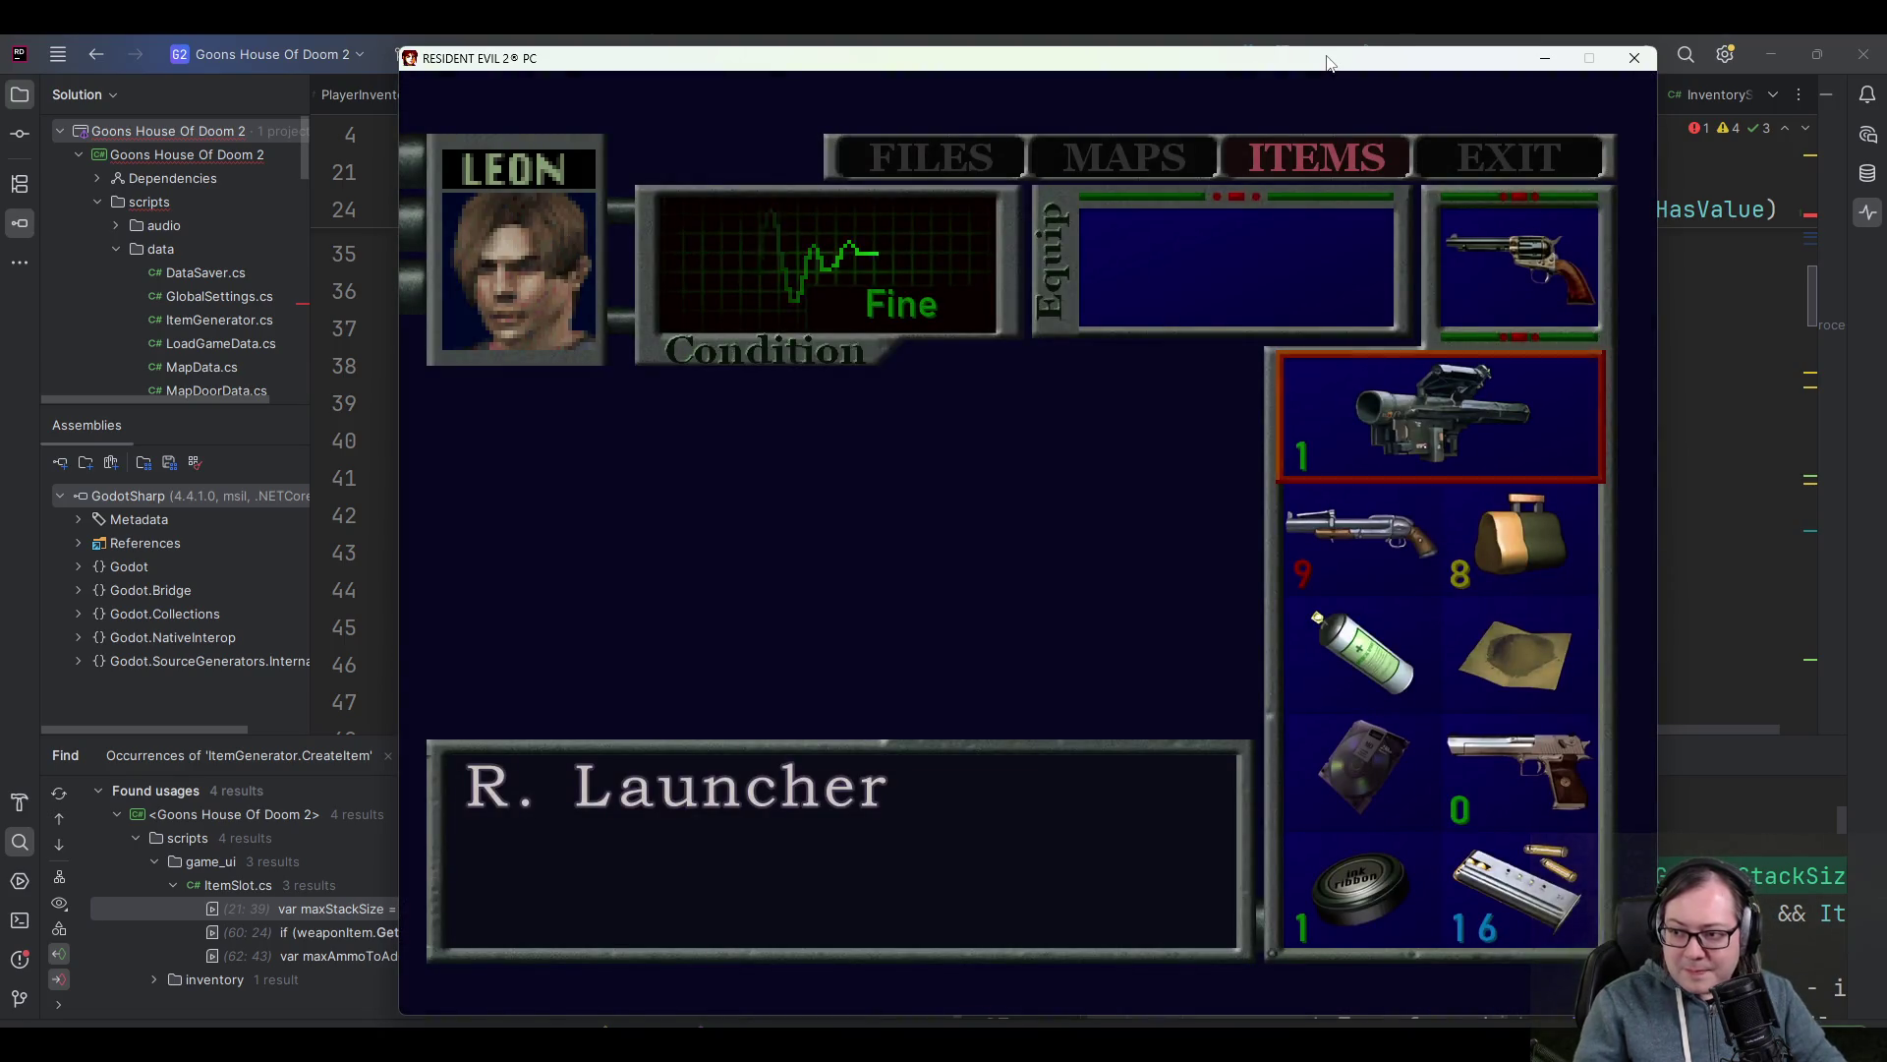
{"action": "key", "text": "Return"}
{"action": "key", "text": "Escape"}
{"action": "key", "text": "Tab"}
{"action": "key", "text": "Left"}
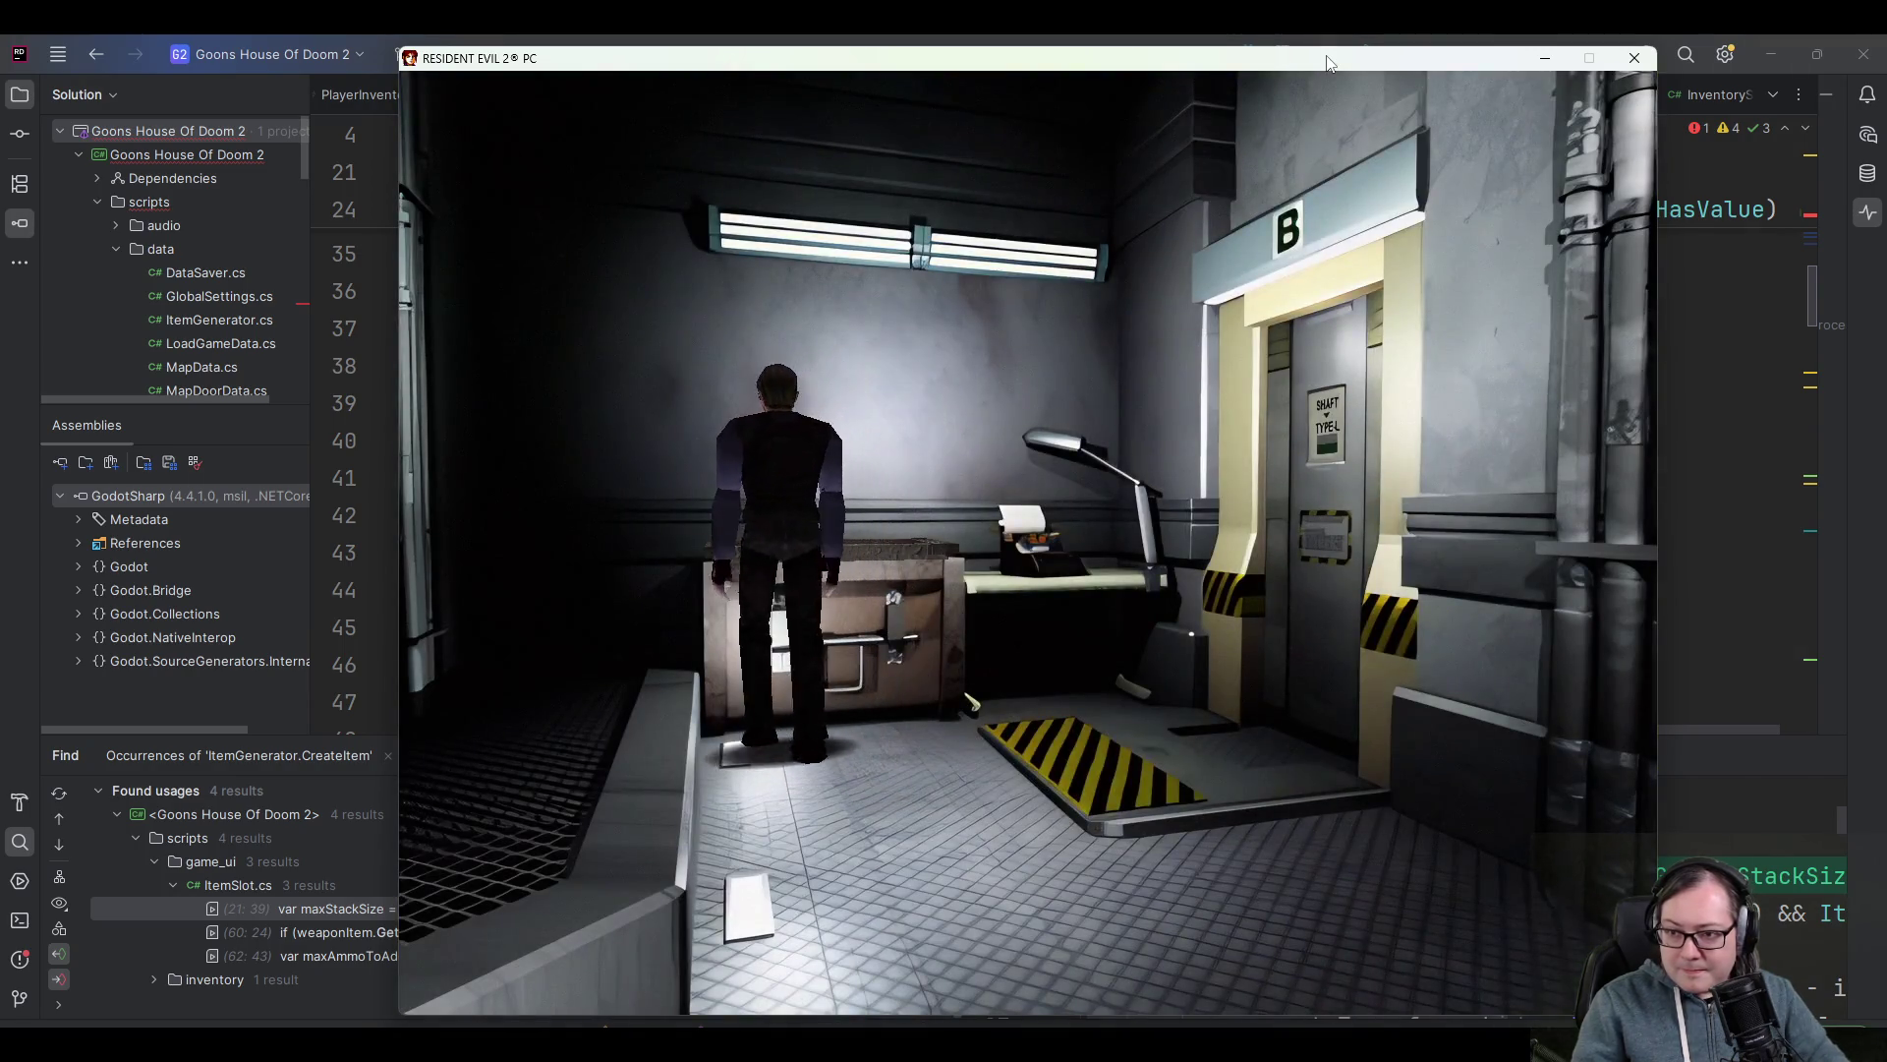
- Open the item box and select the carried Acid Rounds
{"action": "key", "text": "Return"}
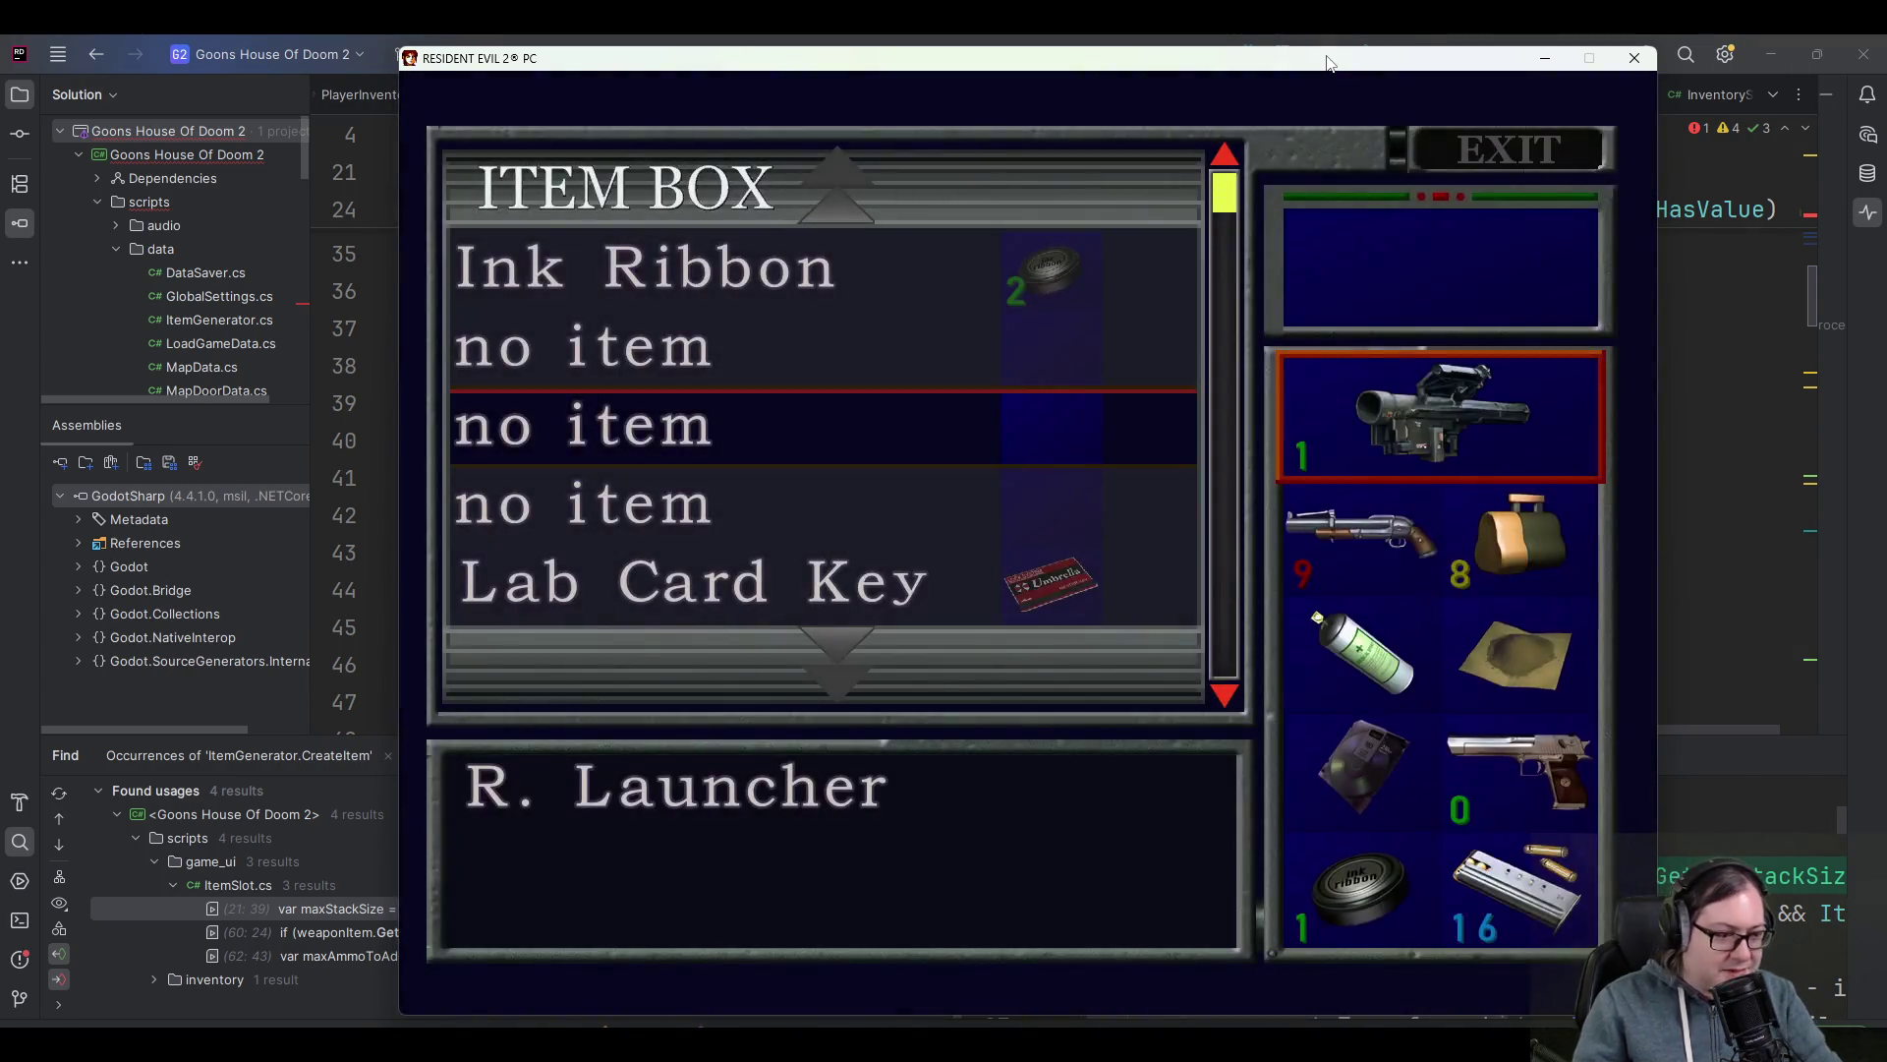
{"action": "key", "text": "Down"}
{"action": "key", "text": "Down"}
{"action": "key", "text": "Down"}
{"action": "key", "text": "Up"}
{"action": "key", "text": "Up"}
{"action": "key", "text": "Right"}
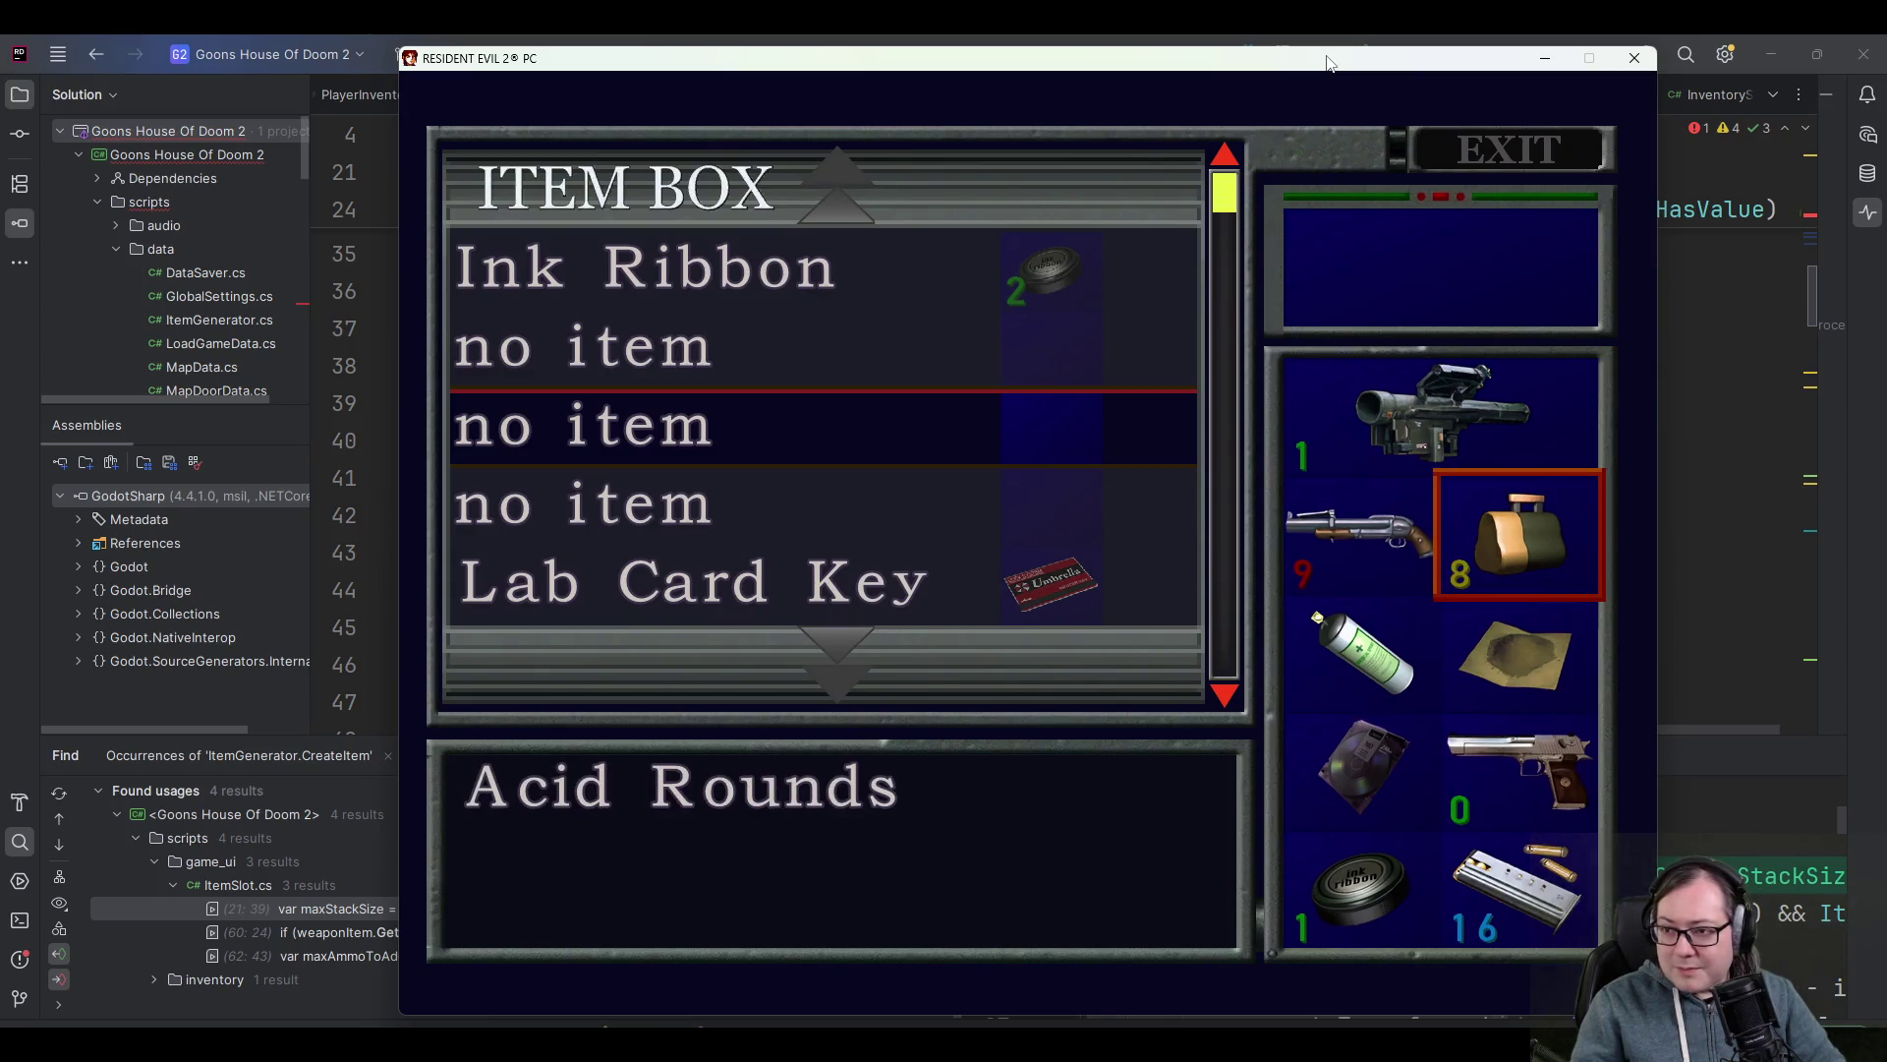
{"action": "key", "text": "Return"}
{"action": "key", "text": "Up"}
{"action": "key", "text": "Up"}
{"action": "key", "text": "Up"}
{"action": "key", "text": "Down"}
- Swap the box's Ink Ribbon onto the carried one to stack 3, then close the game
{"action": "key", "text": "Down"}
{"action": "key", "text": "Down"}
{"action": "key", "text": "Down"}
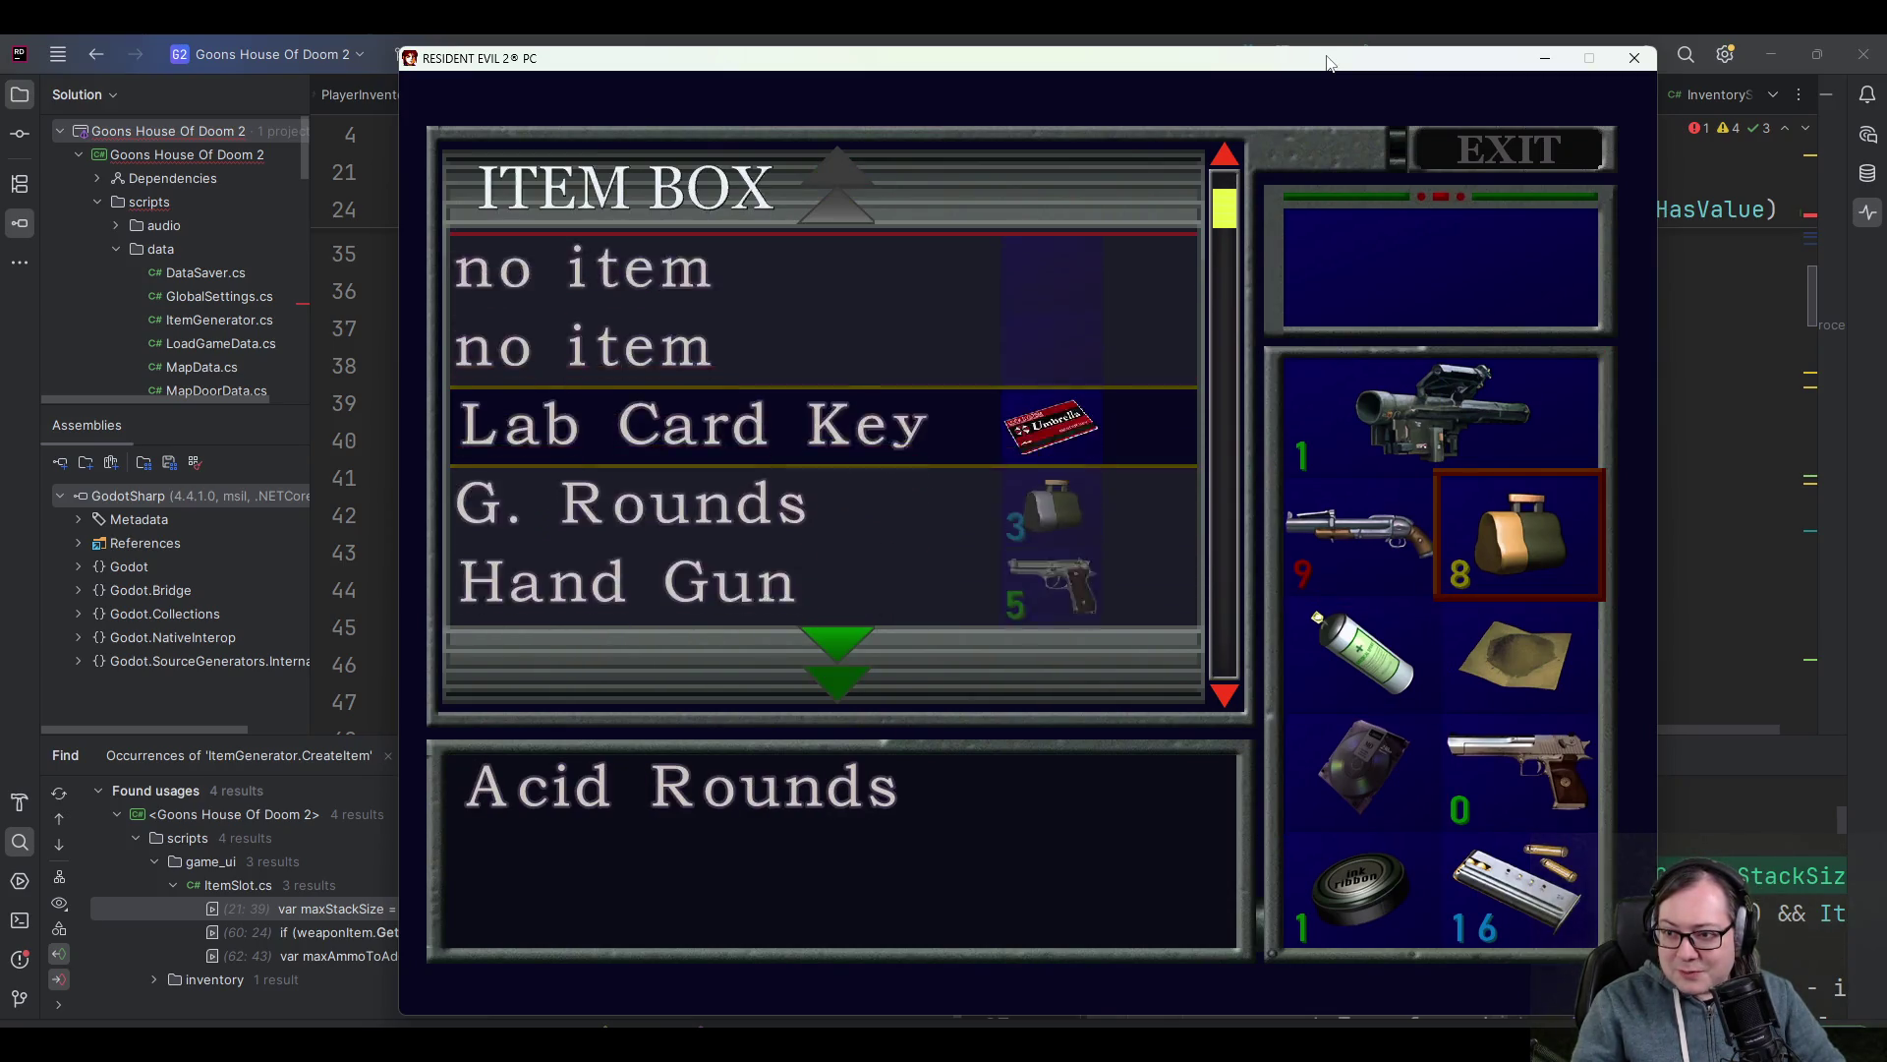
{"action": "key", "text": "Up"}
{"action": "key", "text": "Up"}
{"action": "key", "text": "Down"}
{"action": "key", "text": "Down"}
{"action": "key", "text": "Down"}
{"action": "key", "text": "Down"}
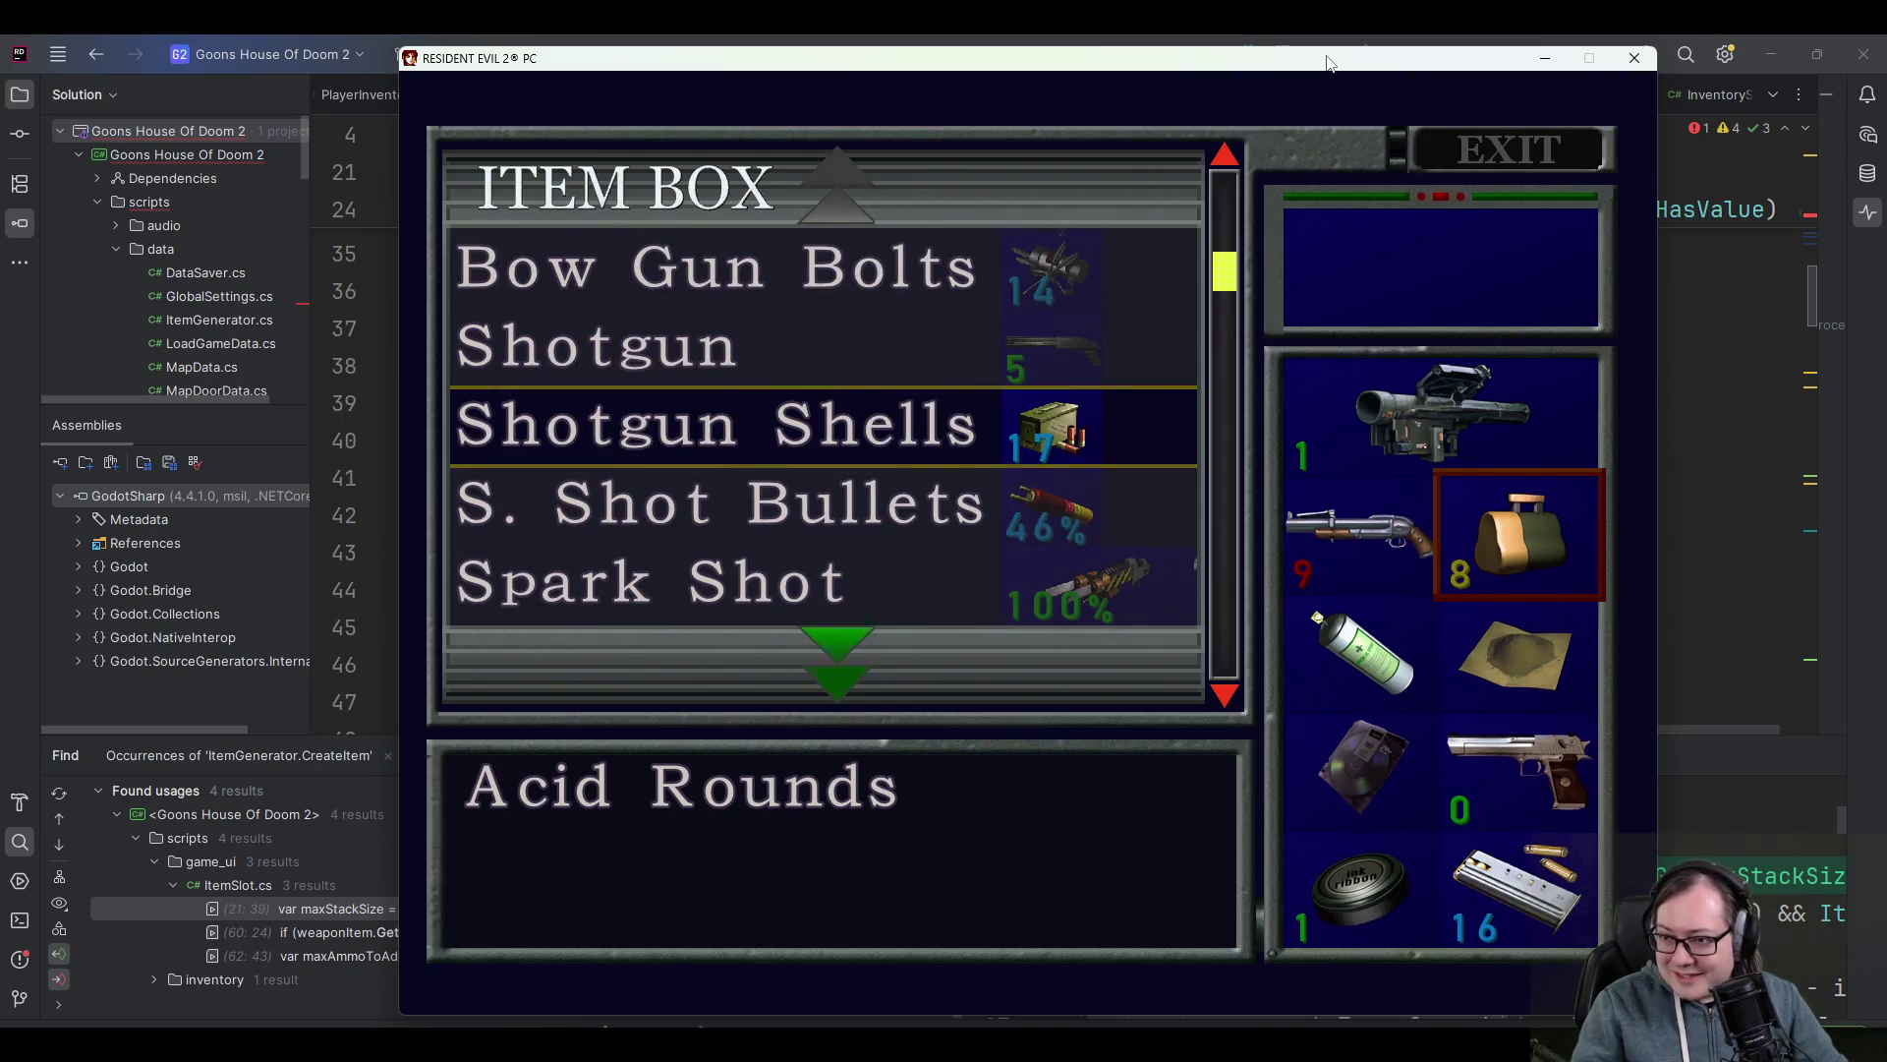
{"action": "key", "text": "Down"}
{"action": "key", "text": "Down"}
{"action": "key", "text": "Down"}
{"action": "key", "text": "Down"}
{"action": "key", "text": "Down"}
{"action": "key", "text": "Down"}
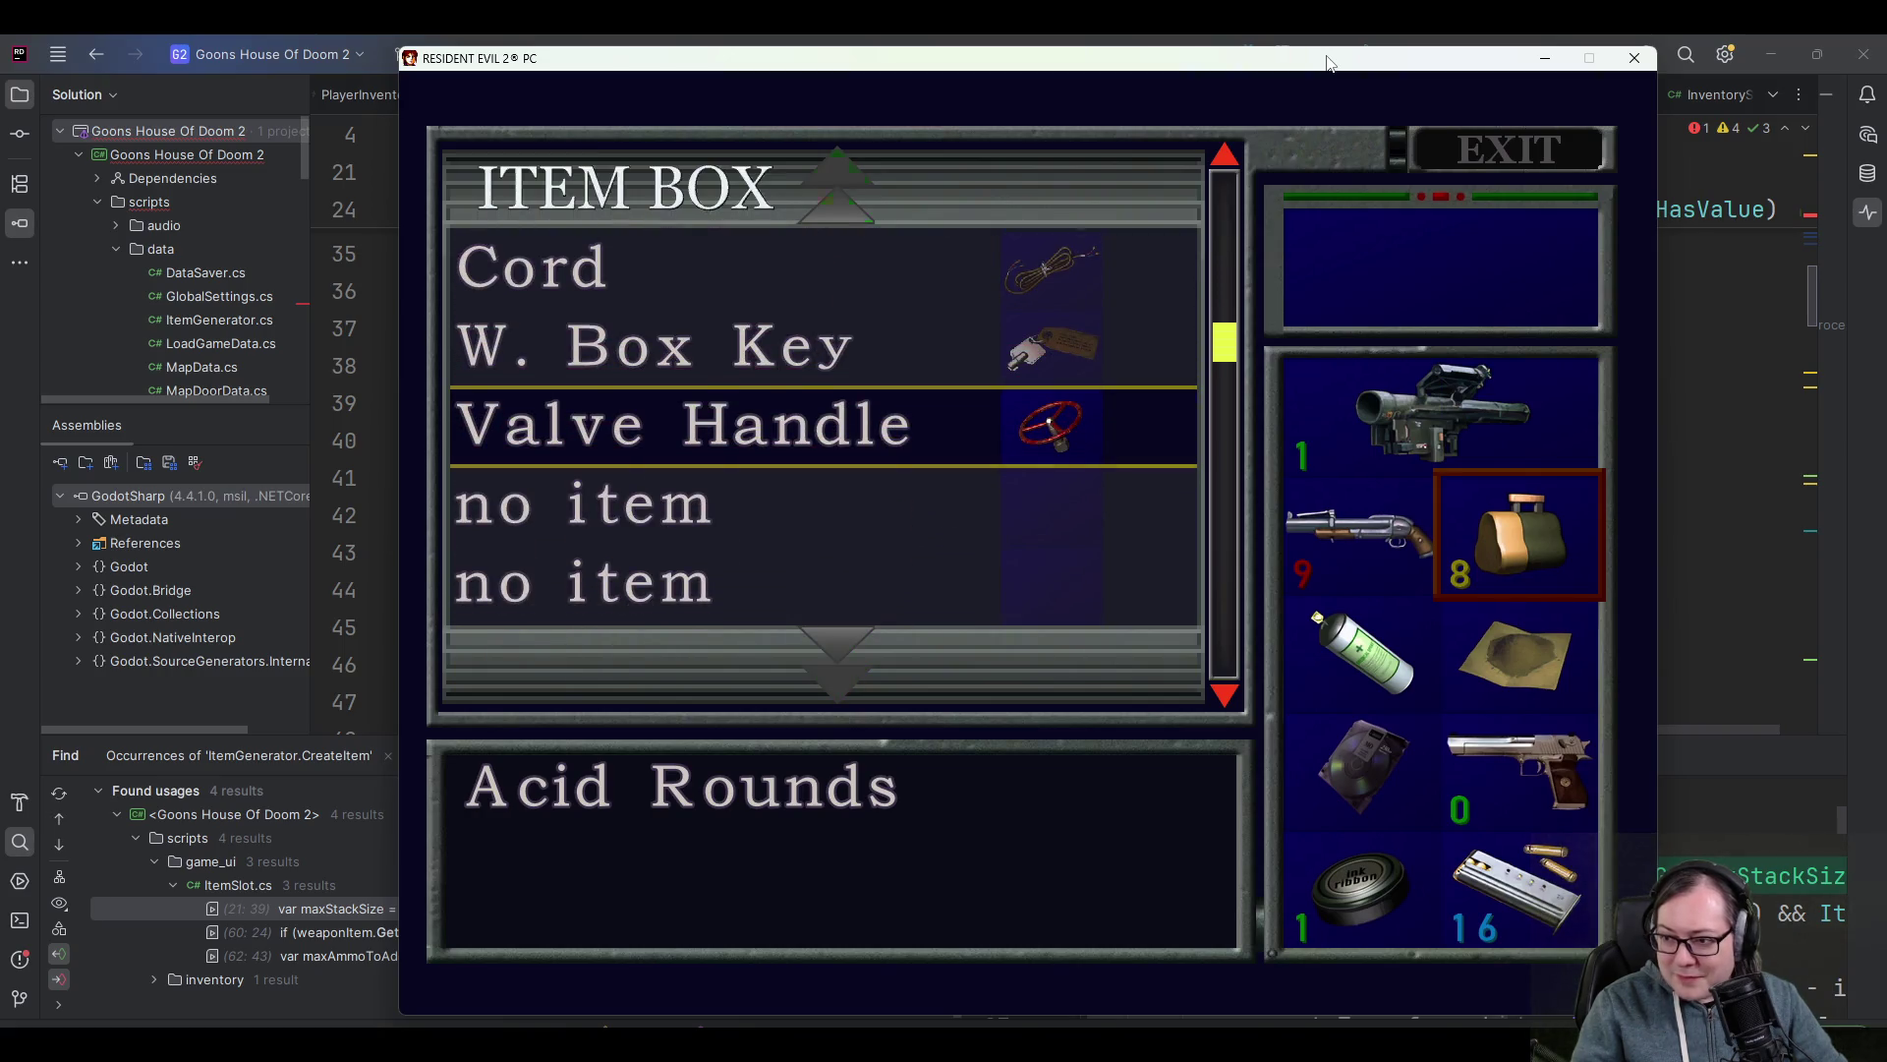
{"action": "key", "text": "Up"}
{"action": "key", "text": "Up"}
{"action": "key", "text": "Up"}
{"action": "key", "text": "Down"}
{"action": "key", "text": "Down"}
{"action": "key", "text": "Down"}
{"action": "key", "text": "Up"}
{"action": "key", "text": "Up"}
{"action": "key", "text": "Up"}
{"action": "key", "text": "Up"}
{"action": "key", "text": "Up"}
{"action": "key", "text": "Up"}
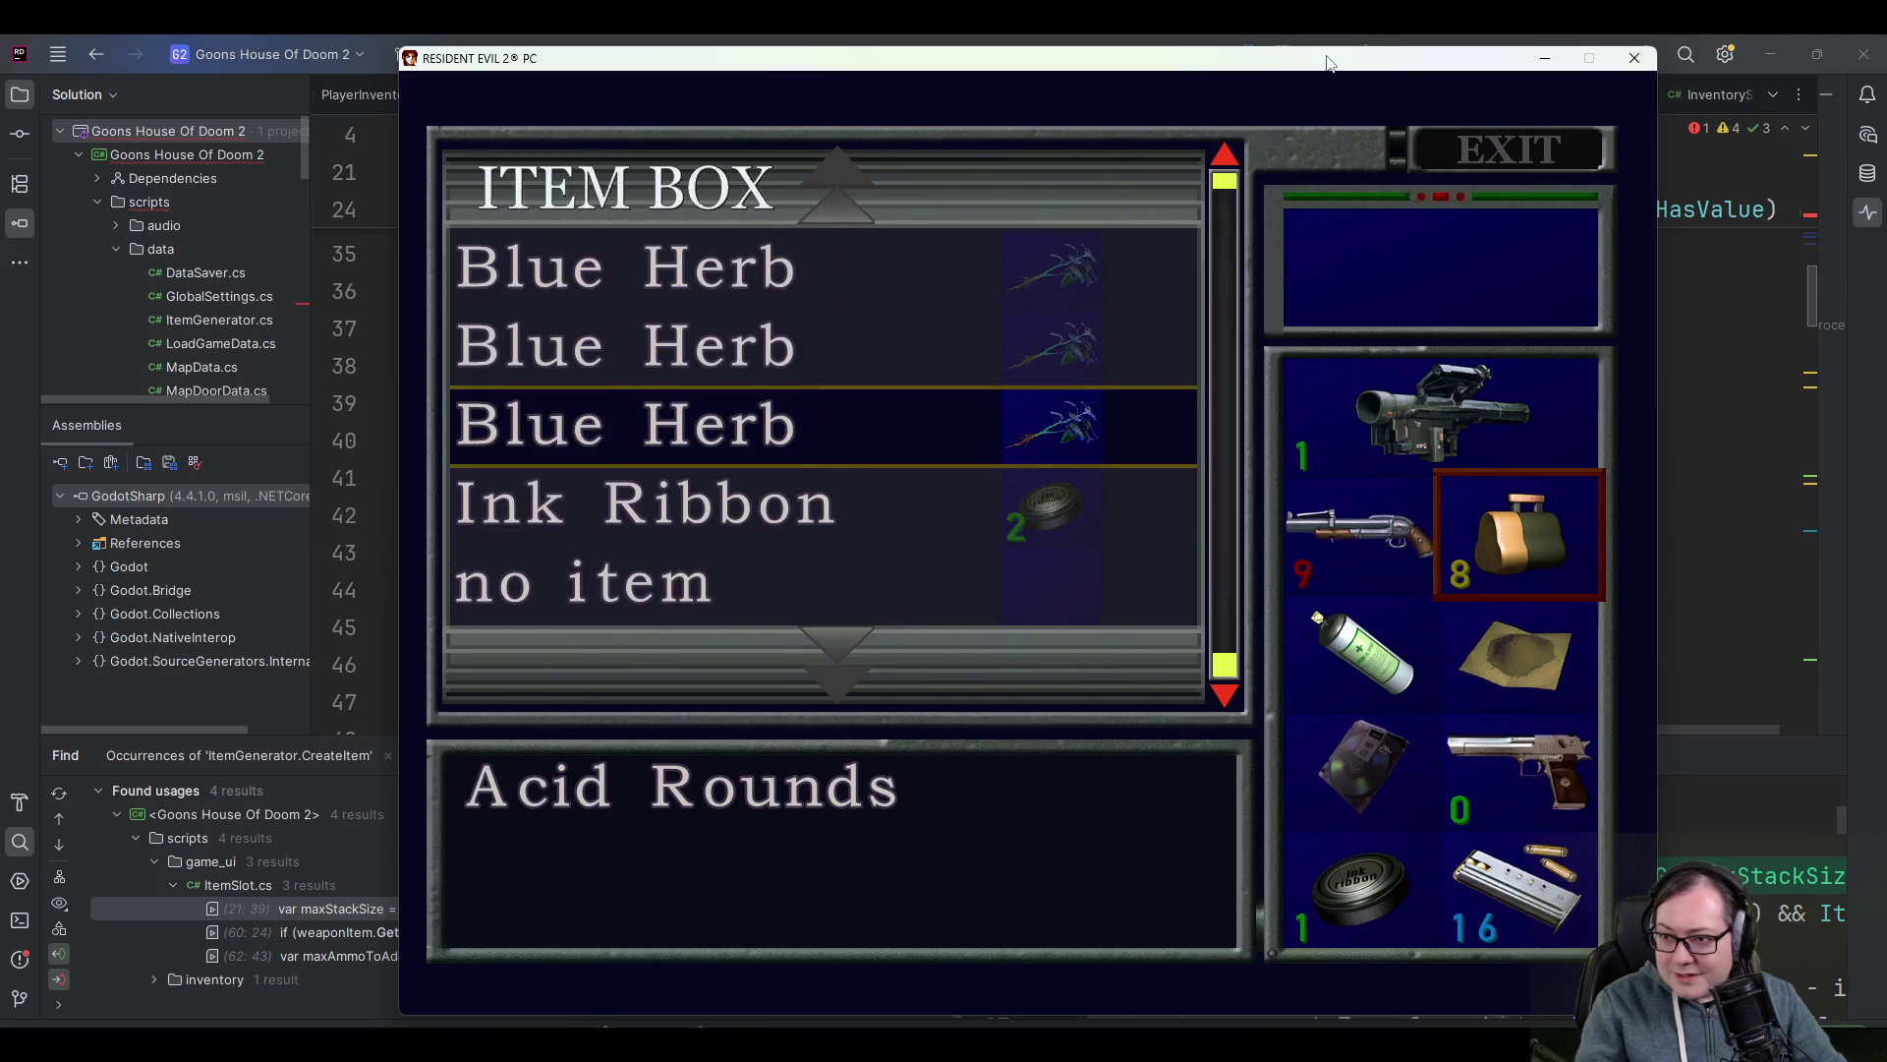
{"action": "key", "text": "Down"}
{"action": "key", "text": "Up"}
{"action": "key", "text": "Right"}
{"action": "key", "text": "Down"}
{"action": "key", "text": "Return"}
{"action": "key", "text": "Return"}
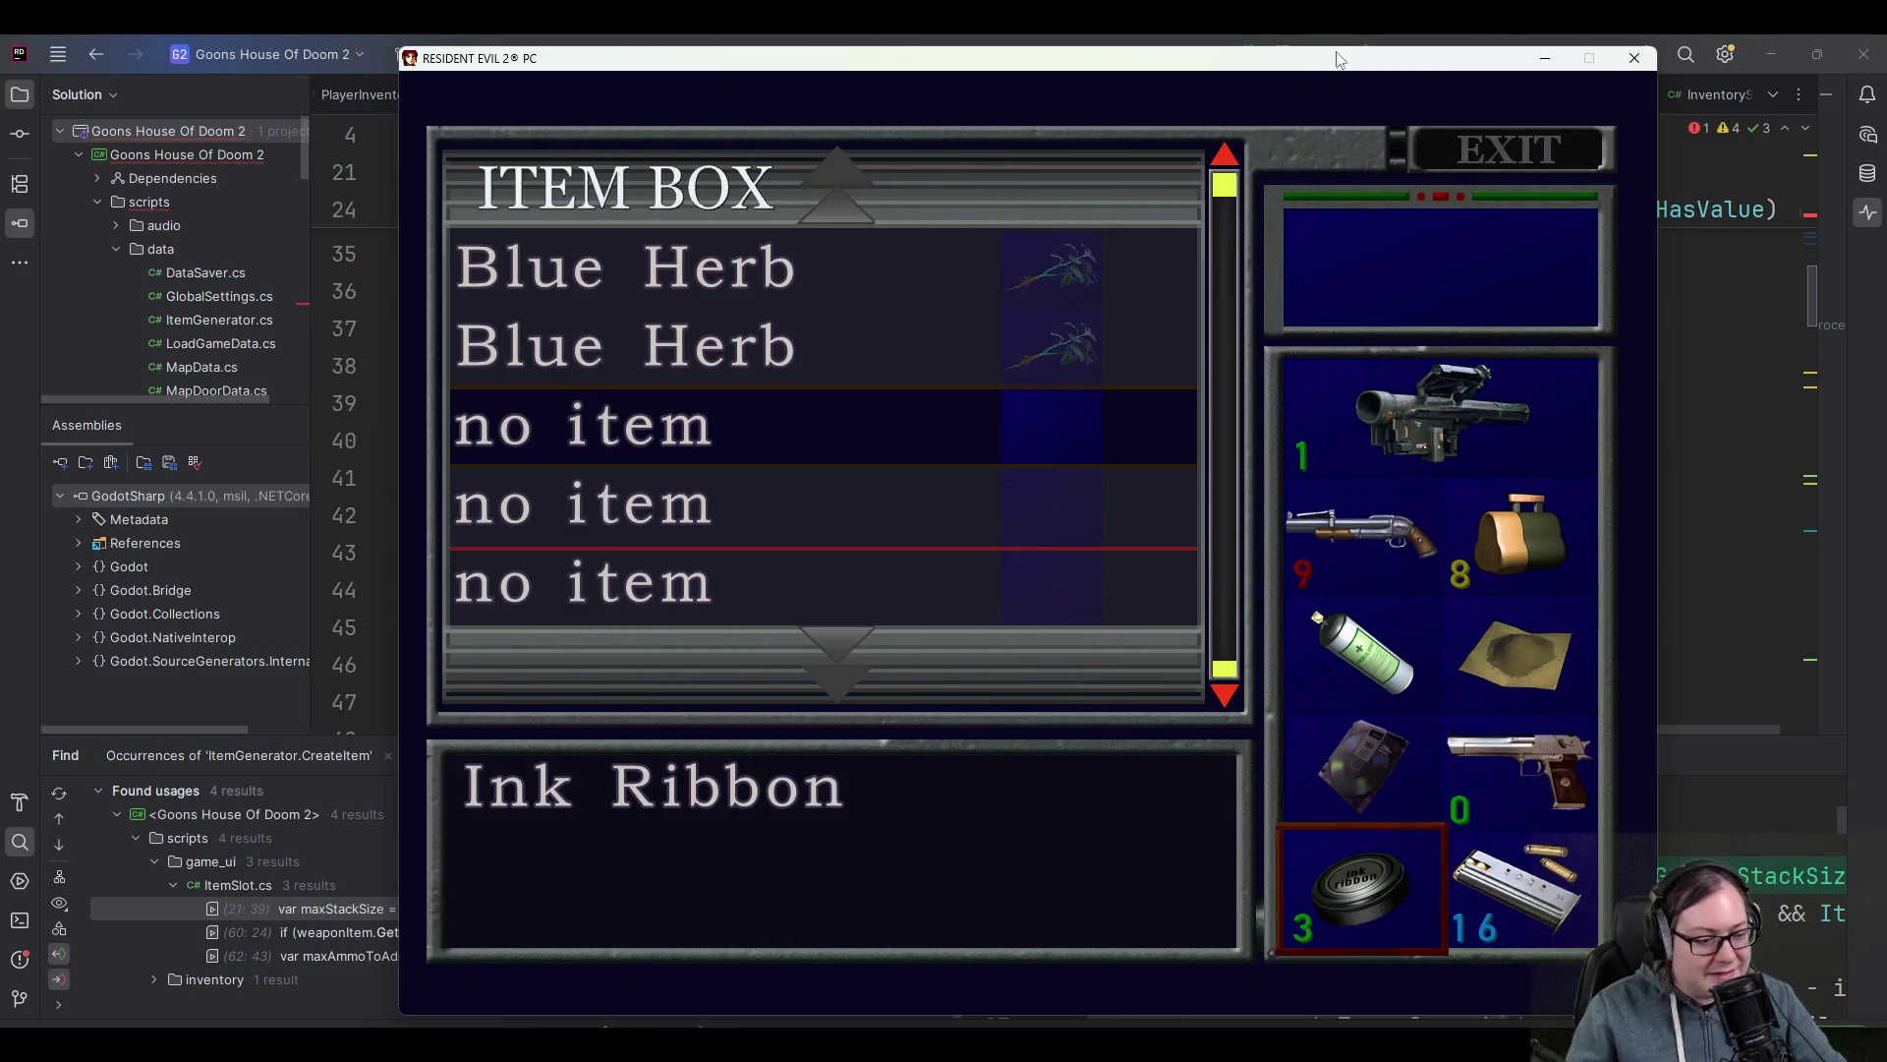
{"action": "left_click", "coordinate": [1635, 58]}
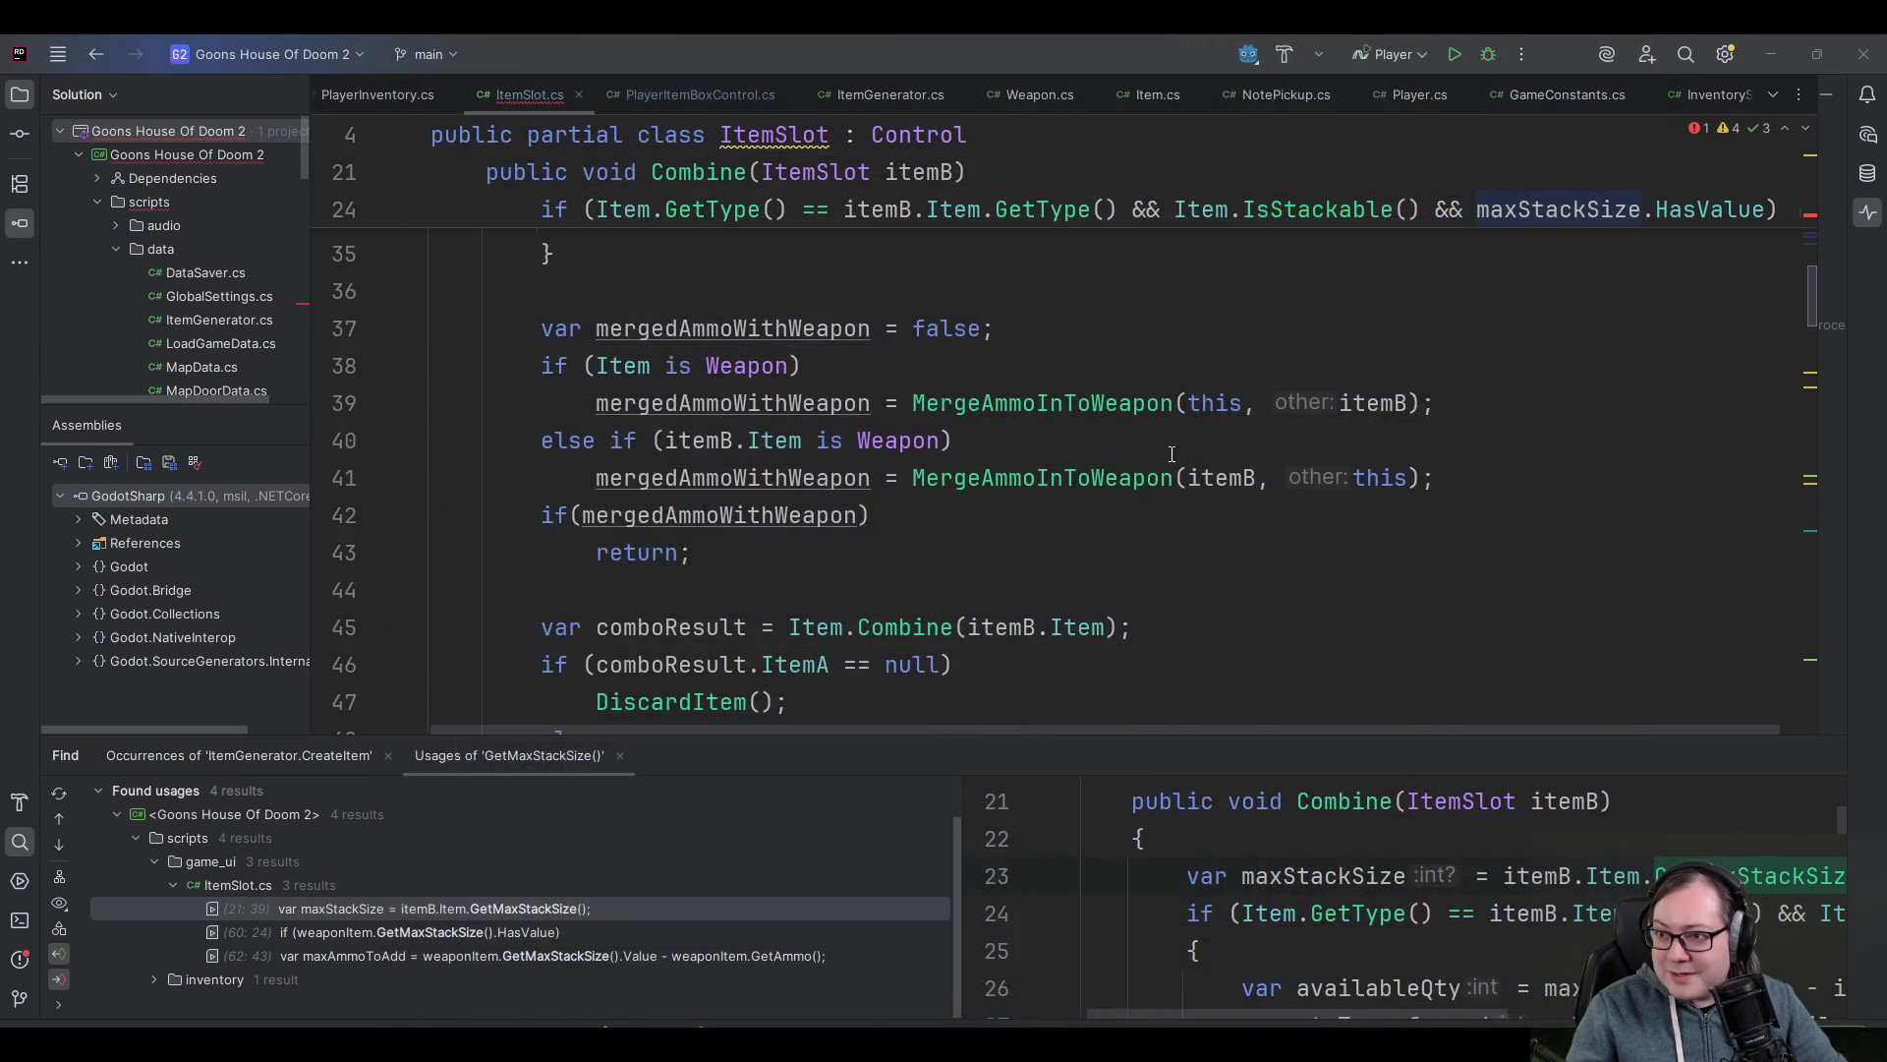
- Insert 'public static int StackItems(){' above Combine in ItemSlot.cs with an empty closed body
{"action": "left_click", "coordinate": [924, 246]}
{"action": "scroll", "coordinate": [974, 488], "scroll_direction": "up", "scroll_amount": 2}
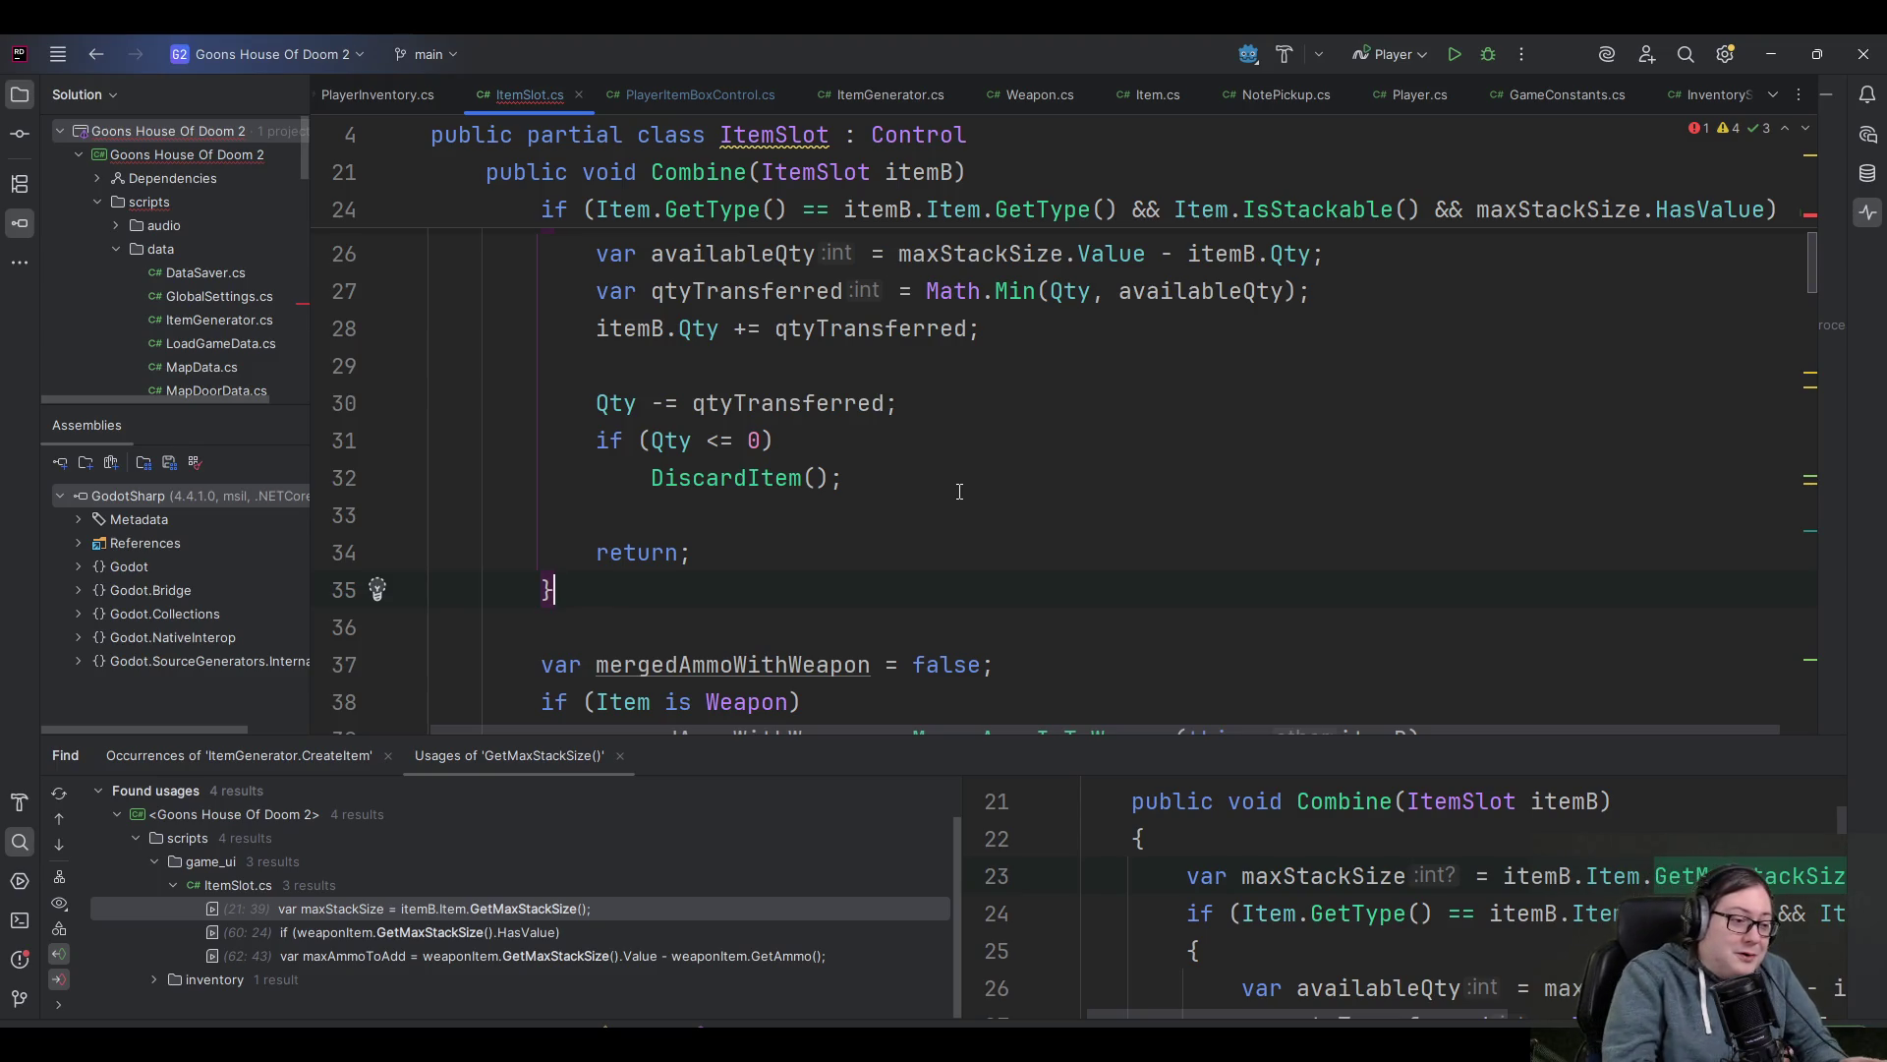
{"action": "left_click", "coordinate": [871, 364]}
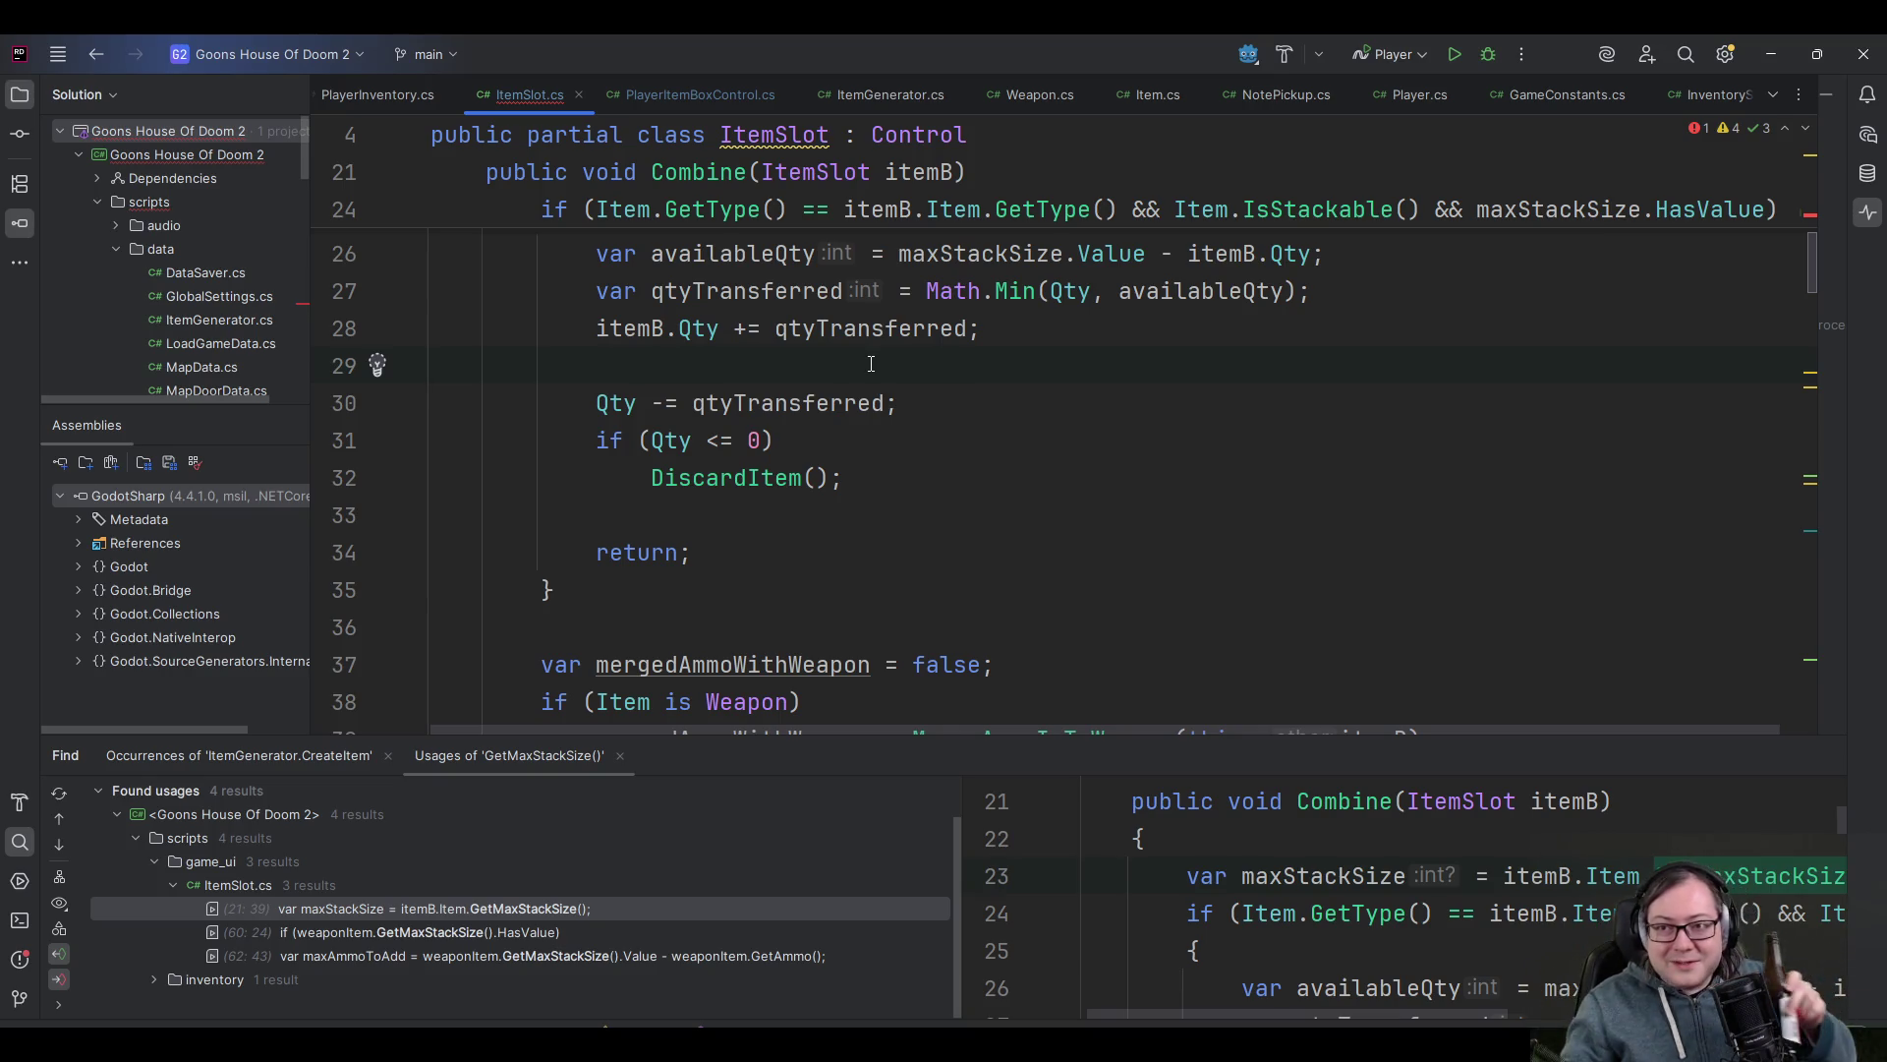
{"action": "scroll", "coordinate": [871, 363], "scroll_direction": "up", "scroll_amount": 5}
{"action": "scroll", "coordinate": [787, 413], "scroll_direction": "down", "scroll_amount": 2}
{"action": "scroll", "coordinate": [761, 437], "scroll_direction": "up", "scroll_amount": 2}
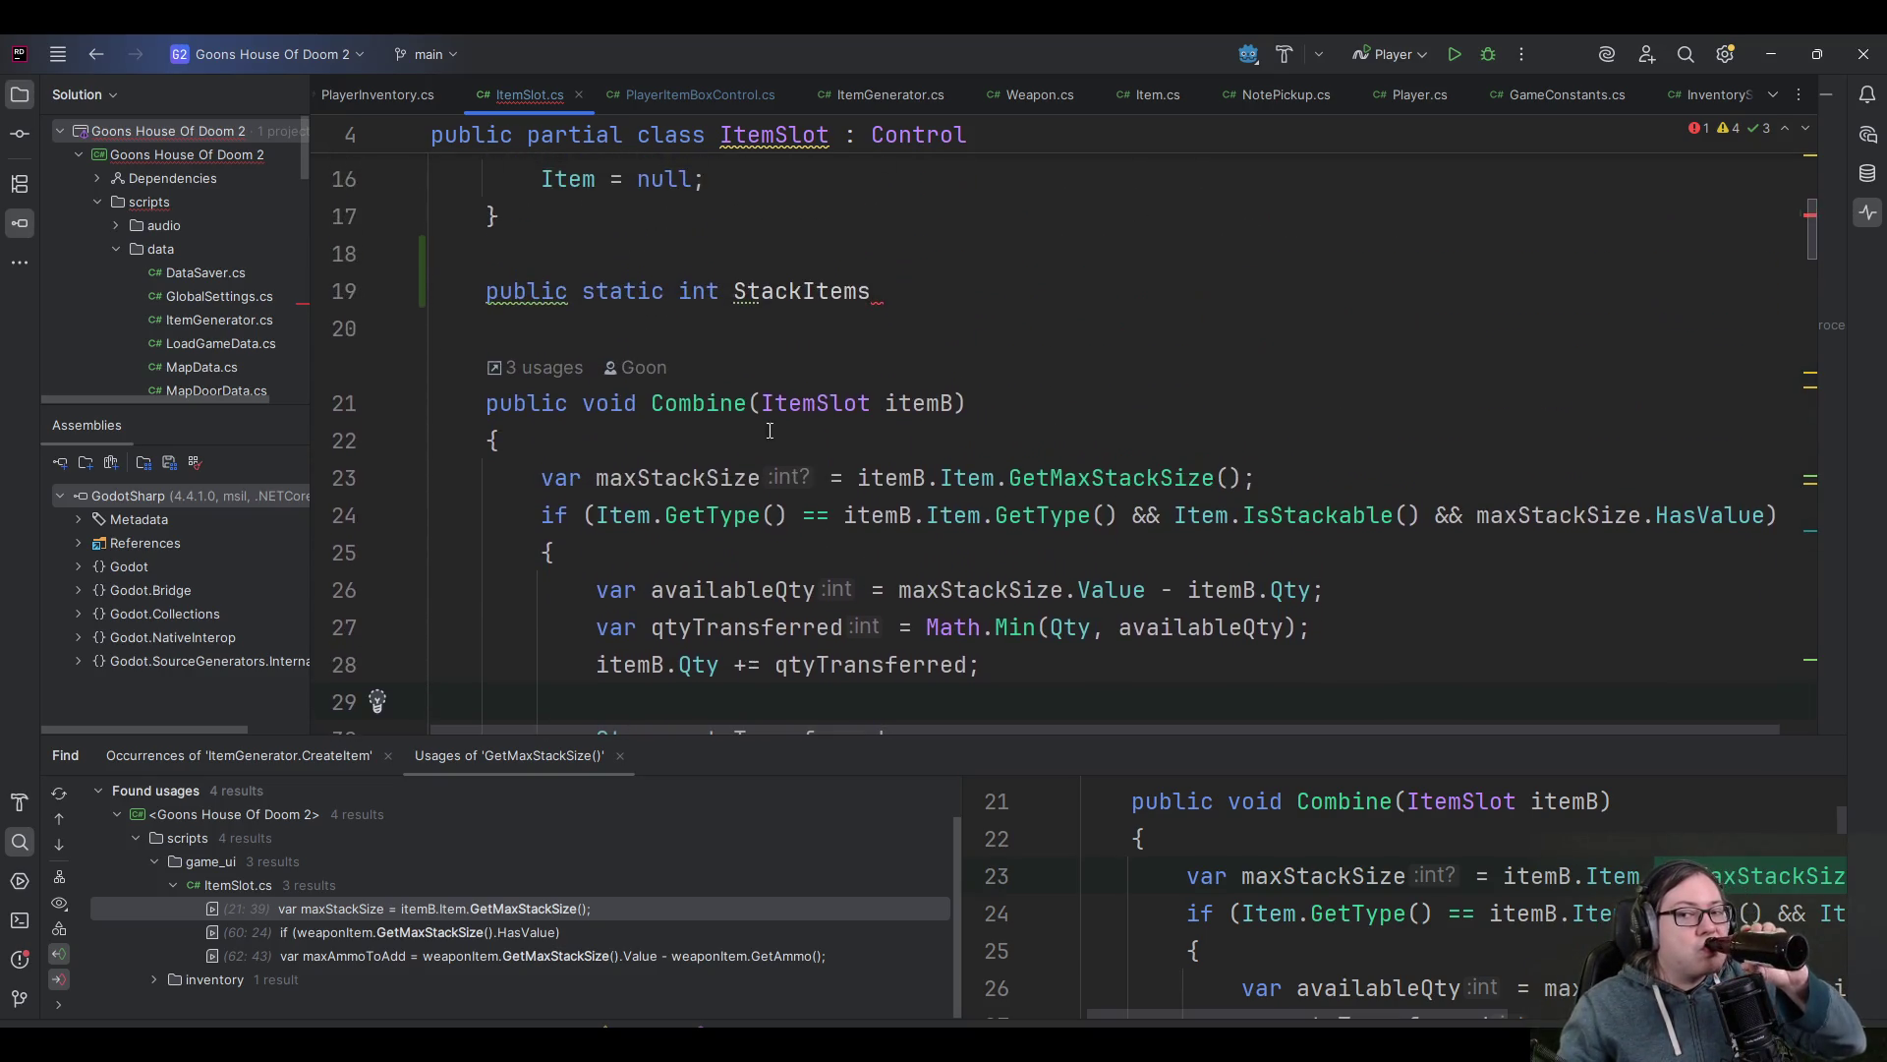
{"action": "type", "text": "(){"}
{"action": "key", "text": "Return"}
{"action": "scroll", "coordinate": [828, 462], "scroll_direction": "down", "scroll_amount": 2}
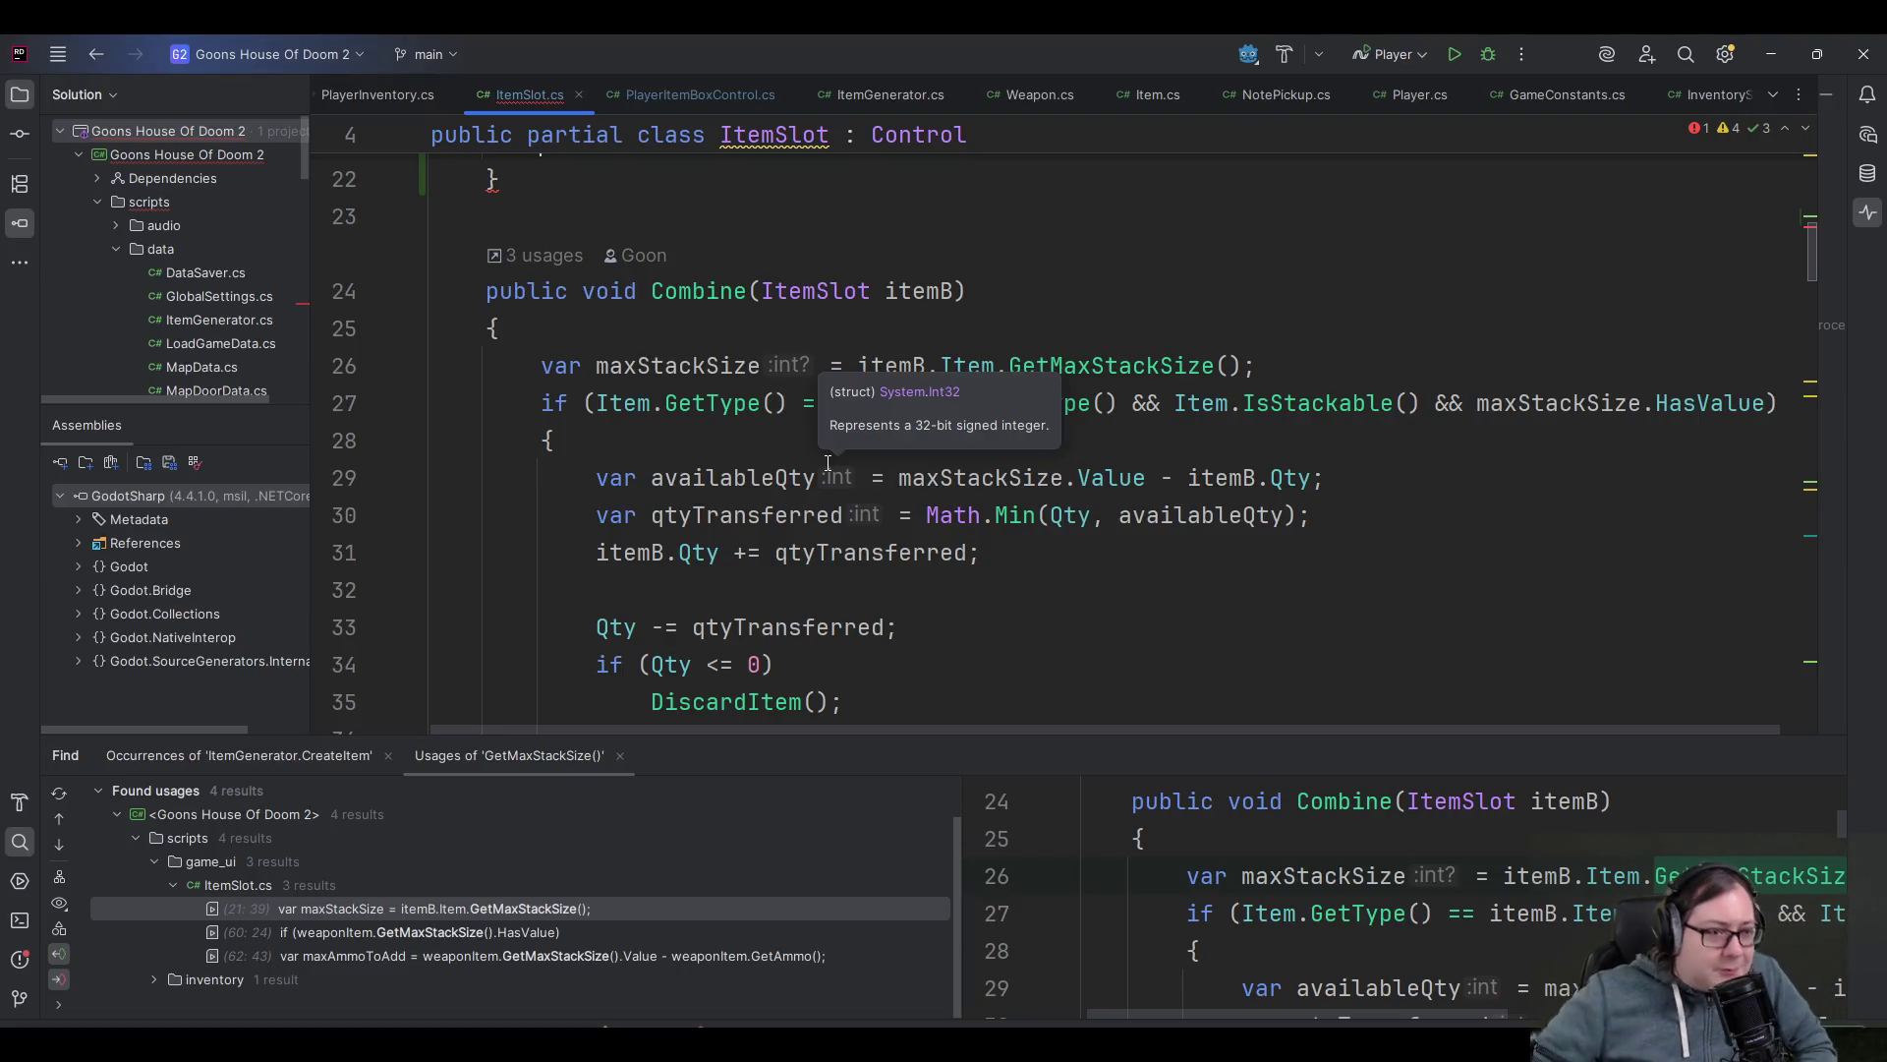
{"action": "key", "text": "alt+Tab"}
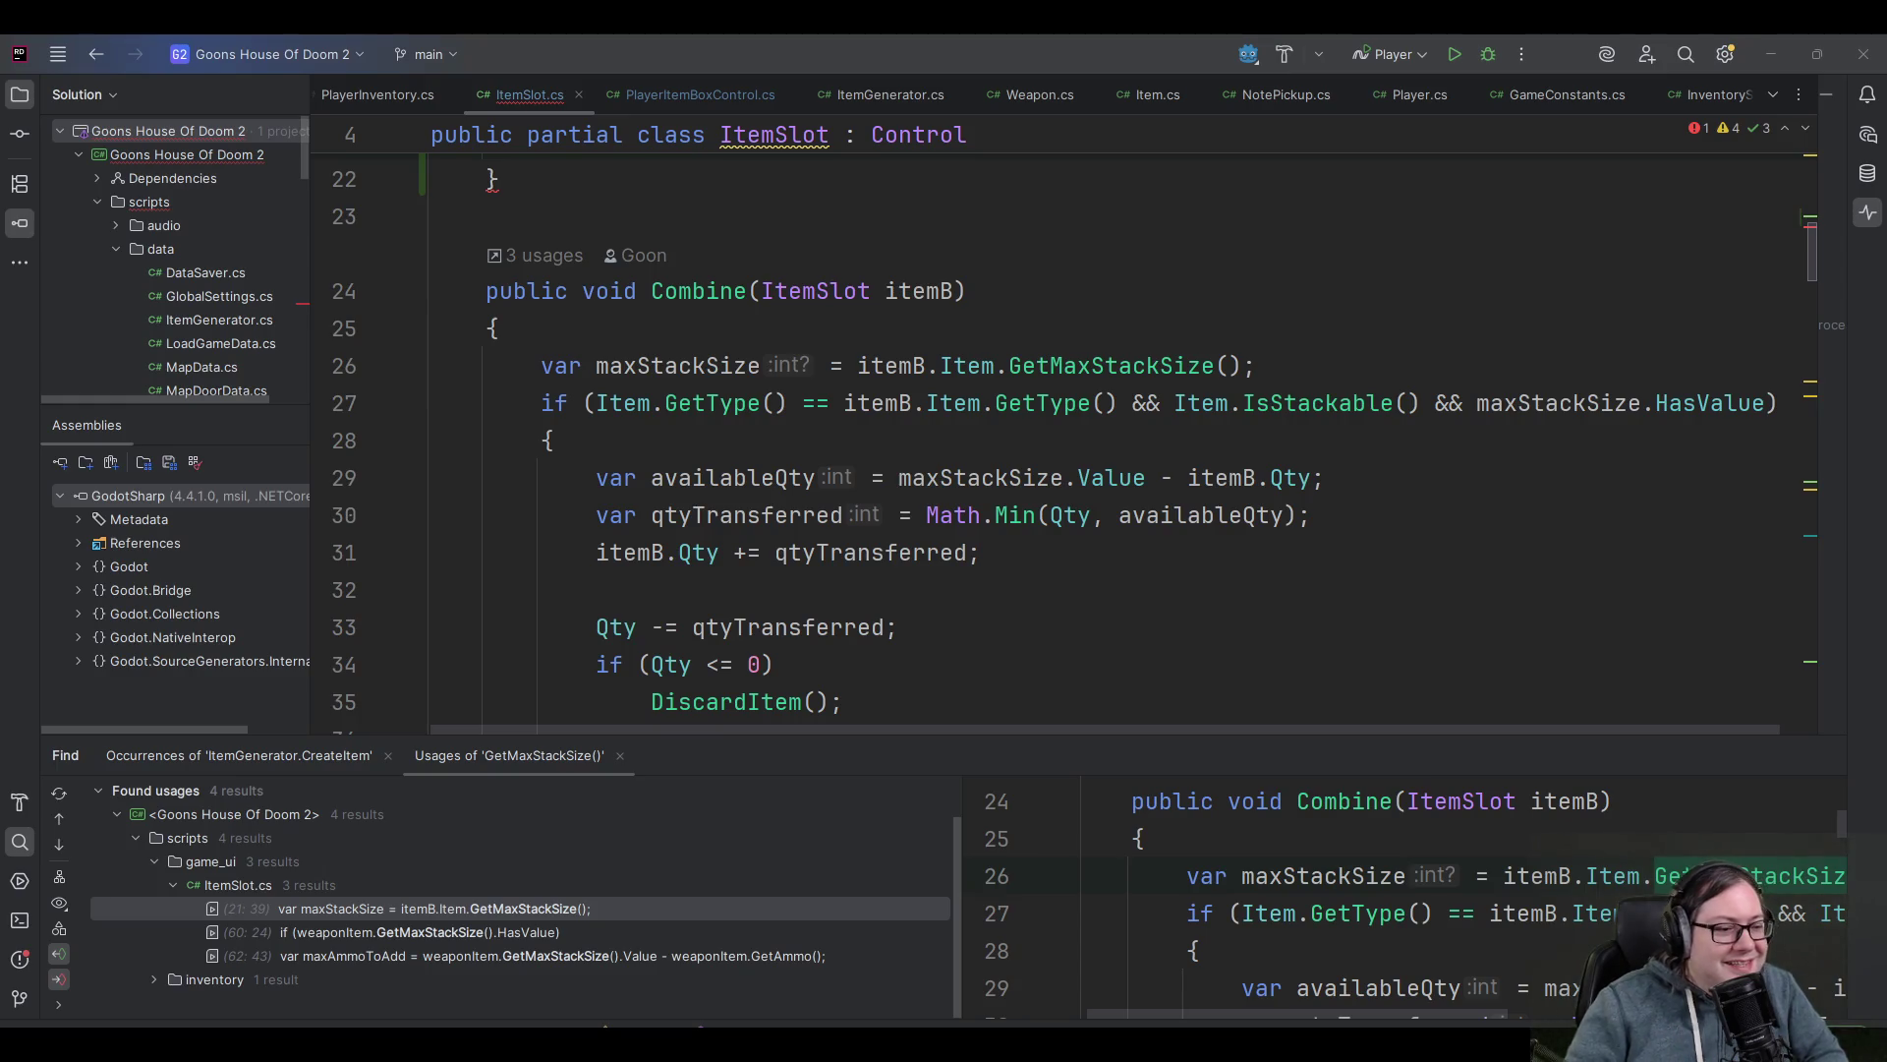
- Inspect how maxStackSize and itemB are used in the Combine method
{"action": "left_click", "coordinate": [1051, 339]}
{"action": "scroll", "coordinate": [983, 394], "scroll_direction": "up", "scroll_amount": 3}
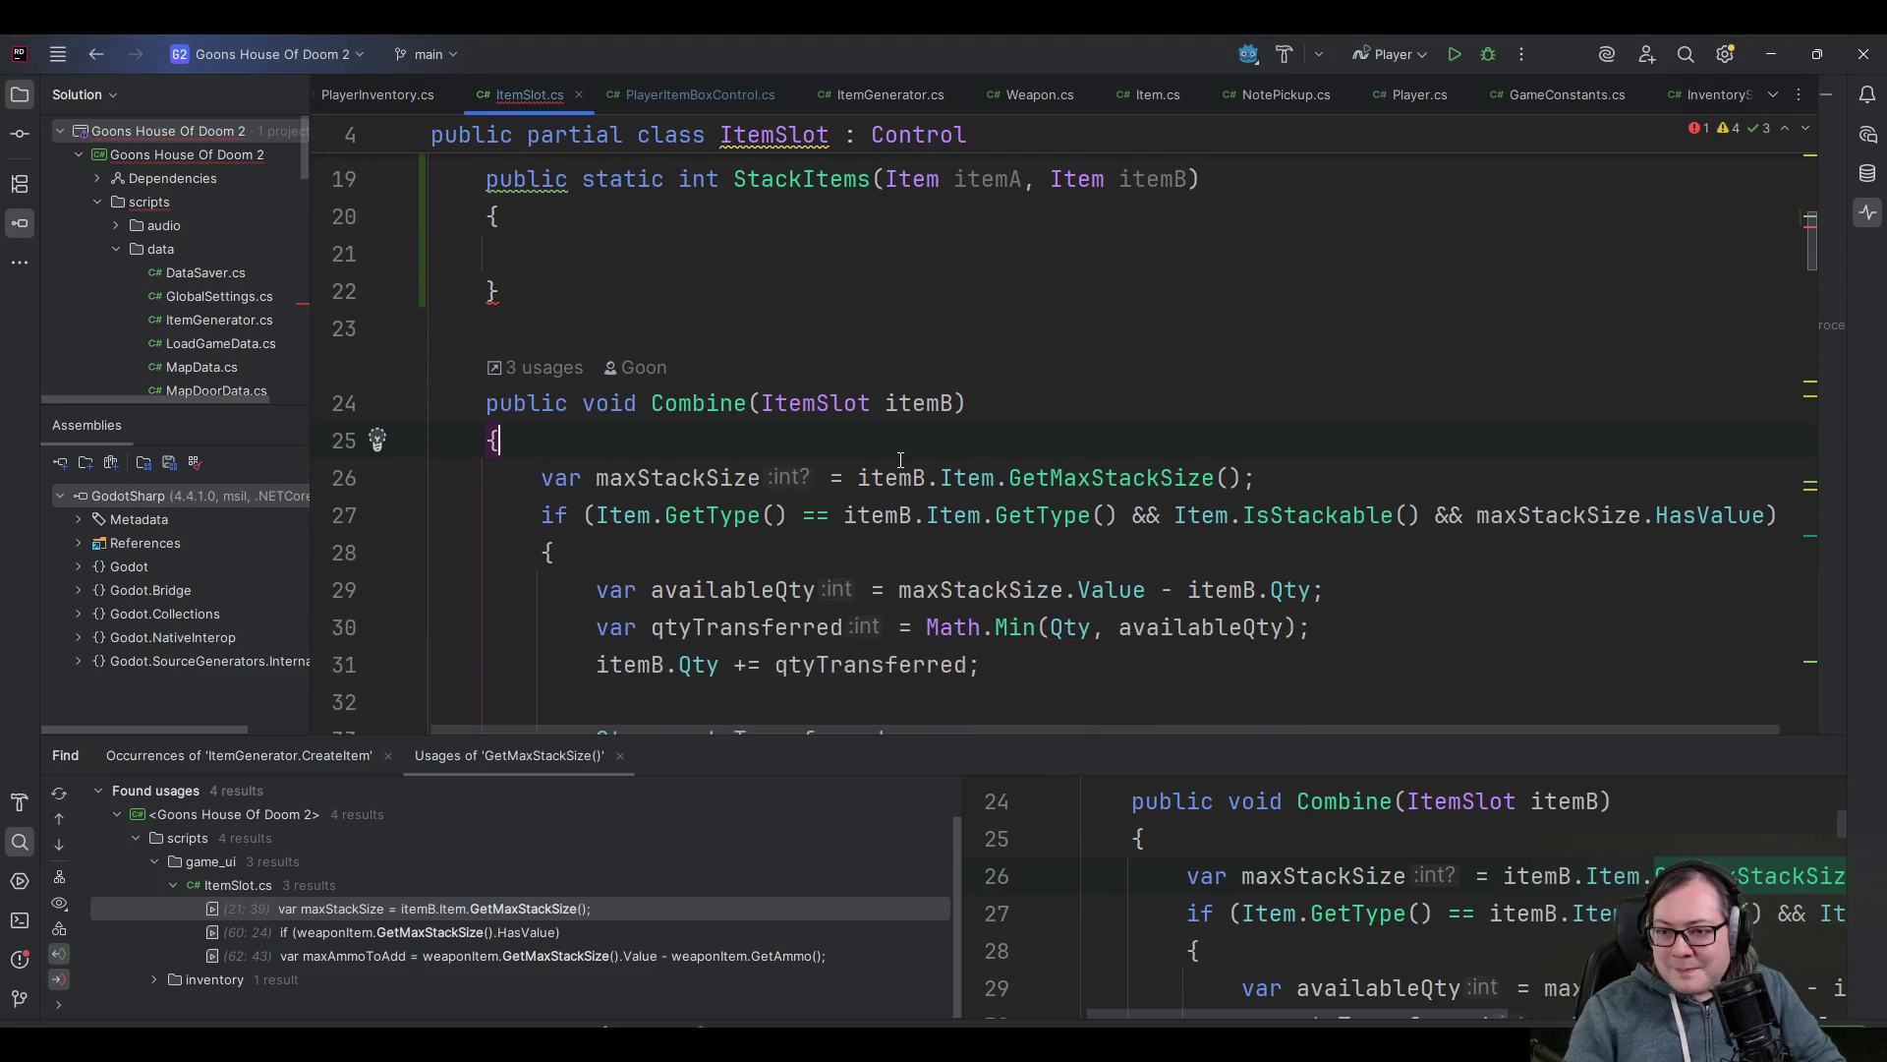
{"action": "left_click", "coordinate": [707, 477]}
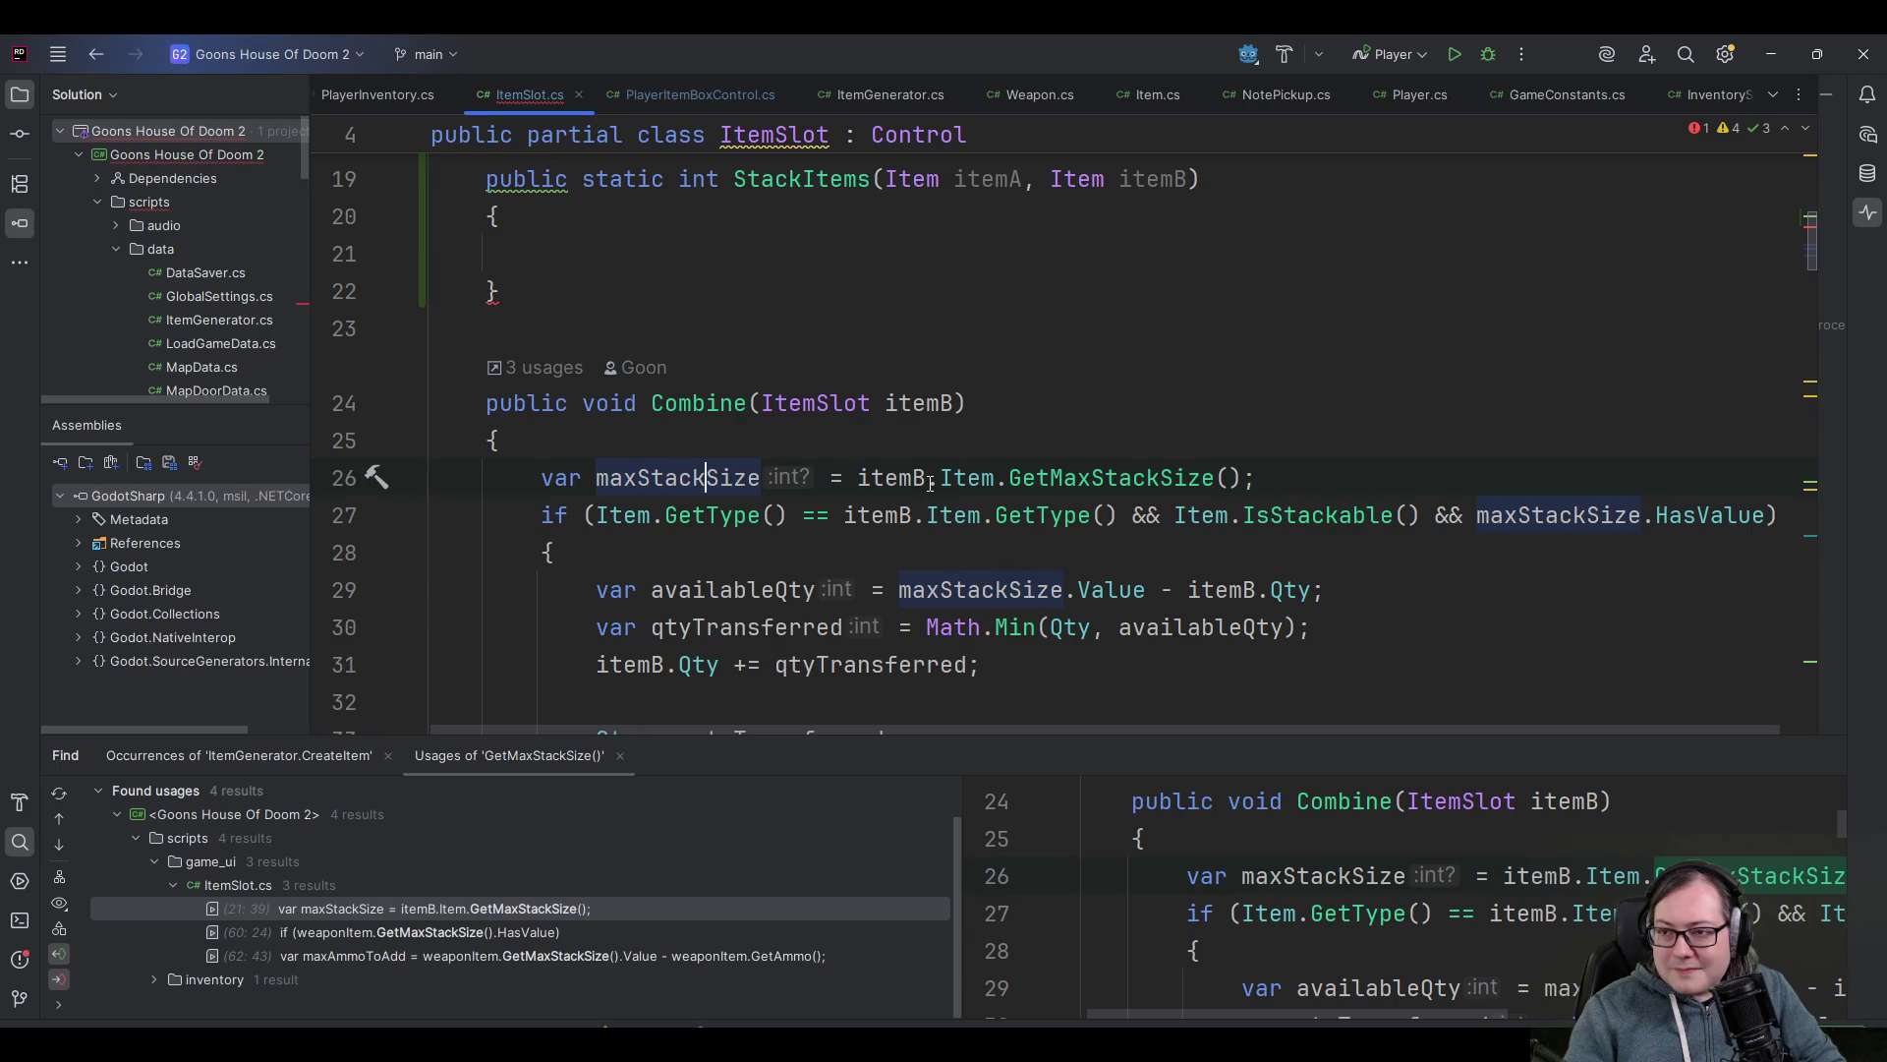
{"action": "left_click", "coordinate": [1314, 476]}
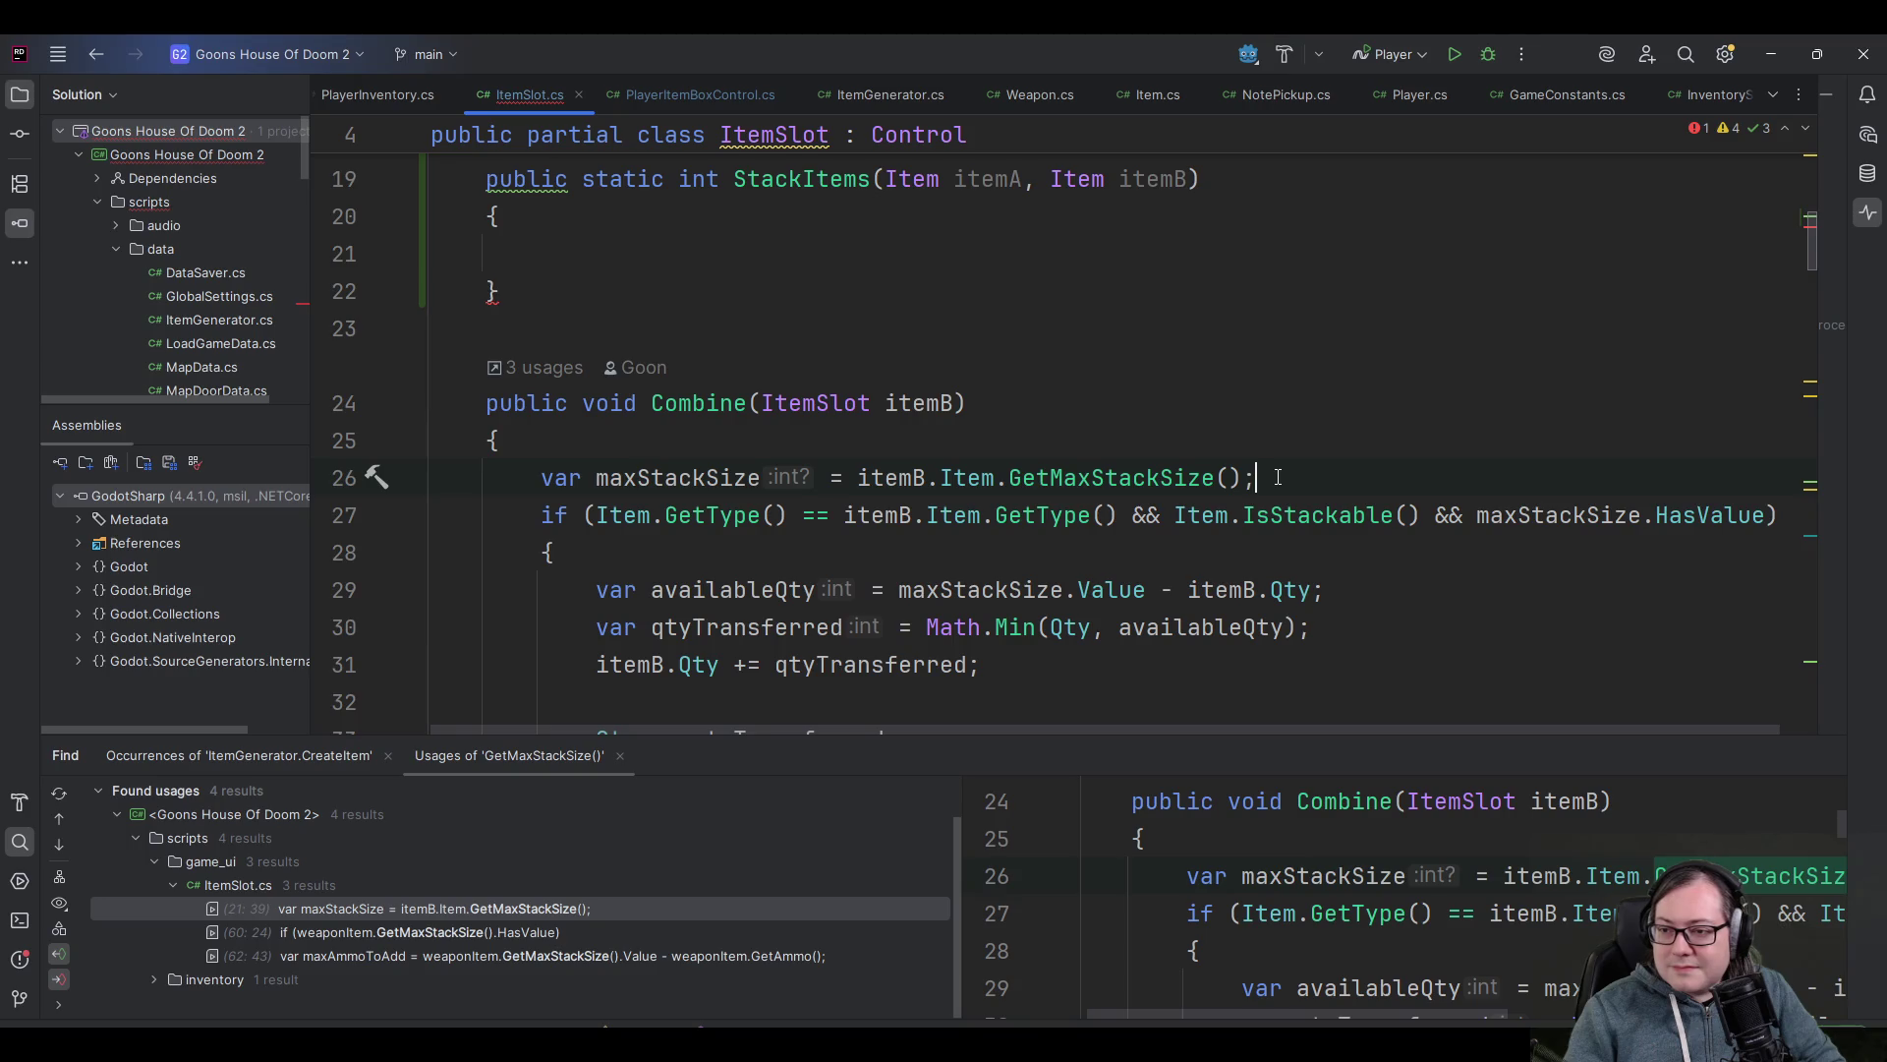
{"action": "scroll", "coordinate": [1278, 477], "scroll_direction": "down", "scroll_amount": 1}
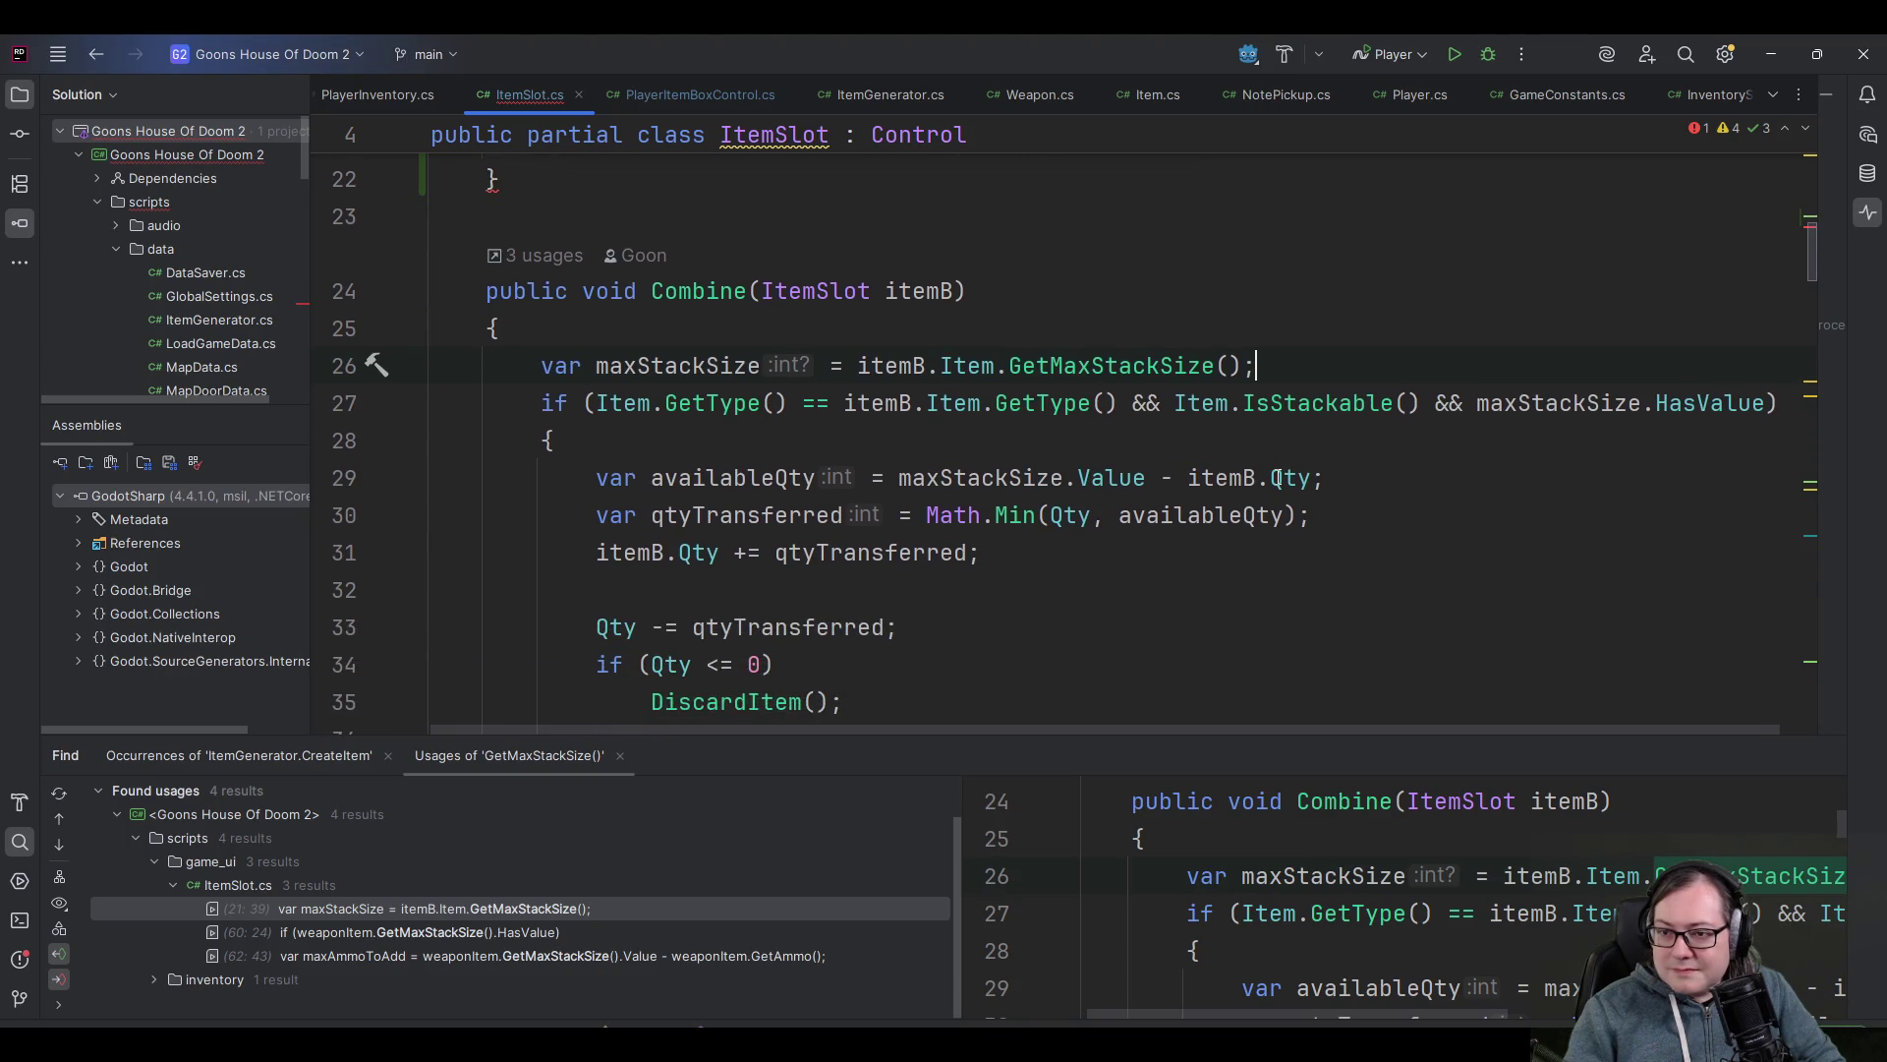
{"action": "scroll", "coordinate": [1276, 478], "scroll_direction": "up", "scroll_amount": 2}
{"action": "scroll", "coordinate": [1268, 477], "scroll_direction": "down", "scroll_amount": 1}
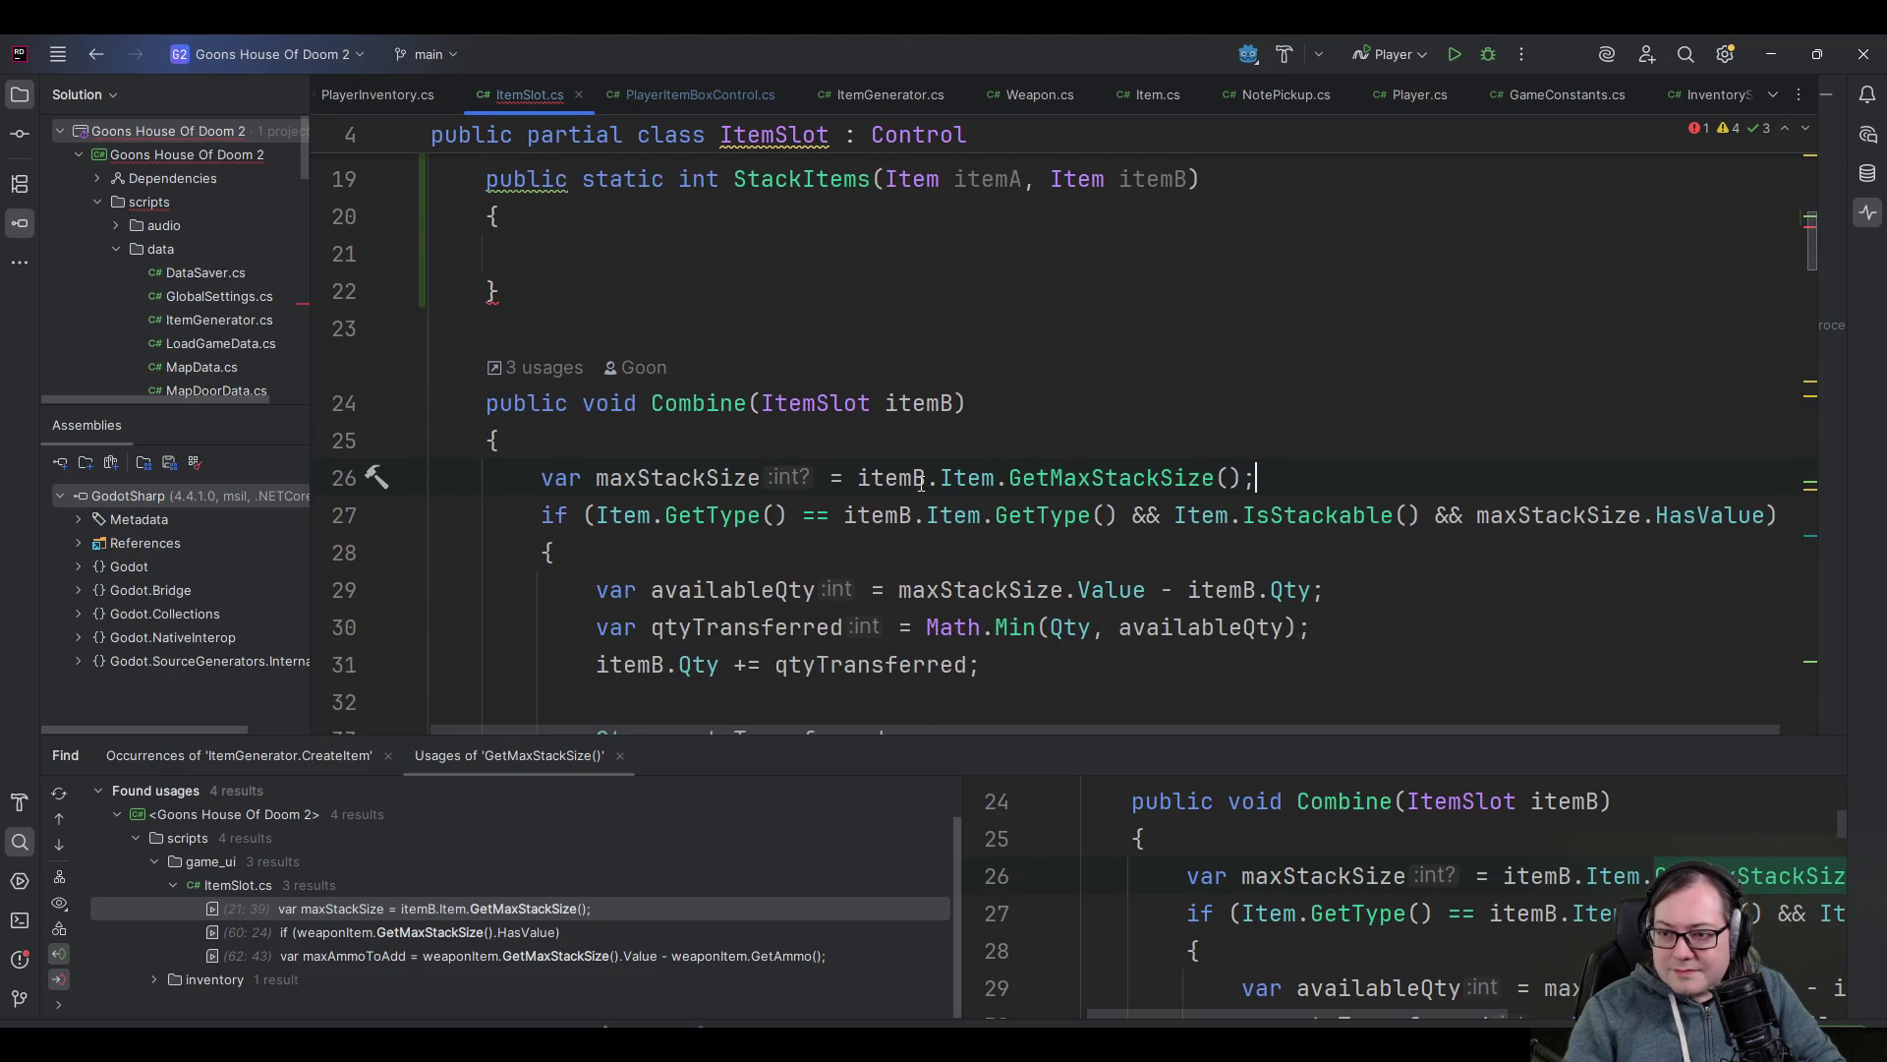
{"action": "left_click", "coordinate": [891, 466]}
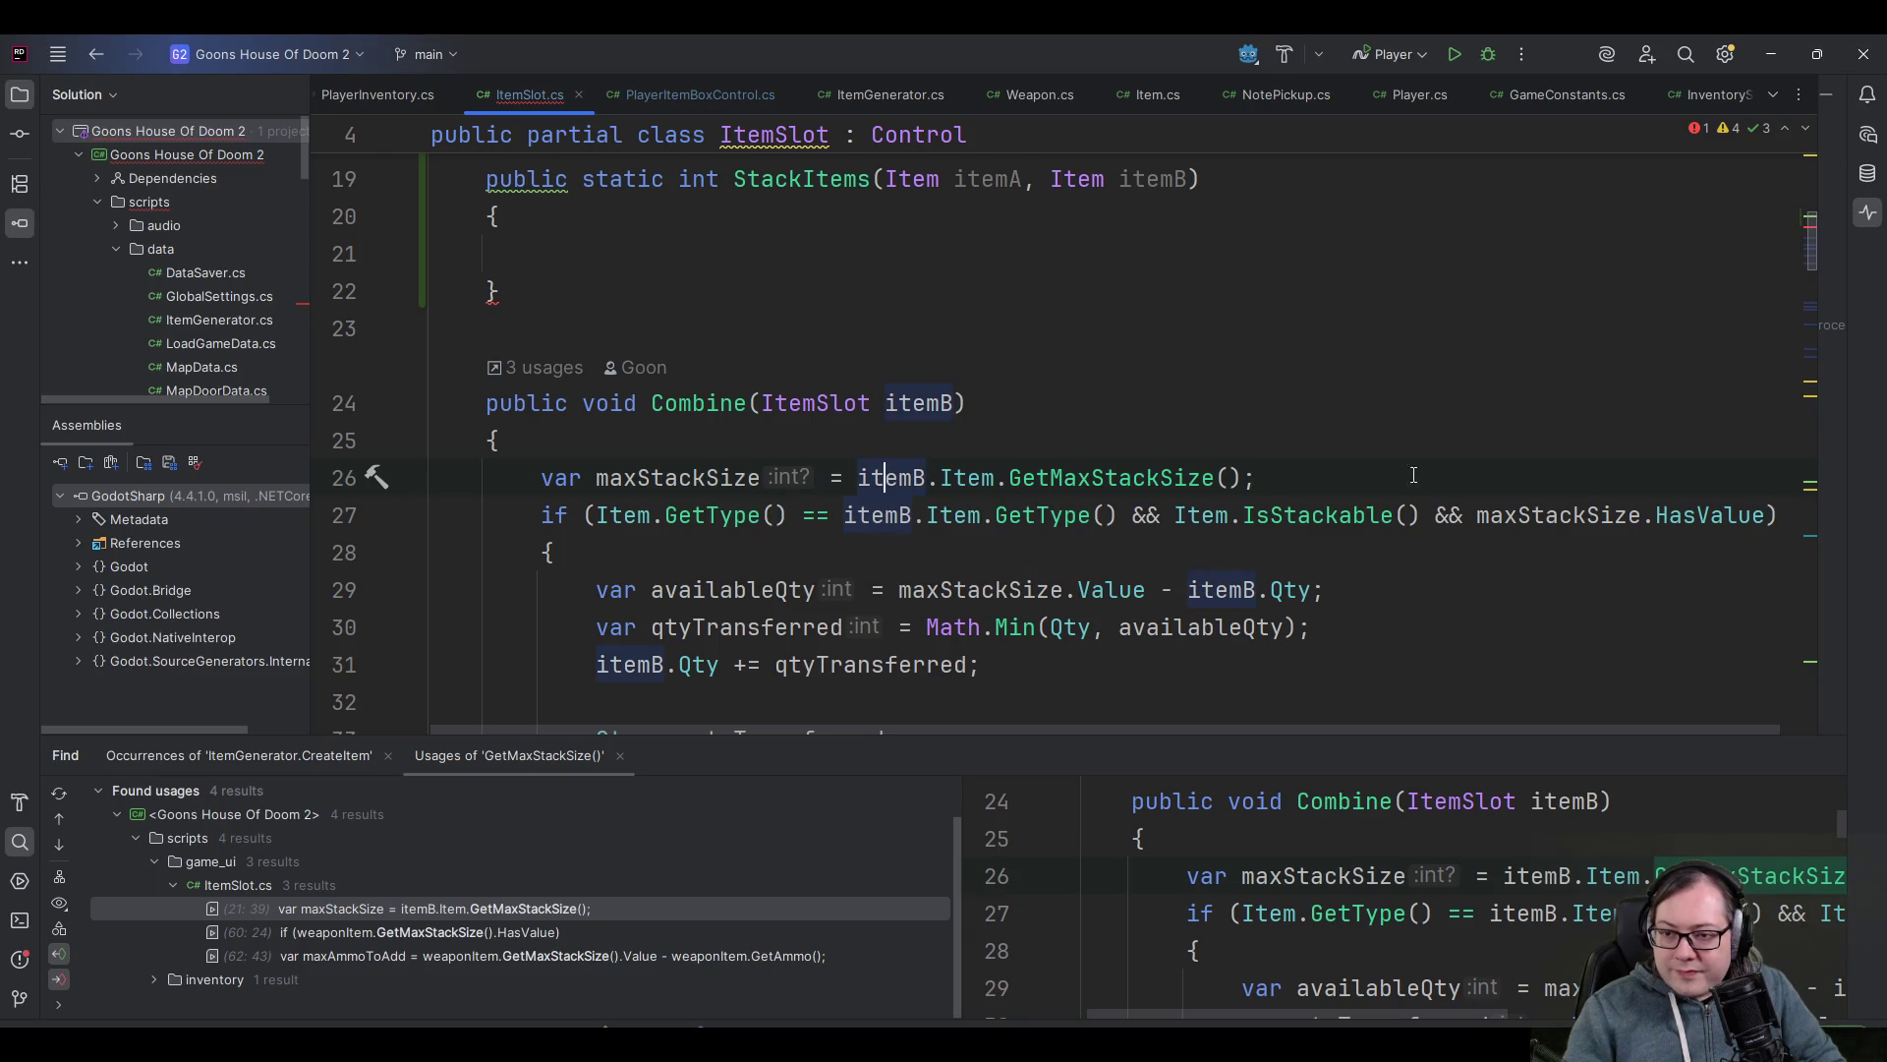
{"action": "left_click", "coordinate": [734, 480]}
{"action": "scroll", "coordinate": [753, 479], "scroll_direction": "down", "scroll_amount": 5}
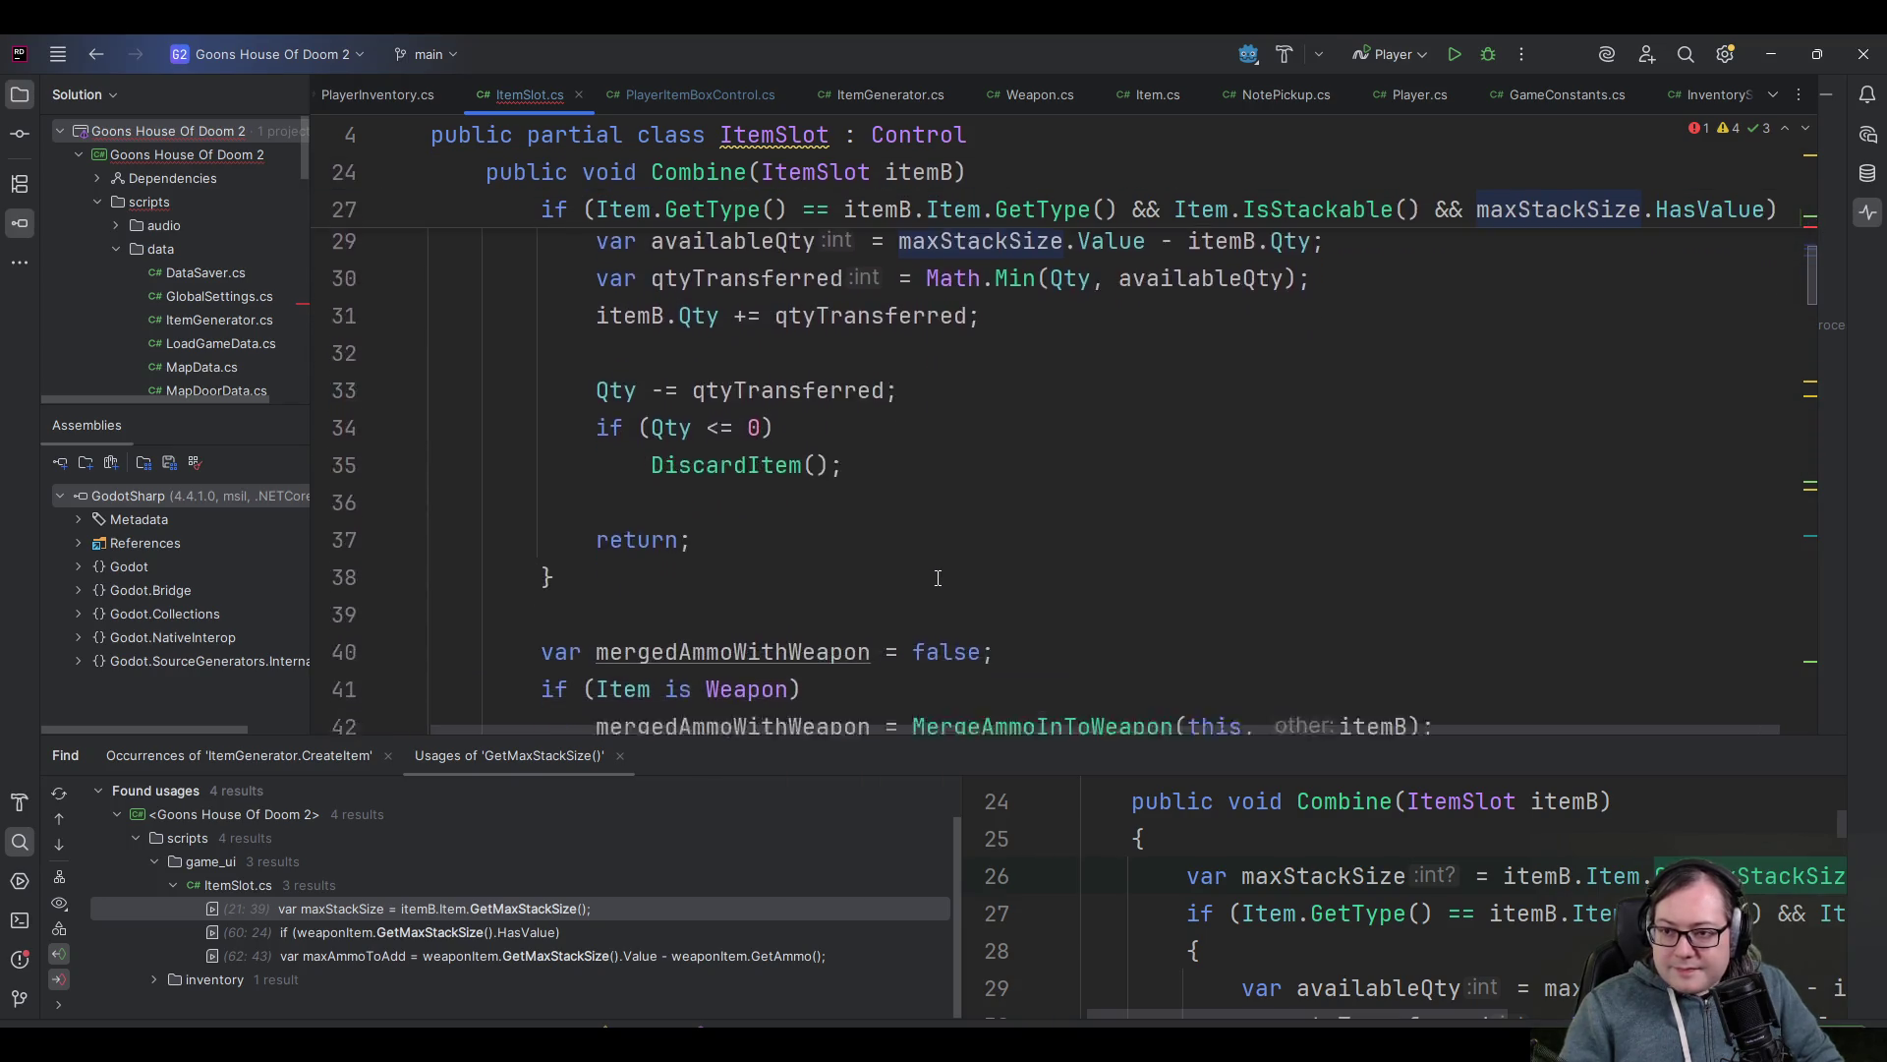
{"action": "scroll", "coordinate": [939, 576], "scroll_direction": "up", "scroll_amount": 3}
{"action": "scroll", "coordinate": [830, 513], "scroll_direction": "up", "scroll_amount": 3}
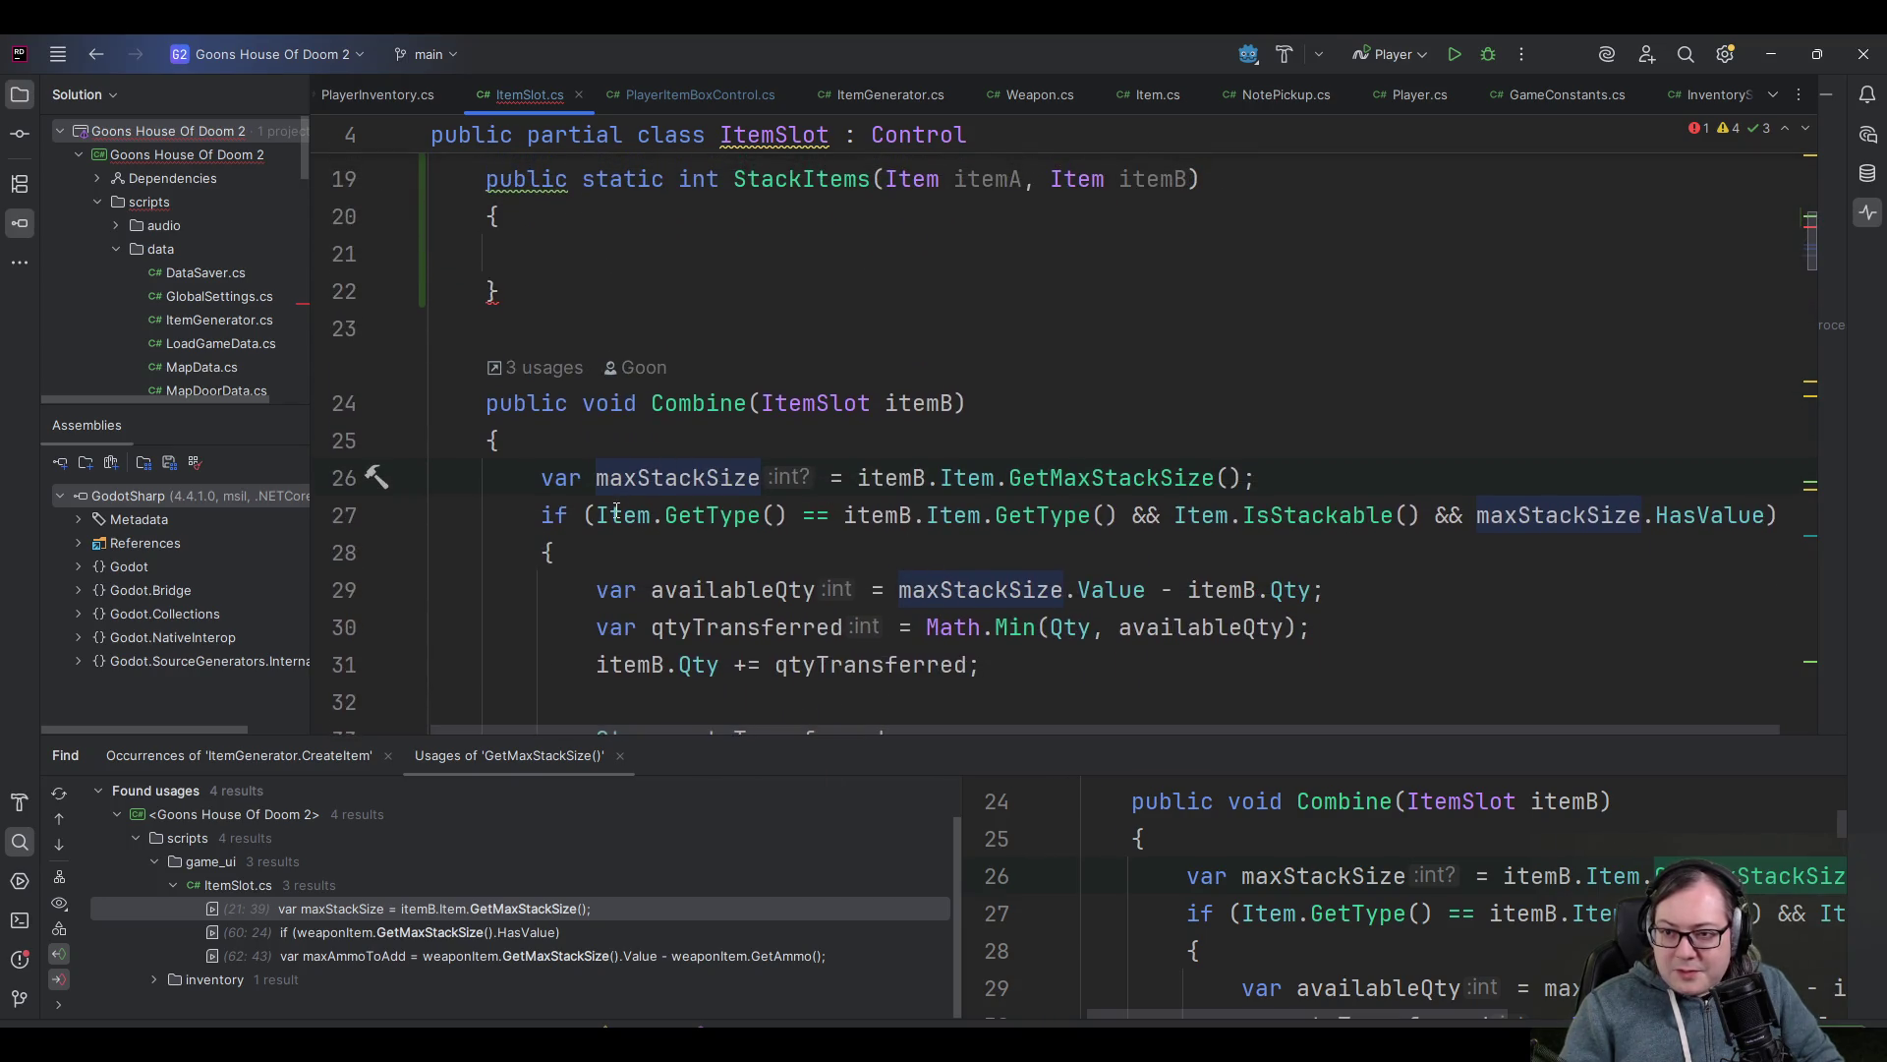
{"action": "scroll", "coordinate": [629, 496], "scroll_direction": "down", "scroll_amount": 7}
{"action": "scroll", "coordinate": [651, 473], "scroll_direction": "down", "scroll_amount": 3}
{"action": "scroll", "coordinate": [883, 497], "scroll_direction": "up", "scroll_amount": 8}
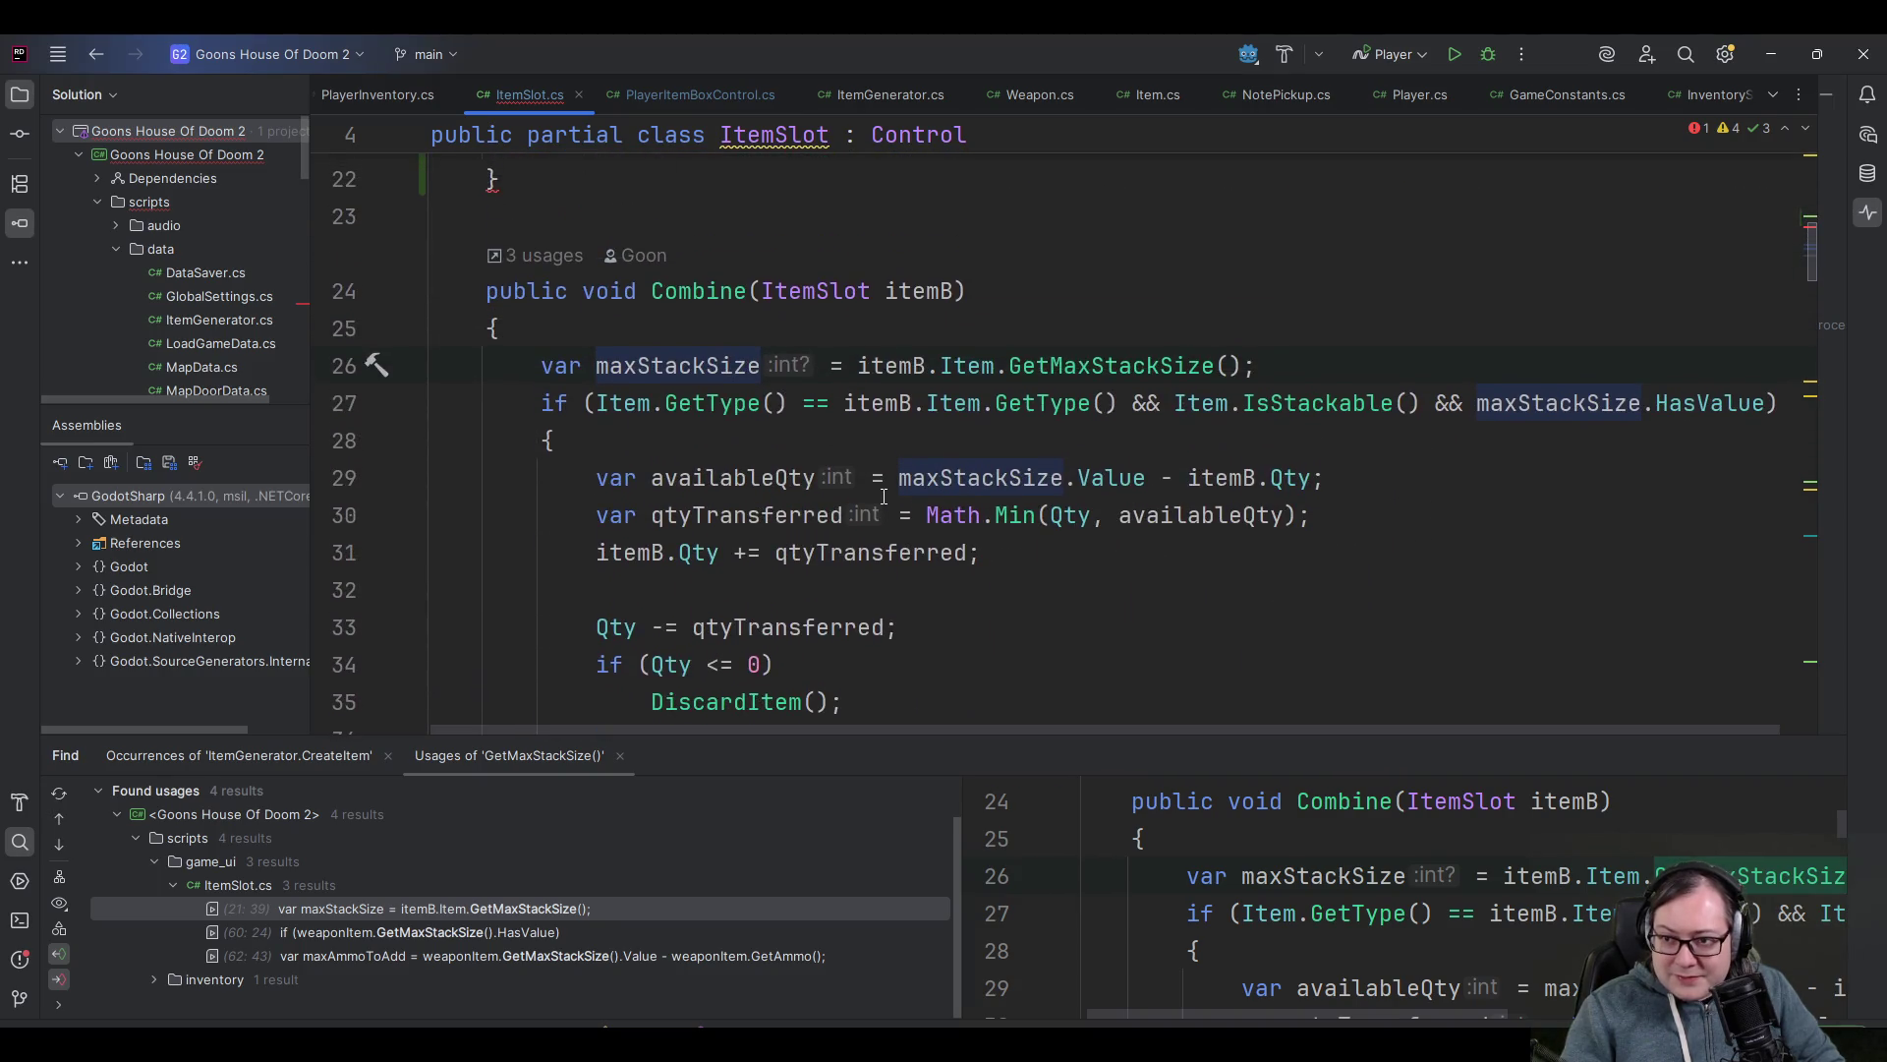
{"action": "scroll", "coordinate": [884, 497], "scroll_direction": "up", "scroll_amount": 1}
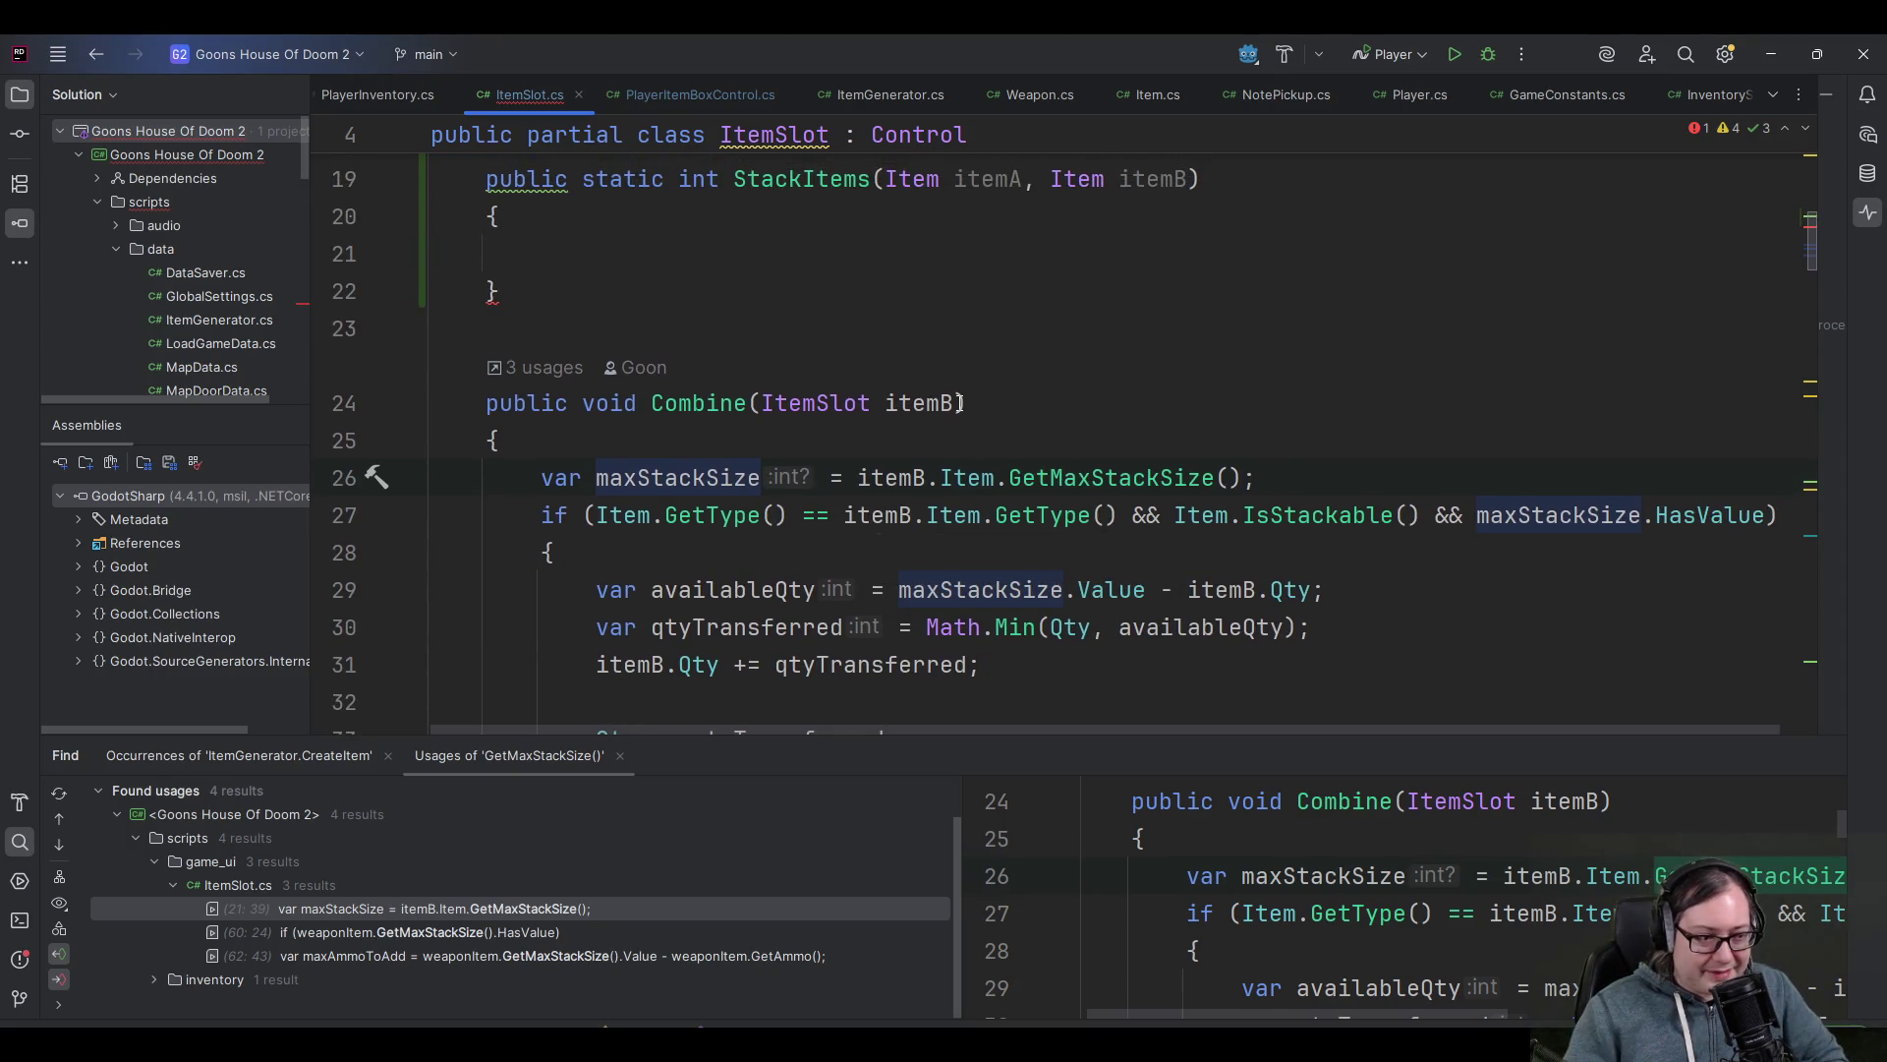
{"action": "scroll", "coordinate": [1003, 370], "scroll_direction": "up", "scroll_amount": 1}
- Select the maxStackSize lines 25–26 in Combine, then switch back to the Godot editor
{"action": "left_click", "coordinate": [851, 378]}
{"action": "scroll", "coordinate": [905, 438], "scroll_direction": "down", "scroll_amount": 2}
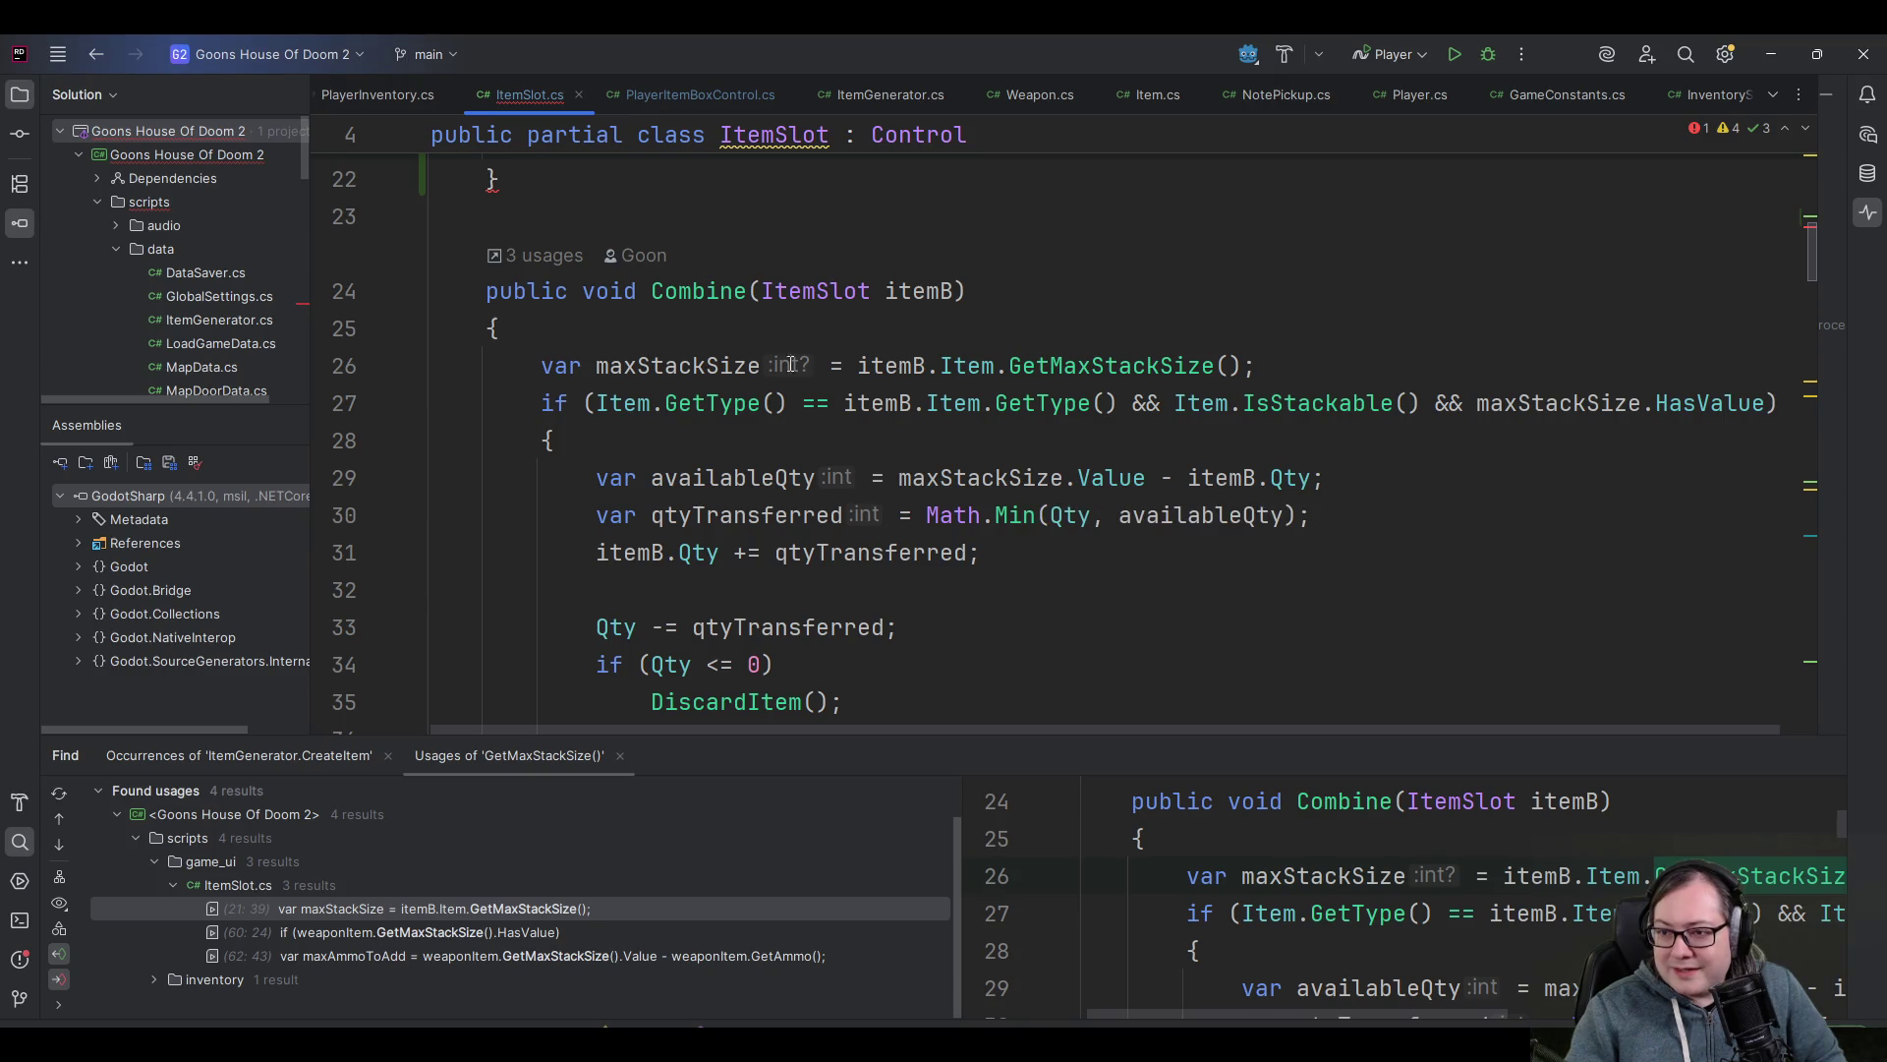
{"action": "left_click", "coordinate": [639, 365]}
{"action": "left_click", "coordinate": [1263, 360]}
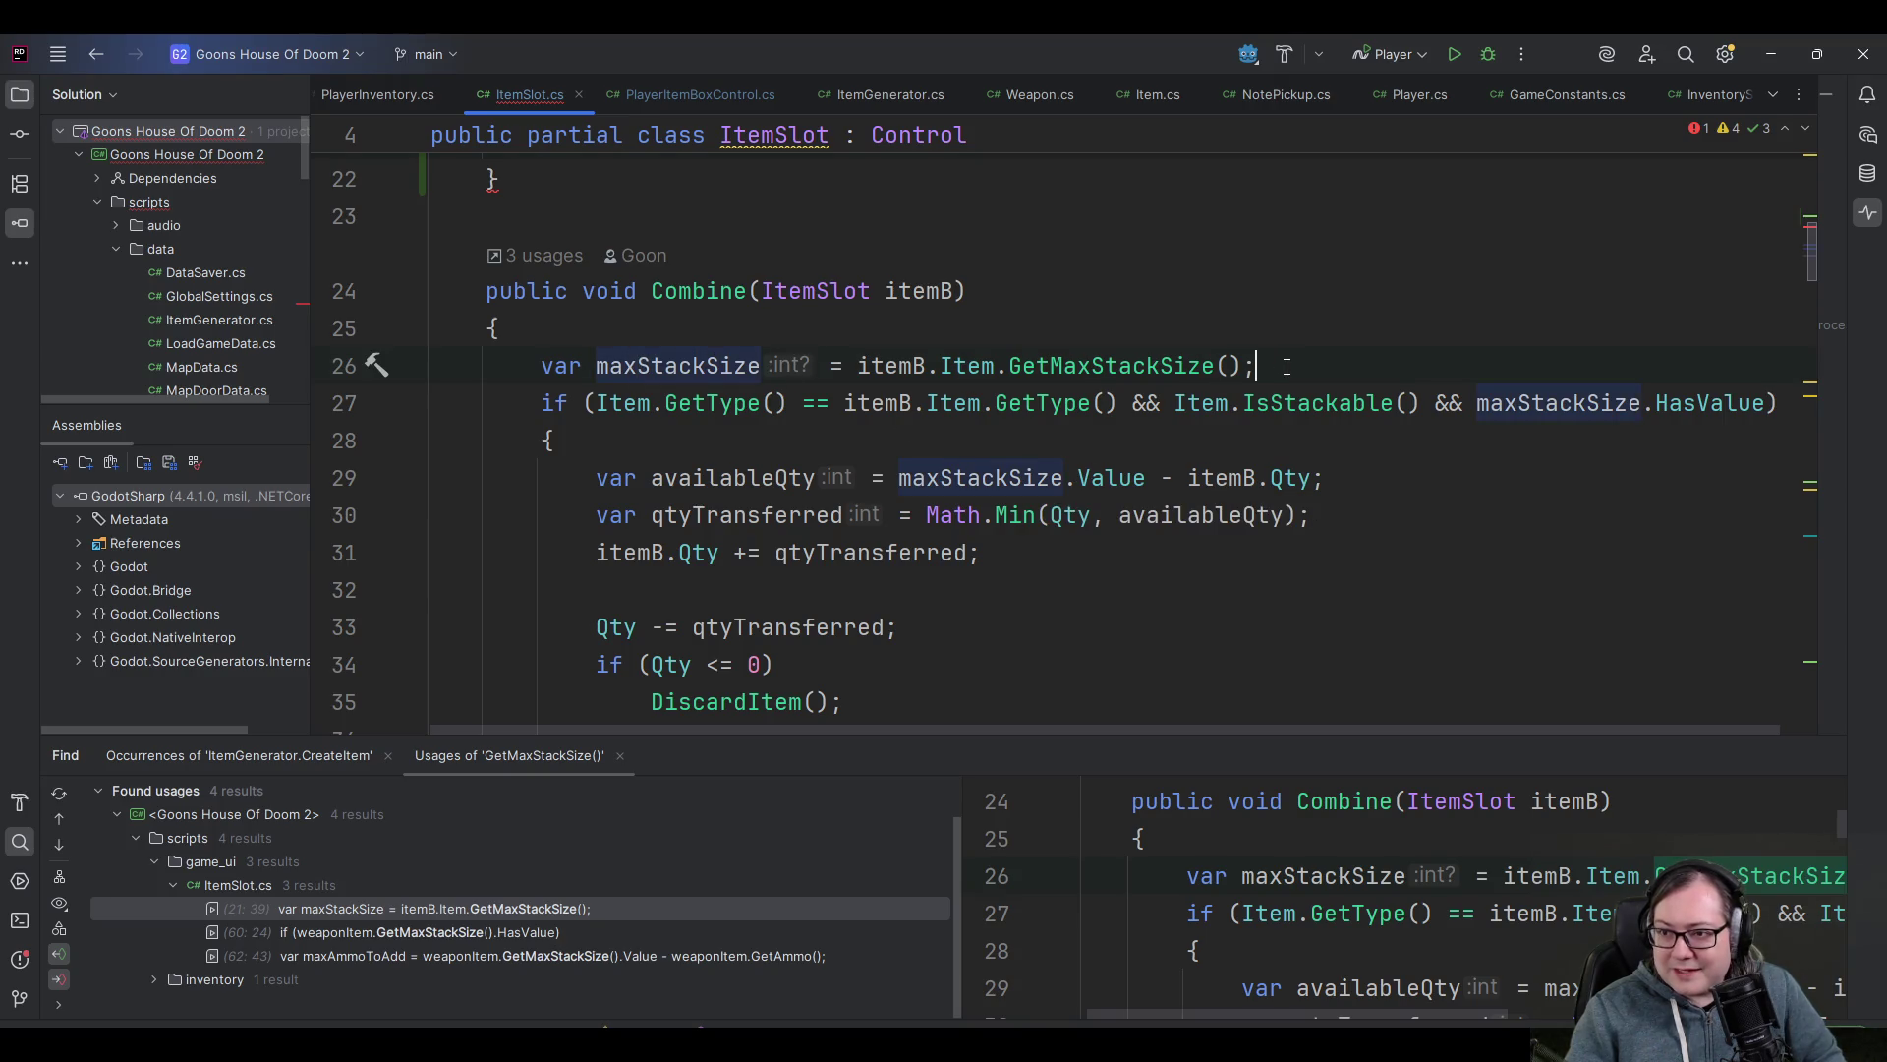
{"action": "key", "text": "shift+Up"}
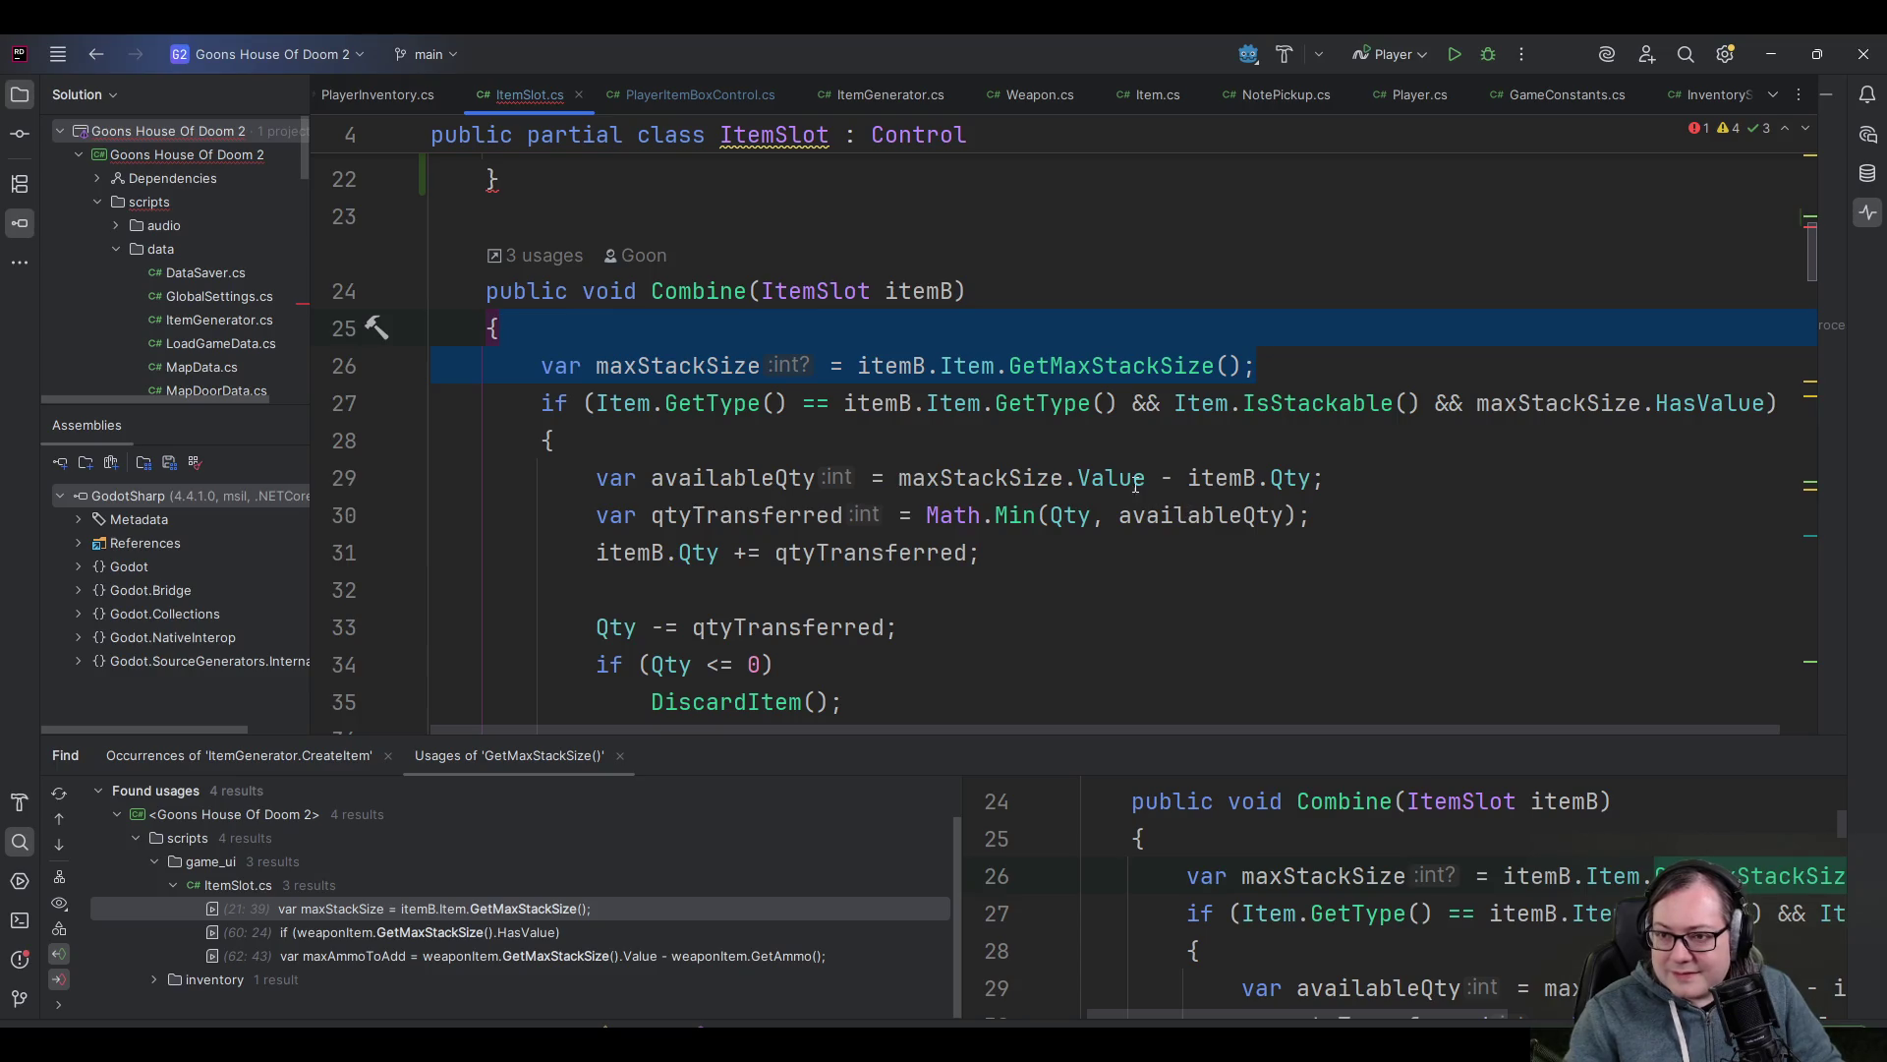
{"action": "left_click", "coordinate": [1039, 437]}
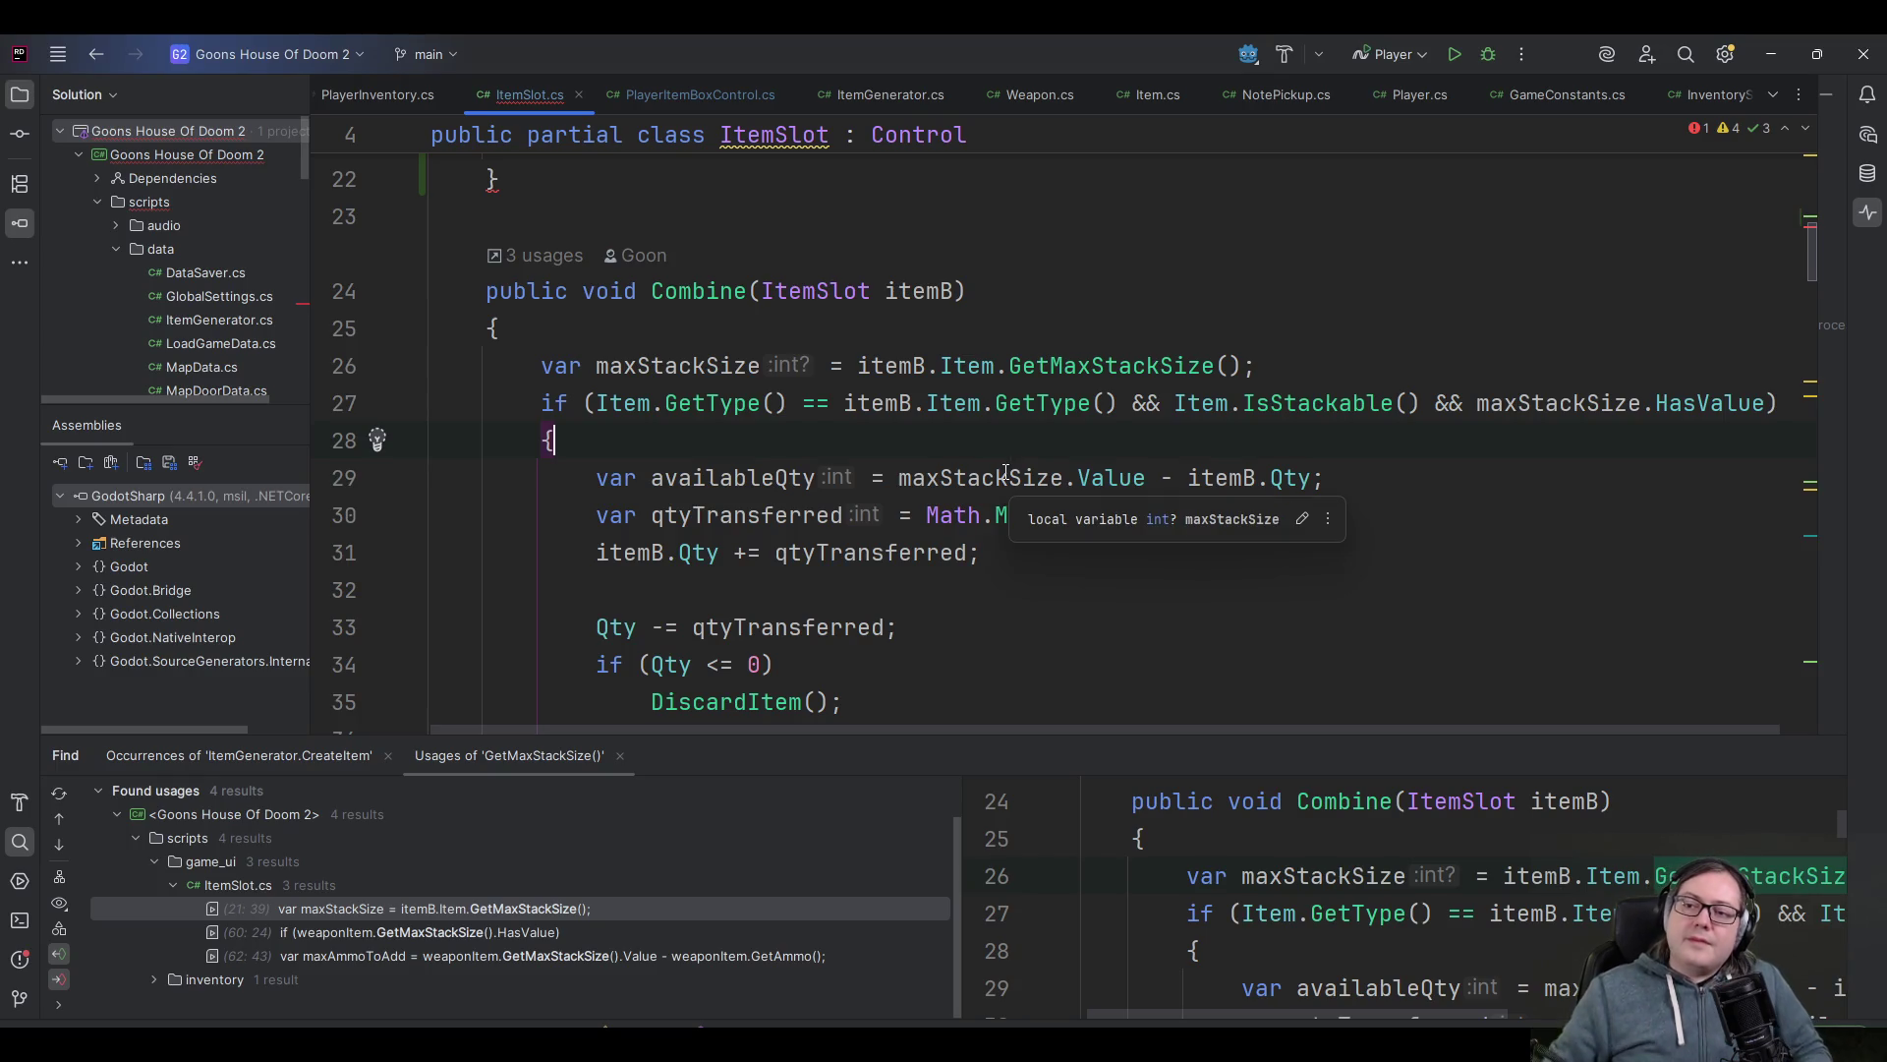
{"action": "scroll", "coordinate": [944, 442], "scroll_direction": "down", "scroll_amount": 2}
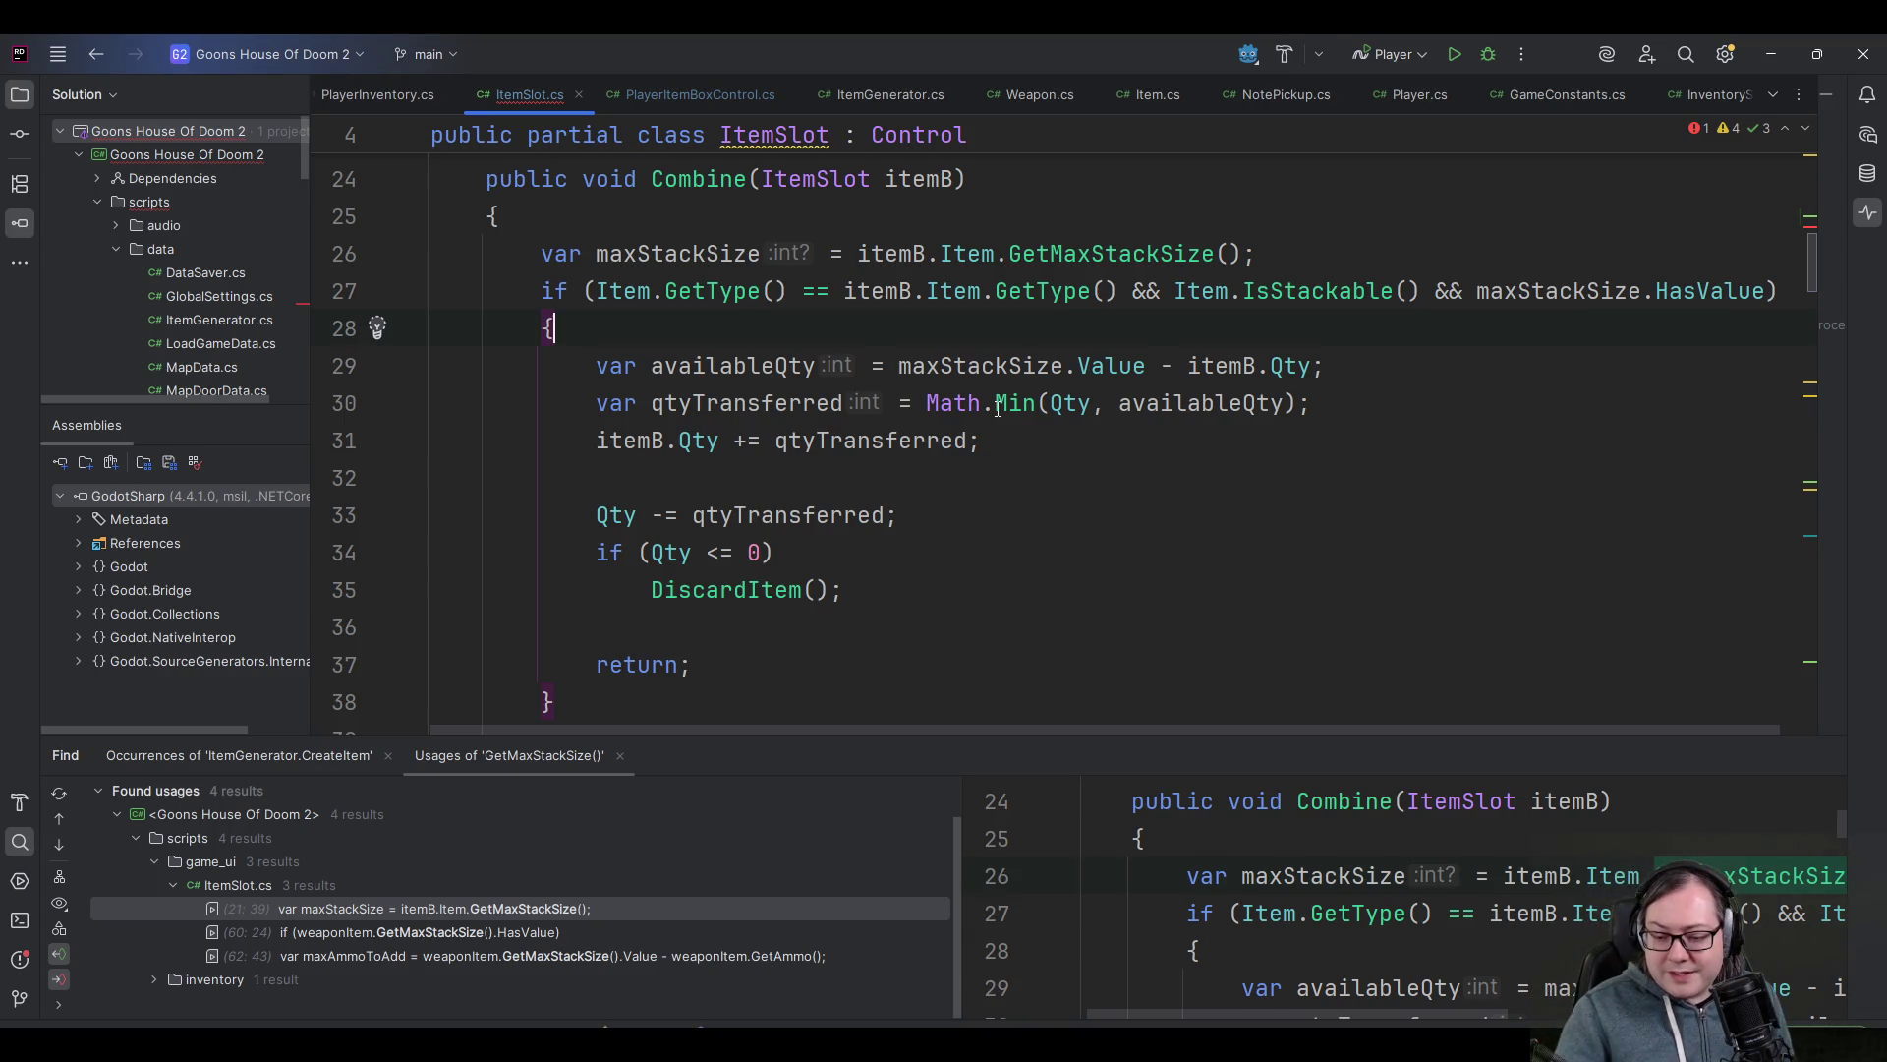
{"action": "key", "text": "alt+Tab"}
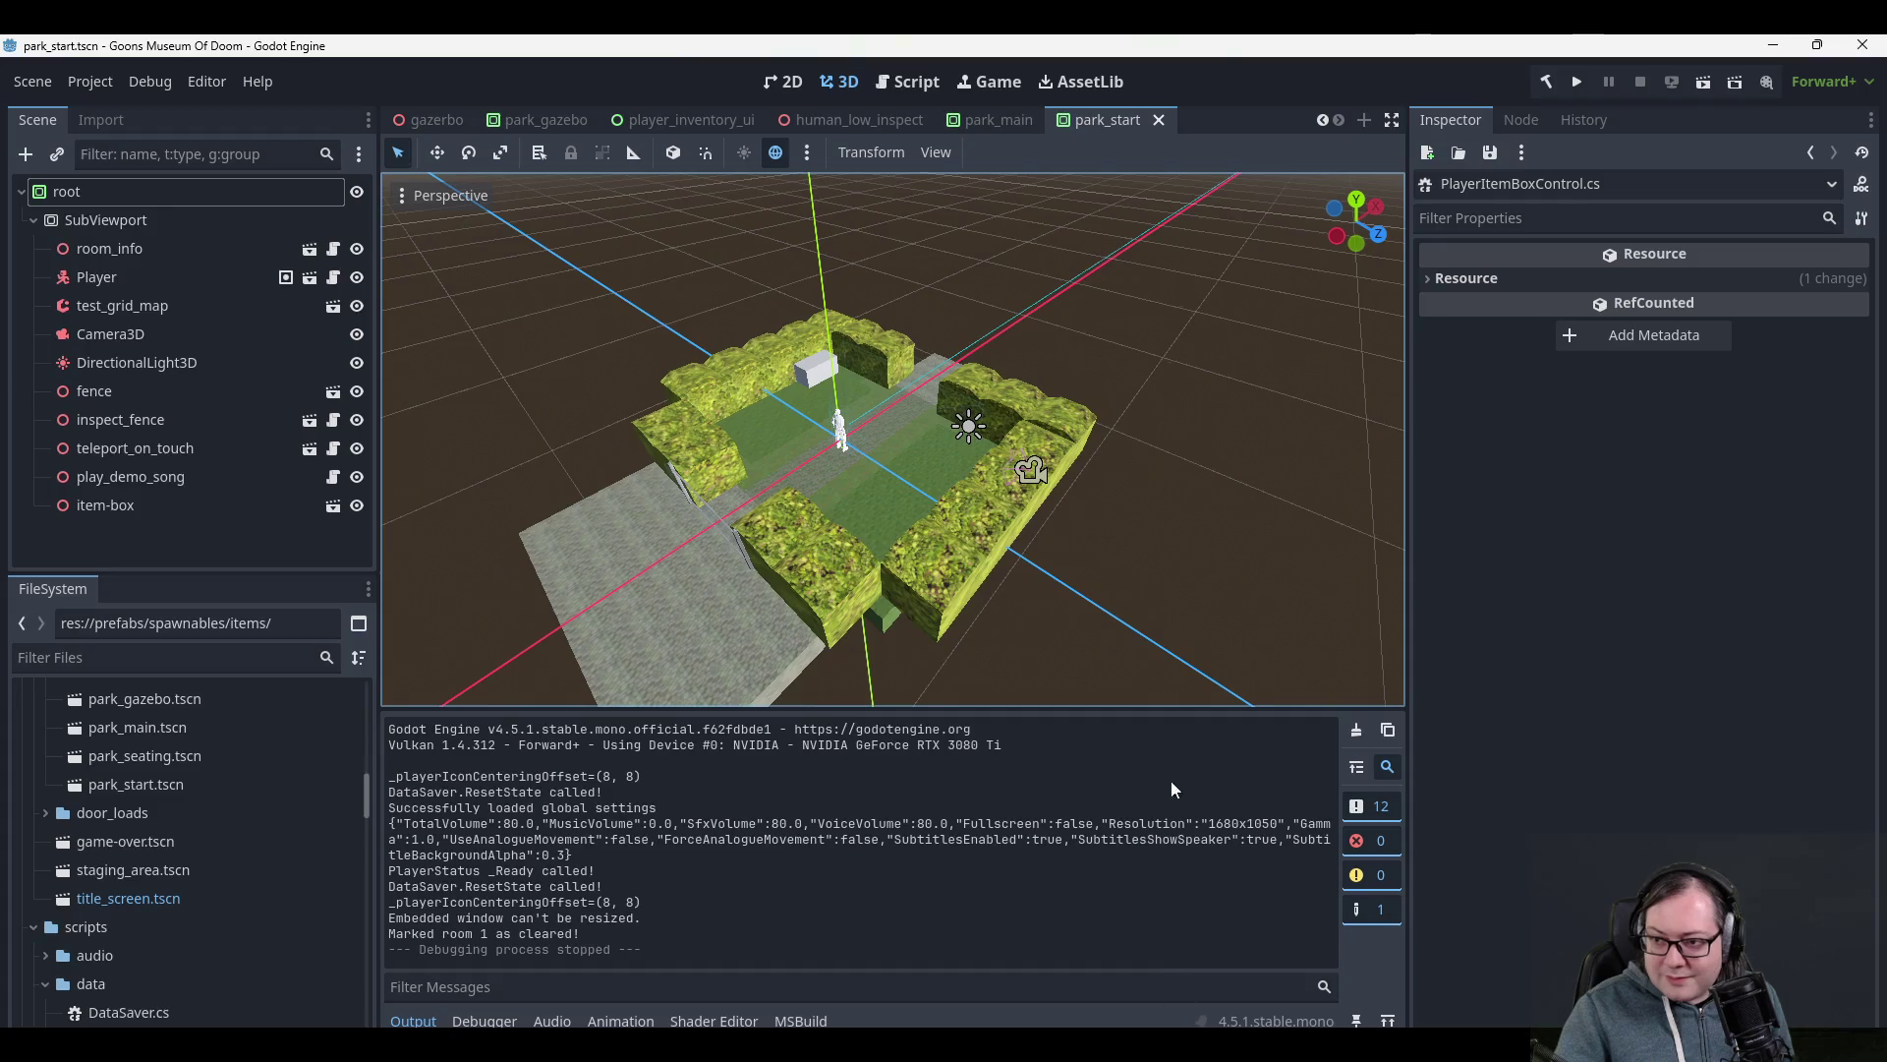
- Fix the StackItems build error by adding a placeholder 'return 0;' in Rider
{"action": "left_click", "coordinate": [1577, 84]}
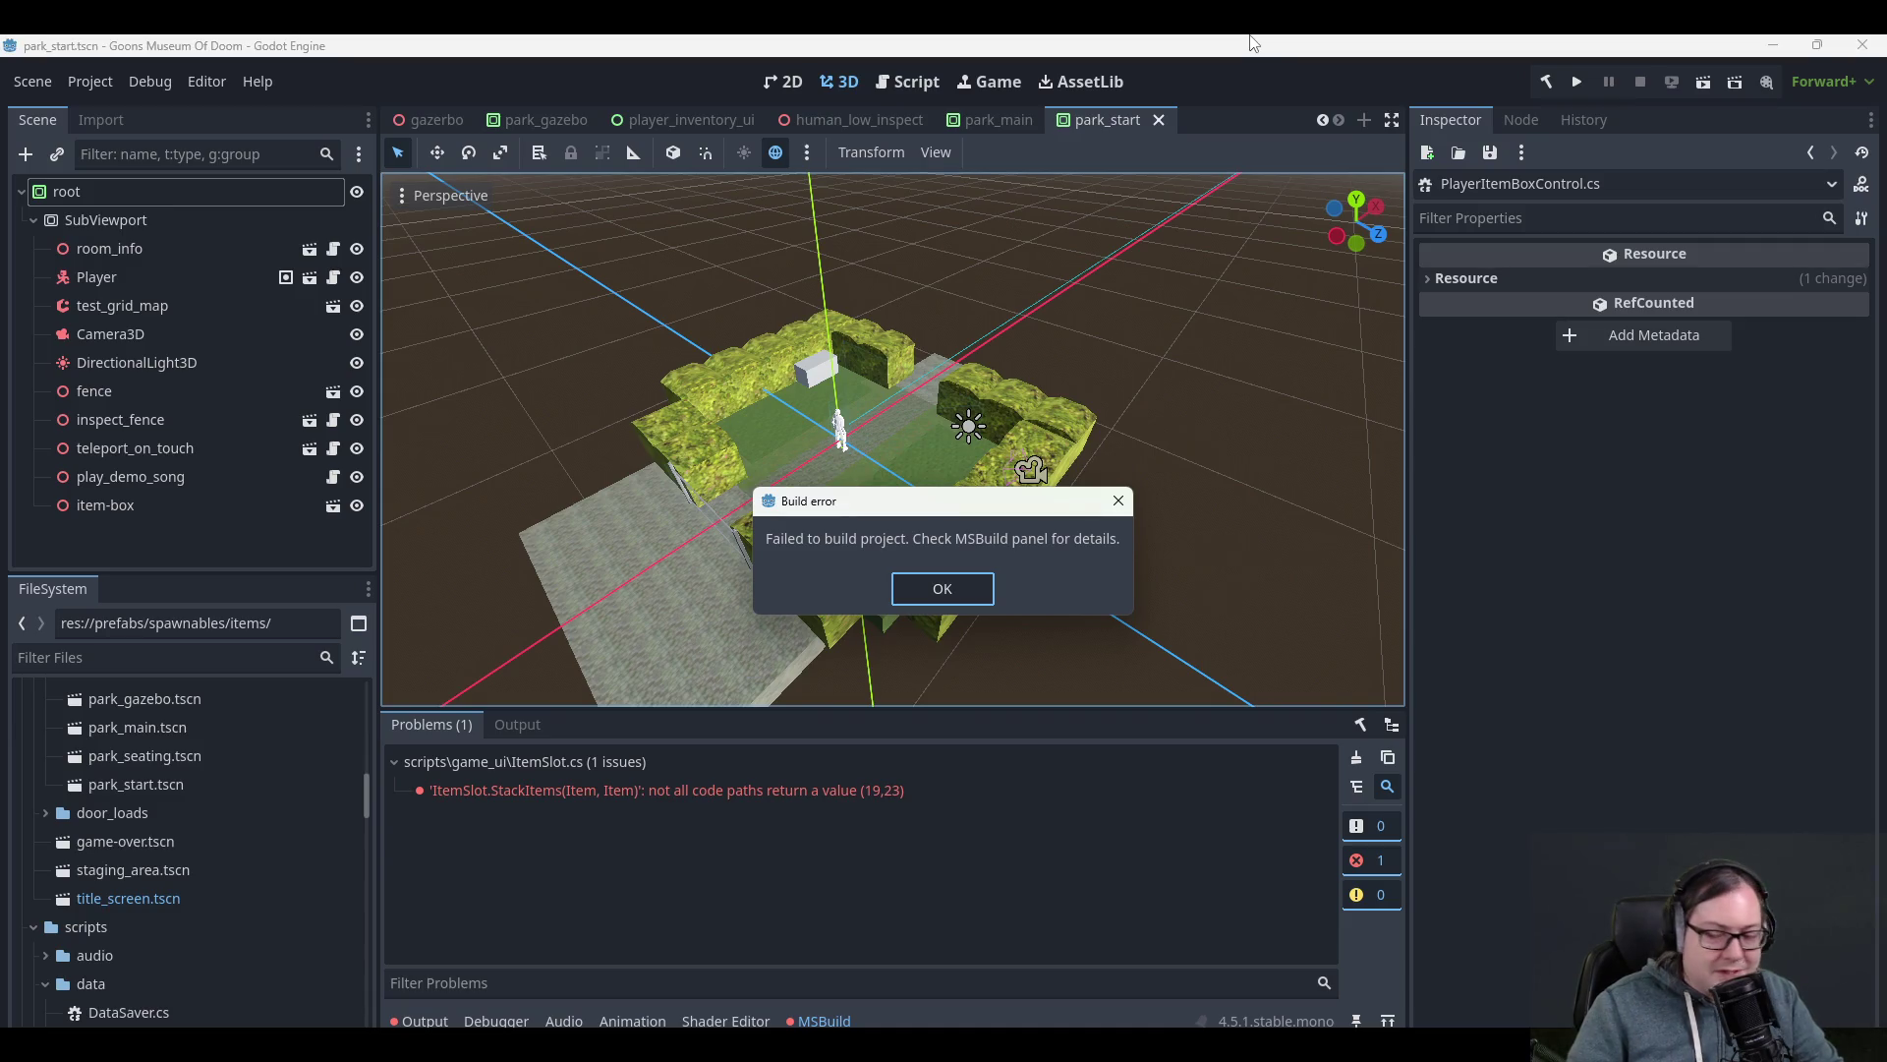
{"action": "left_click", "coordinate": [942, 588]}
{"action": "double_click", "coordinate": [817, 792]}
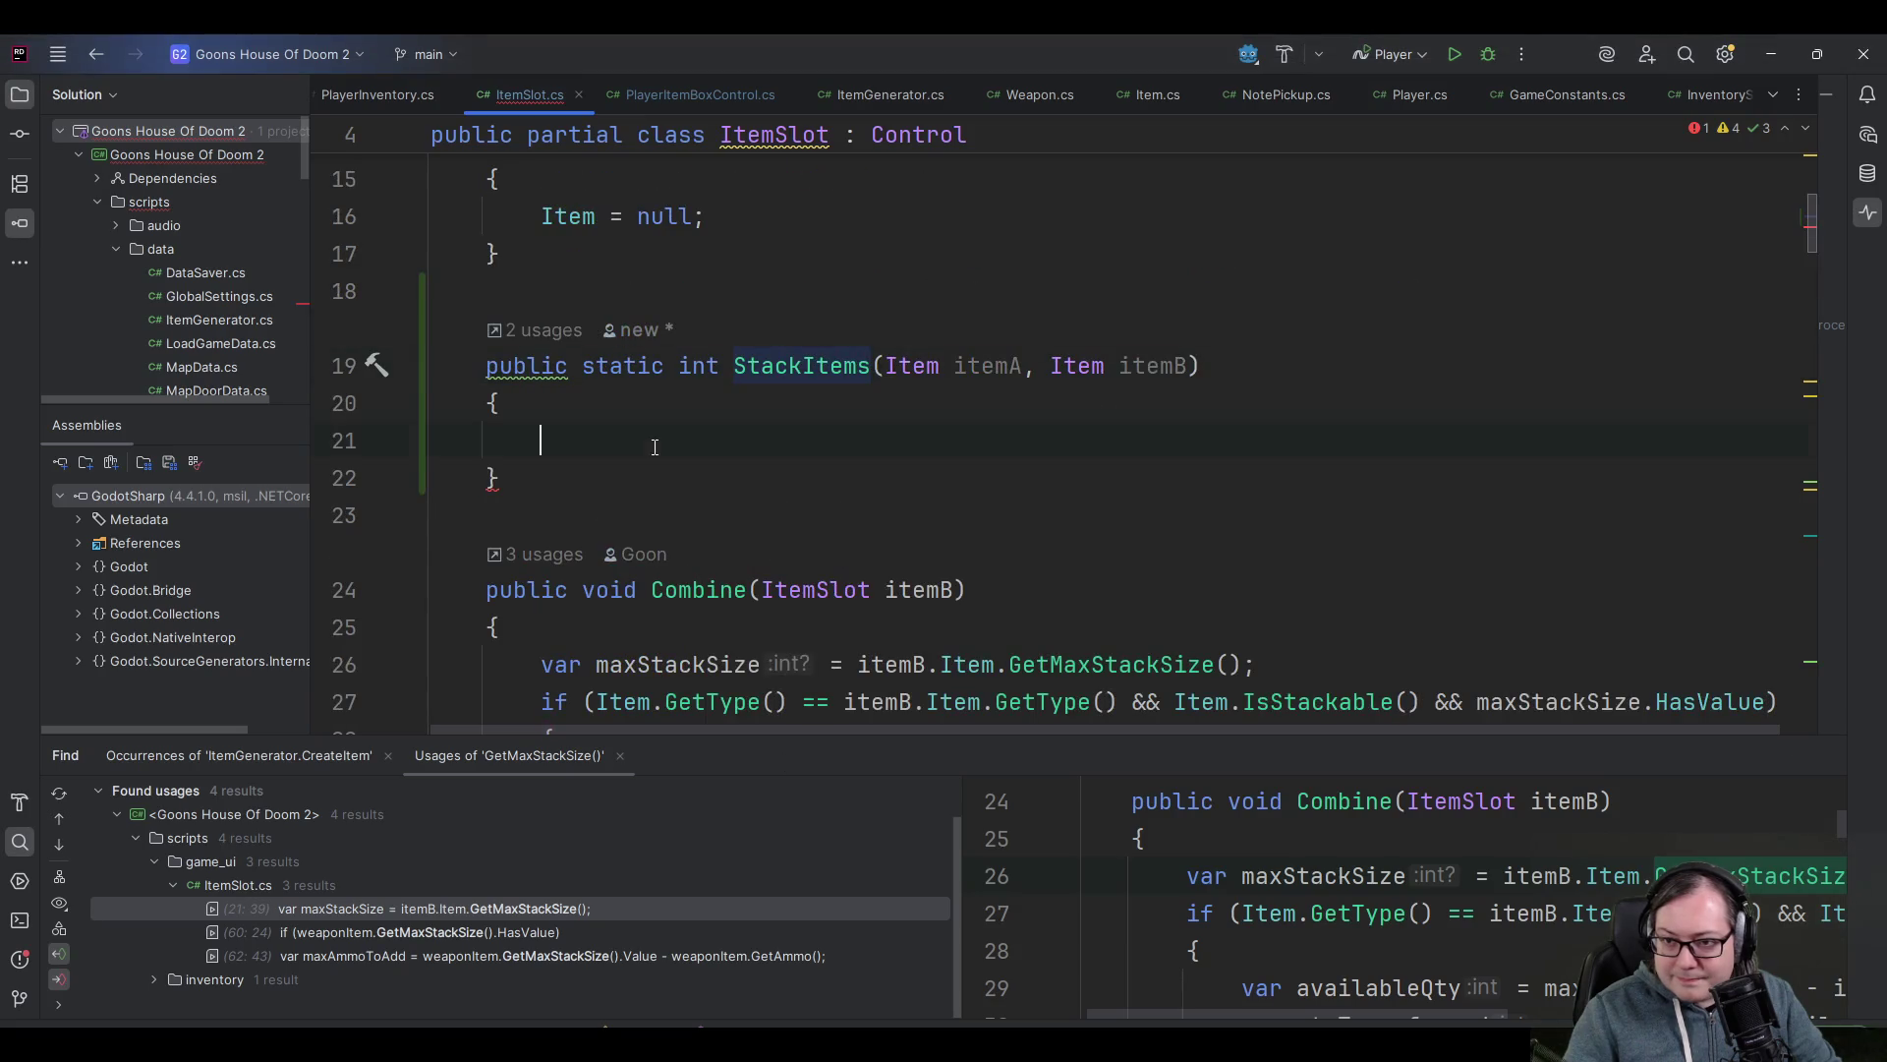
{"action": "type", "text": "retuyn"}
{"action": "type", "text": "n 0;"}
{"action": "key", "text": "alt+Tab"}
- Rerun the project and start a New Game from the title menu
{"action": "left_click", "coordinate": [1576, 82]}
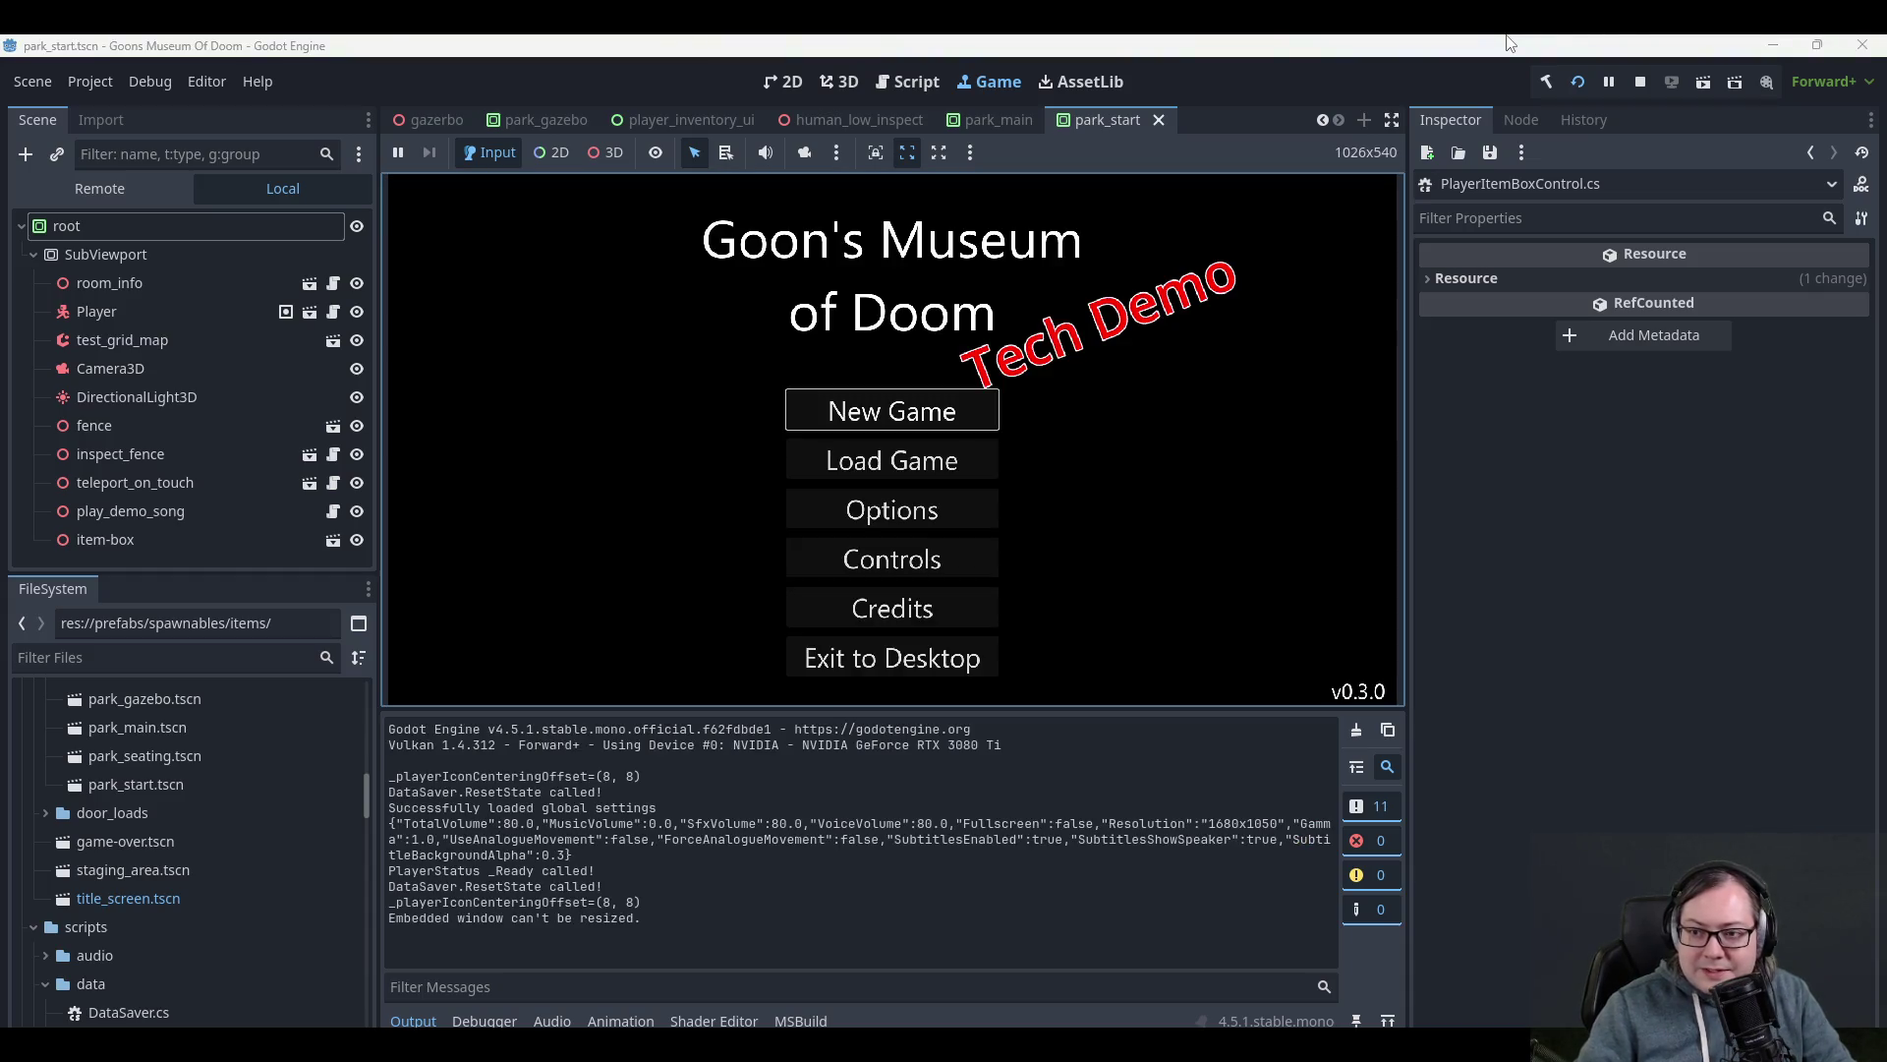
{"action": "key", "text": "Down"}
{"action": "key", "text": "Up"}
{"action": "key", "text": "Return"}
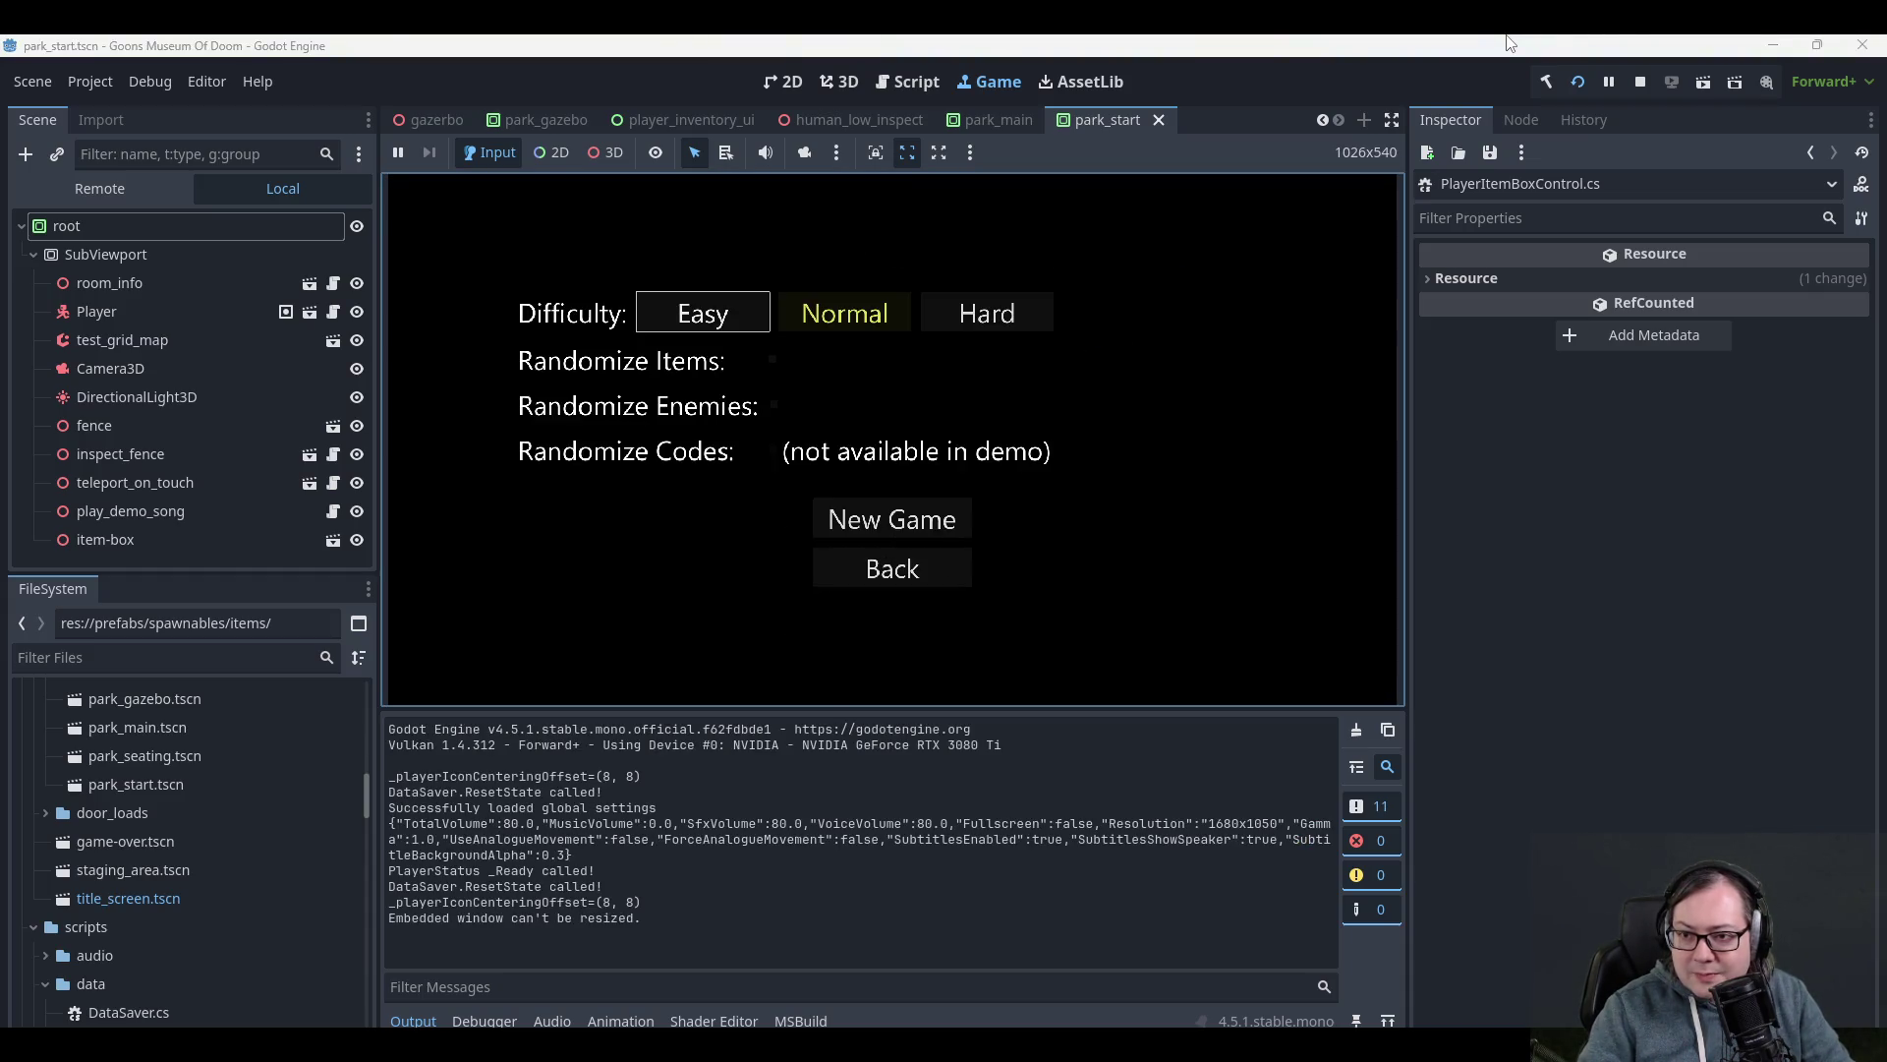
{"action": "key", "text": "Down"}
{"action": "key", "text": "Return"}
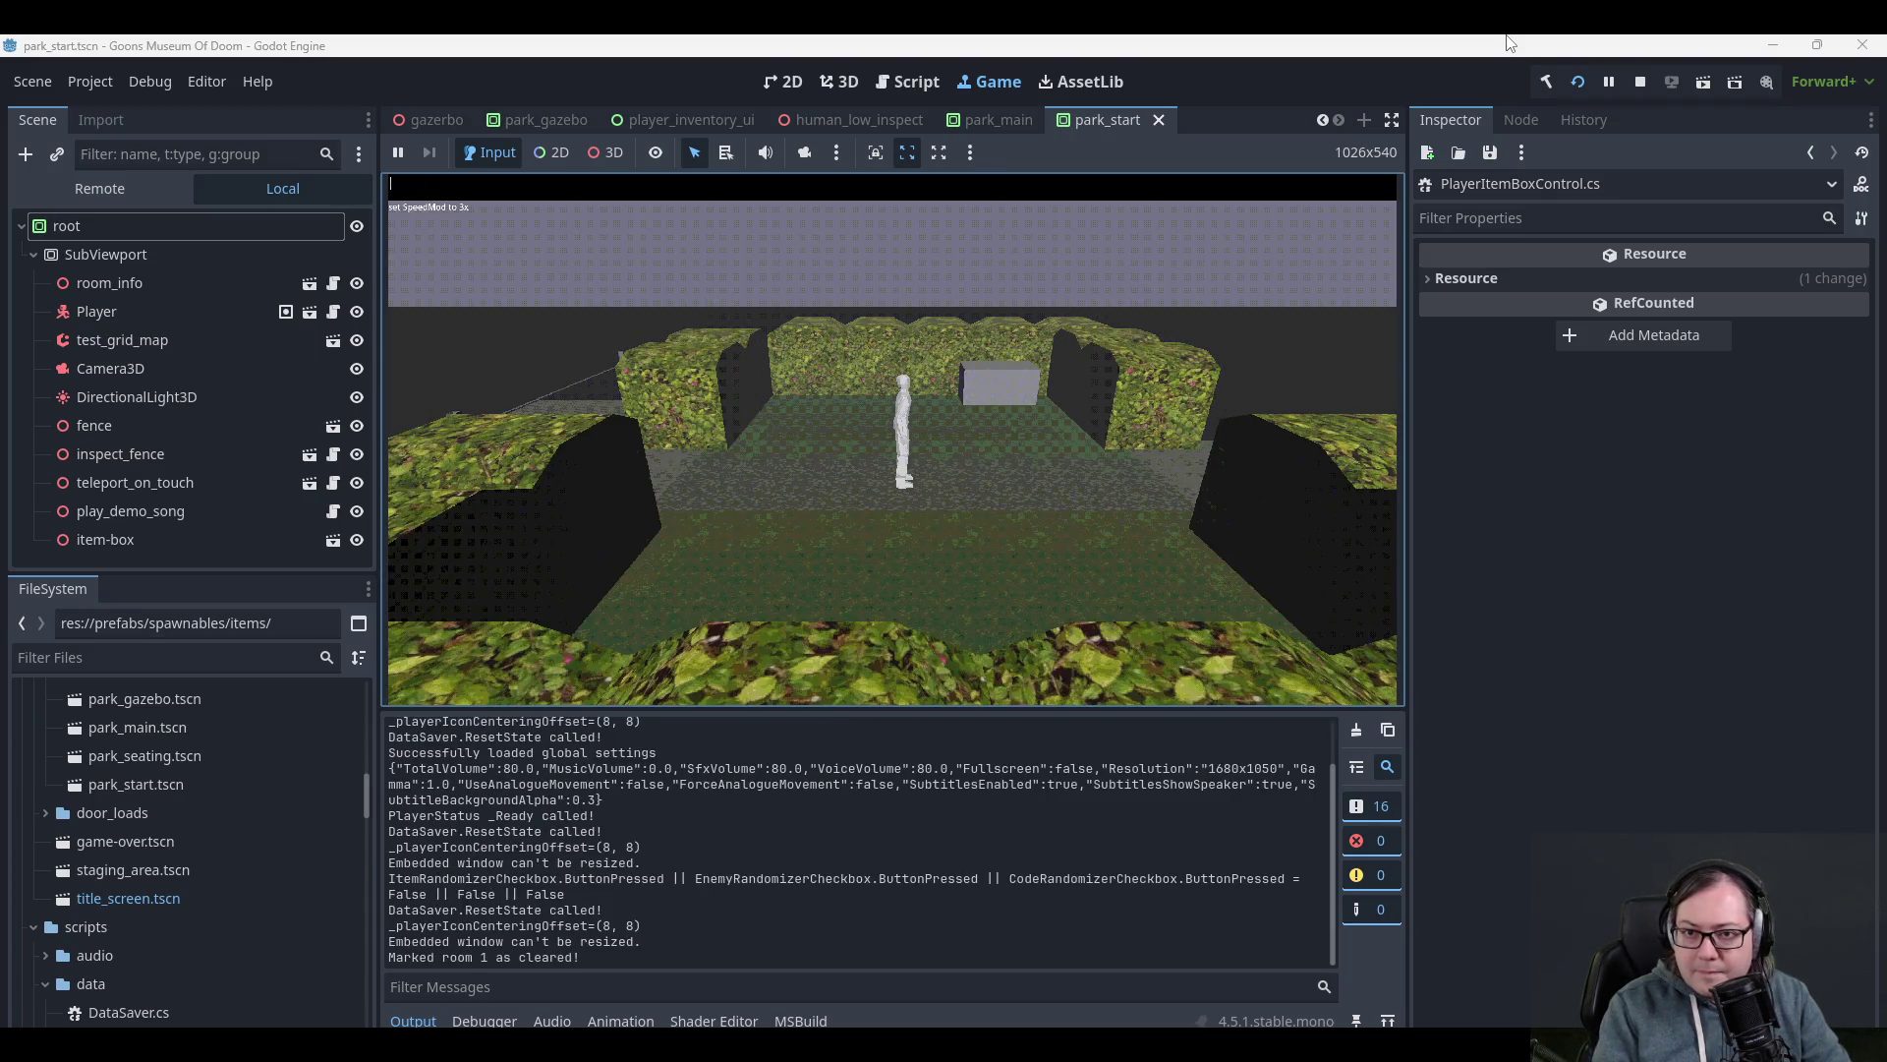
- Walk into the park, then exit to the title screen and start another New Game
{"action": "key", "text": "Right"}
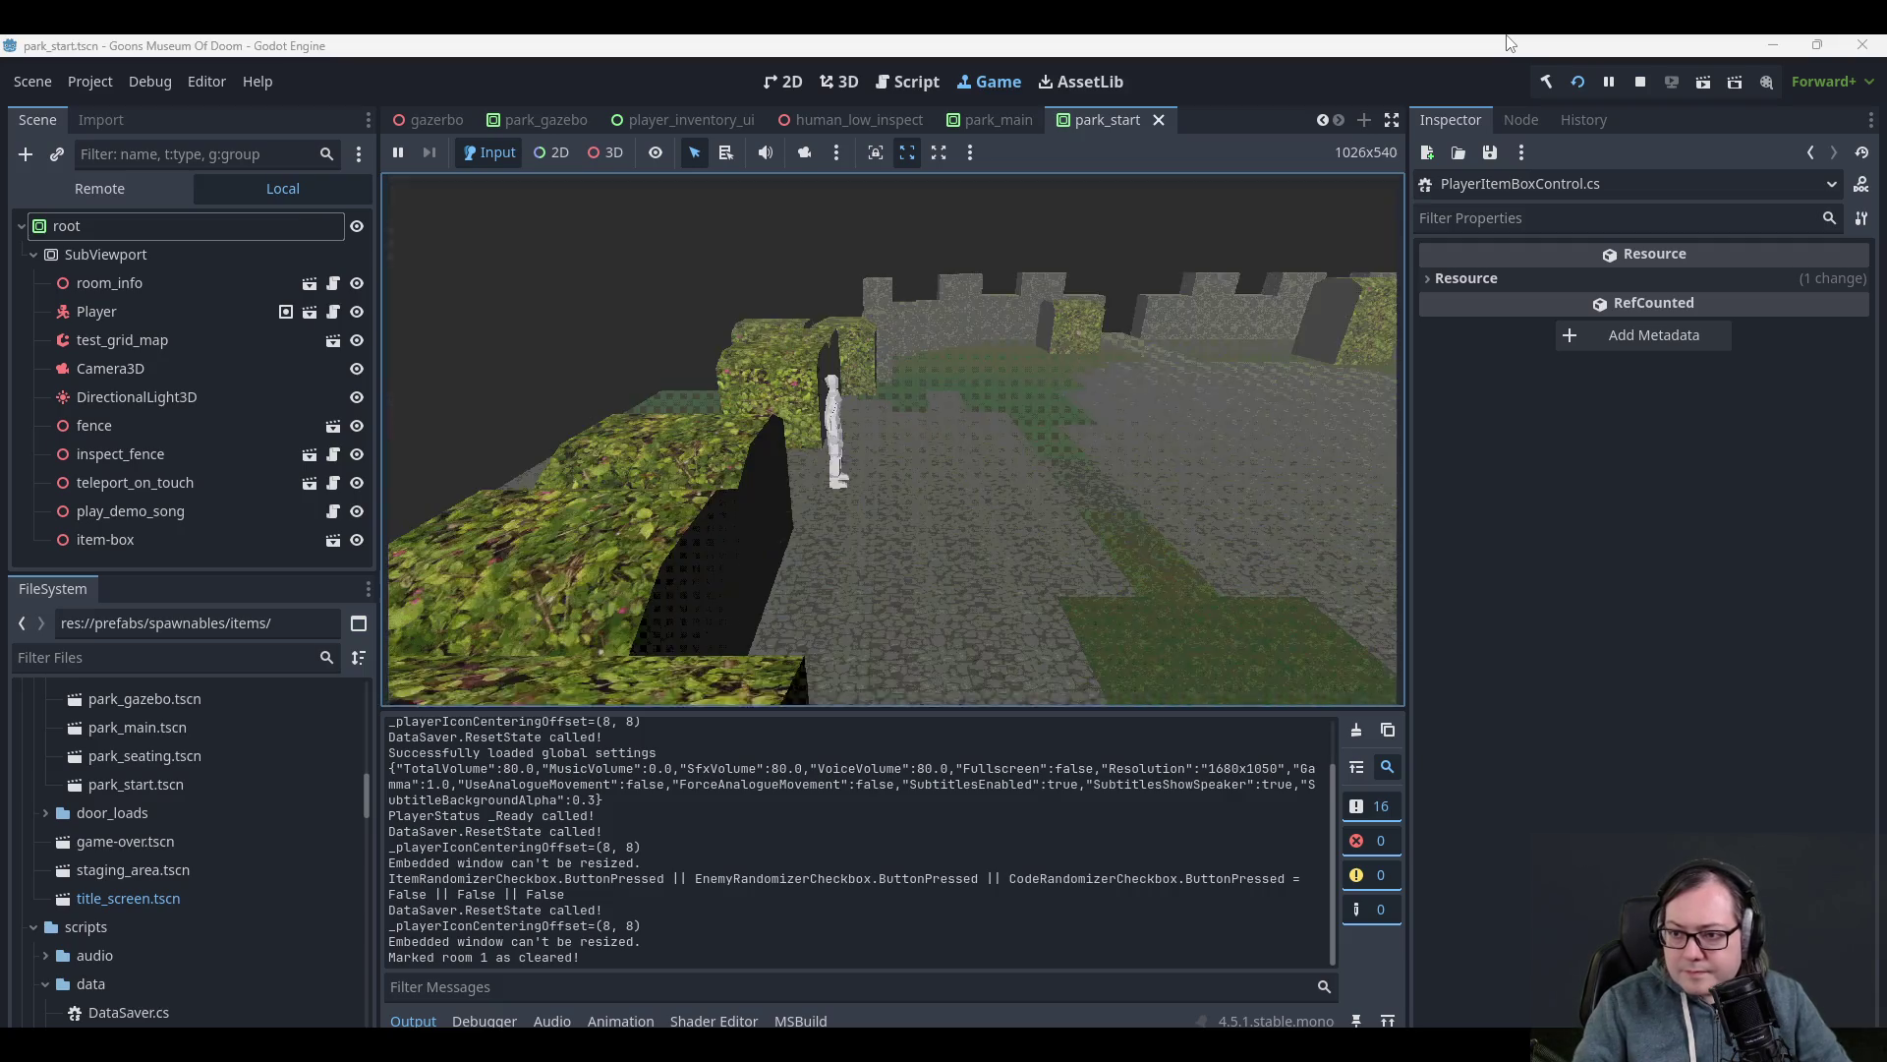
{"action": "key", "text": "Escape"}
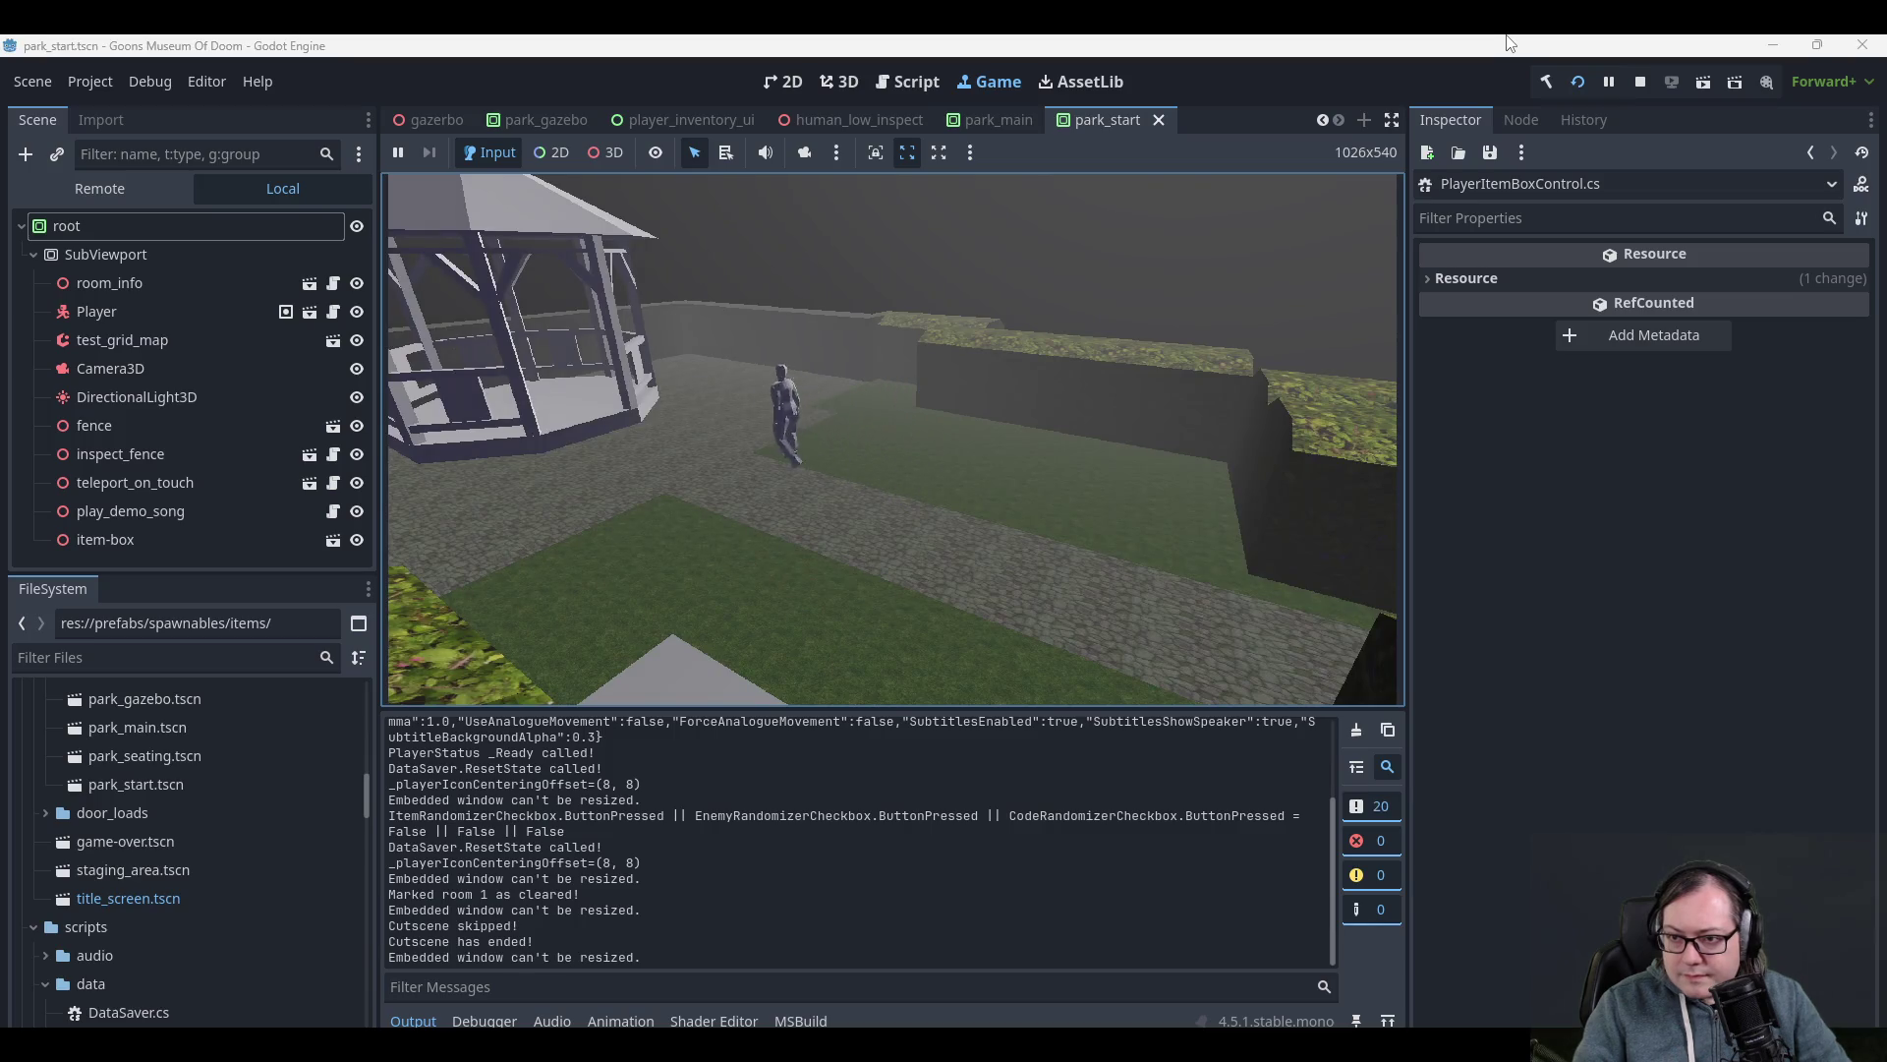
{"action": "key", "text": "Up"}
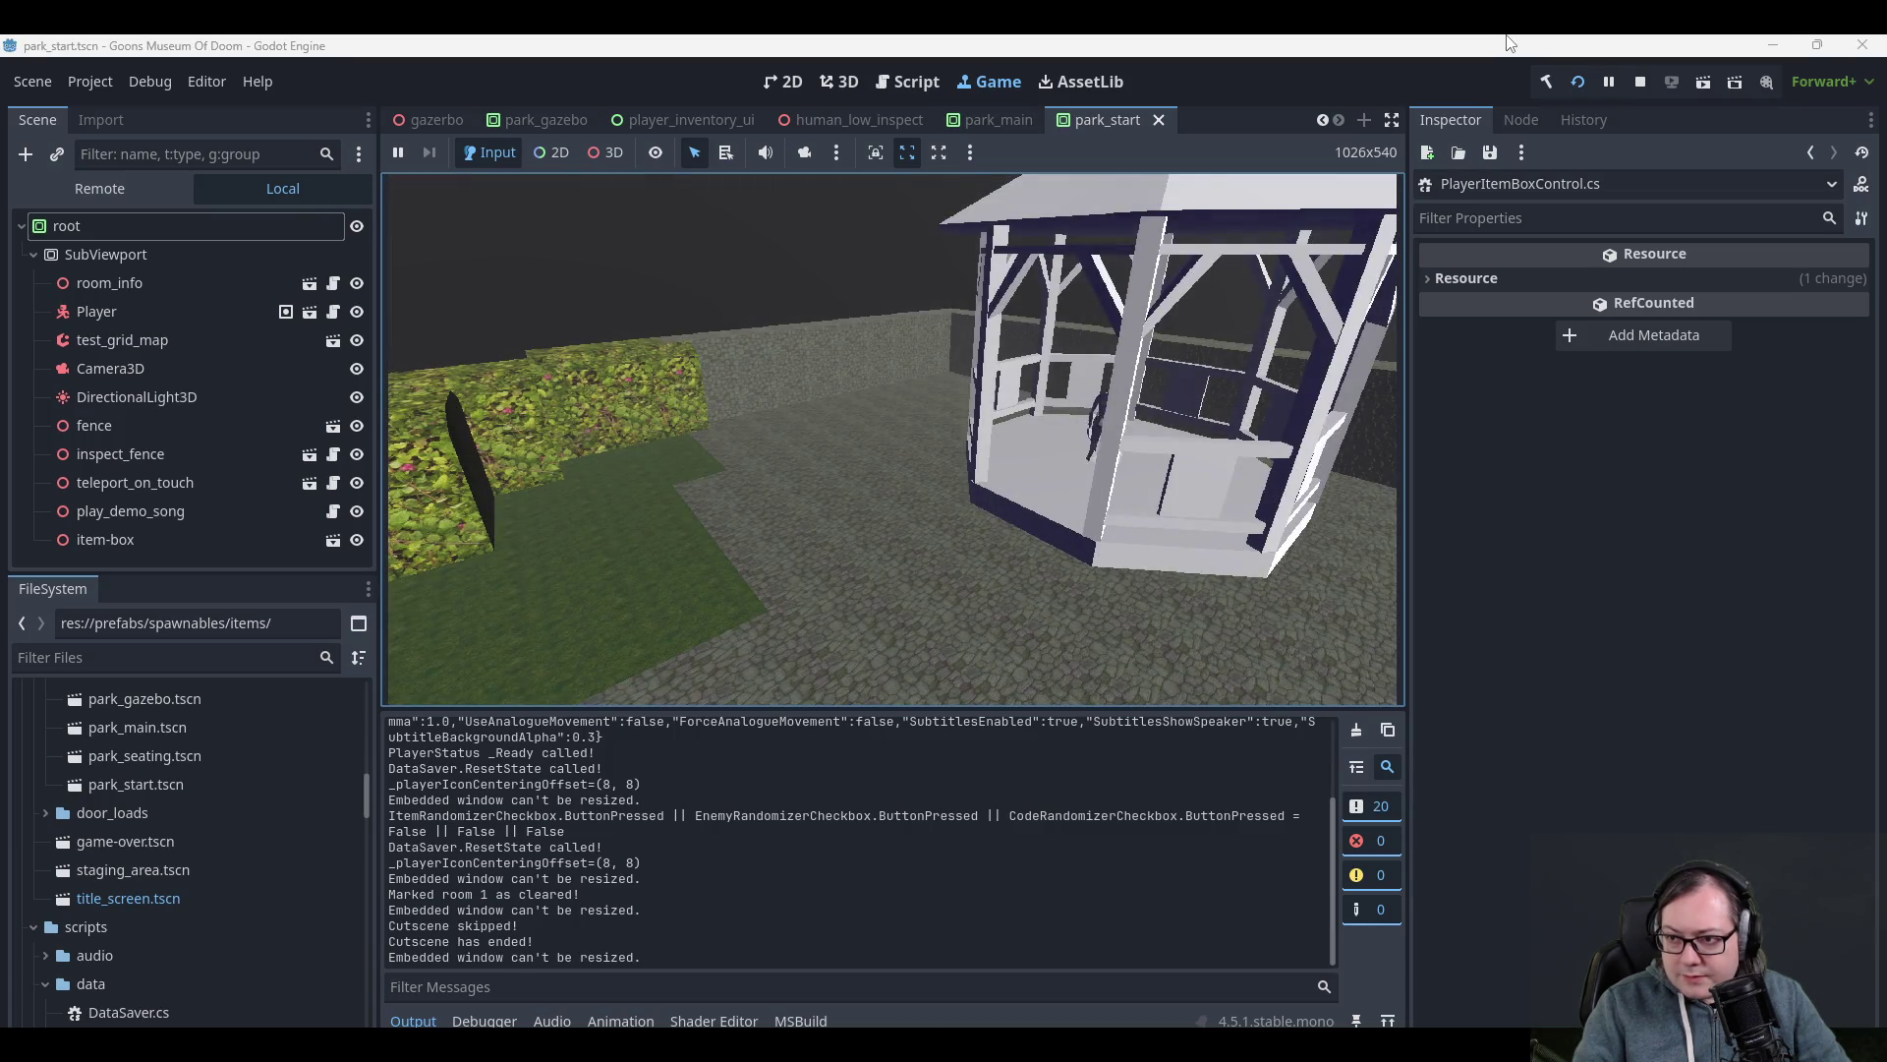
{"action": "key", "text": "Left"}
{"action": "key", "text": "Up"}
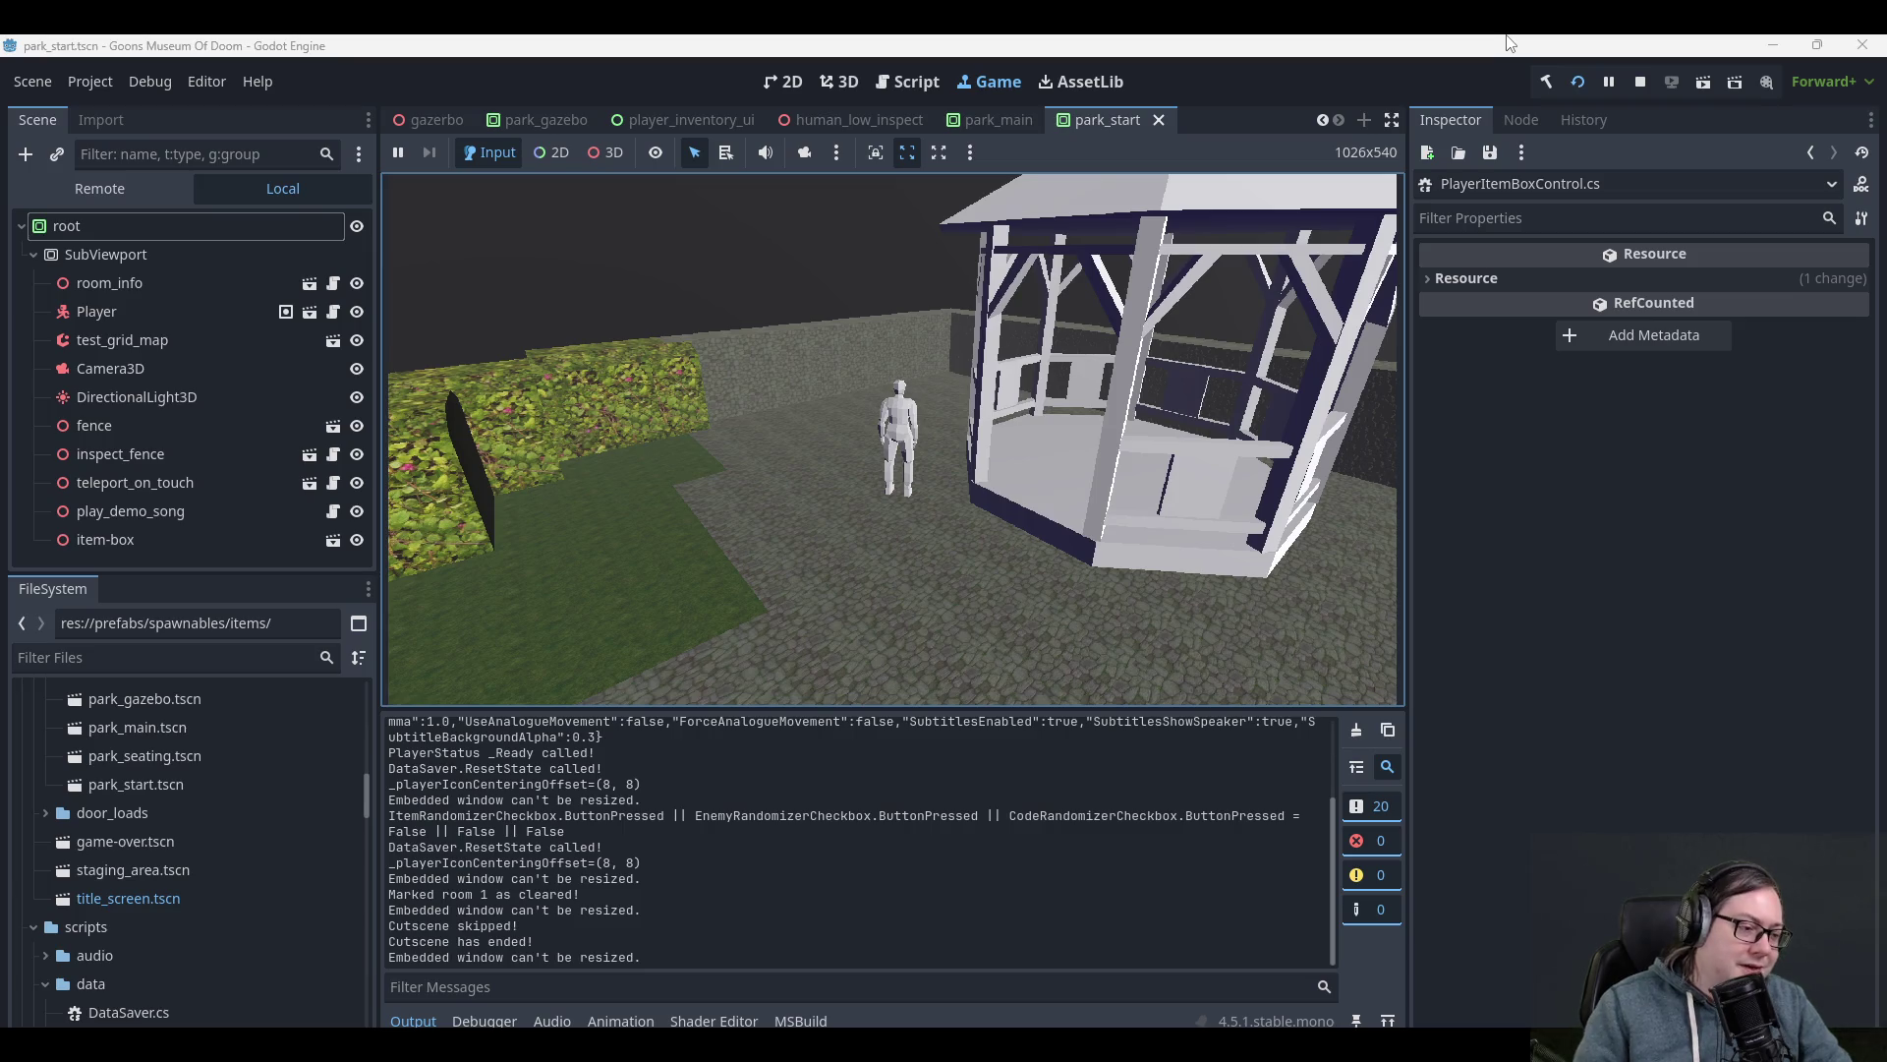
{"action": "key", "text": "Escape"}
{"action": "key", "text": "Down"}
{"action": "key", "text": "Down"}
{"action": "key", "text": "Down"}
{"action": "key", "text": "Return"}
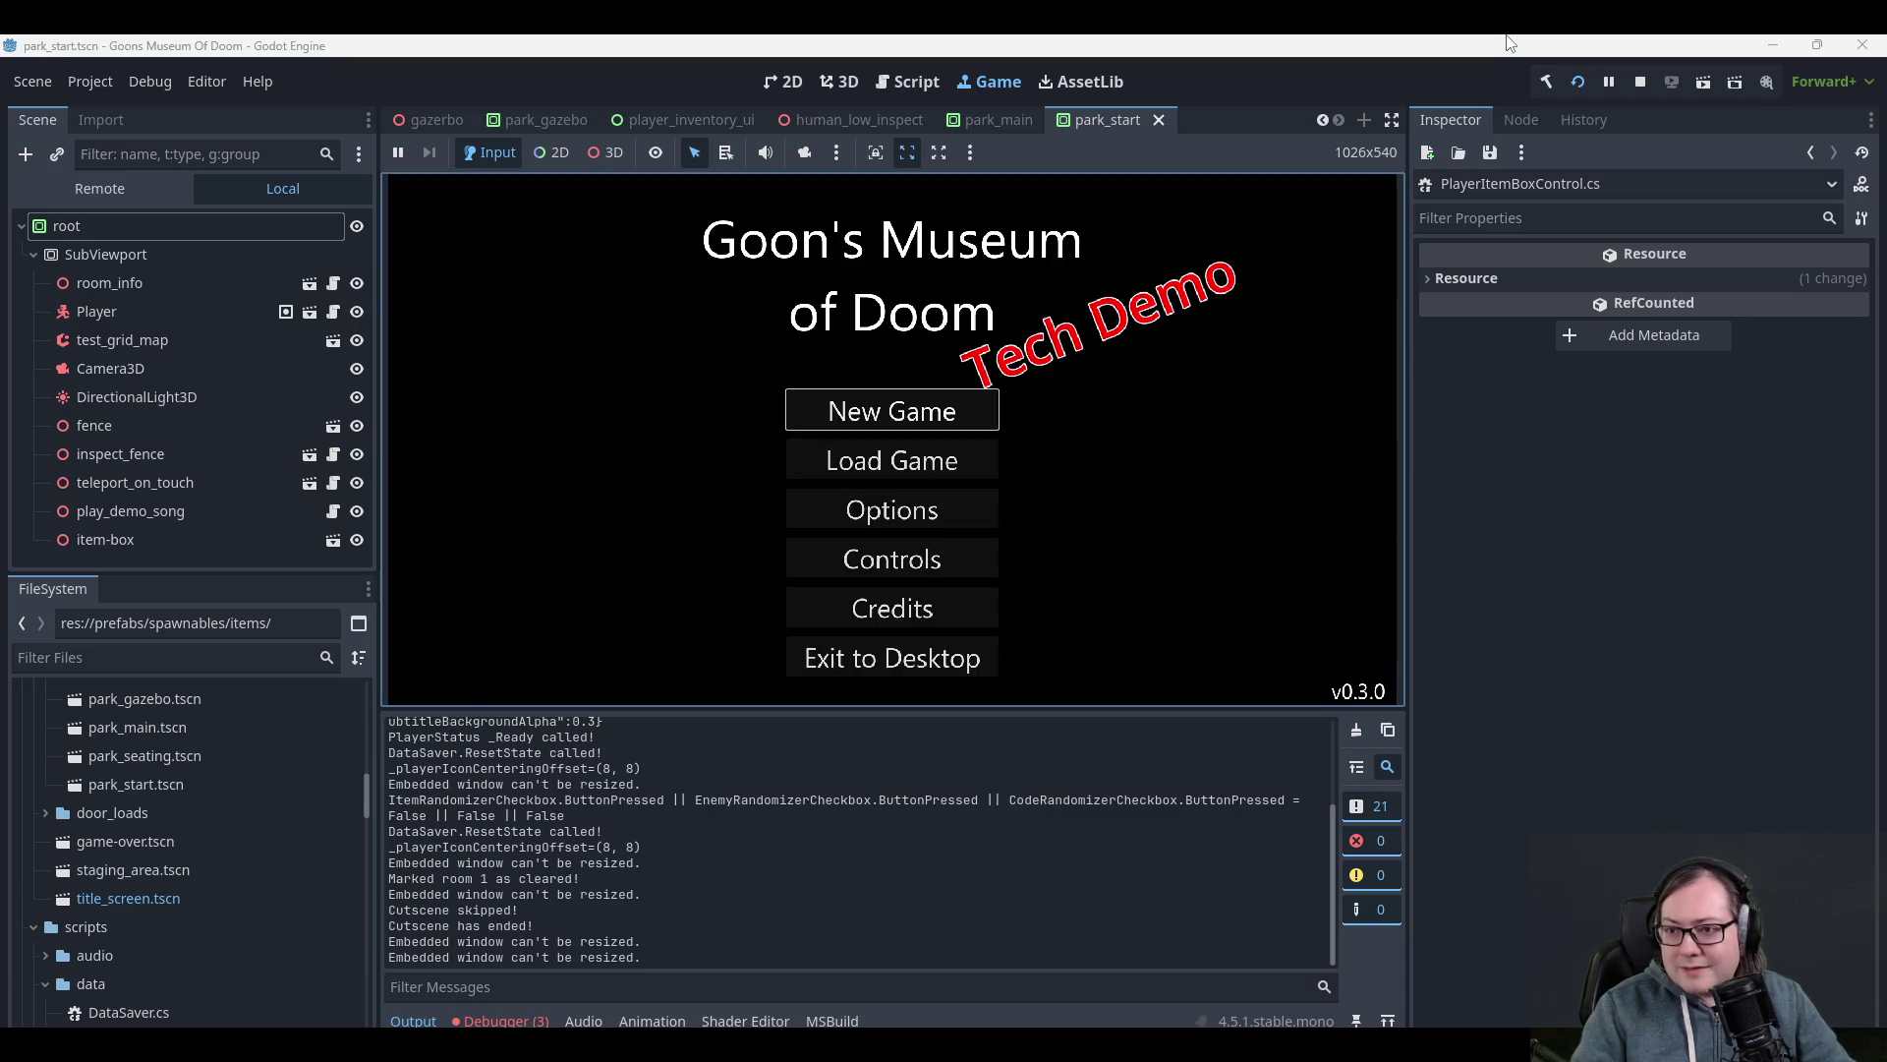
{"action": "key", "text": "Return"}
{"action": "key", "text": "Down"}
{"action": "key", "text": "Down"}
{"action": "key", "text": "Down"}
{"action": "key", "text": "Down"}
{"action": "key", "text": "Up"}
{"action": "key", "text": "Return"}
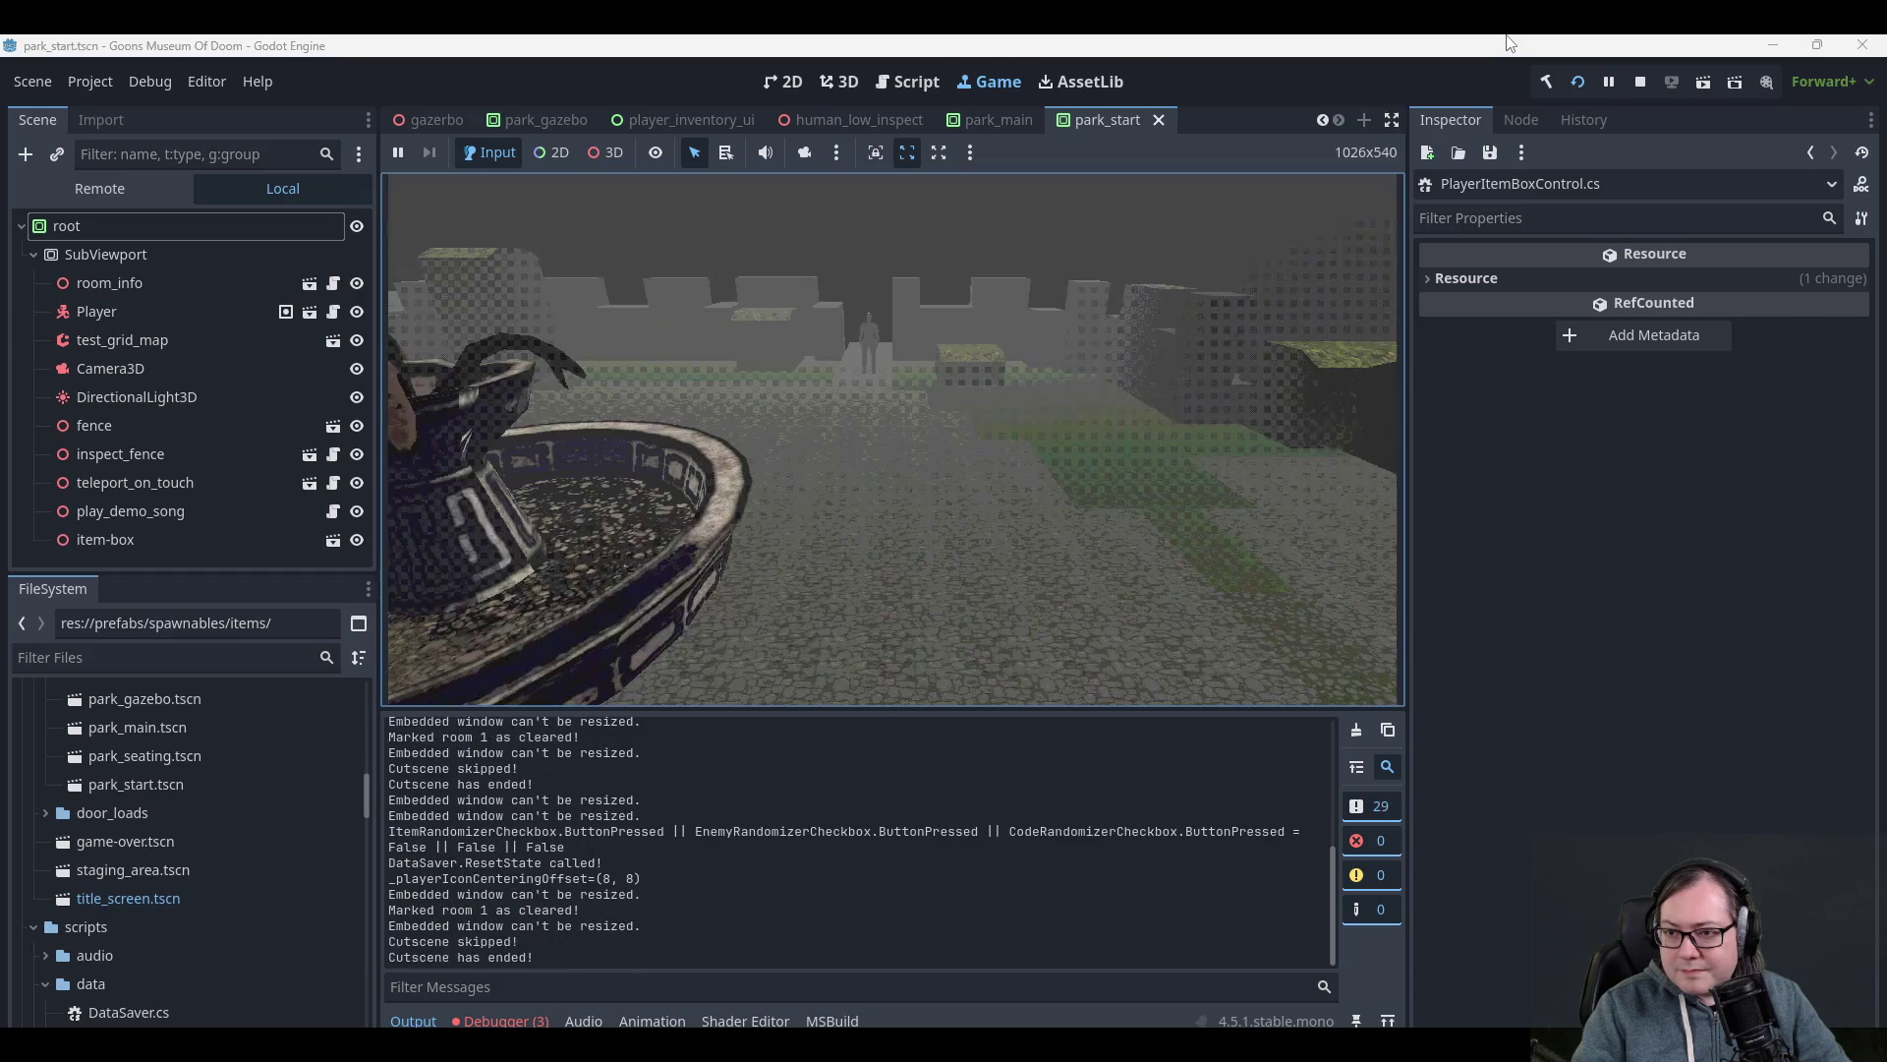
- Skip the opening cutscene and walk the player past the gazebo to the item box
{"action": "key", "text": "Escape"}
{"action": "key", "text": "Left"}
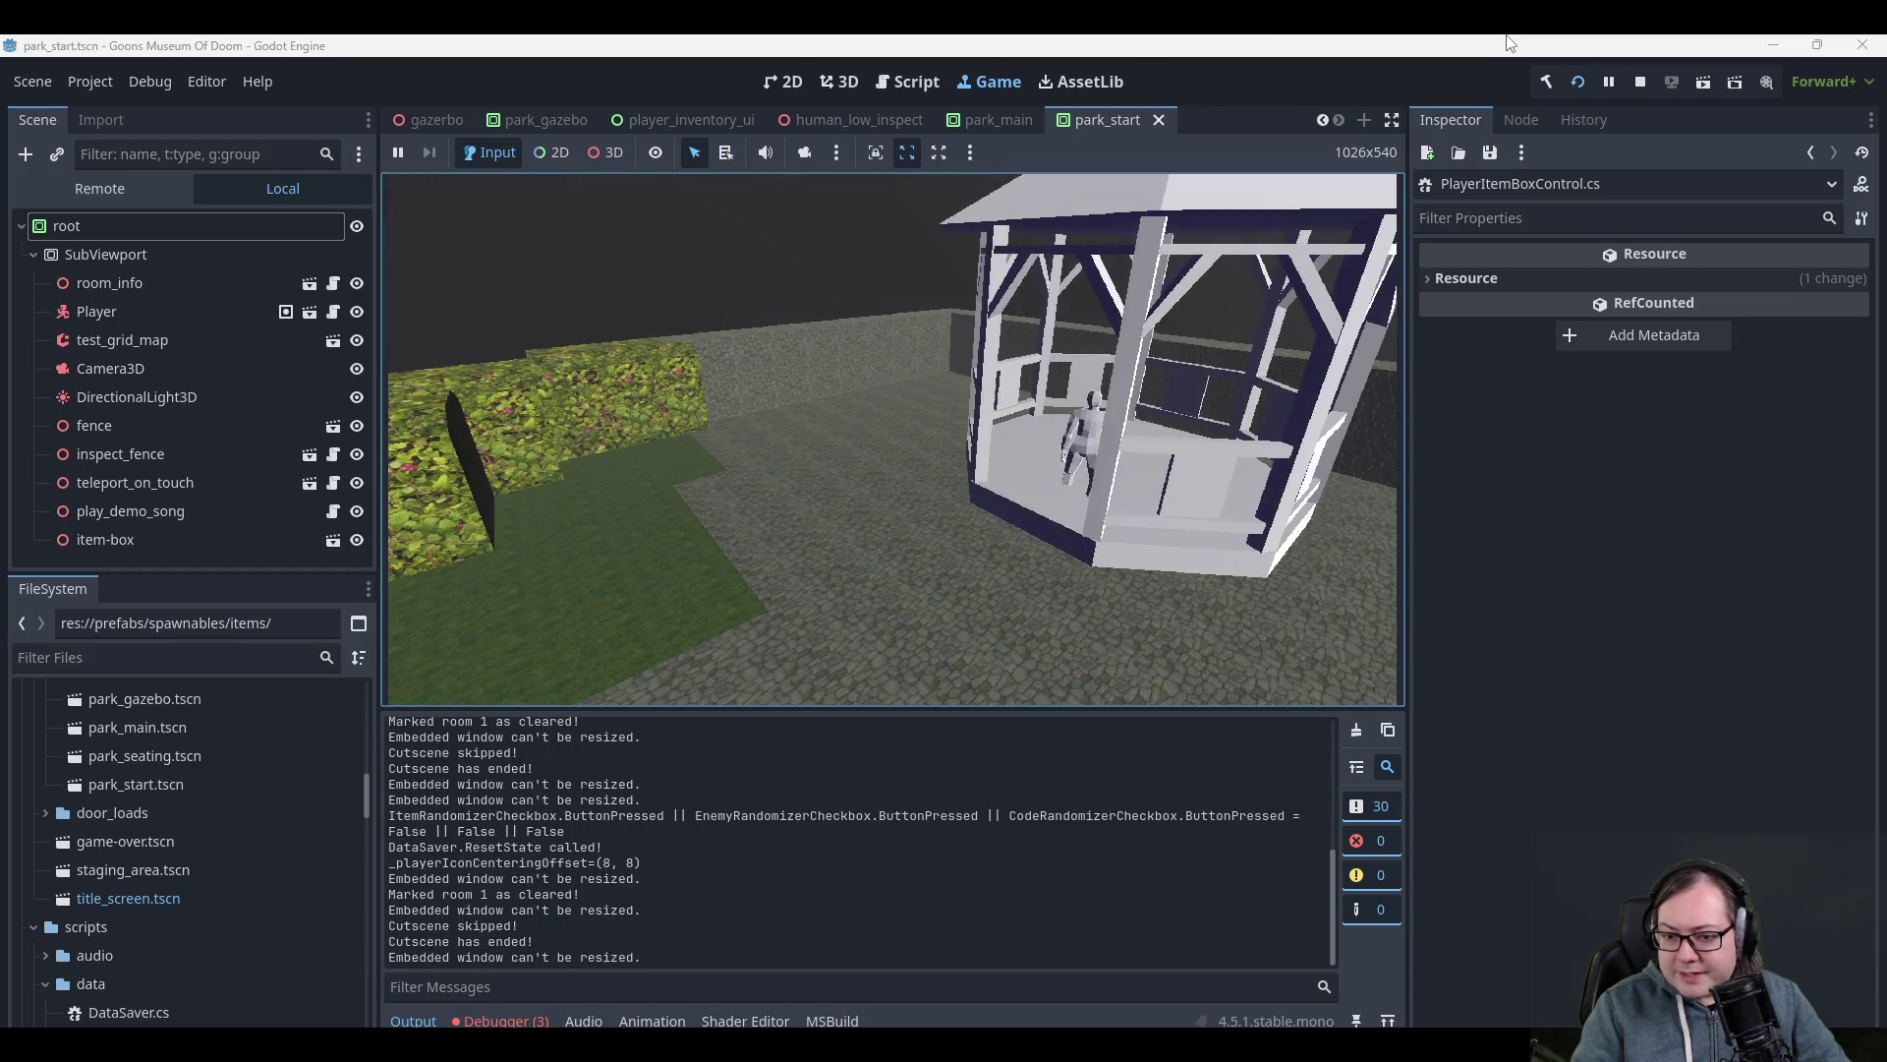
{"action": "key", "text": "Up"}
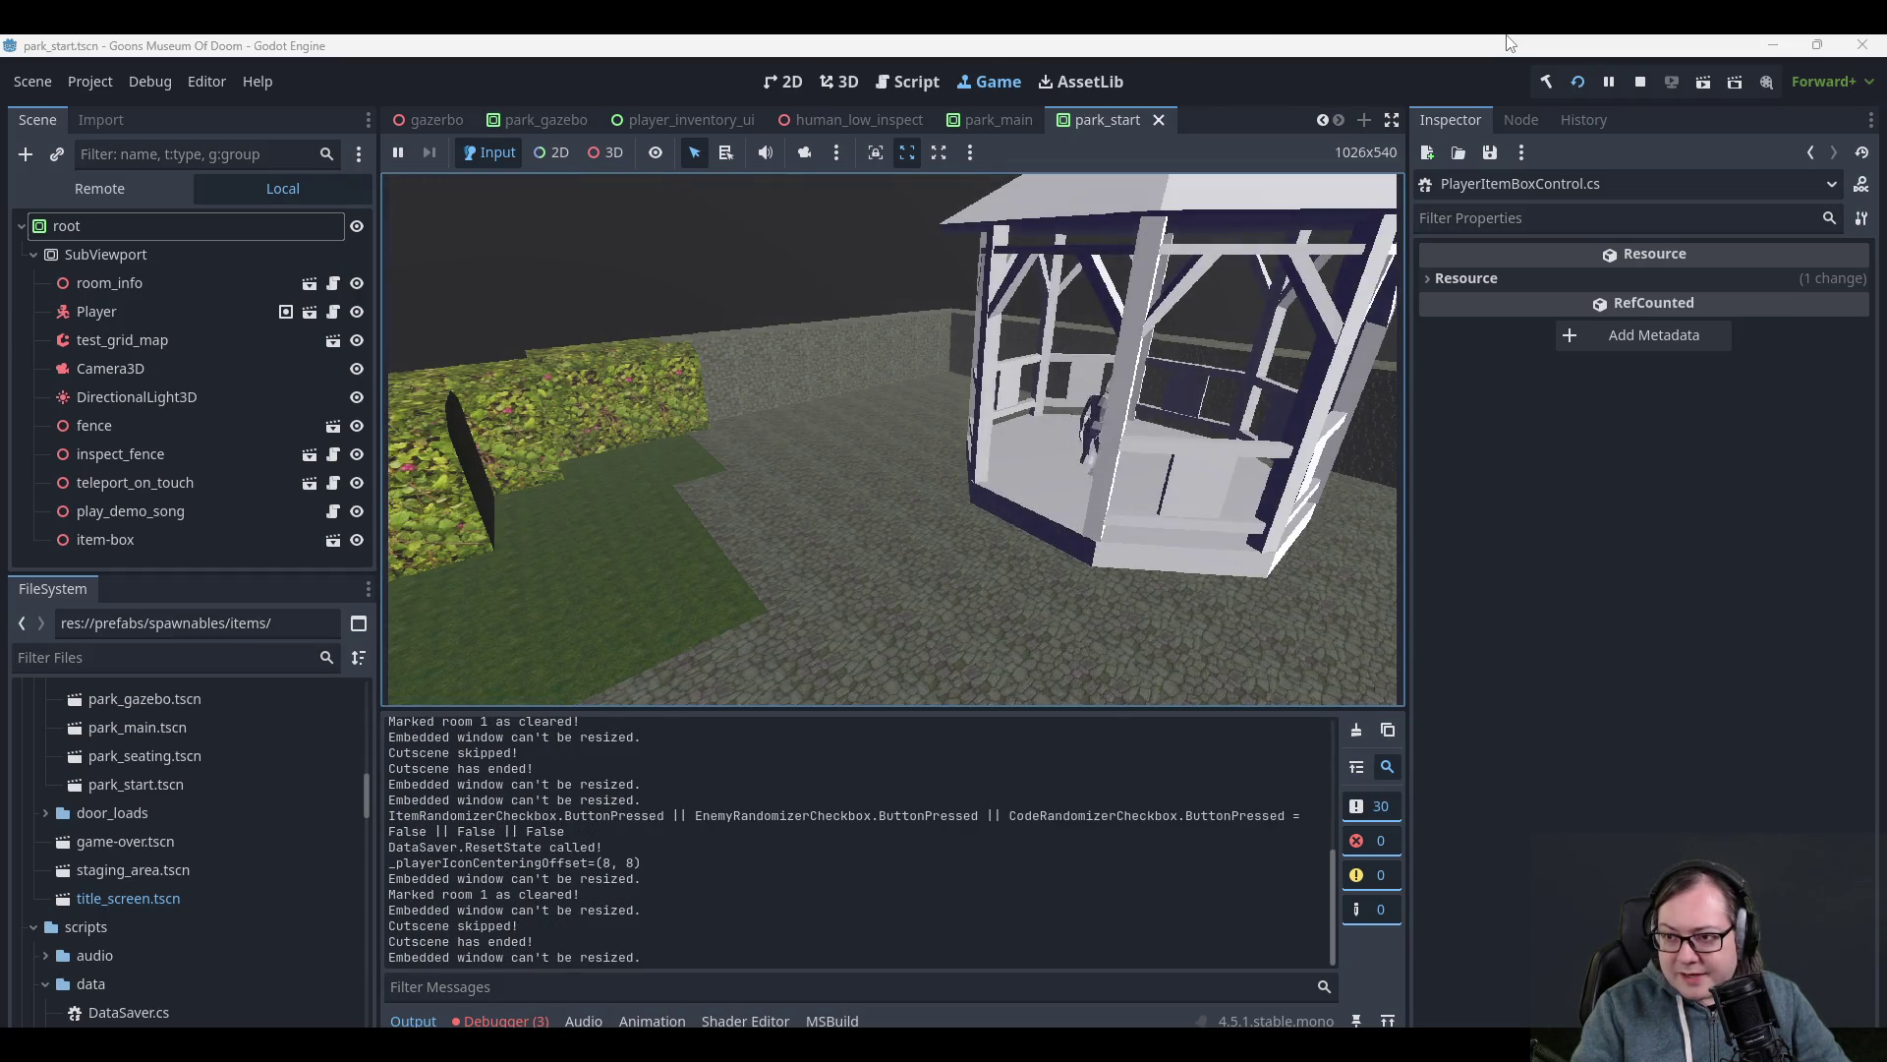
{"action": "key", "text": "Down"}
{"action": "key", "text": "Up"}
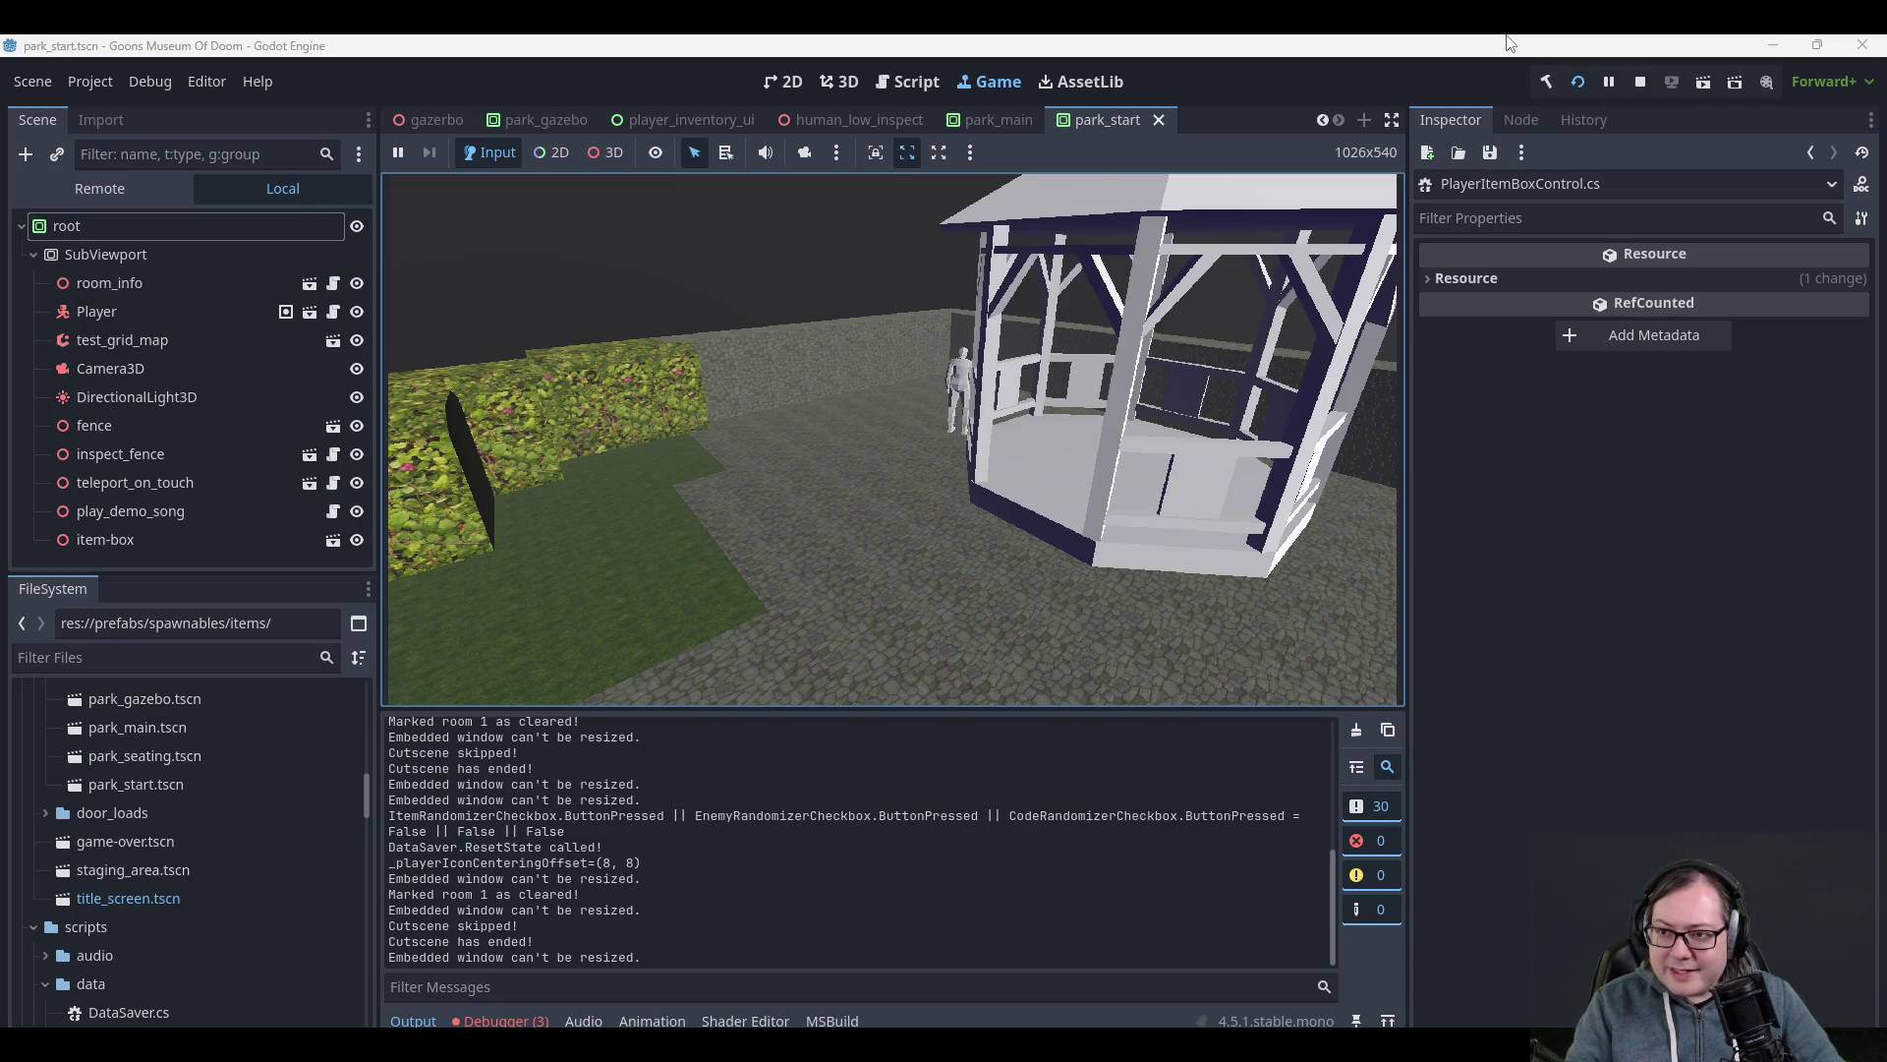
{"action": "key", "text": "Down"}
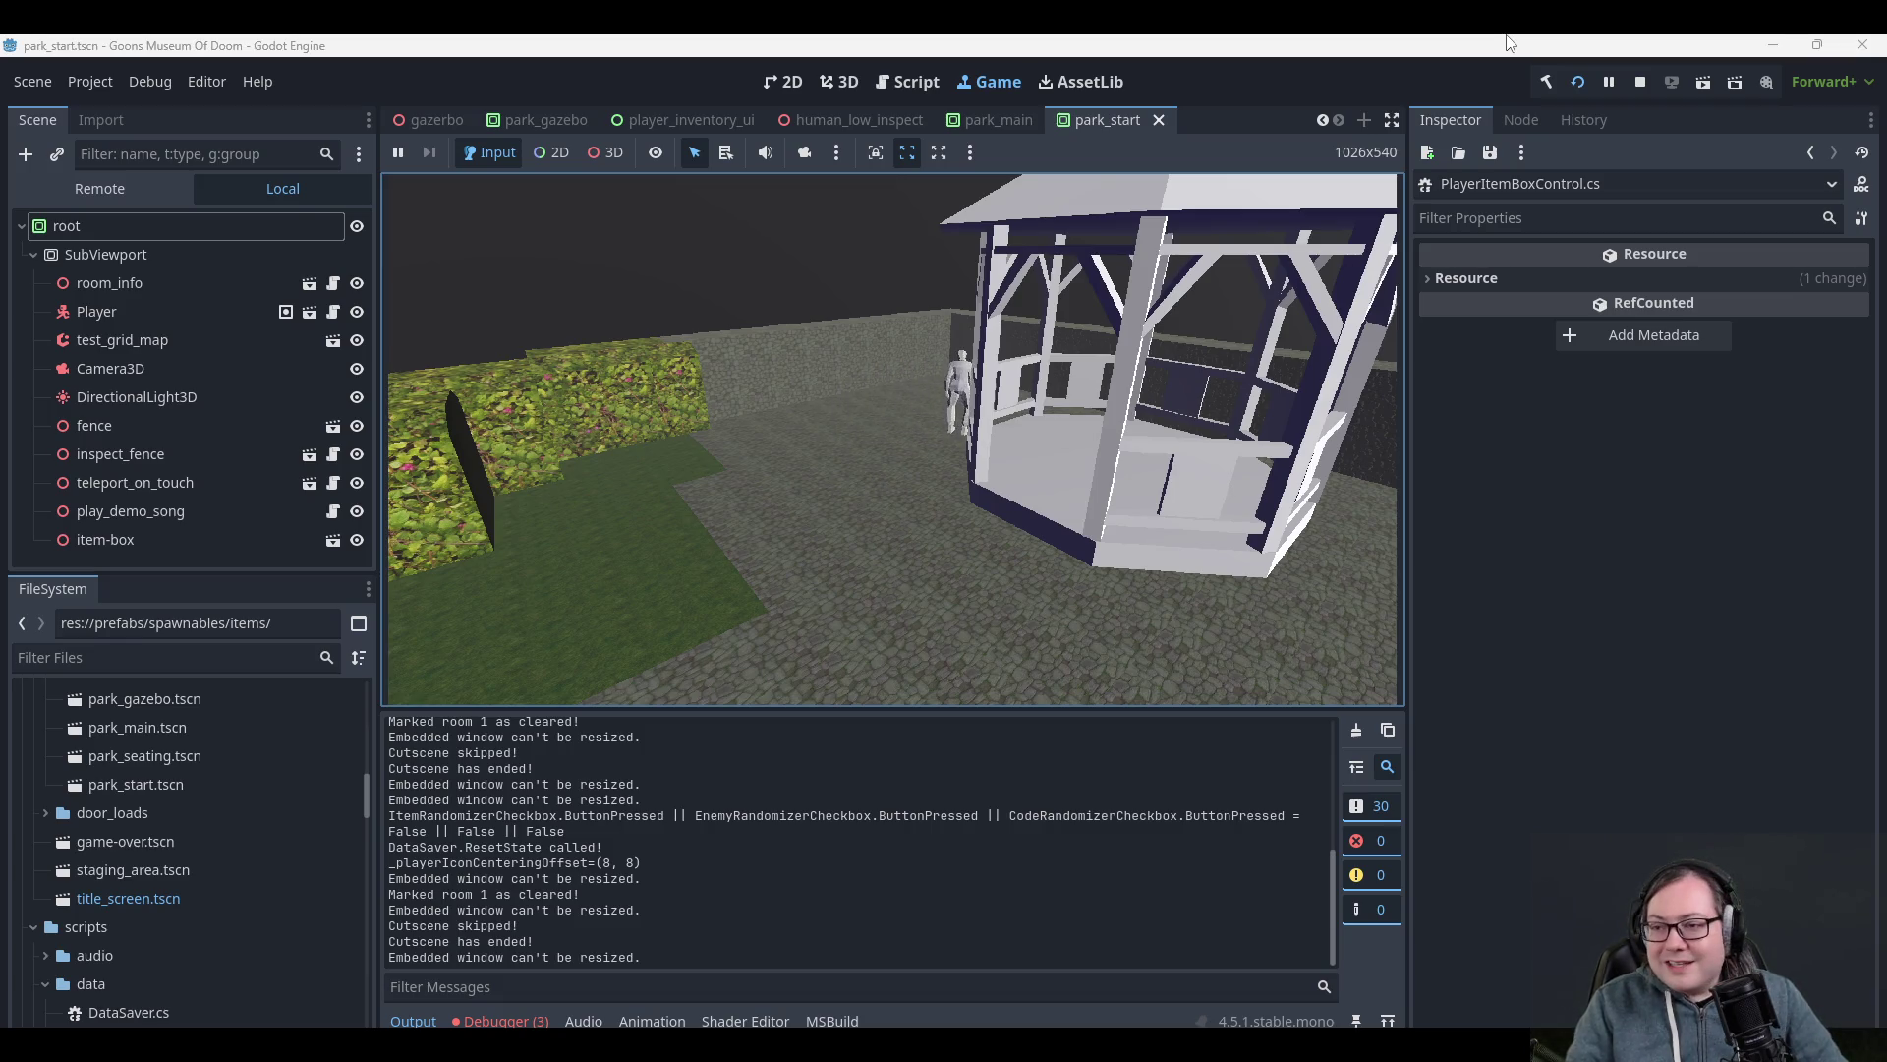
{"action": "key", "text": "Down"}
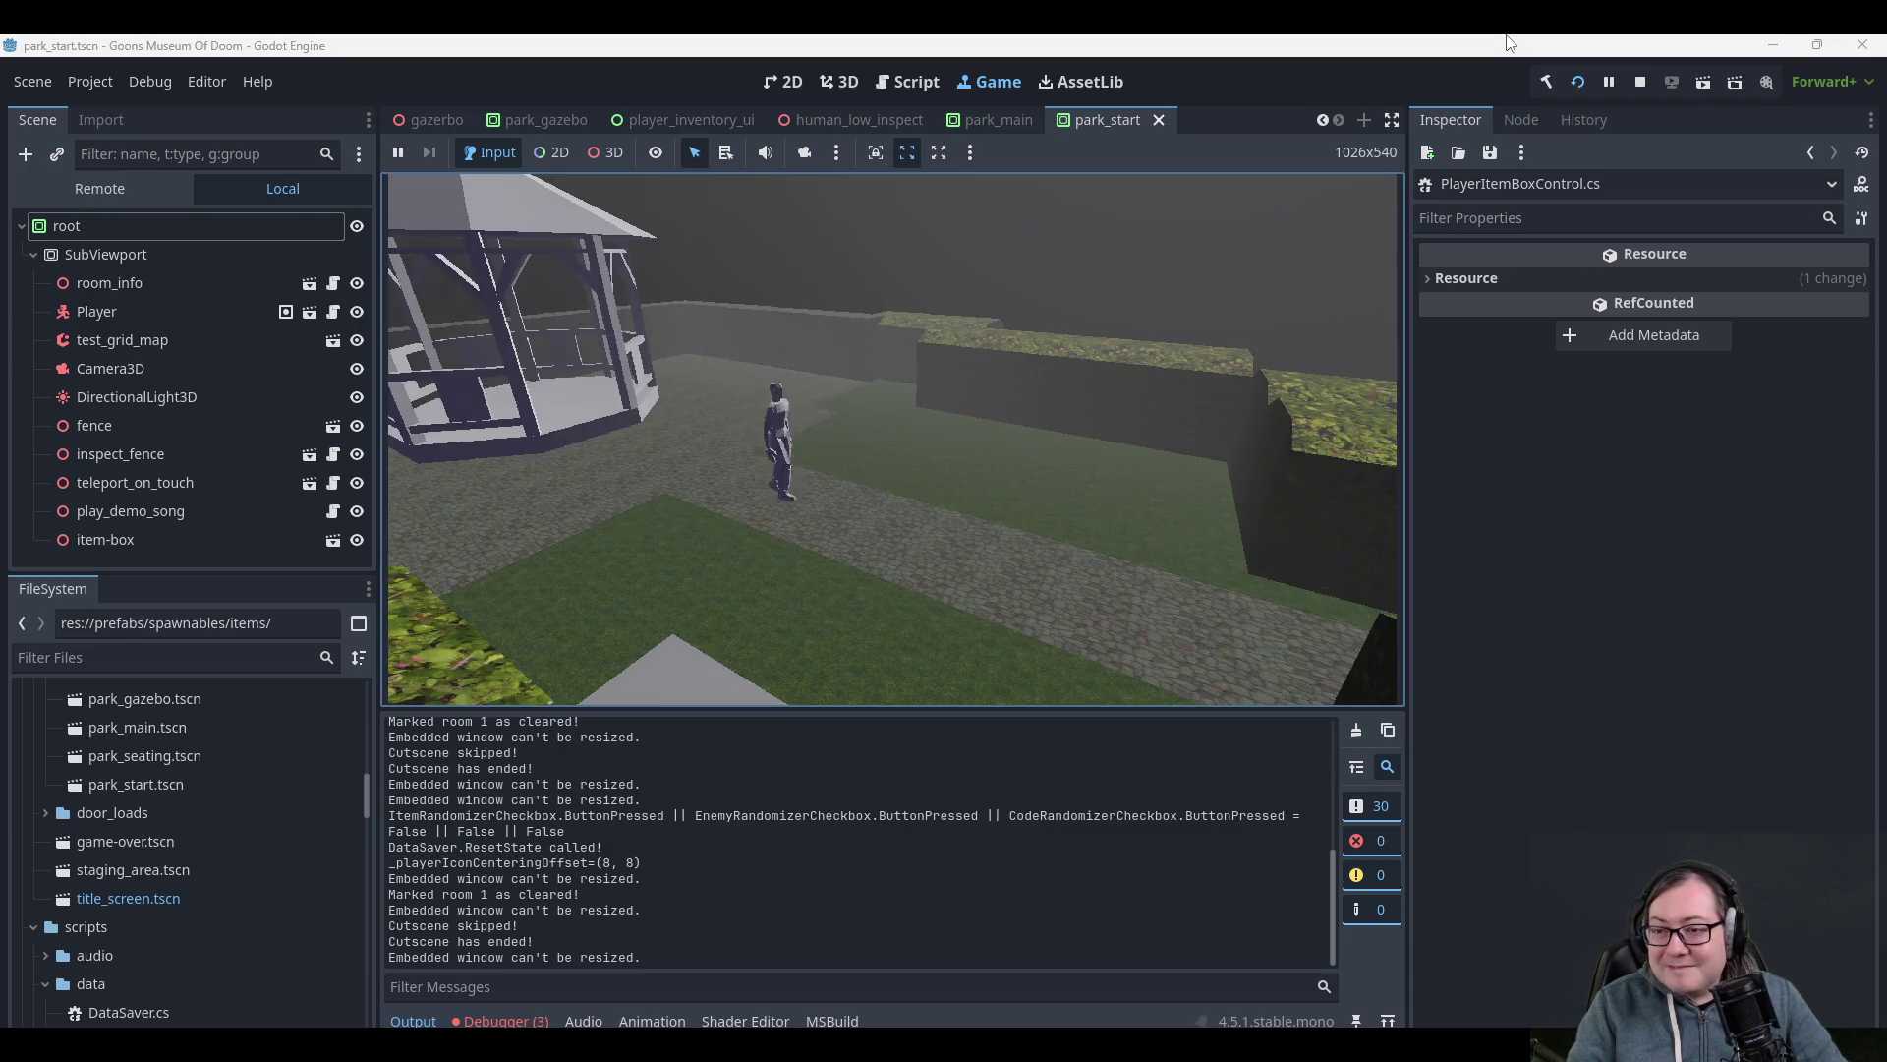
- Store Pistol Ammo in the item box and walk back around the park
{"action": "key", "text": "i"}
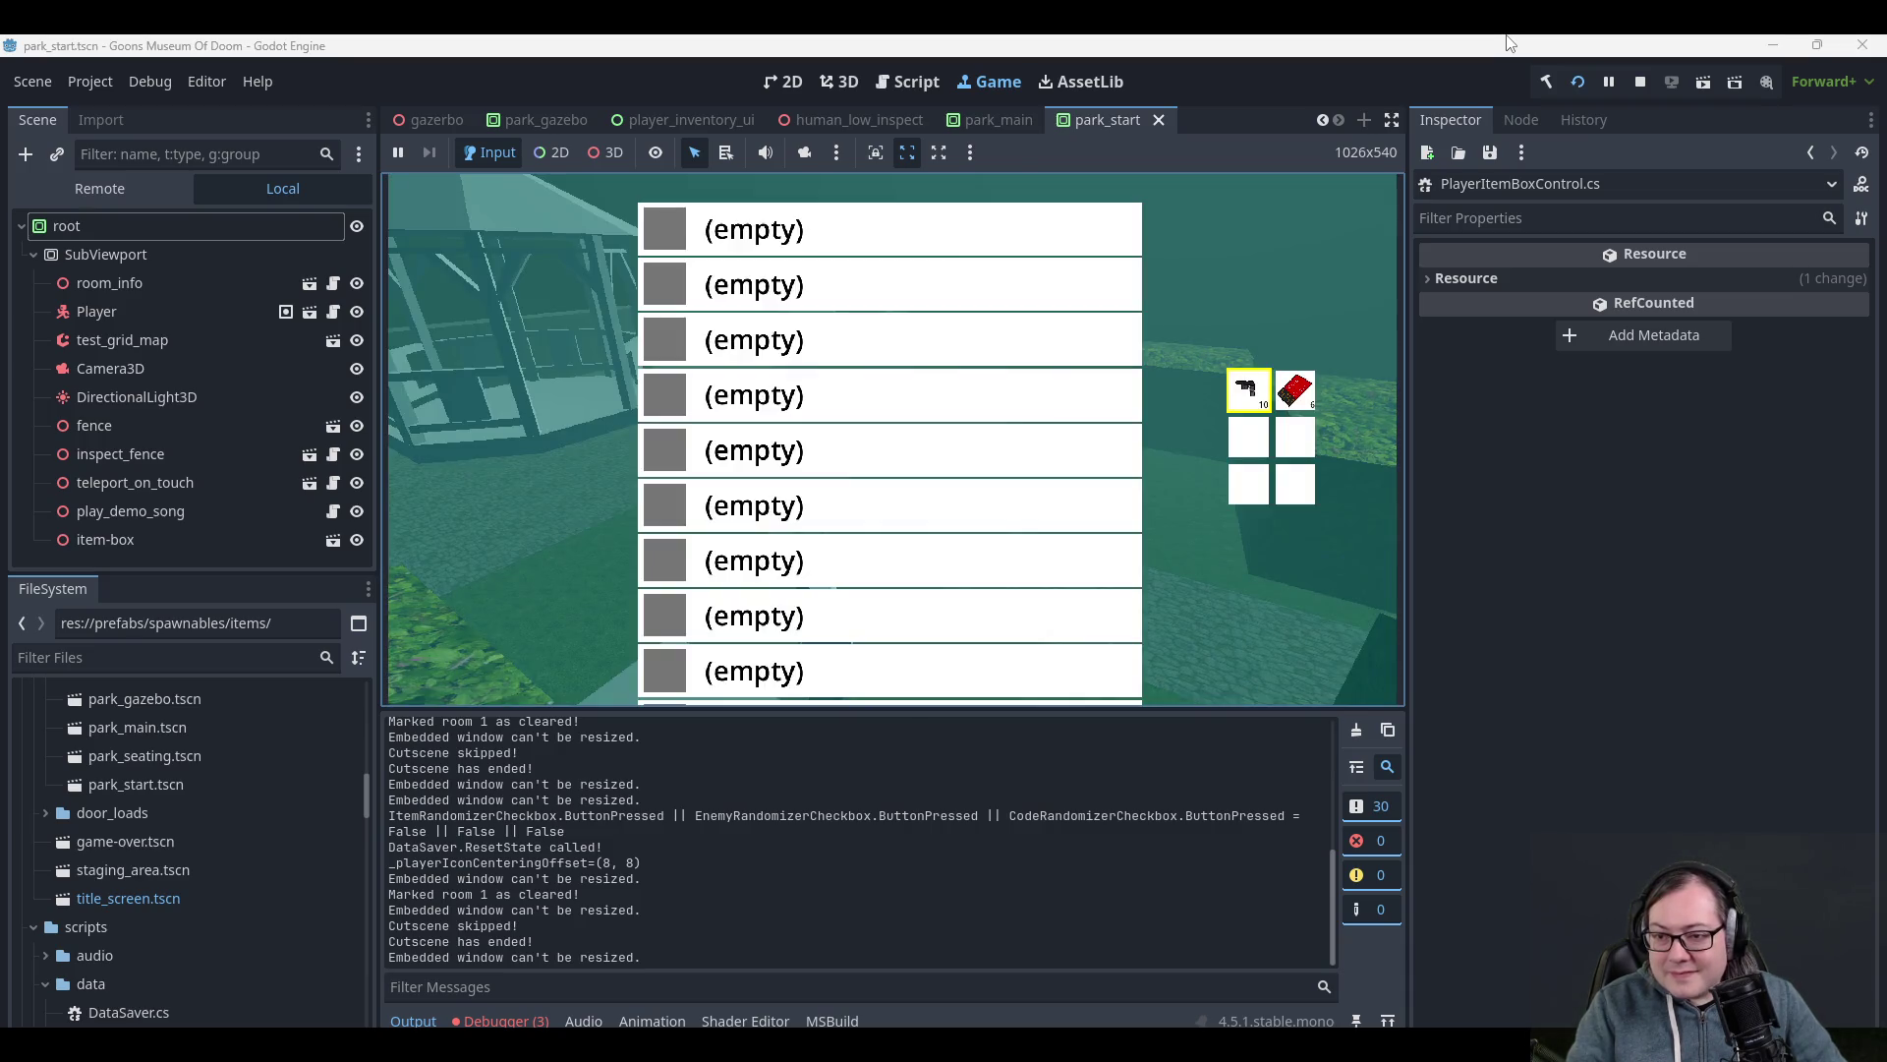
{"action": "key", "text": "Right"}
{"action": "key", "text": "Return"}
{"action": "key", "text": "Escape"}
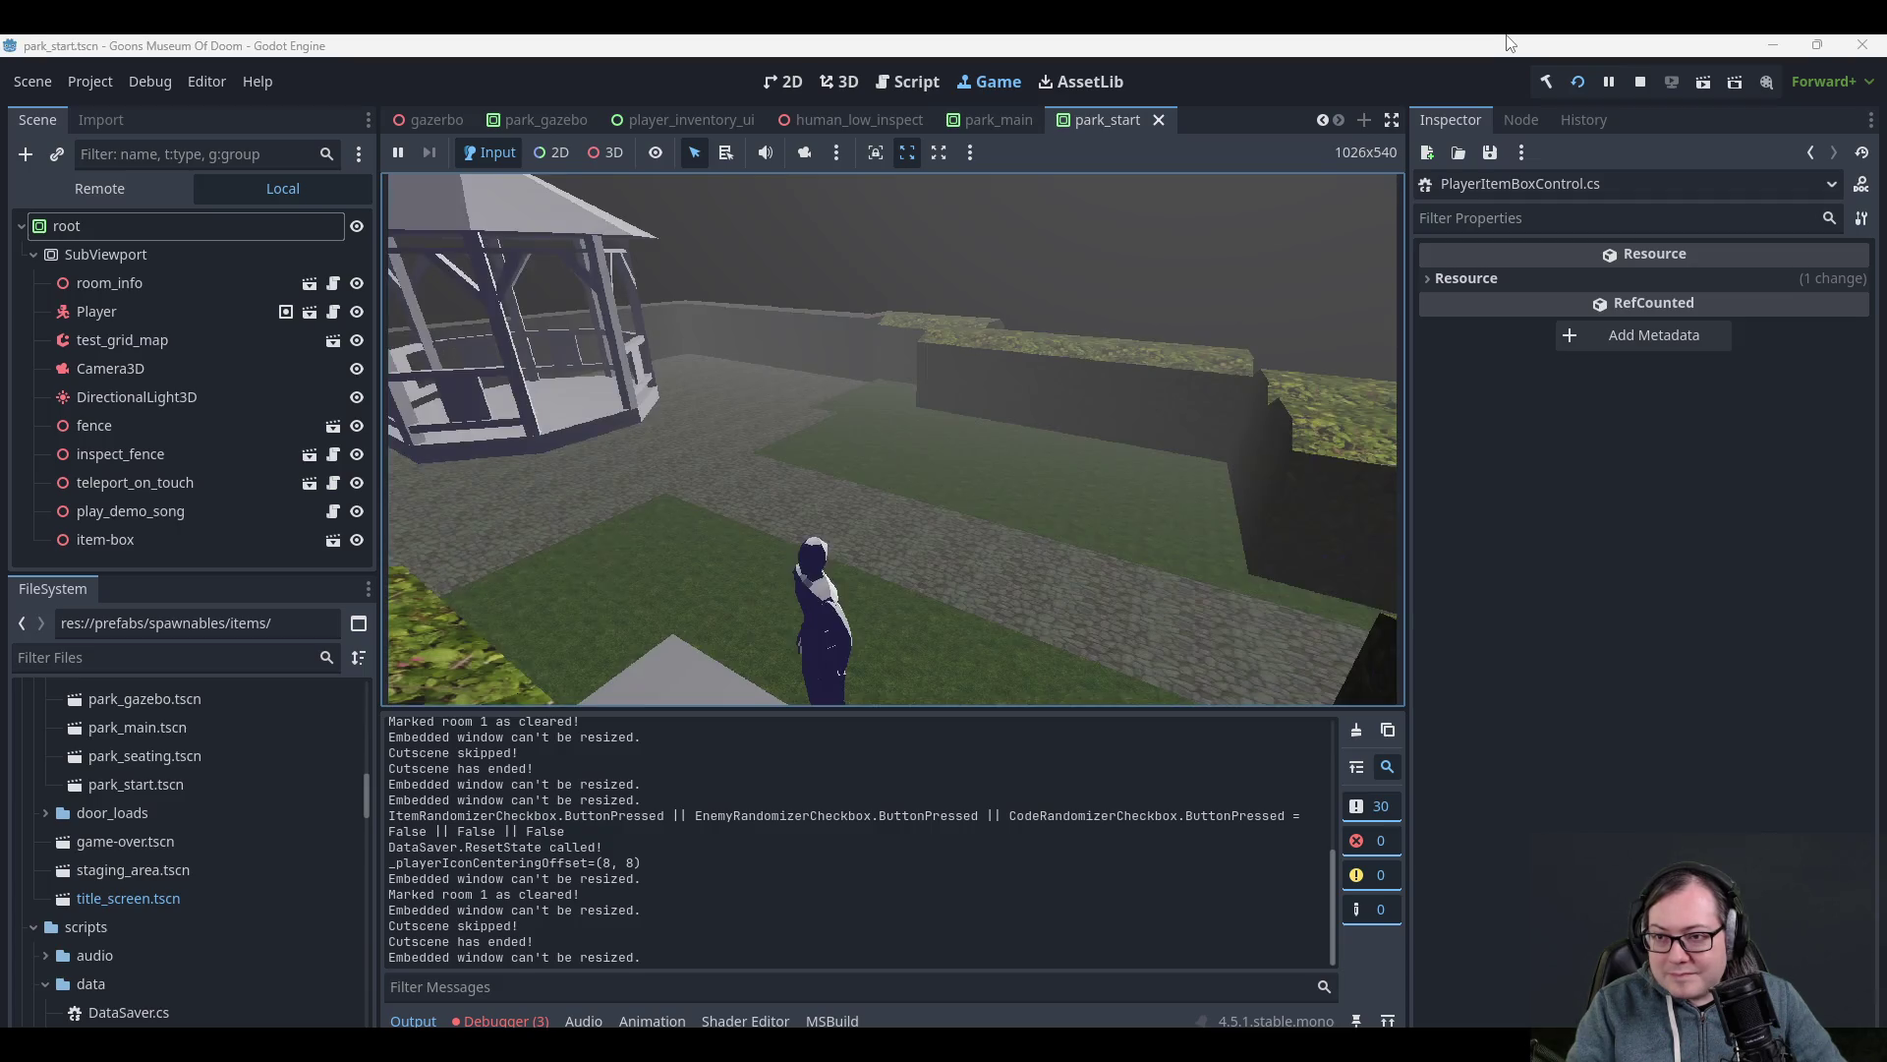
{"action": "key", "text": "Left"}
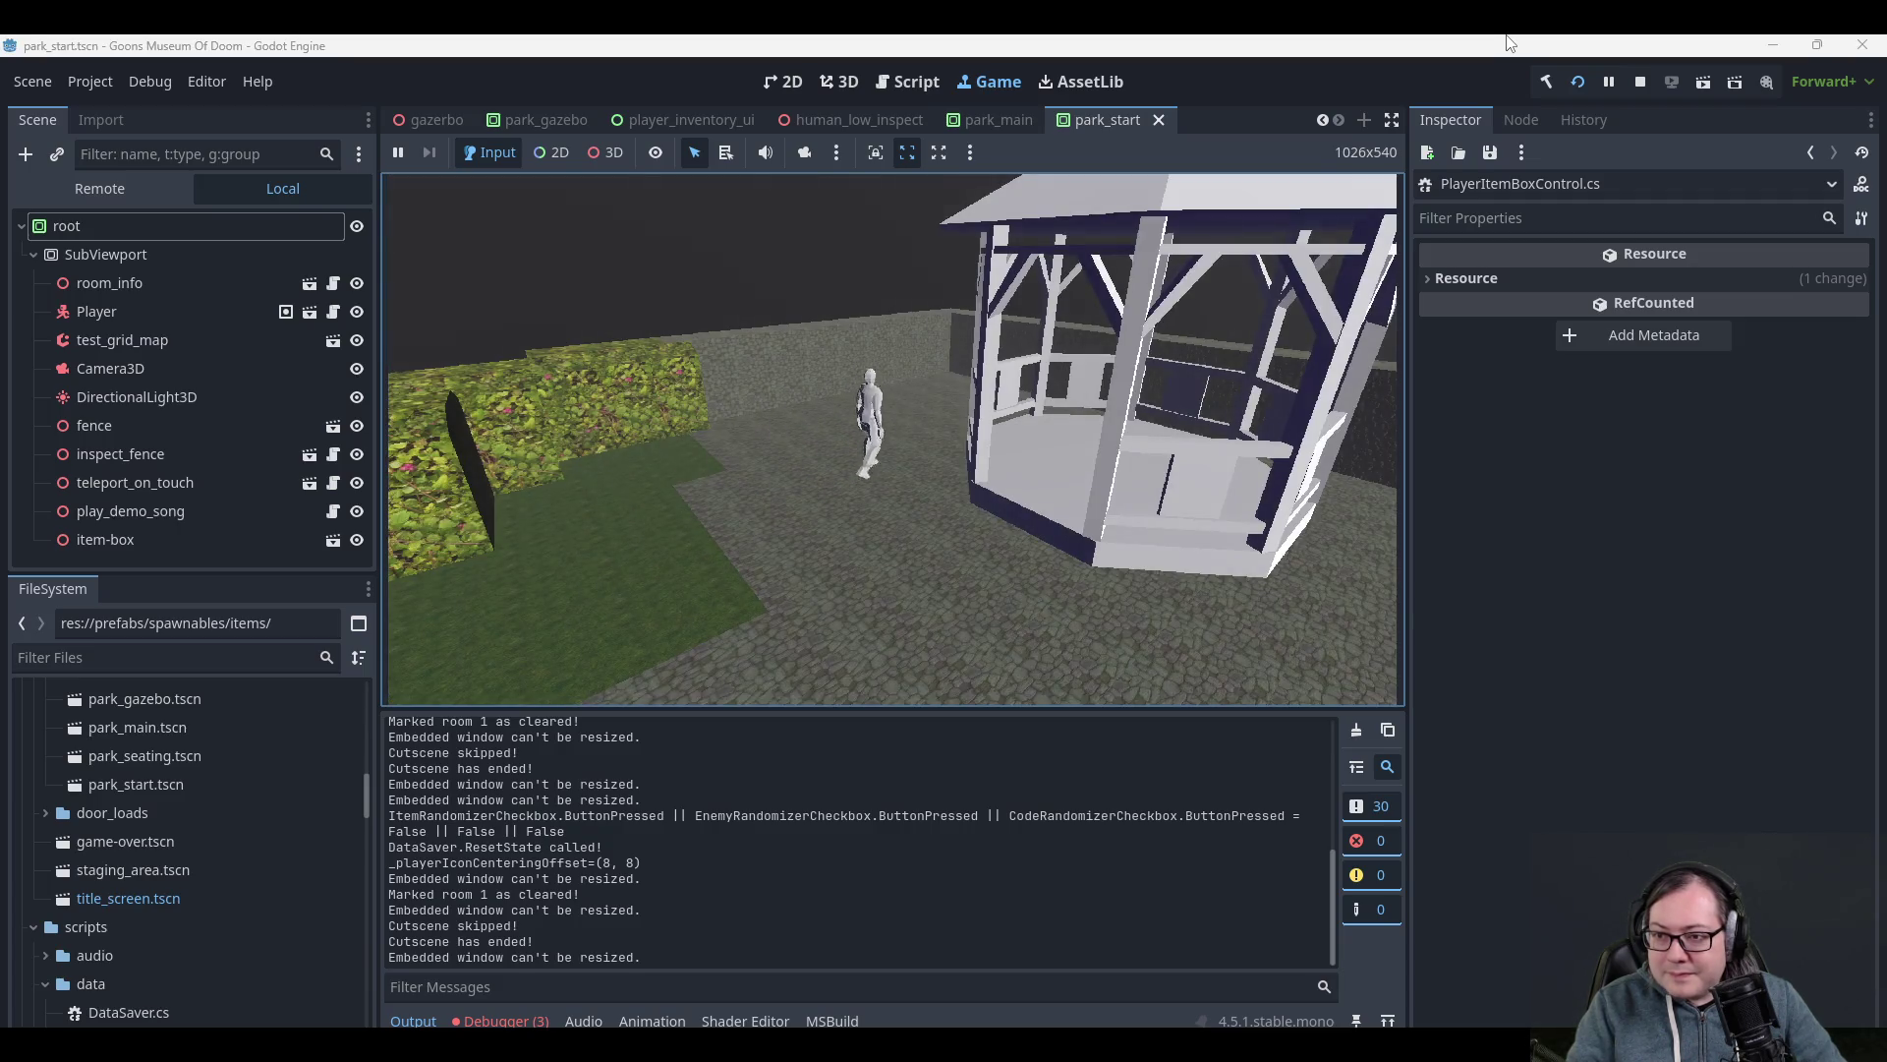
{"action": "key", "text": "Left"}
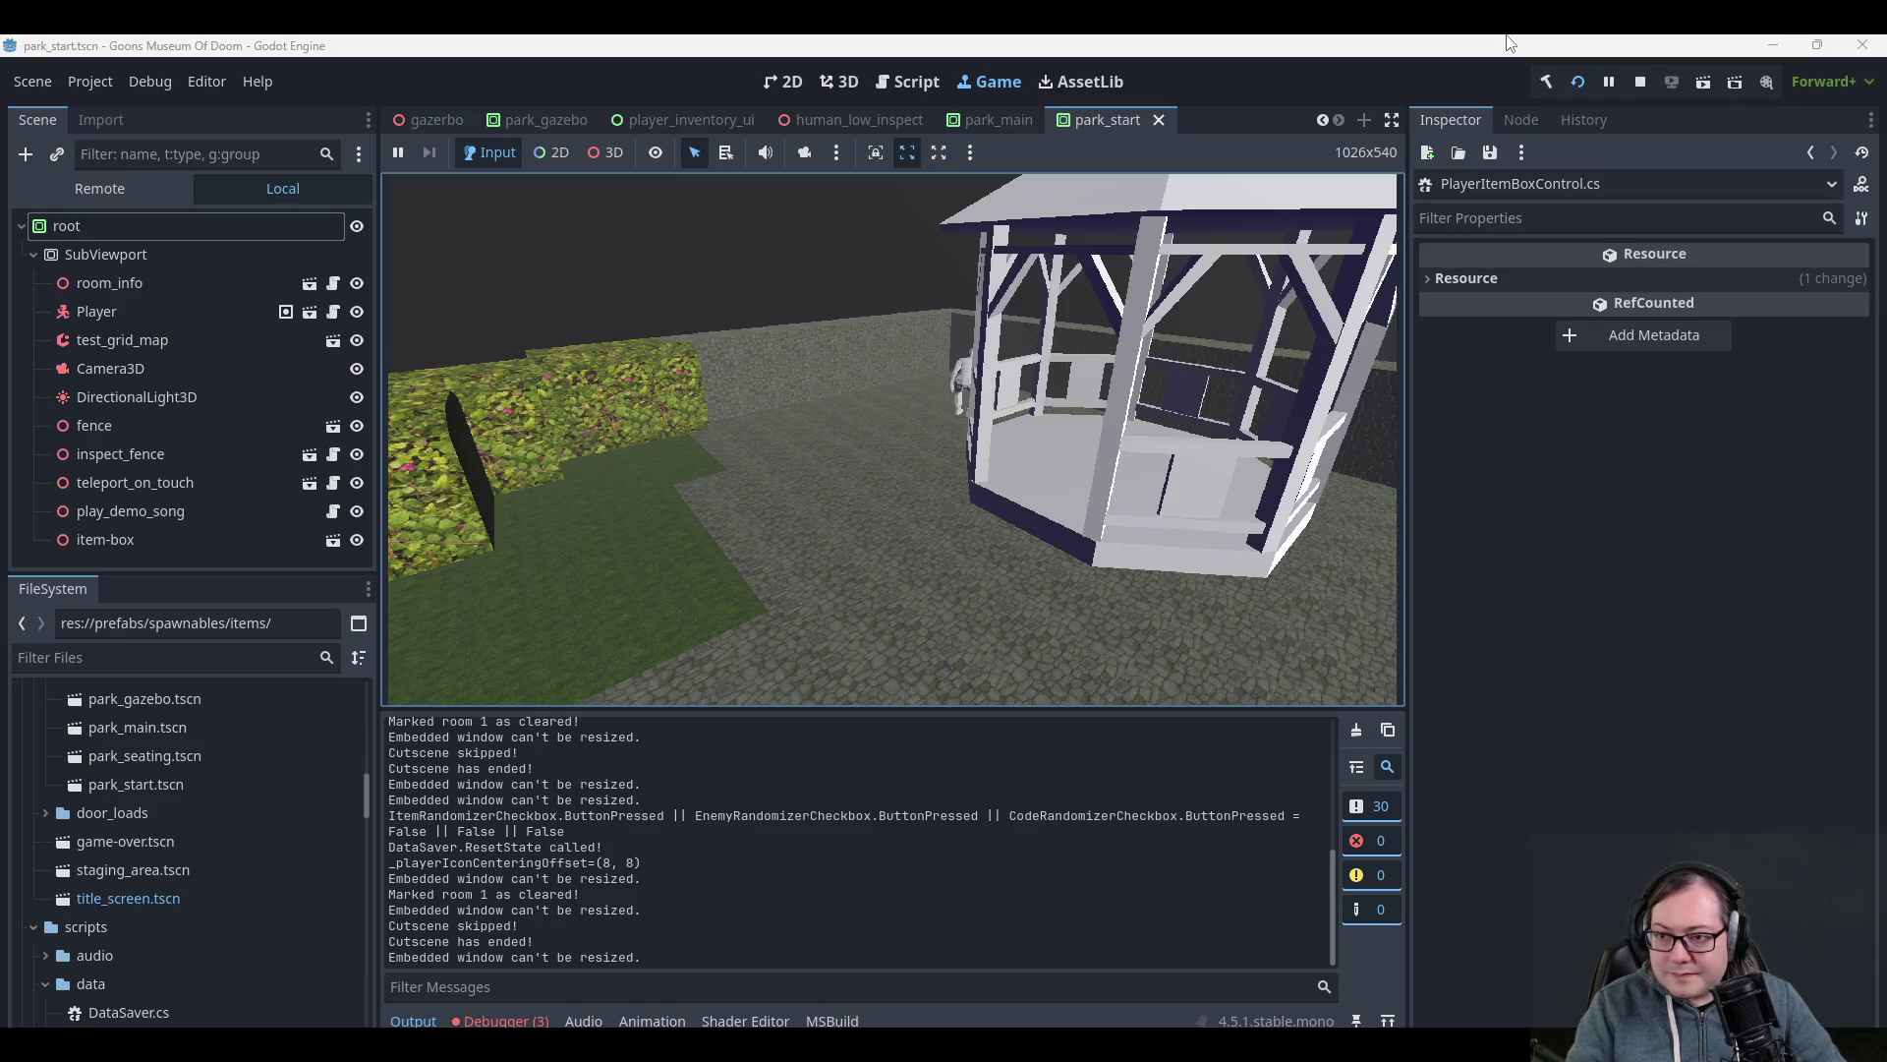
{"action": "key", "text": "Left"}
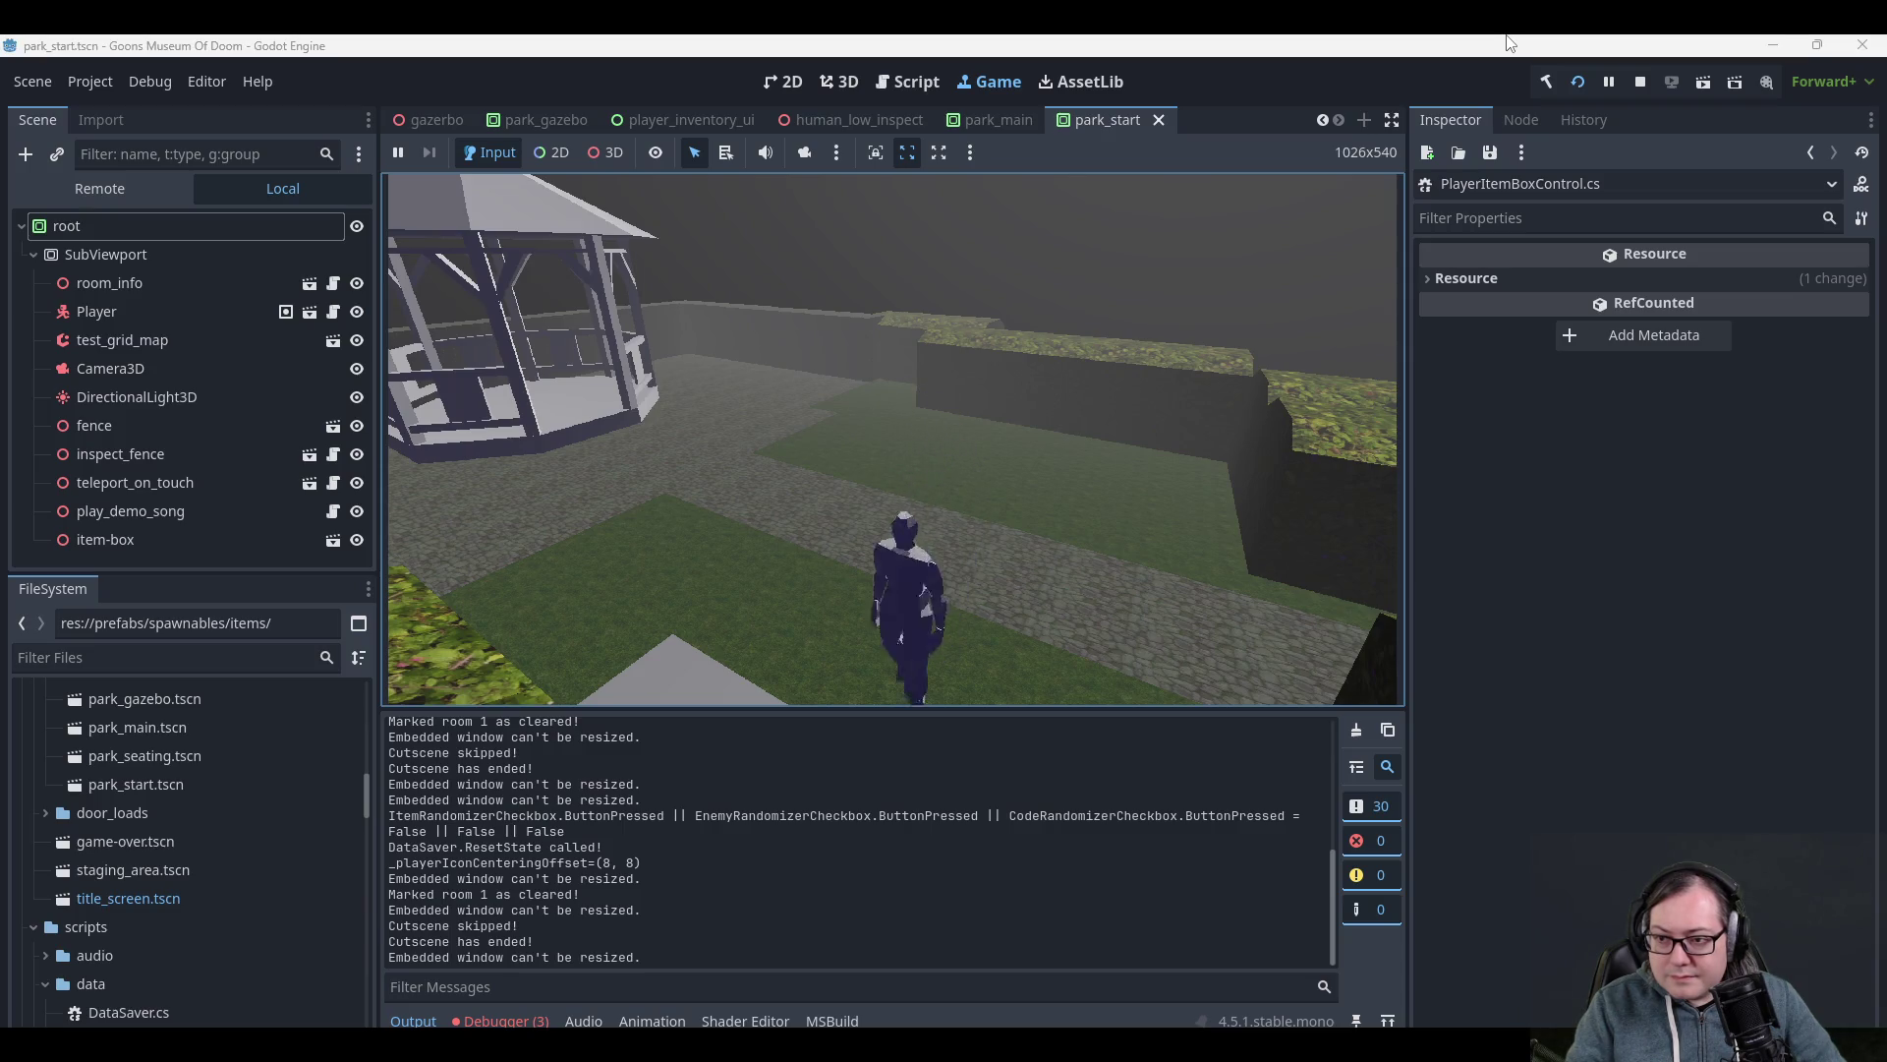
{"action": "key", "text": "Tab"}
{"action": "key", "text": "Tab"}
{"action": "key", "text": "Left"}
{"action": "key", "text": "Left"}
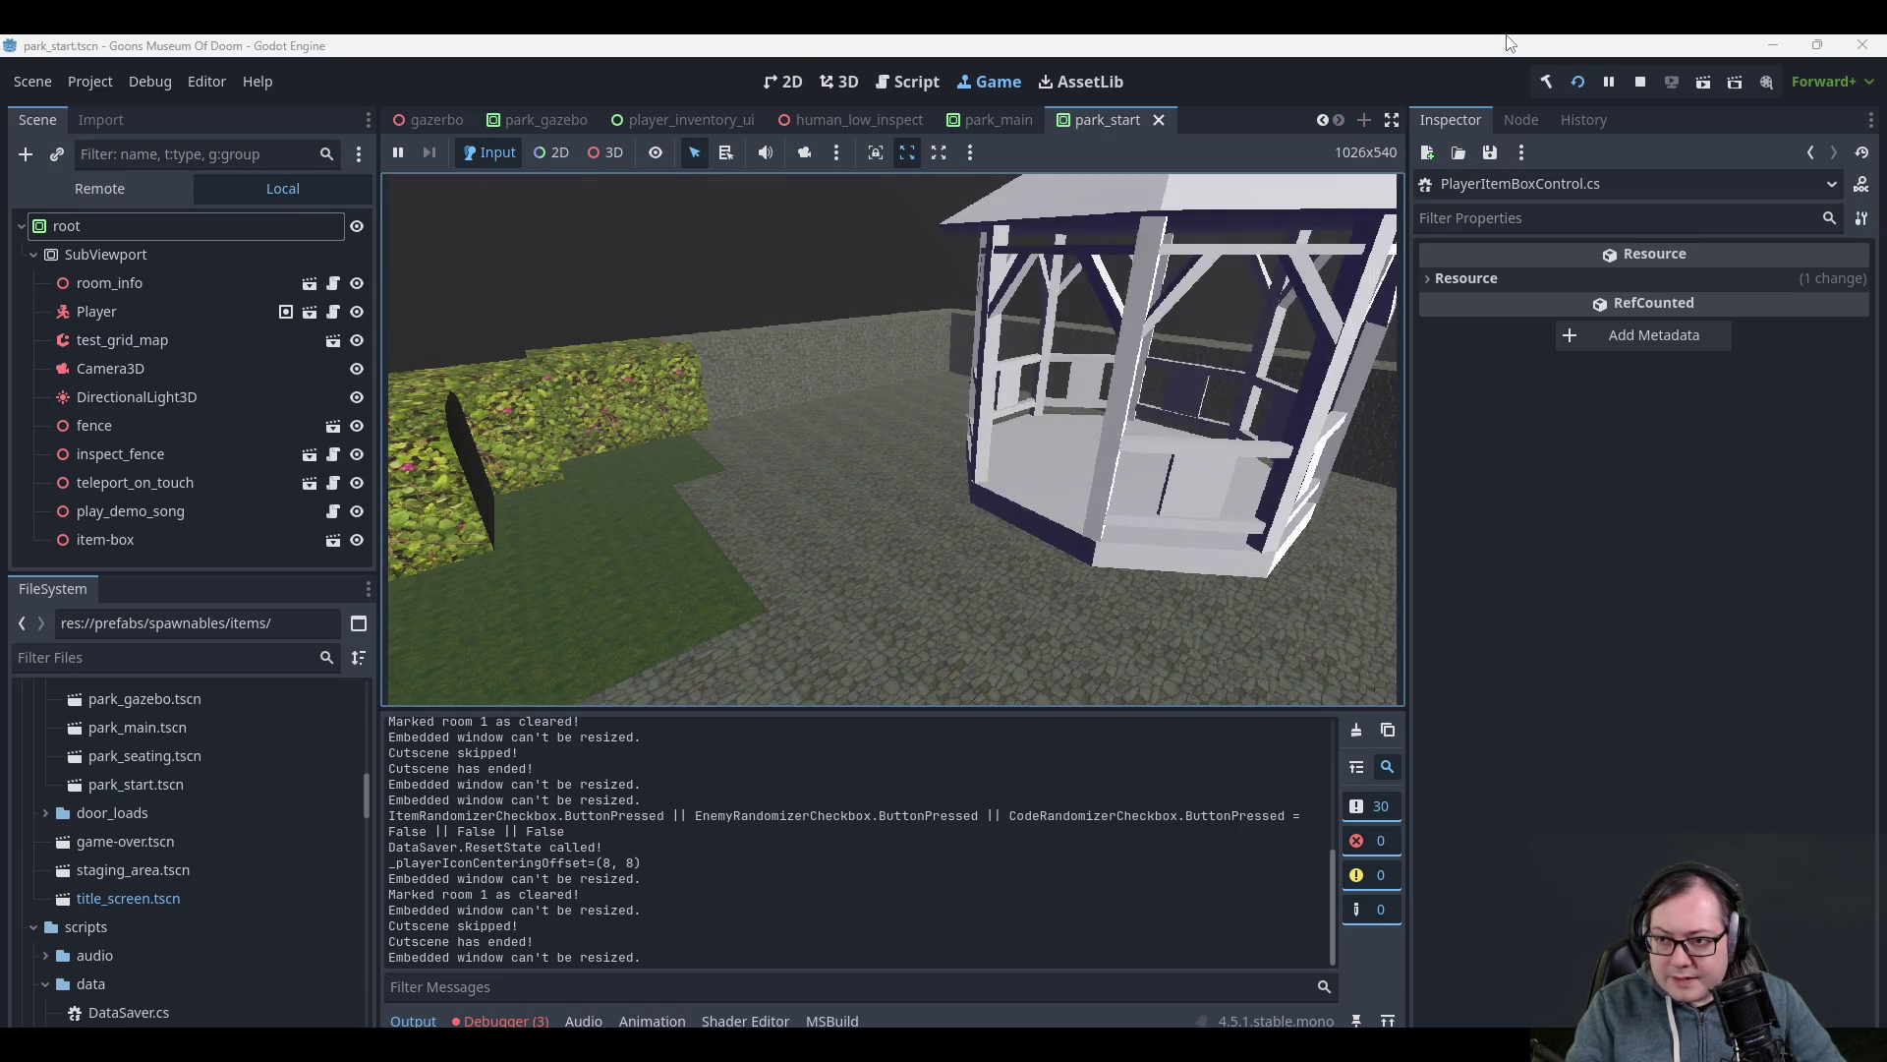
{"action": "key", "text": "Left"}
{"action": "key", "text": "Left"}
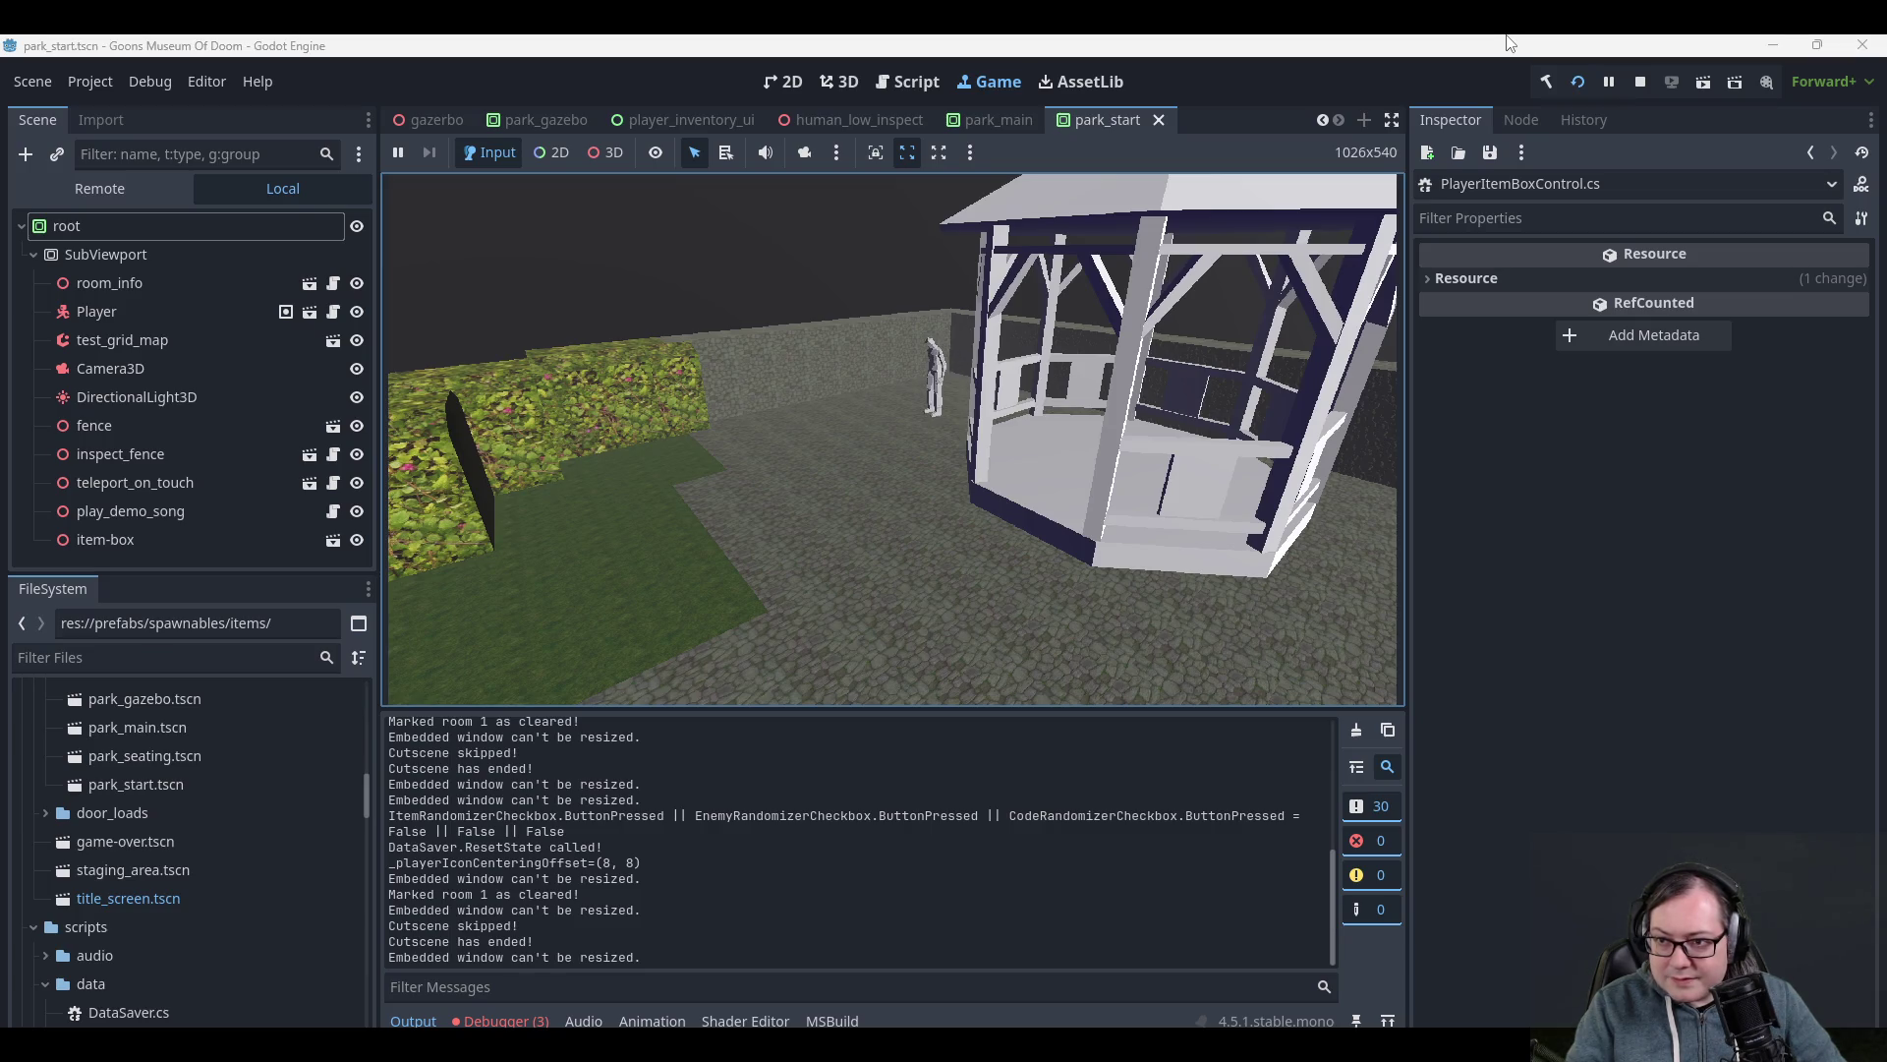
{"action": "key", "text": "Left"}
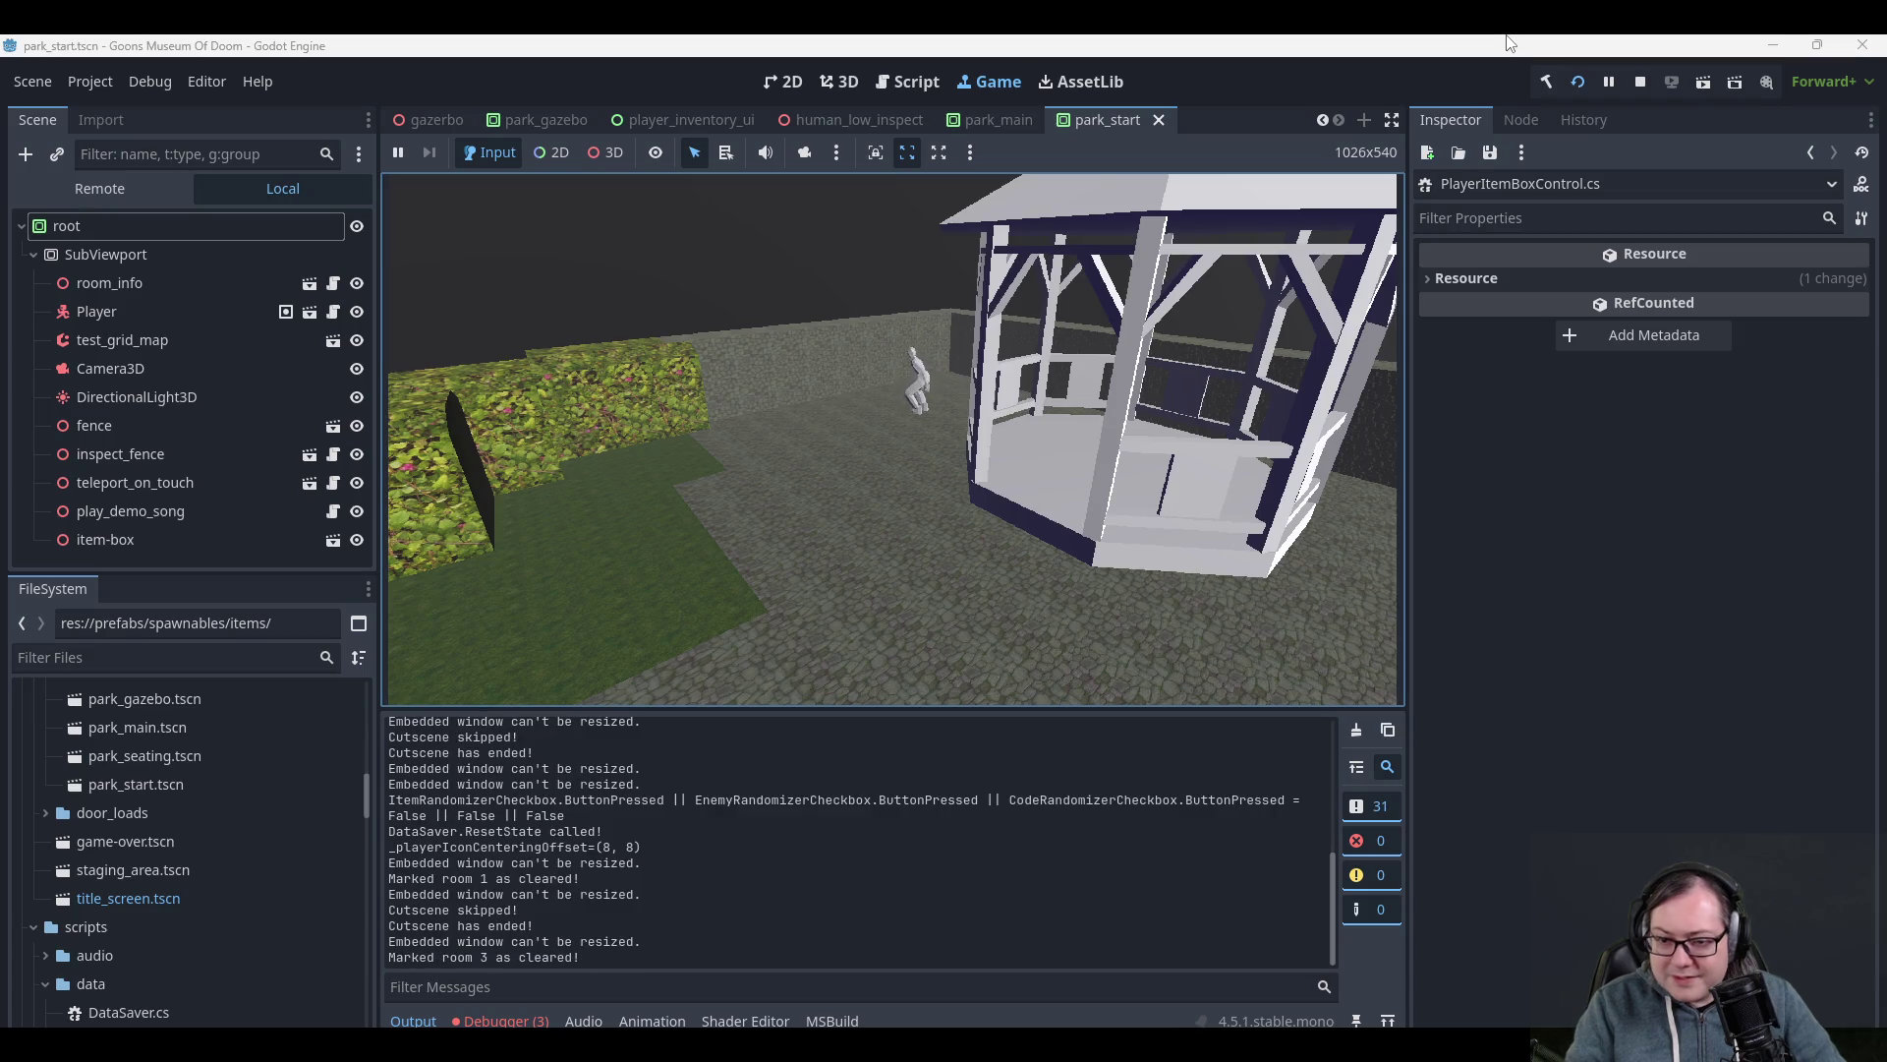
{"action": "key", "text": "Down"}
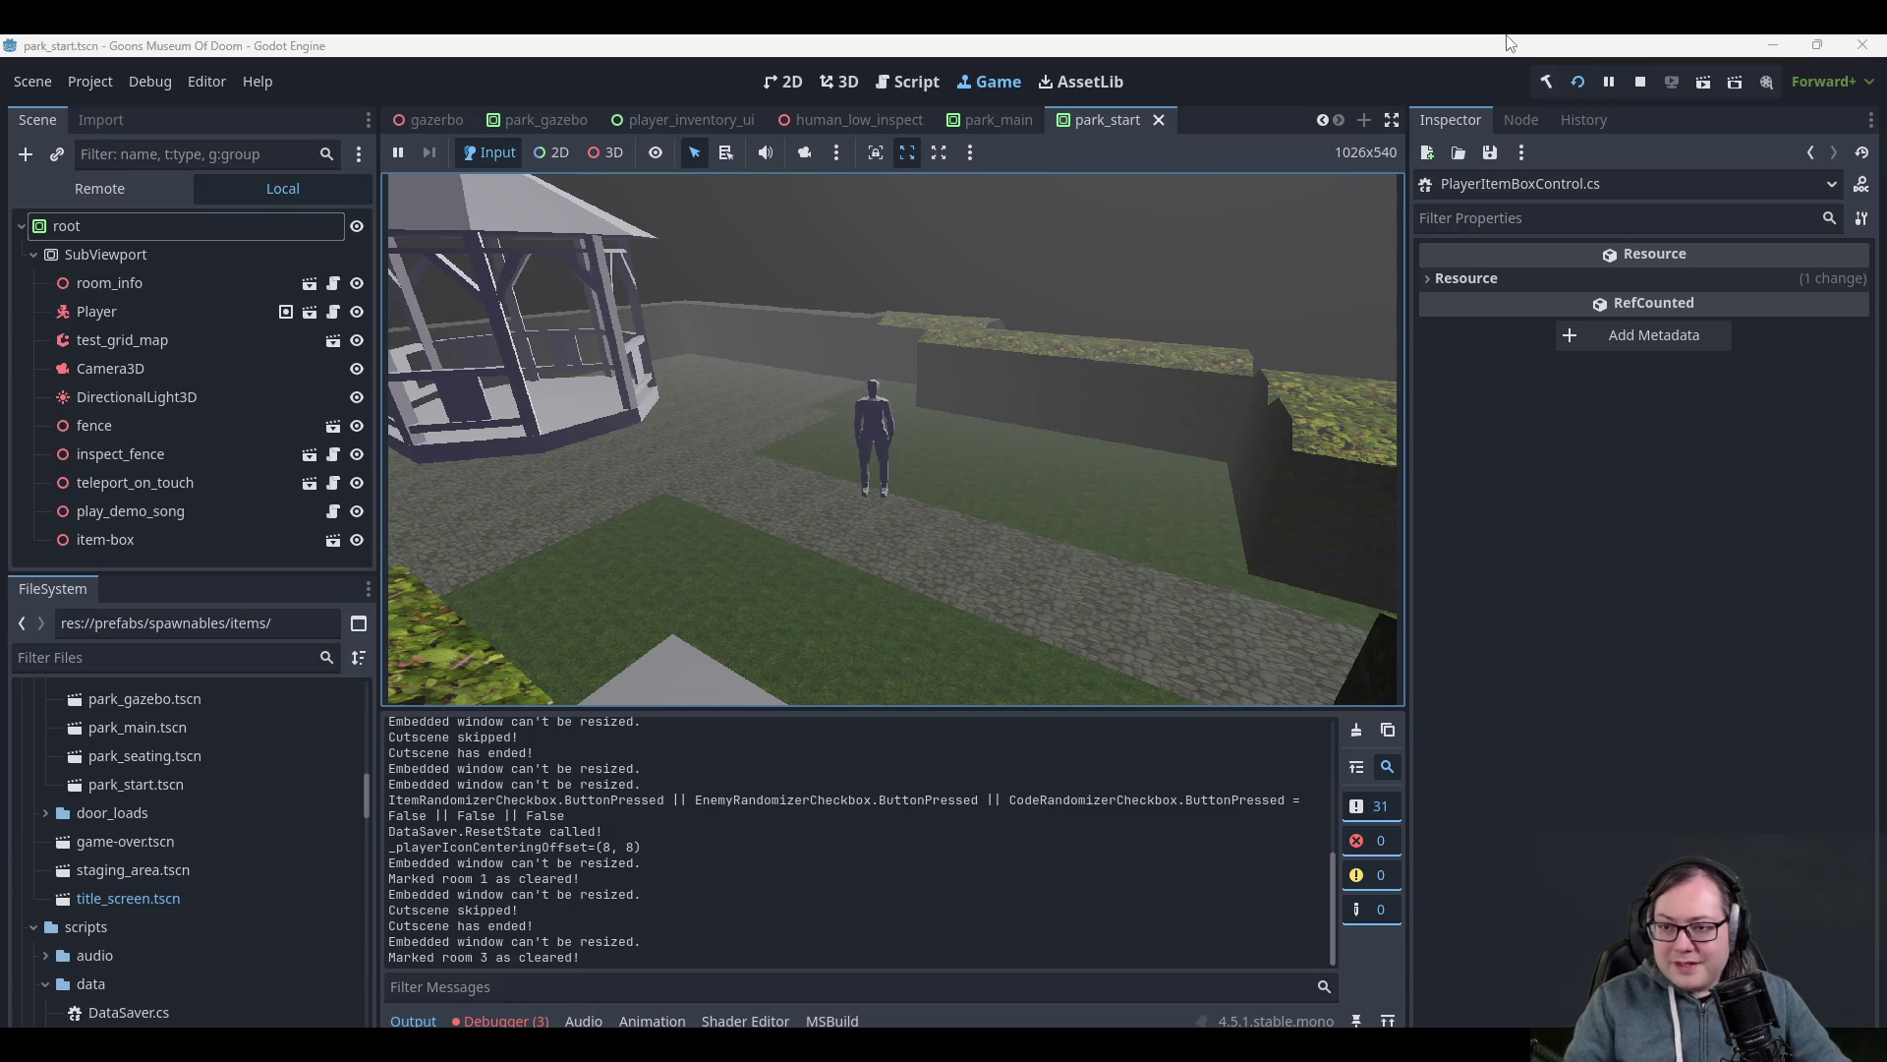
- Run the 'save' console command, create a new save, recheck the box, and stop the game
{"action": "type", "text": "save"}
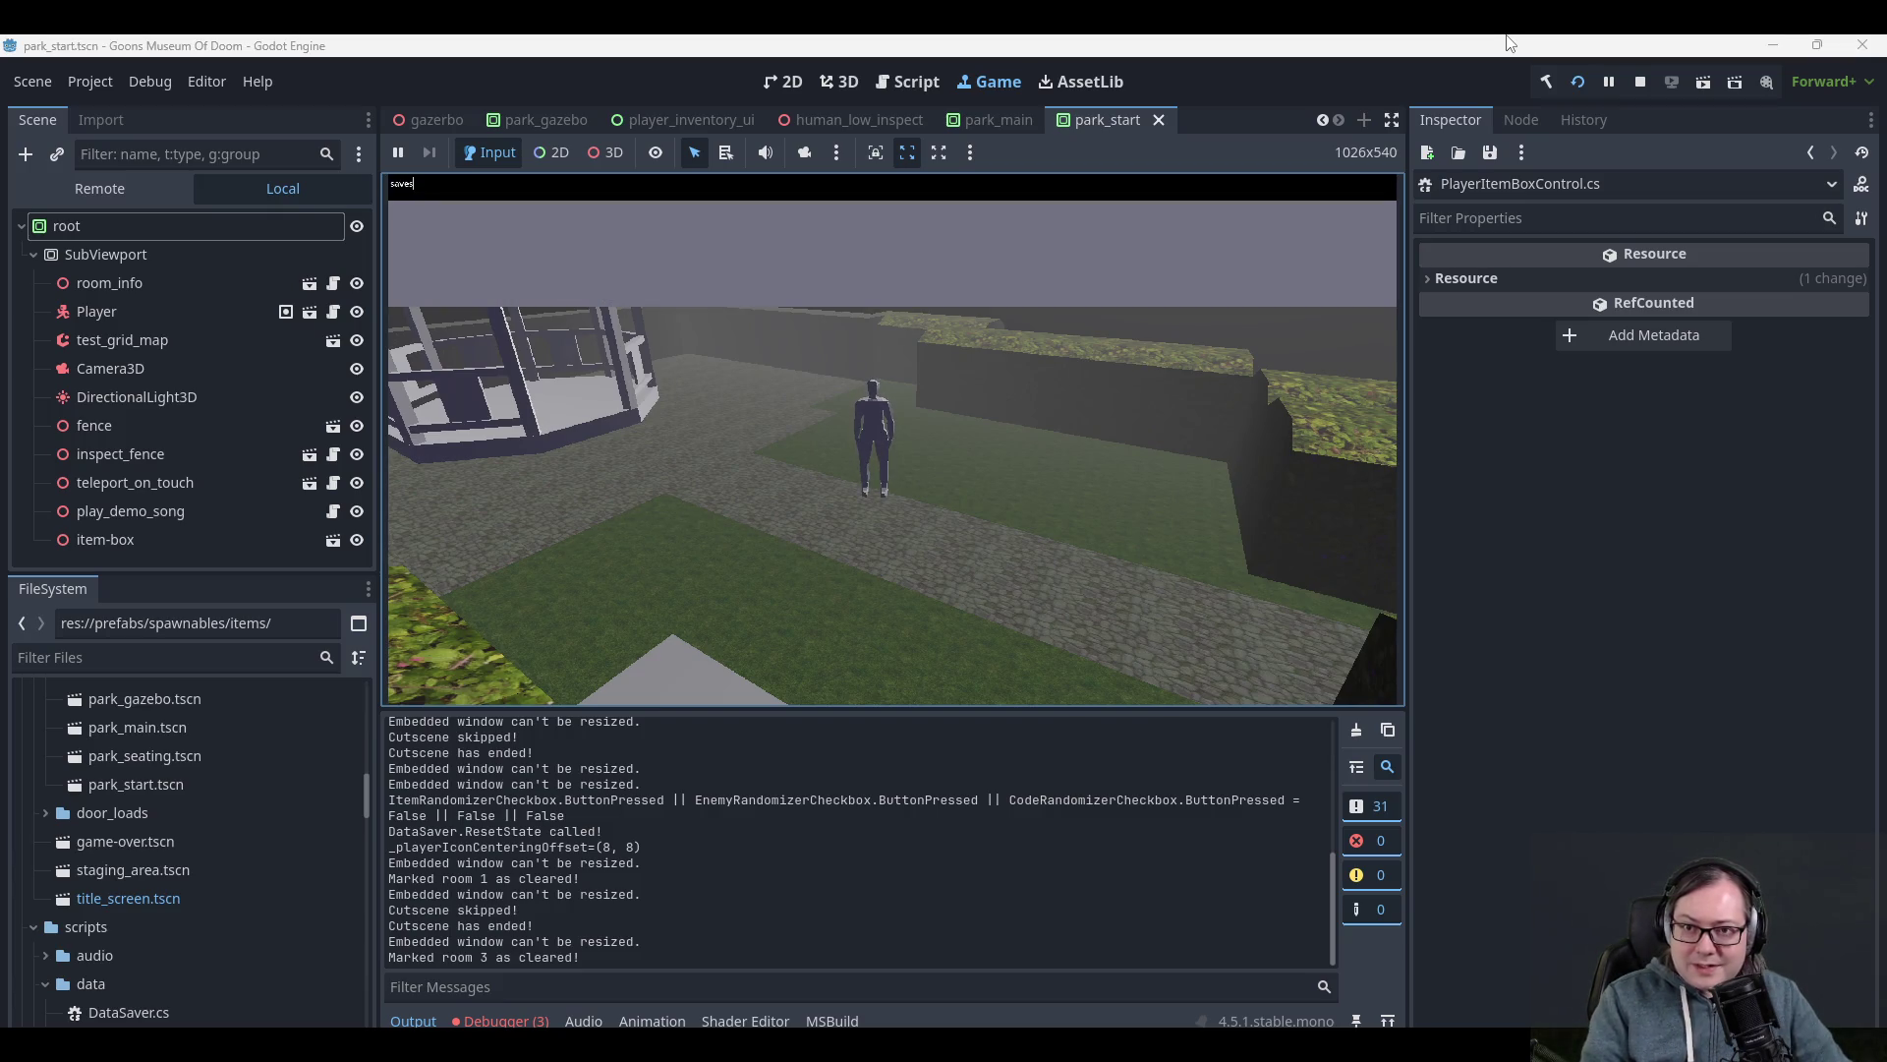
{"action": "key", "text": "Return"}
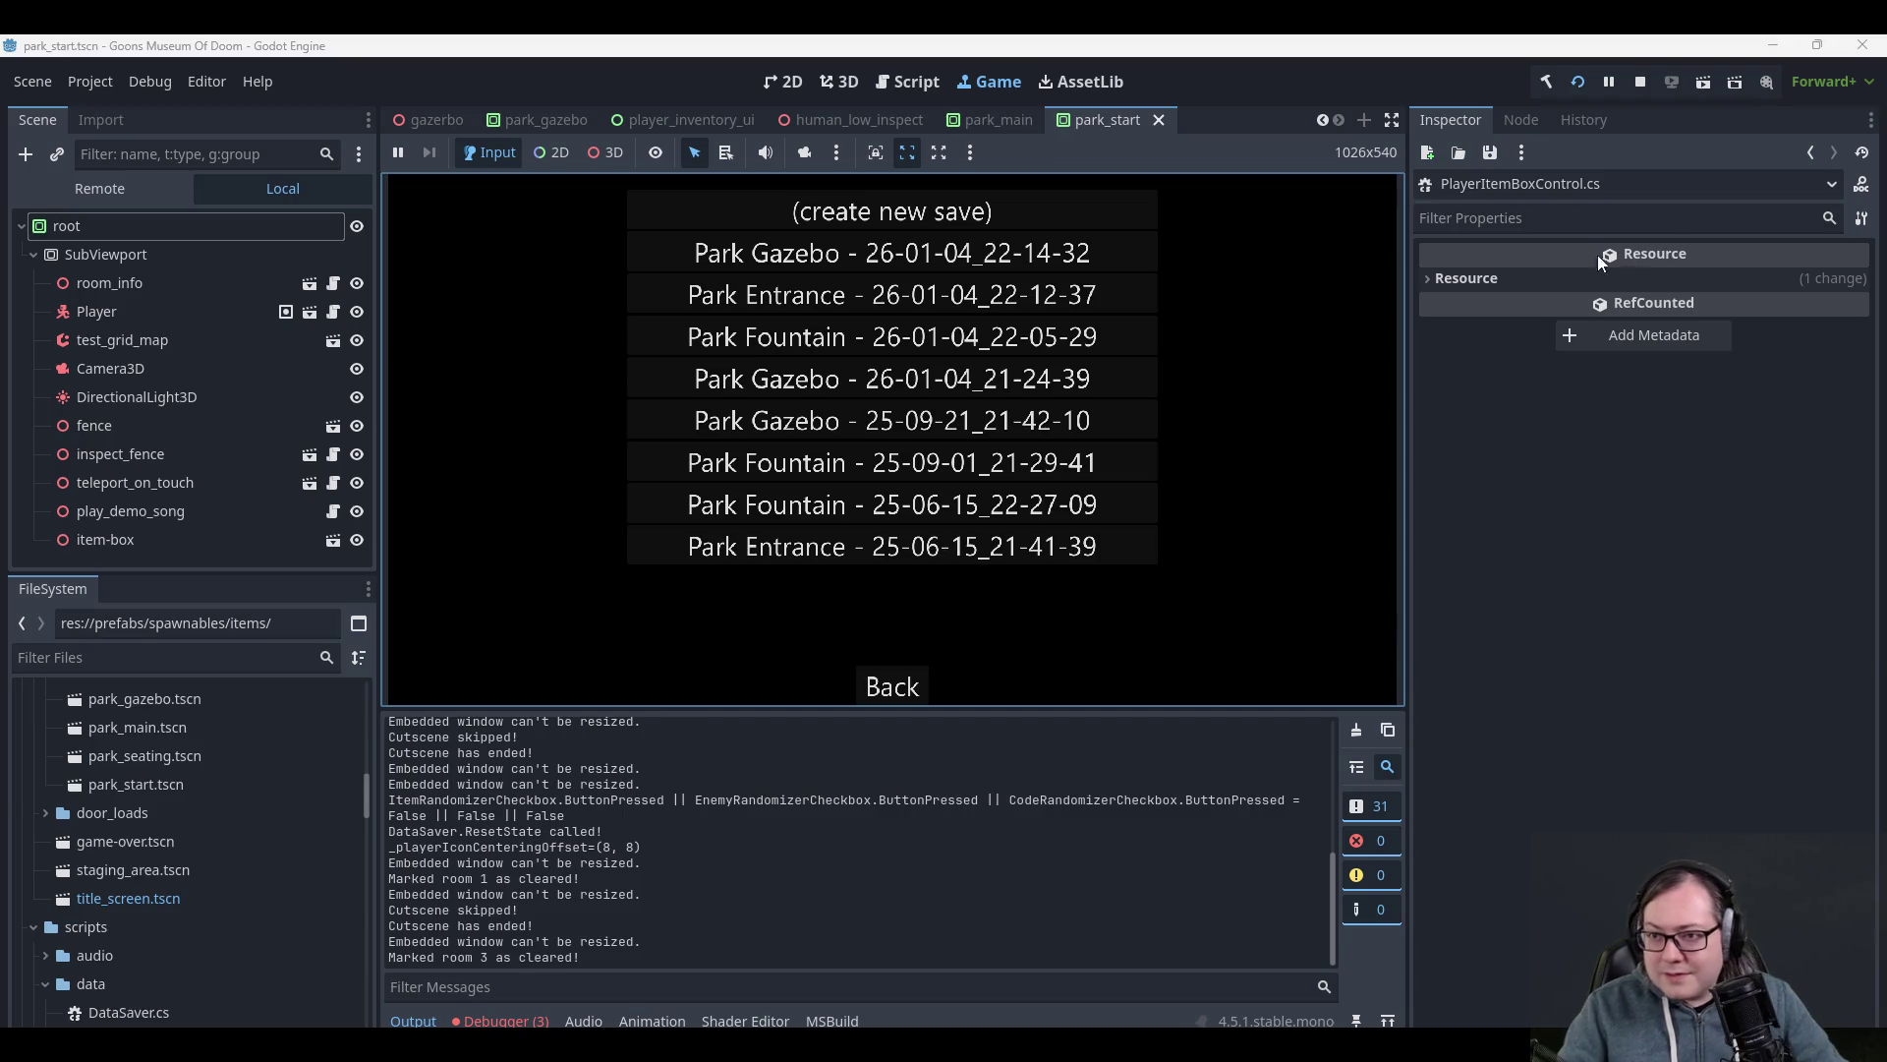
{"action": "left_click", "coordinate": [1003, 204]}
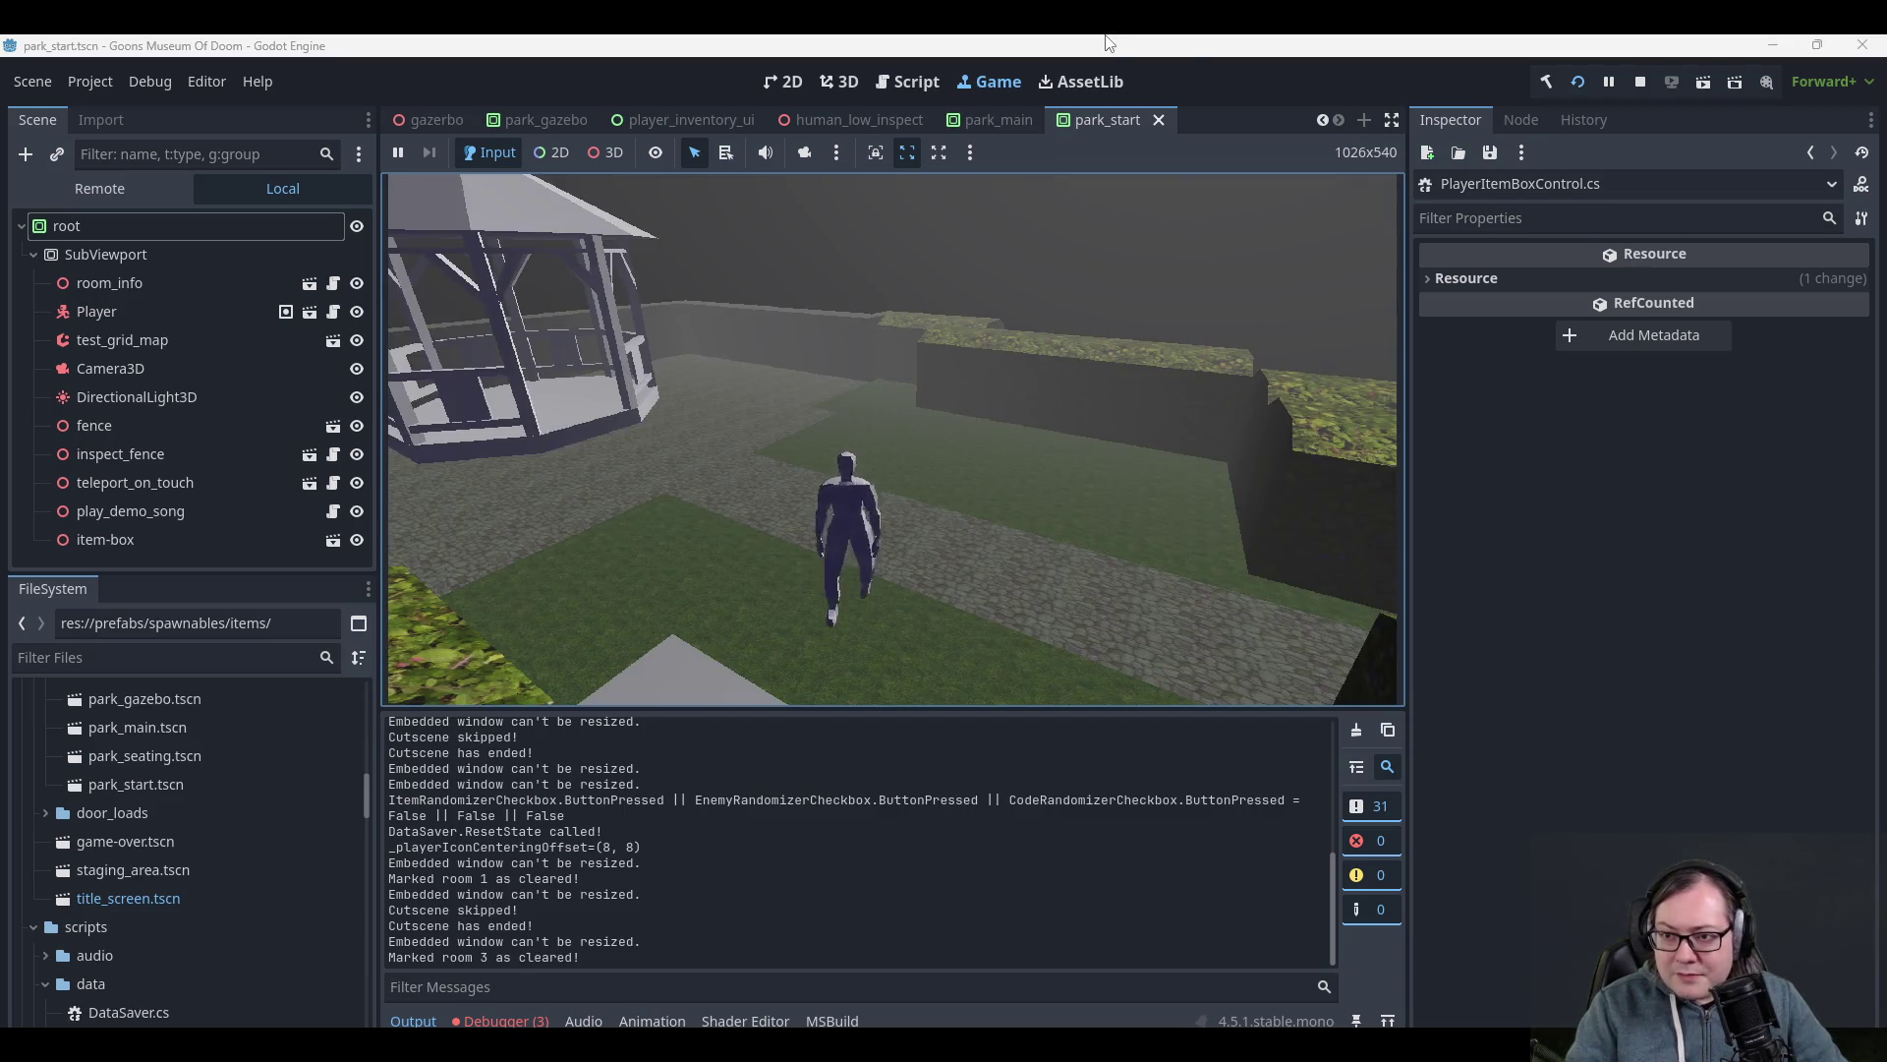
{"action": "key", "text": "i"}
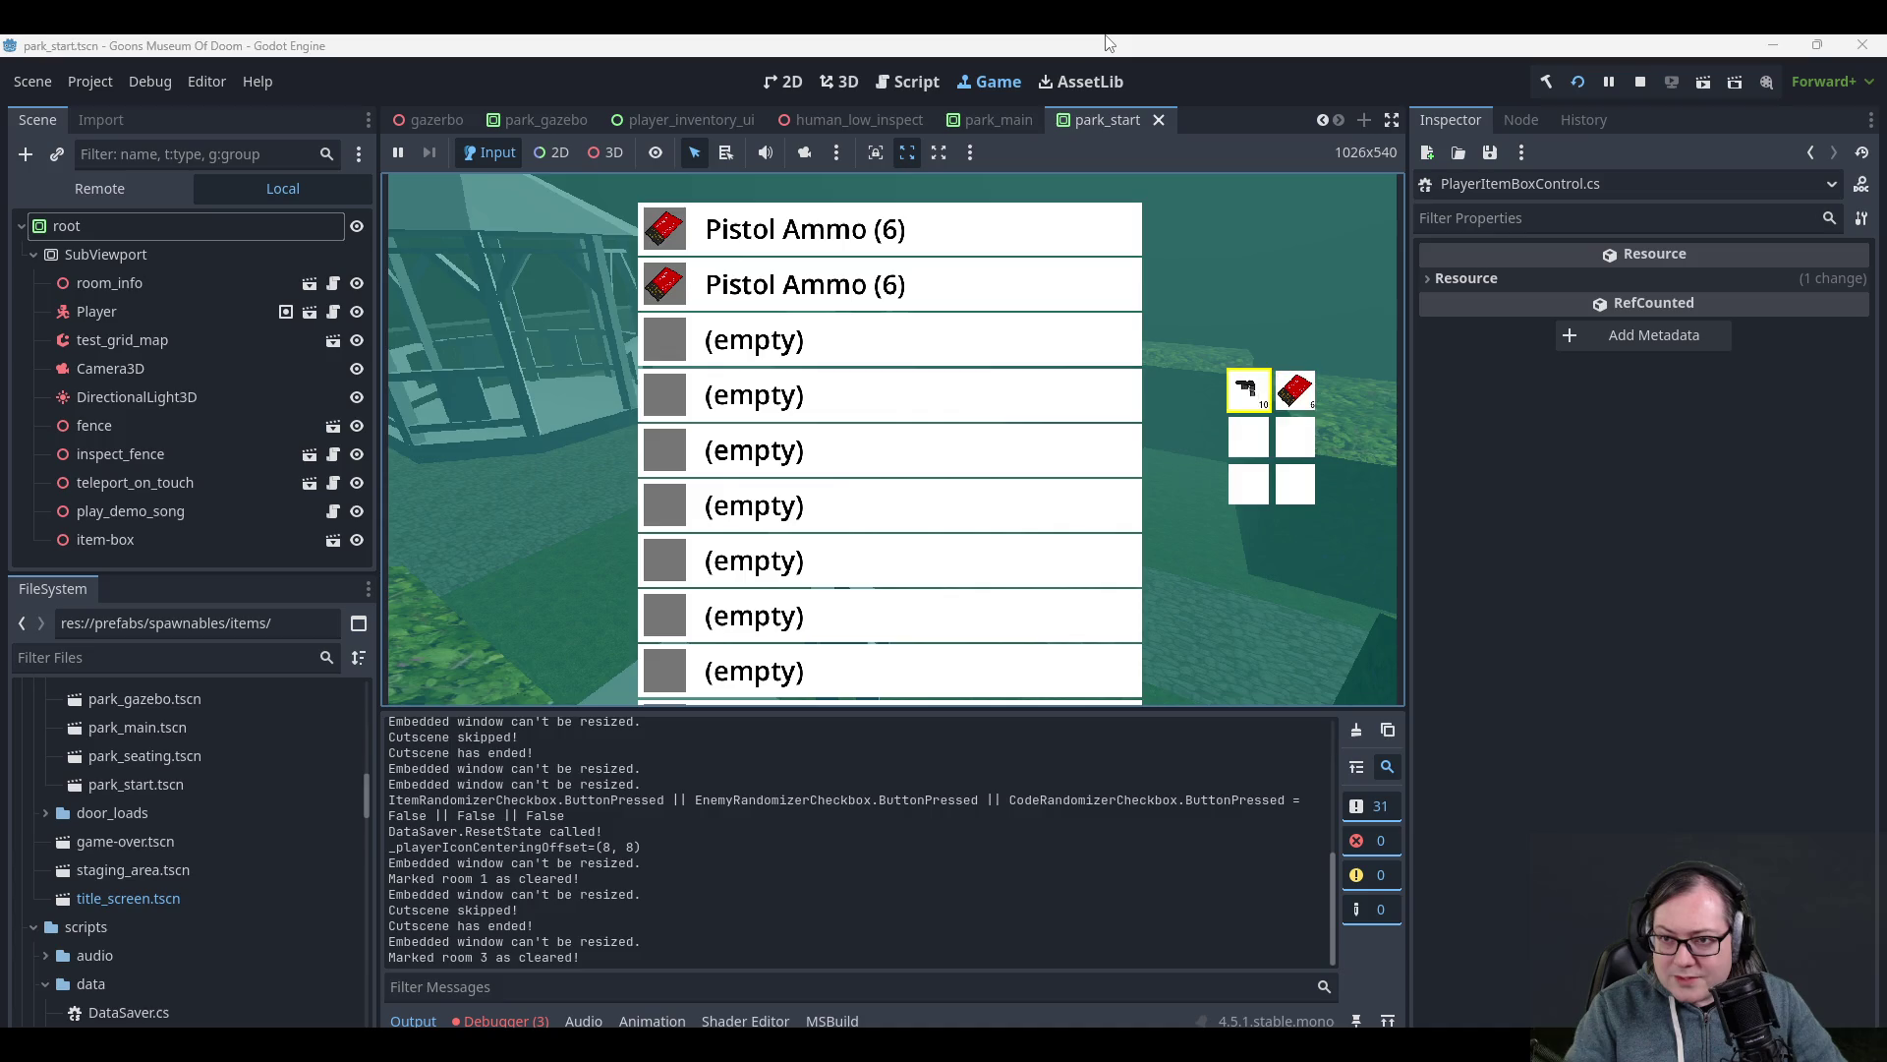
{"action": "key", "text": "i"}
{"action": "key", "text": "w"}
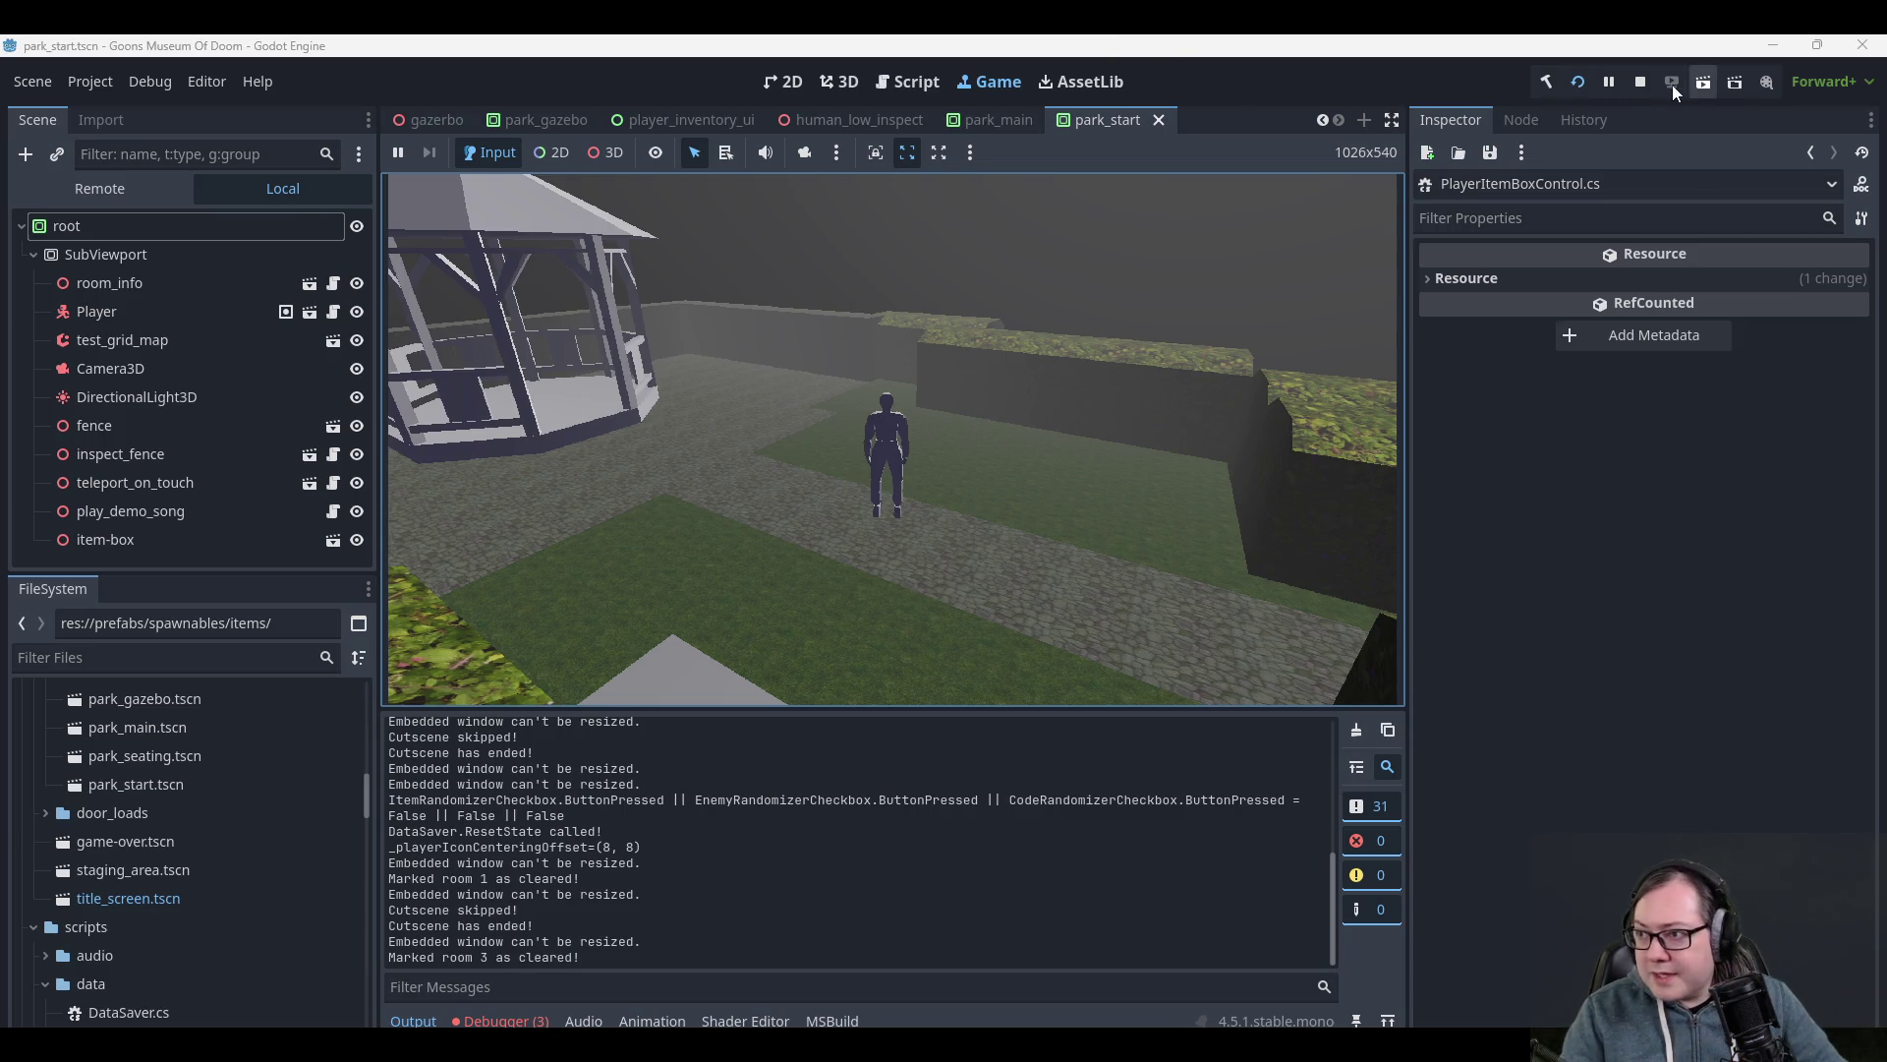
{"action": "left_click", "coordinate": [1639, 86]}
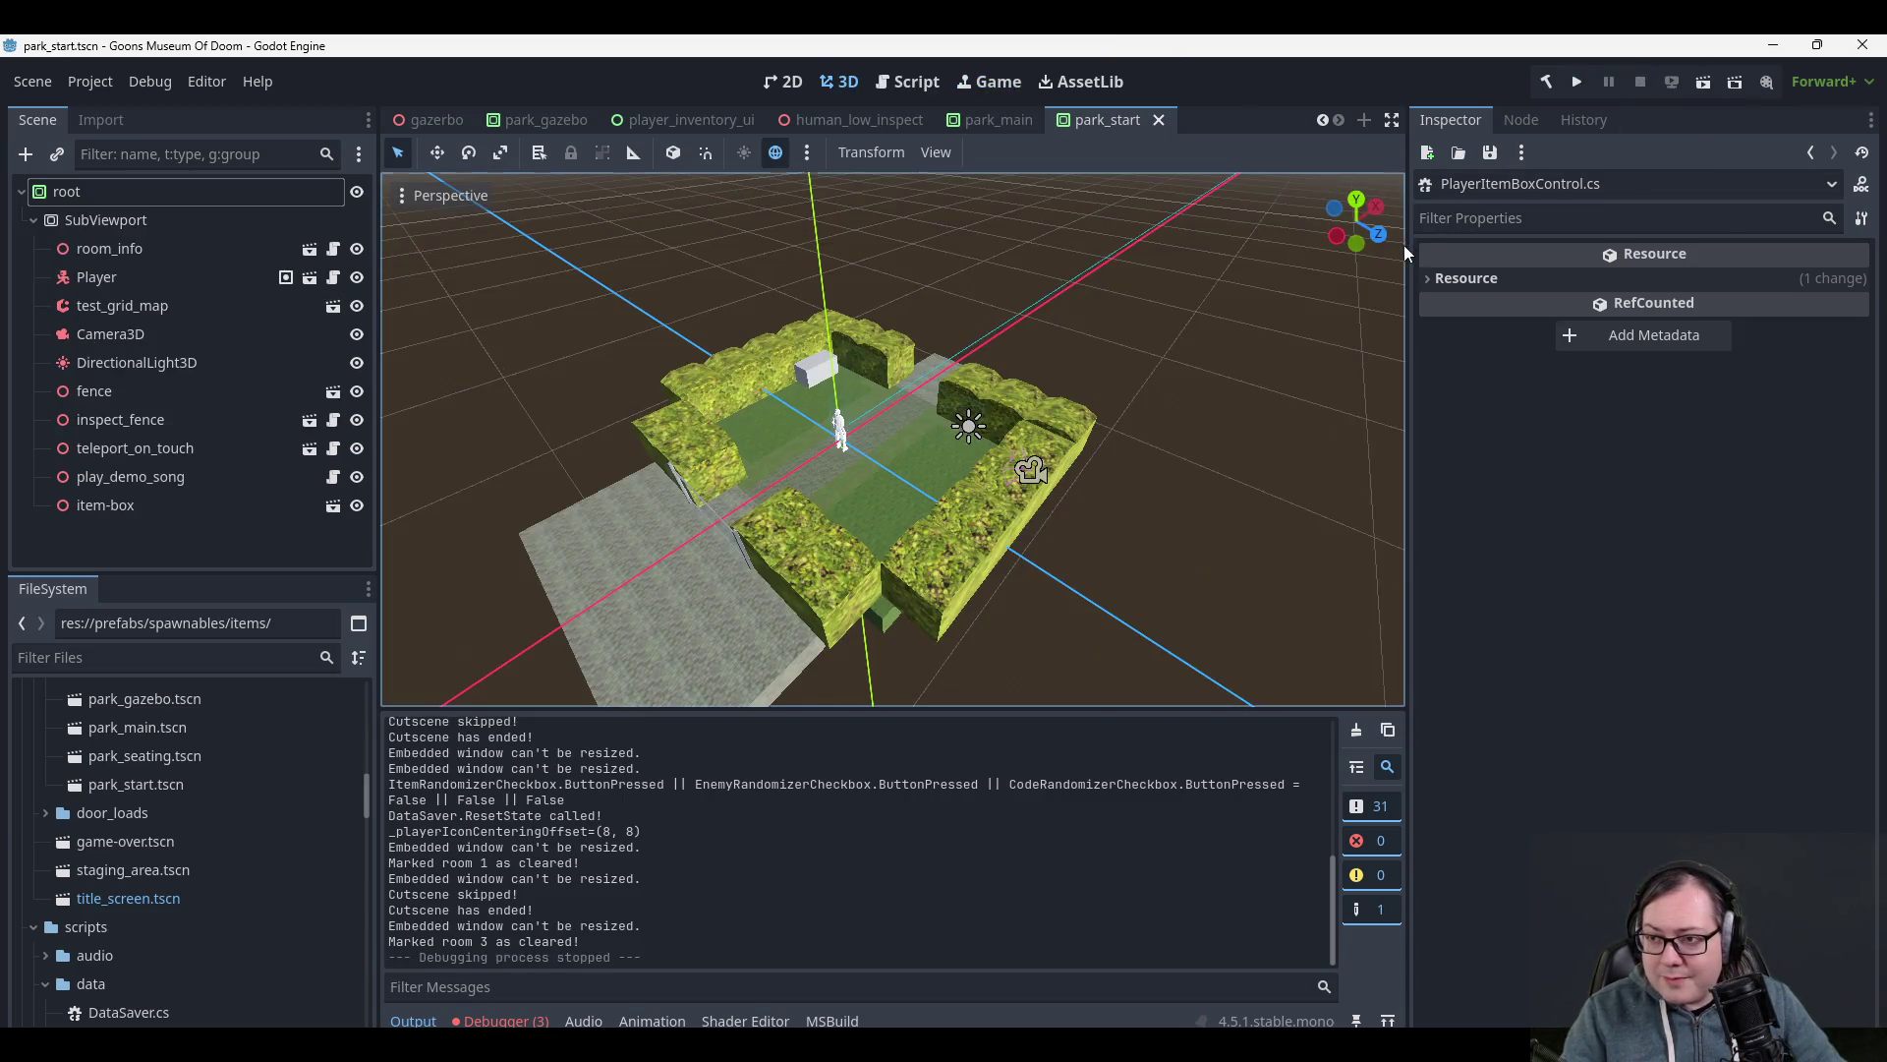
- Rerun, load the top Park Gazebo save, verify both Pistol Ammo (6) stacks, then return to Rider
{"action": "left_click", "coordinate": [1584, 79]}
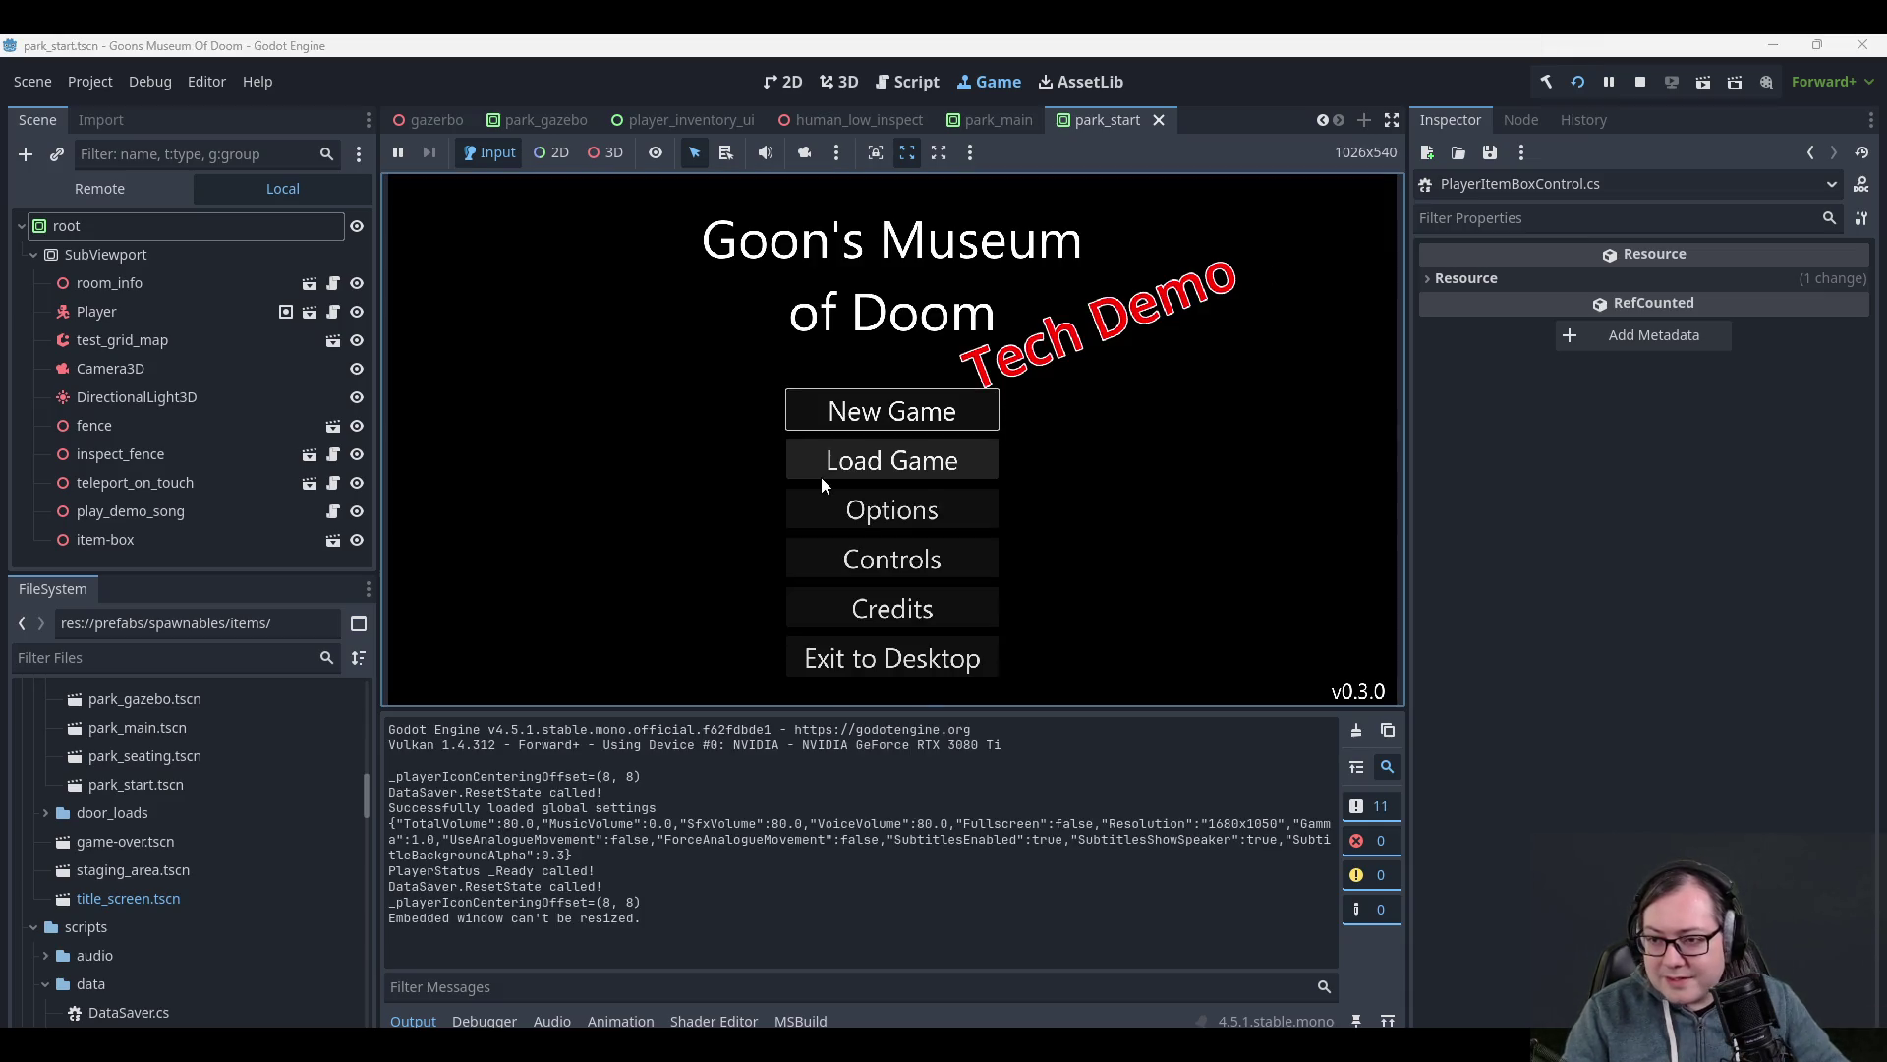
{"action": "left_click", "coordinate": [825, 467]}
{"action": "left_click", "coordinate": [865, 202]}
{"action": "key", "text": "Tab"}
{"action": "key", "text": "Tab"}
{"action": "key", "text": "s"}
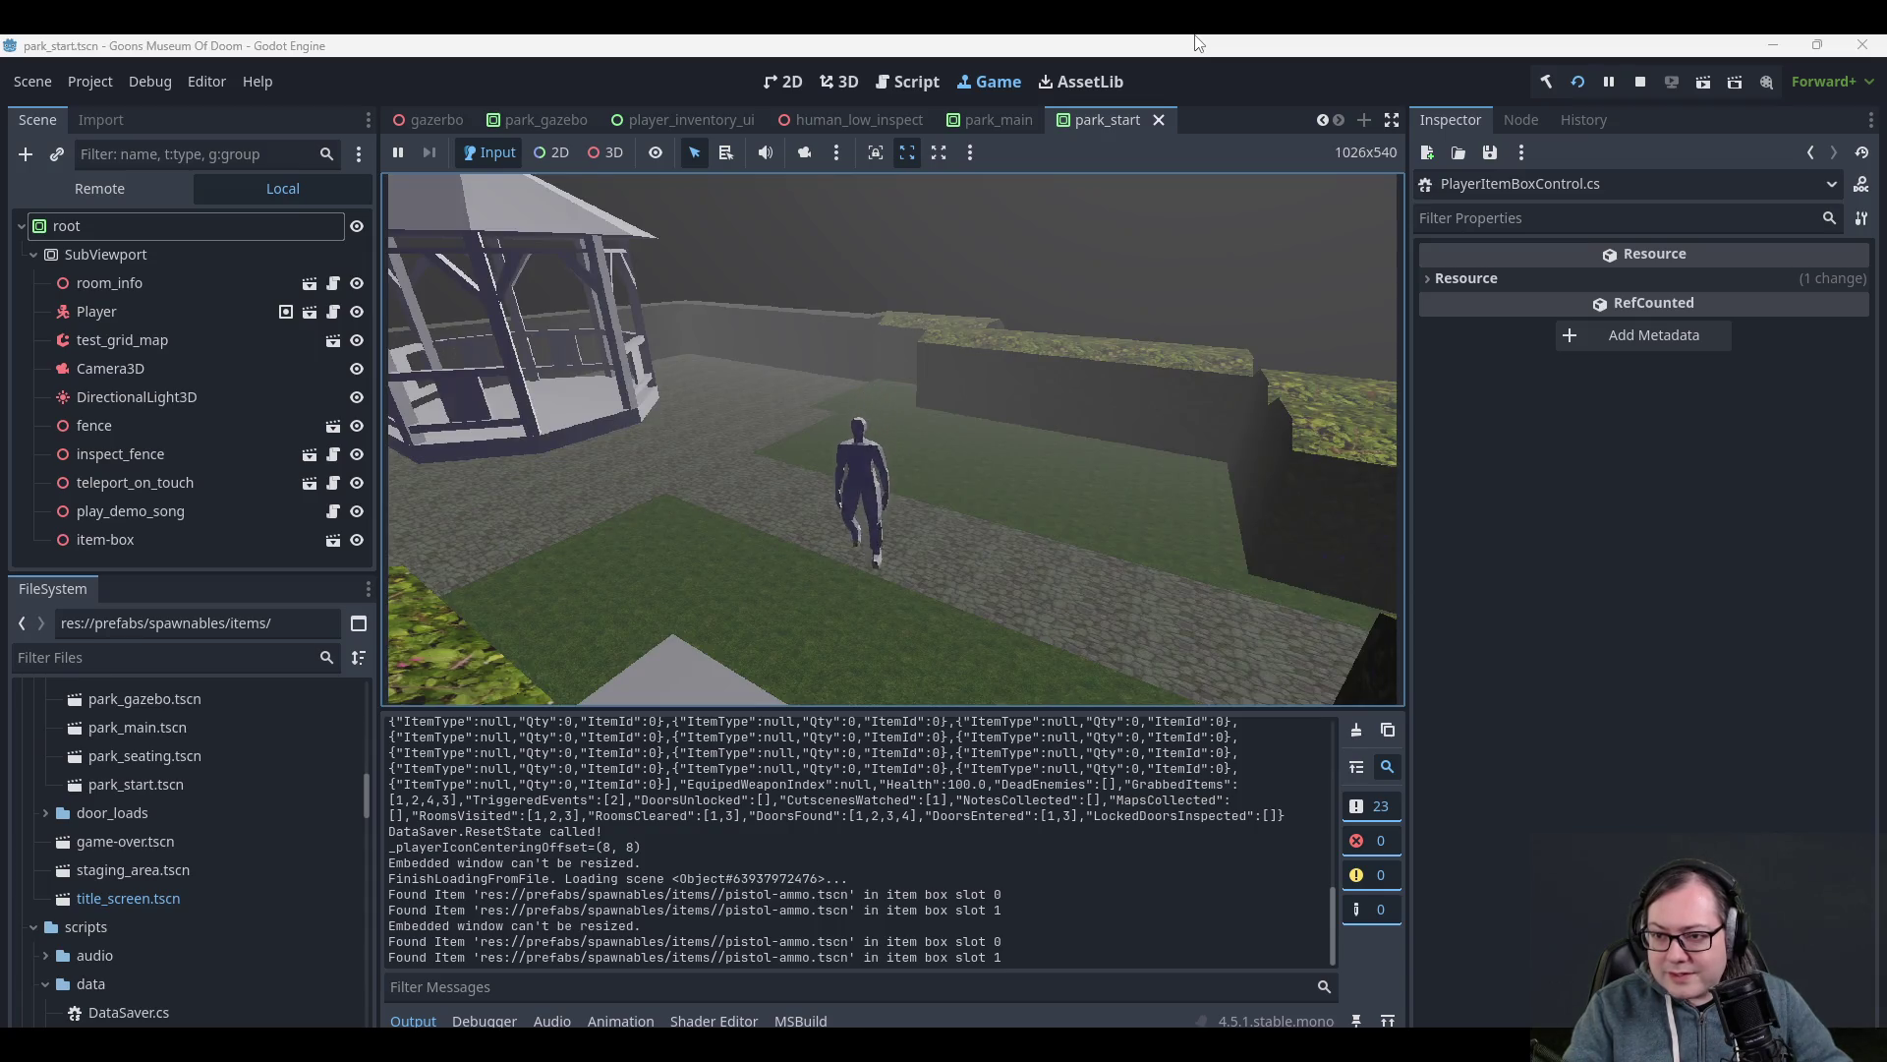
{"action": "key", "text": "e"}
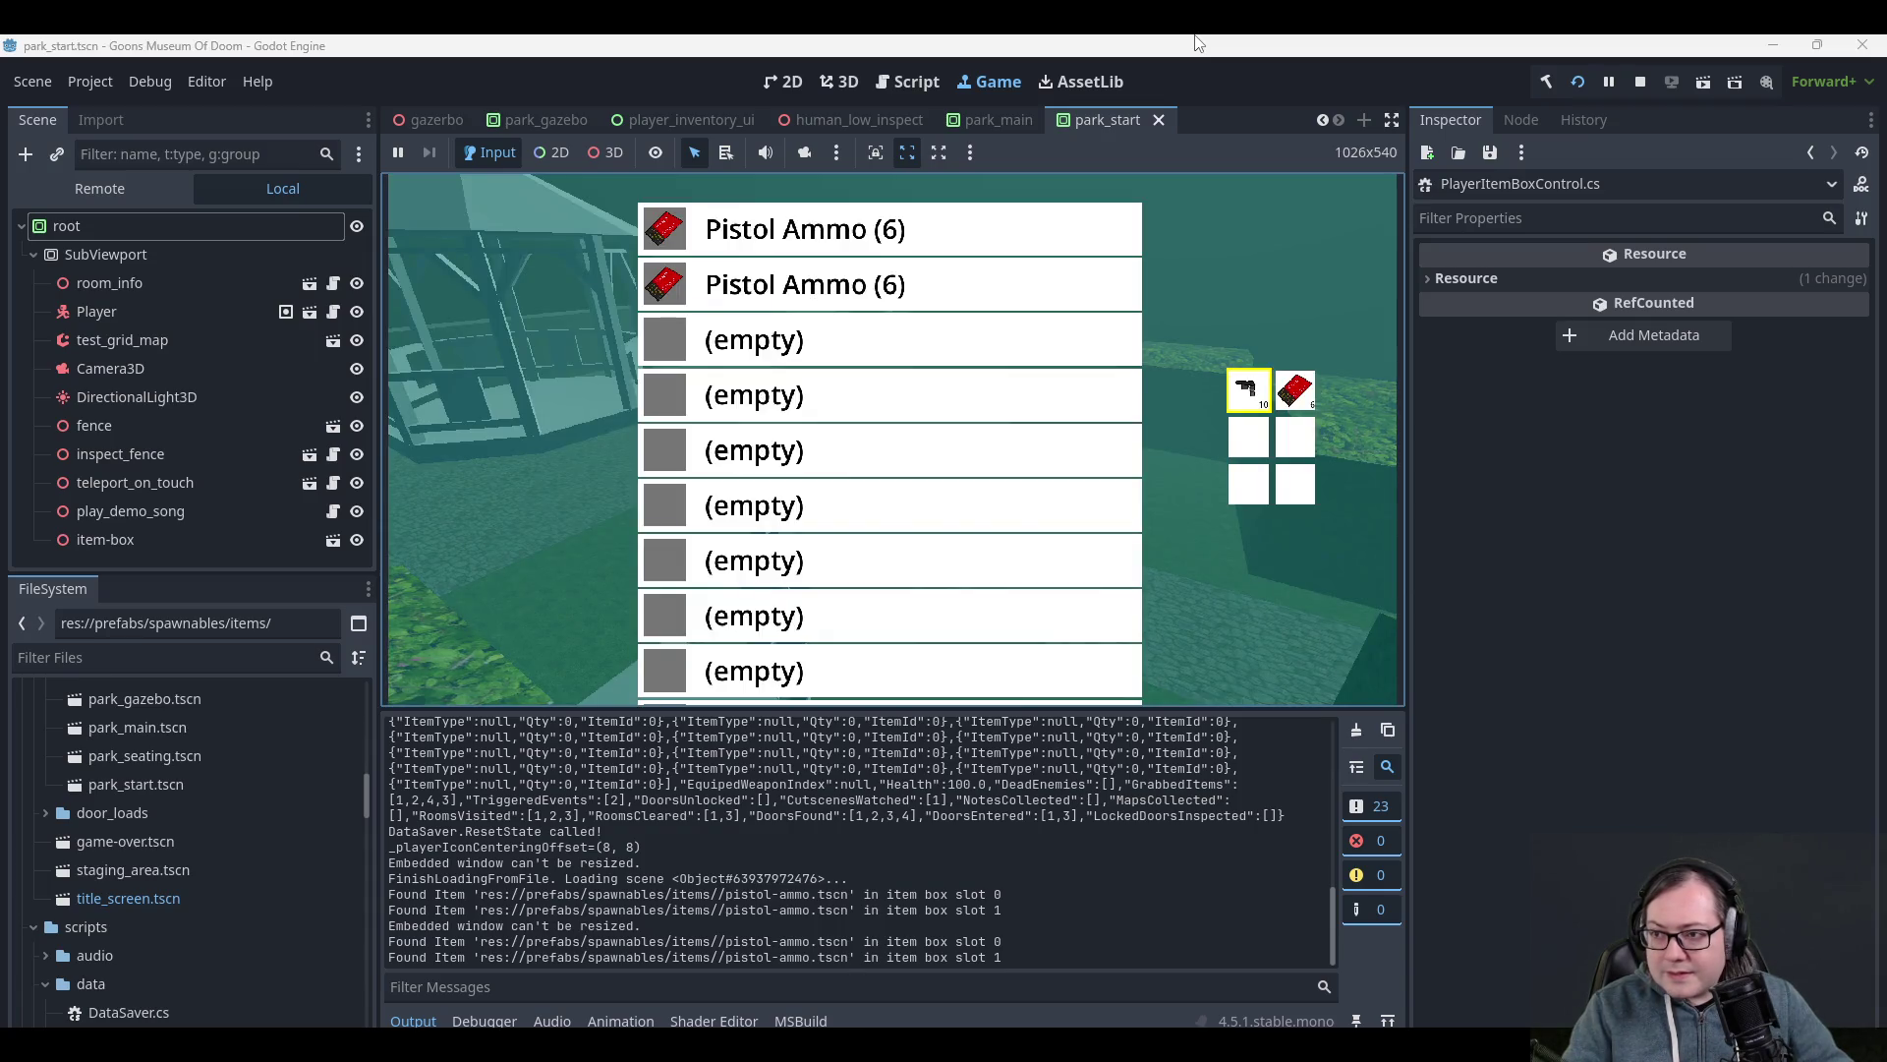
{"action": "key", "text": "Escape"}
{"action": "key", "text": "a"}
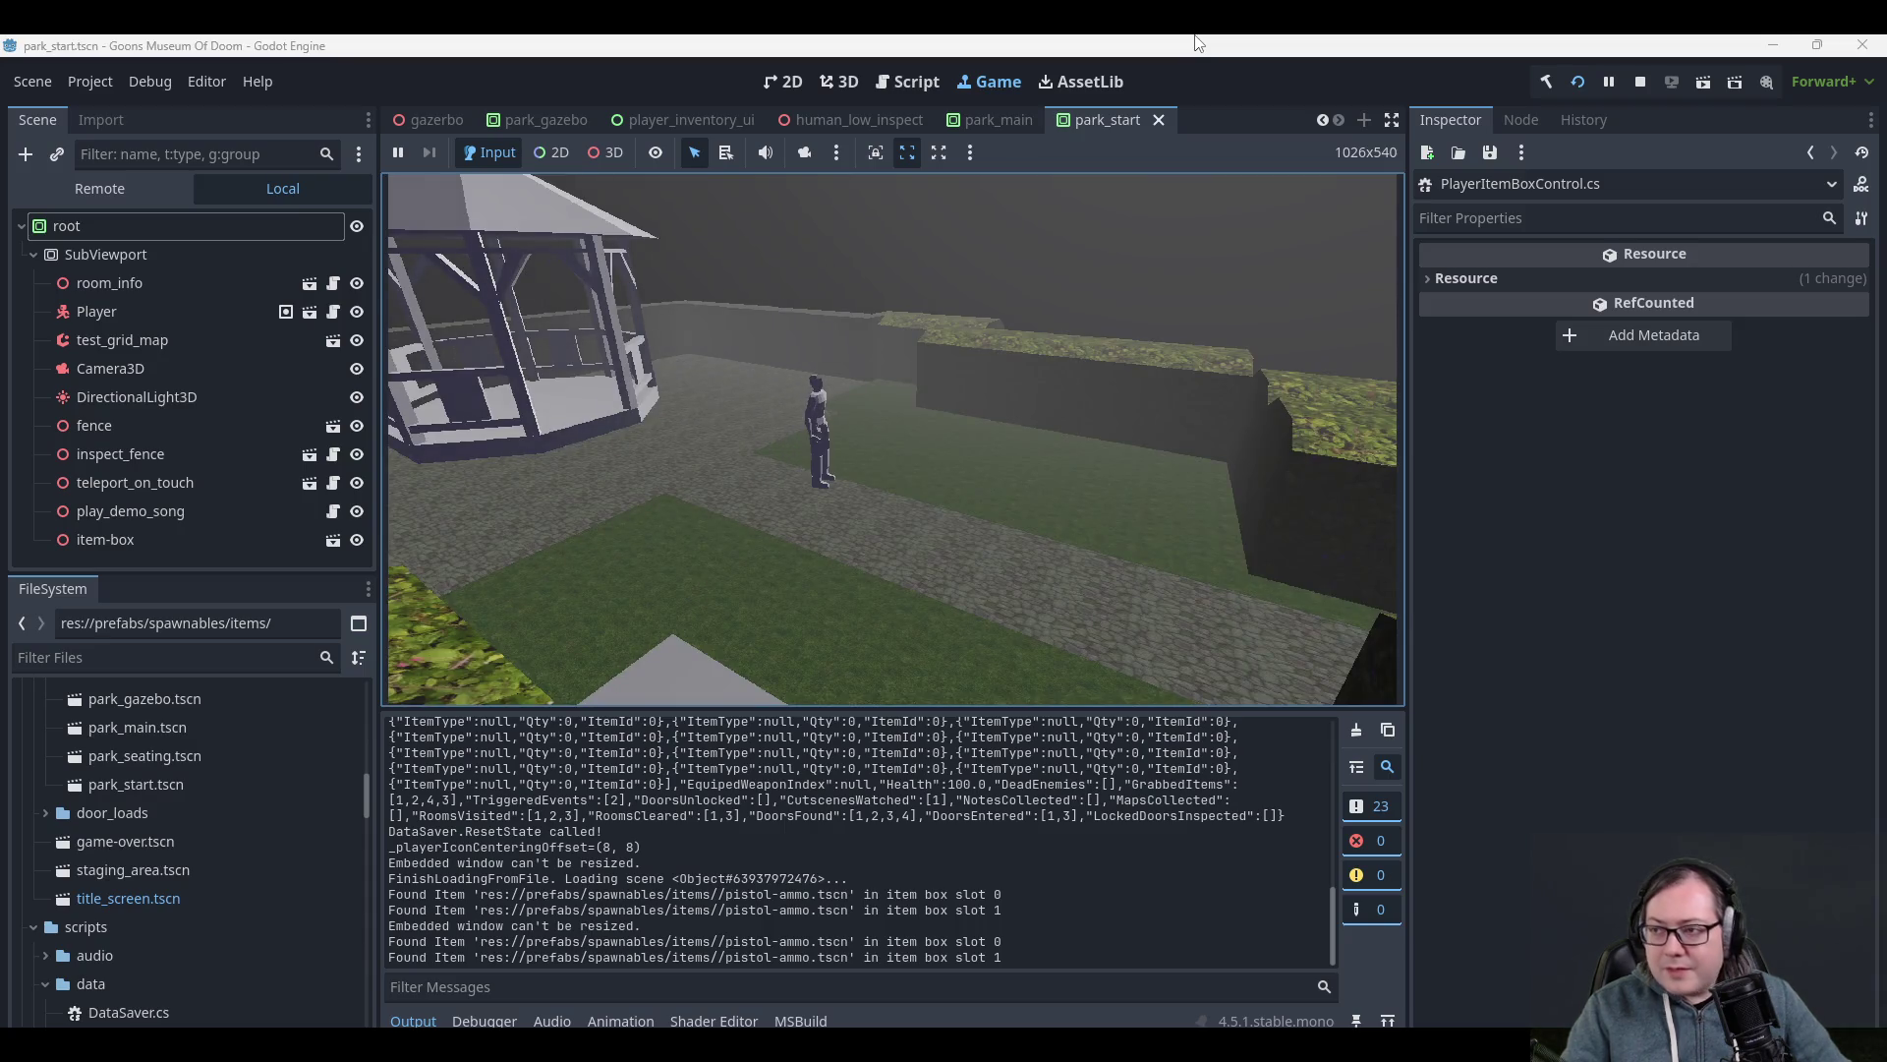
{"action": "left_click", "coordinate": [1638, 81]}
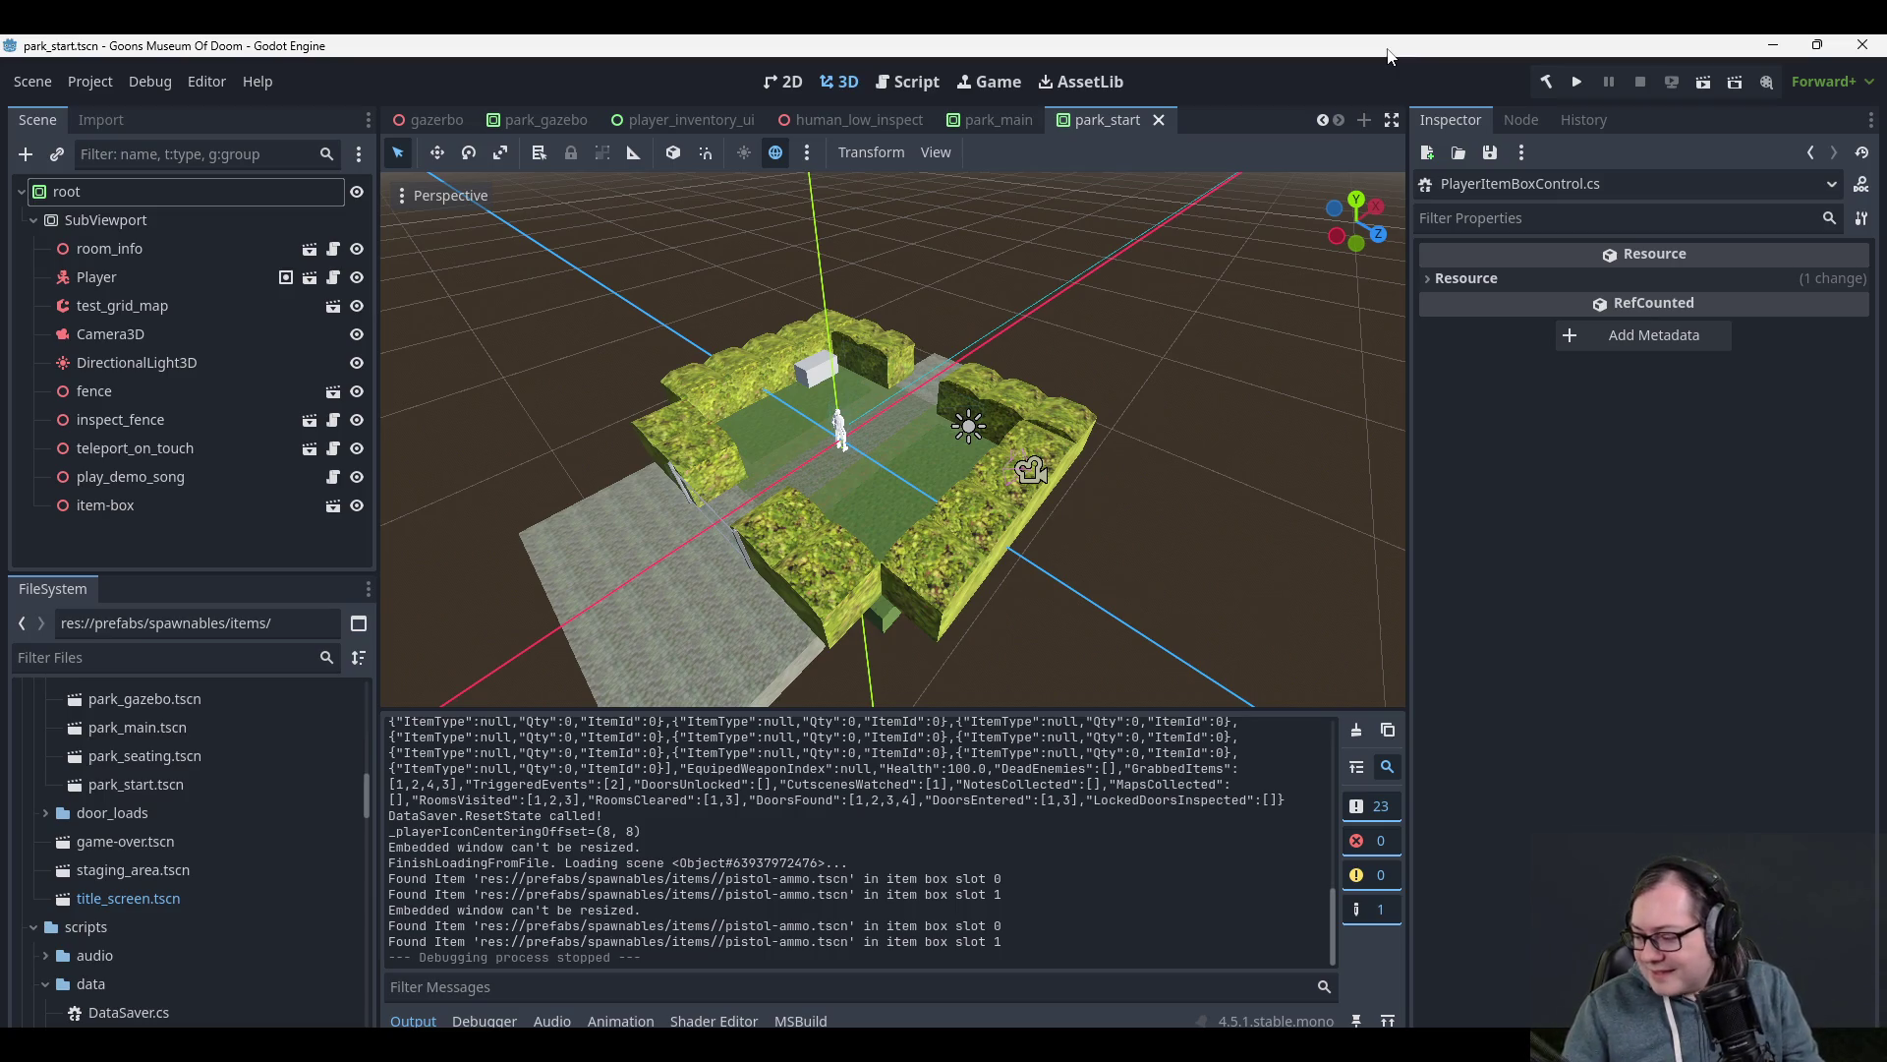
{"action": "key", "text": "alt+Tab"}
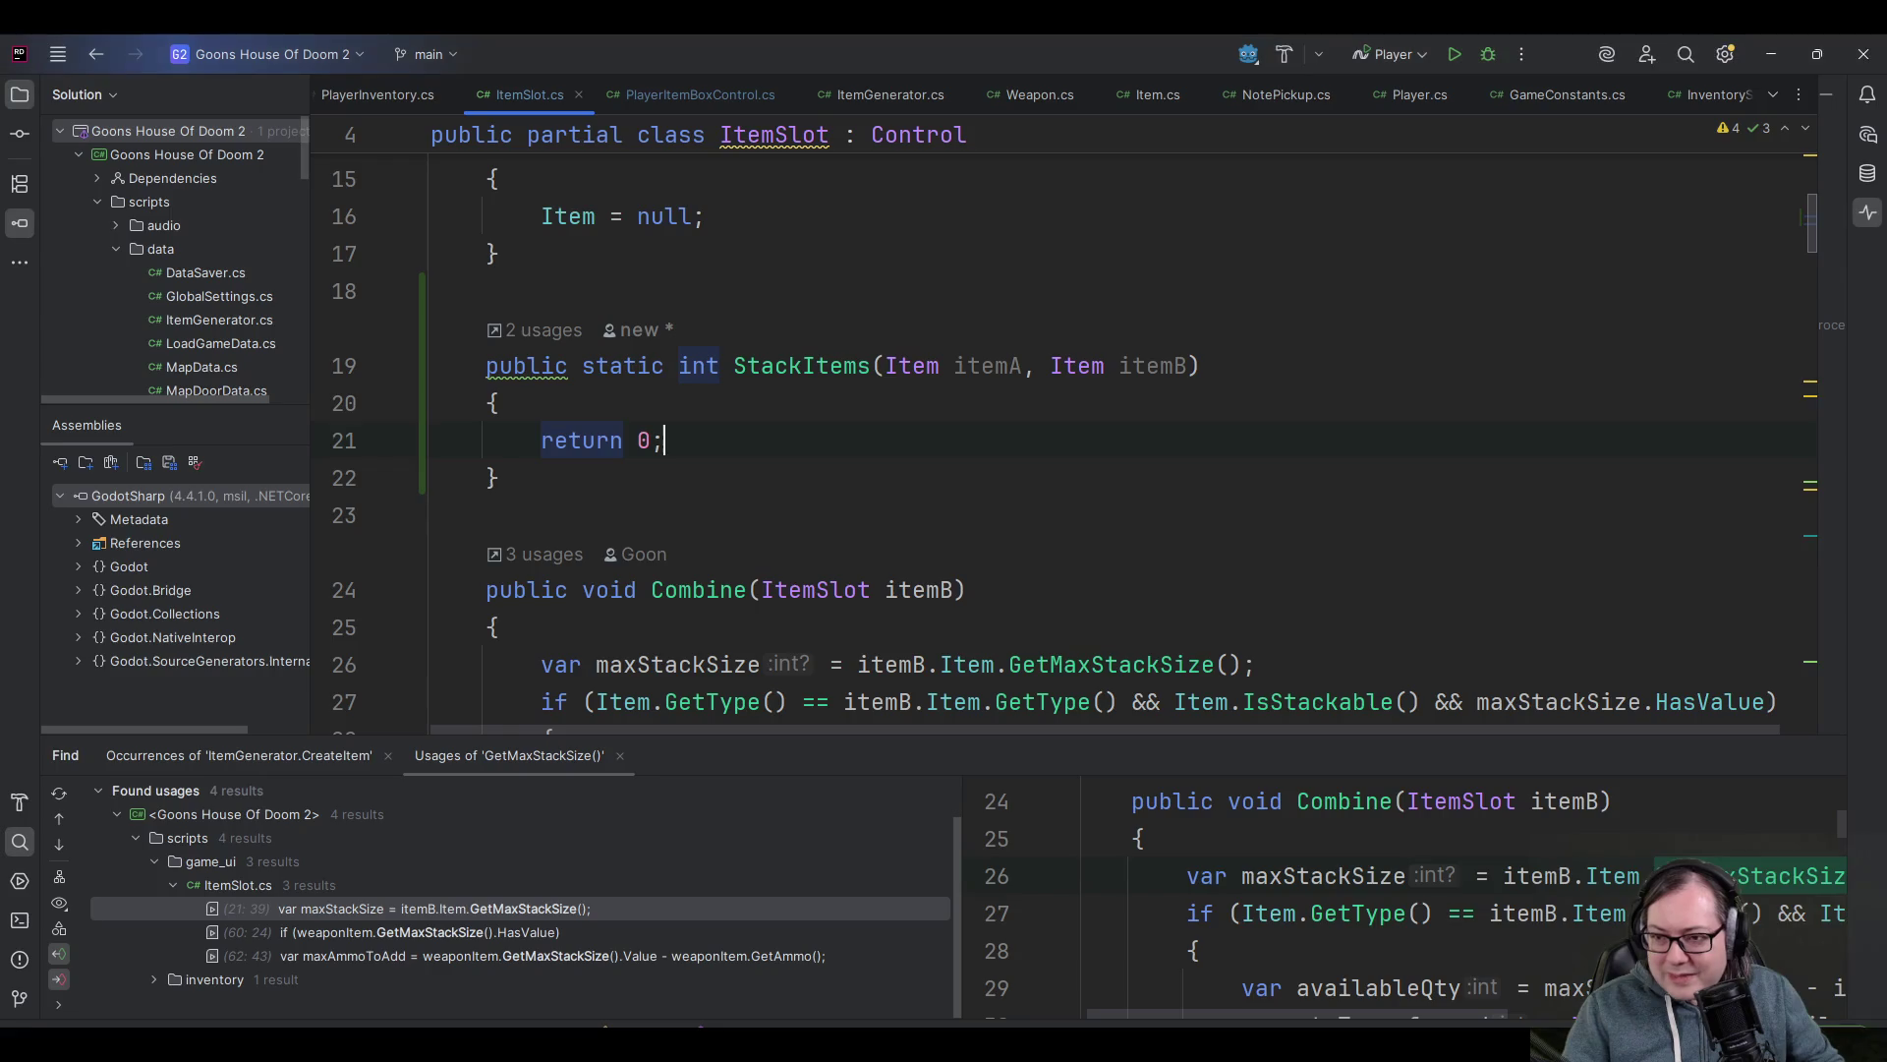
{"action": "scroll", "coordinate": [721, 417], "scroll_direction": "down", "scroll_amount": 3}
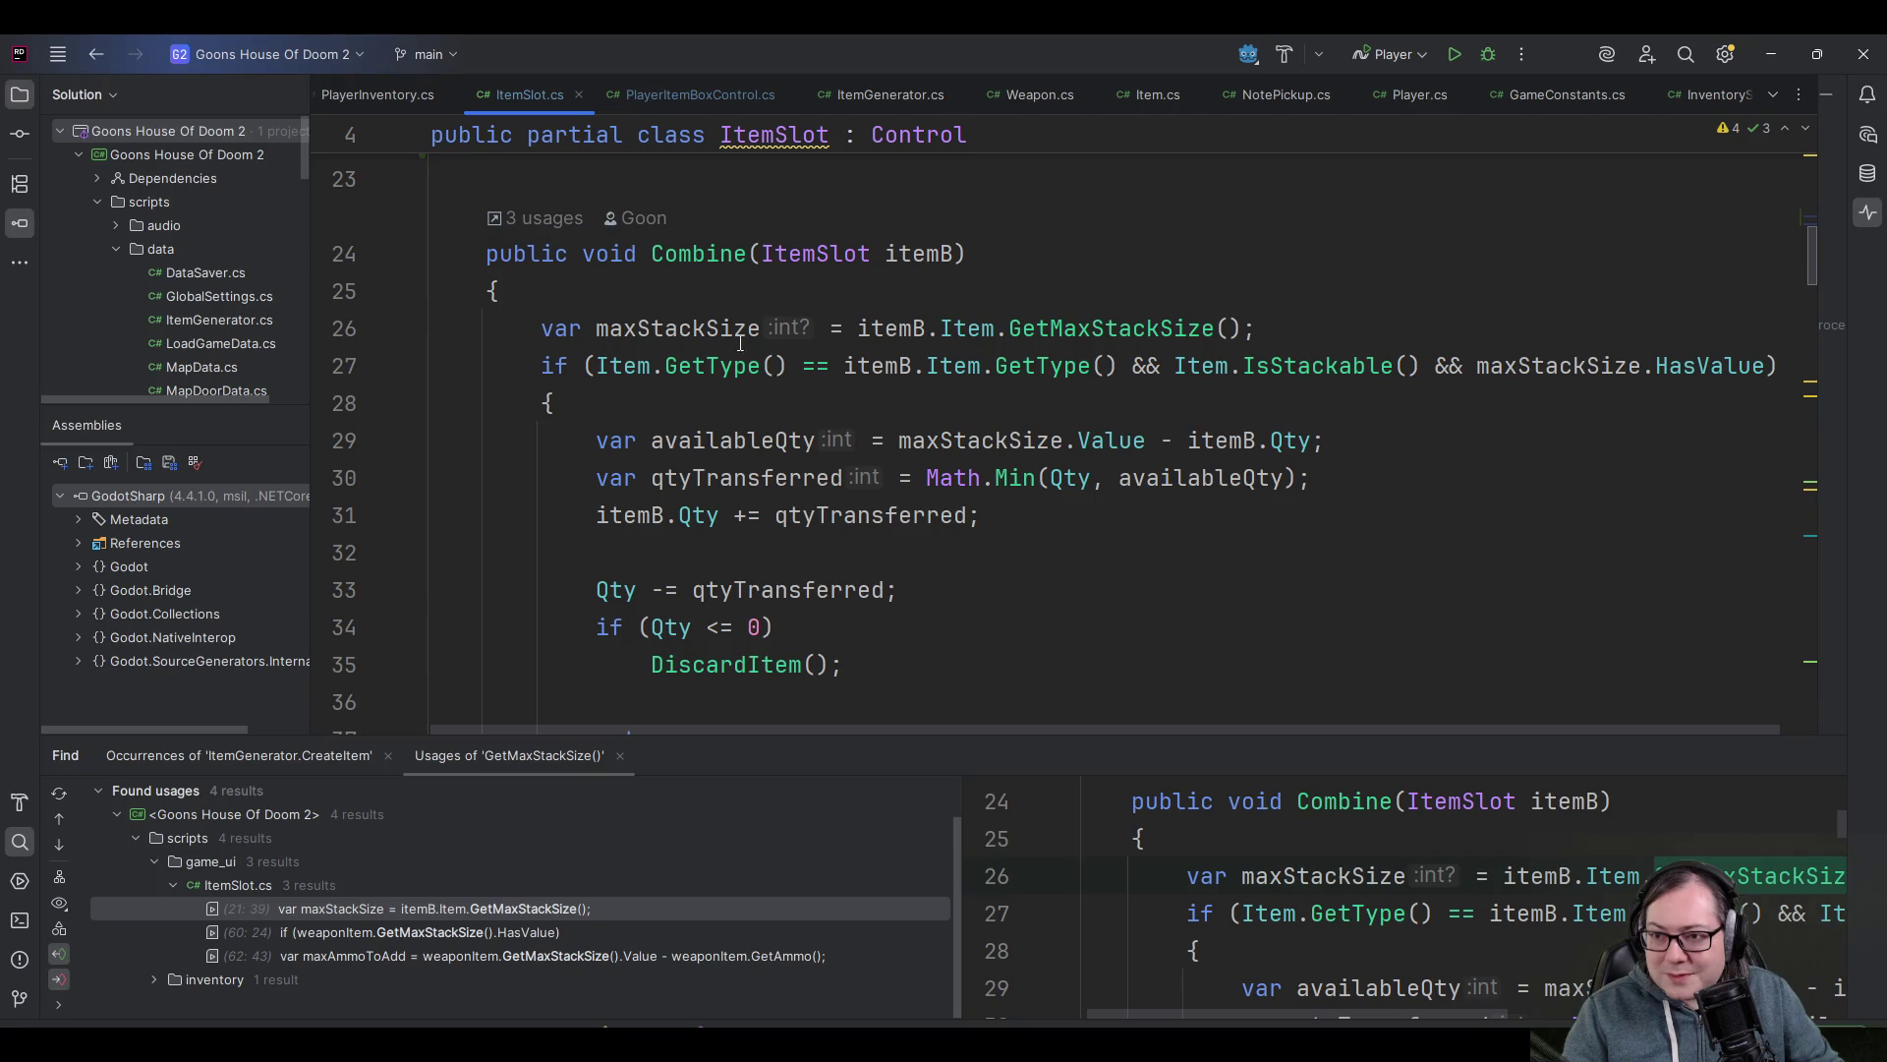
{"action": "scroll", "coordinate": [729, 339], "scroll_direction": "up", "scroll_amount": 1}
{"action": "left_click", "coordinate": [721, 589]}
{"action": "left_click", "coordinate": [760, 551]}
{"action": "scroll", "coordinate": [755, 530], "scroll_direction": "down", "scroll_amount": 3}
{"action": "scroll", "coordinate": [749, 519], "scroll_direction": "up", "scroll_amount": 2}
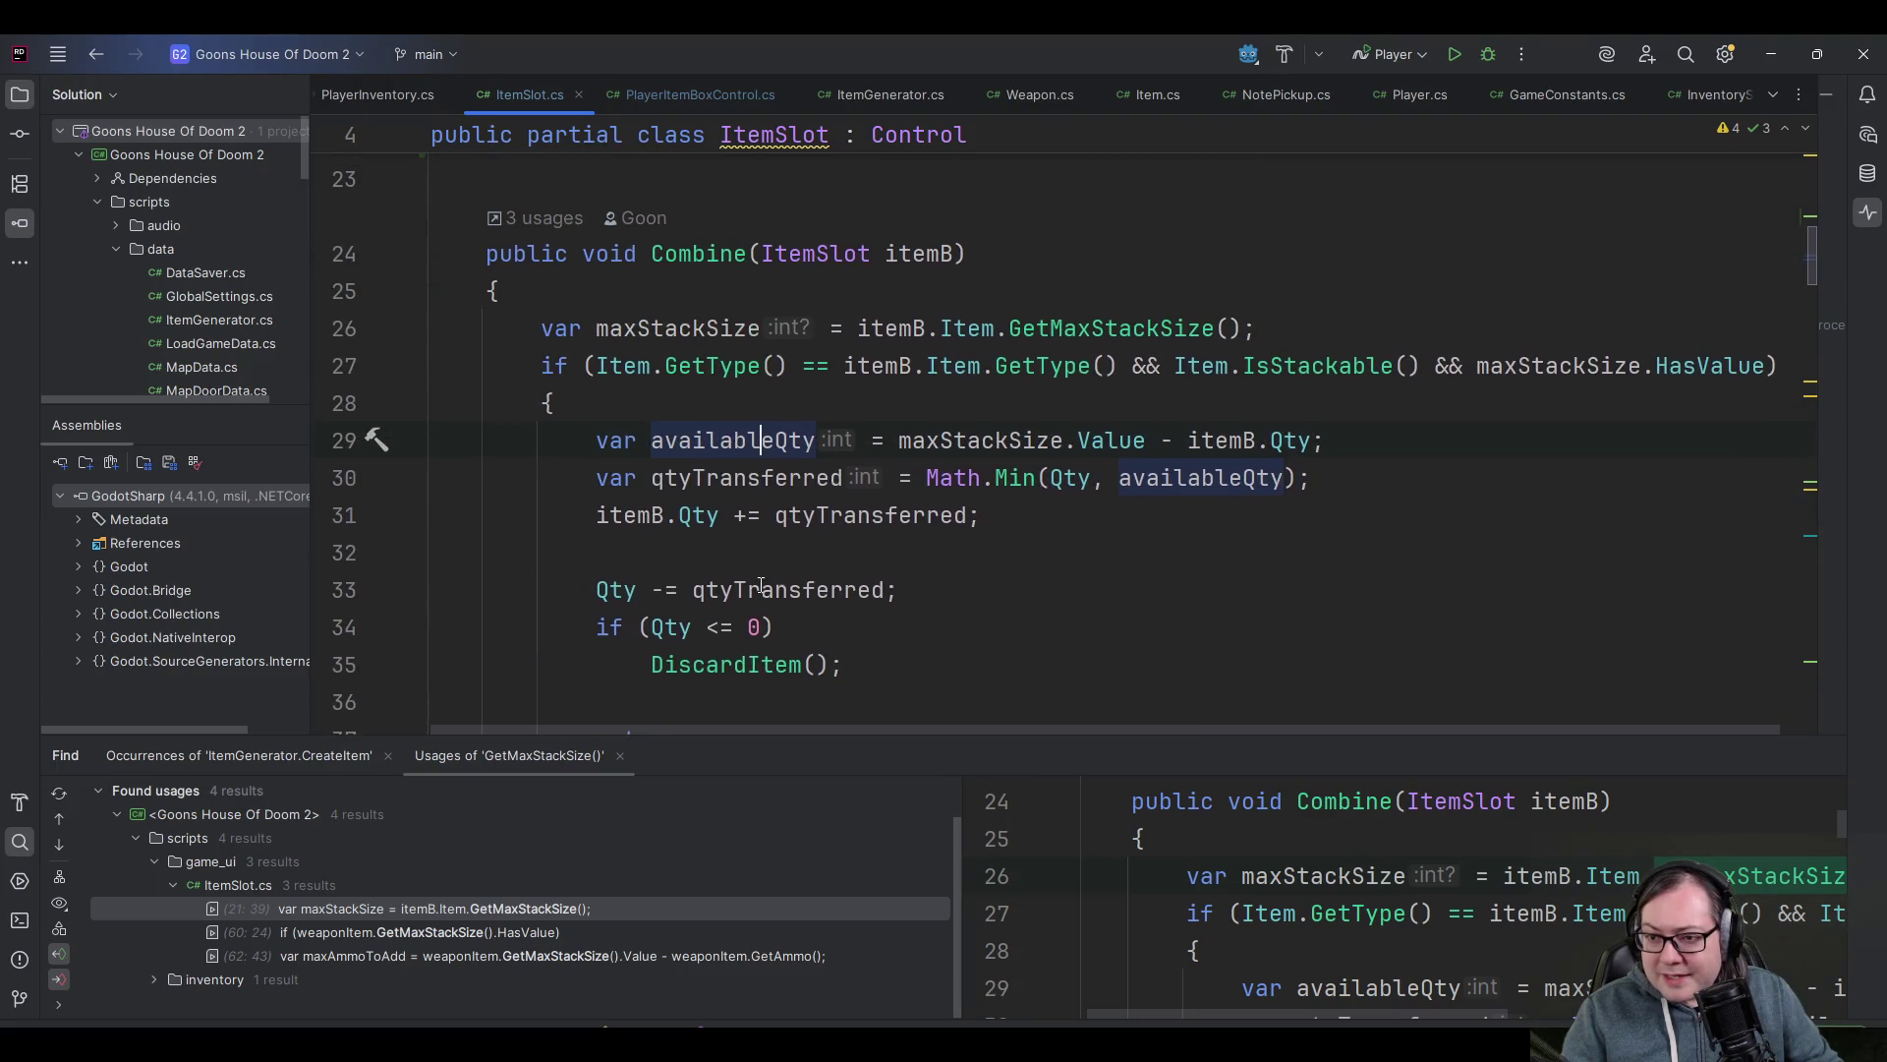
{"action": "scroll", "coordinate": [759, 584], "scroll_direction": "down", "scroll_amount": 2}
{"action": "scroll", "coordinate": [745, 499], "scroll_direction": "up", "scroll_amount": 3}
{"action": "left_click", "coordinate": [737, 558]}
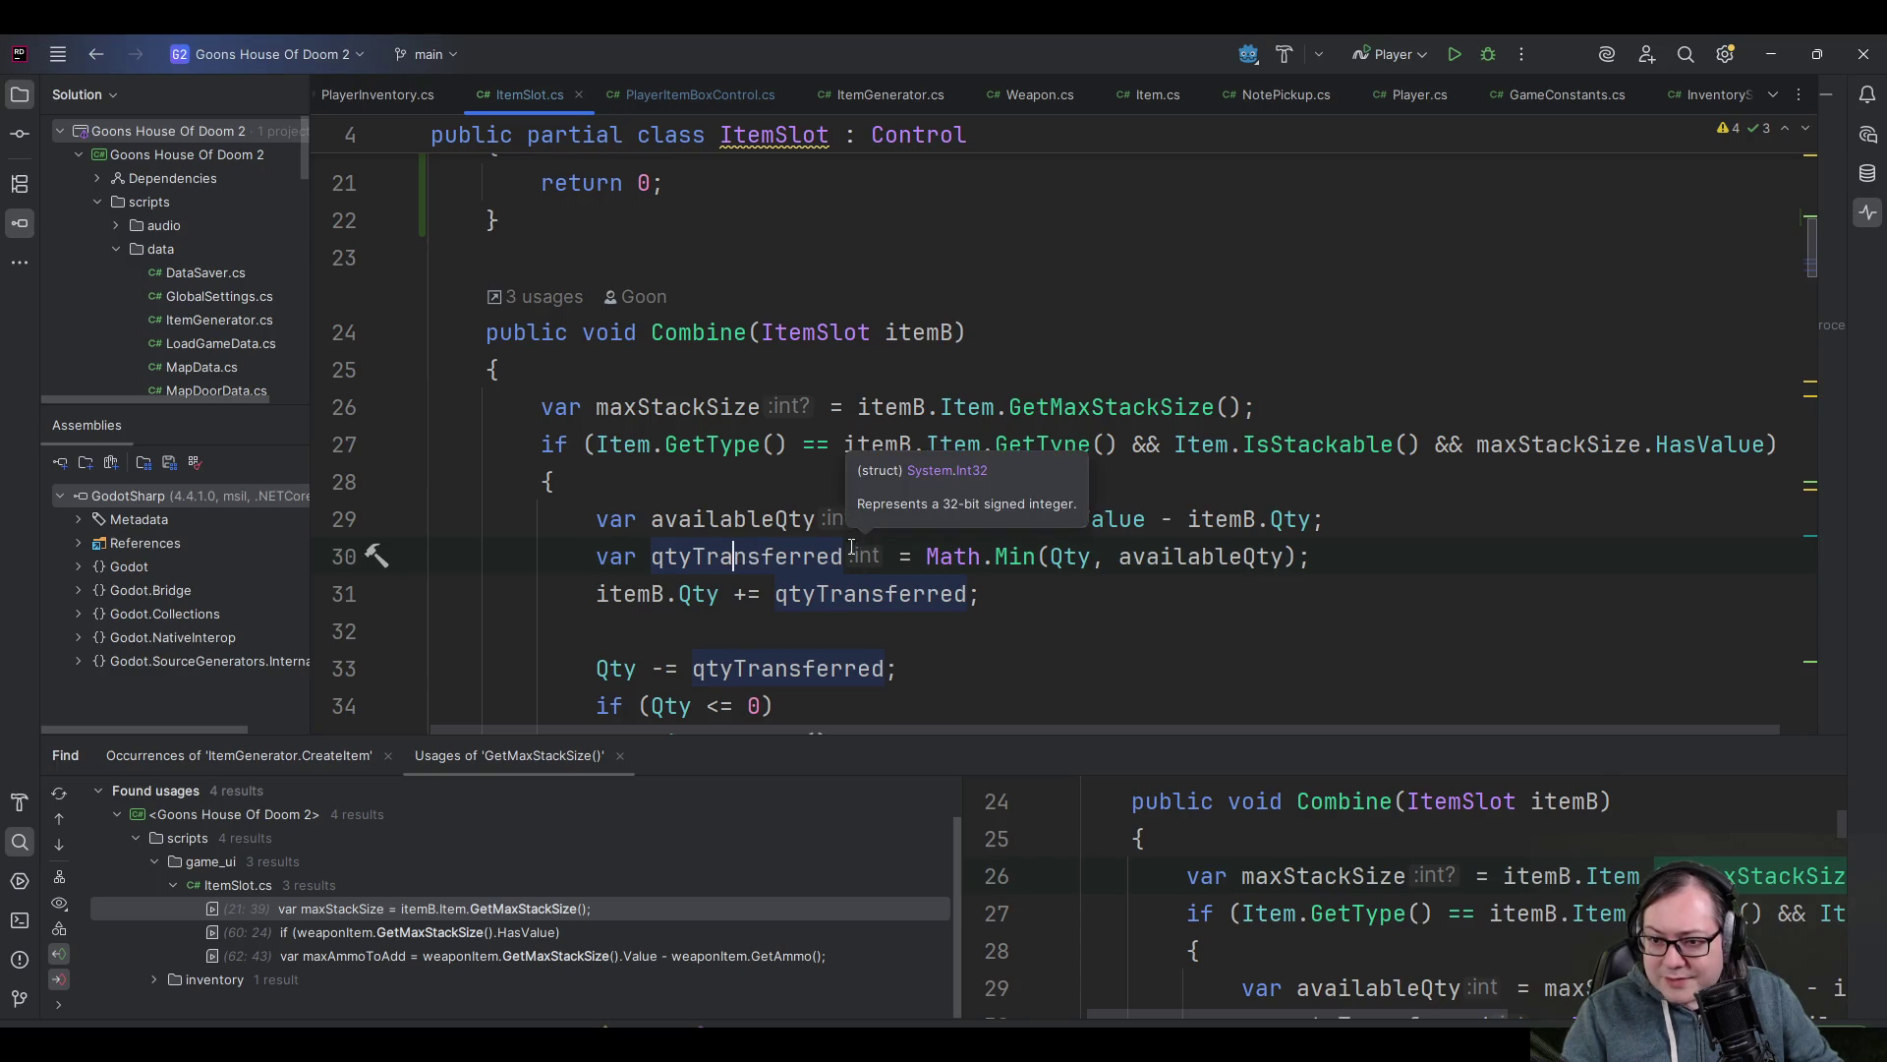
{"action": "scroll", "coordinate": [688, 570], "scroll_direction": "down", "scroll_amount": 1}
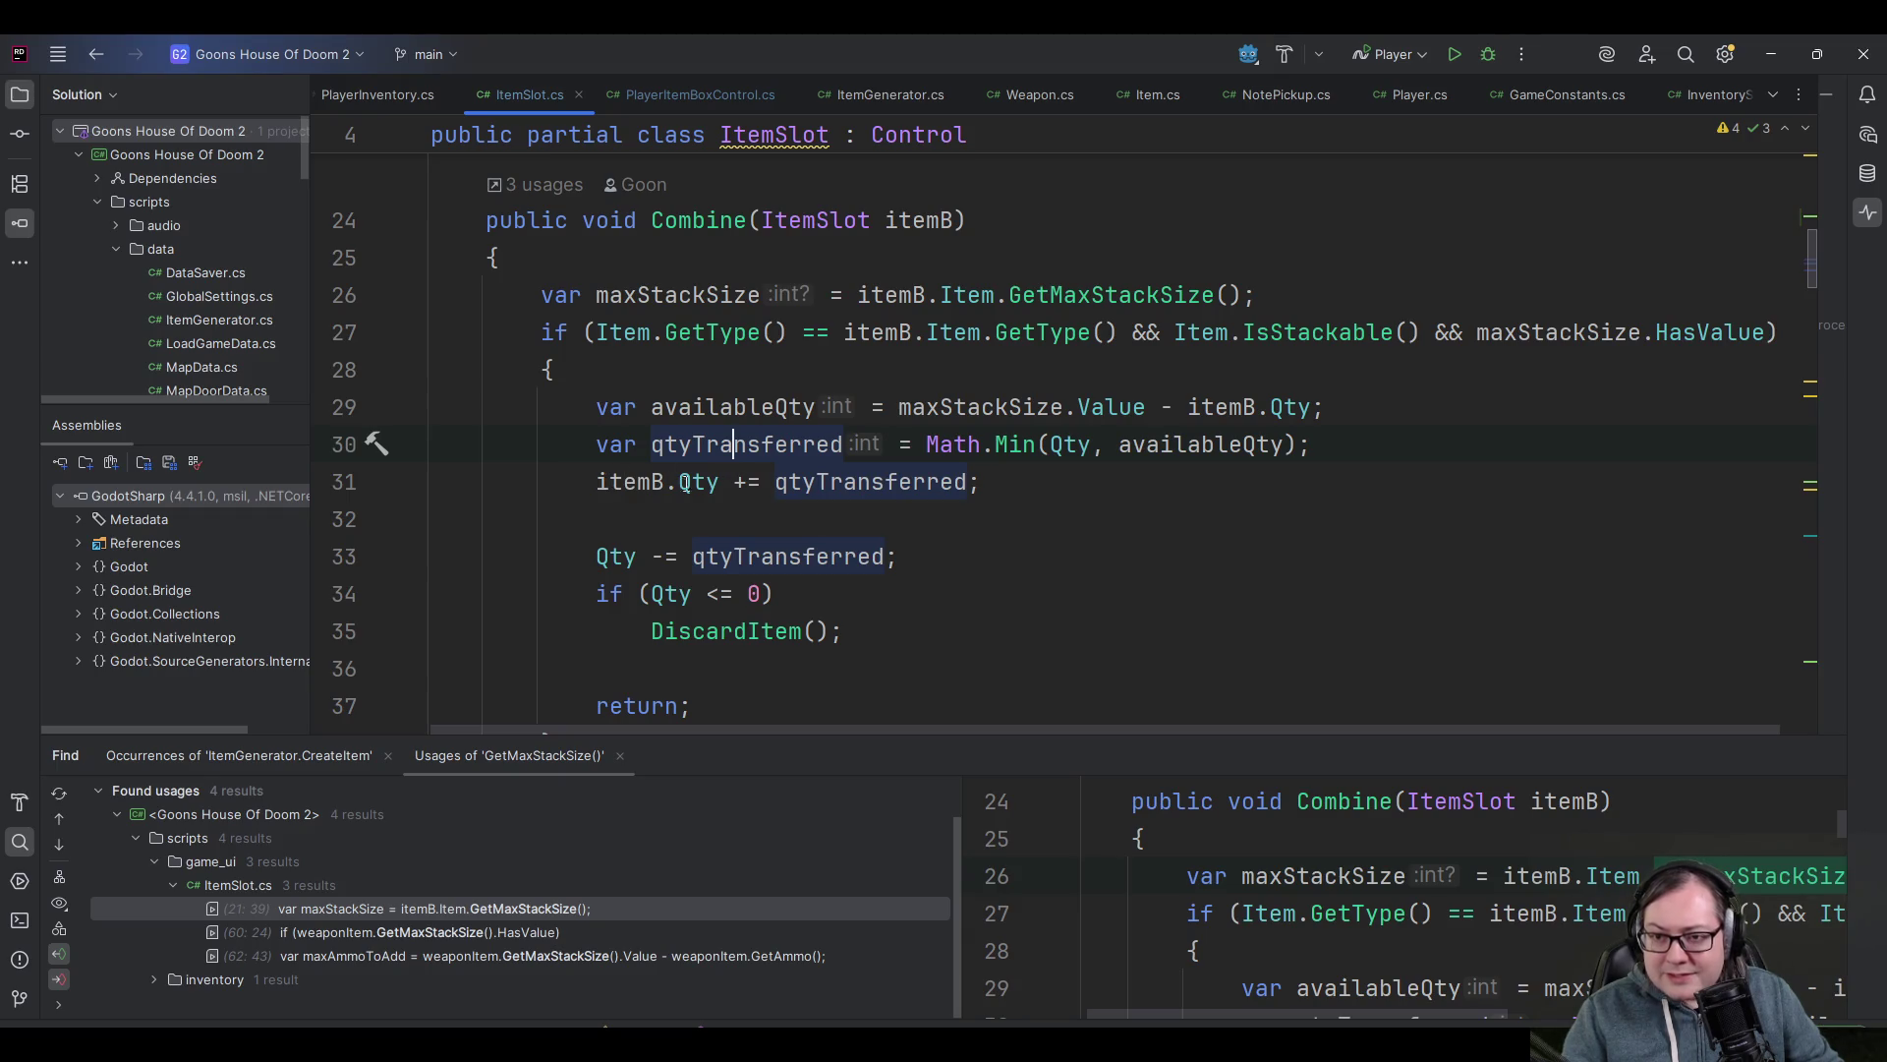
{"action": "mouse_move", "coordinate": [701, 487]}
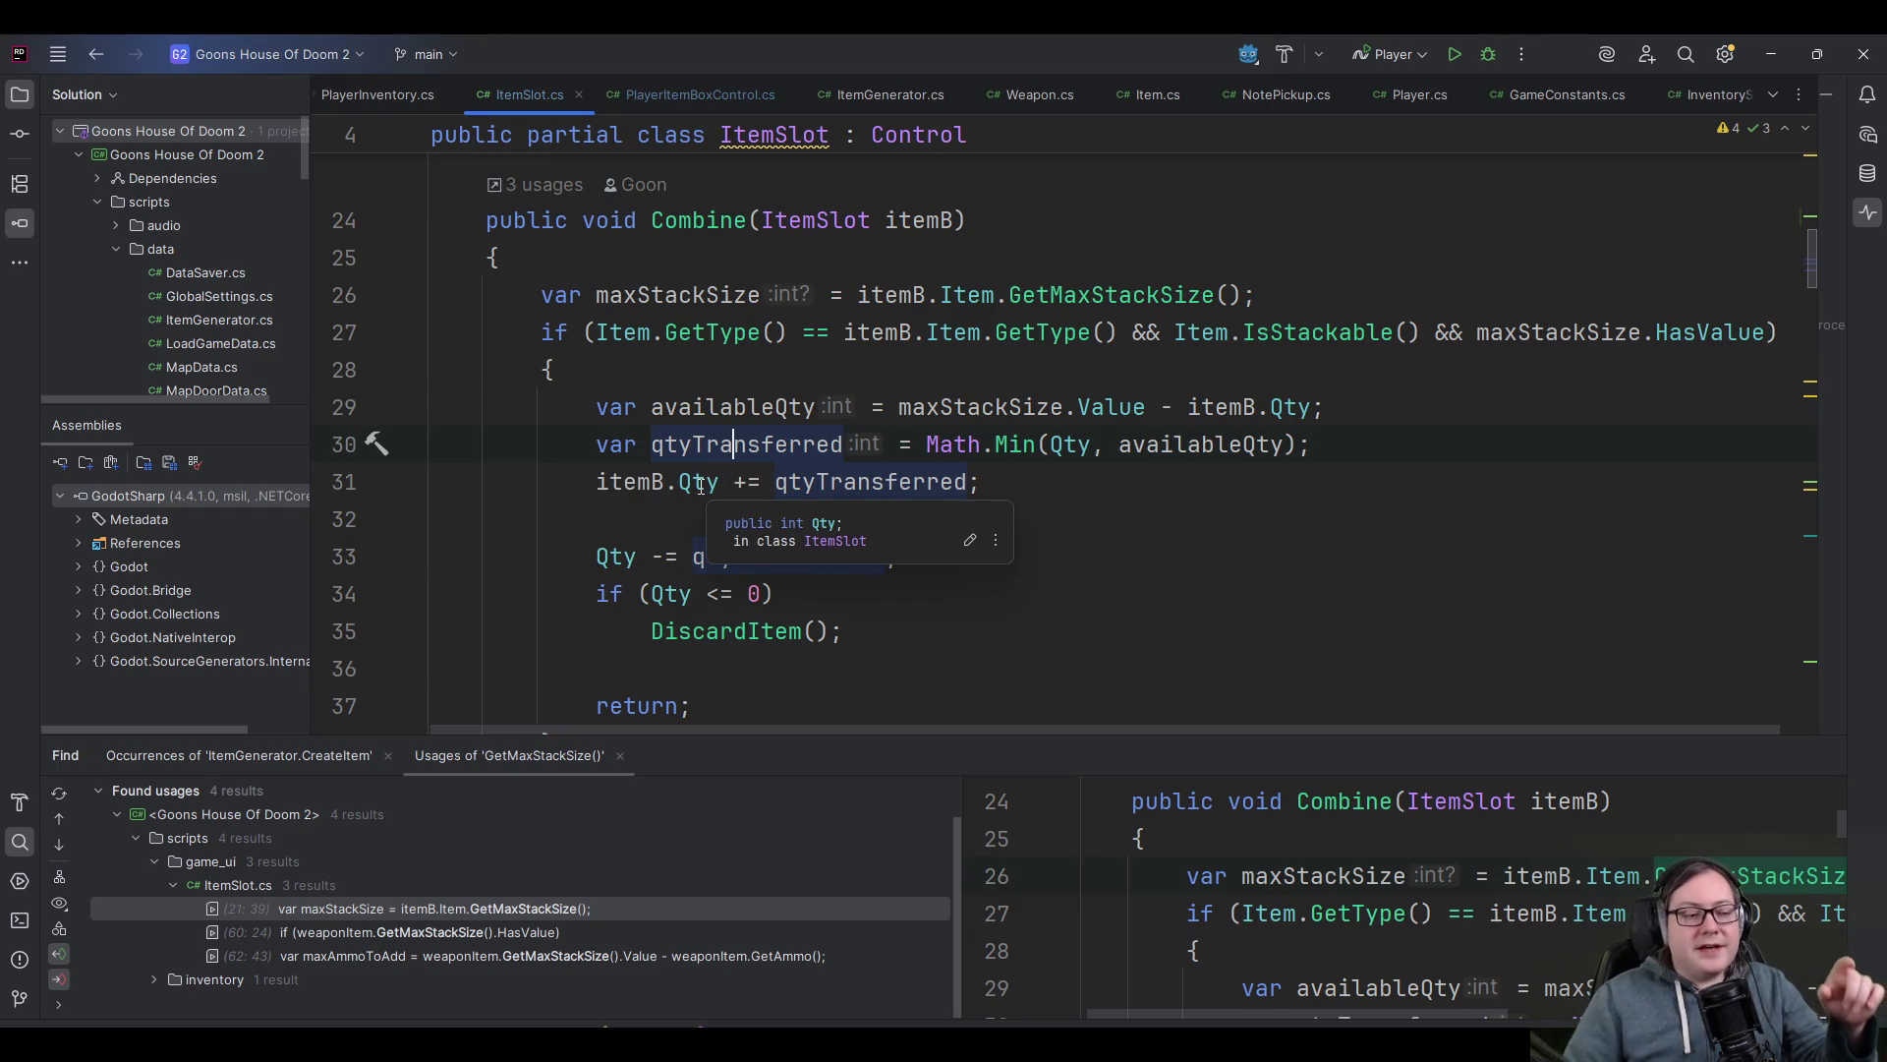
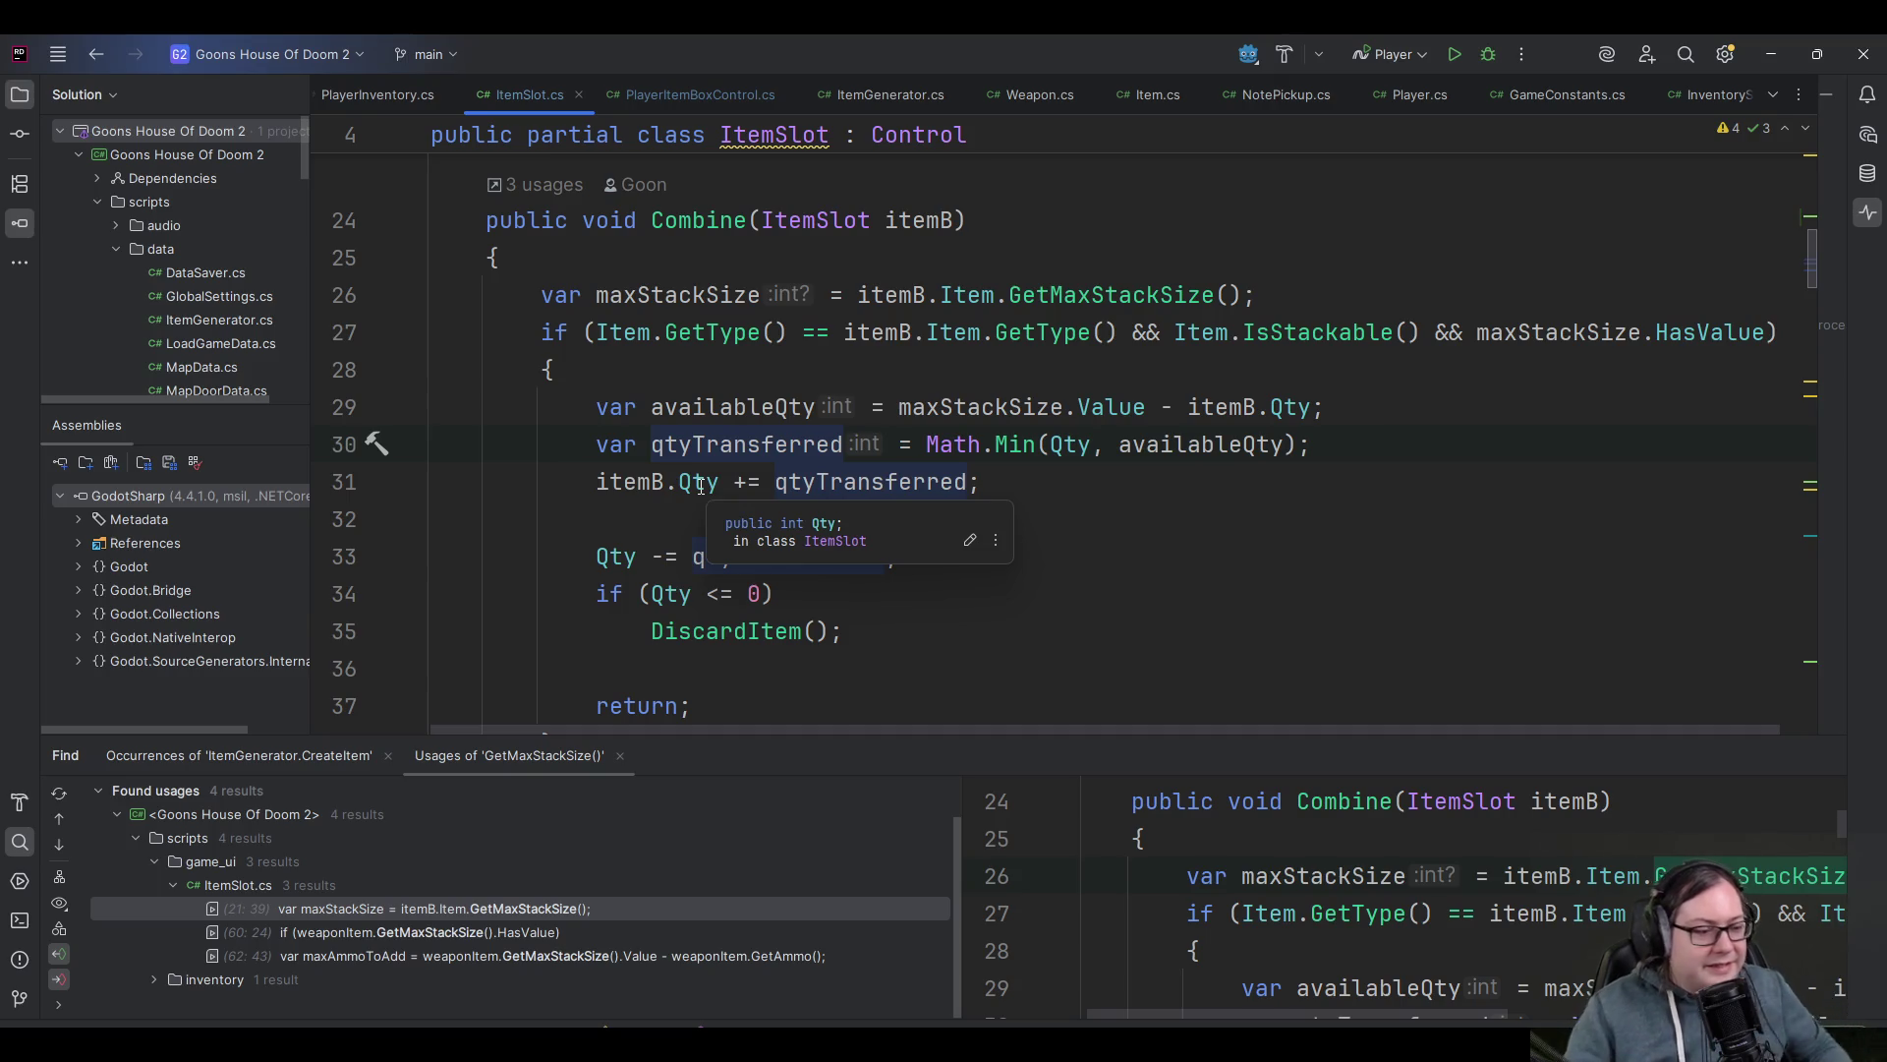
- Inspect the Math.Min and availableQty code, briefly deleting and then restoring the maxStackSize declaration
{"action": "left_click", "coordinate": [958, 437]}
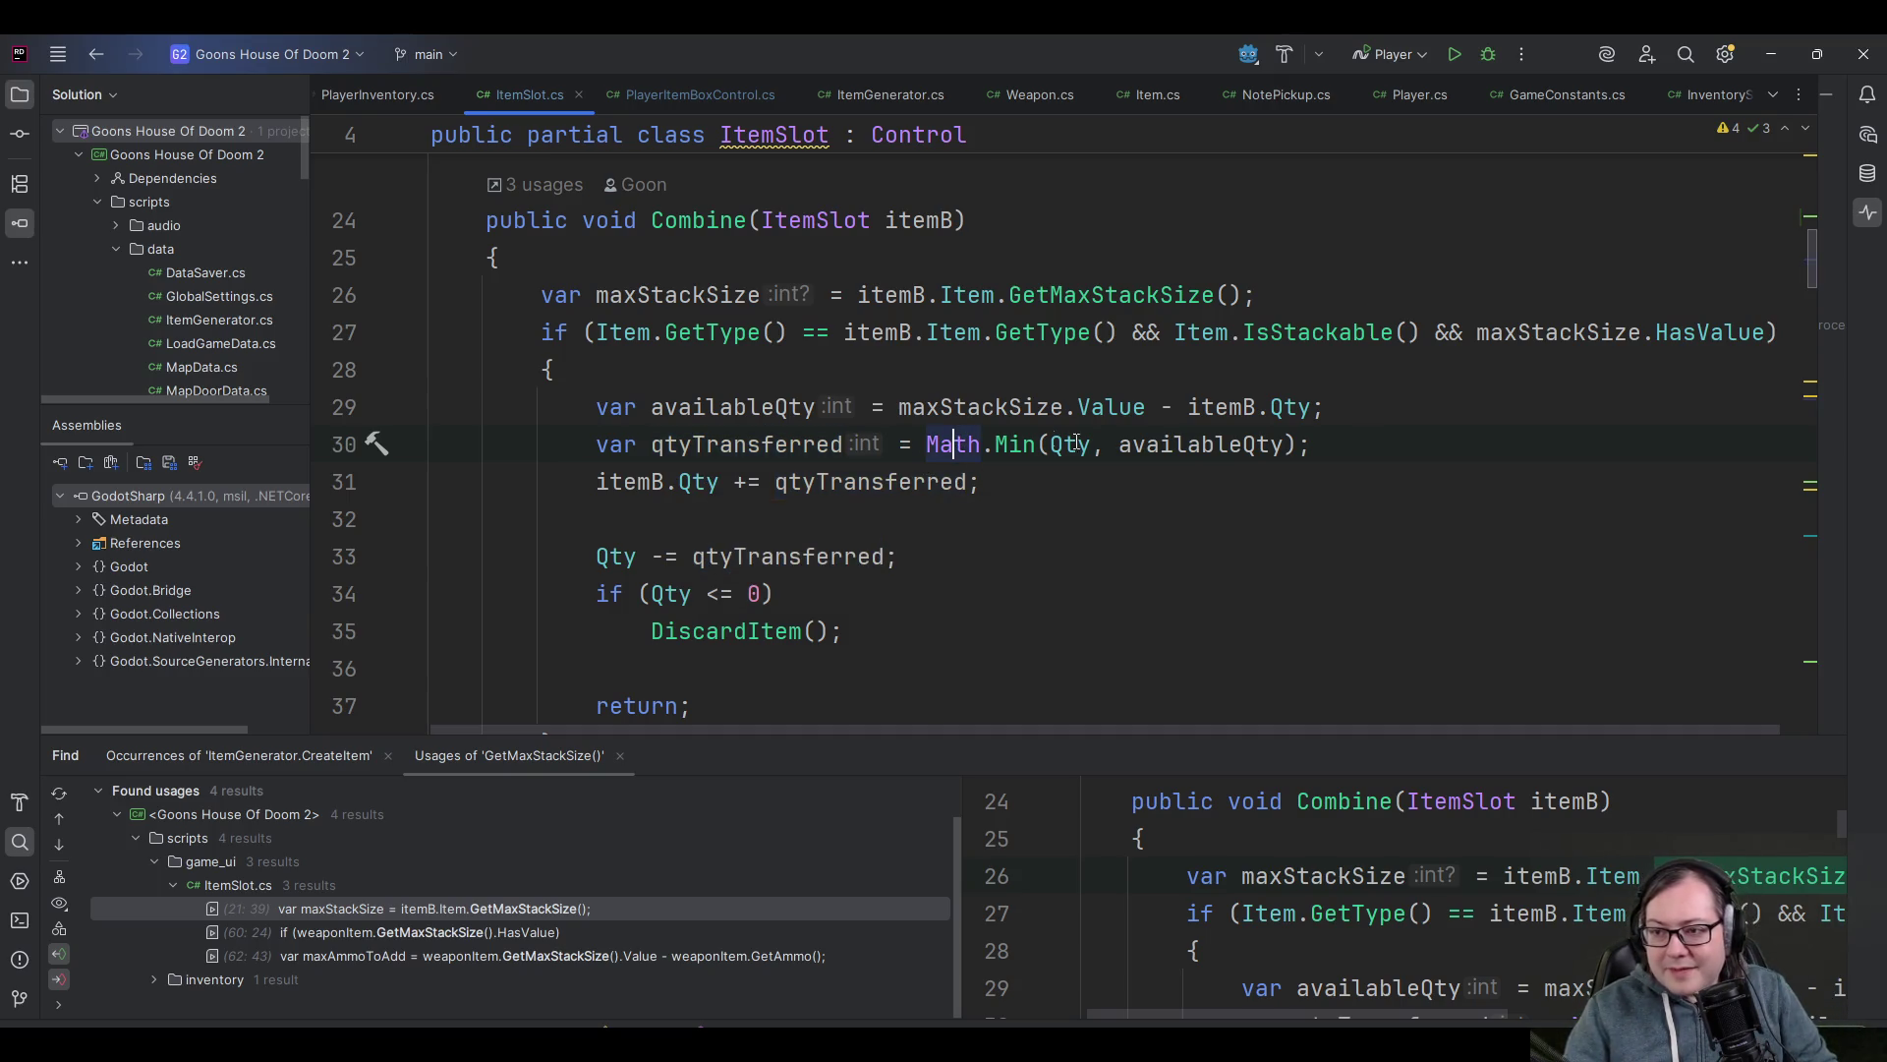
{"action": "left_click", "coordinate": [1201, 445]}
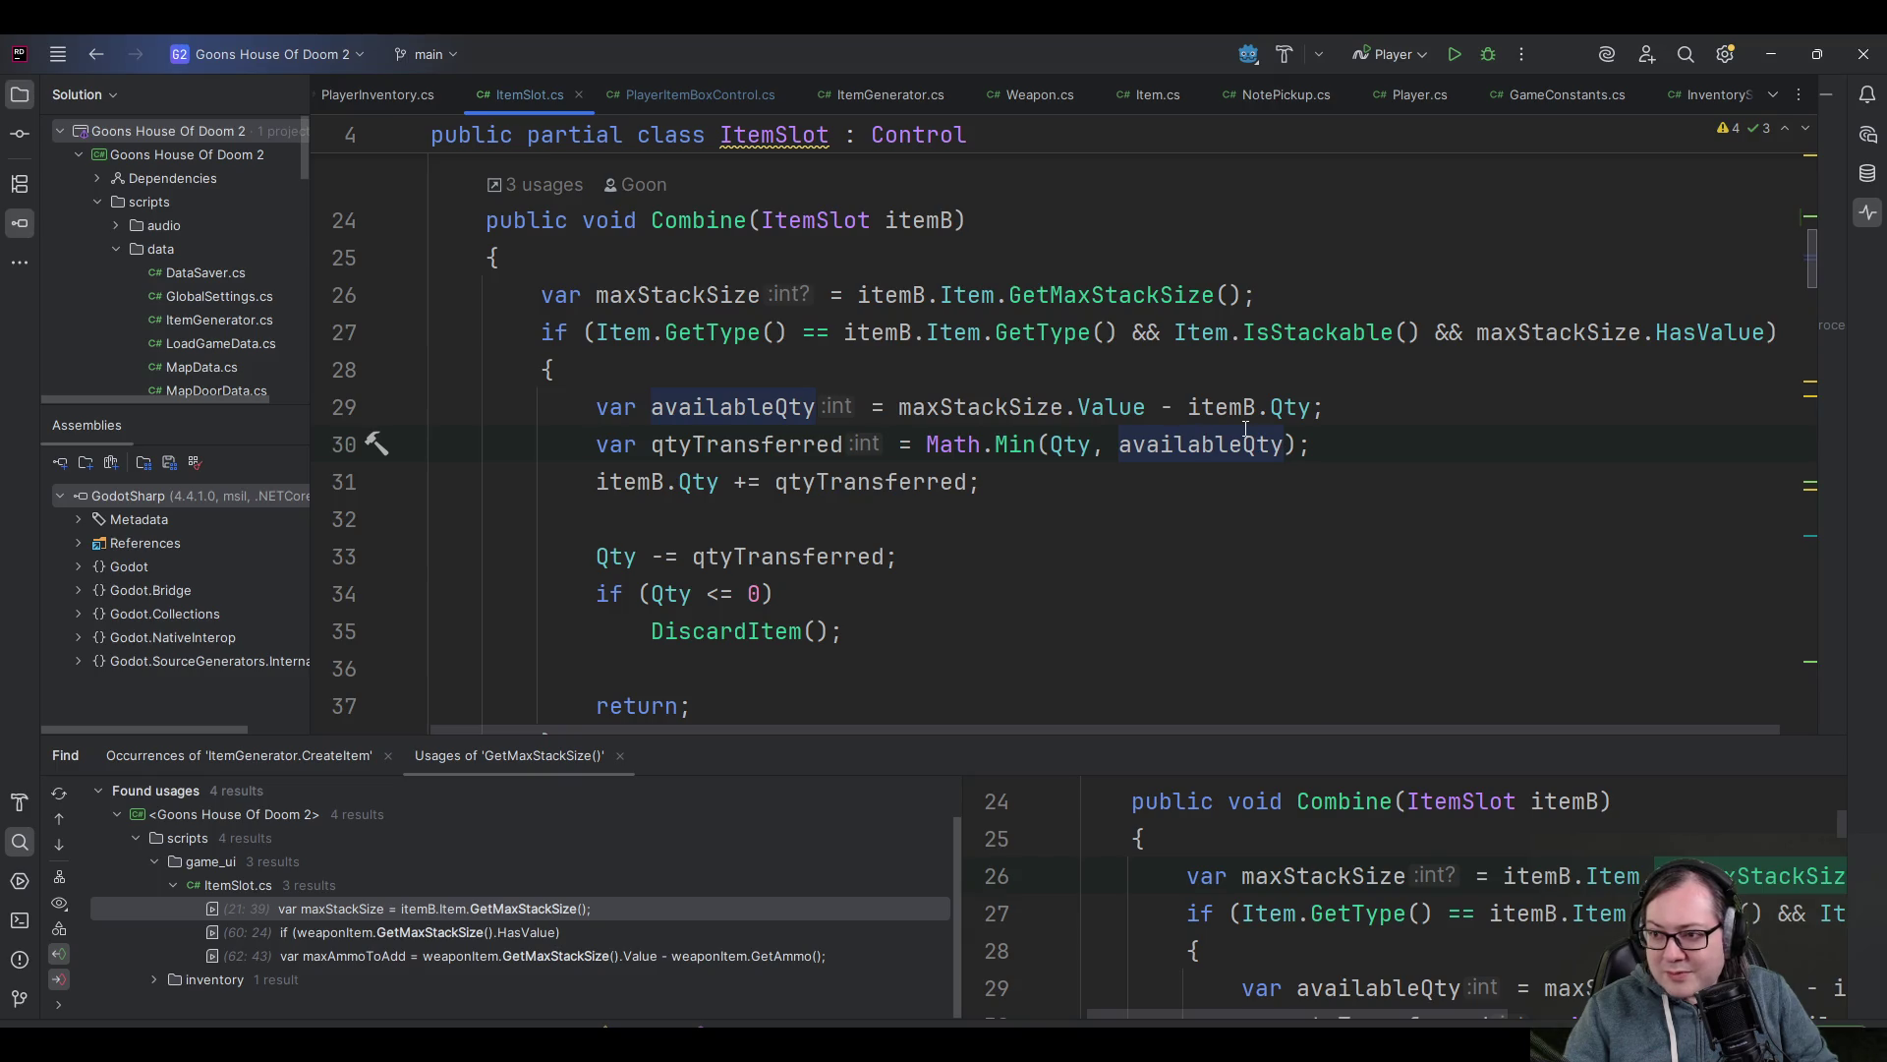
{"action": "scroll", "coordinate": [782, 403], "scroll_direction": "up", "scroll_amount": 1}
{"action": "left_click", "coordinate": [678, 407]}
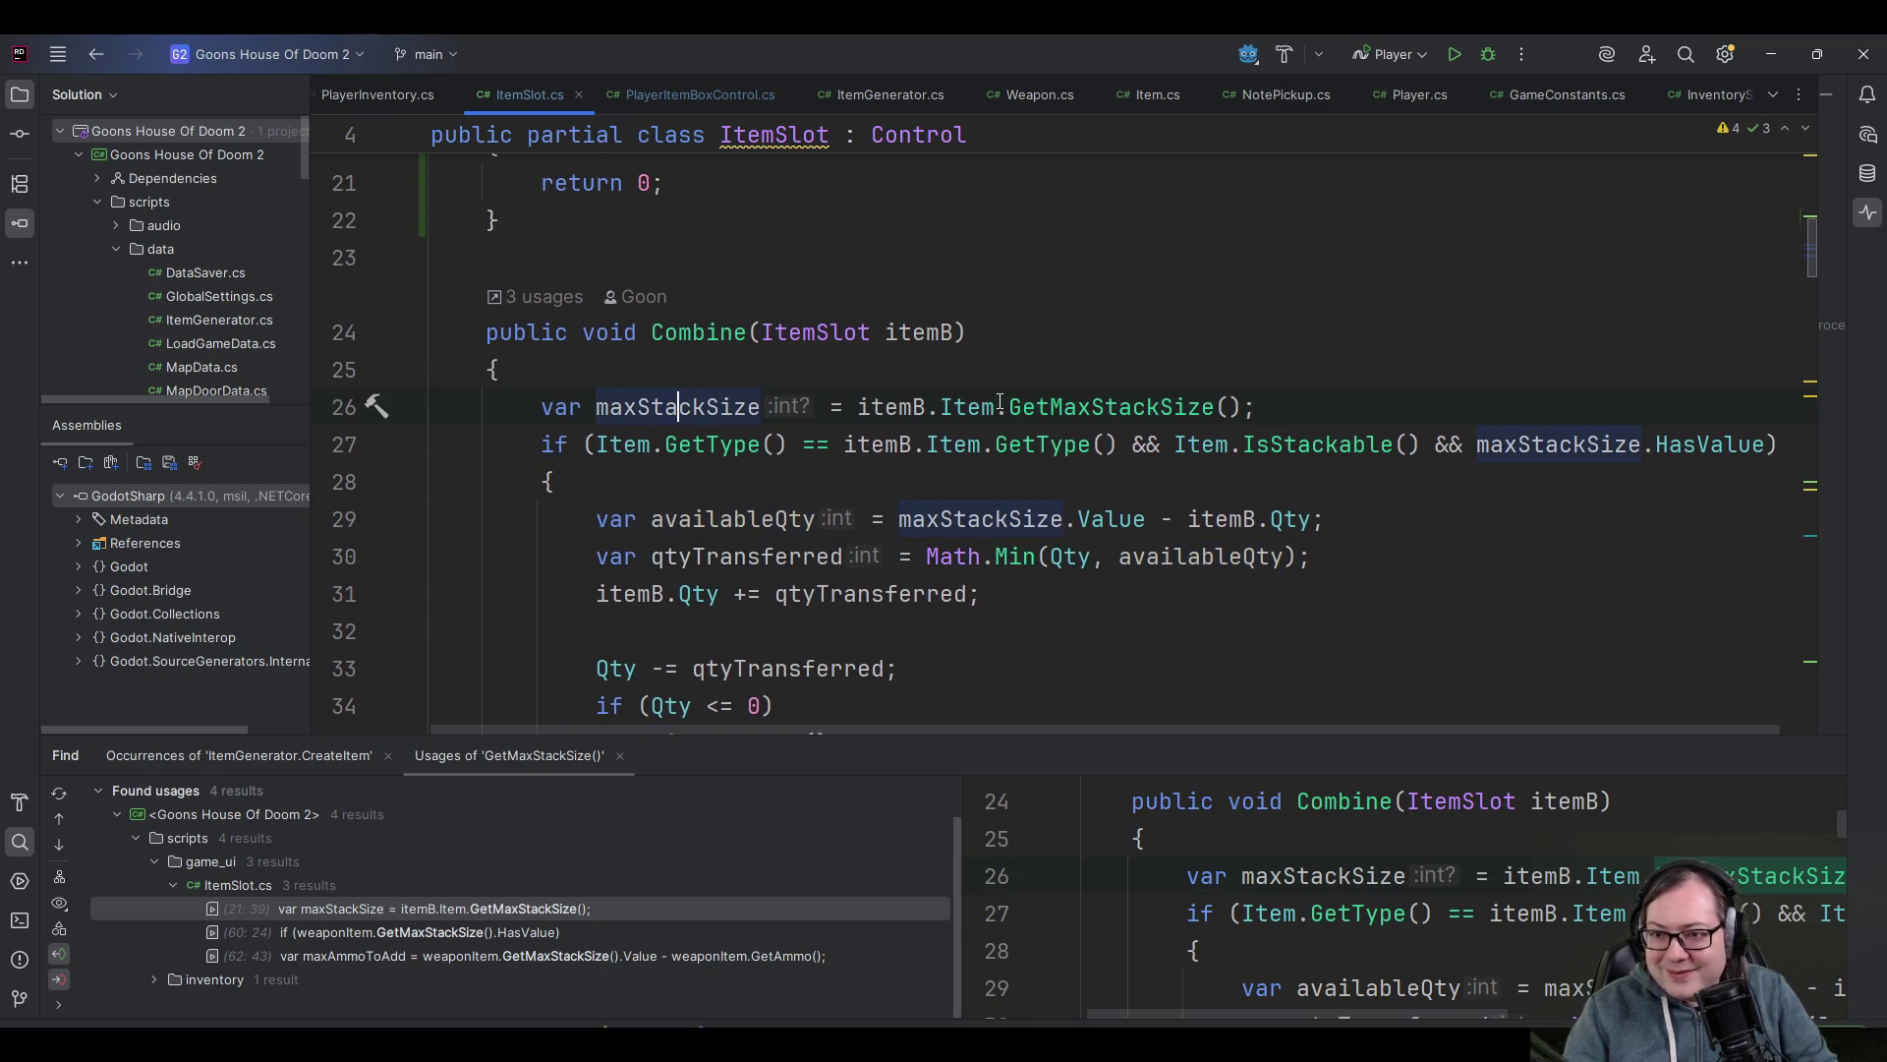
{"action": "key", "text": "End"}
{"action": "key", "text": "shift+Home"}
{"action": "key", "text": "BackSpace"}
{"action": "key", "text": "BackSpace"}
{"action": "key", "text": "BackSpace"}
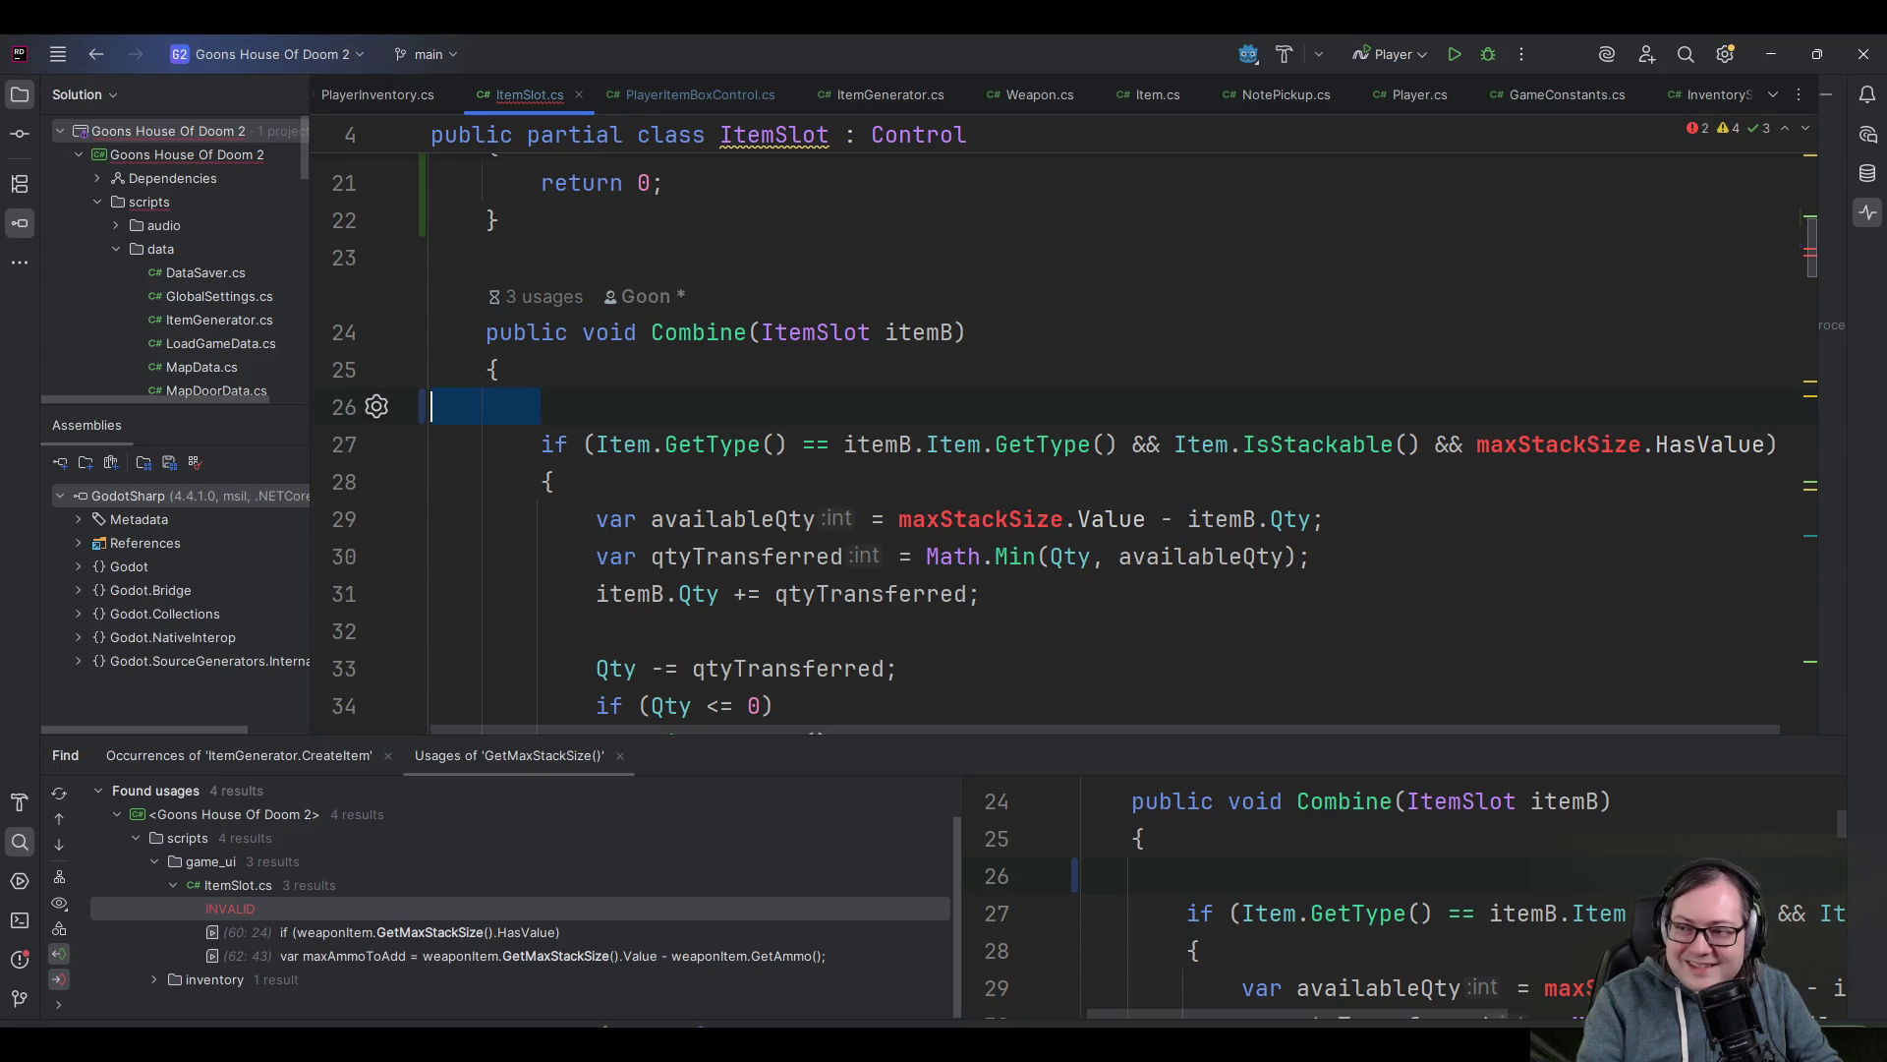
{"action": "key", "text": "ctrl+z"}
{"action": "key", "text": "ctrl+z"}
{"action": "key", "text": "ctrl+z"}
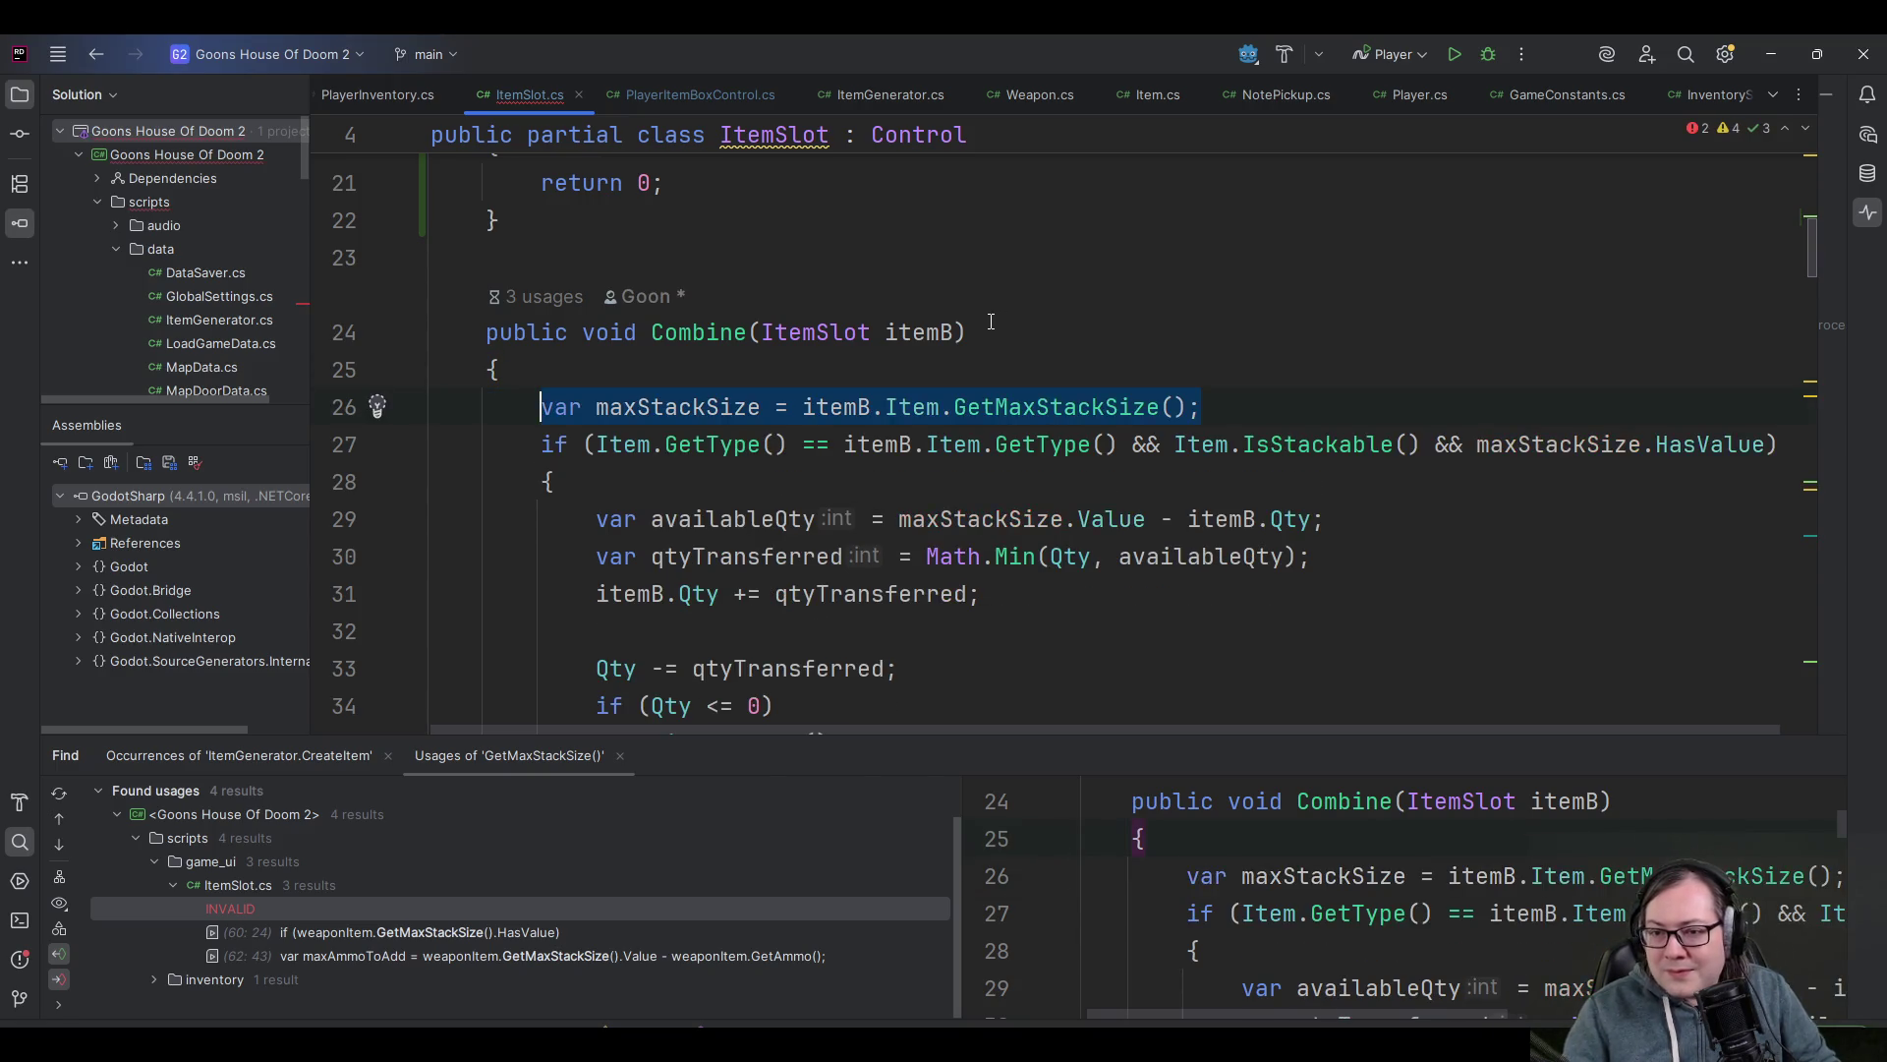
- Comment out the '&& maxStackSize.HasValue' check in Combine's if condition with /* */
{"action": "left_click", "coordinate": [1507, 447]}
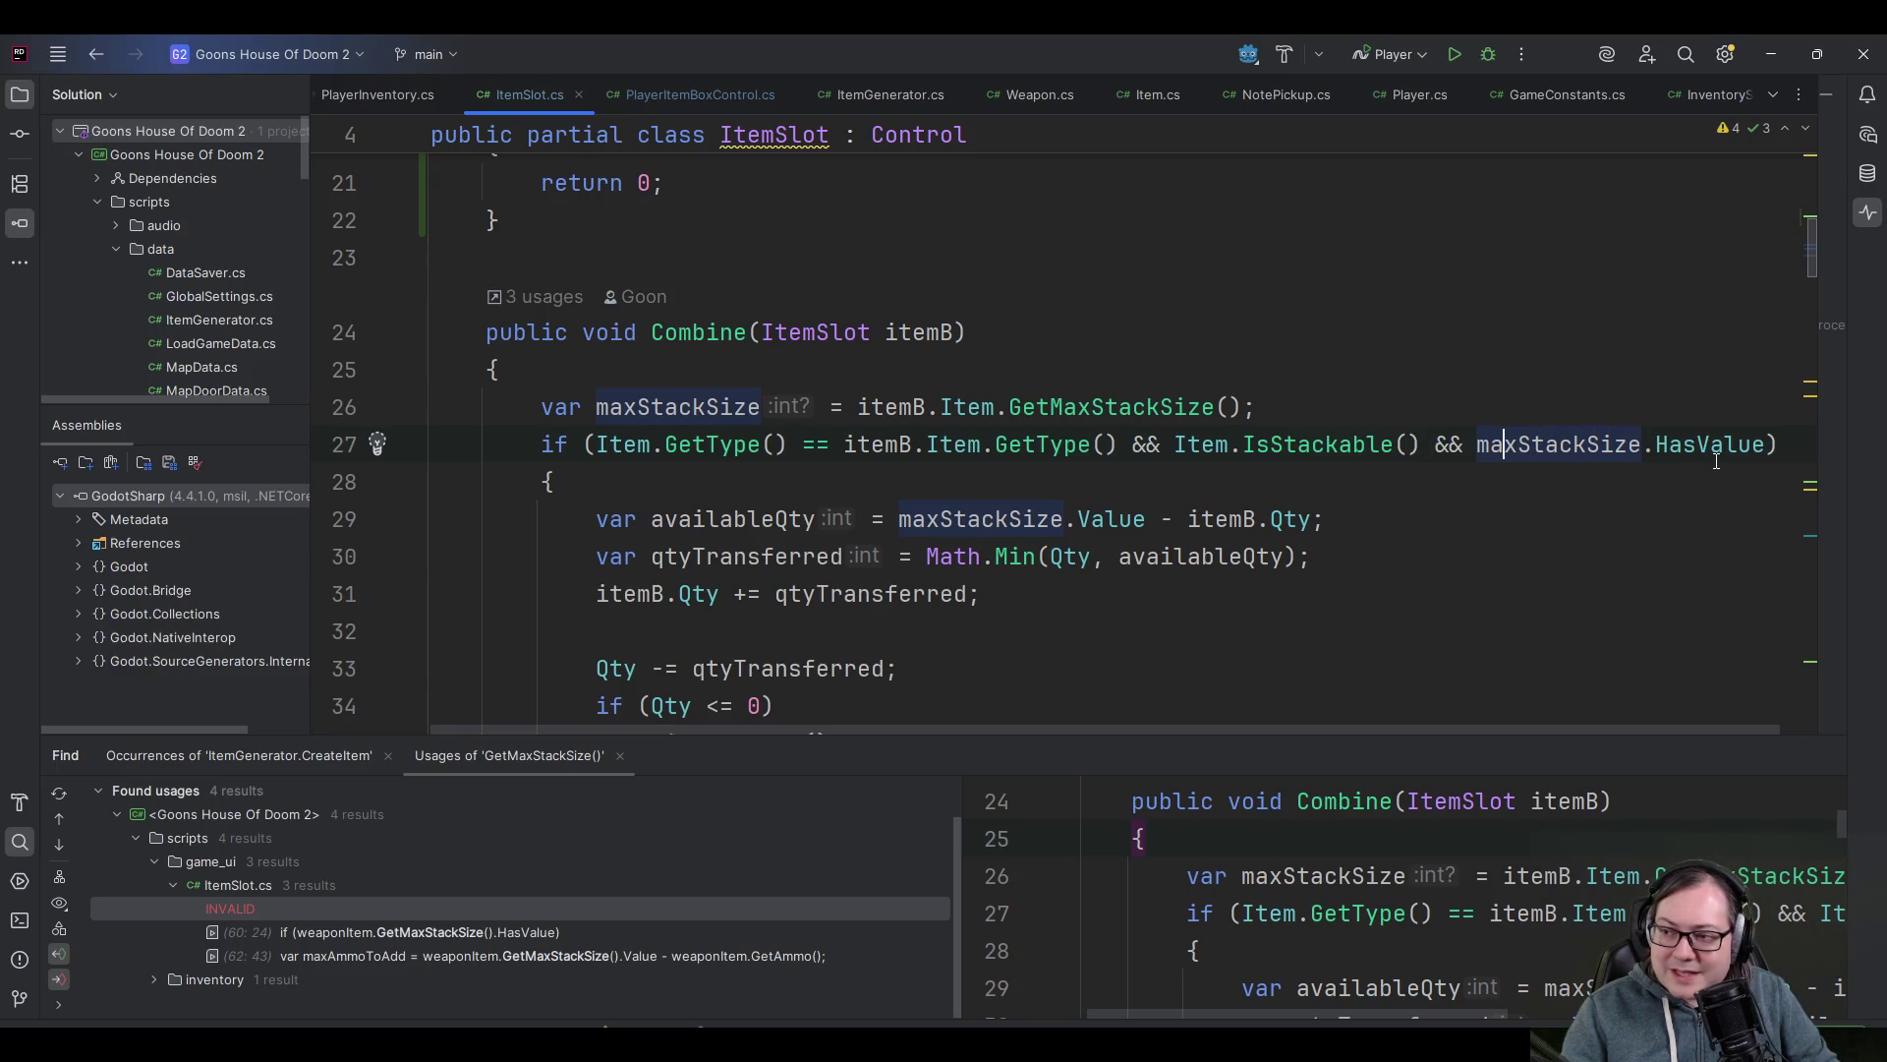
{"action": "left_click", "coordinate": [1433, 444]}
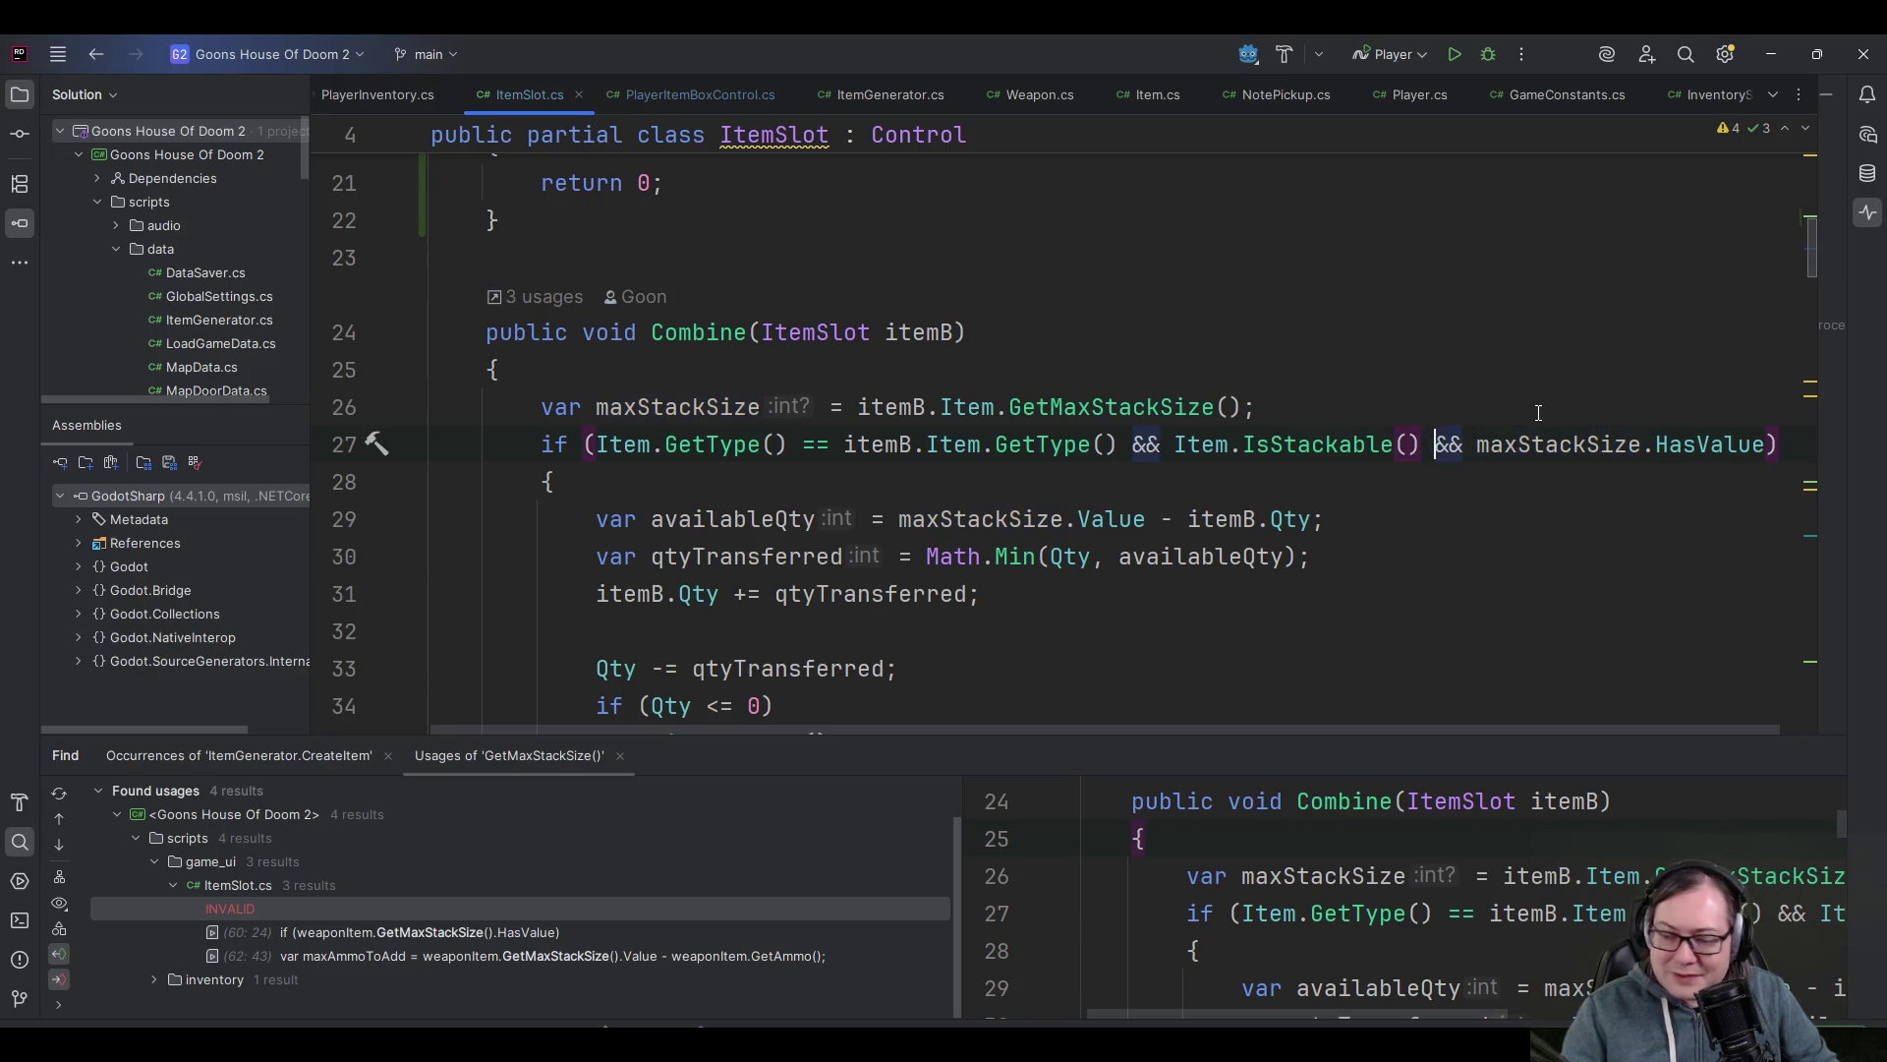
{"action": "type", "text": "/*"}
{"action": "key", "text": "End"}
{"action": "key", "text": "Left"}
{"action": "type", "text": "*/"}
- Move the 'var maxStackSize' declaration to just inside the if block's opening brace
{"action": "left_click", "coordinate": [1198, 407]}
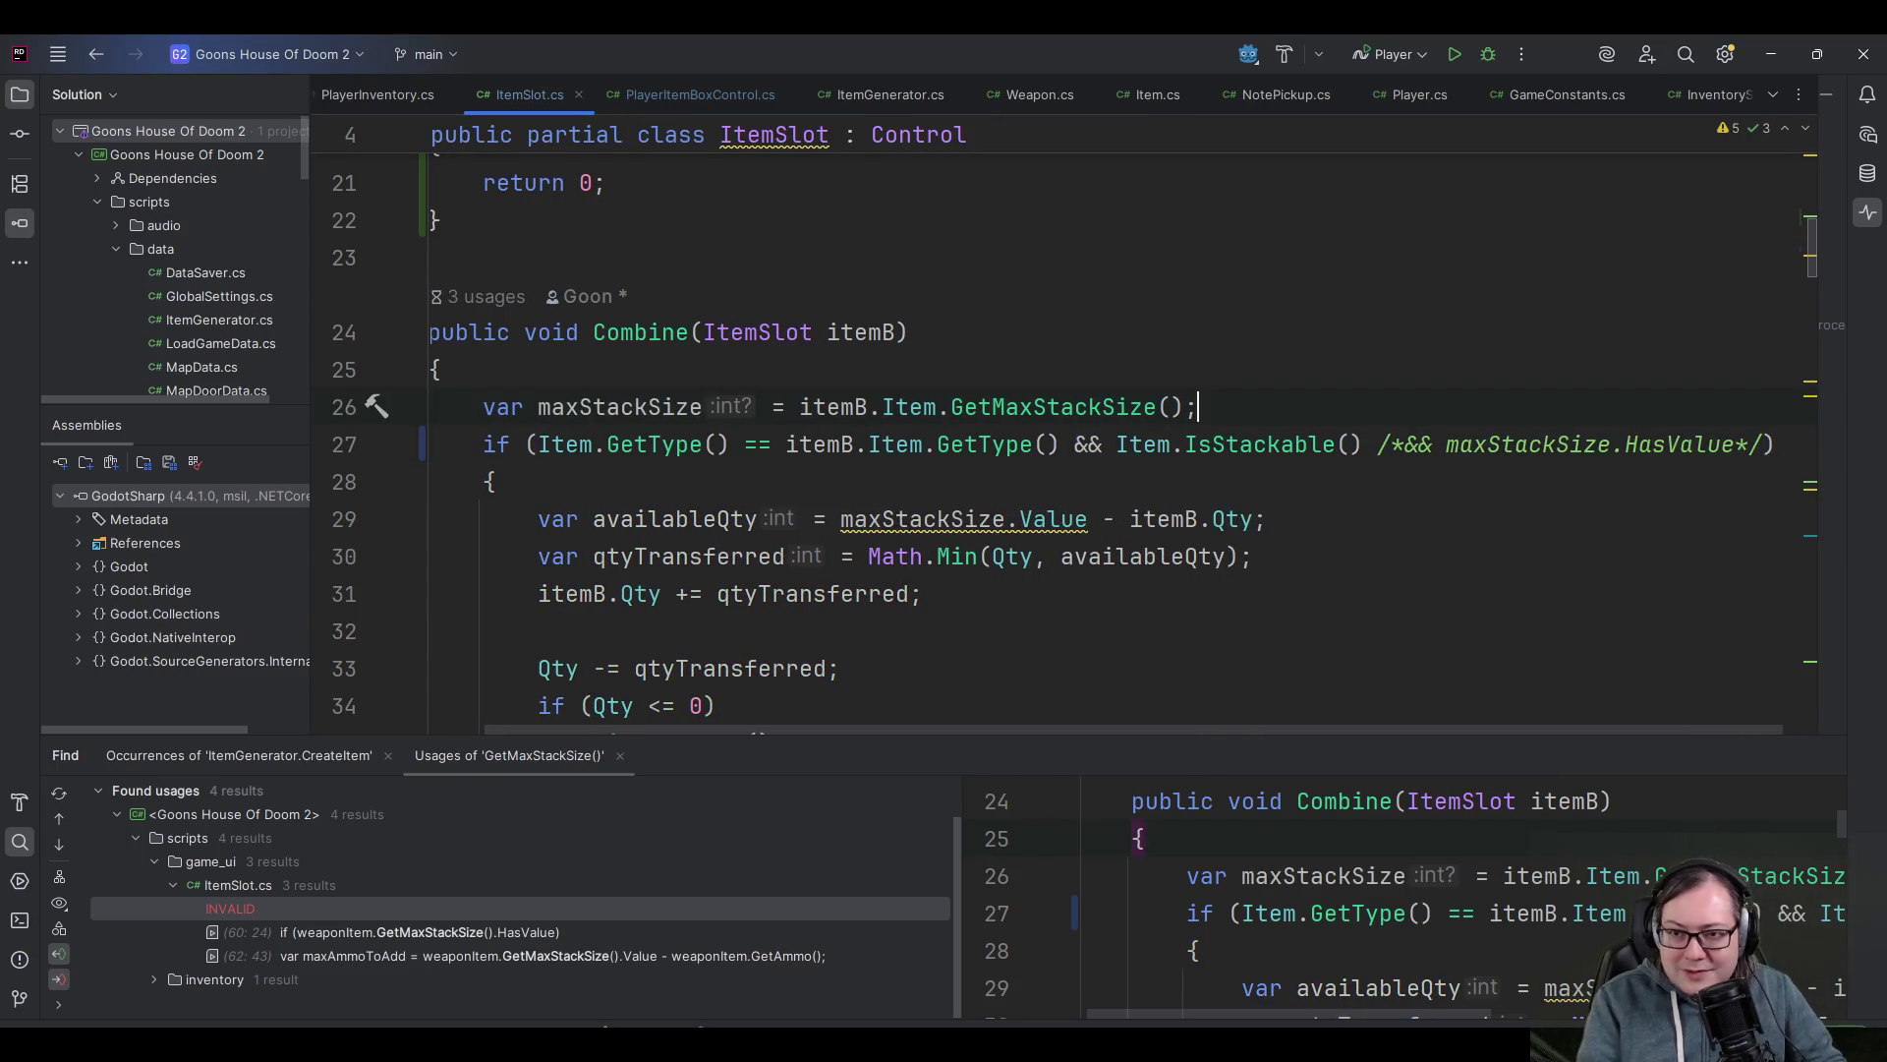
{"action": "key", "text": "shift+Home"}
{"action": "key", "text": "BackSpace"}
{"action": "key", "text": "Delete"}
{"action": "key", "text": "Down"}
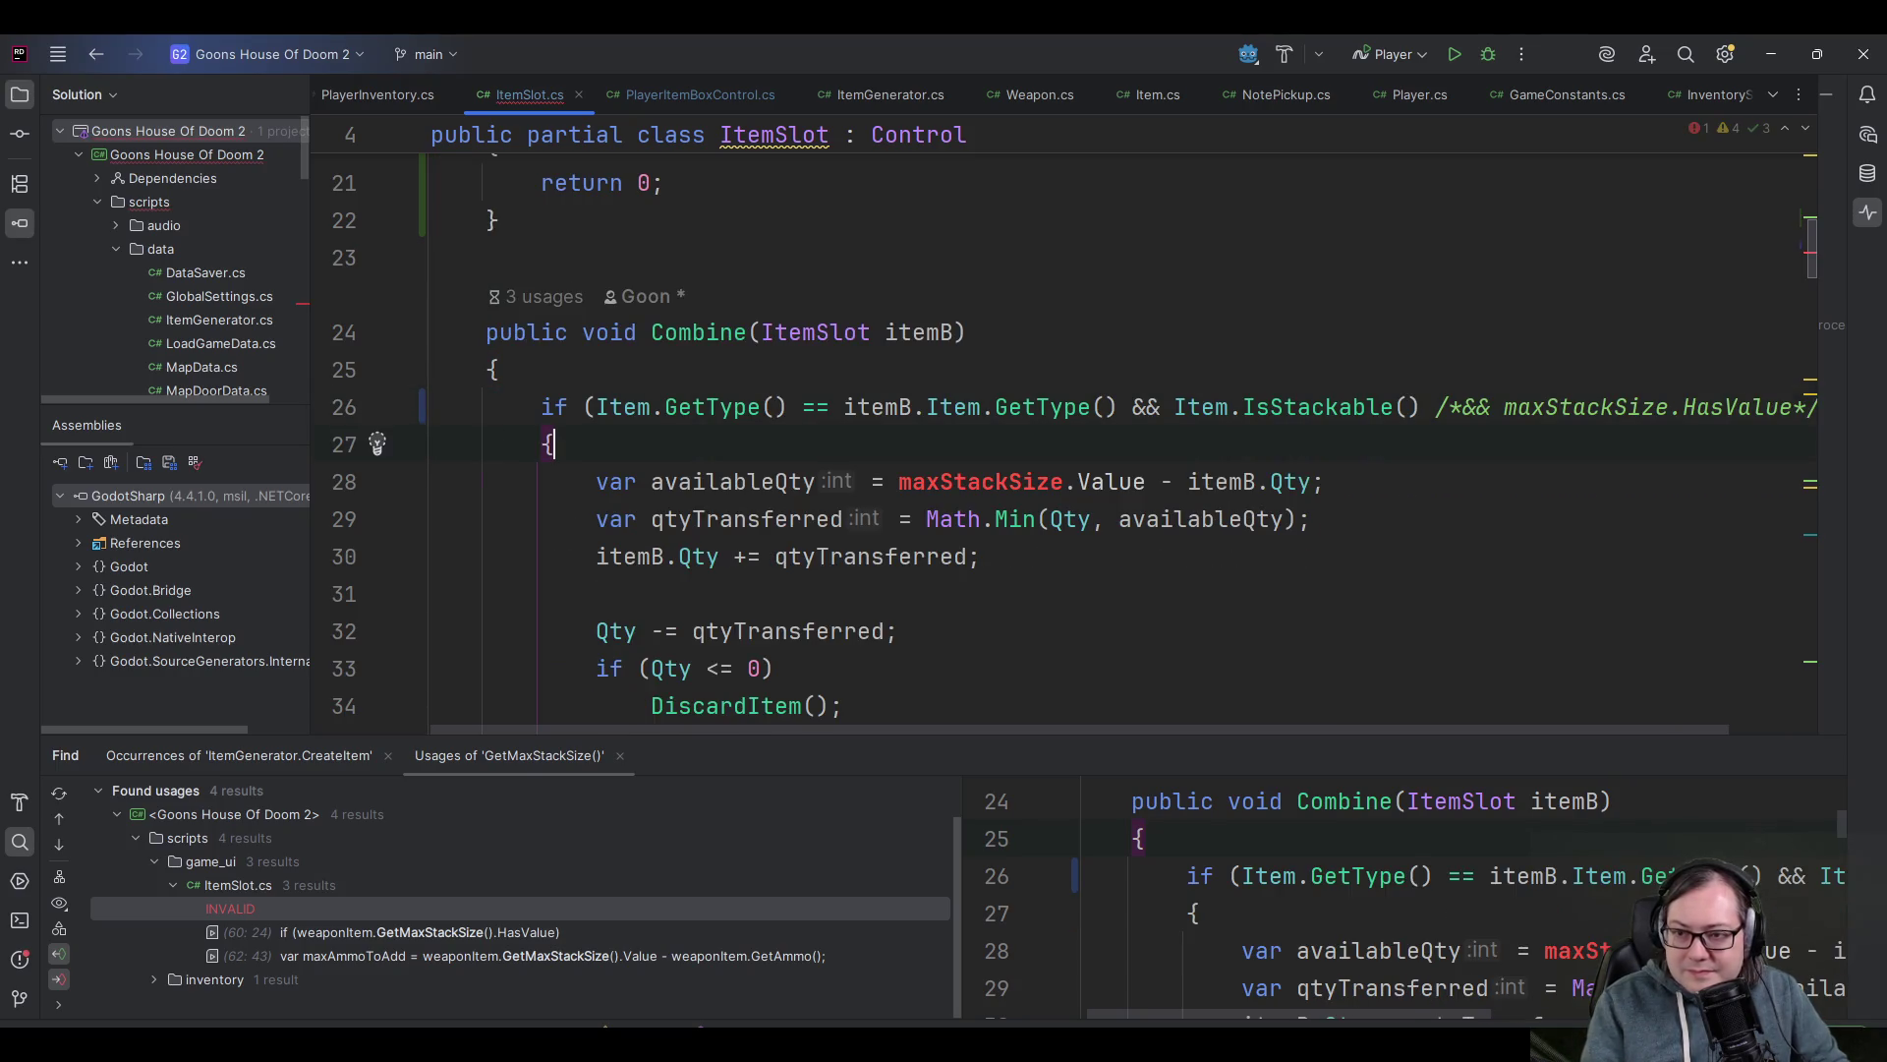
{"action": "key", "text": "Return"}
{"action": "type", "text": "var maxStackSize = itemB.Item.GetMaxStackSize();"}
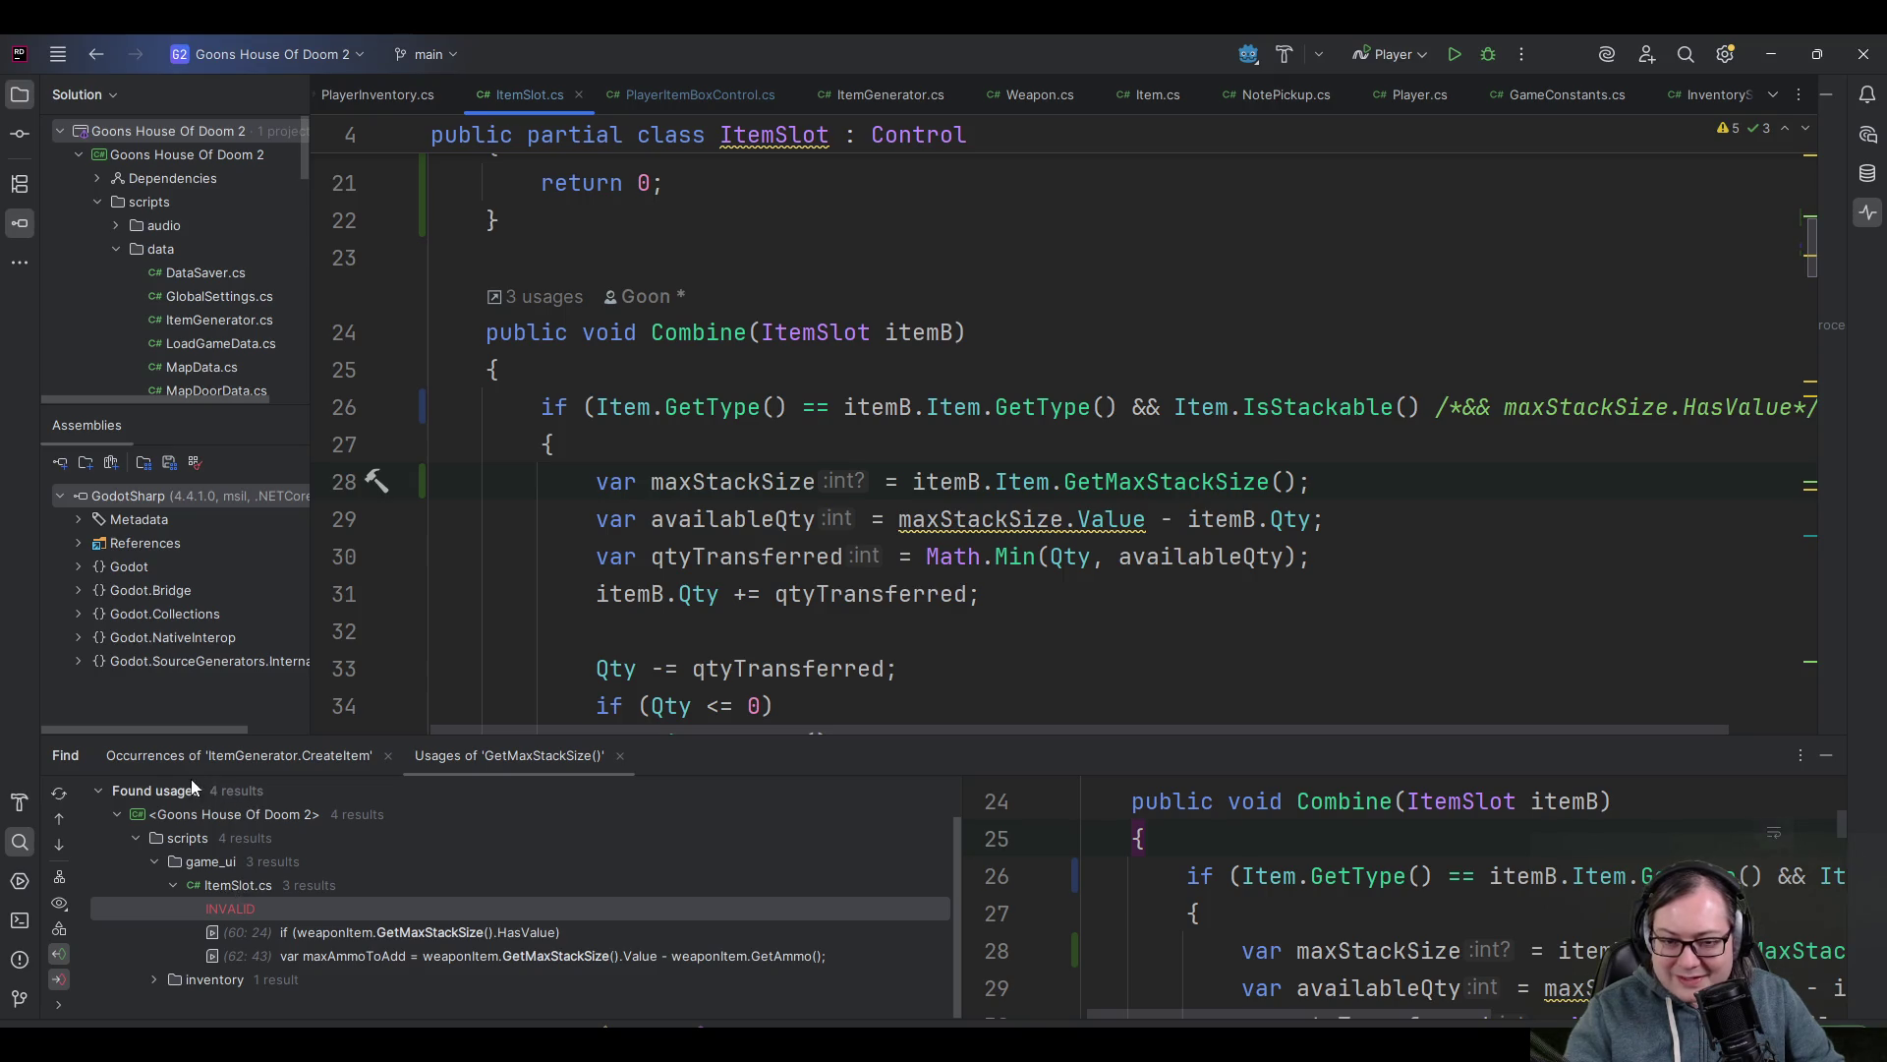
{"action": "left_click", "coordinate": [934, 442]}
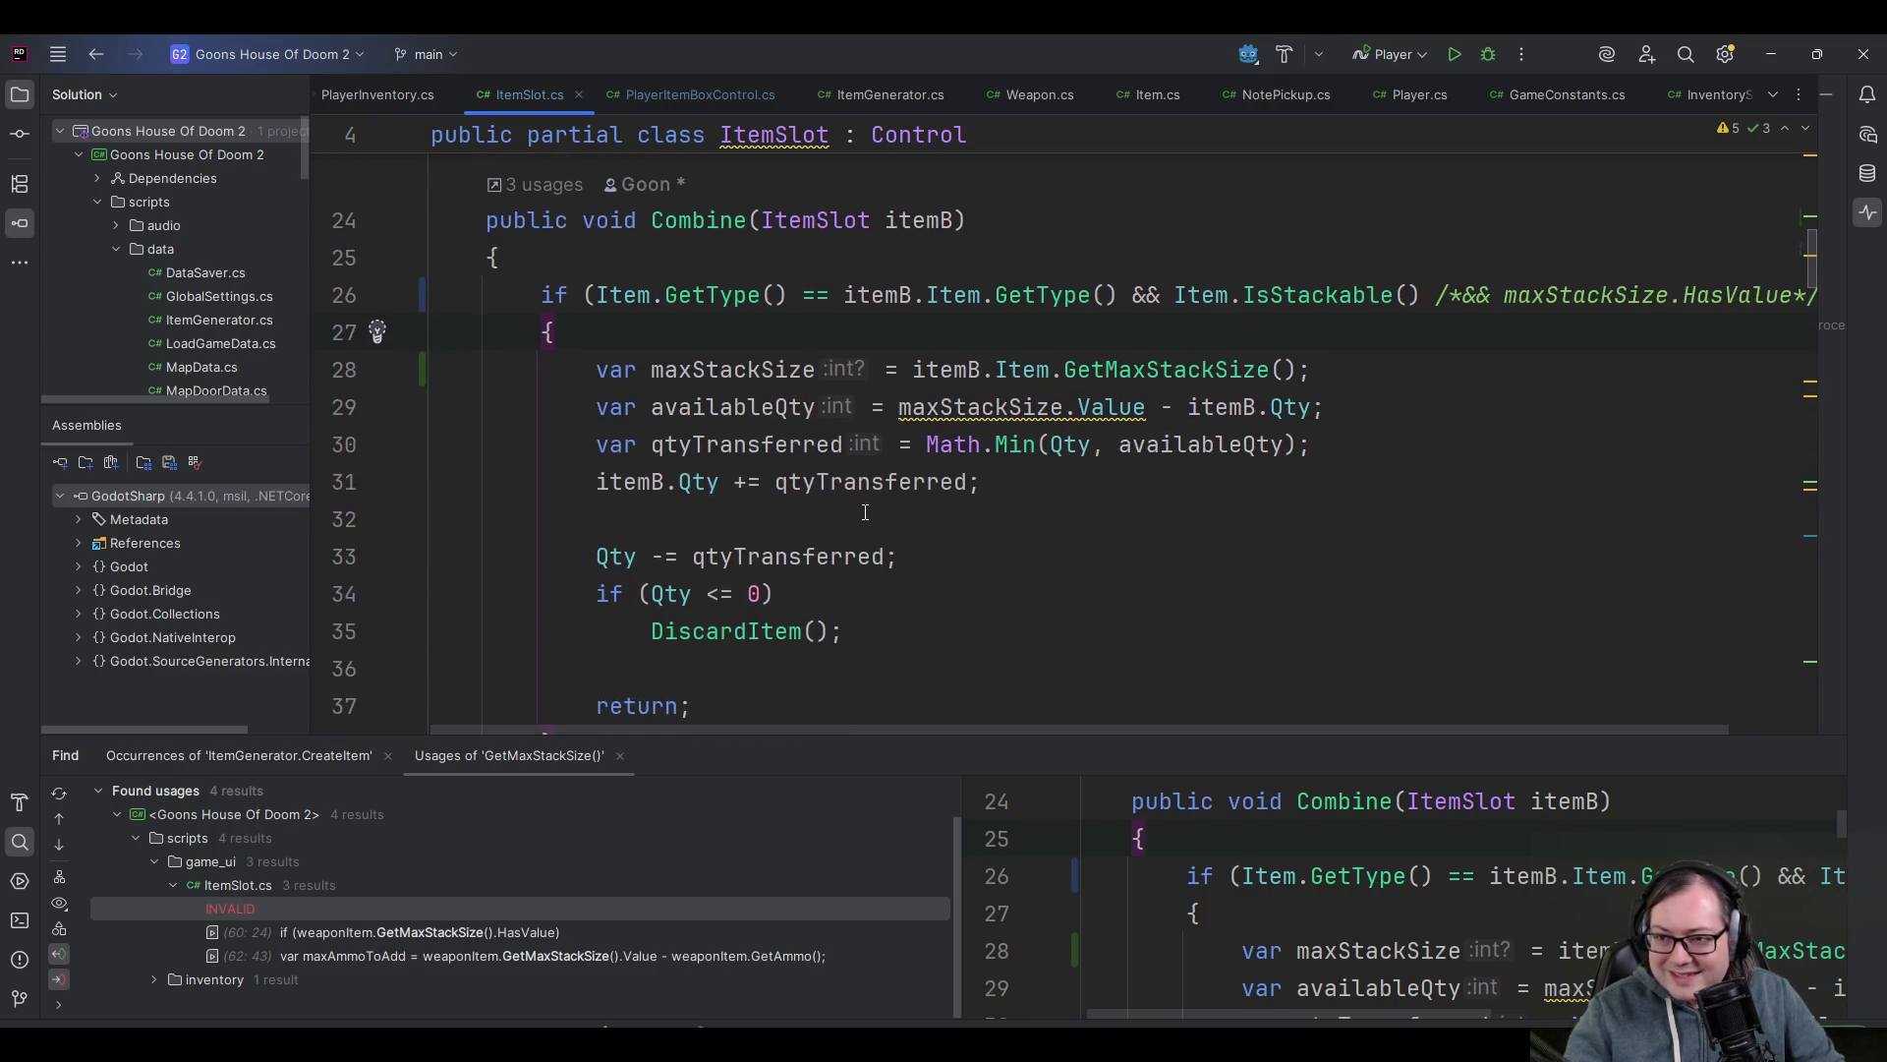
{"action": "mouse_move", "coordinate": [902, 391]}
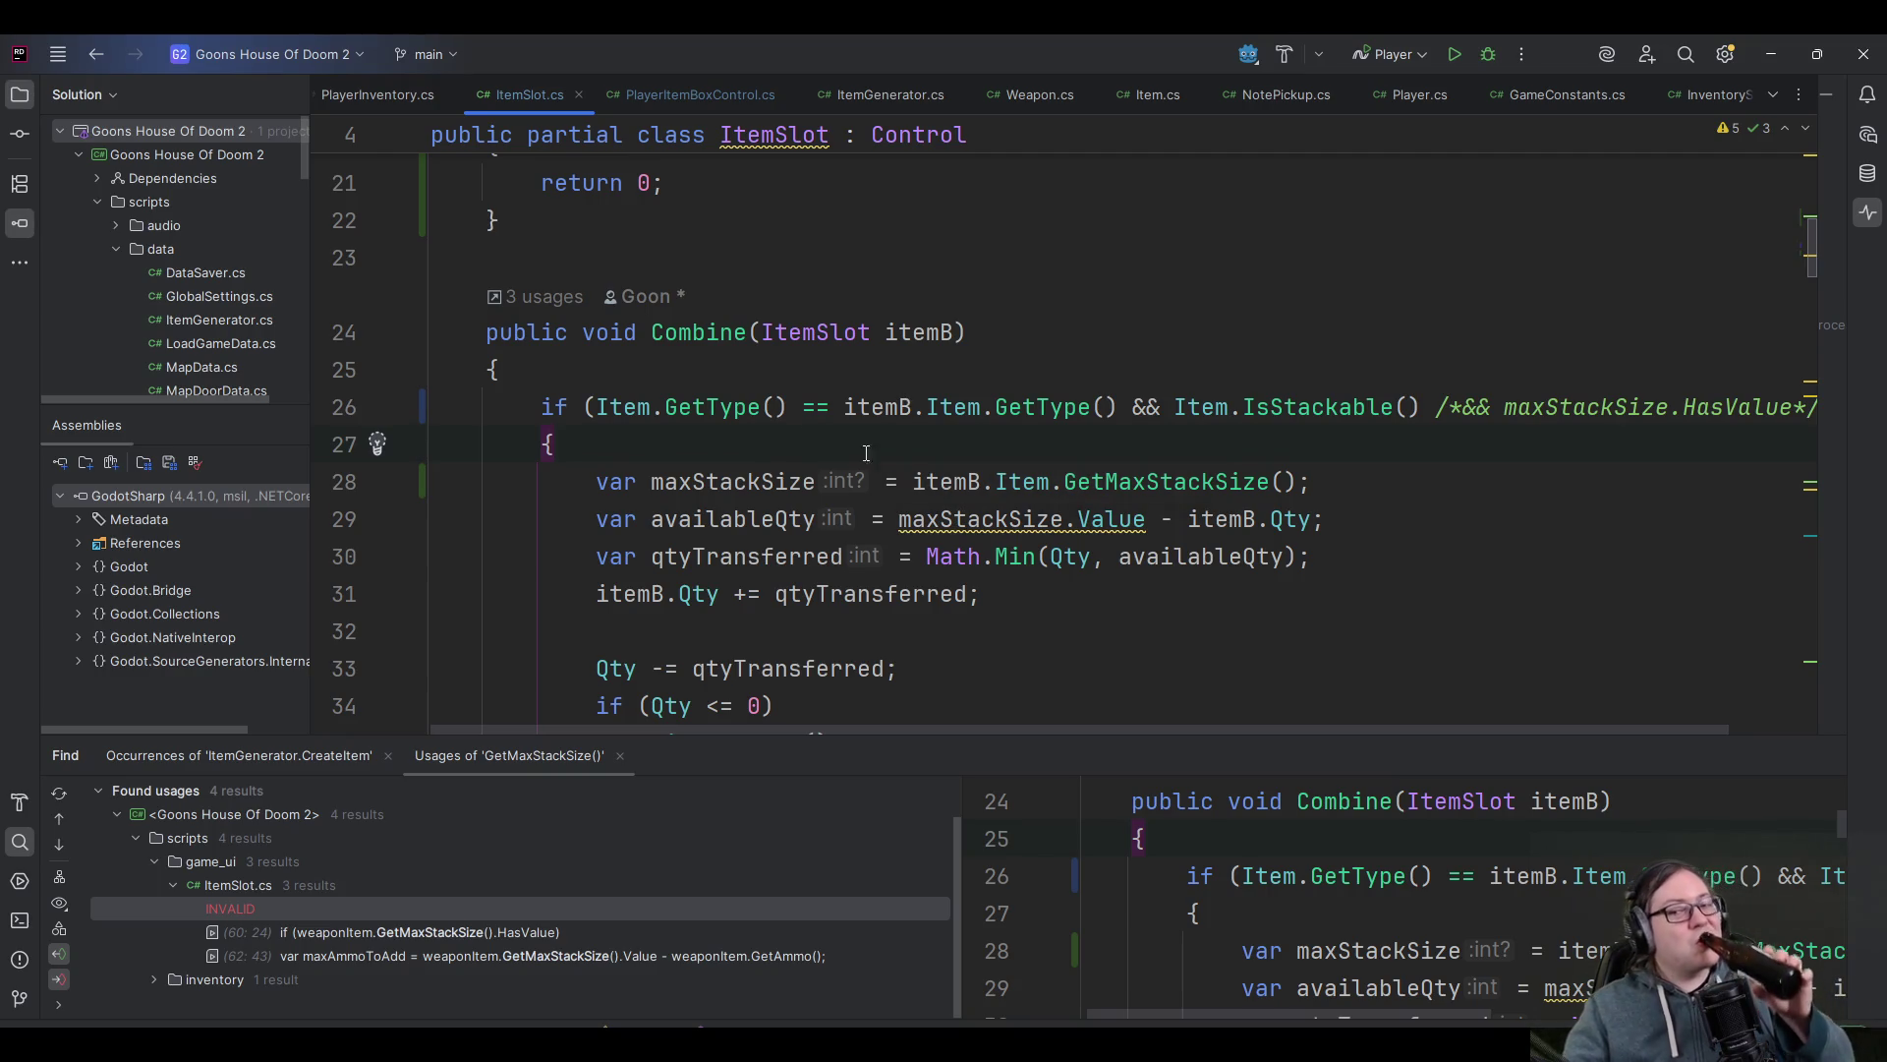
{"action": "left_click", "coordinate": [789, 554]}
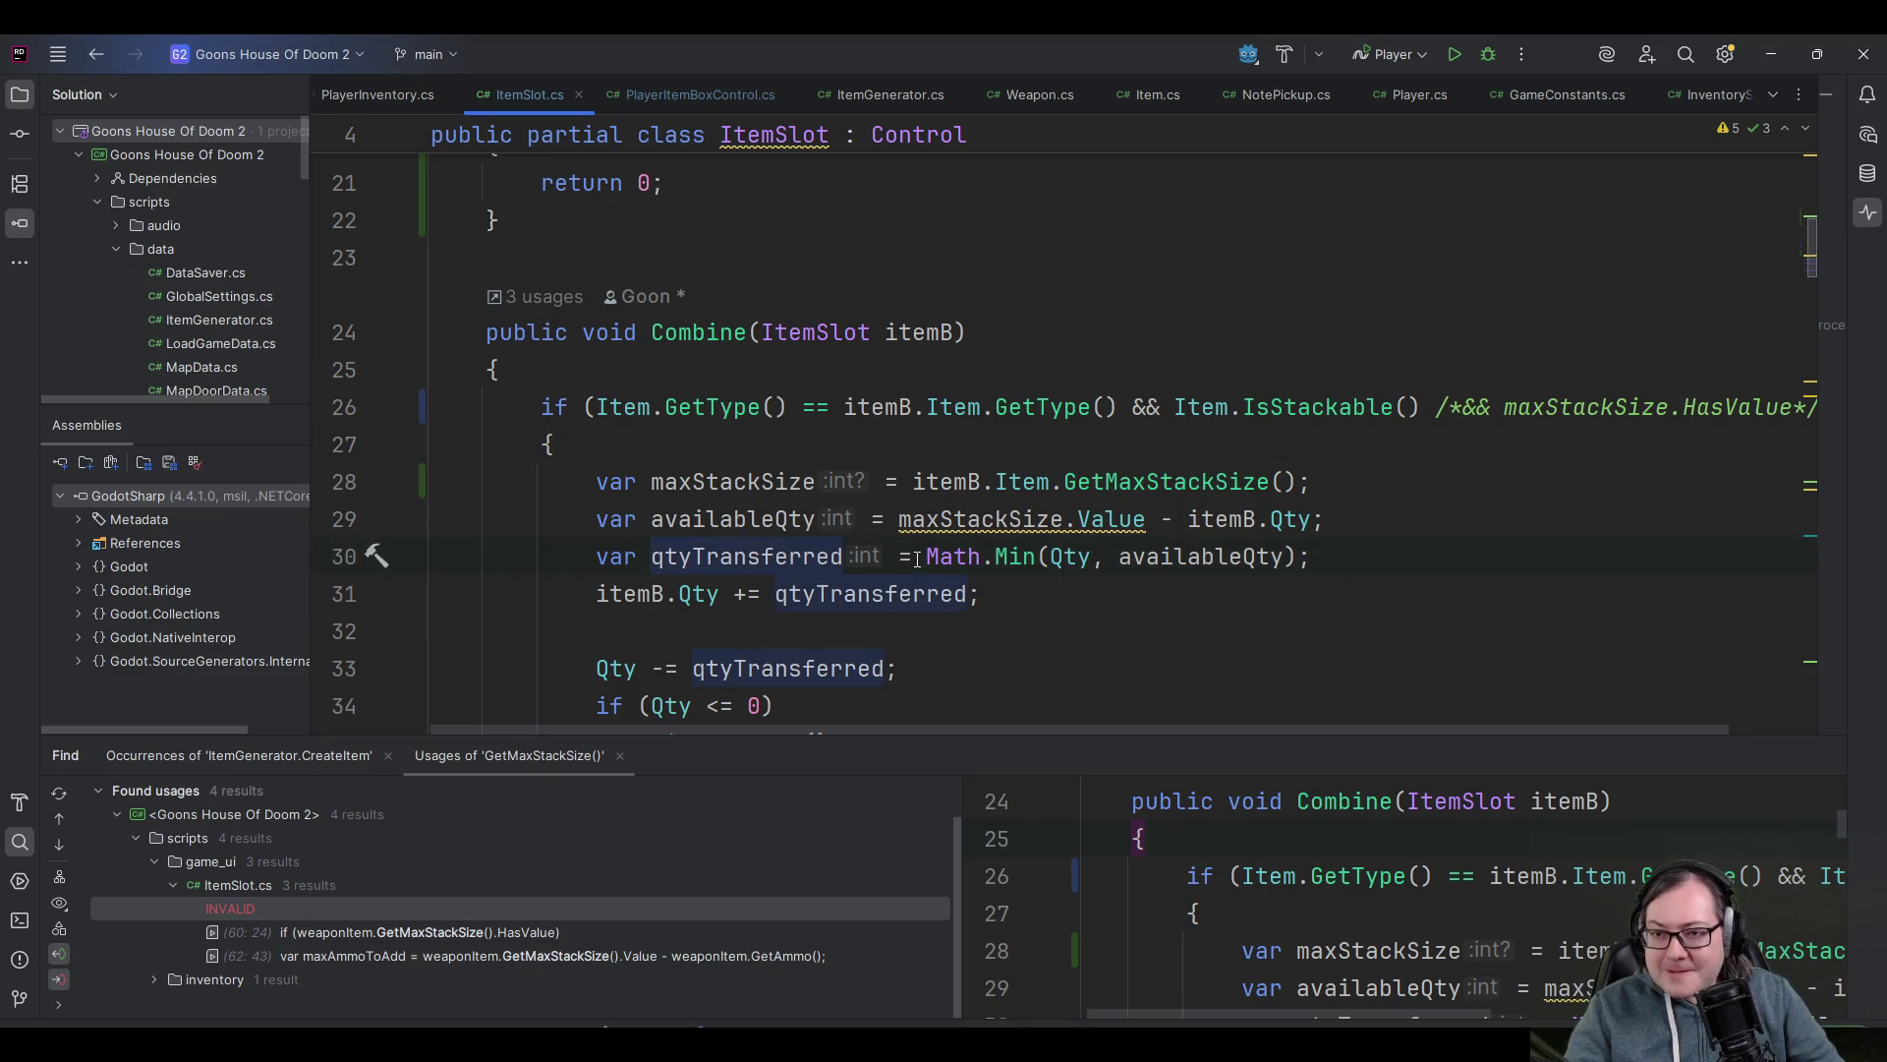
{"action": "left_click", "coordinate": [644, 595]}
{"action": "scroll", "coordinate": [619, 511], "scroll_direction": "down", "scroll_amount": 2}
{"action": "left_click", "coordinate": [597, 445]}
{"action": "left_click", "coordinate": [655, 482]}
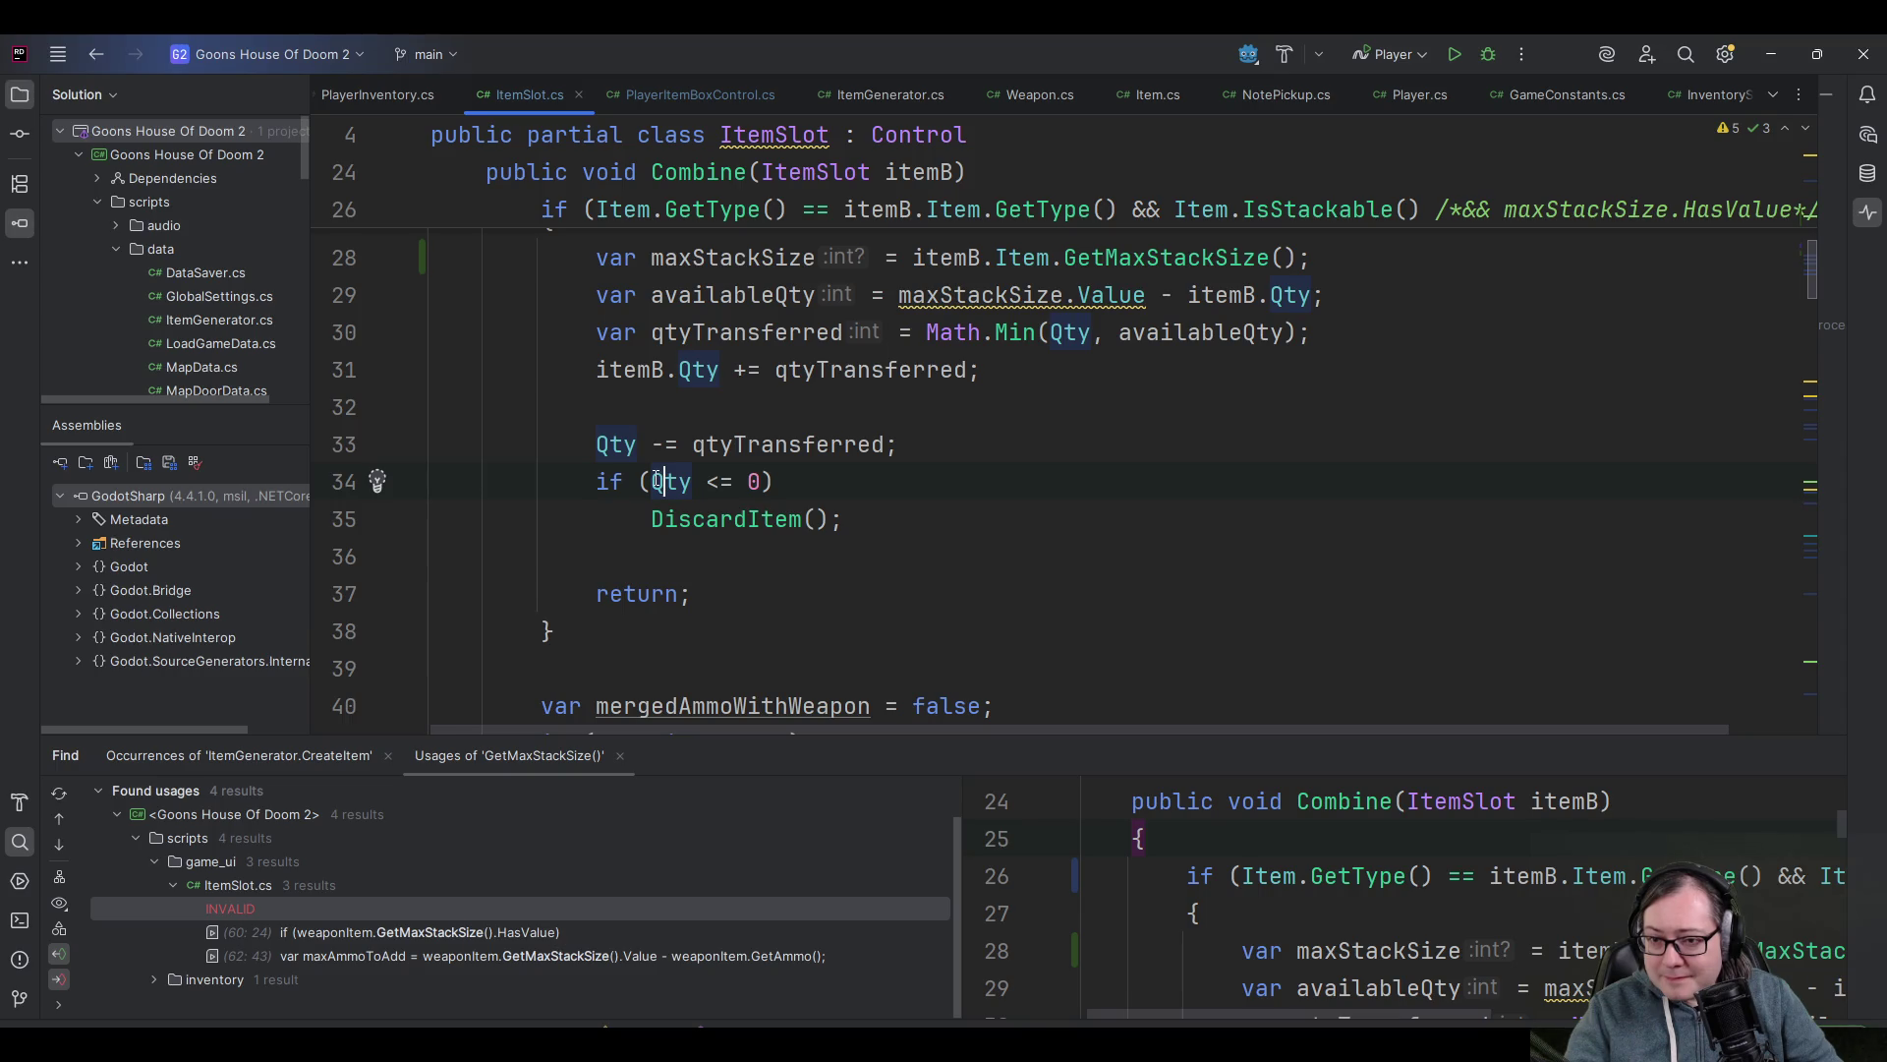
{"action": "left_click", "coordinate": [842, 518]}
{"action": "scroll", "coordinate": [689, 478], "scroll_direction": "up", "scroll_amount": 3}
{"action": "left_click", "coordinate": [655, 552]}
{"action": "key", "text": "ctrl+w"}
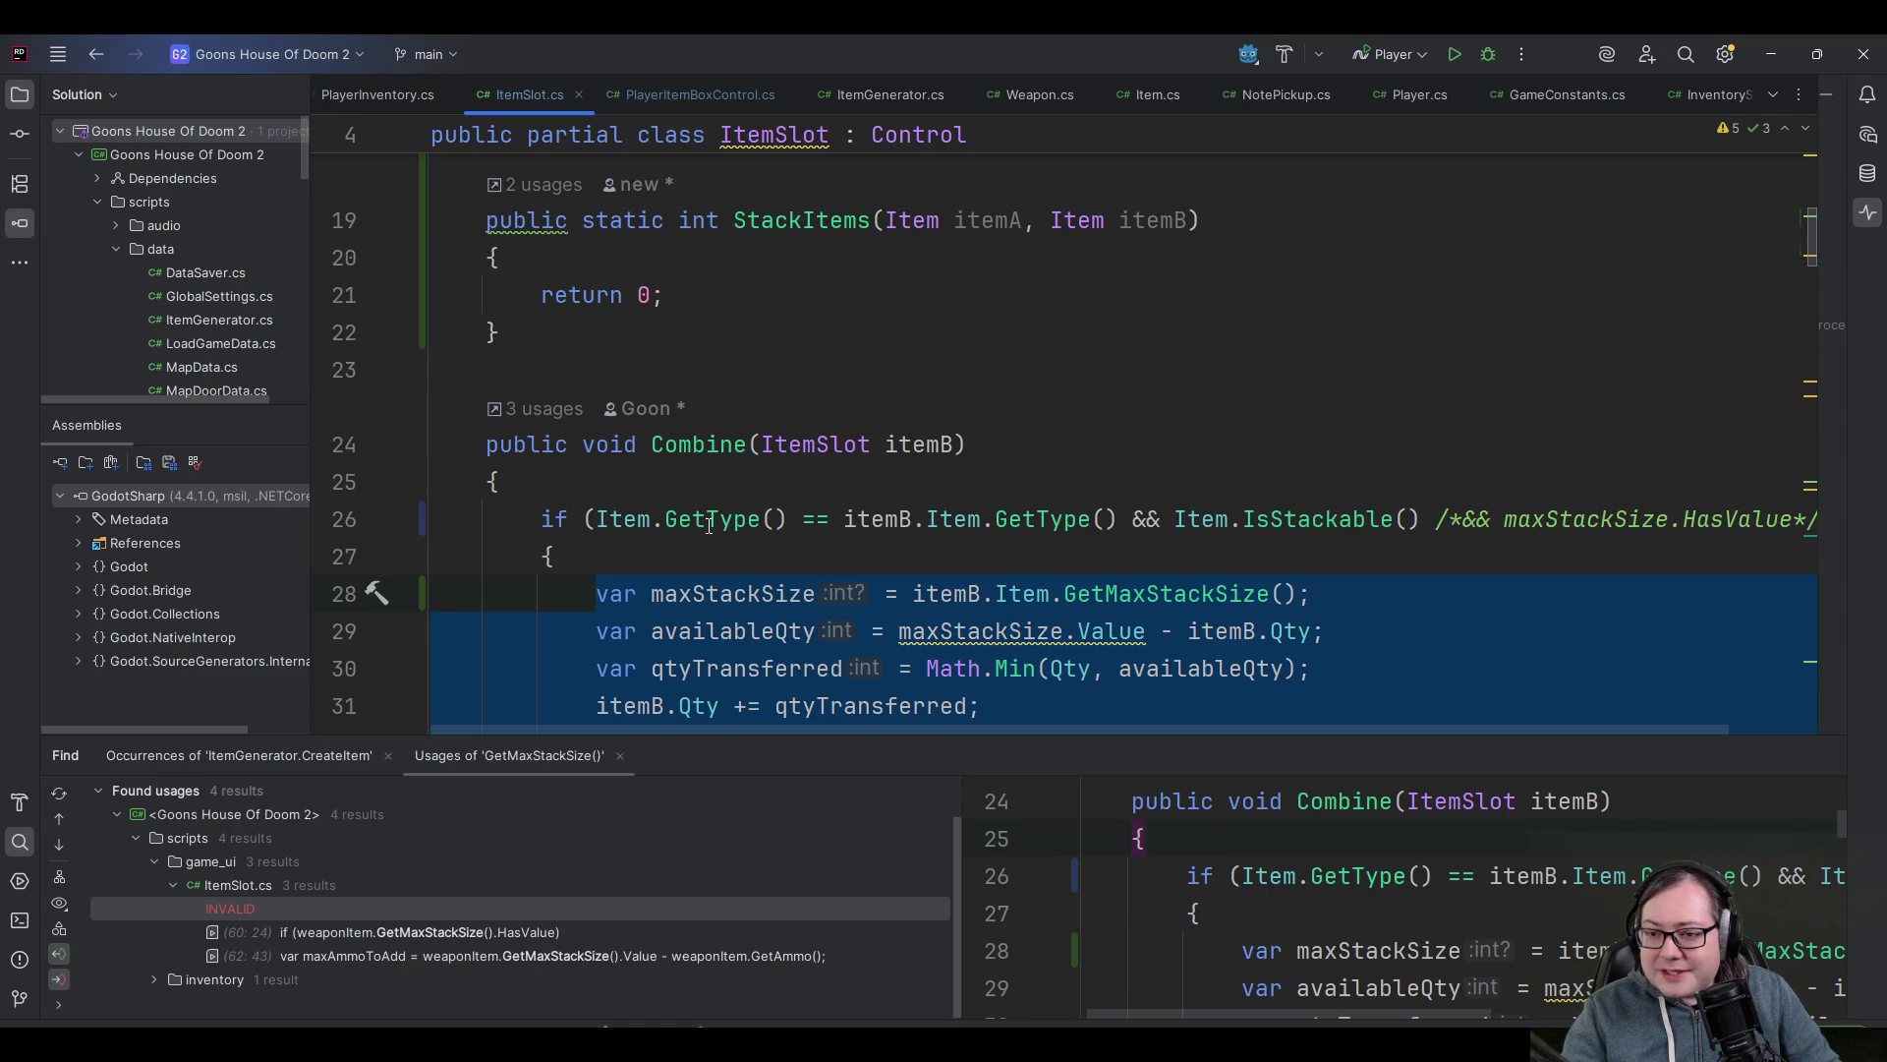
- Jump from GetType to its extern declaration in System.Object in Object.CoreCLR.cs
{"action": "mouse_move", "coordinate": [709, 521]}
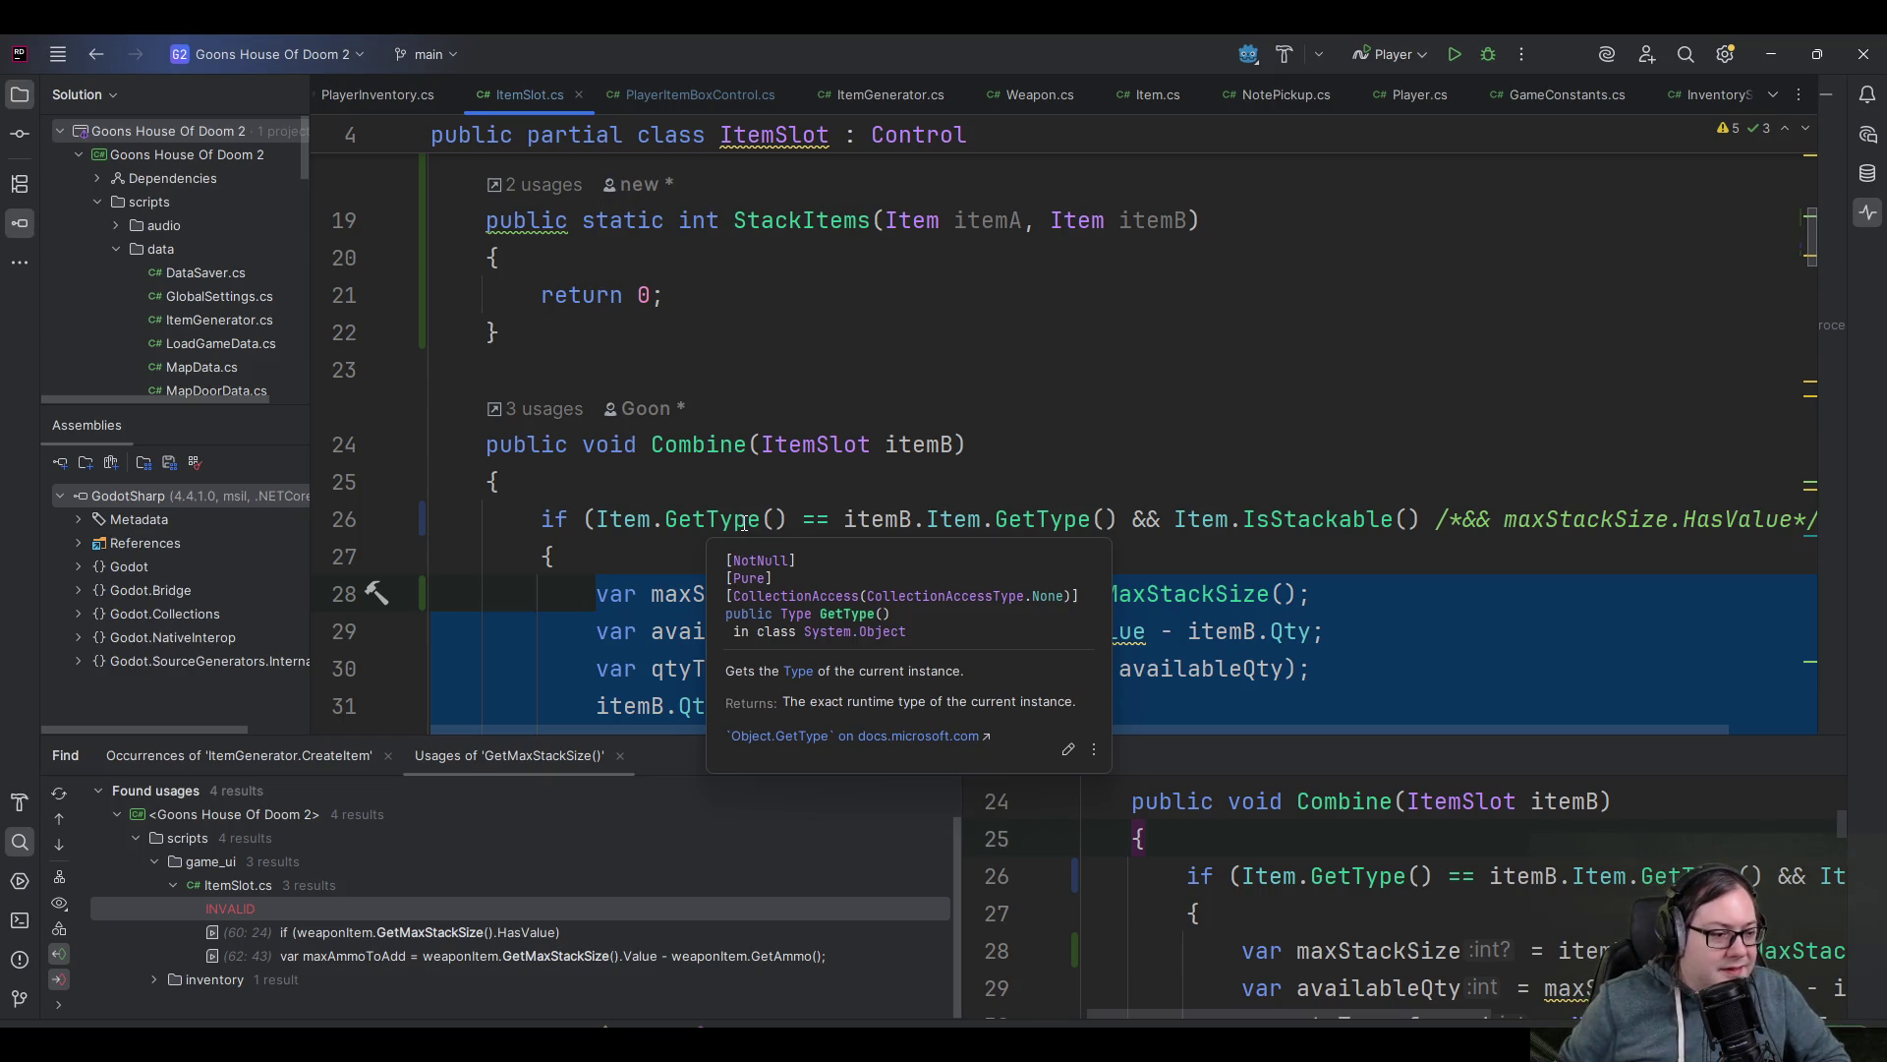
{"action": "left_click", "coordinate": [699, 543]}
{"action": "left_click", "coordinate": [720, 521], "text": "ctrl"}
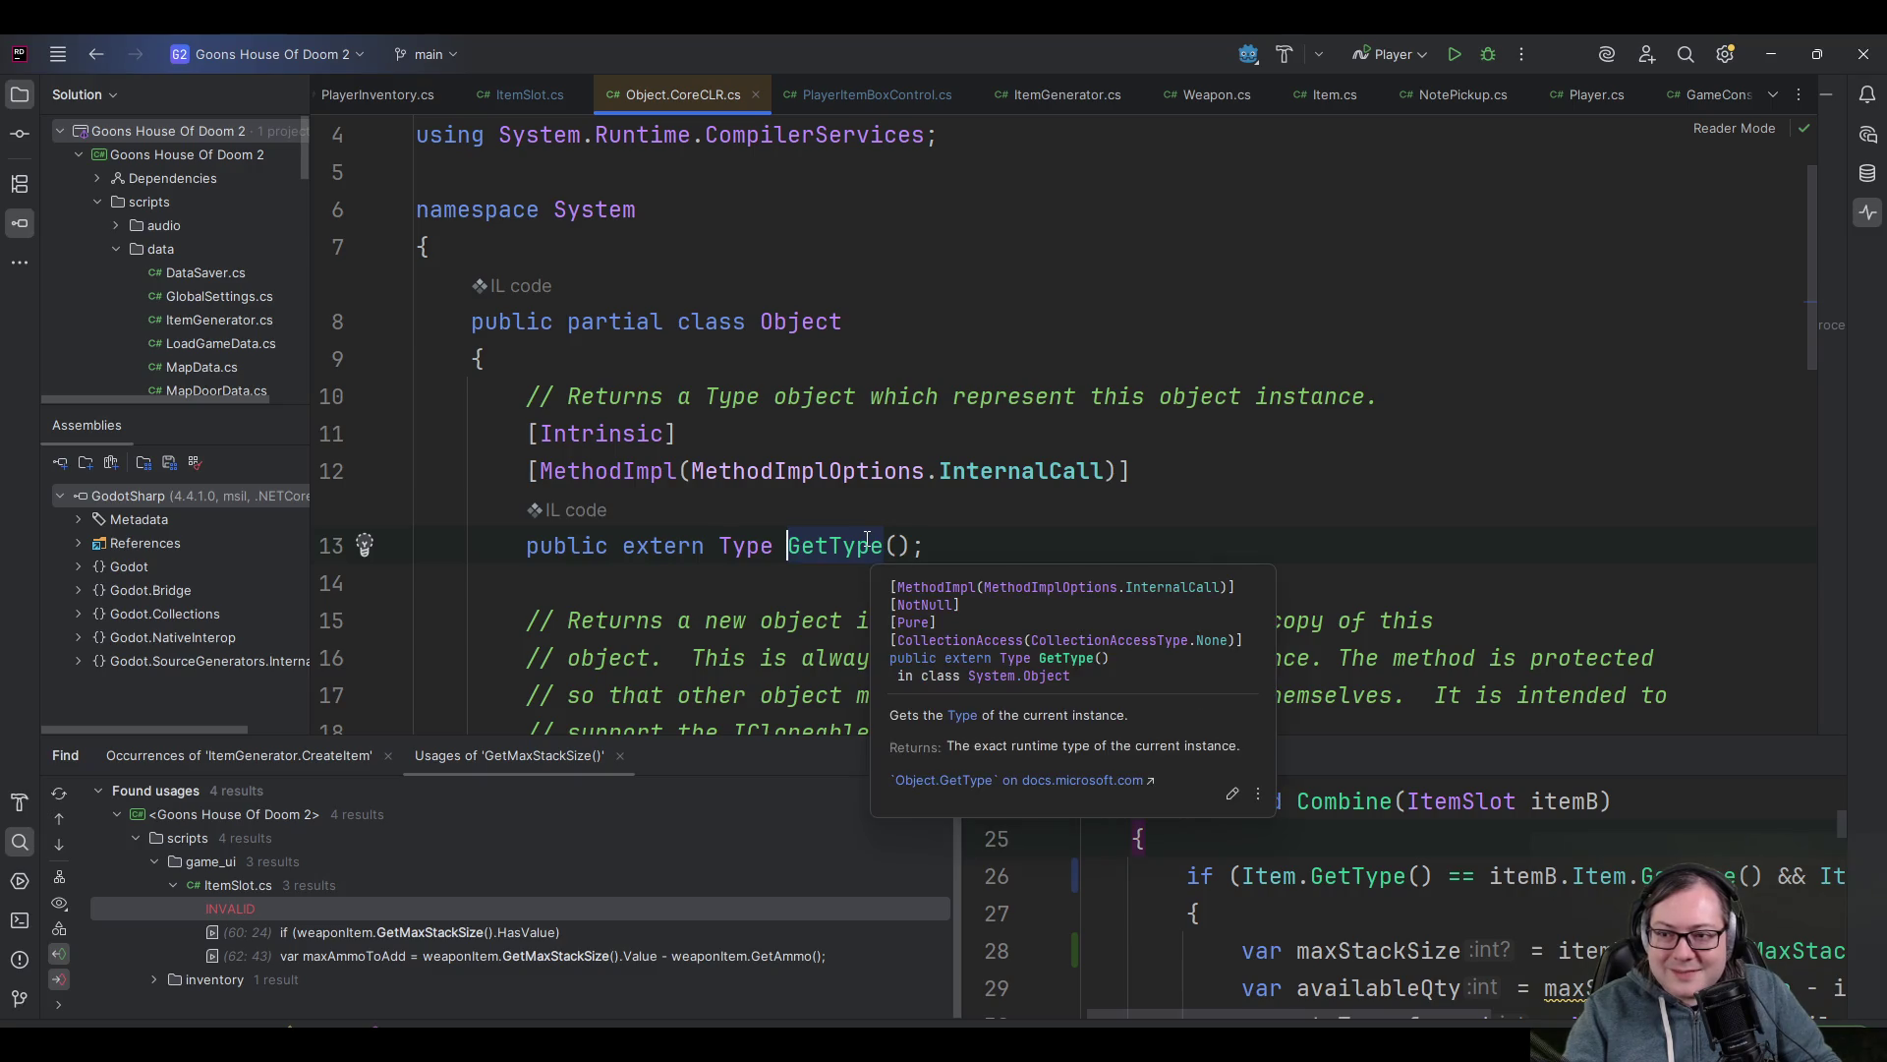
- Return from the GetType source to ItemSlot.cs
{"action": "key", "text": "ctrl+minus"}
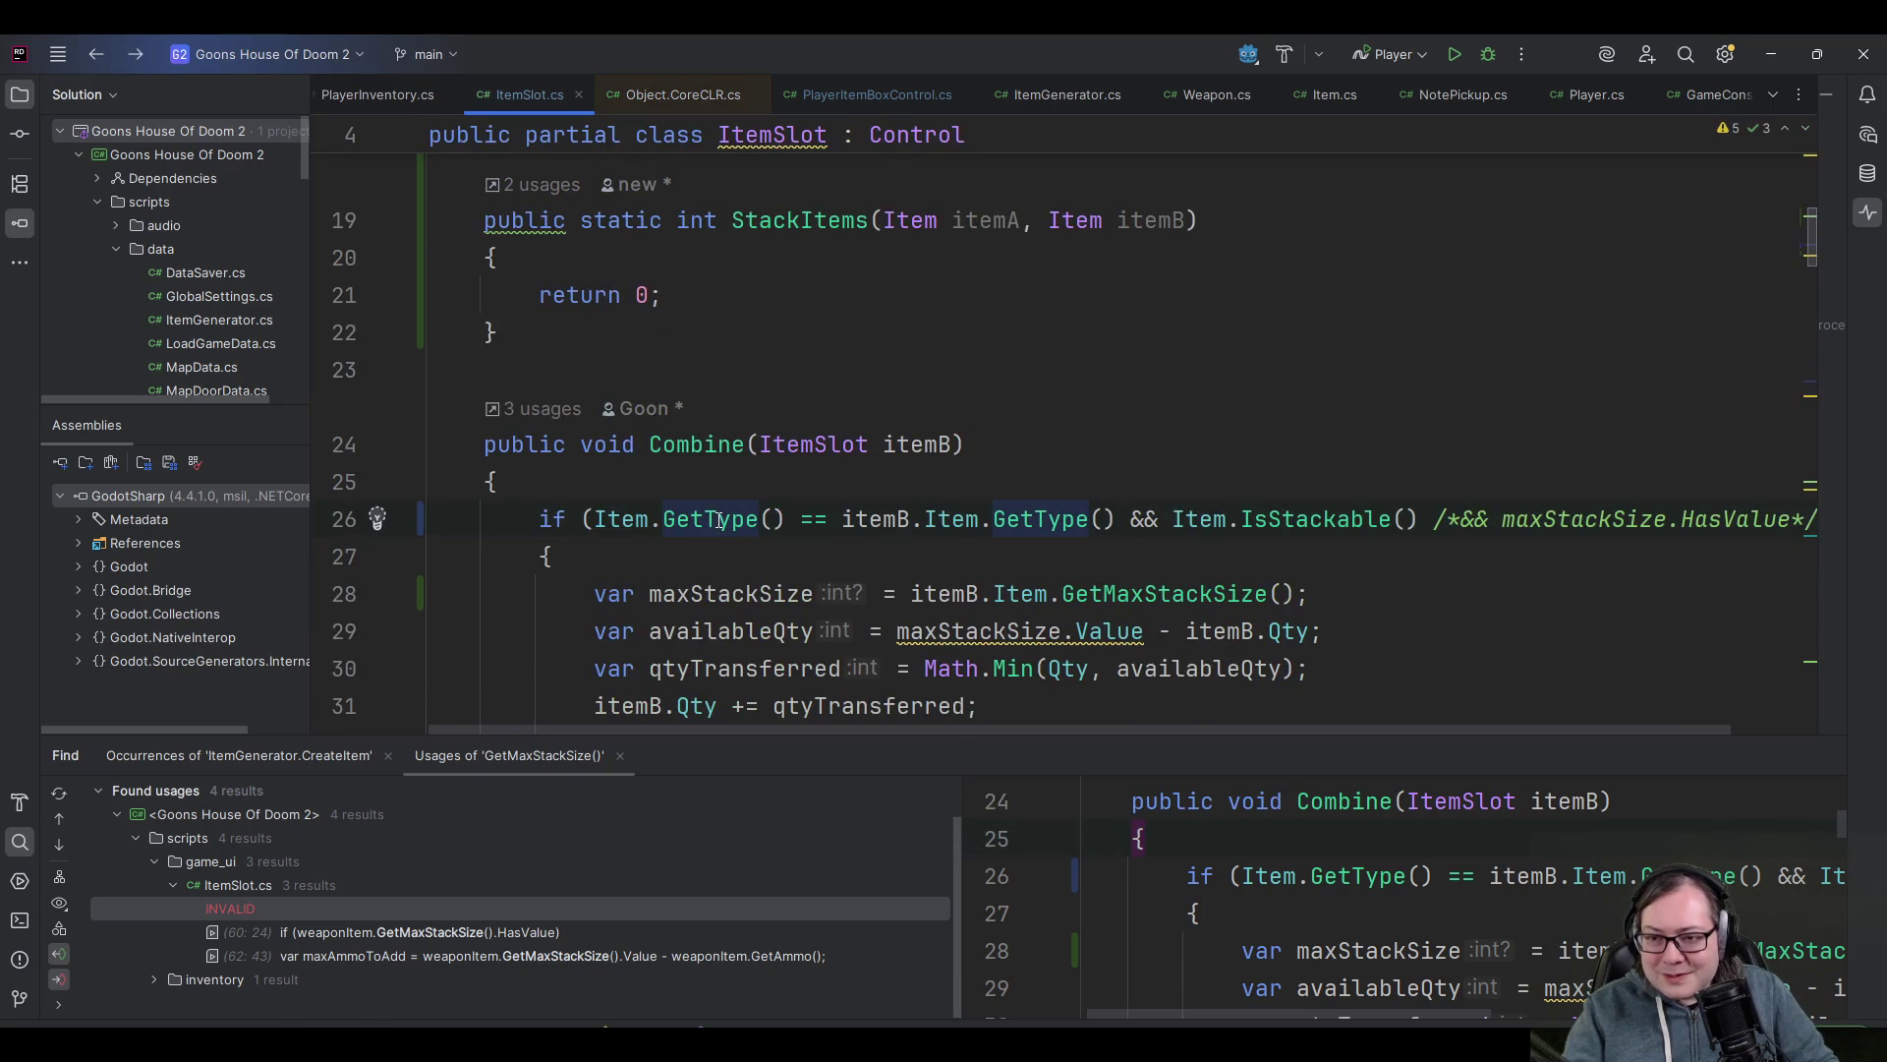
{"action": "mouse_move", "coordinate": [679, 509]}
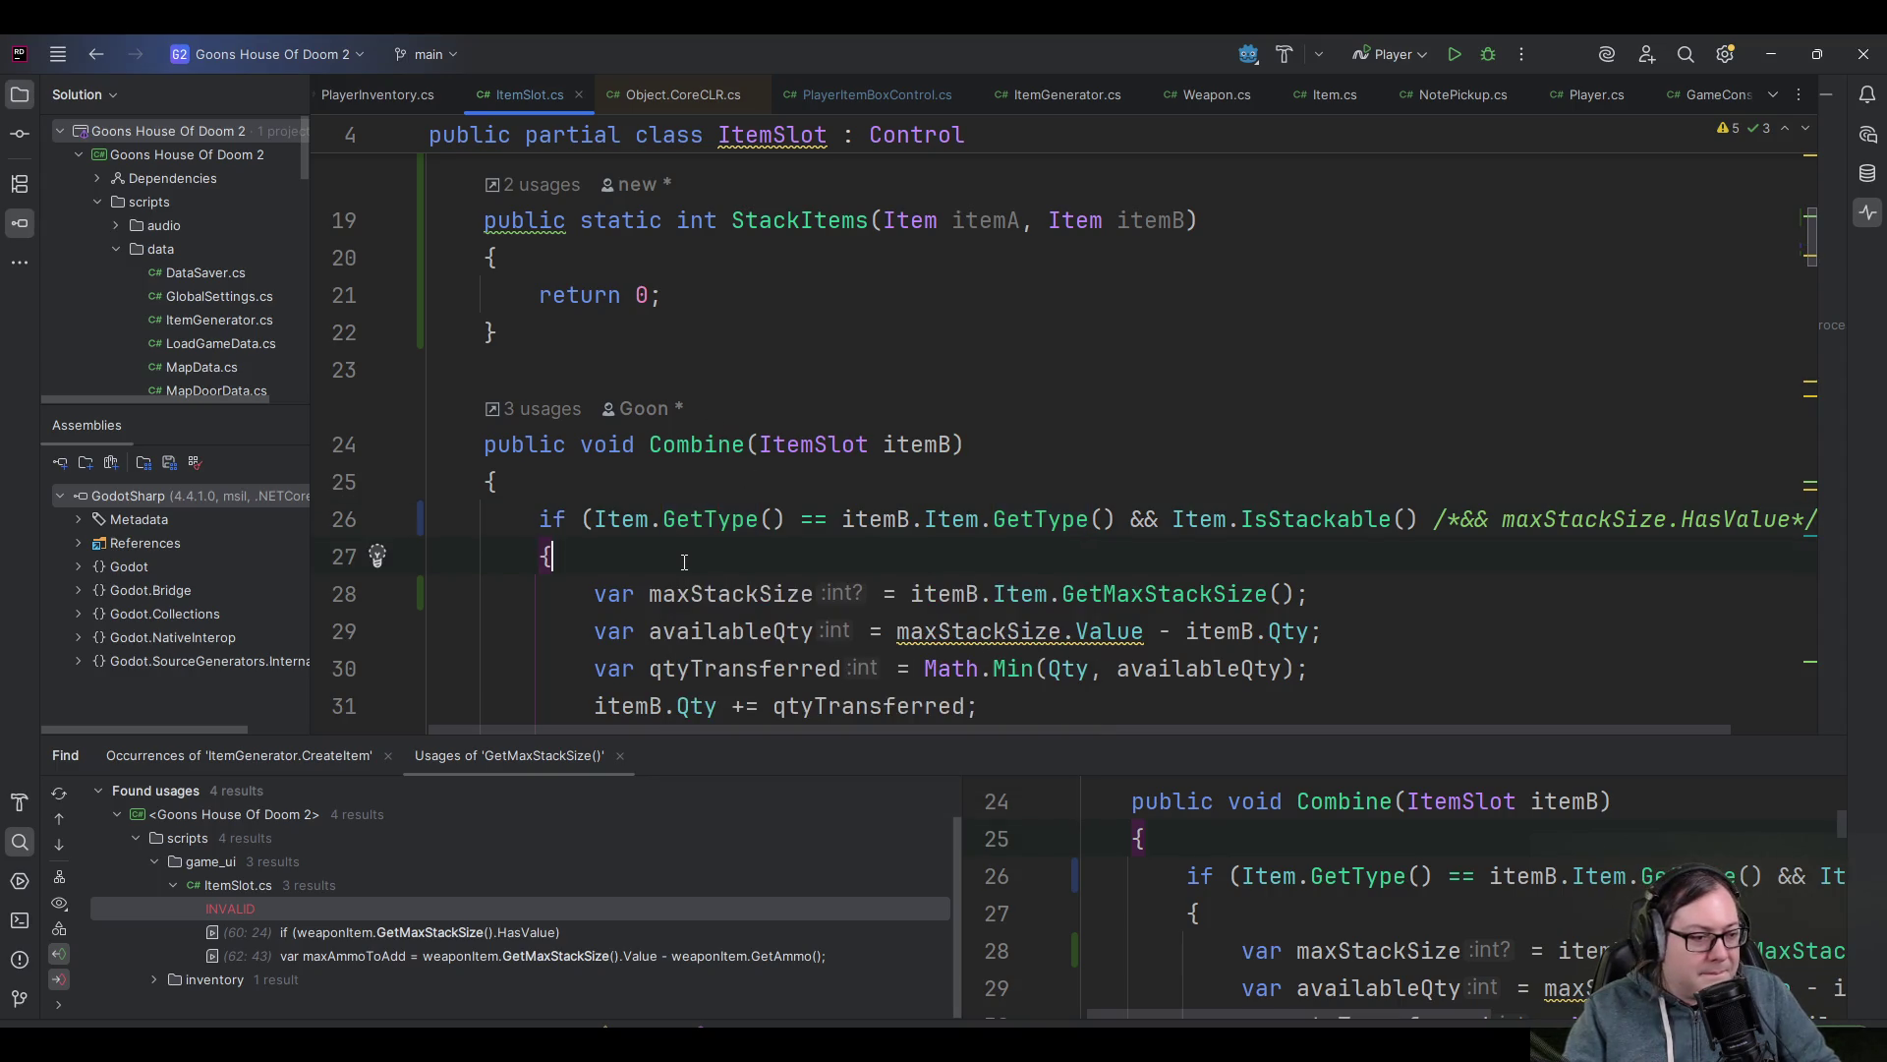
{"action": "scroll", "coordinate": [866, 573], "scroll_direction": "down", "scroll_amount": 3}
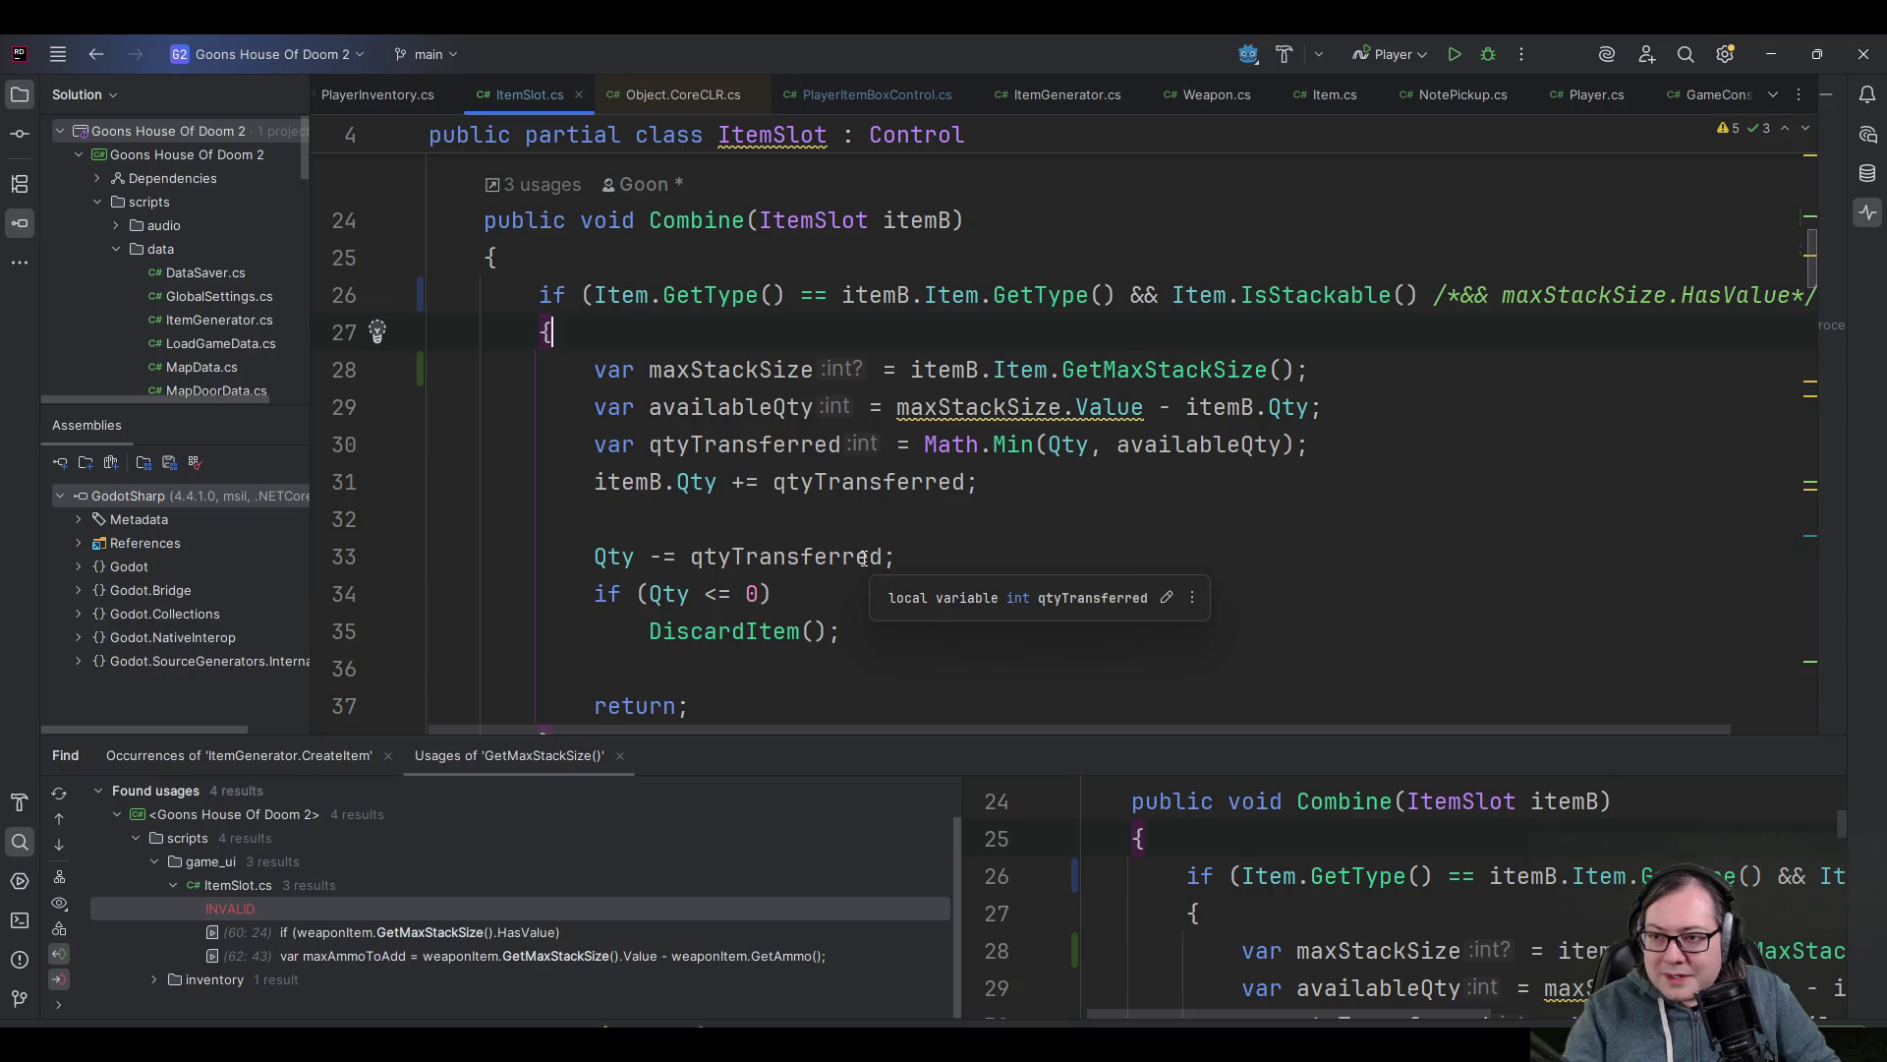
{"action": "left_click", "coordinate": [977, 480]}
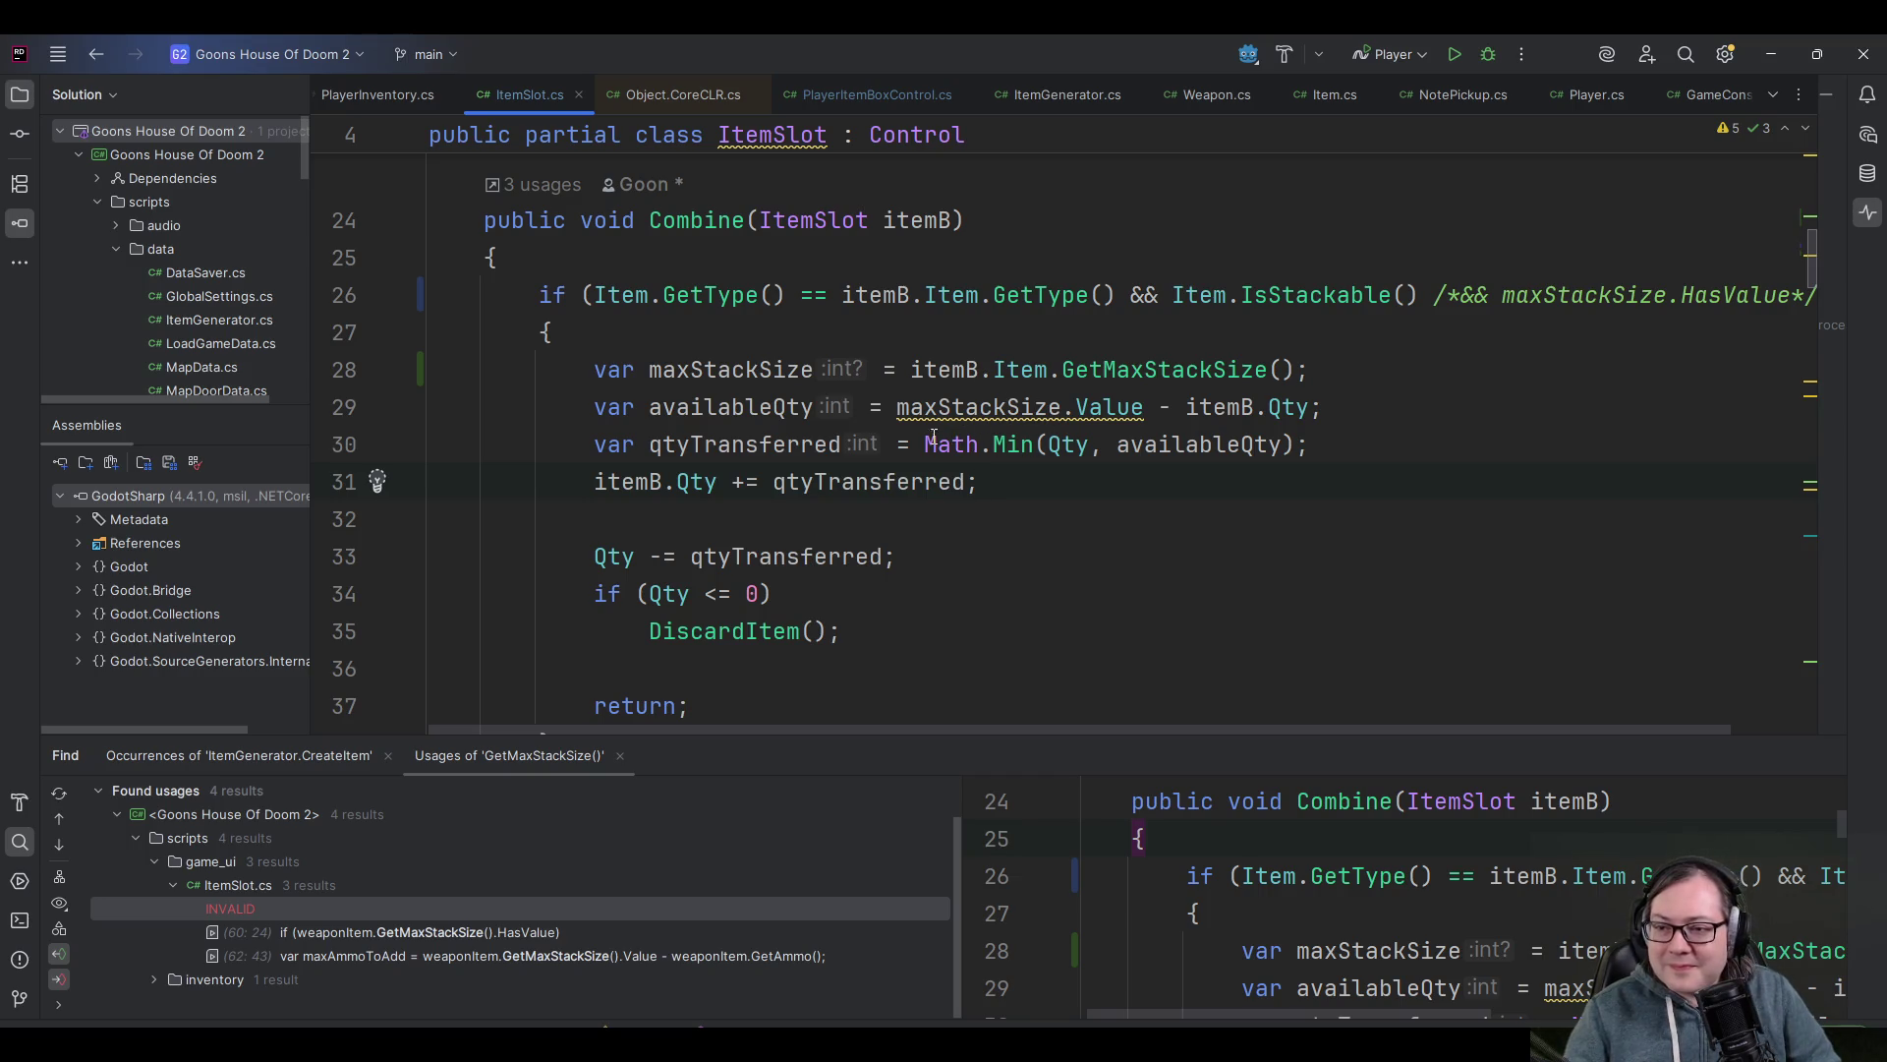
- Select the stacking code in Combine's if block, lines 28–35 through DiscardItem
{"action": "left_click", "coordinate": [623, 556]}
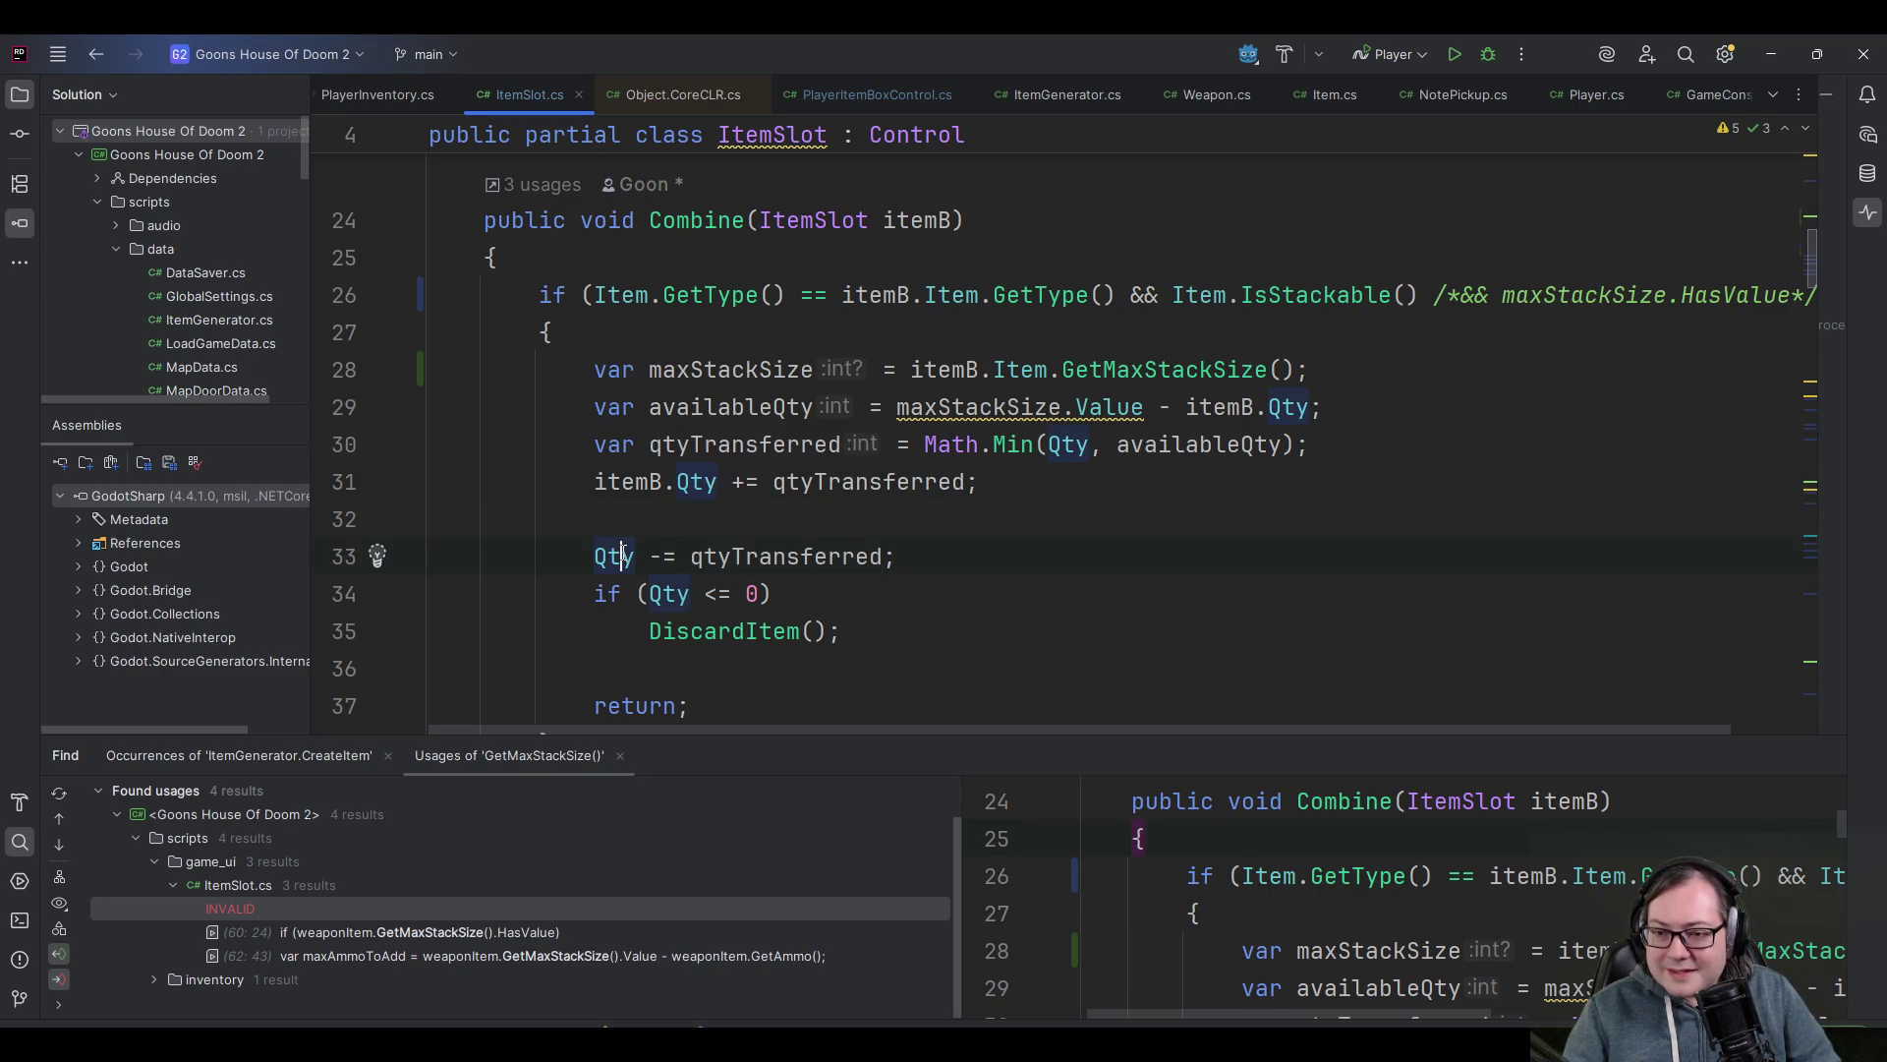
{"action": "scroll", "coordinate": [646, 562], "scroll_direction": "up", "scroll_amount": 1}
{"action": "scroll", "coordinate": [645, 563], "scroll_direction": "down", "scroll_amount": 1}
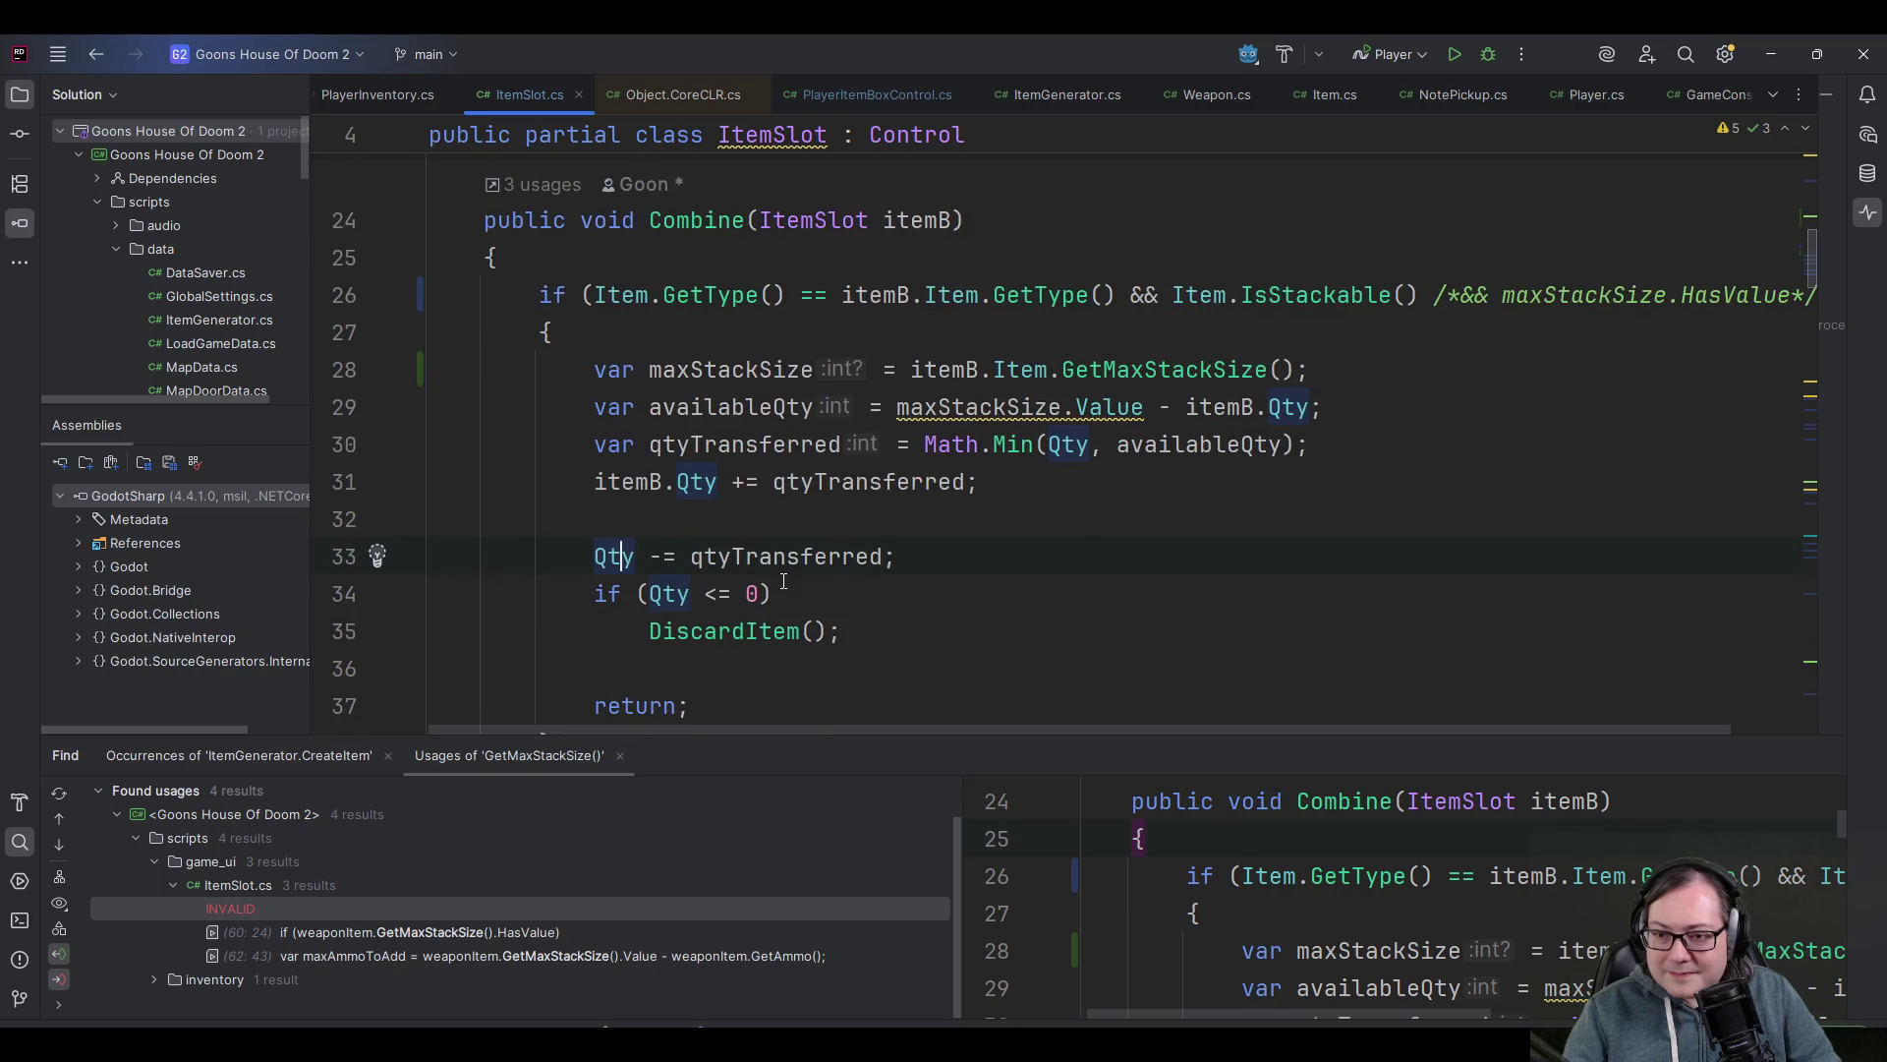
{"action": "mouse_move", "coordinate": [860, 634]}
{"action": "left_mouse_down"}
{"action": "mouse_move", "coordinate": [654, 373]}
{"action": "mouse_move", "coordinate": [704, 356]}
{"action": "left_mouse_up"}
{"action": "key", "text": "shift+Home"}
{"action": "scroll", "coordinate": [704, 355], "scroll_direction": "up", "scroll_amount": 2}
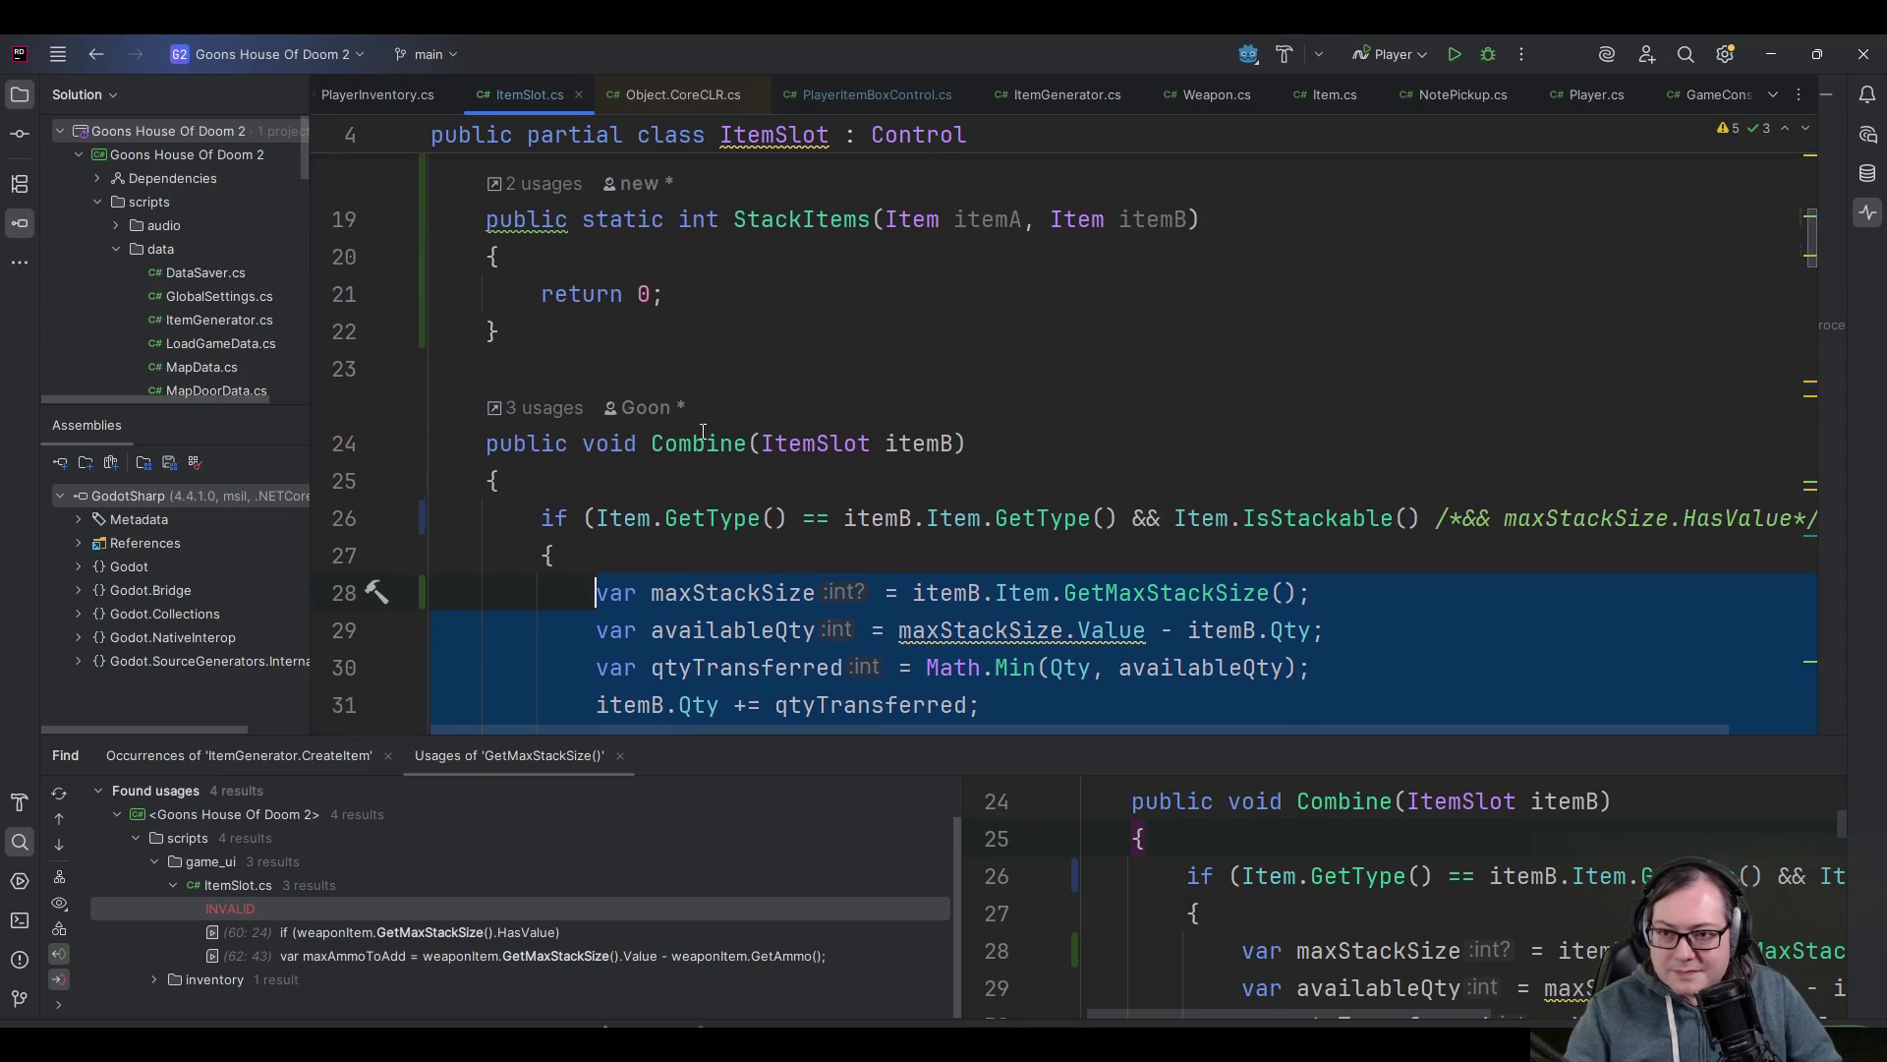
- Change StackItems' return type to void and paste the stacking code into its body
{"action": "left_click", "coordinate": [740, 305]}
{"action": "key", "text": "shift+Home"}
{"action": "double_click", "coordinate": [705, 227]}
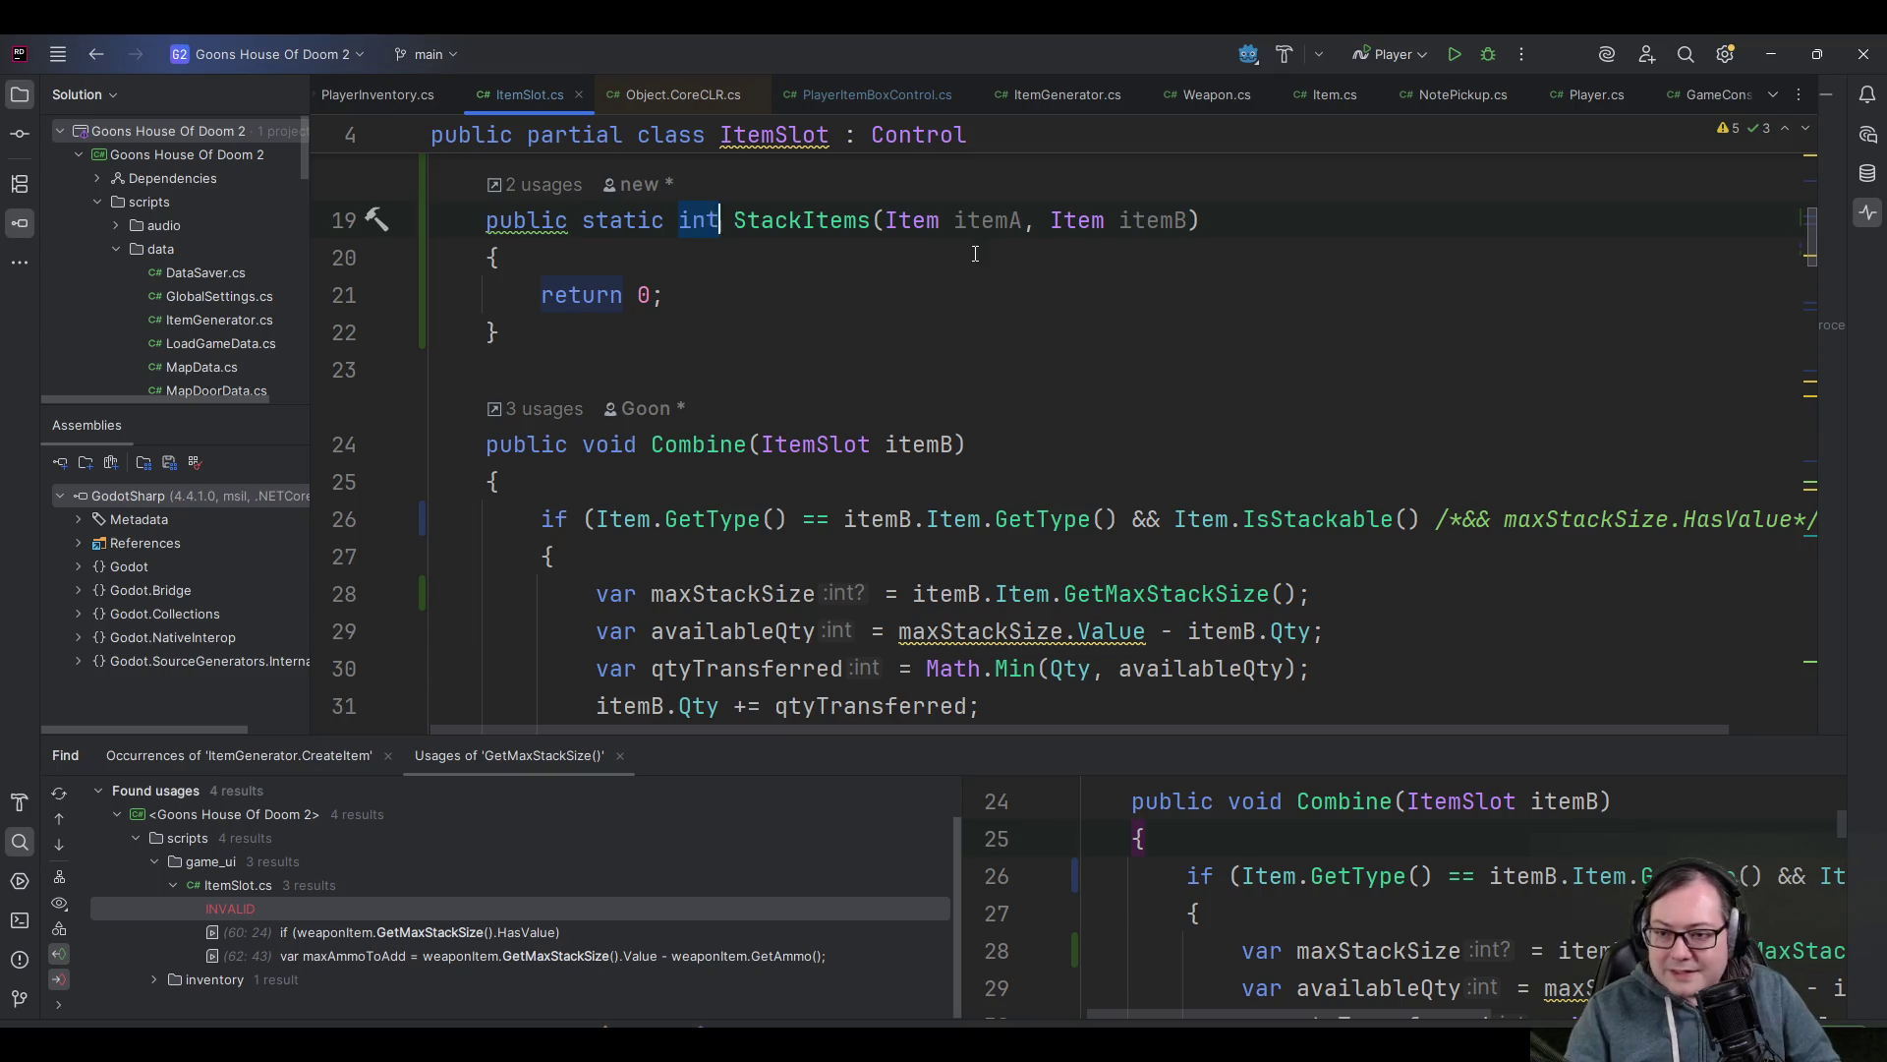
{"action": "scroll", "coordinate": [780, 448], "scroll_direction": "down", "scroll_amount": 5}
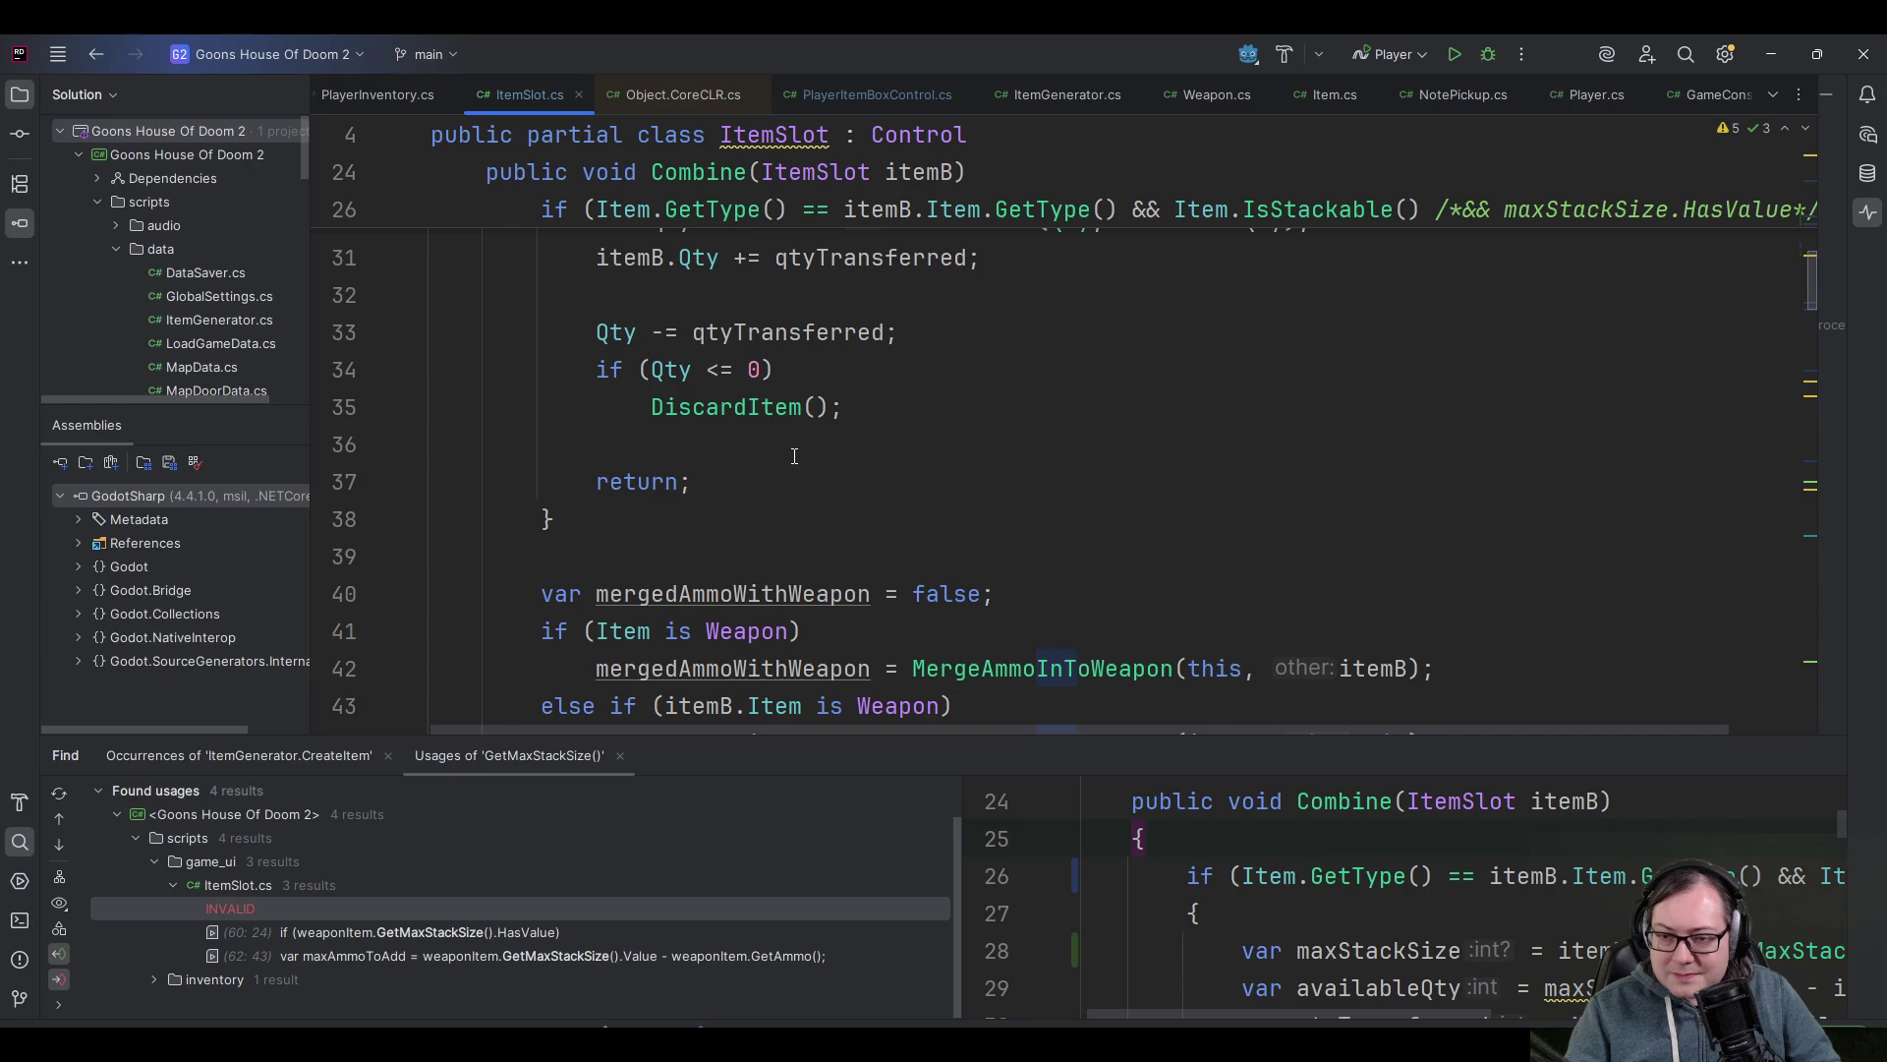
{"action": "scroll", "coordinate": [816, 423], "scroll_direction": "up", "scroll_amount": 5}
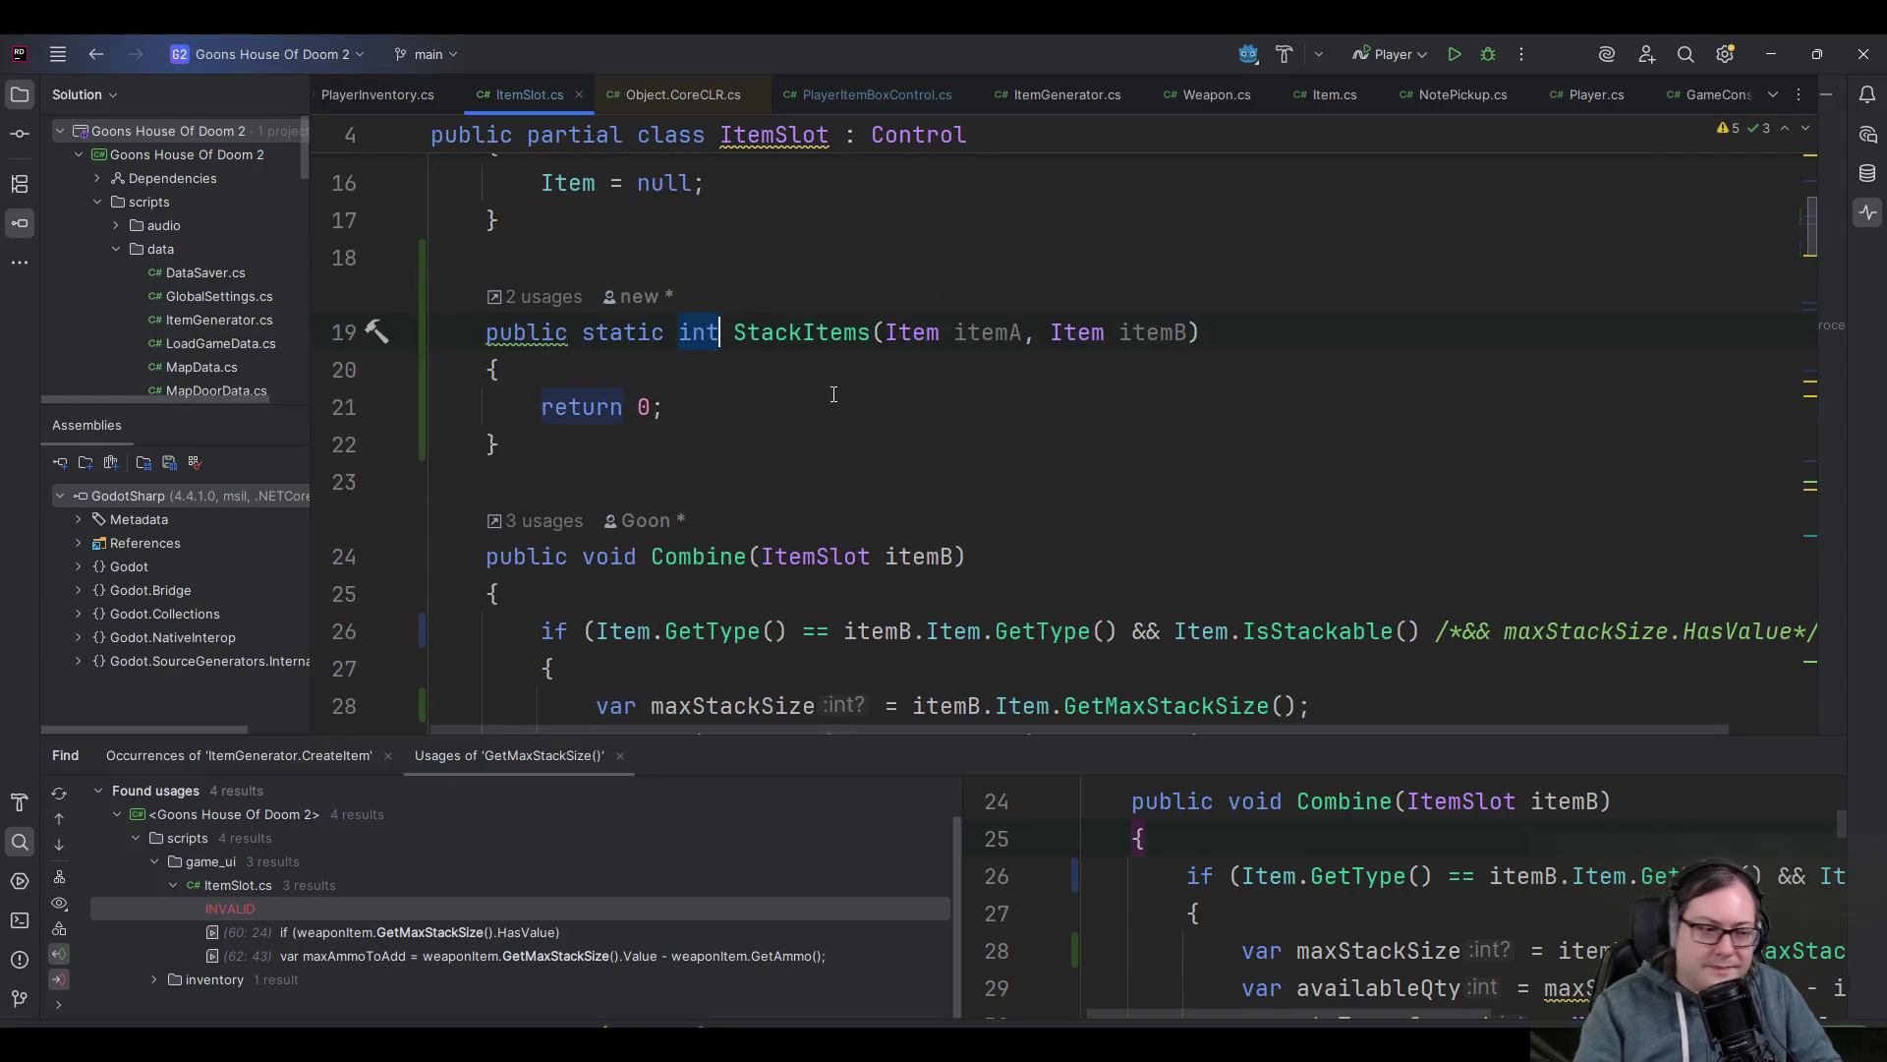
{"action": "type", "text": "void"}
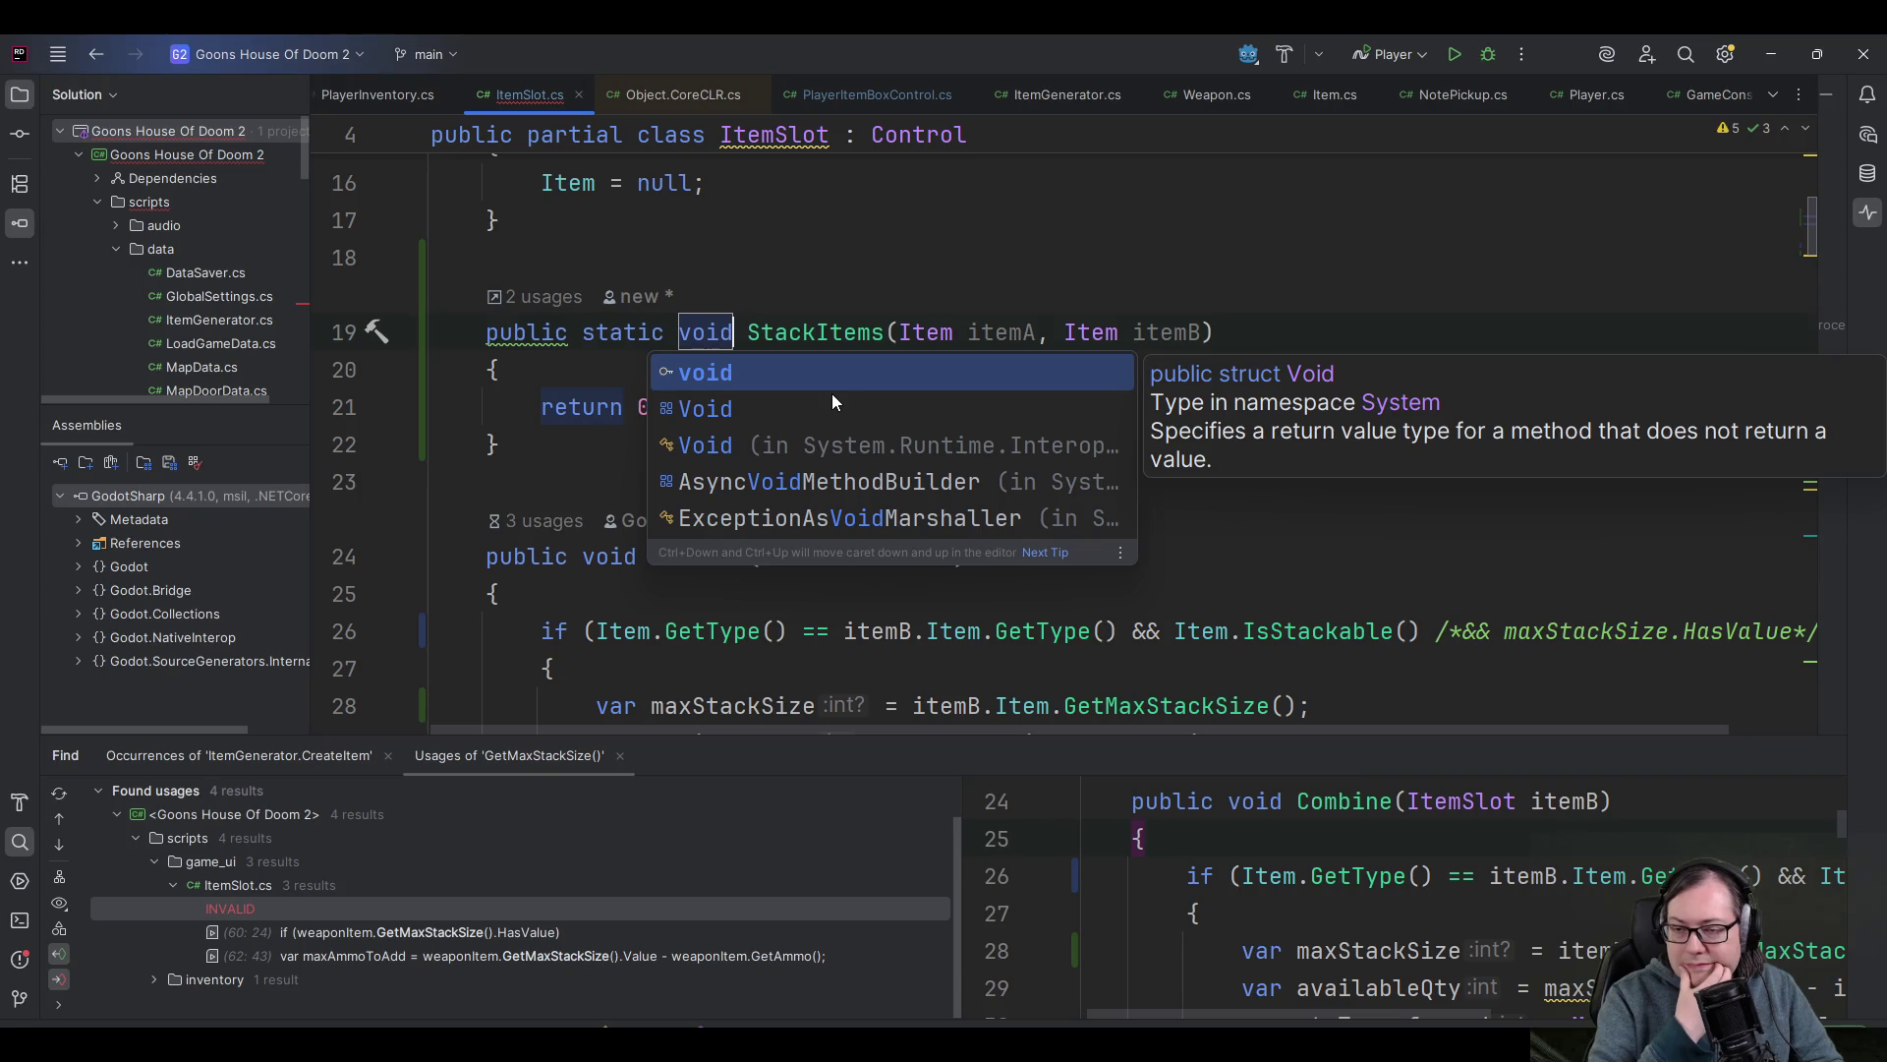
{"action": "left_click", "coordinate": [831, 394]}
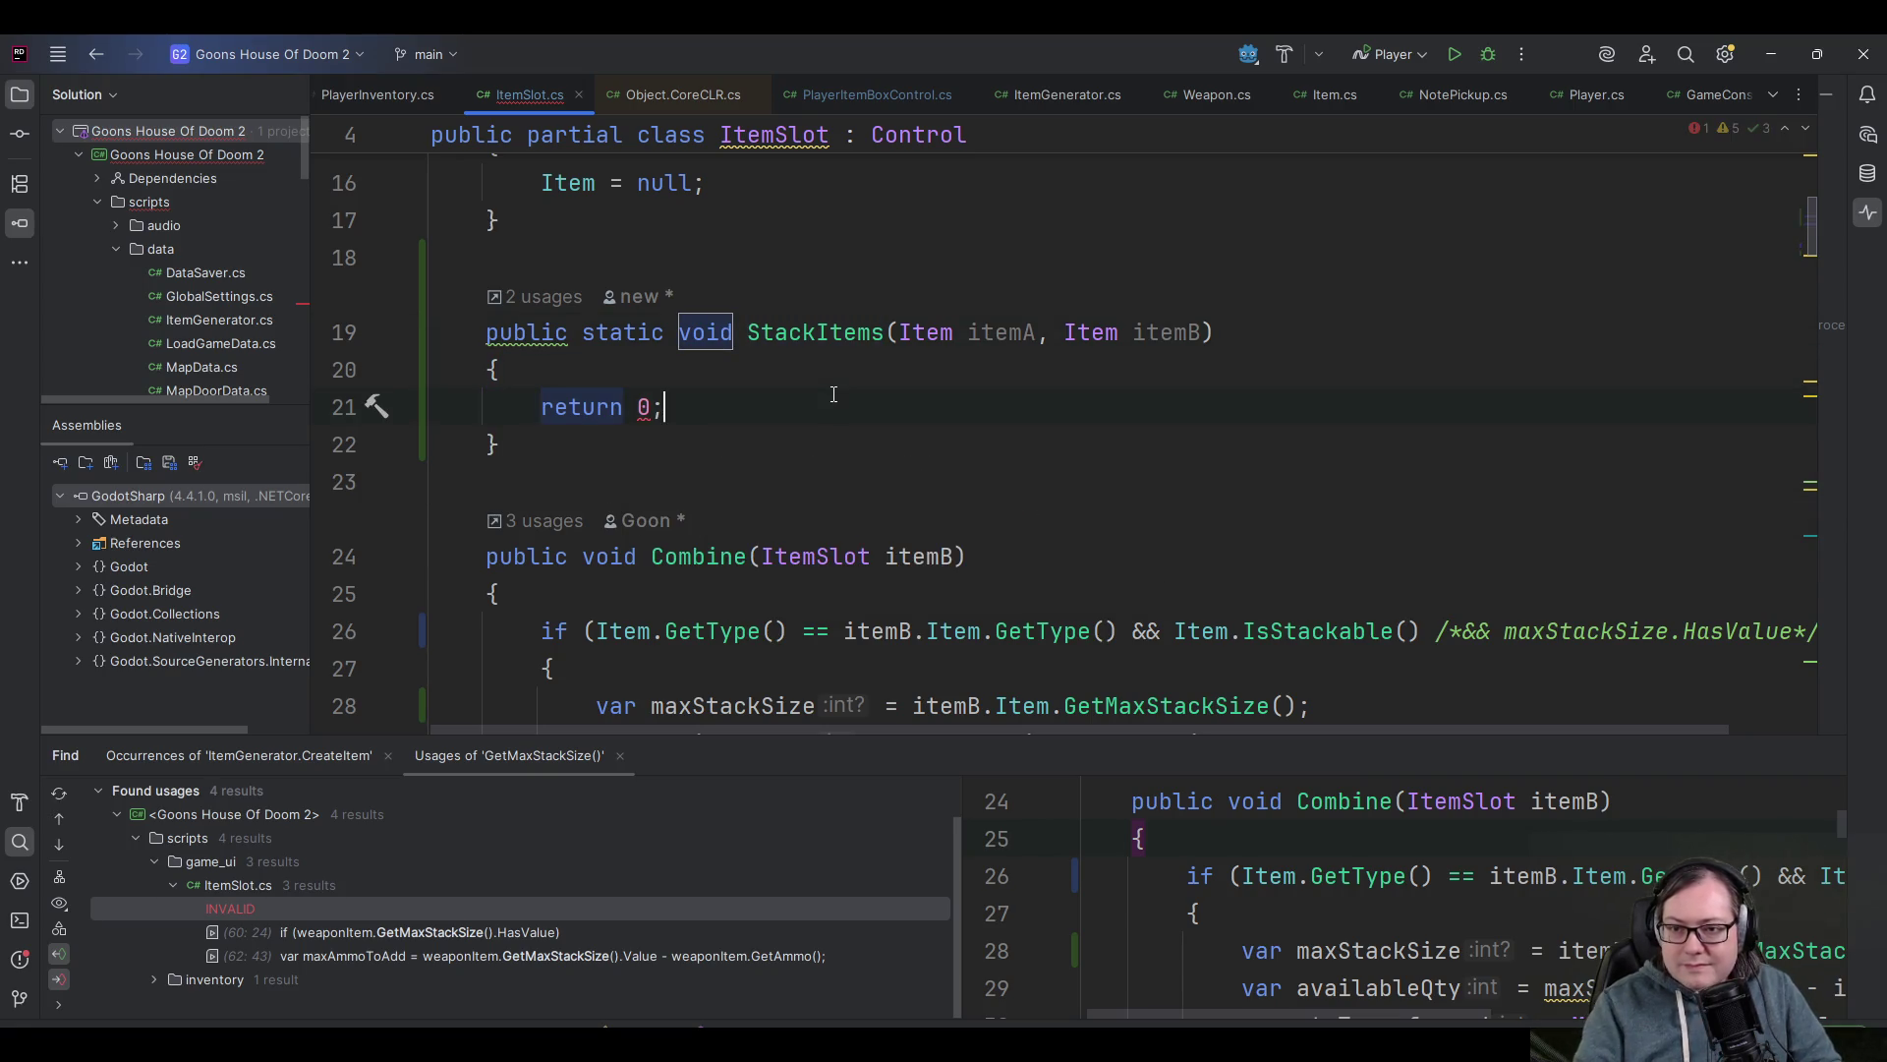
{"action": "type", "text": "var maxStackSize = itemB.Item.GetMaxStackSize();         var availableQty = maxStackSize.Value - itemB.Qty;         var qtyTransferred = Math.Min(Qty, availableQty);         itemB.Qty += qtyTransferred;          Qty -= qtyTransferred;         if (Qty <= 0)             DiscardItem();"}
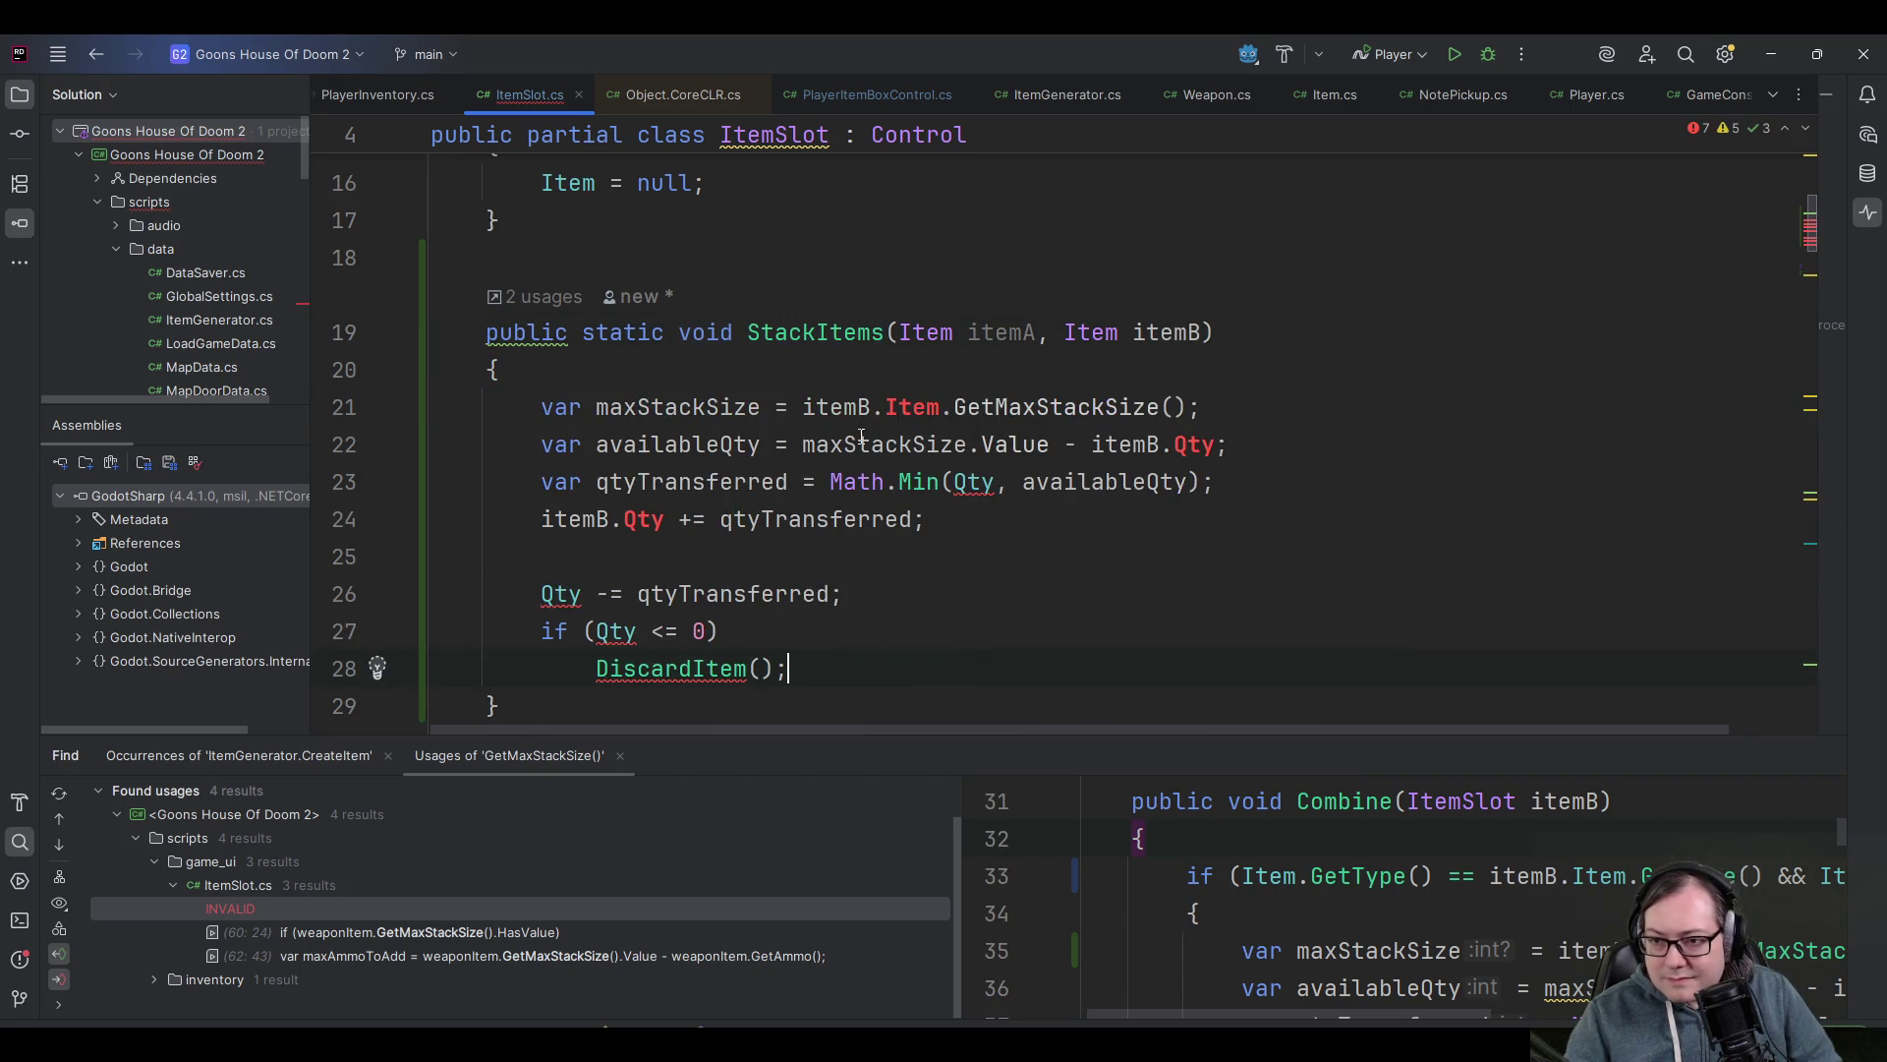
- Remove the unresolved Item member after itemB and try a Qty reference on line 22
{"action": "mouse_move", "coordinate": [902, 403]}
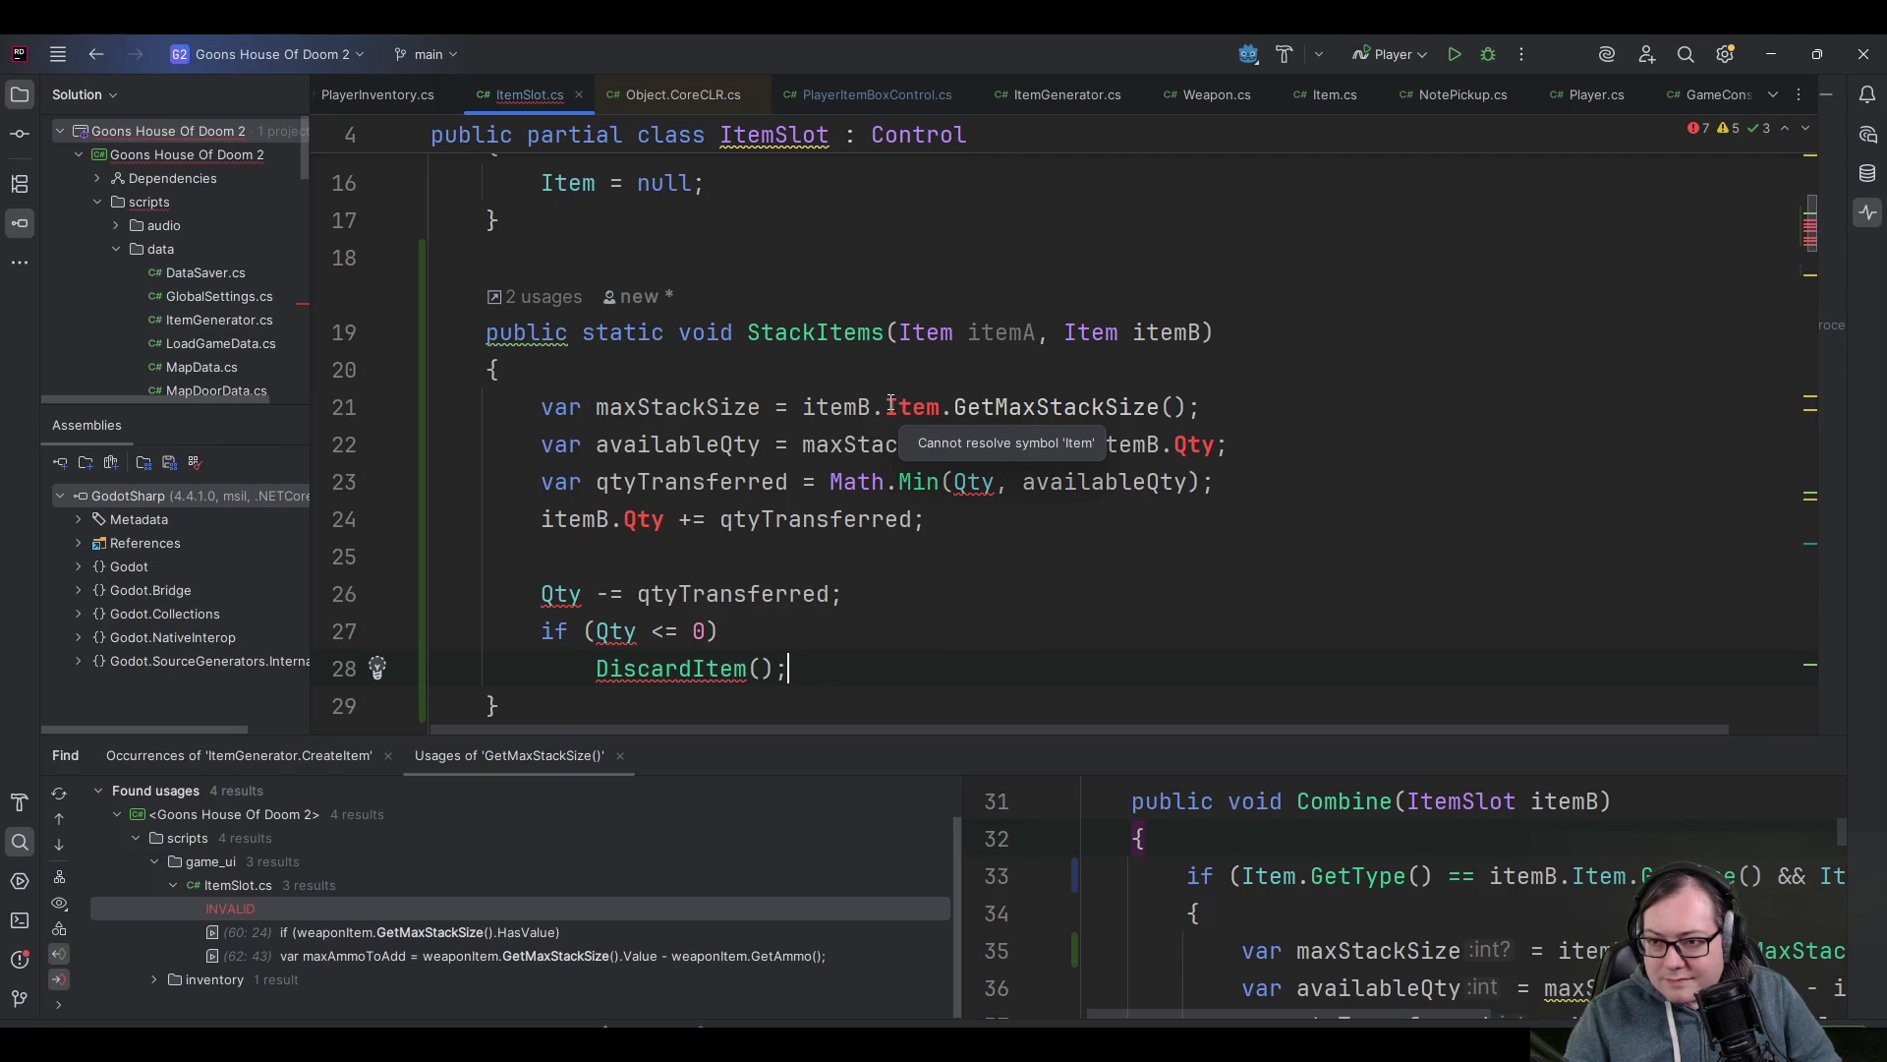
{"action": "key", "text": "ctrl+shift+Right"}
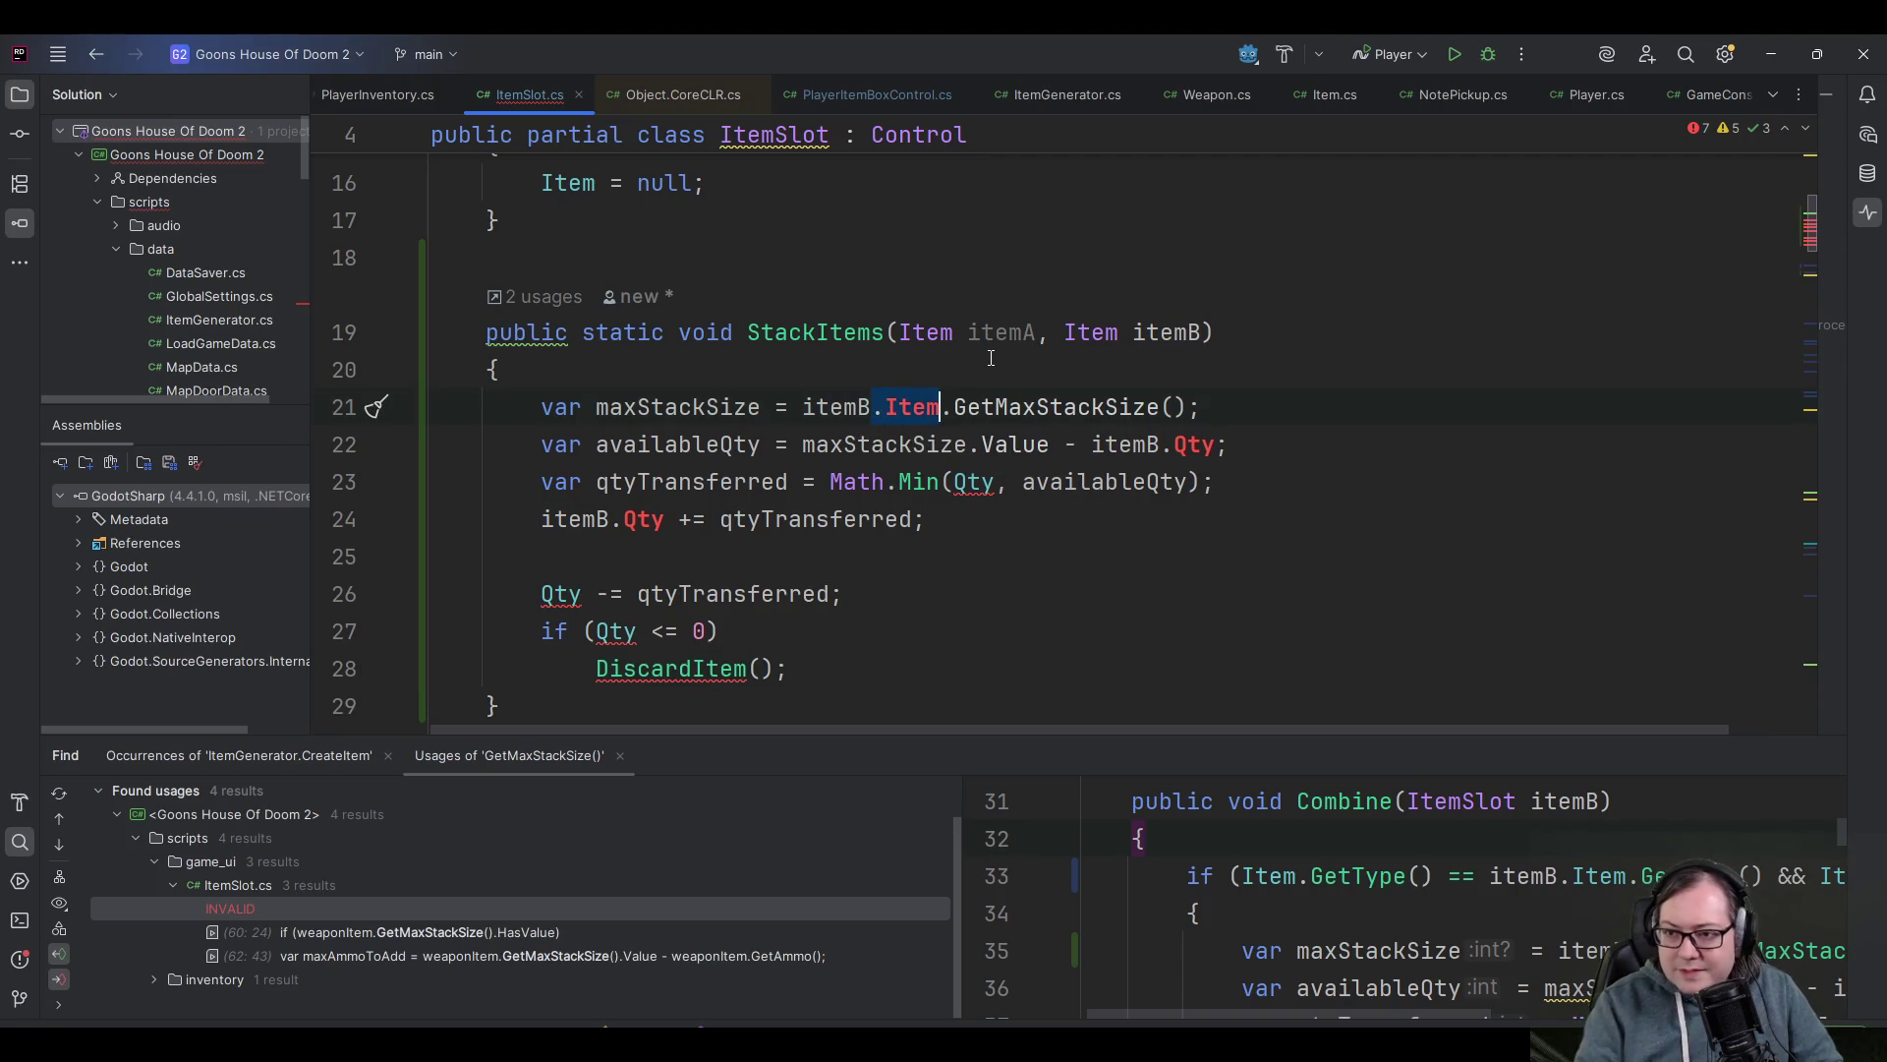
{"action": "key", "text": "Delete"}
{"action": "key", "text": "End"}
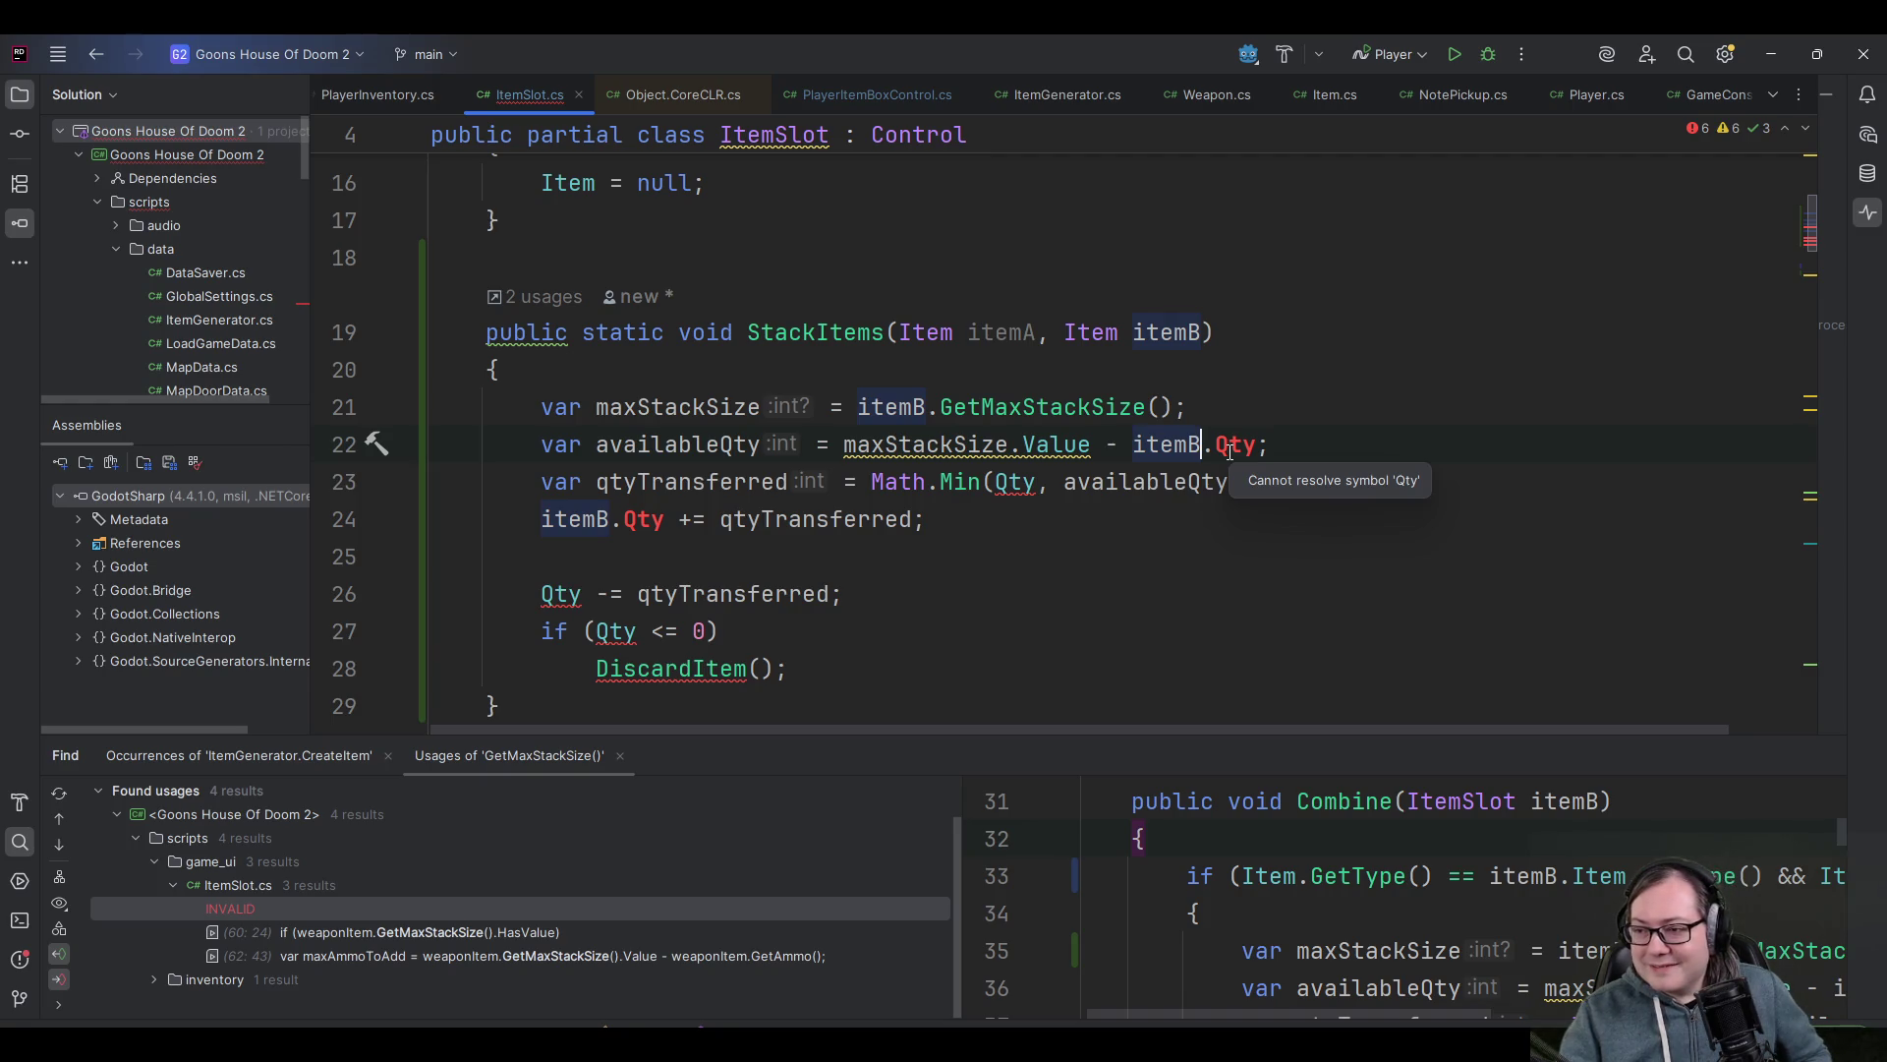
{"action": "left_click", "coordinate": [1204, 444]}
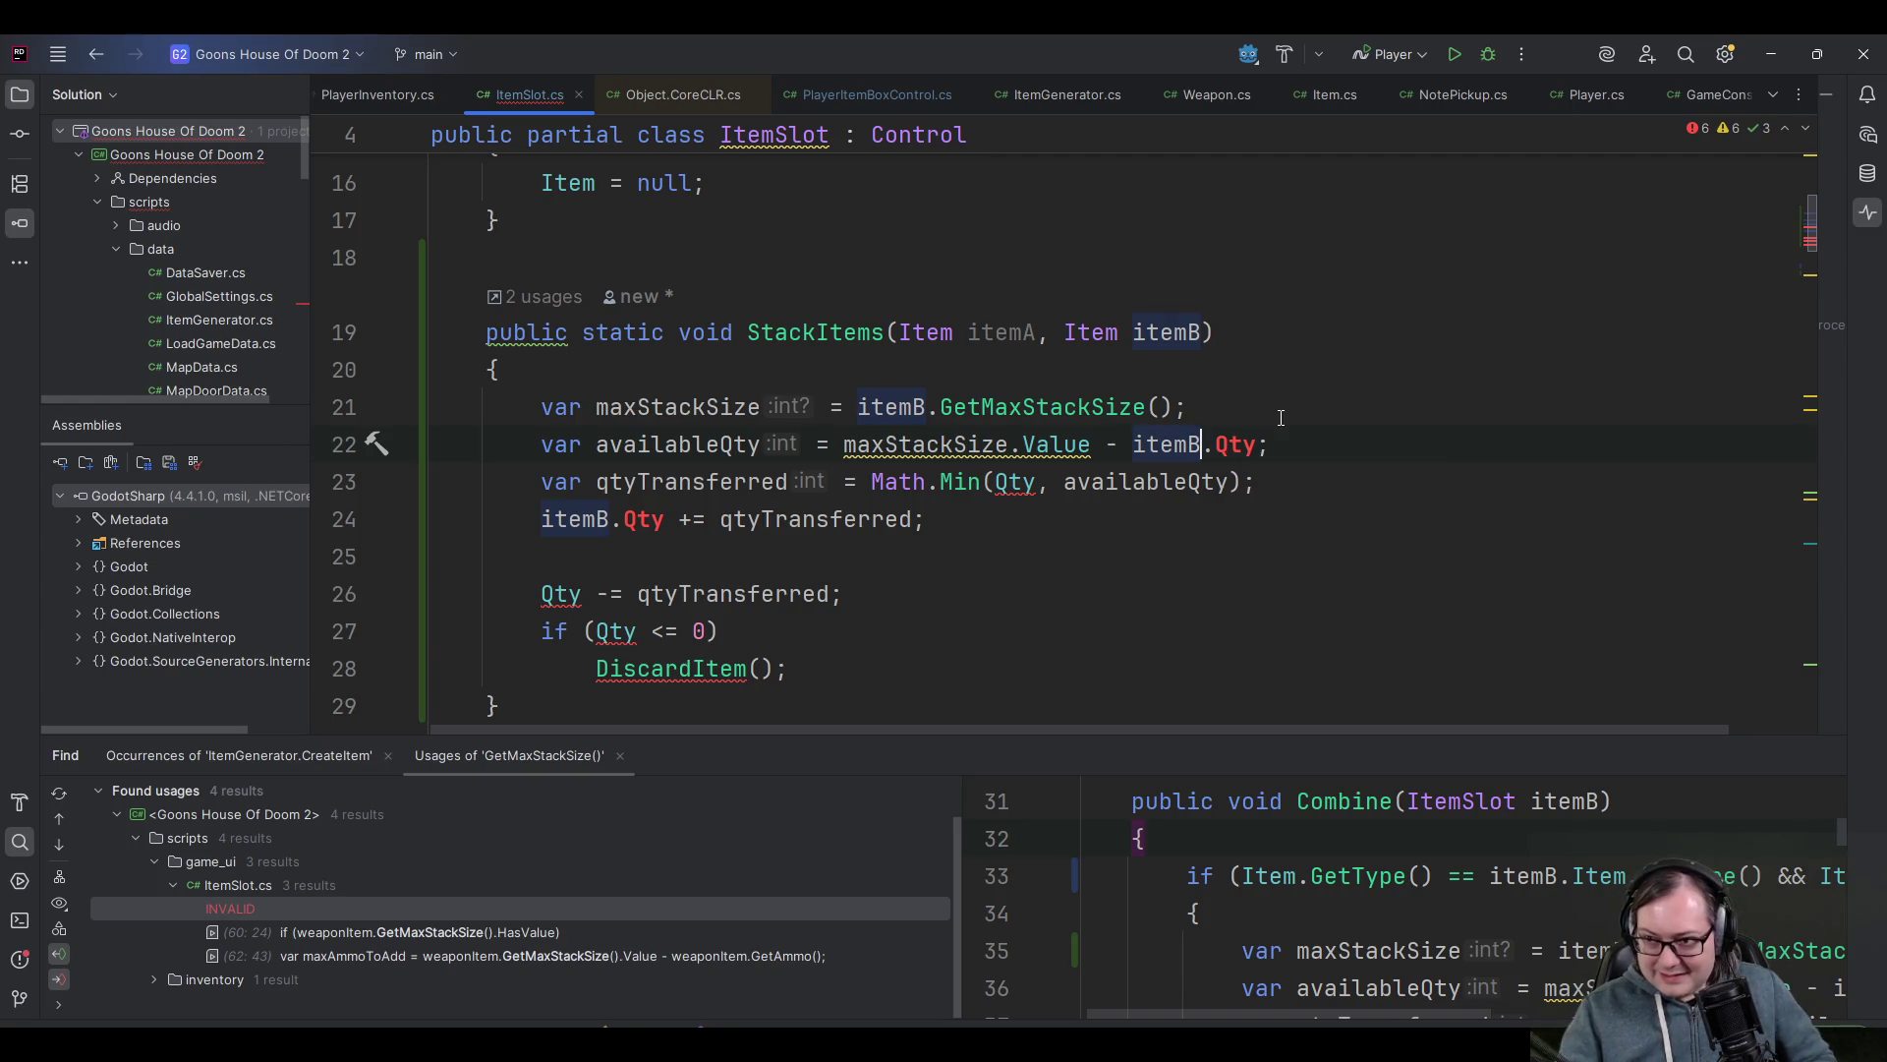
{"action": "type", "text": ".Qt"}
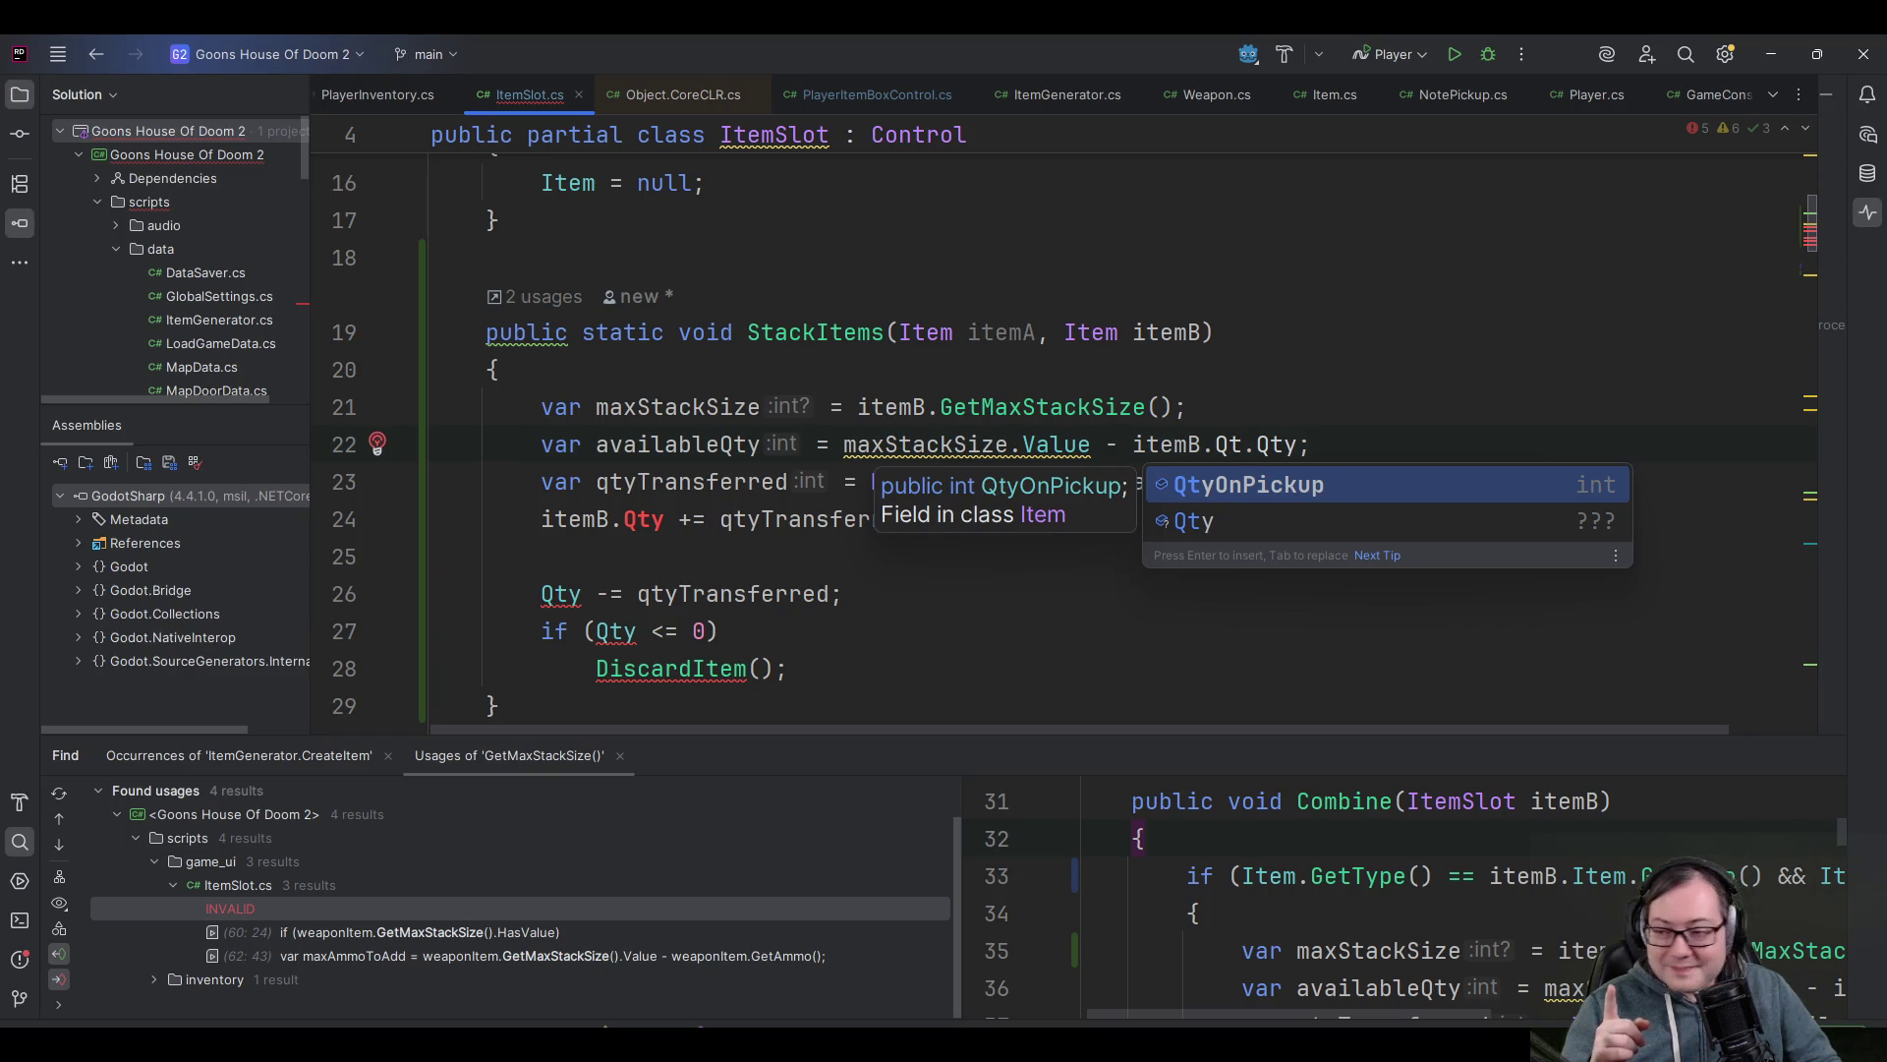
{"action": "key", "text": "BackSpace"}
{"action": "key", "text": "BackSpace"}
{"action": "key", "text": "BackSpace"}
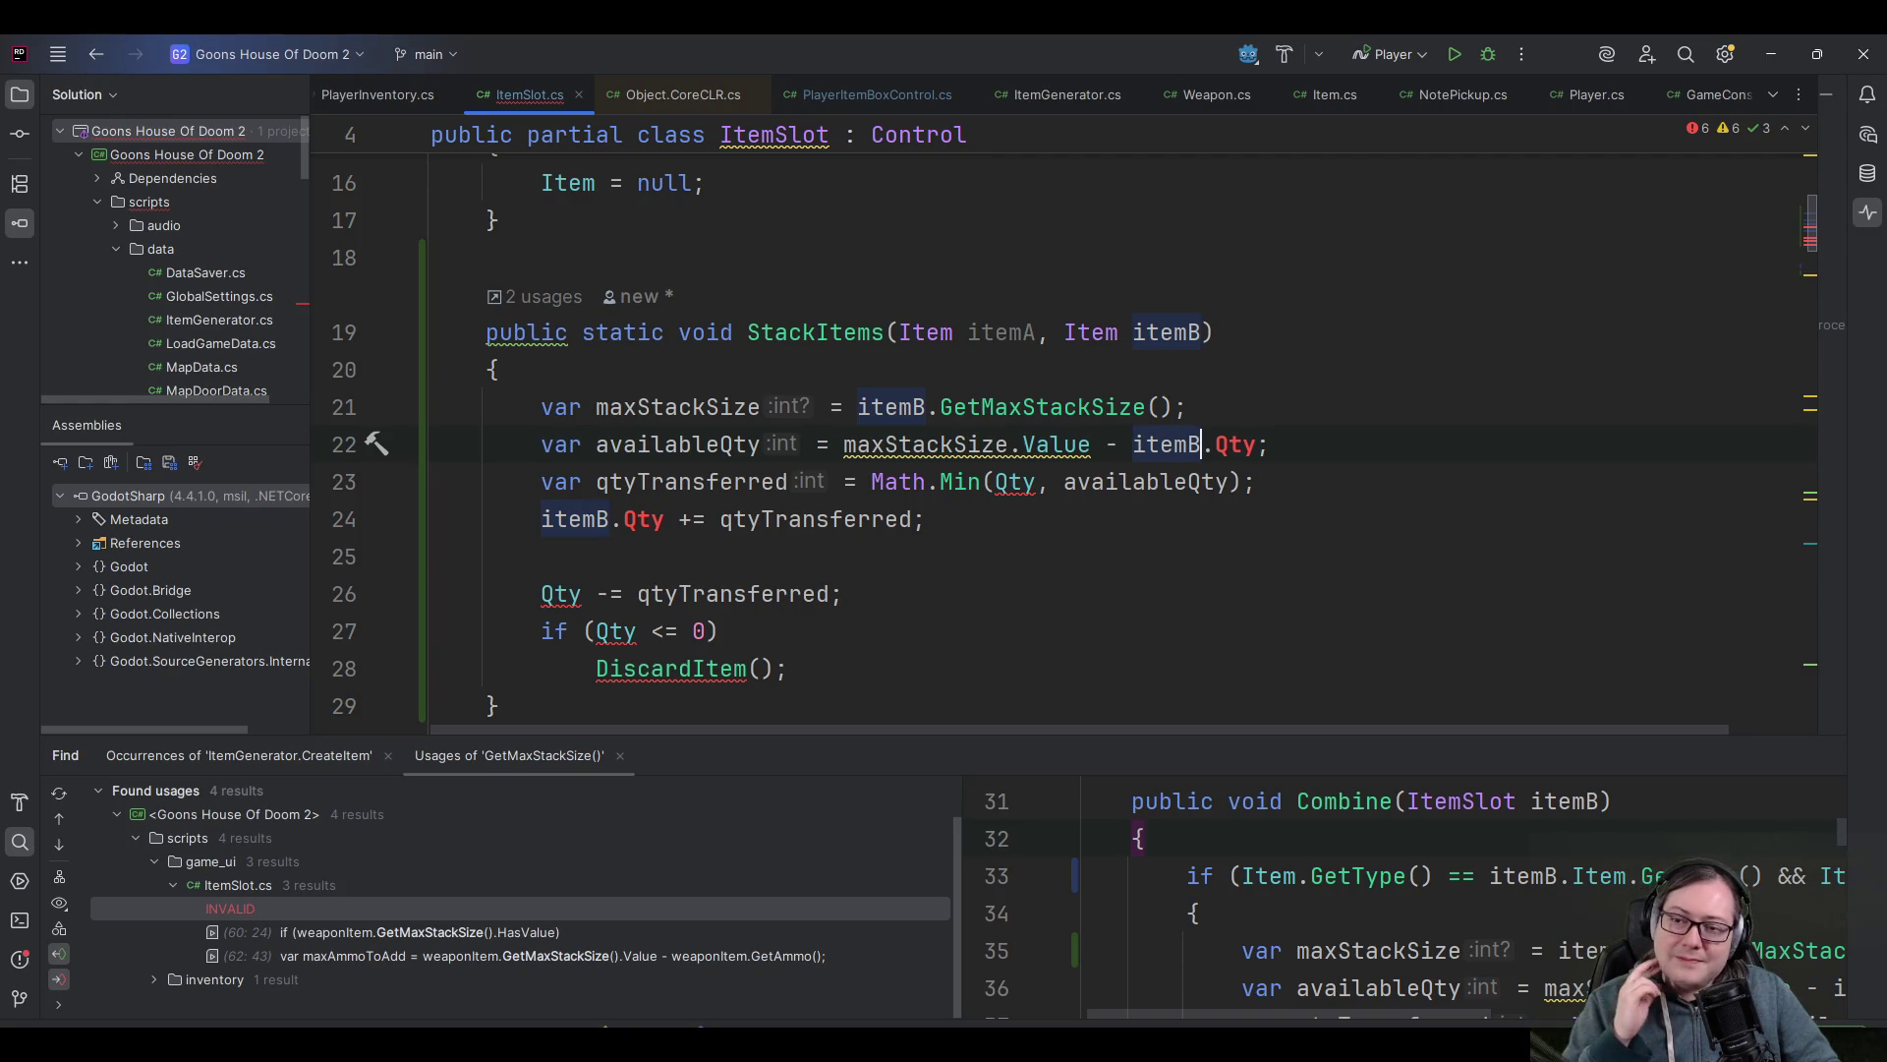
- Undo the edits until StackItems is again an int stub returning 0
{"action": "key", "text": "ctrl+z"}
{"action": "key", "text": "ctrl+z"}
{"action": "key", "text": "ctrl+z"}
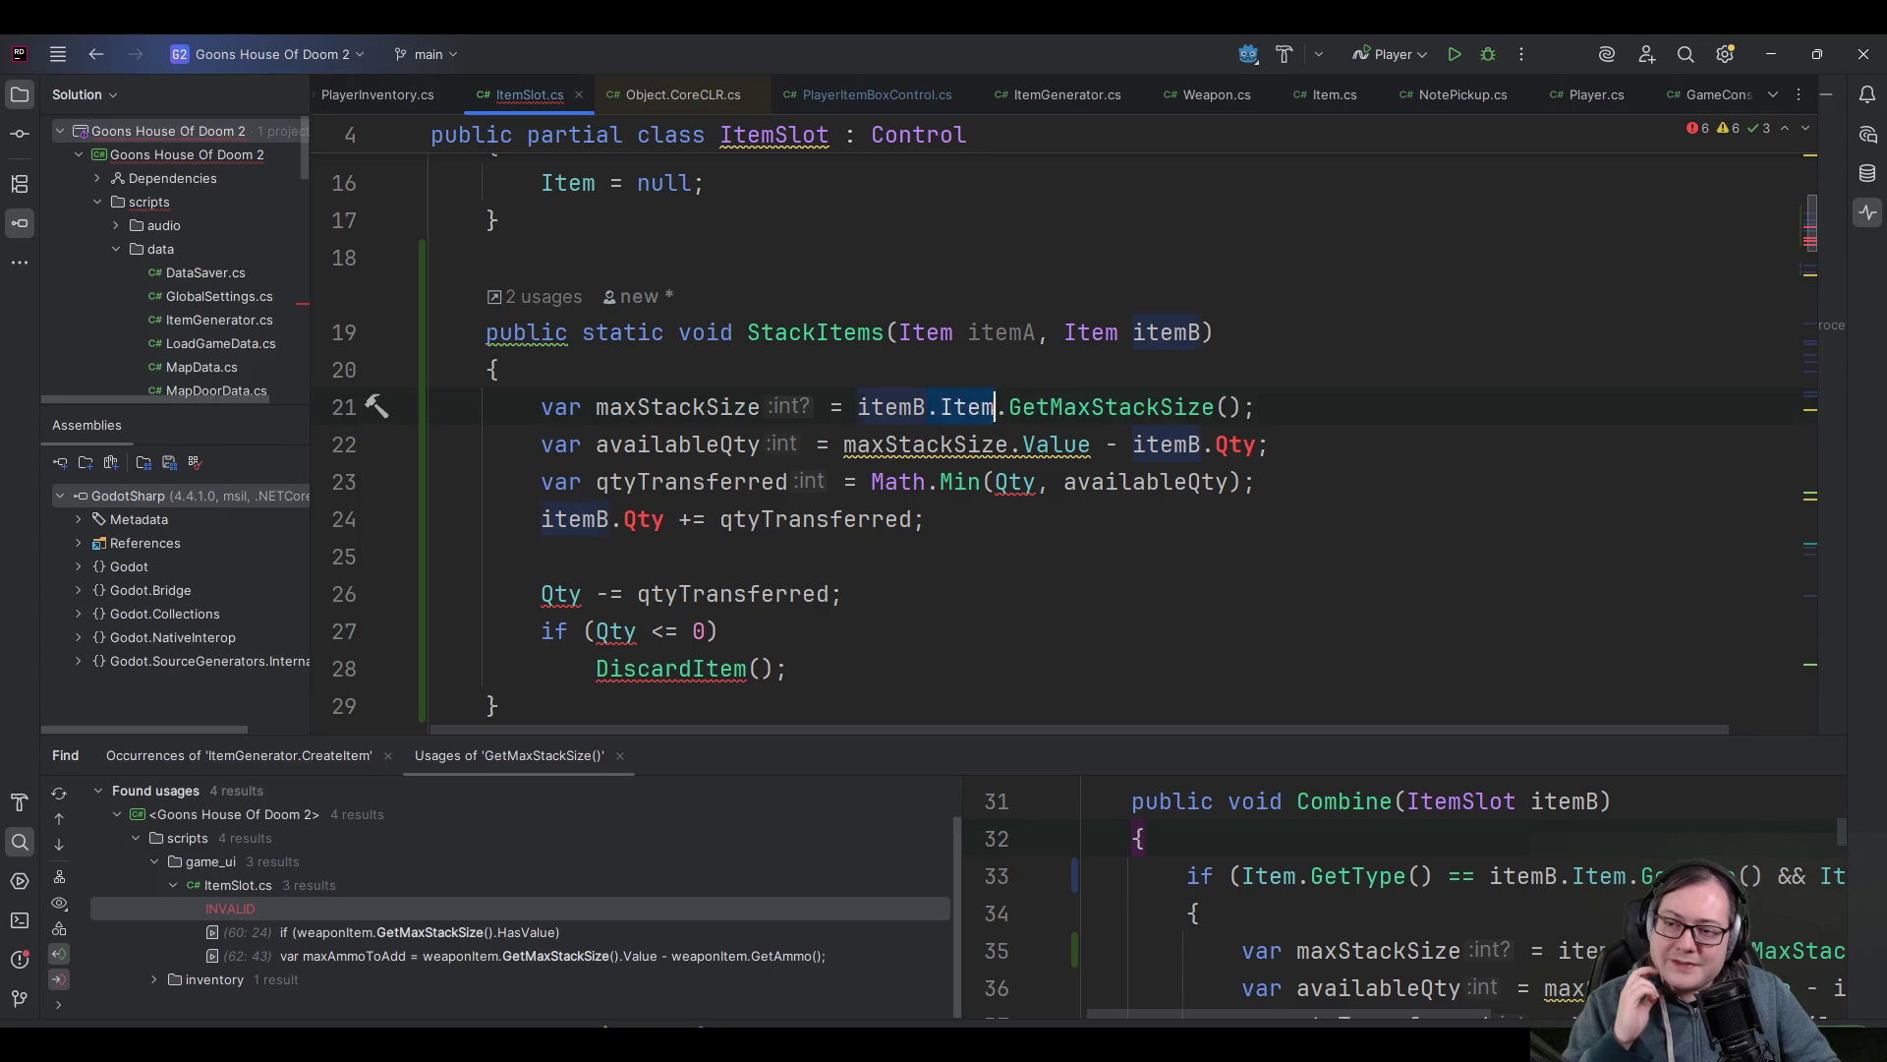
{"action": "key", "text": "ctrl+z"}
{"action": "key", "text": "ctrl+z"}
{"action": "key", "text": "ctrl+z"}
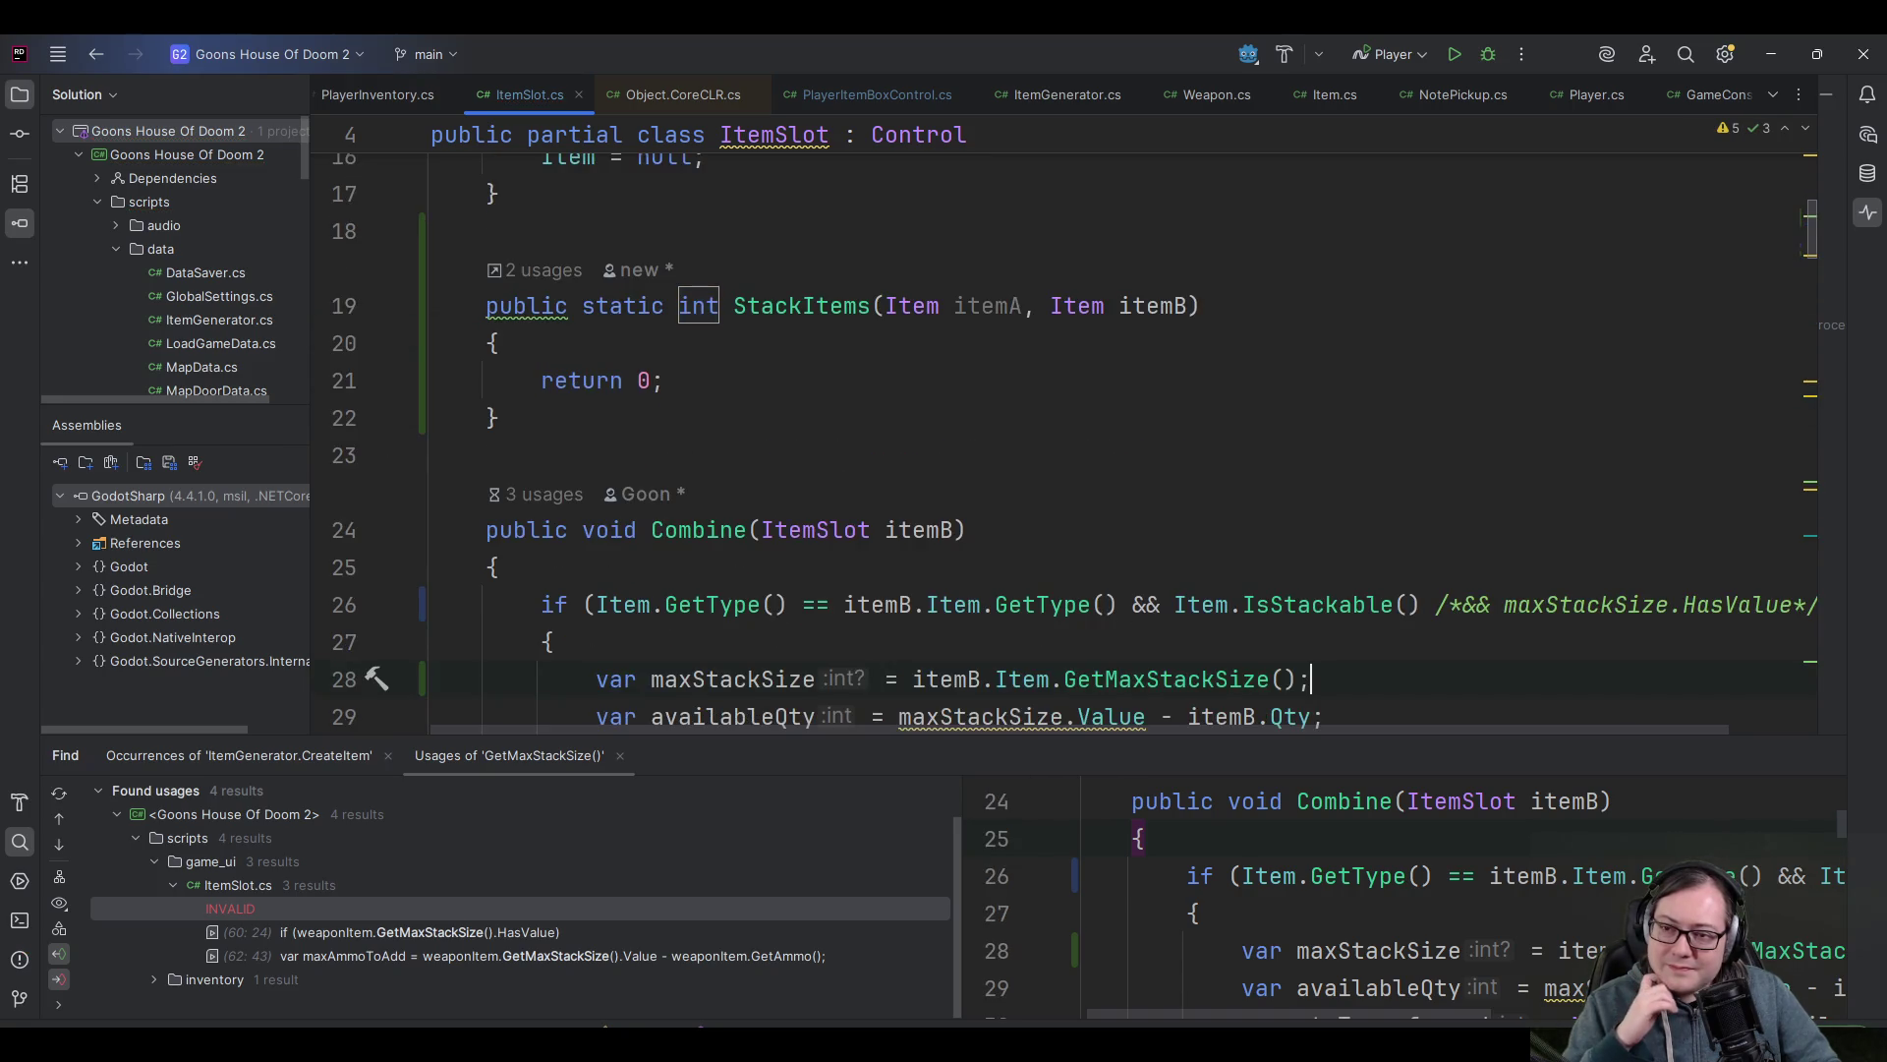
{"action": "key", "text": "ctrl+z"}
{"action": "key", "text": "ctrl+z"}
{"action": "key", "text": "ctrl+z"}
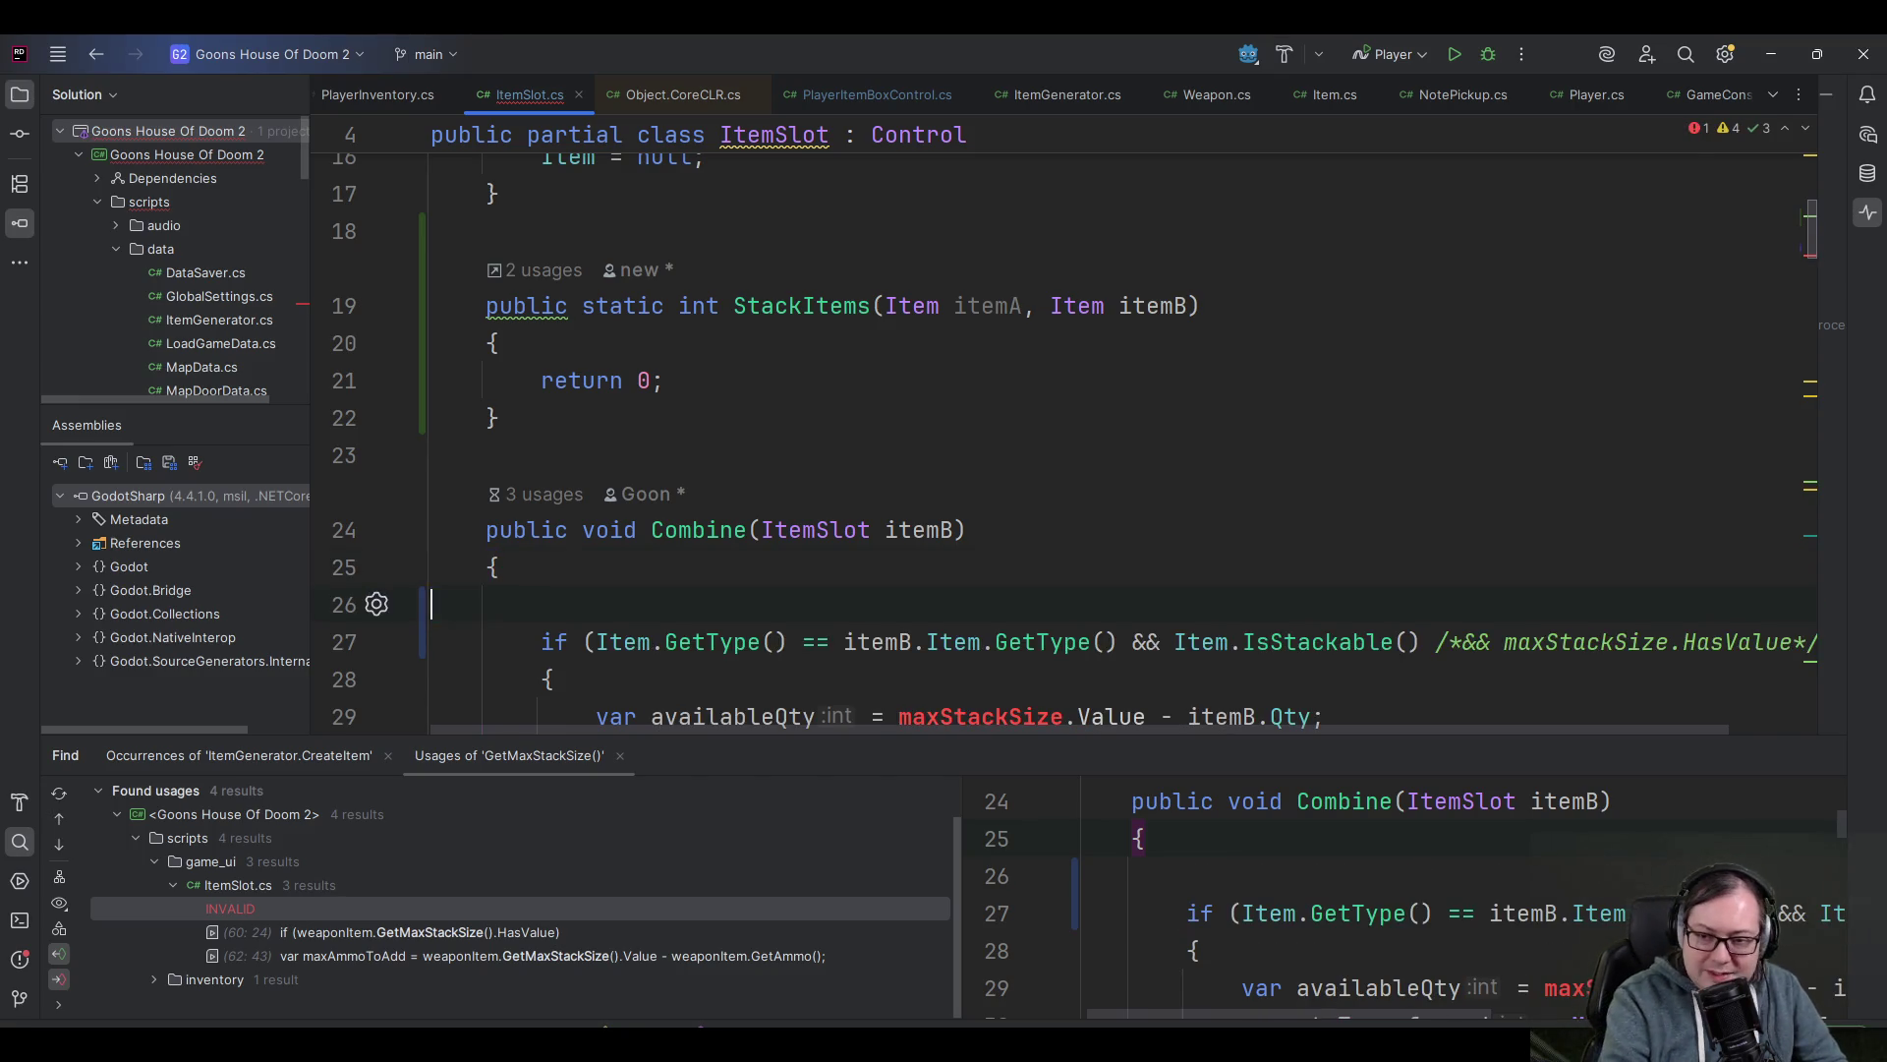
{"action": "key", "text": "ctrl+z"}
{"action": "key", "text": "ctrl+z"}
{"action": "key", "text": "ctrl+z"}
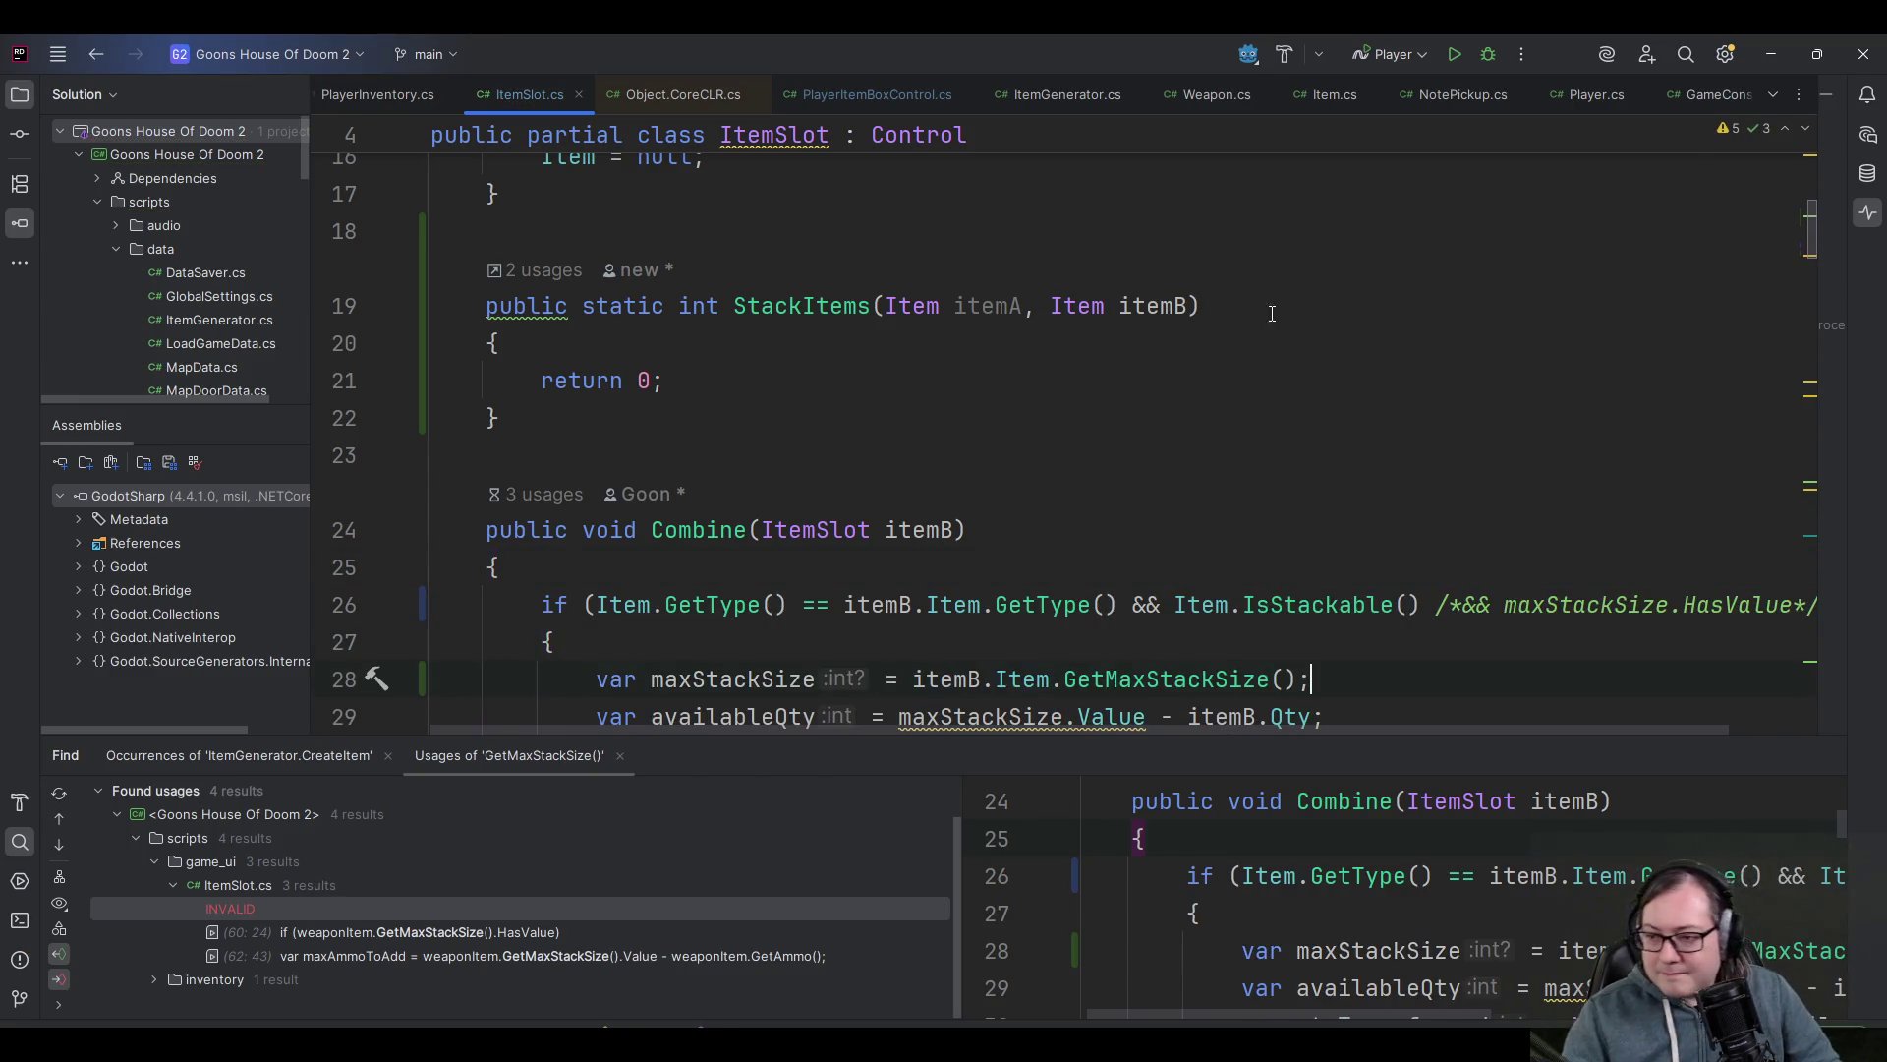
- Select the three var lines (maxStackSize, availableQty, qtyTransferred) inside Combine's if block
{"action": "scroll", "coordinate": [1107, 477], "scroll_direction": "down", "scroll_amount": 2}
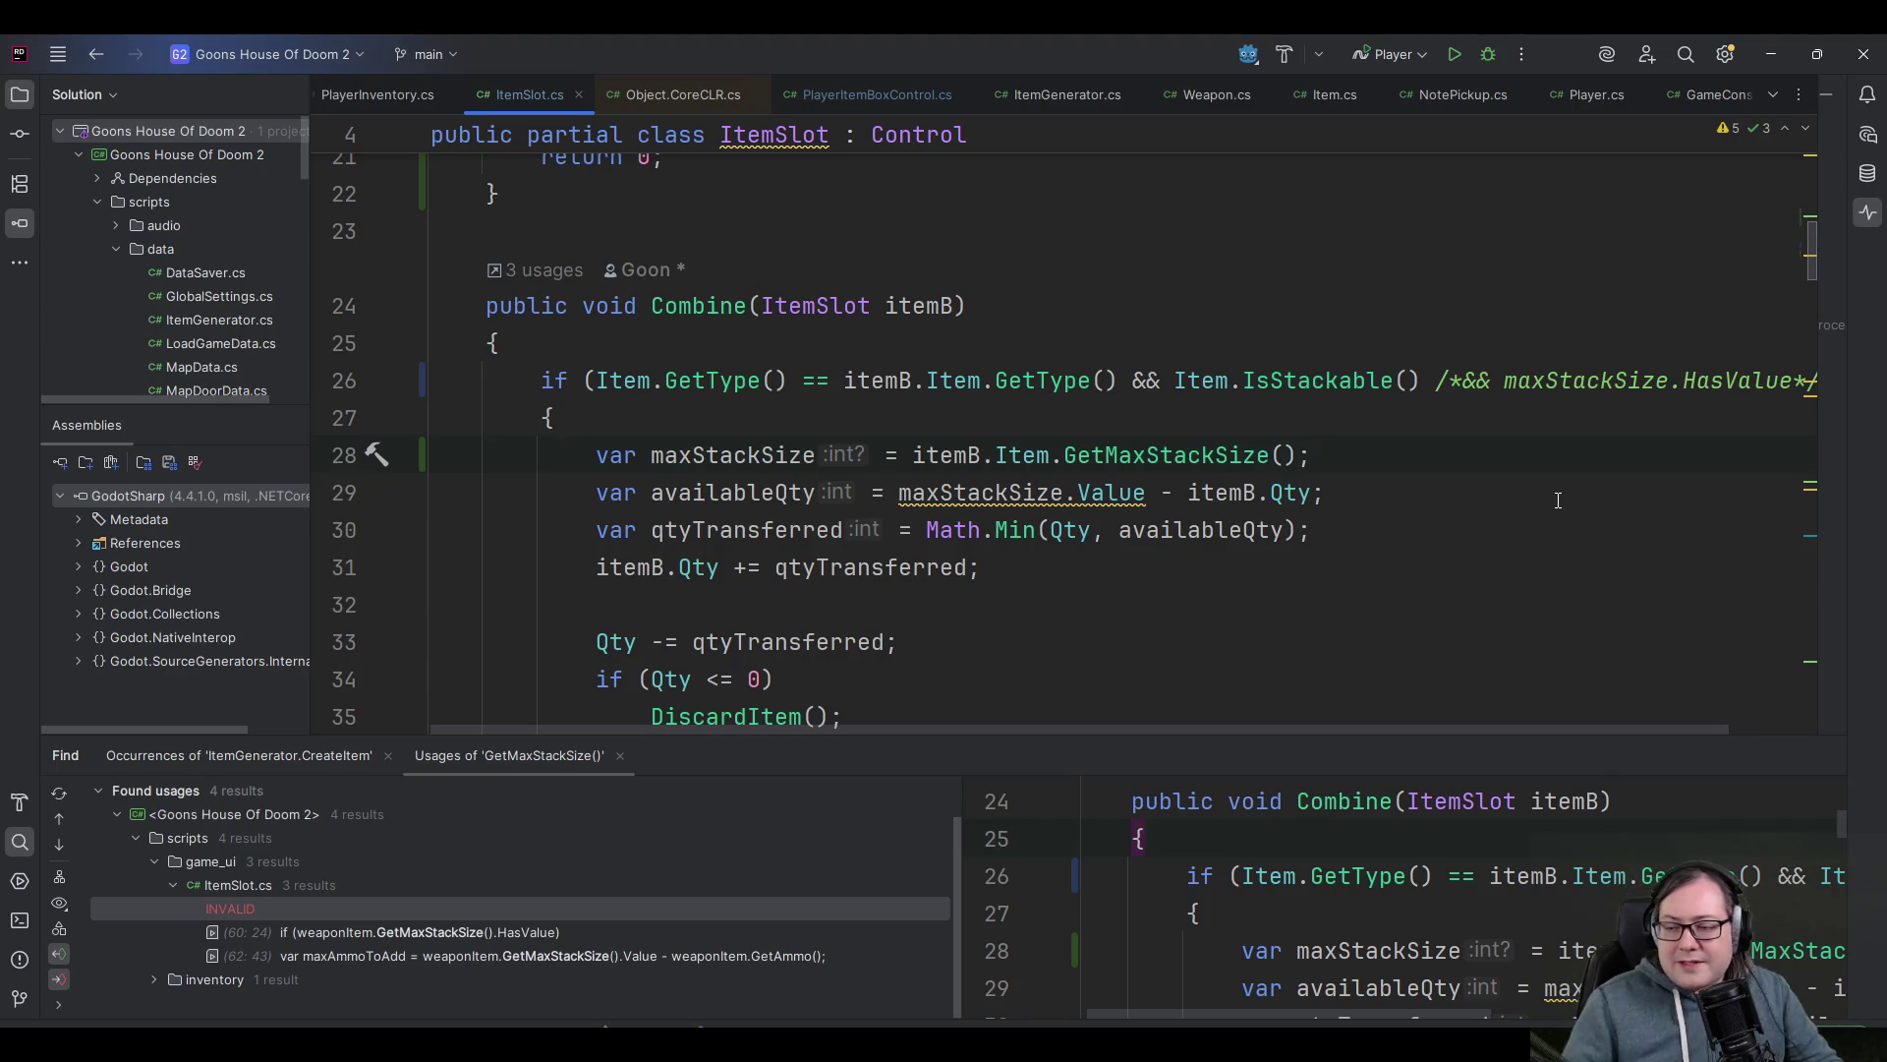
{"action": "left_click", "coordinate": [1354, 526]}
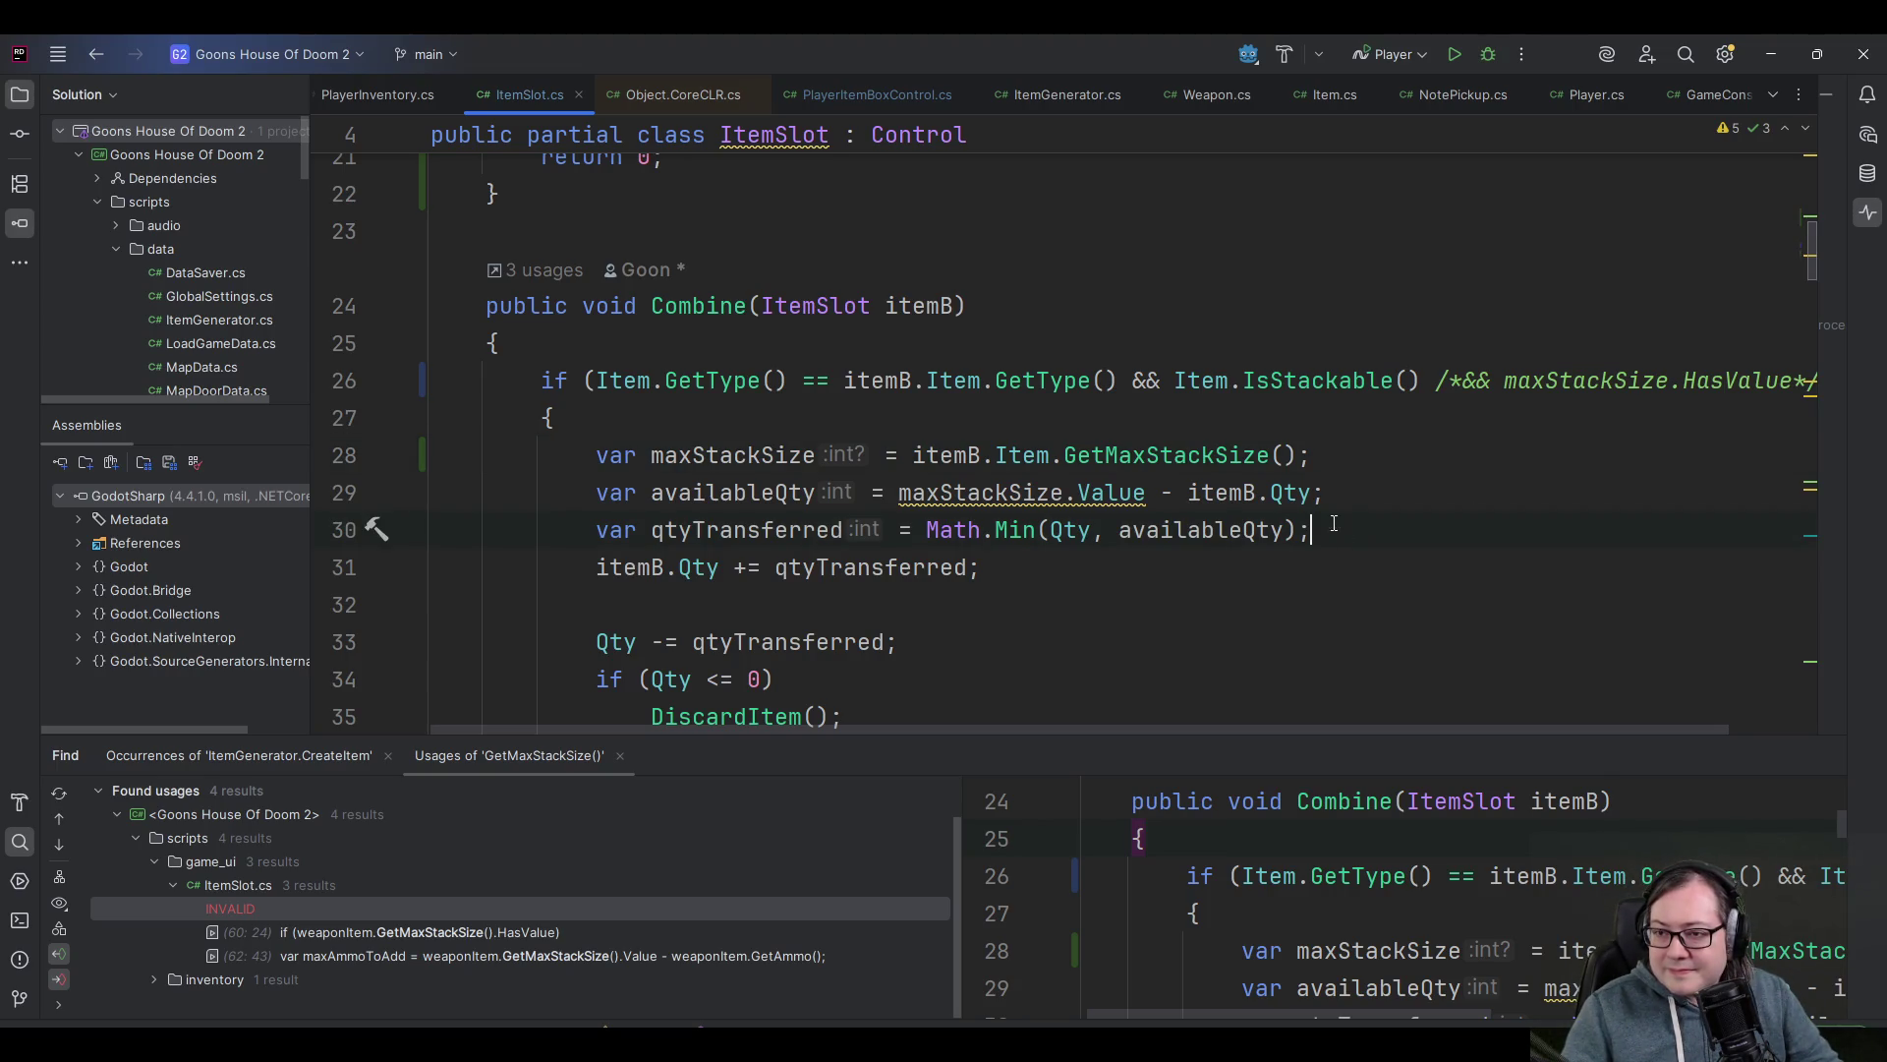
{"action": "scroll", "coordinate": [1179, 551], "scroll_direction": "up", "scroll_amount": 2}
{"action": "key", "text": "shift+Home"}
{"action": "key", "text": "shift+Up"}
{"action": "key", "text": "shift+Up"}
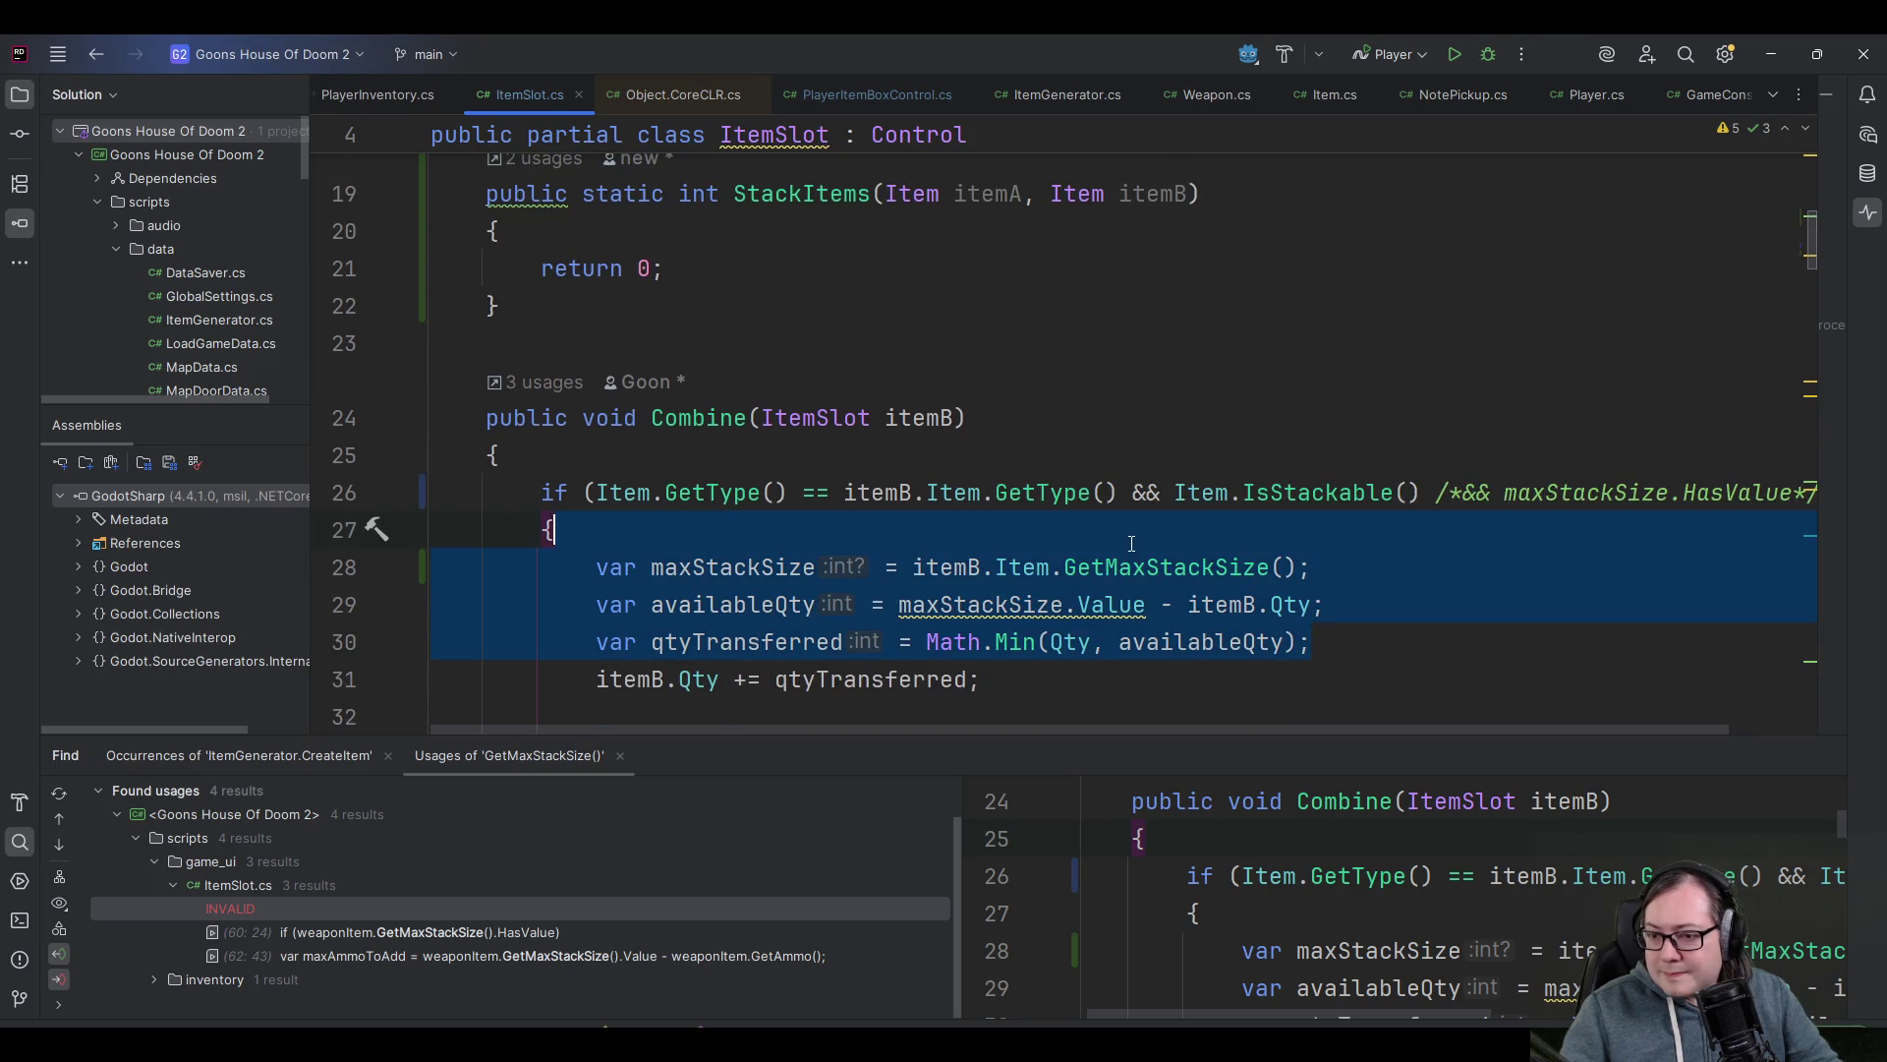
{"action": "key", "text": "shift+Home"}
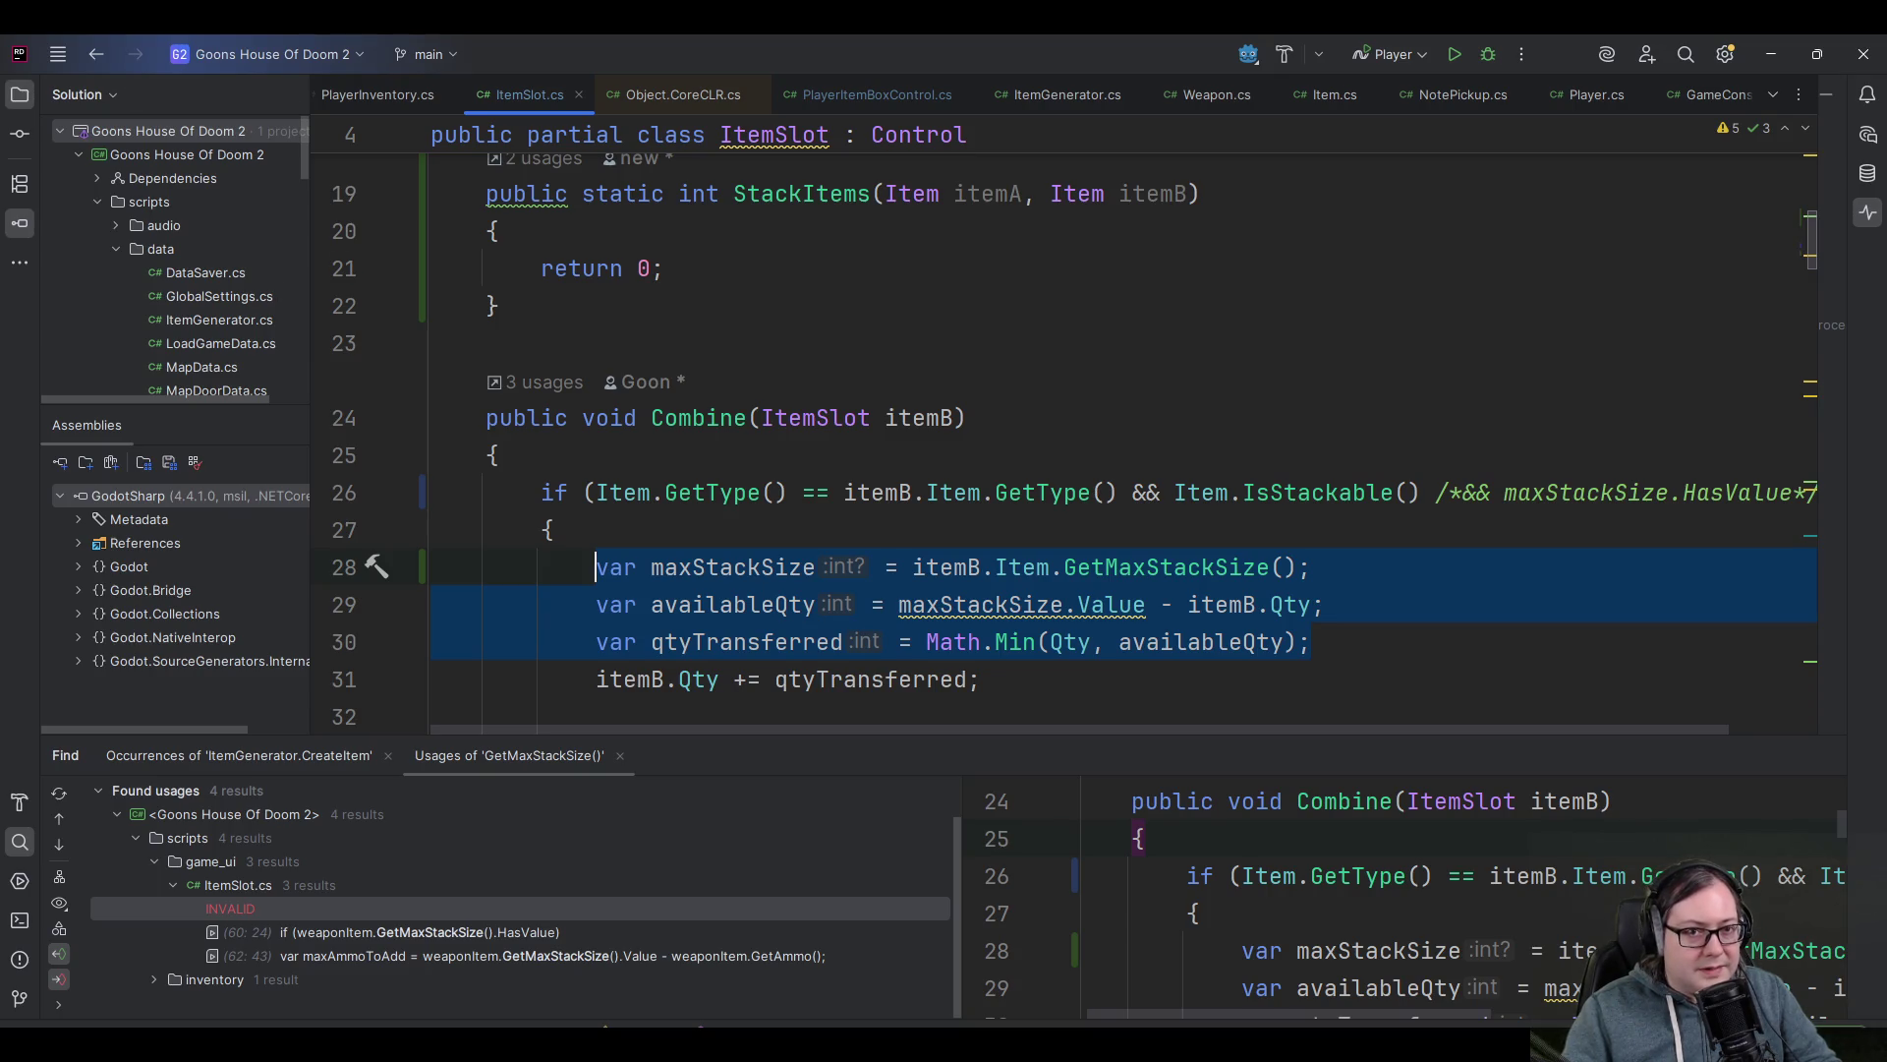
{"action": "key", "text": "alt+Tab"}
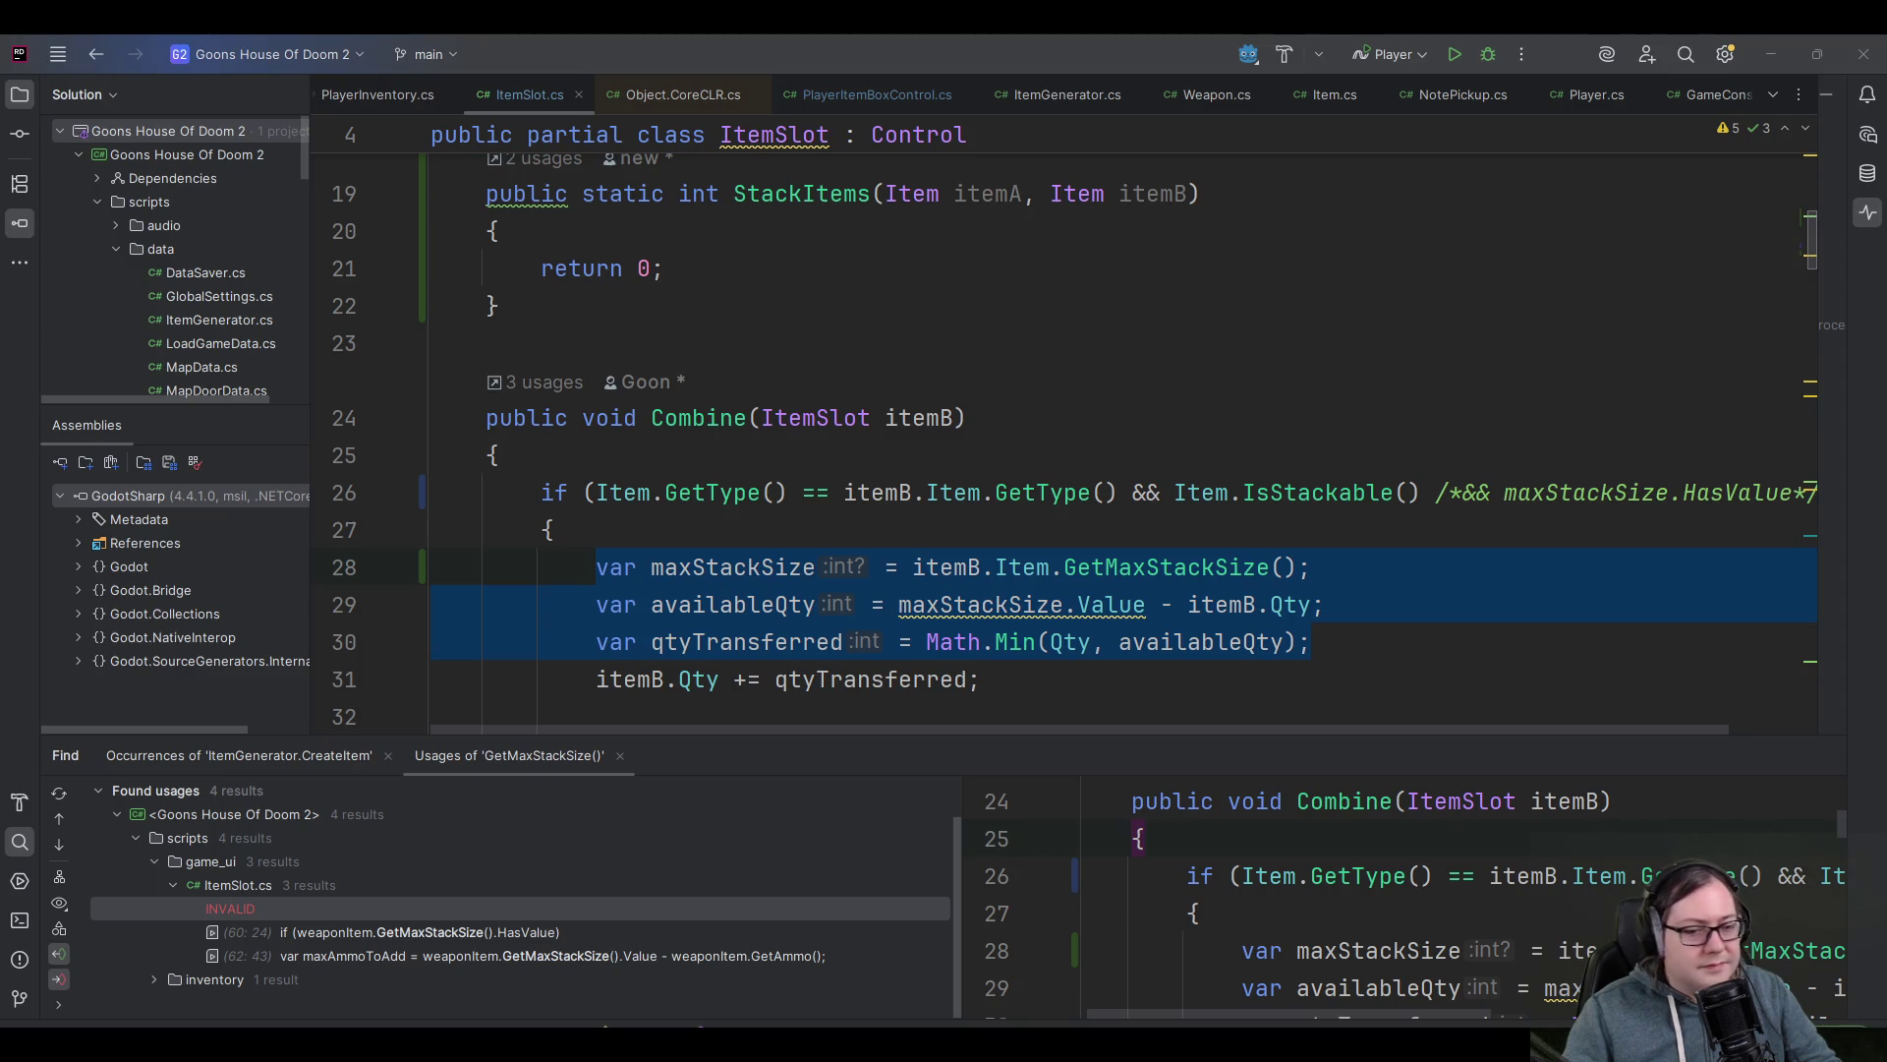
{"action": "left_click", "coordinate": [1129, 33]}
{"action": "scroll", "coordinate": [919, 550], "scroll_direction": "down", "scroll_amount": 1}
{"action": "scroll", "coordinate": [919, 538], "scroll_direction": "up", "scroll_amount": 1}
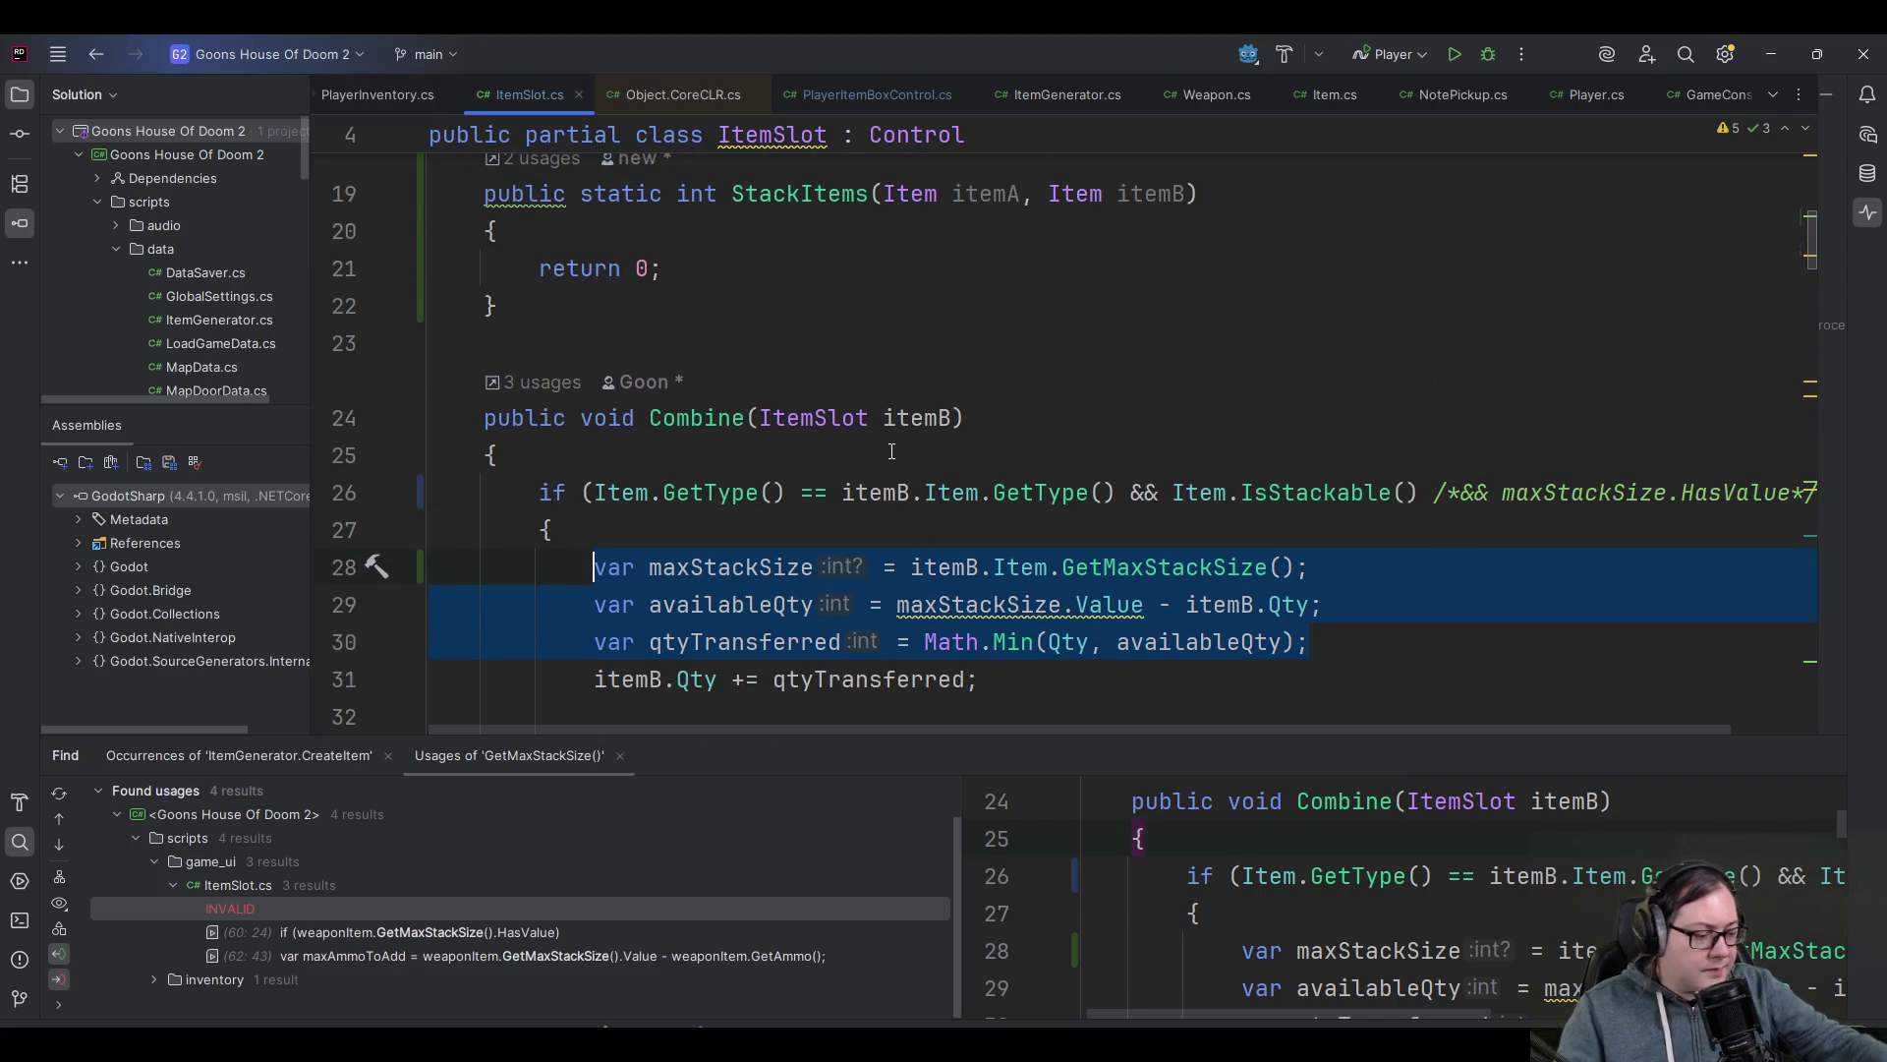
{"action": "mouse_move", "coordinate": [872, 432]}
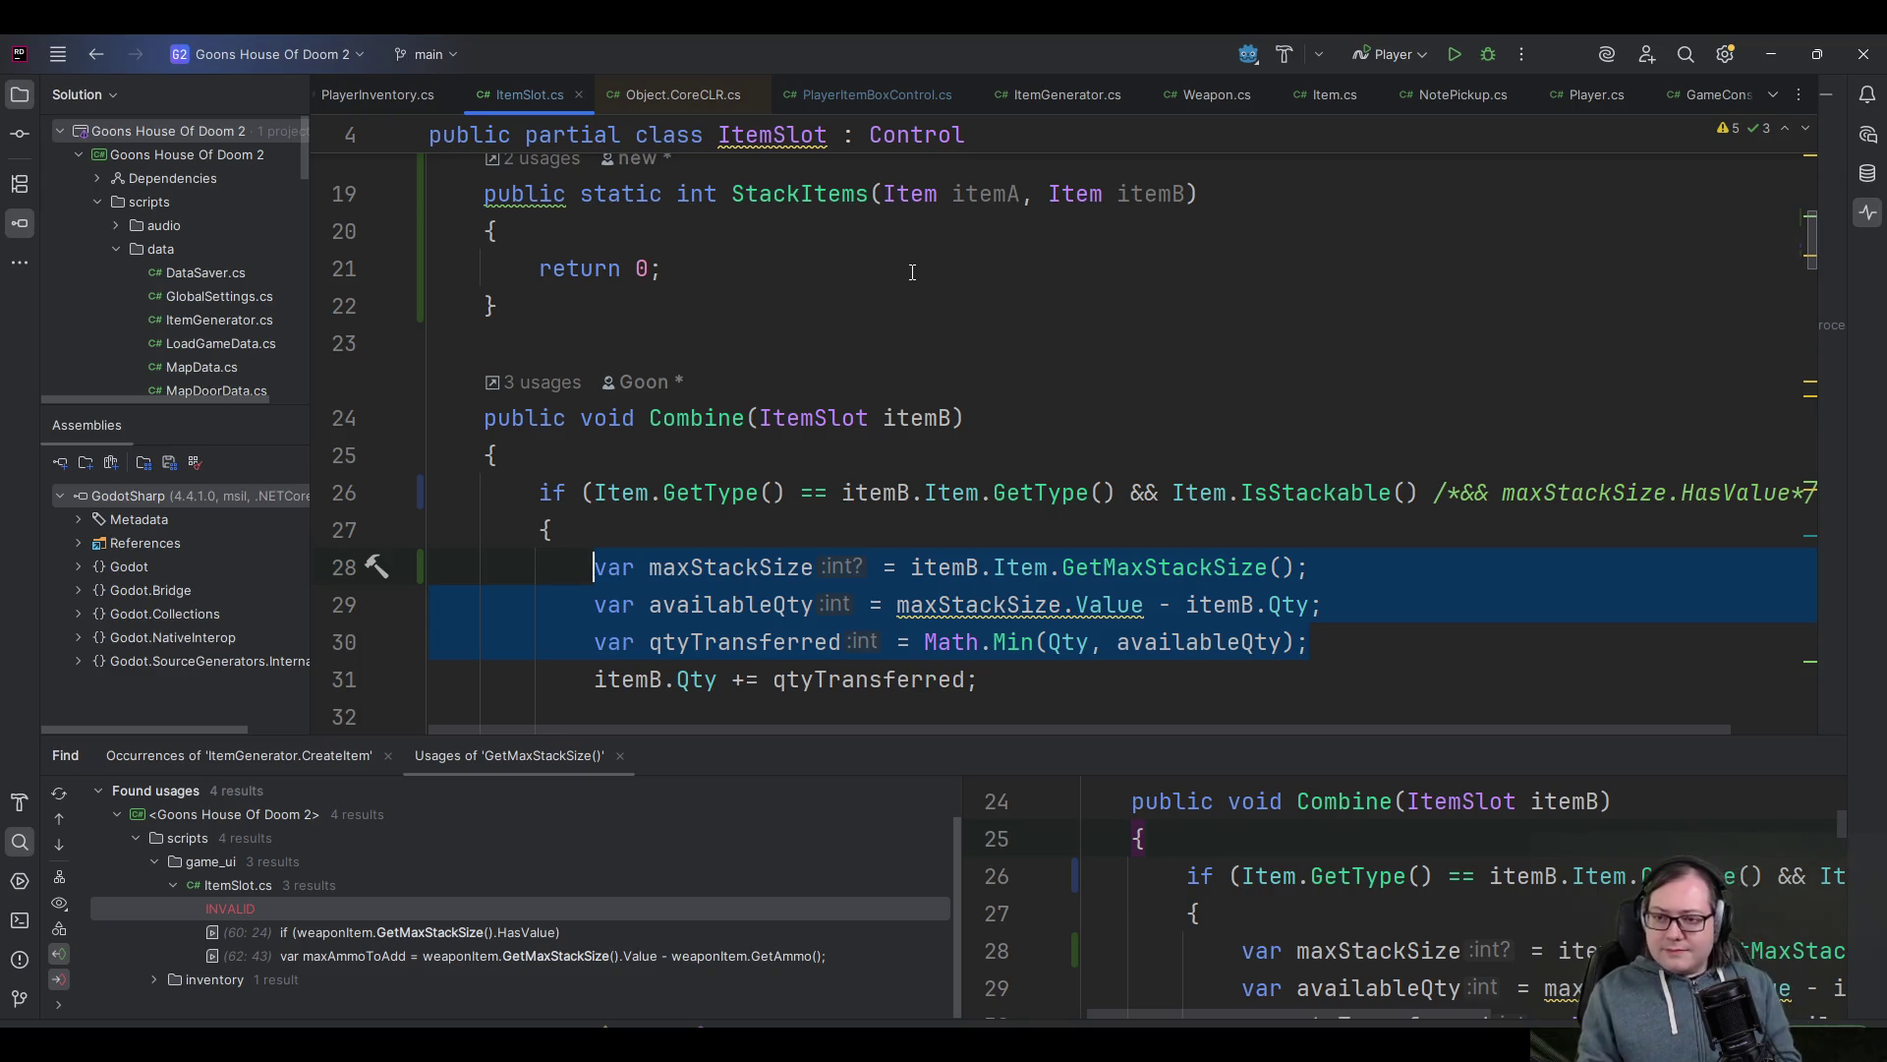
- Add an empty line atop the if block and copy the three var lines below it
{"action": "key", "text": "Return"}
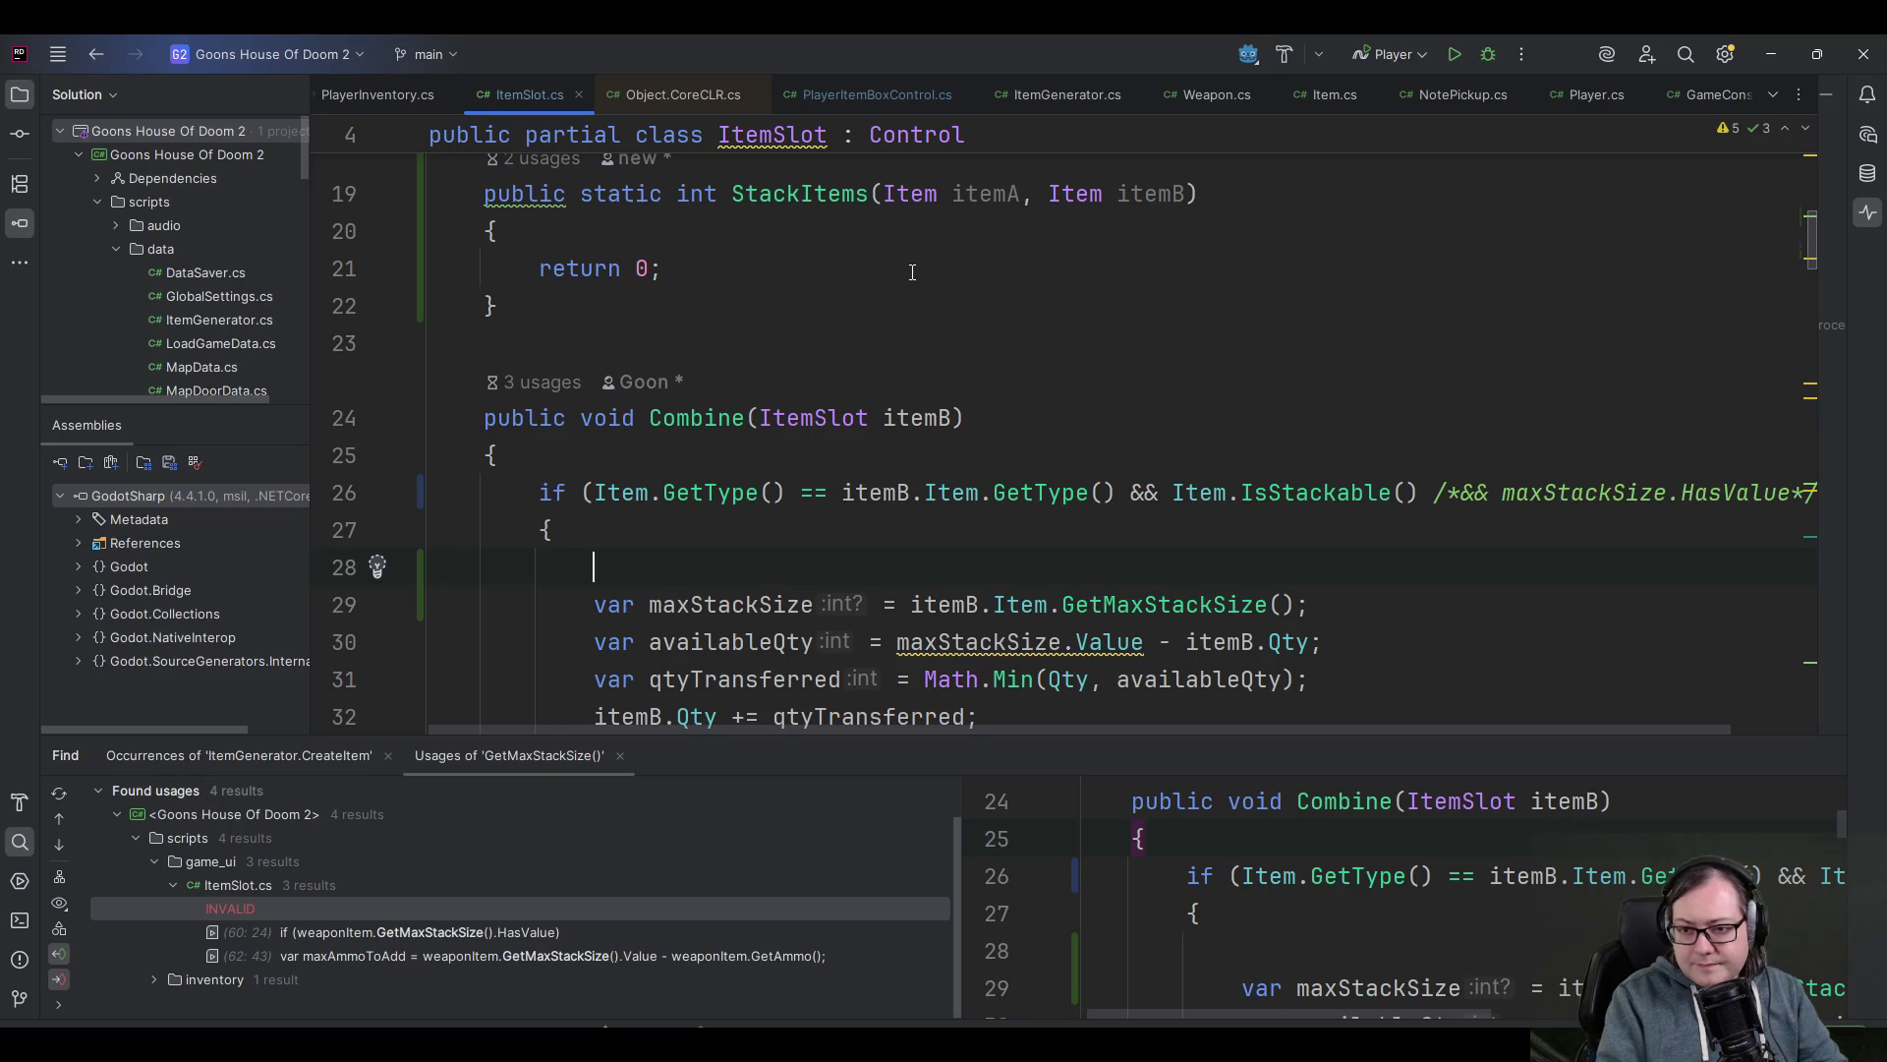
{"action": "key", "text": "Down"}
{"action": "key", "text": "Down"}
{"action": "key", "text": "Down"}
{"action": "key", "text": "End"}
{"action": "key", "text": "shift+Home"}
{"action": "key", "text": "shift+Up"}
{"action": "key", "text": "shift+Up"}
{"action": "key", "text": "ctrl+c"}
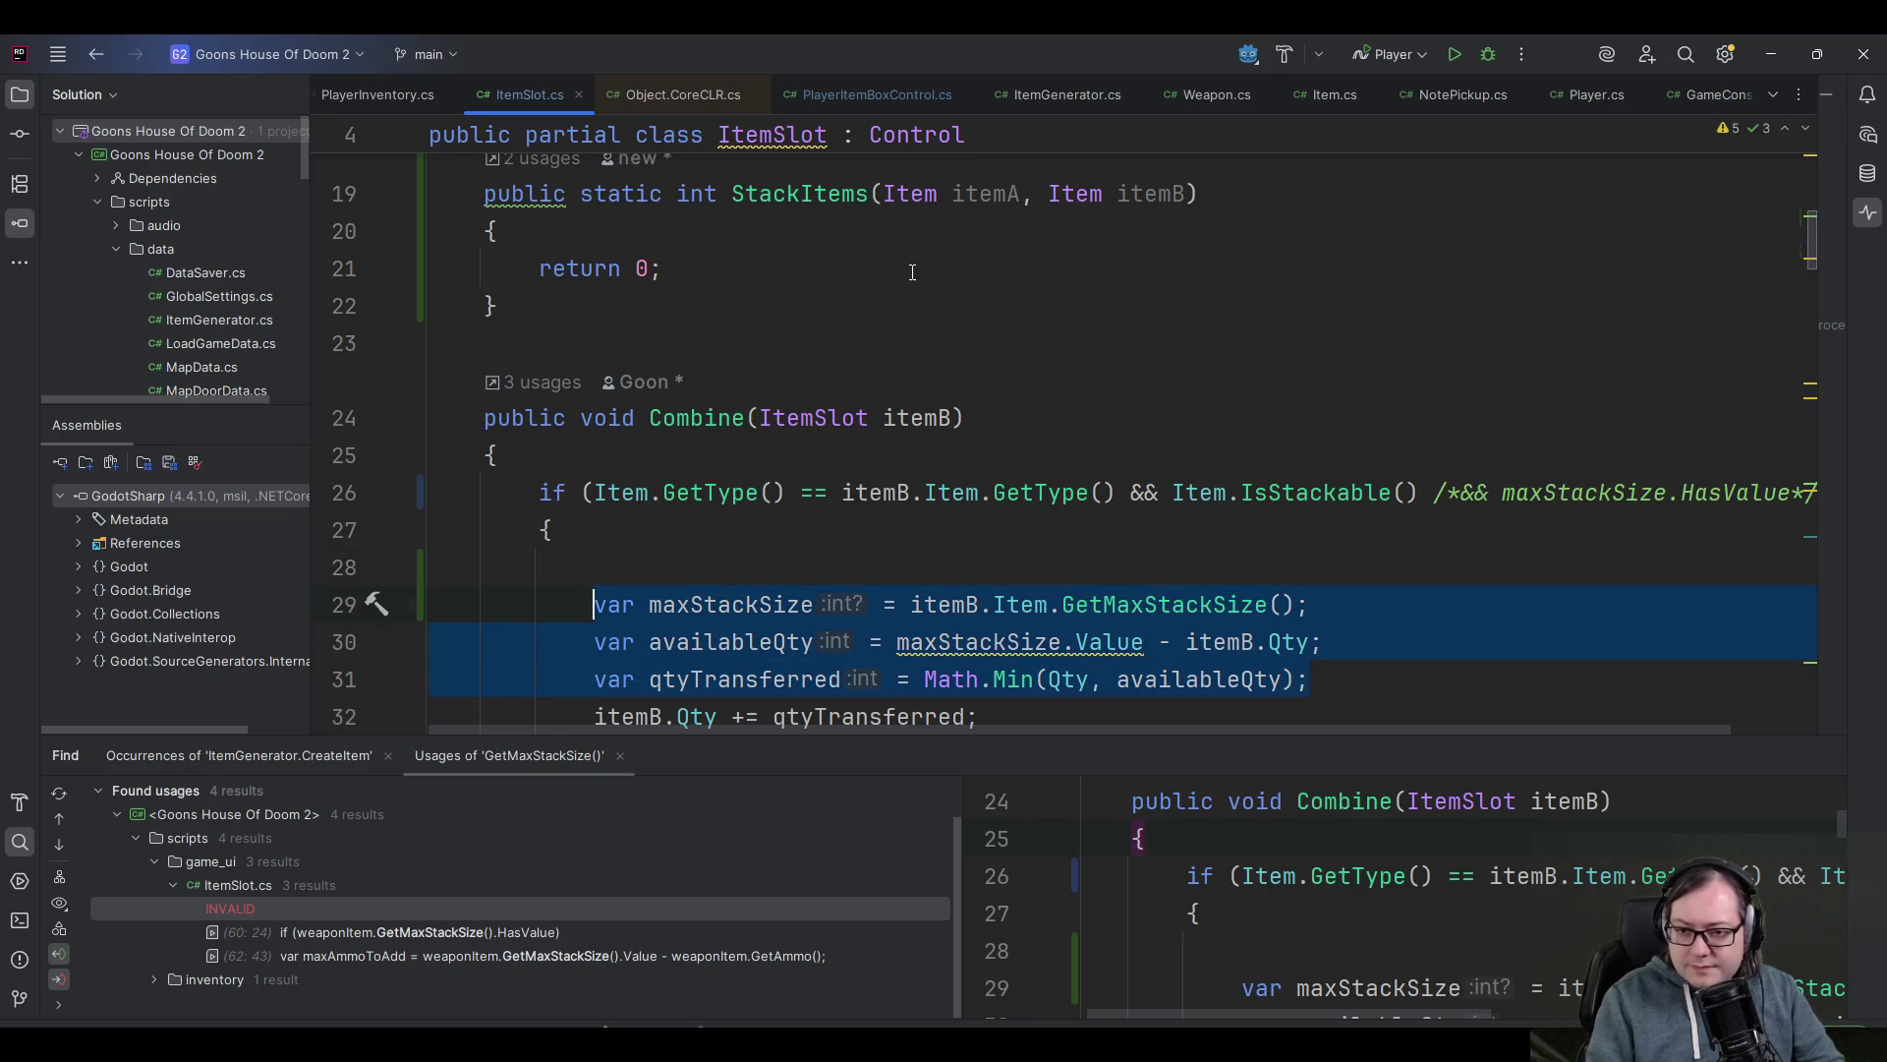
- Replace StackItems' 'return 0;' with the copied lines and add 'return qtyTransferred'
{"action": "left_click", "coordinate": [708, 272]}
{"action": "key", "text": "shift+Home"}
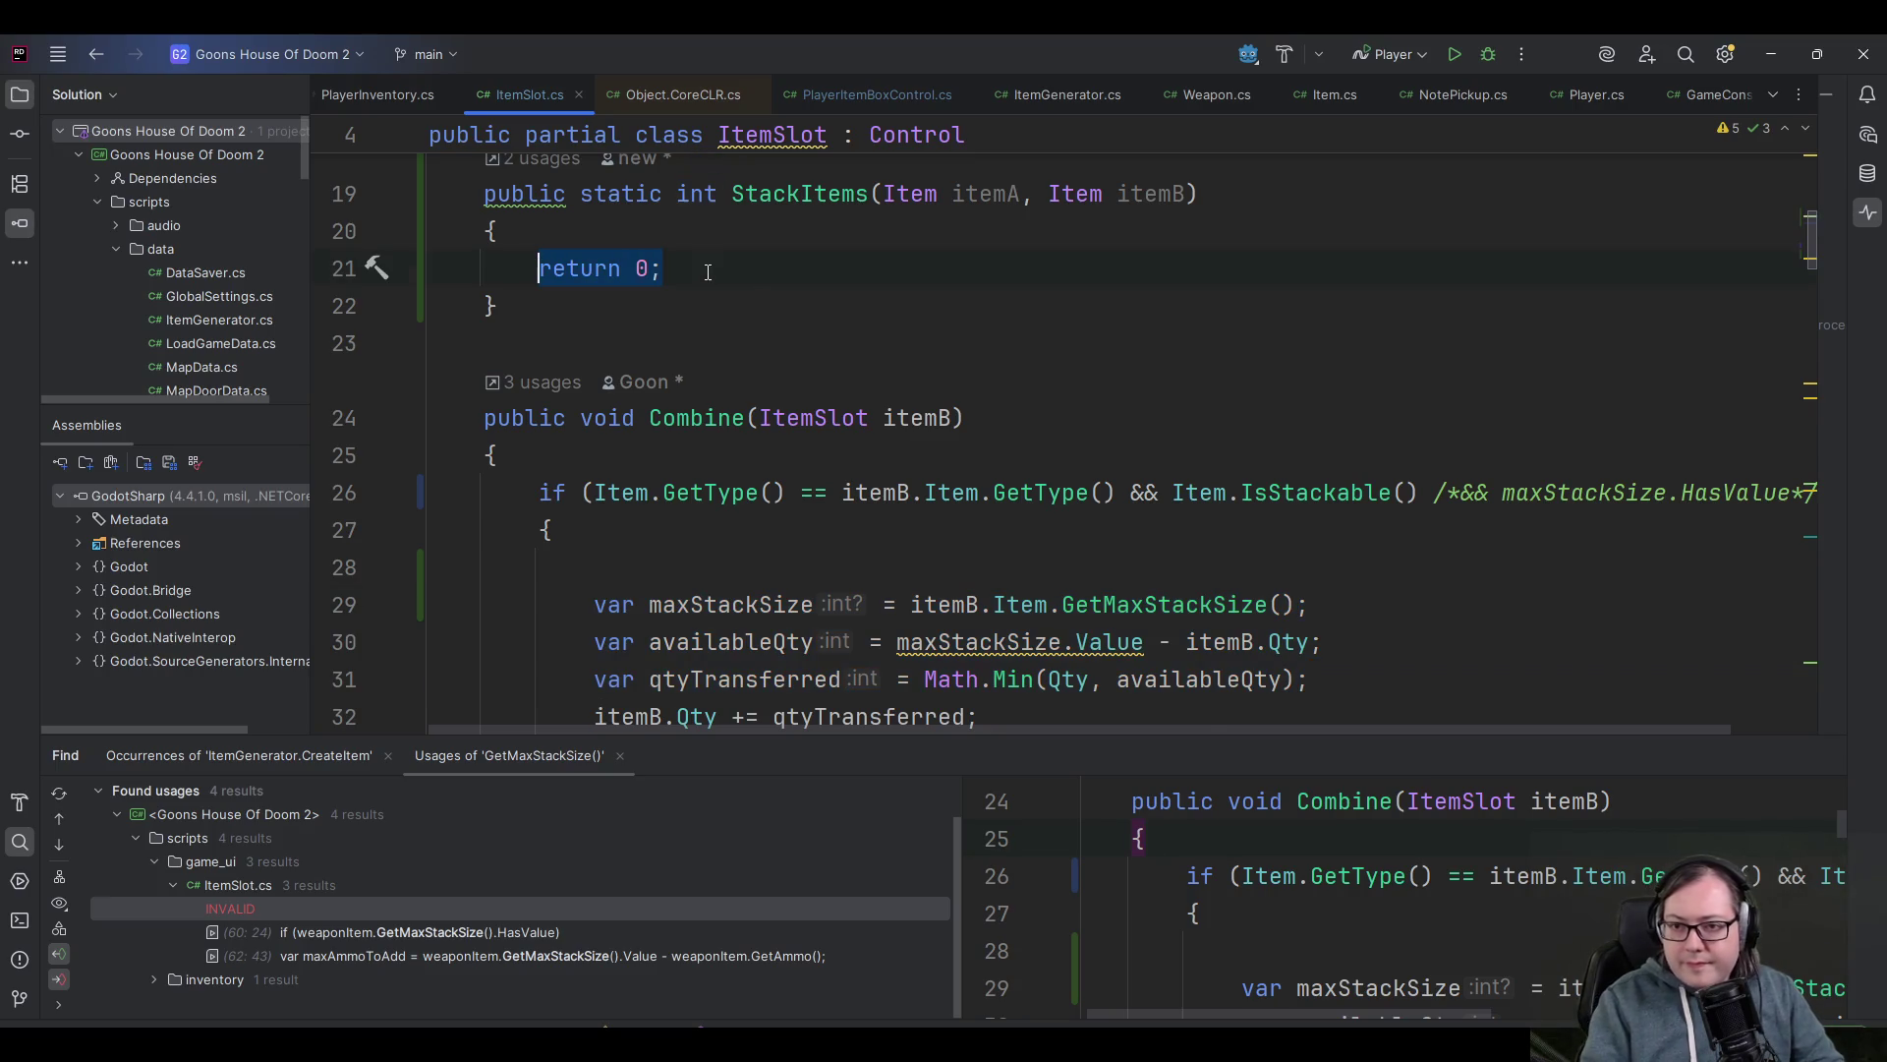
{"action": "key", "text": "ctrl+v"}
{"action": "key", "text": "Return"}
{"action": "type", "text": "return q"}
{"action": "key", "text": "Tab"}
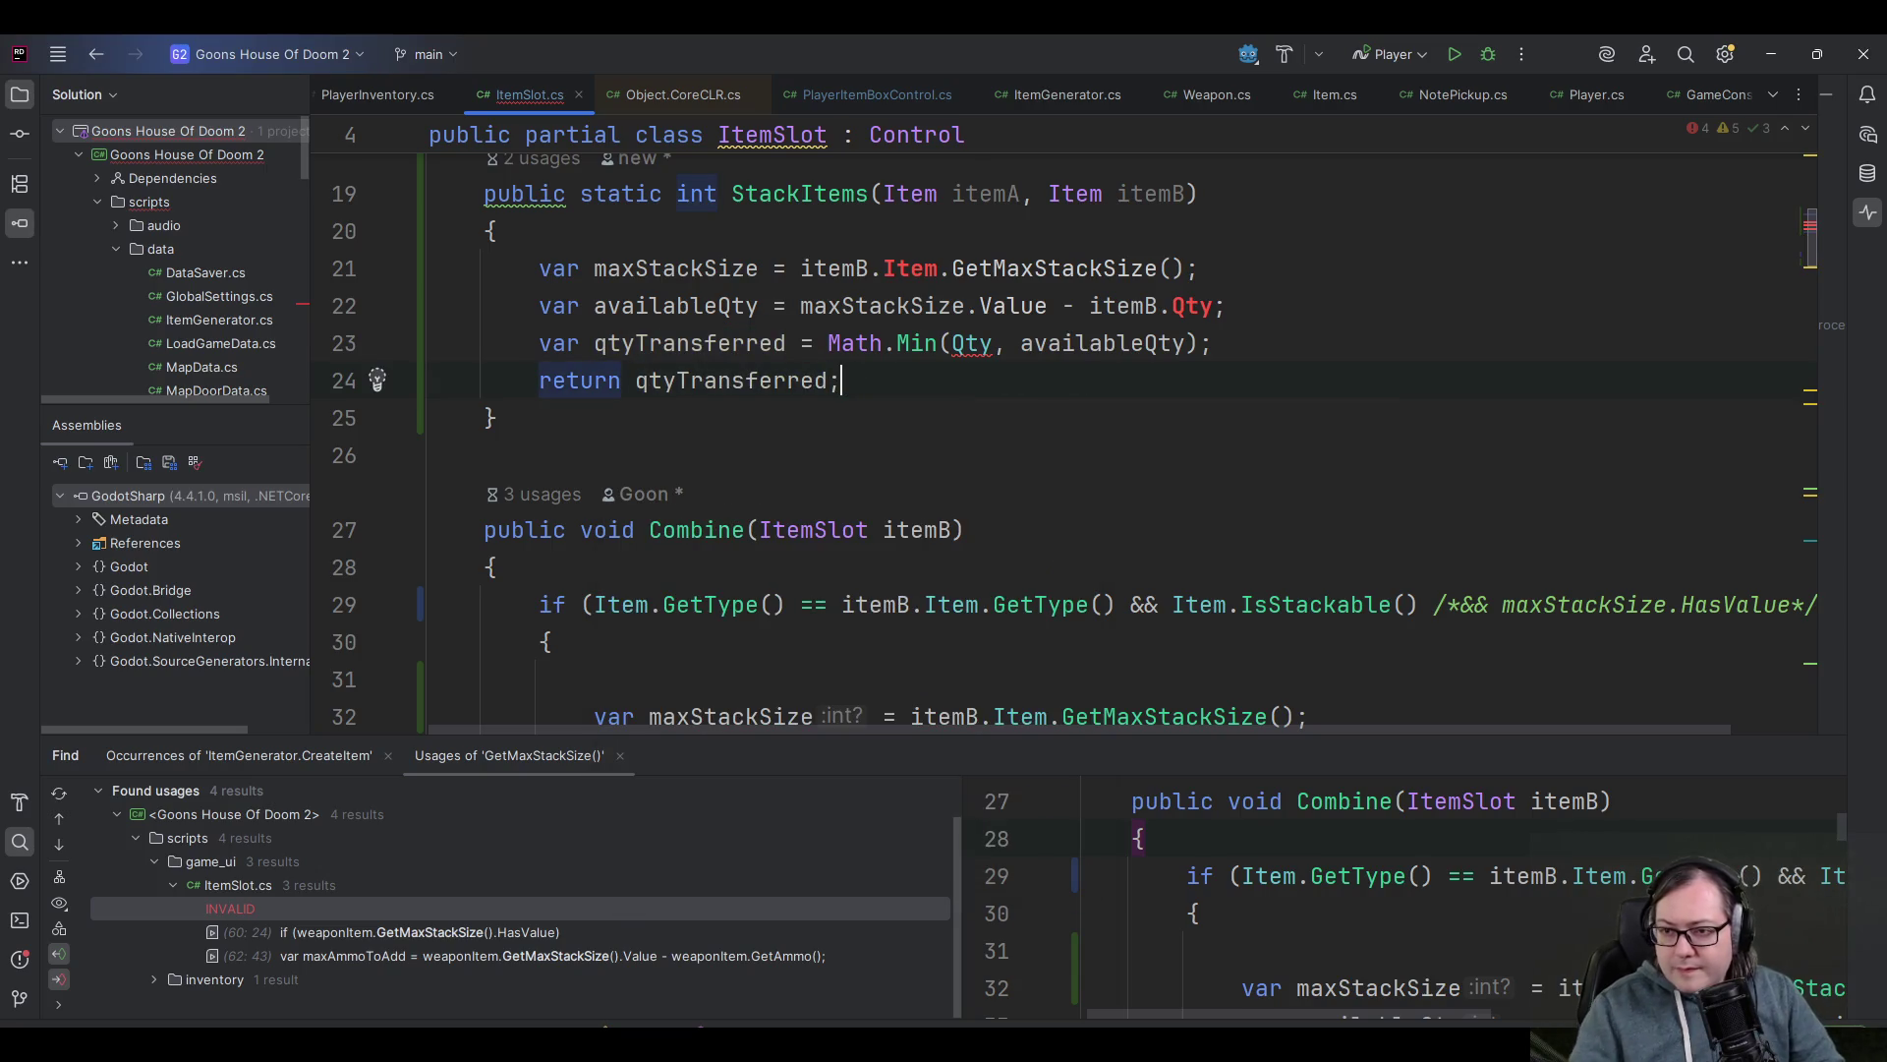
- Make the Math.Min call in StackItems use itemA.Qty
{"action": "left_click", "coordinate": [964, 343]}
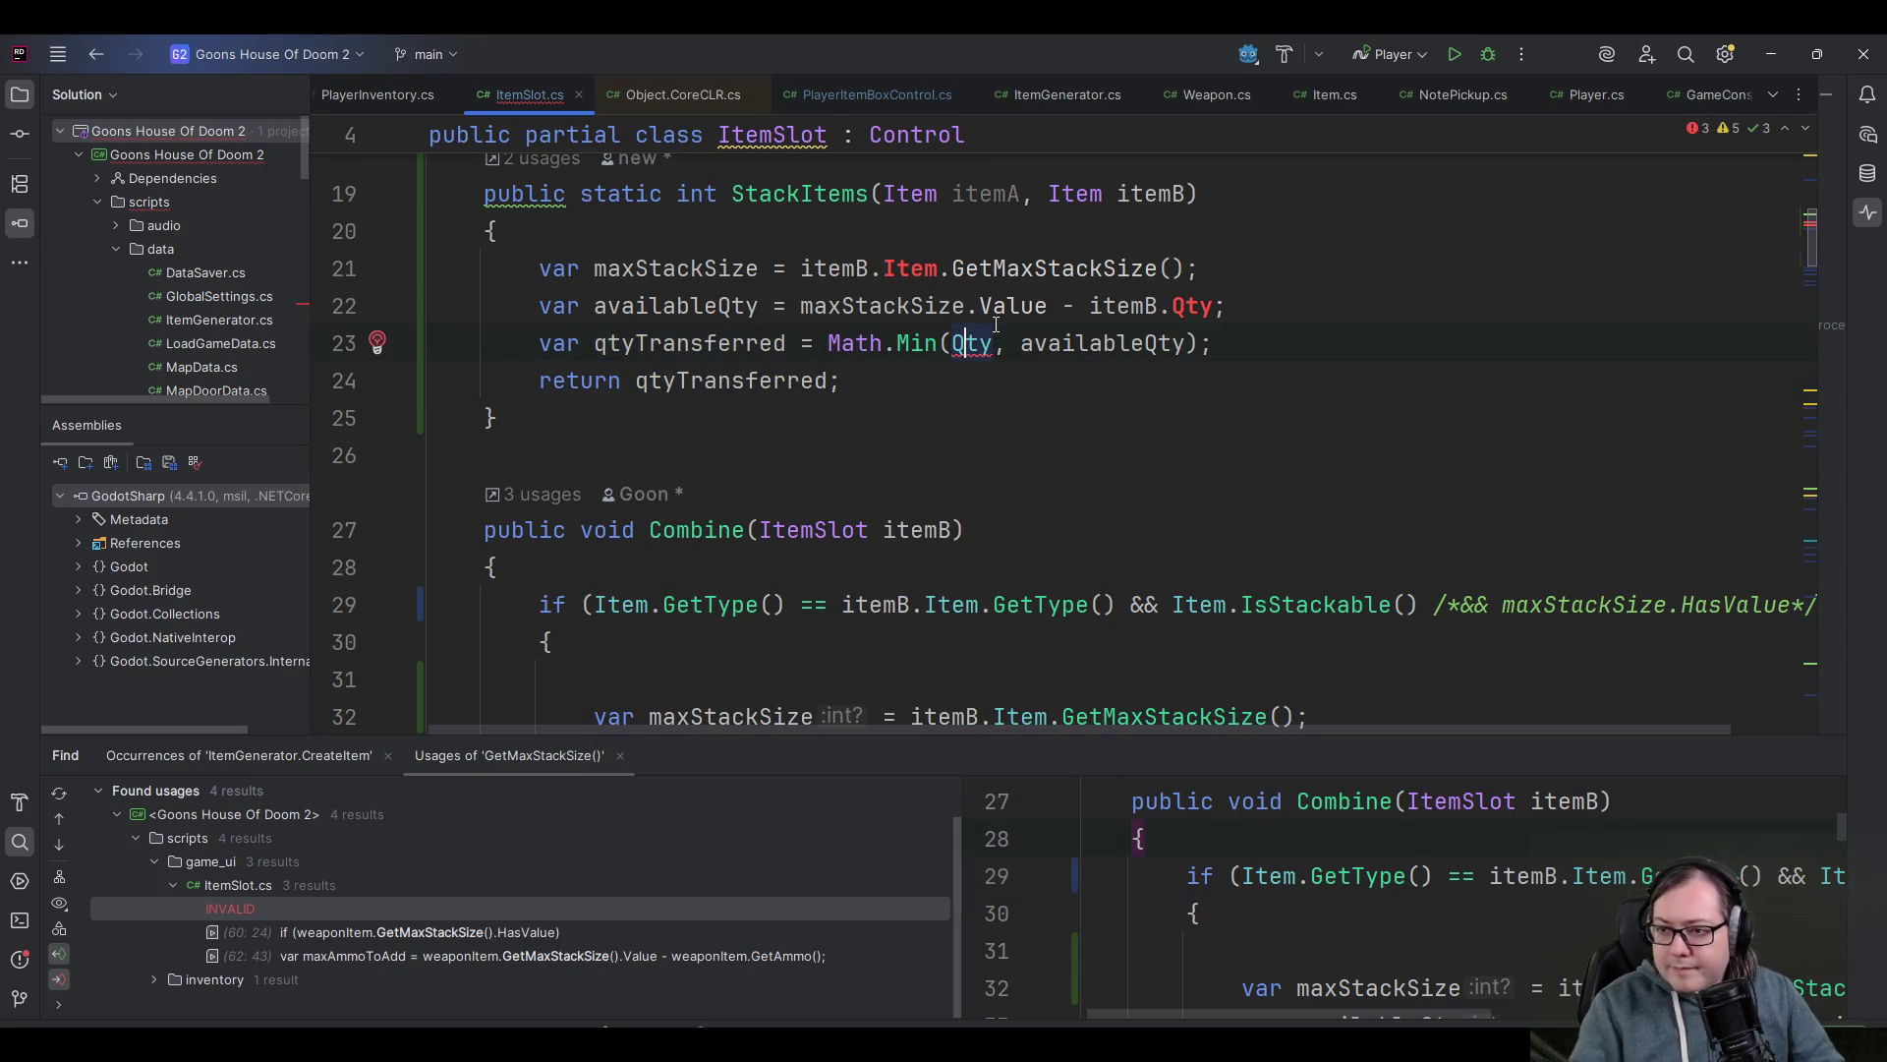
{"action": "type", "text": "itemA."}
{"action": "key", "text": "Escape"}
{"action": "key", "text": "End"}
{"action": "key", "text": "Up"}
{"action": "key", "text": "Up"}
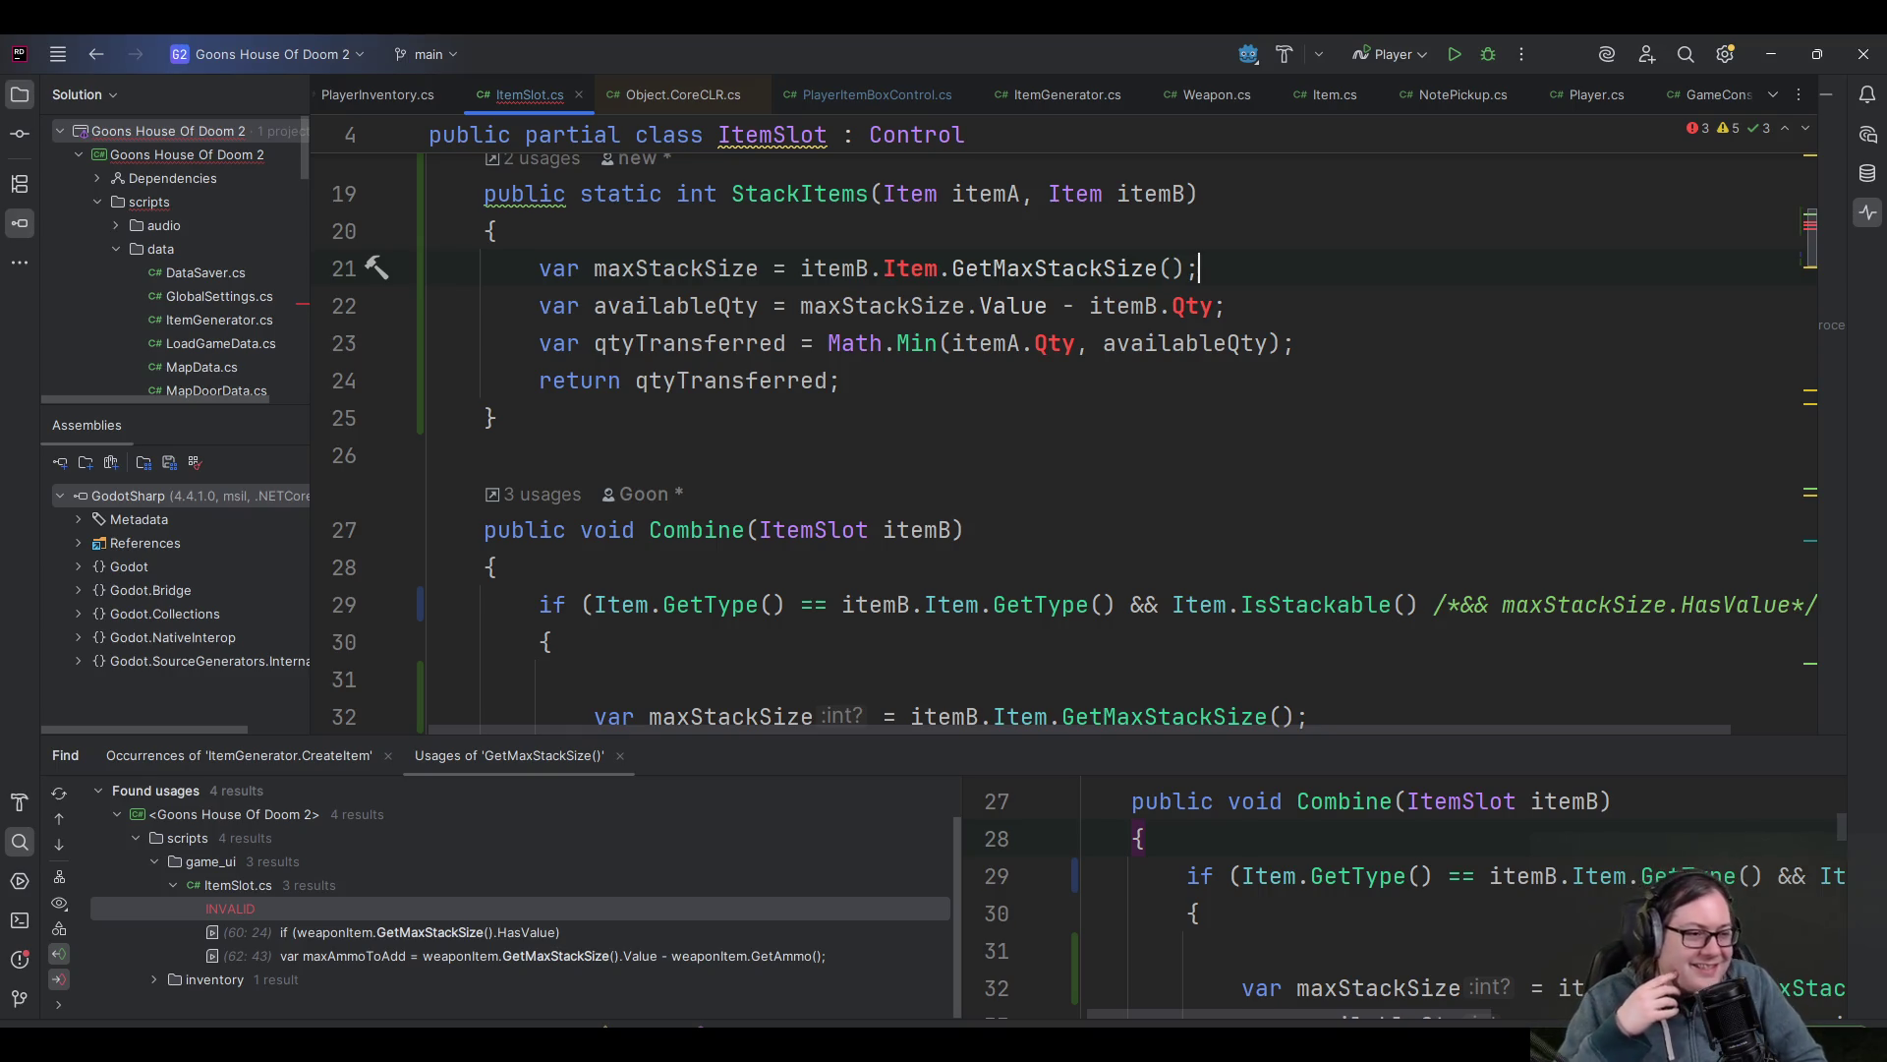
- Revert the recent StackItems edits, leaving no return statement
{"action": "left_click", "coordinate": [1035, 343]}
{"action": "key", "text": "BackSpace"}
{"action": "key", "text": "BackSpace"}
{"action": "key", "text": "BackSpace"}
{"action": "left_click", "coordinate": [636, 381]}
{"action": "key", "text": "shift+End"}
{"action": "type", "text": "q"}
{"action": "key", "text": "ctrl+z"}
{"action": "key", "text": "ctrl+z"}
{"action": "key", "text": "ctrl+z"}
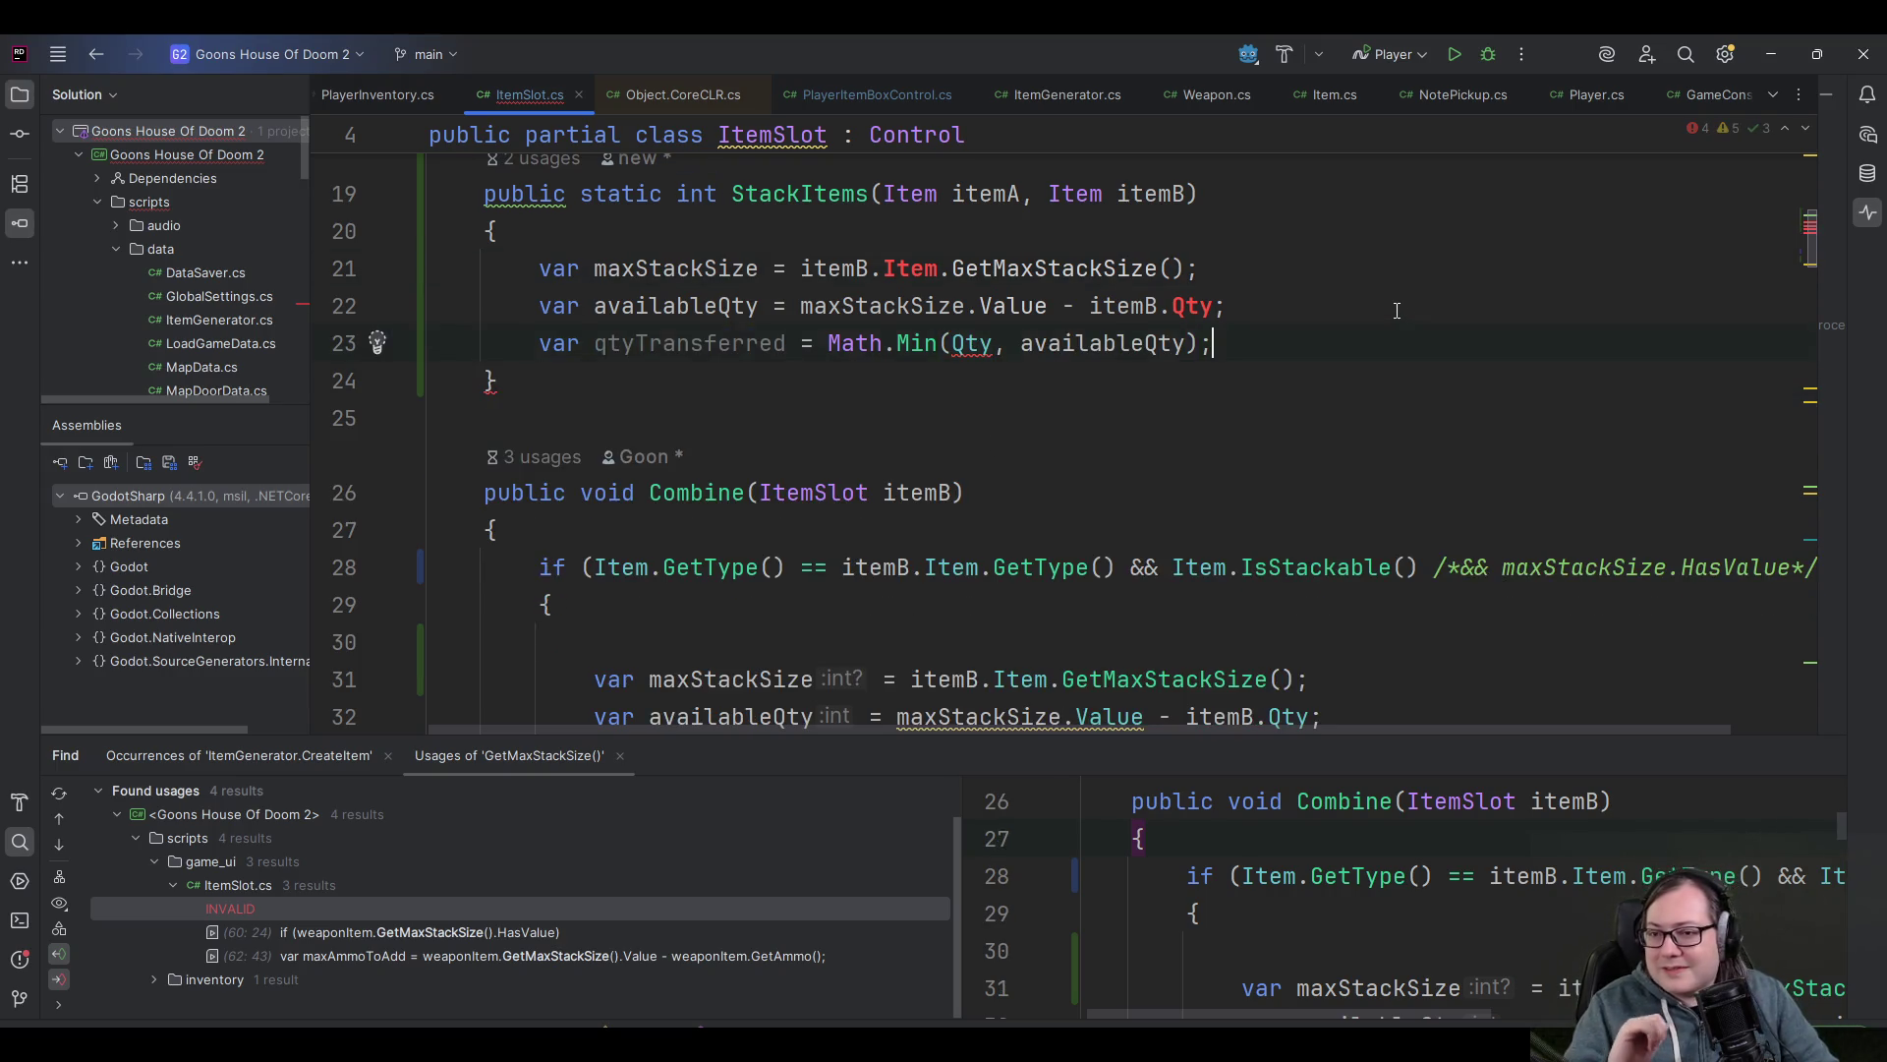
- Move the maxStackSize declaration back above the if and uncomment the HasValue check
{"action": "key", "text": "ctrl+z"}
{"action": "key", "text": "ctrl+z"}
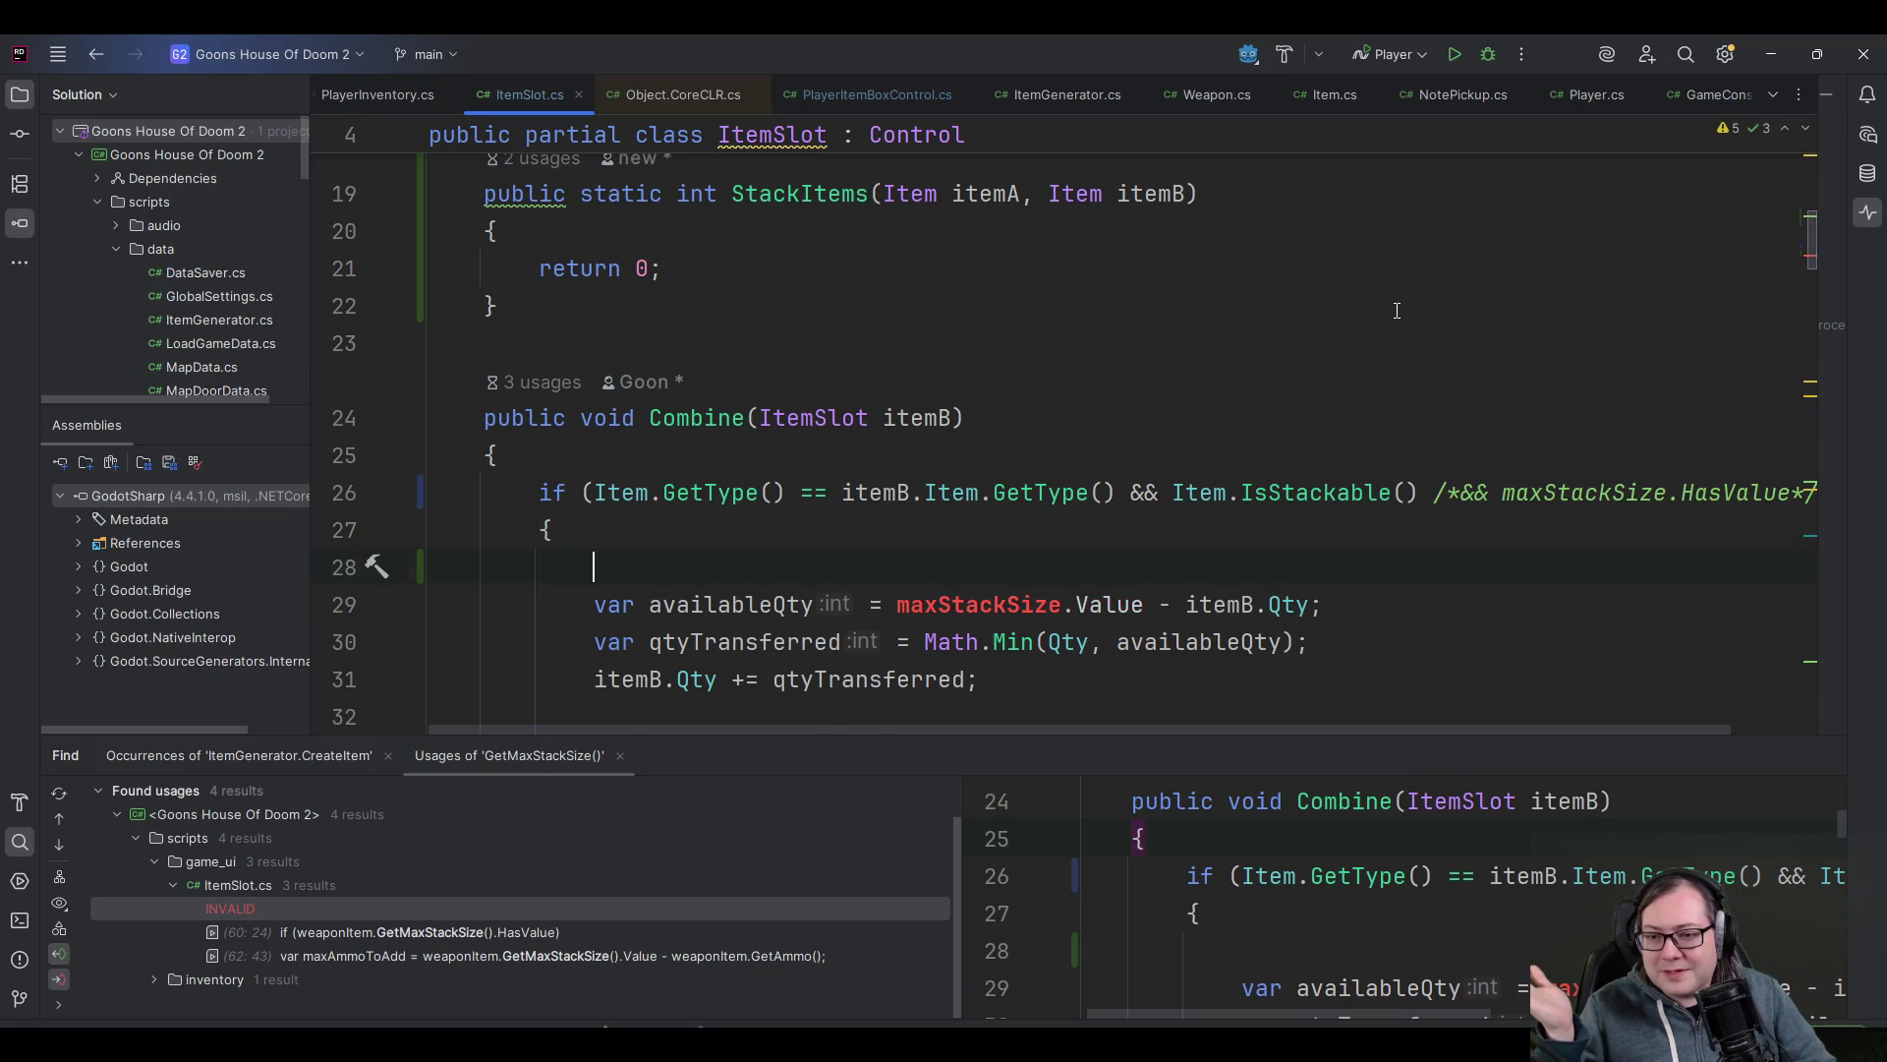
{"action": "key", "text": "ctrl+shift+z"}
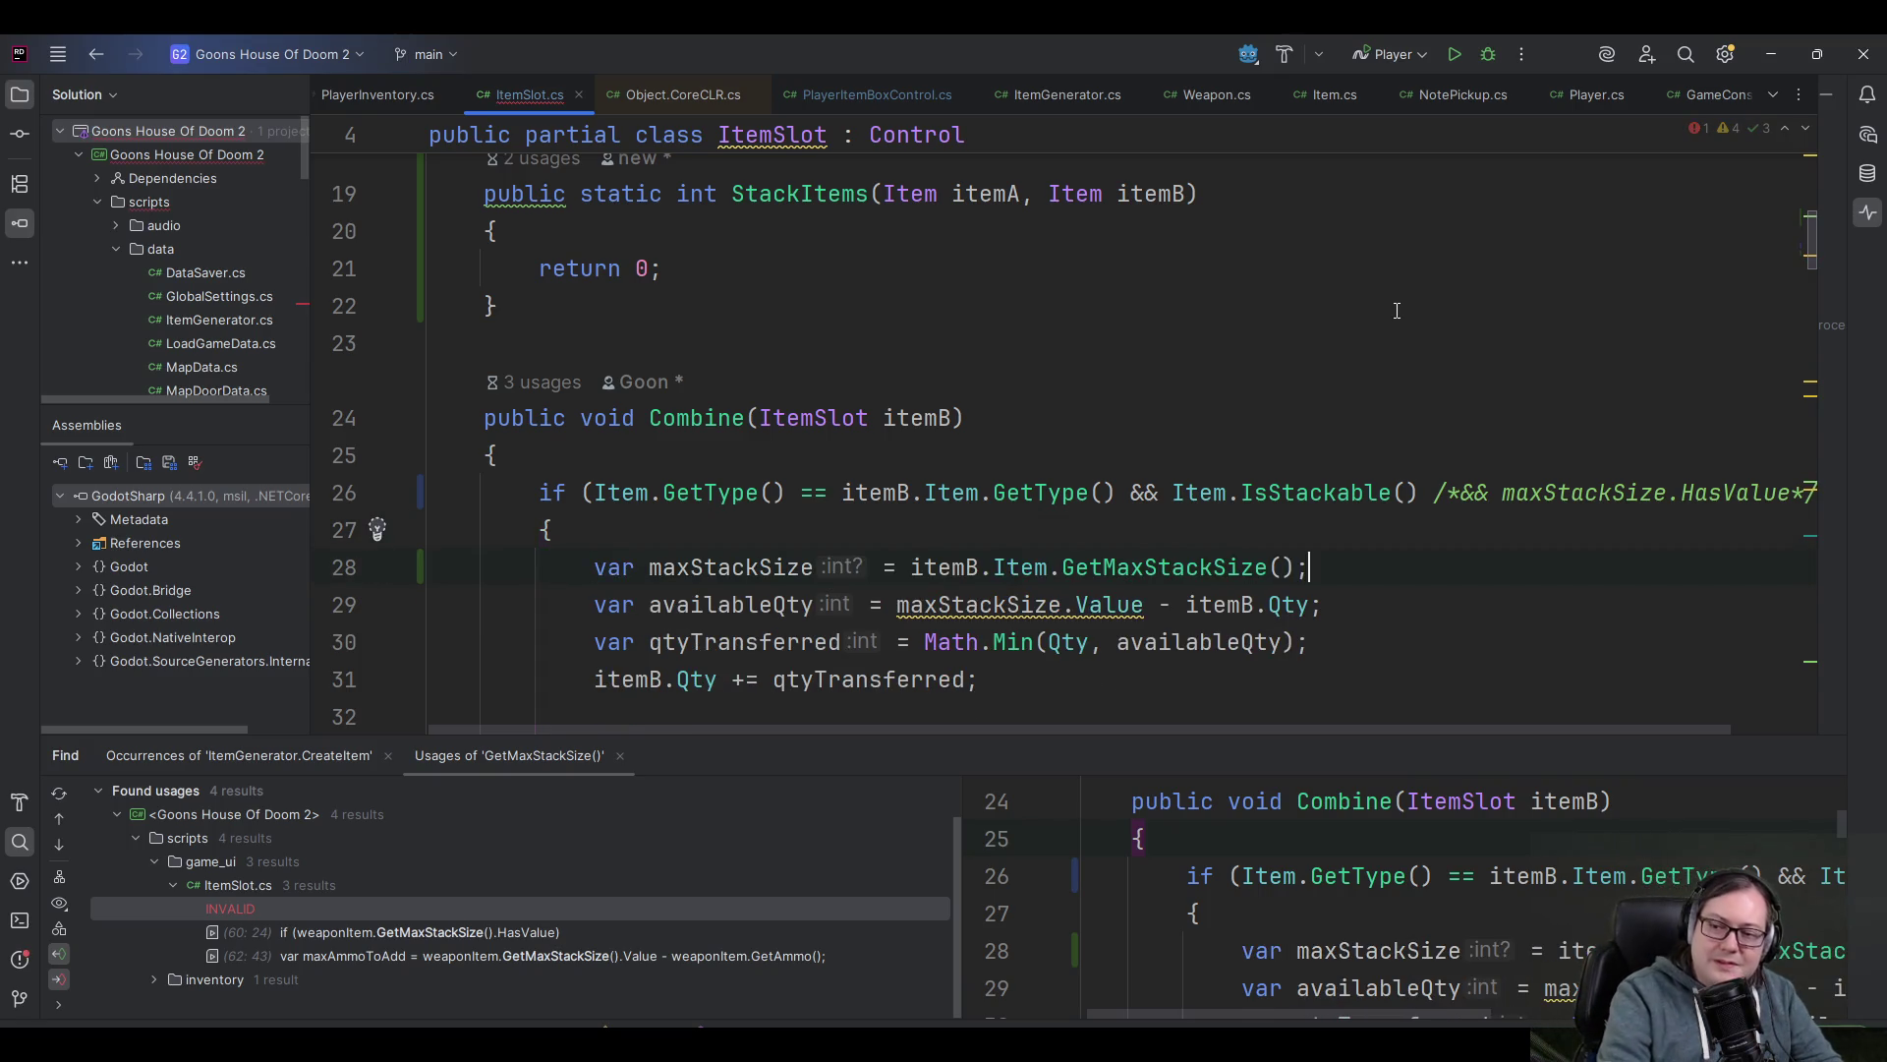
{"action": "key", "text": "ctrl+shift+Up"}
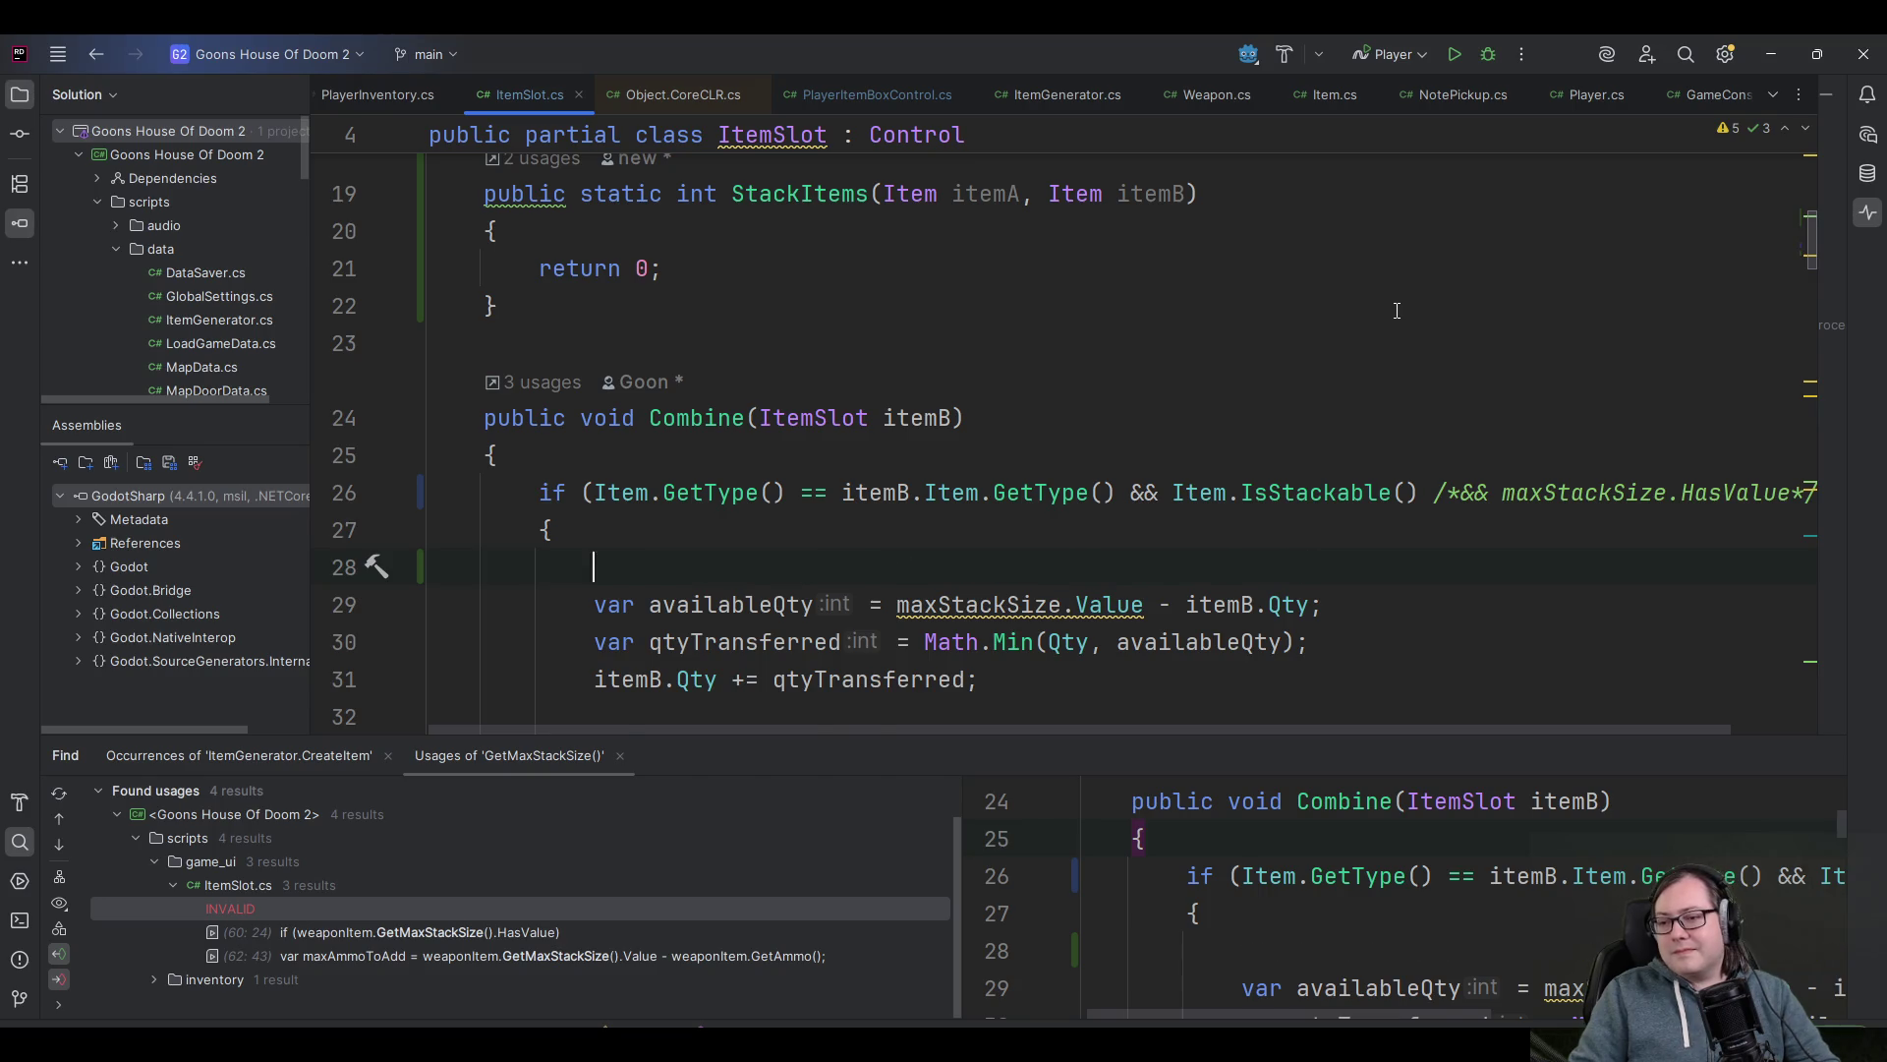
{"action": "key", "text": "Down"}
{"action": "key", "text": "End"}
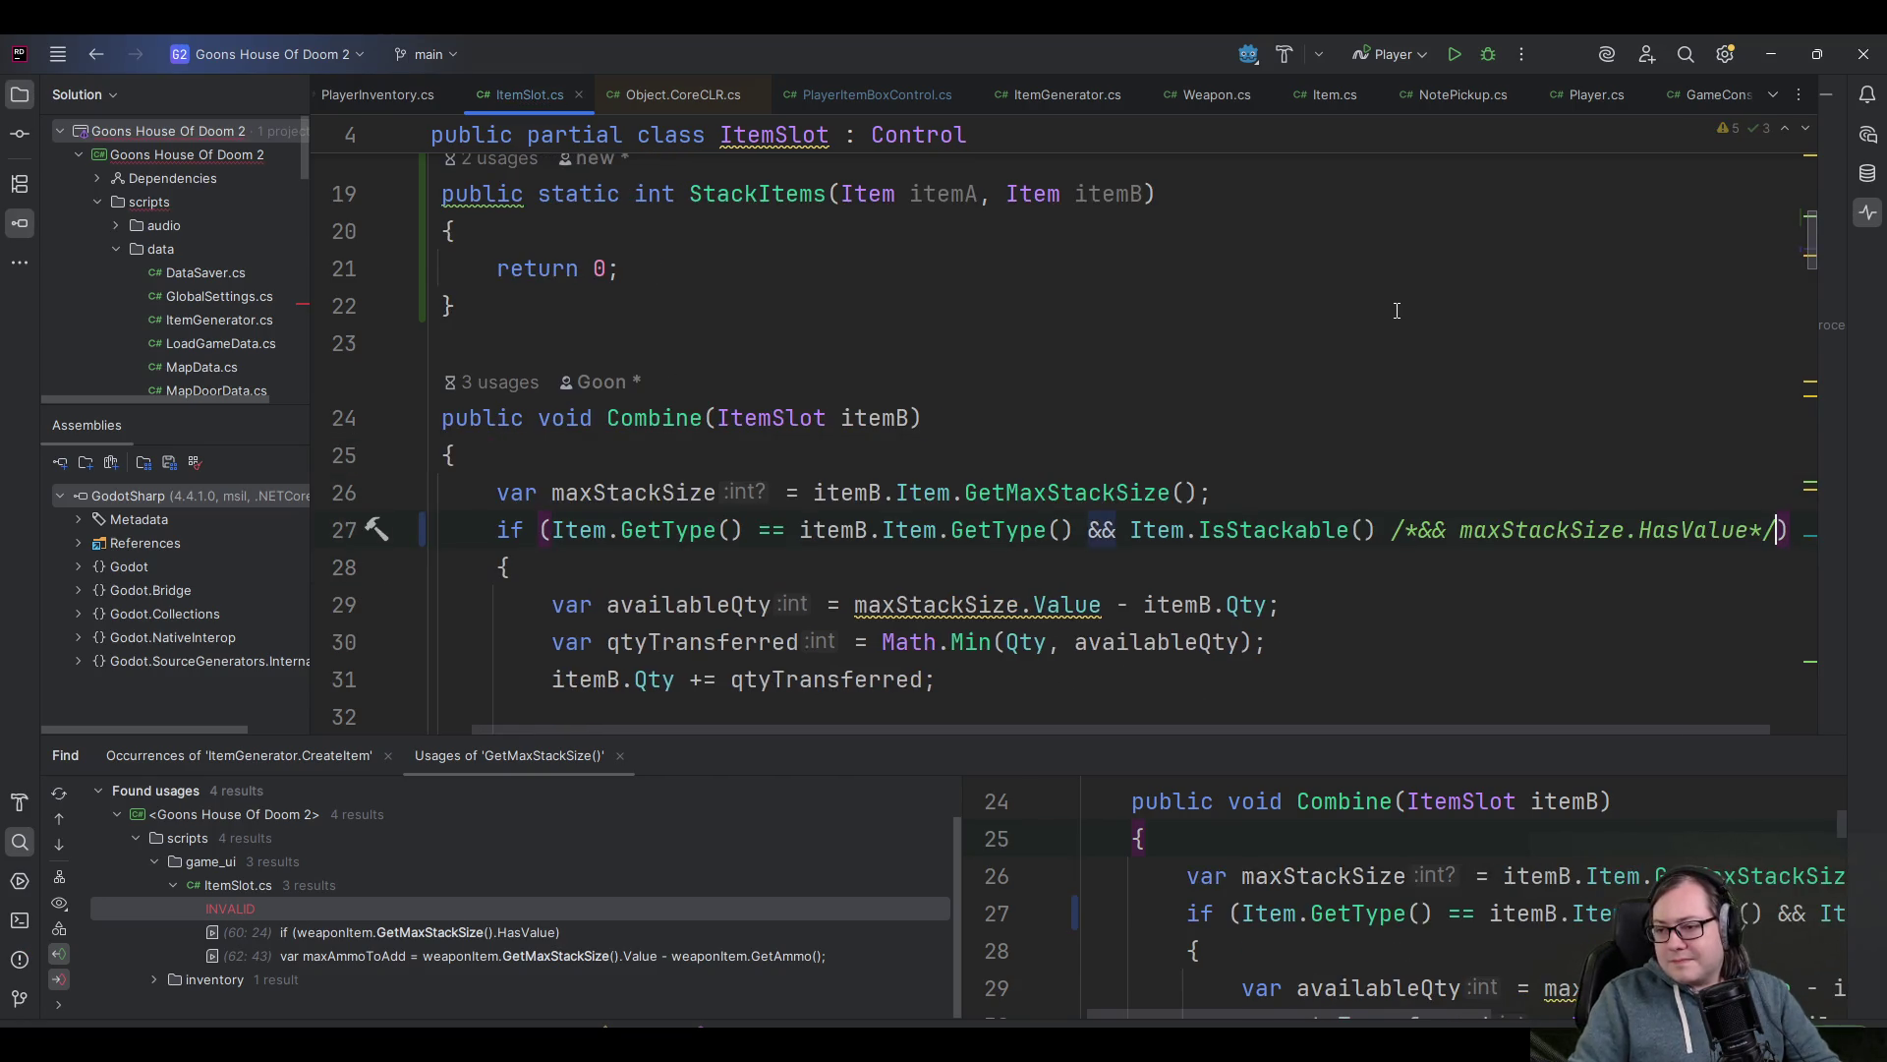
{"action": "key", "text": "BackSpace"}
{"action": "key", "text": "BackSpace"}
{"action": "key", "text": "ctrl+Left"}
{"action": "key", "text": "ctrl+Left"}
{"action": "key", "text": "ctrl+Left"}
{"action": "key", "text": "BackSpace"}
{"action": "key", "text": "BackSpace"}
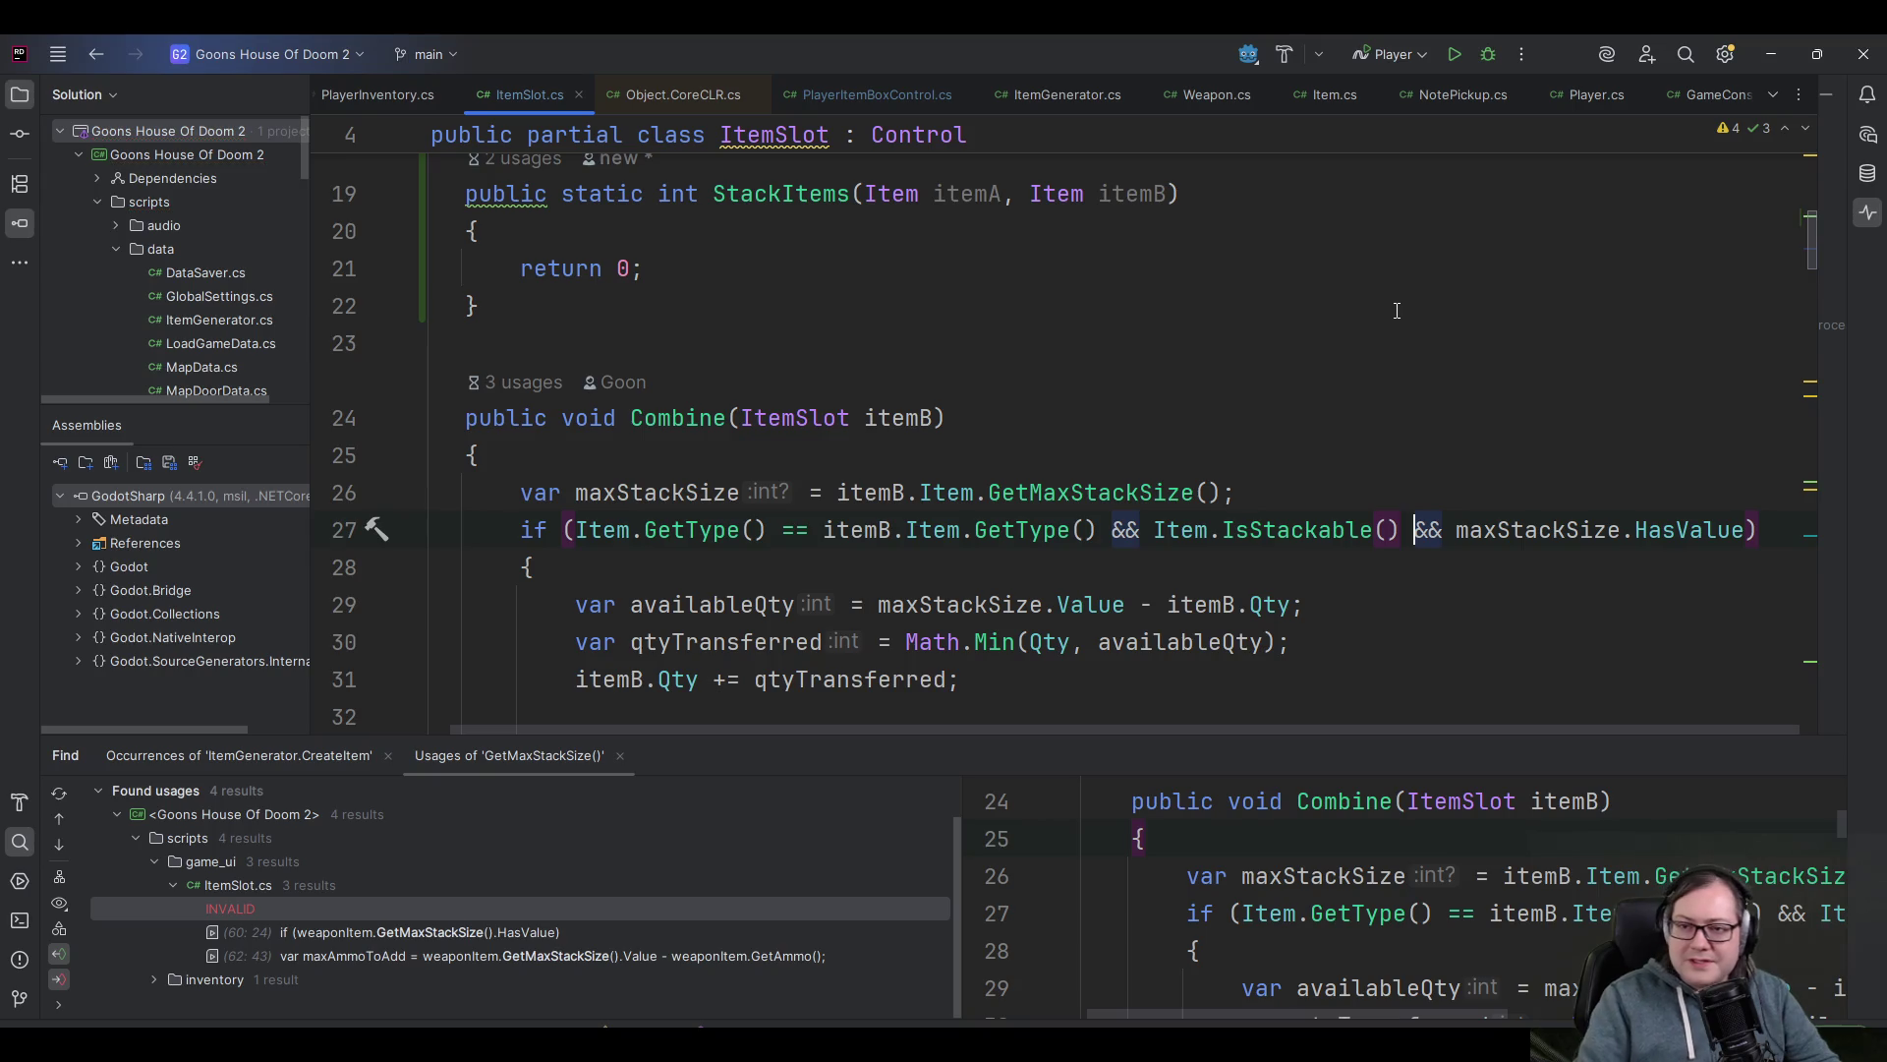
- Delete the StackItems stub method and close Object.CoreCLR.cs
{"action": "key", "text": "Up"}
{"action": "key", "text": "Up"}
{"action": "key", "text": "Up"}
{"action": "key", "text": "shift+Up"}
{"action": "key", "text": "shift+Up"}
{"action": "key", "text": "shift+Up"}
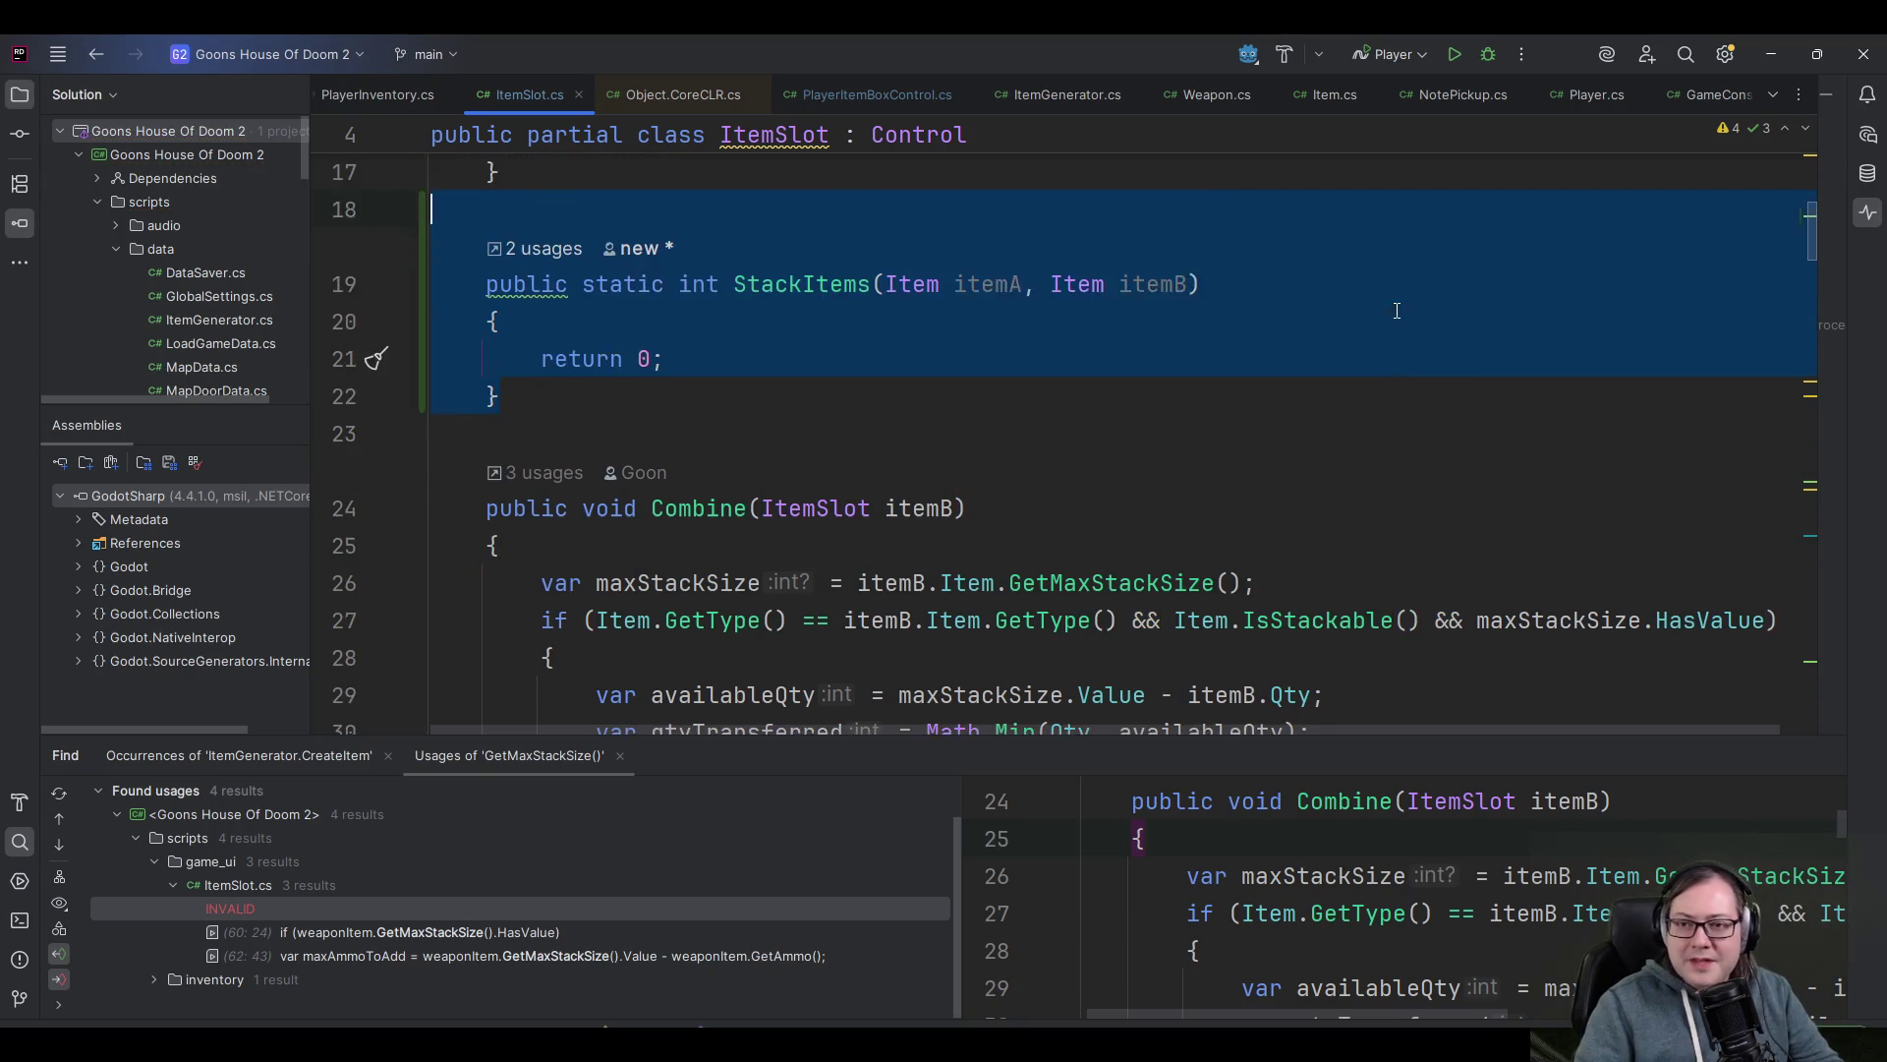
{"action": "key", "text": "Delete"}
{"action": "key", "text": "Down"}
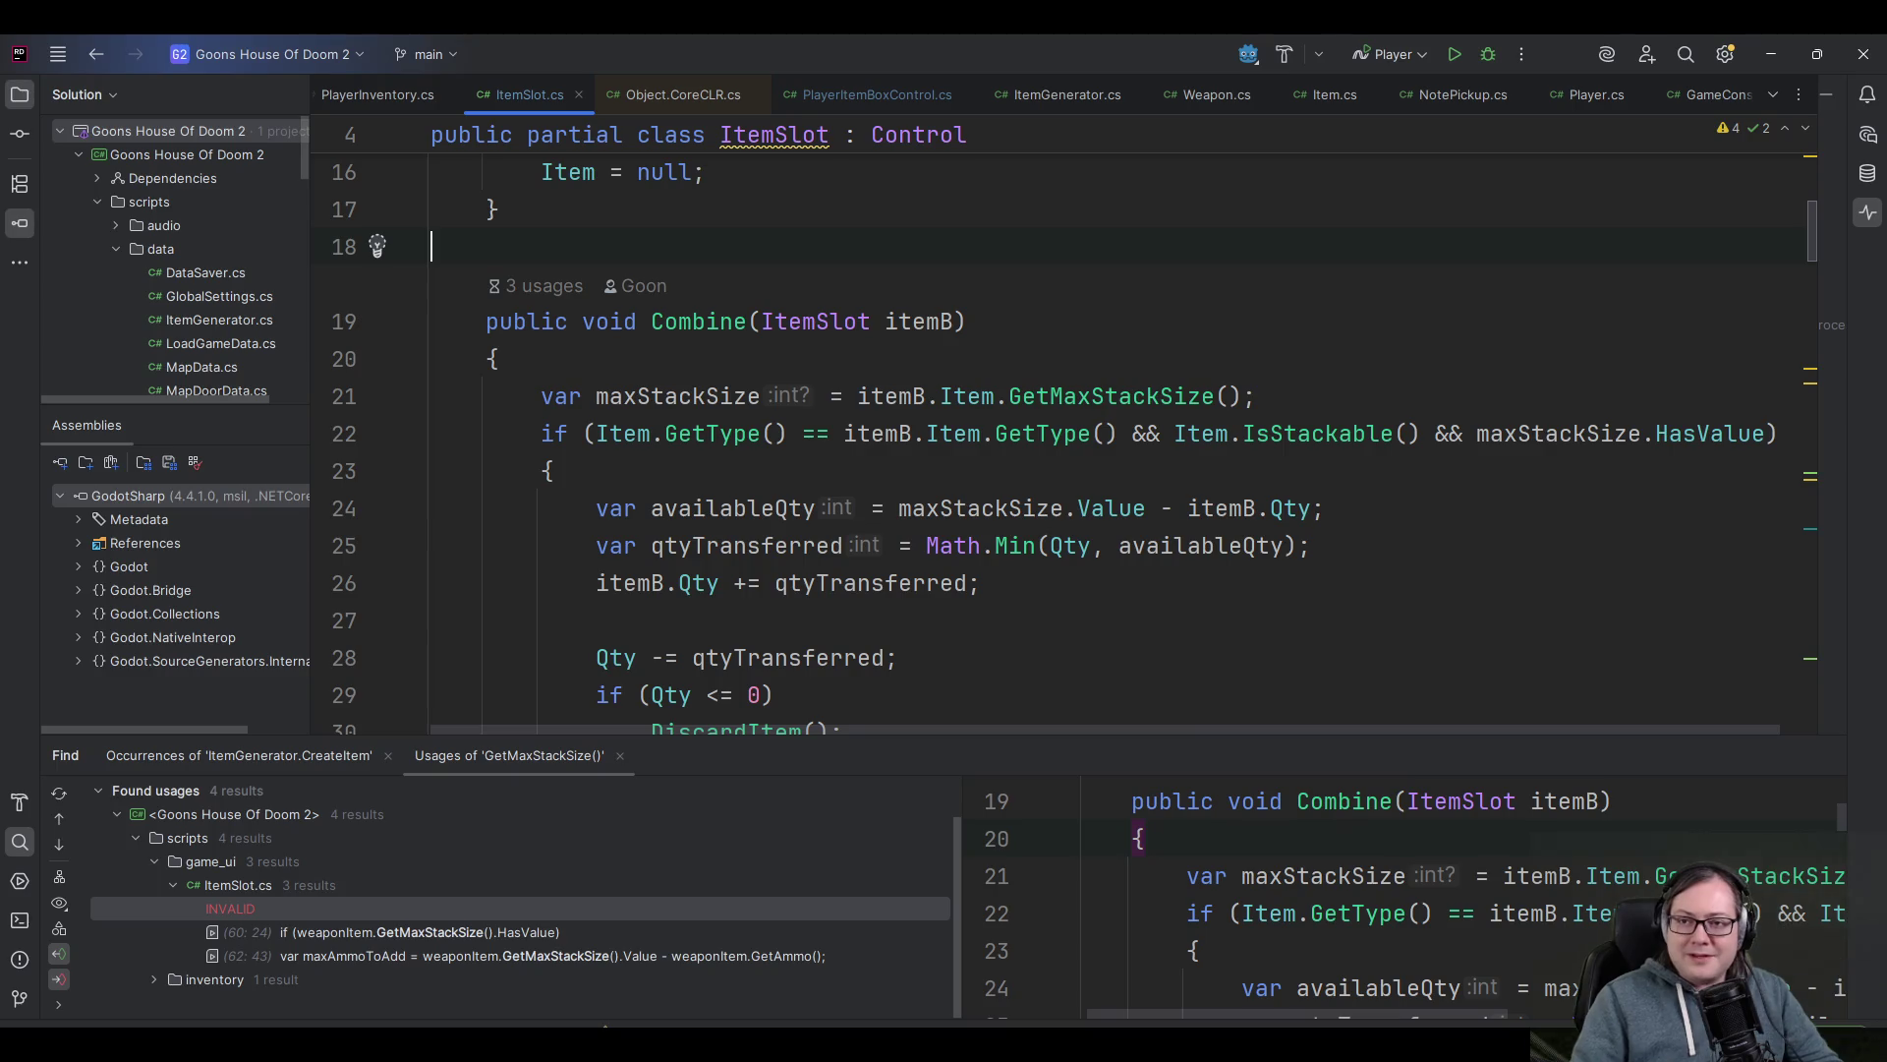
{"action": "key", "text": "Down"}
{"action": "key", "text": "End"}
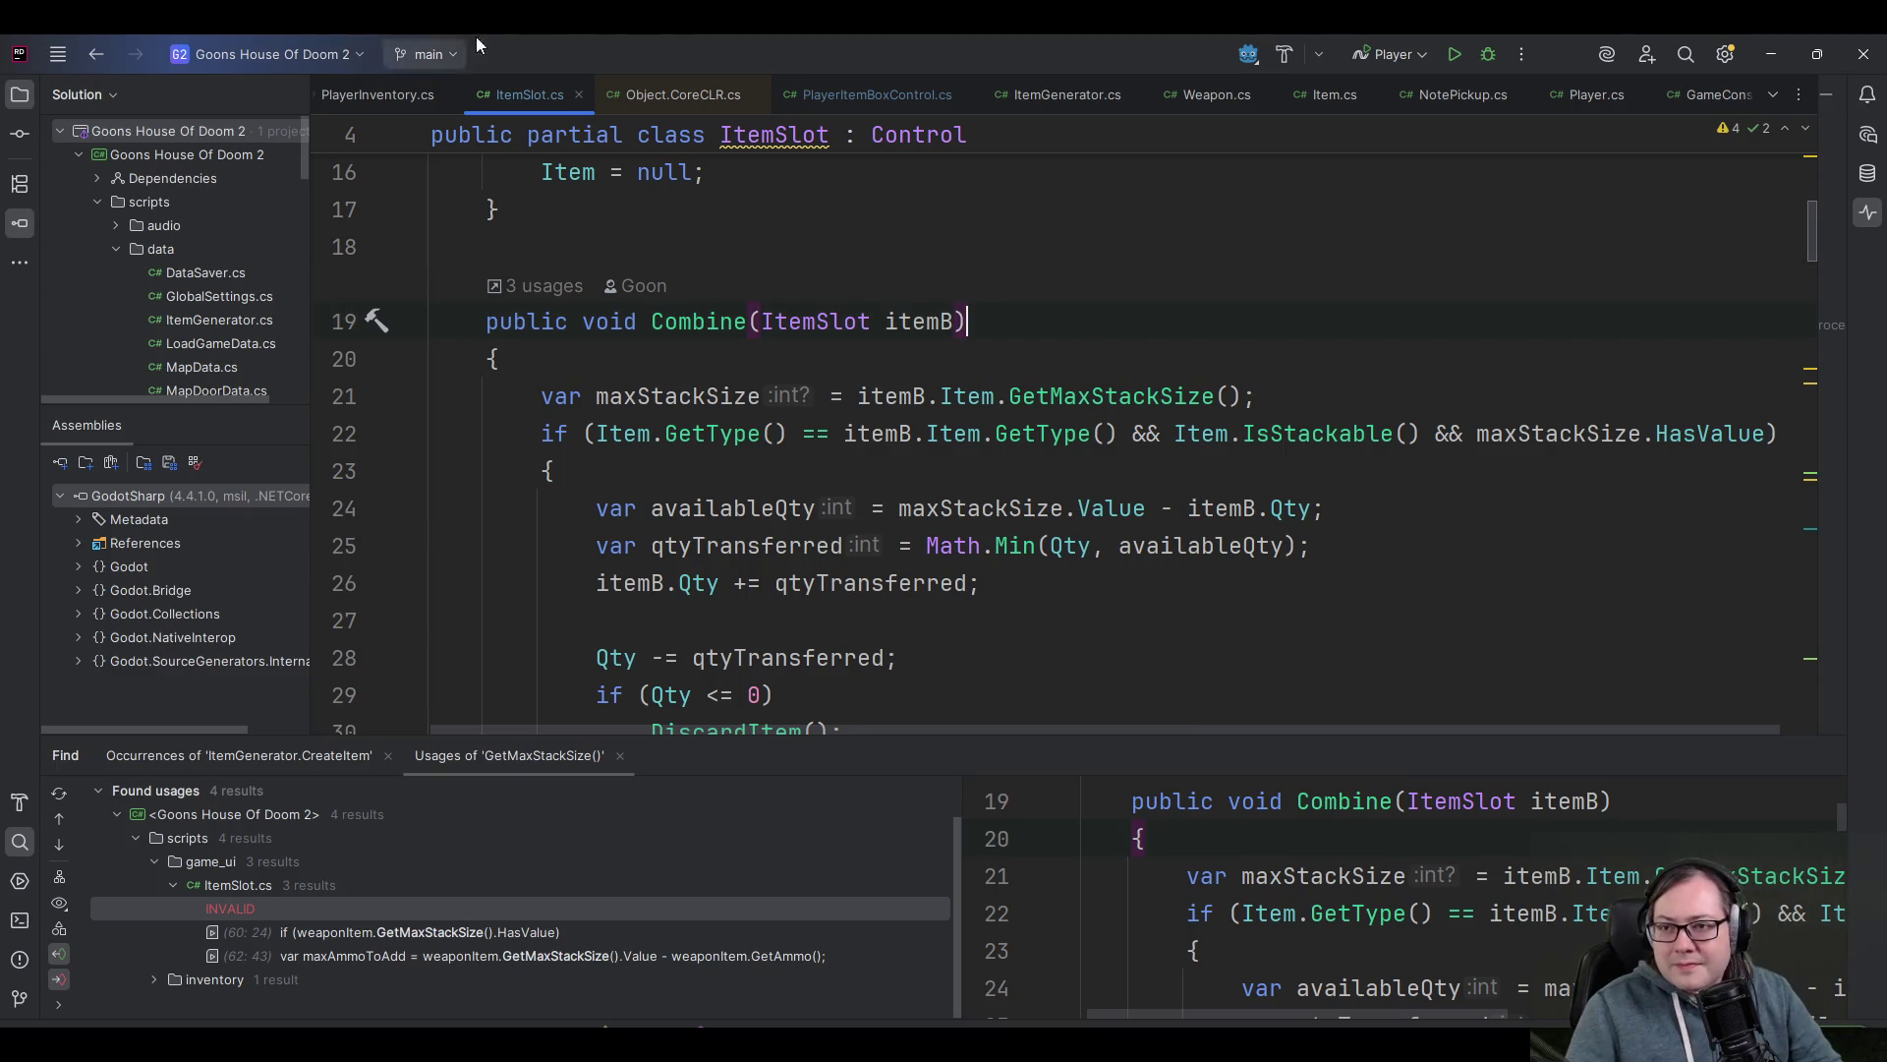
{"action": "left_click", "coordinate": [755, 95]}
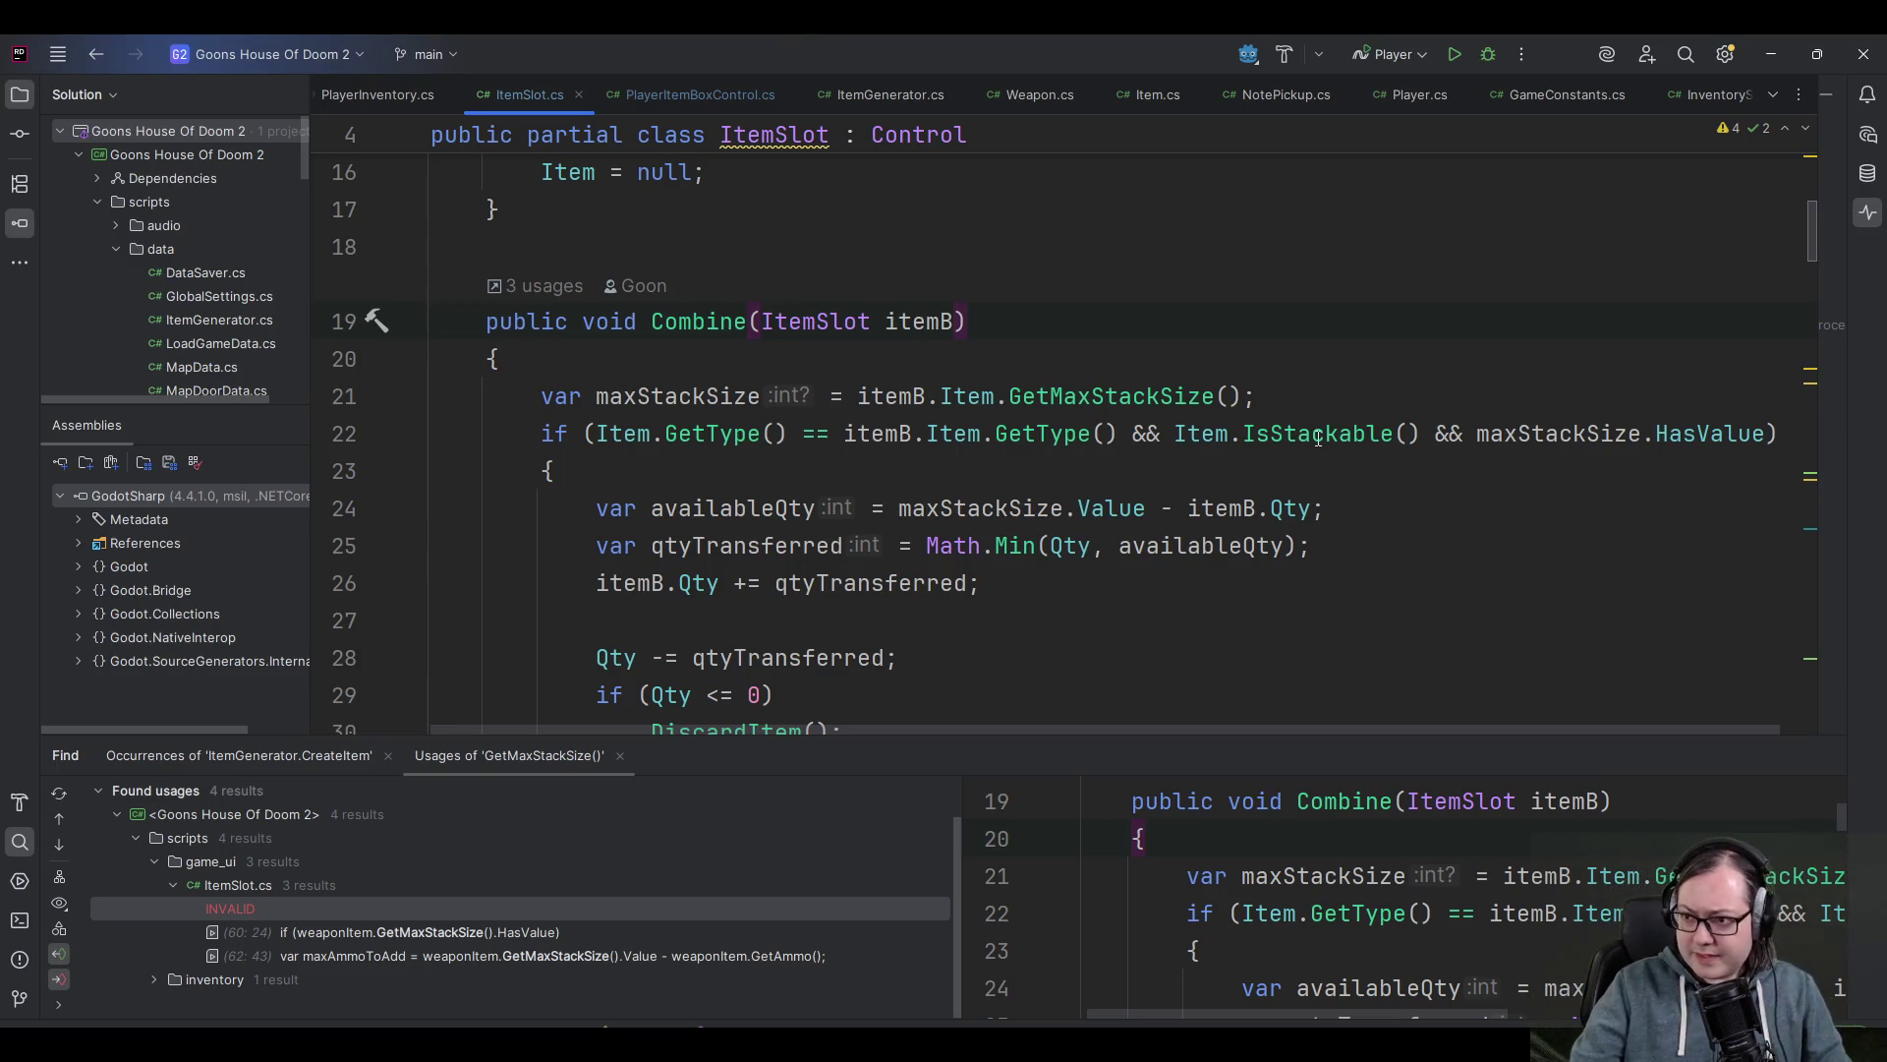
- Inspect the IsStackable declaration and the maxStackSize uses in Combine's if condition
{"action": "mouse_move", "coordinate": [1310, 432]}
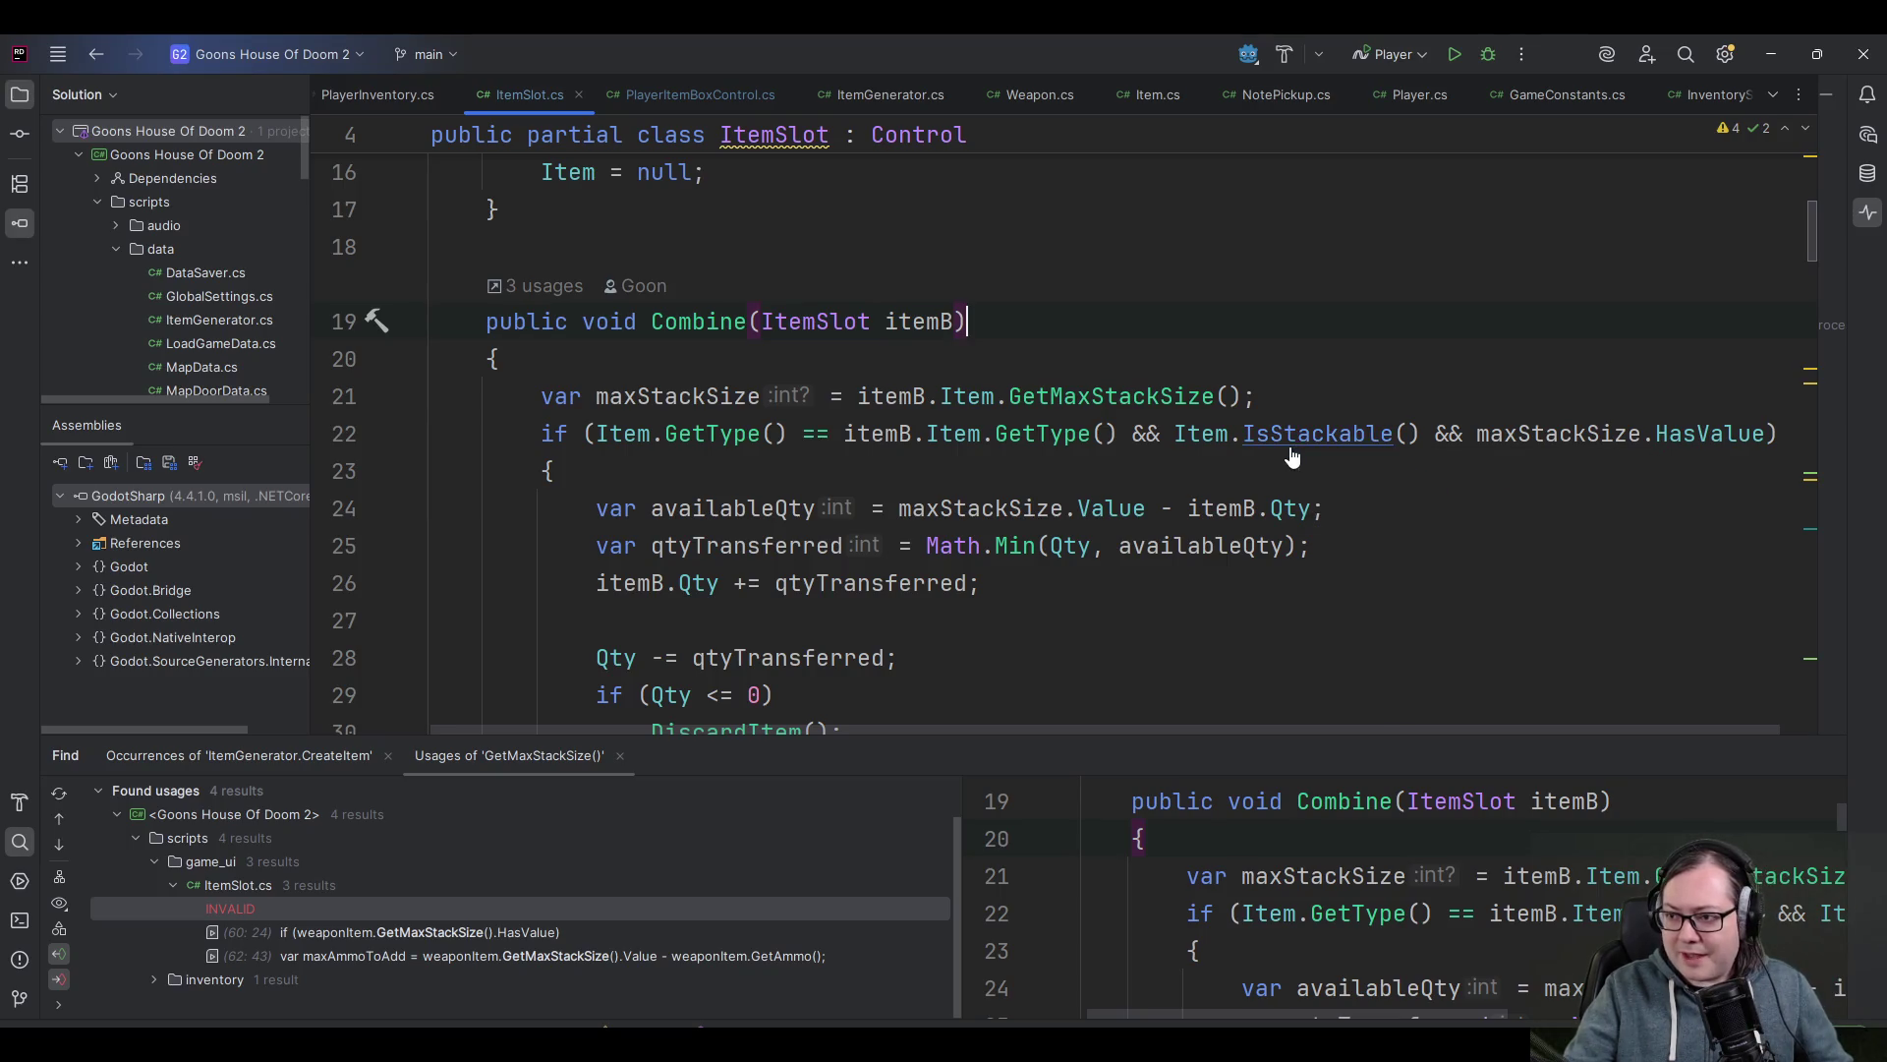
{"action": "left_click", "coordinate": [1310, 433], "text": "ctrl"}
{"action": "key", "text": "ctrl+alt+Left"}
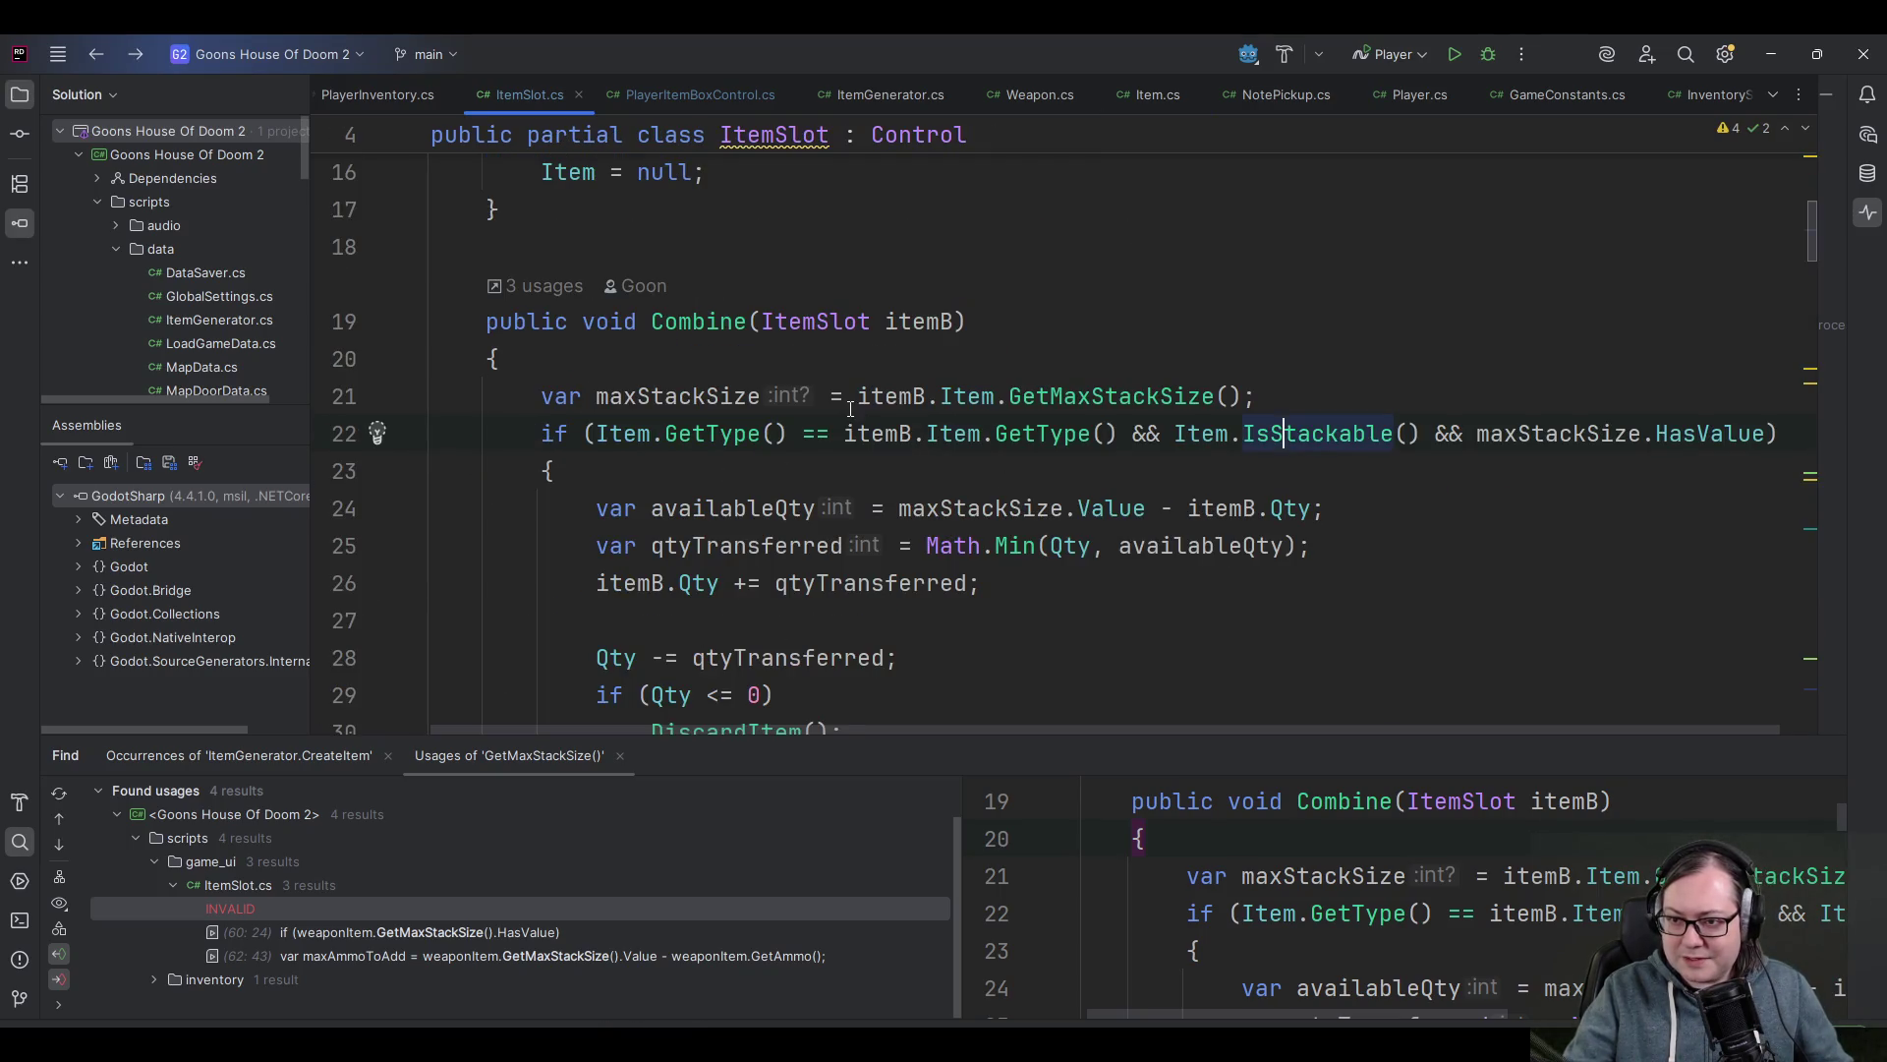
{"action": "mouse_move", "coordinate": [1338, 421]}
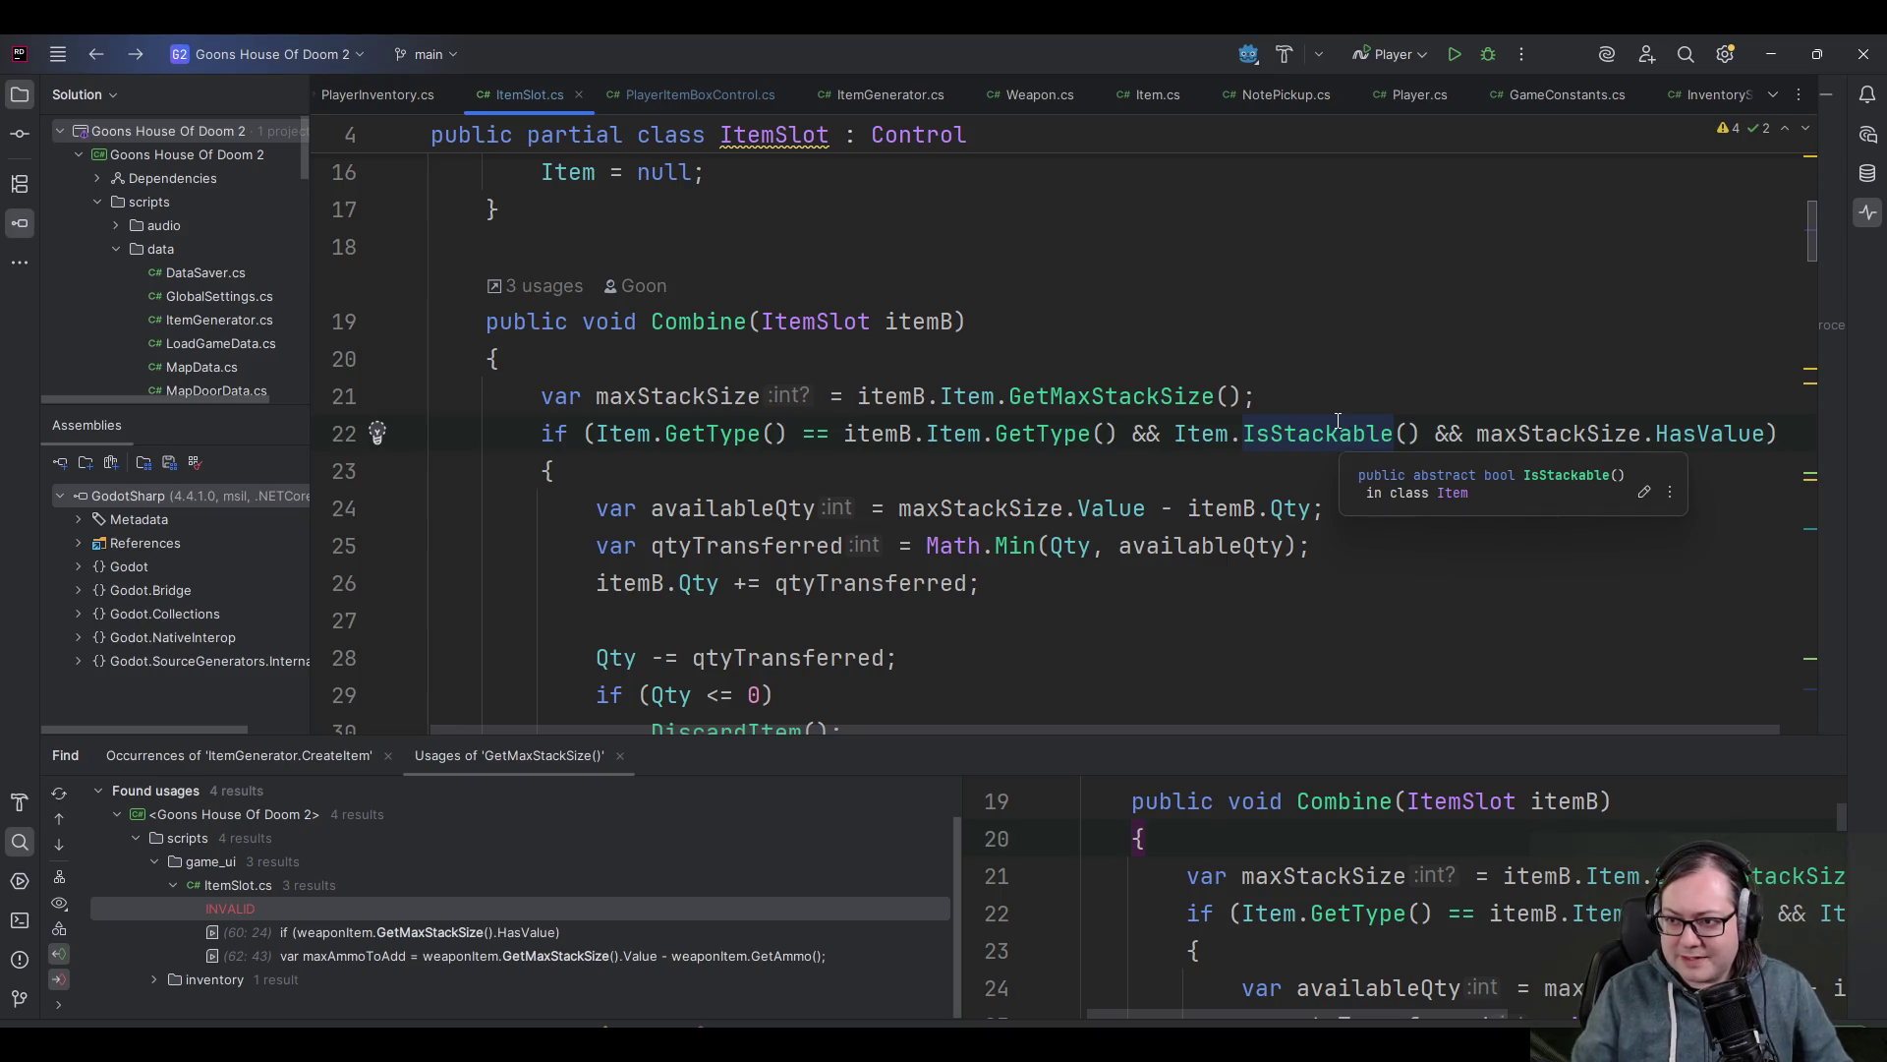
{"action": "left_click", "coordinate": [709, 391]}
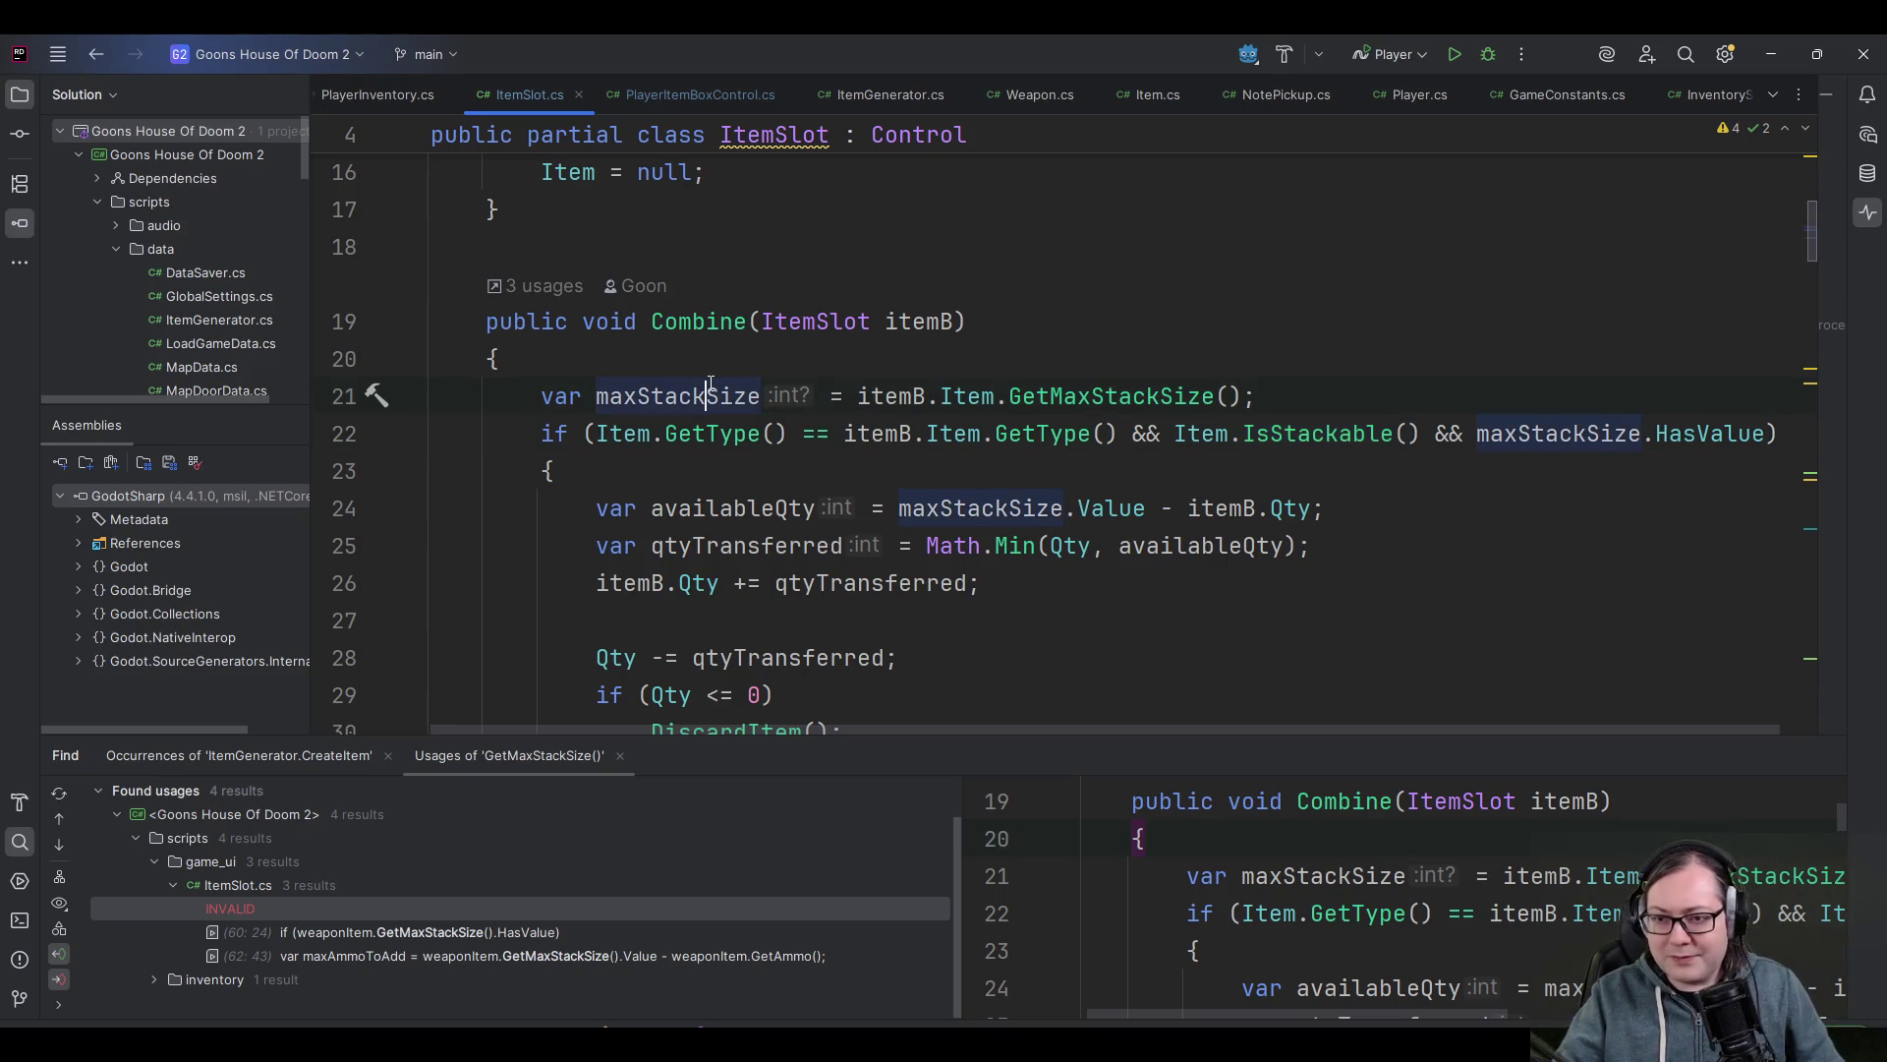
{"action": "mouse_move", "coordinate": [770, 444]}
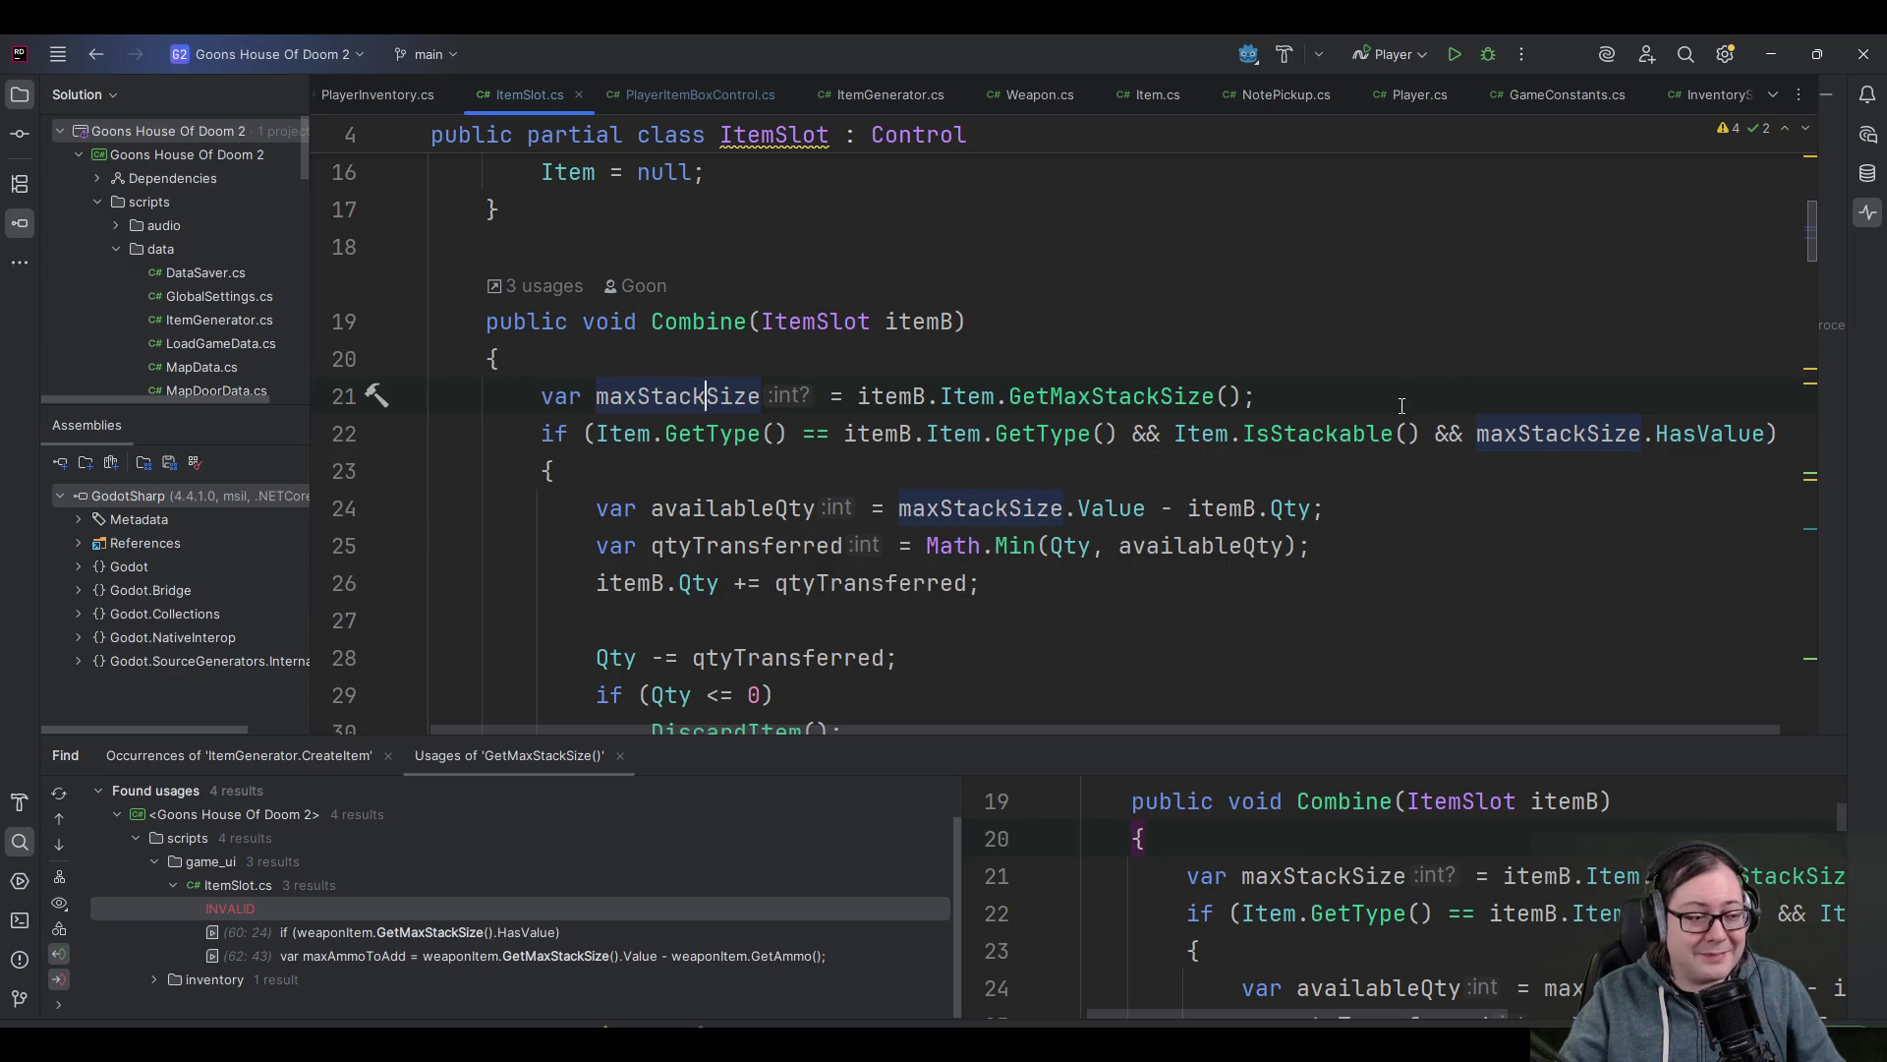
{"action": "scroll", "coordinate": [1317, 540], "scroll_direction": "down", "scroll_amount": 3}
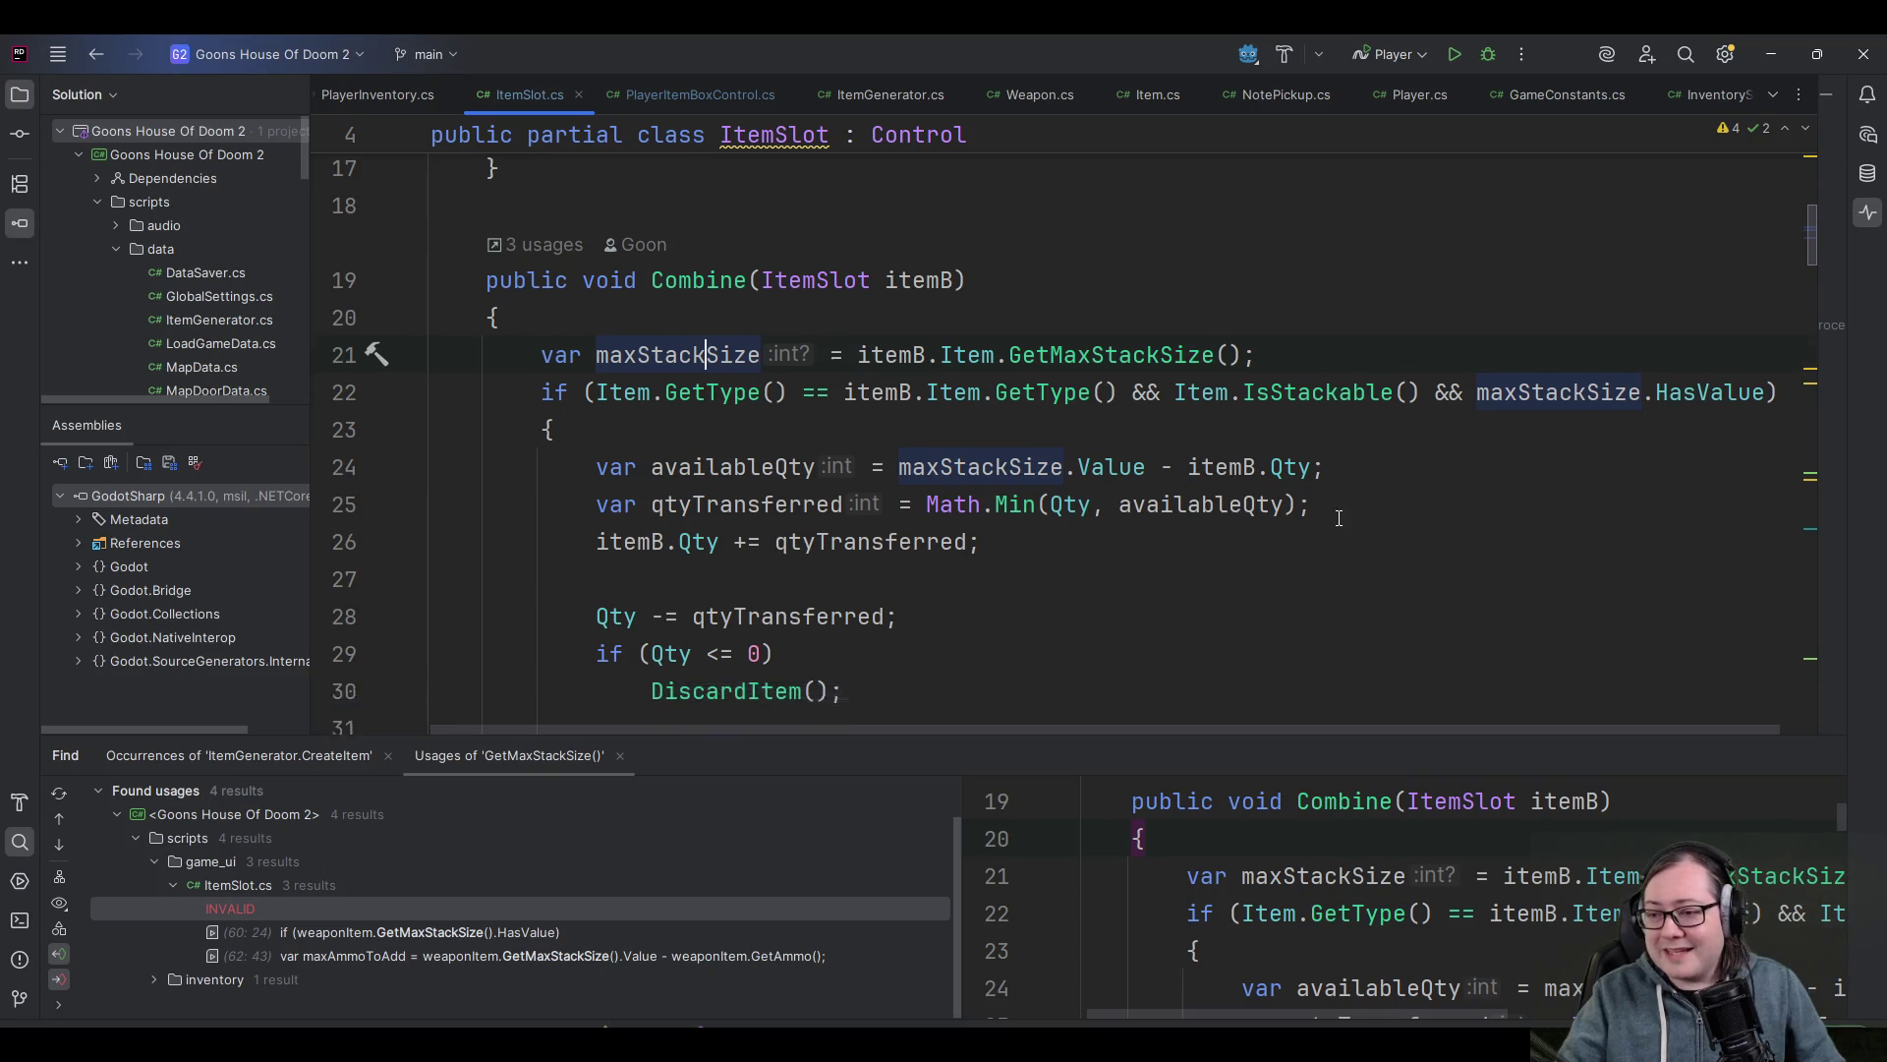
{"action": "scroll", "coordinate": [1317, 539], "scroll_direction": "up", "scroll_amount": 3}
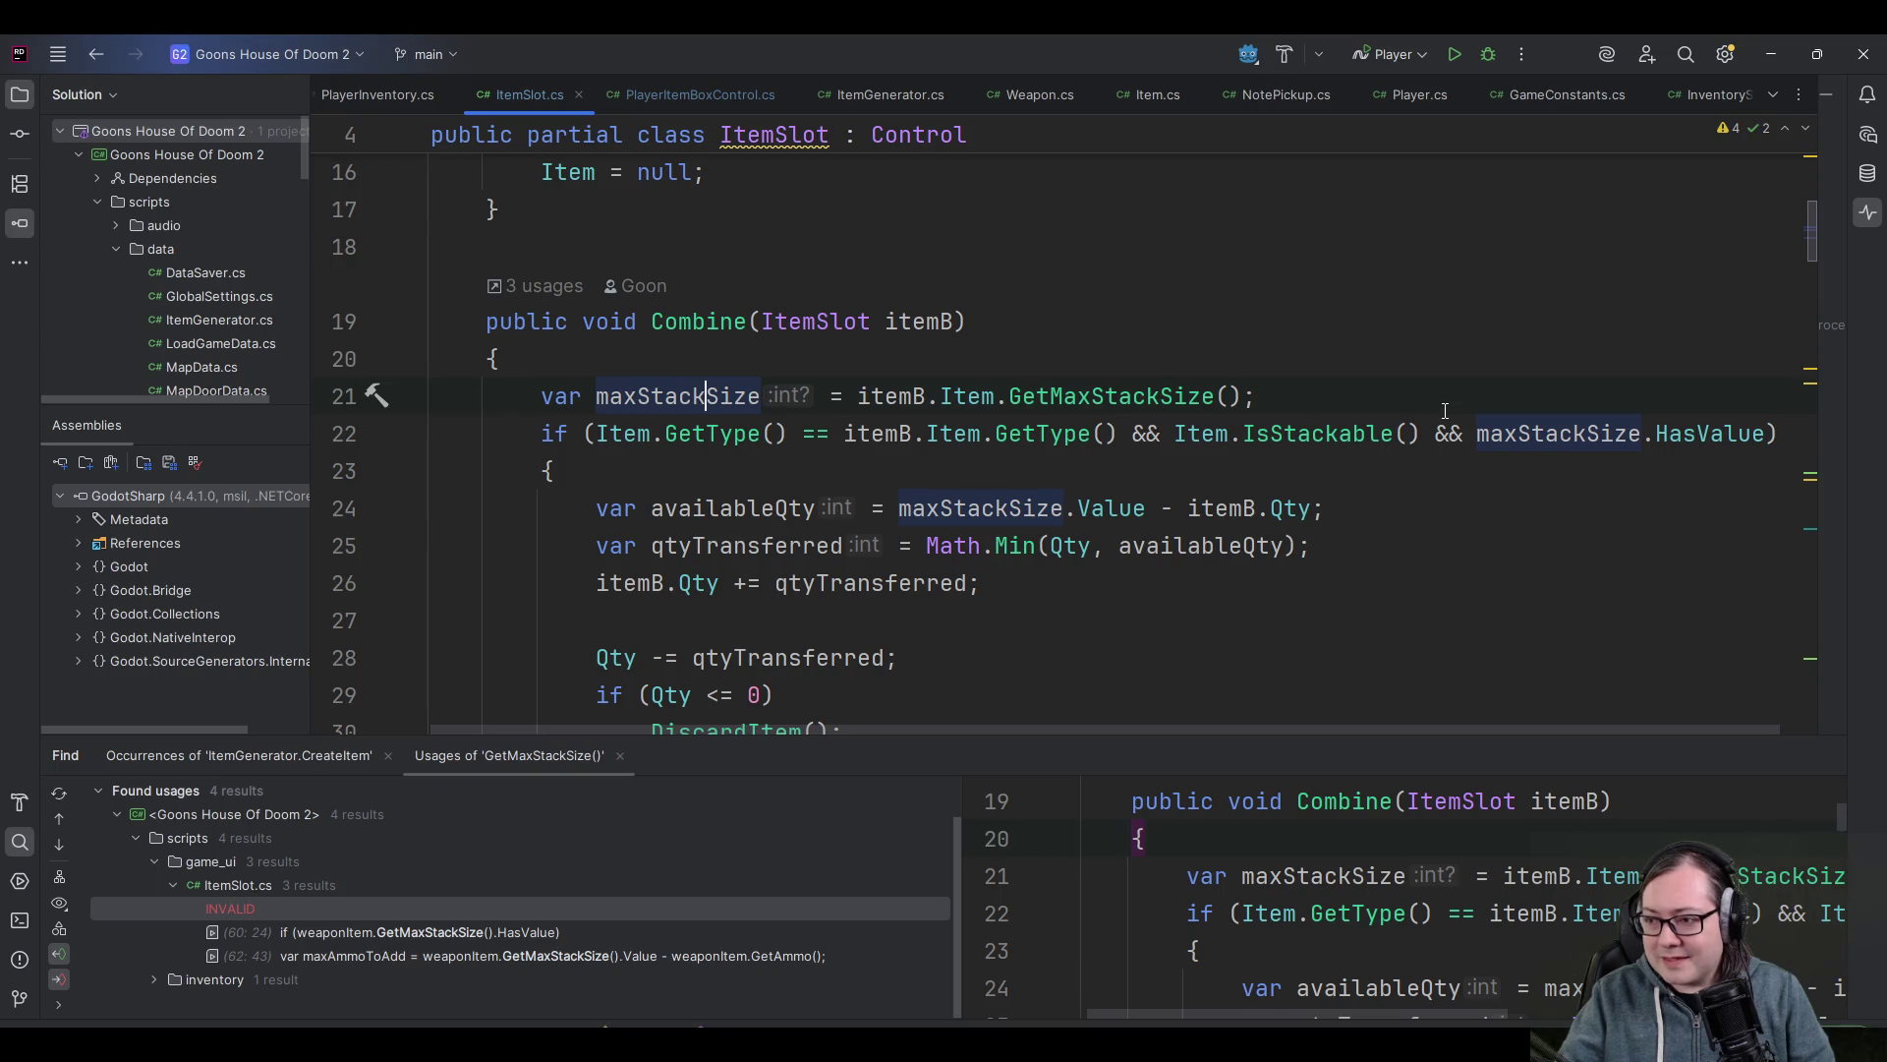
{"action": "left_click_drag", "start_coordinate": [1425, 434], "coordinate": [1772, 433]}
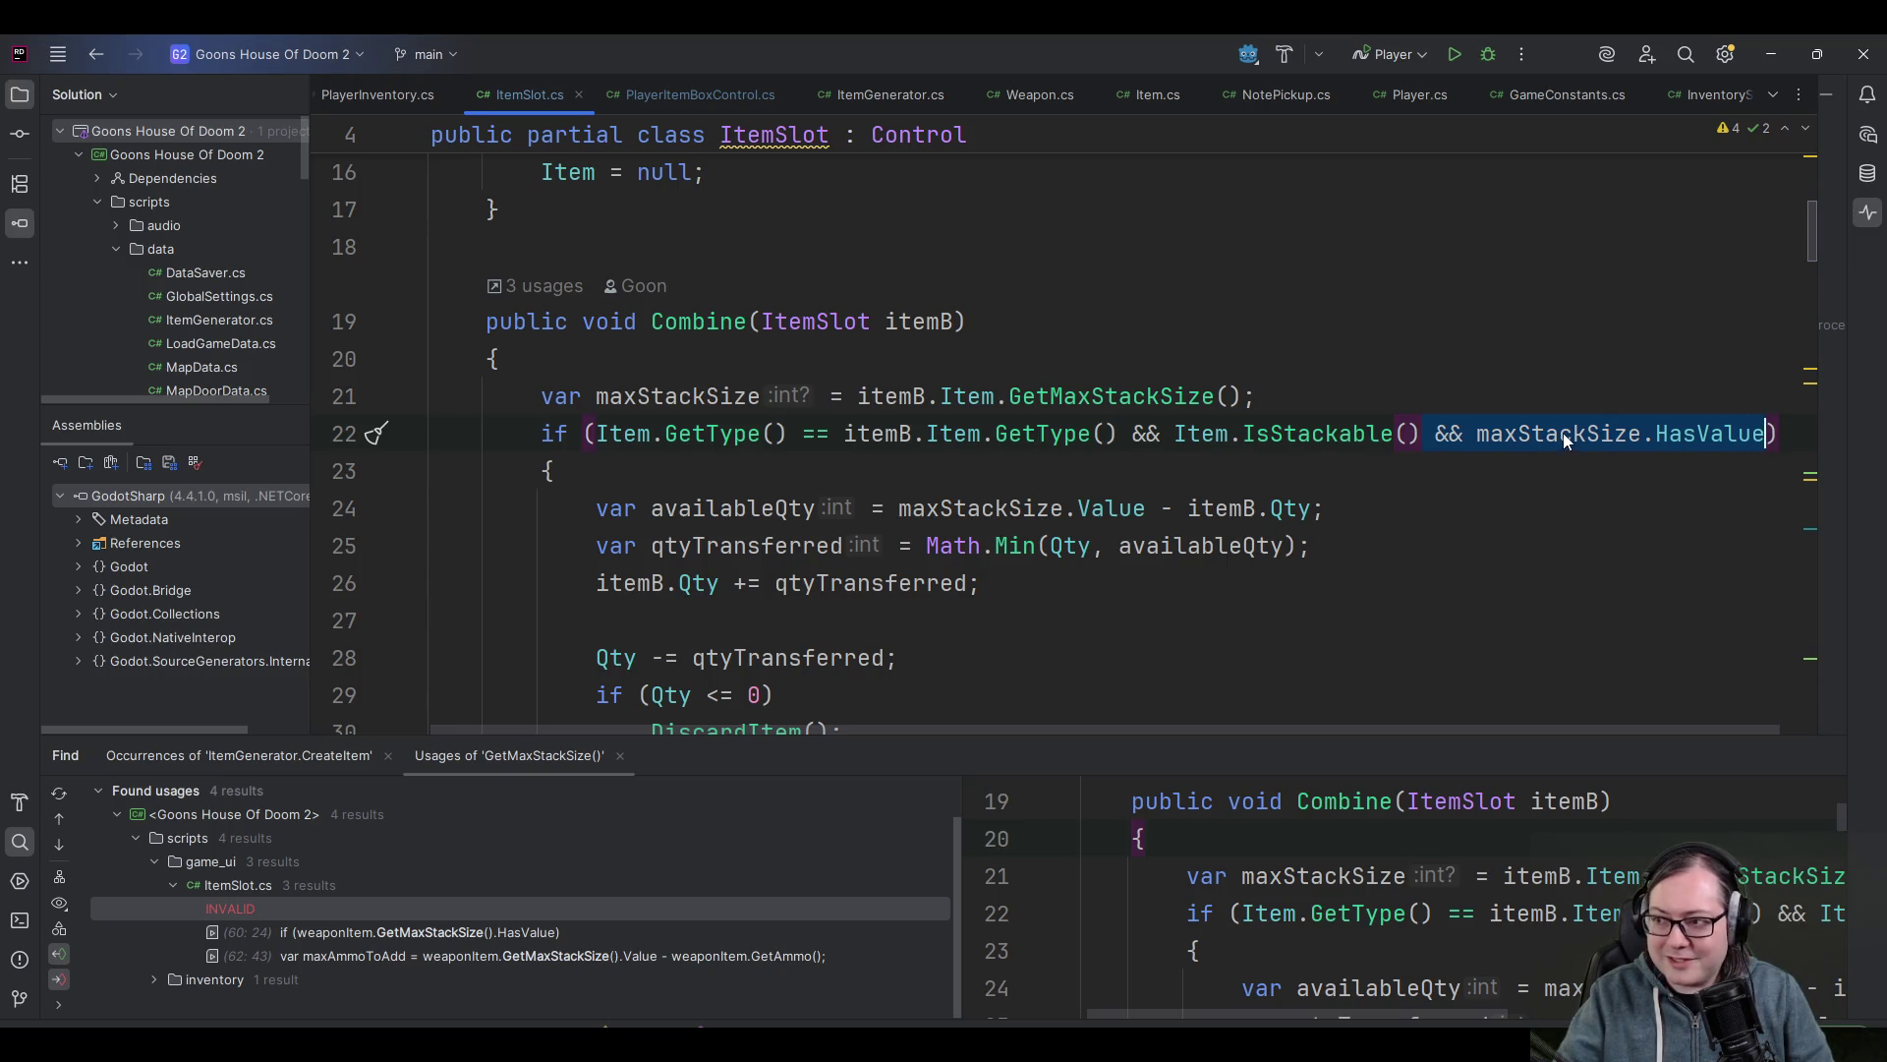
{"action": "left_click", "coordinate": [1430, 450]}
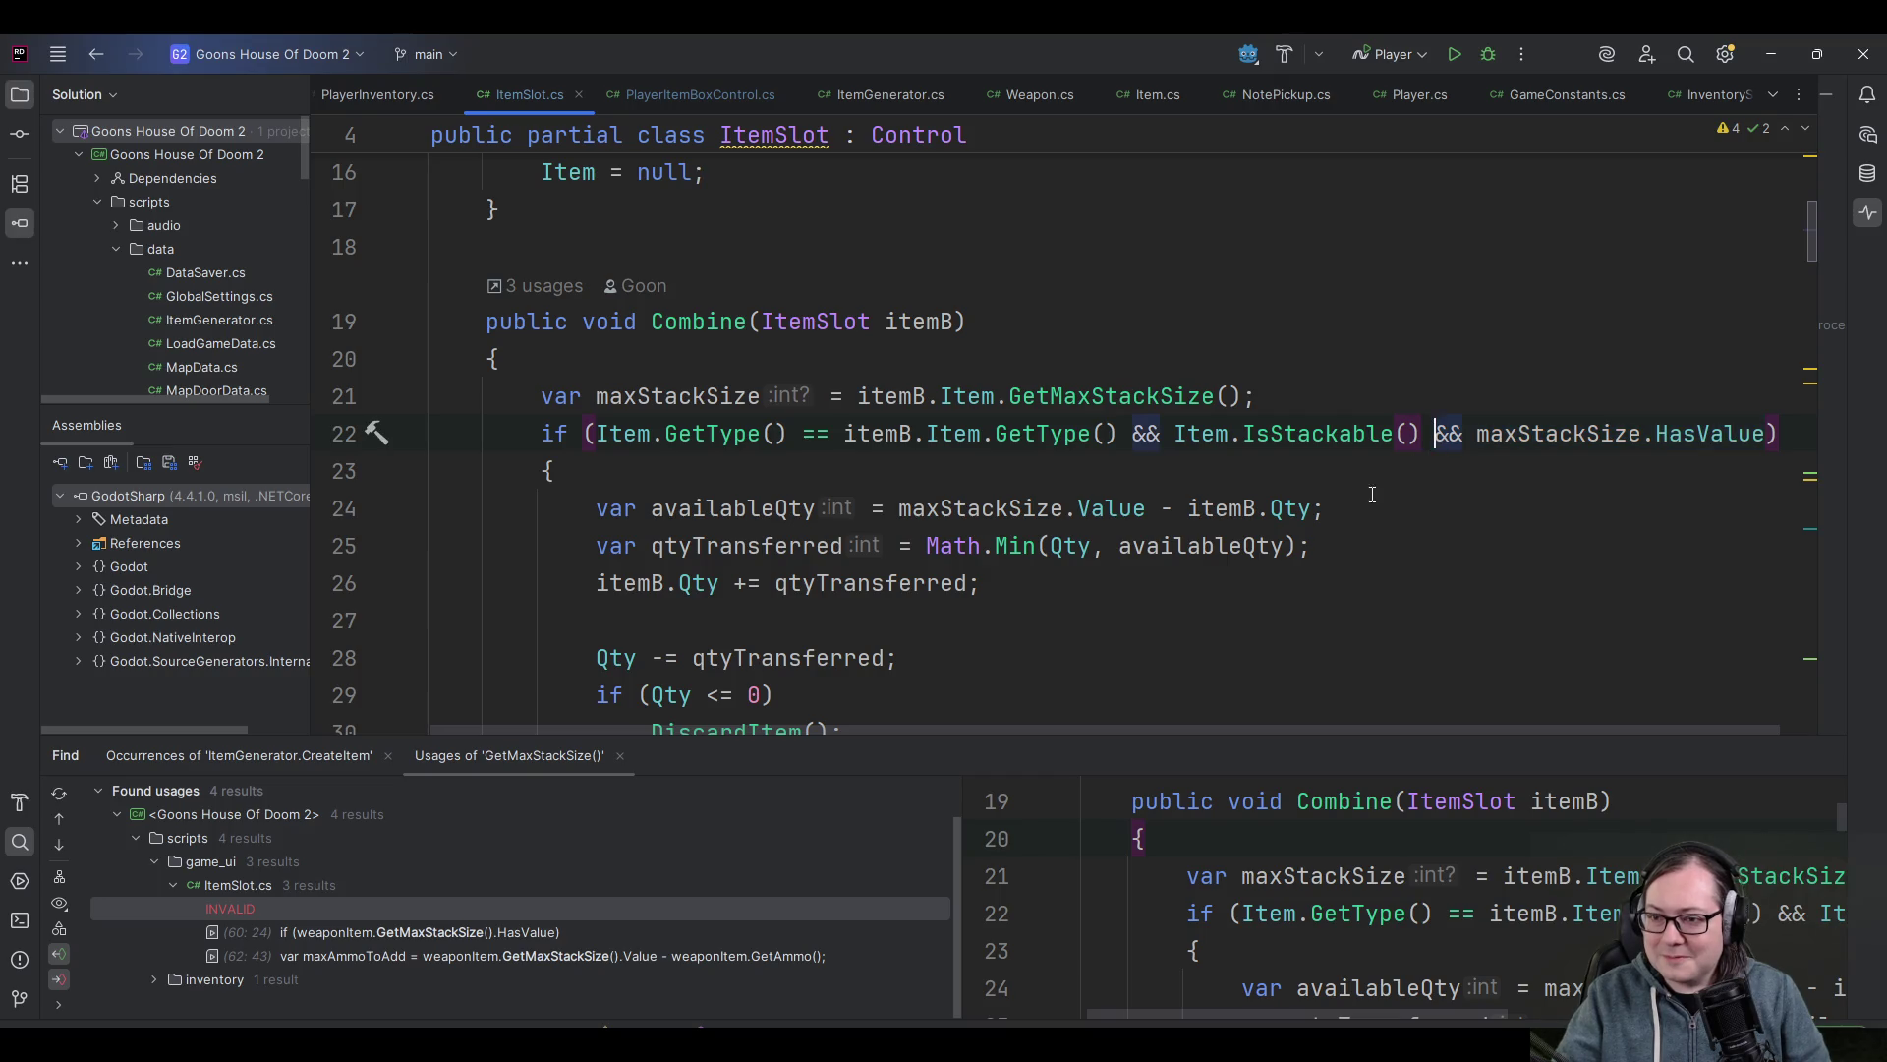
- Select the stacking logic inside Combine's if block, through the DiscardItem call
{"action": "left_click", "coordinate": [1336, 505]}
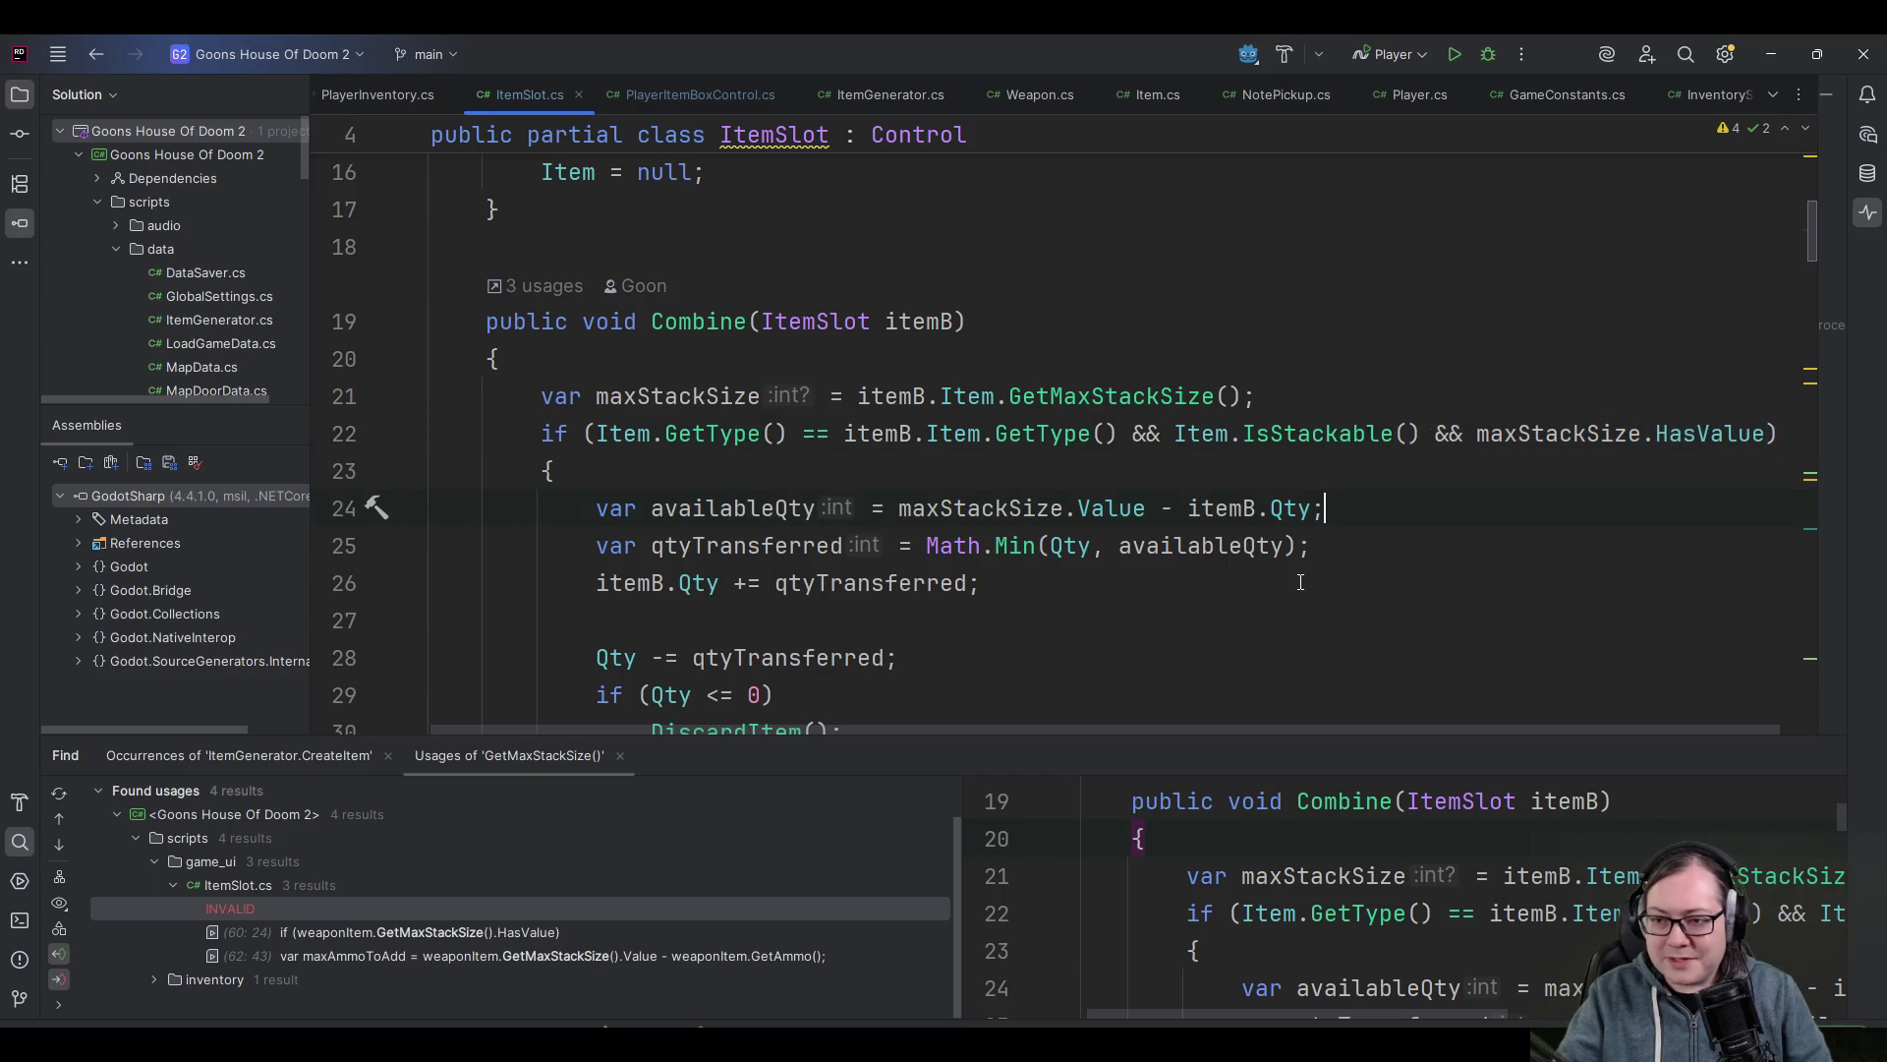
{"action": "scroll", "coordinate": [1300, 581], "scroll_direction": "down", "scroll_amount": 3}
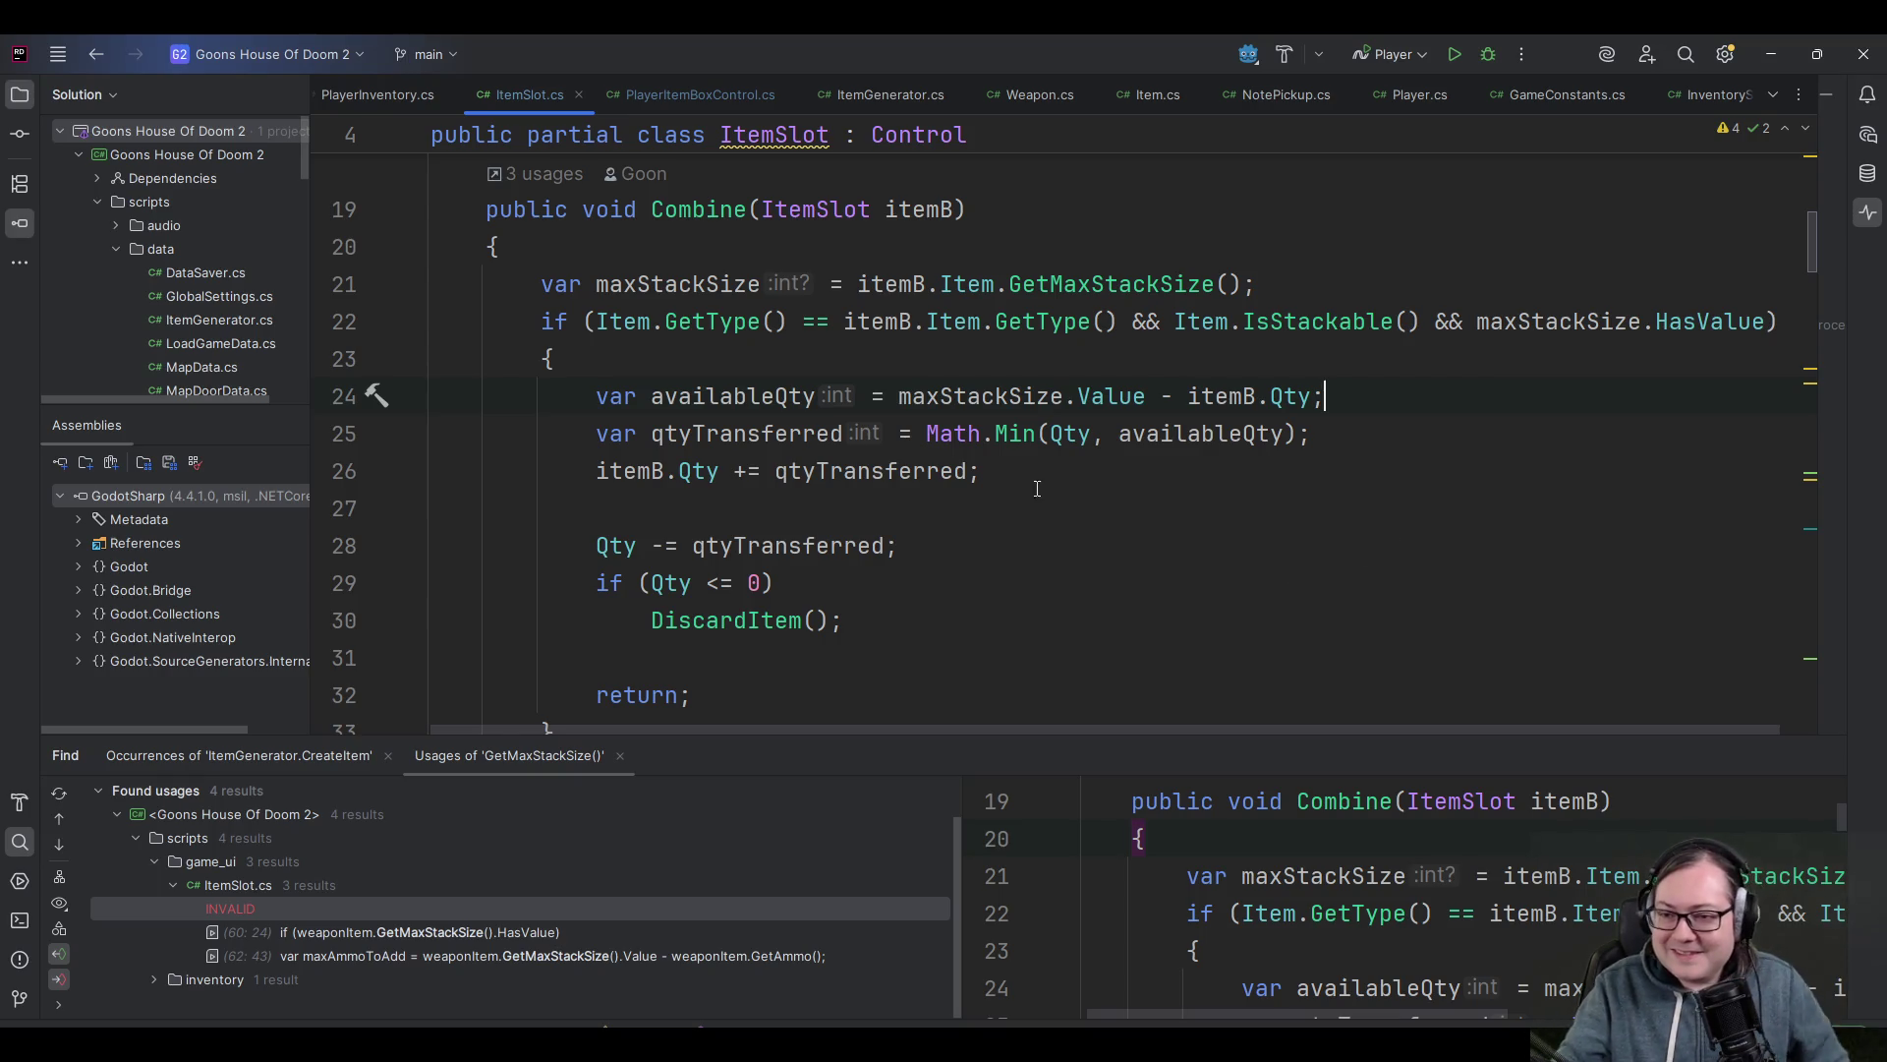
{"action": "left_click", "coordinate": [871, 612]}
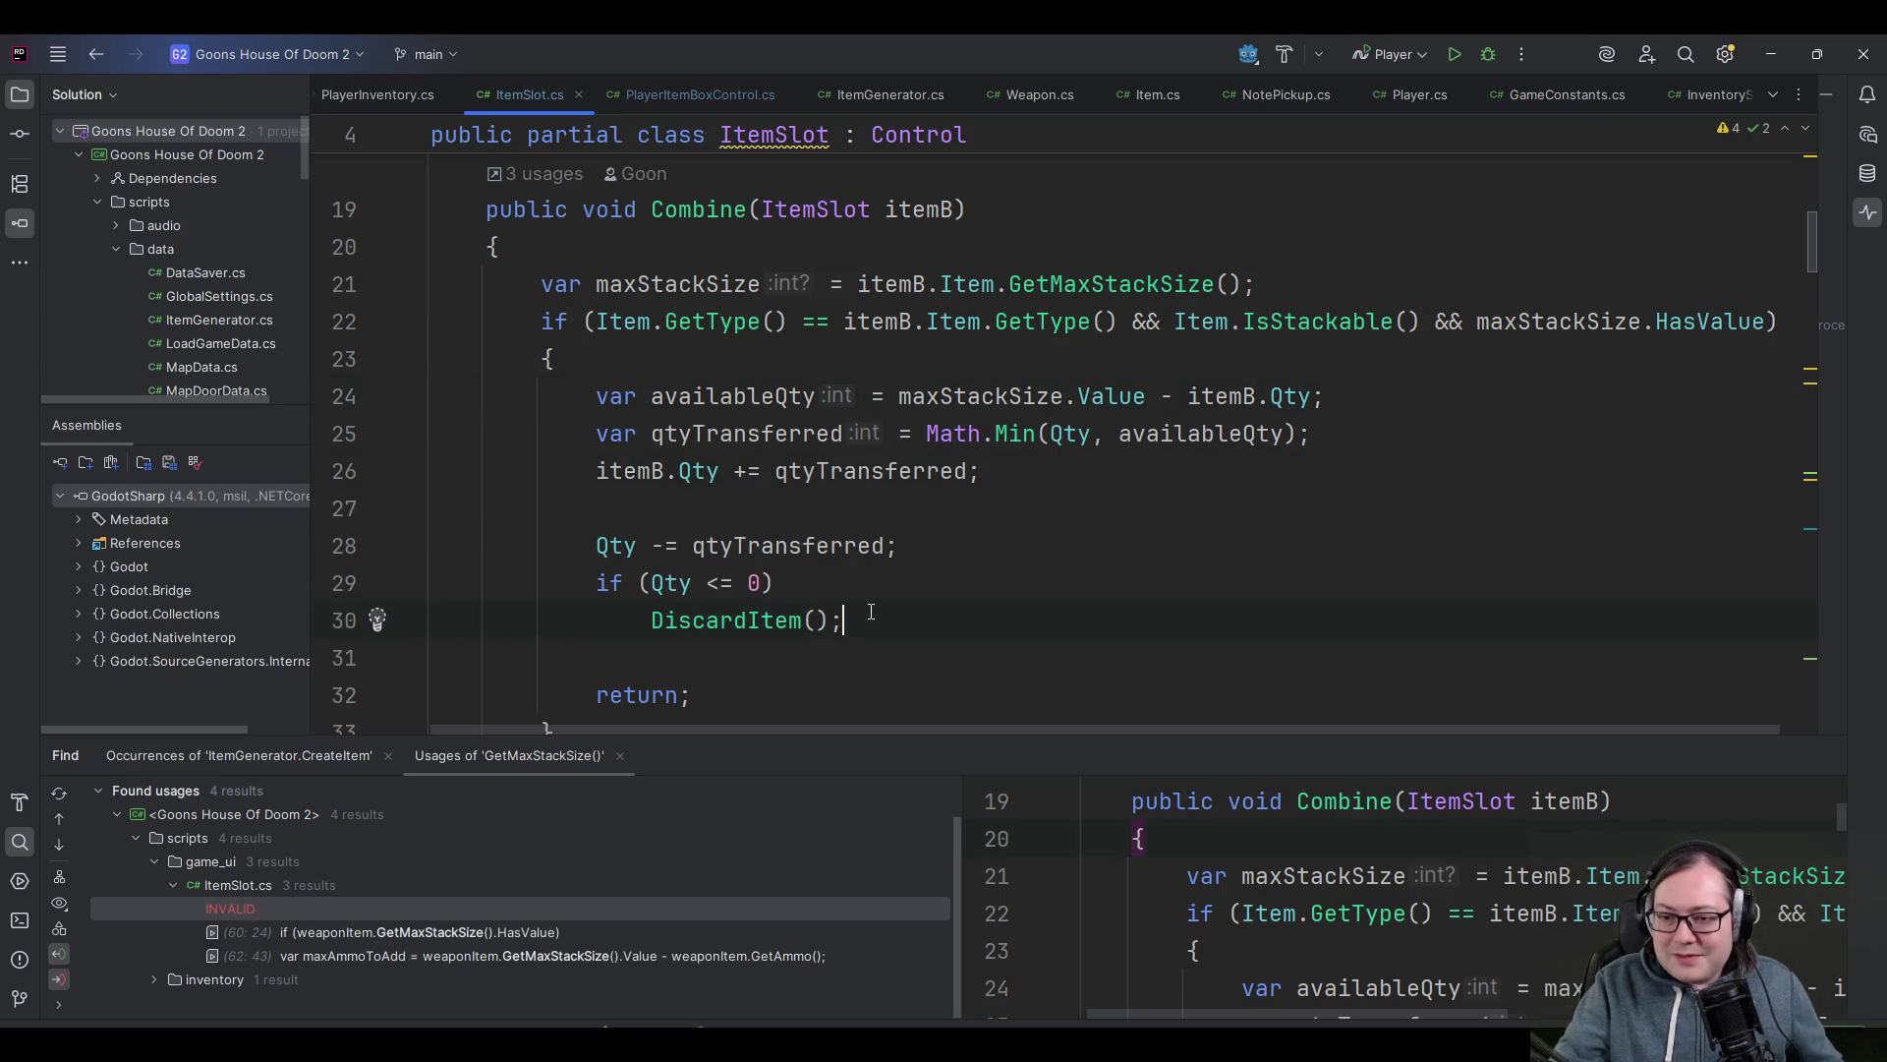
{"action": "scroll", "coordinate": [699, 465], "scroll_direction": "down", "scroll_amount": 2}
{"action": "scroll", "coordinate": [688, 413], "scroll_direction": "up", "scroll_amount": 2}
{"action": "left_click", "coordinate": [682, 365], "text": "shift"}
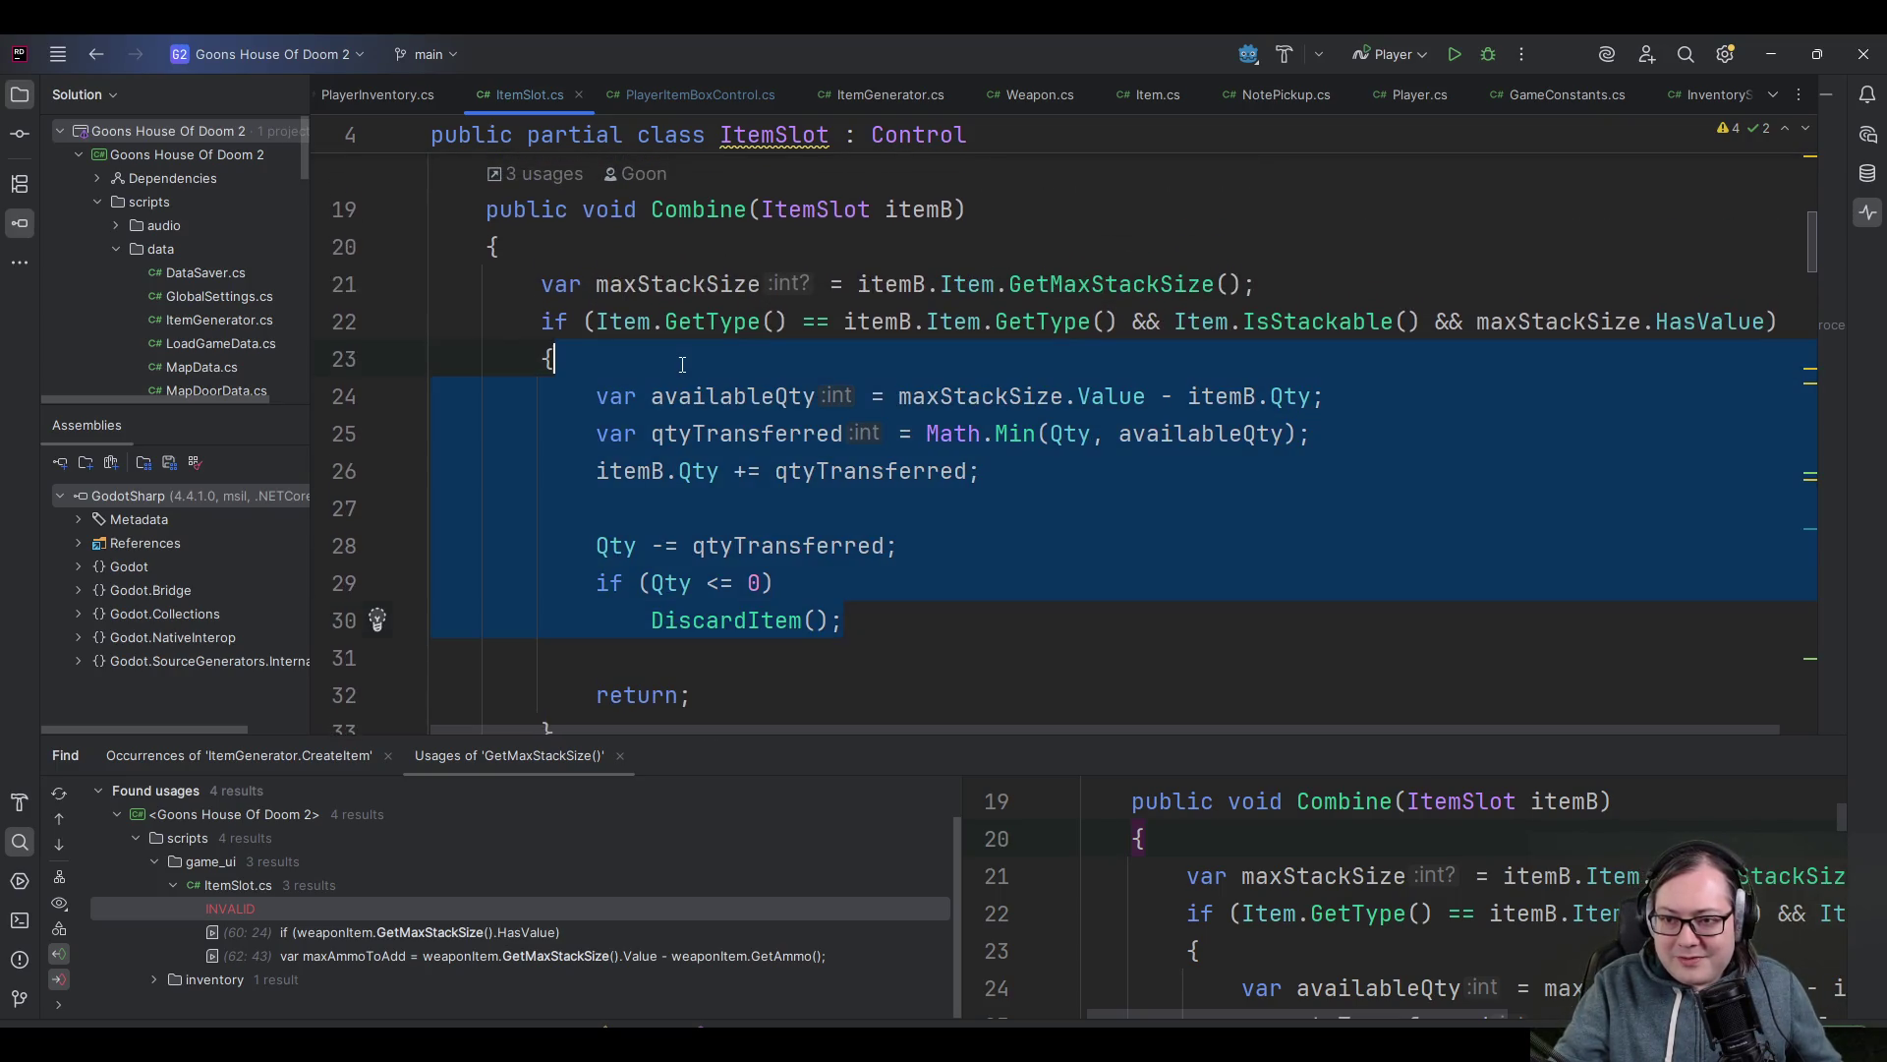
{"action": "key", "text": "shift+Right"}
{"action": "key", "text": "shift+Home"}
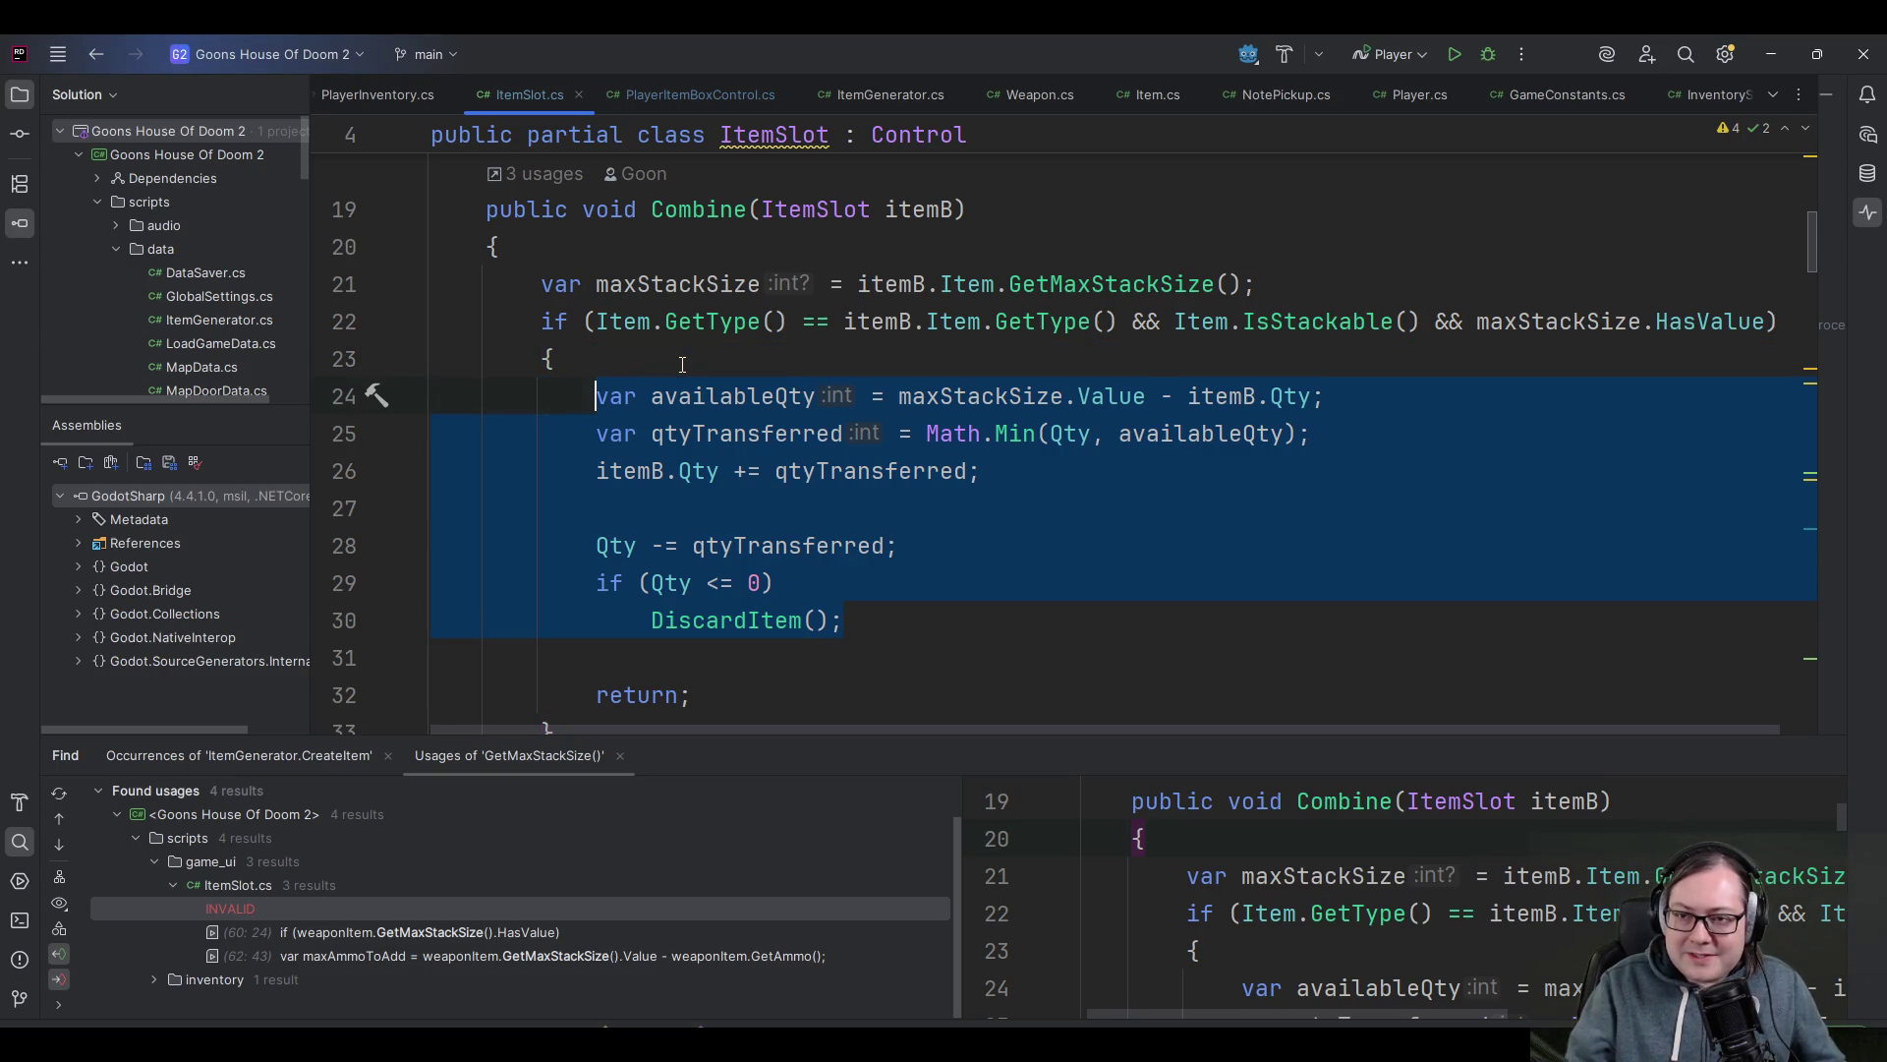
- In PlayerItemBoxControl.cs, begin a 'private void' method after HandleConfirmPressed
{"action": "left_click", "coordinate": [686, 86]}
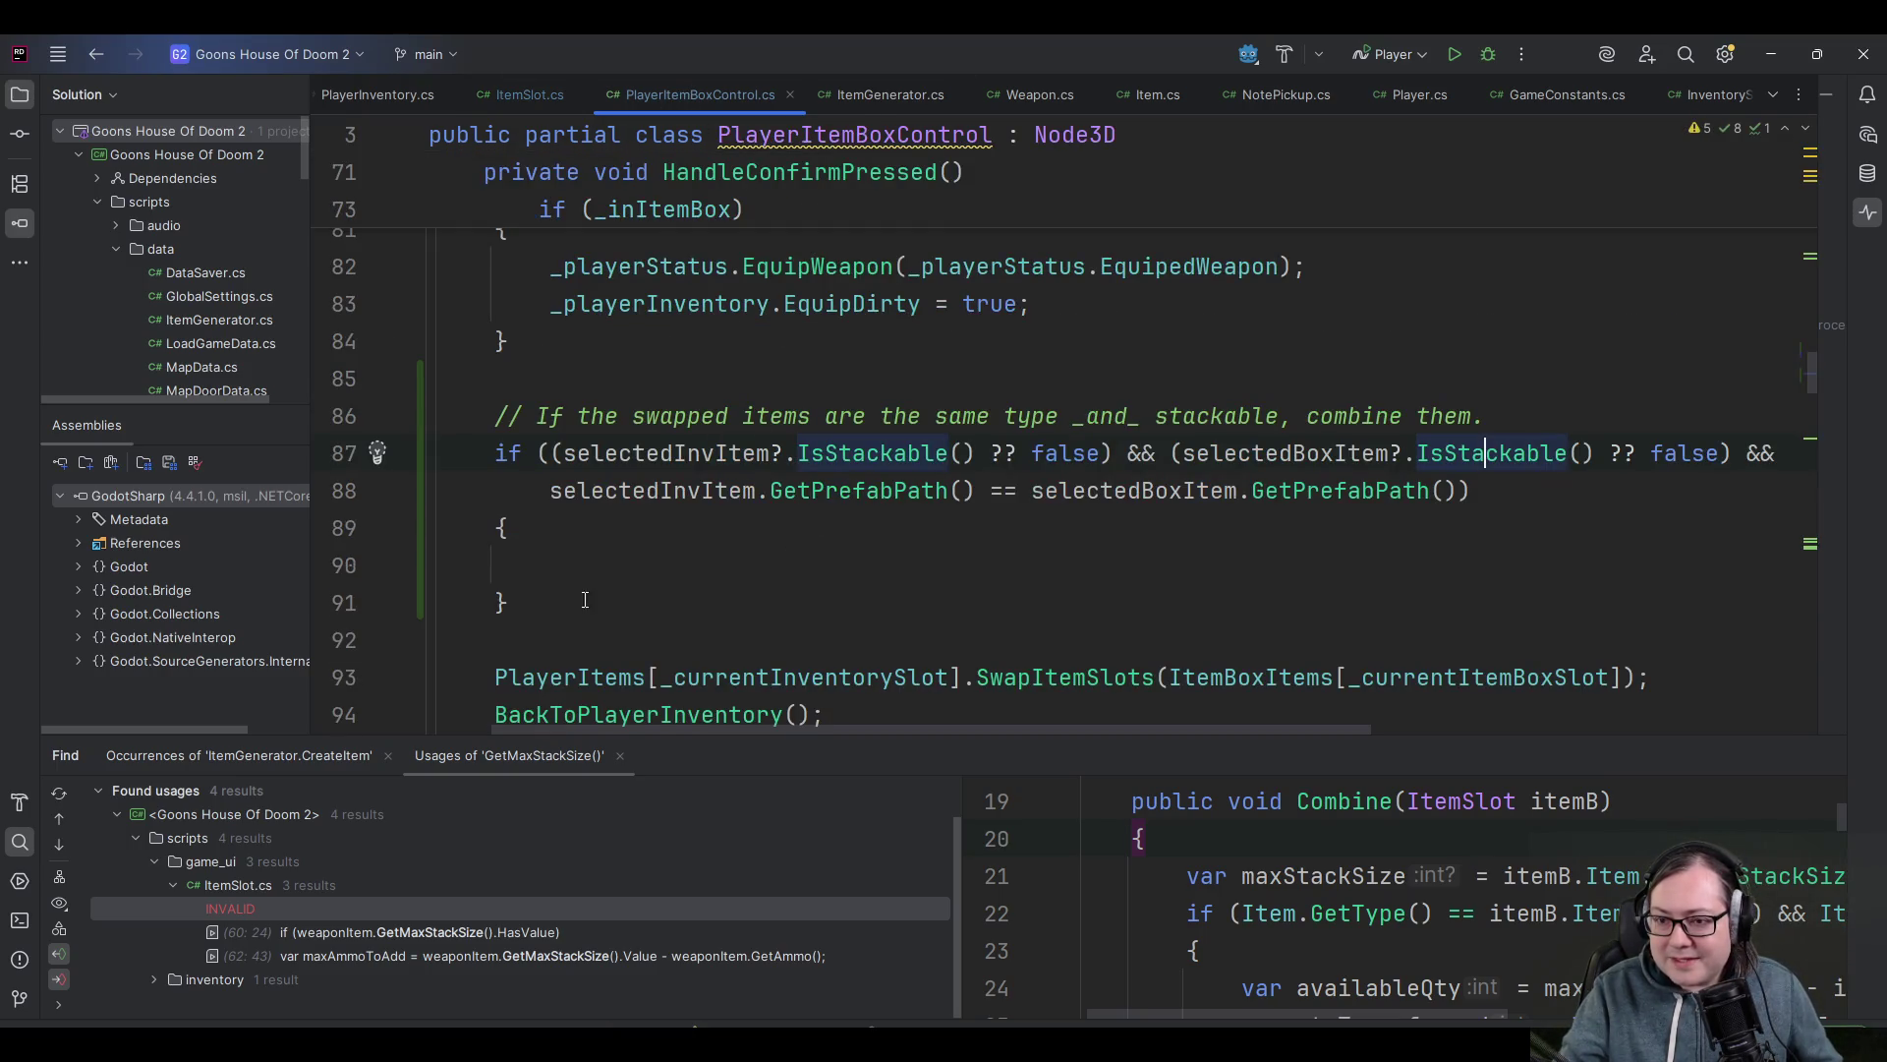
{"action": "scroll", "coordinate": [613, 557], "scroll_direction": "left", "scroll_amount": 2}
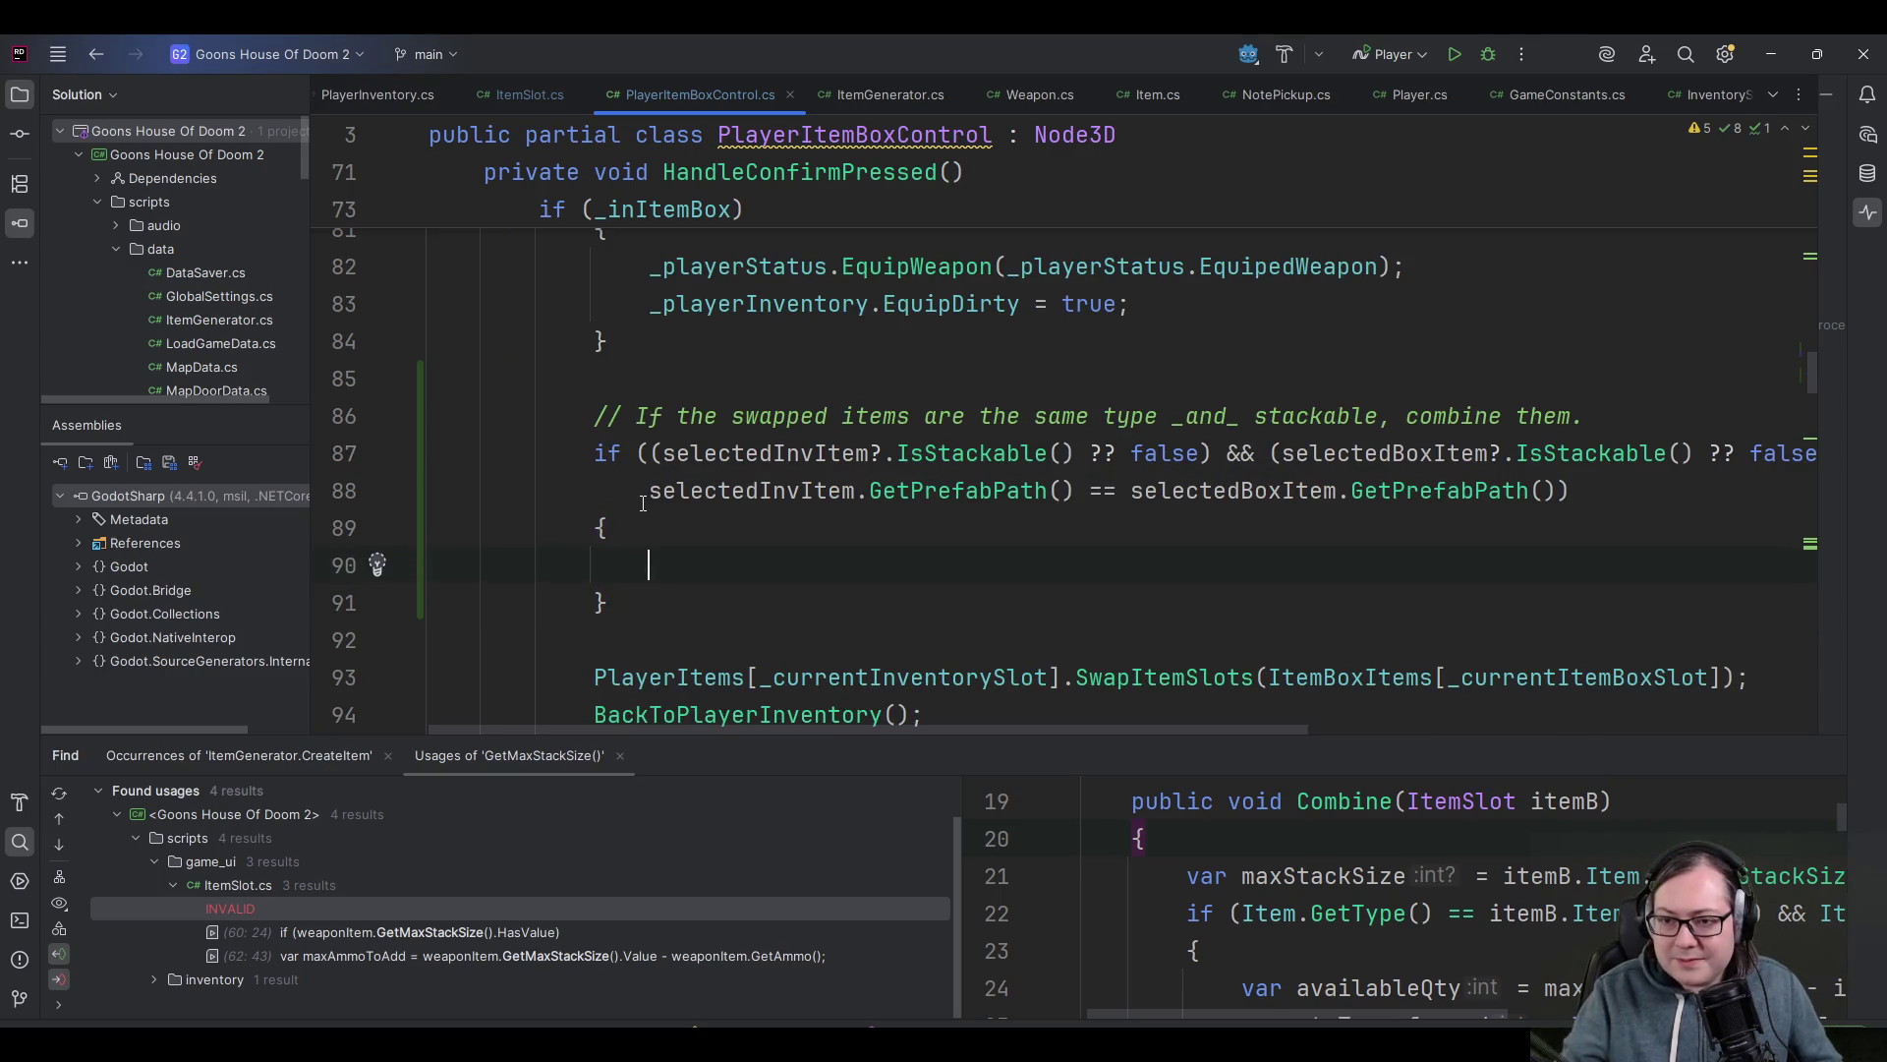
{"action": "scroll", "coordinate": [643, 503], "scroll_direction": "down", "scroll_amount": 5}
{"action": "left_click", "coordinate": [589, 450]}
{"action": "key", "text": "Return"}
{"action": "key", "text": "Return"}
{"action": "type", "text": "private void"}
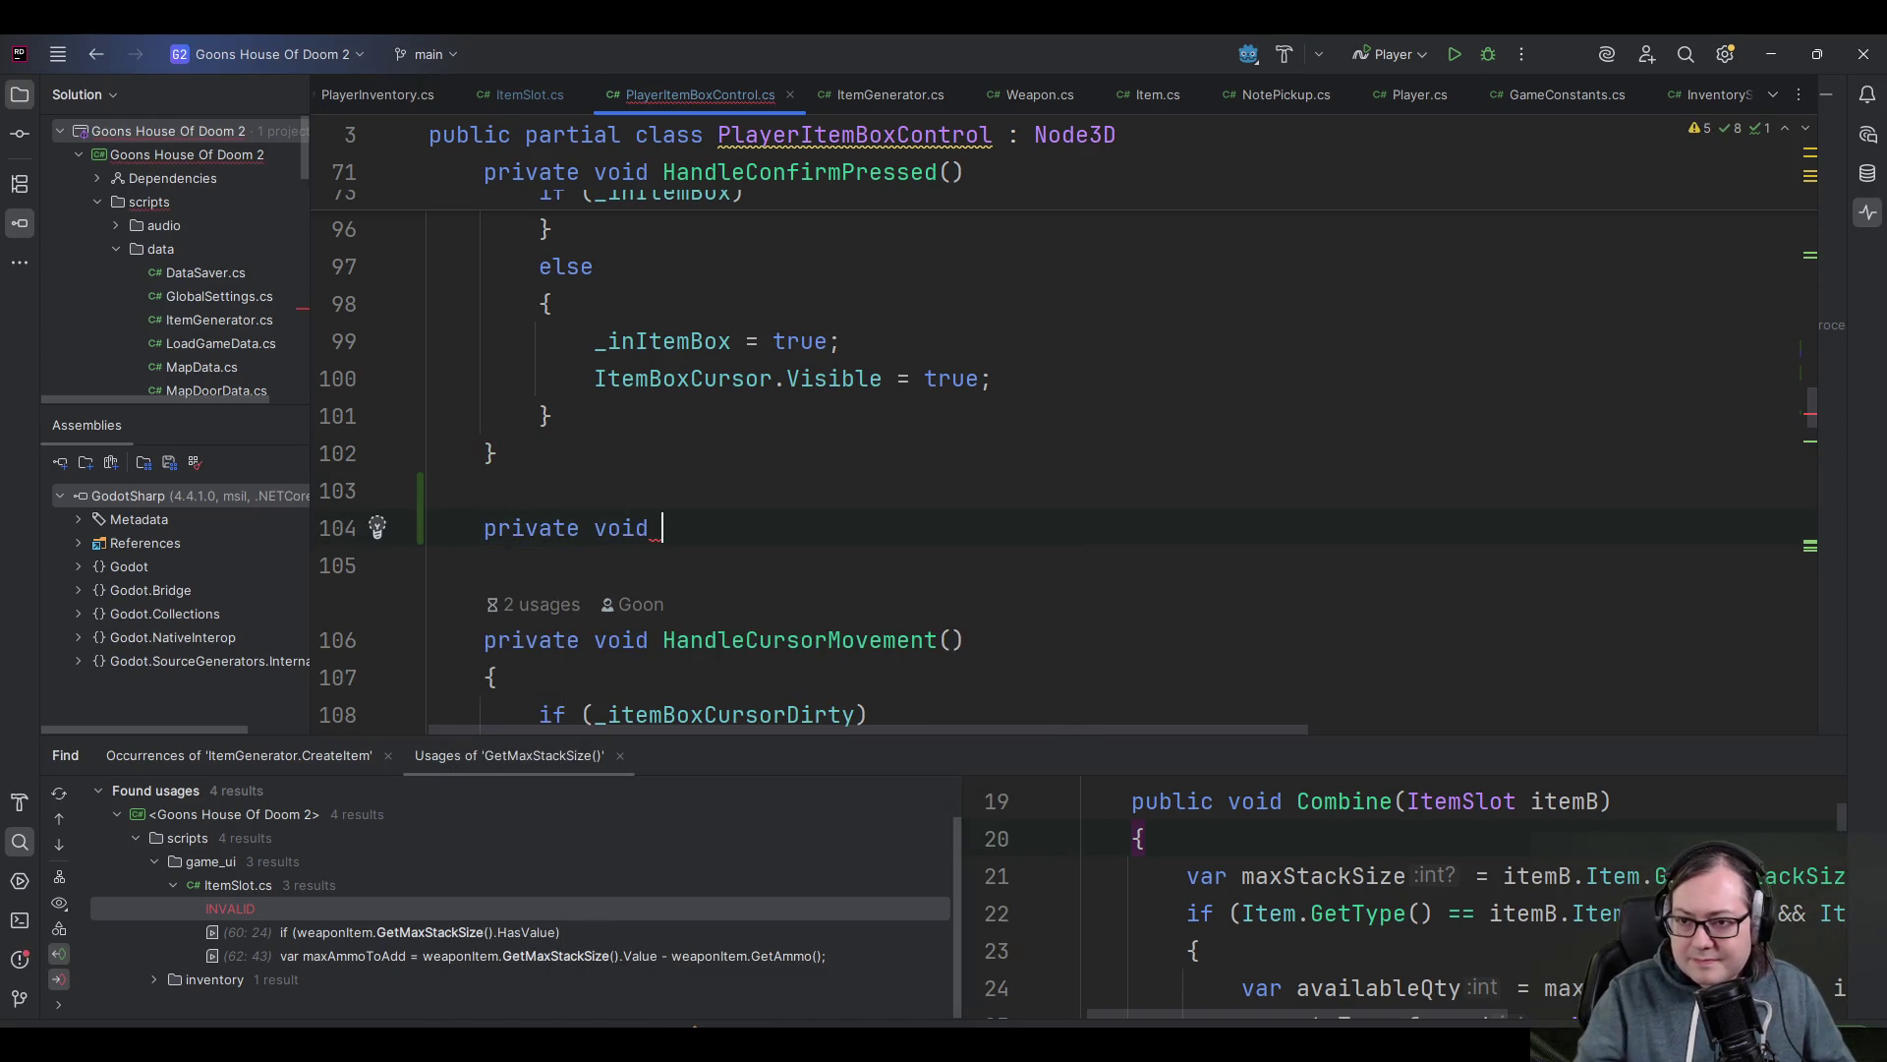
- Declare StackItemSlots(ItemSlot itemA, ItemBoxSlot itemB) with an opening brace, then view ItemBoxSlot's definition
{"action": "scroll", "coordinate": [1062, 443], "scroll_direction": "up", "scroll_amount": 3}
{"action": "type", "text": "Combine"}
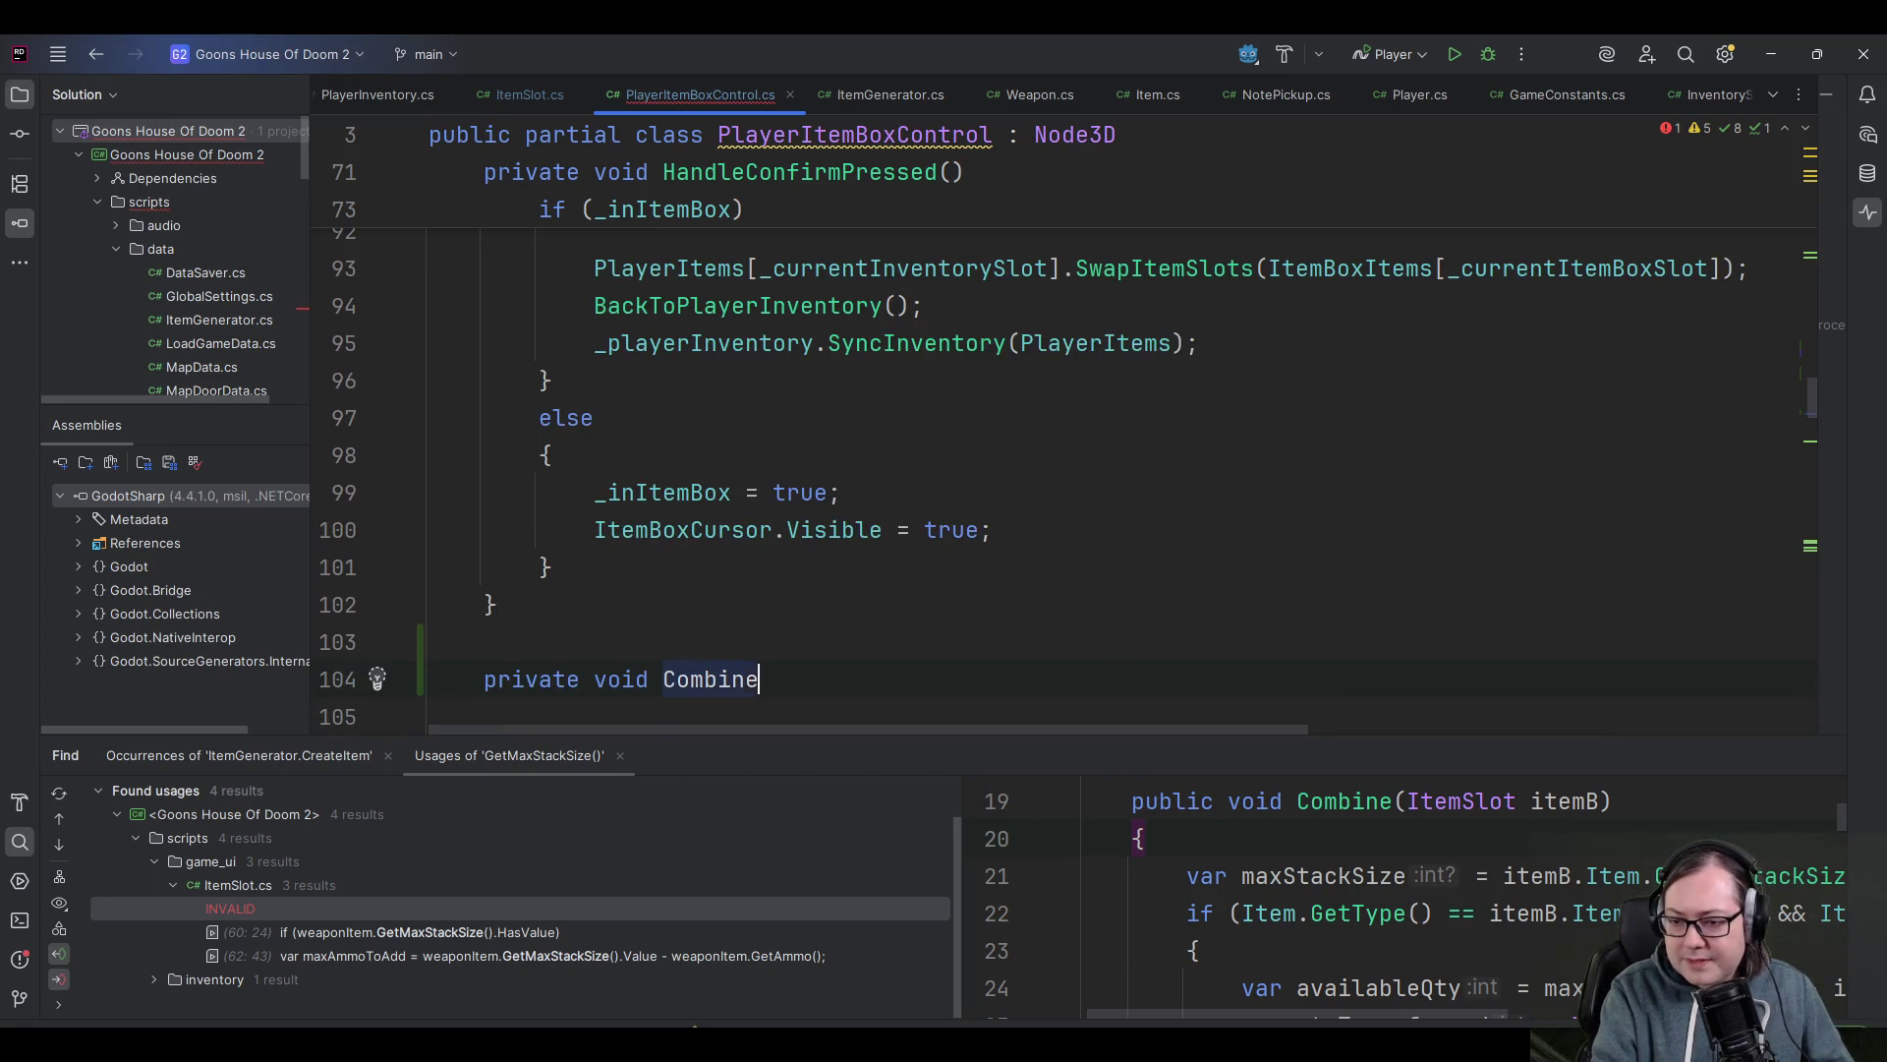
{"action": "key", "text": "BackSpace"}
{"action": "key", "text": "BackSpace"}
{"action": "key", "text": "BackSpace"}
{"action": "key", "text": "BackSpace"}
{"action": "key", "text": "BackSpace"}
{"action": "key", "text": "BackSpace"}
{"action": "key", "text": "BackSpace"}
{"action": "type", "text": "Stack"}
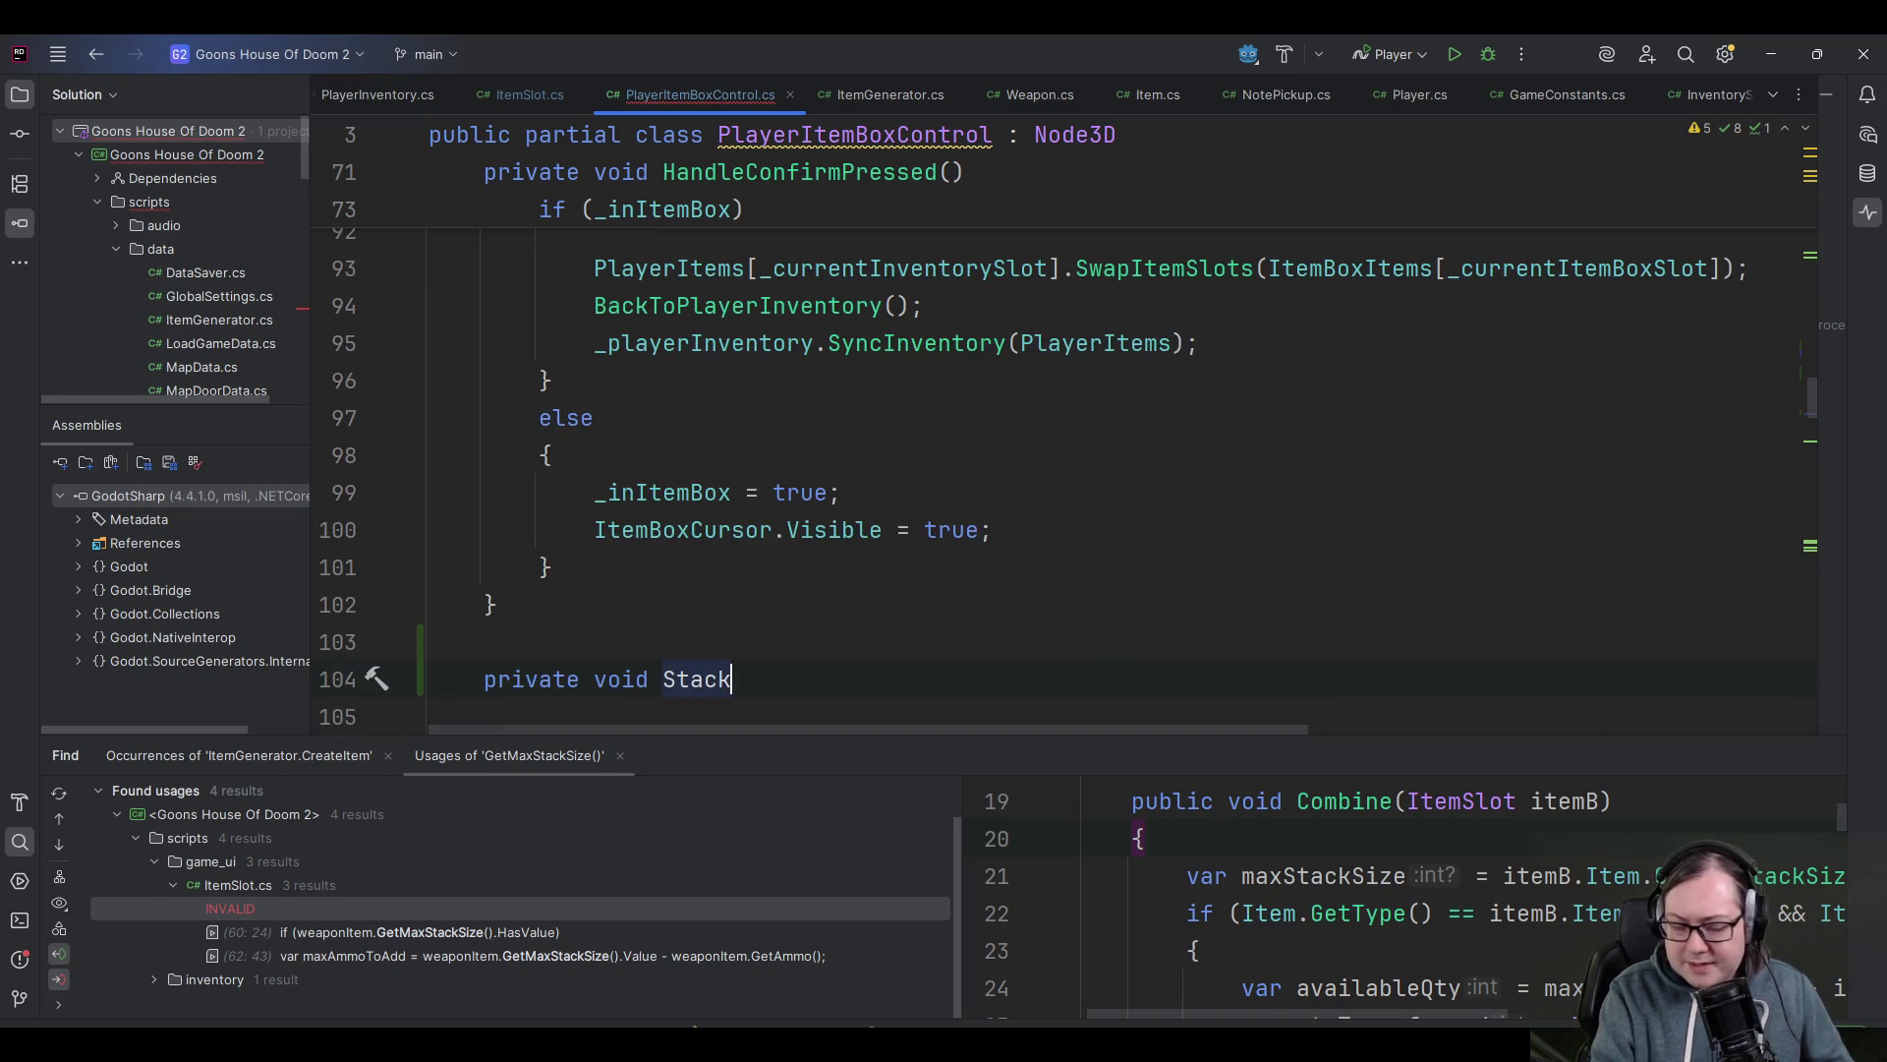
{"action": "type", "text": "Item"}
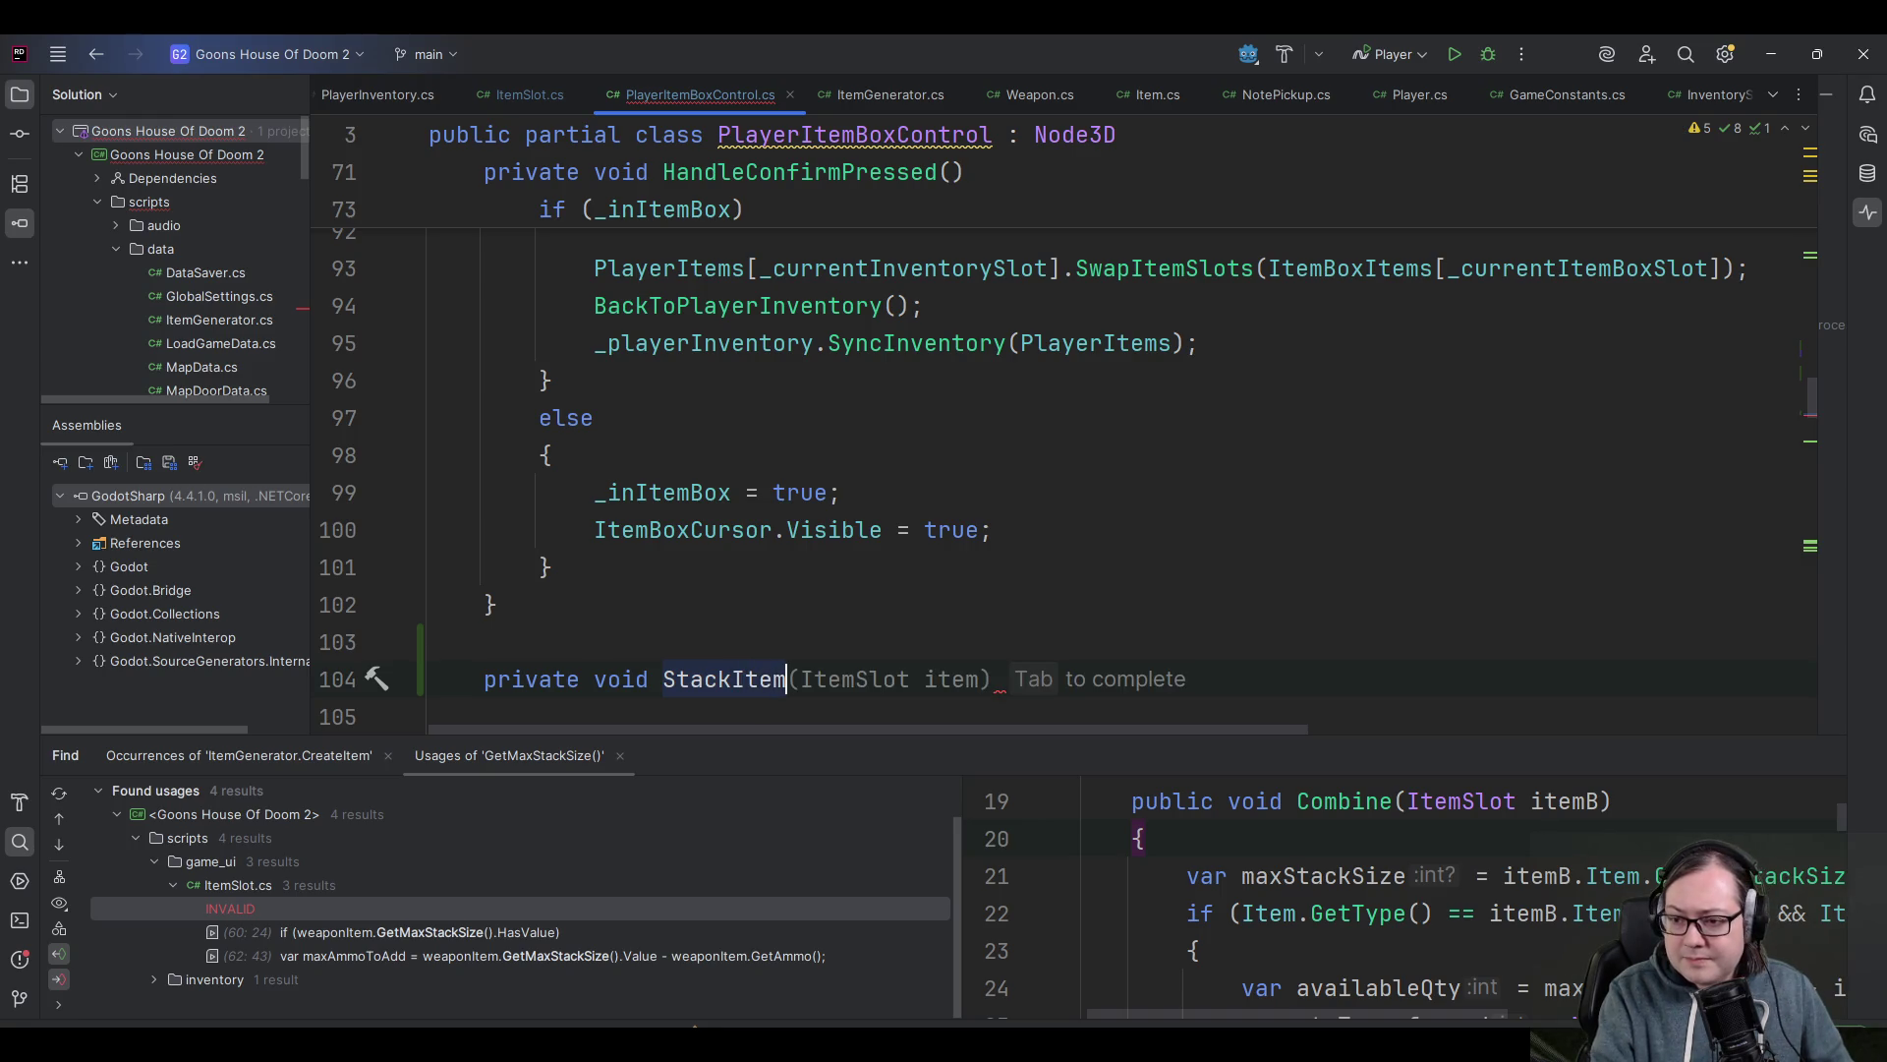
{"action": "type", "text": "Slots("}
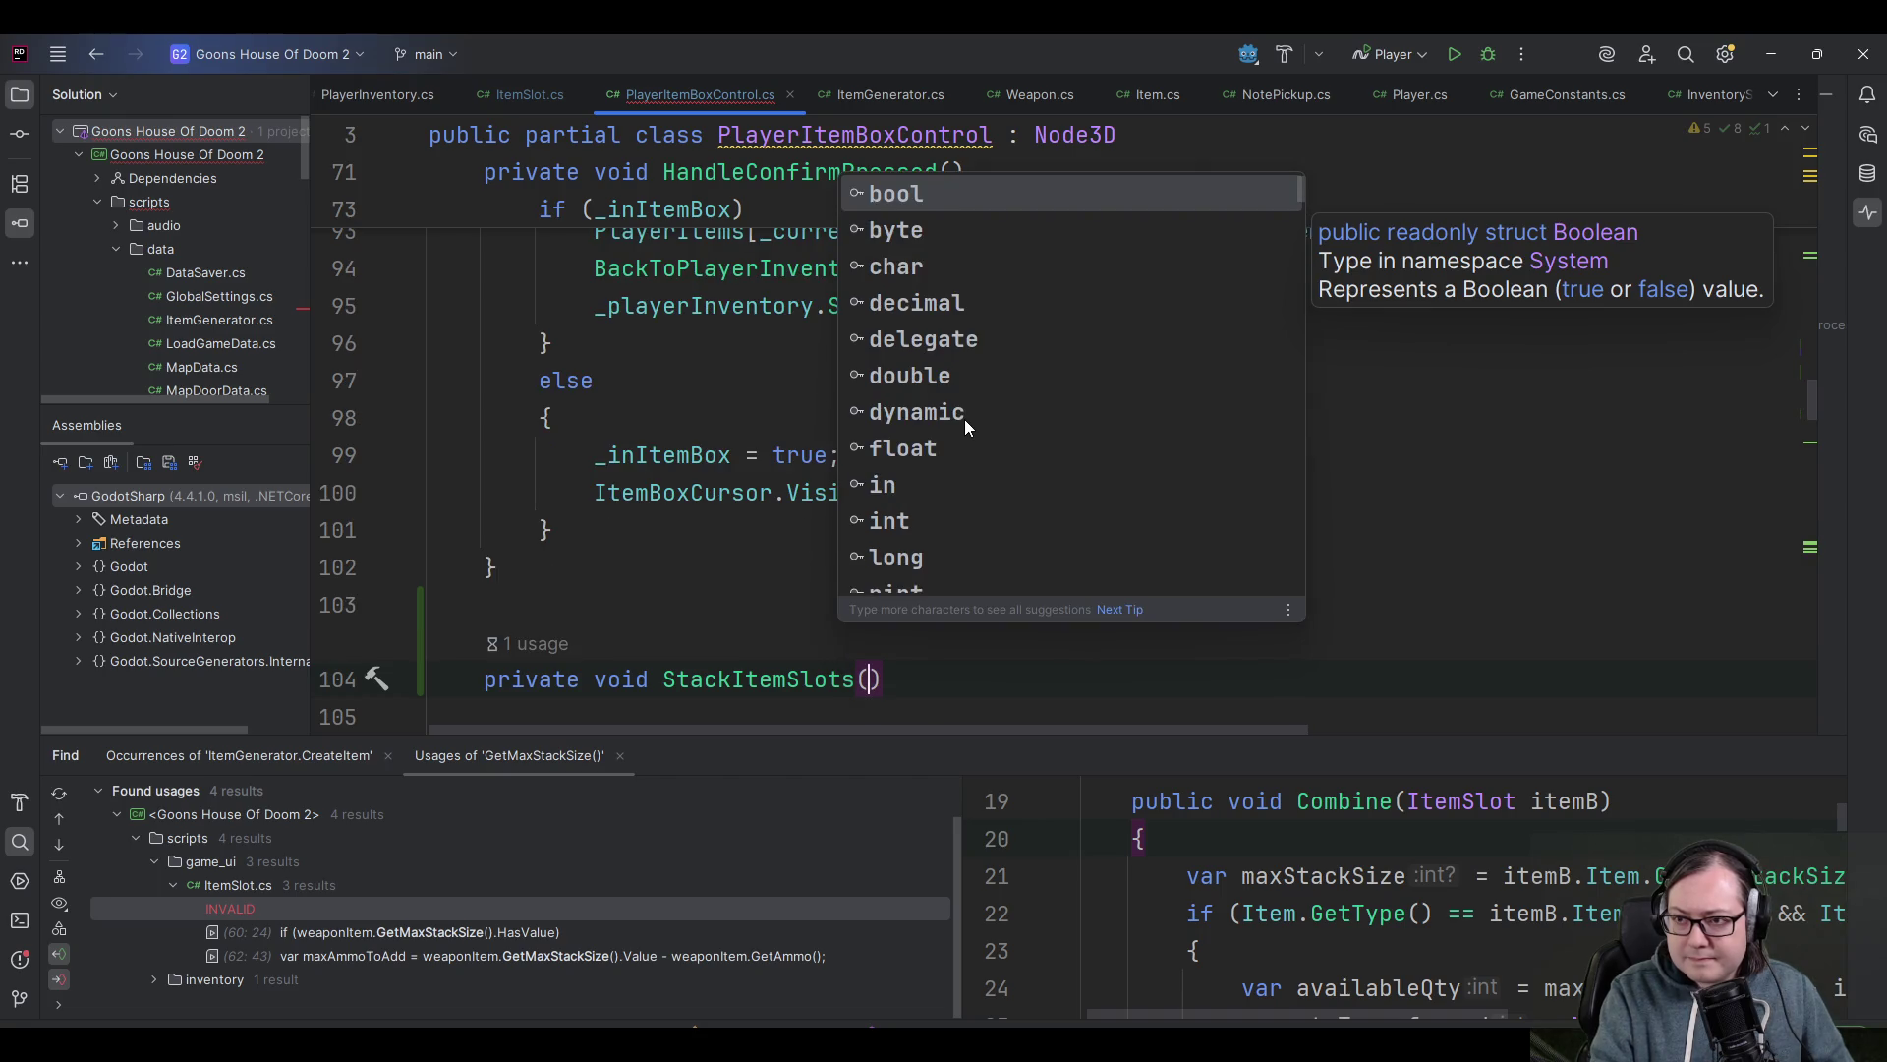
{"action": "type", "text": "ItemSlo"}
{"action": "key", "text": "Tab"}
{"action": "type", "text": "itemA, "}
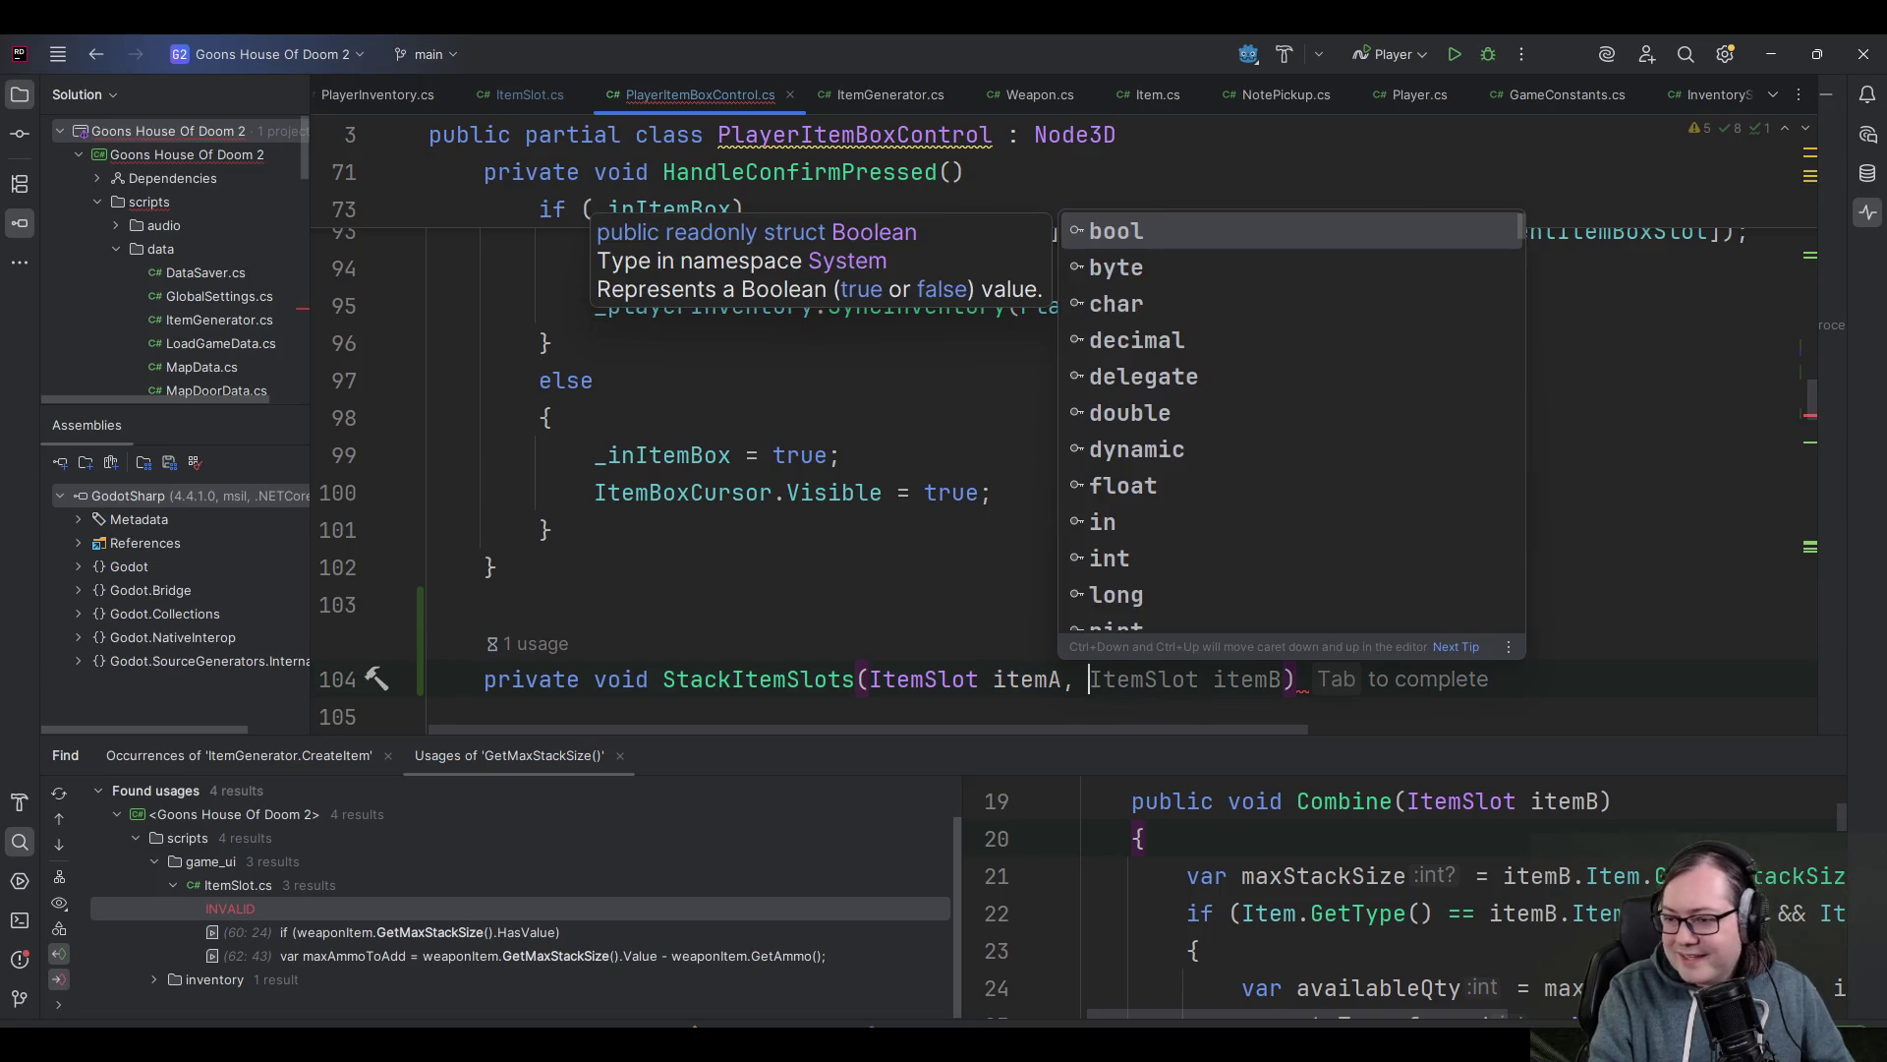
{"action": "type", "text": "Item"}
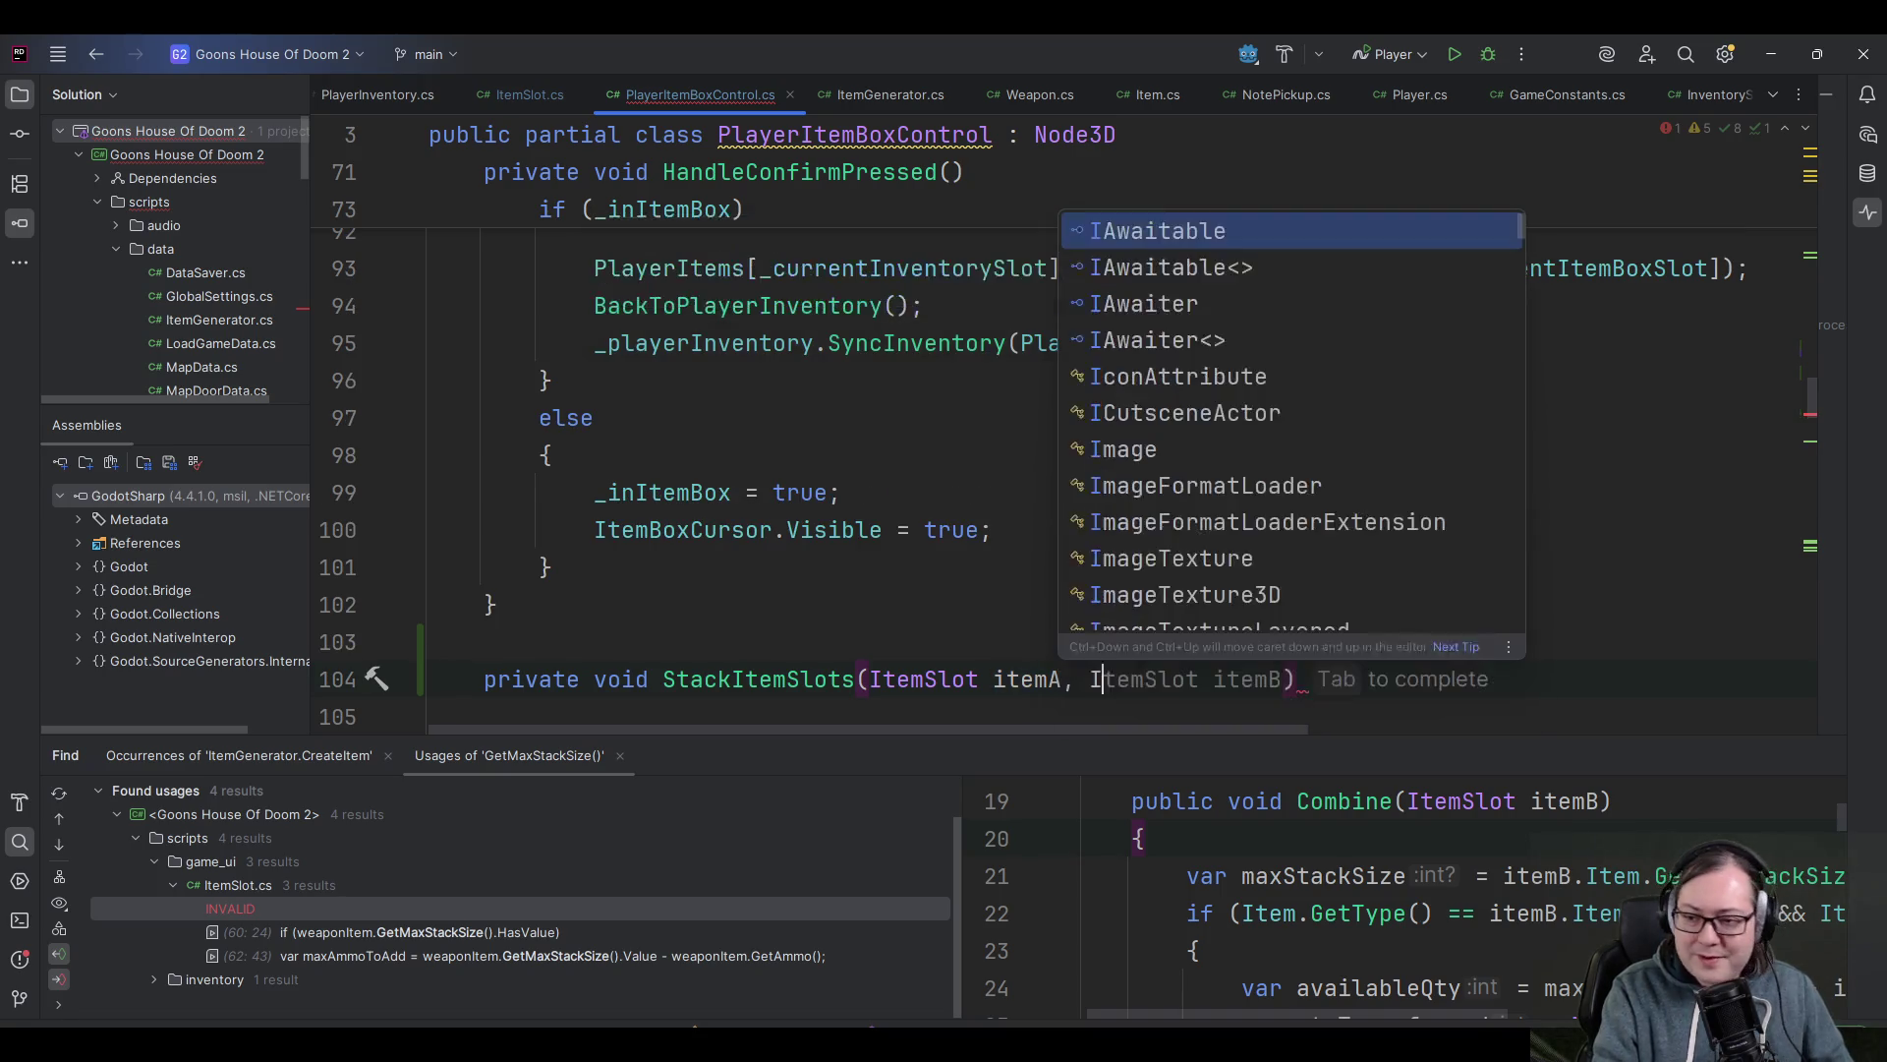
{"action": "type", "text": "BoxSlot item"}
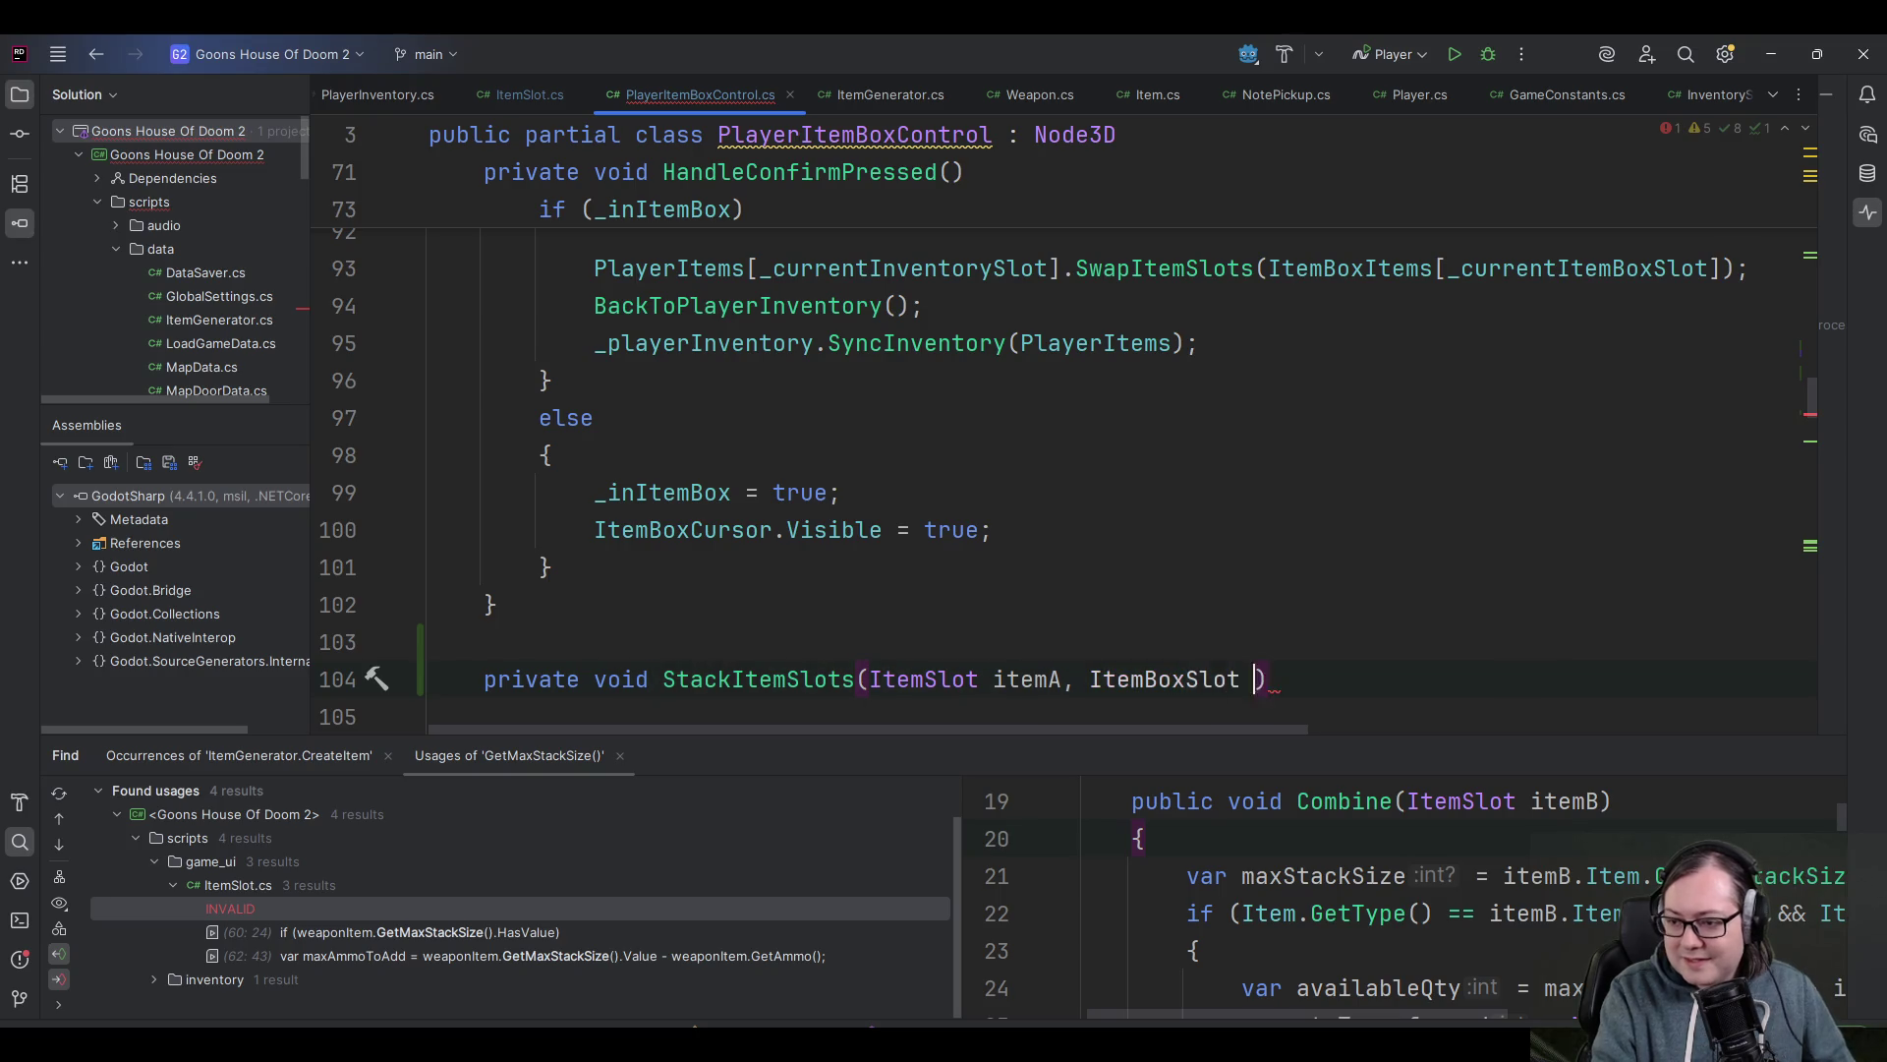
{"action": "type", "text": "B"}
{"action": "key", "text": "Escape"}
{"action": "key", "text": "End"}
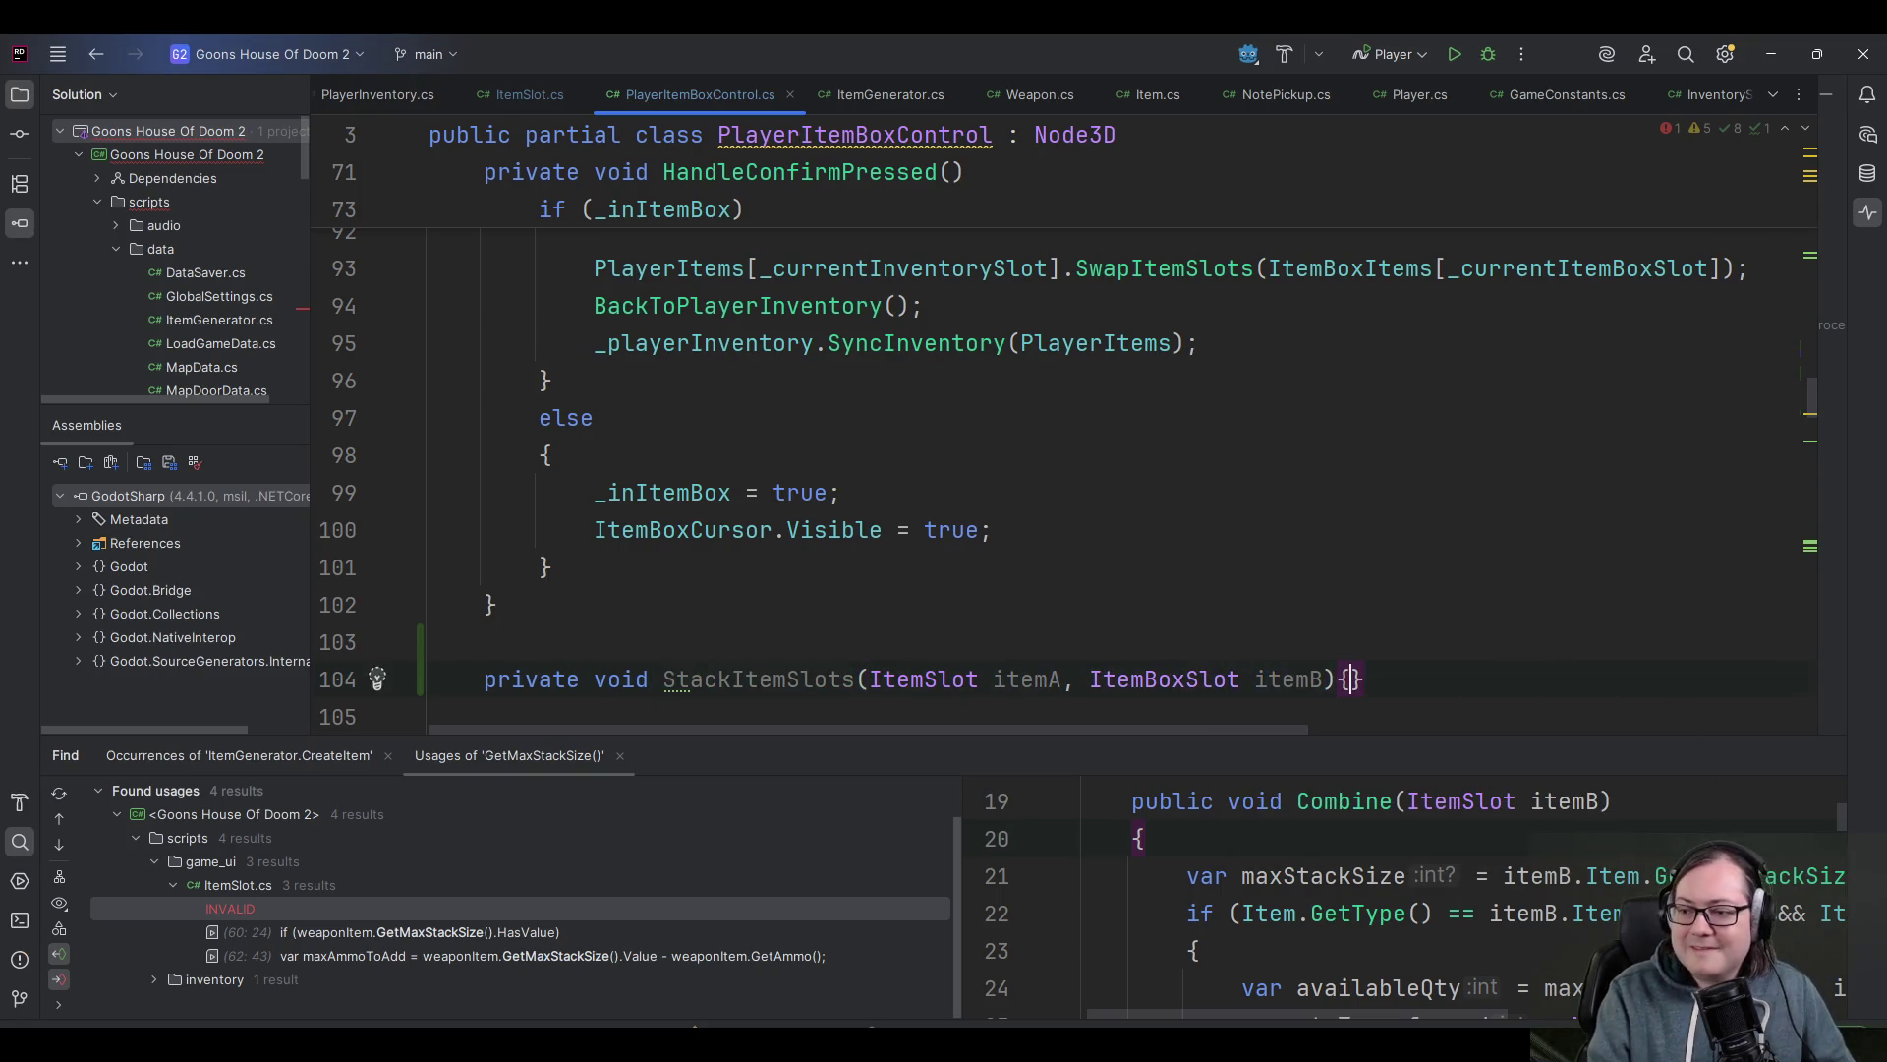
{"action": "type", "text": "{"}
{"action": "key", "text": "Return"}
{"action": "left_click", "coordinate": [1146, 379], "text": "ctrl"}
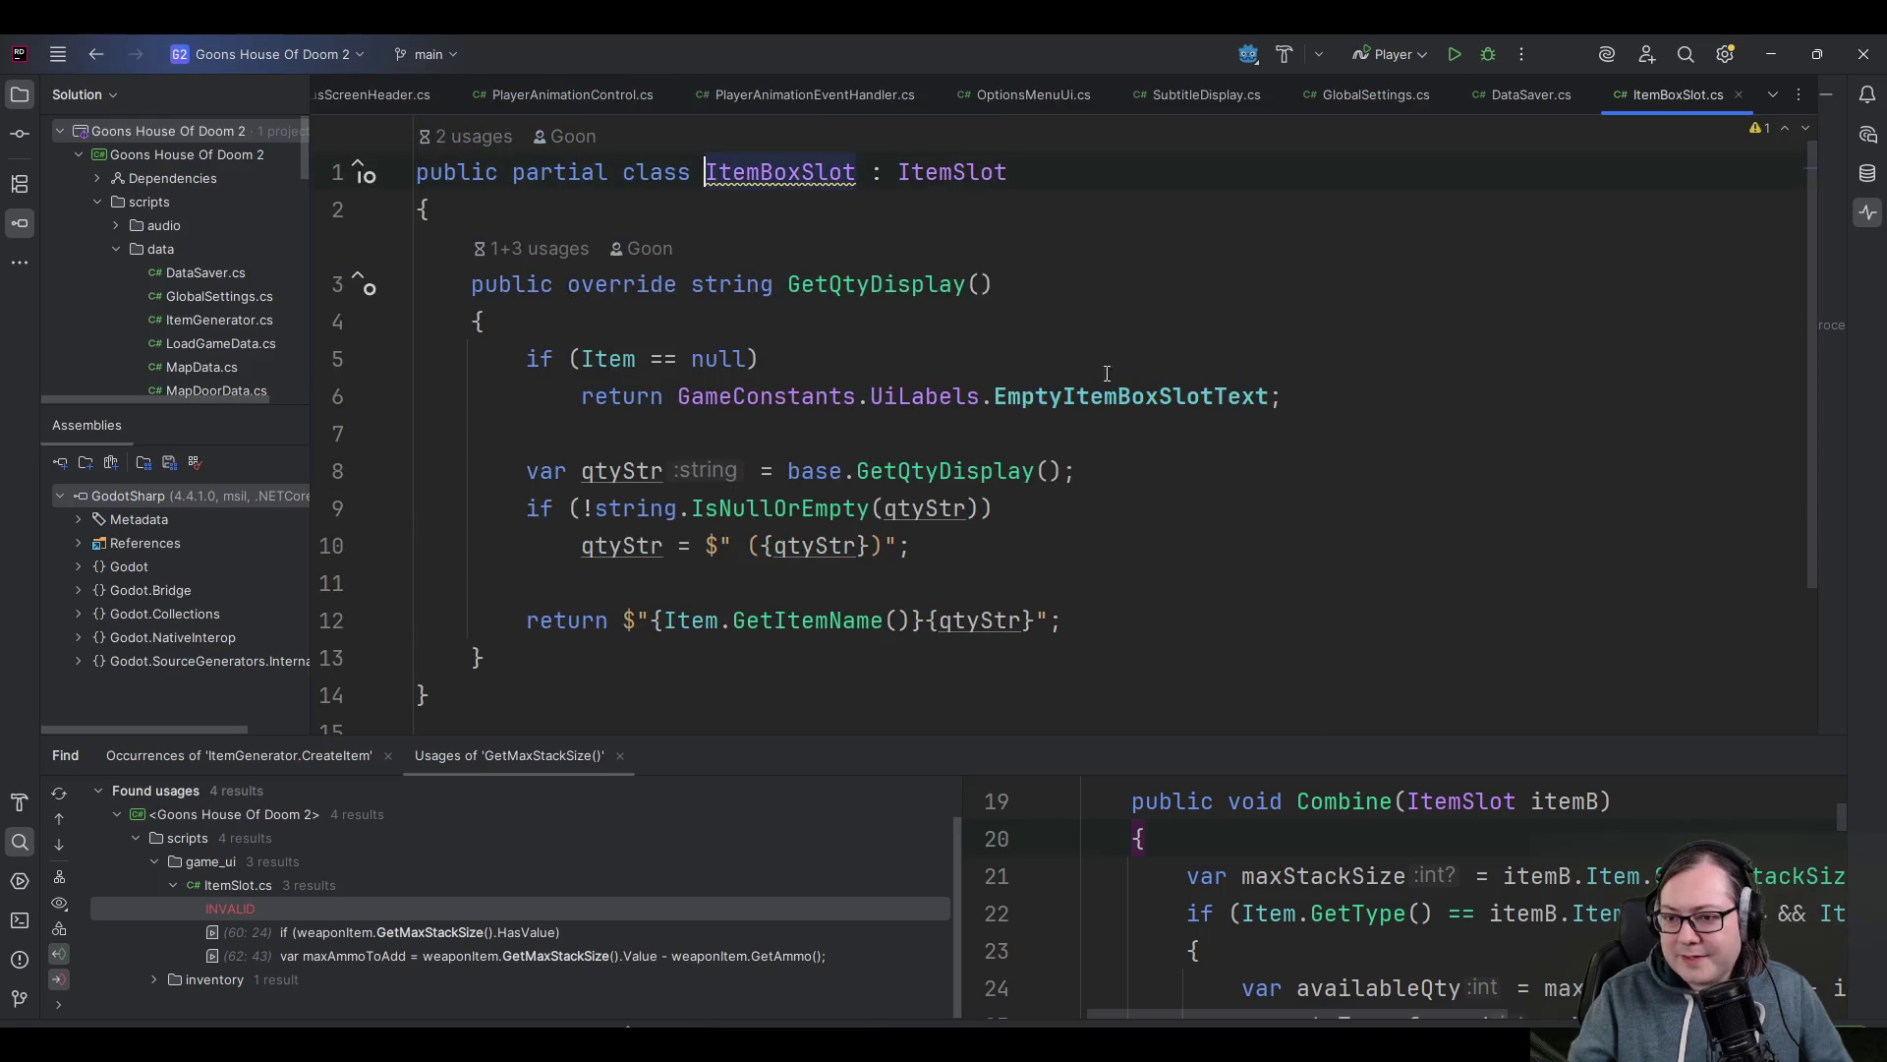
{"action": "scroll", "coordinate": [840, 534], "scroll_direction": "down", "scroll_amount": 3}
{"action": "scroll", "coordinate": [852, 662], "scroll_direction": "up", "scroll_amount": 3}
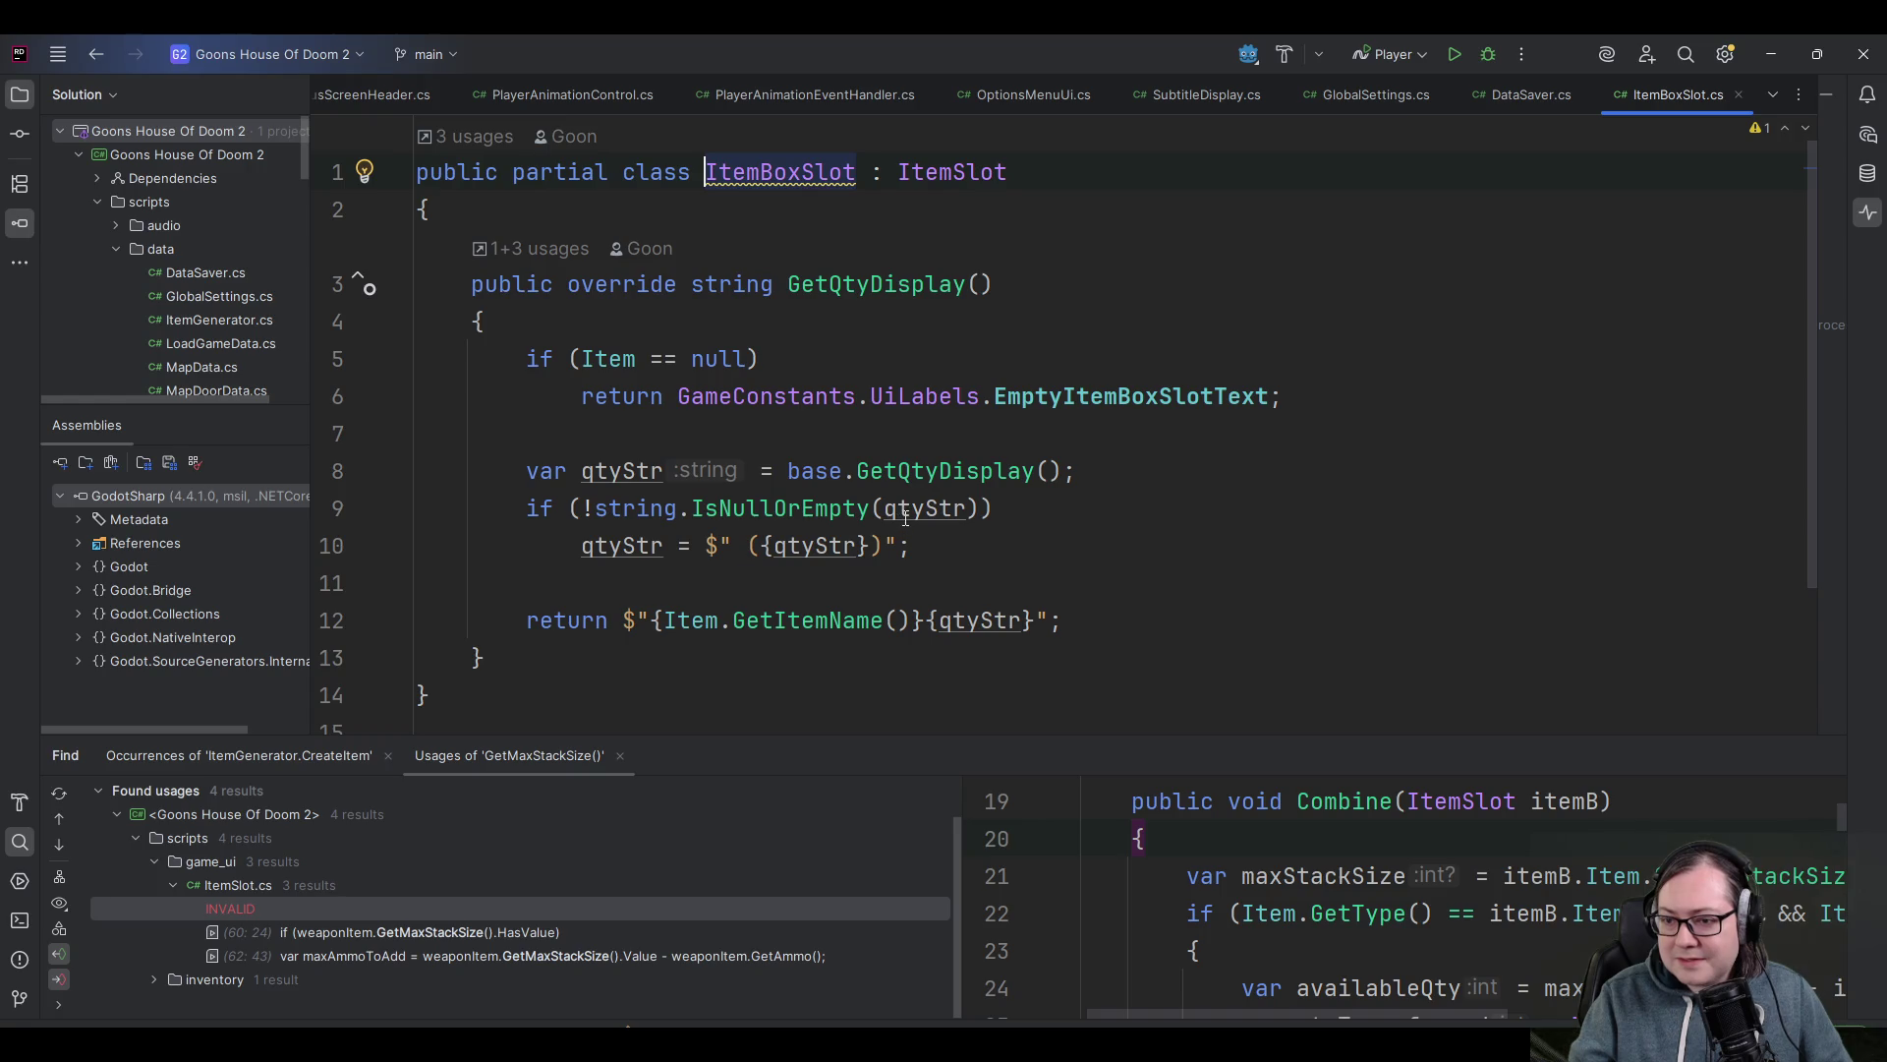
{"action": "left_click", "coordinate": [949, 474], "text": "ctrl"}
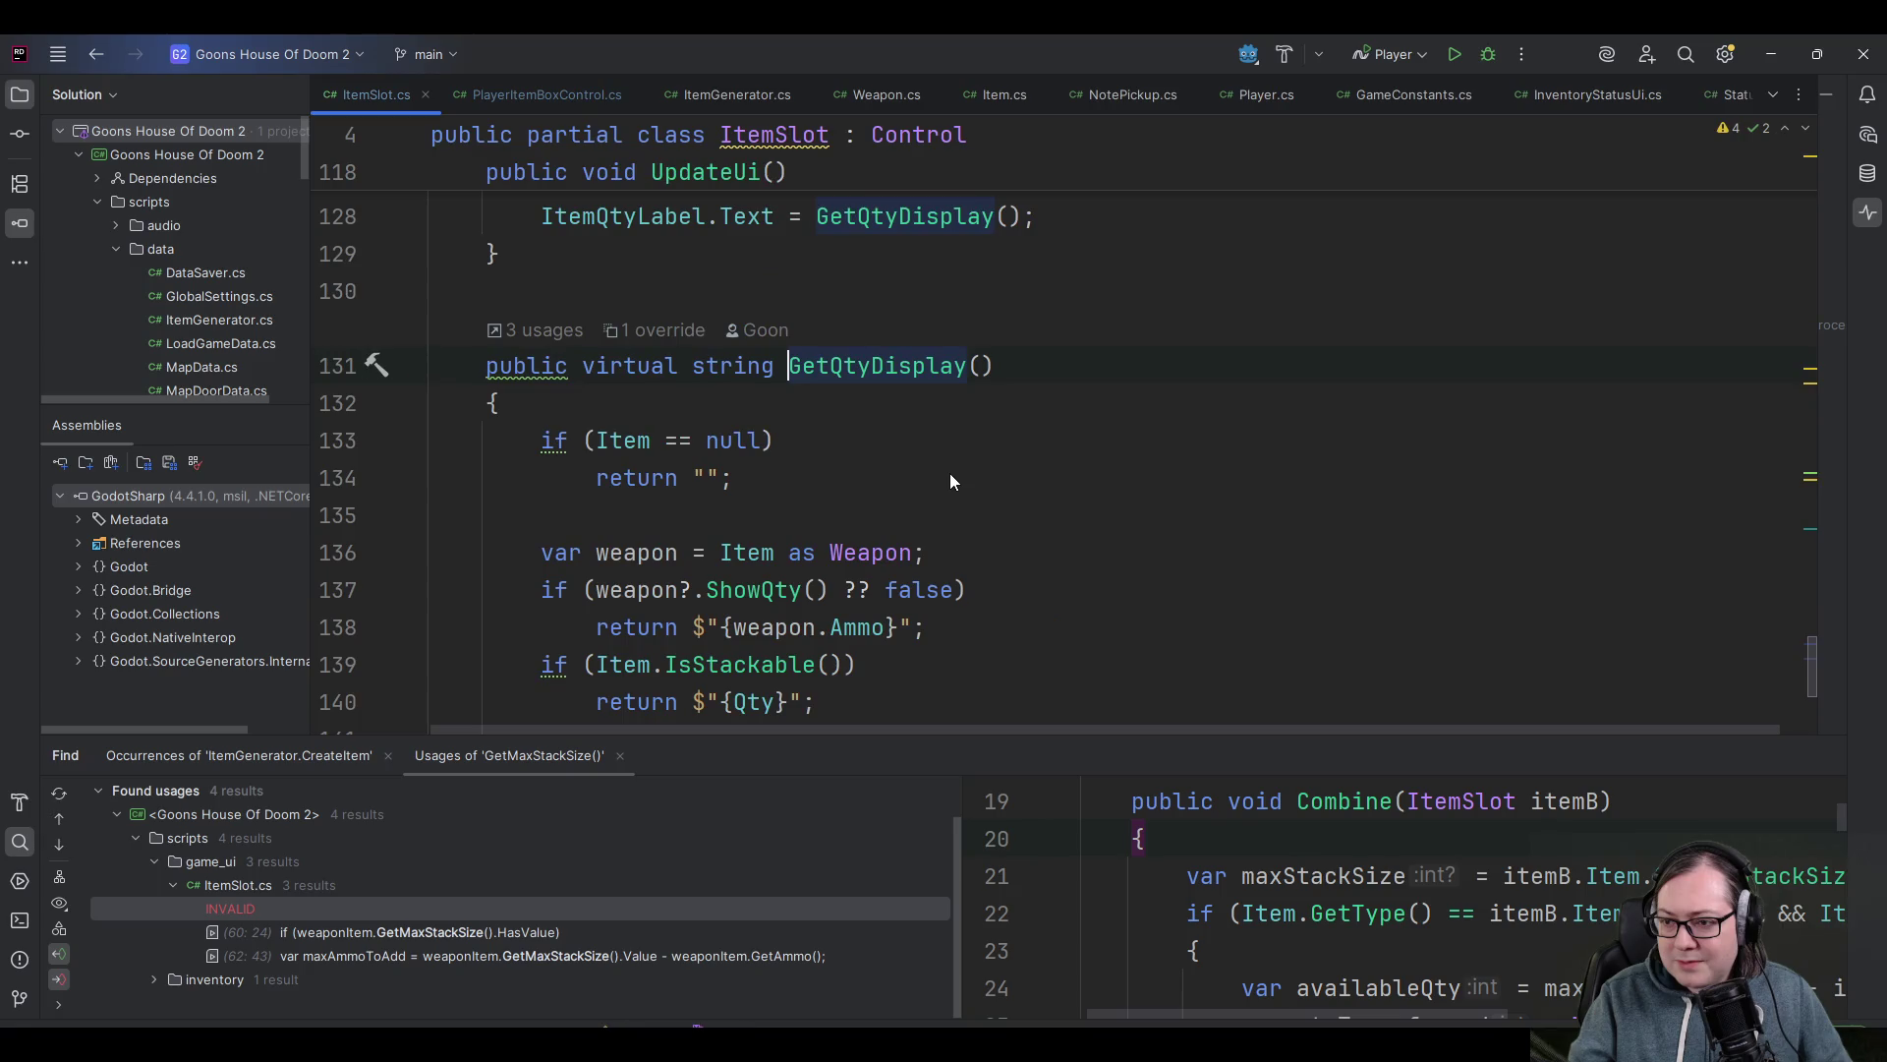
{"action": "scroll", "coordinate": [831, 581], "scroll_direction": "down", "scroll_amount": 1}
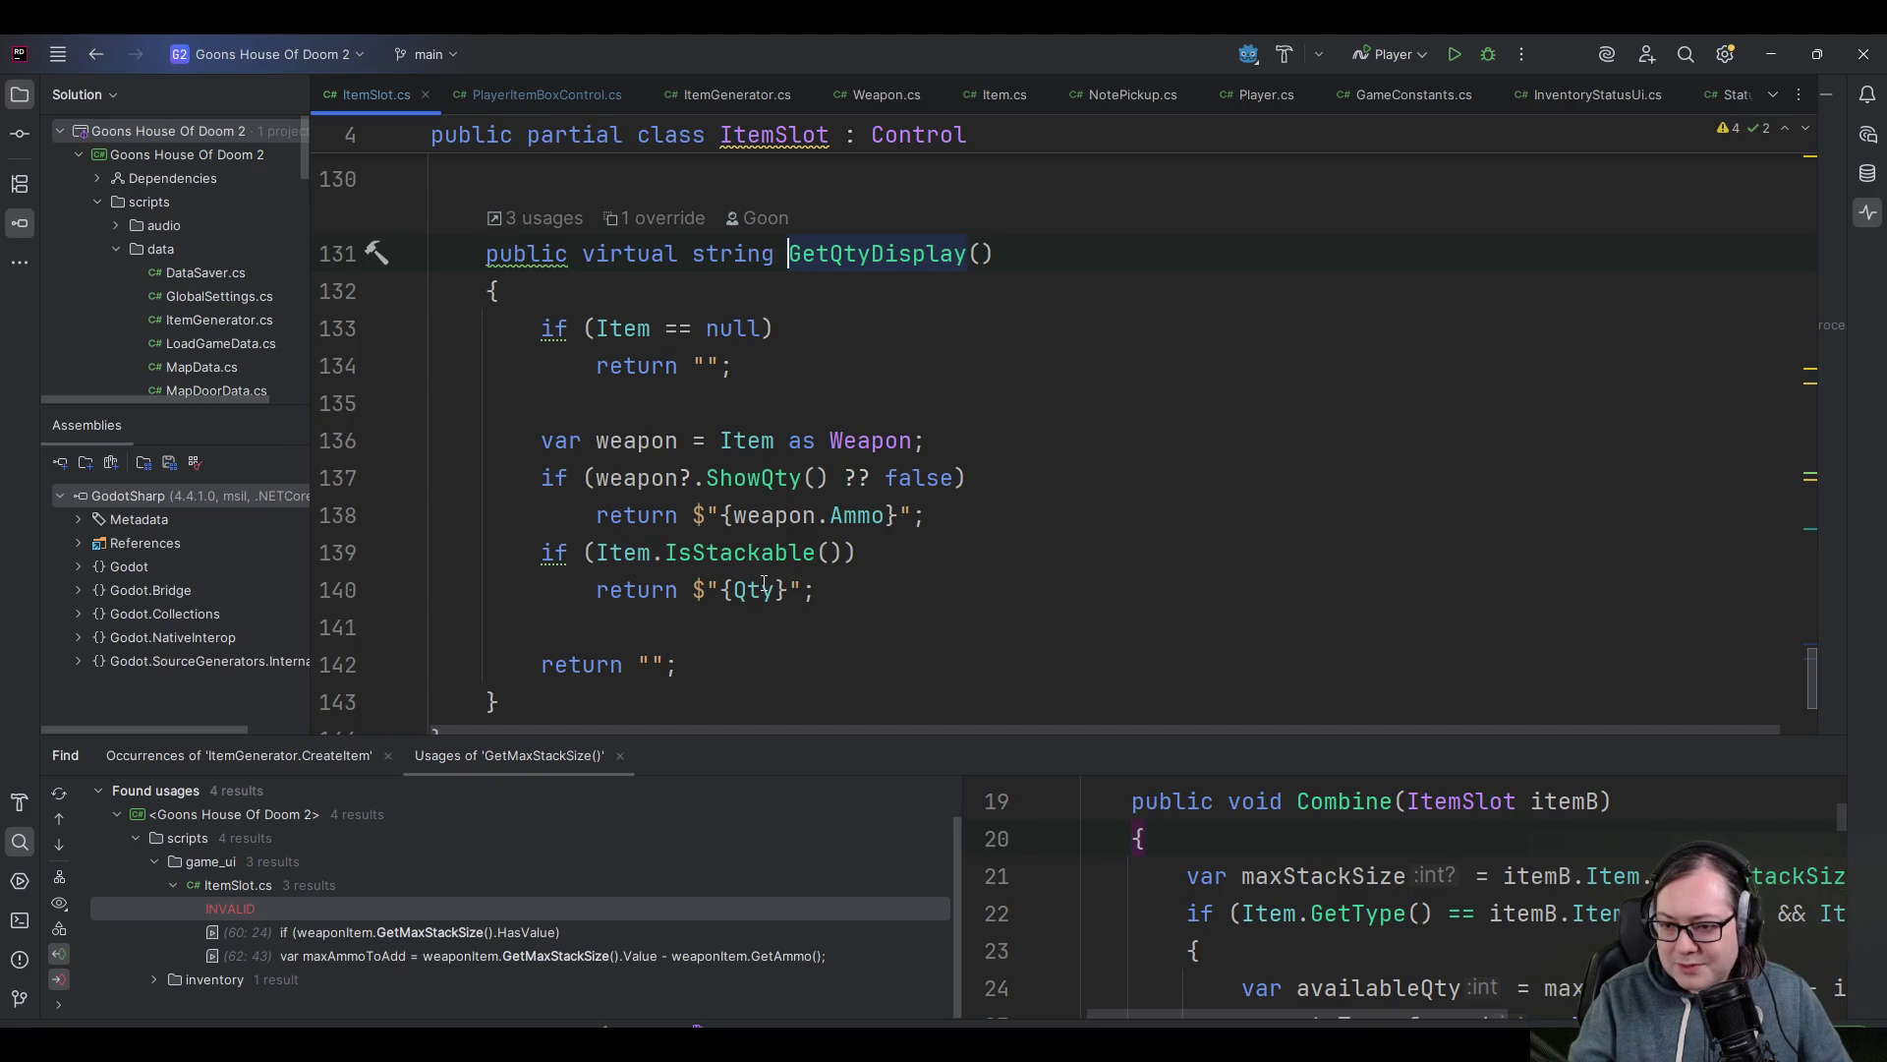
{"action": "scroll", "coordinate": [743, 477], "scroll_direction": "down", "scroll_amount": 1}
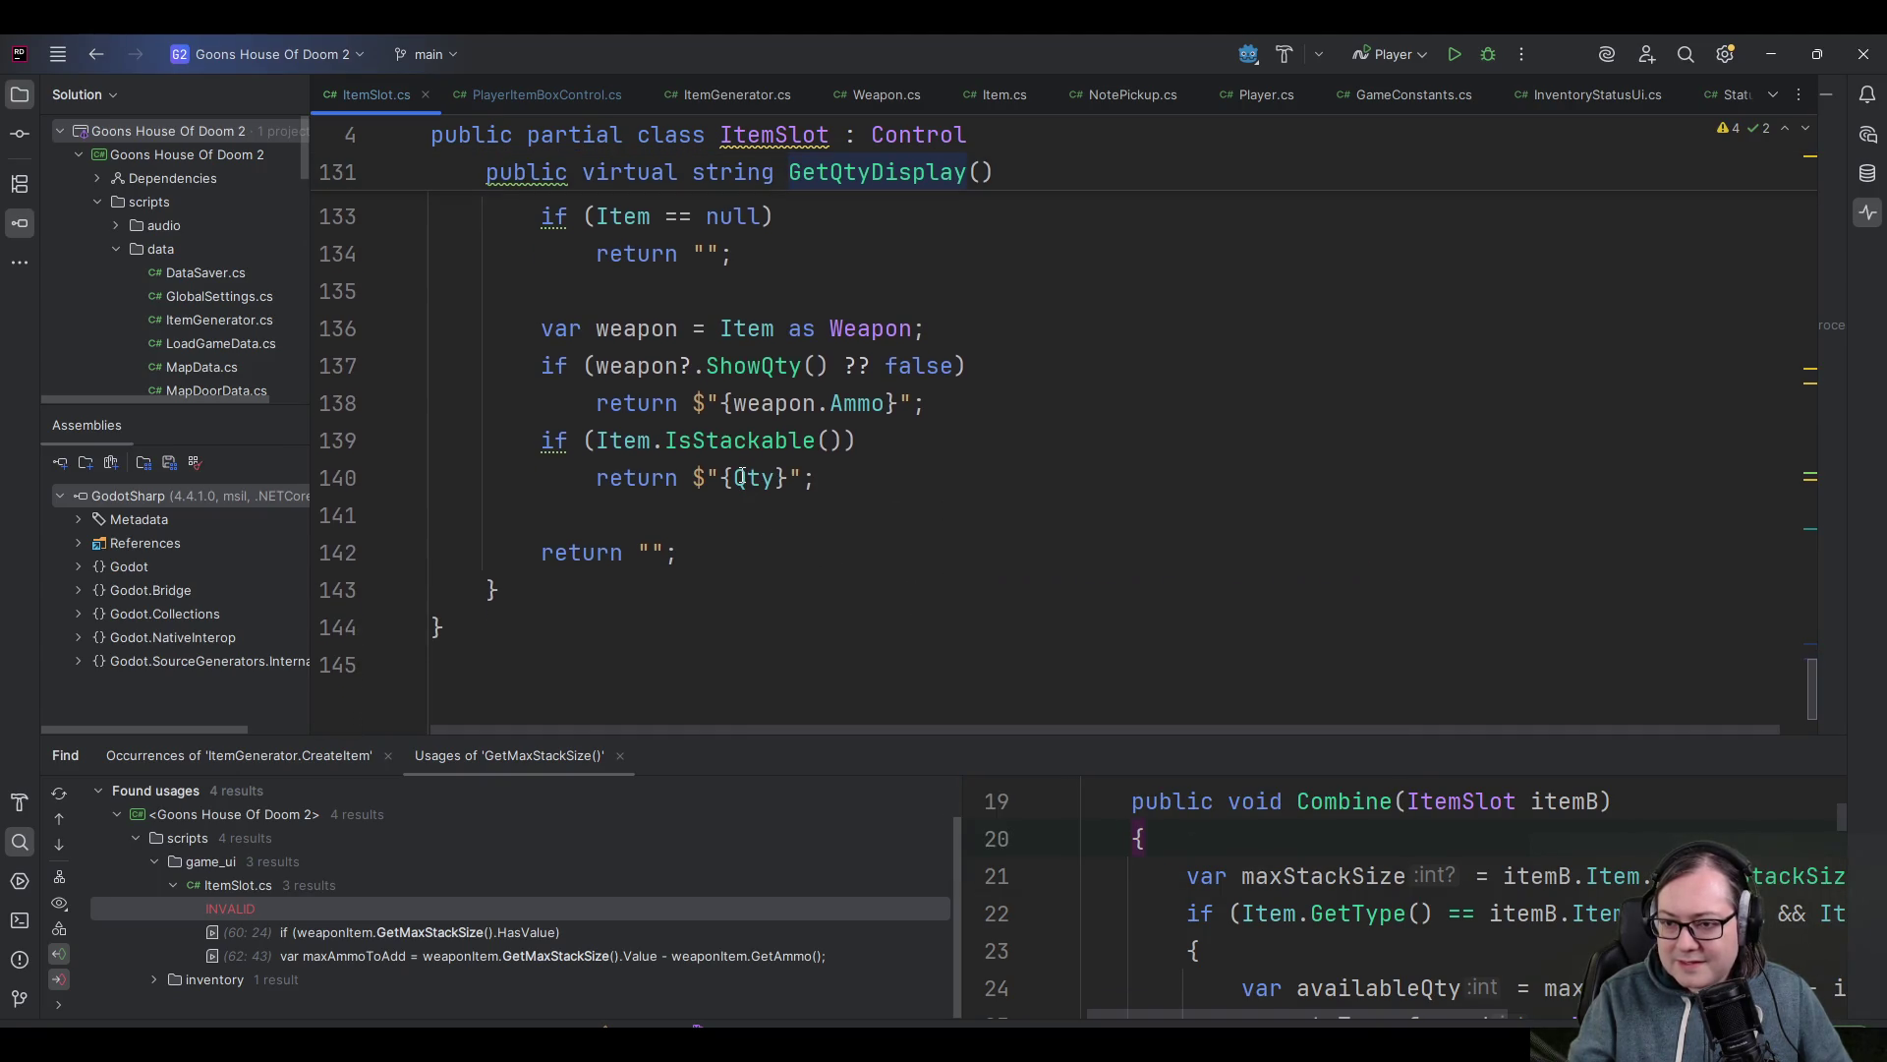
{"action": "scroll", "coordinate": [743, 477], "scroll_direction": "up", "scroll_amount": 6}
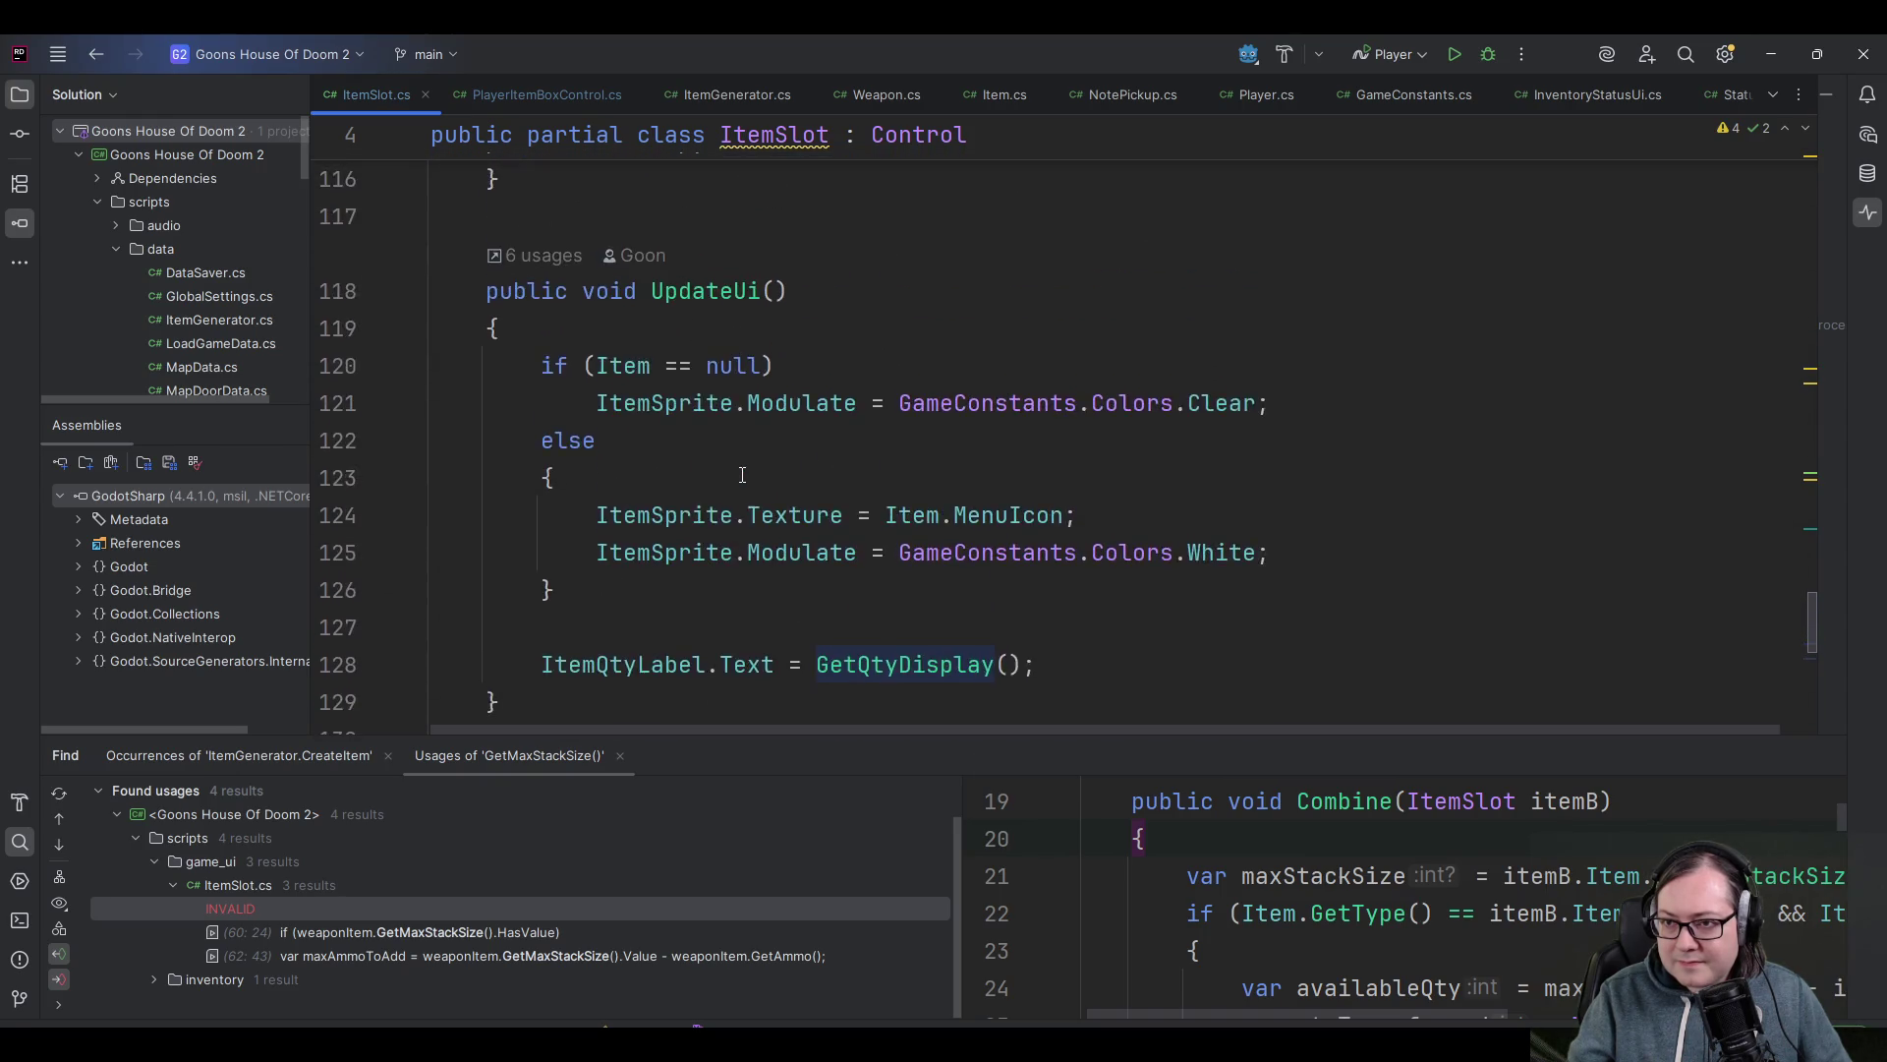
{"action": "scroll", "coordinate": [744, 477], "scroll_direction": "up", "scroll_amount": 2}
{"action": "left_click", "coordinate": [953, 474], "text": "ctrl"}
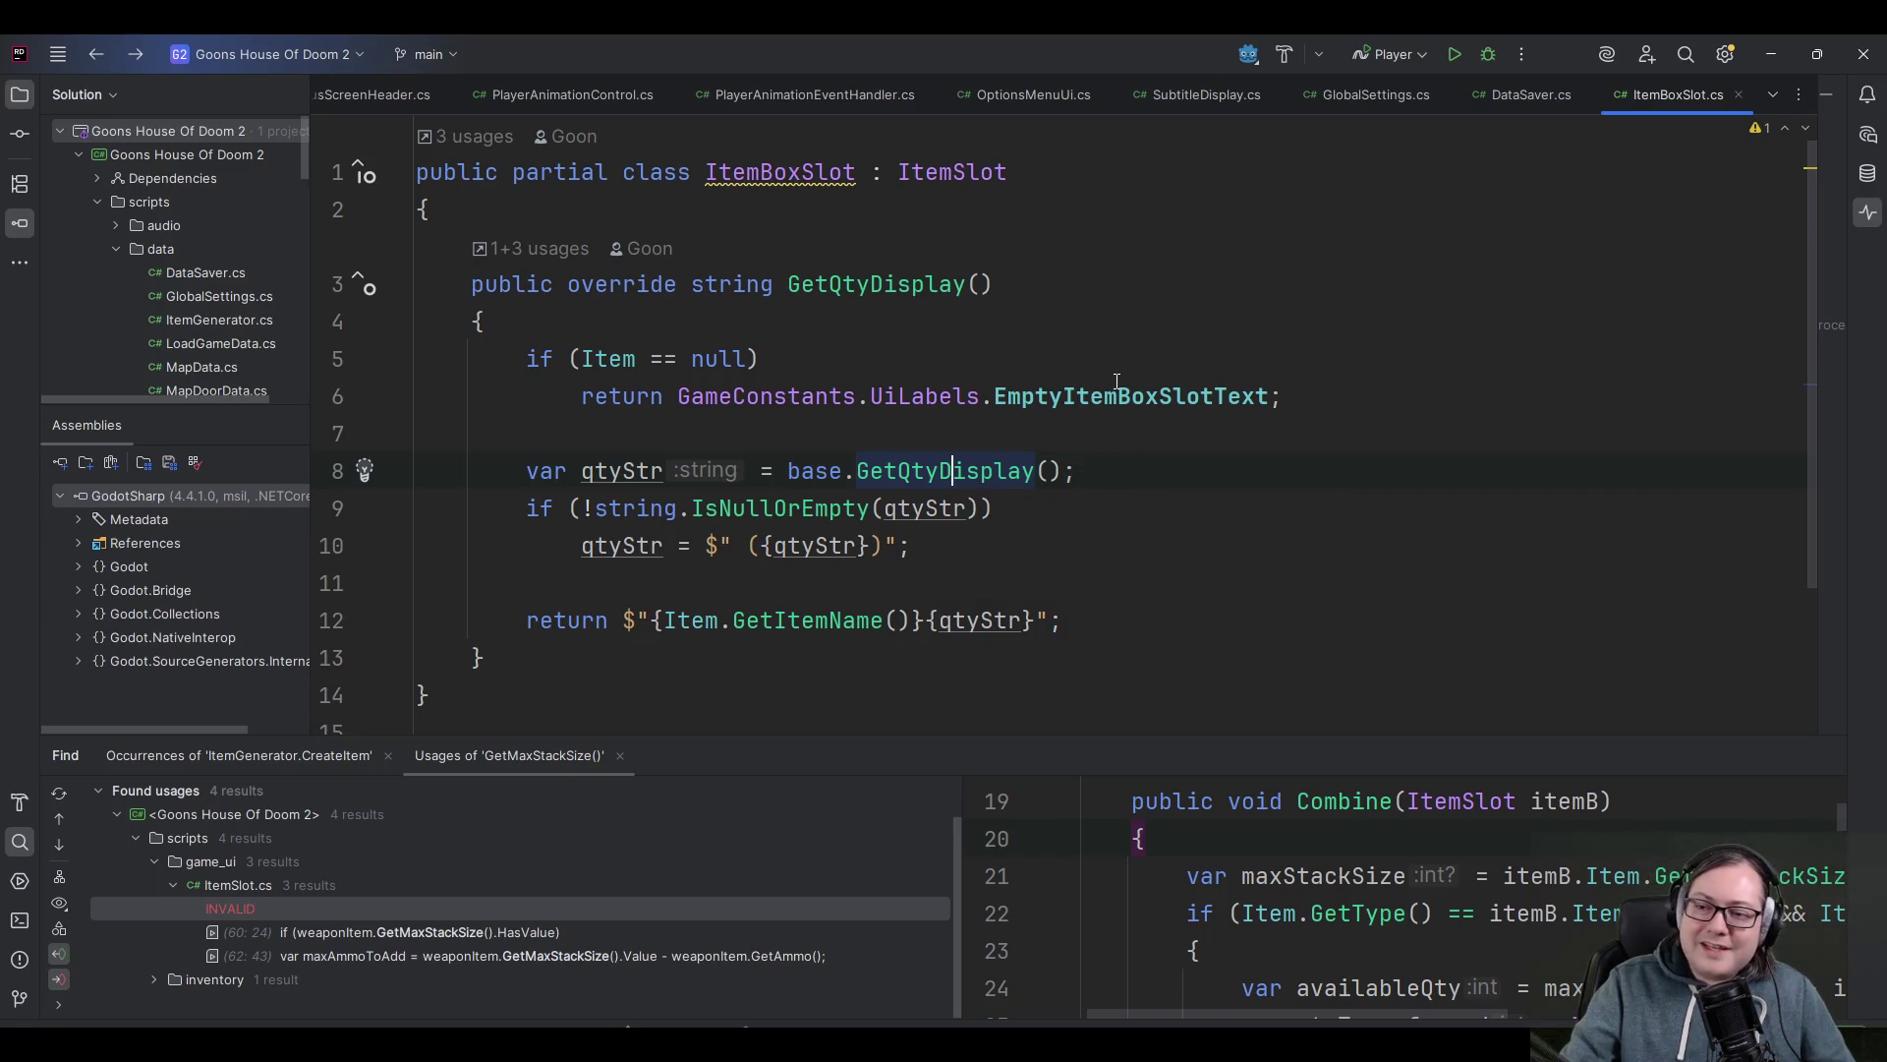
{"action": "key", "text": "alt+Up"}
{"action": "key", "text": "alt+Up"}
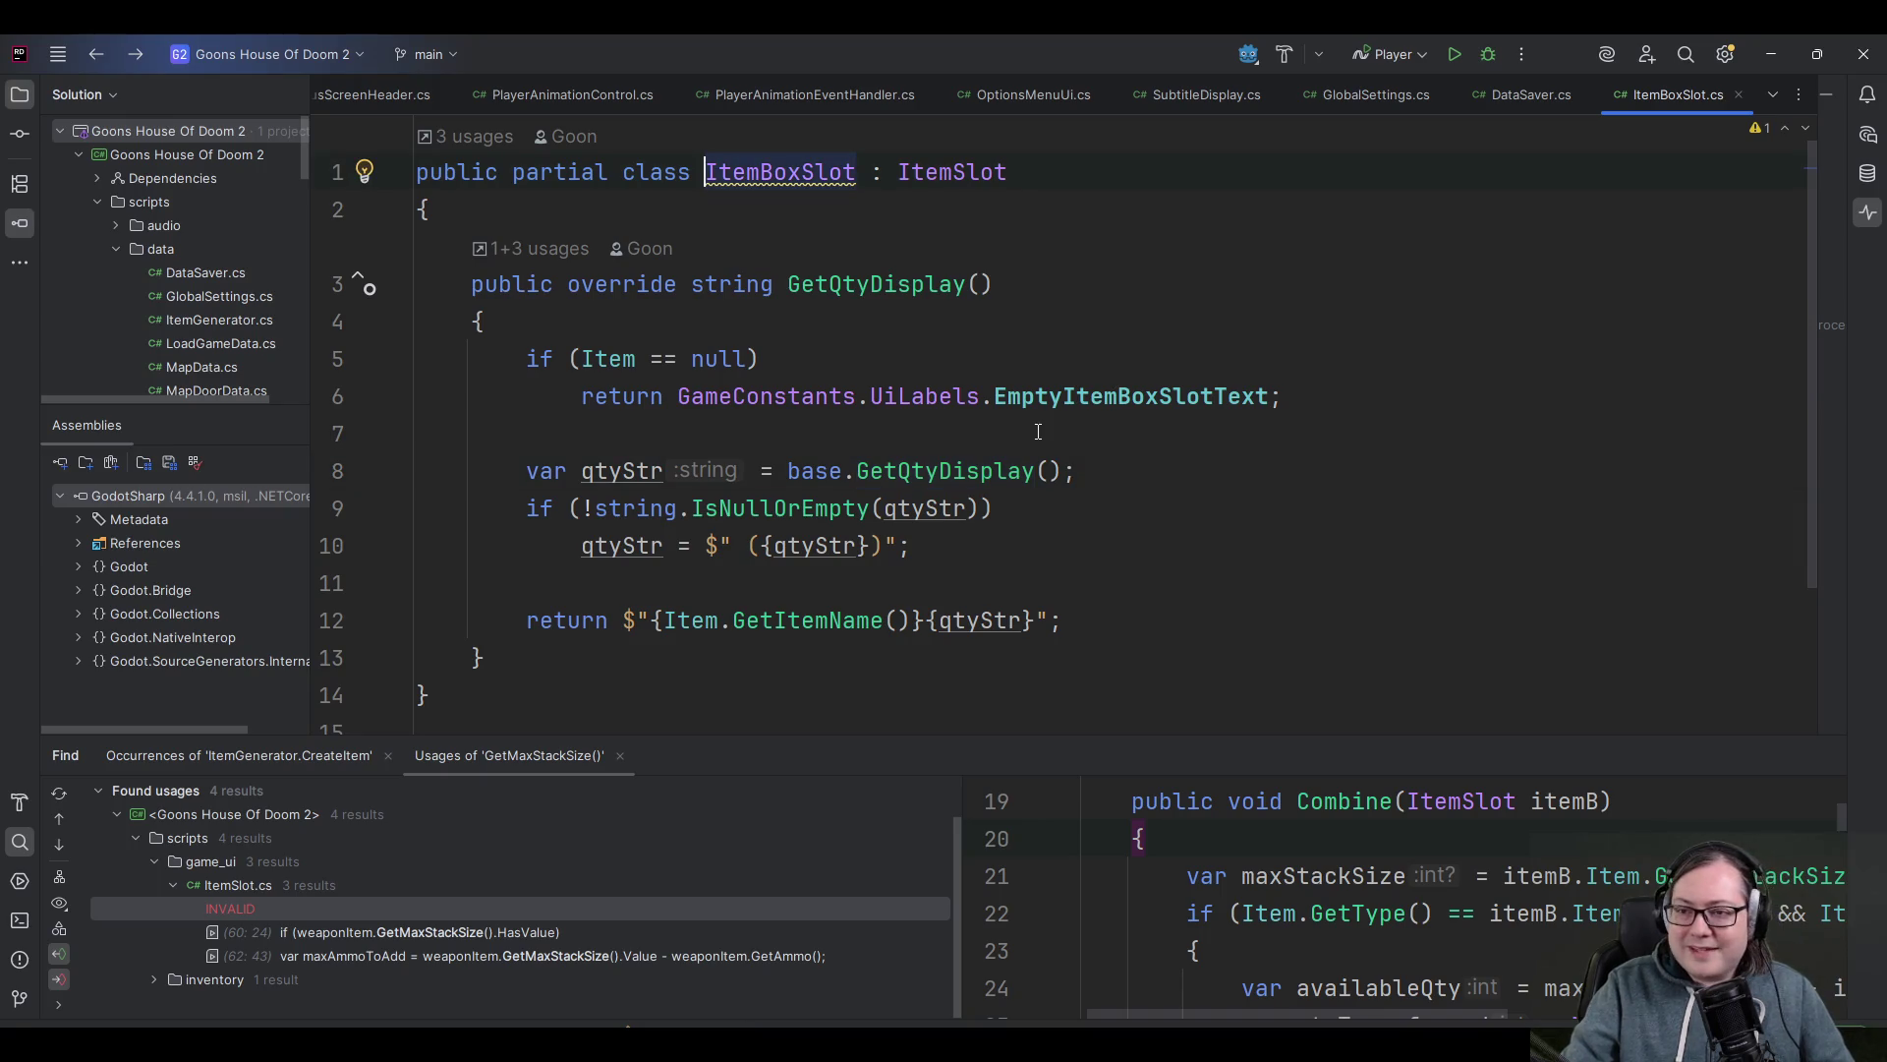
{"action": "key", "text": "ctrl+alt+Left"}
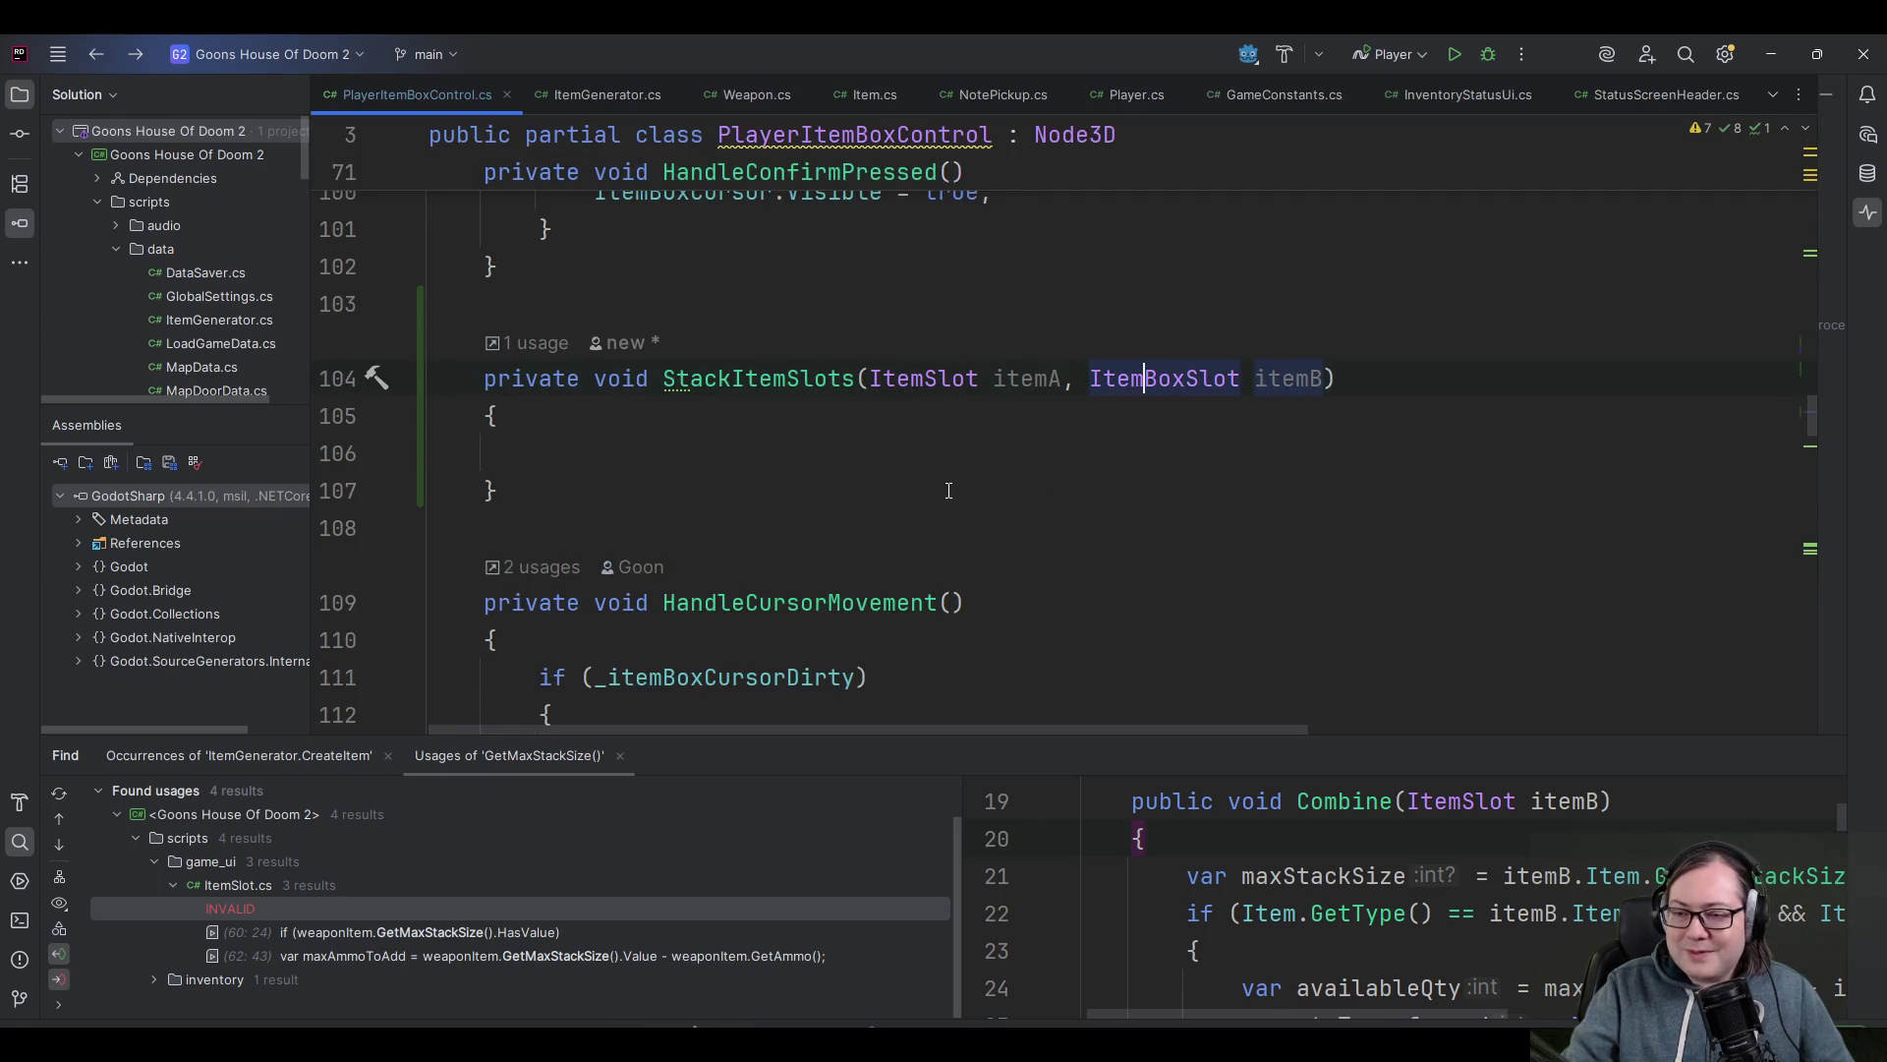
- Delete the empty StackItemSlots method stub and put the caret in the empty combine if block
{"action": "left_click", "coordinate": [952, 470]}
{"action": "key", "text": "Down"}
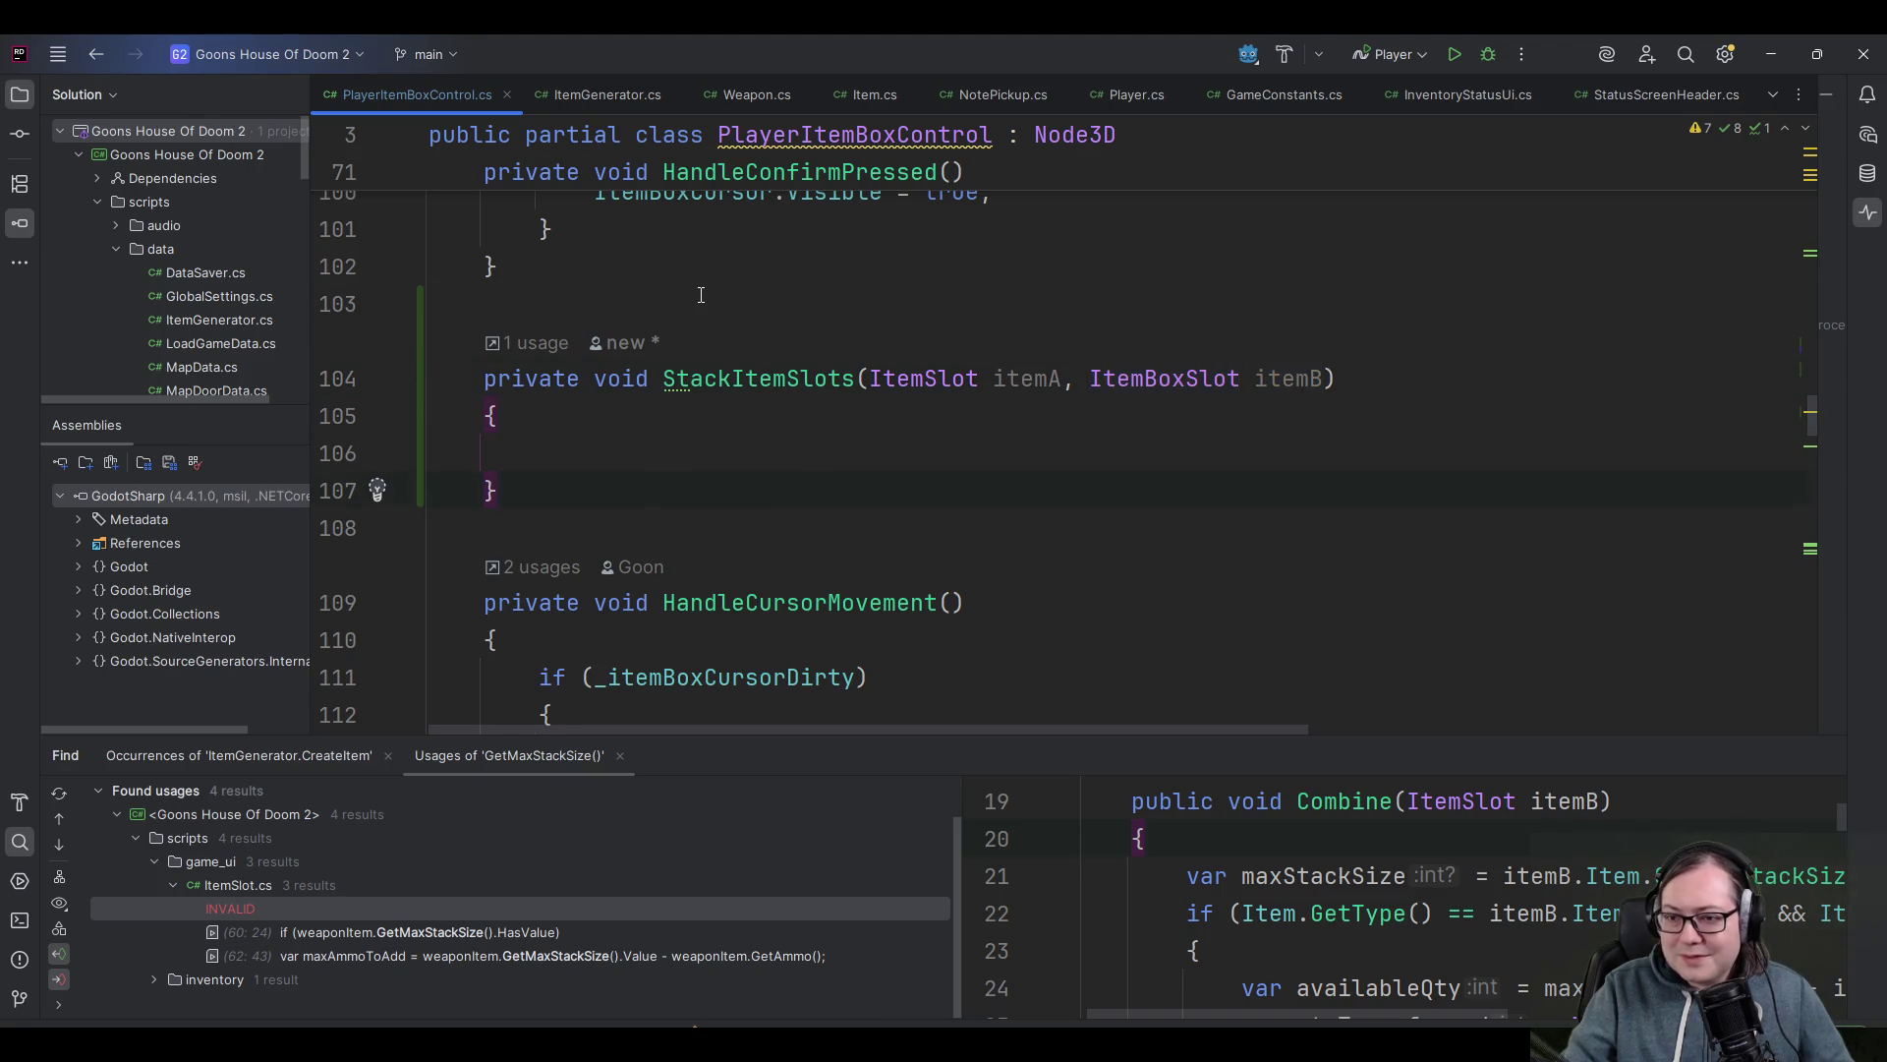
{"action": "key", "text": "shift+Up"}
{"action": "key", "text": "shift+Up"}
{"action": "key", "text": "shift+Up"}
{"action": "key", "text": "BackSpace"}
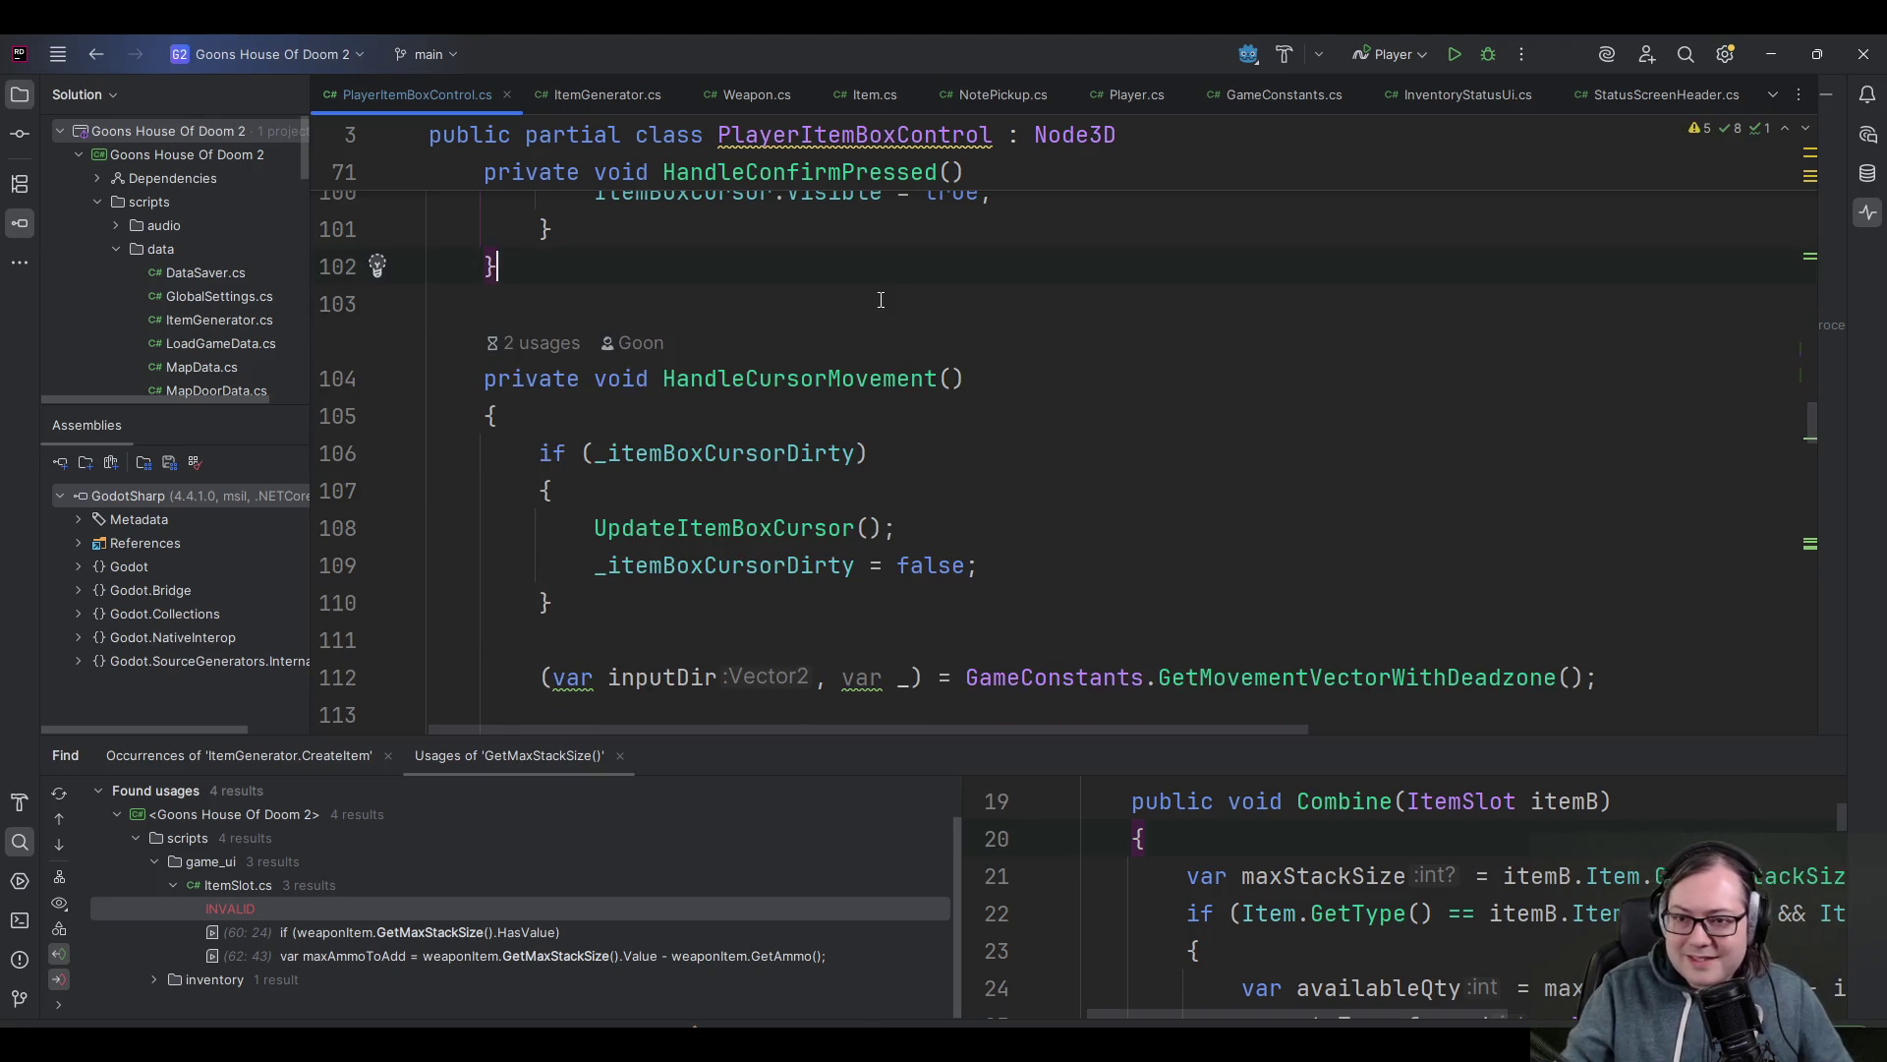
{"action": "scroll", "coordinate": [880, 300], "scroll_direction": "up", "scroll_amount": 8}
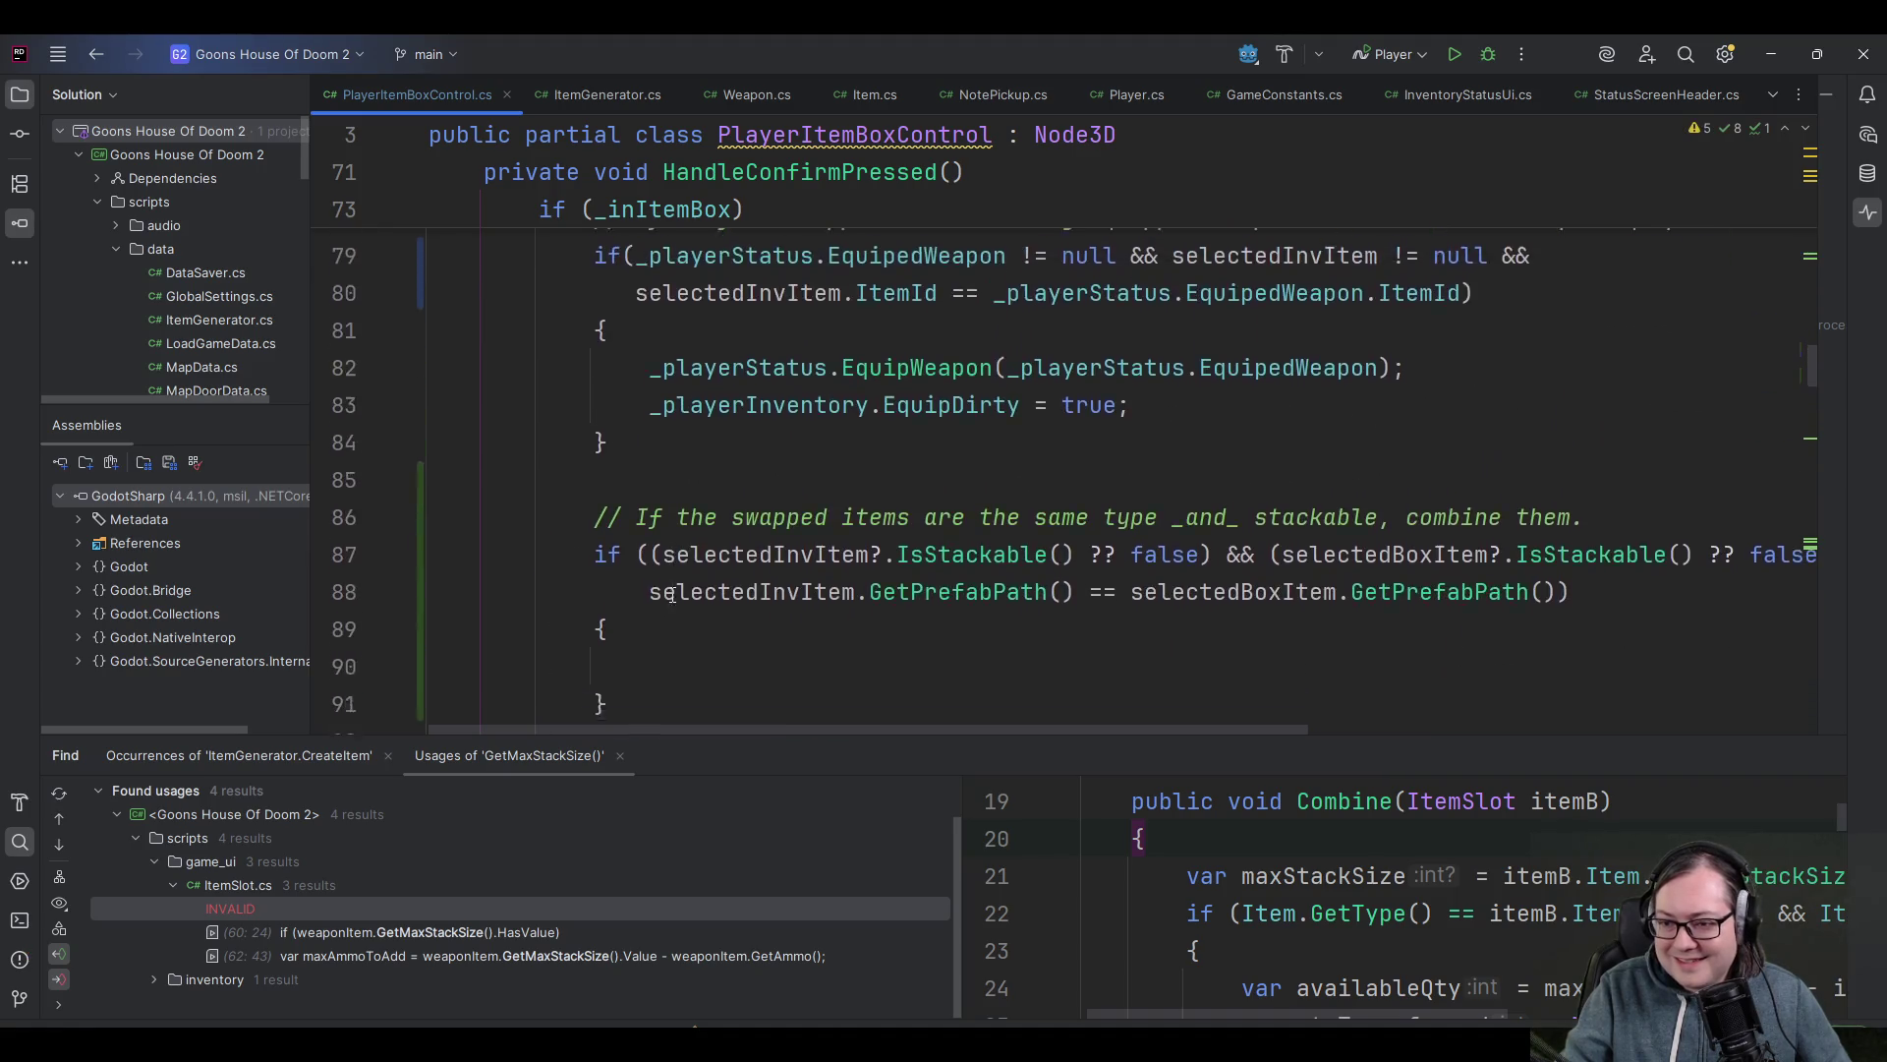
{"action": "scroll", "coordinate": [672, 594], "scroll_direction": "down", "scroll_amount": 2}
{"action": "left_click", "coordinate": [688, 491]}
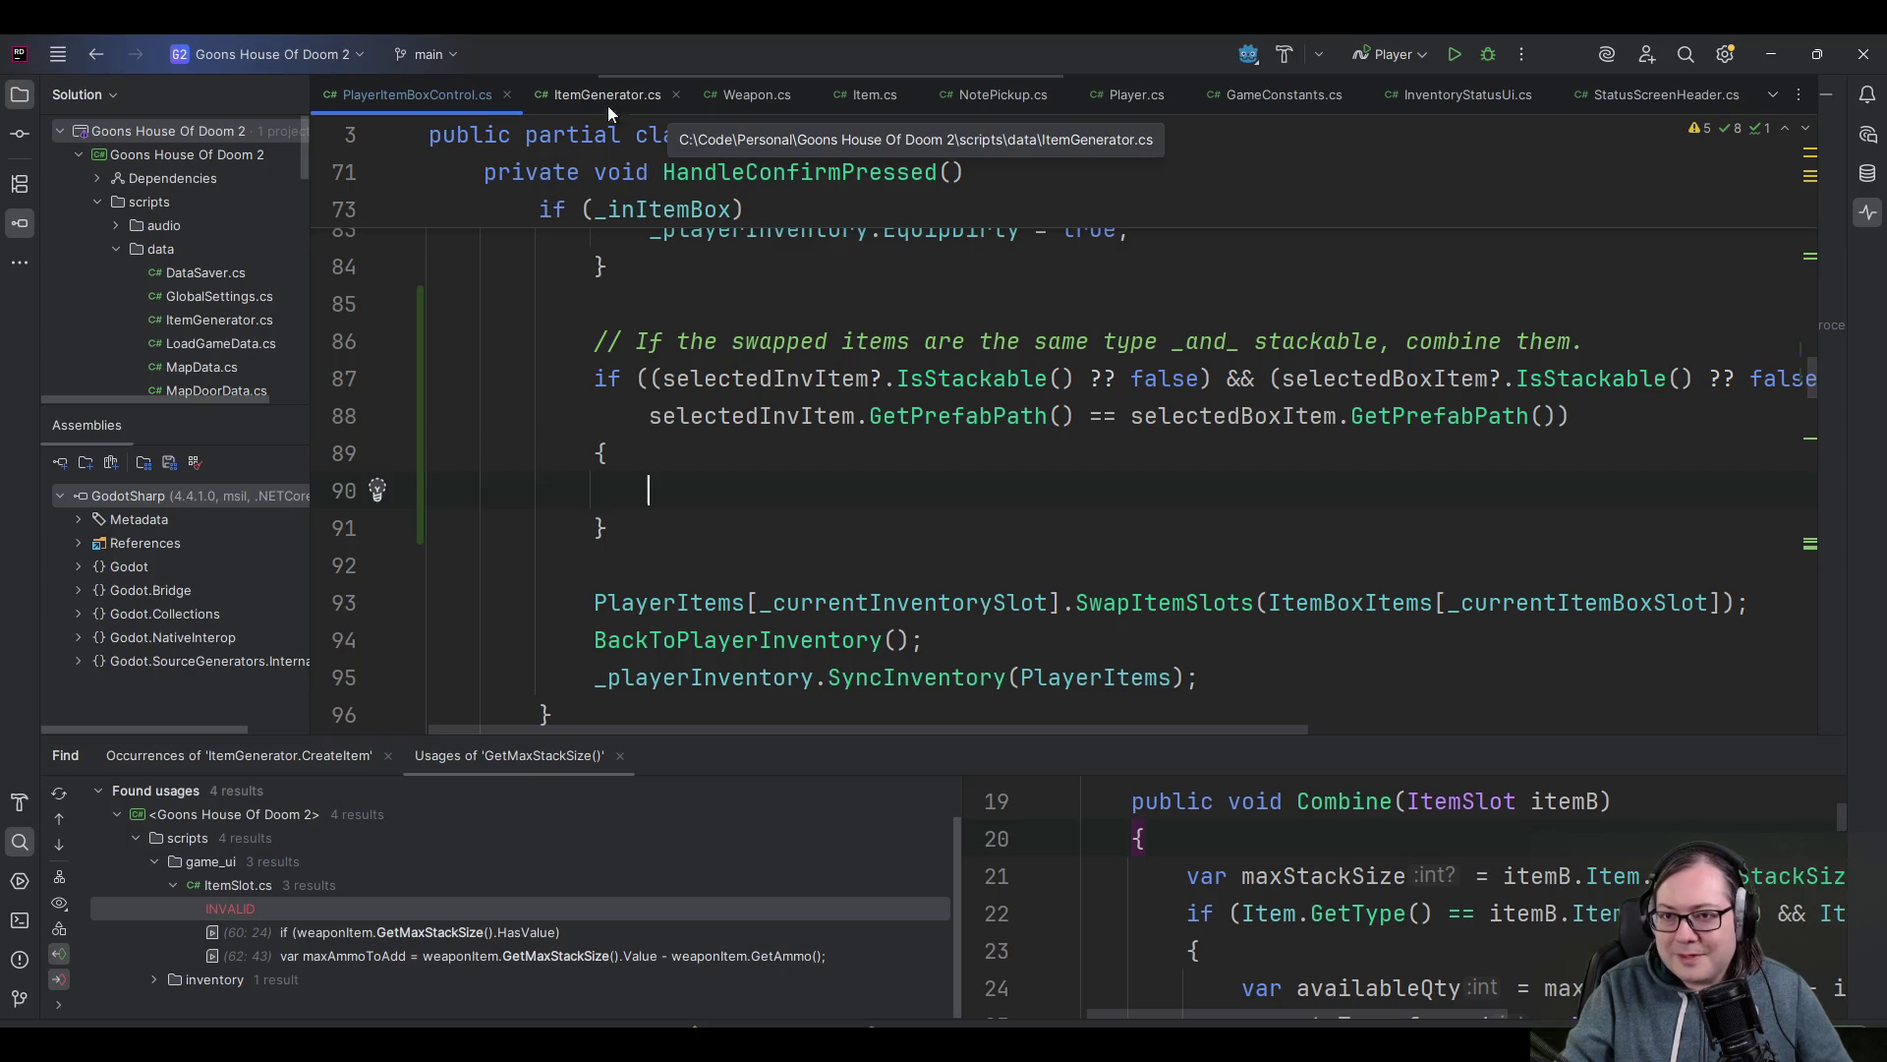
{"action": "scroll", "coordinate": [562, 86], "scroll_direction": "up", "scroll_amount": 1}
{"action": "scroll", "coordinate": [562, 86], "scroll_direction": "up", "scroll_amount": 4}
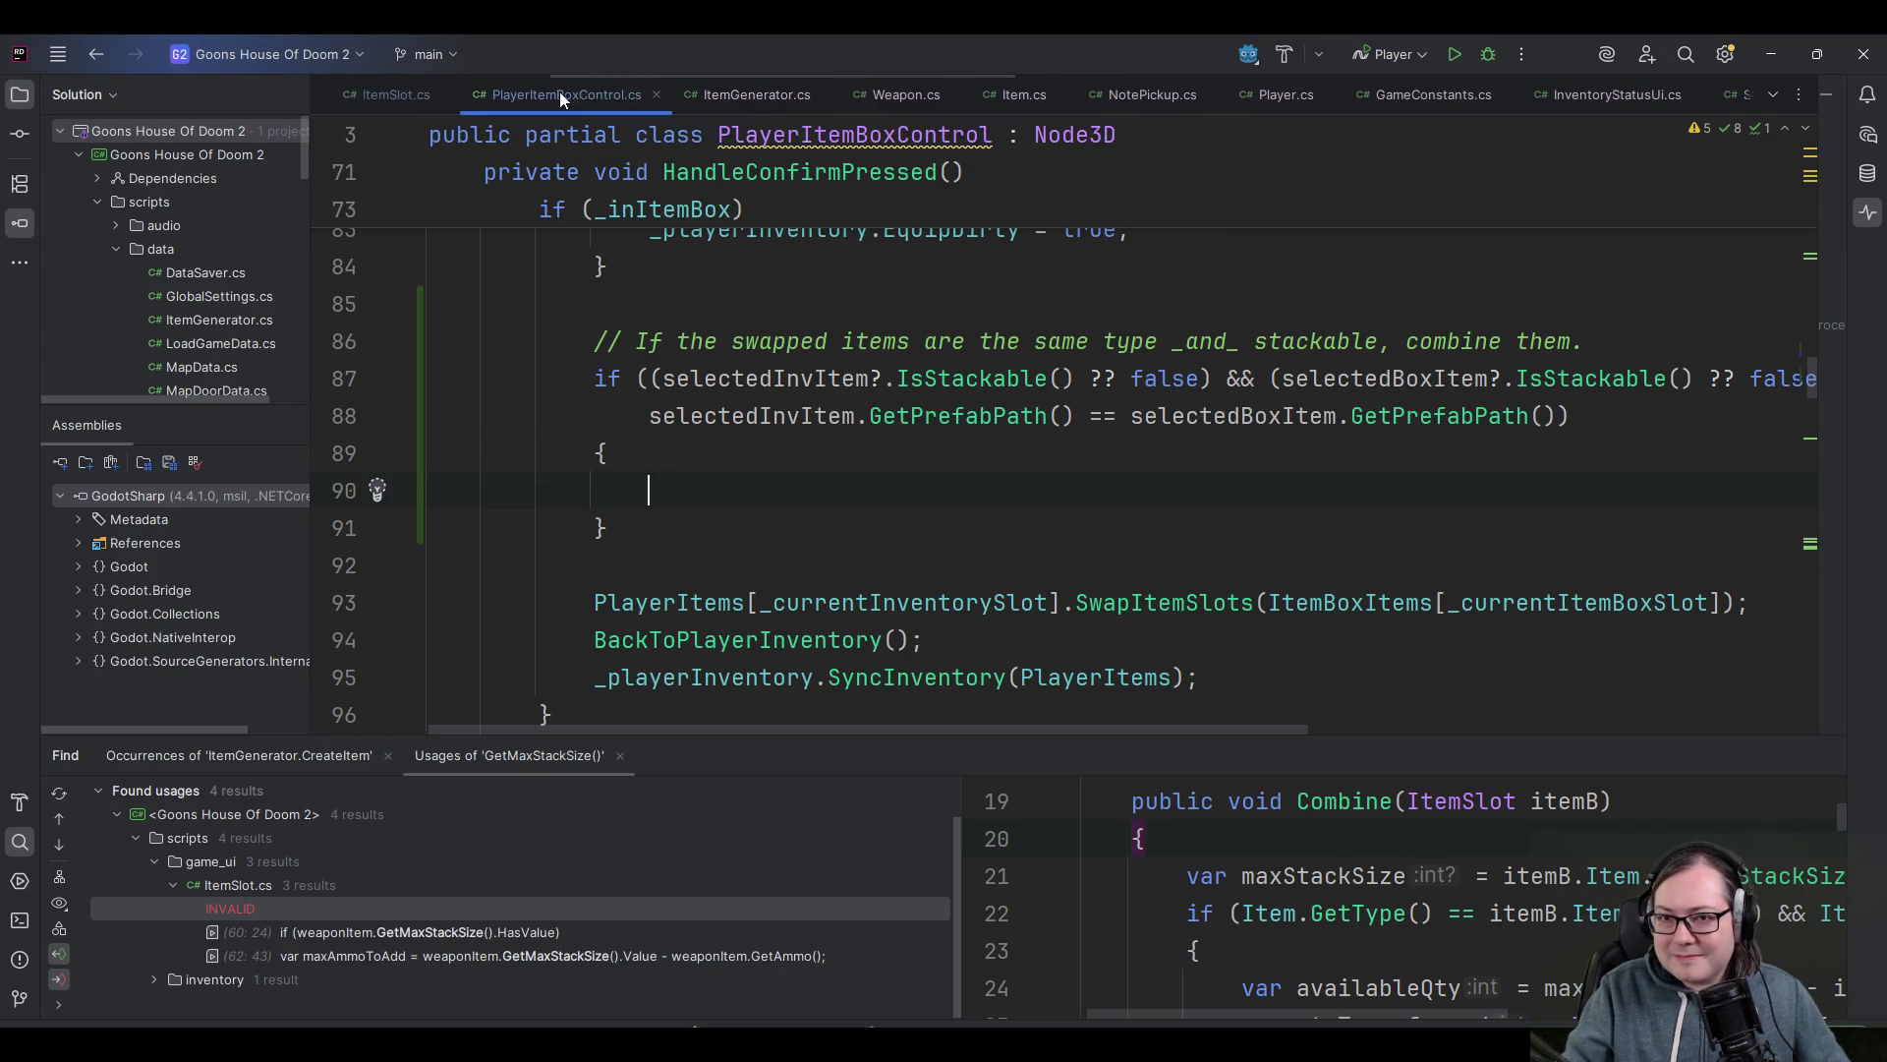
- In ItemSlot.cs, insert a blank line after DiscardItem's closing brace, above Combine
{"action": "left_click", "coordinate": [424, 88]}
{"action": "scroll", "coordinate": [796, 496], "scroll_direction": "up", "scroll_amount": 5}
{"action": "scroll", "coordinate": [801, 496], "scroll_direction": "down", "scroll_amount": 5}
{"action": "scroll", "coordinate": [850, 511], "scroll_direction": "down", "scroll_amount": 4}
{"action": "scroll", "coordinate": [851, 511], "scroll_direction": "up", "scroll_amount": 12}
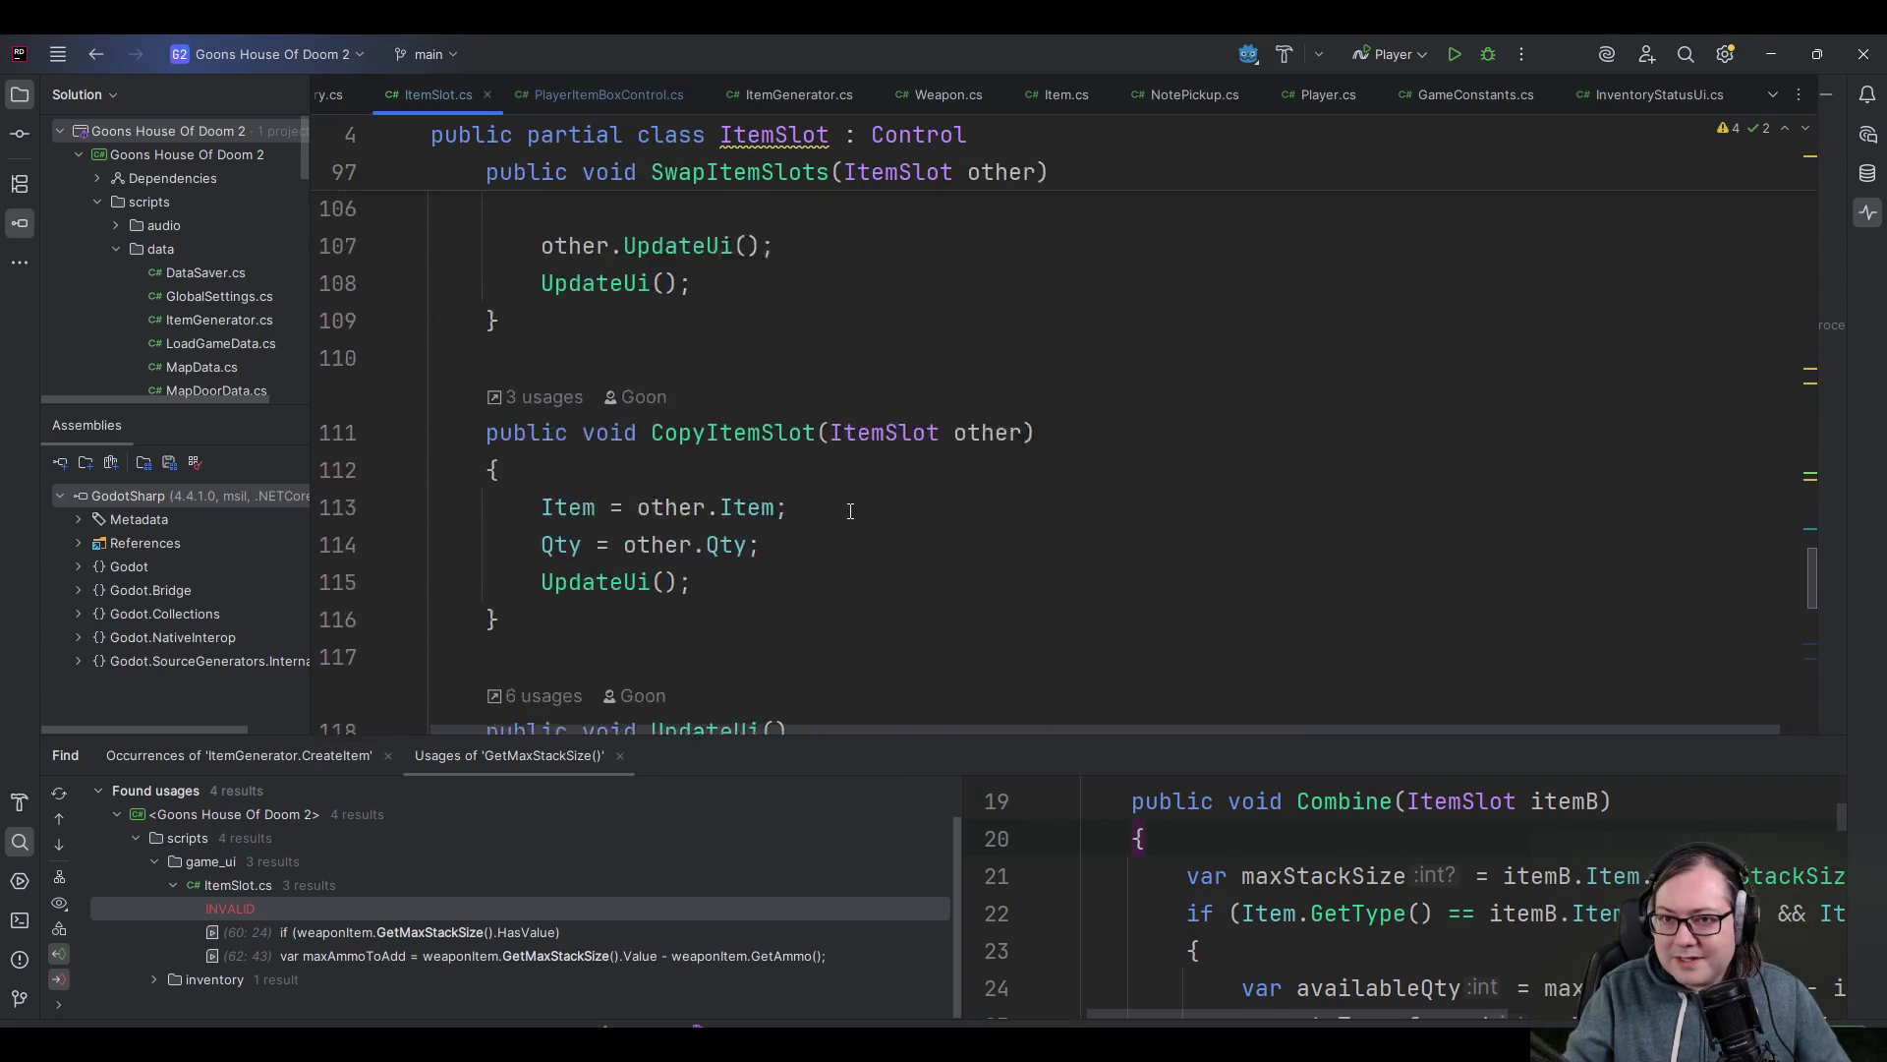
{"action": "scroll", "coordinate": [851, 508], "scroll_direction": "up", "scroll_amount": 15}
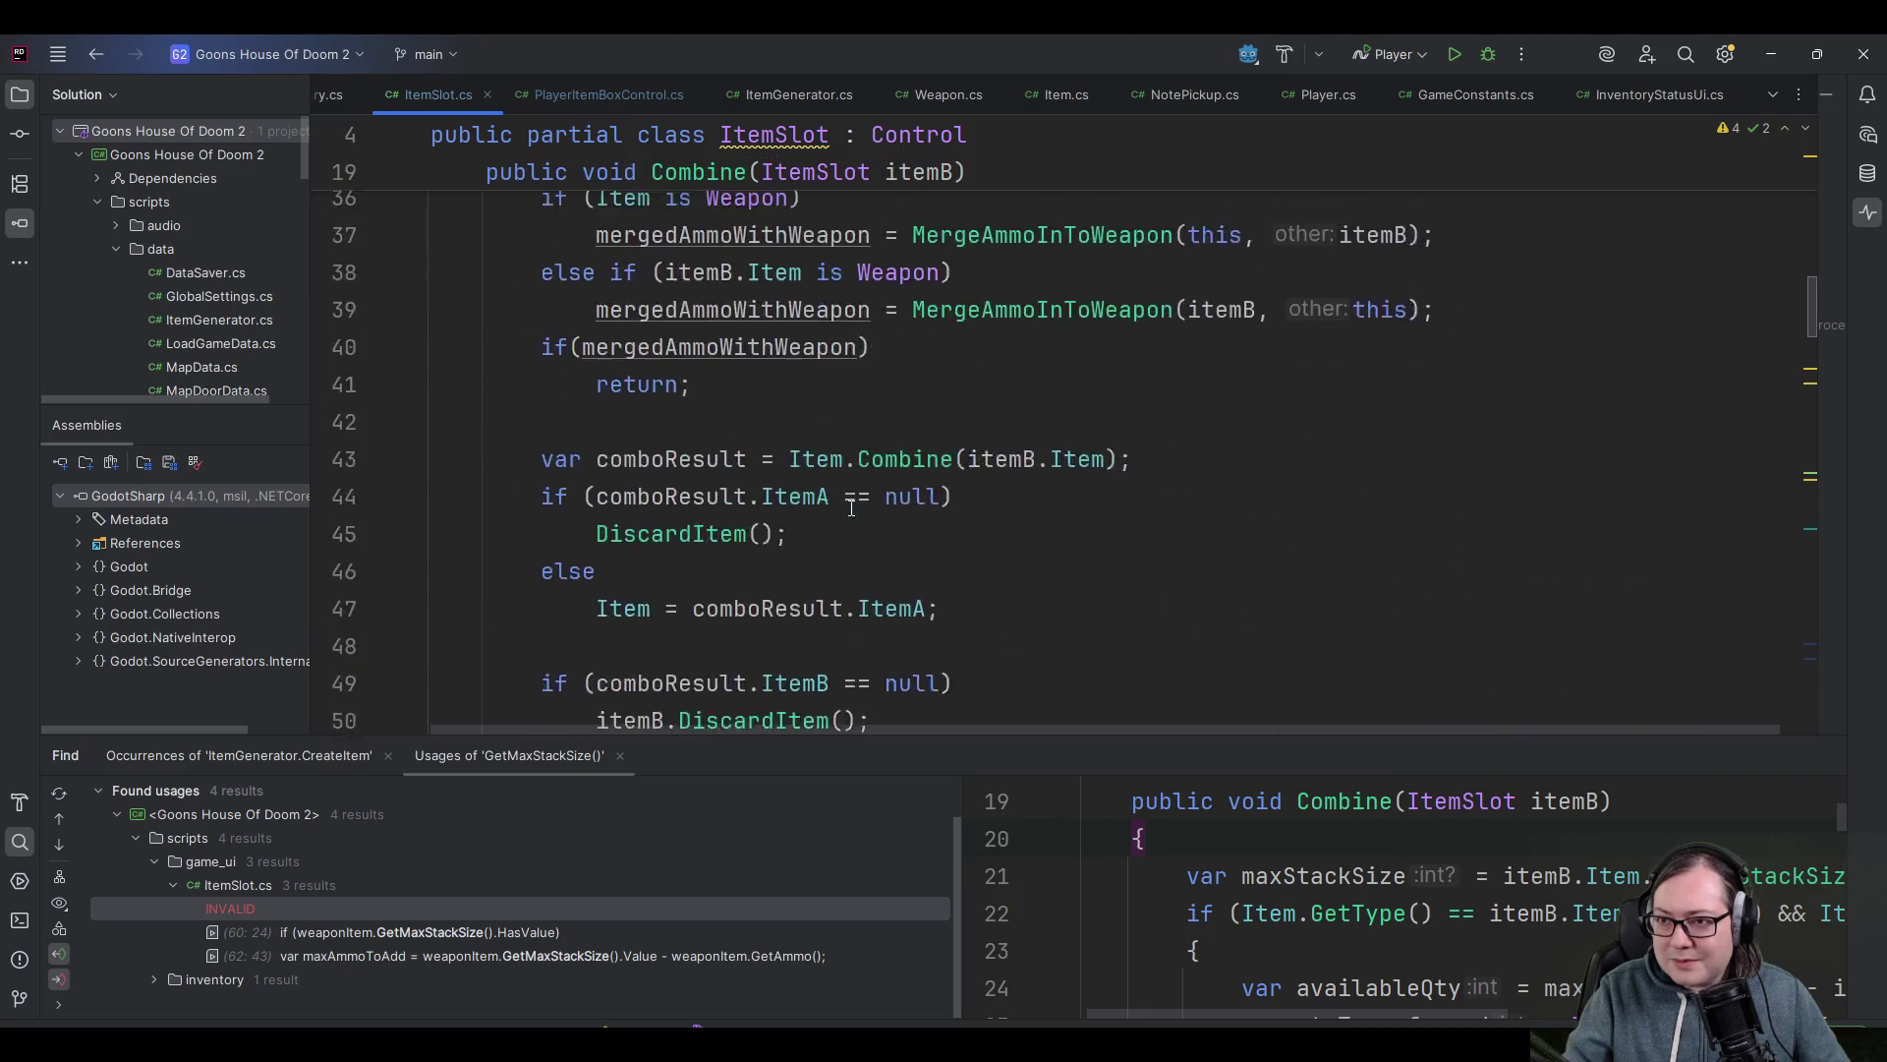
{"action": "scroll", "coordinate": [855, 496], "scroll_direction": "down", "scroll_amount": 6}
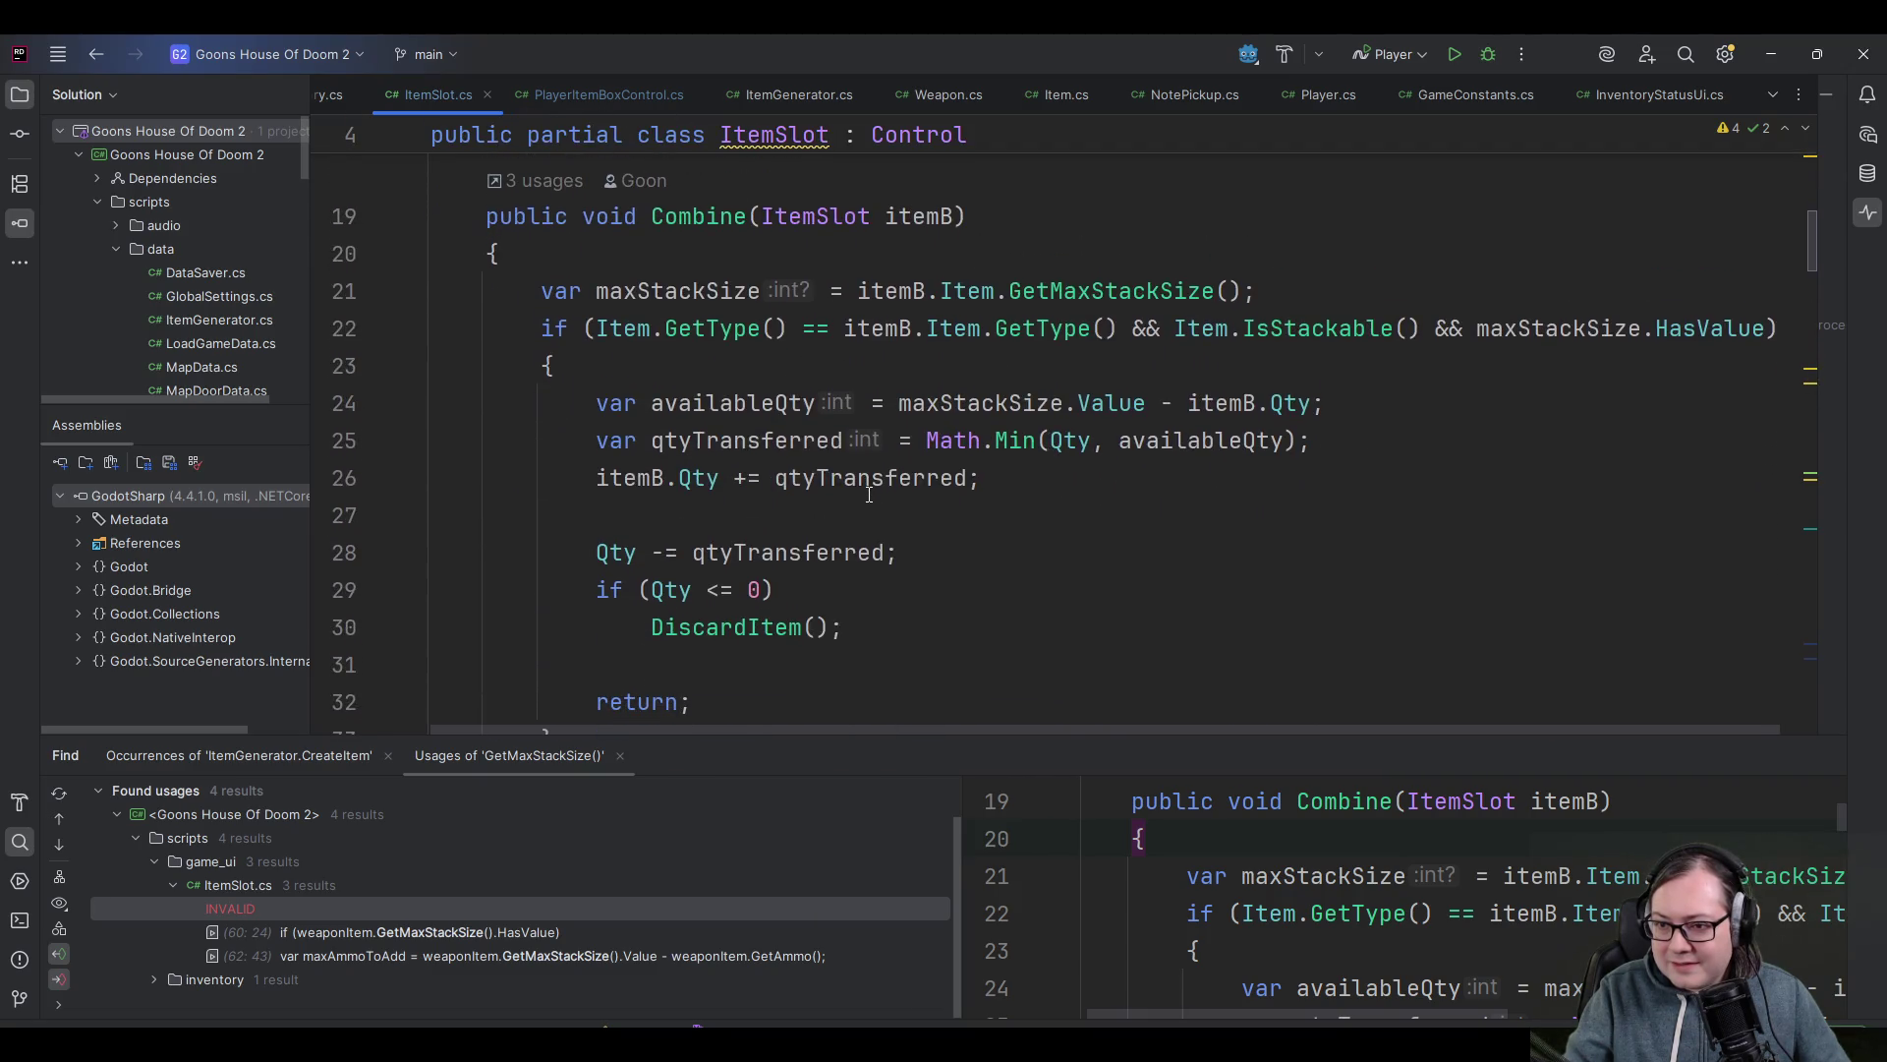
{"action": "scroll", "coordinate": [826, 489], "scroll_direction": "up", "scroll_amount": 2}
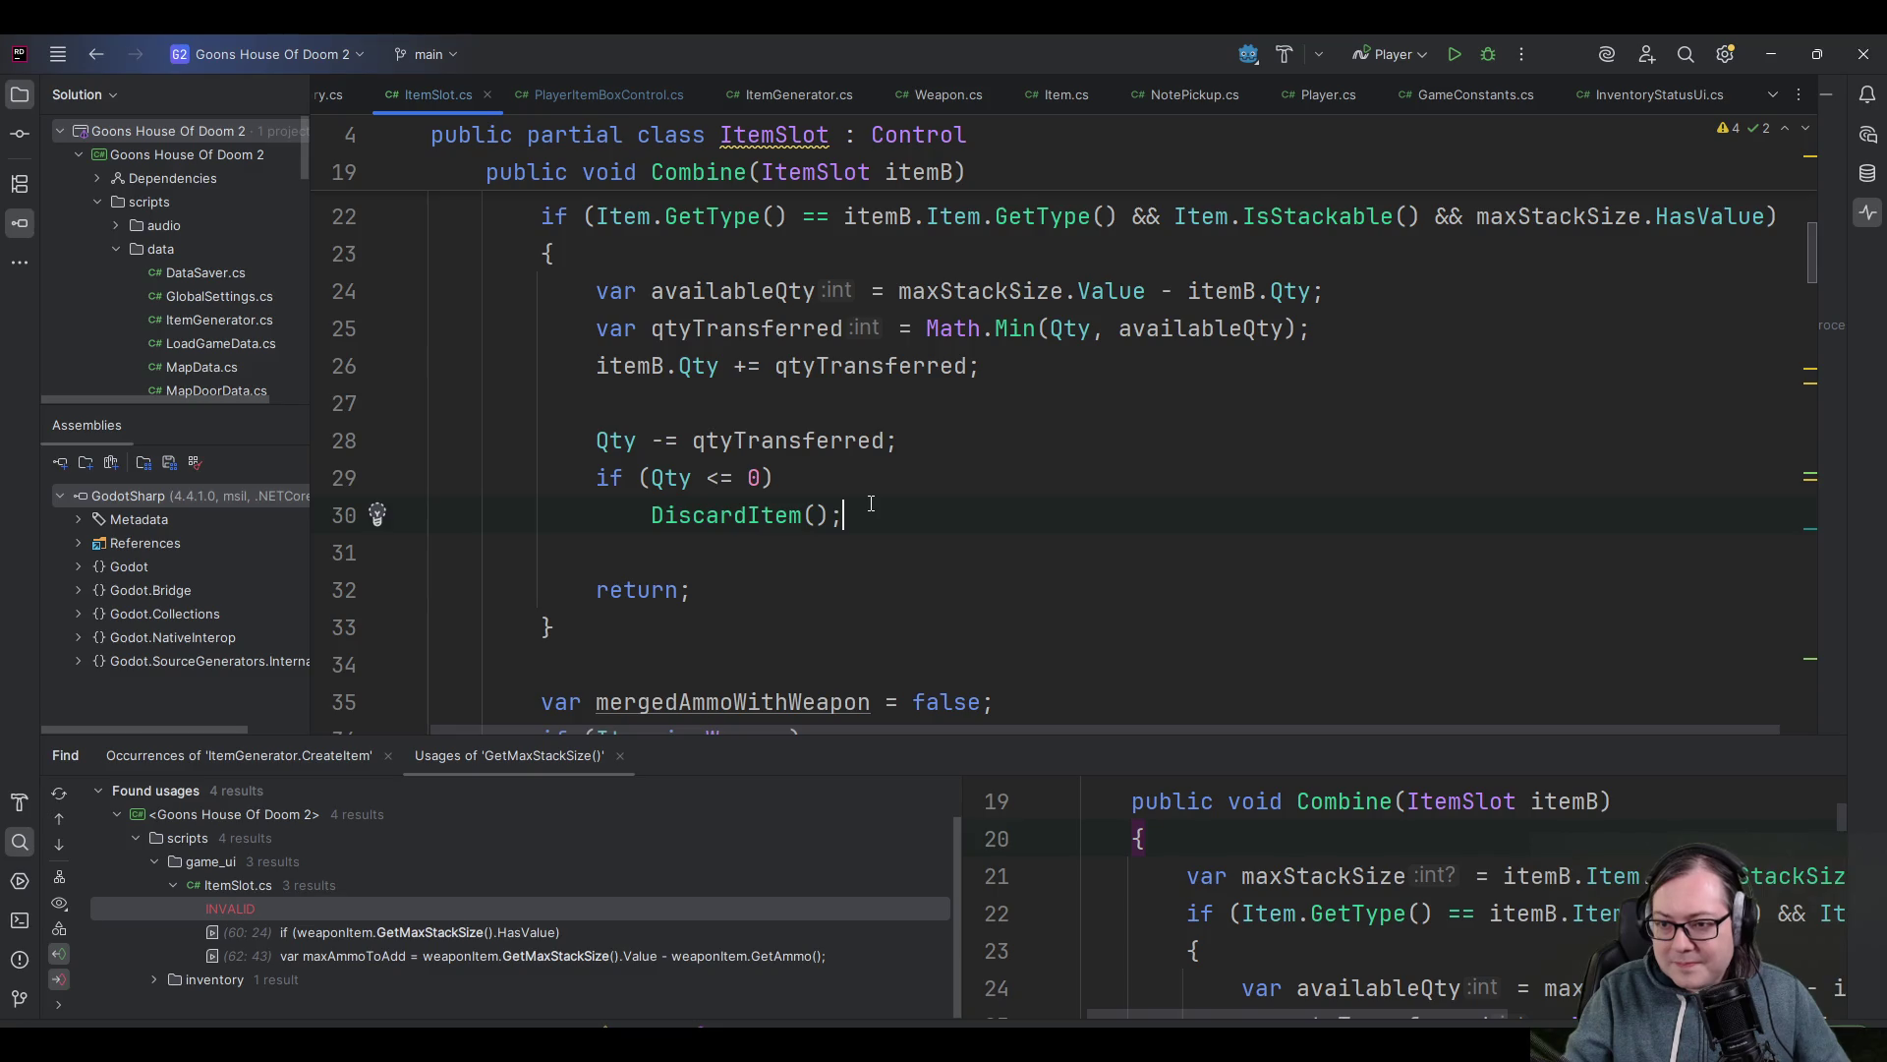
{"action": "scroll", "coordinate": [810, 511], "scroll_direction": "up", "scroll_amount": 5}
{"action": "scroll", "coordinate": [796, 461], "scroll_direction": "up", "scroll_amount": 2}
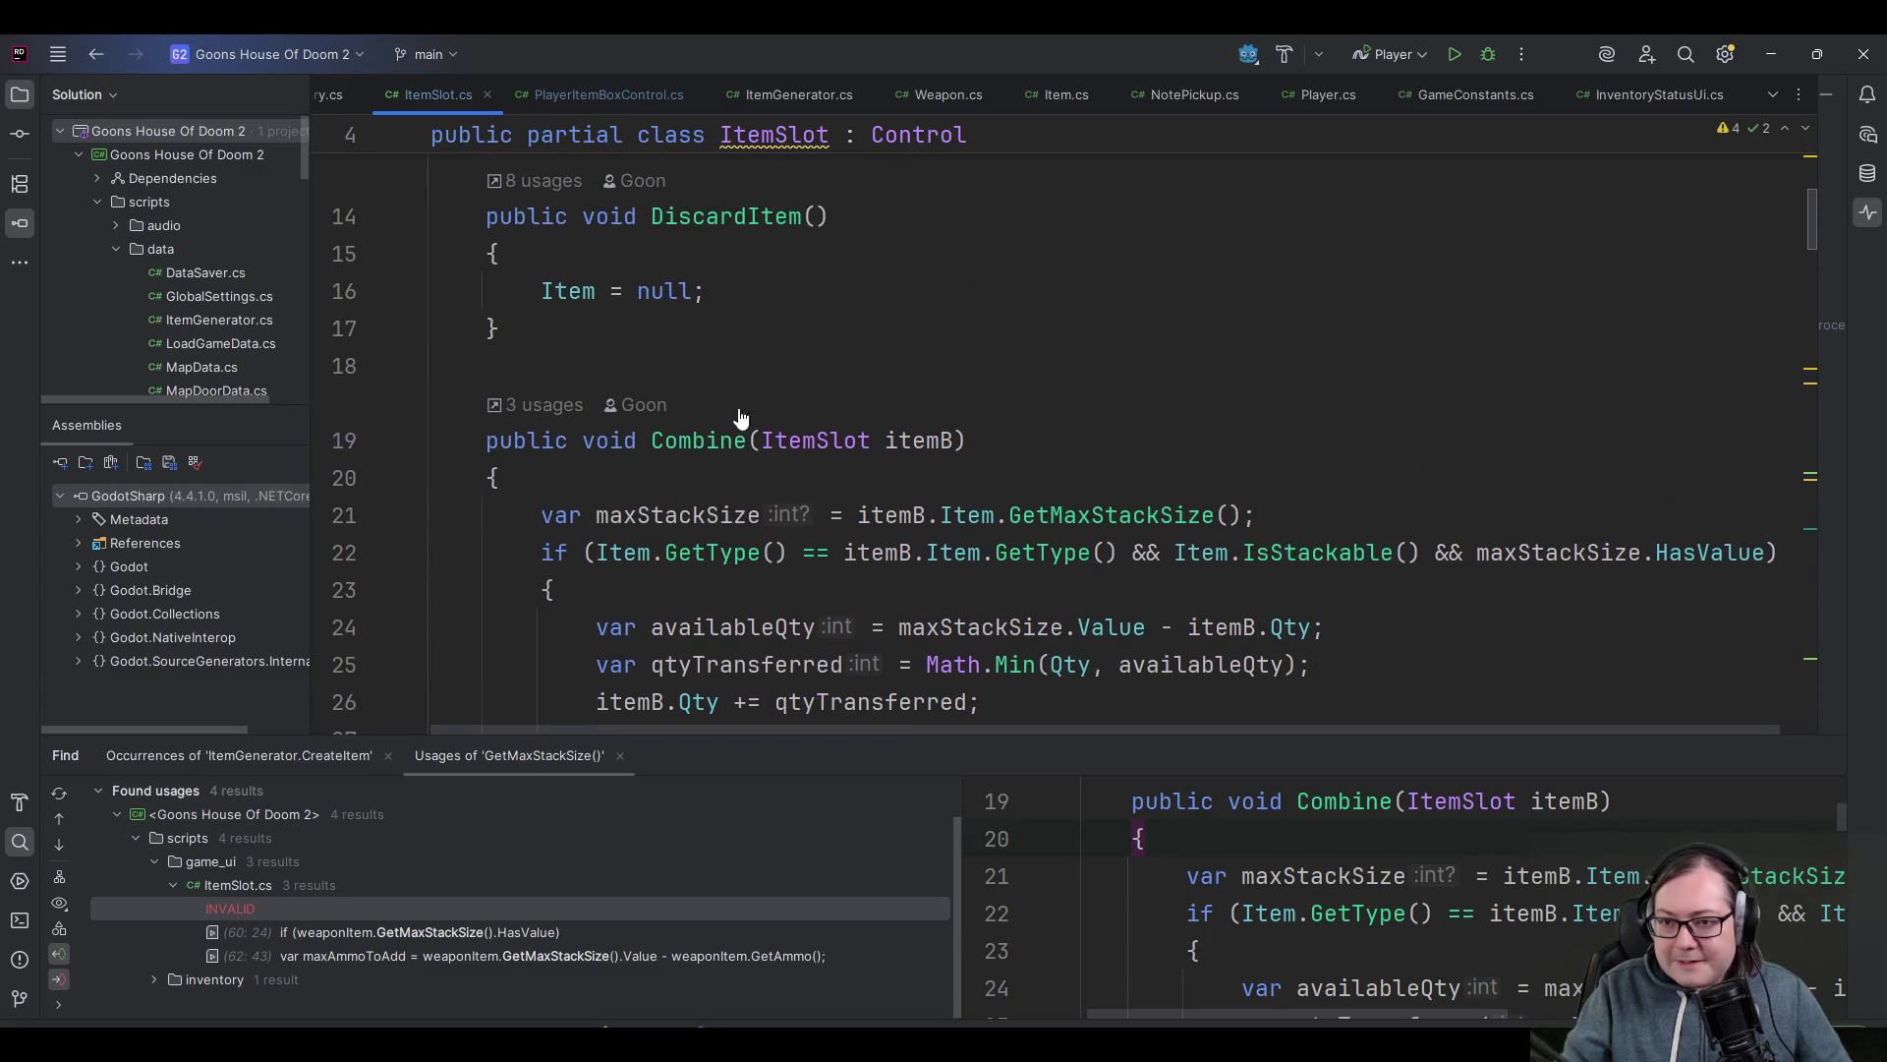
{"action": "left_click", "coordinate": [701, 342]}
{"action": "key", "text": "Return"}
{"action": "key", "text": "Return"}
- Write public static void StackItemSlots(ItemSlot itemSlotA, ItemSlot itemSlotB) with an empty body
{"action": "type", "text": "public s"}
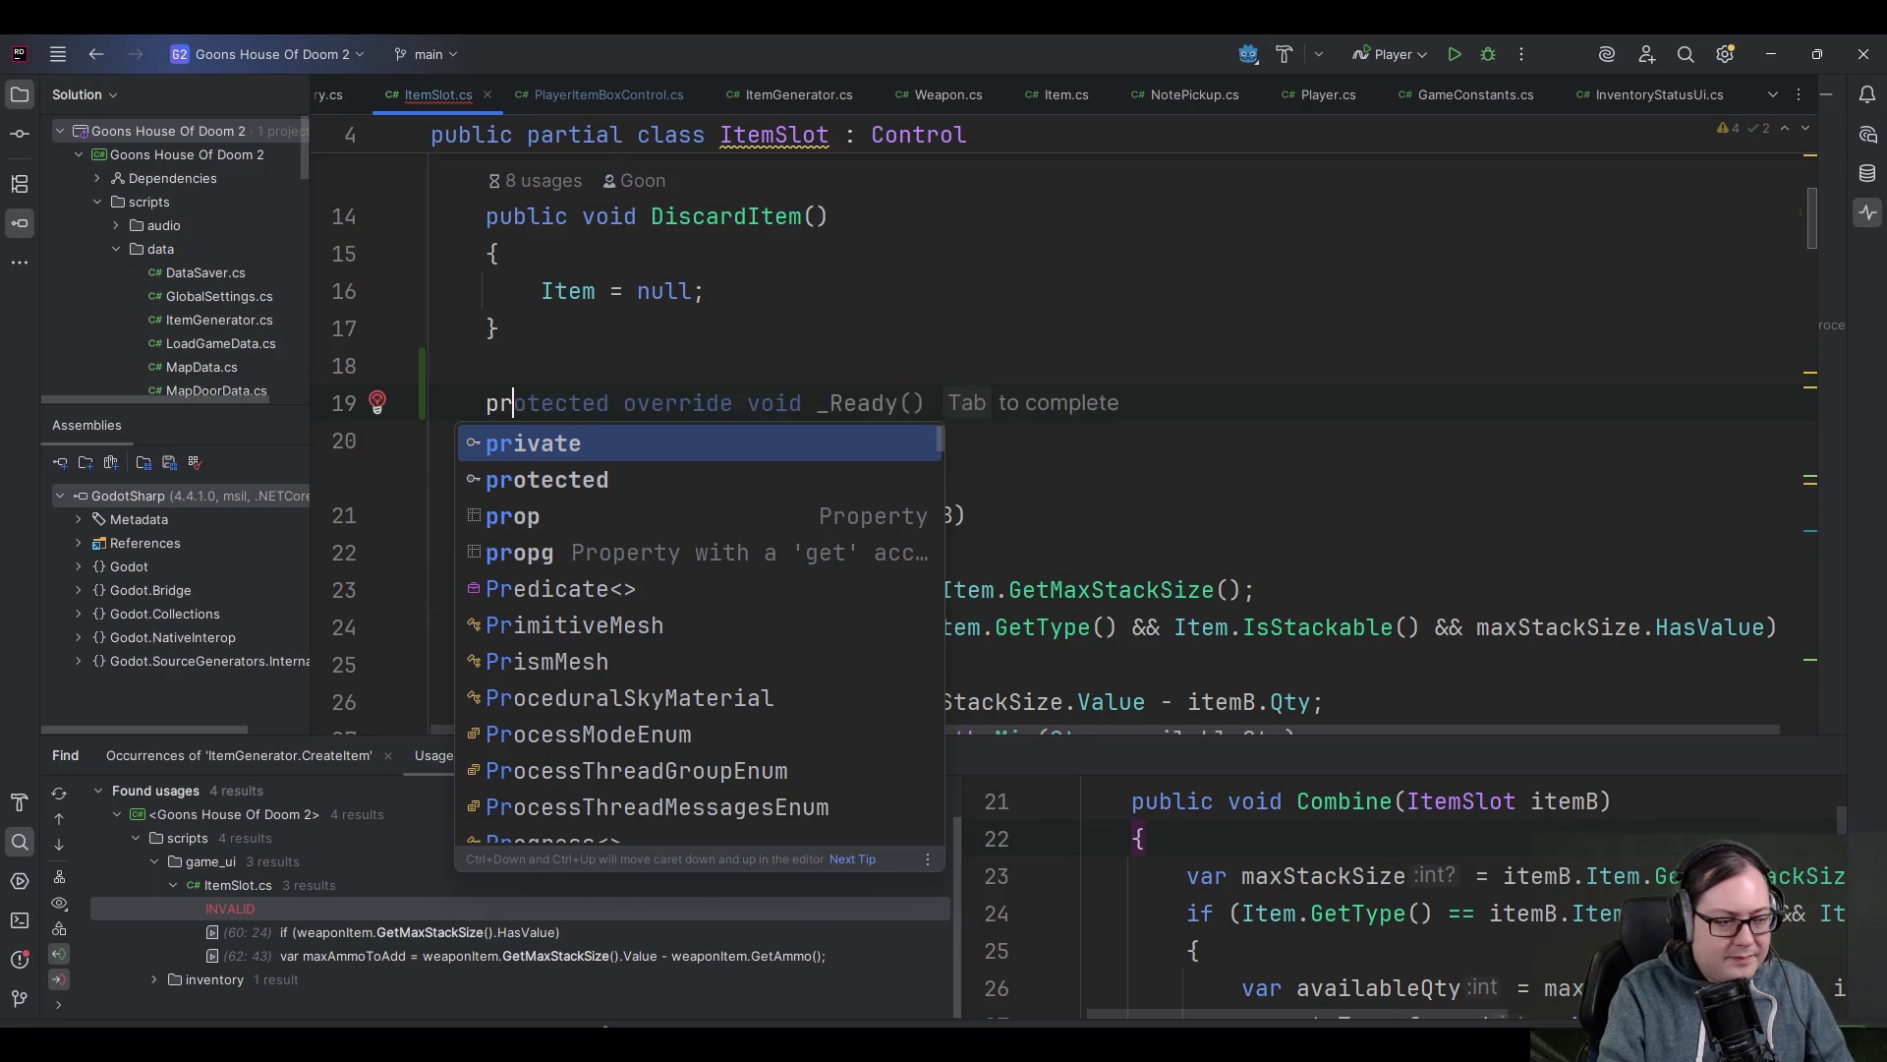
{"action": "type", "text": "tatic"}
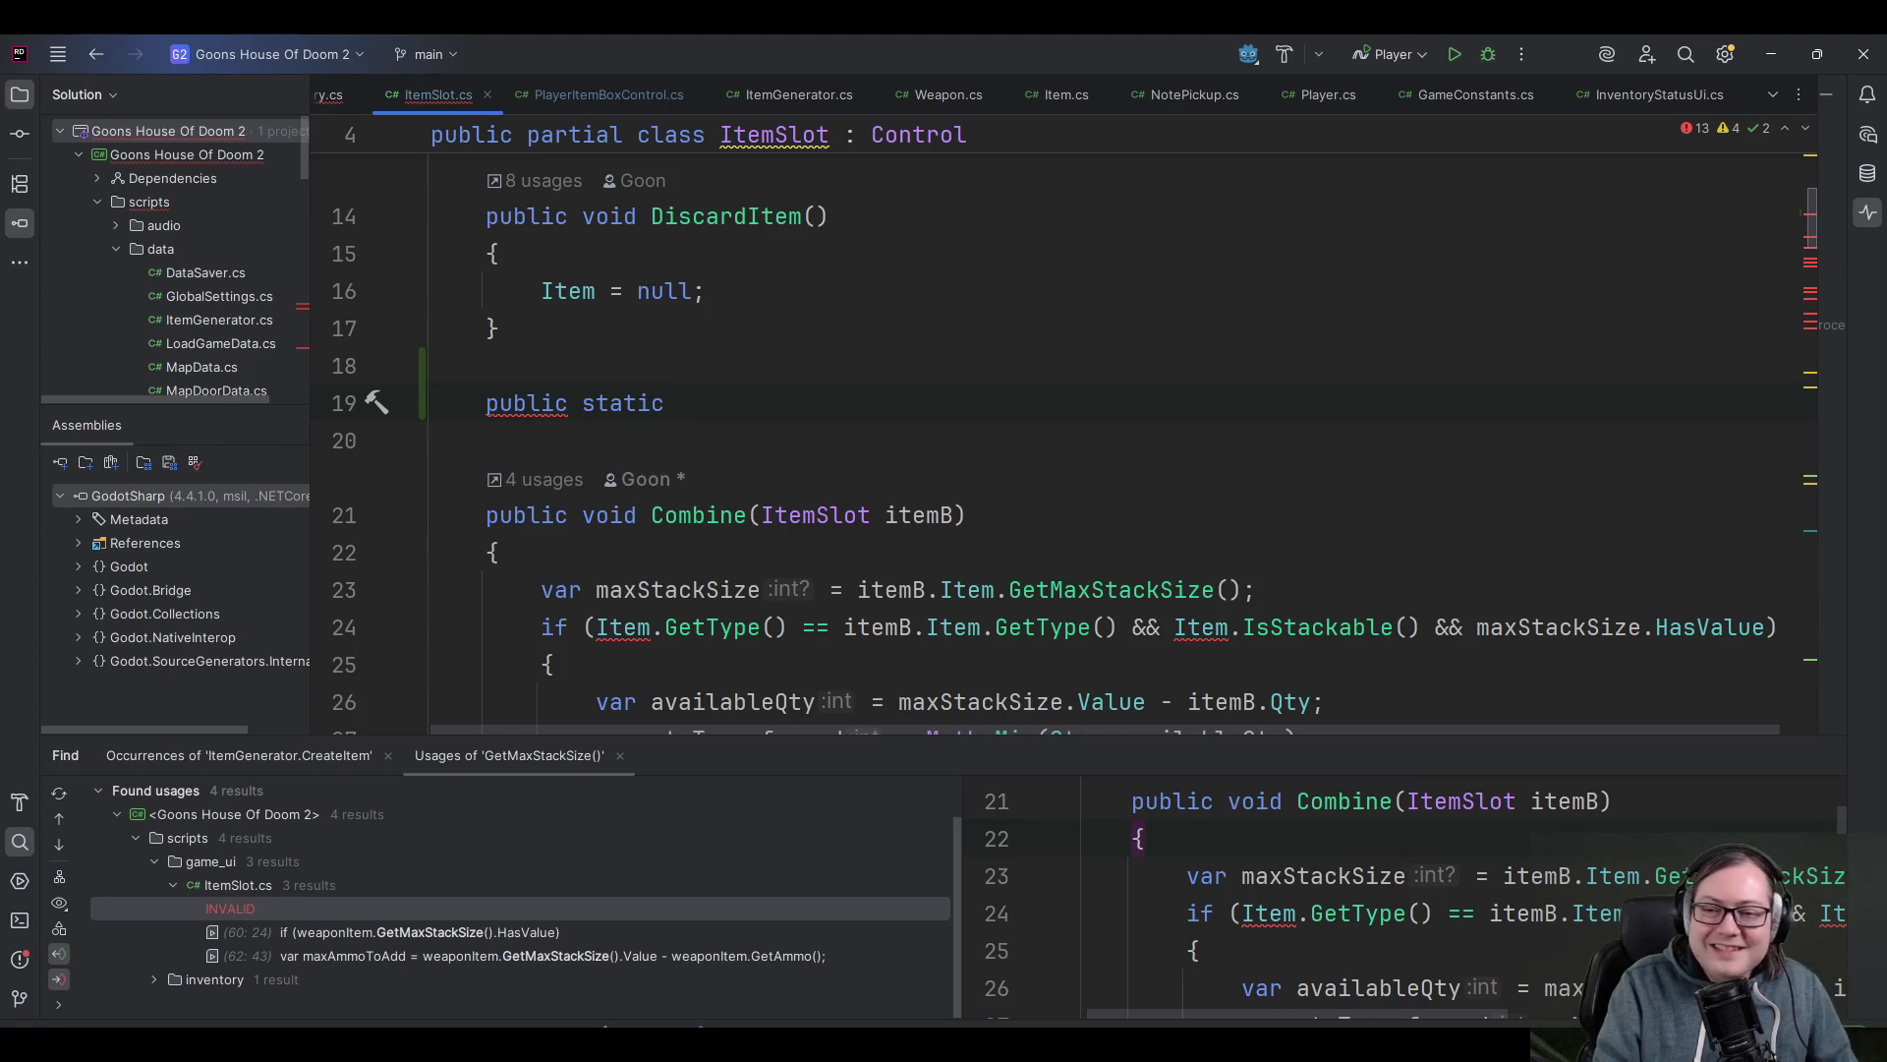
{"action": "type", "text": "void "}
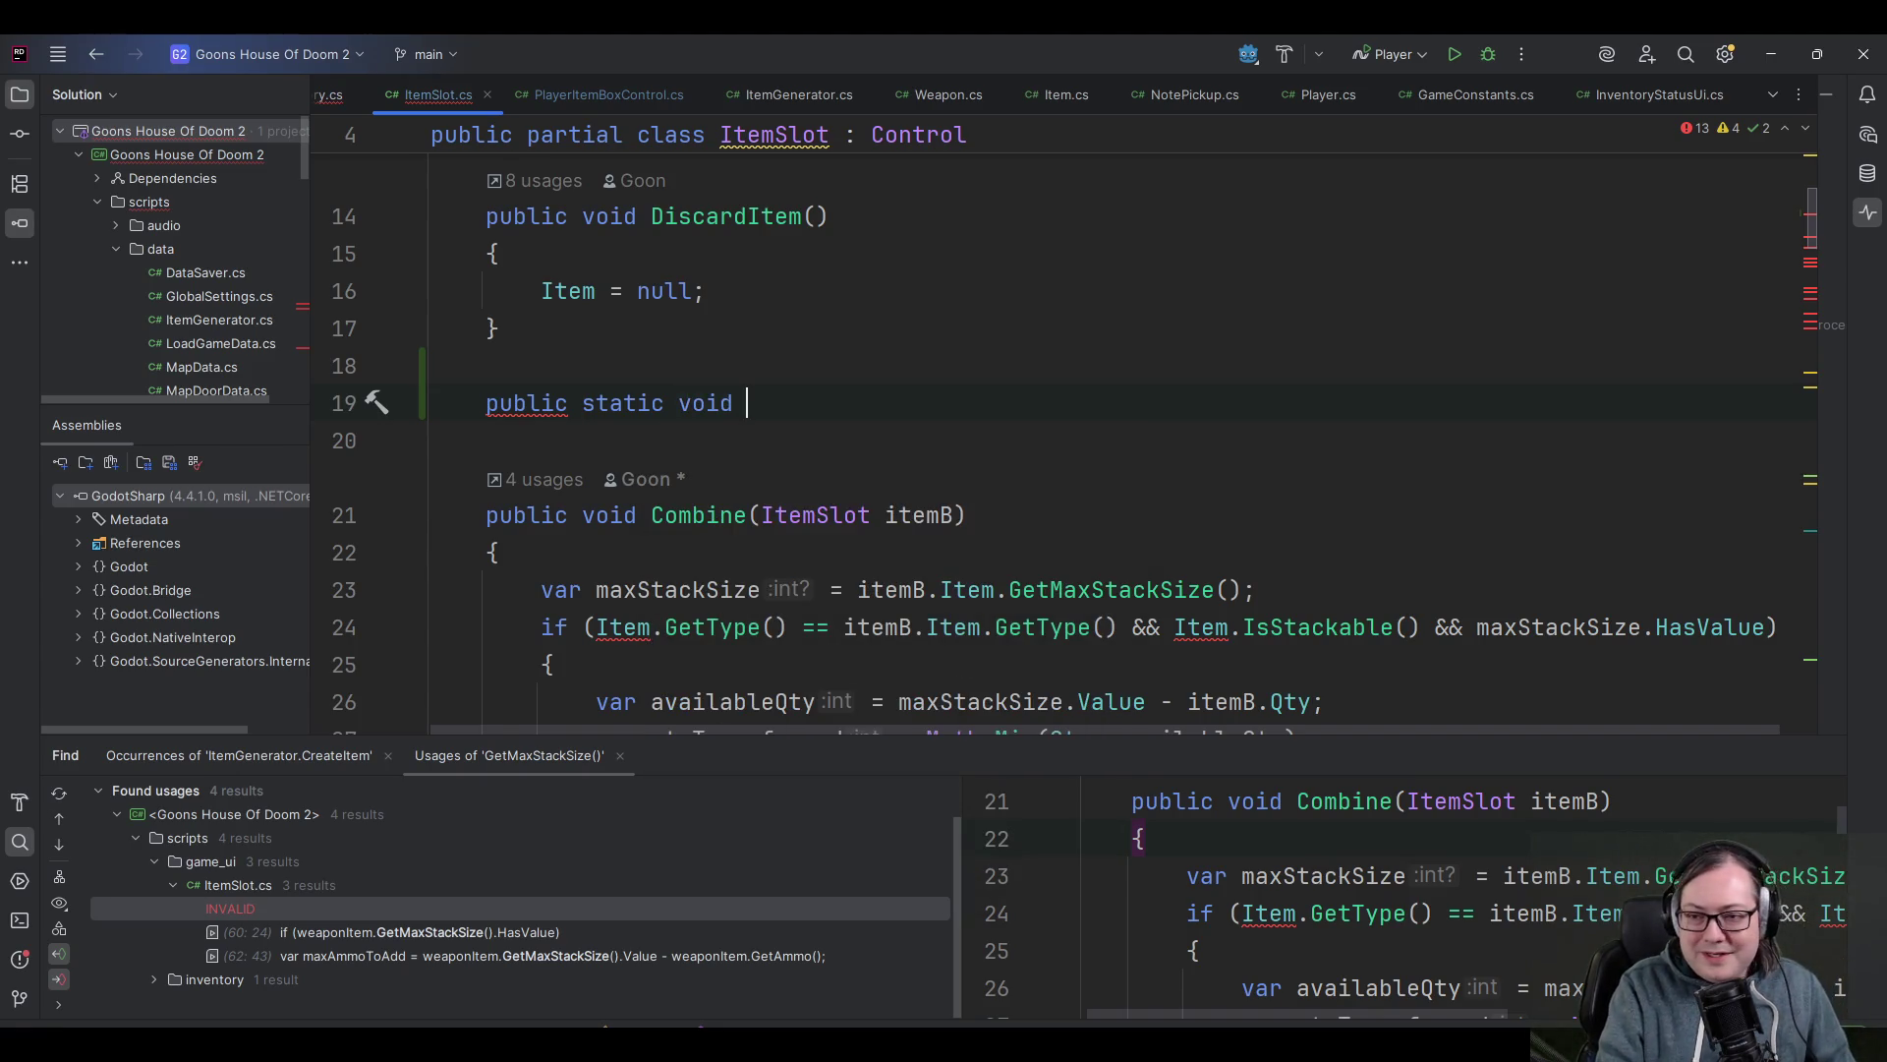
{"action": "type", "text": "StackI"}
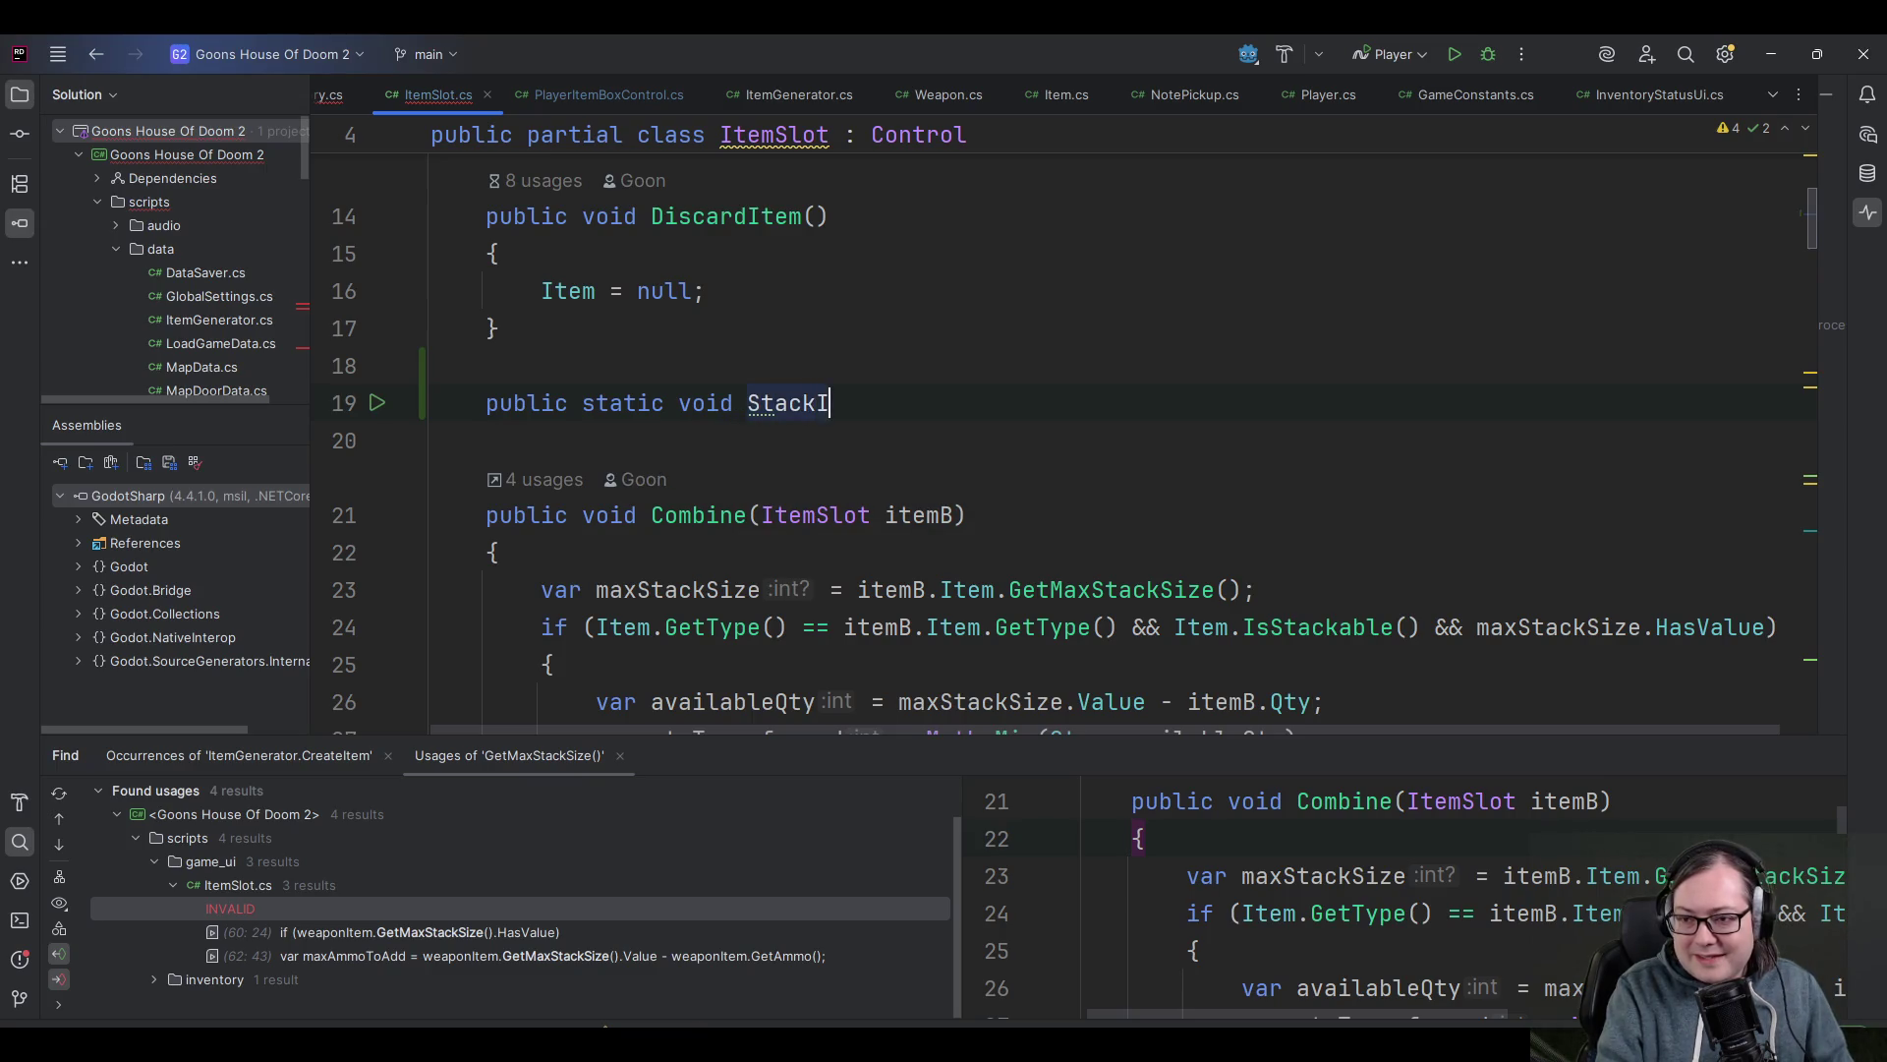
{"action": "type", "text": "temSlots("}
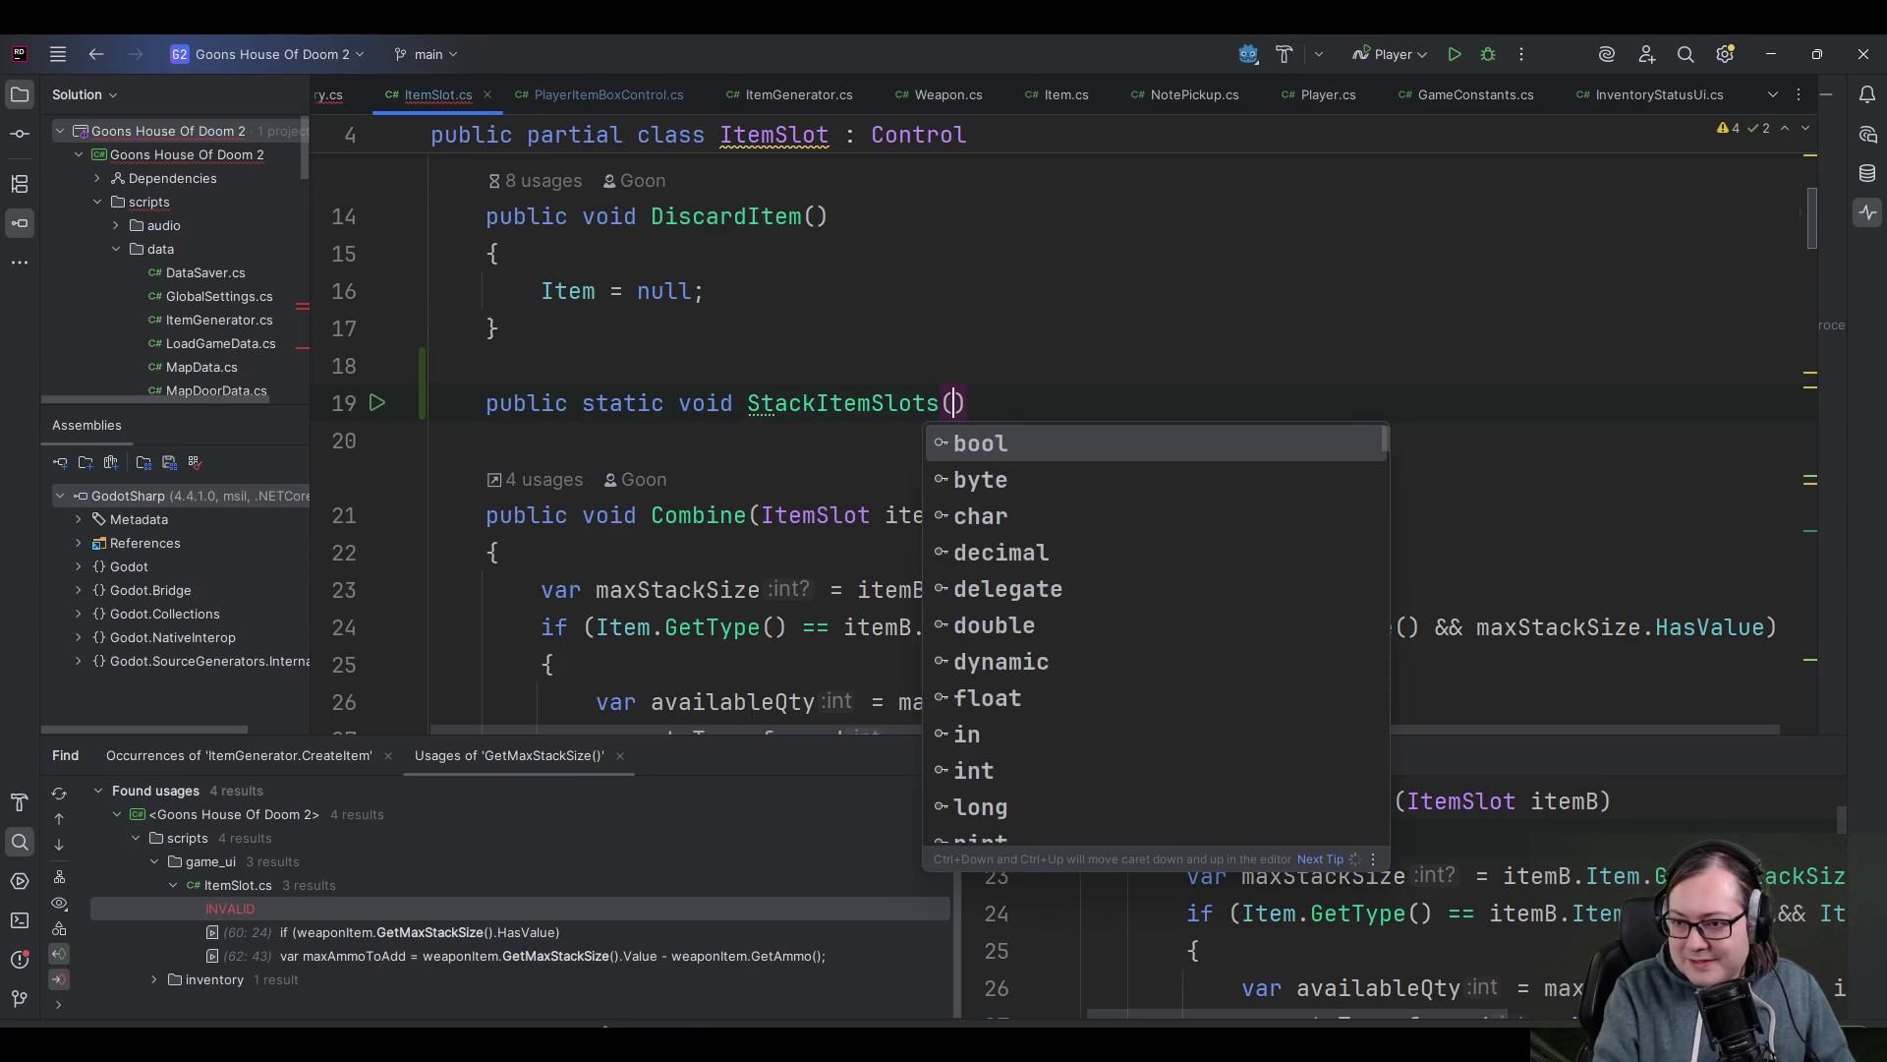
{"action": "type", "text": "ItemS"}
{"action": "key", "text": "Return"}
{"action": "type", "text": "item"}
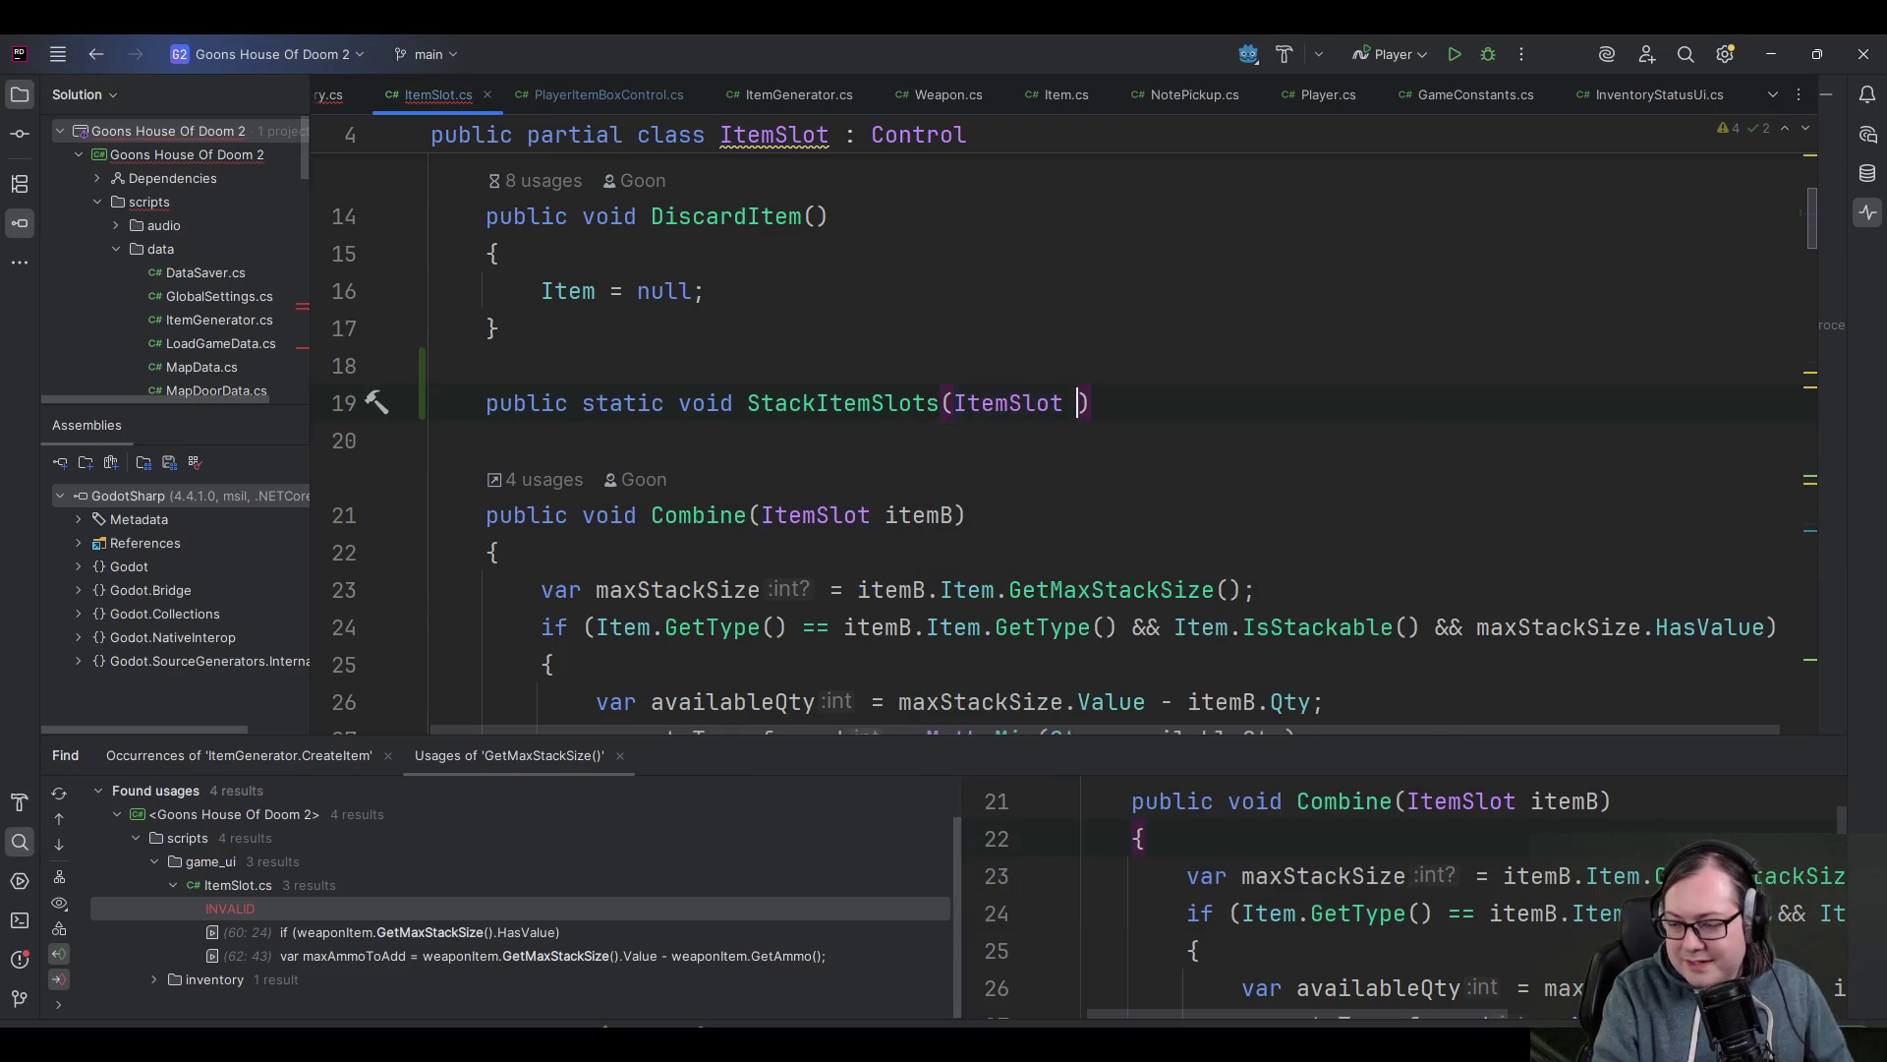
{"action": "type", "text": "SlotA,"}
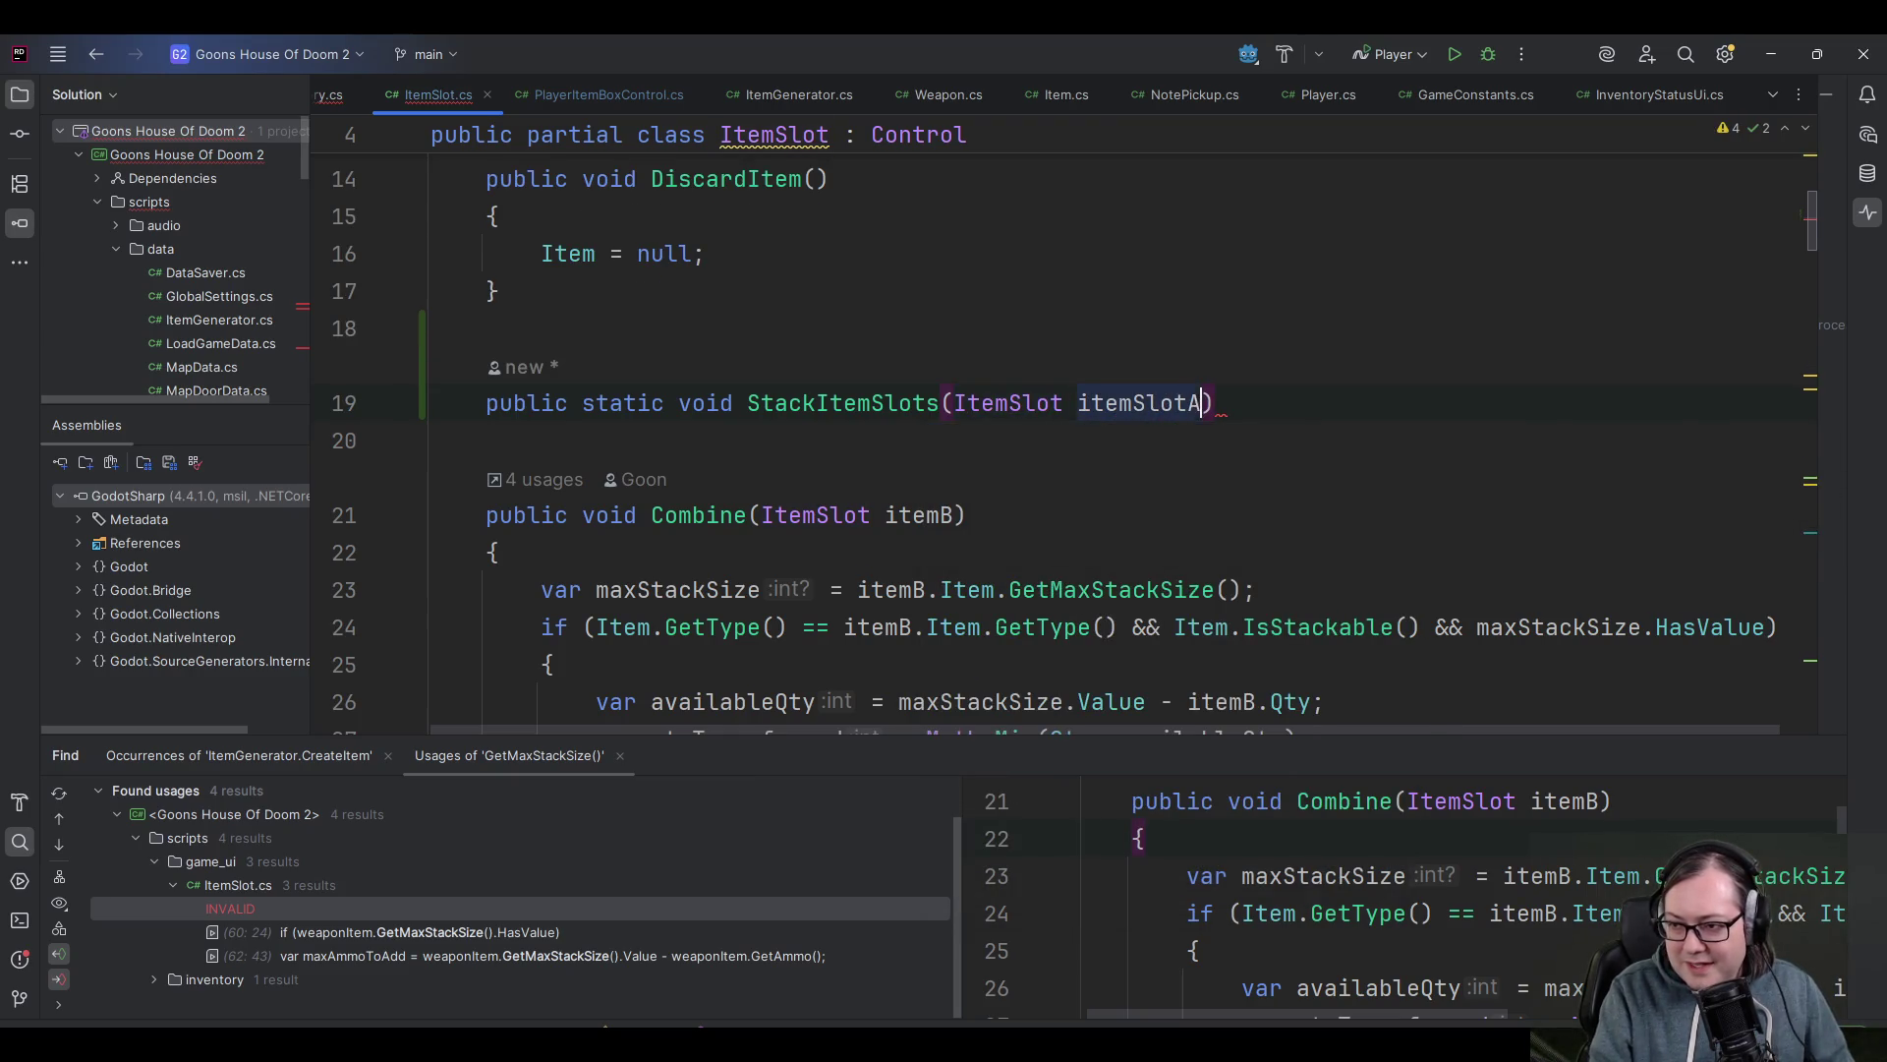
{"action": "key", "text": "Tab"}
{"action": "key", "text": "Return"}
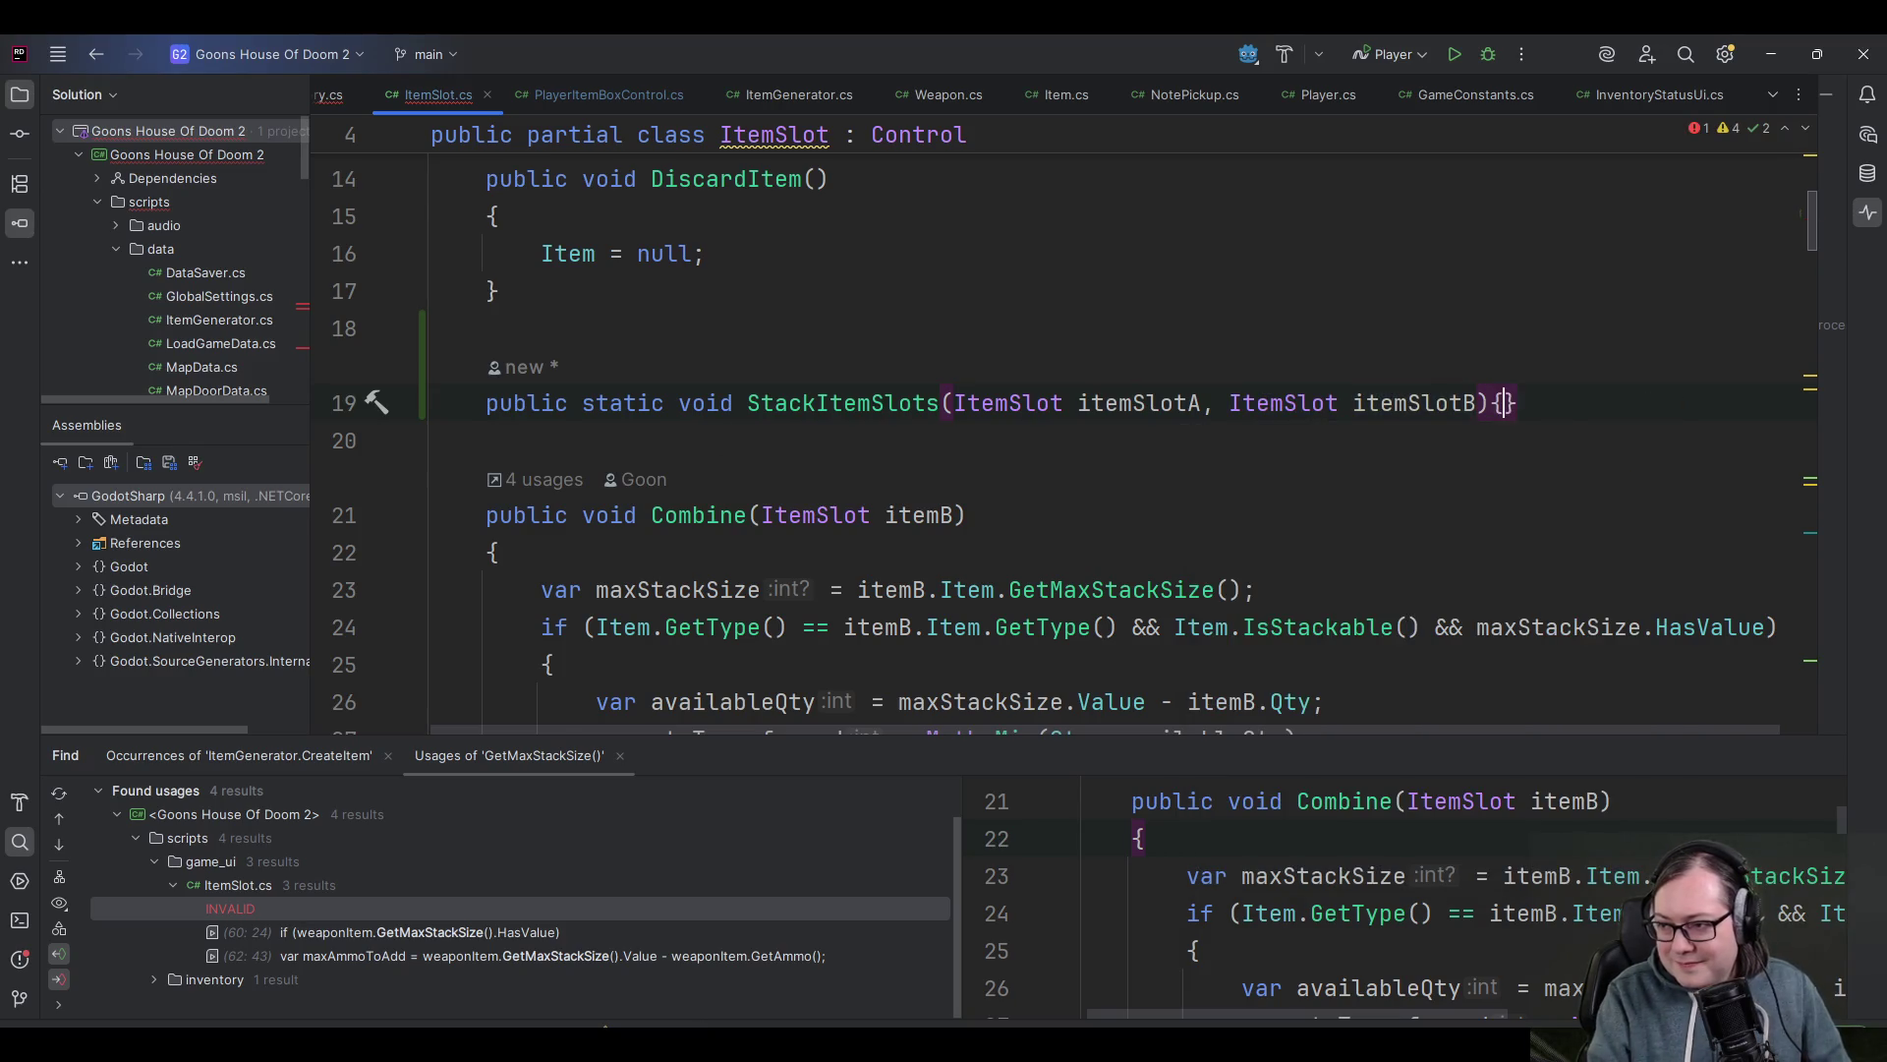
{"action": "type", "text": "{"}
{"action": "key", "text": "Return"}
{"action": "scroll", "coordinate": [688, 442], "scroll_direction": "down", "scroll_amount": 4}
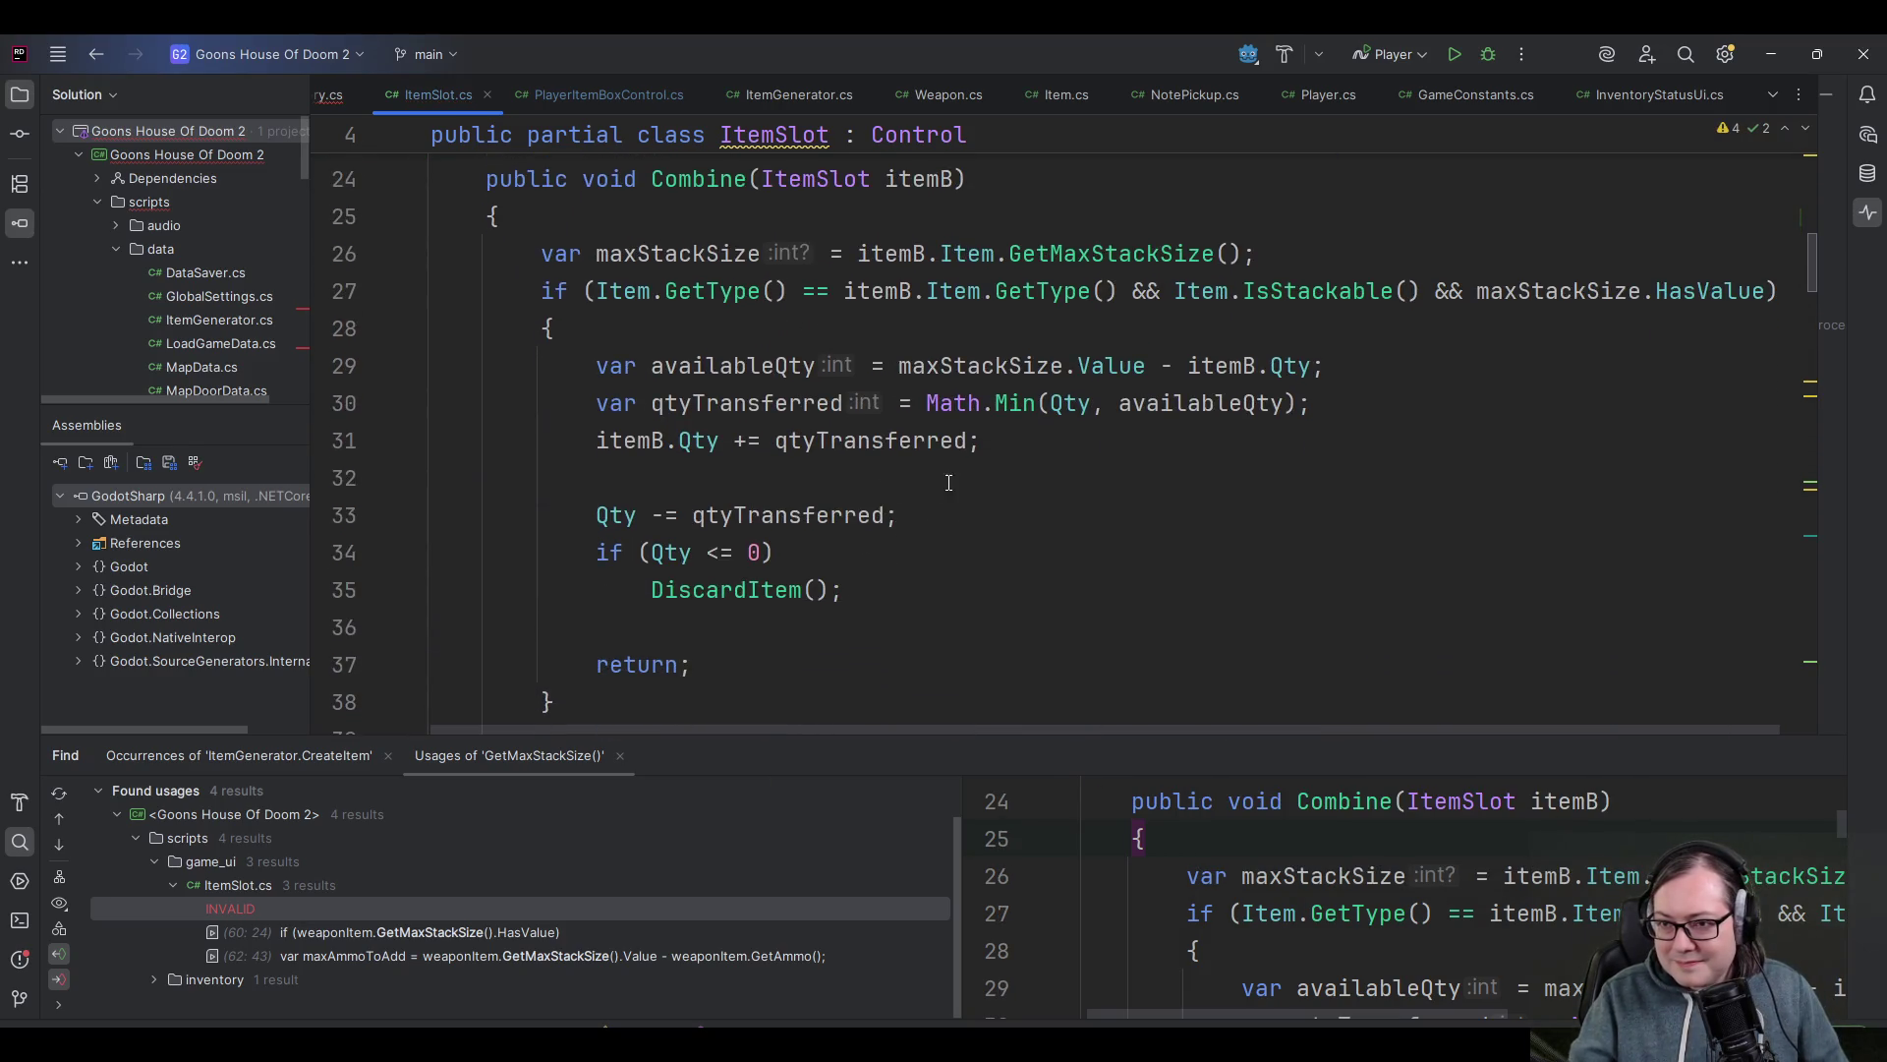
{"action": "scroll", "coordinate": [879, 575], "scroll_direction": "up", "scroll_amount": 1}
{"action": "scroll", "coordinate": [836, 442], "scroll_direction": "up", "scroll_amount": 1}
- Select the whole maxStackSize declaration line in Combine
{"action": "left_click", "coordinate": [706, 365]}
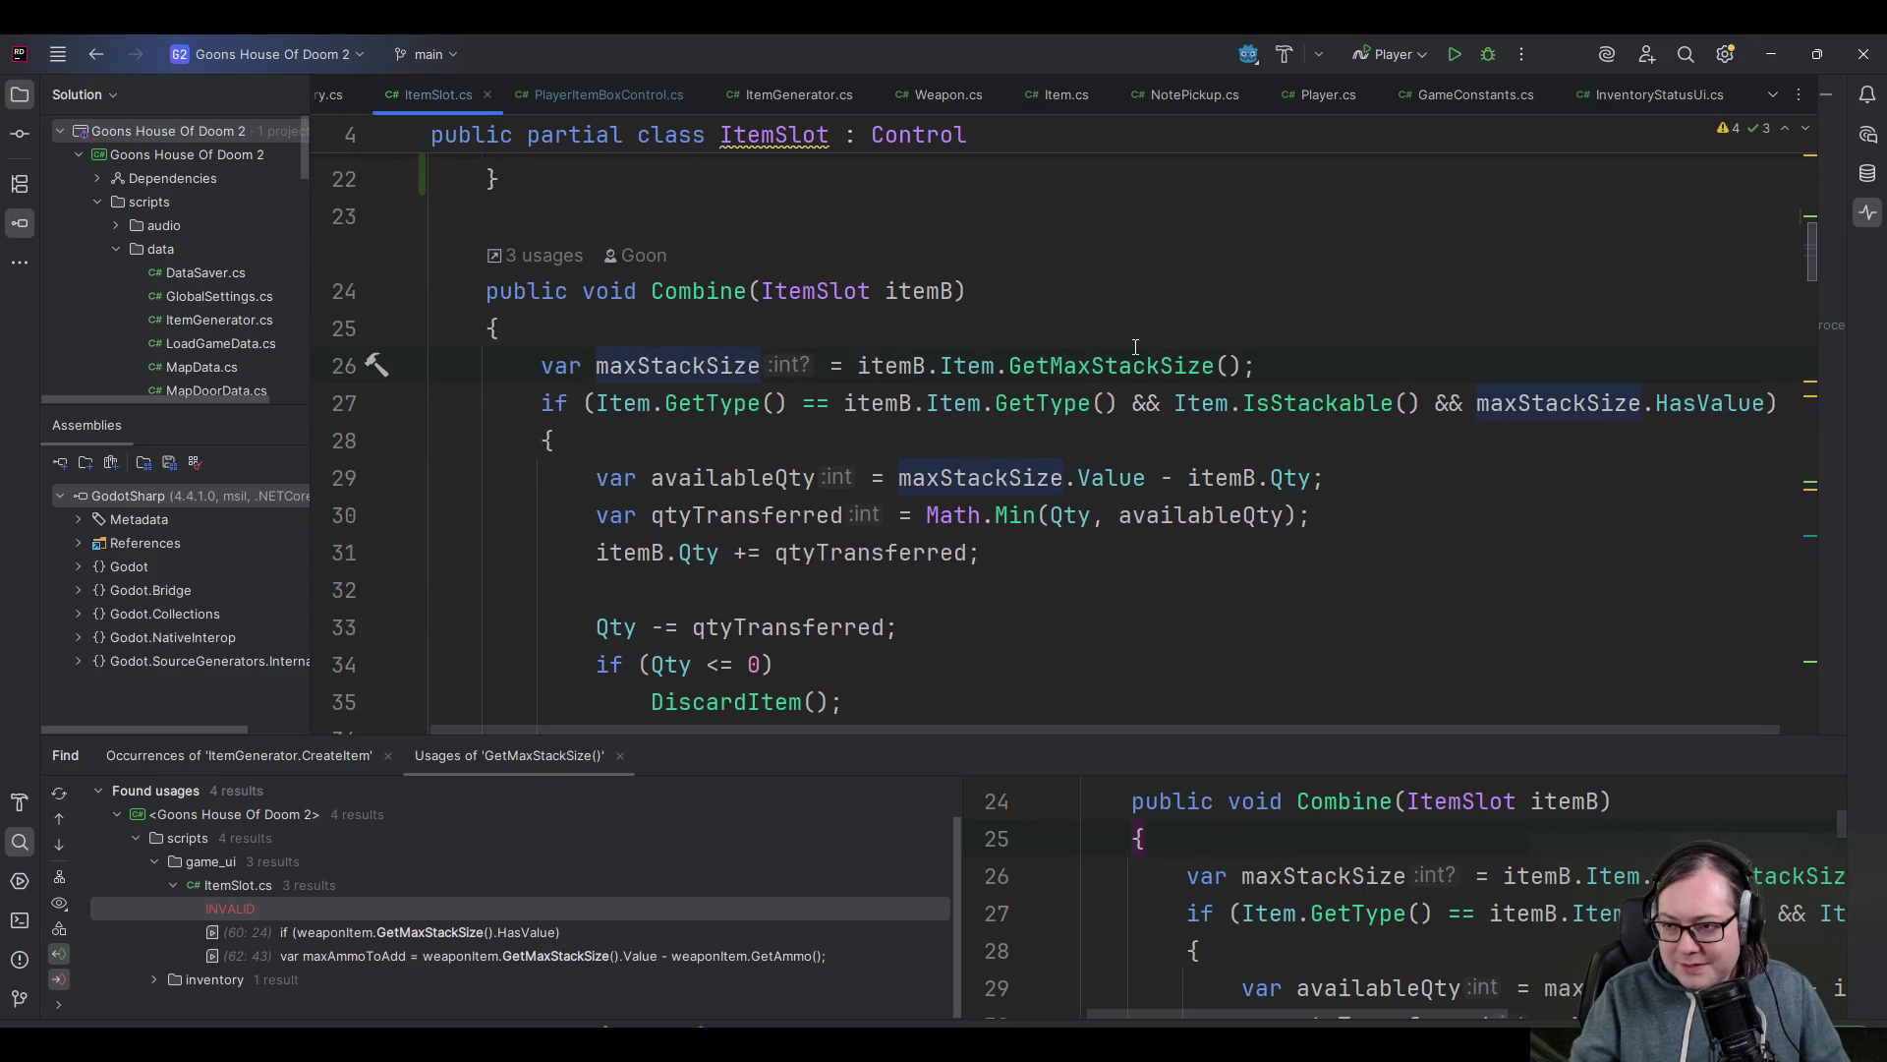
{"action": "left_click", "coordinate": [1323, 363]}
{"action": "key", "text": "shift+Home"}
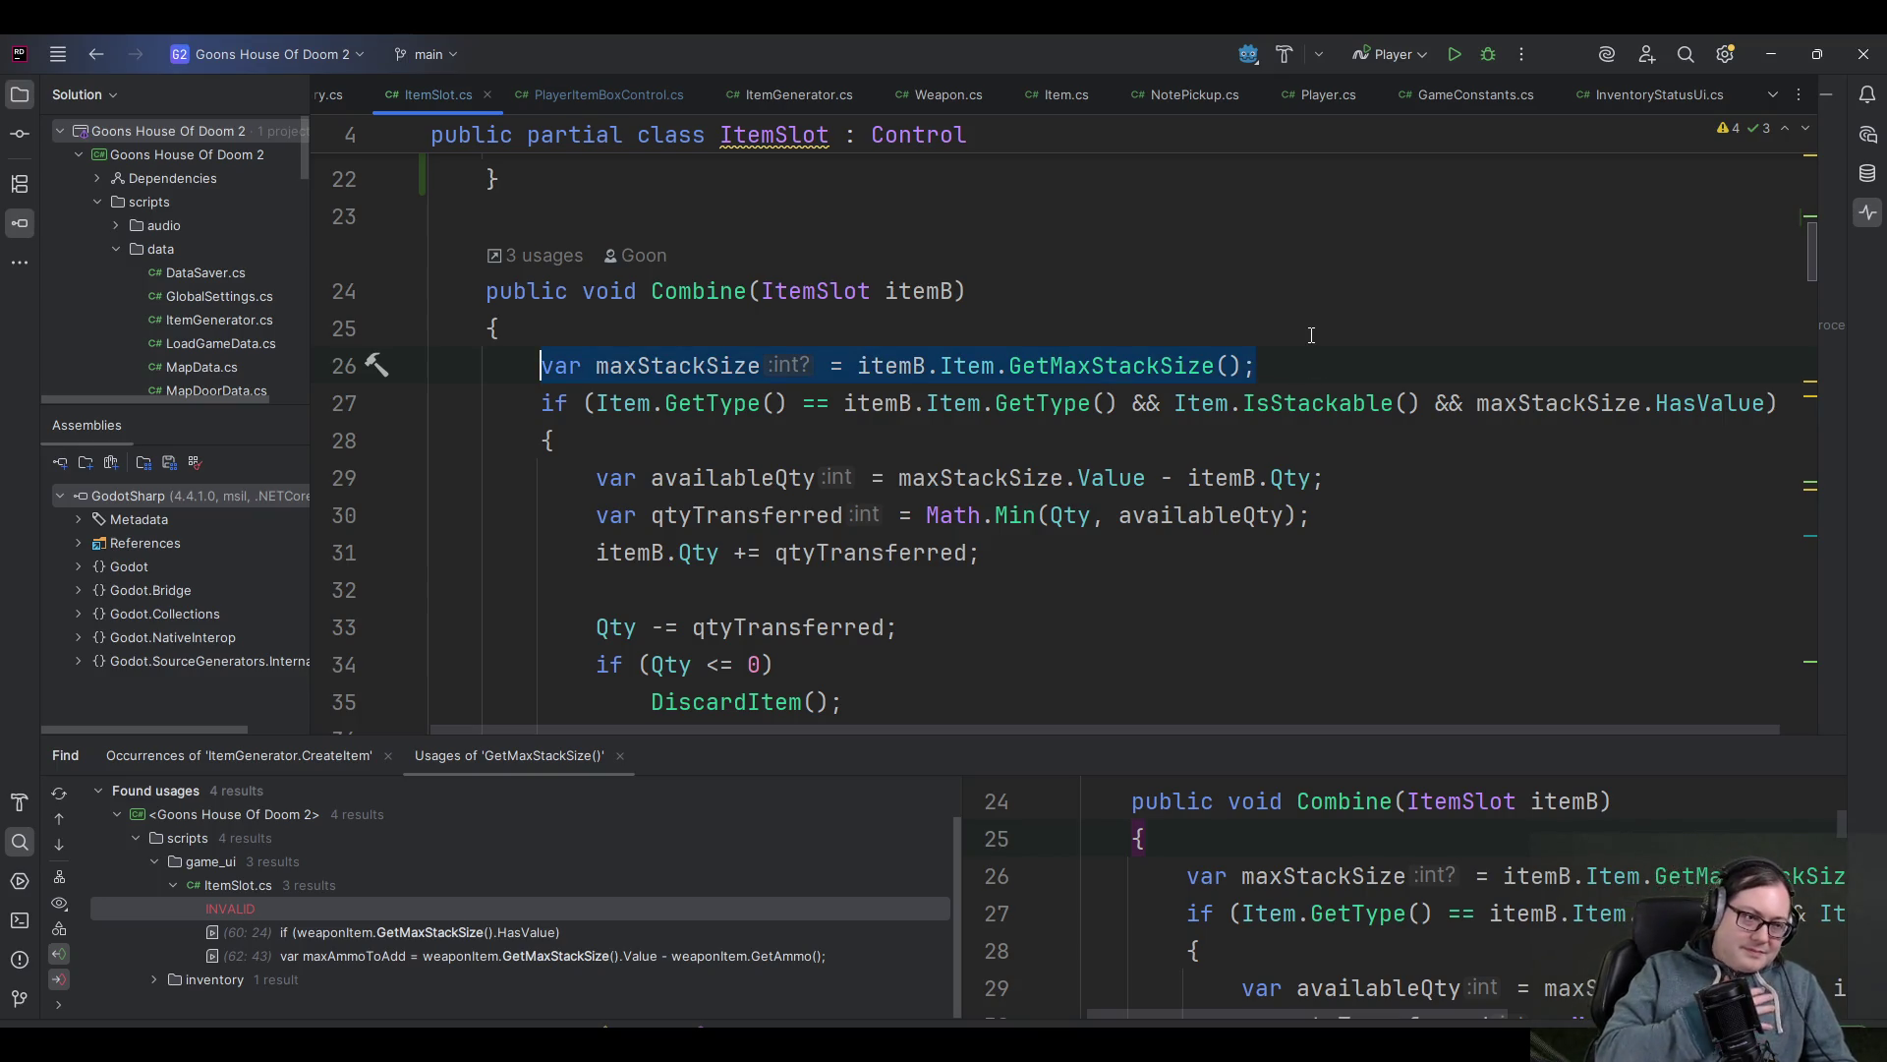